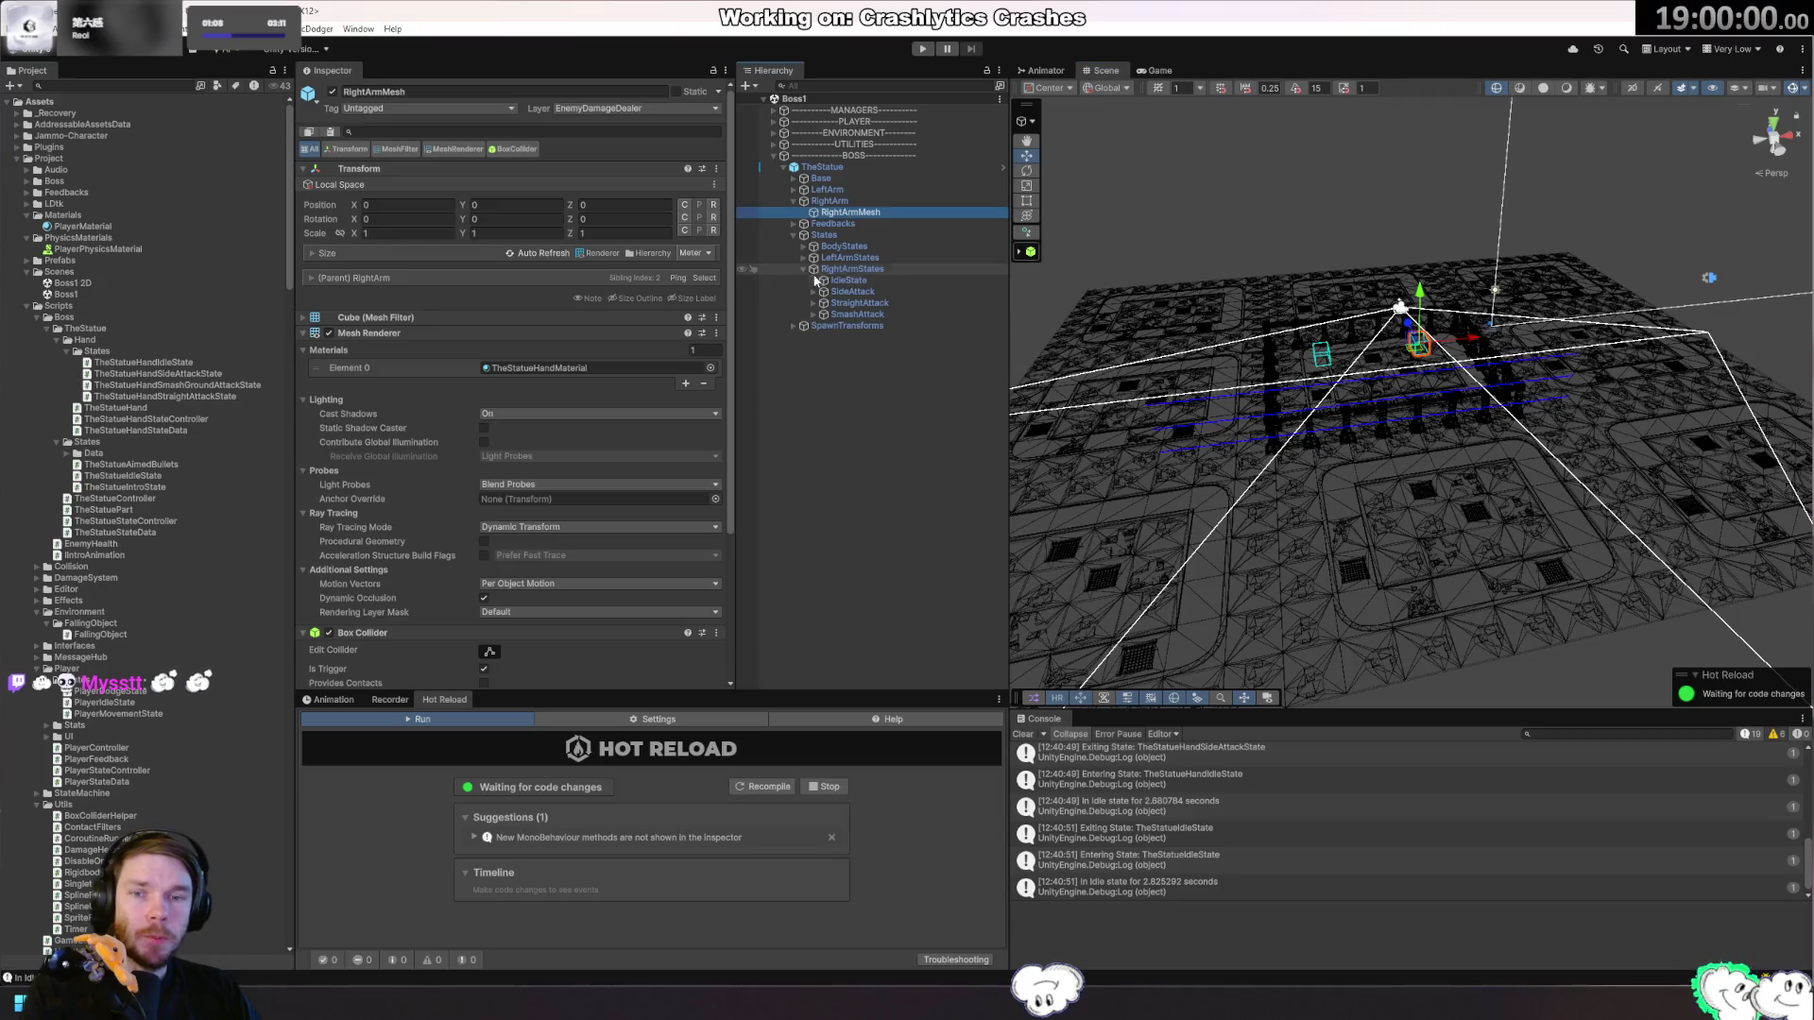
Expand RightArmStates > SideAttack > Splines > LeftHandSplines to list its Top, Middle and Bottom splines.
click(816, 303)
click(813, 291)
click(823, 302)
click(832, 315)
click(832, 313)
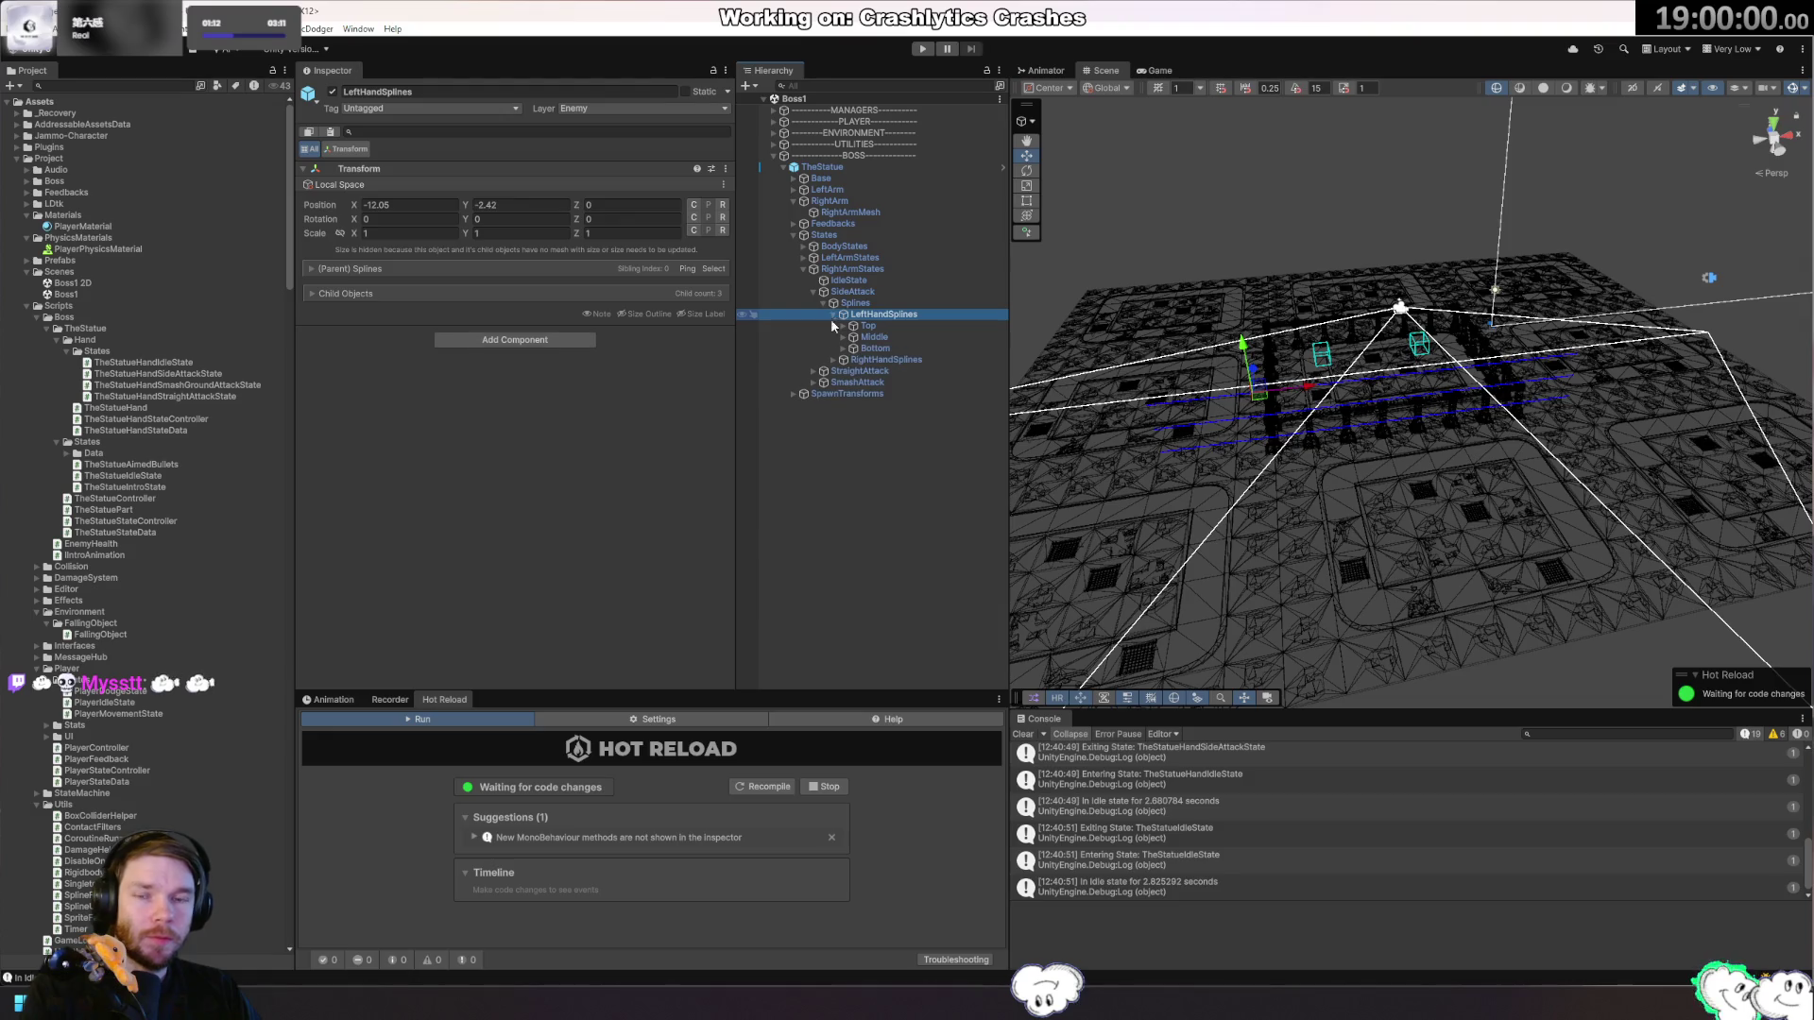
Run a Play-mode test of the side attack, then stop it.
click(925, 50)
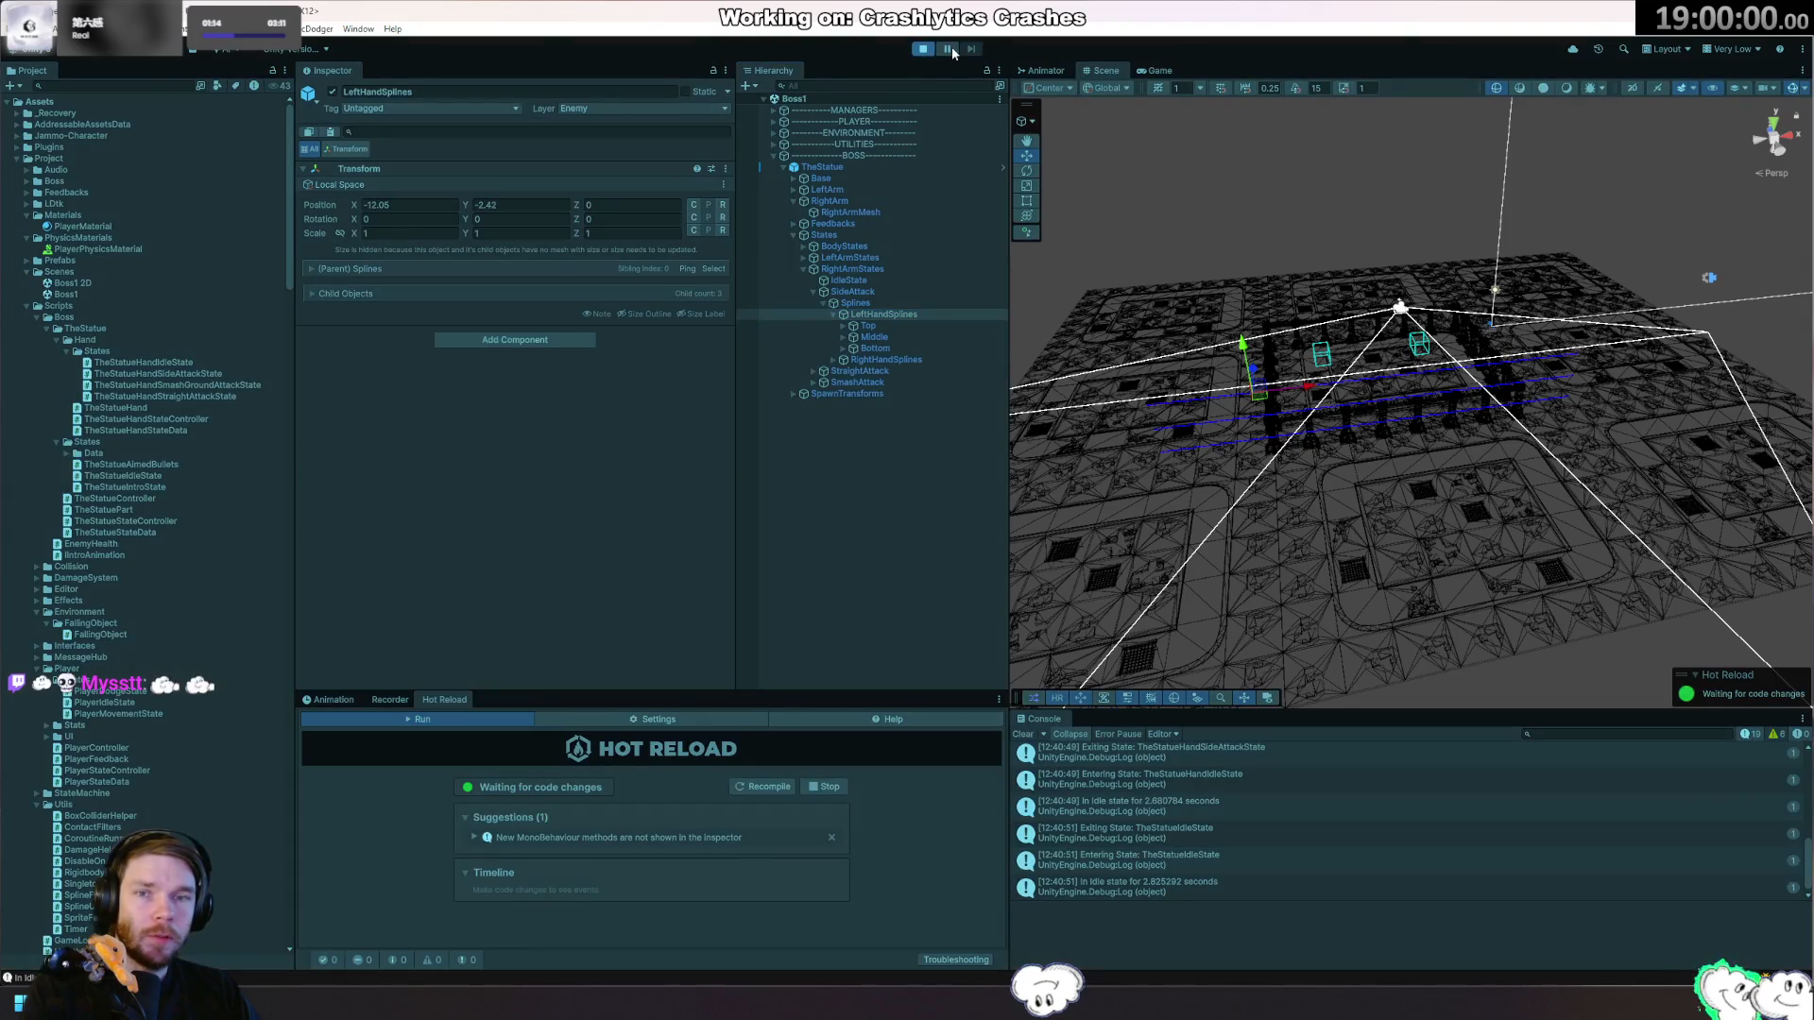
click(1085, 79)
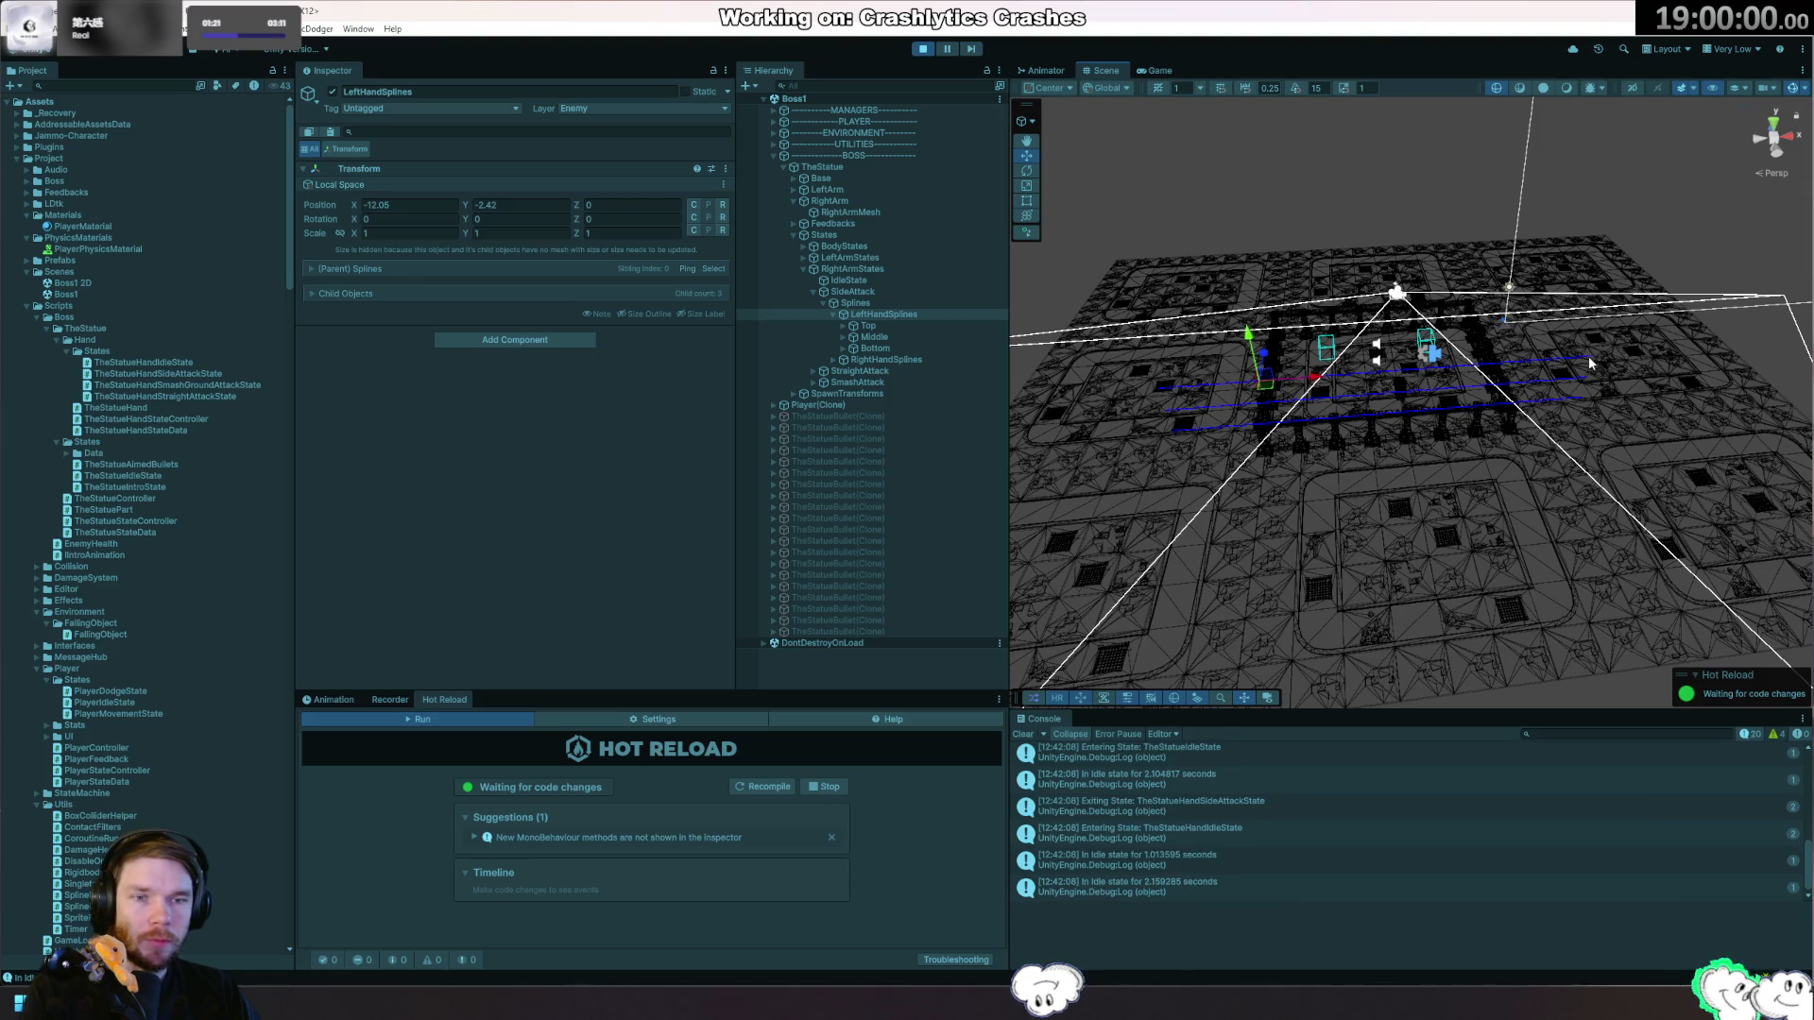
click(923, 48)
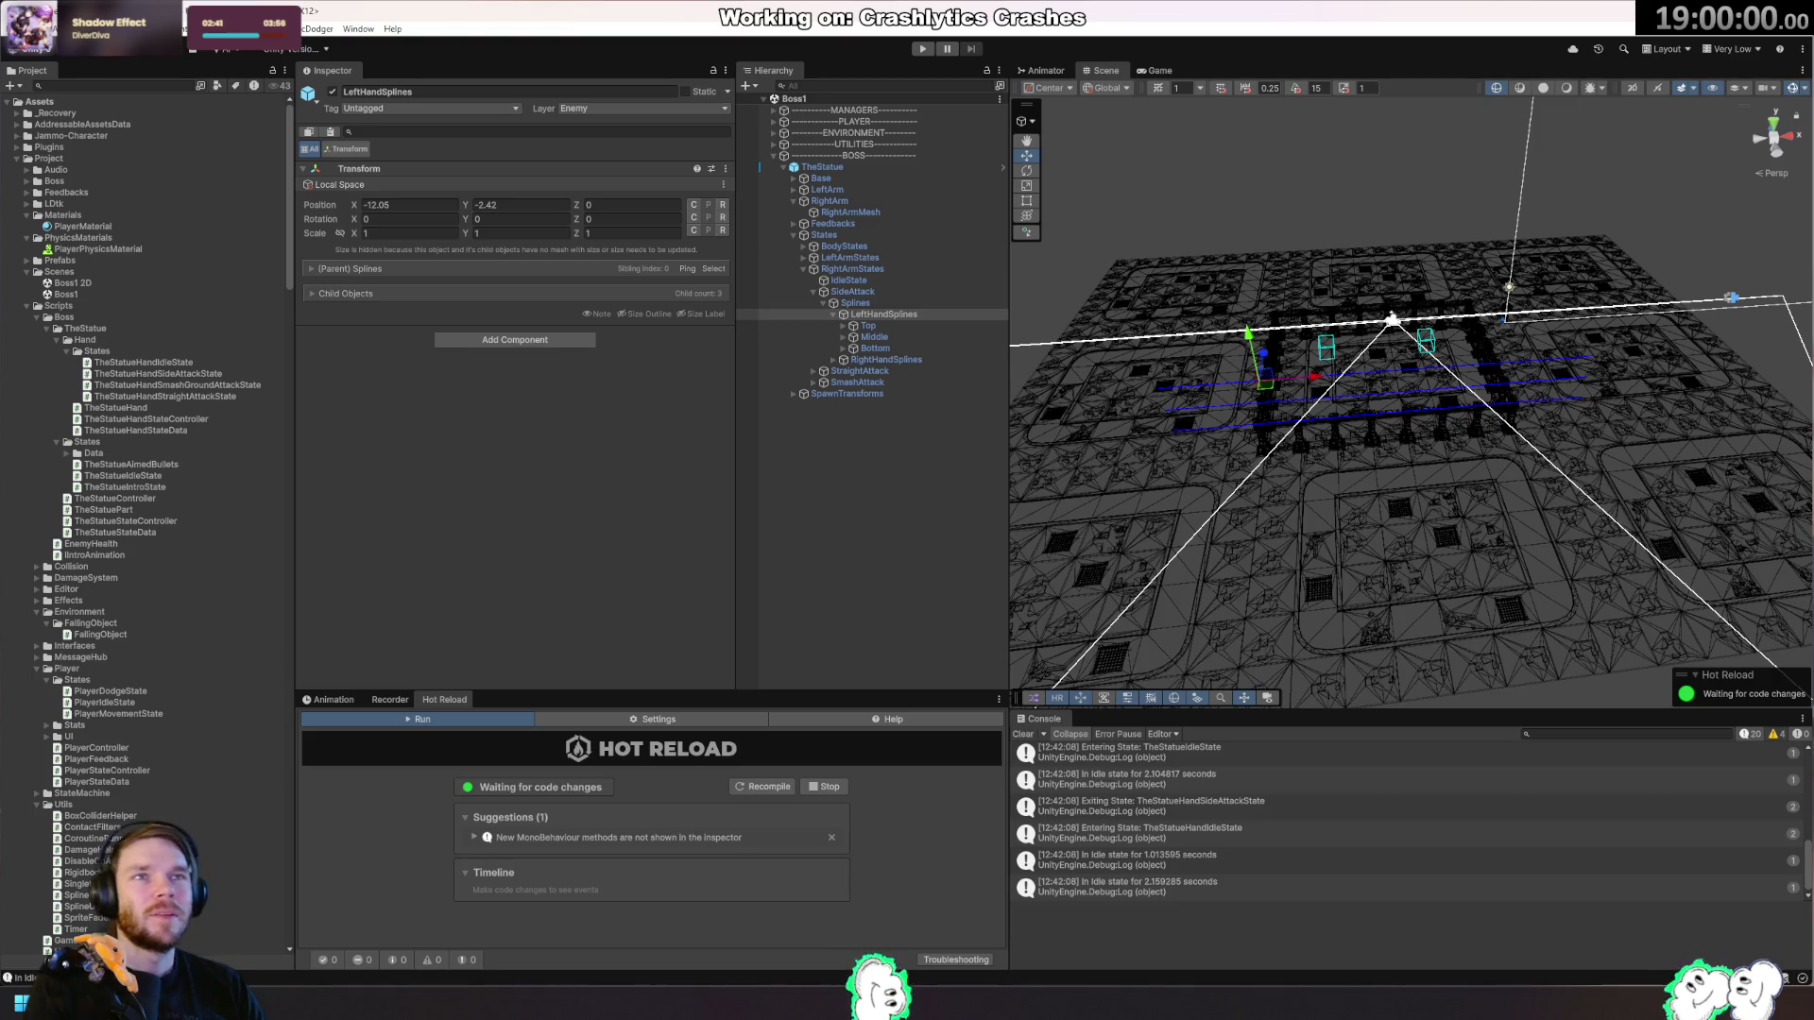
Zoom in, select the Top through Bottom splines together, and pan the Scene view over them.
scroll(1629, 432, up, 5)
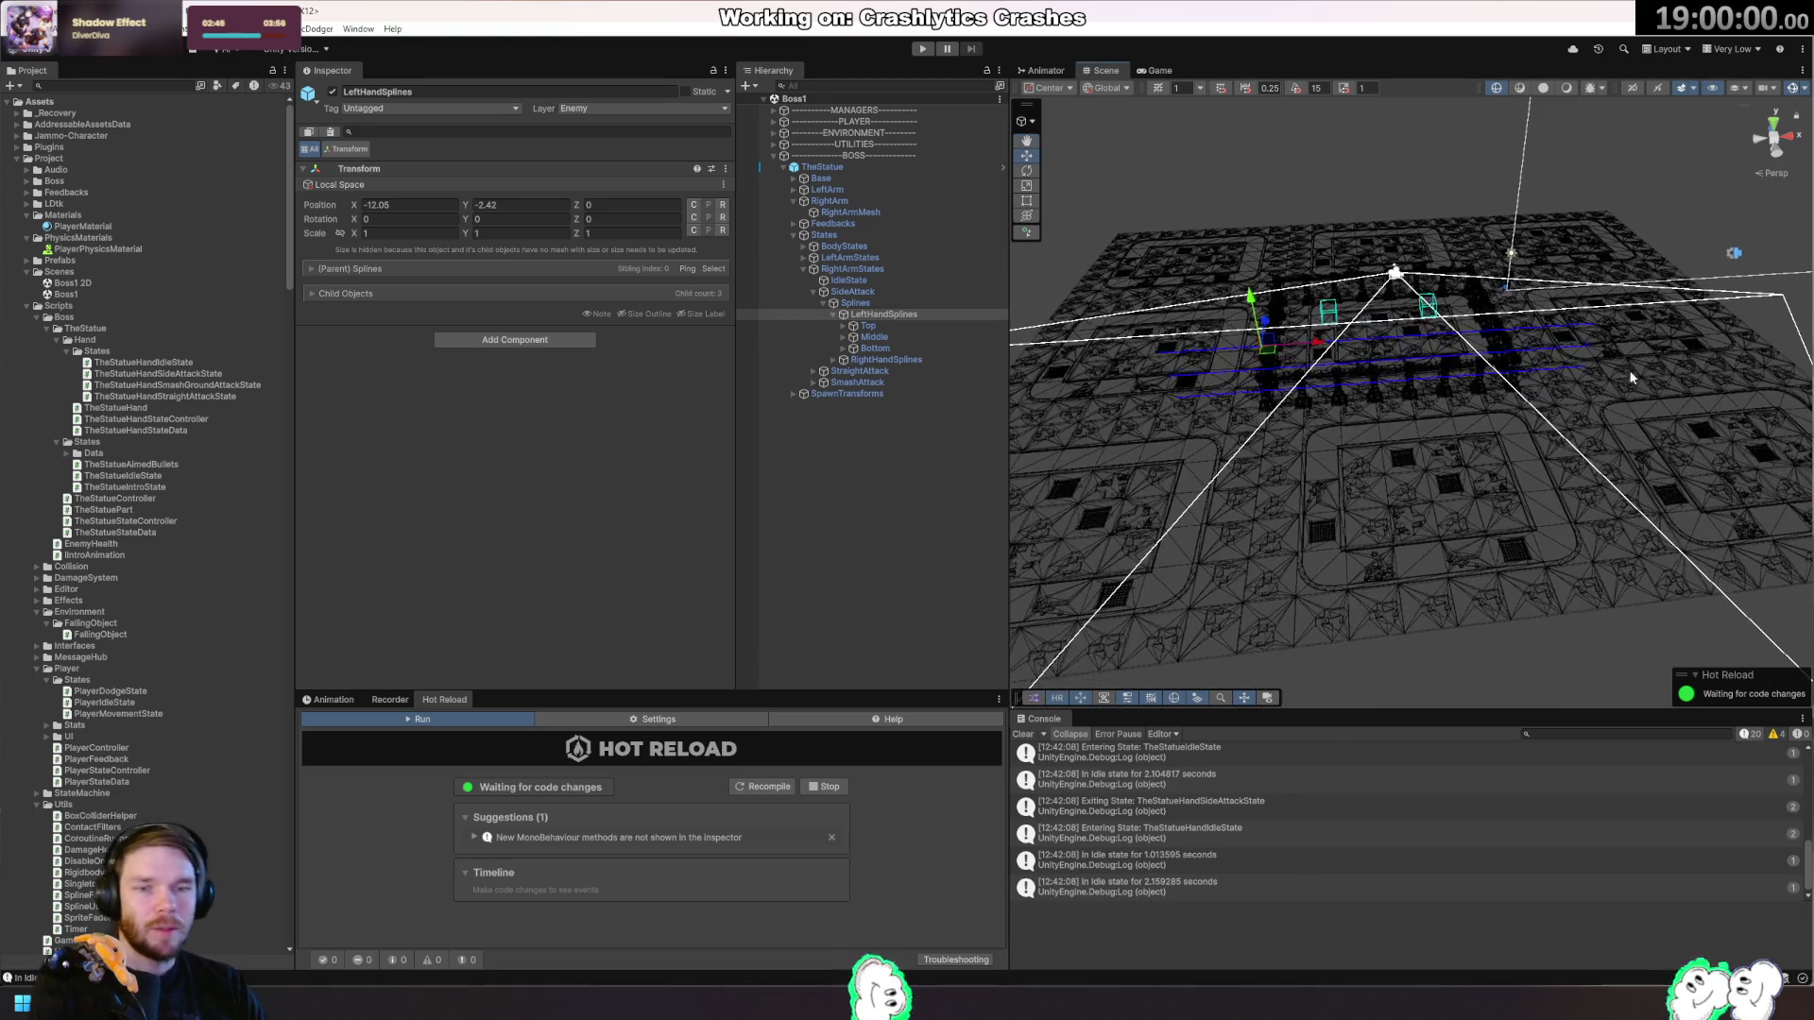
click(866, 326)
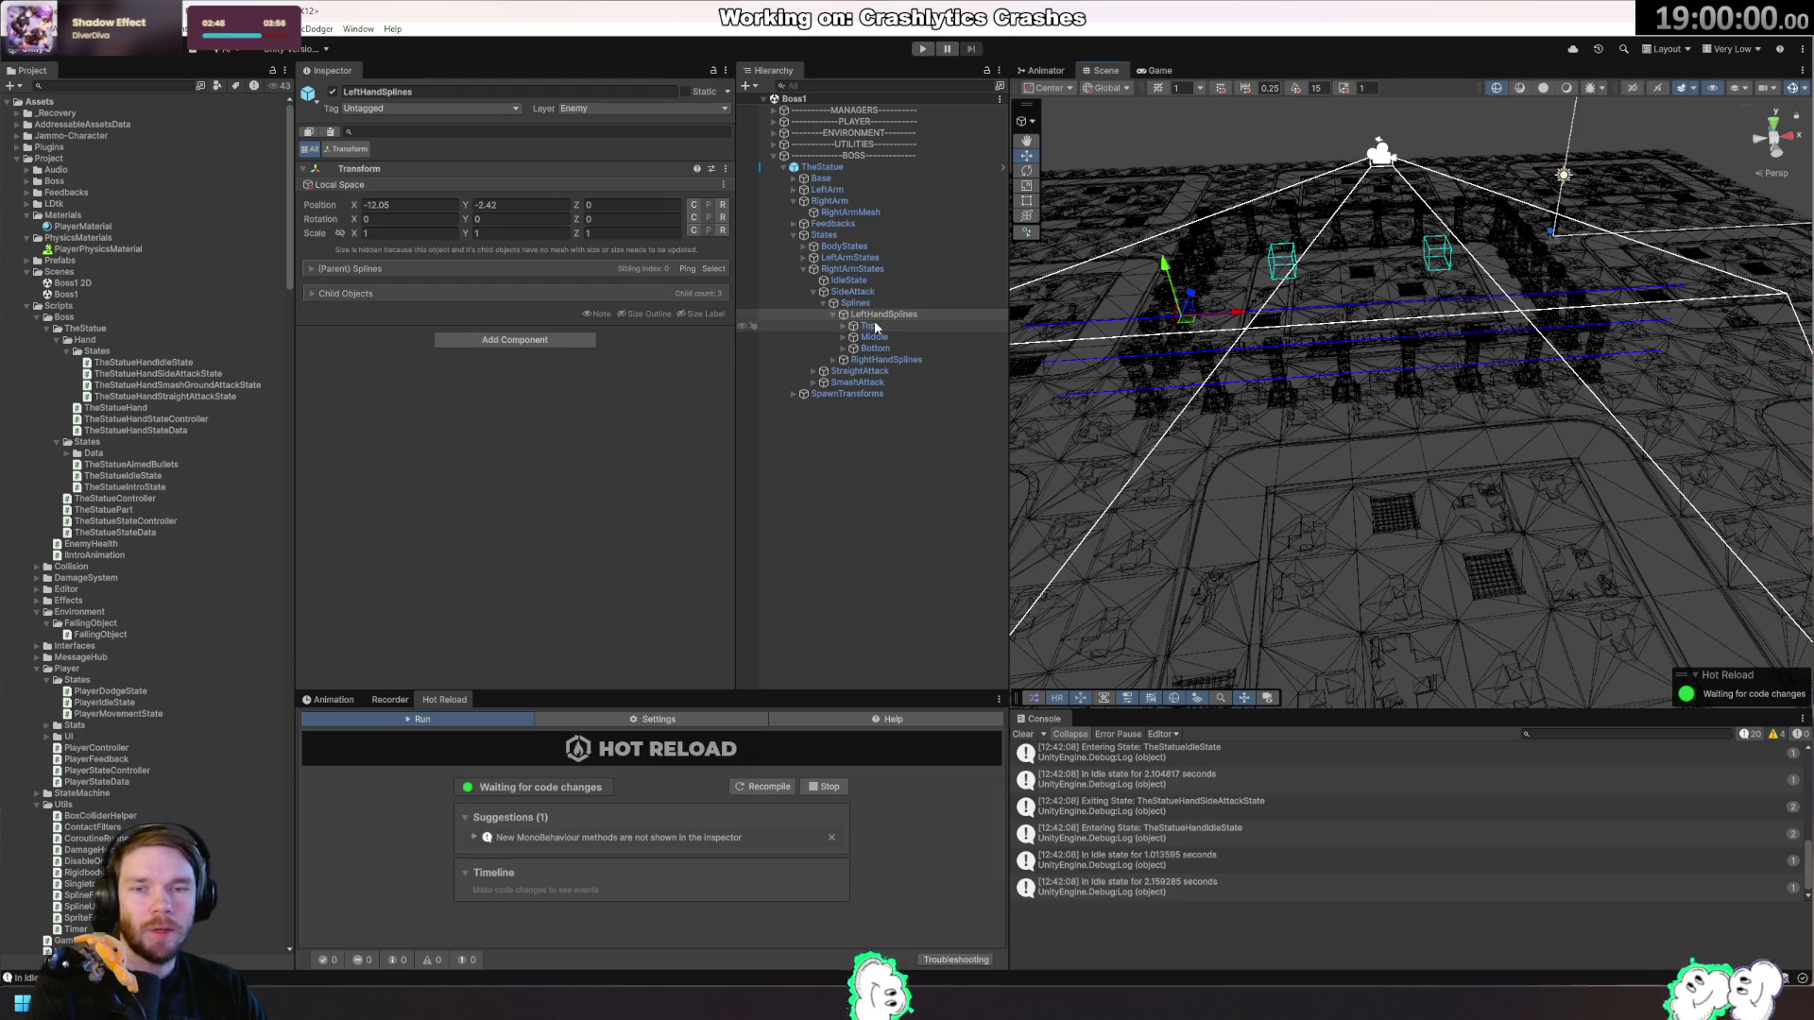
shift+click(873, 348)
mouse_move(1238, 444)
mouse_down()
mouse_move(1377, 510)
mouse_move(1366, 472)
mouse_up()
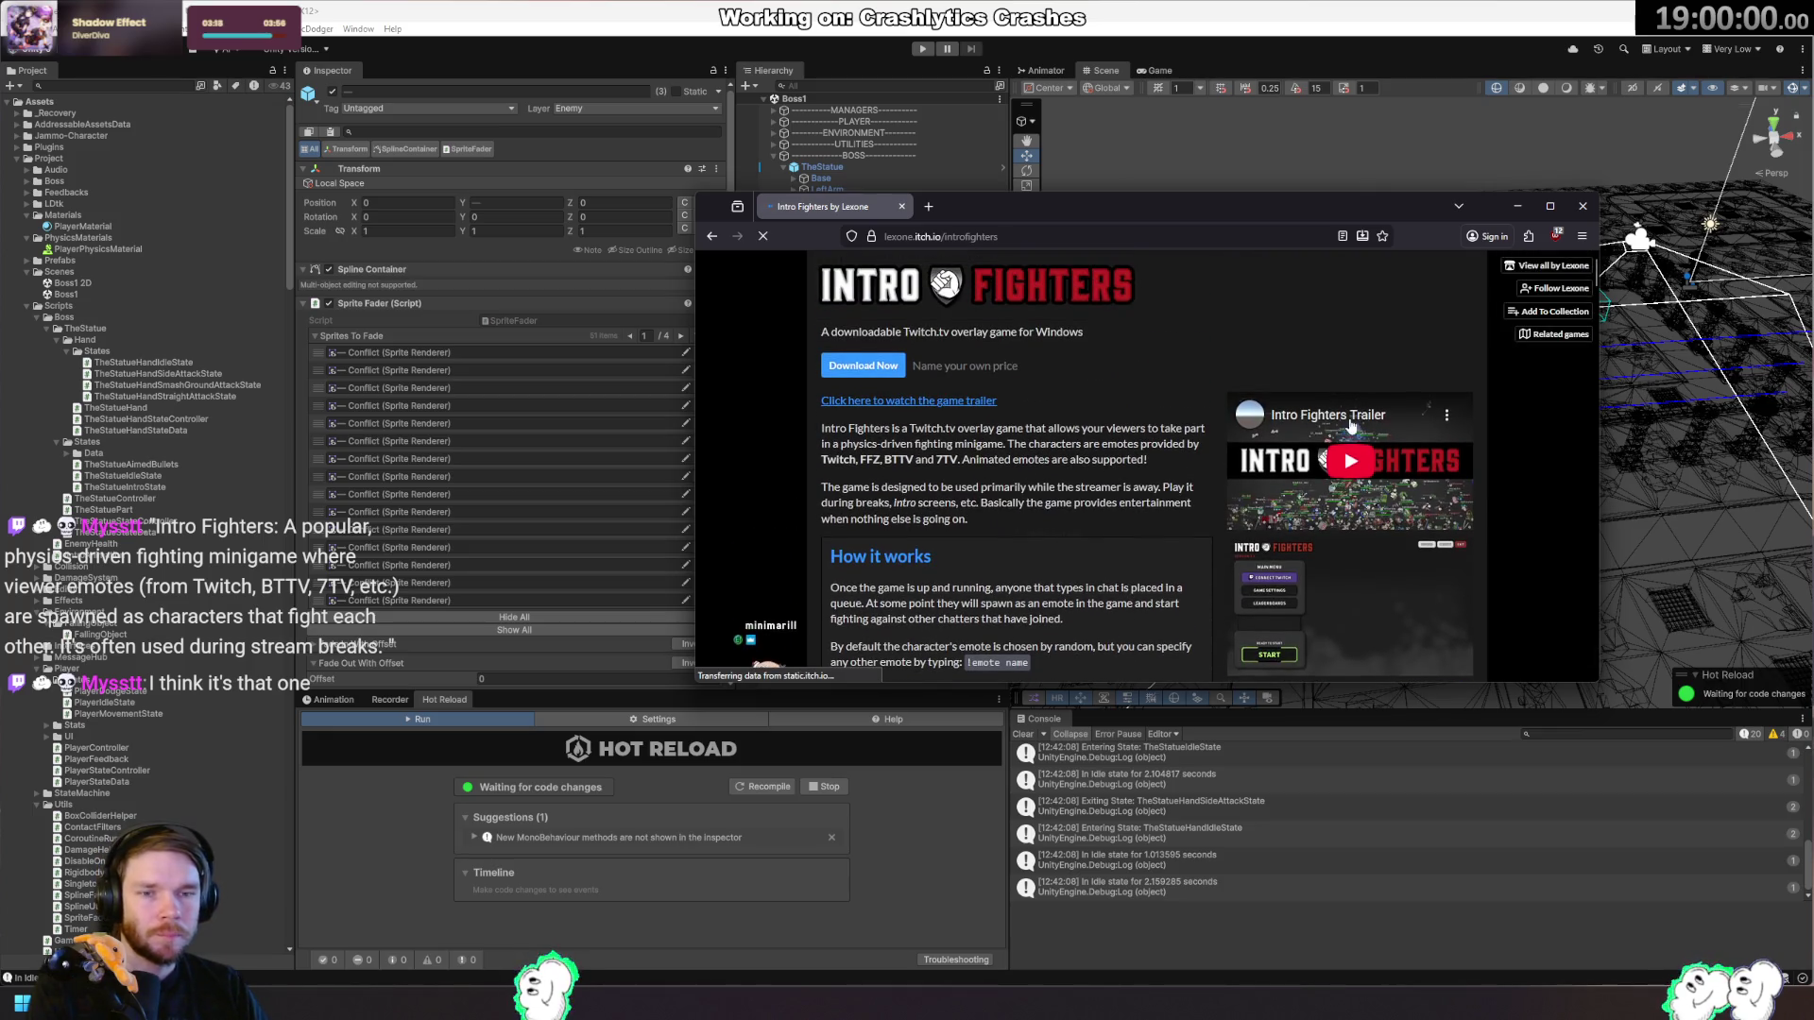
Watch the Intro Fighters trailer muted, browse its comments, then return to the Unity editor.
click(1347, 418)
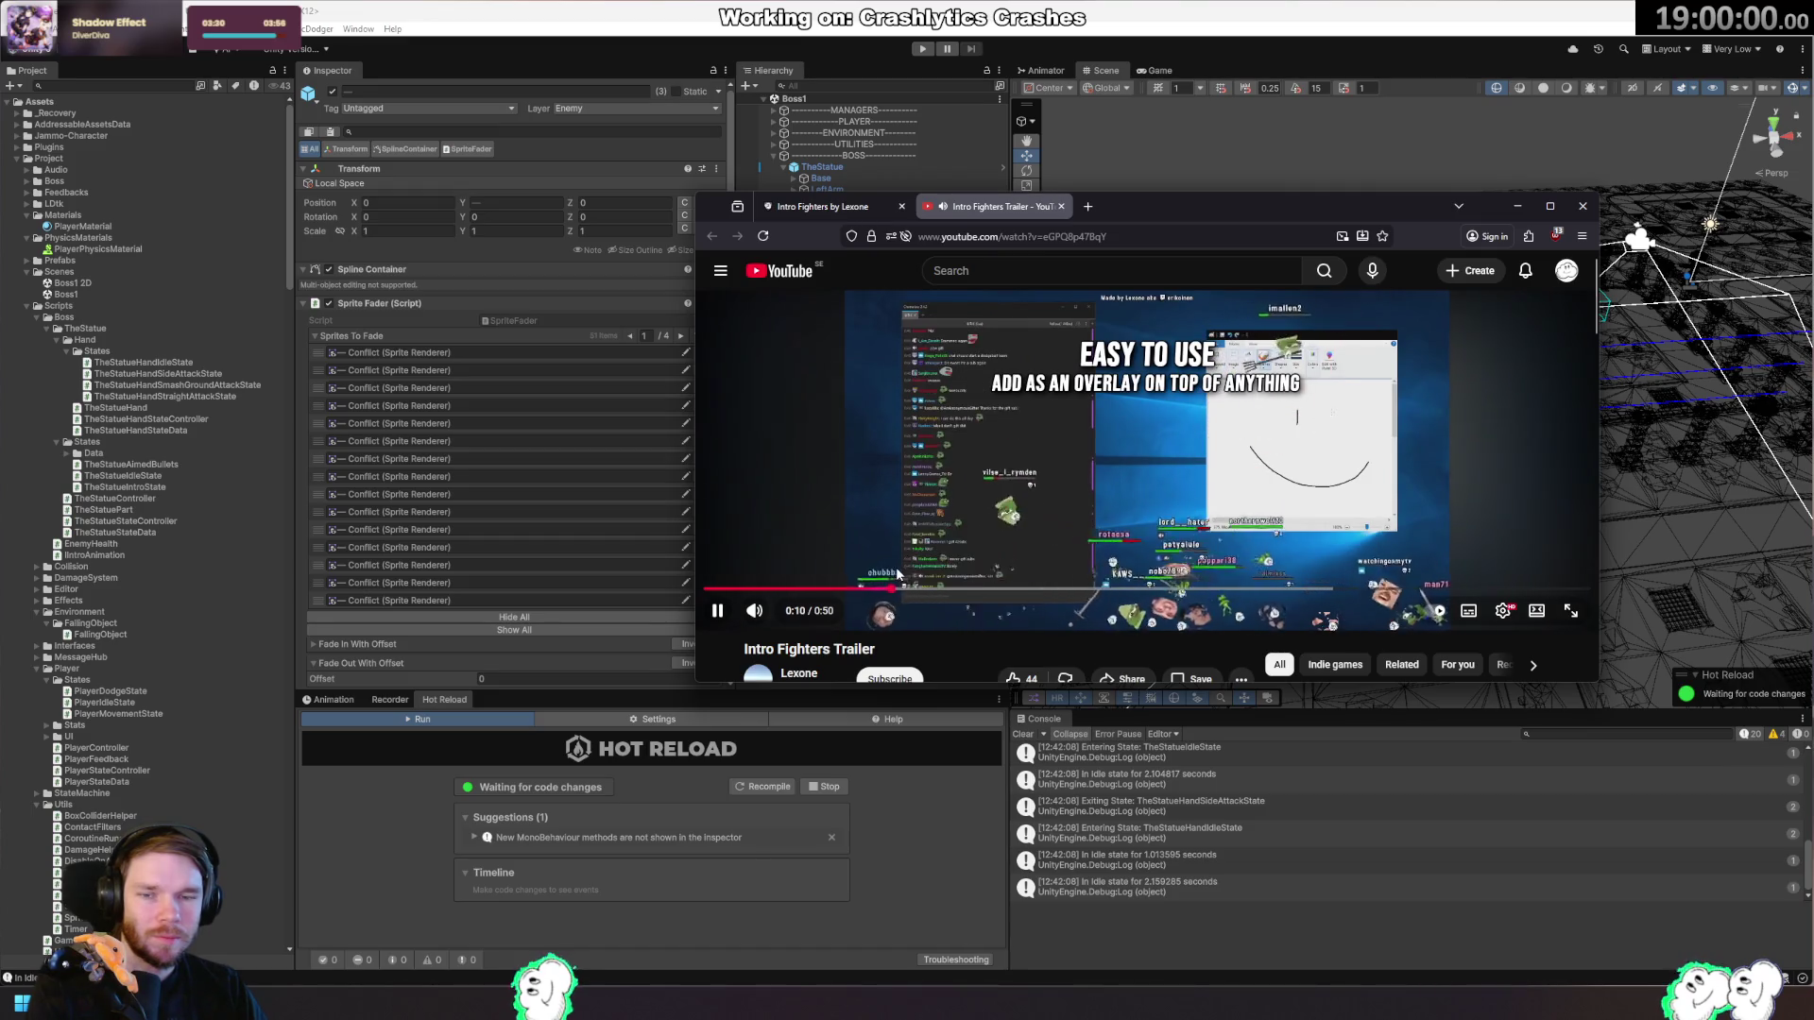
click(757, 612)
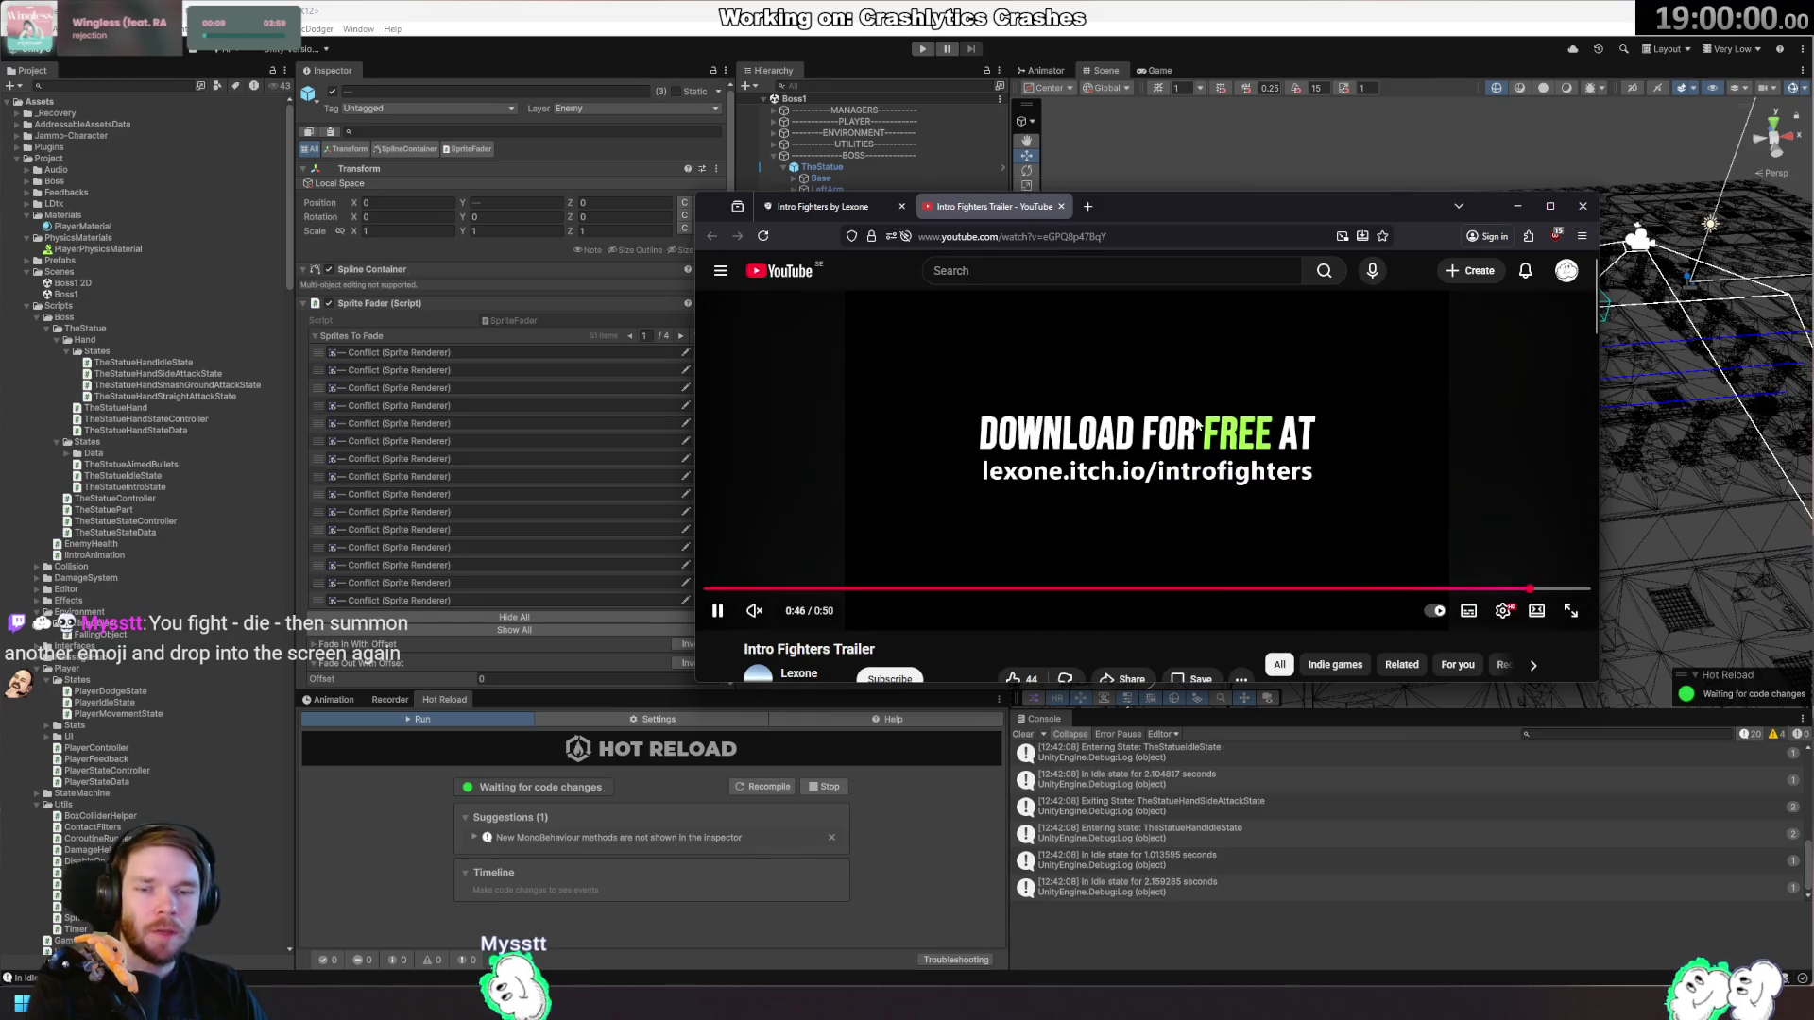
scroll(1086, 421, down, 10)
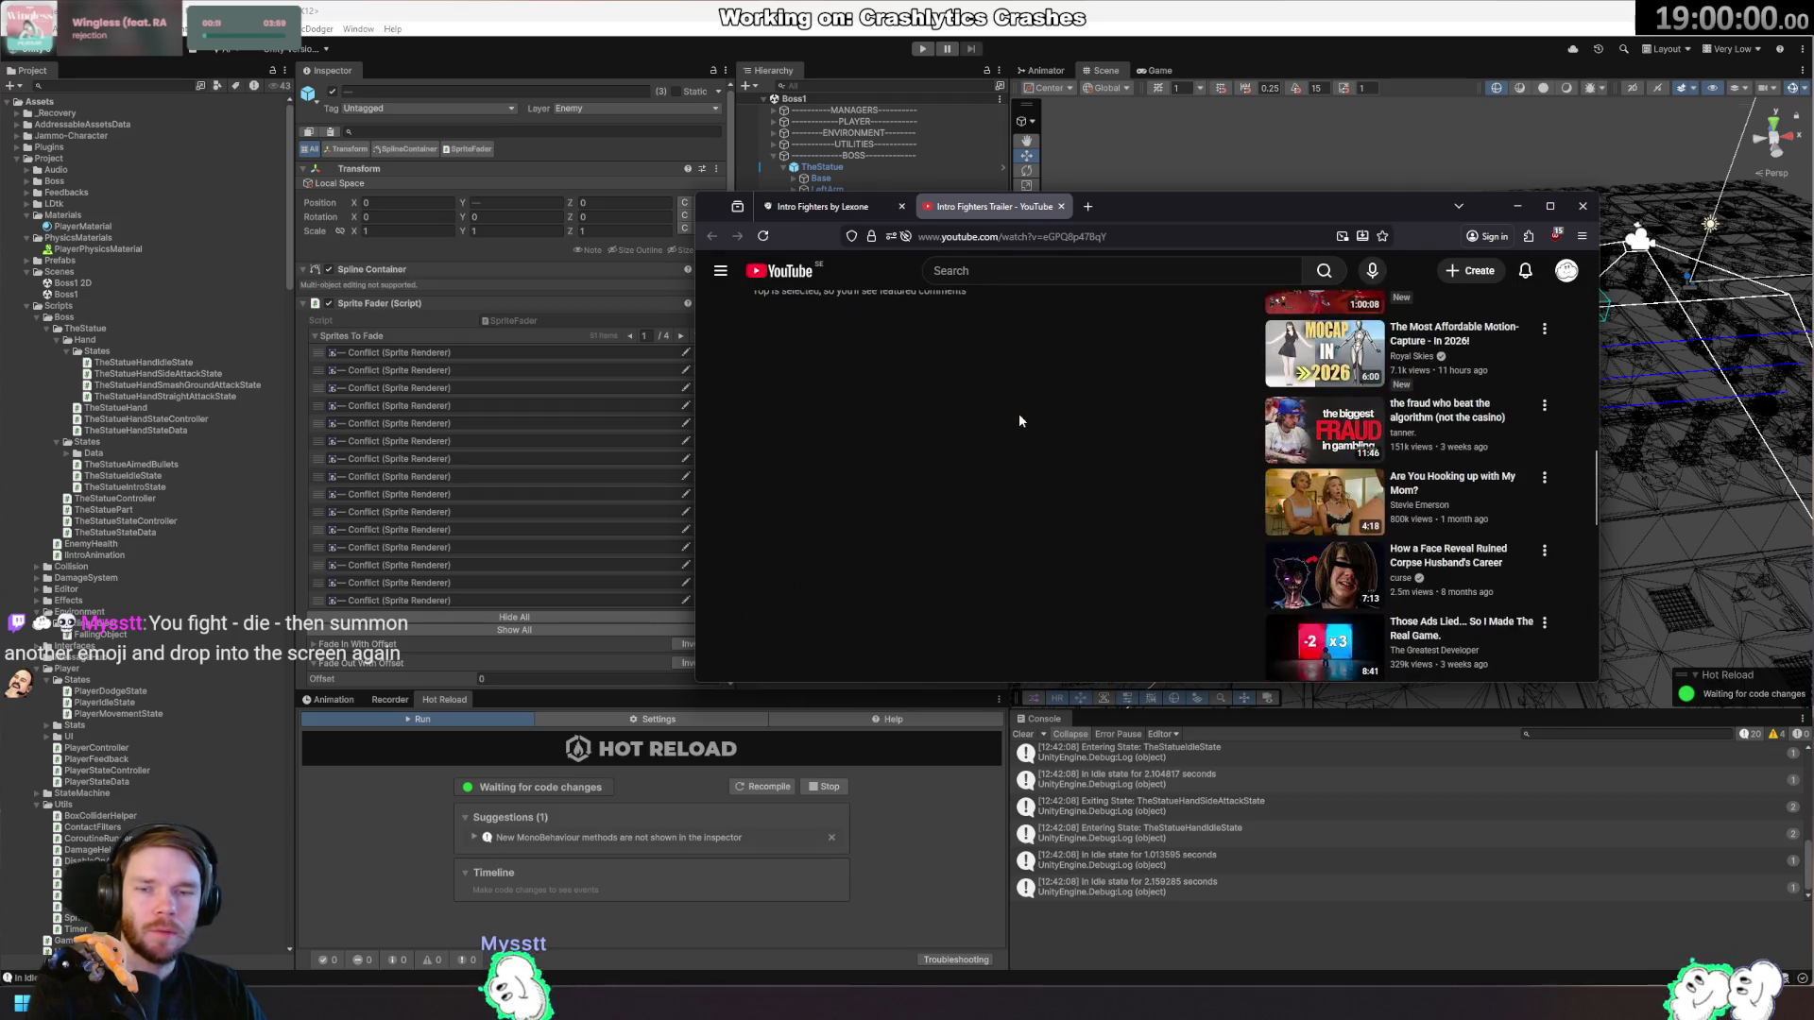
scroll(1019, 411, up, 3)
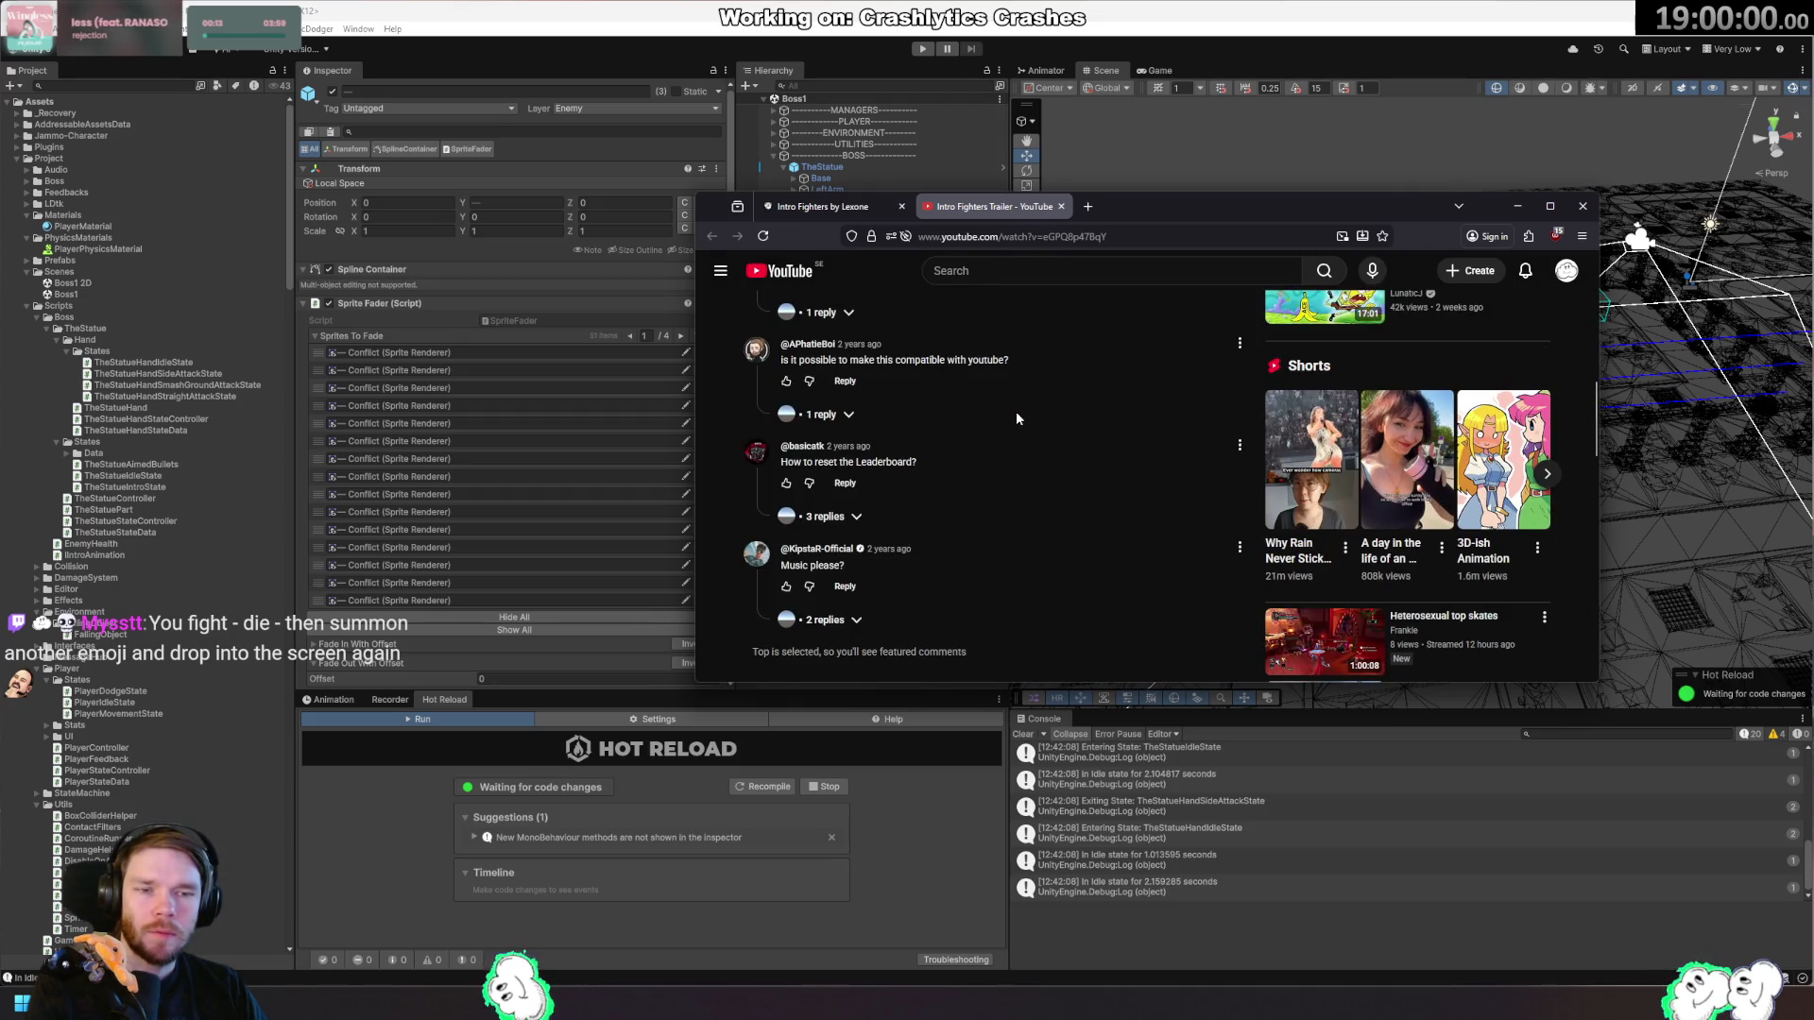
scroll(1017, 418, up, 3)
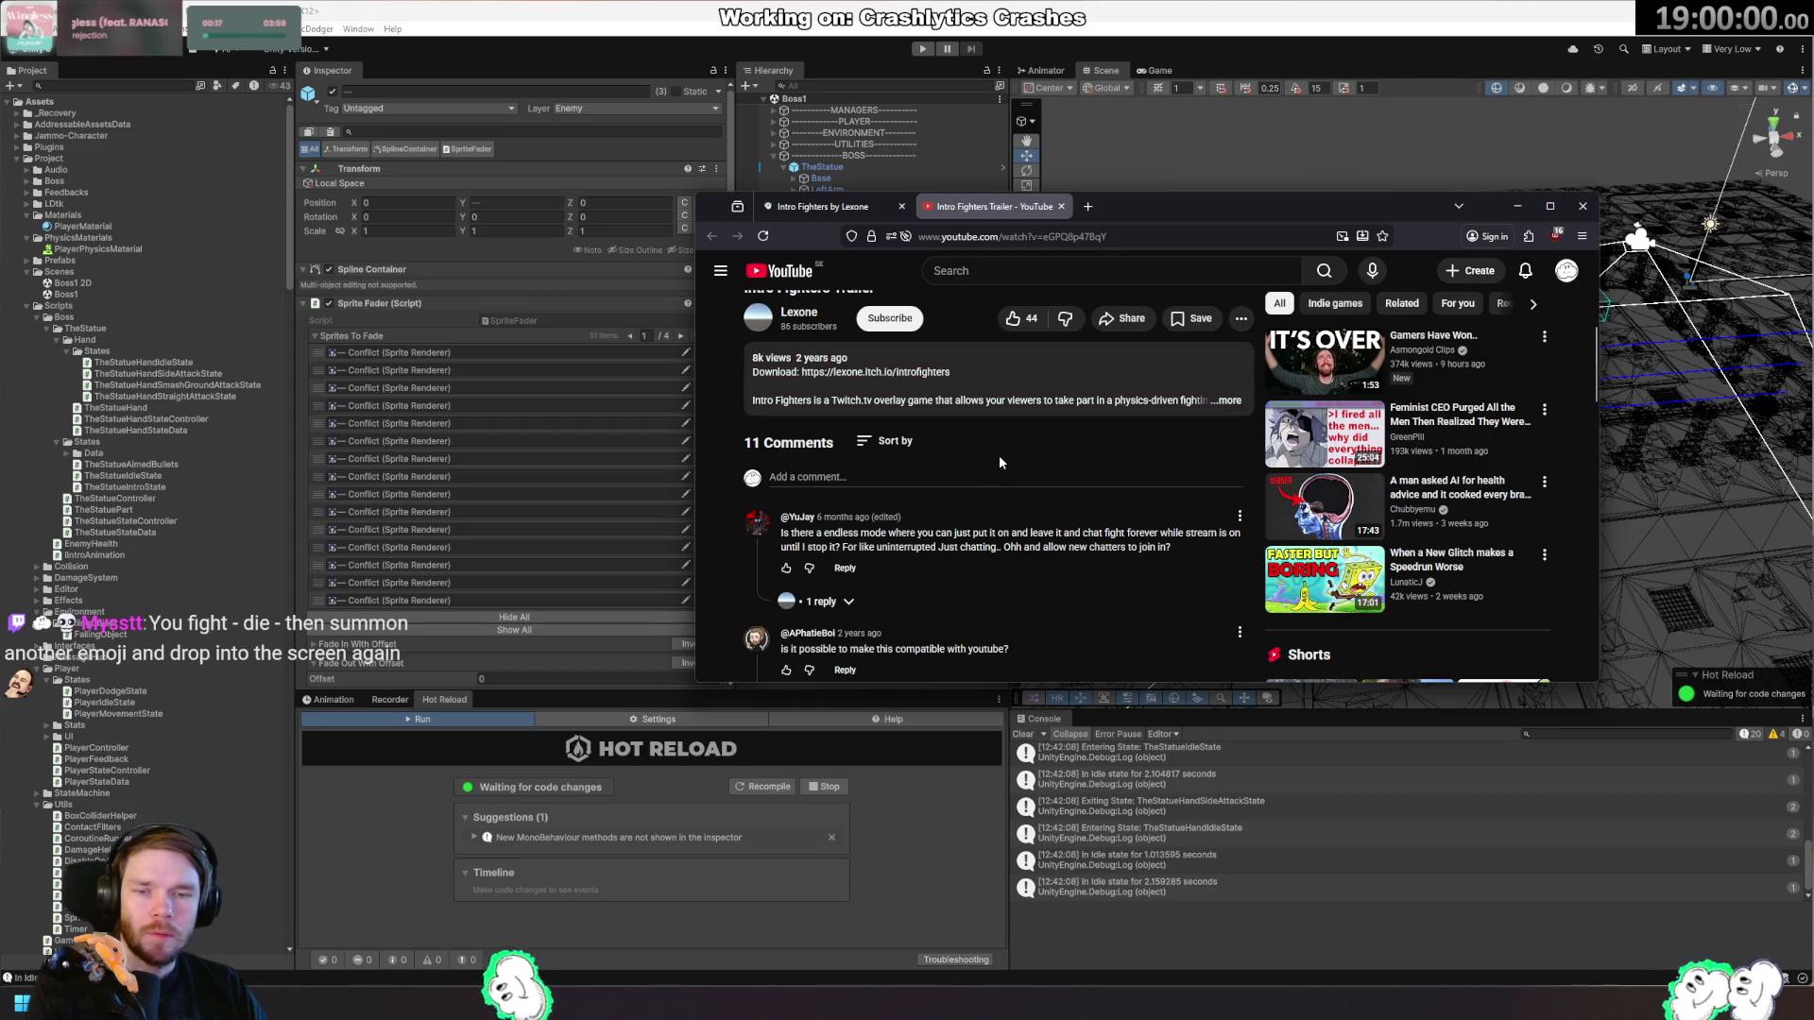
mouse_move(855, 219)
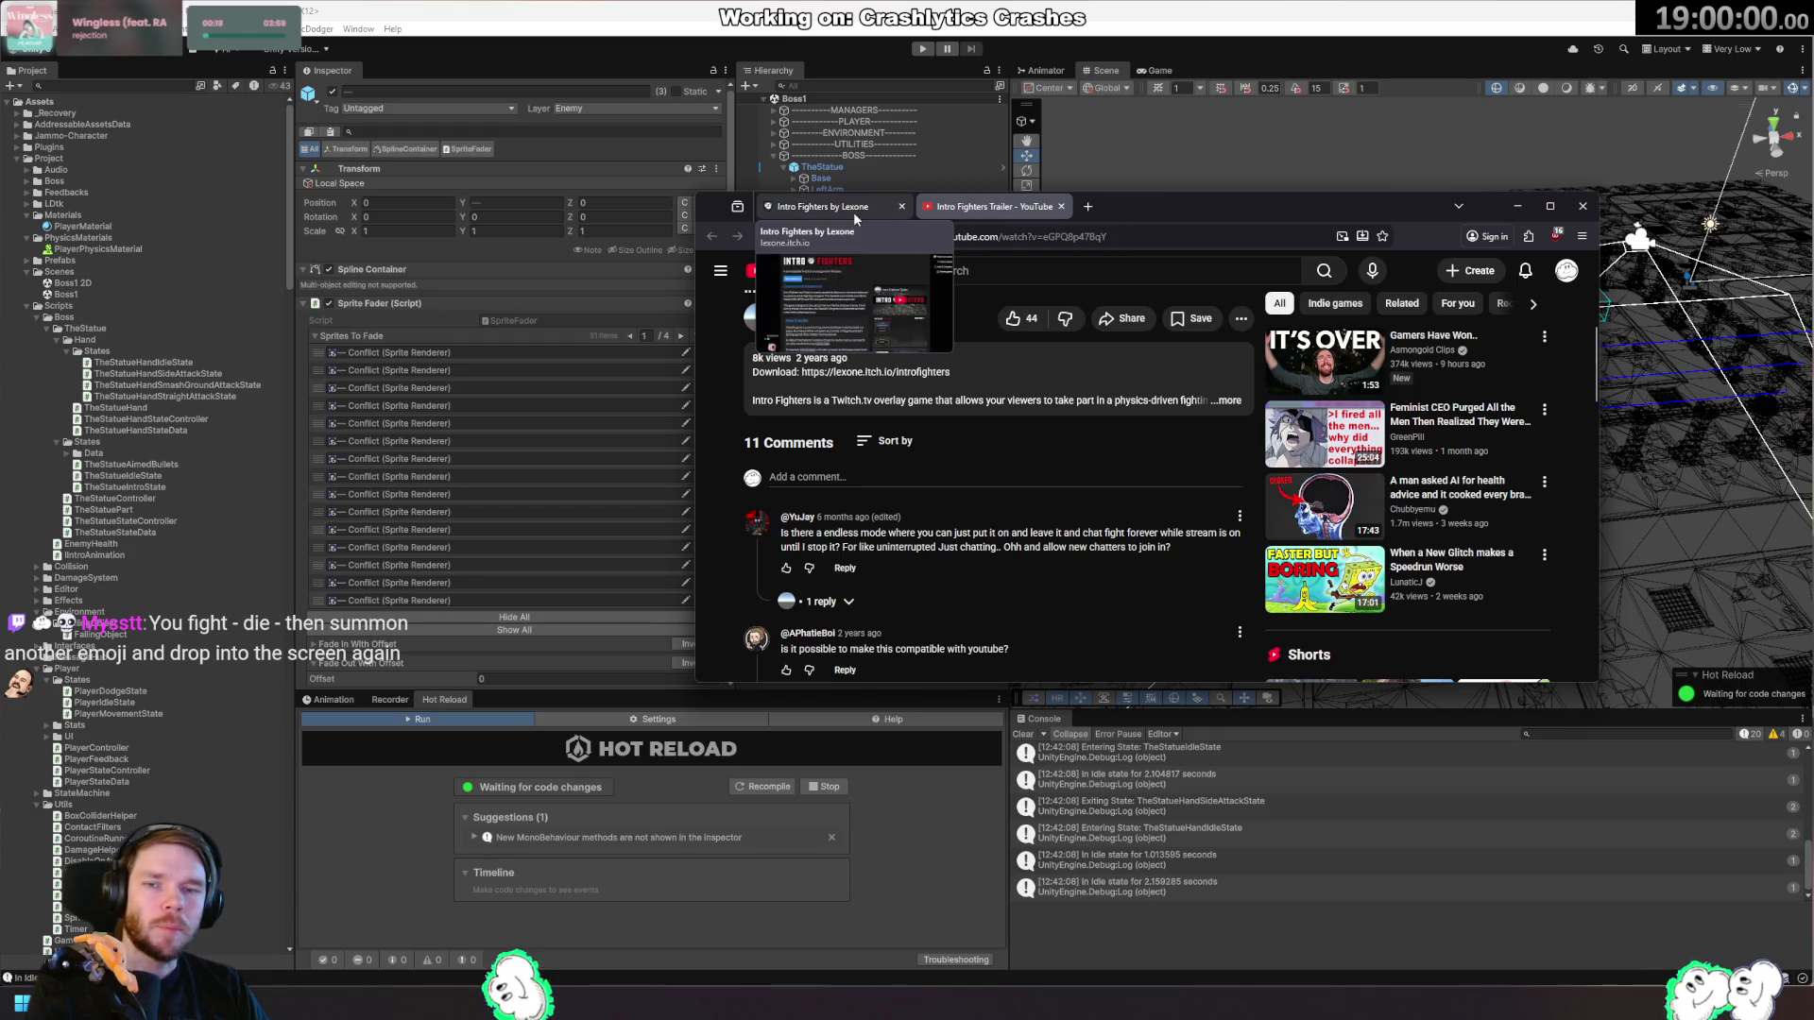
click(945, 184)
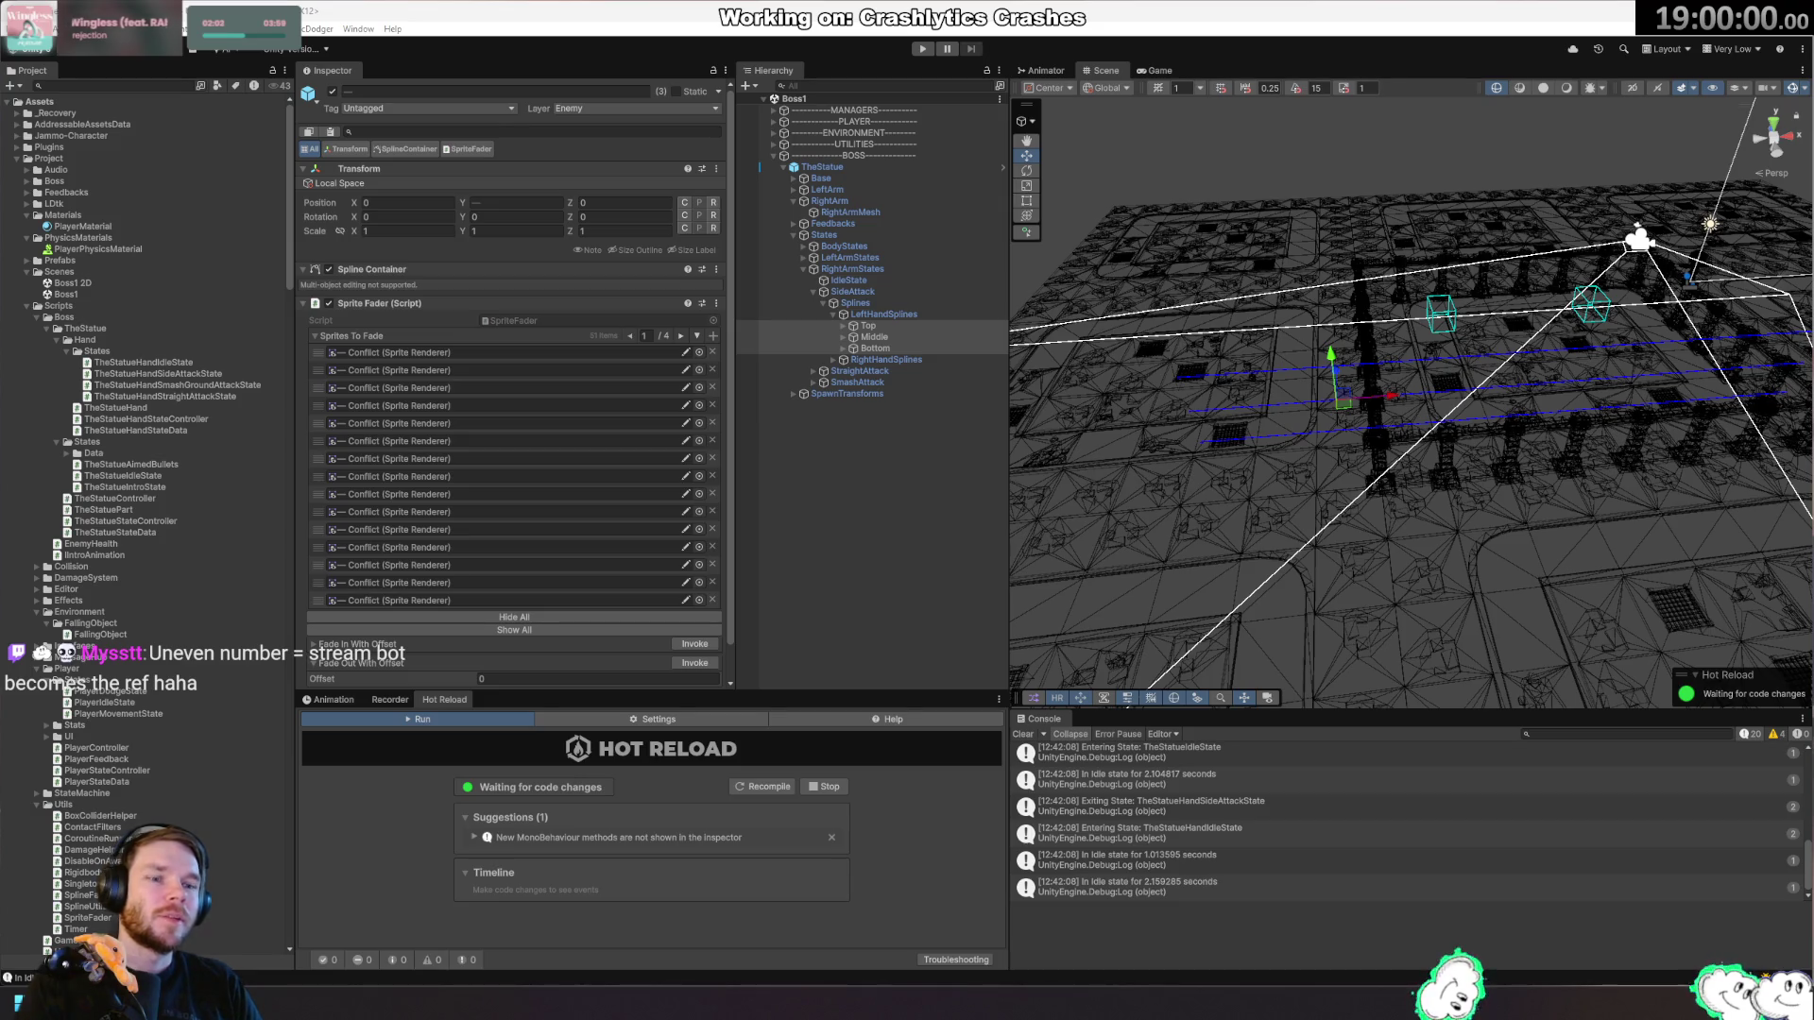
Select LeftHandSplines, try zeroing its Position, then undo the change.
mouse_move(1400, 425)
mouse_down()
mouse_move(1600, 448)
mouse_move(1493, 406)
mouse_up()
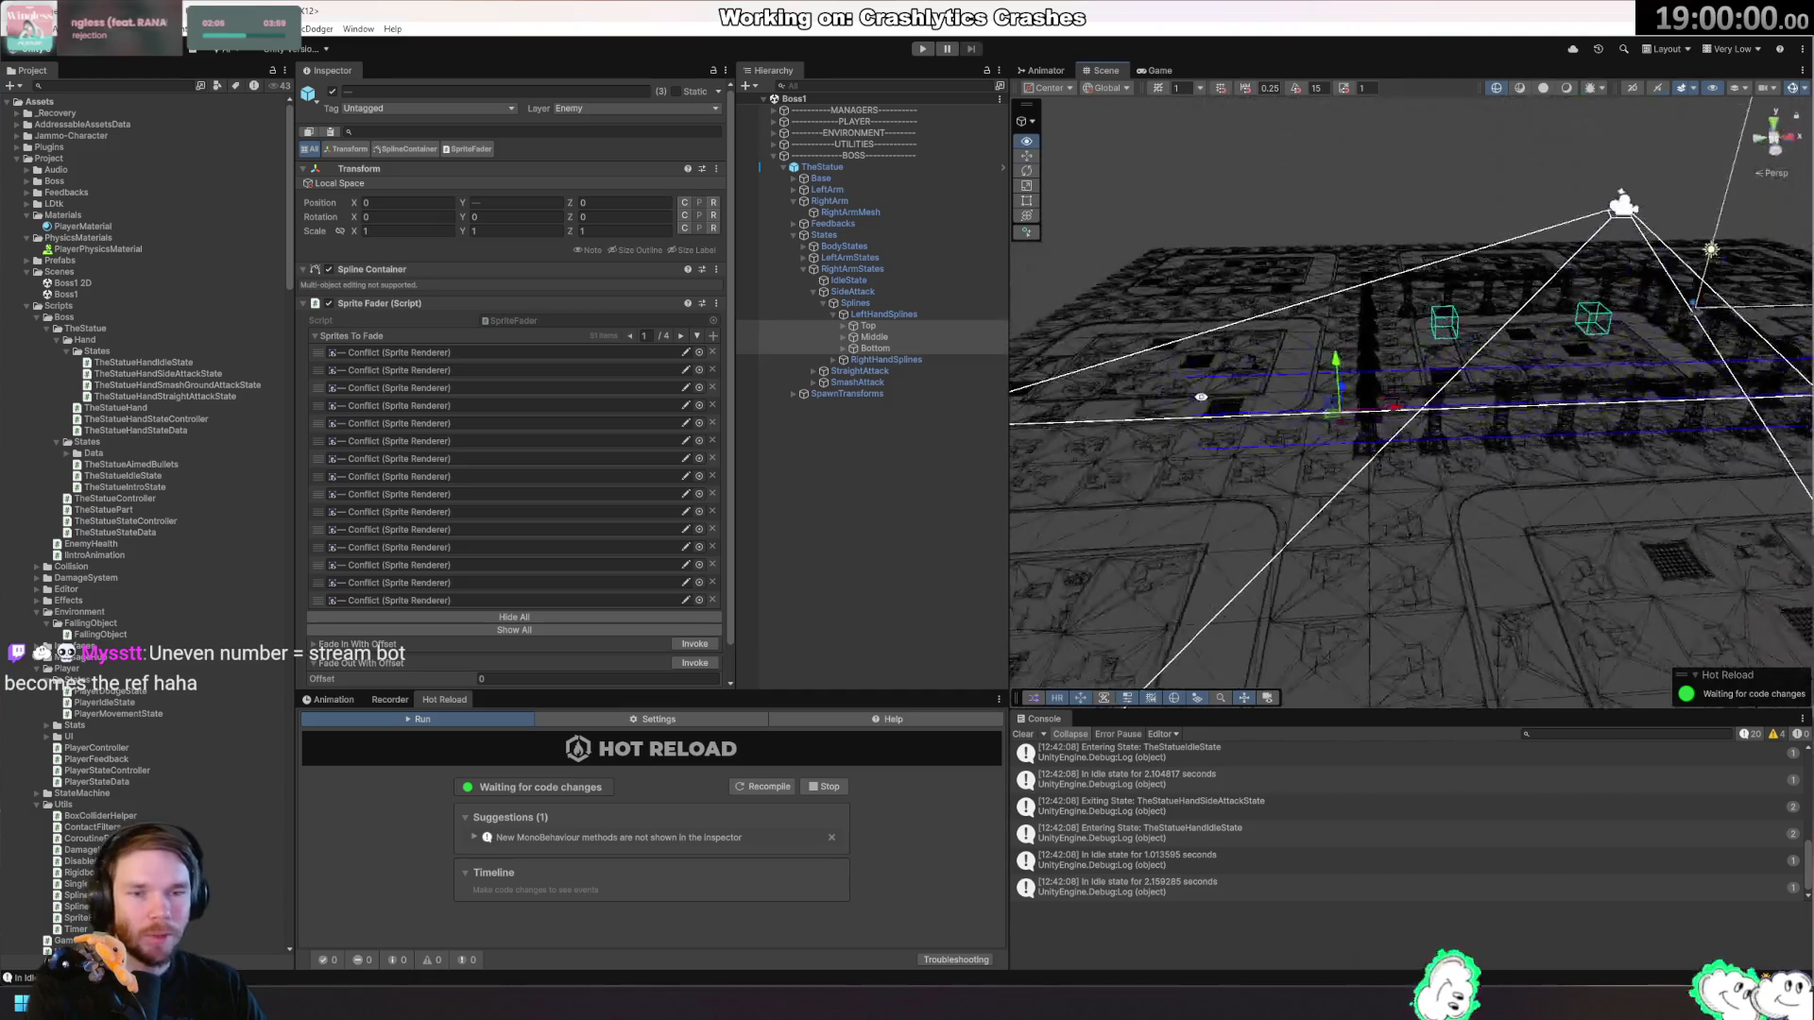
click(865, 325)
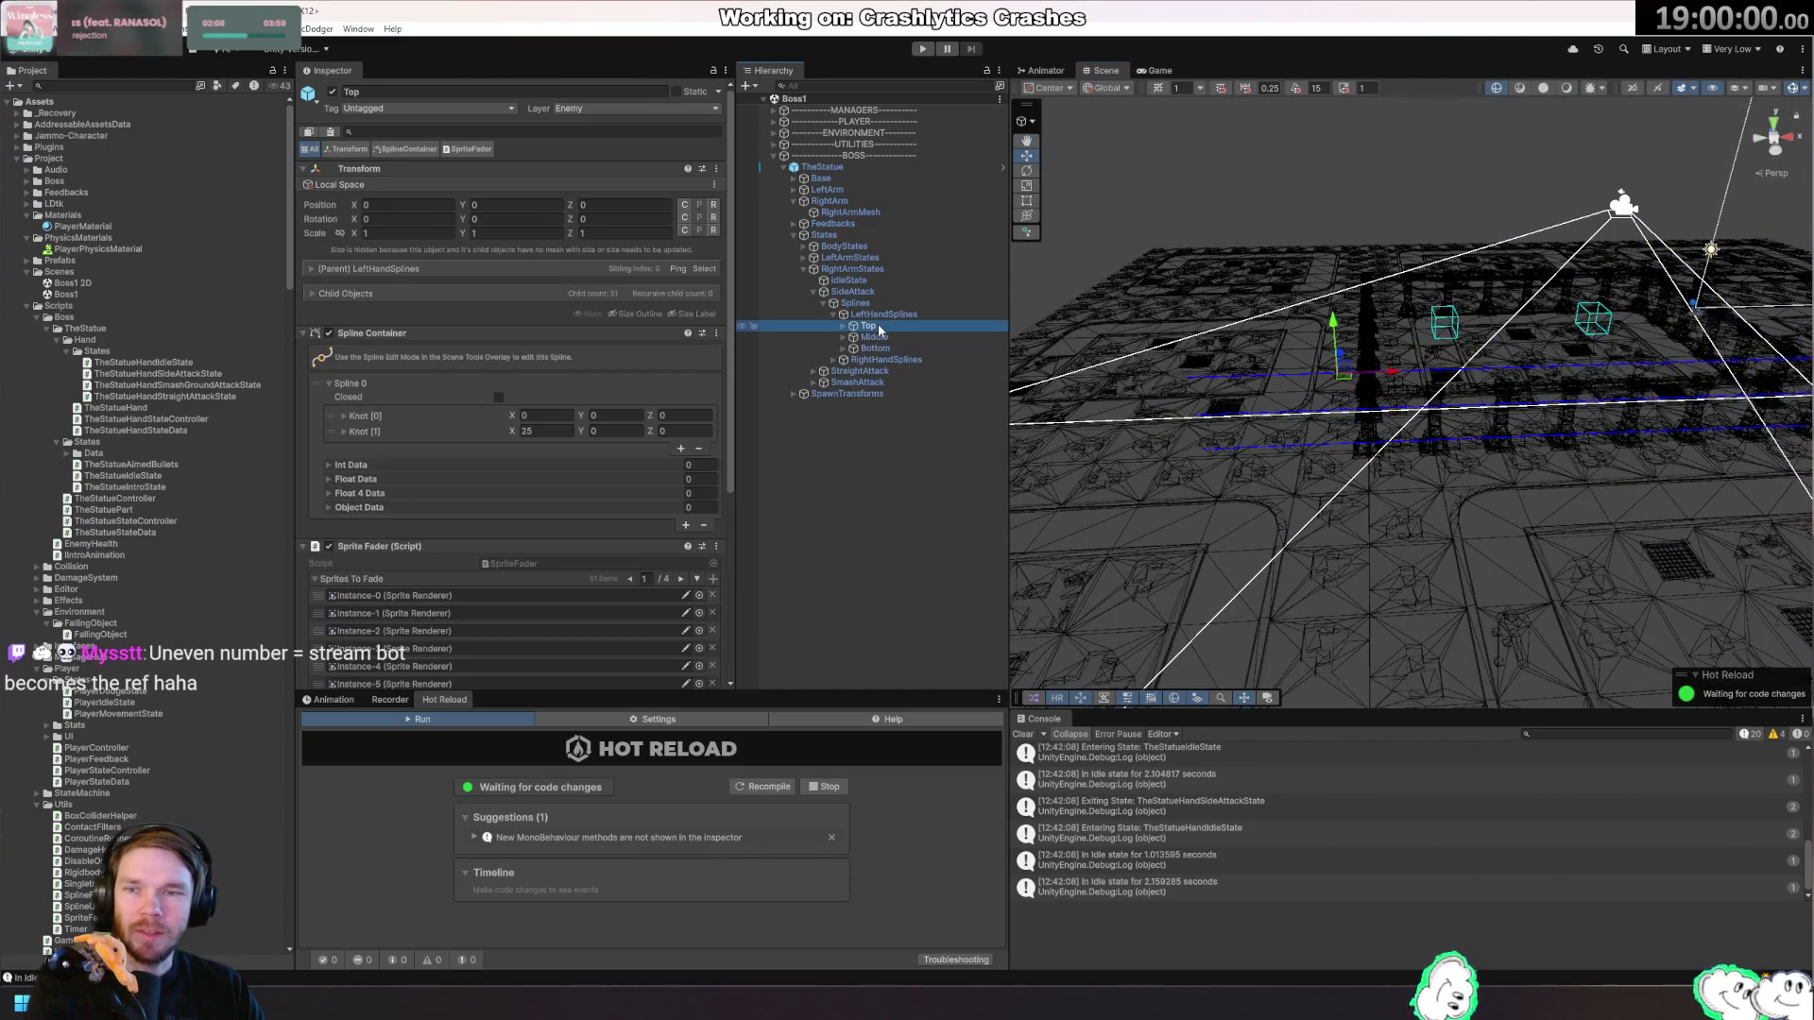
click(897, 314)
click(406, 204)
text(0)
key(Tab)
text(0)
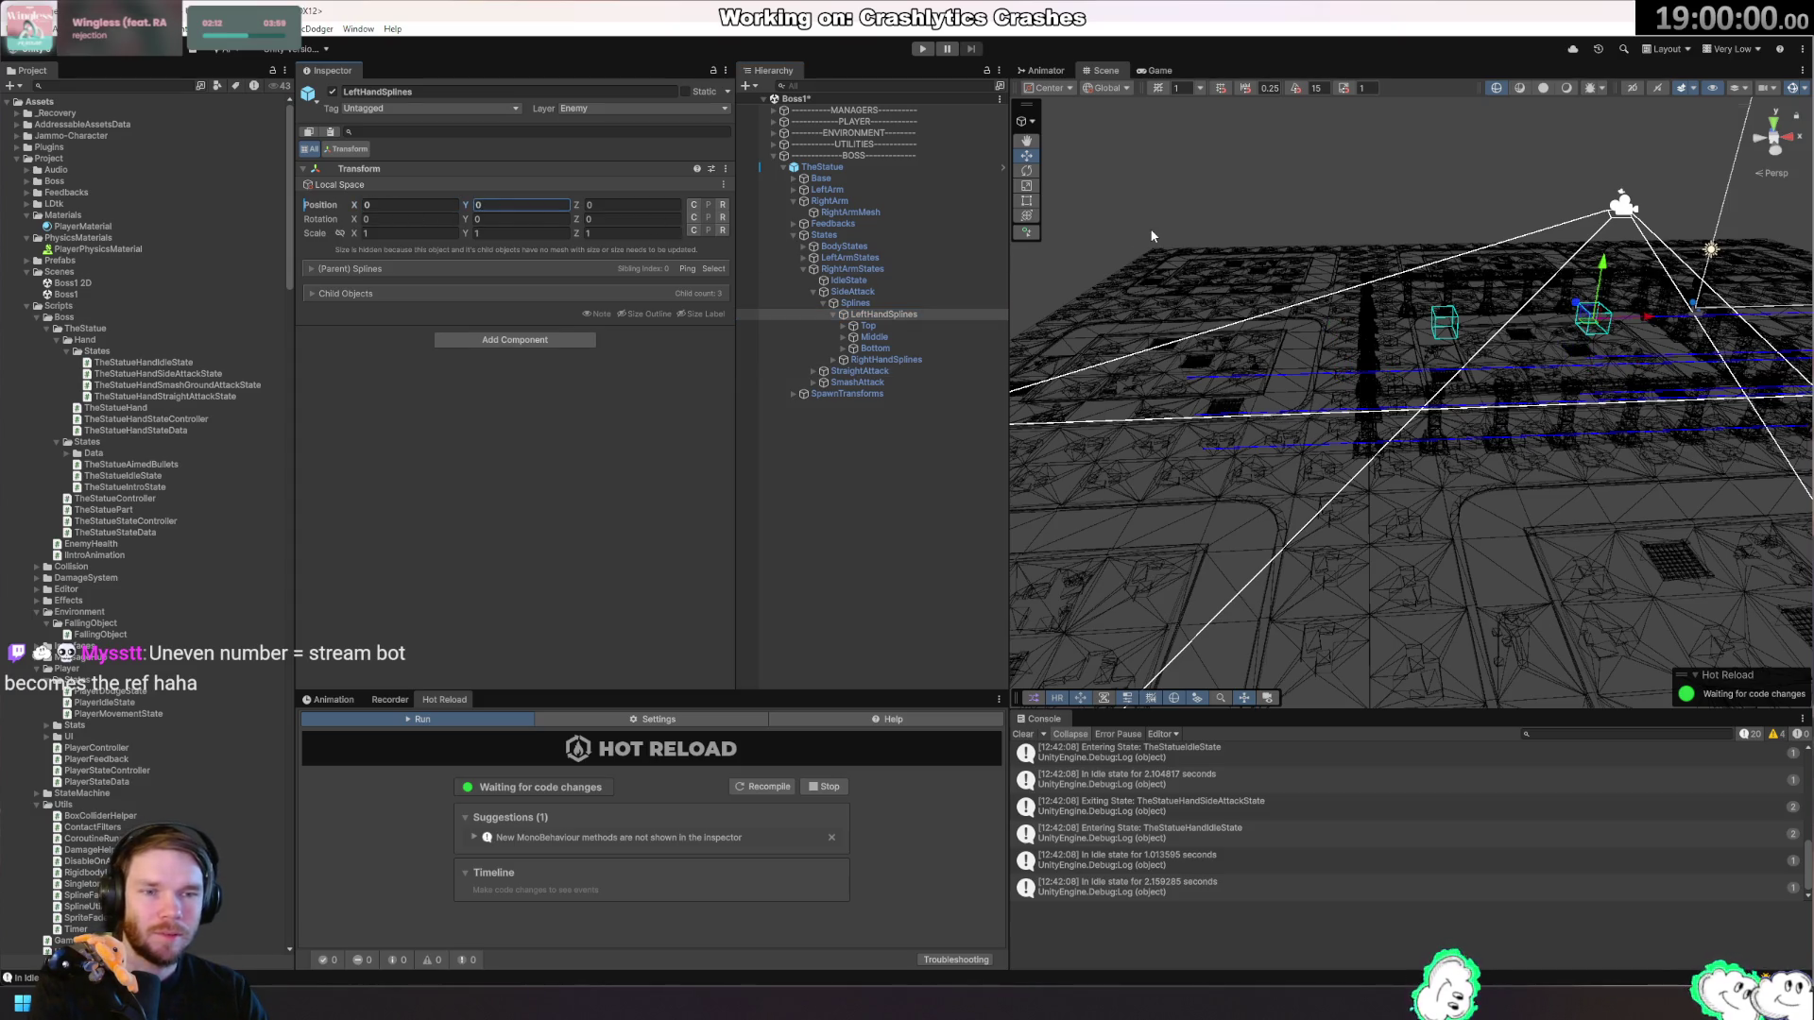
mouse_move(1473, 406)
mouse_down()
mouse_move(1708, 371)
mouse_move(1648, 329)
mouse_move(1329, 312)
mouse_move(1332, 354)
mouse_move(1699, 379)
mouse_up()
key(ctrl+z)
Slide LeftHandSplines along Z so it settles at -12.5, 0, -2.25.
mouse_move(1301, 400)
mouse_down()
mouse_move(1390, 413)
mouse_move(1377, 452)
mouse_move(1351, 452)
mouse_move(1385, 420)
mouse_up()
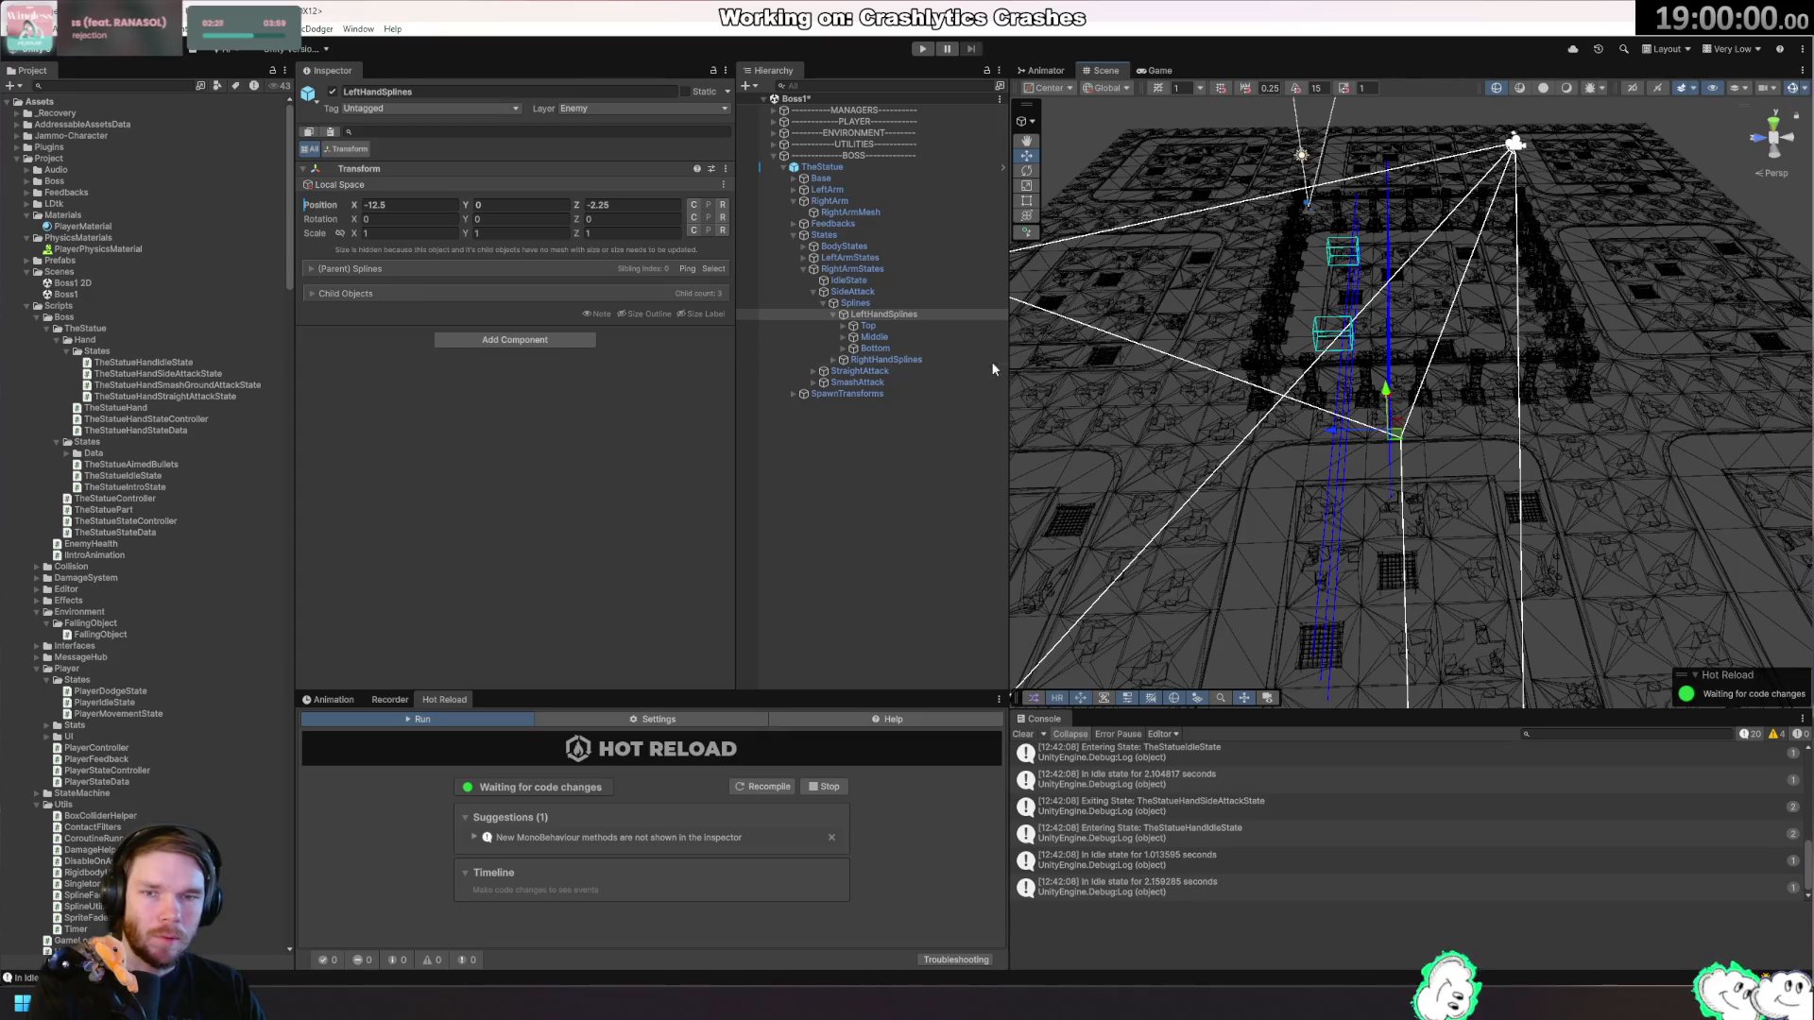
click(869, 325)
mouse_move(1511, 397)
mouse_down()
mouse_move(1585, 379)
mouse_move(1625, 326)
mouse_up()
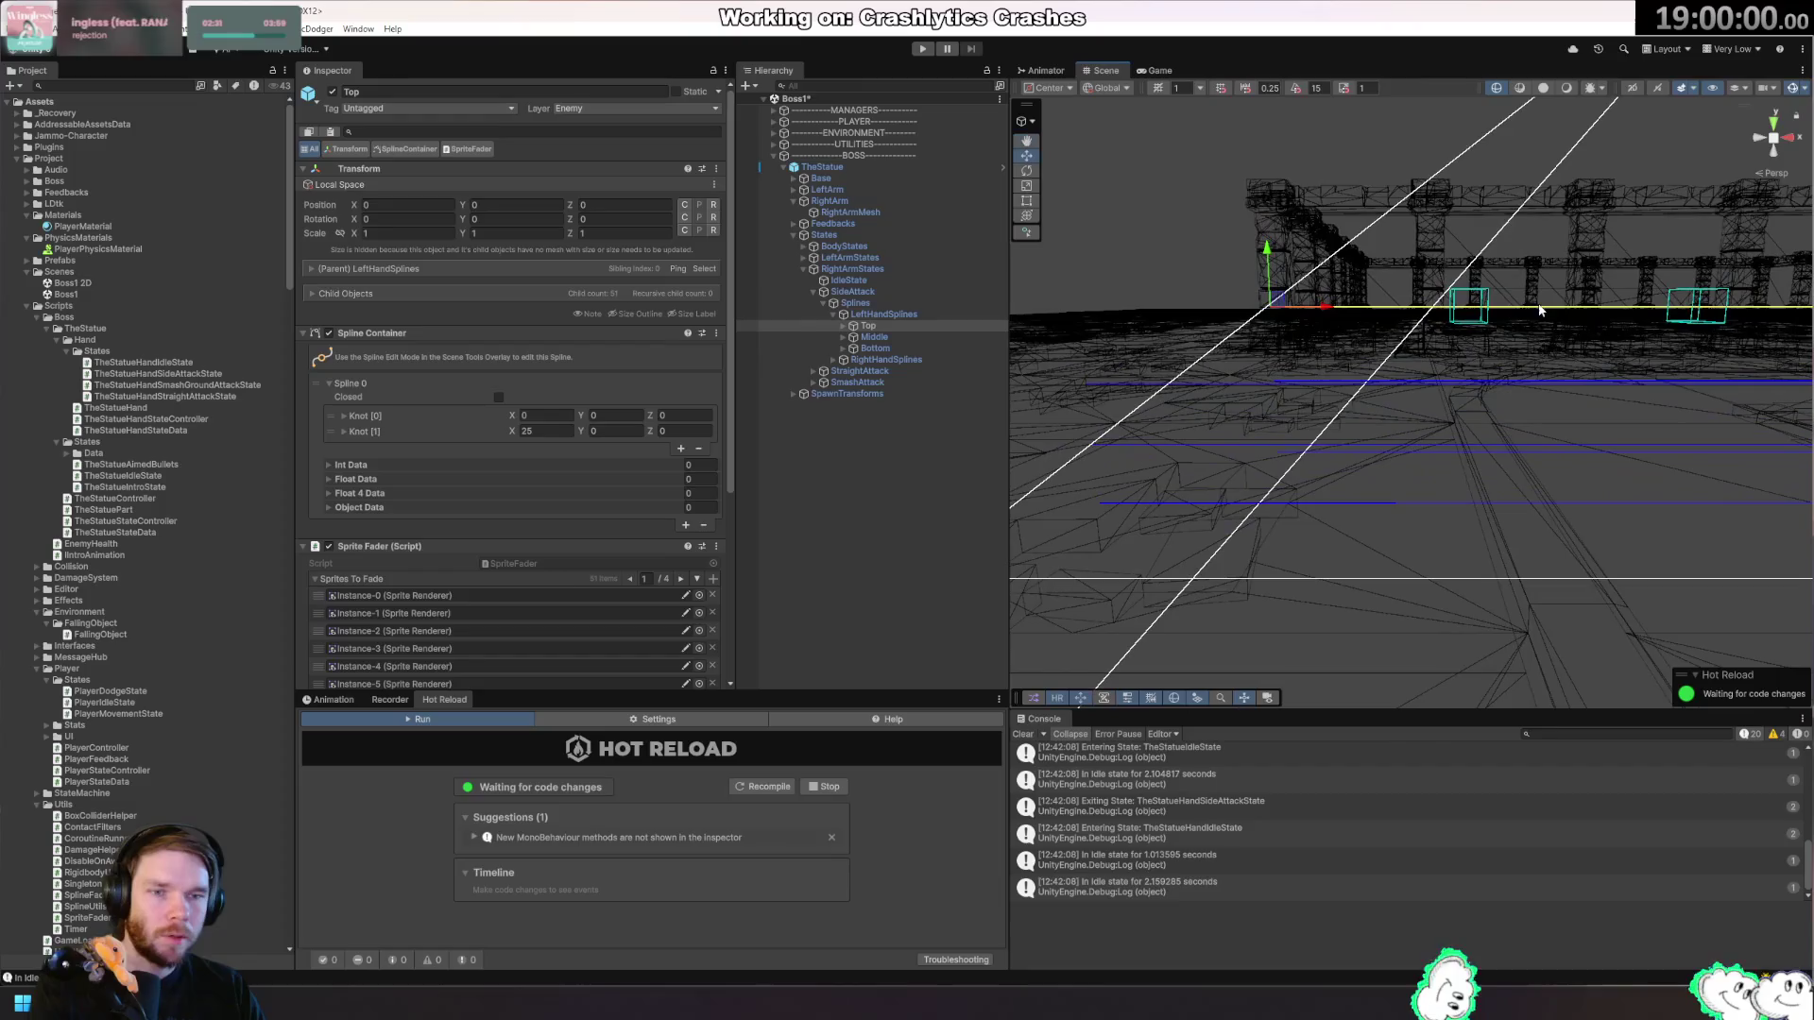
click(923, 314)
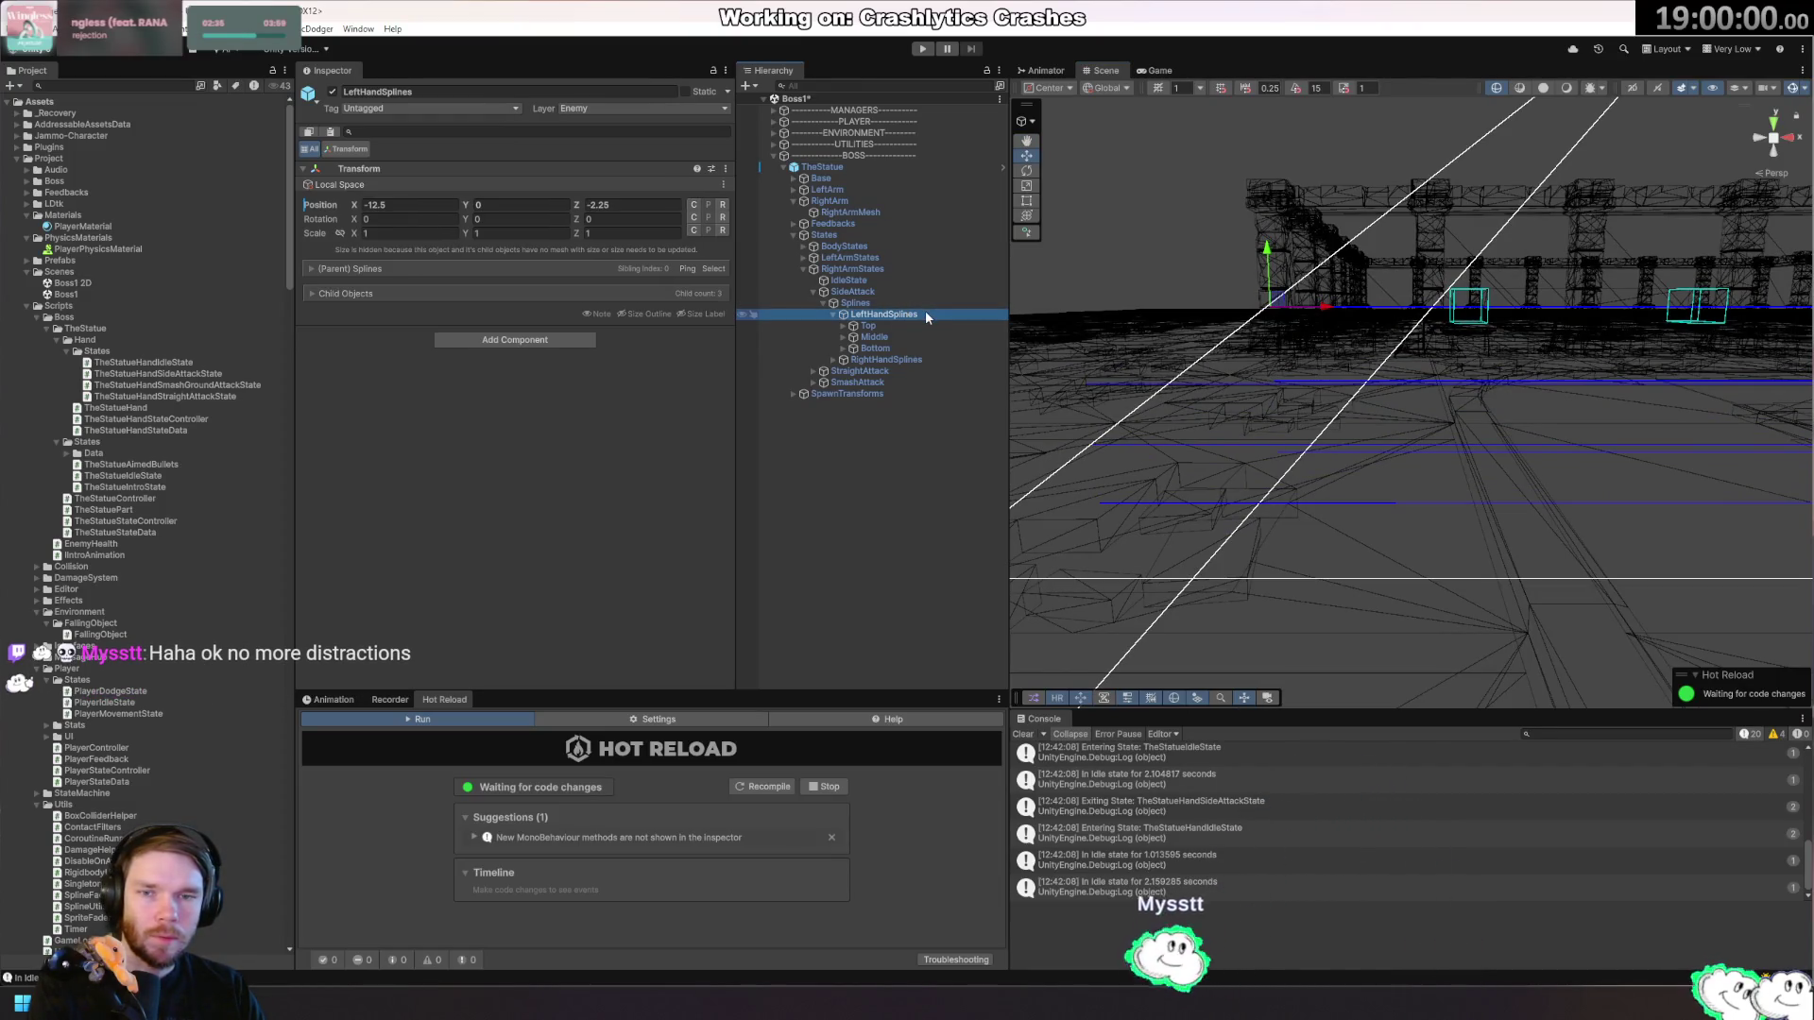
click(900, 292)
click(926, 313)
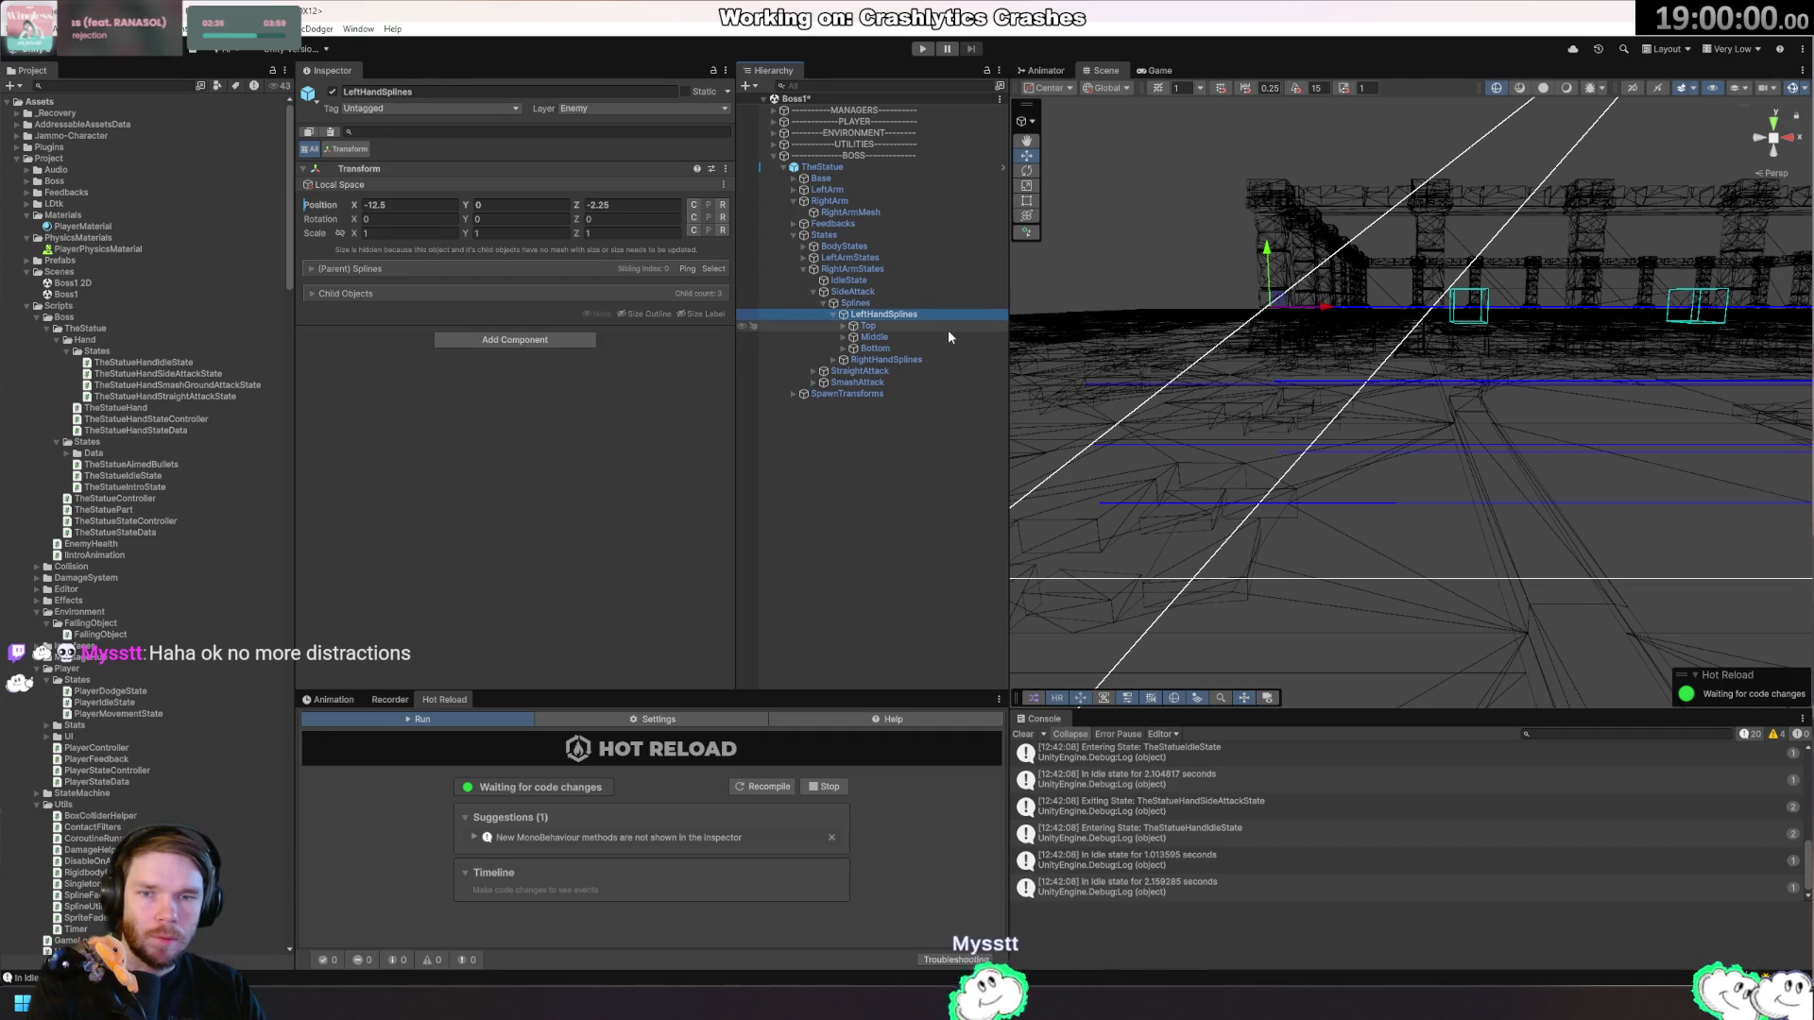
drag(1755, 329, 1672, 407)
drag(1426, 452, 1417, 436)
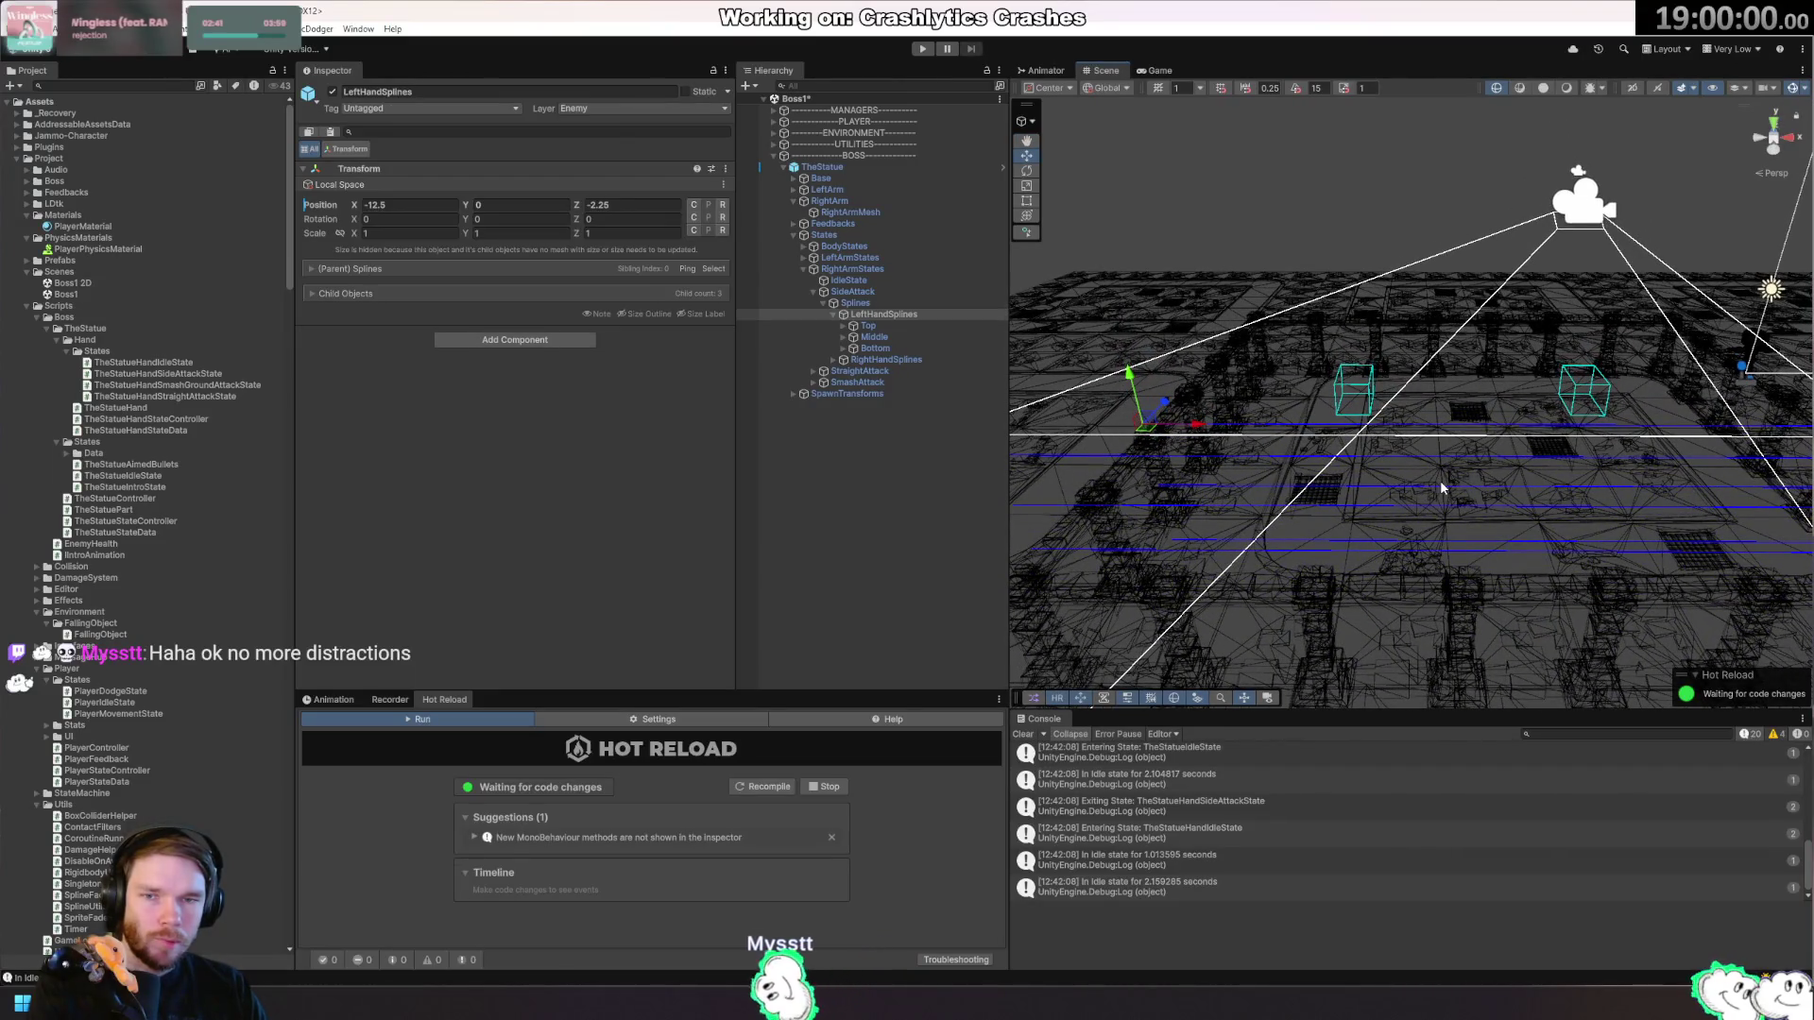
click(804, 257)
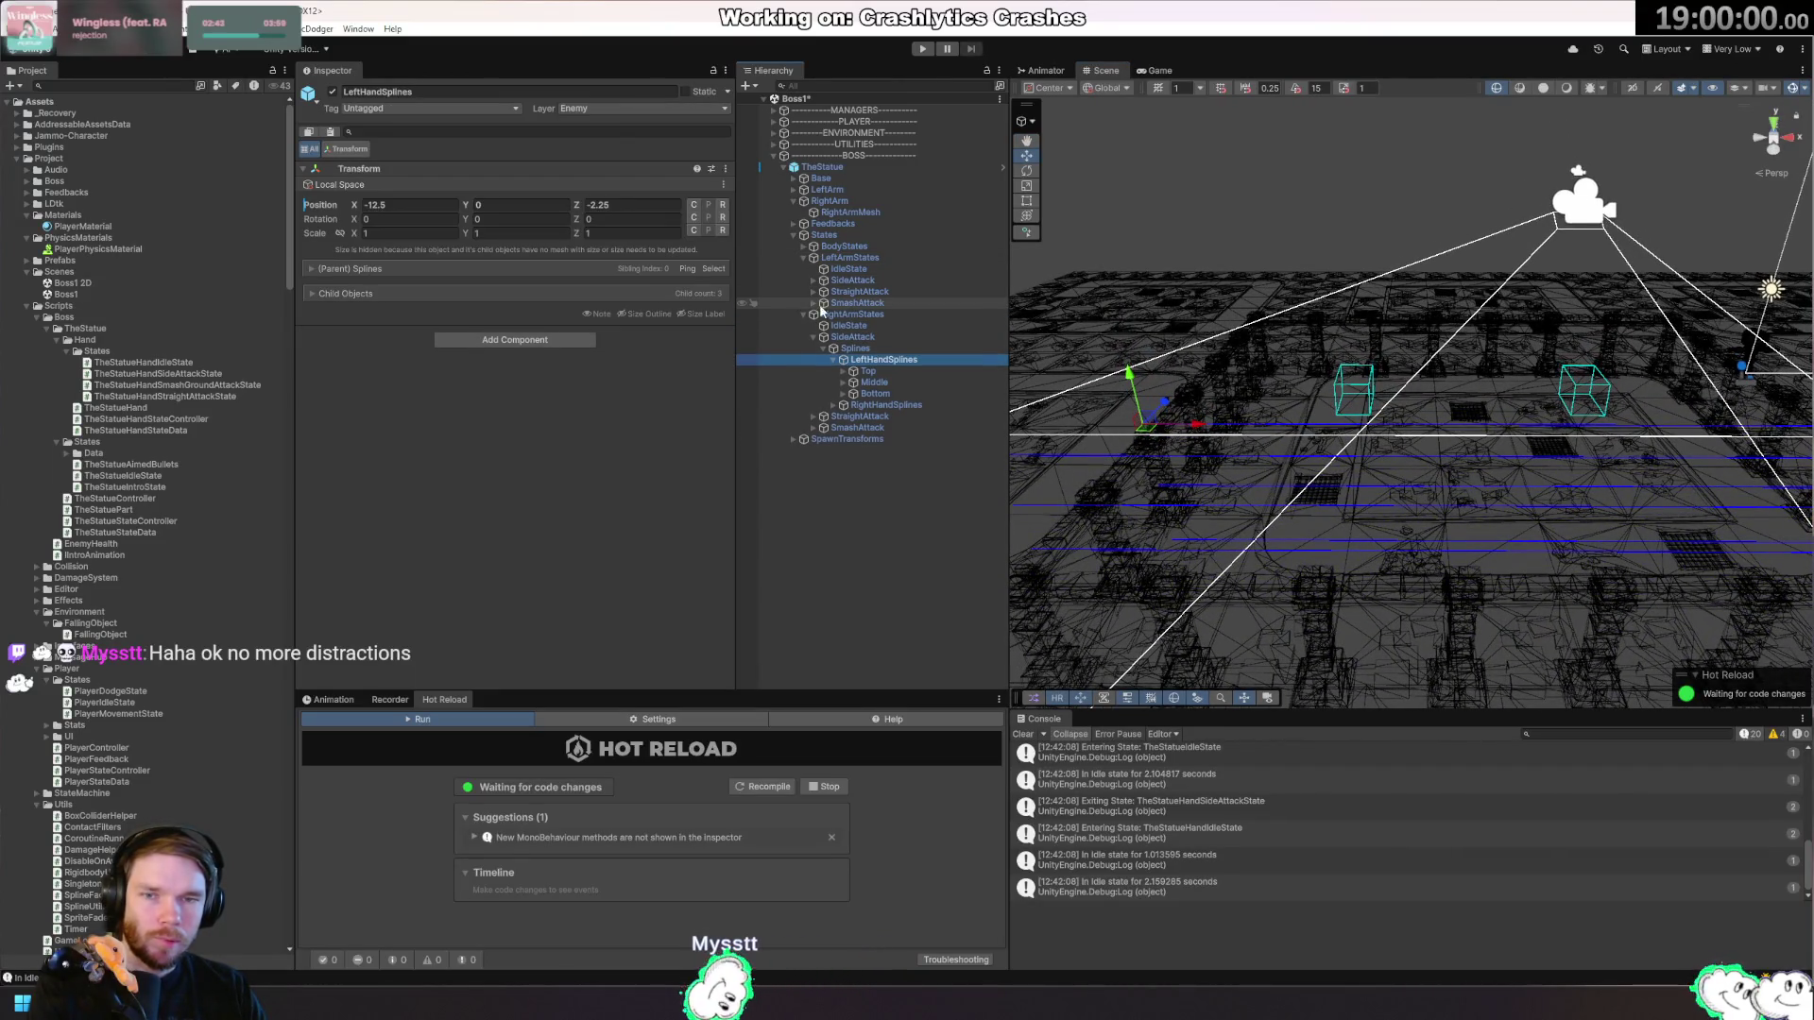
Expand RightHandSplines and inspect the left- and right-hand Top, Middle and Bottom splines.
click(870, 383)
click(887, 395)
click(888, 404)
click(843, 406)
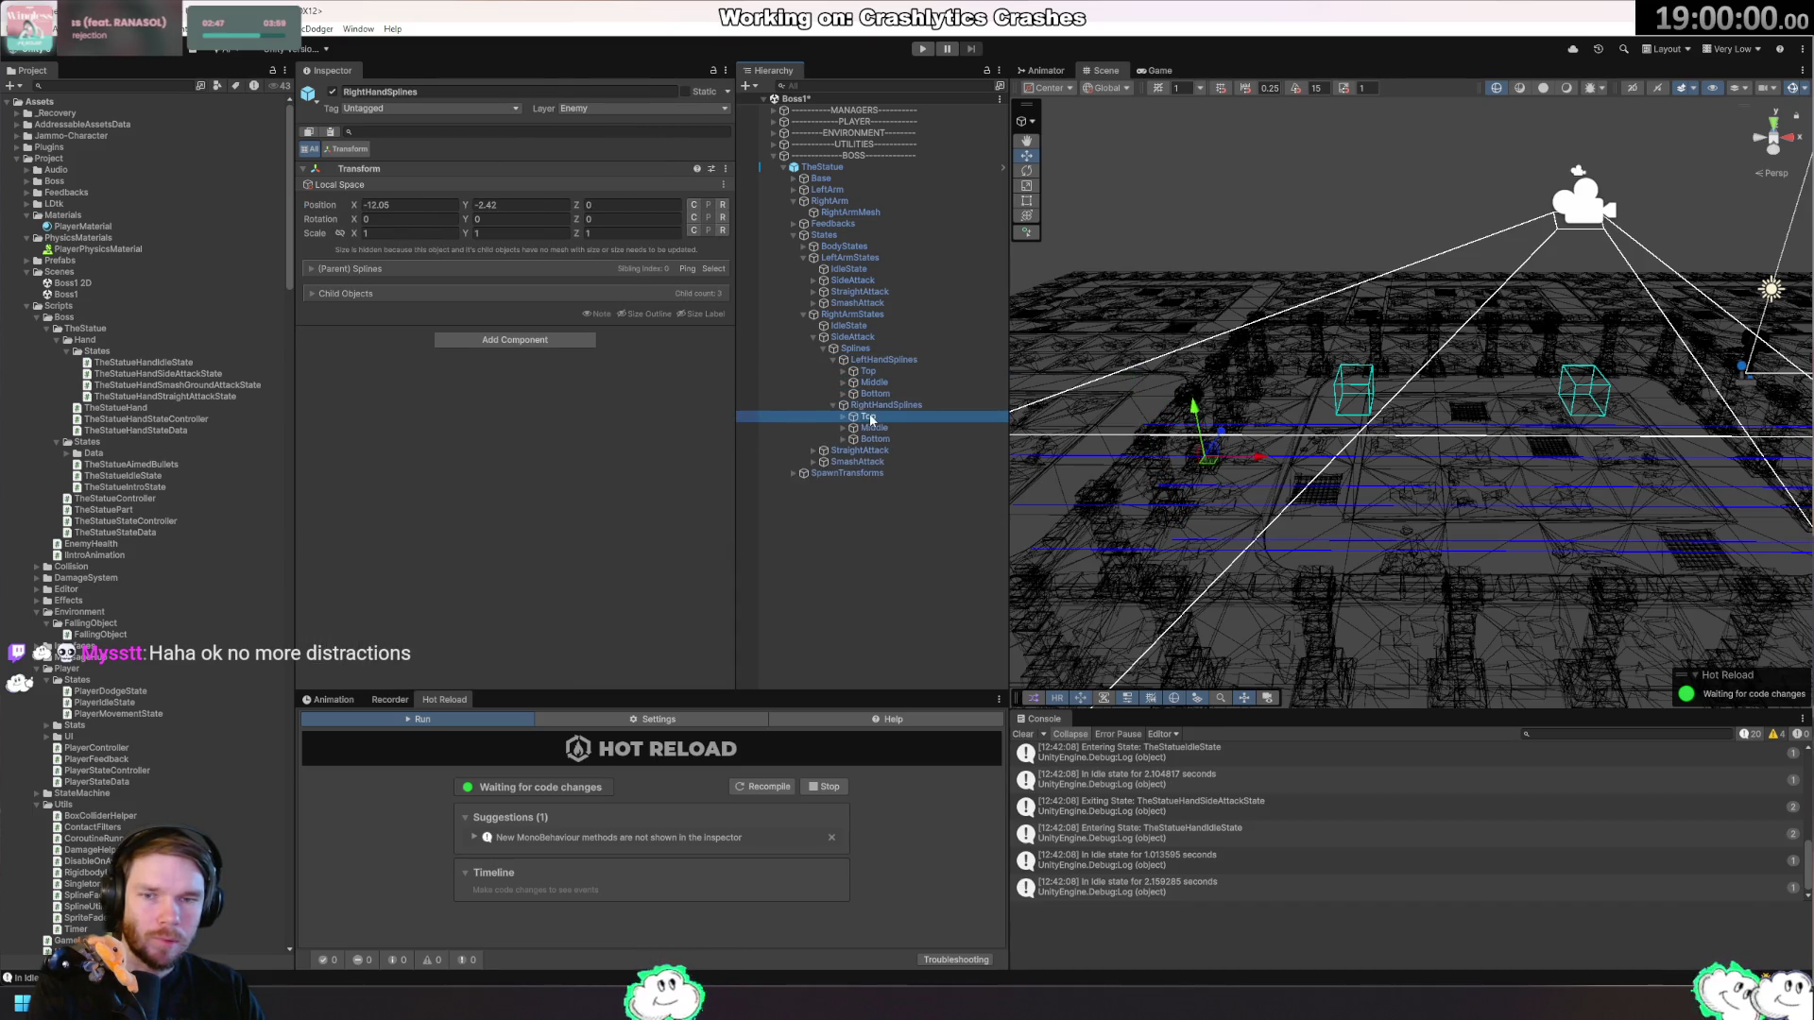
click(868, 417)
click(888, 440)
click(893, 429)
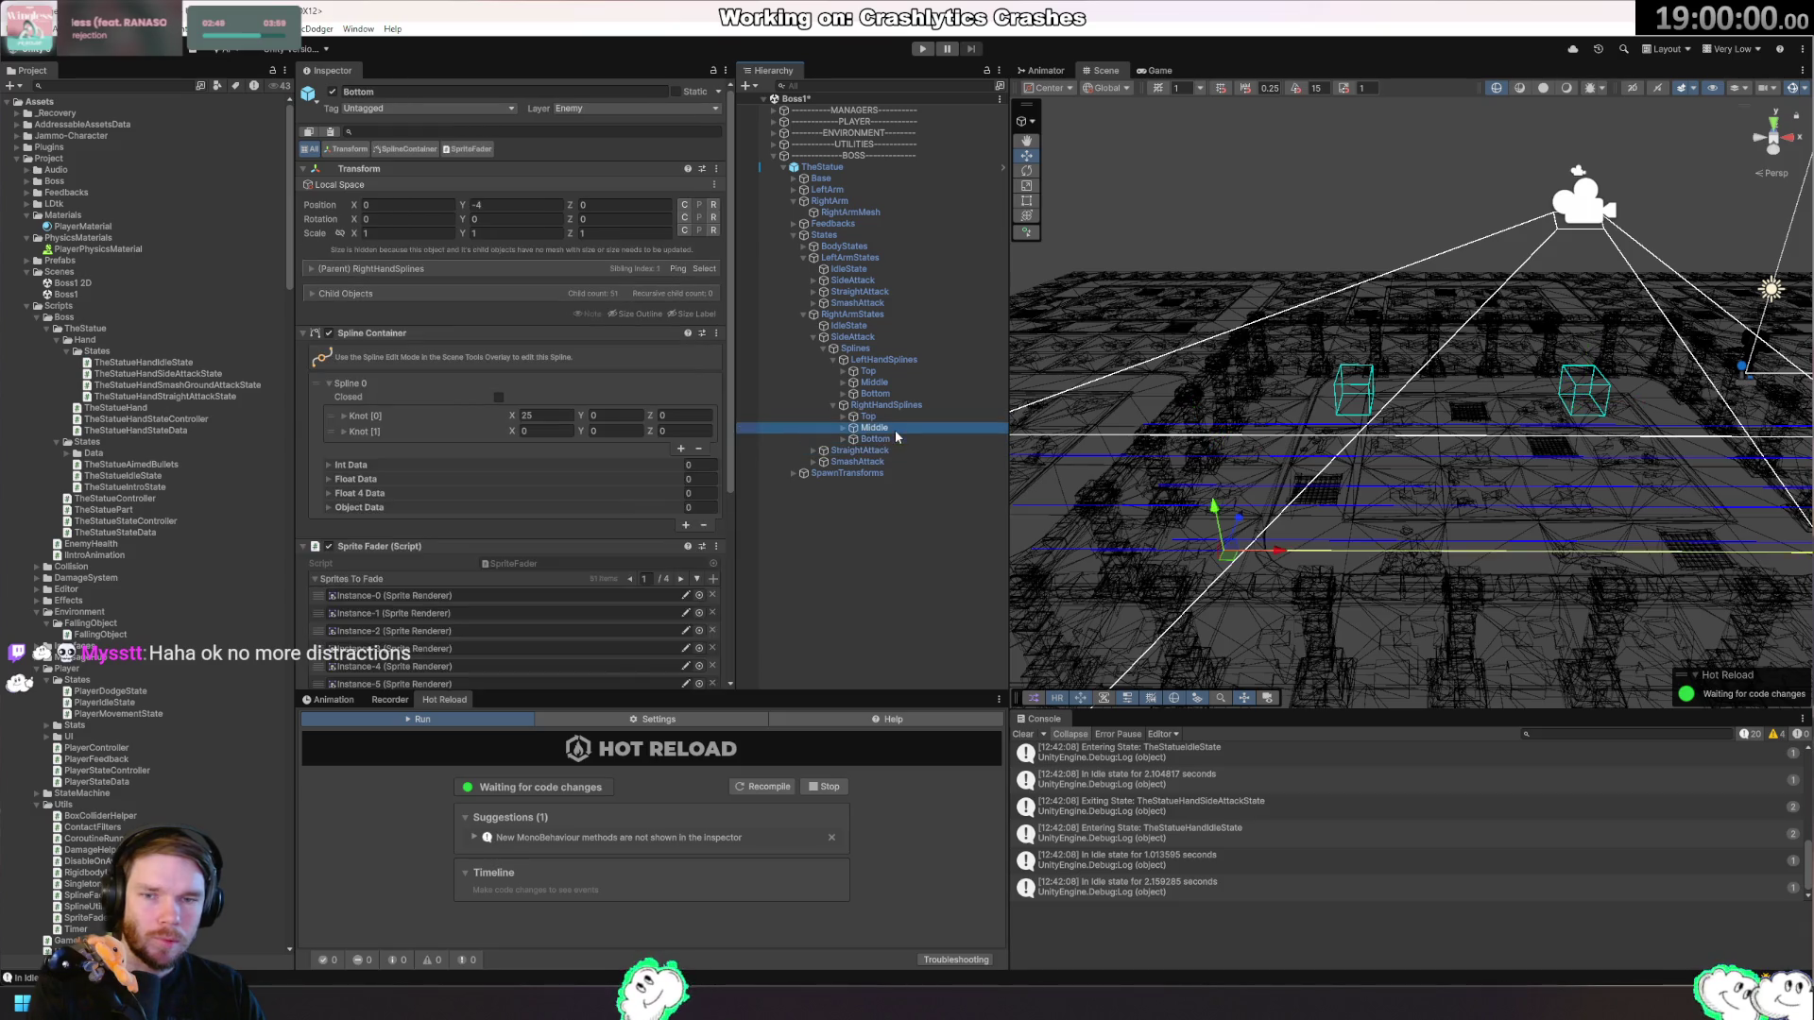
click(897, 415)
drag(1276, 415, 1568, 420)
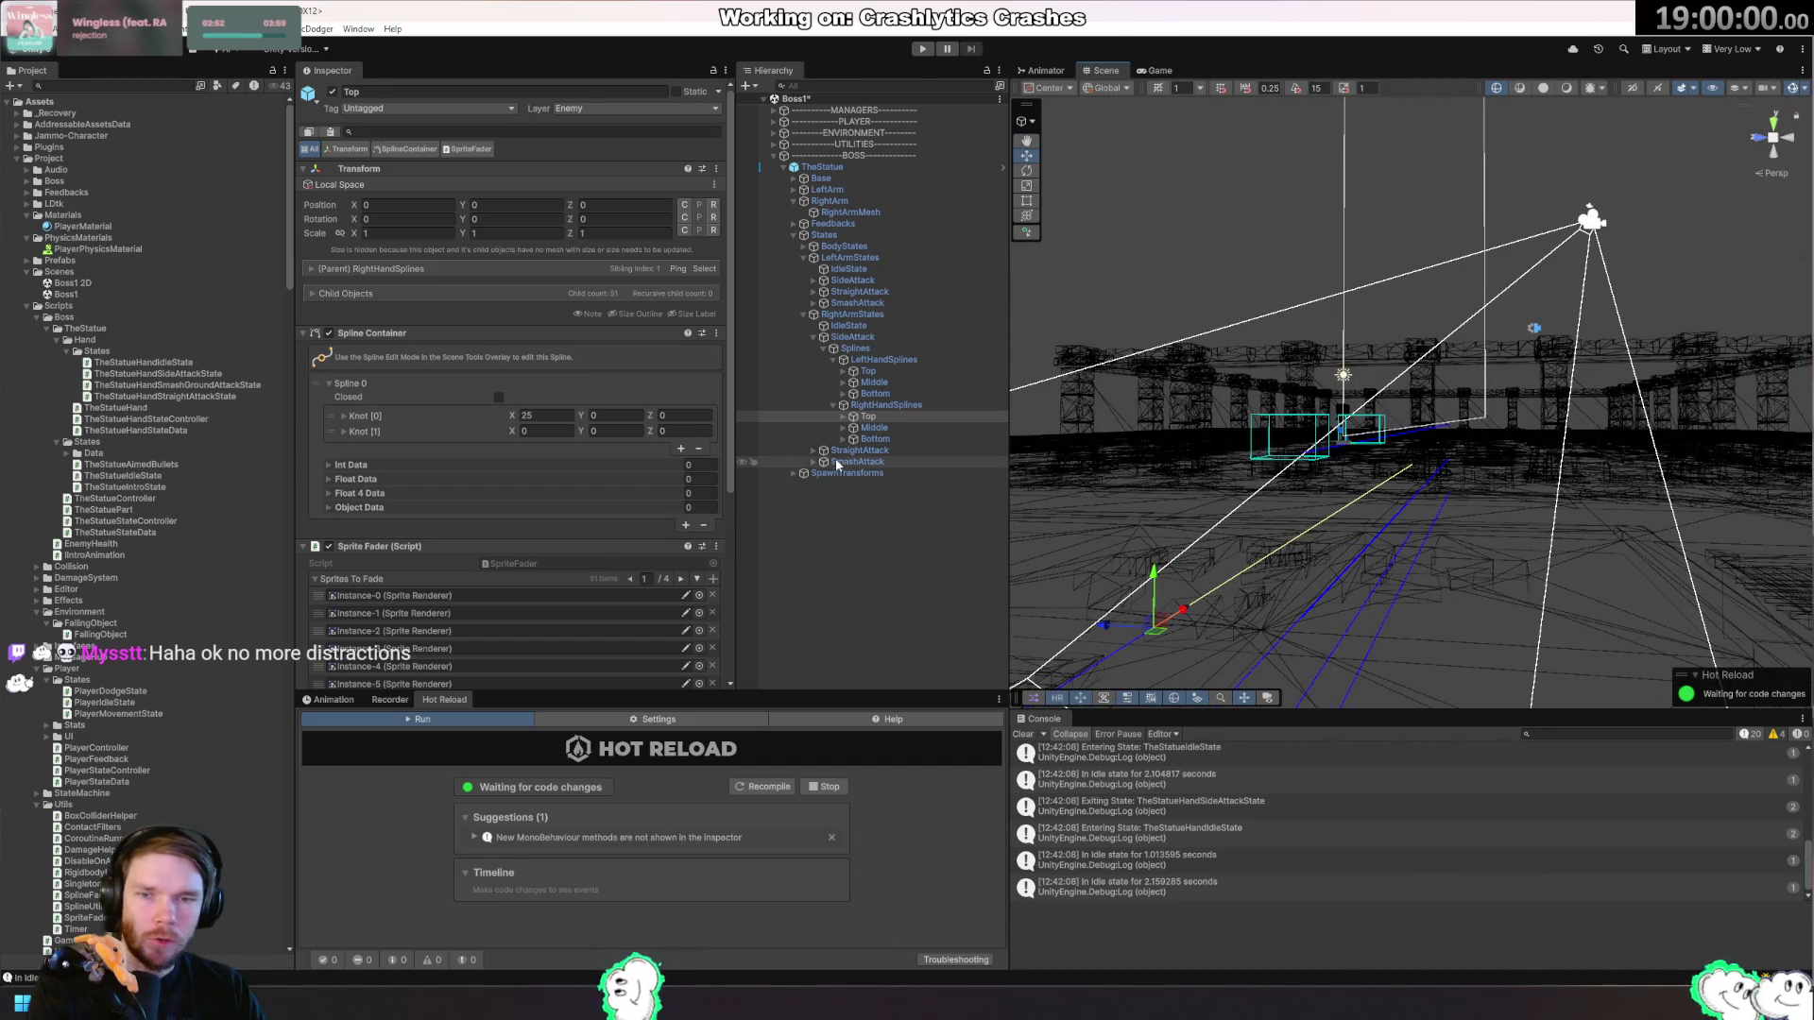
Expand the left arm's StraightAttack to StraightAttackSprite, then try reparenting LeftHandSplines.
click(812, 291)
click(828, 304)
click(823, 303)
click(885, 317)
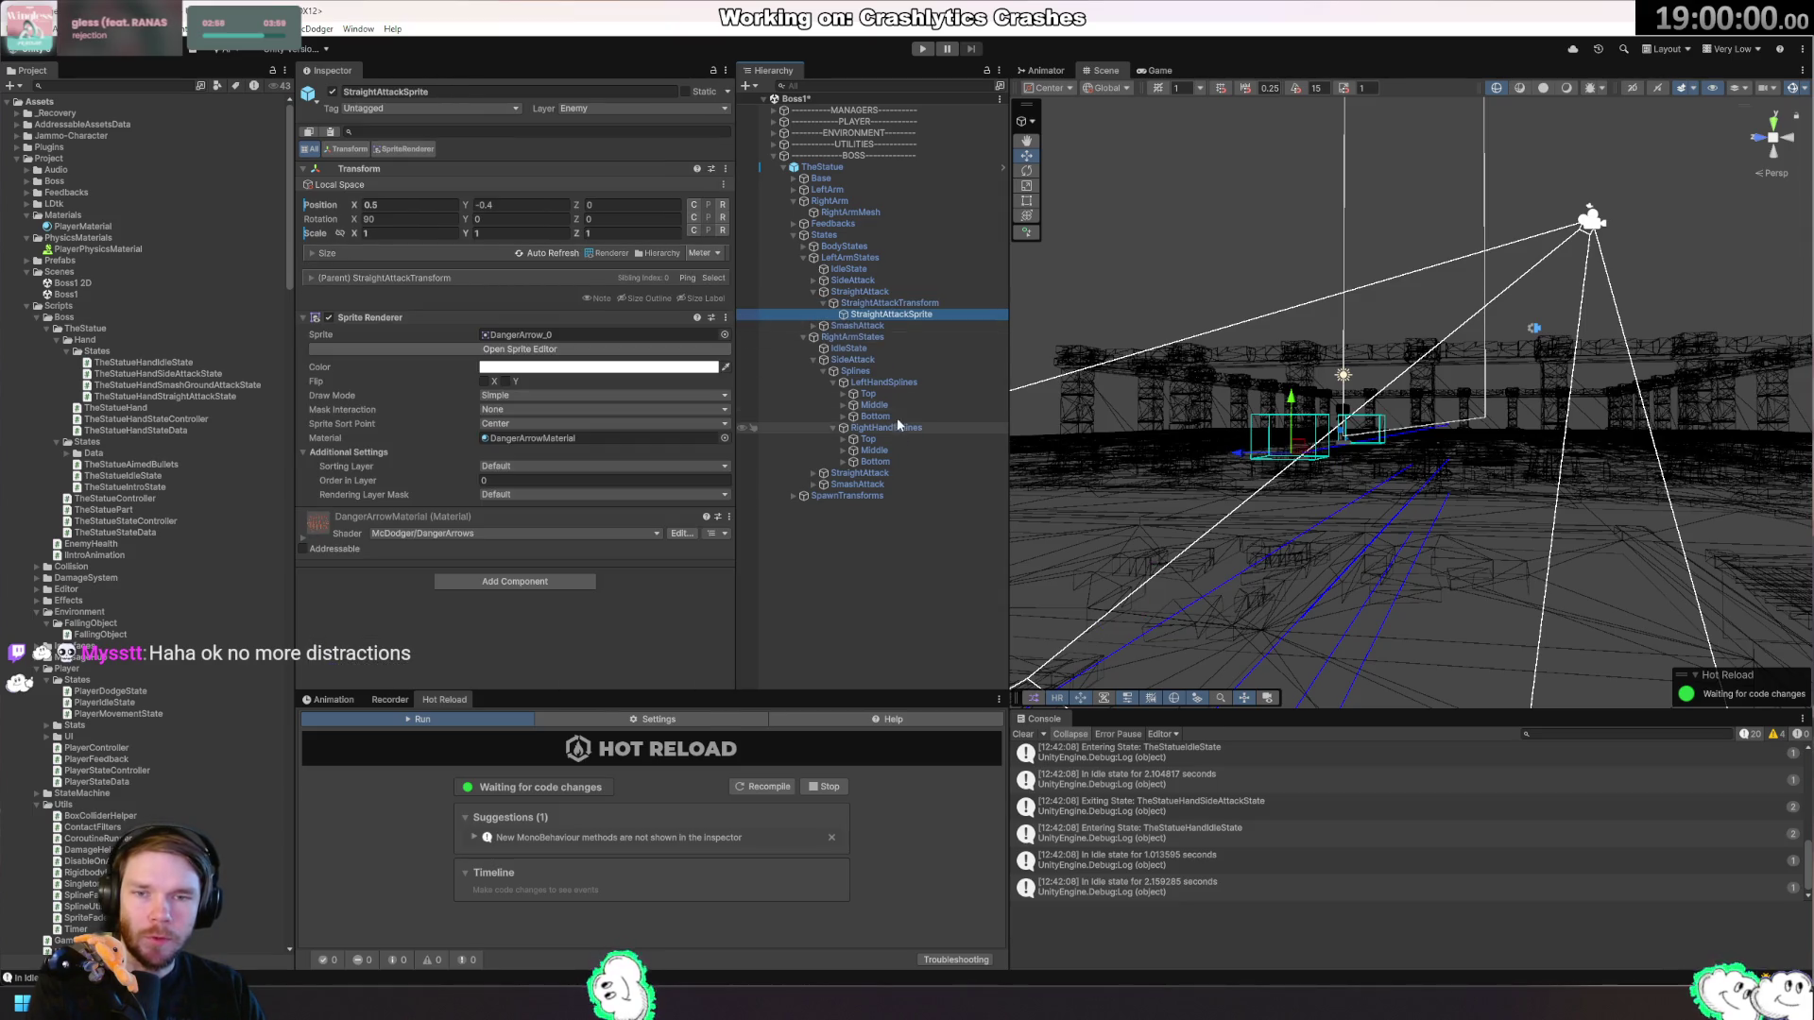
drag(881, 383, 876, 322)
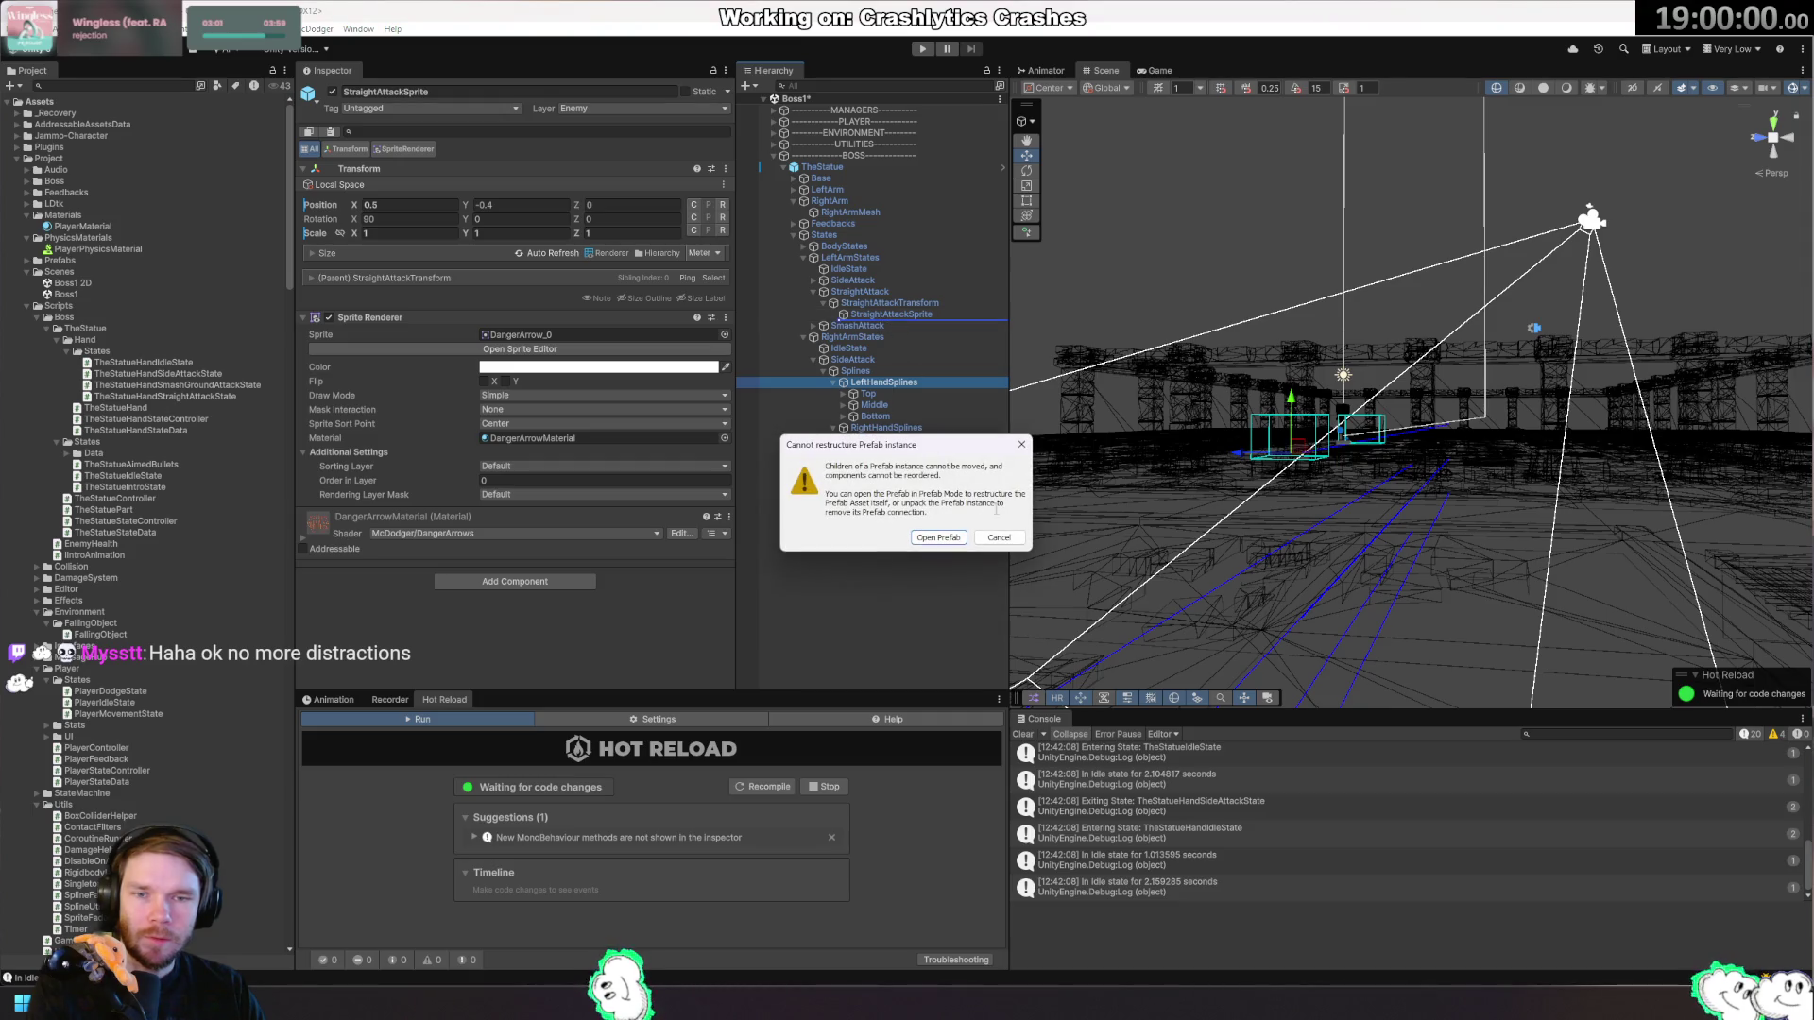
Dismiss the restructure warning and open TheStatue prefab in Prefab Mode from Overrides.
key(Escape)
click(836, 167)
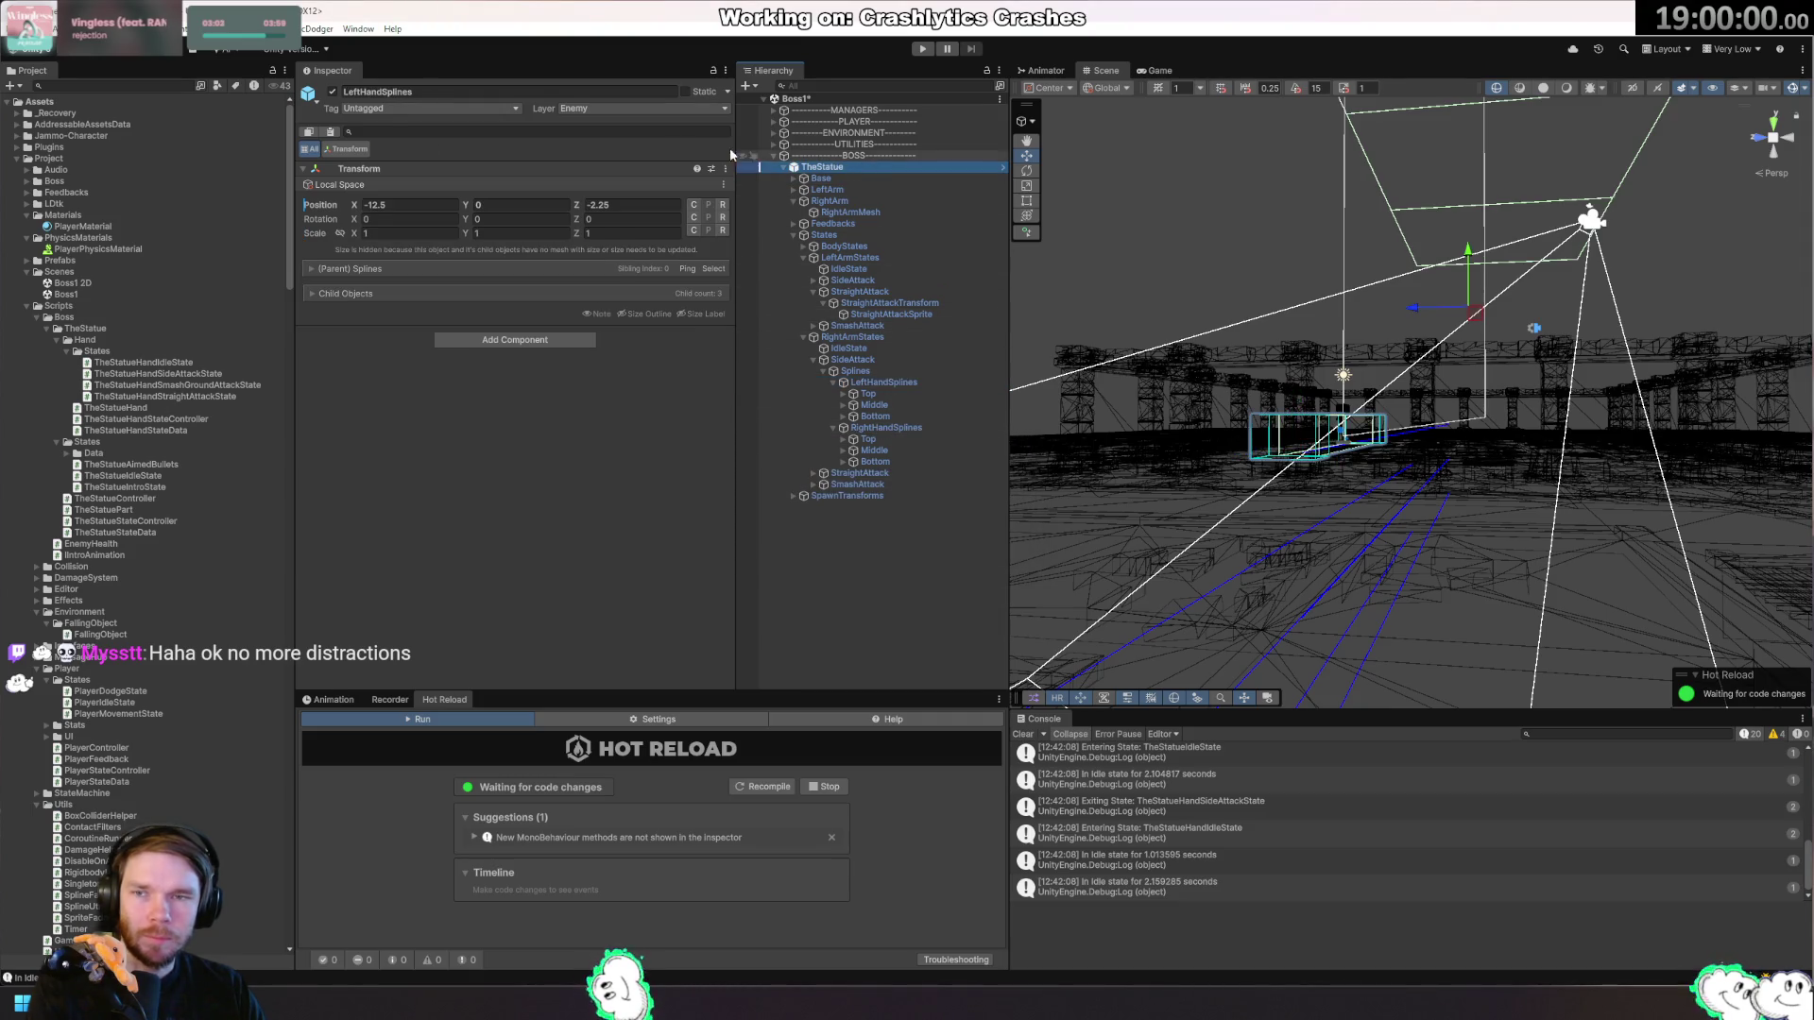
click(444, 147)
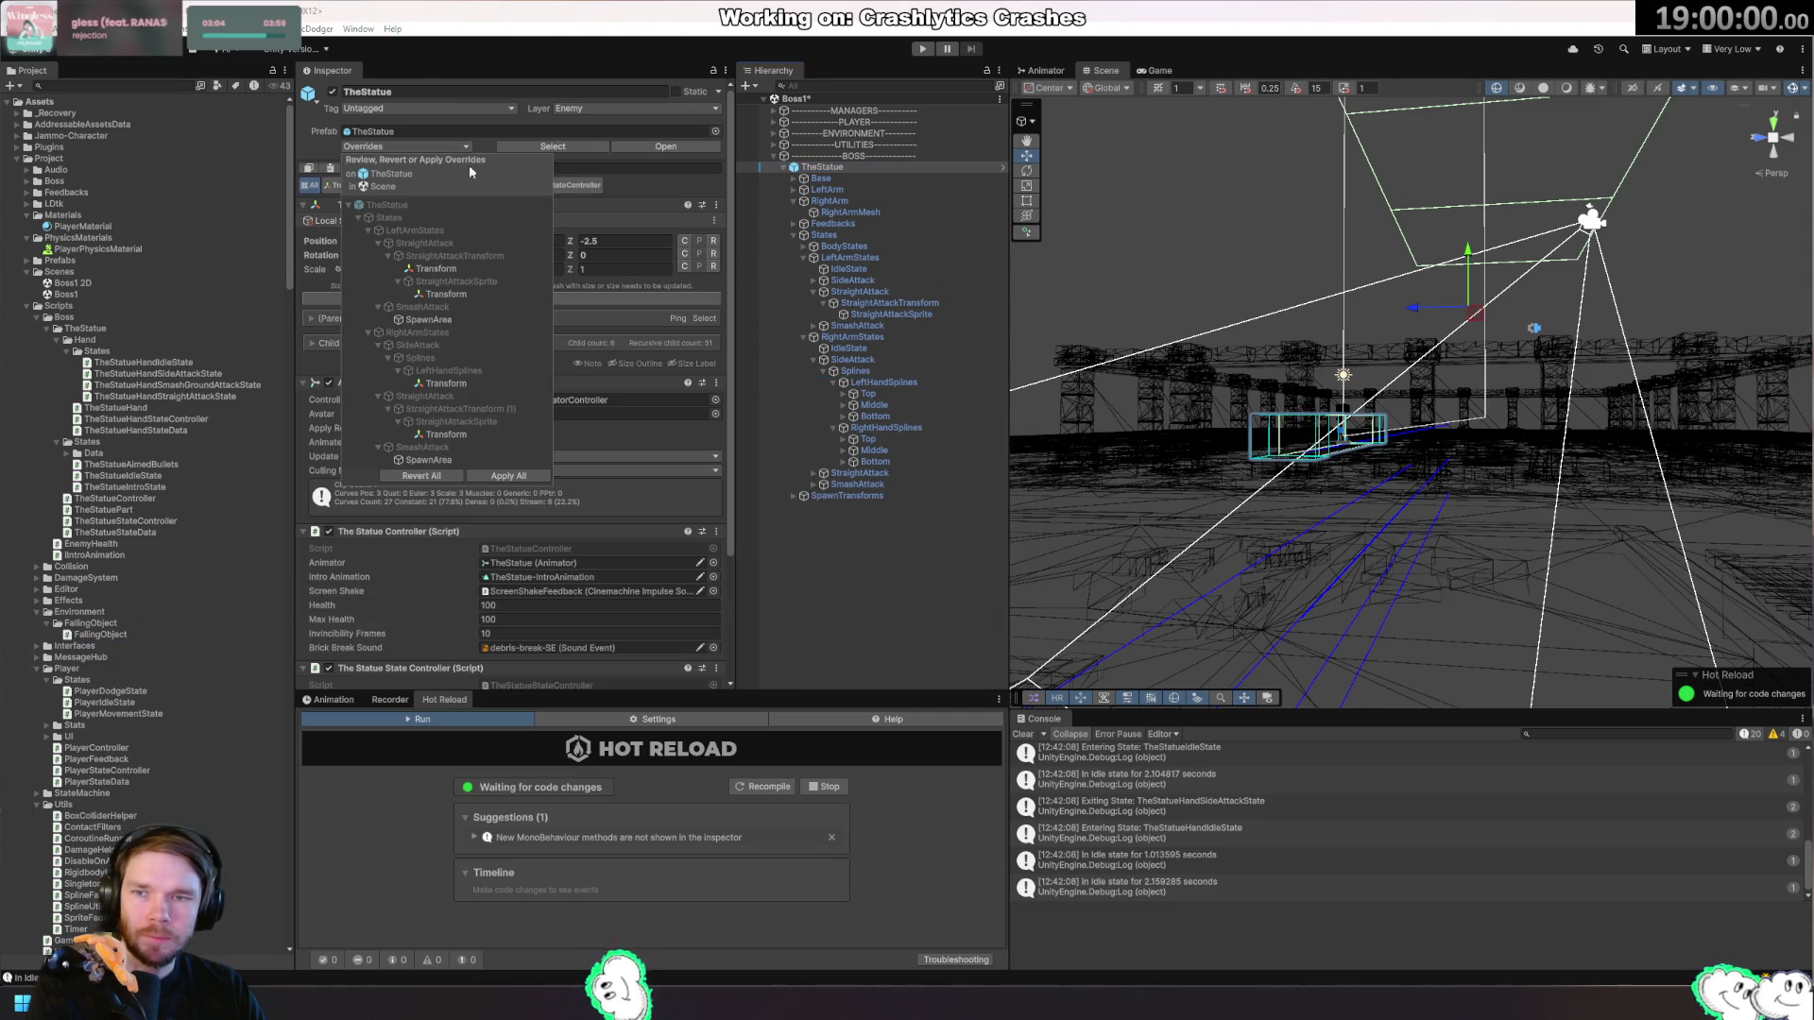
click(509, 475)
click(666, 148)
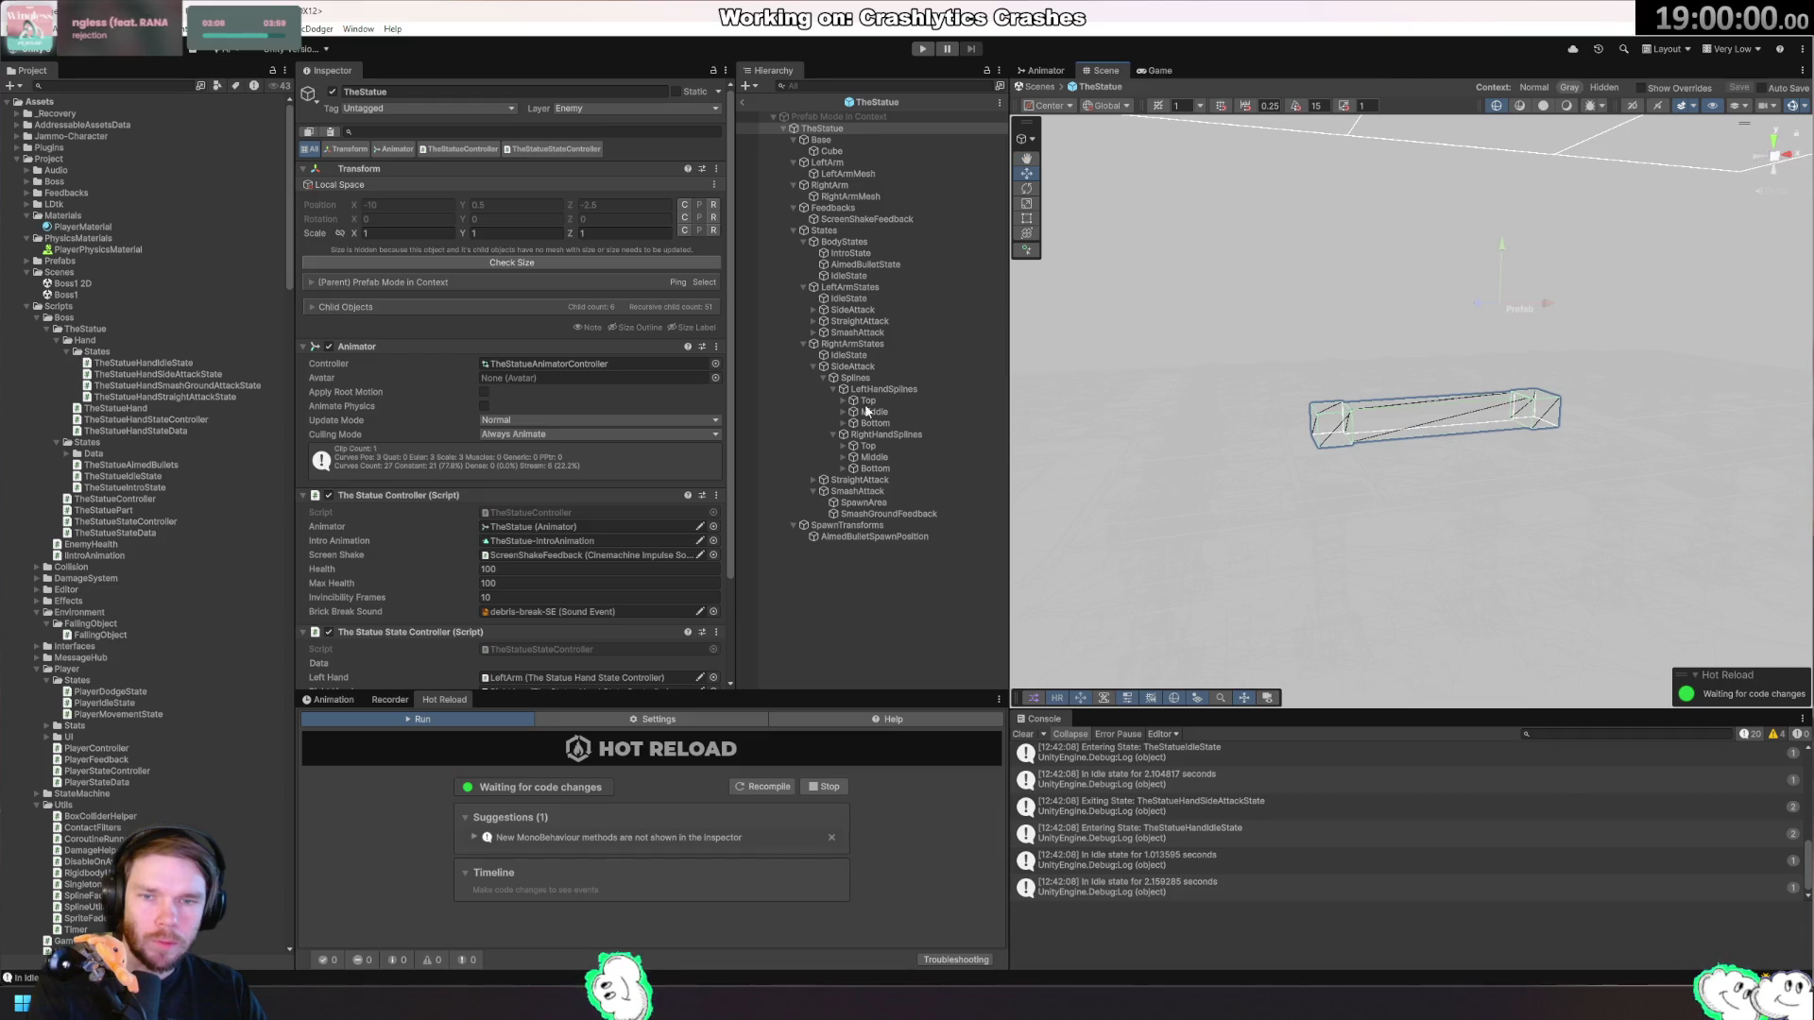
Set the Context to Normal to show the arena, and frame the left-hand splines from above.
click(869, 390)
drag(1226, 477, 1388, 386)
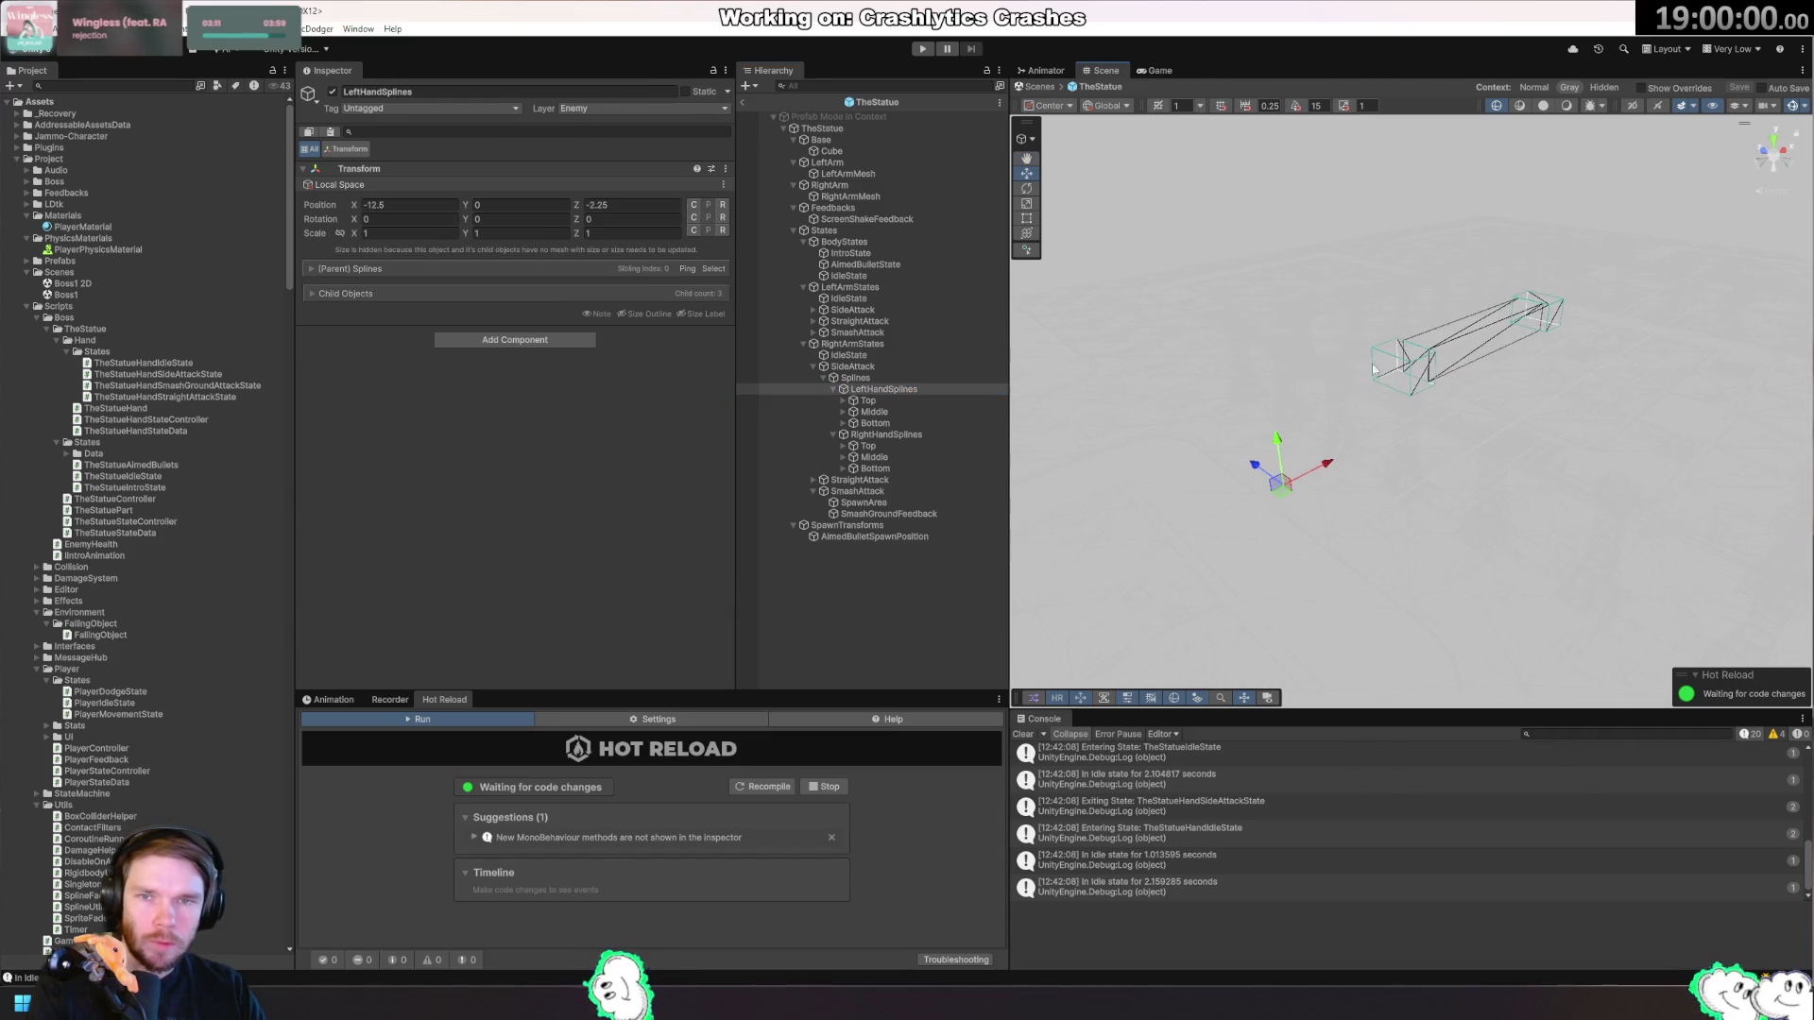
drag(1458, 511, 1267, 508)
click(867, 400)
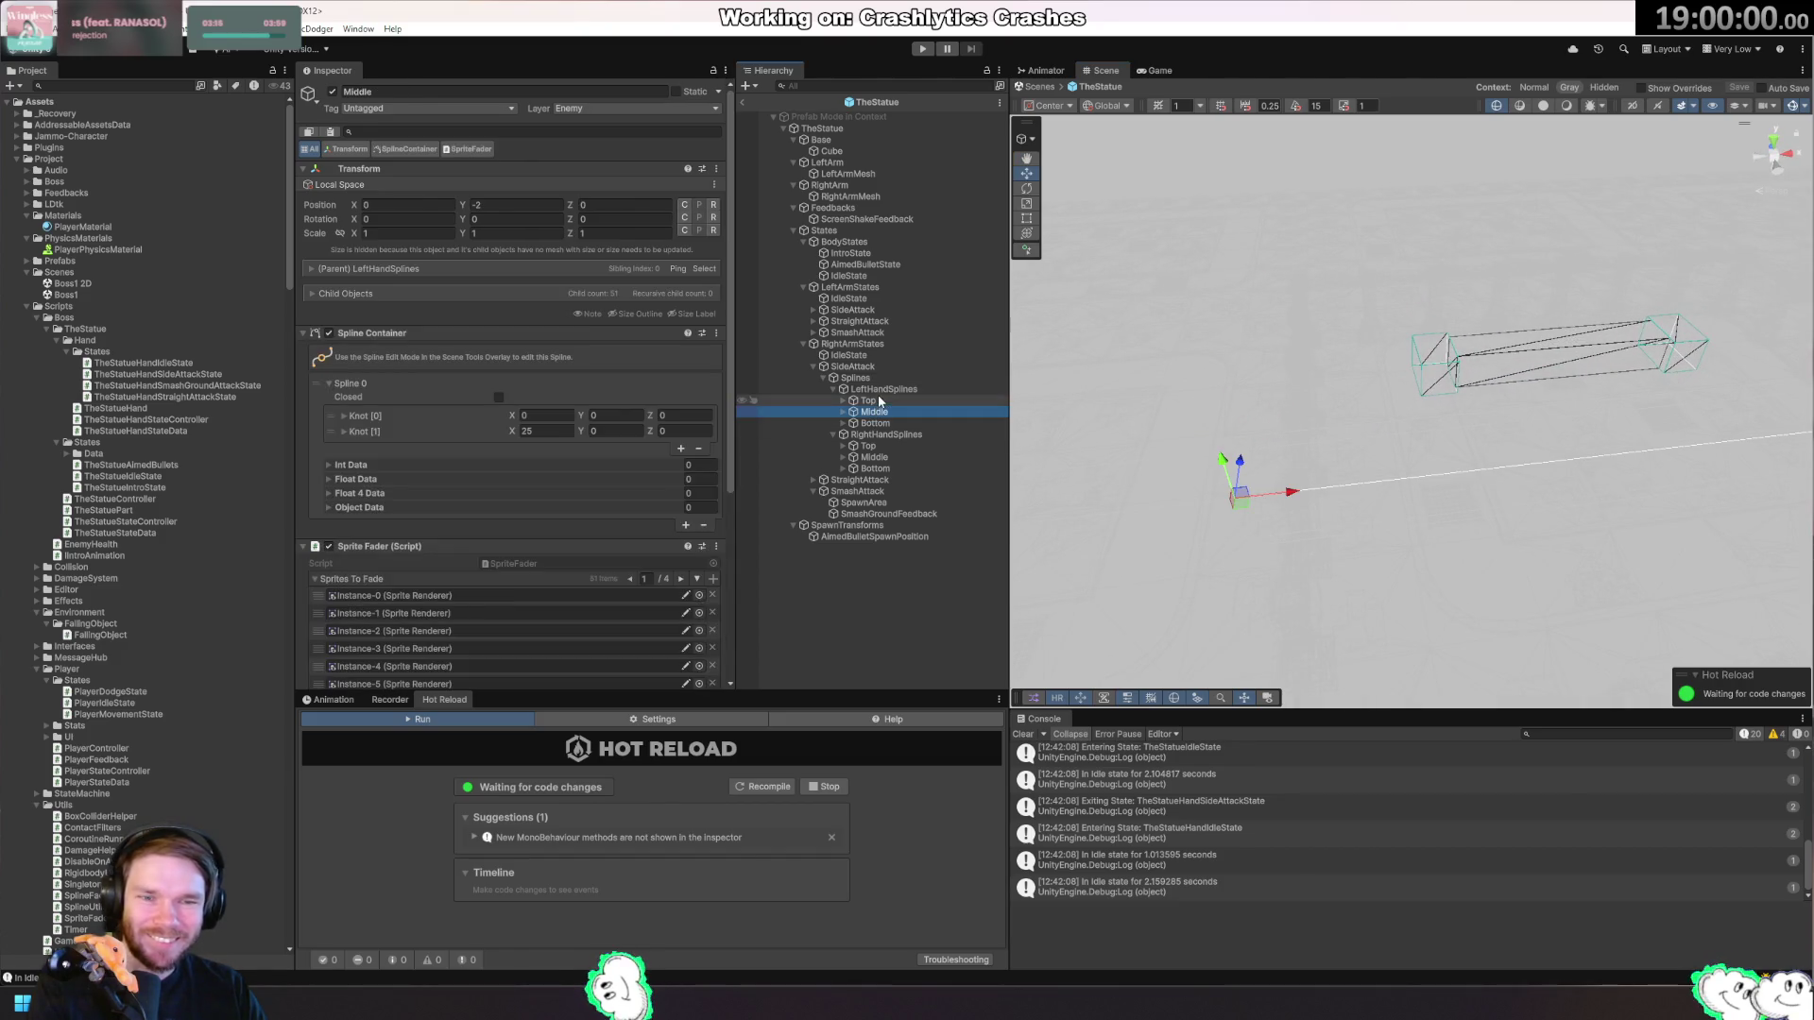
drag(1052, 447, 1407, 502)
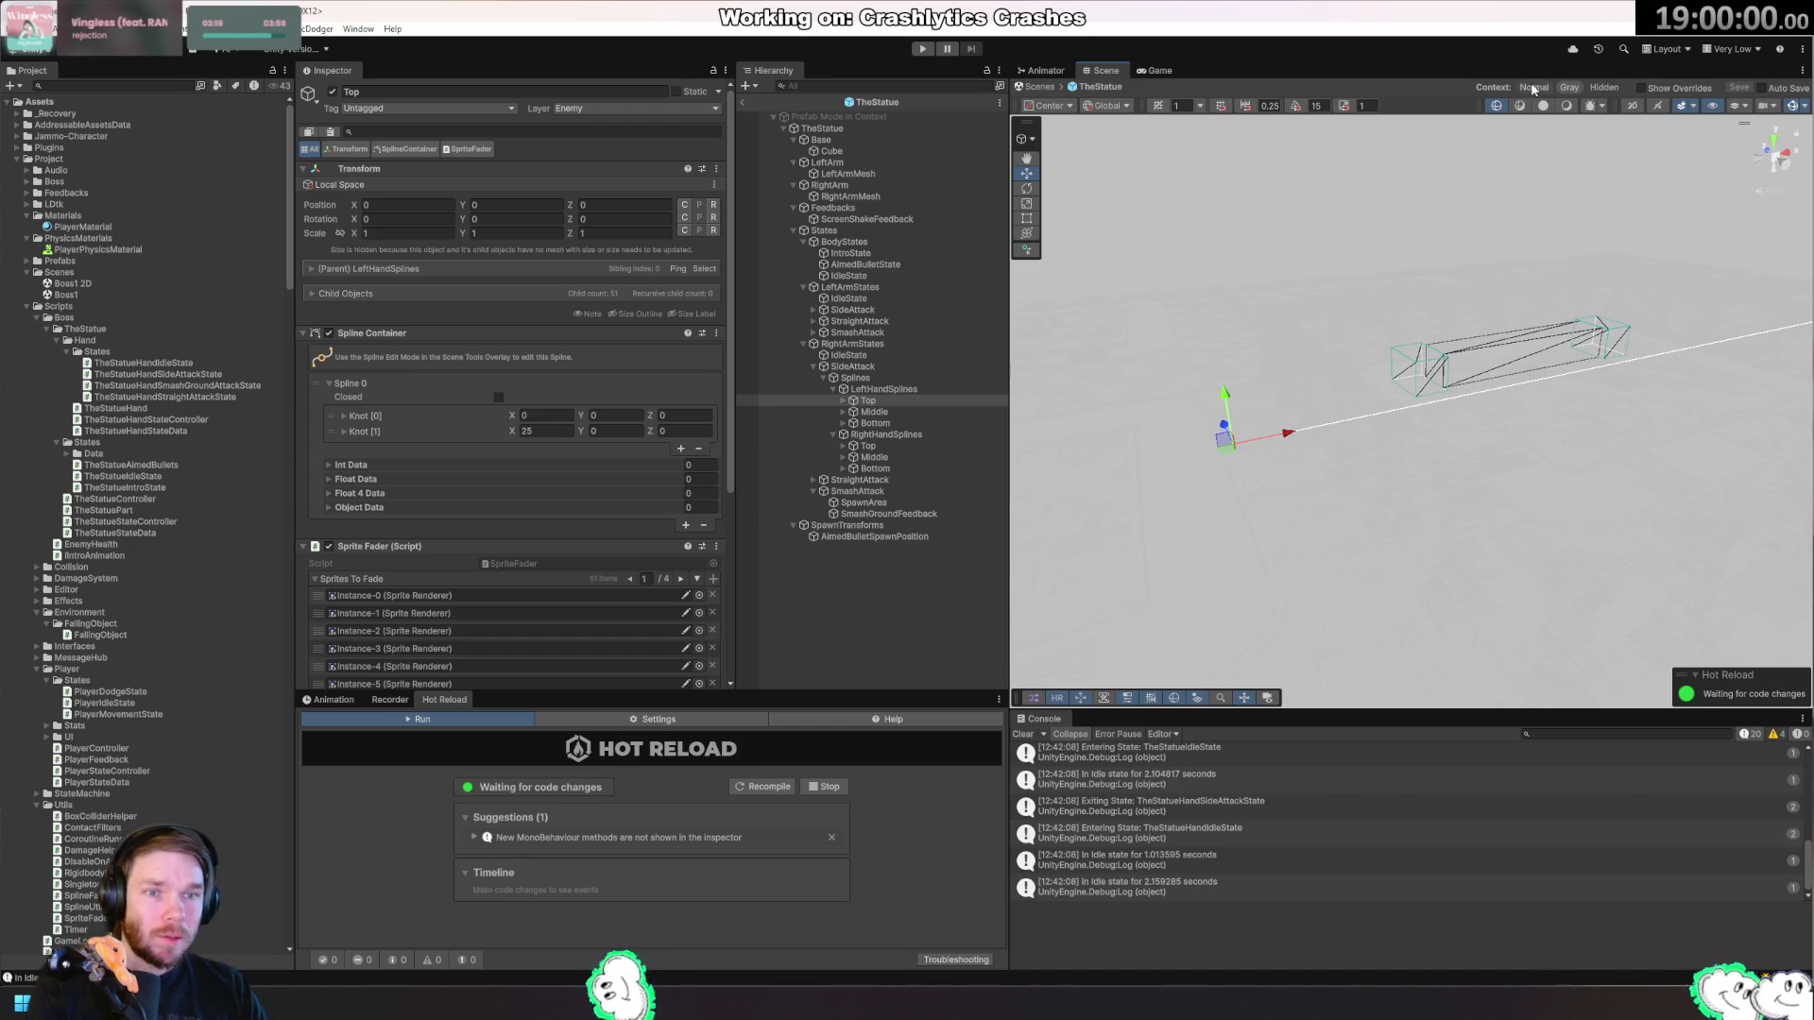
click(1532, 88)
click(1610, 88)
key(f)
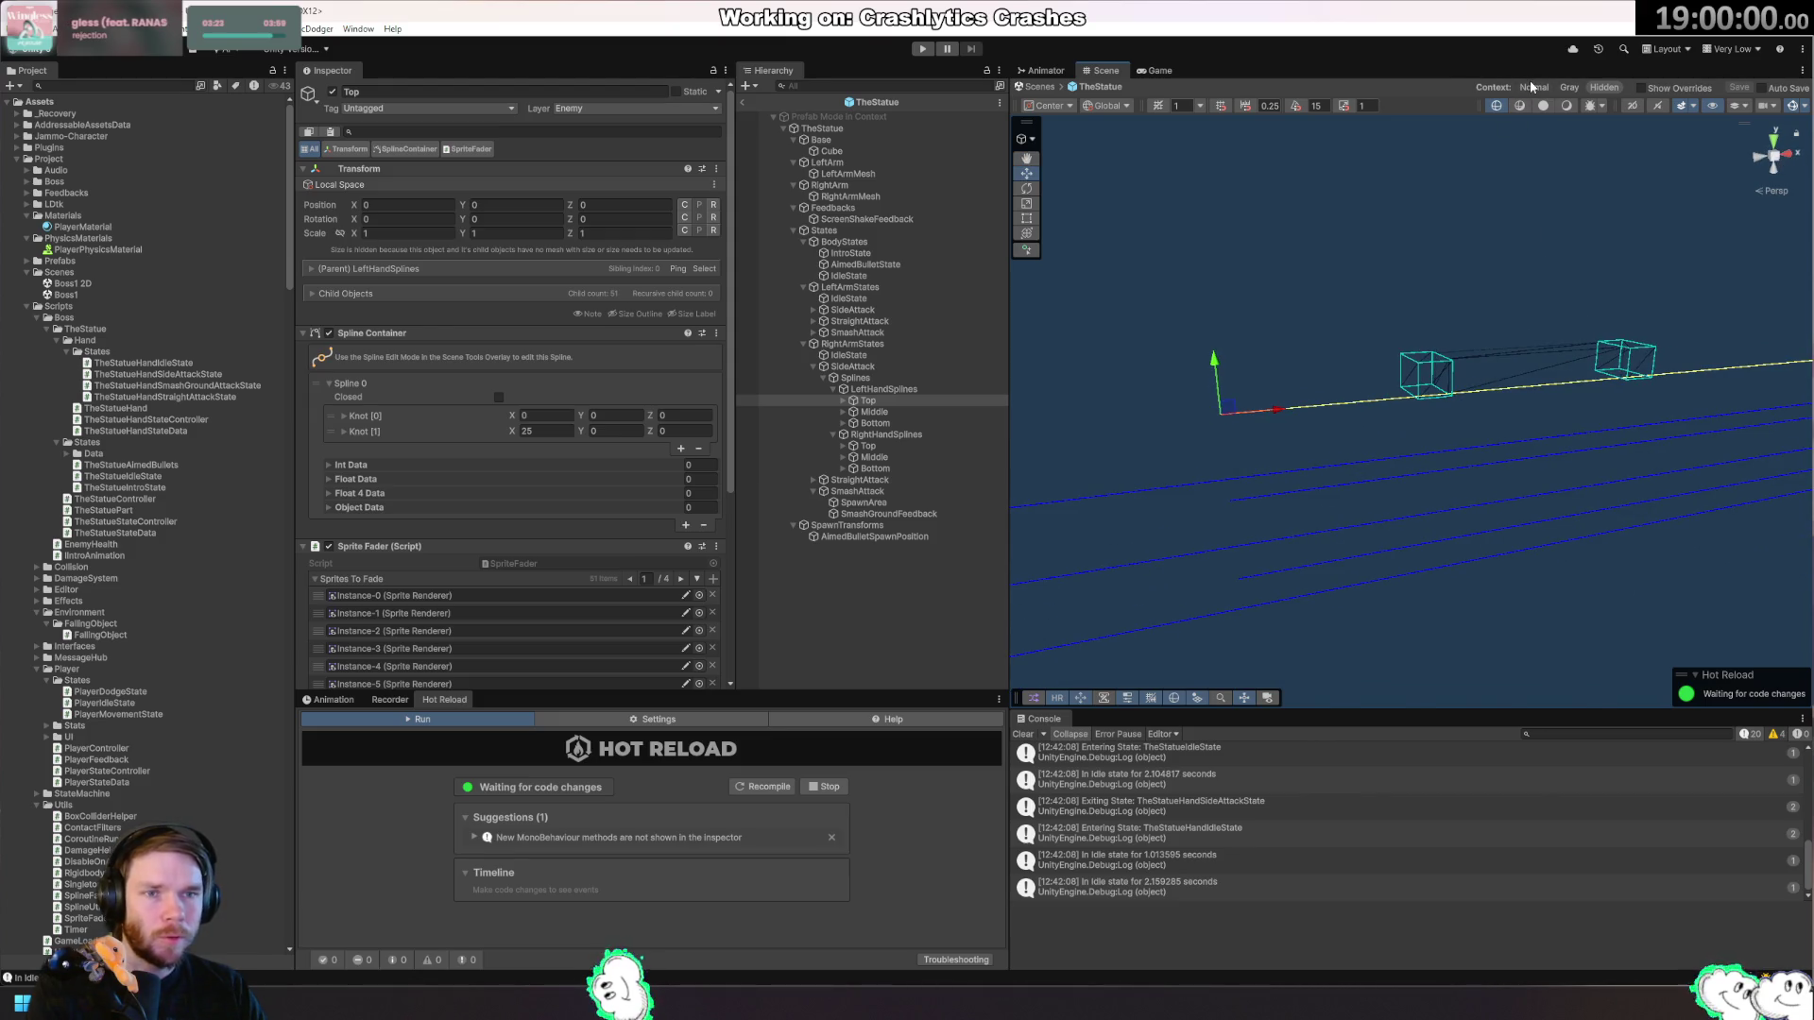
click(1532, 87)
drag(1246, 405, 1446, 454)
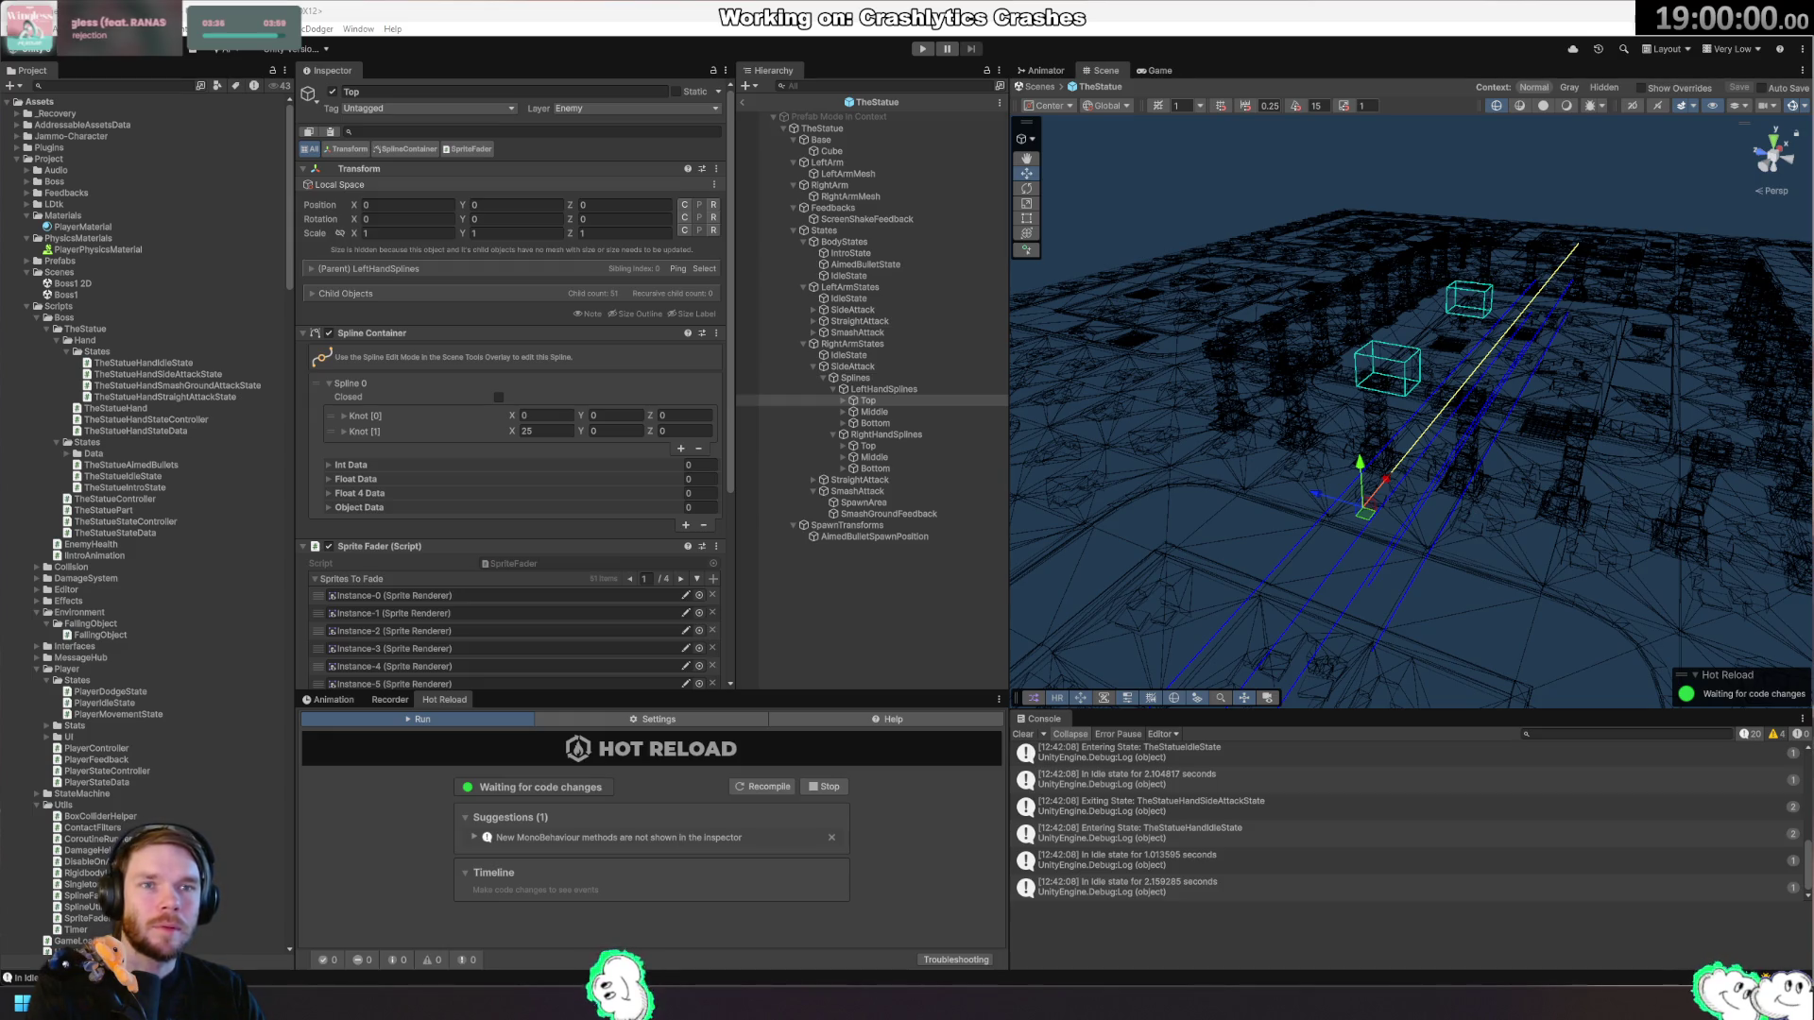
mouse_move(1492, 385)
mouse_down()
mouse_move(1682, 494)
mouse_move(1653, 444)
mouse_up()
Set the left-hand Middle spline's Position to Y 0, Z -2.
click(905, 390)
click(900, 412)
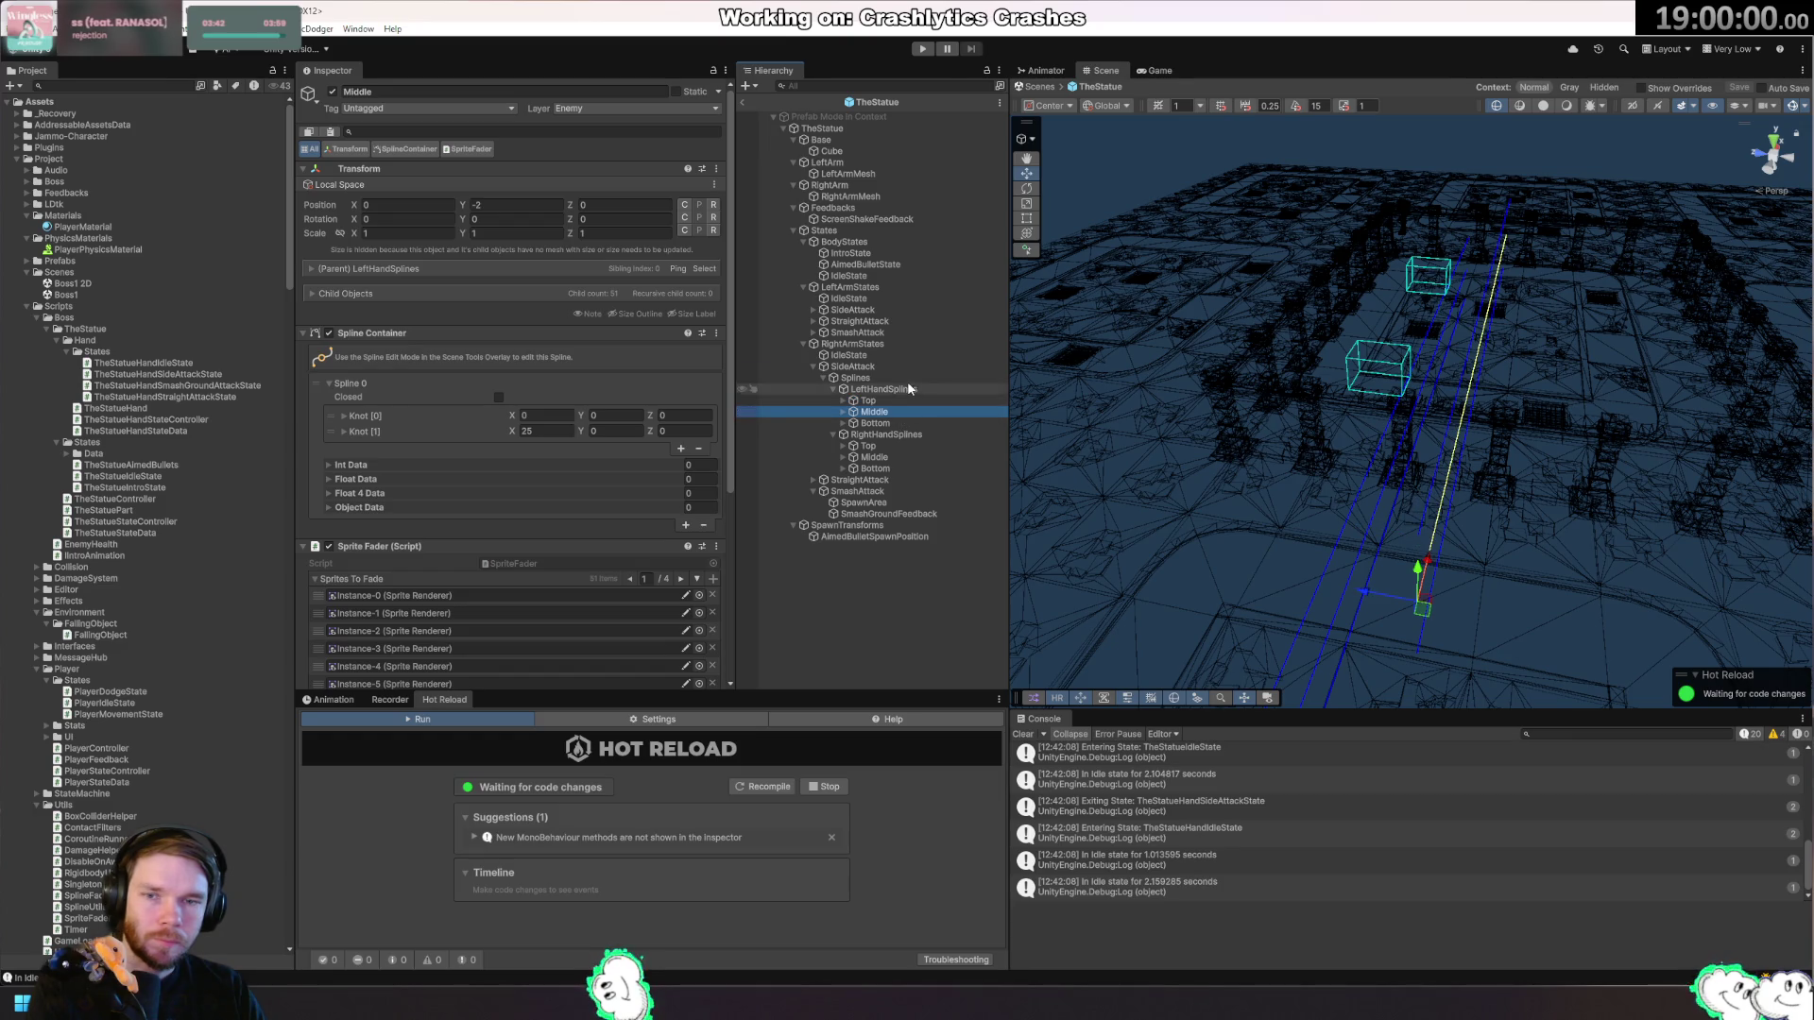
click(515, 204)
text(0)
key(Tab)
text(-)
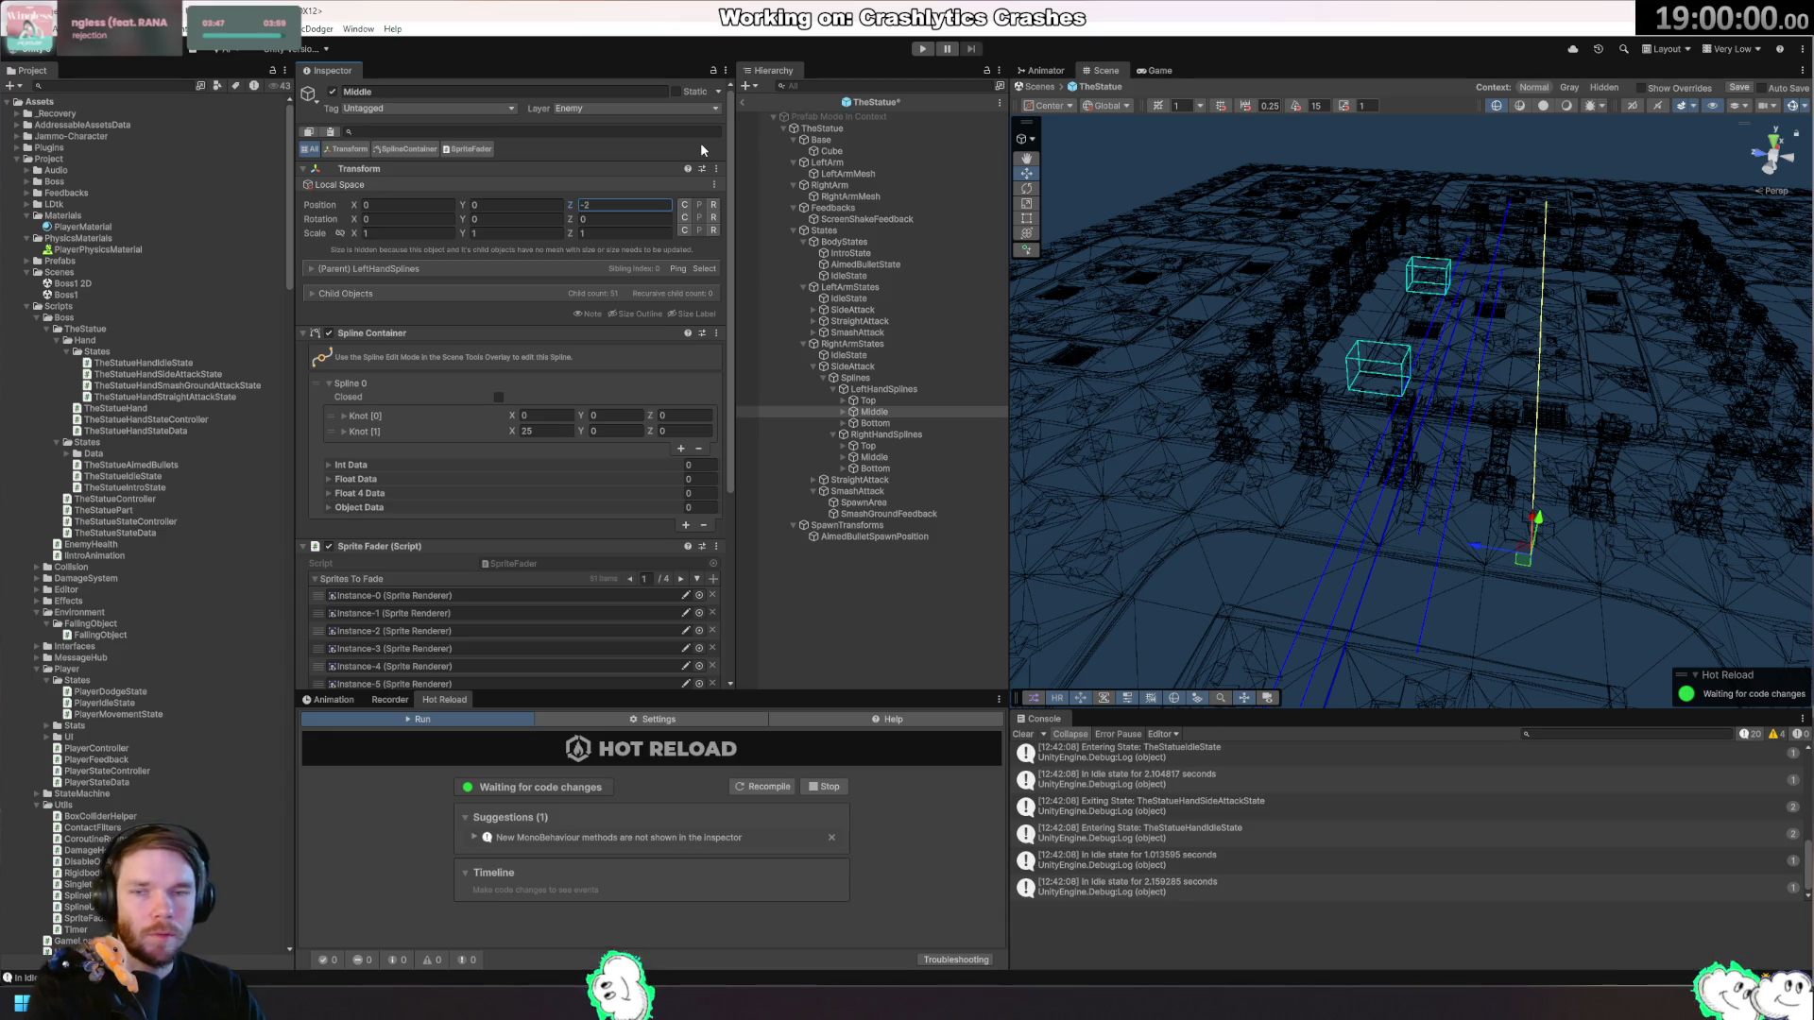
Set the left-hand Bottom spline's Position to Z -4, Y 0.
click(875, 423)
click(557, 204)
key(Tab)
text(-4)
key(shift+Tab)
text(0)
mouse_move(1398, 226)
mouse_down()
mouse_move(1407, 322)
mouse_move(1356, 401)
mouse_up()
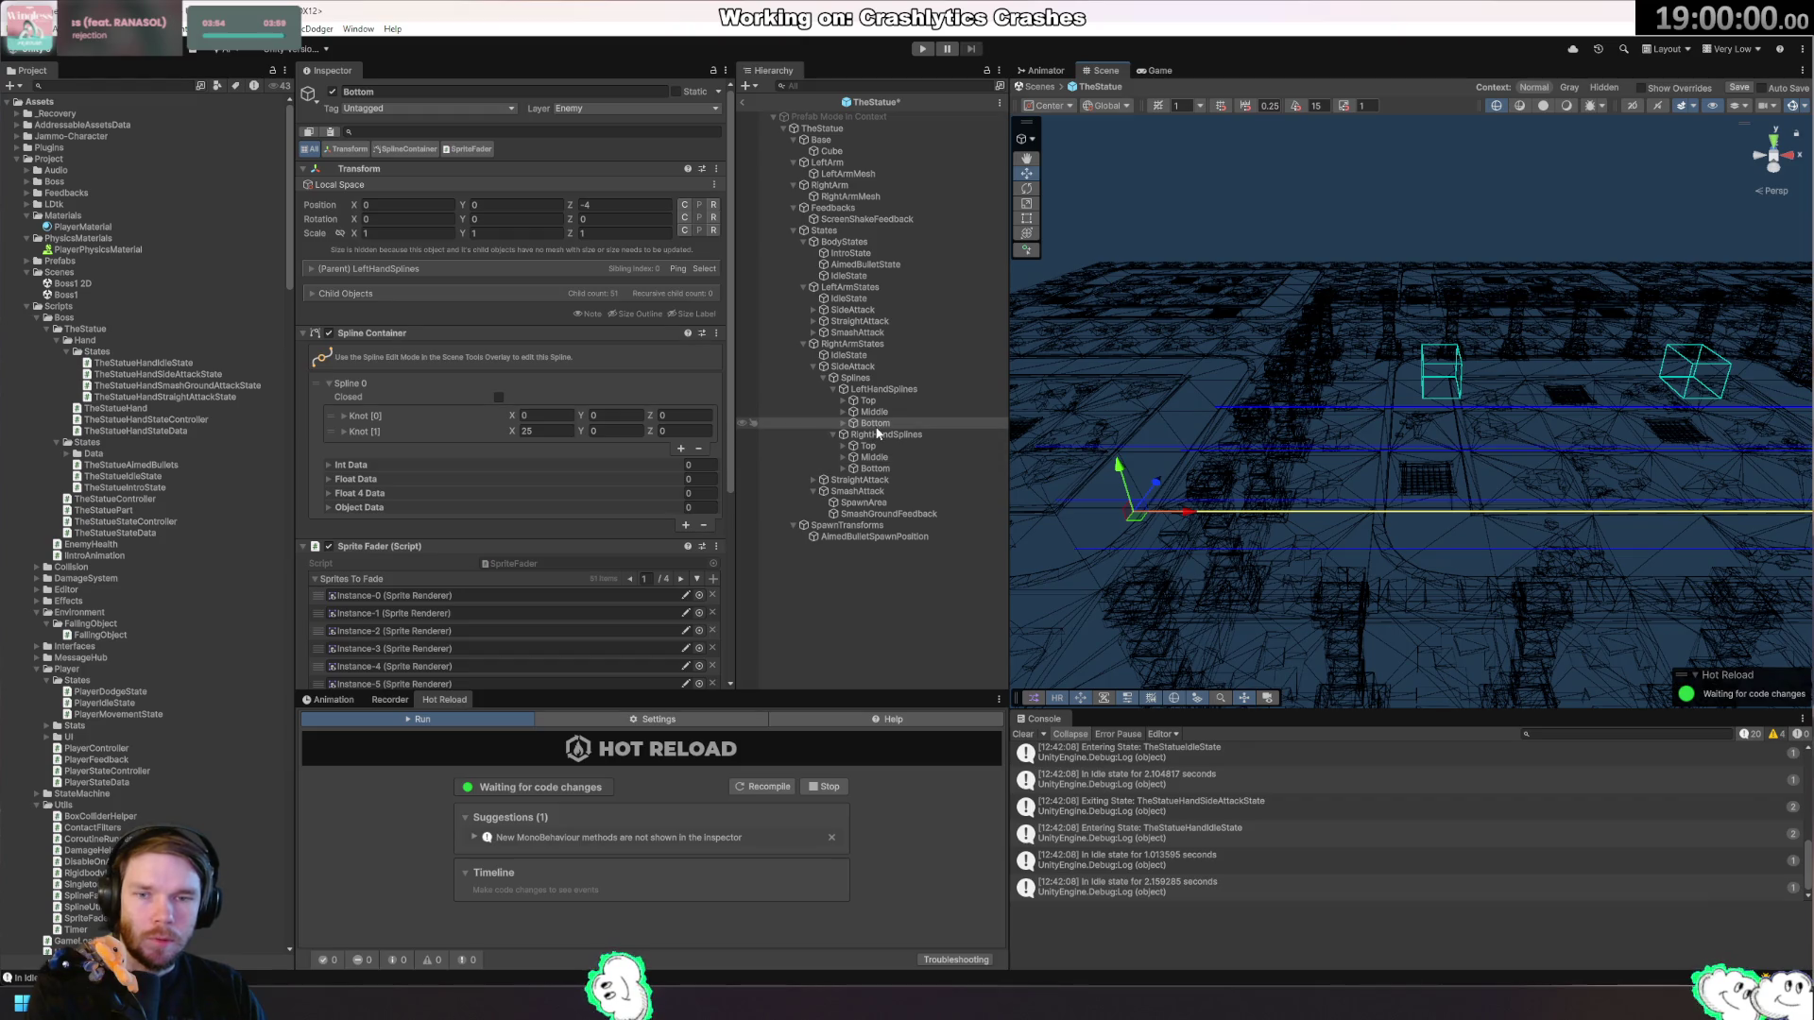
click(883, 390)
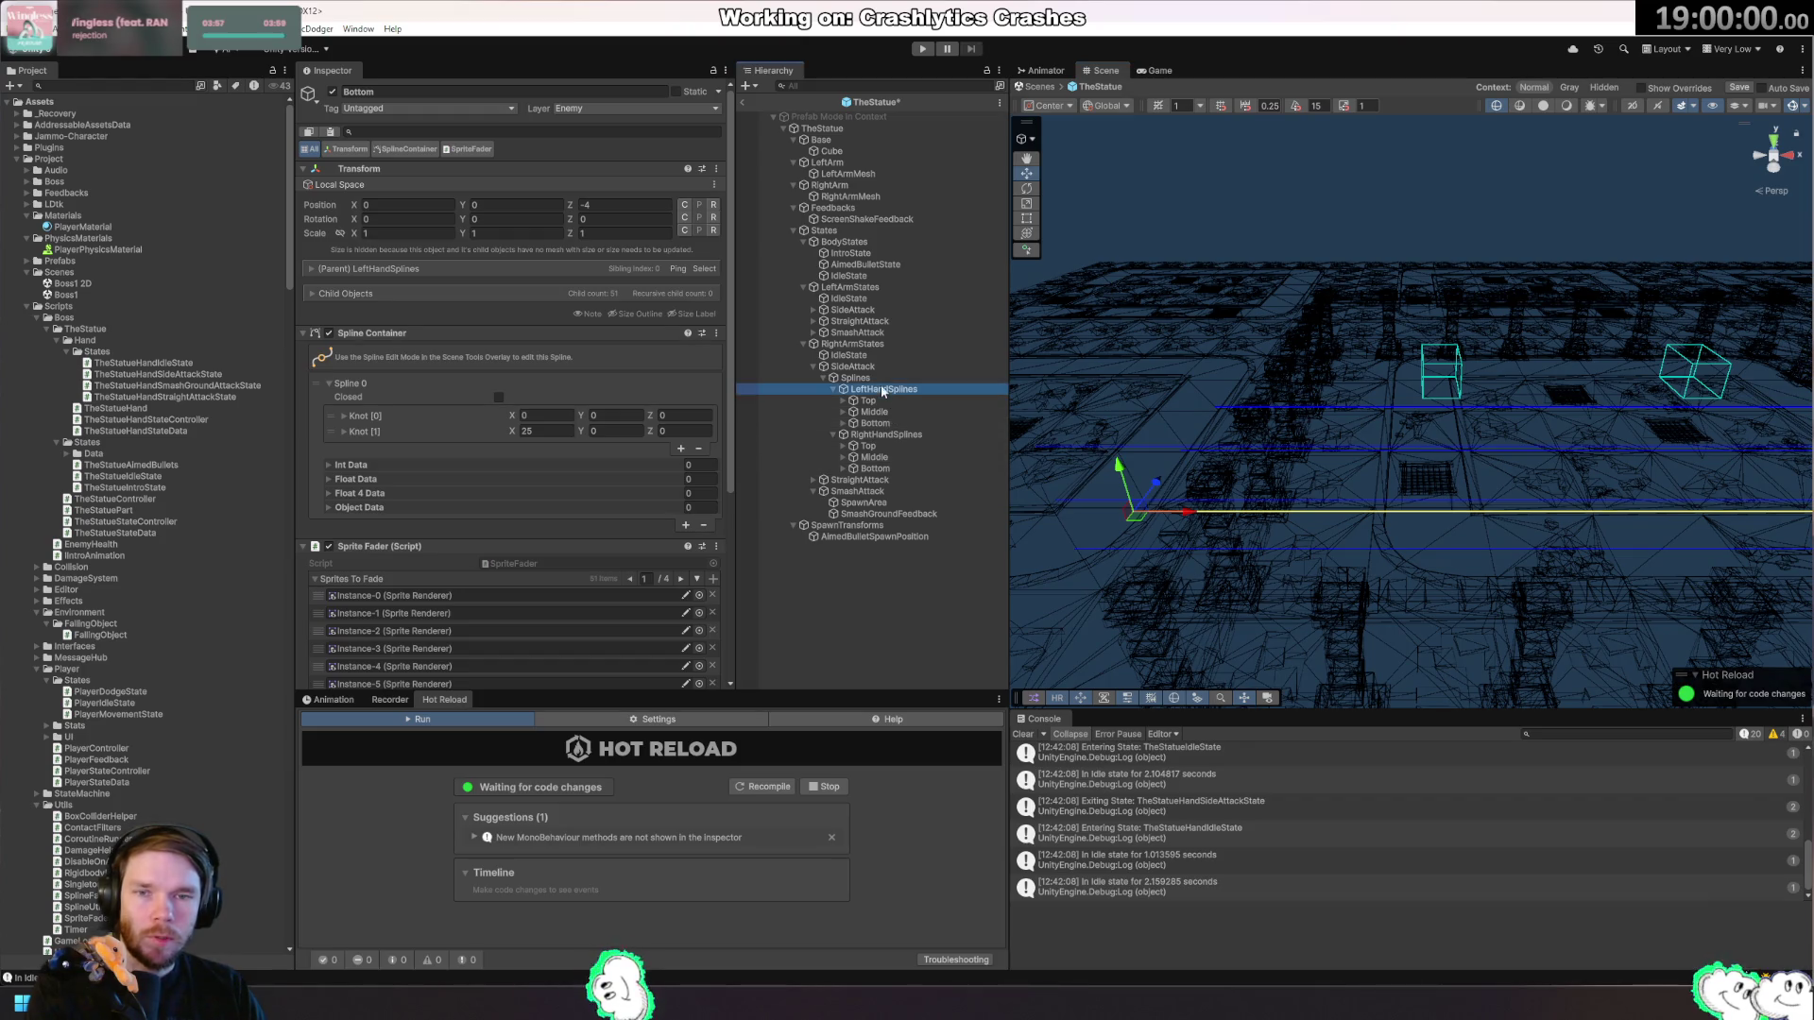
Undo accidentally moving LeftHandSplines under the left arm's StraightAttack.
drag(875, 307, 860, 322)
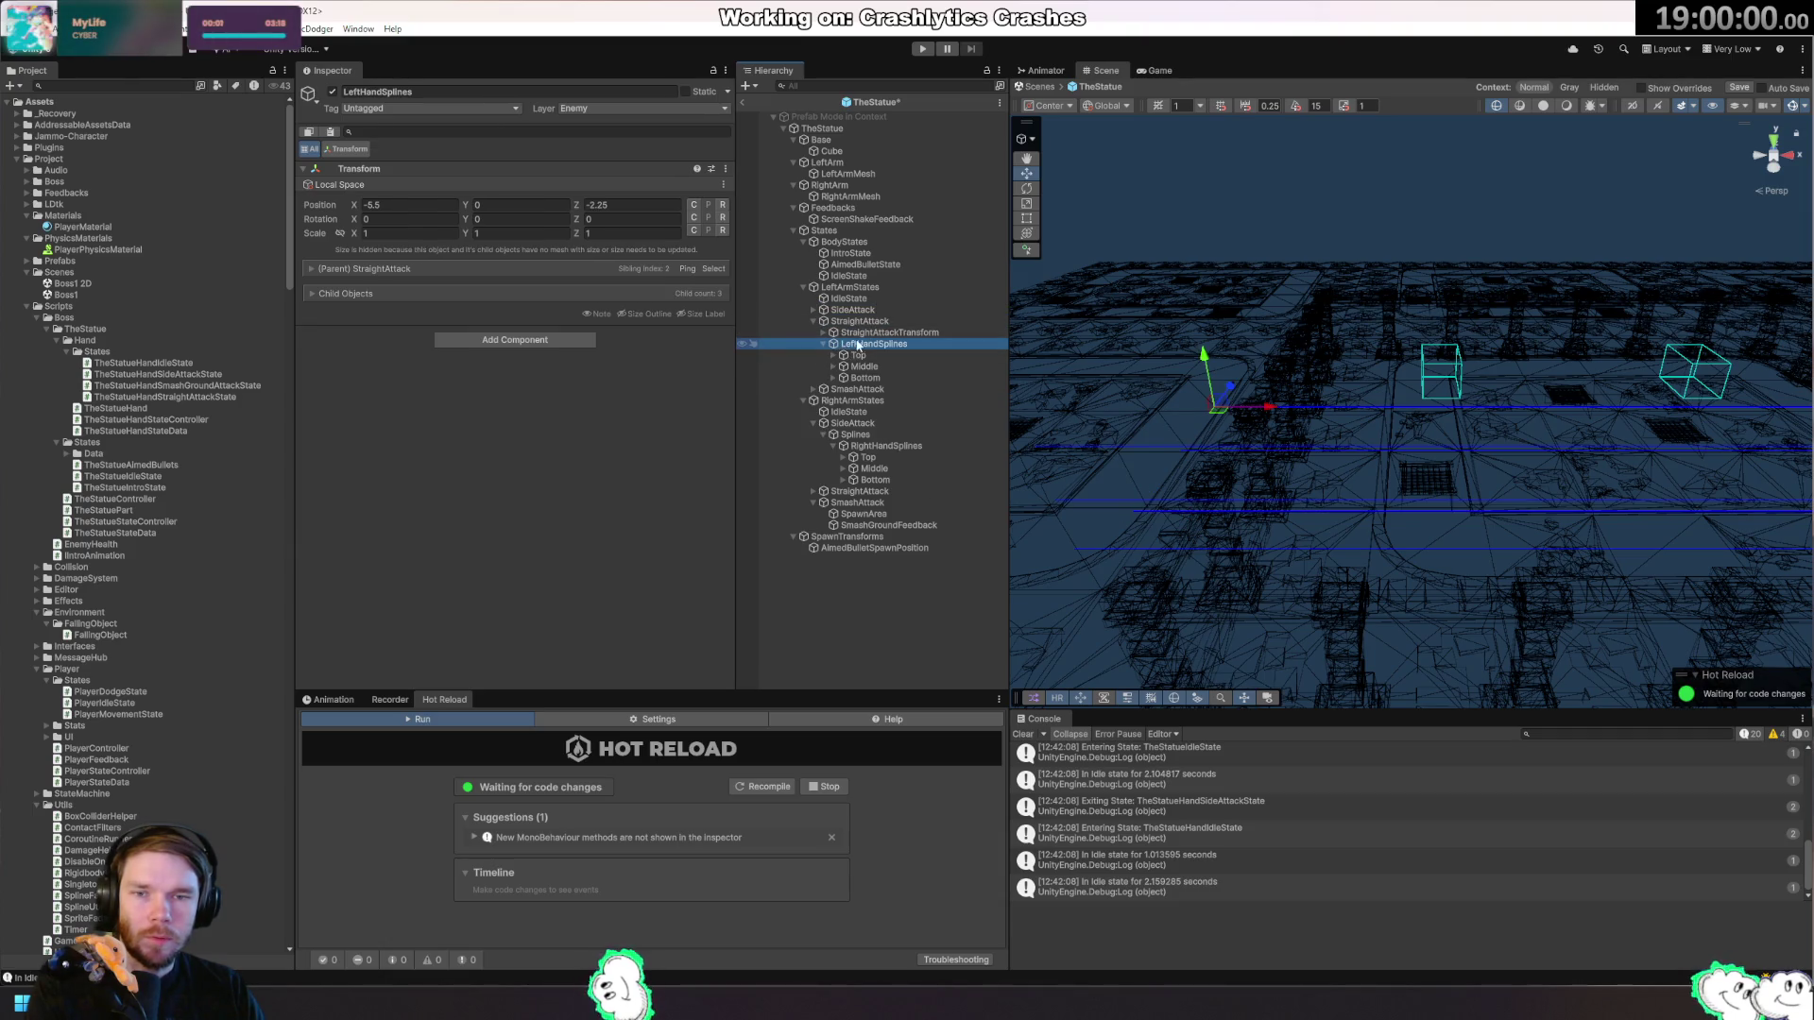
click(824, 333)
key(ctrl+z)
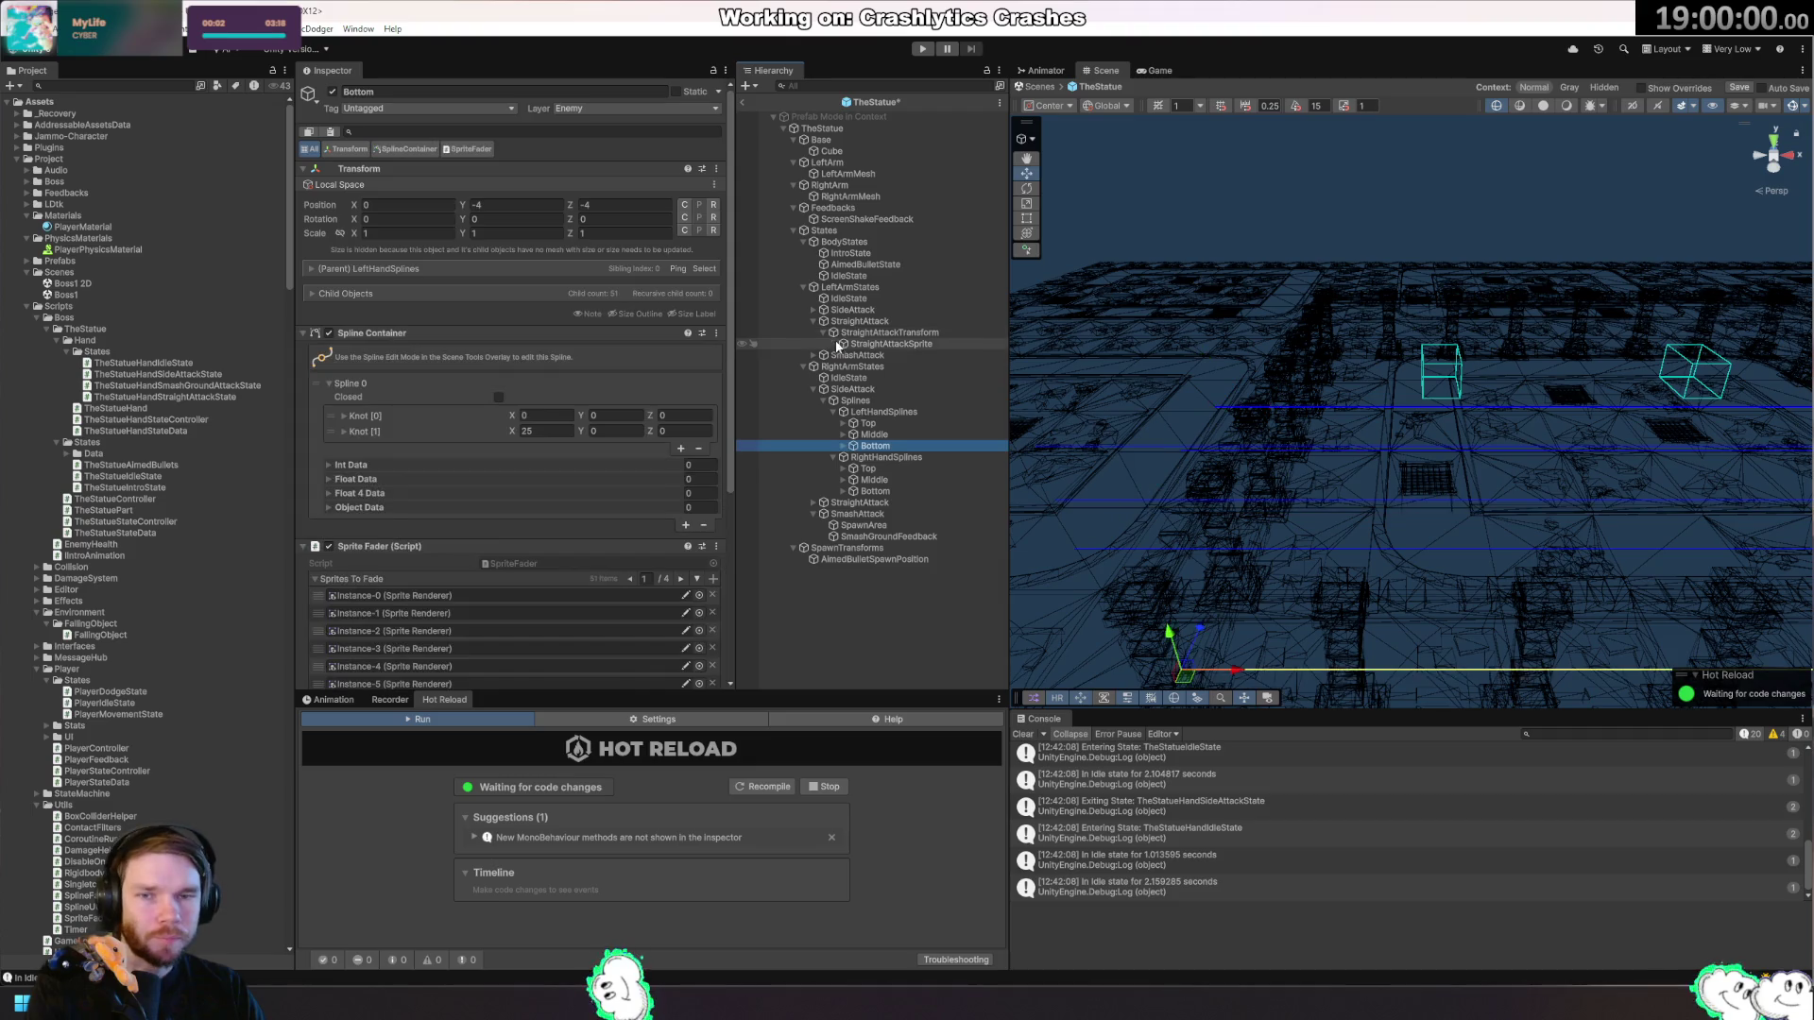
Delete the left arm SideAttack's LeftHandSplines and RightHandSplines, leaving its Splines object empty.
click(812, 310)
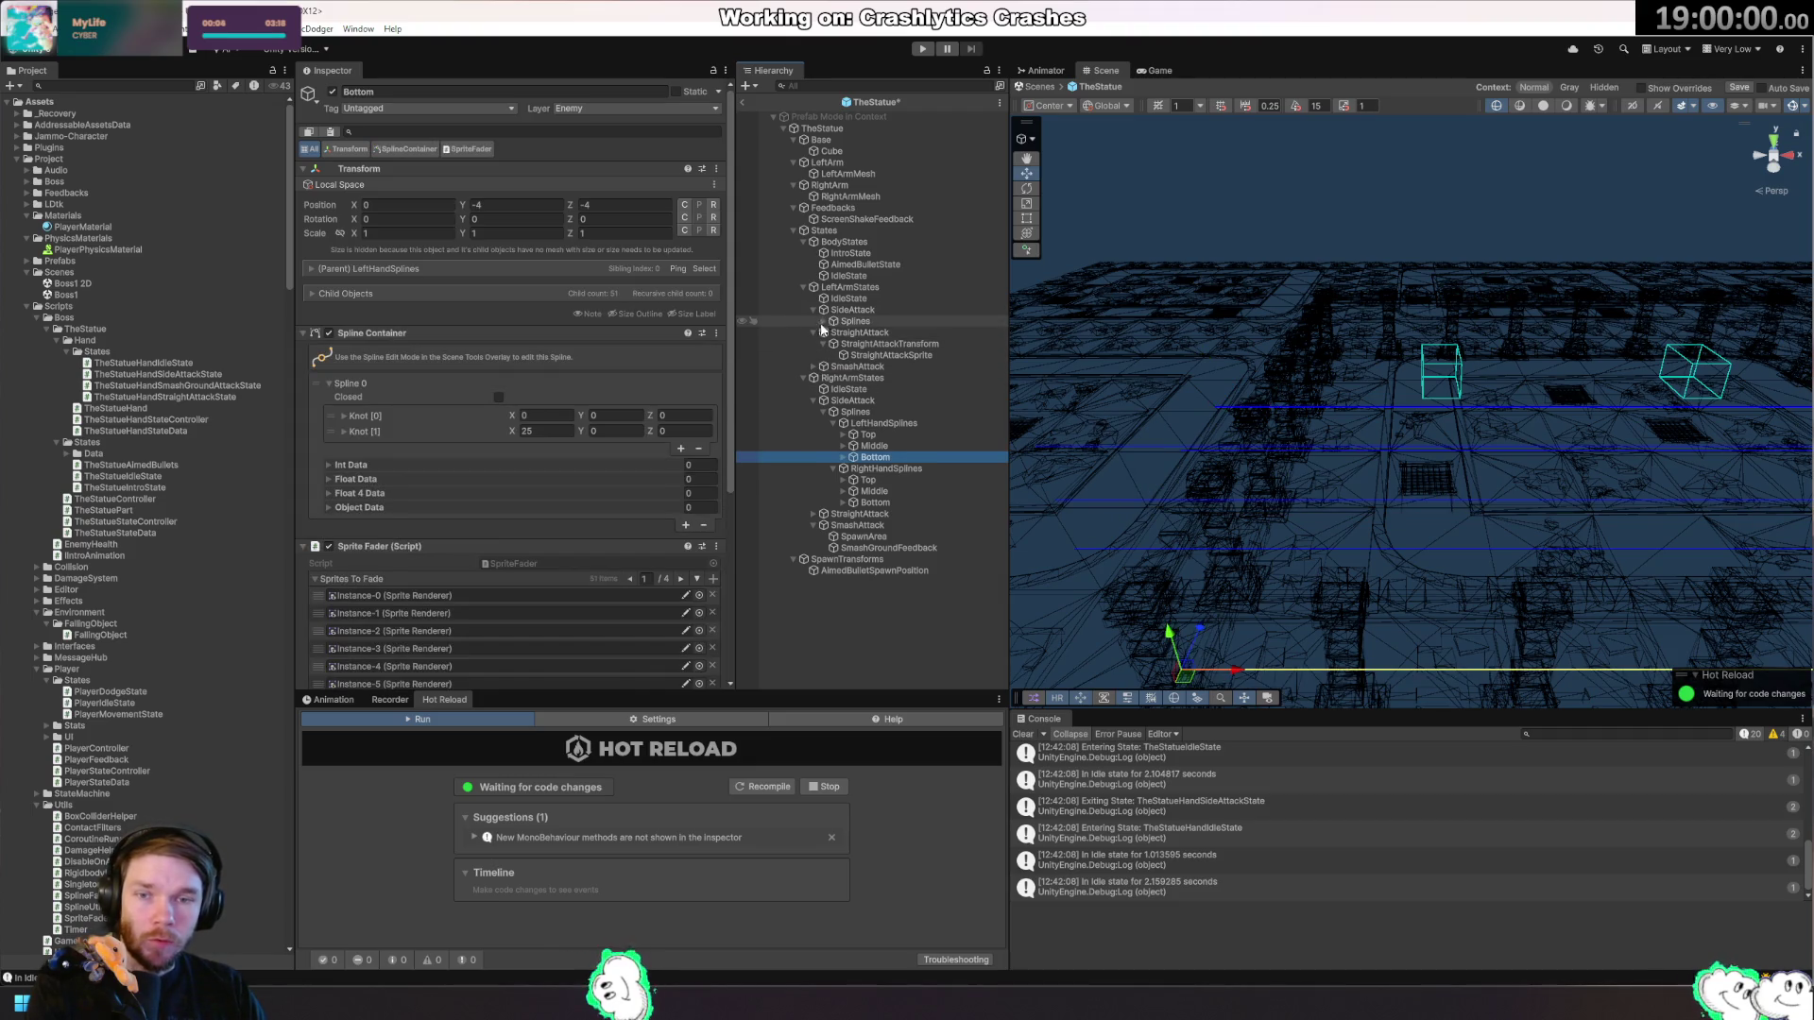
click(824, 321)
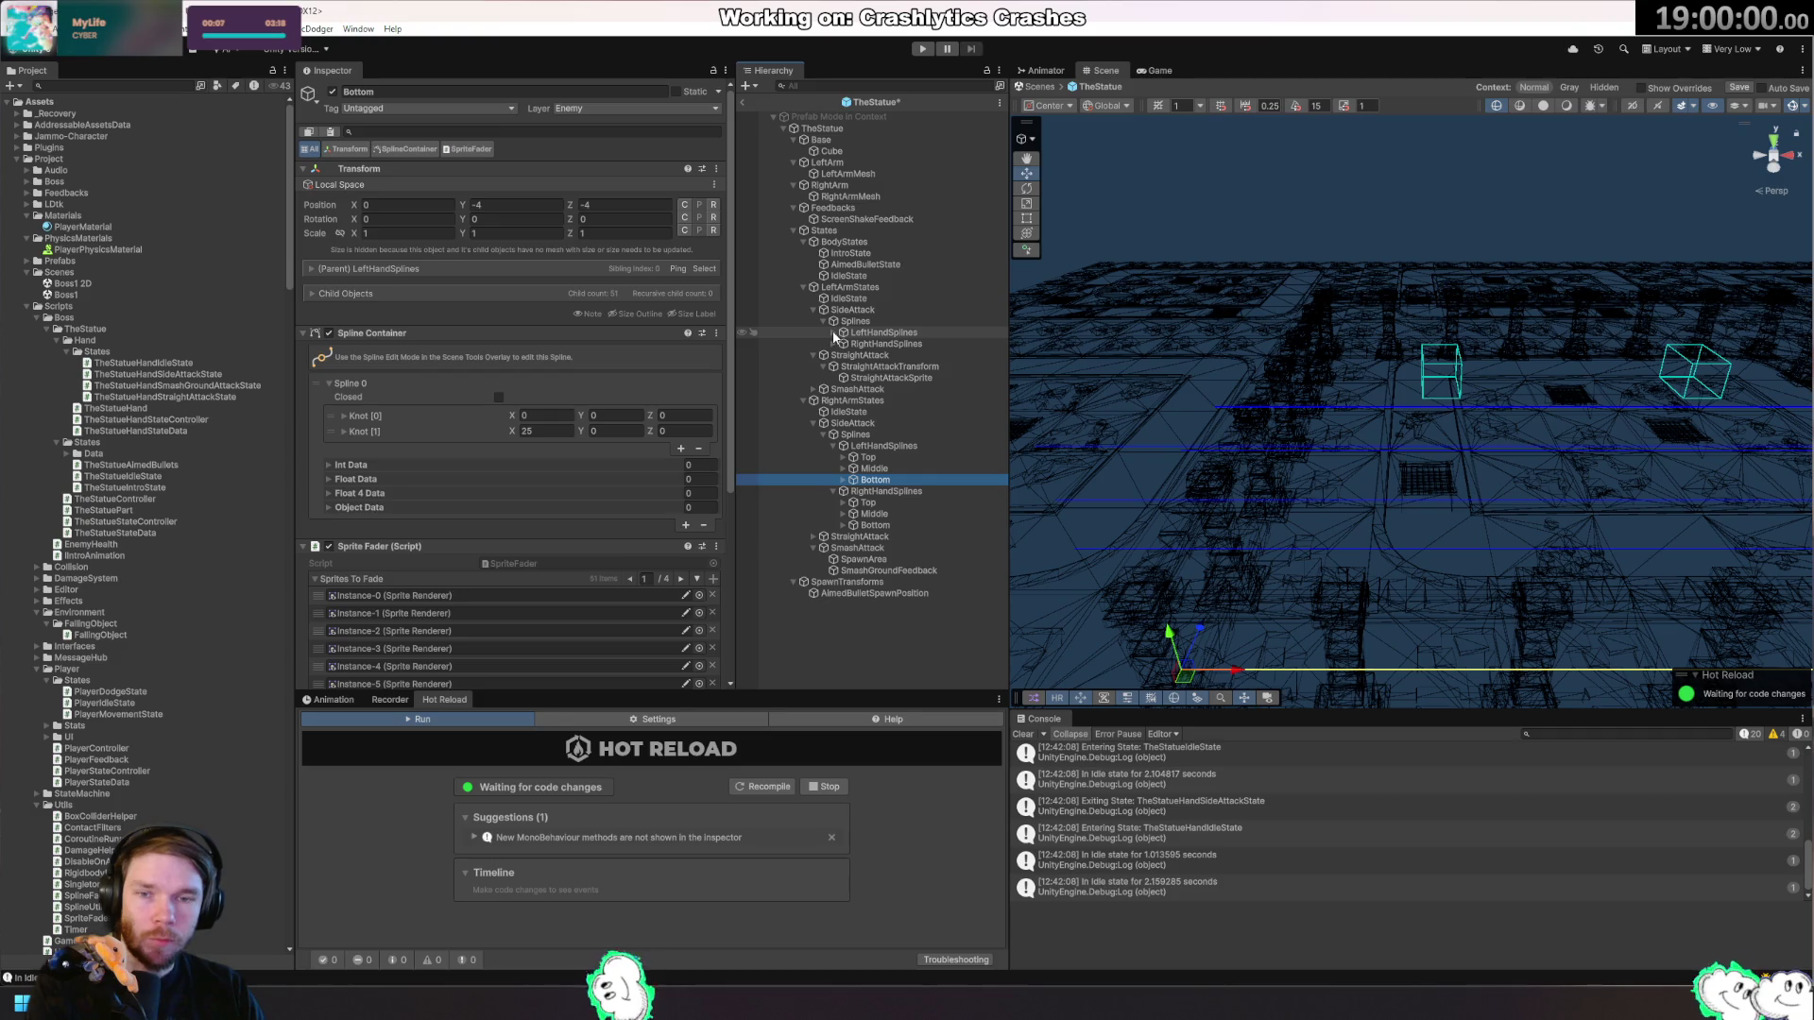
click(813, 356)
click(881, 332)
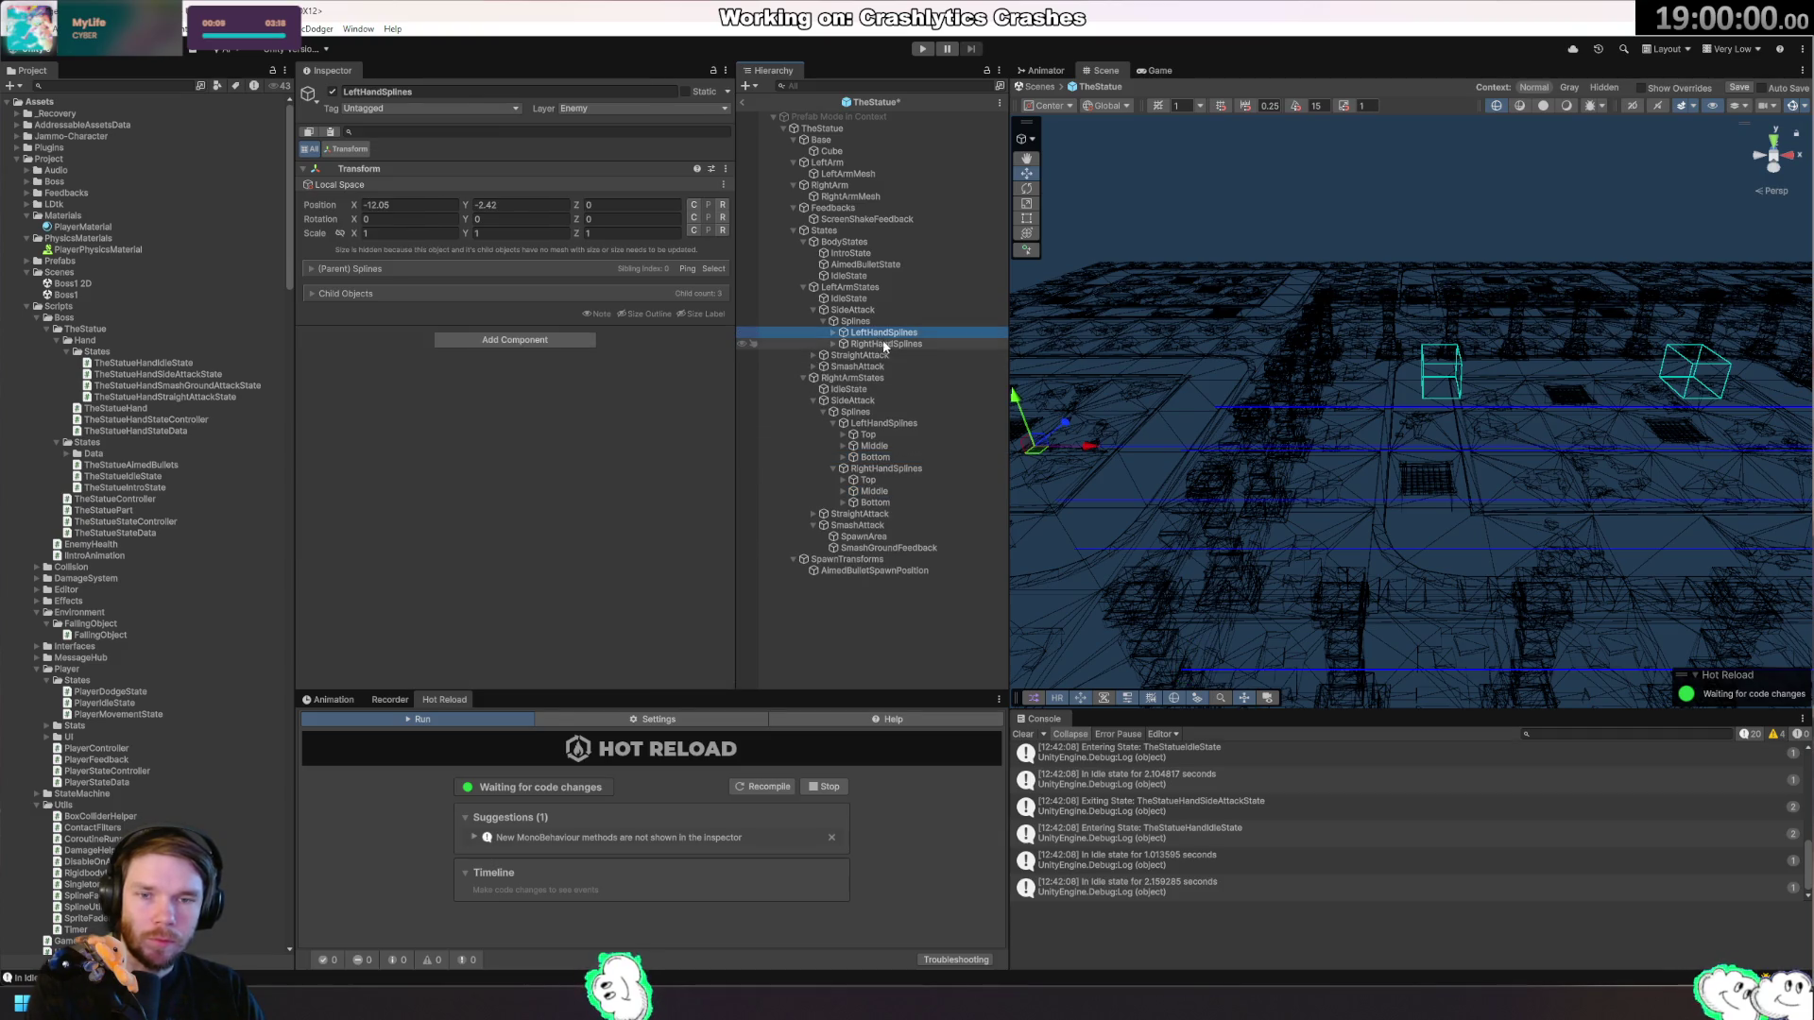
shift+click(898, 343)
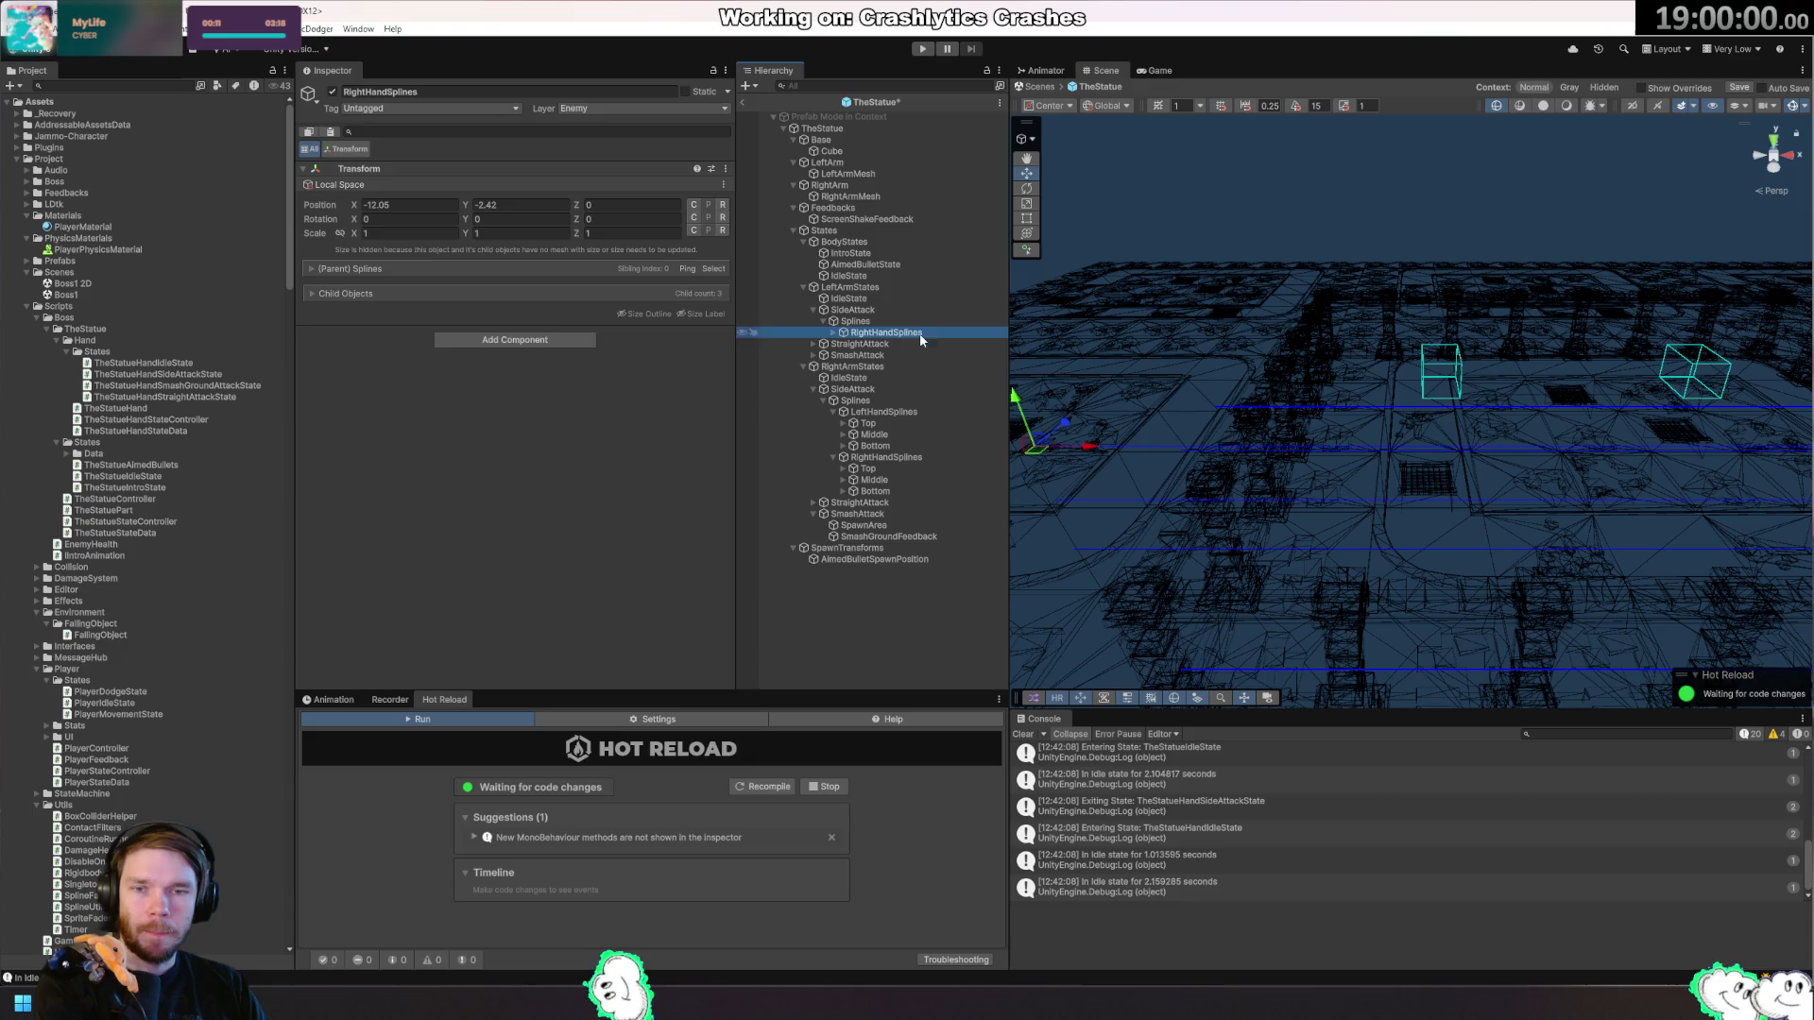
key(Delete)
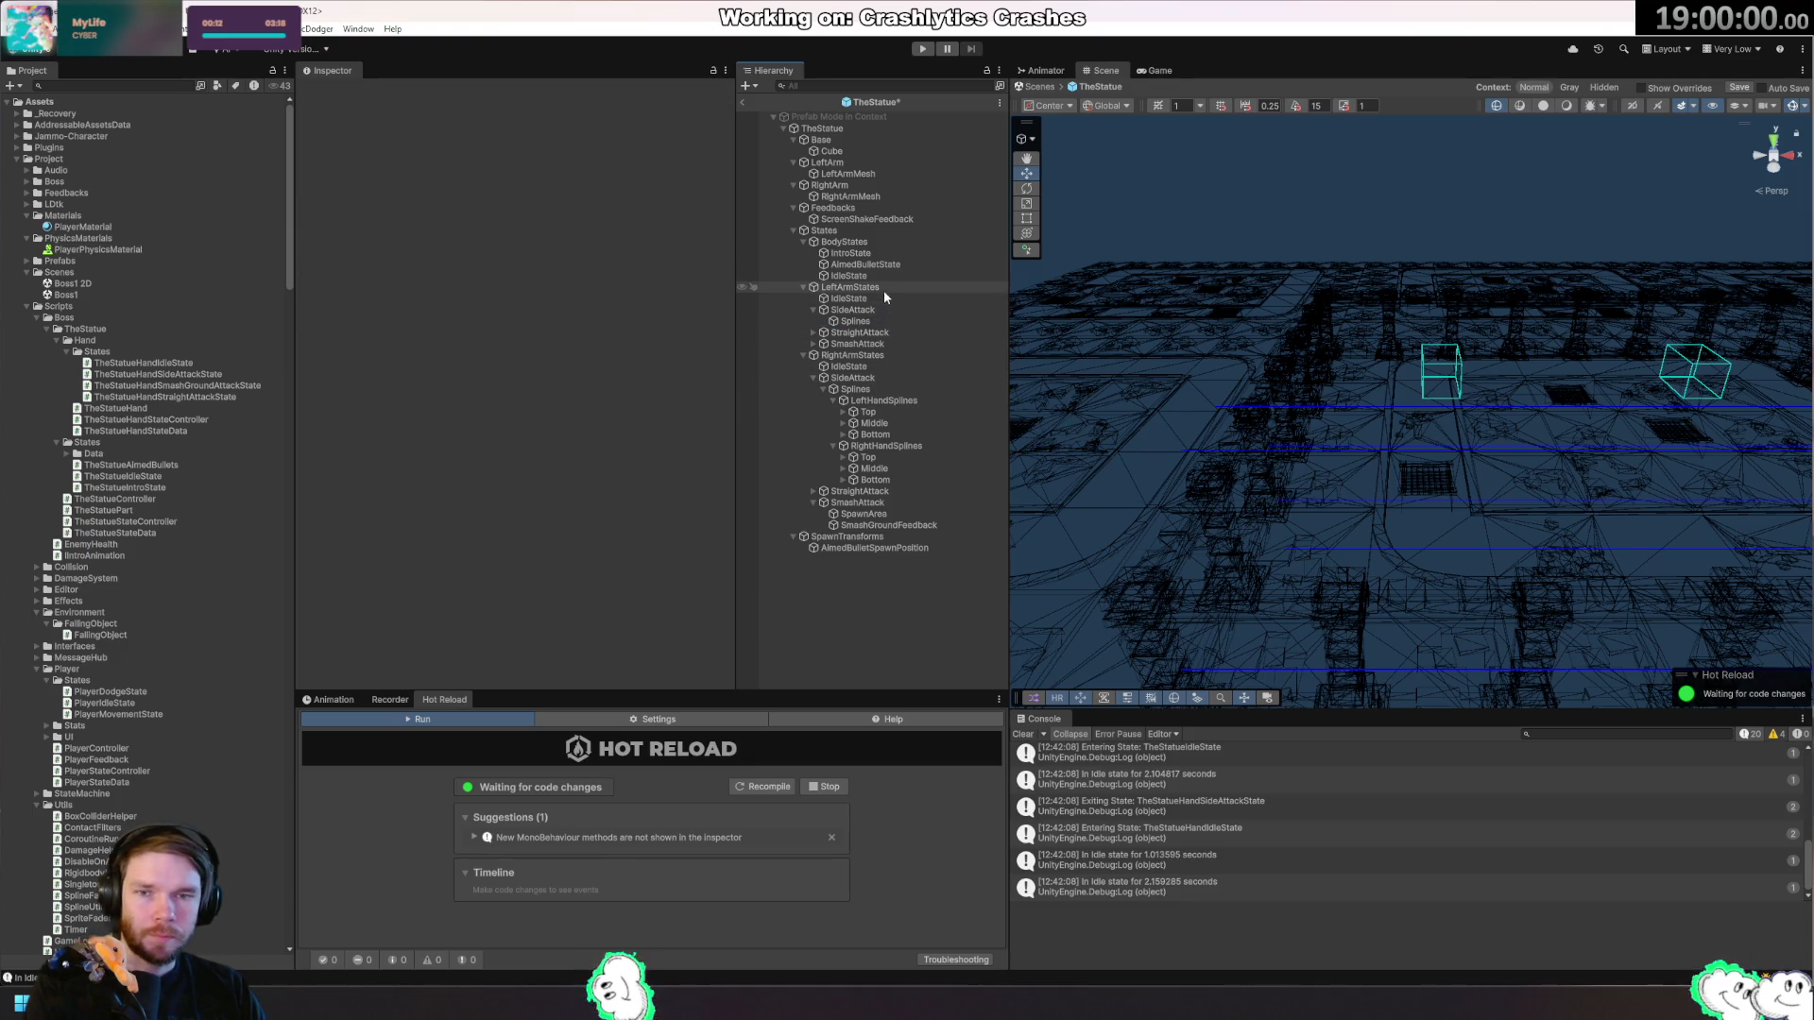
click(887, 287)
click(898, 311)
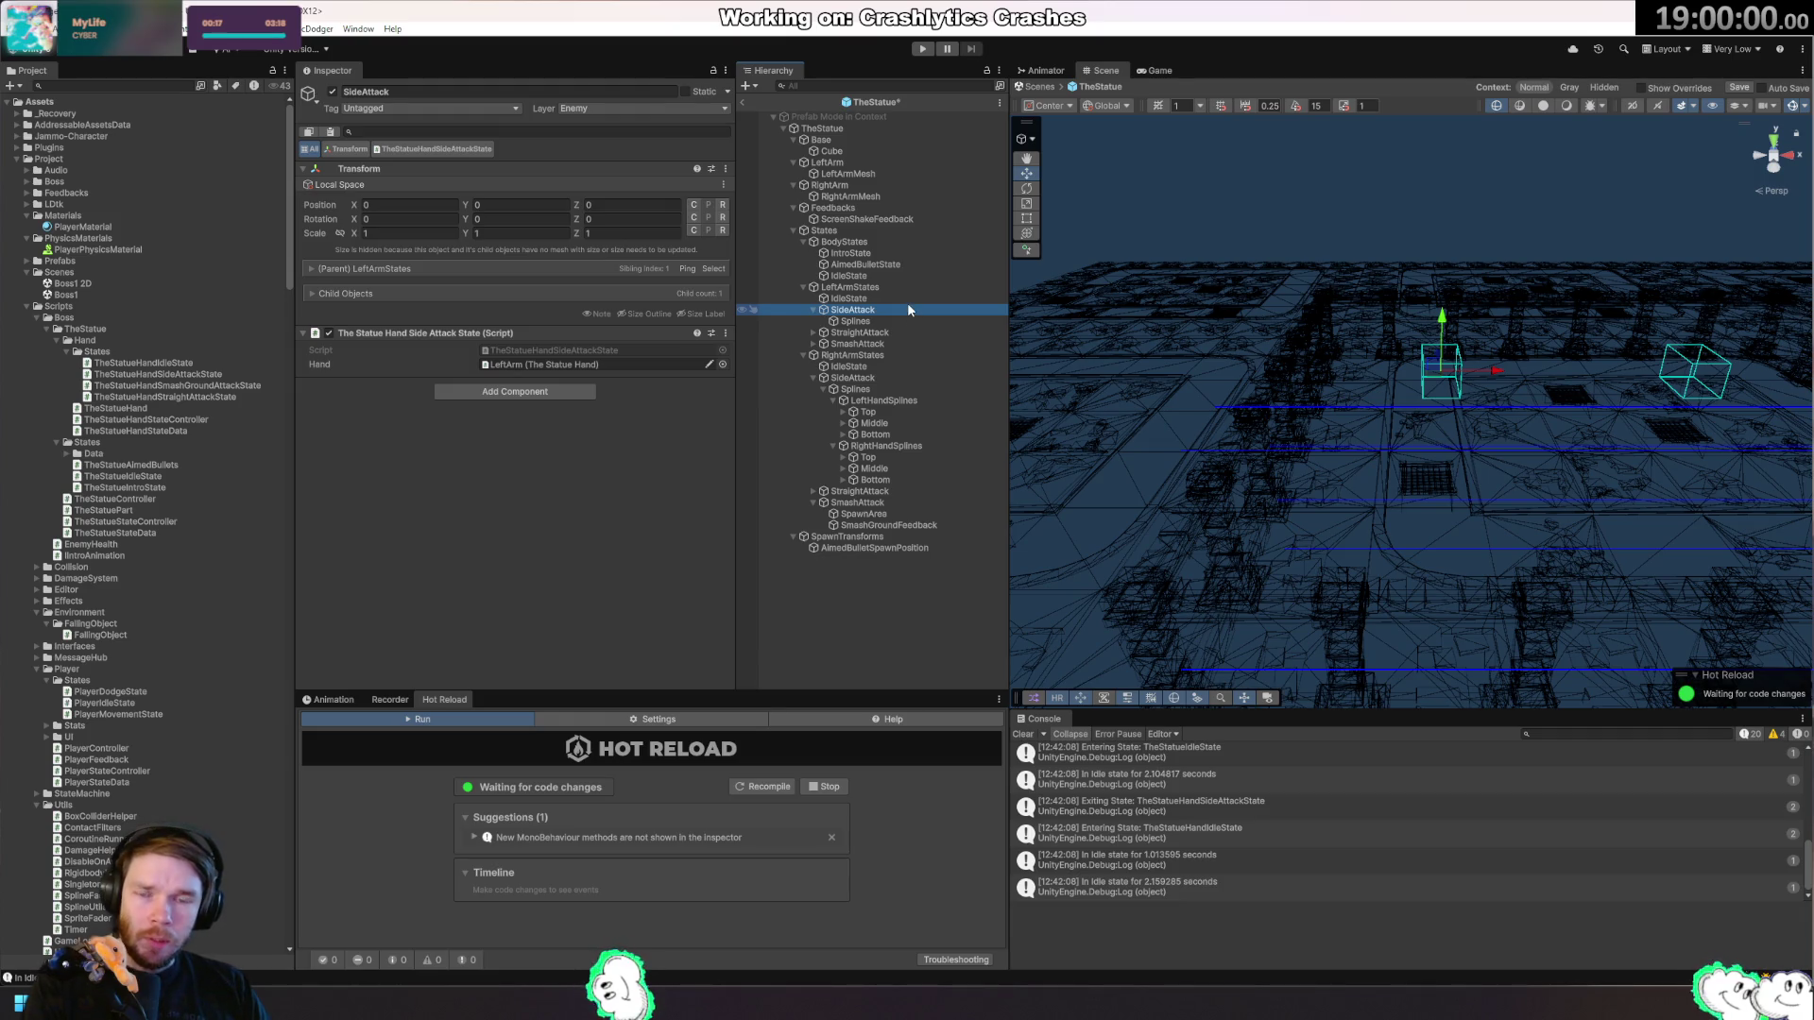
Frame and inspect the right arm's left- and right-hand Top, Middle and Bottom splines.
click(893, 401)
key(f)
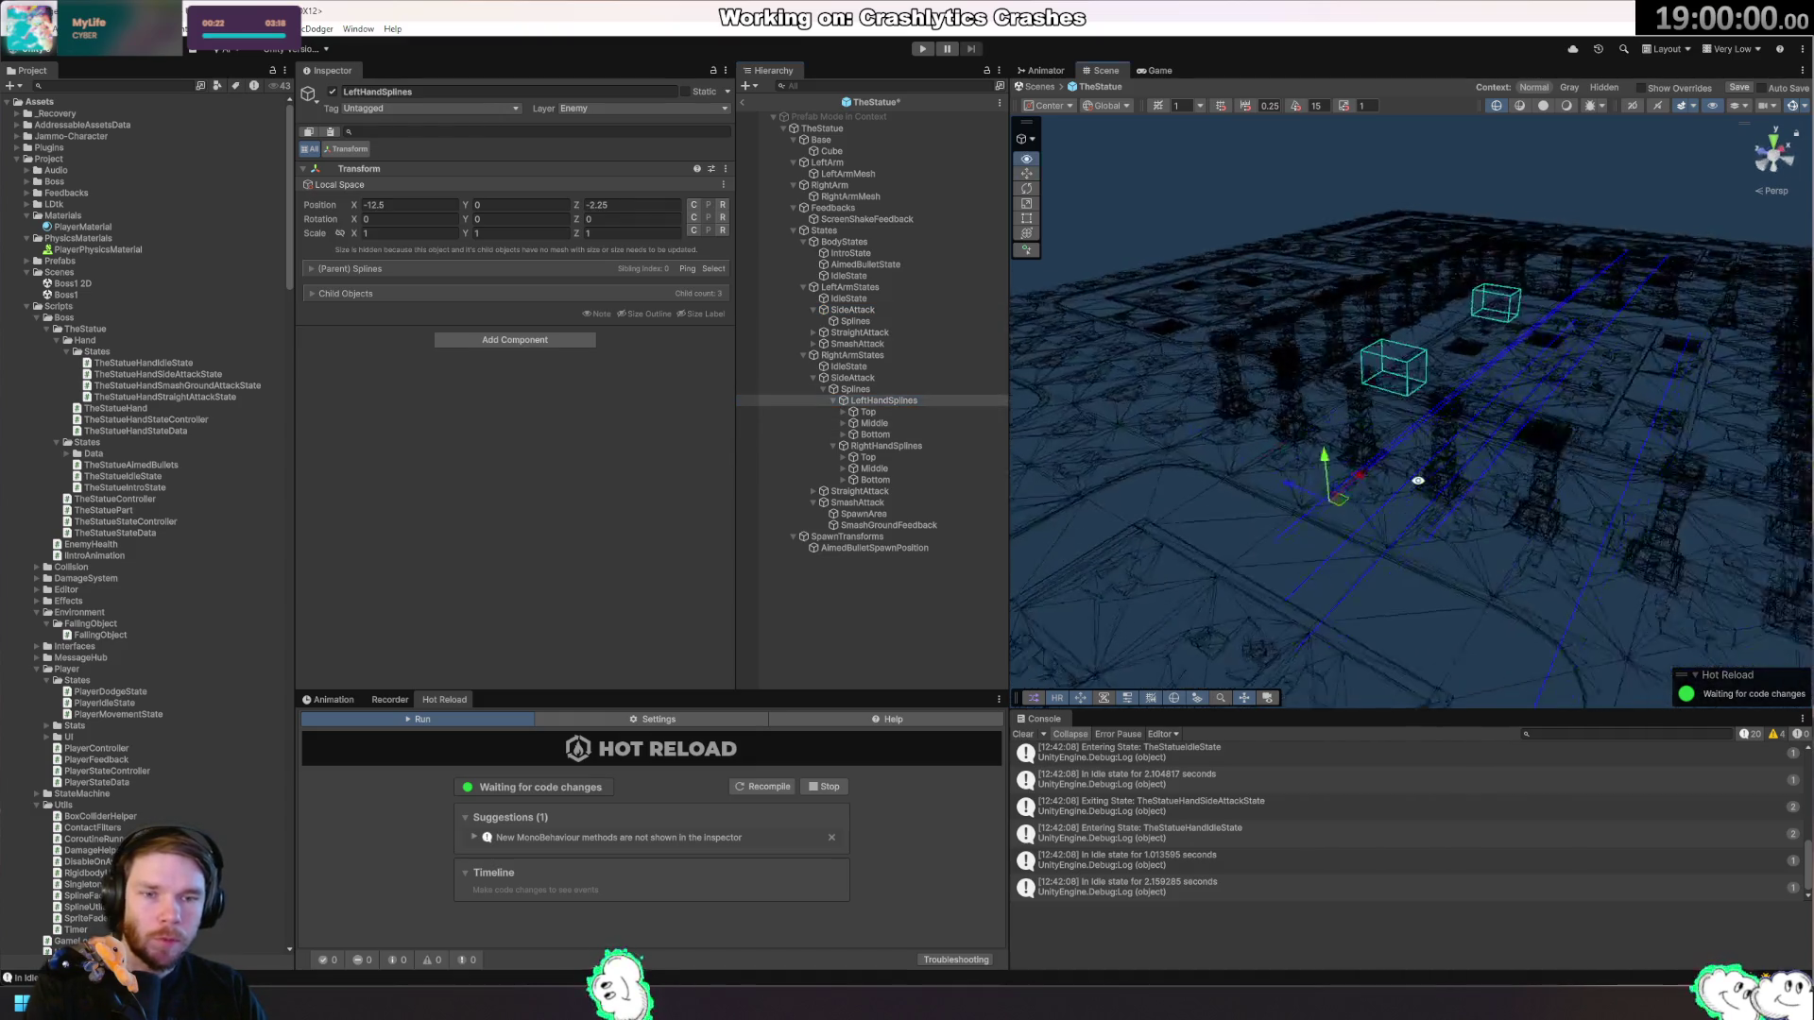
click(874, 411)
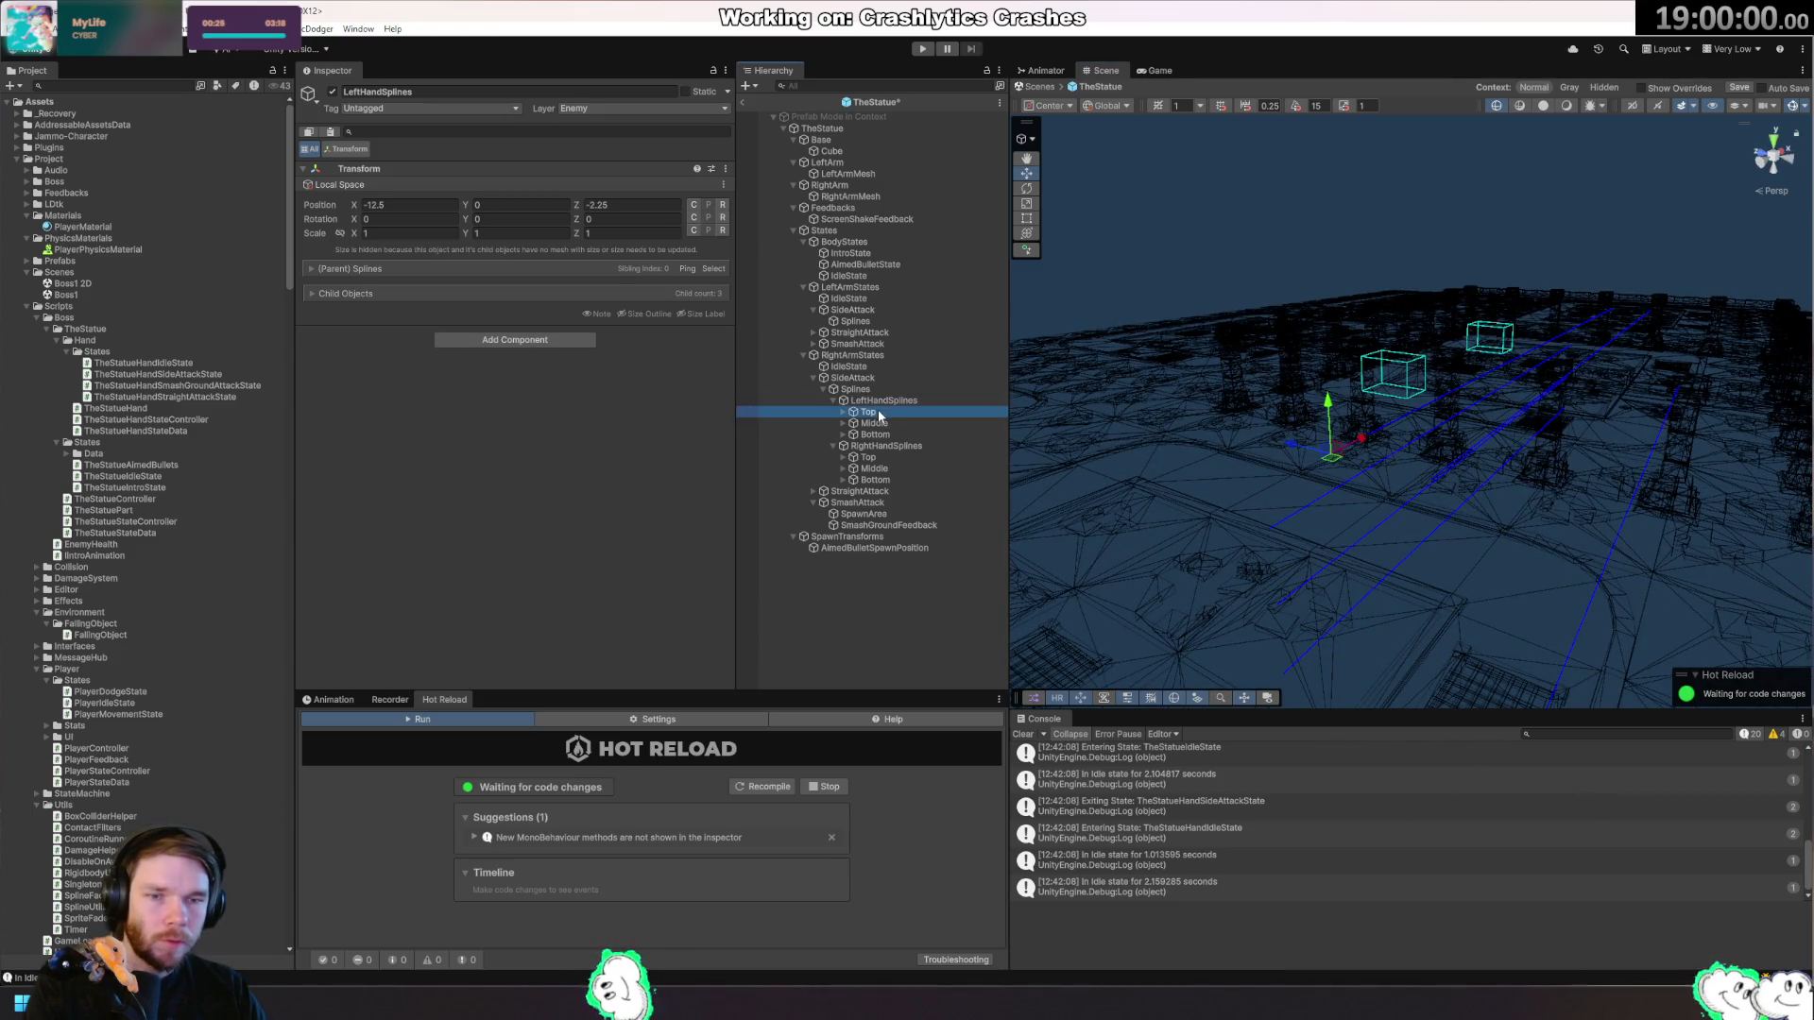
key(f)
click(899, 434)
click(899, 422)
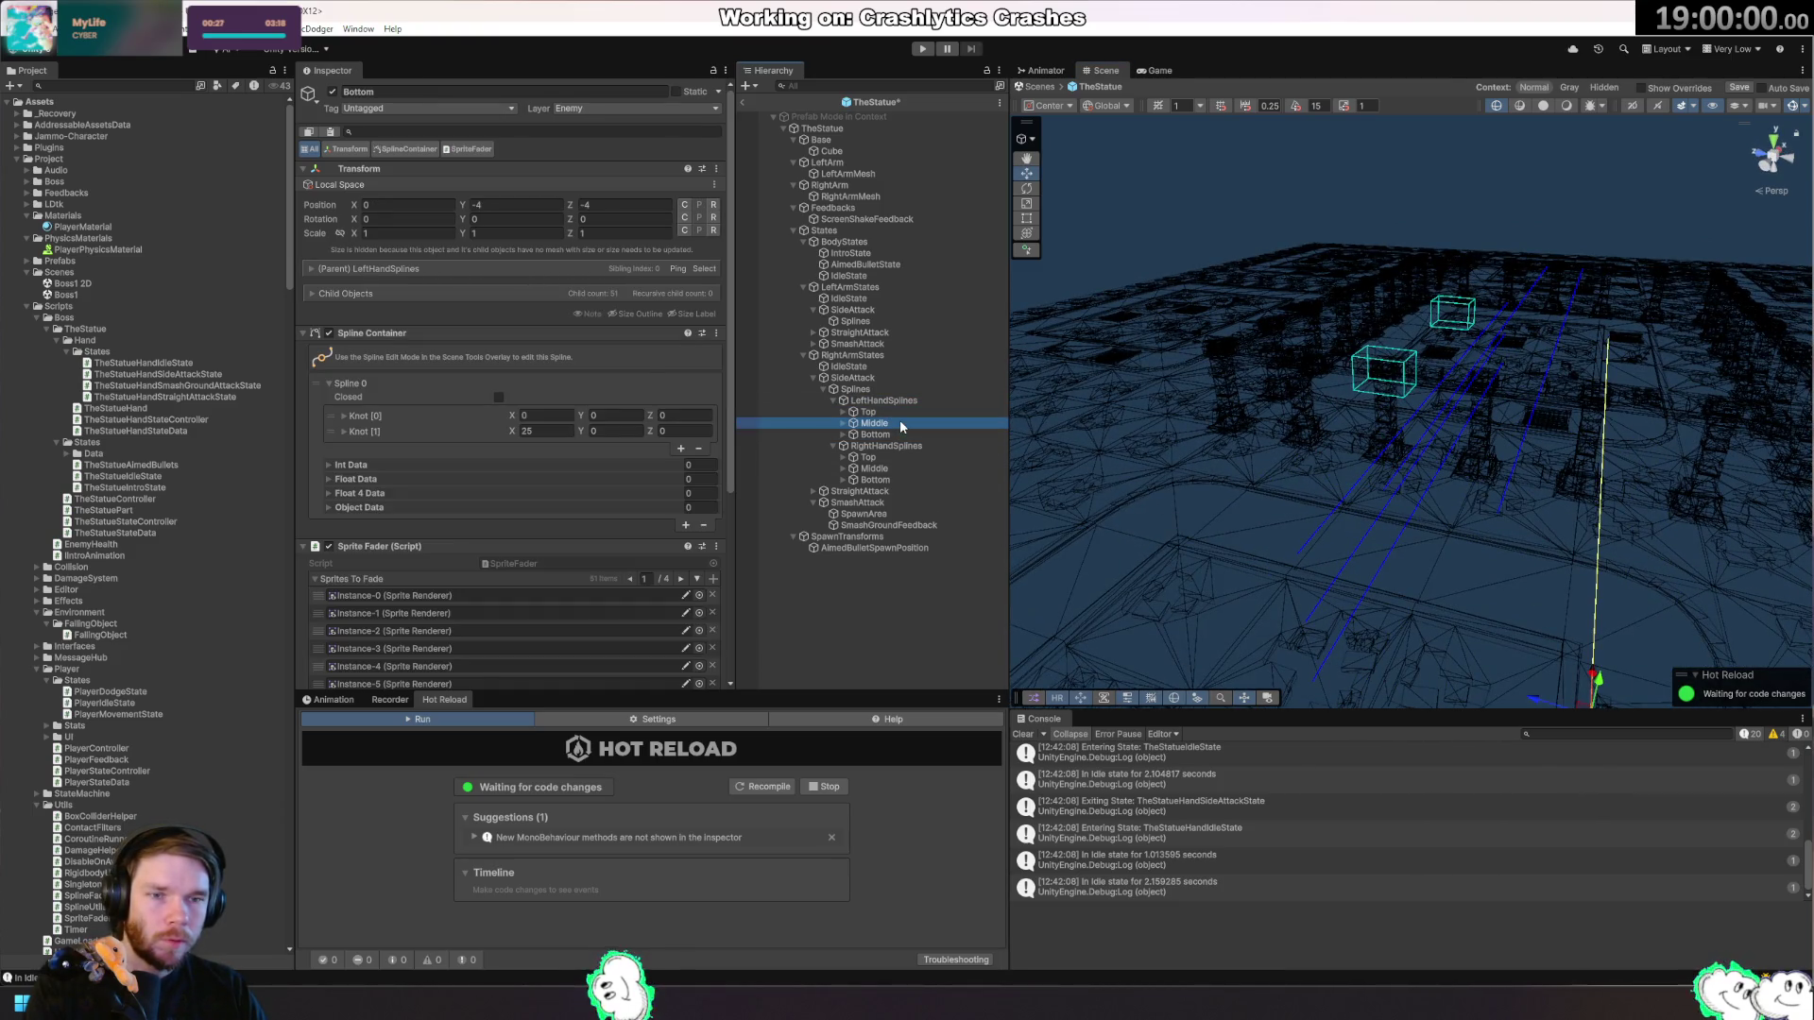
click(889, 467)
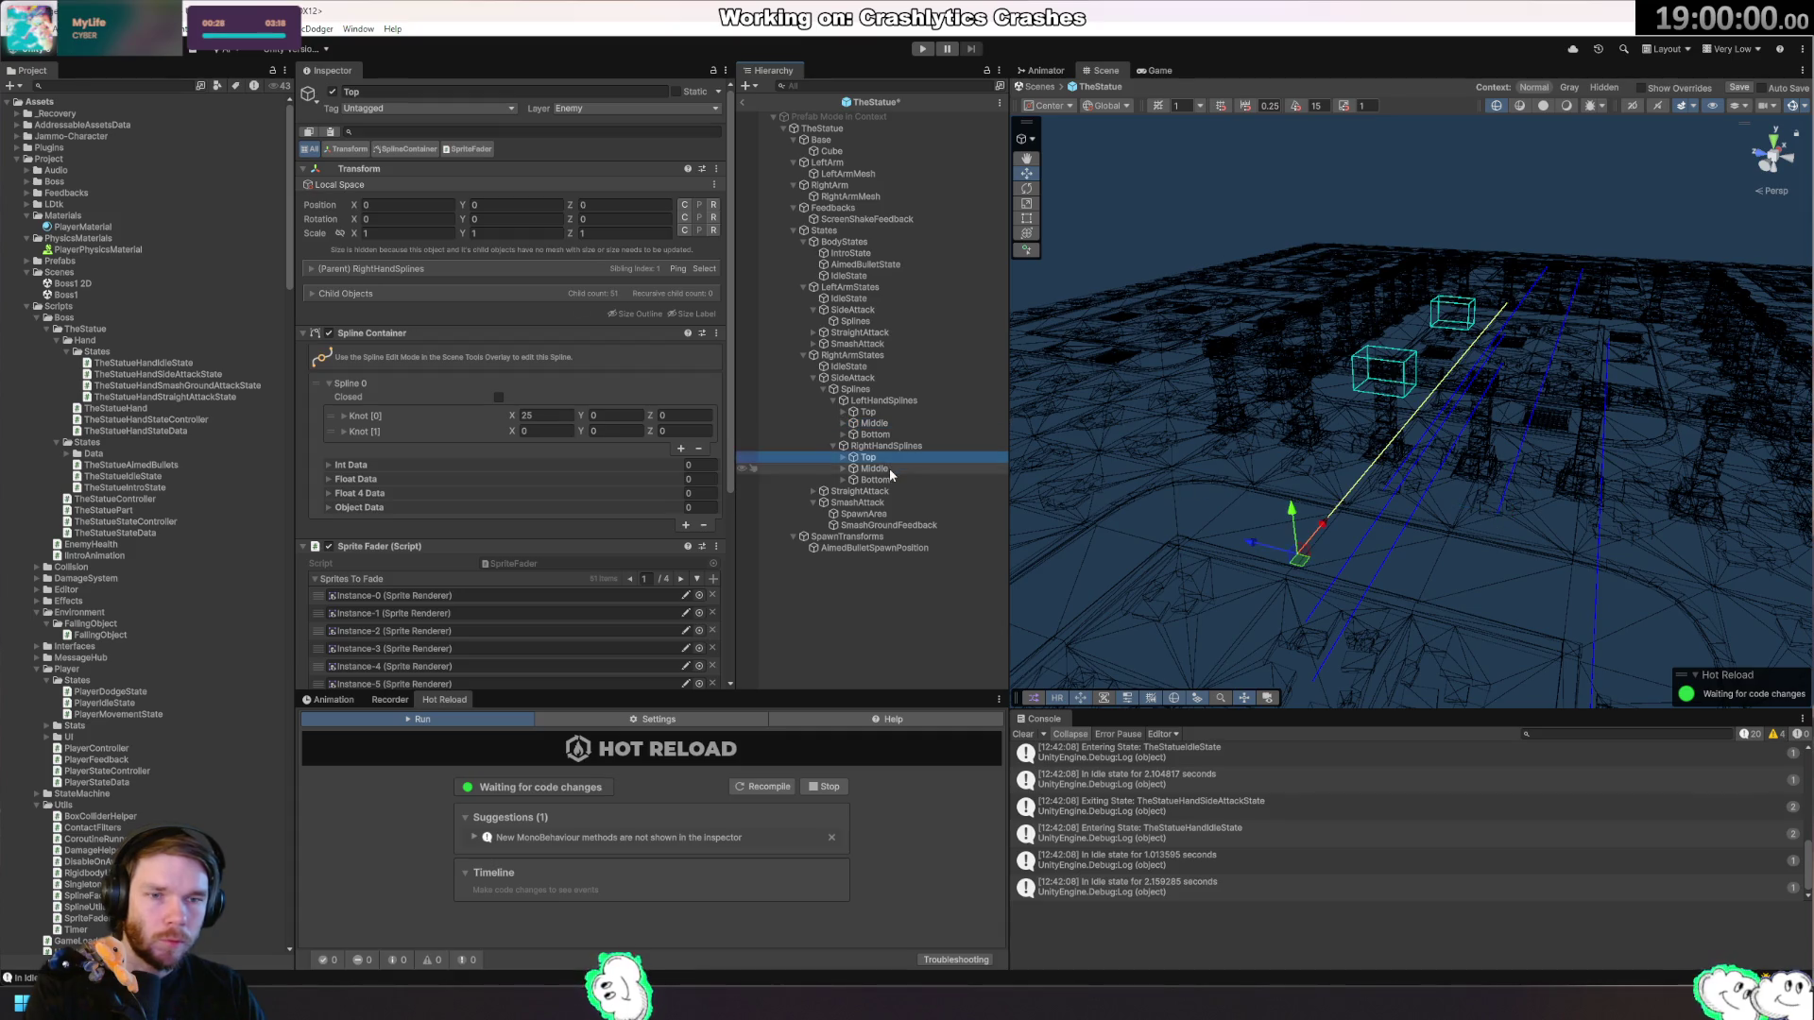
mouse_move(1238, 523)
mouse_down()
mouse_move(1516, 458)
mouse_move(1203, 450)
mouse_up()
click(891, 478)
Set the left-hand Bottom spline's Position Y to 0.
click(514, 204)
click(875, 434)
click(538, 205)
text(0)
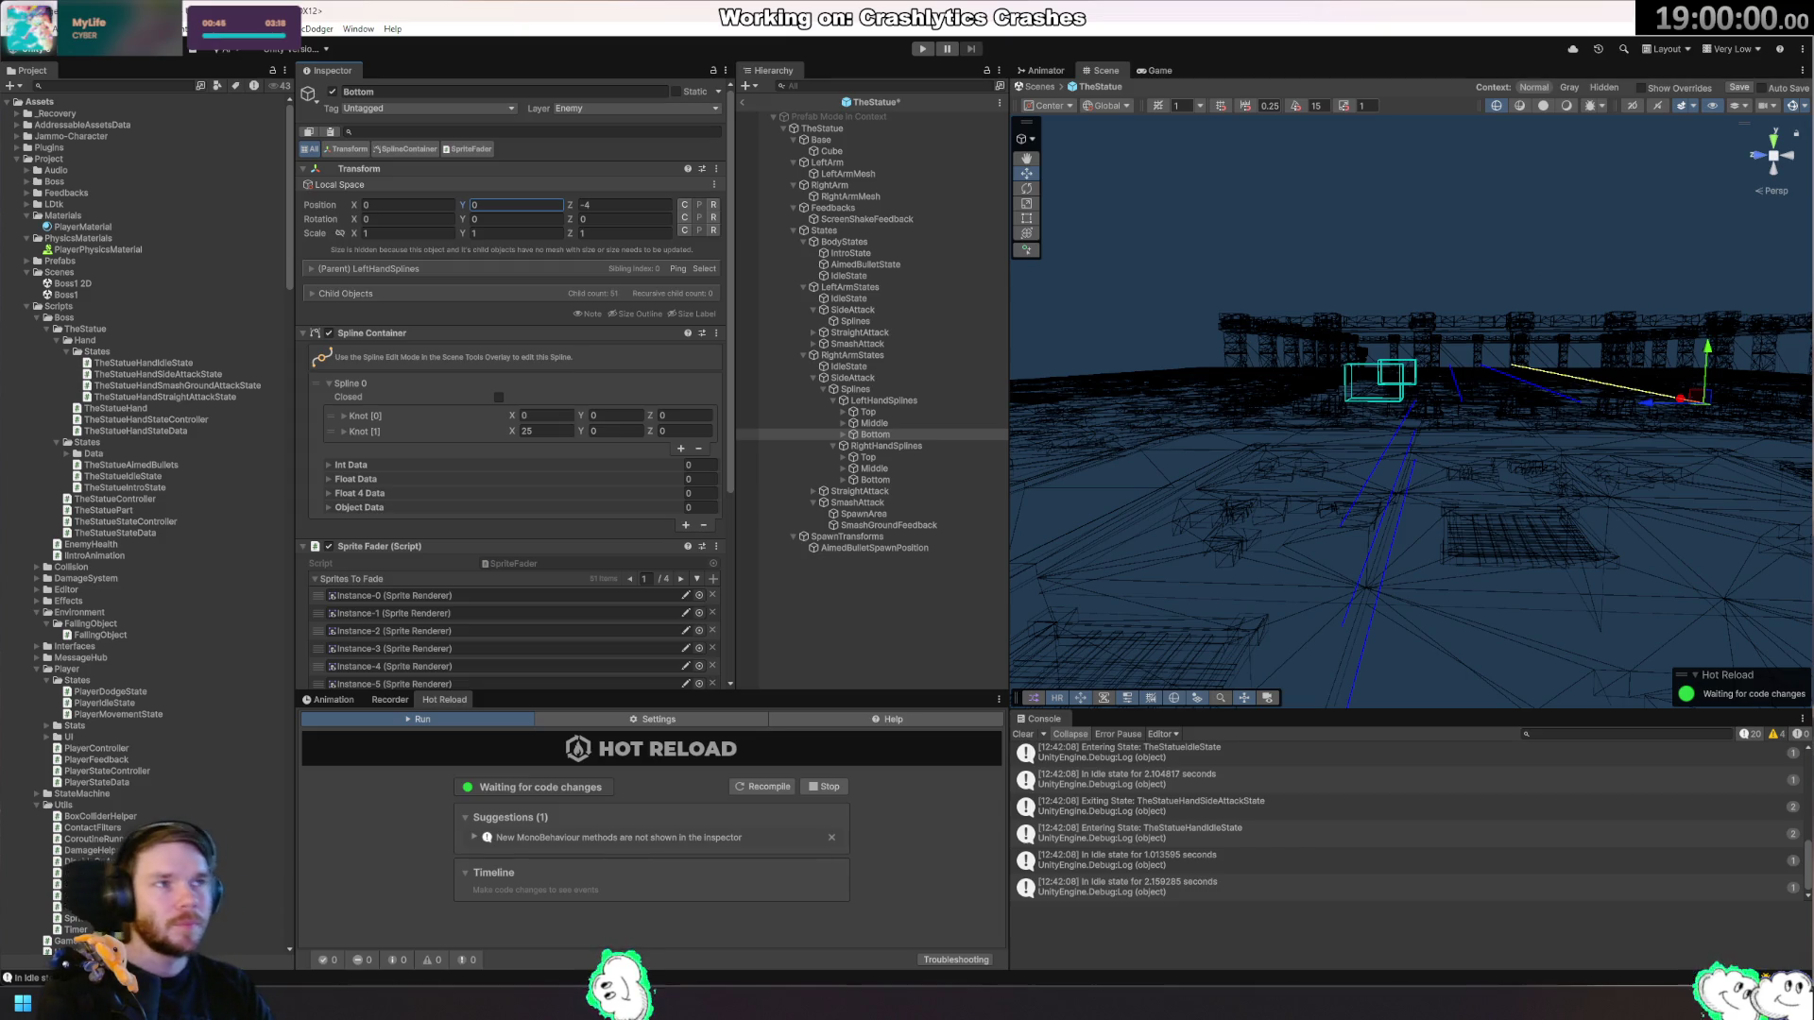
key(Return)
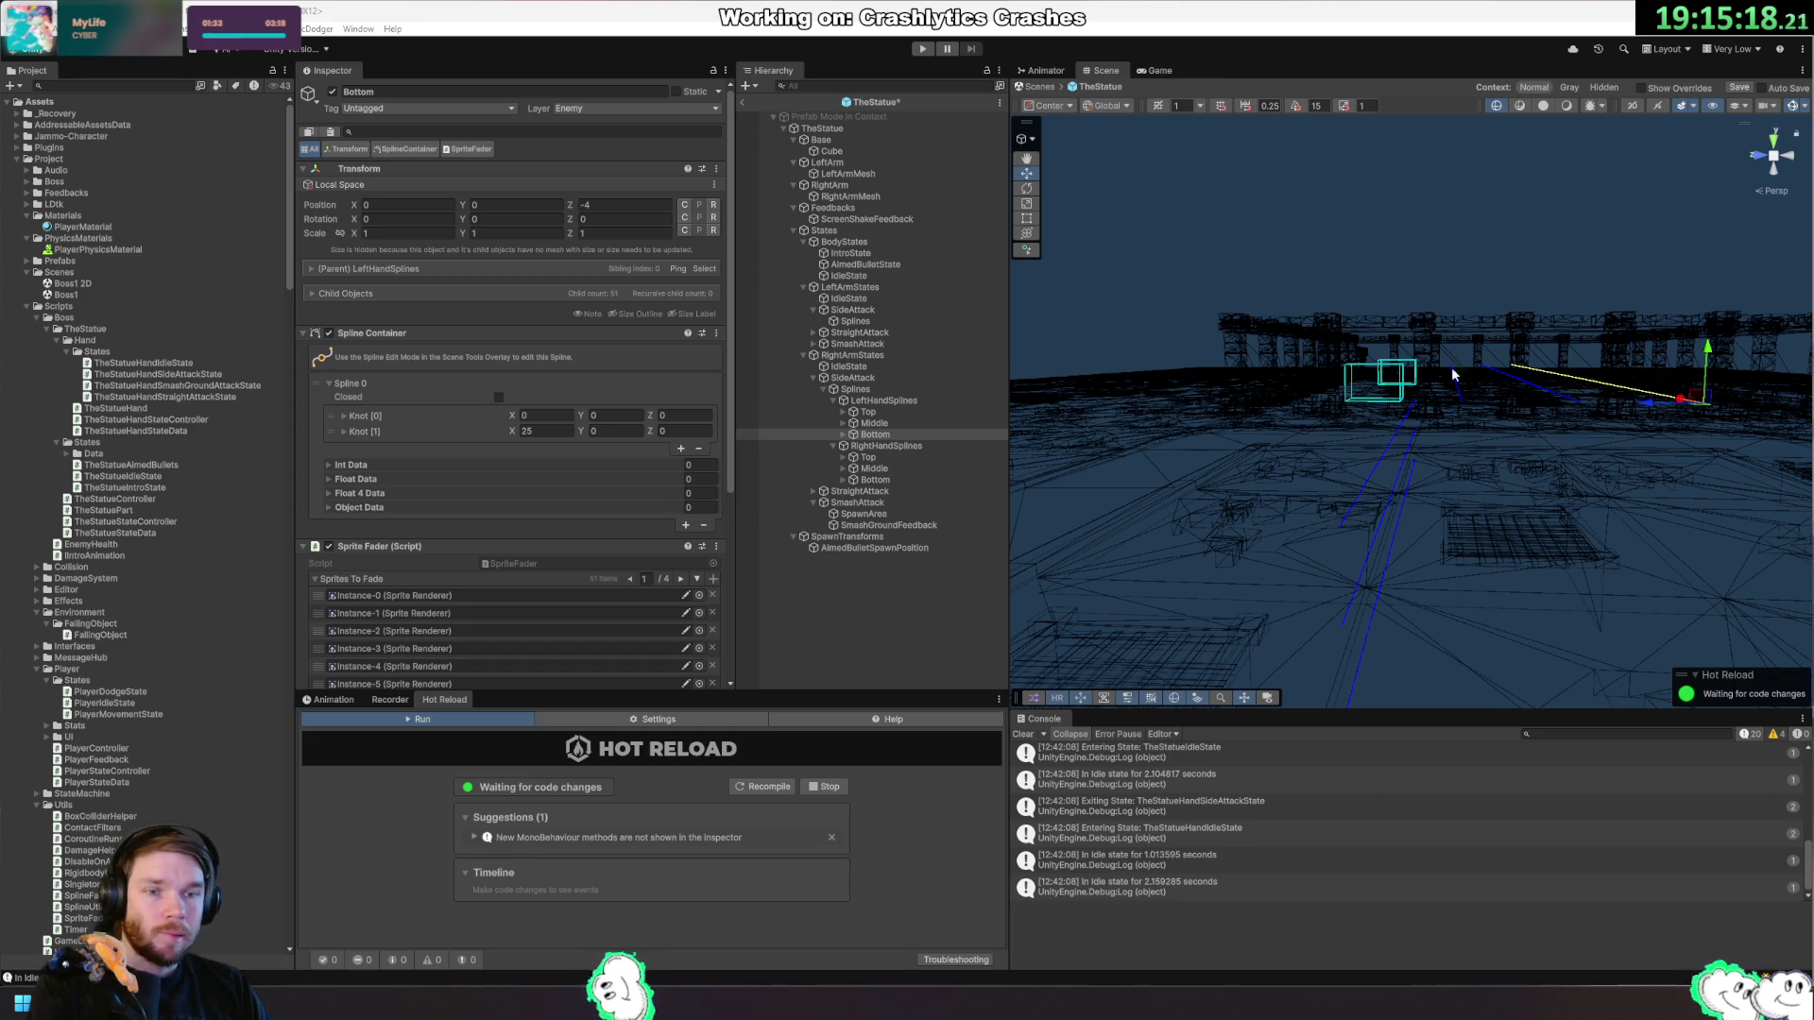
Compare the right- and left-hand Top splines with the handle placed at the pivot.
click(865, 457)
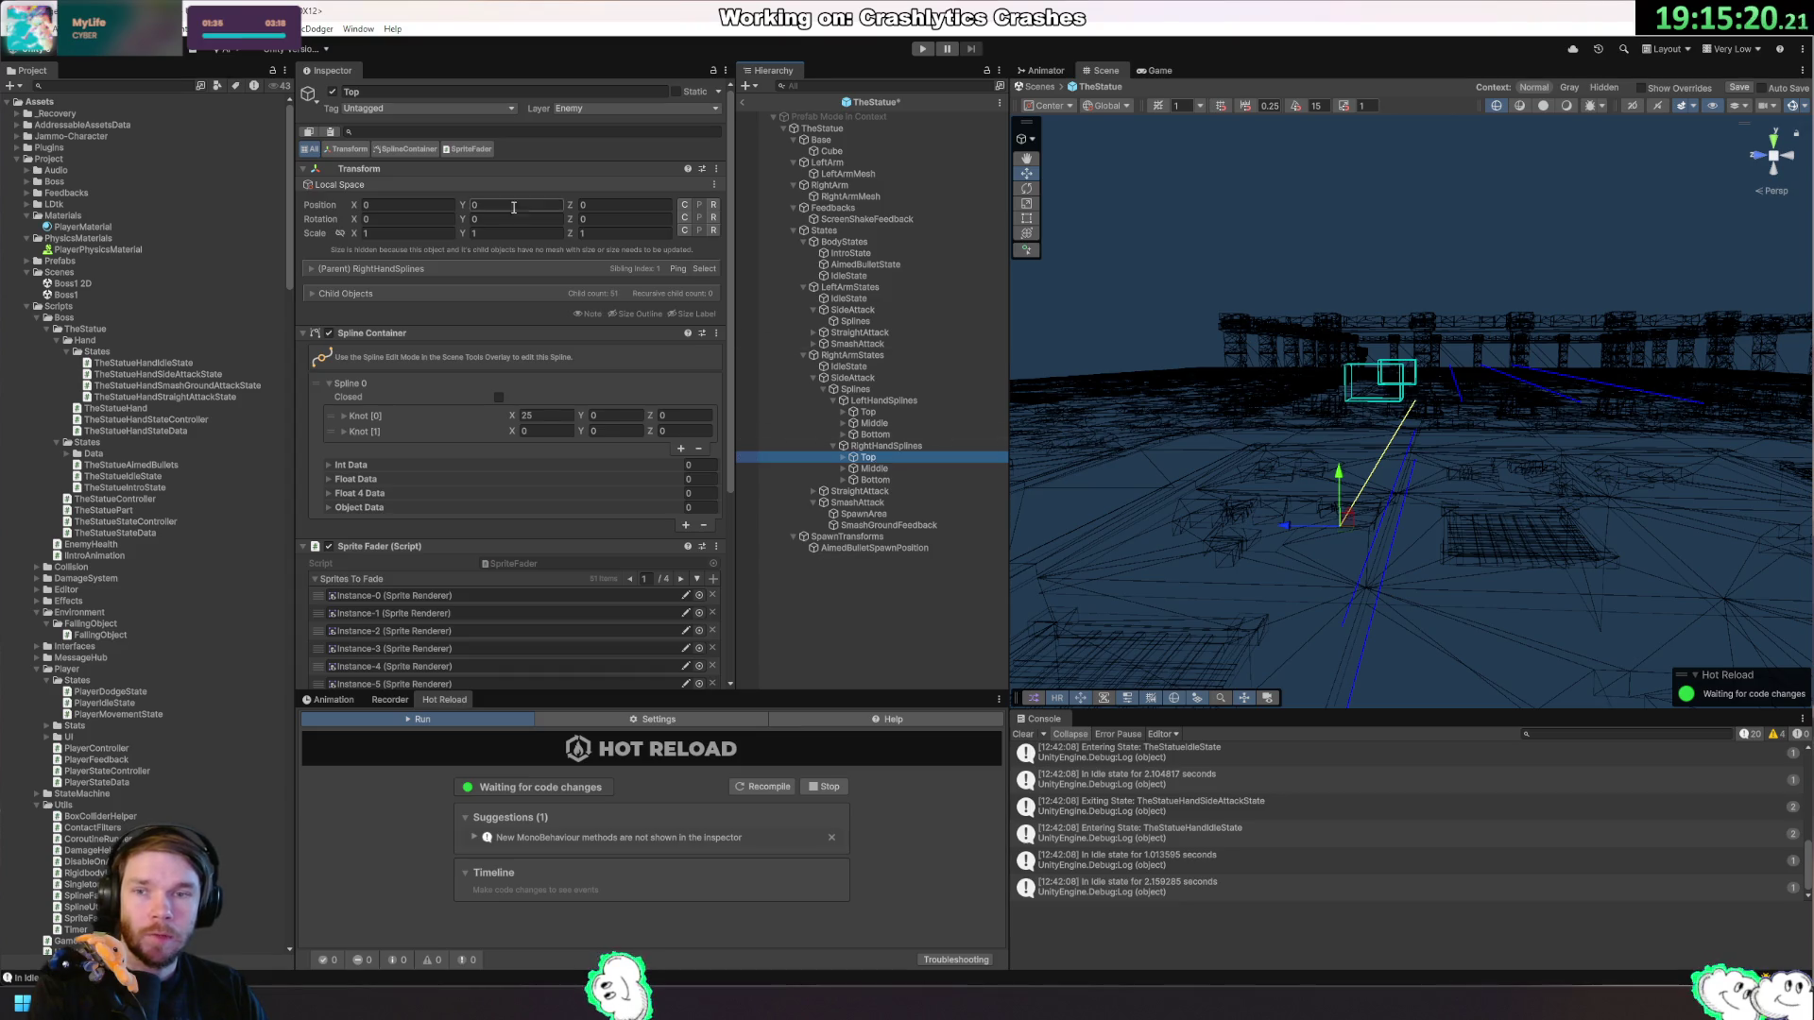
mouse_move(1416, 397)
mouse_down()
mouse_move(1454, 361)
mouse_move(1470, 396)
mouse_up()
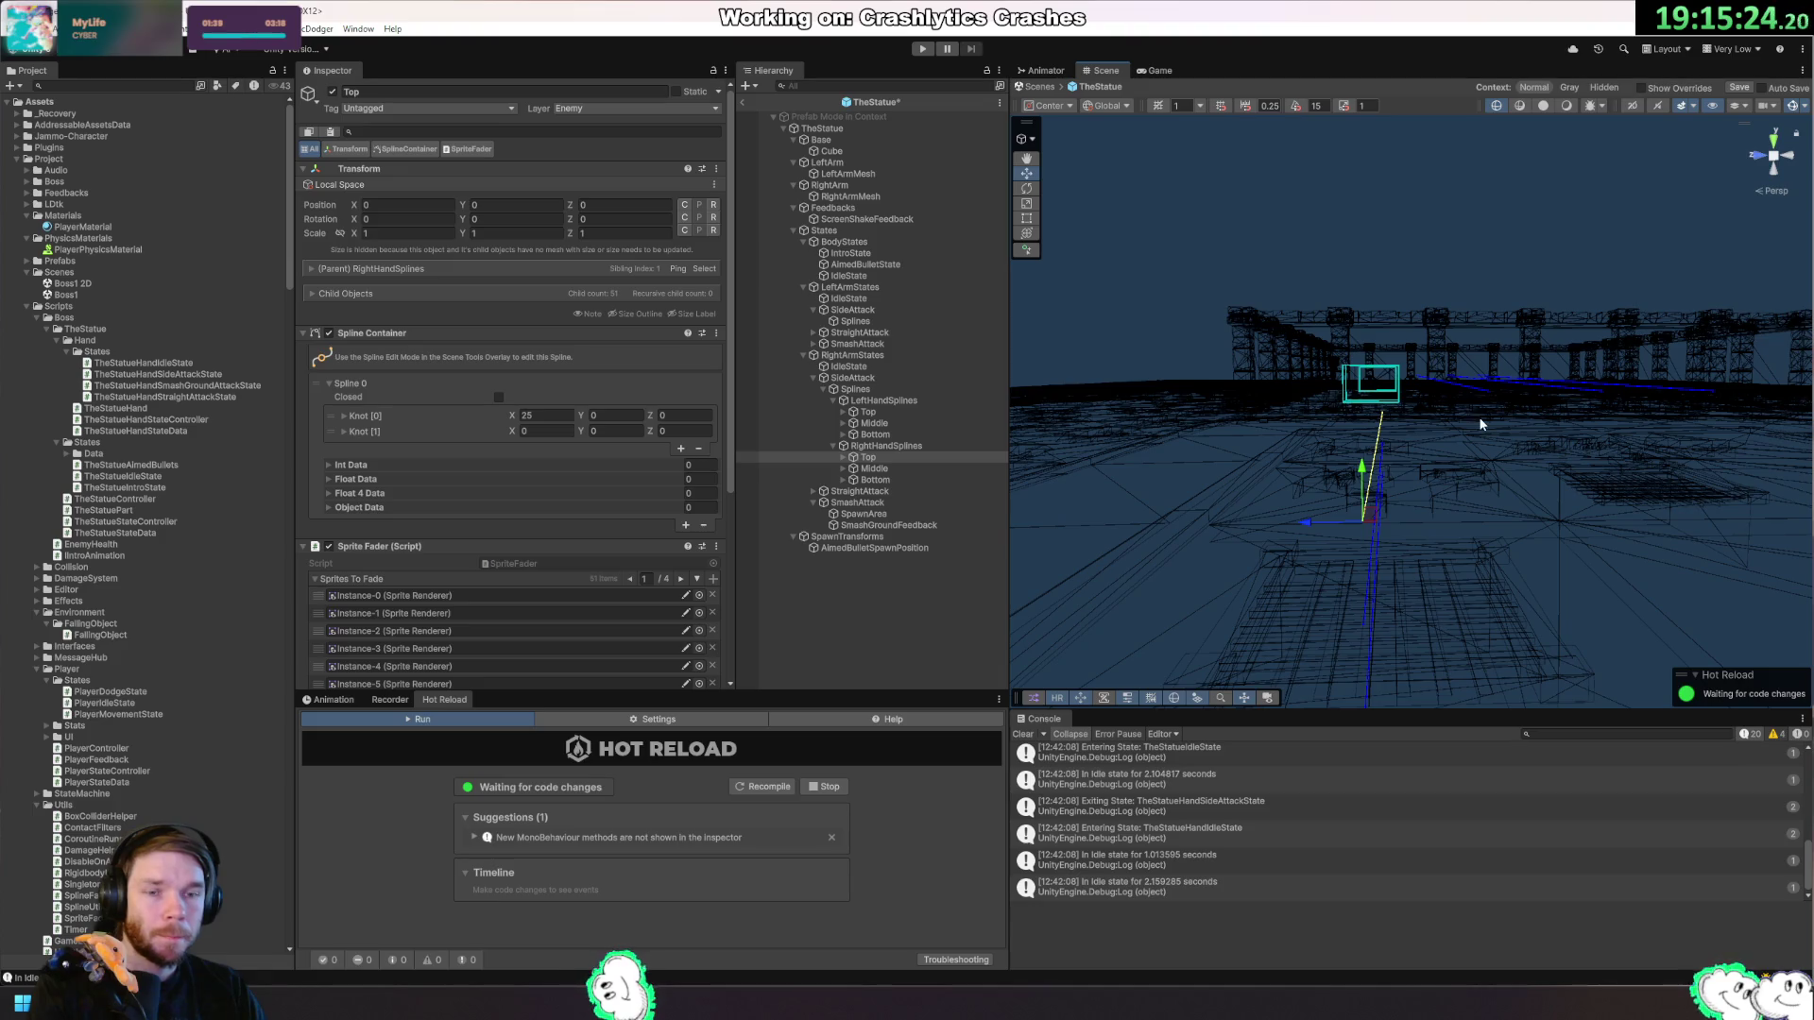
click(867, 412)
mouse_move(1341, 472)
mouse_down()
mouse_move(1379, 476)
mouse_move(1241, 540)
mouse_up()
key(z)
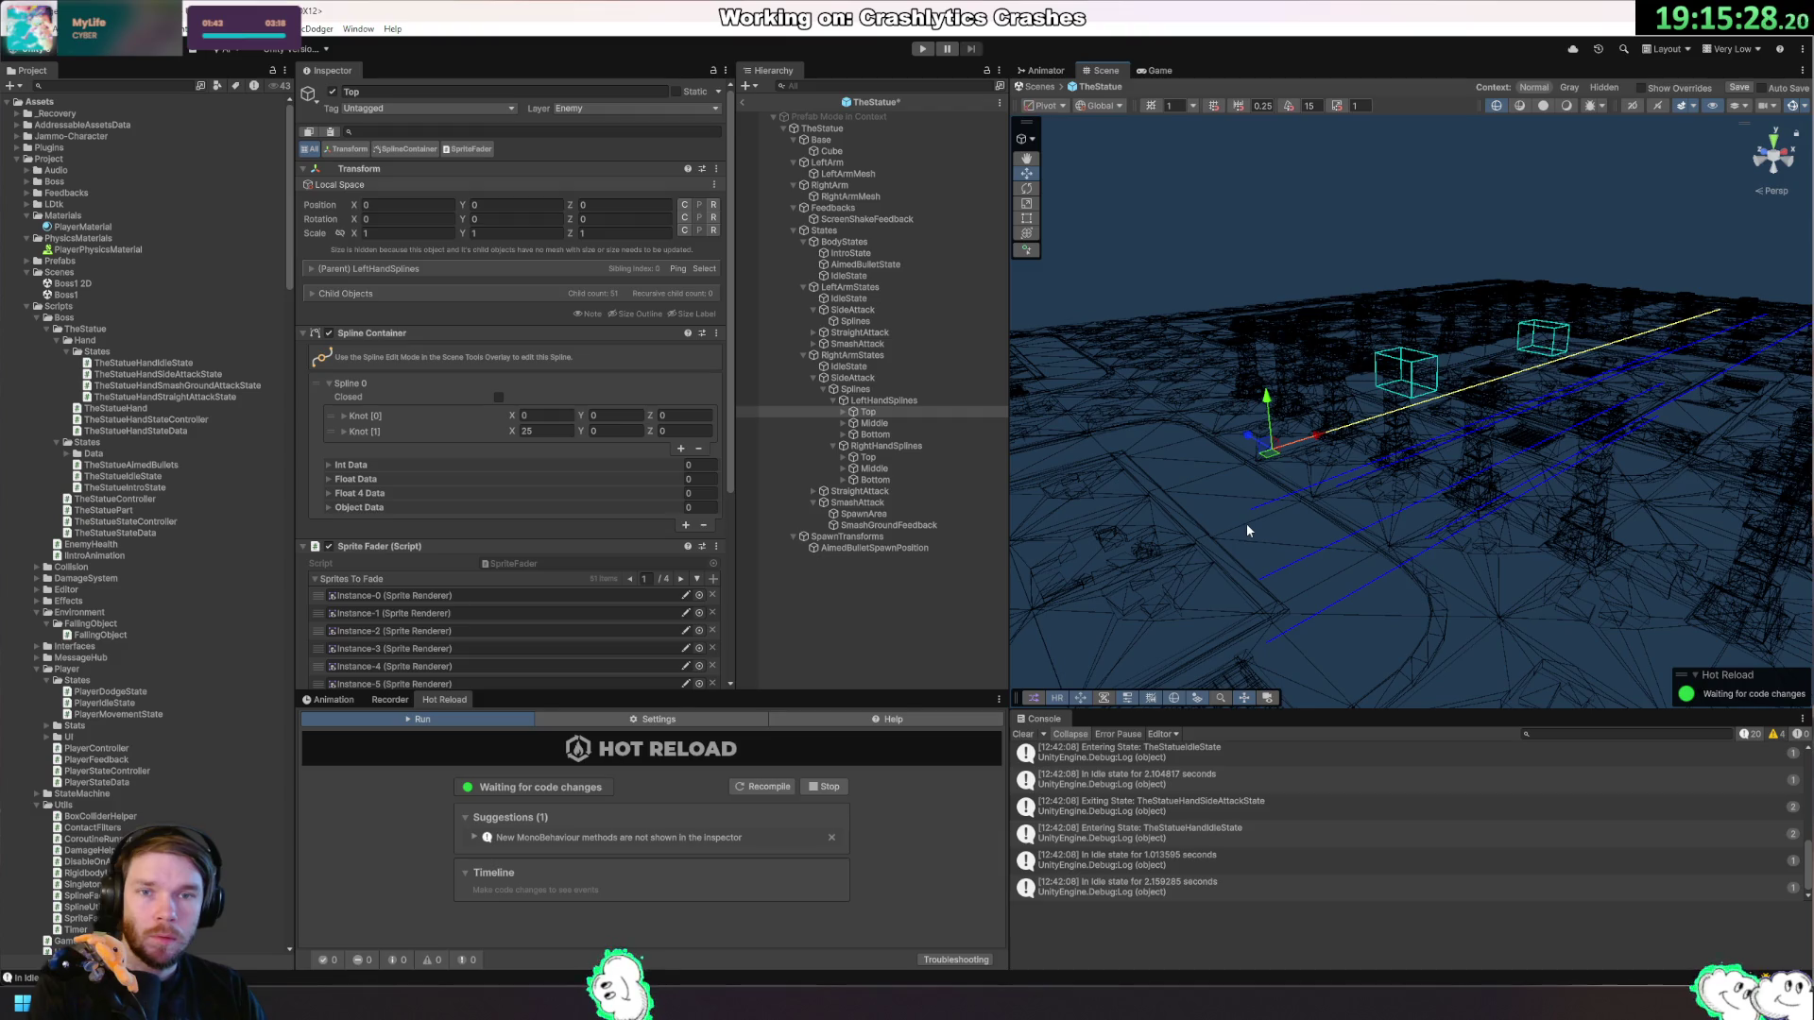
click(879, 460)
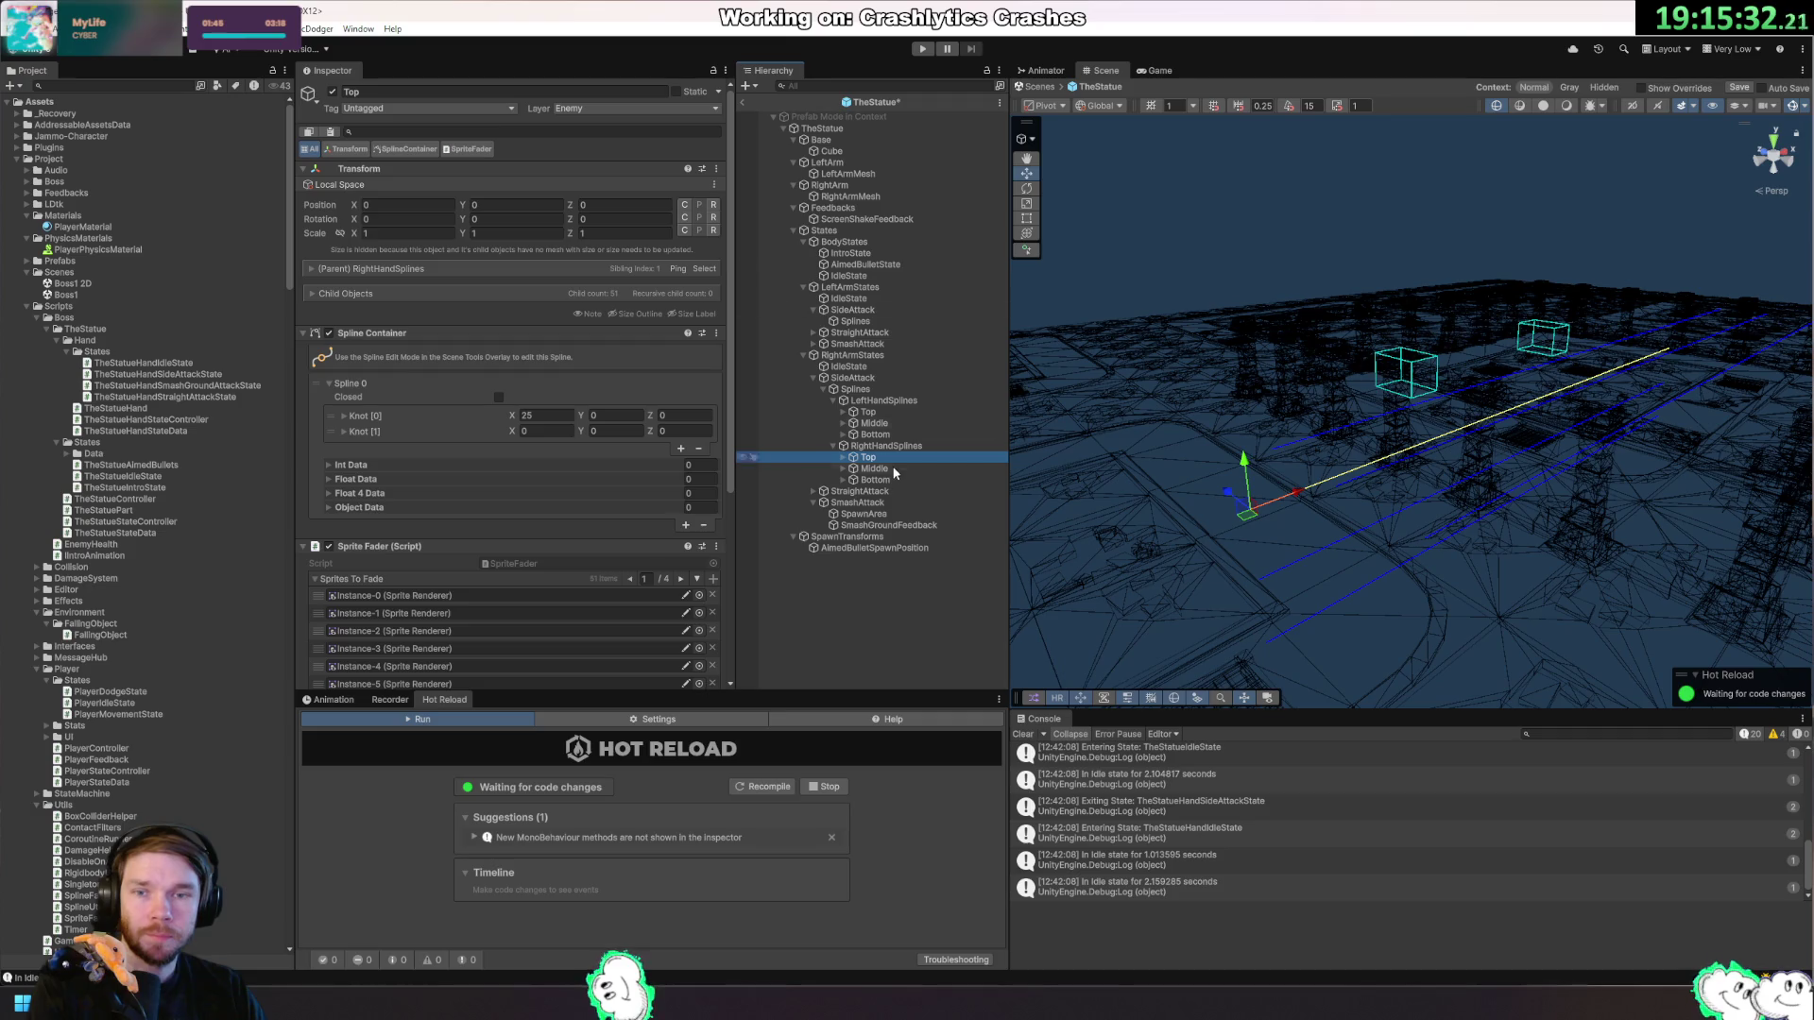
Reset RightHandSplines' position under LeftHandSplines, then return it under Splines at -12.5, 0, -2.25.
click(898, 446)
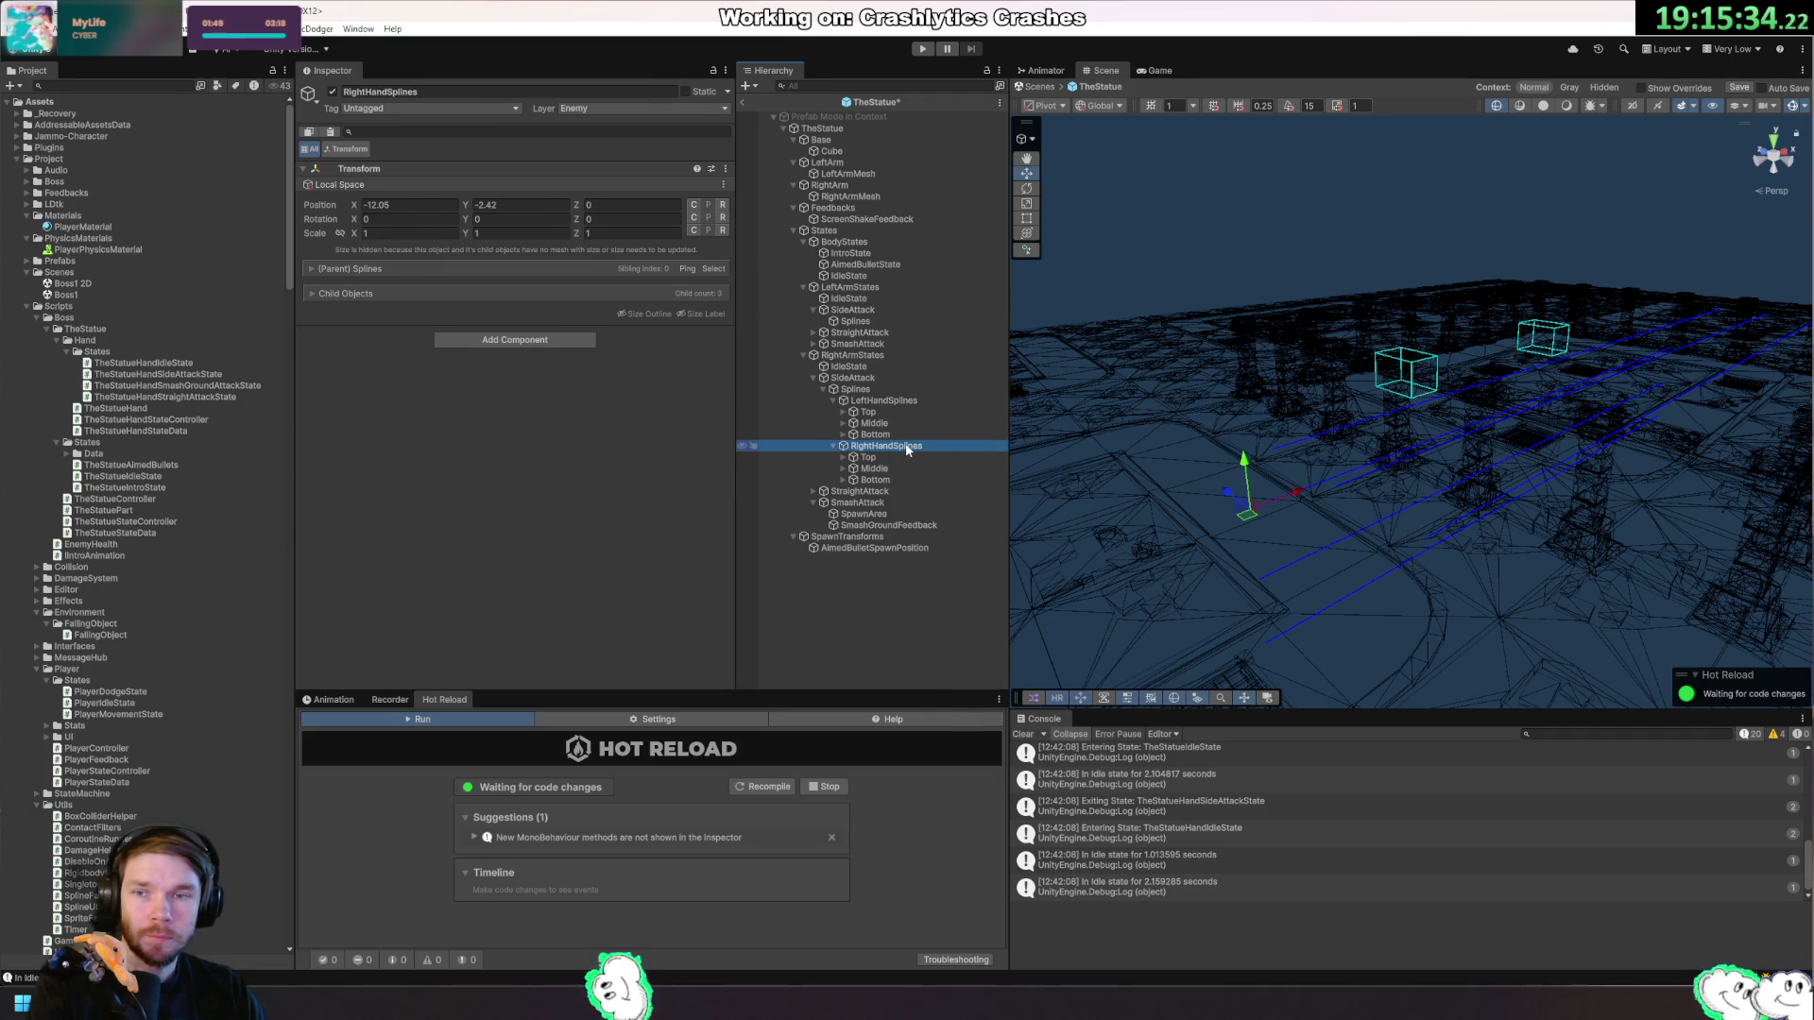
key(Tab)
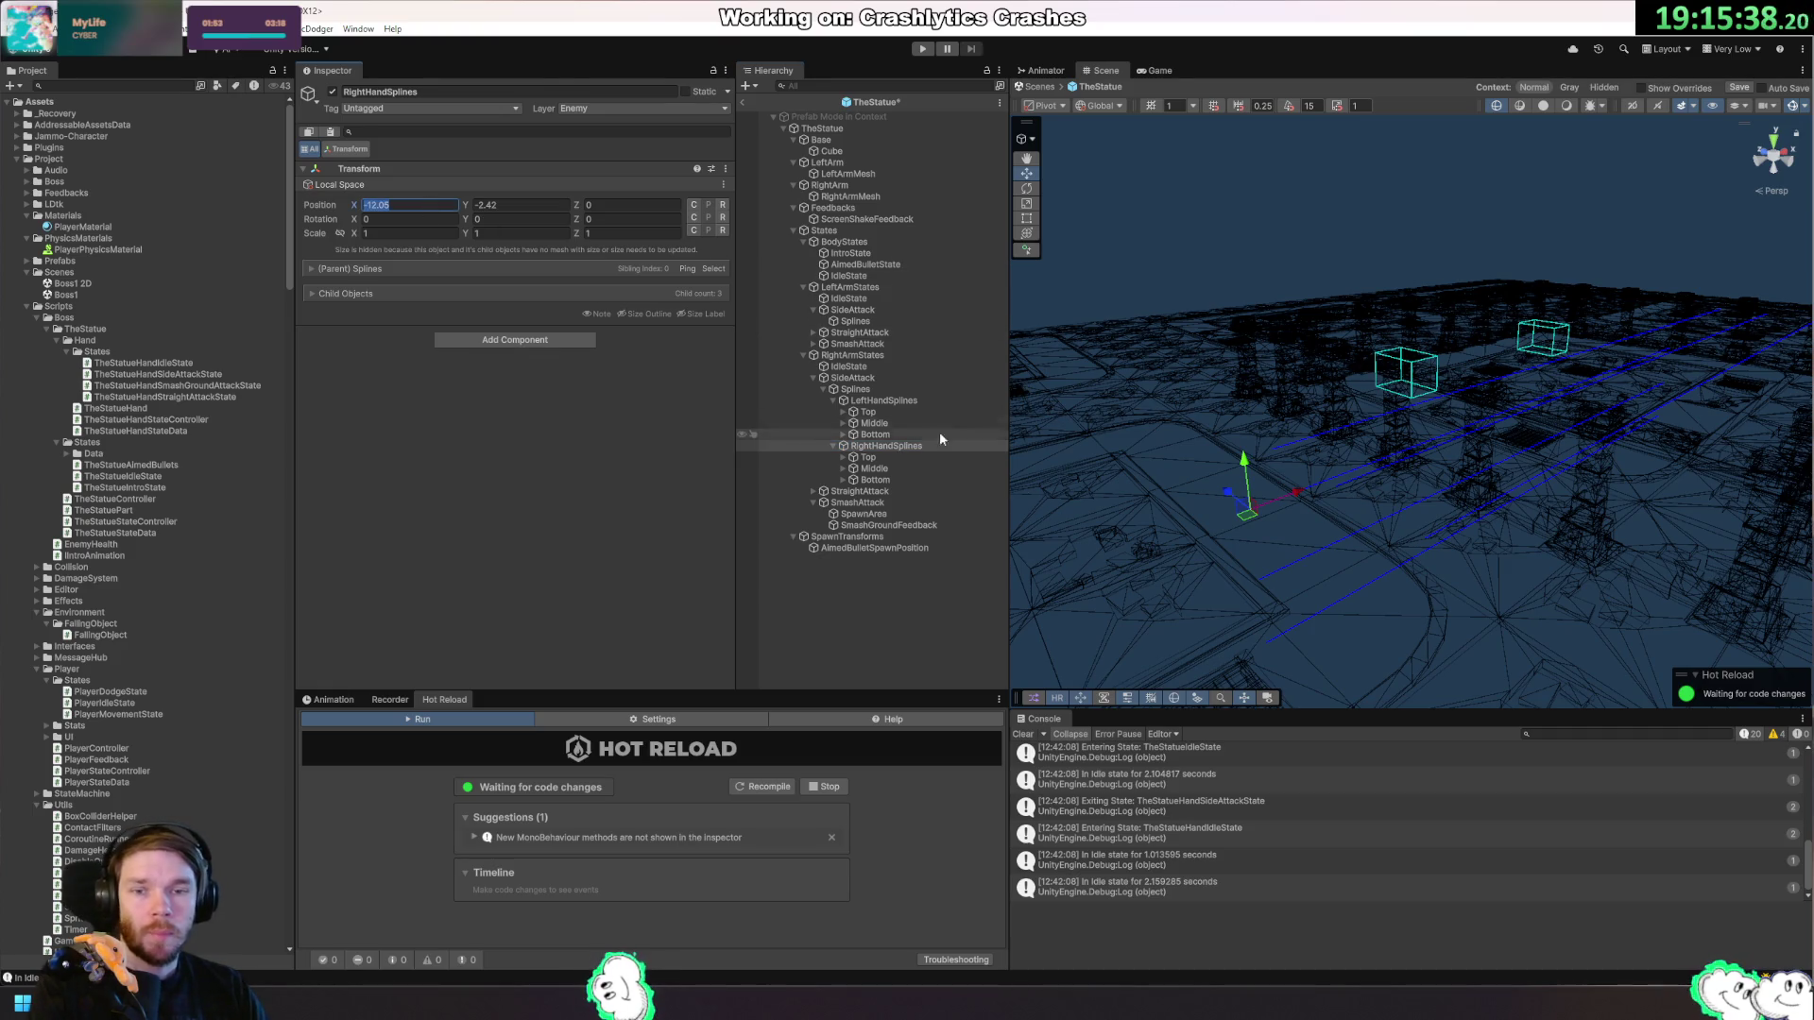
drag(883, 446, 900, 406)
click(411, 205)
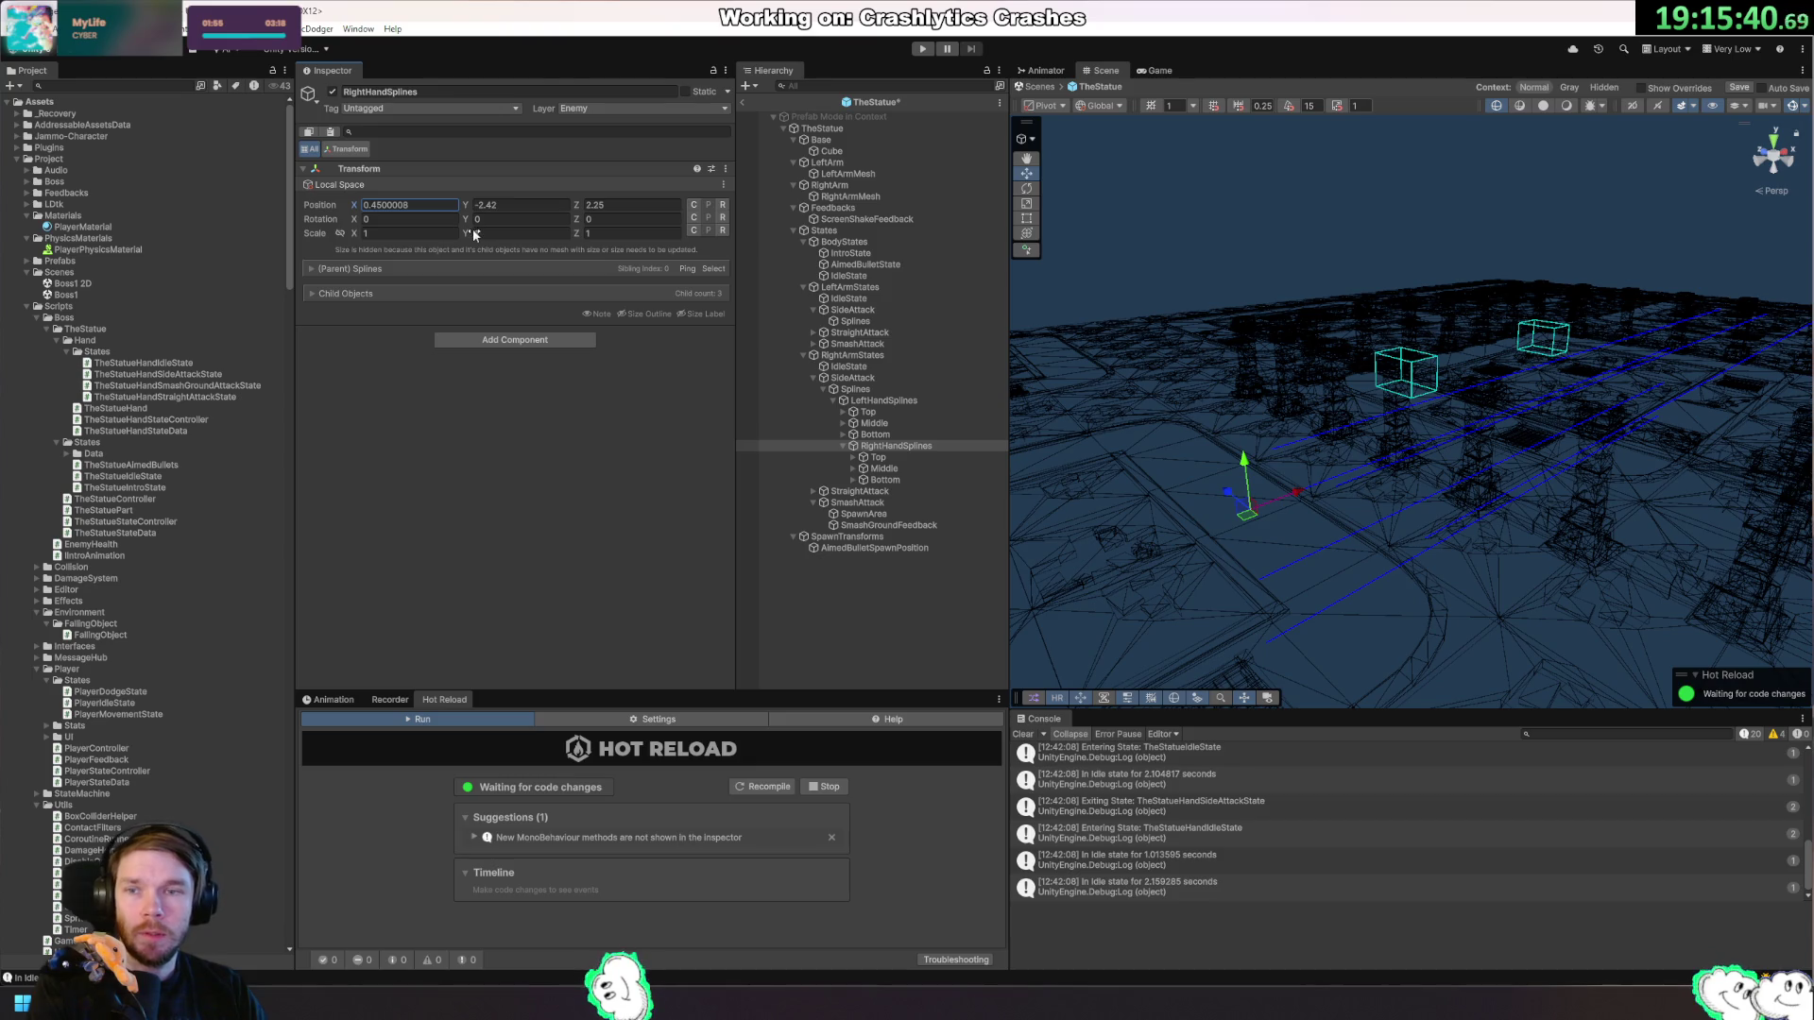
click(722, 204)
mouse_move(899, 446)
mouse_down()
mouse_move(907, 389)
mouse_move(961, 415)
mouse_move(916, 451)
mouse_up()
click(915, 457)
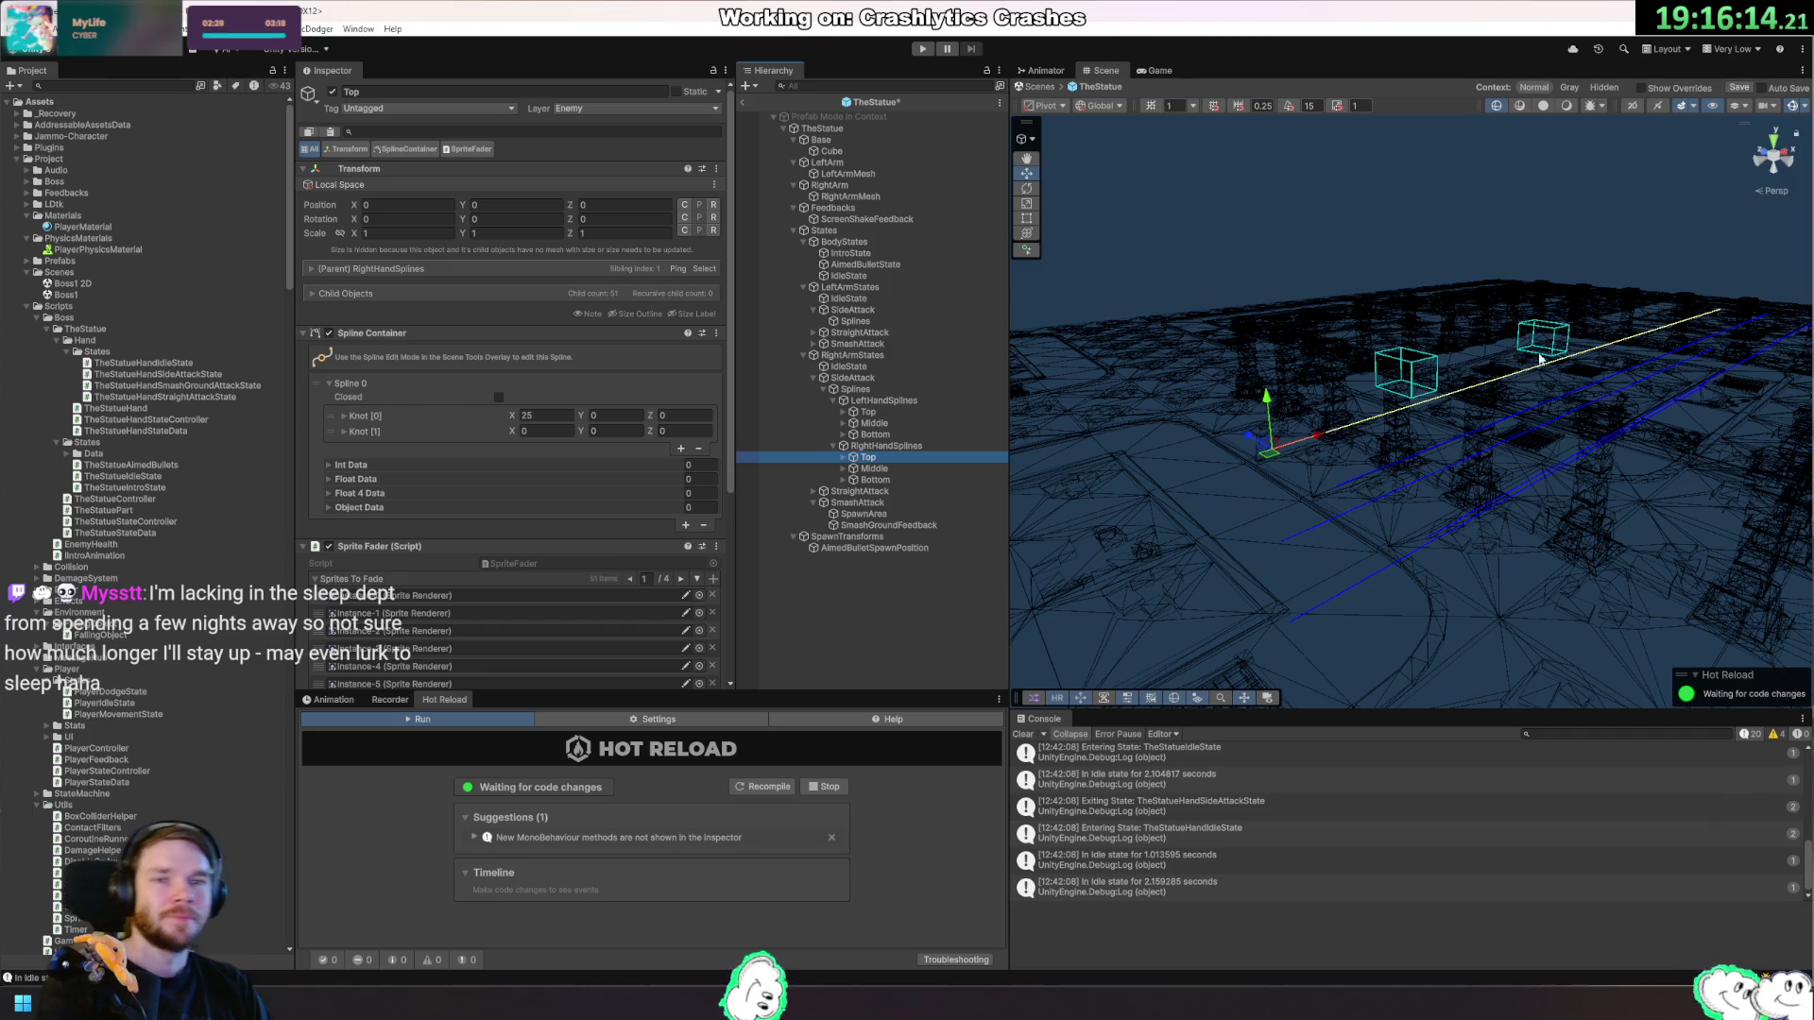
Place the right-hand Middle spline at Y 0, Z -2.
mouse_move(1565, 332)
mouse_down()
mouse_move(1514, 397)
mouse_move(1445, 420)
mouse_up()
click(865, 467)
click(539, 204)
text(0)
key(Tab)
text(-2)
Place the right-hand Bottom spline at Y 0, Z -4.
click(875, 480)
click(509, 204)
text(-4)
key(BackSpace)
key(BackSpace)
text(0)
key(Tab)
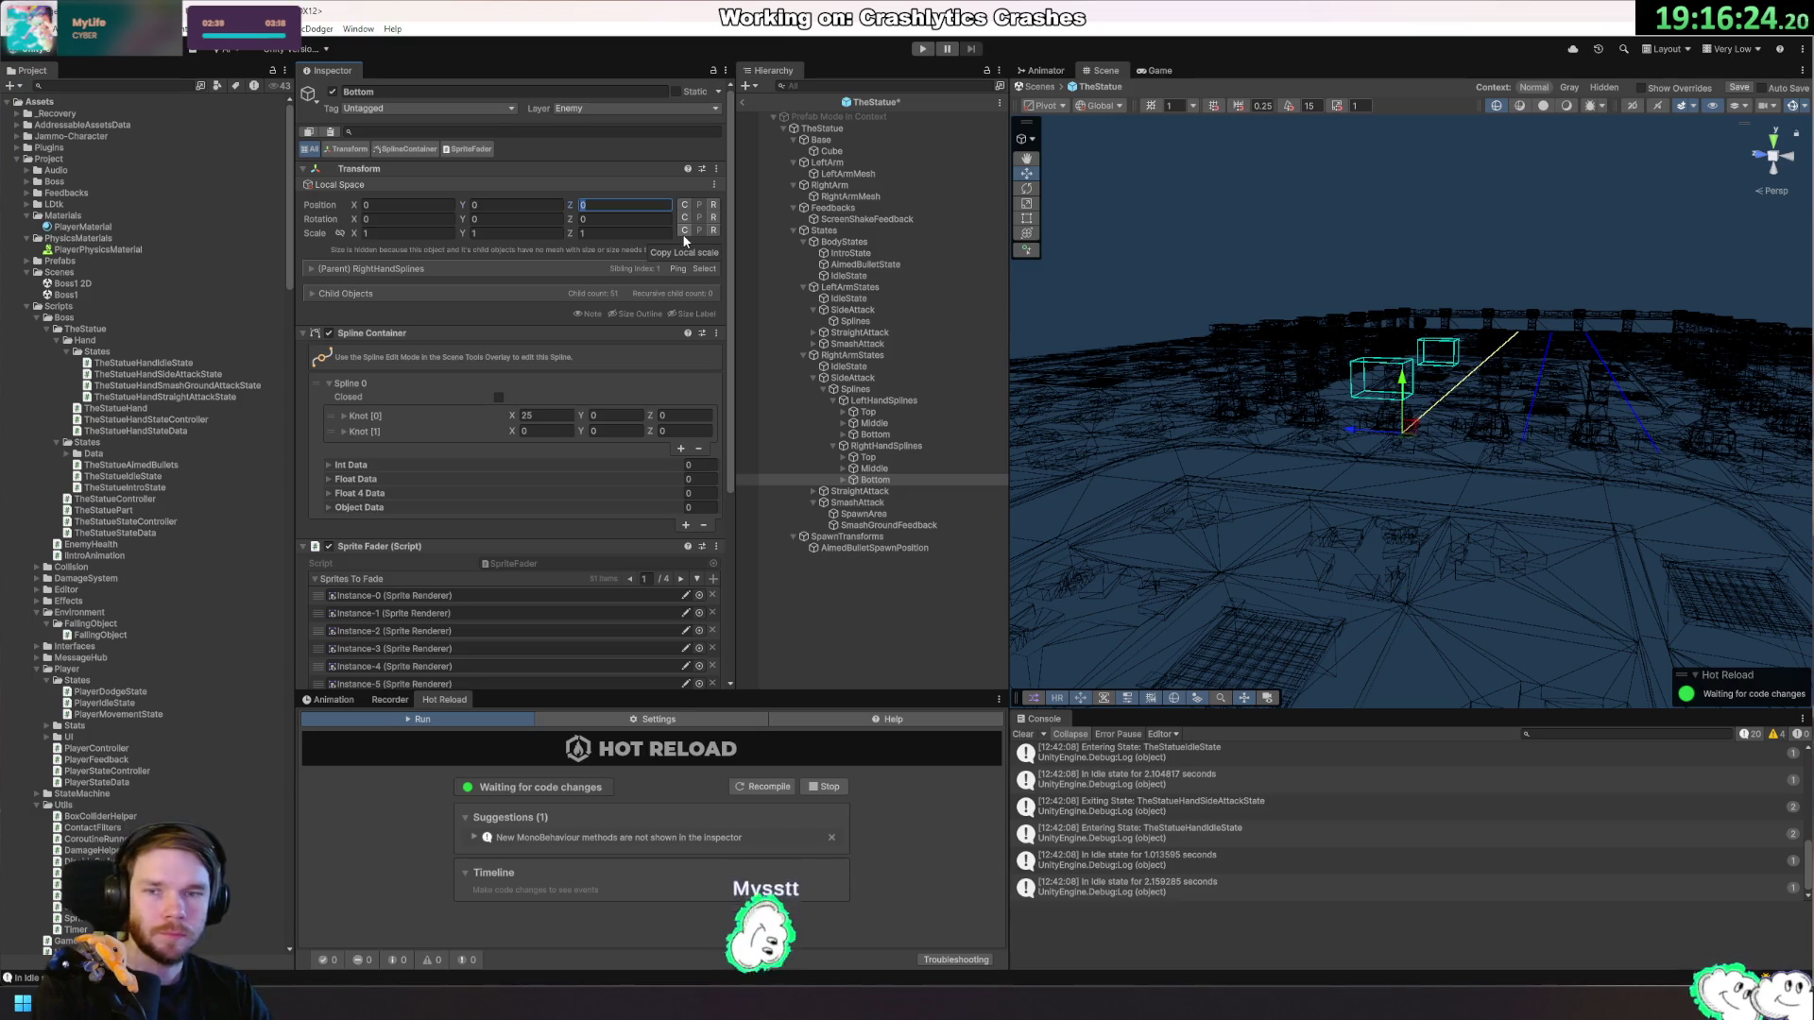
text(-4)
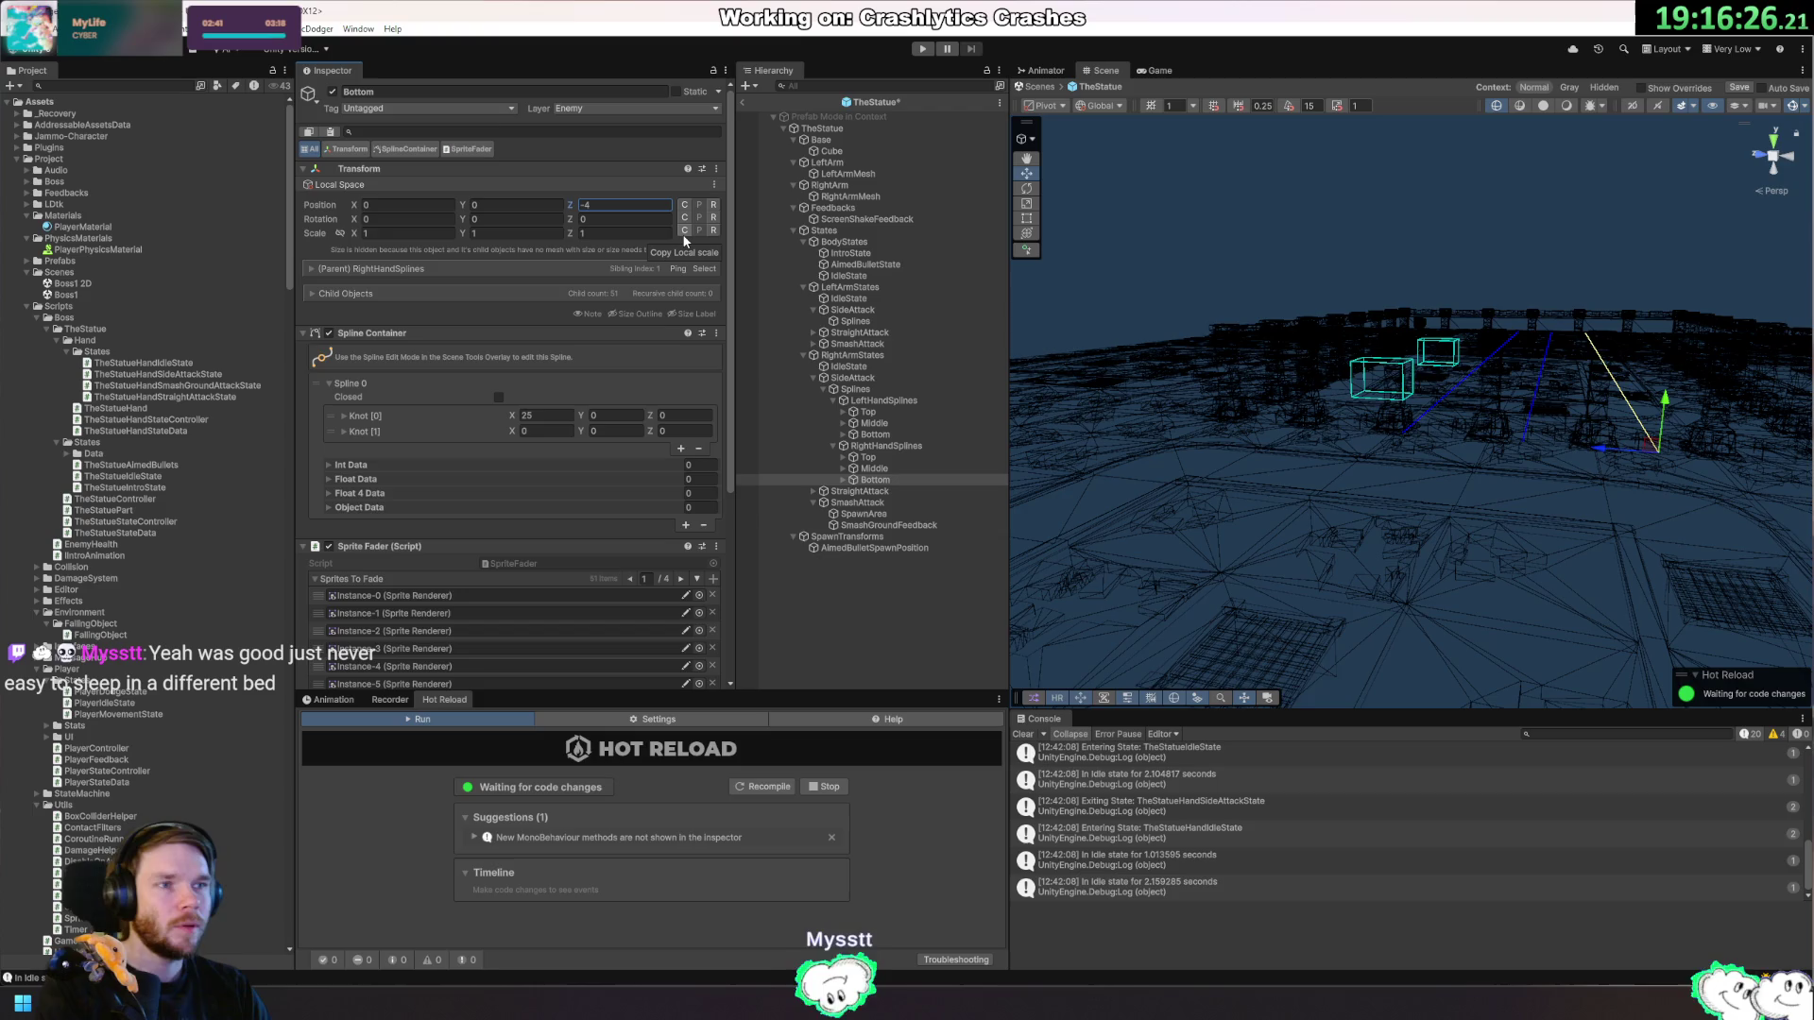
Check the lowered splines from a few angles, save the prefab, and switch the Scene view to Shaded.
mouse_move(1685, 443)
mouse_down()
mouse_move(1672, 529)
mouse_move(1602, 498)
mouse_up()
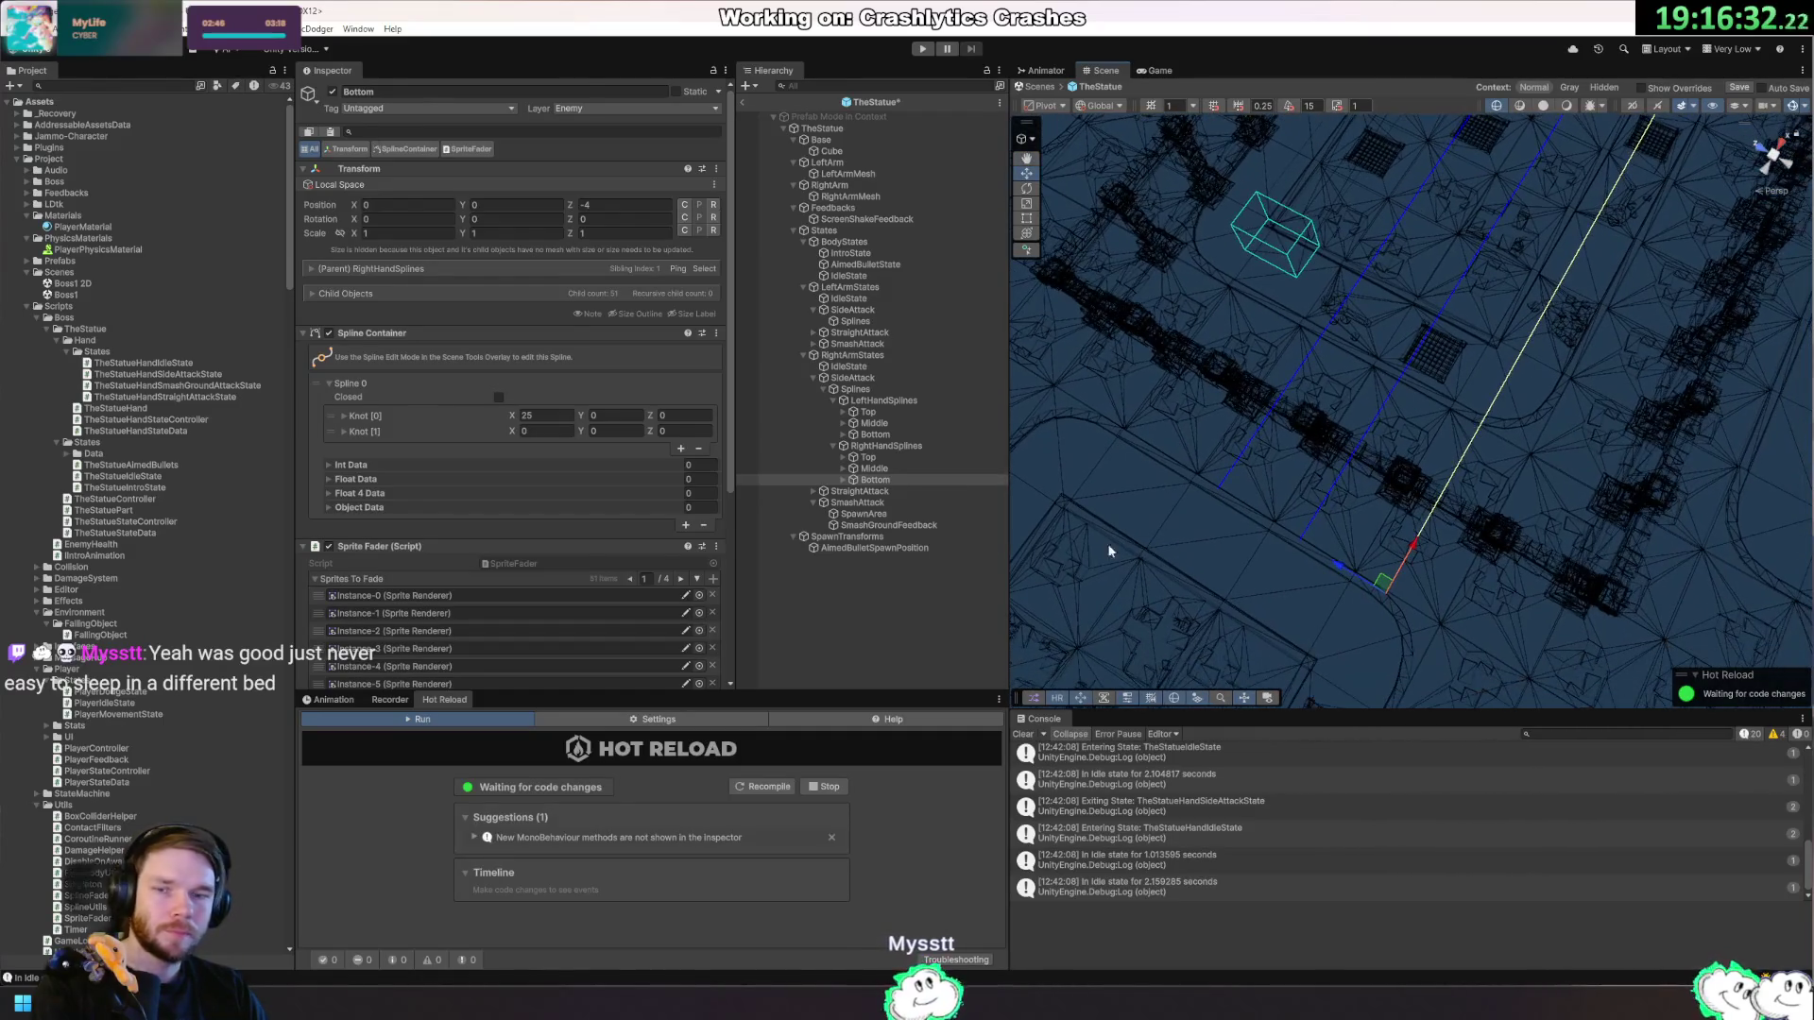
click(874, 480)
mouse_move(1377, 324)
mouse_down()
mouse_move(1459, 184)
mouse_move(1385, 260)
mouse_up()
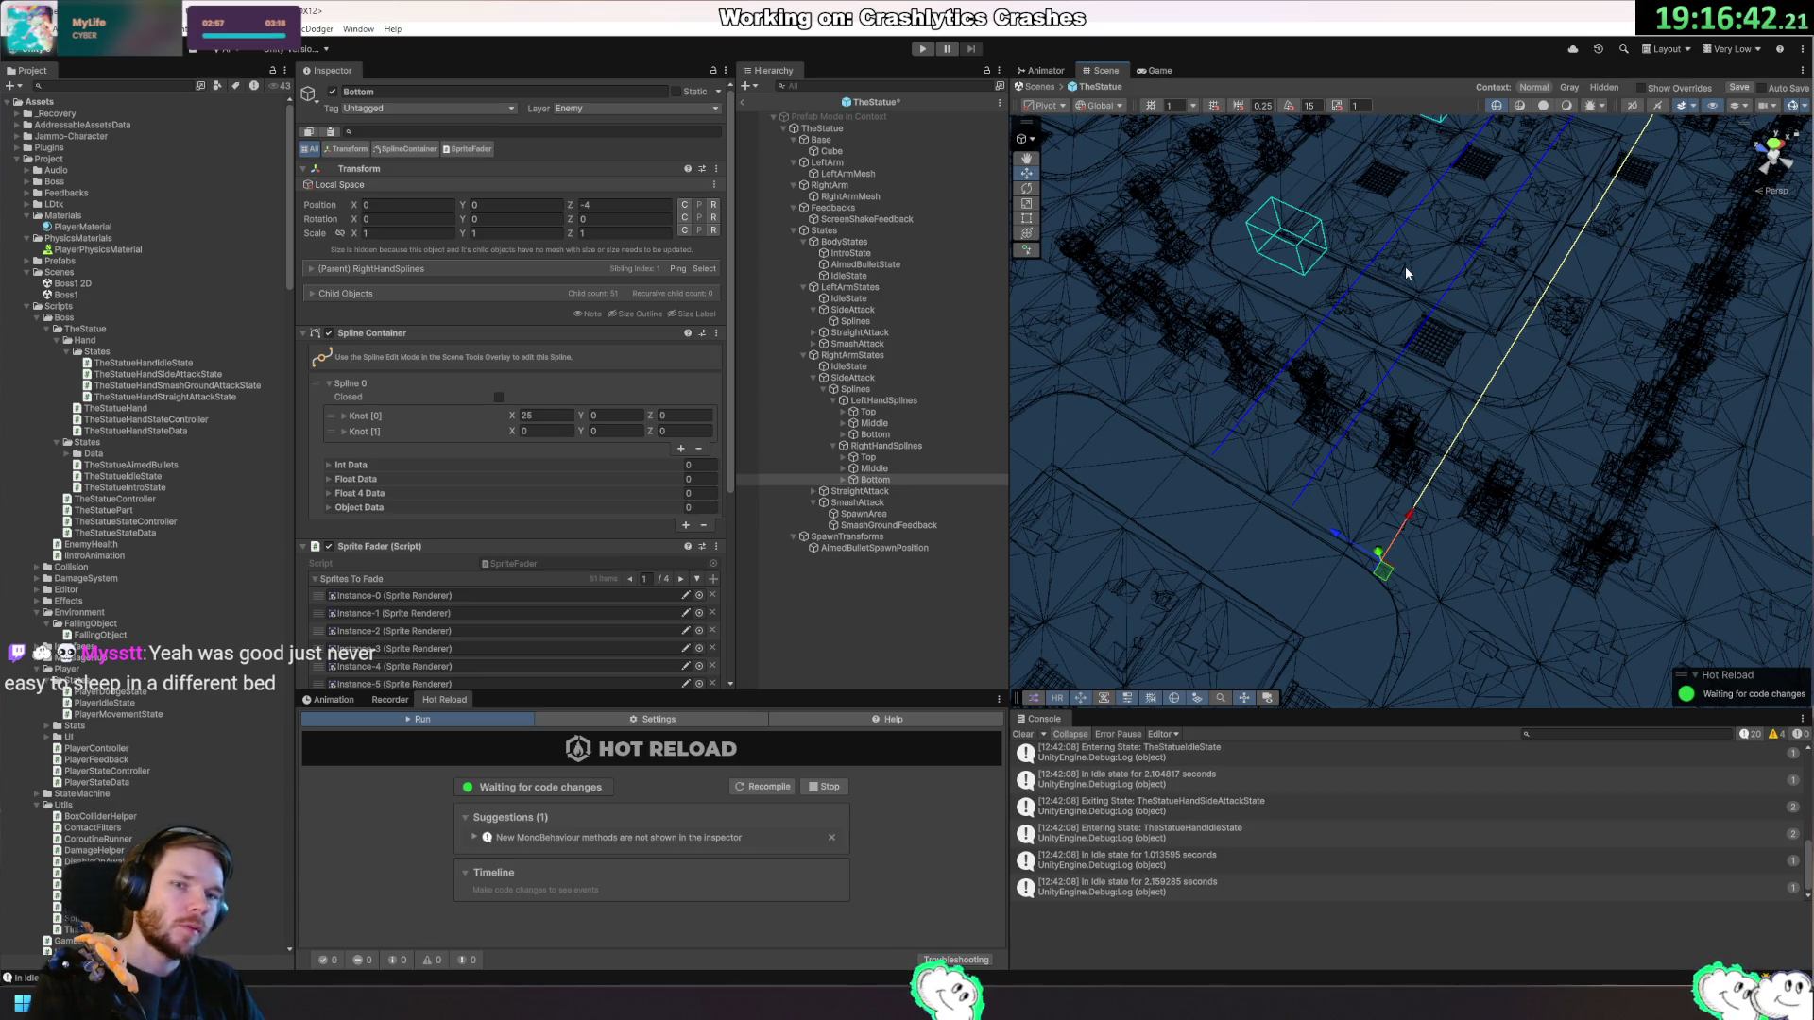
mouse_move(1578, 383)
mouse_down()
mouse_move(1555, 433)
mouse_move(1410, 330)
mouse_up()
key(ctrl+s)
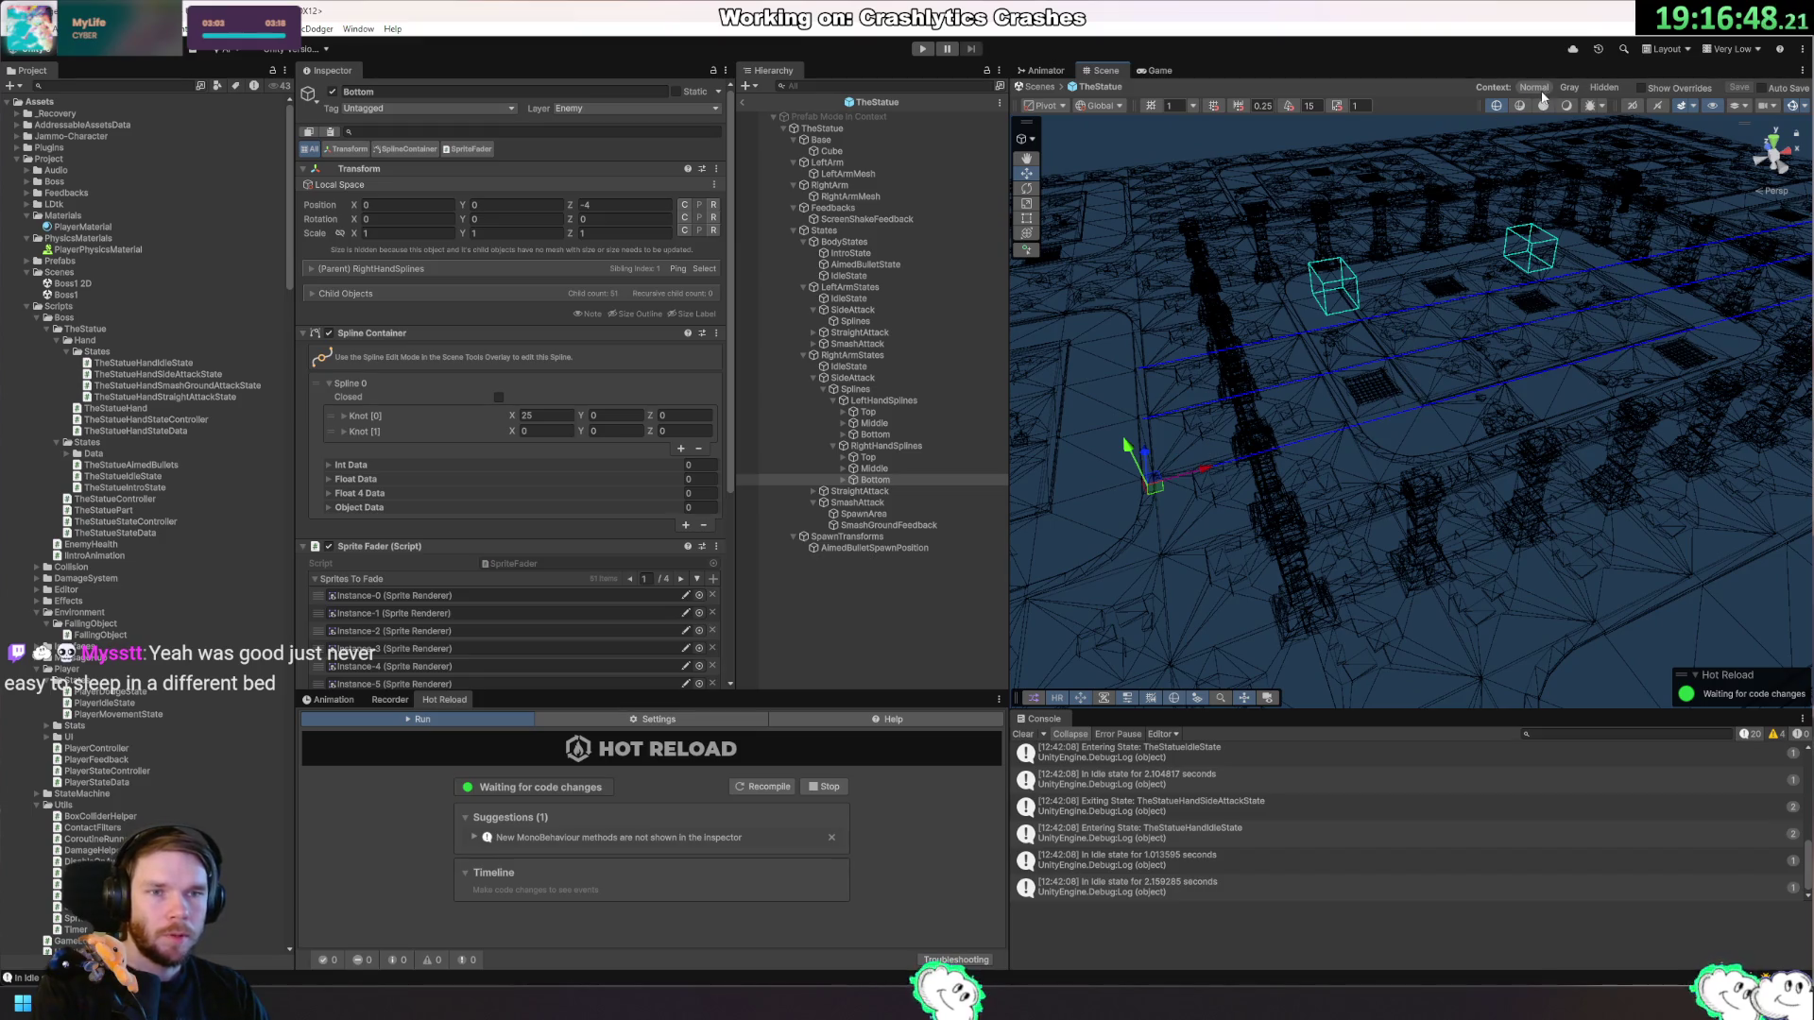
click(1567, 105)
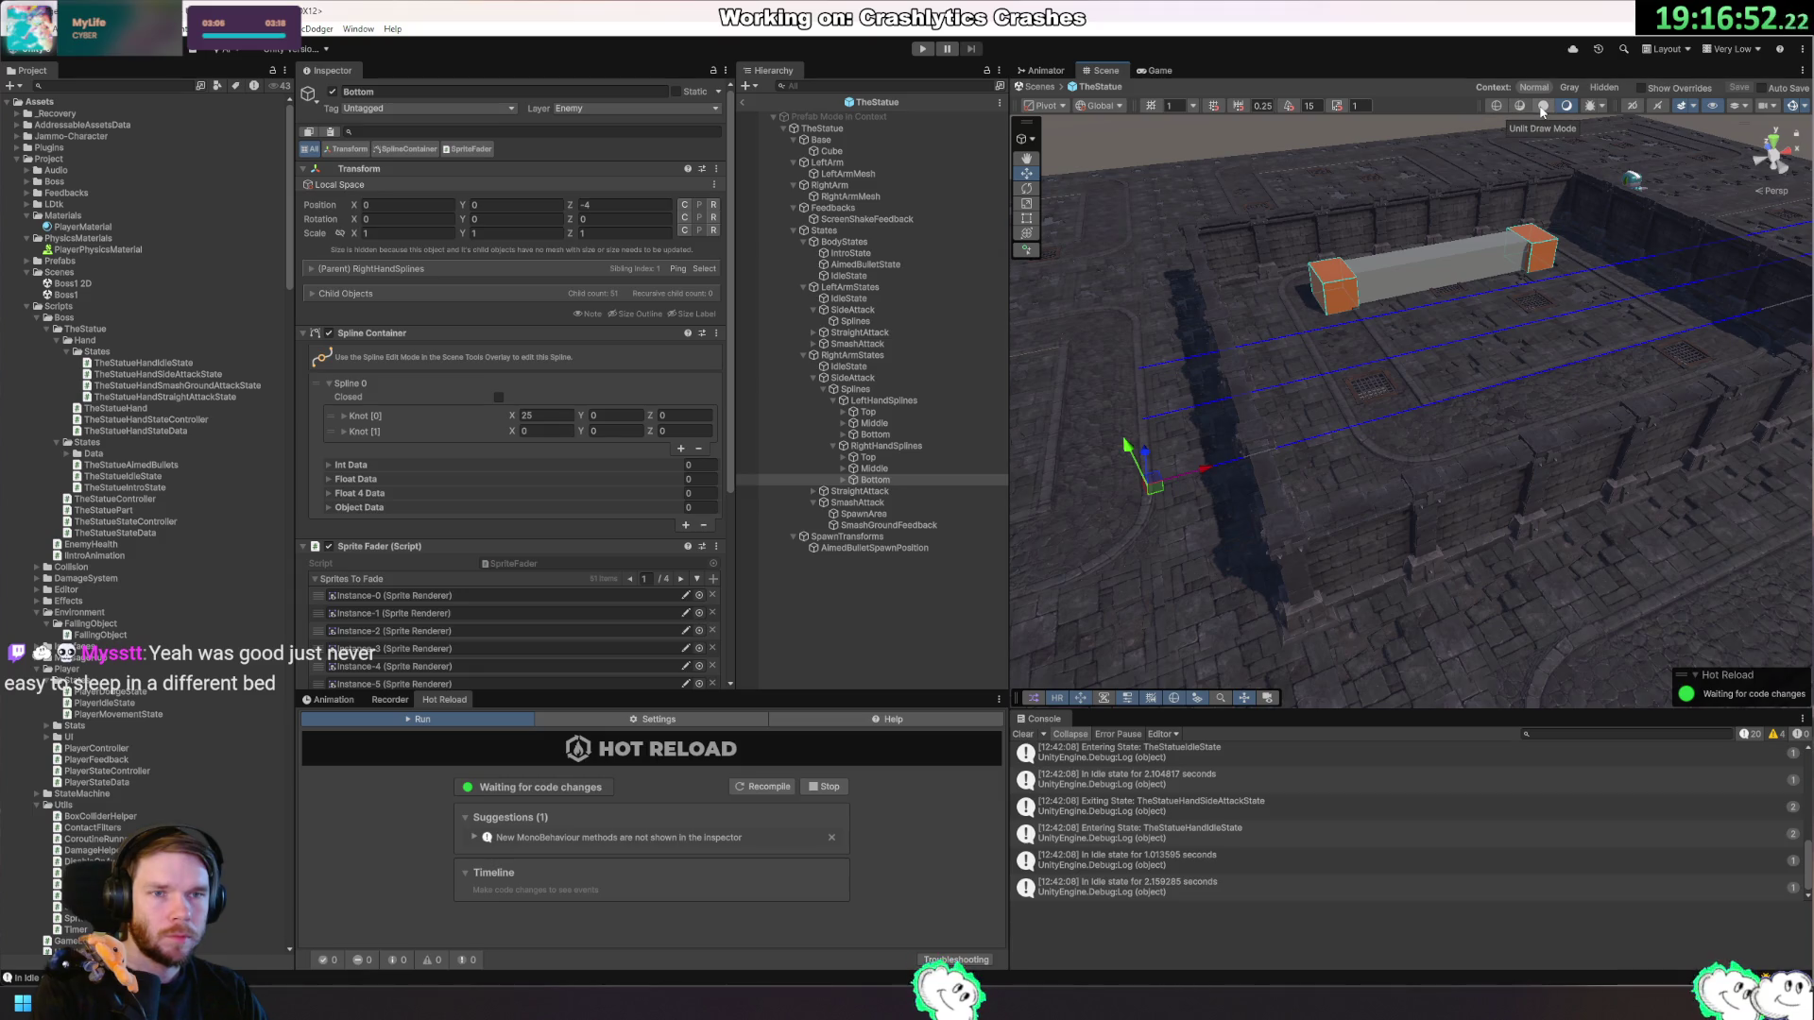
Try Shaded Wireframe, return to Shaded, and toggle the surrounding dungeon environment off and back on.
click(1517, 107)
click(1567, 106)
drag(1440, 308, 1493, 359)
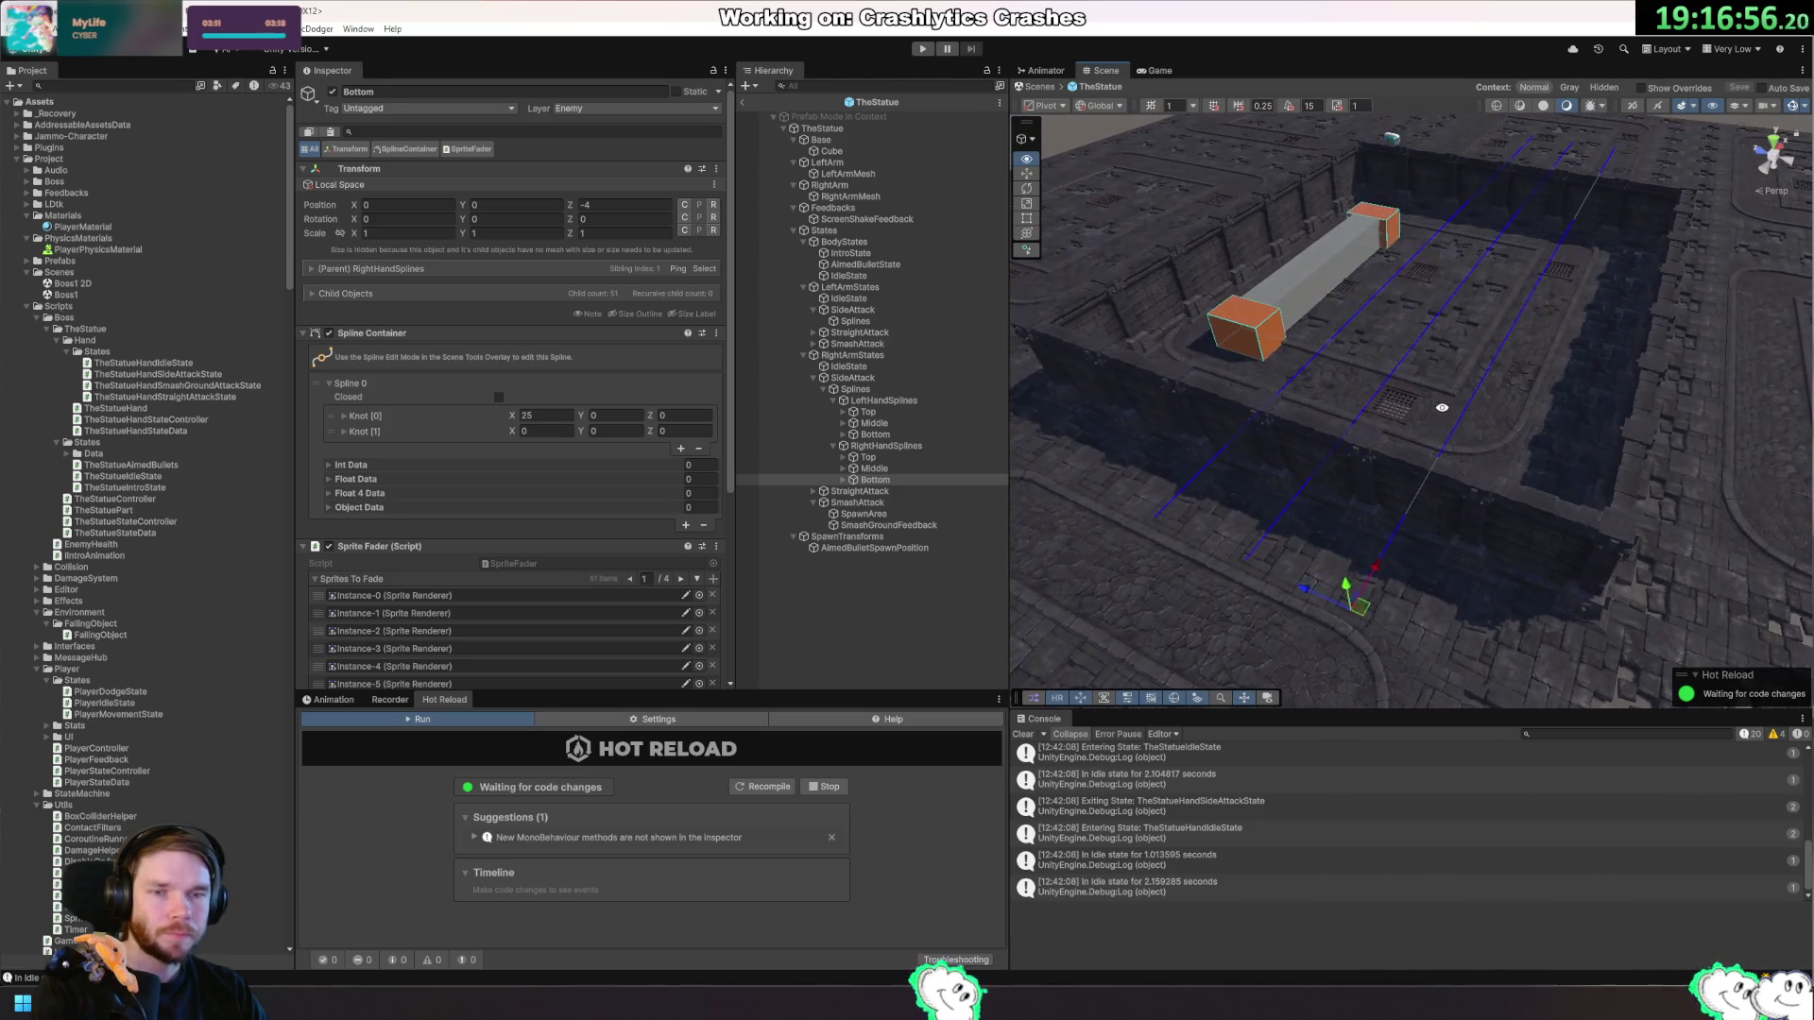
click(1603, 87)
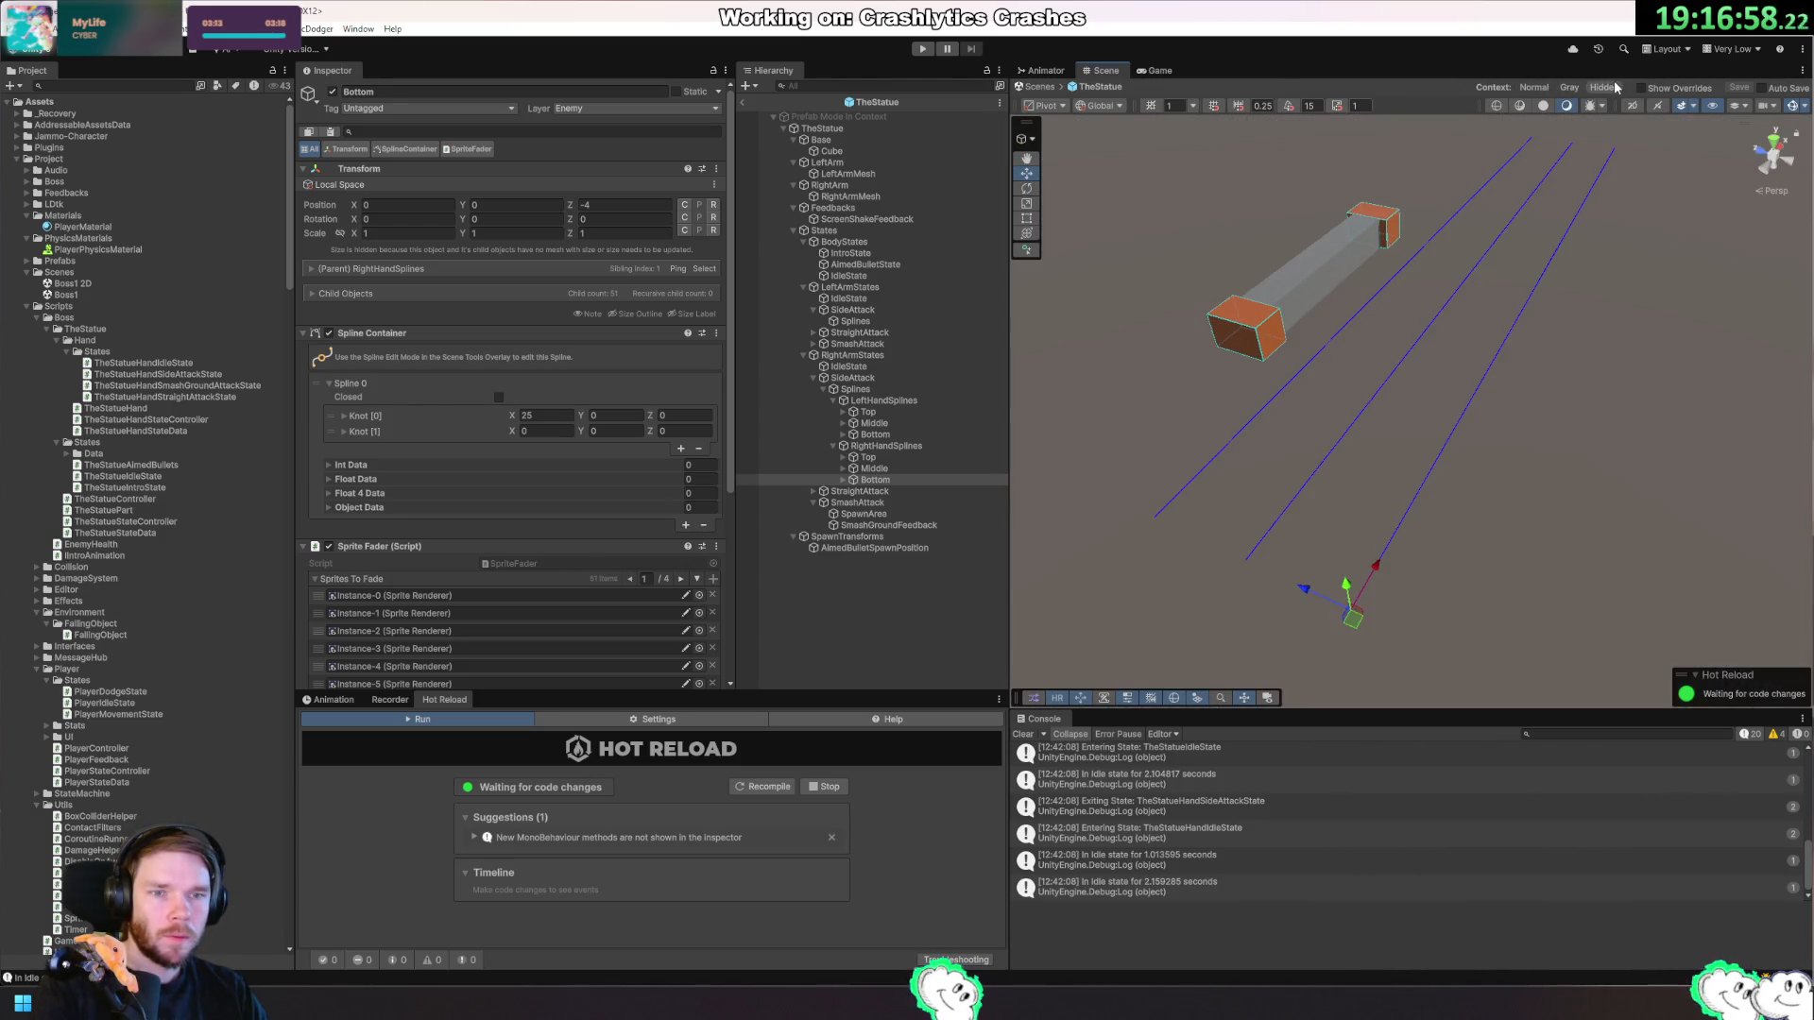
click(1538, 87)
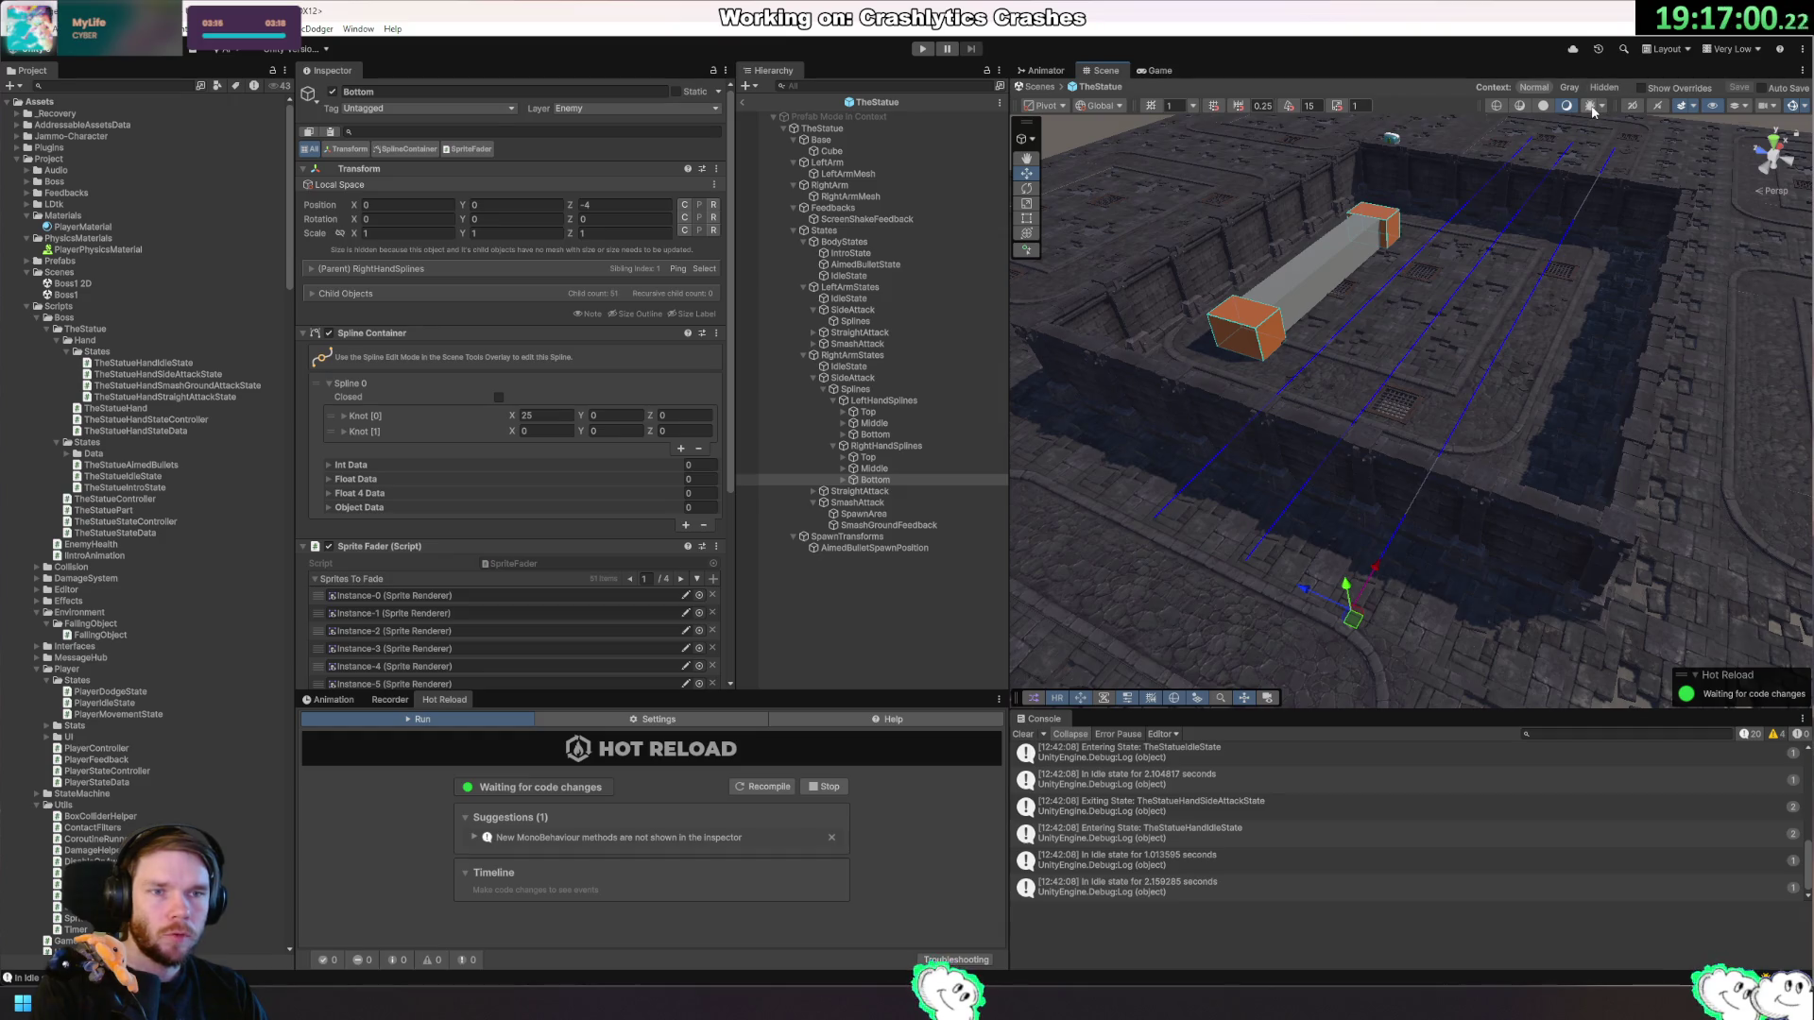
Toggle the lighting debug view off again, orbit the arena, and select RightHandSplines.
click(1593, 109)
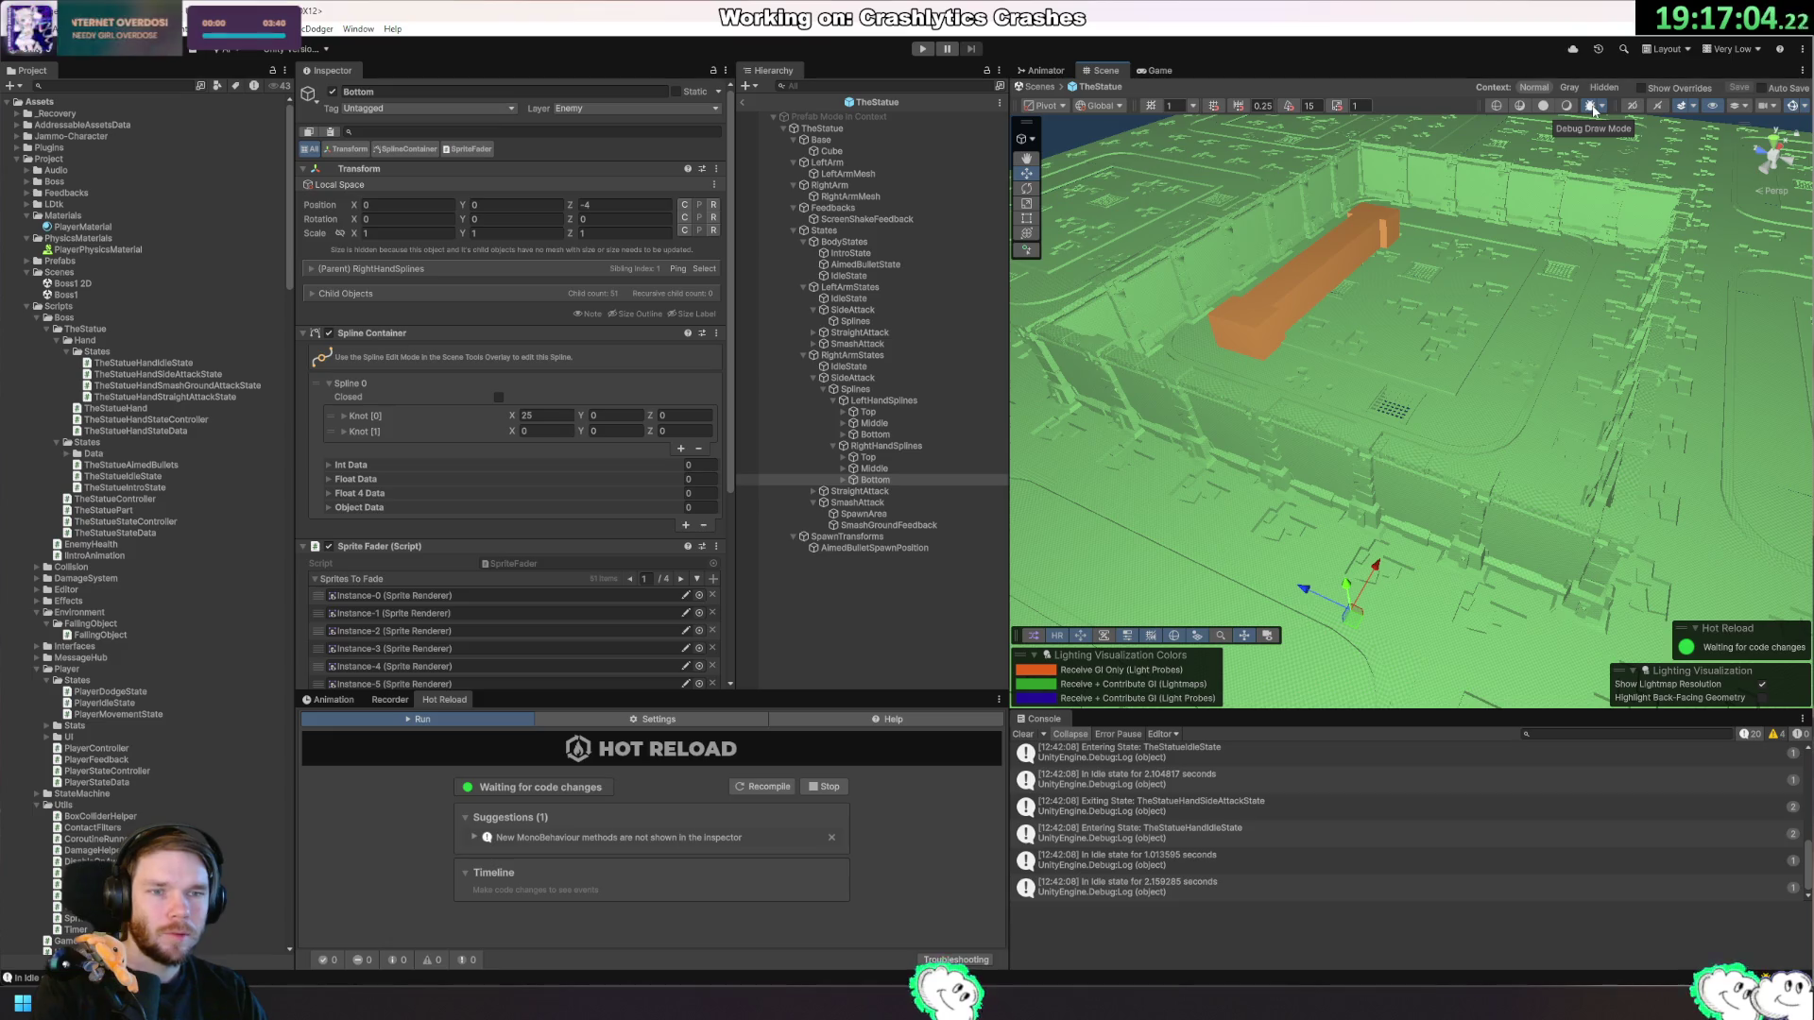
click(1594, 110)
mouse_move(1521, 284)
mouse_down()
mouse_move(1675, 285)
mouse_move(1671, 372)
mouse_up()
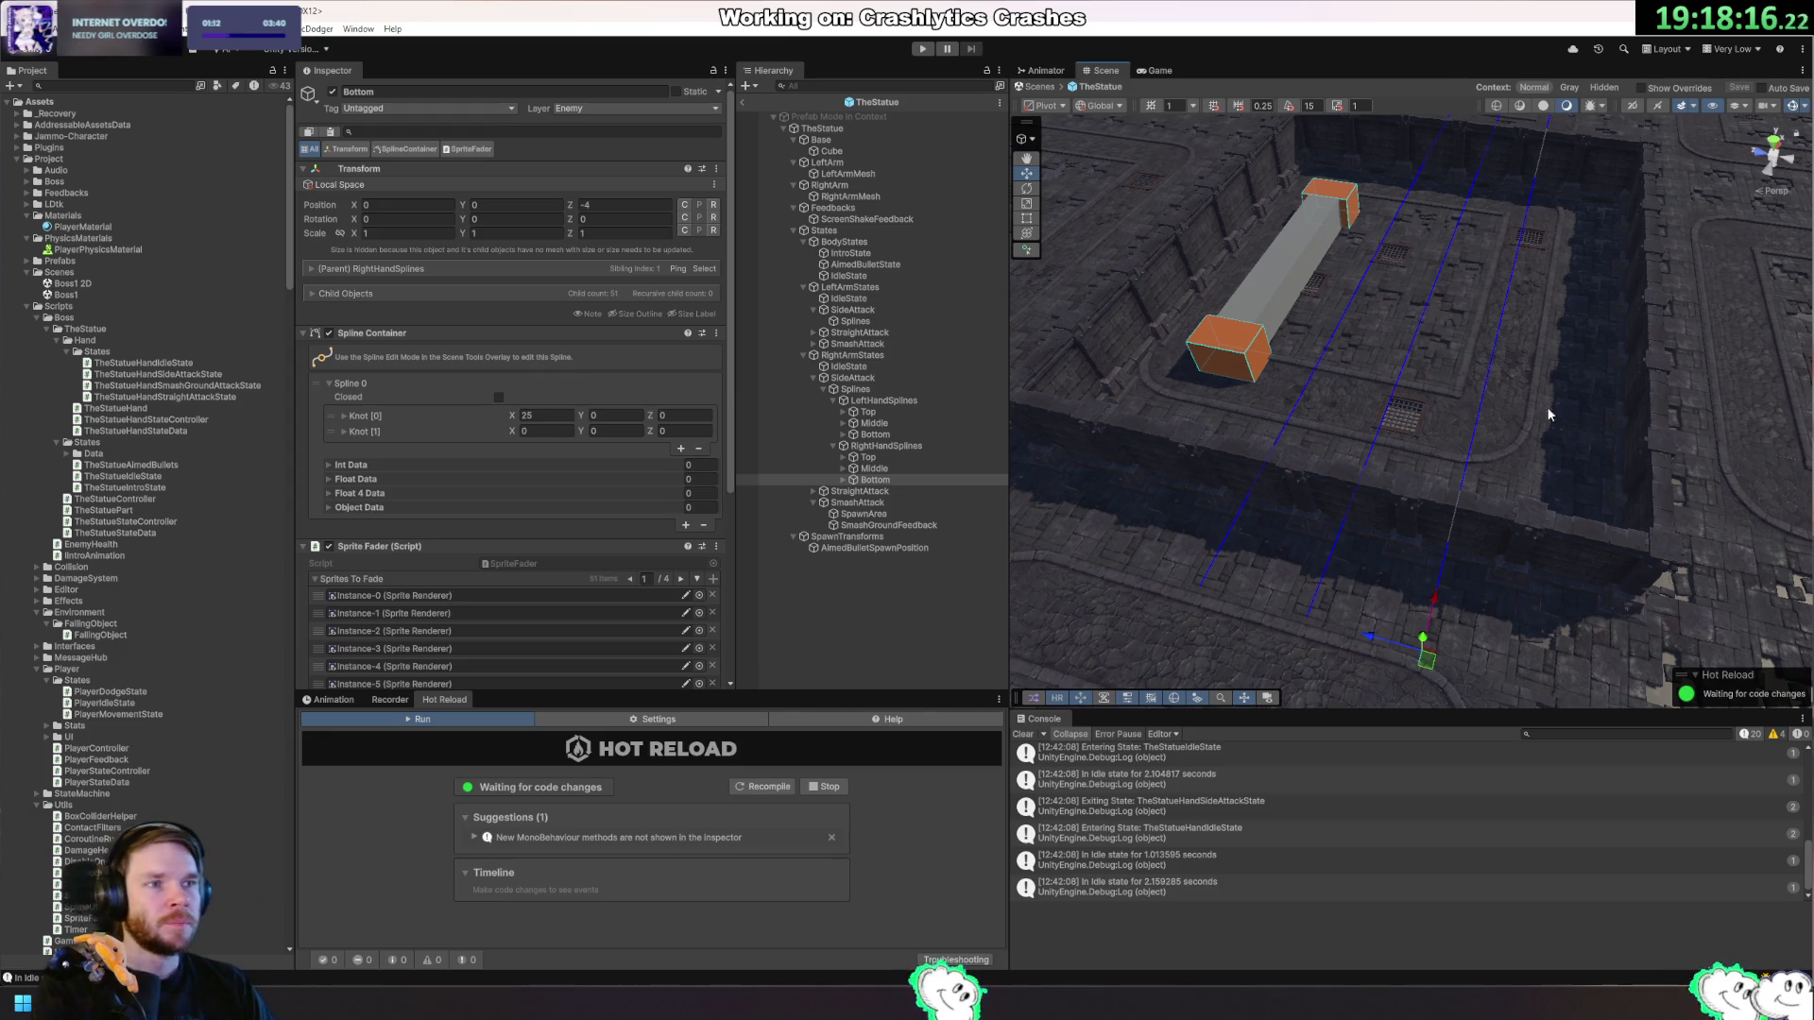
drag(1516, 403, 959, 489)
click(897, 446)
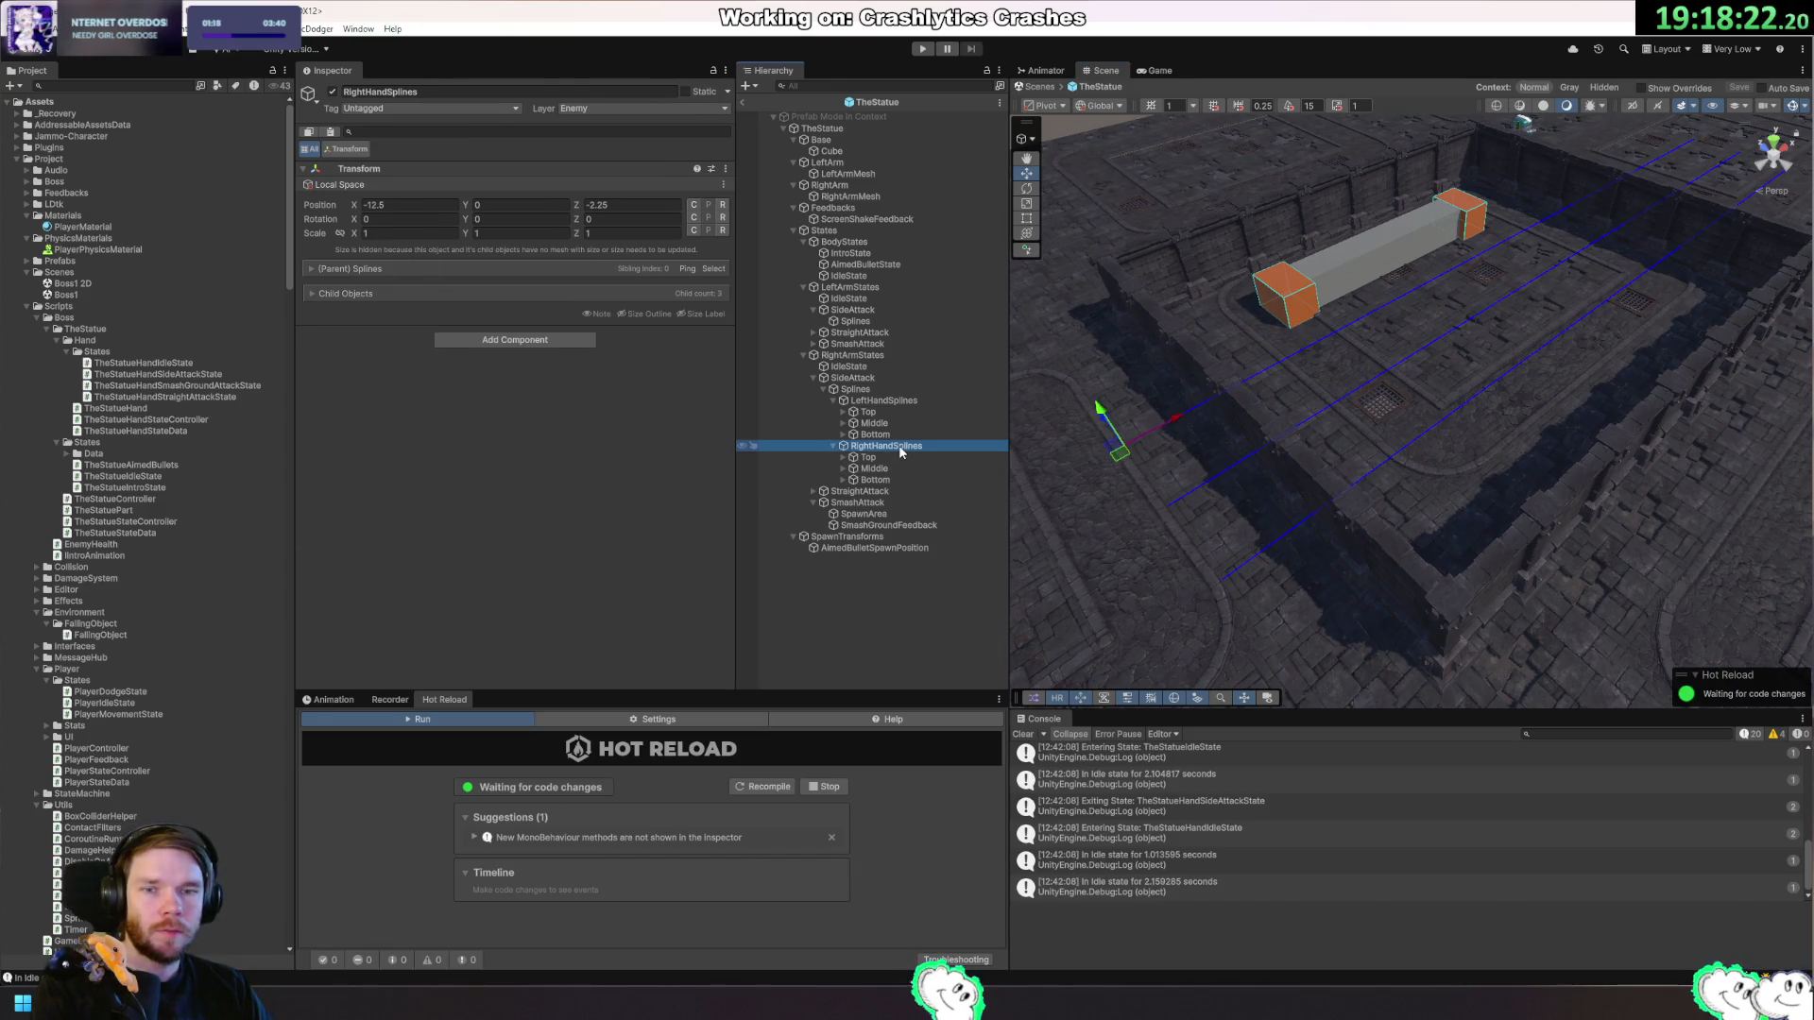
drag(1417, 373, 1255, 385)
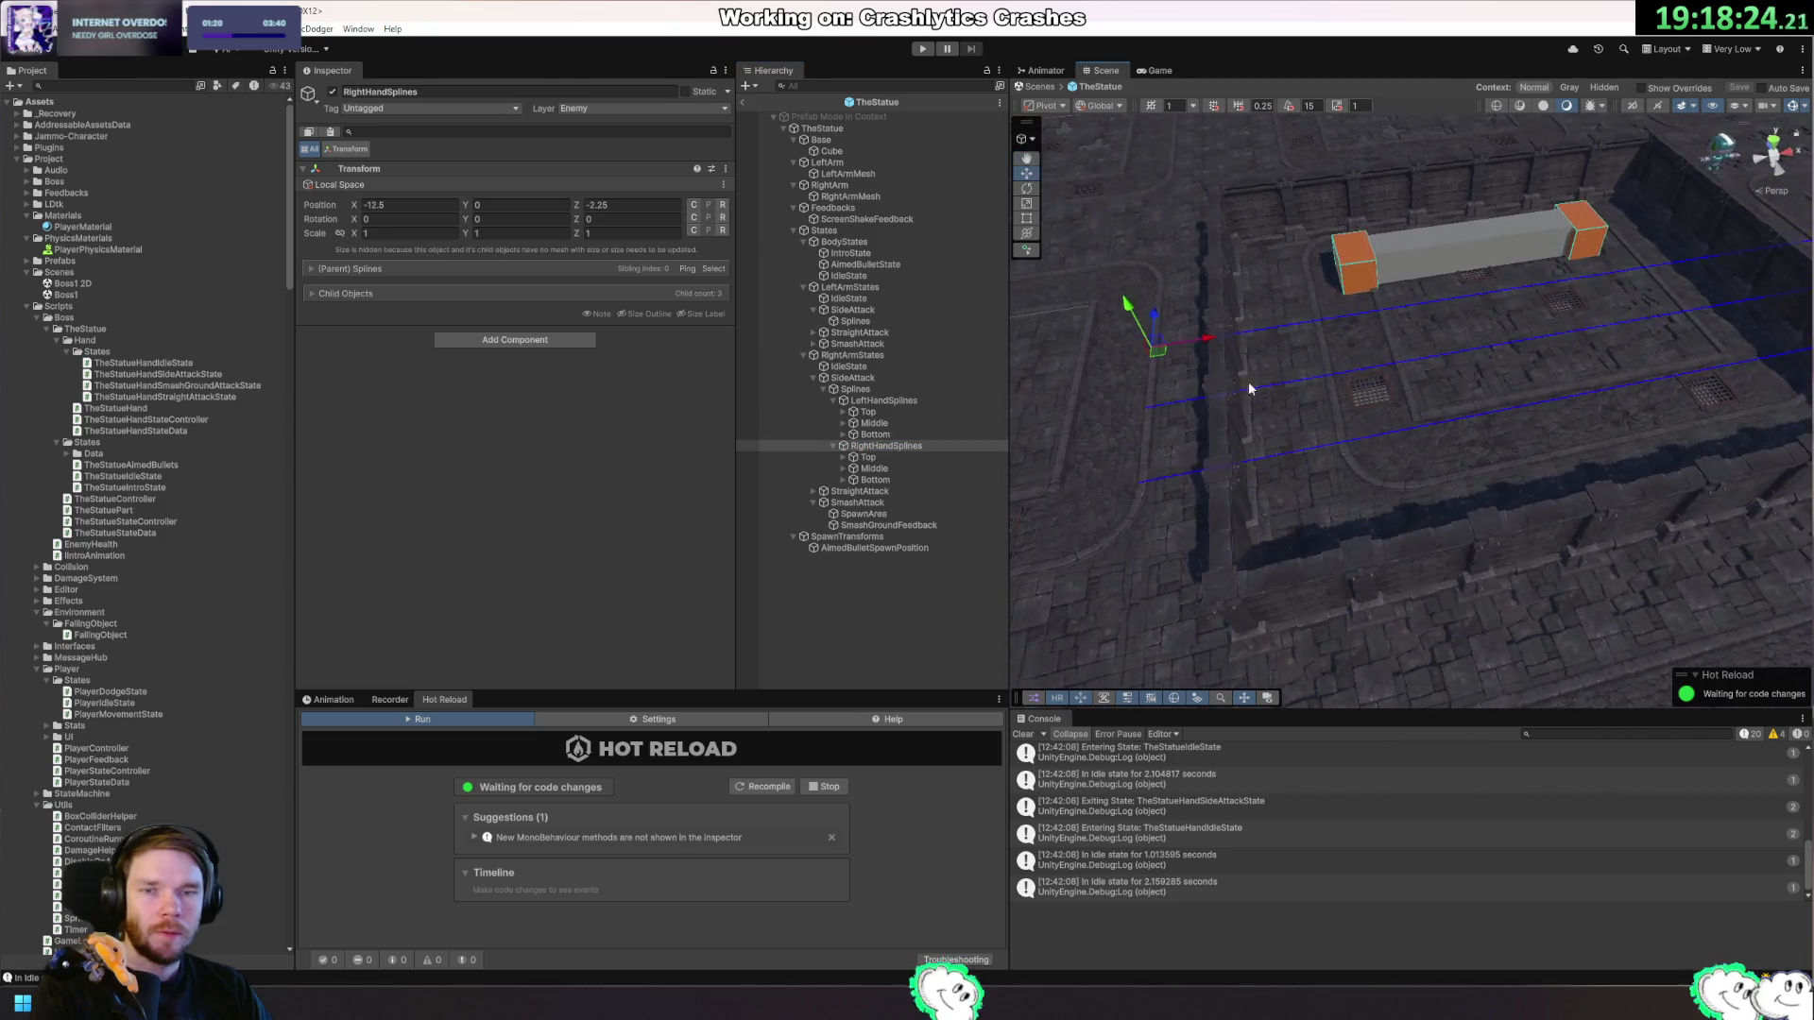
click(873, 458)
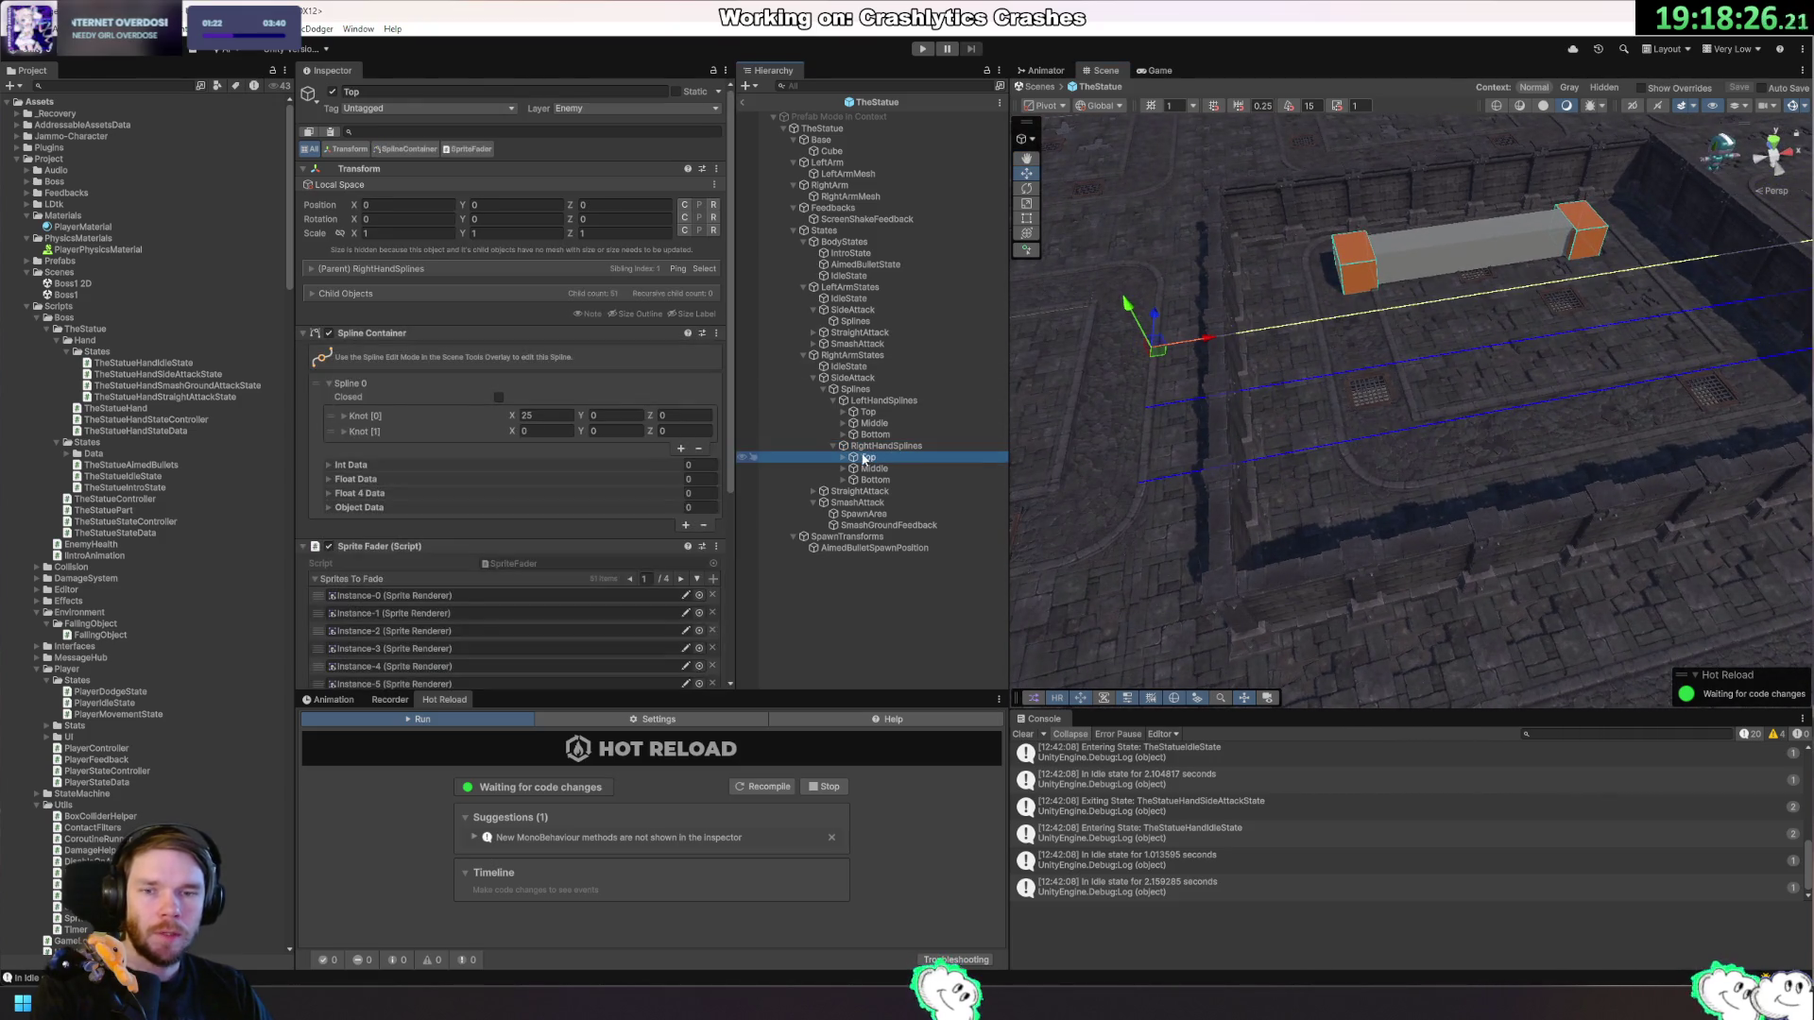
click(875, 413)
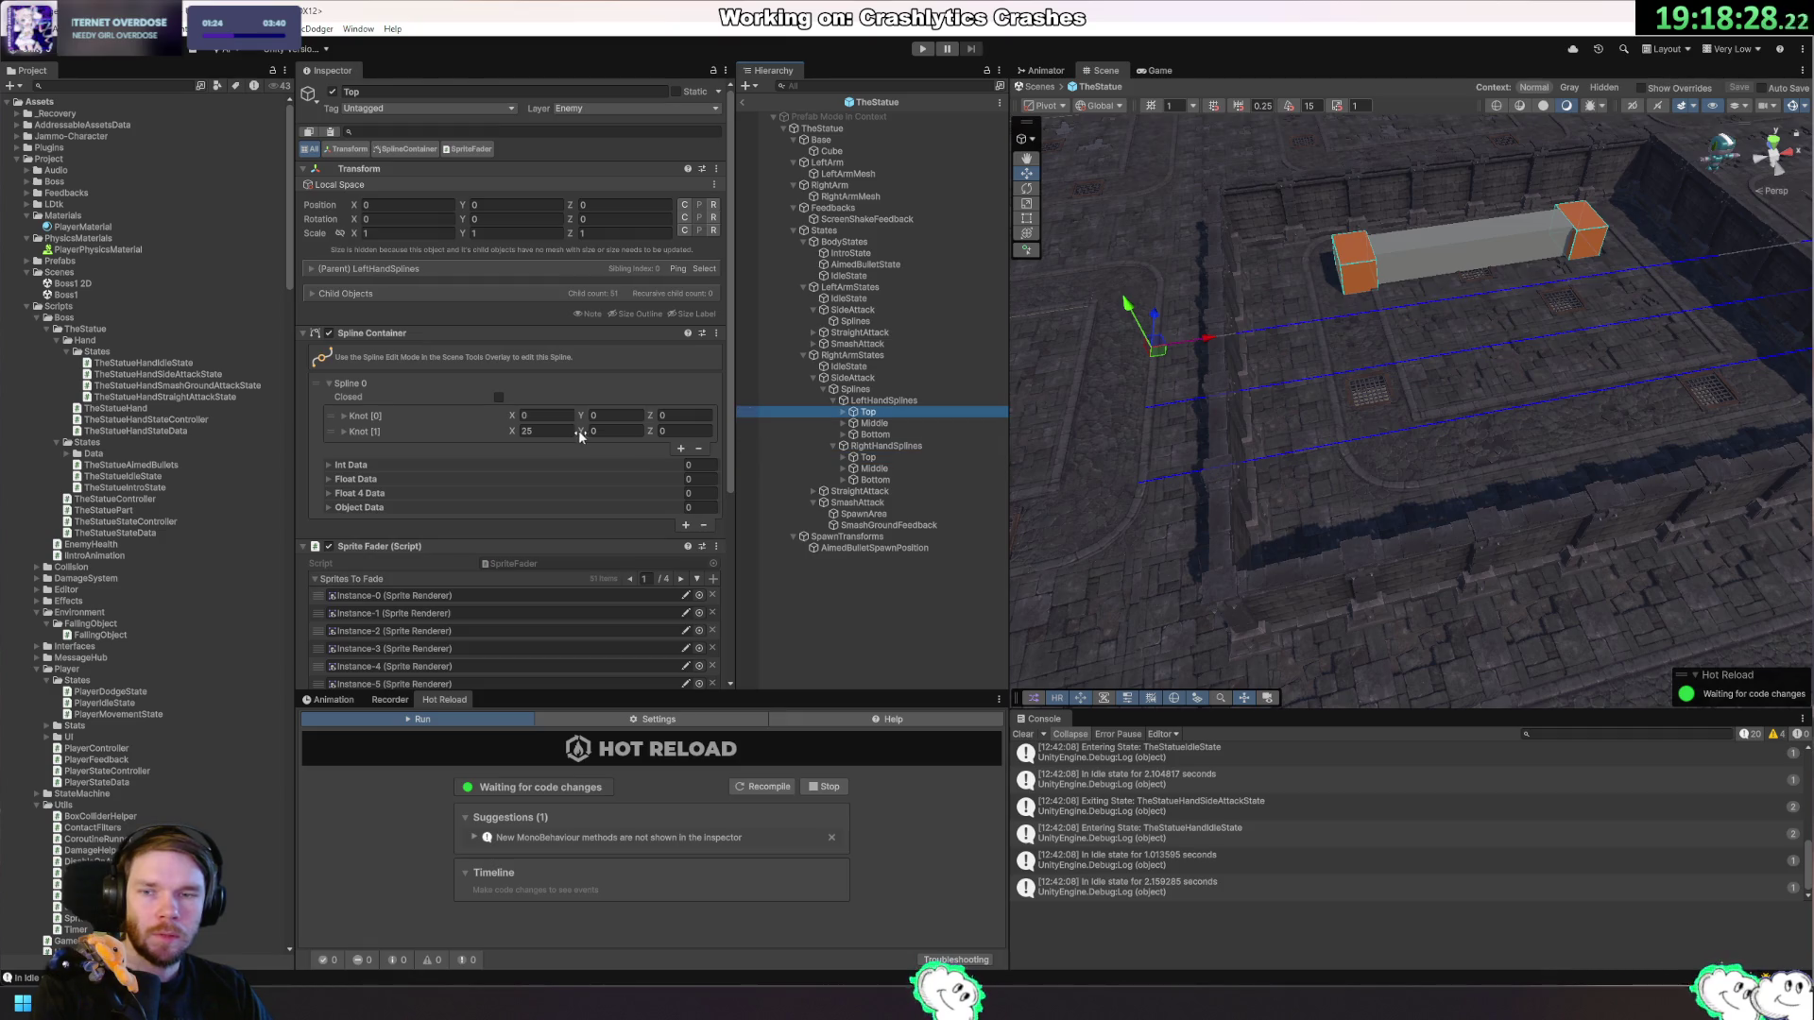
click(869, 457)
click(888, 468)
click(875, 480)
mouse_move(1322, 378)
mouse_down()
mouse_move(1408, 345)
mouse_move(1323, 335)
mouse_move(1417, 397)
mouse_move(1398, 454)
mouse_move(1444, 400)
mouse_up()
click(880, 390)
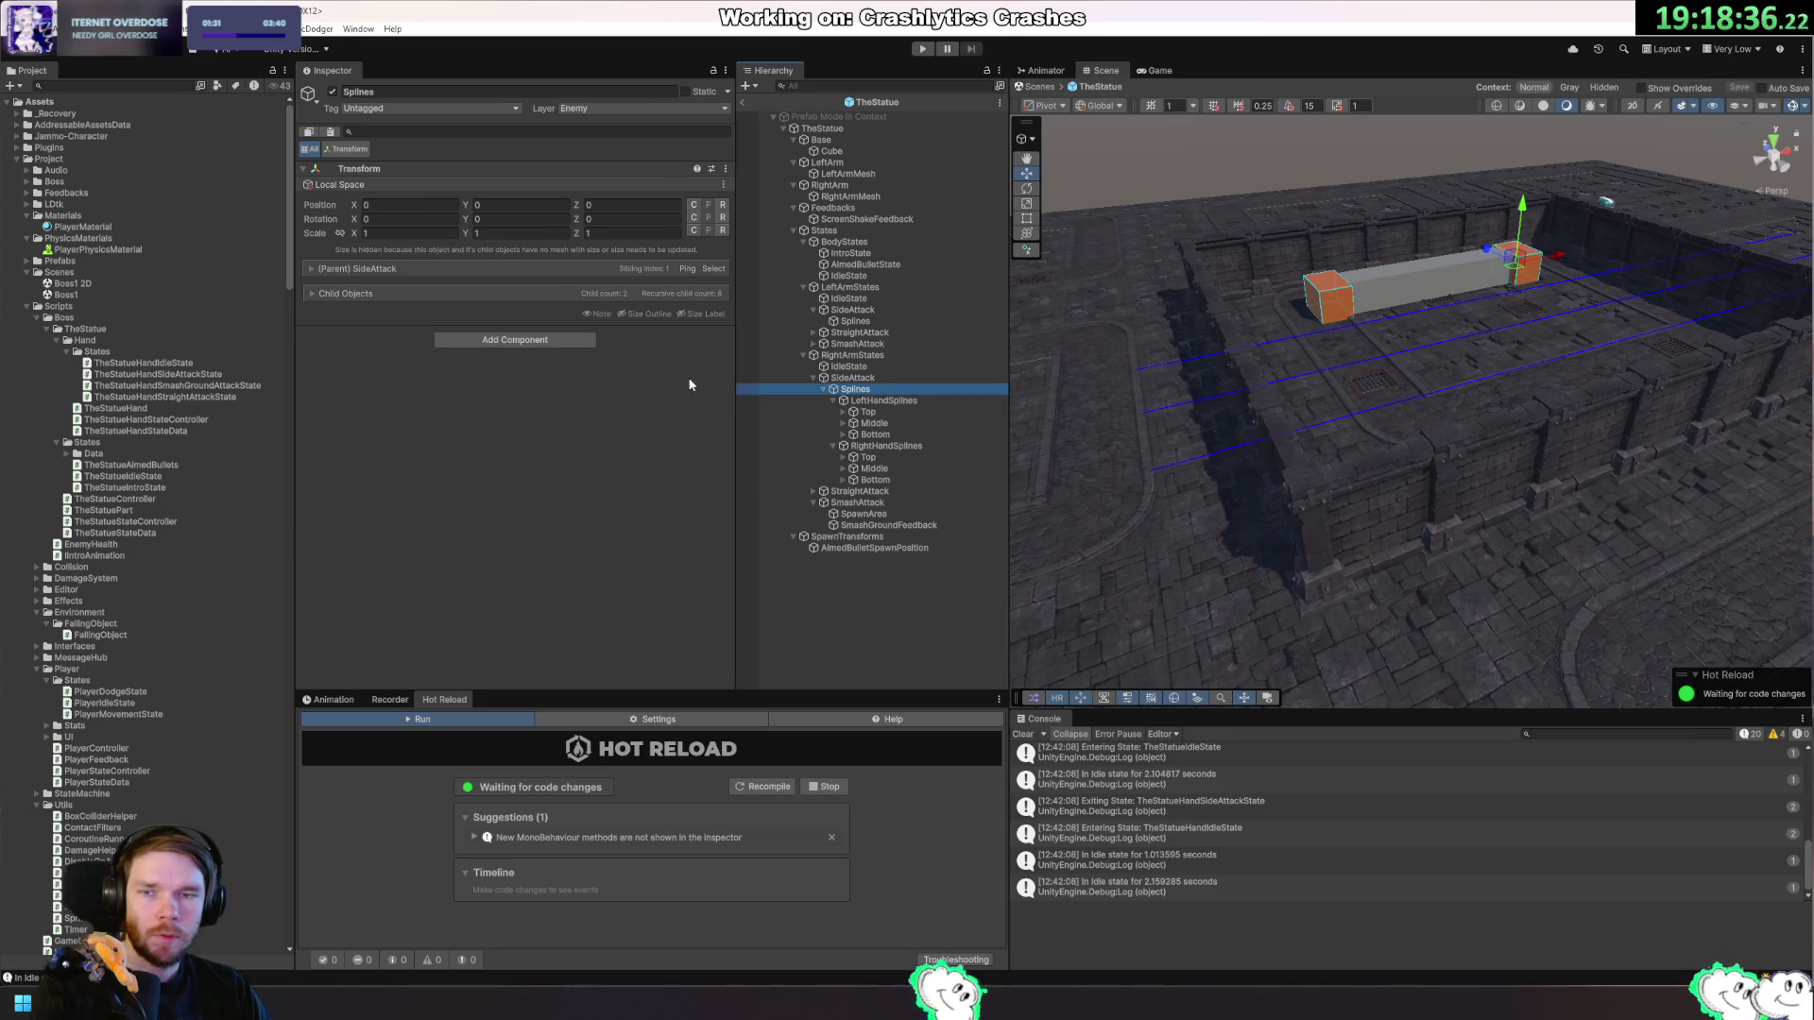
Set the LeftHandSplines group's Y position to 0.5.
click(879, 400)
click(879, 446)
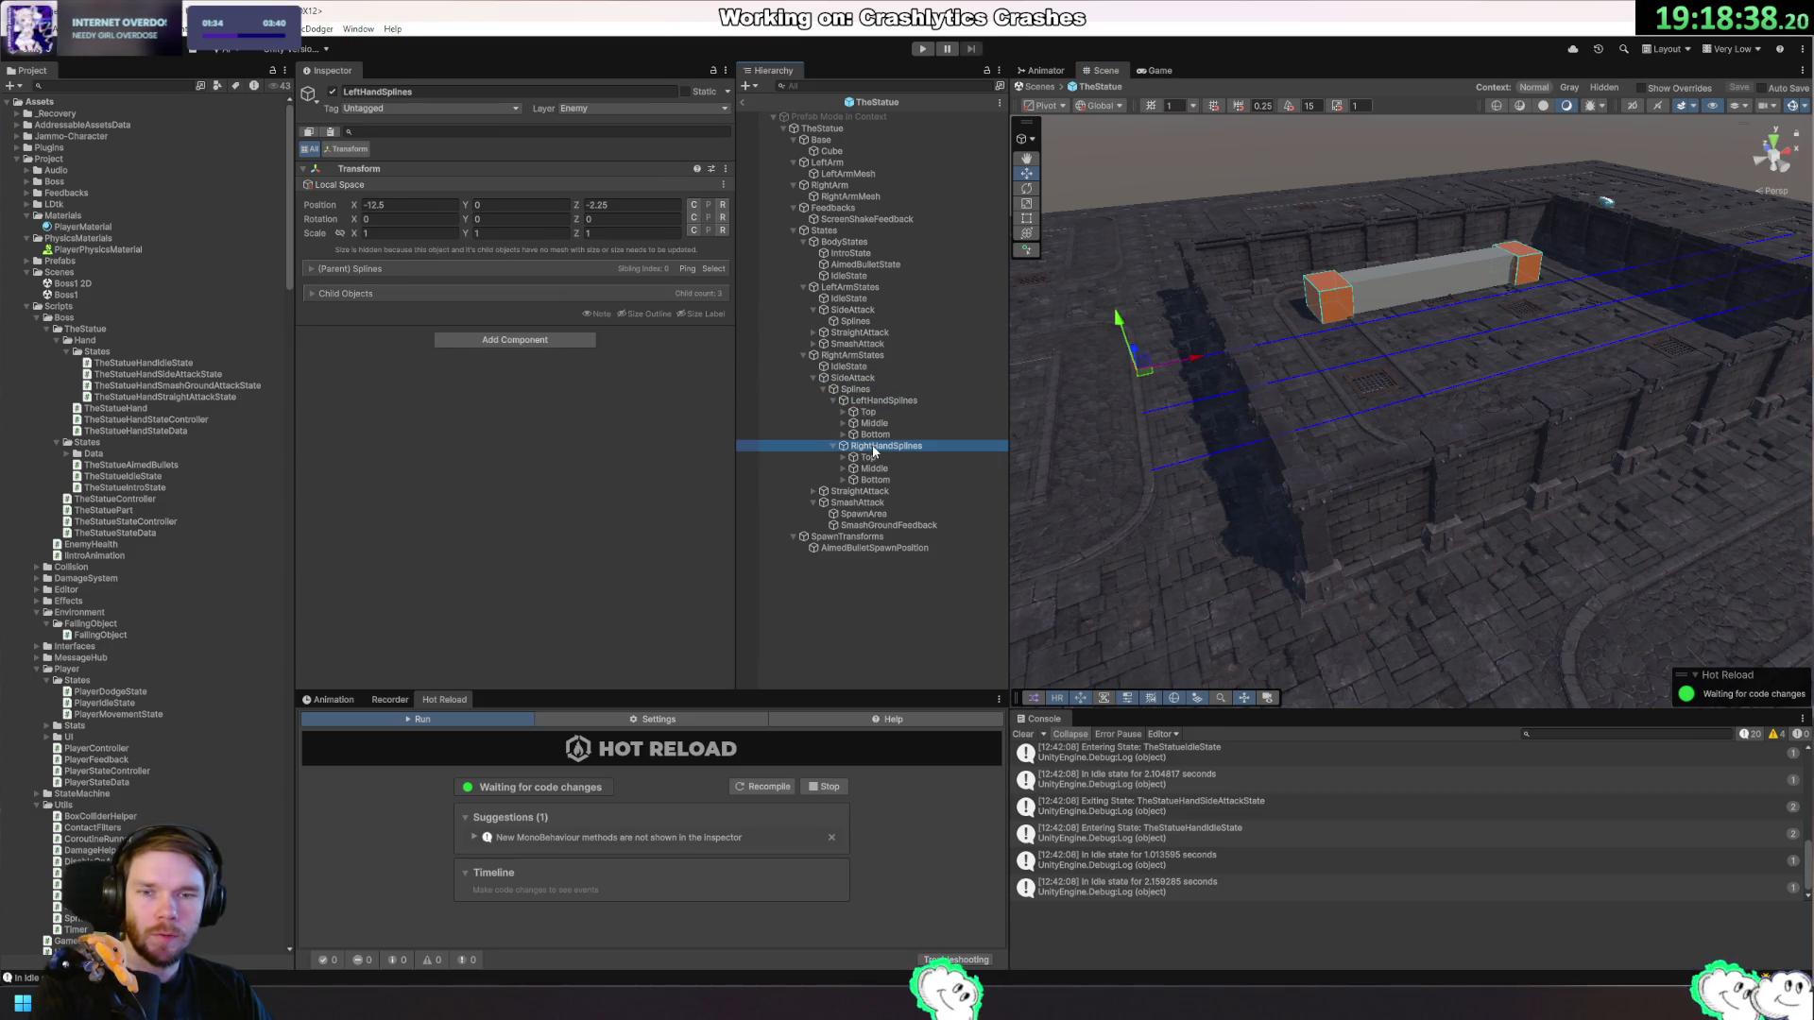
click(879, 401)
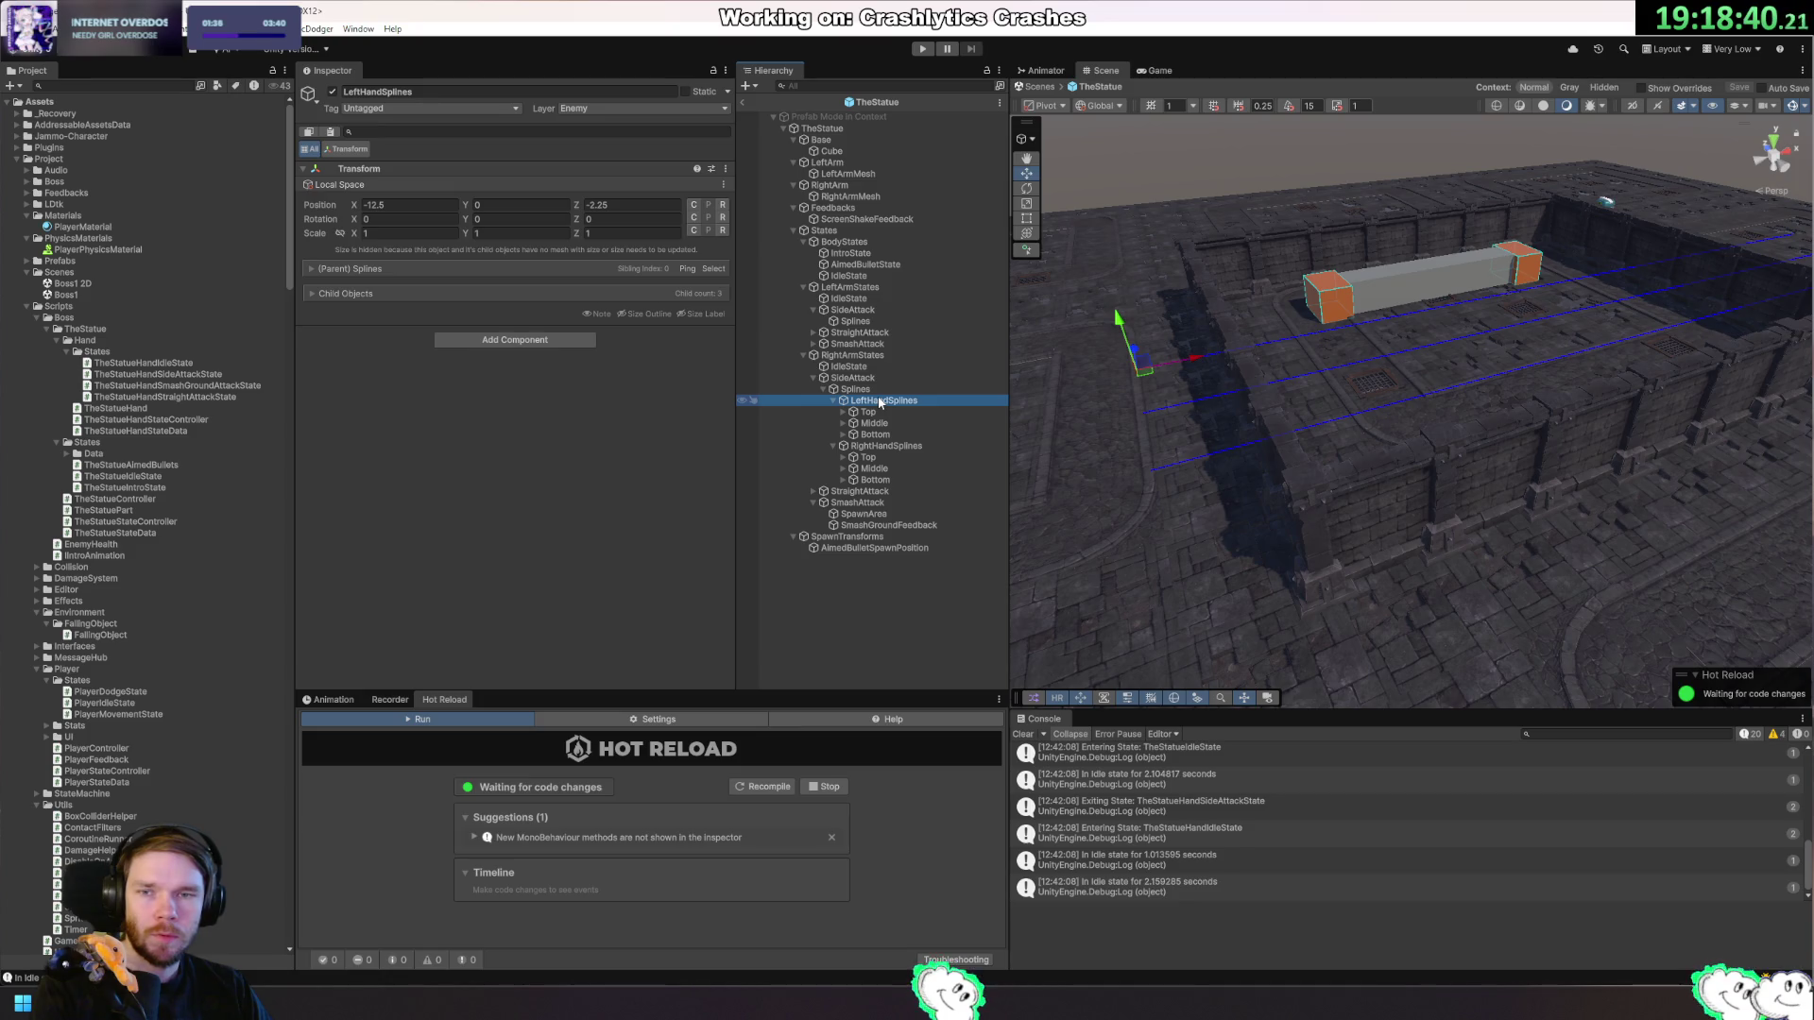
click(894, 448)
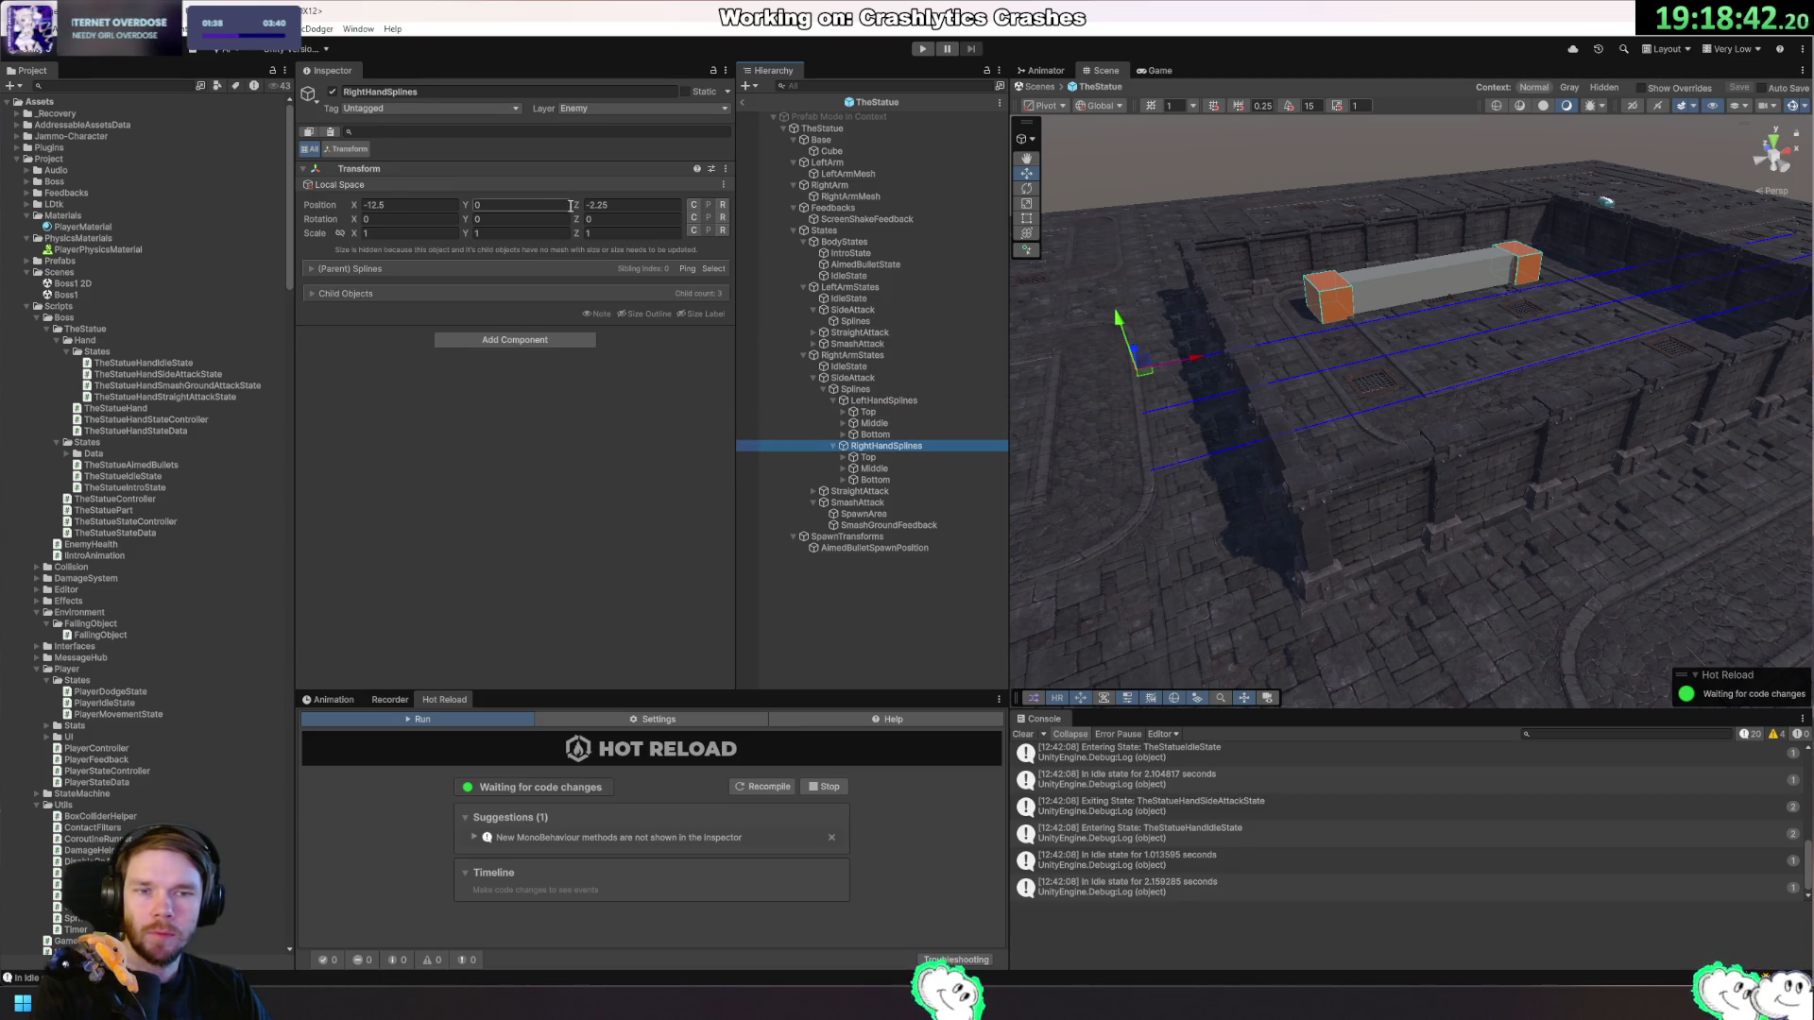
click(879, 400)
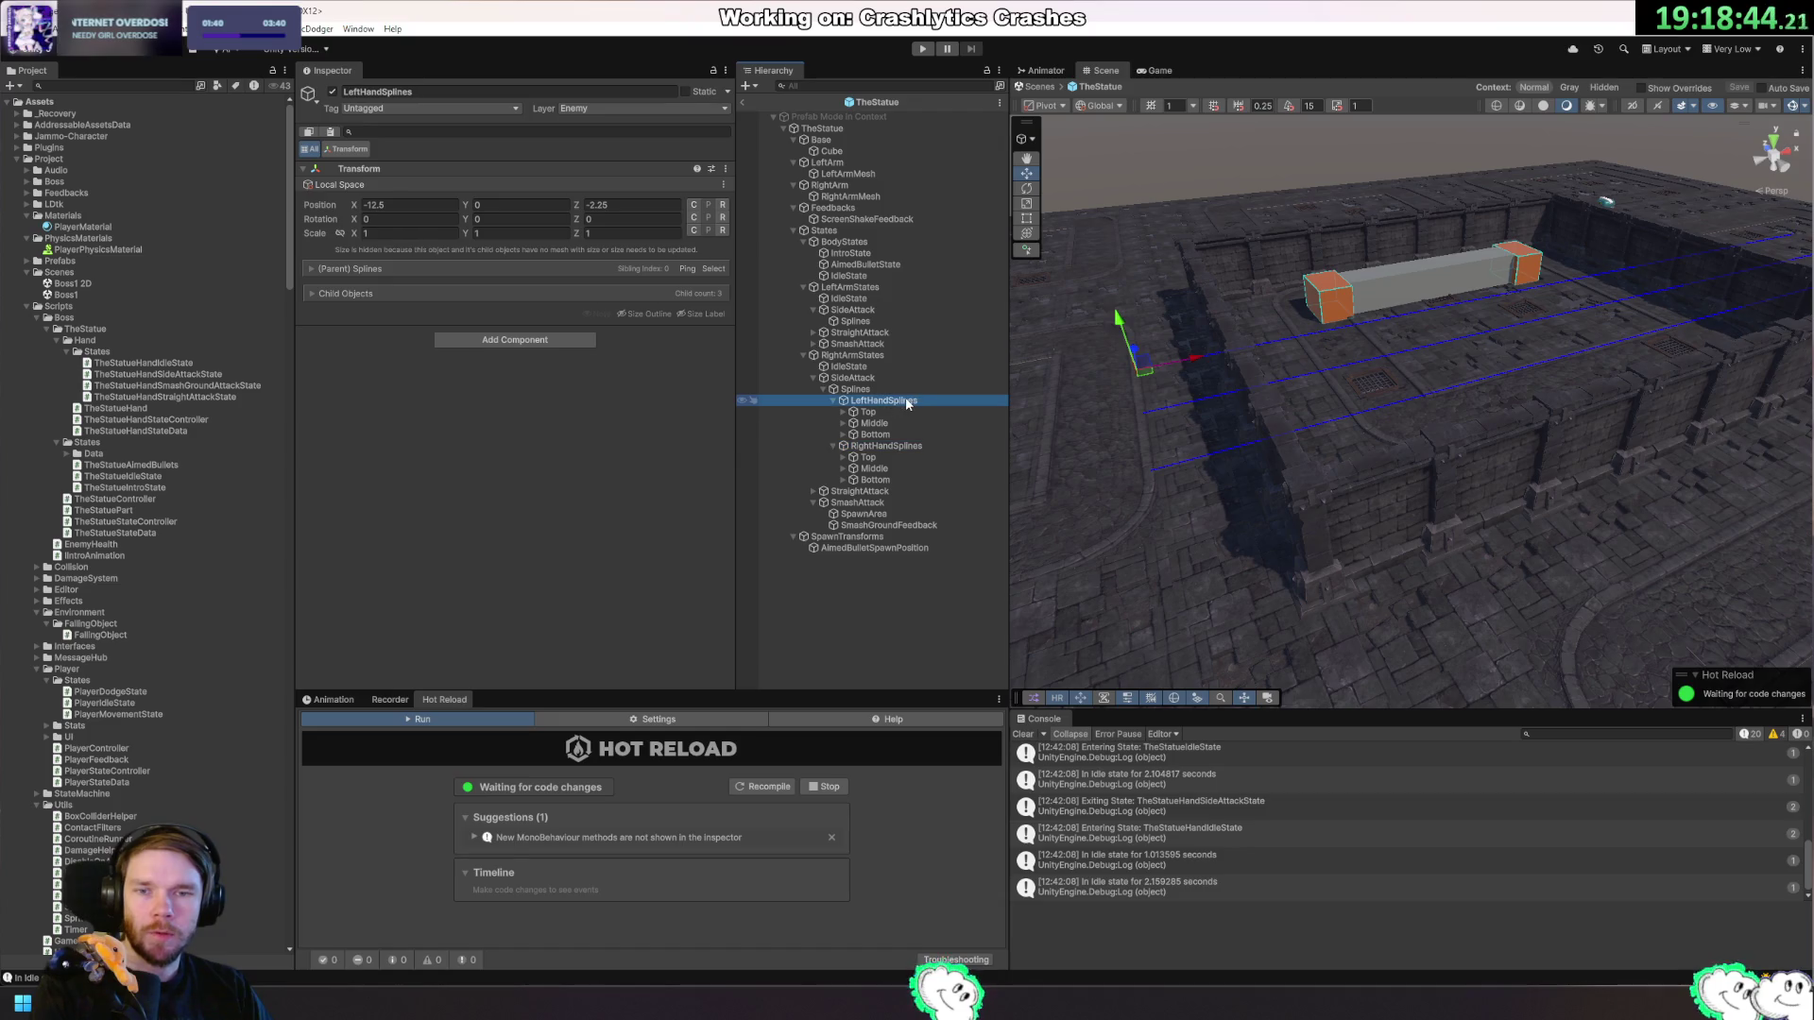
click(537, 206)
text(1)
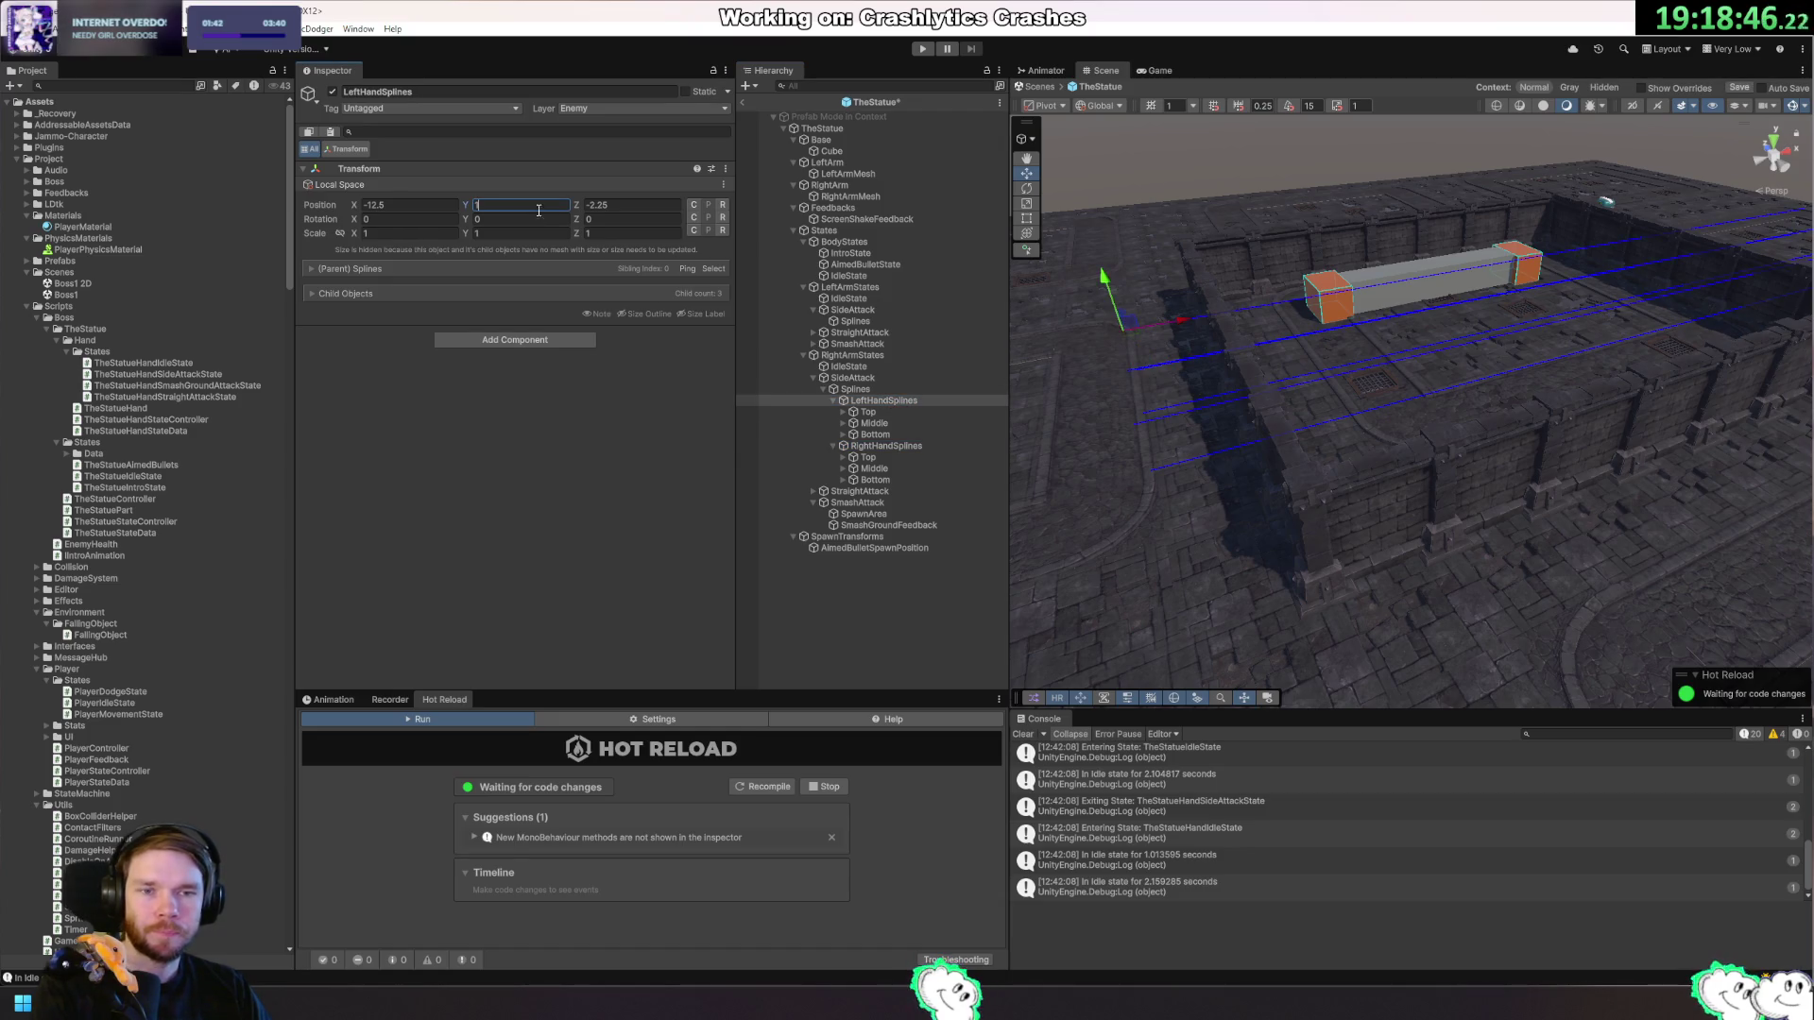
mouse_move(1061, 387)
mouse_down()
mouse_move(1295, 377)
mouse_move(1396, 304)
mouse_up()
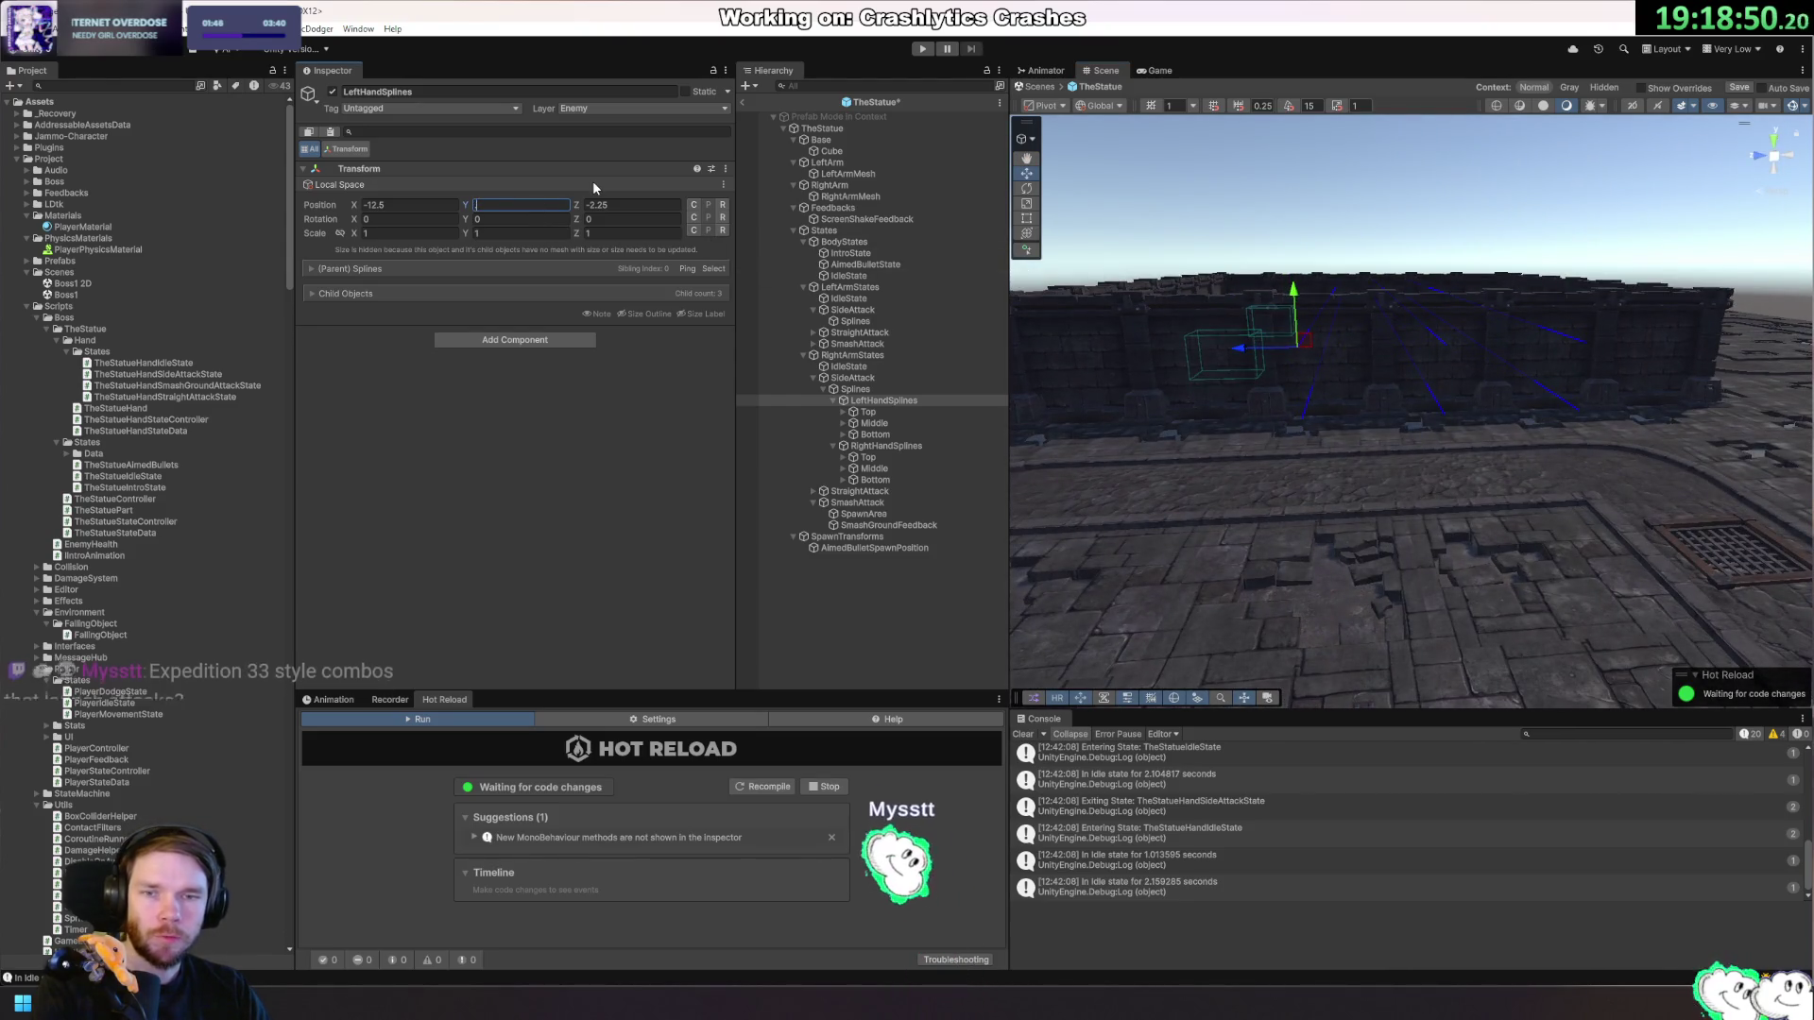
text(0.5)
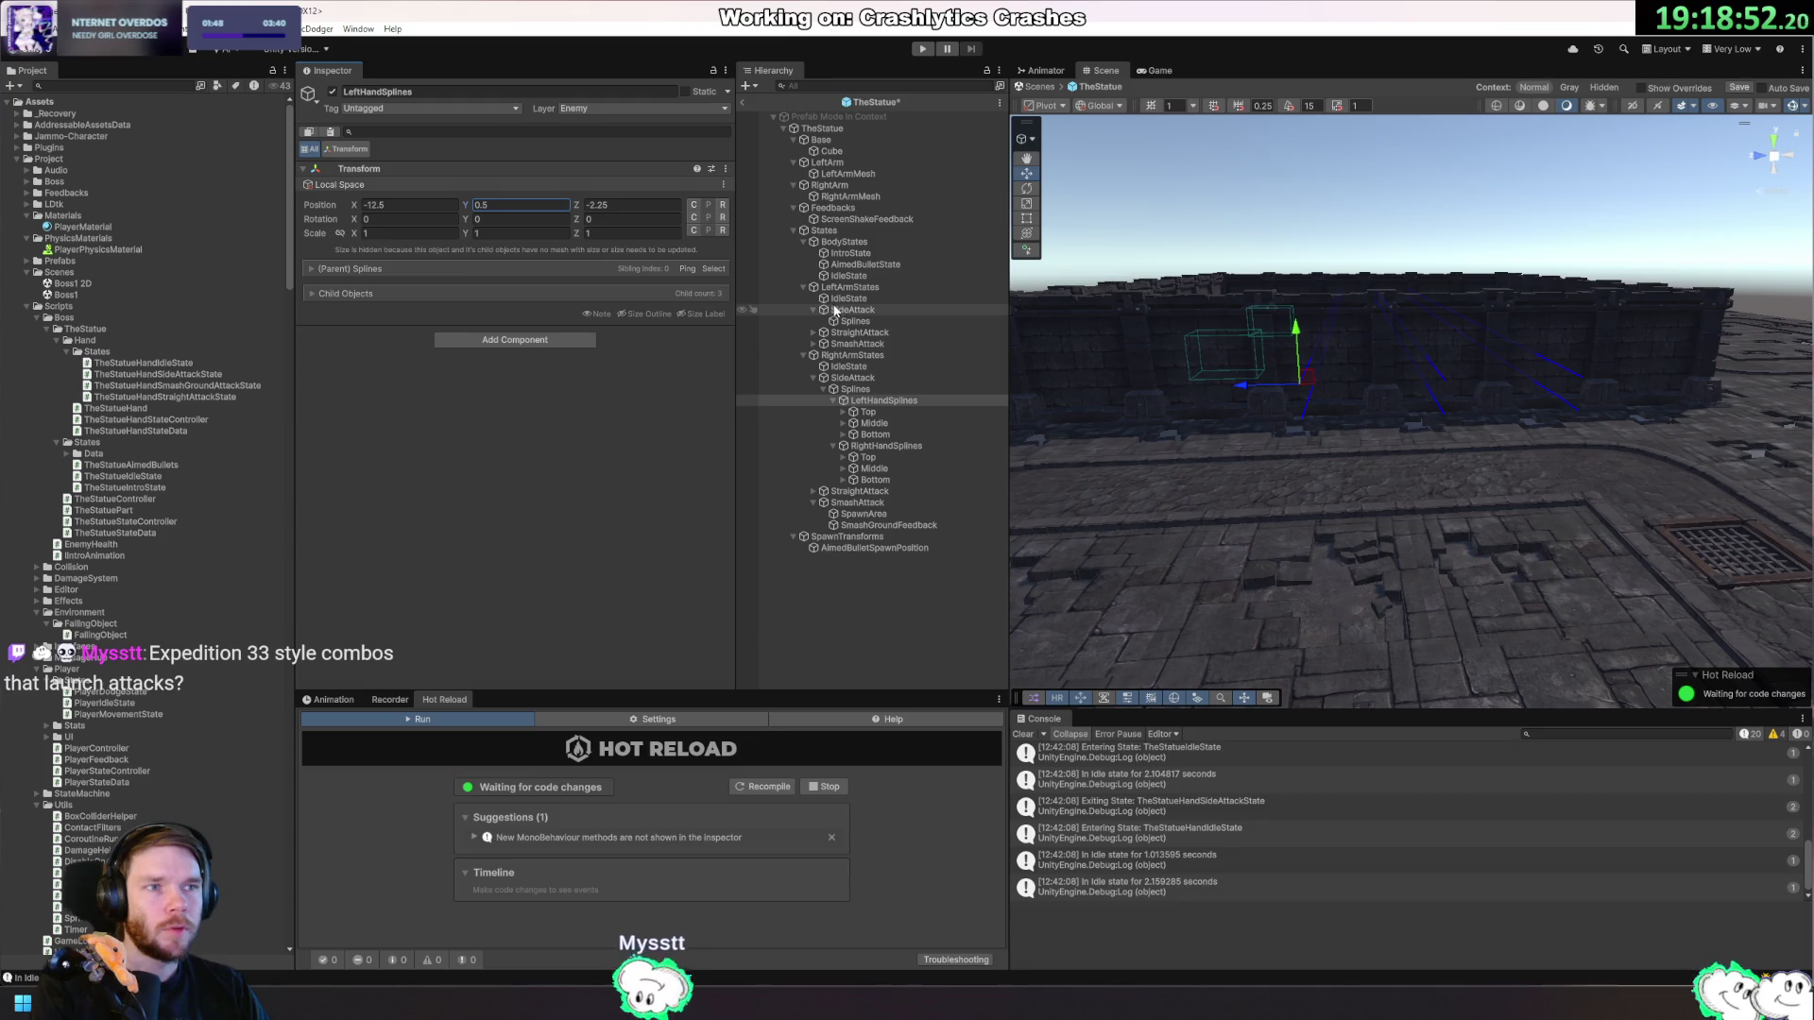
Set the RightHandSplines group's Y position to 0.5.
click(888, 446)
click(559, 205)
text(0.5)
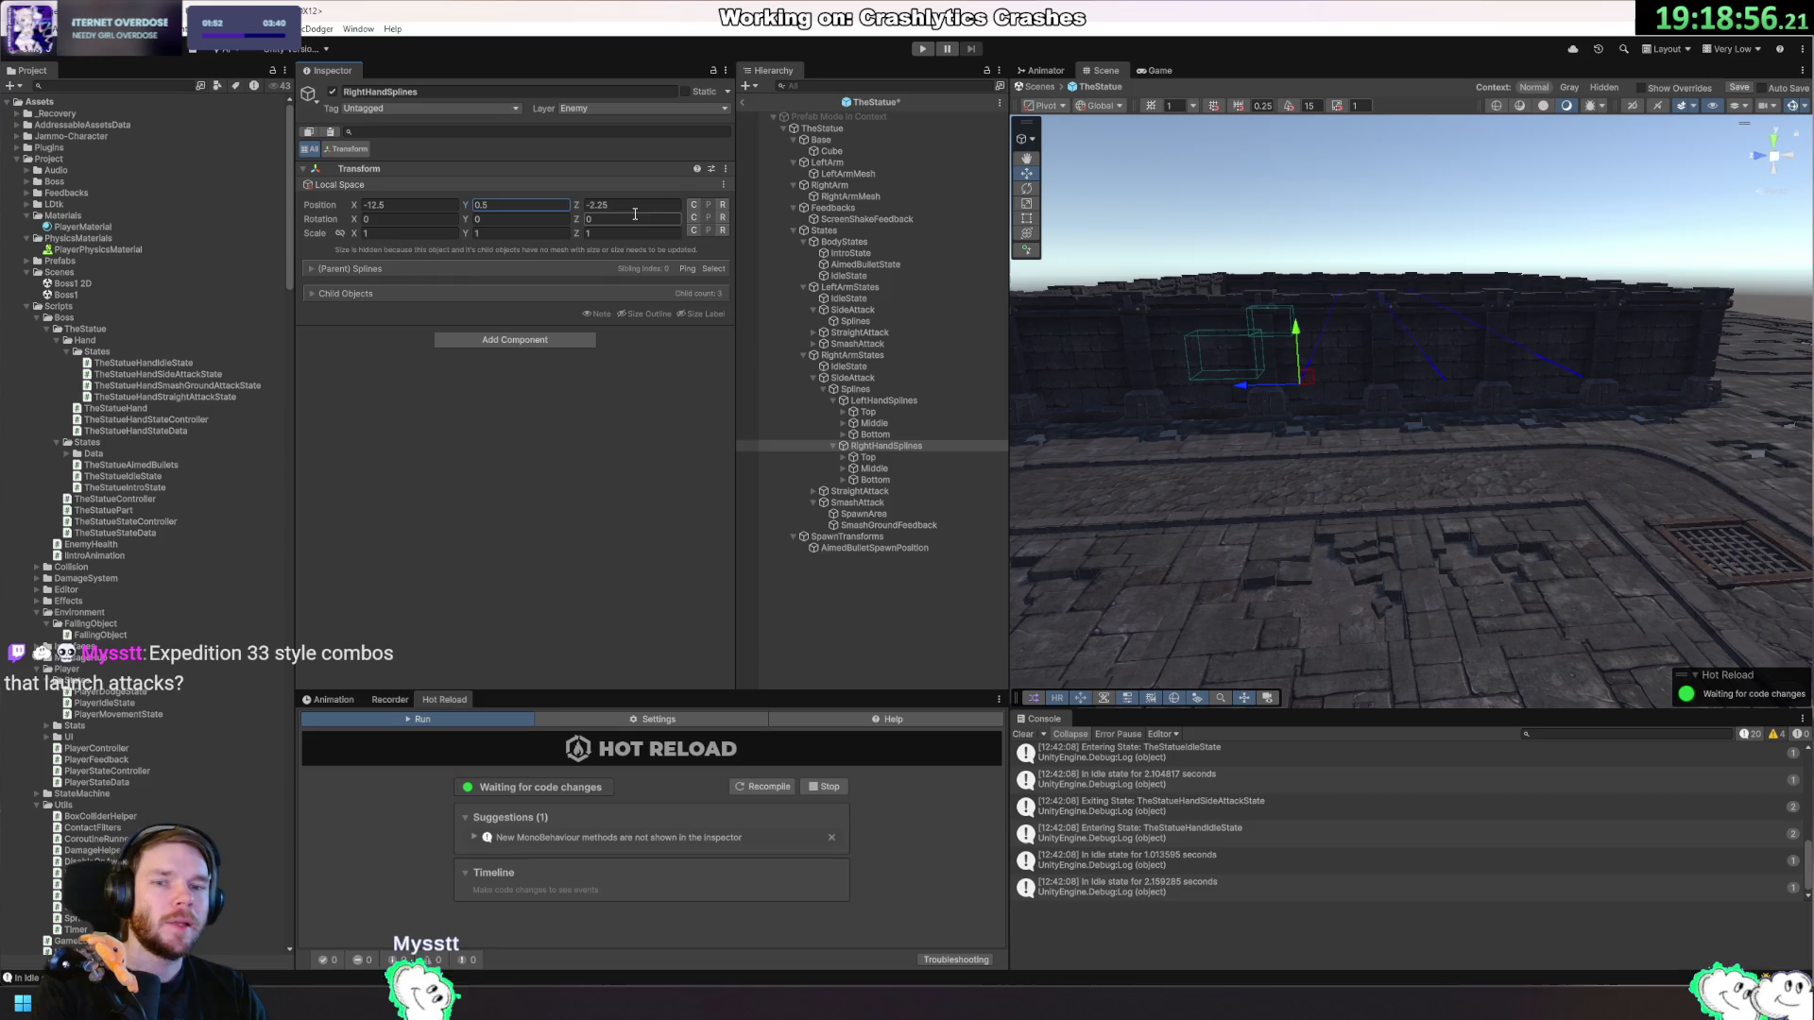
key(Return)
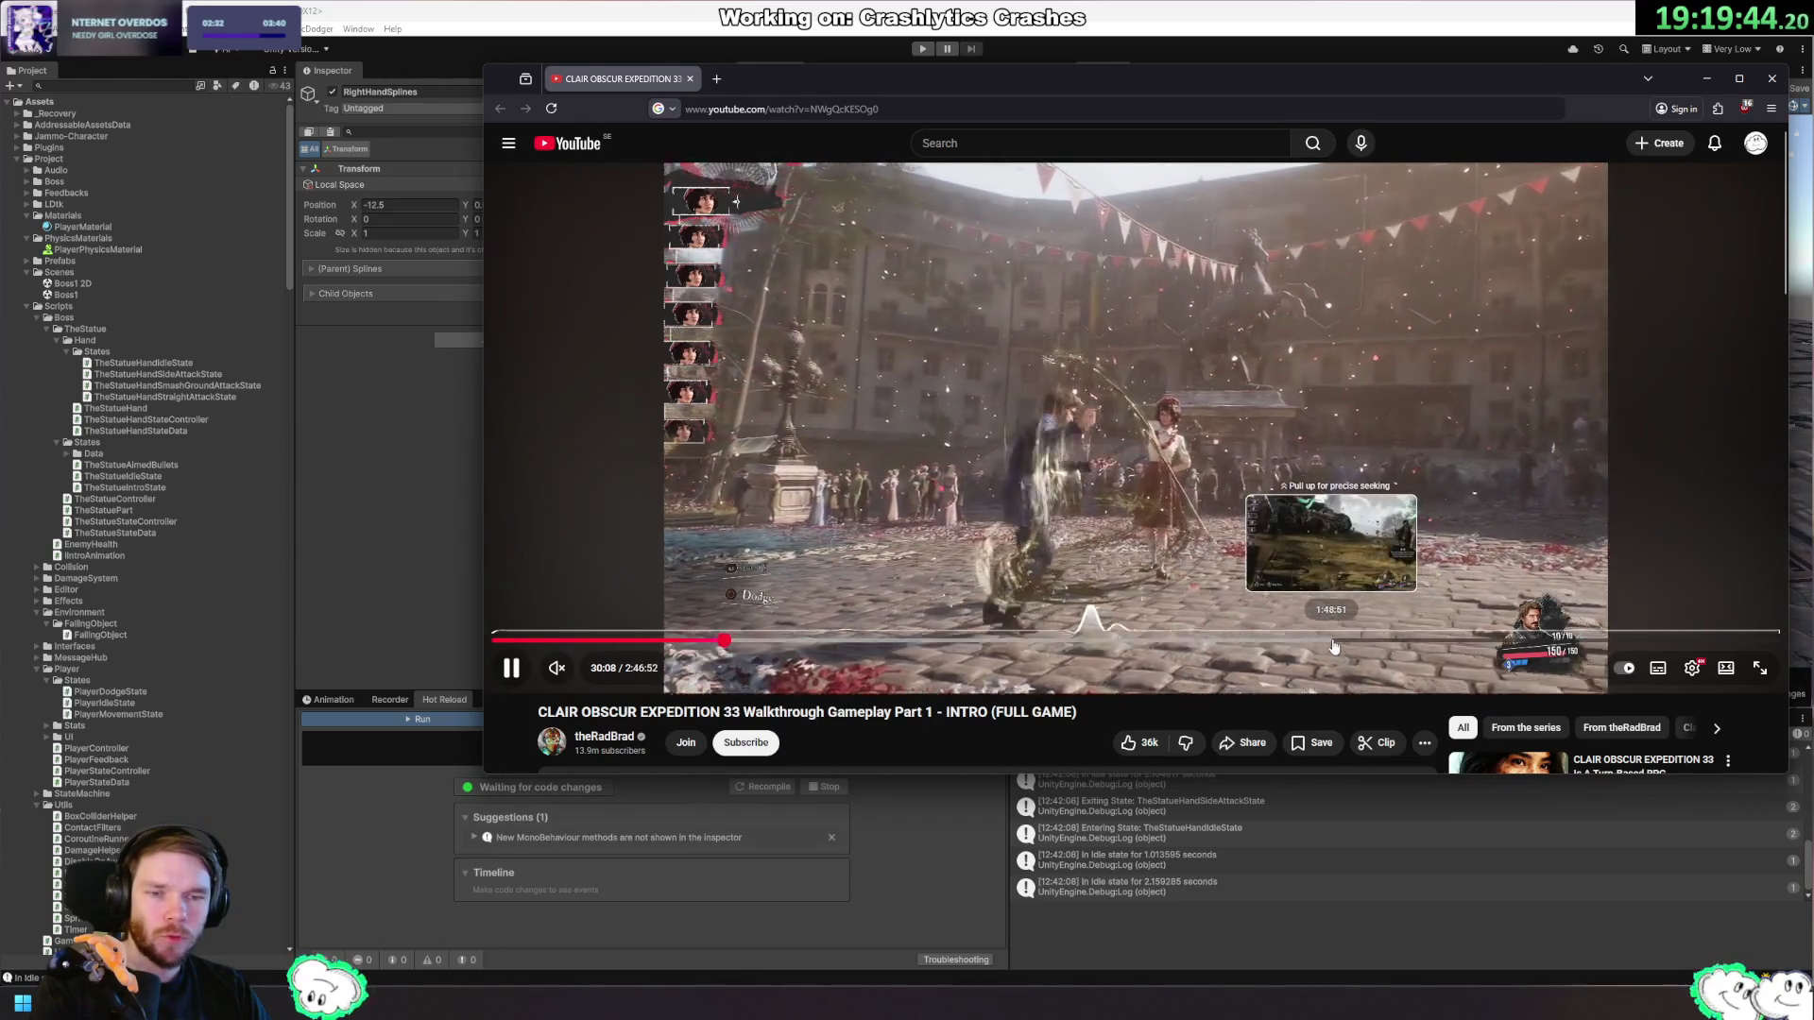
click(1332, 644)
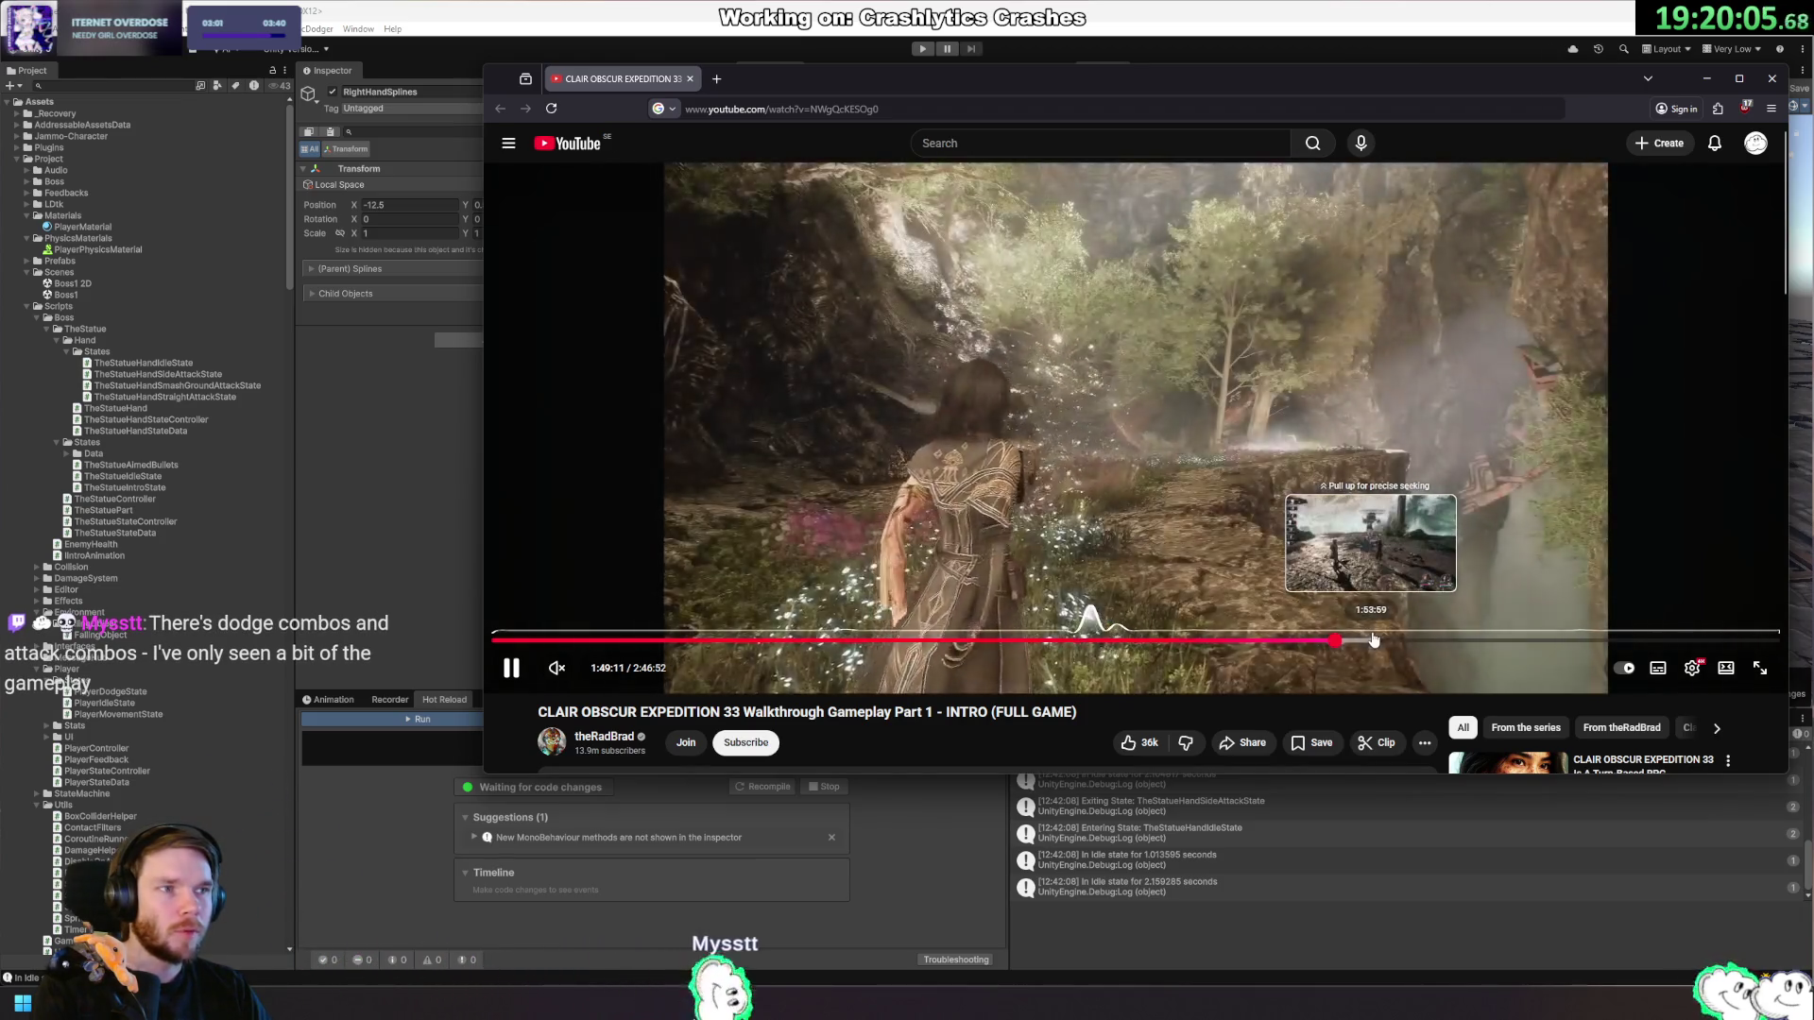
click(1364, 641)
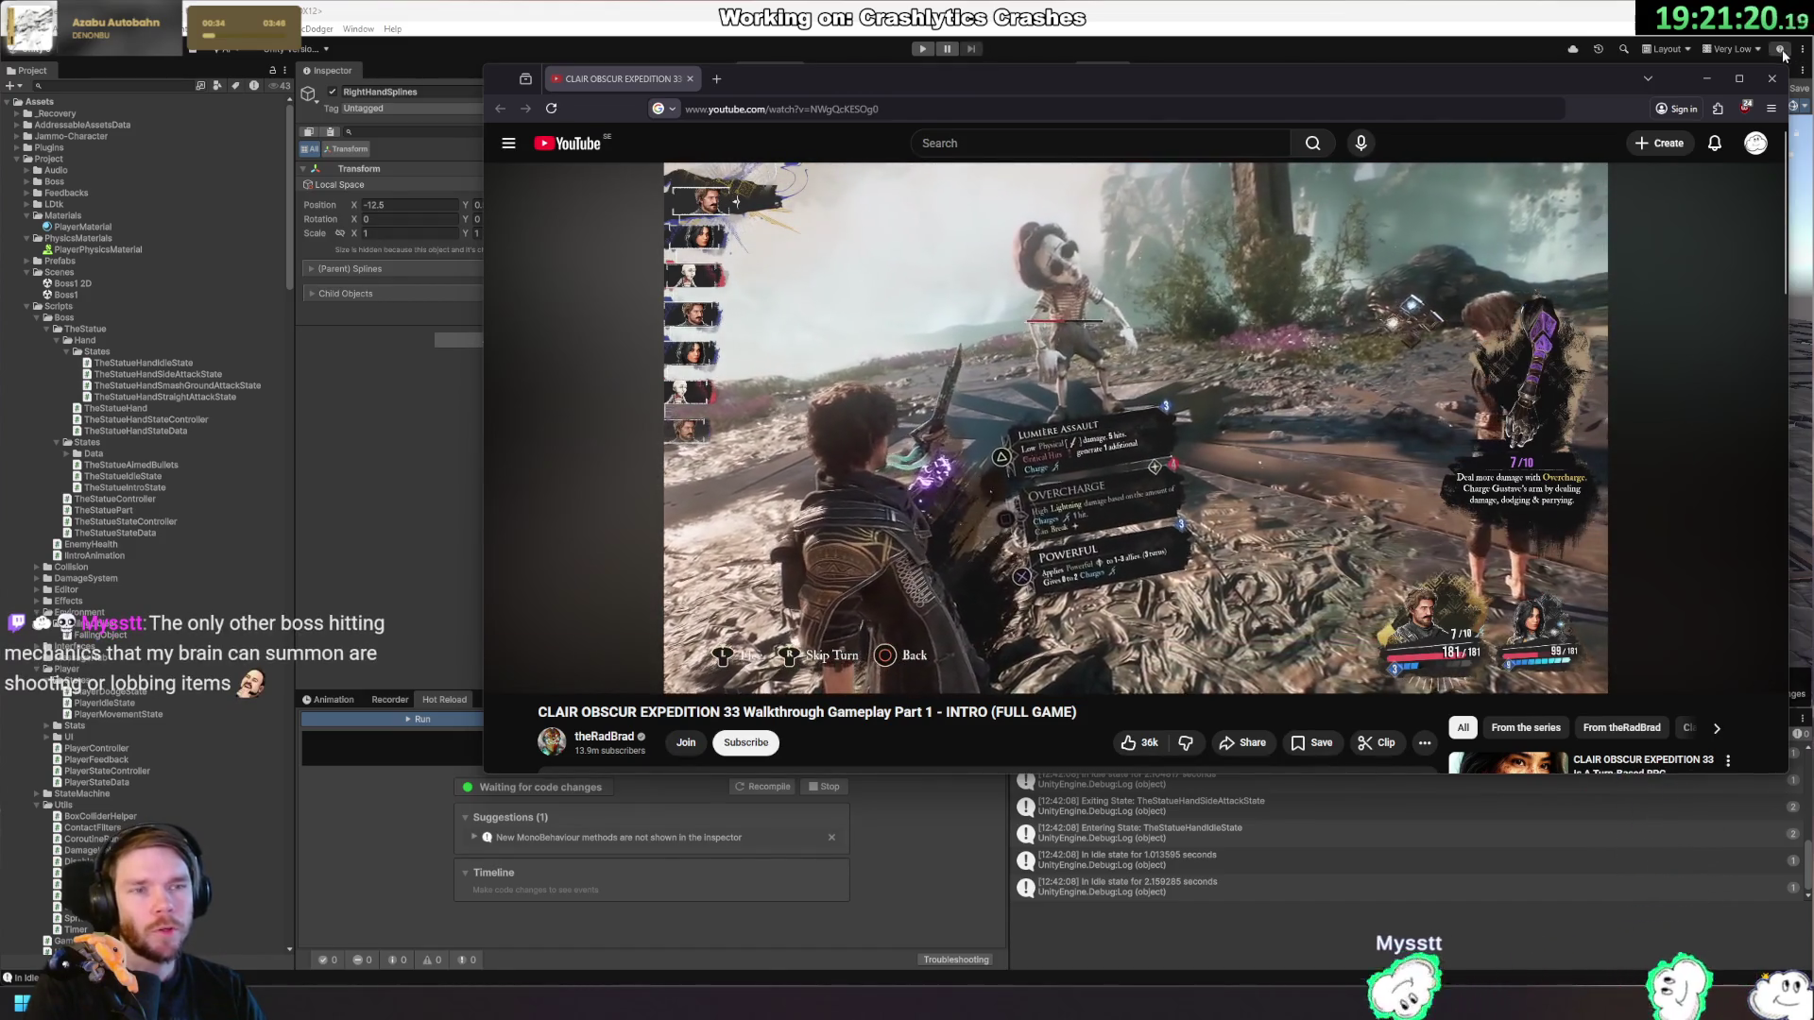
click(1775, 84)
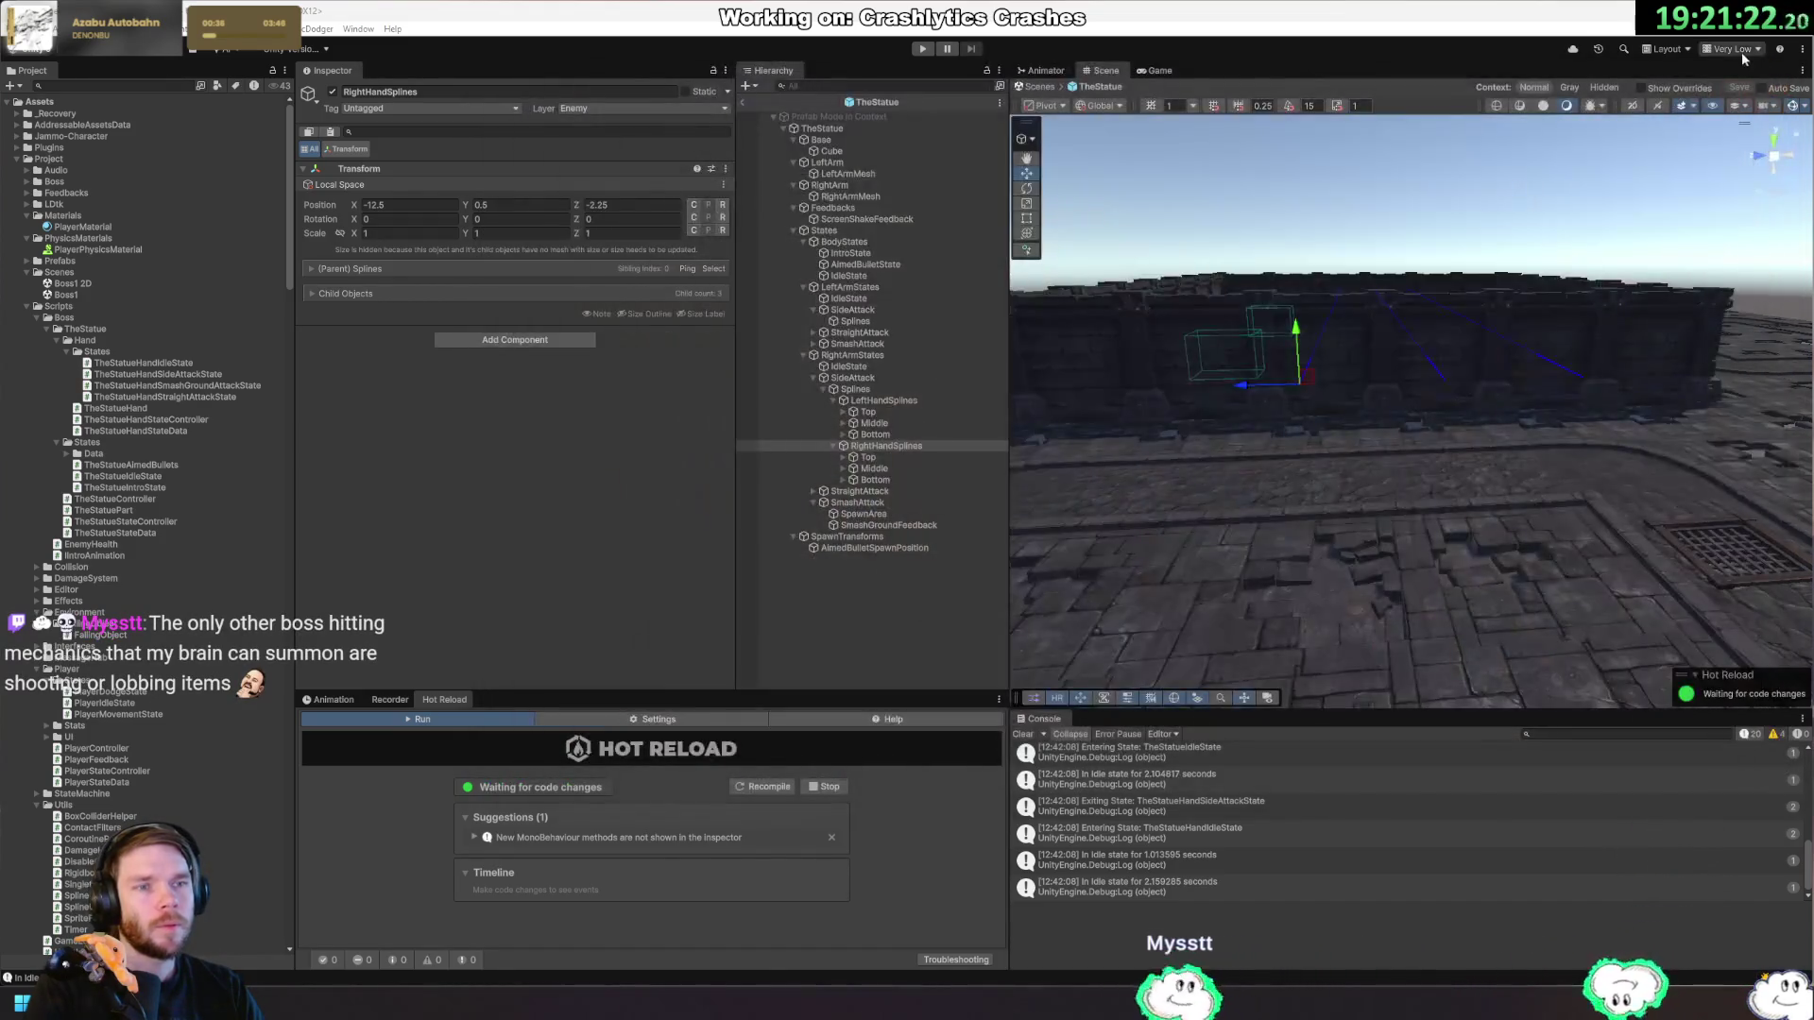
Switch the editor quality to Ultra and enter Play mode, exiting Prefab Mode when prompted.
click(1742, 51)
click(1734, 143)
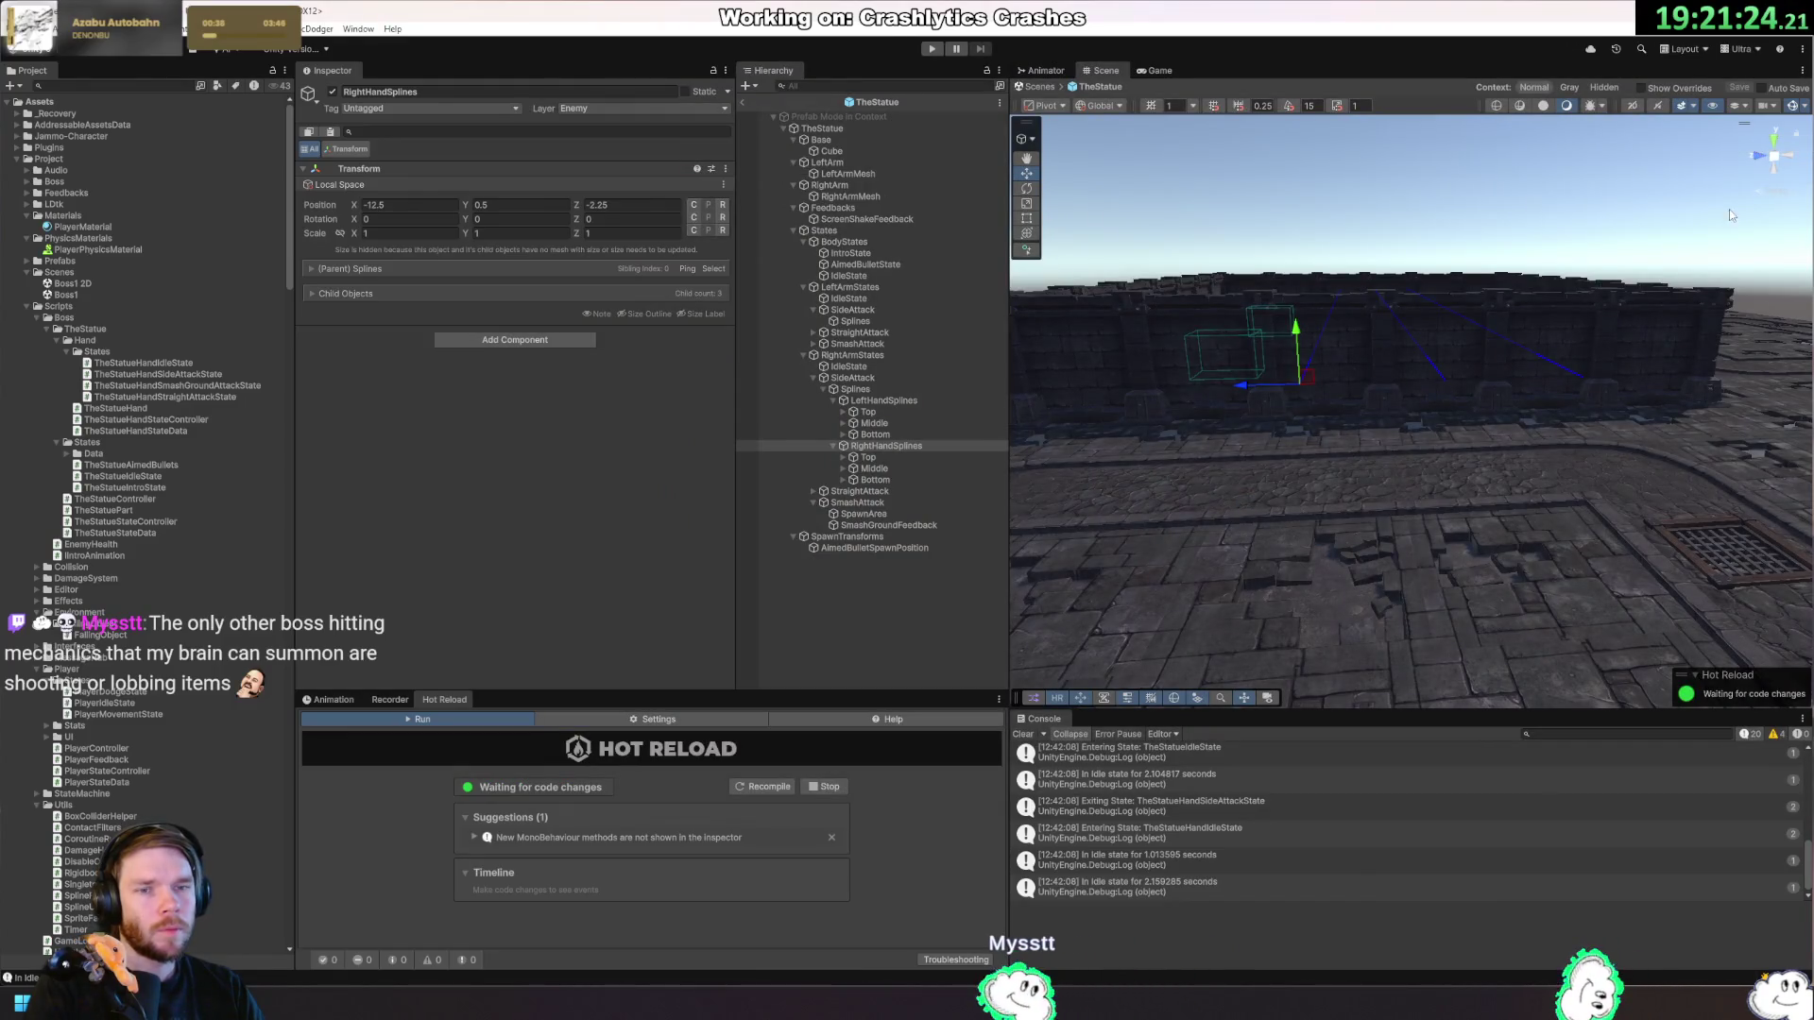
drag(1426, 397, 1094, 355)
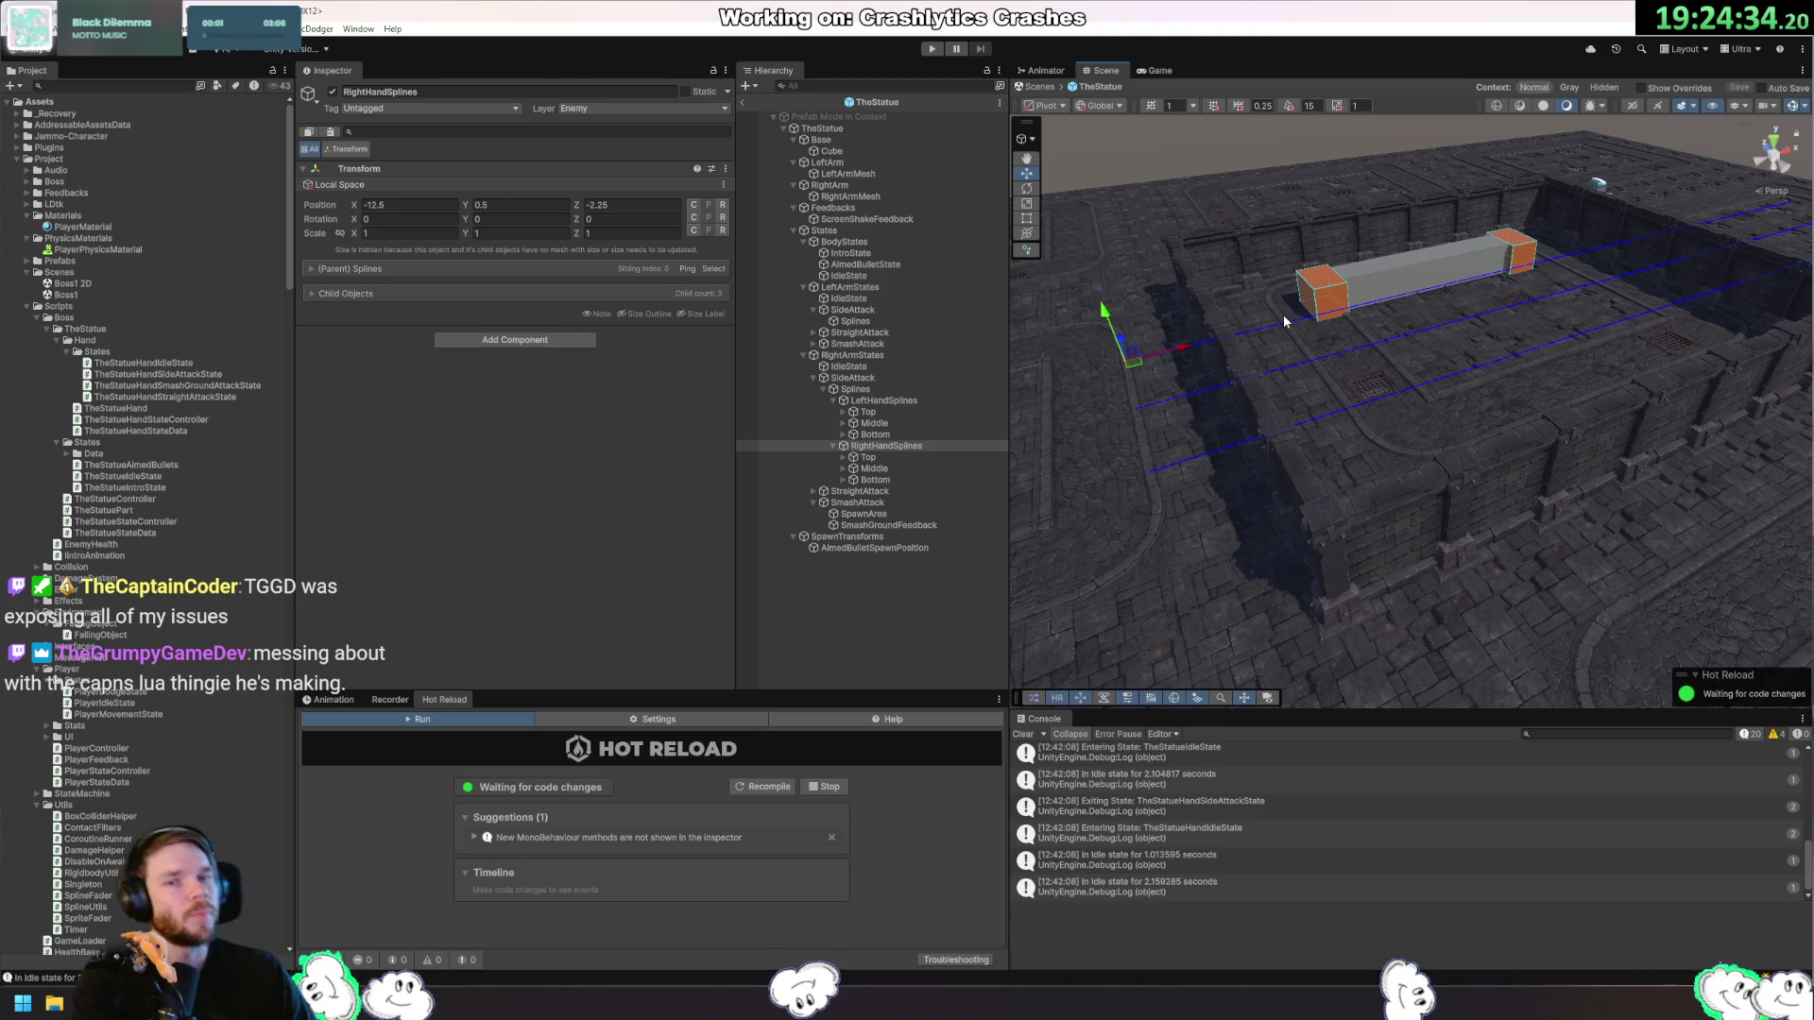
click(931, 49)
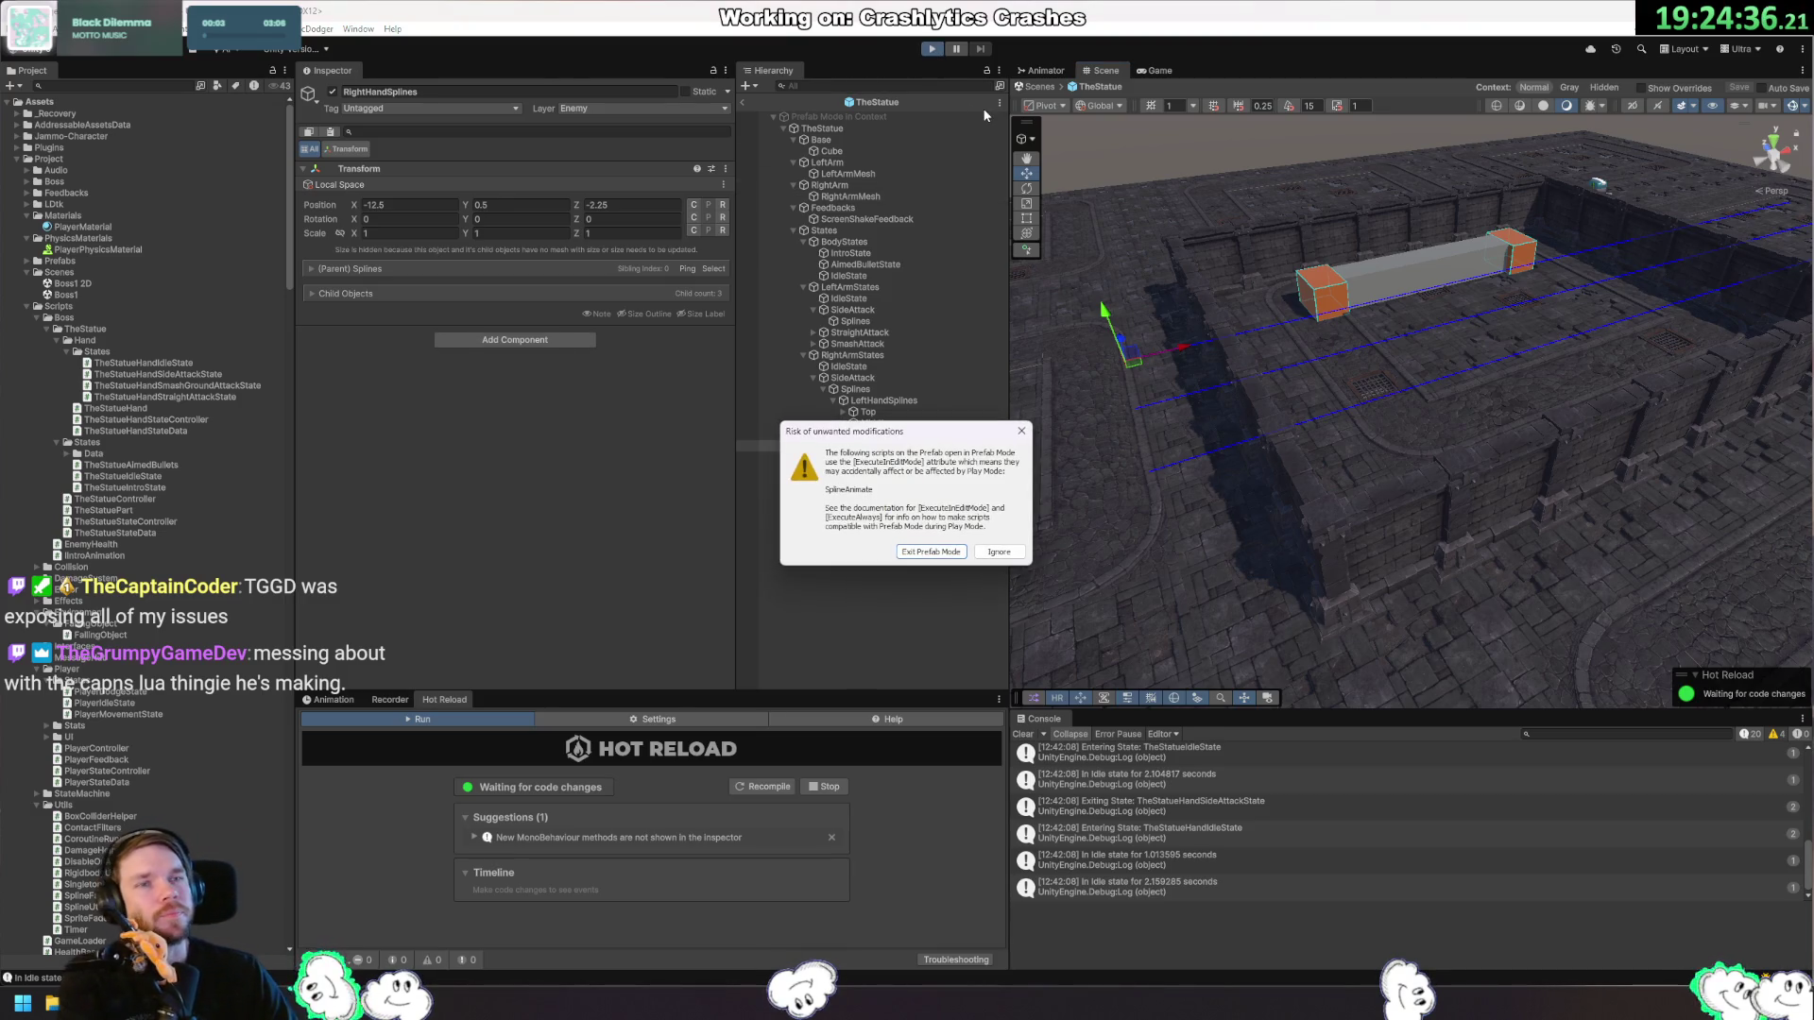
click(942, 555)
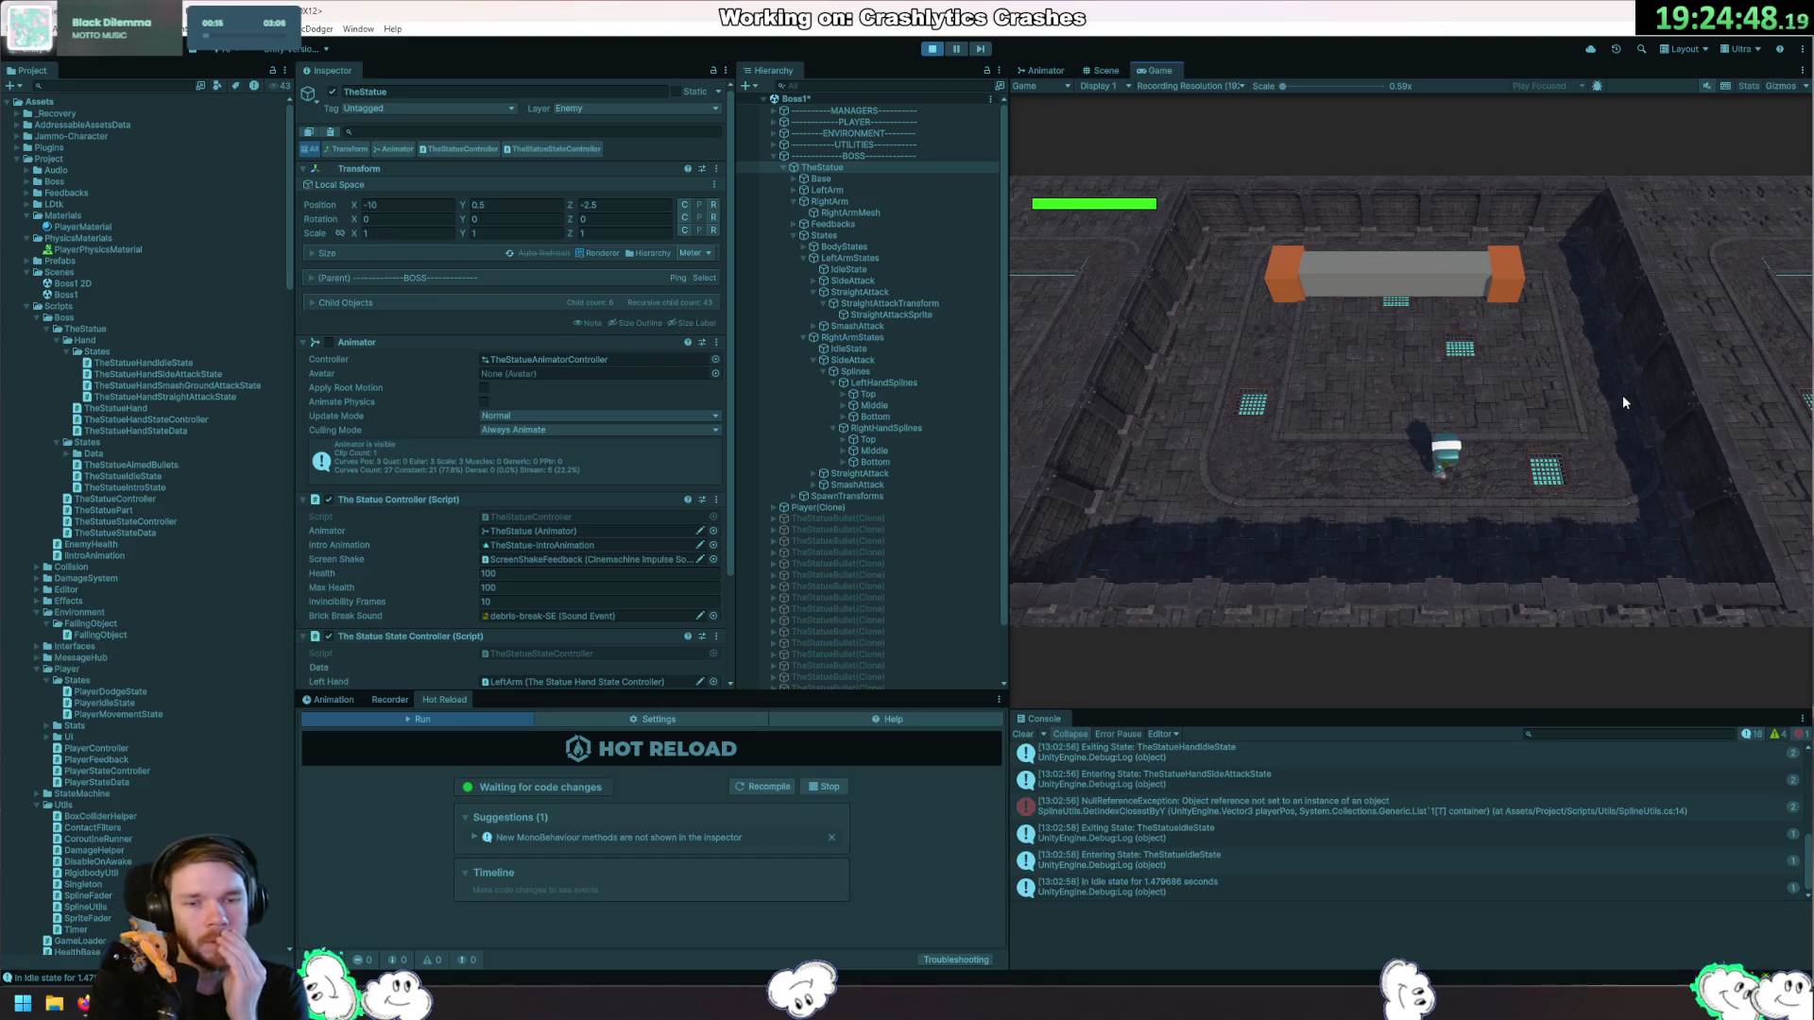
Exit Play mode and select the StraightAttackTransform object.
click(932, 49)
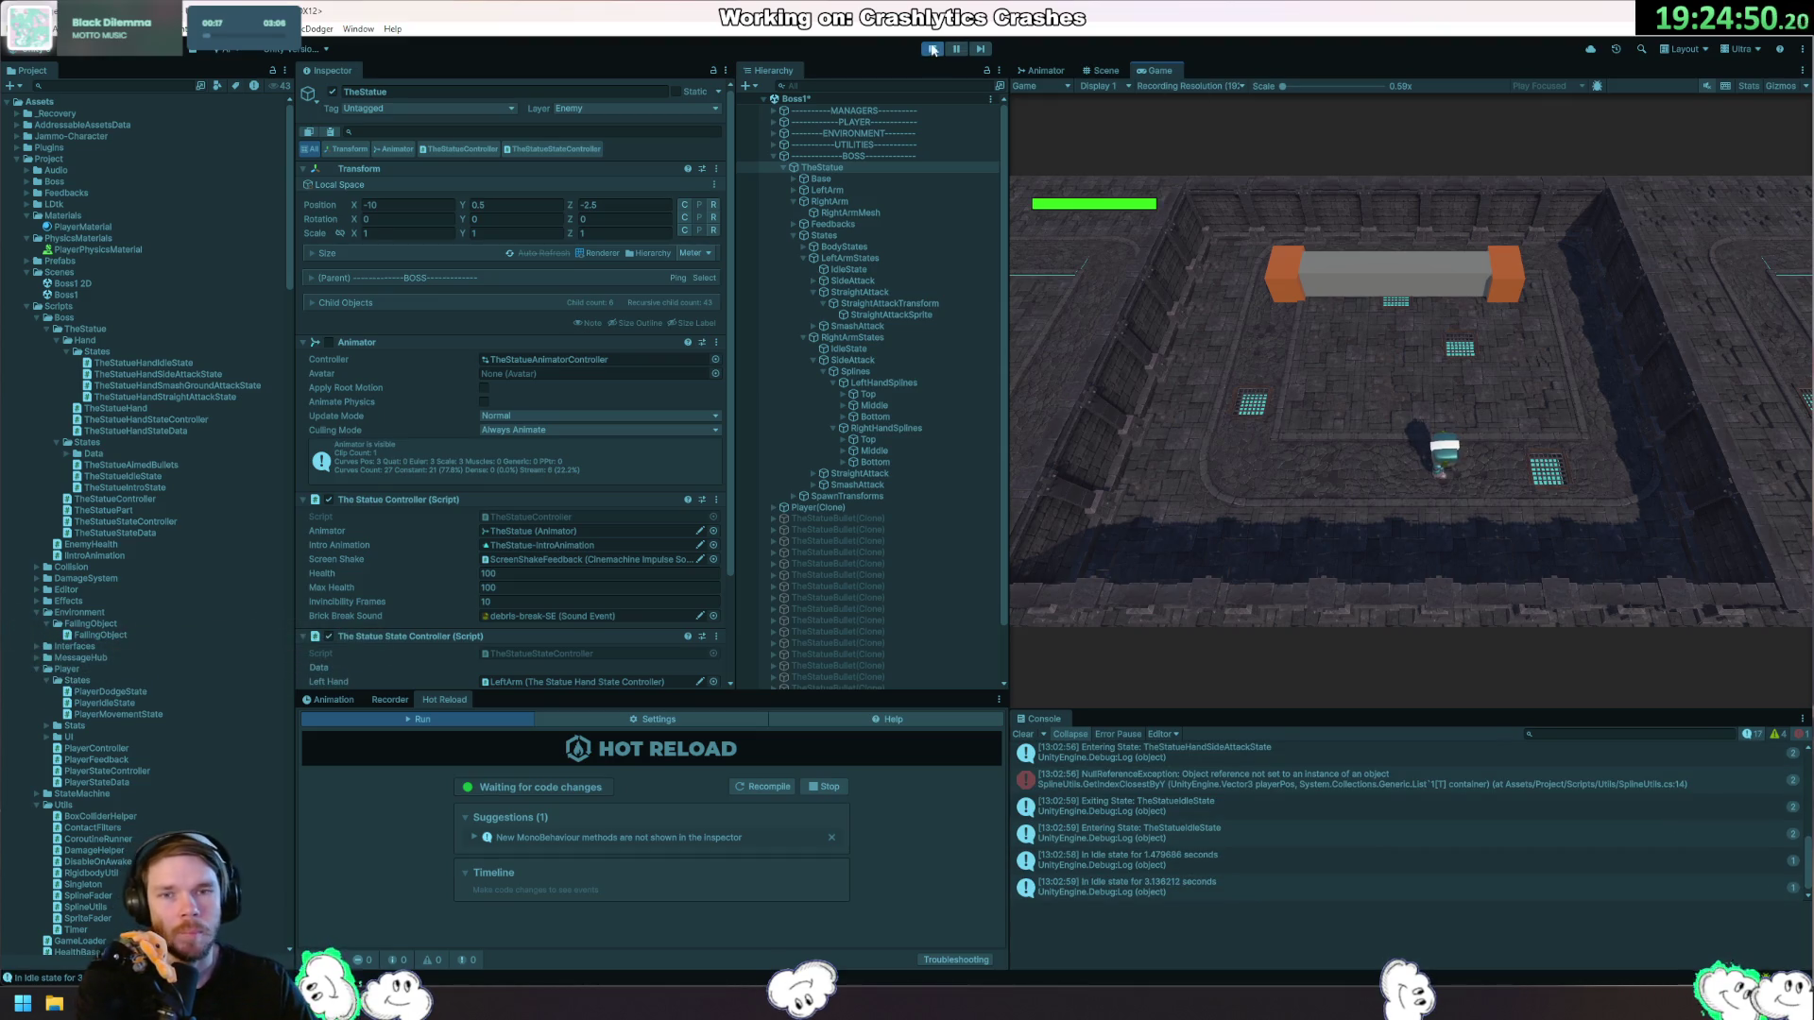
click(892, 303)
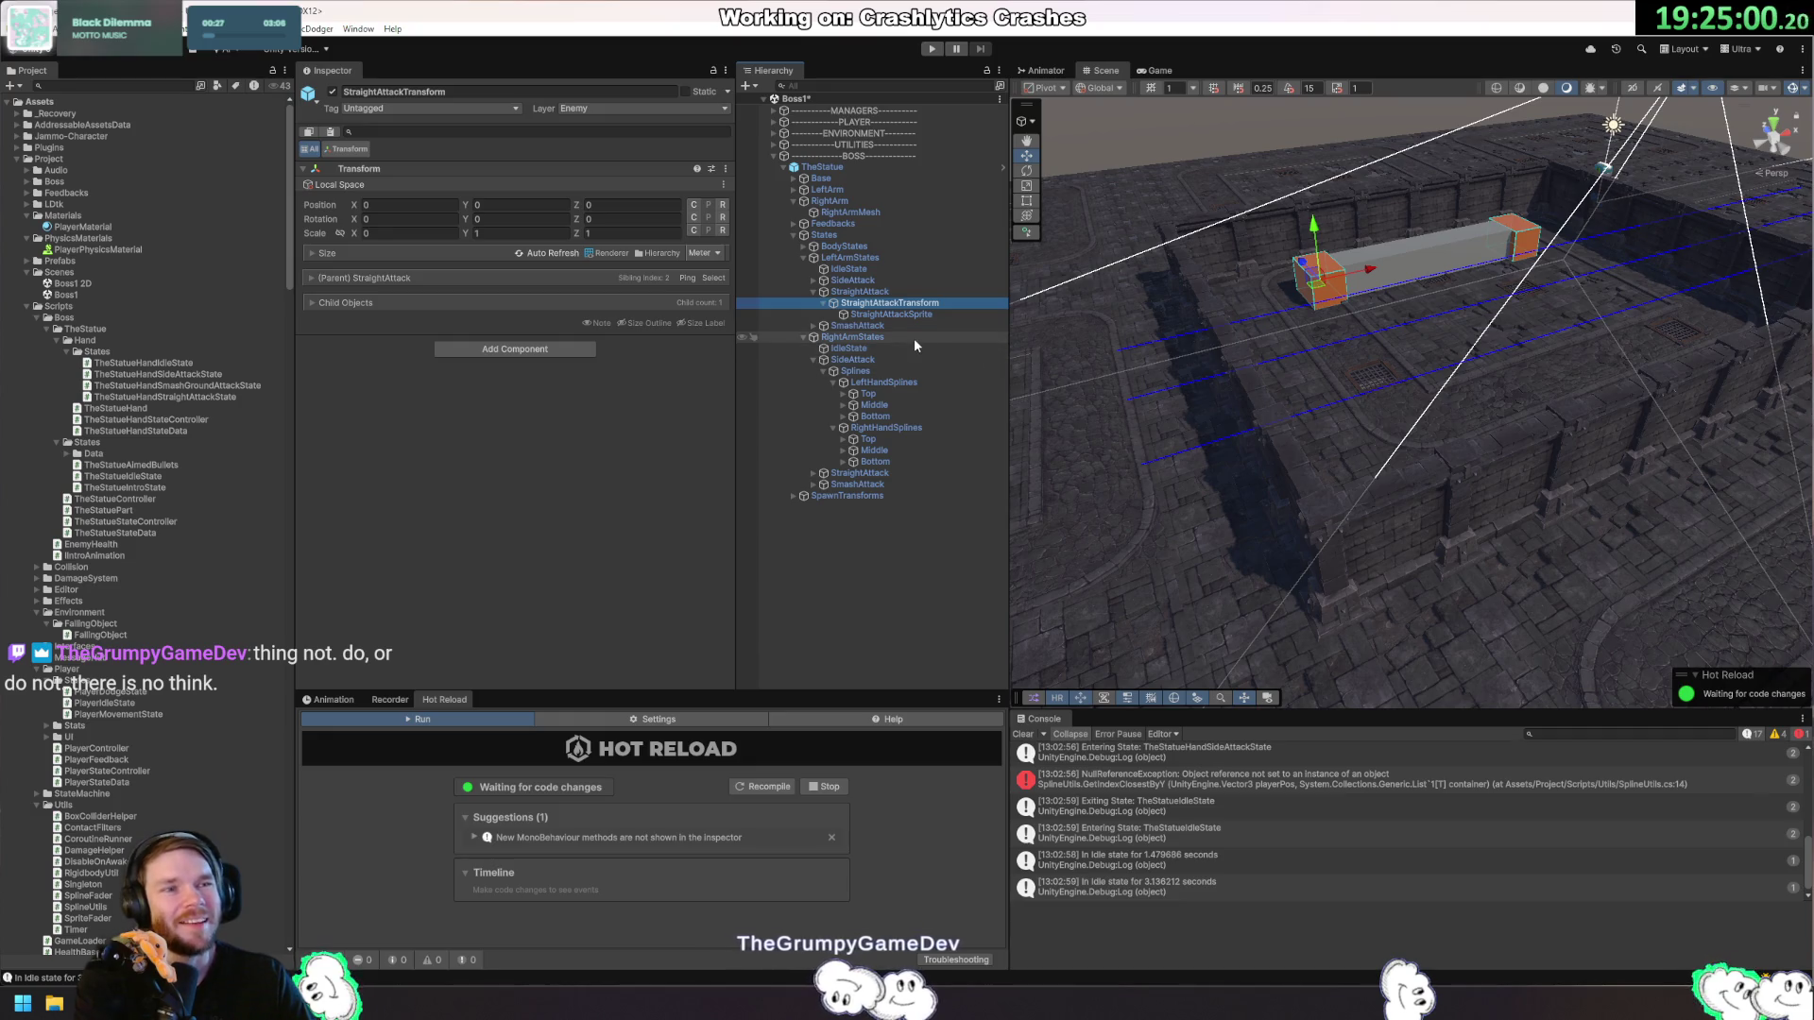
Inspect the StraightAttack and SideAttack states and the LeftHandSplines Top and Middle splines.
click(859, 292)
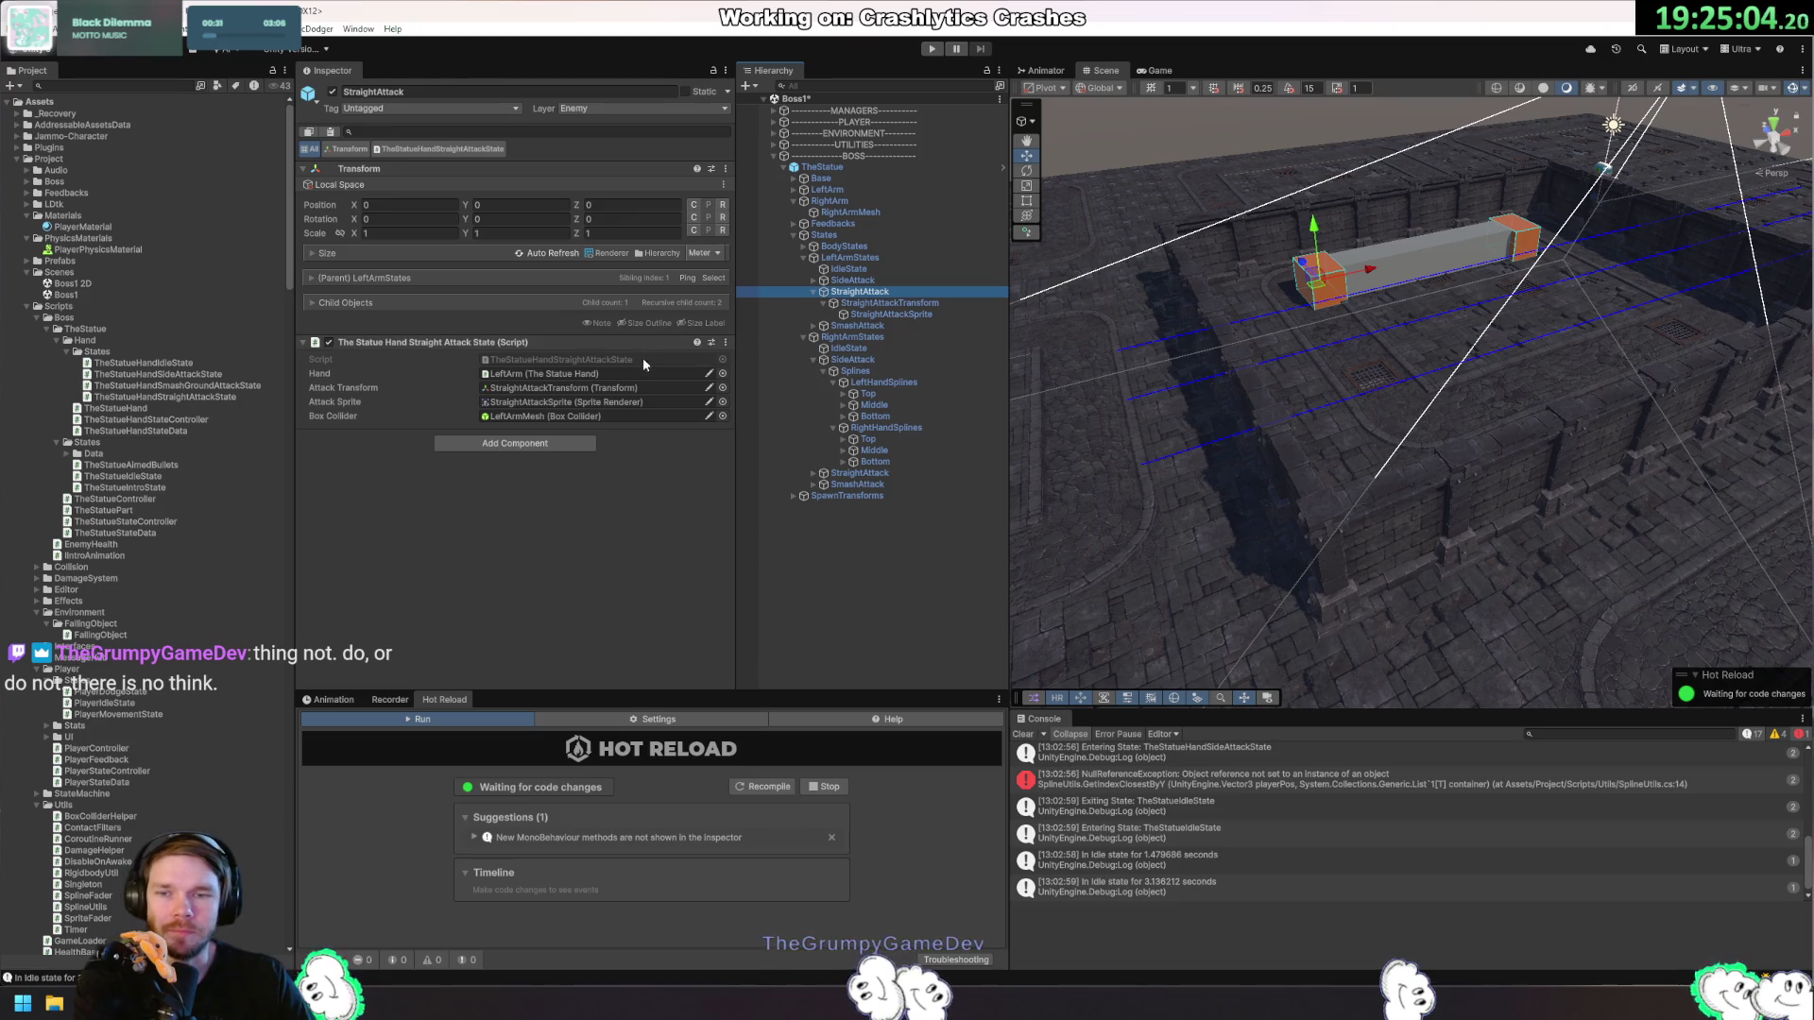
click(886, 372)
click(875, 360)
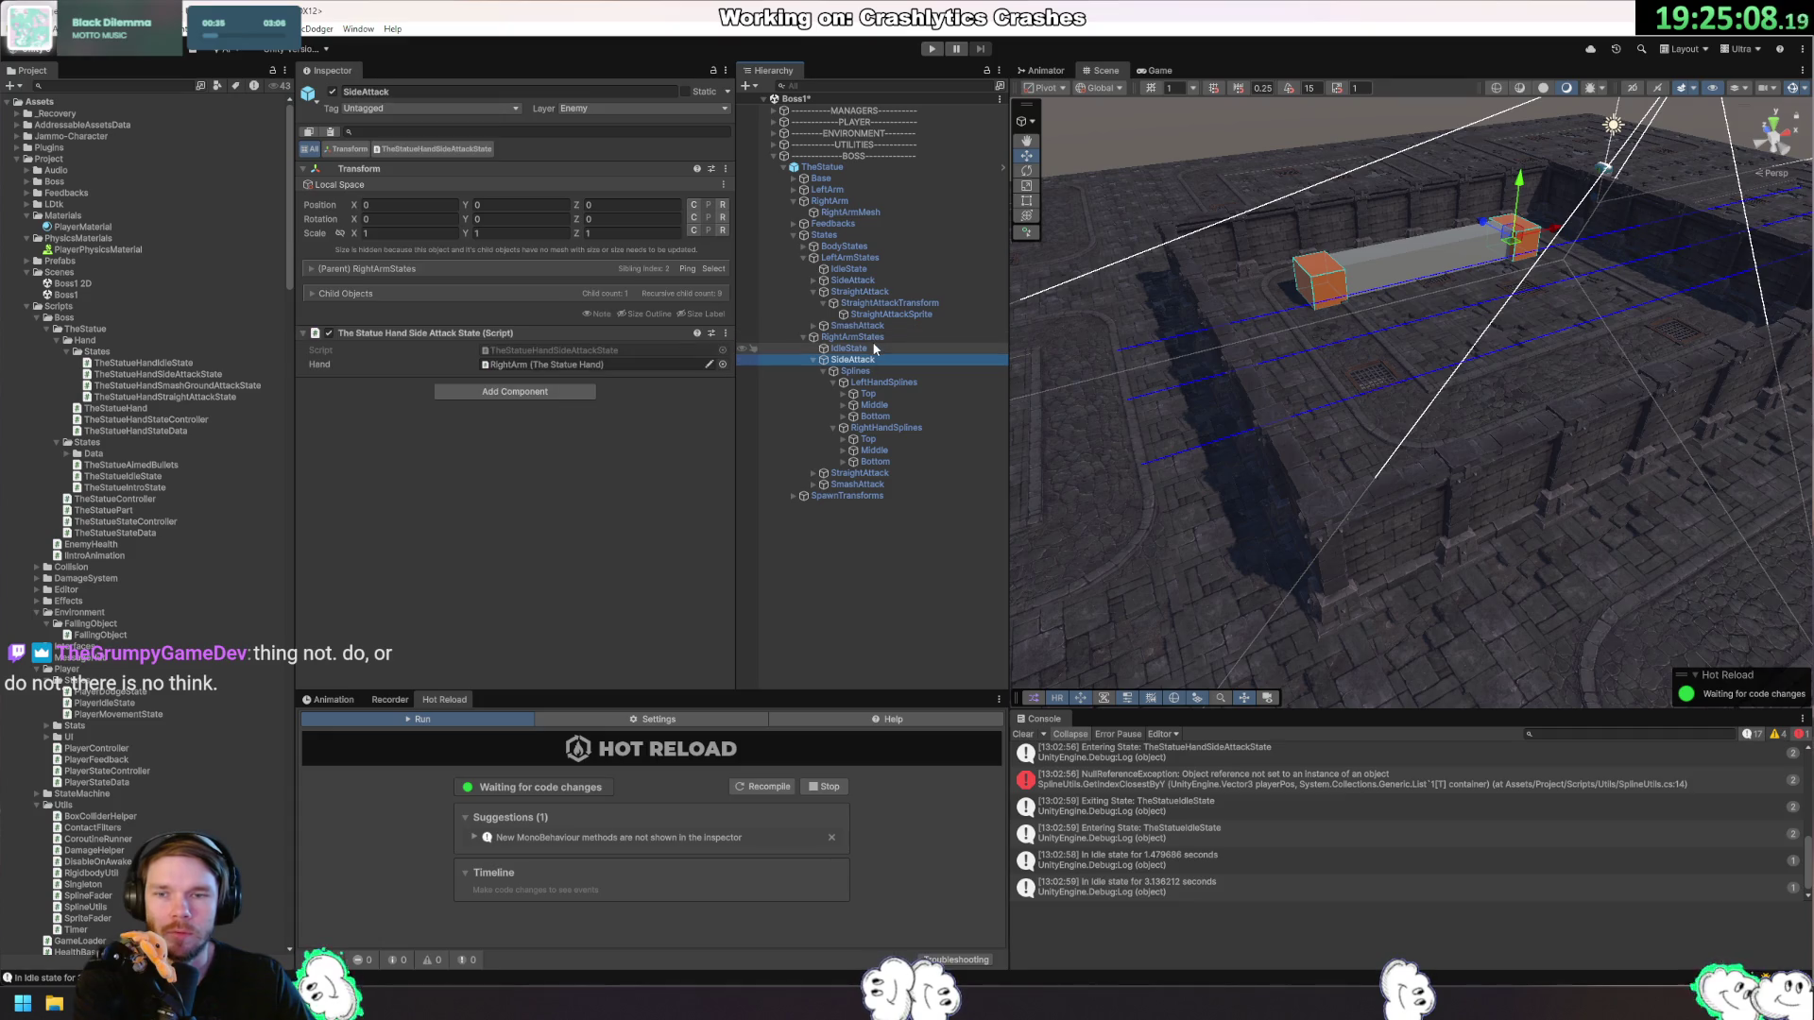
click(905, 382)
click(905, 394)
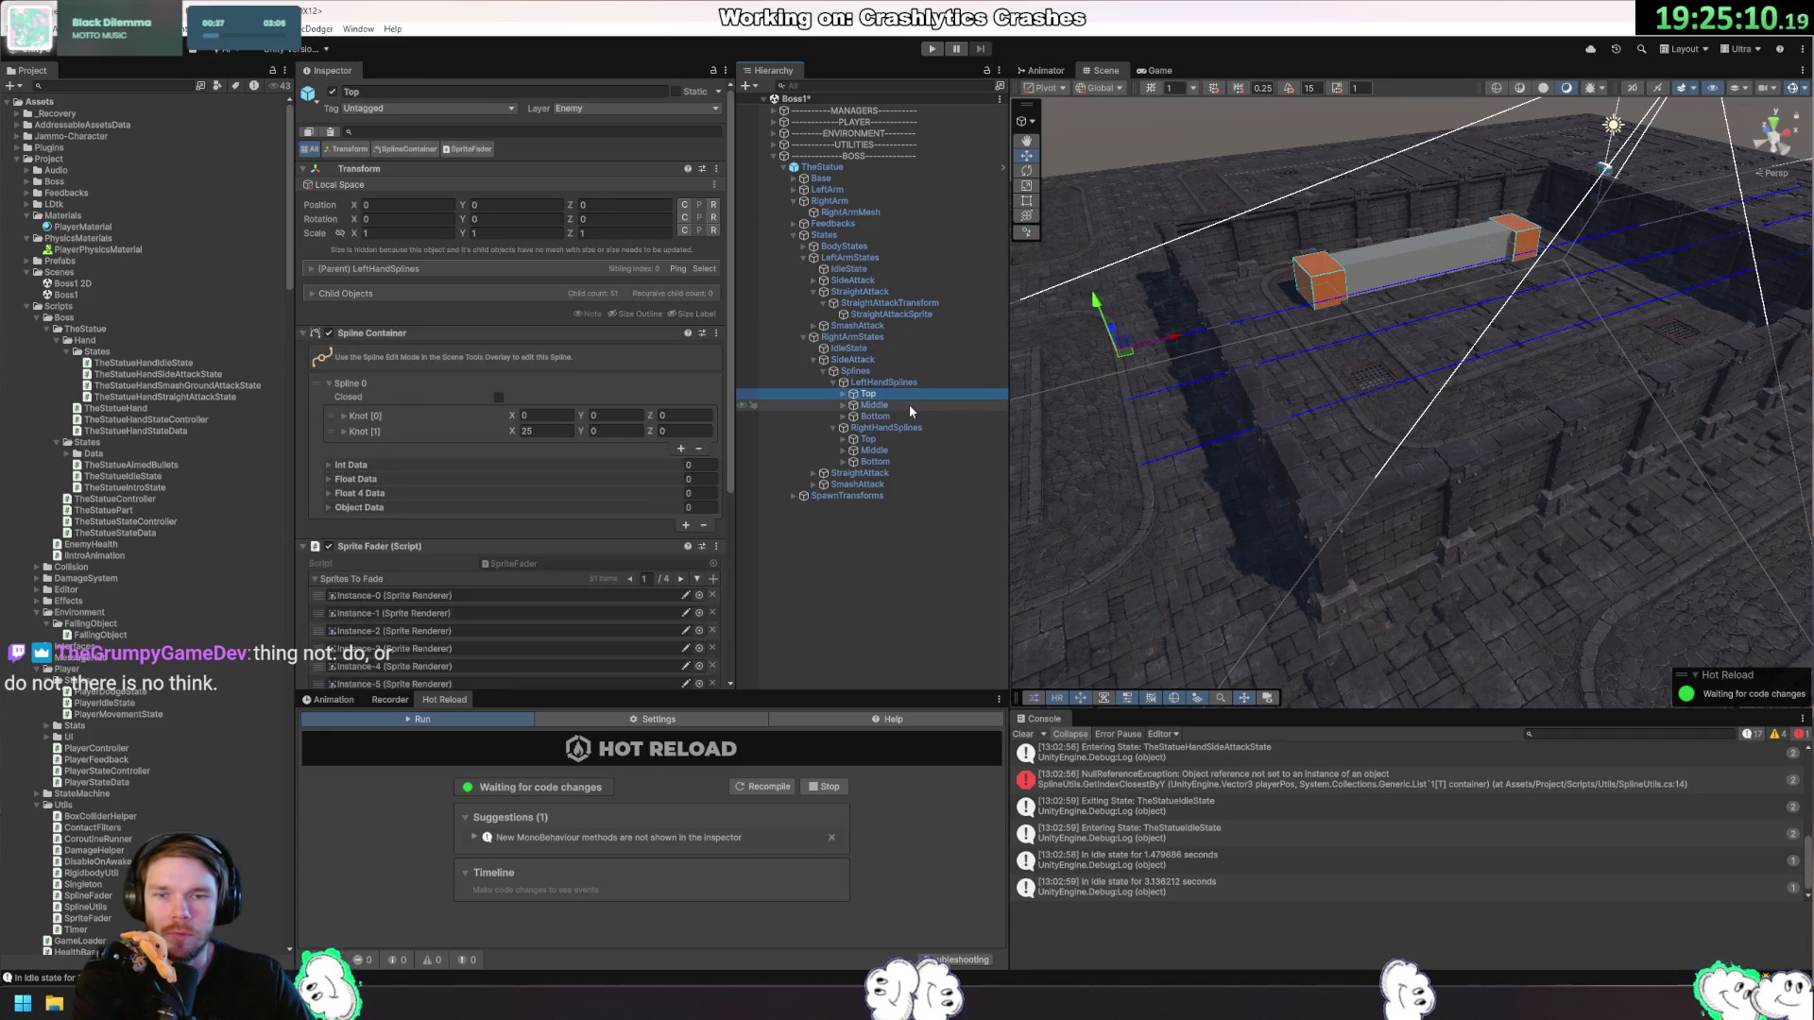
scroll(575, 439, down, 5)
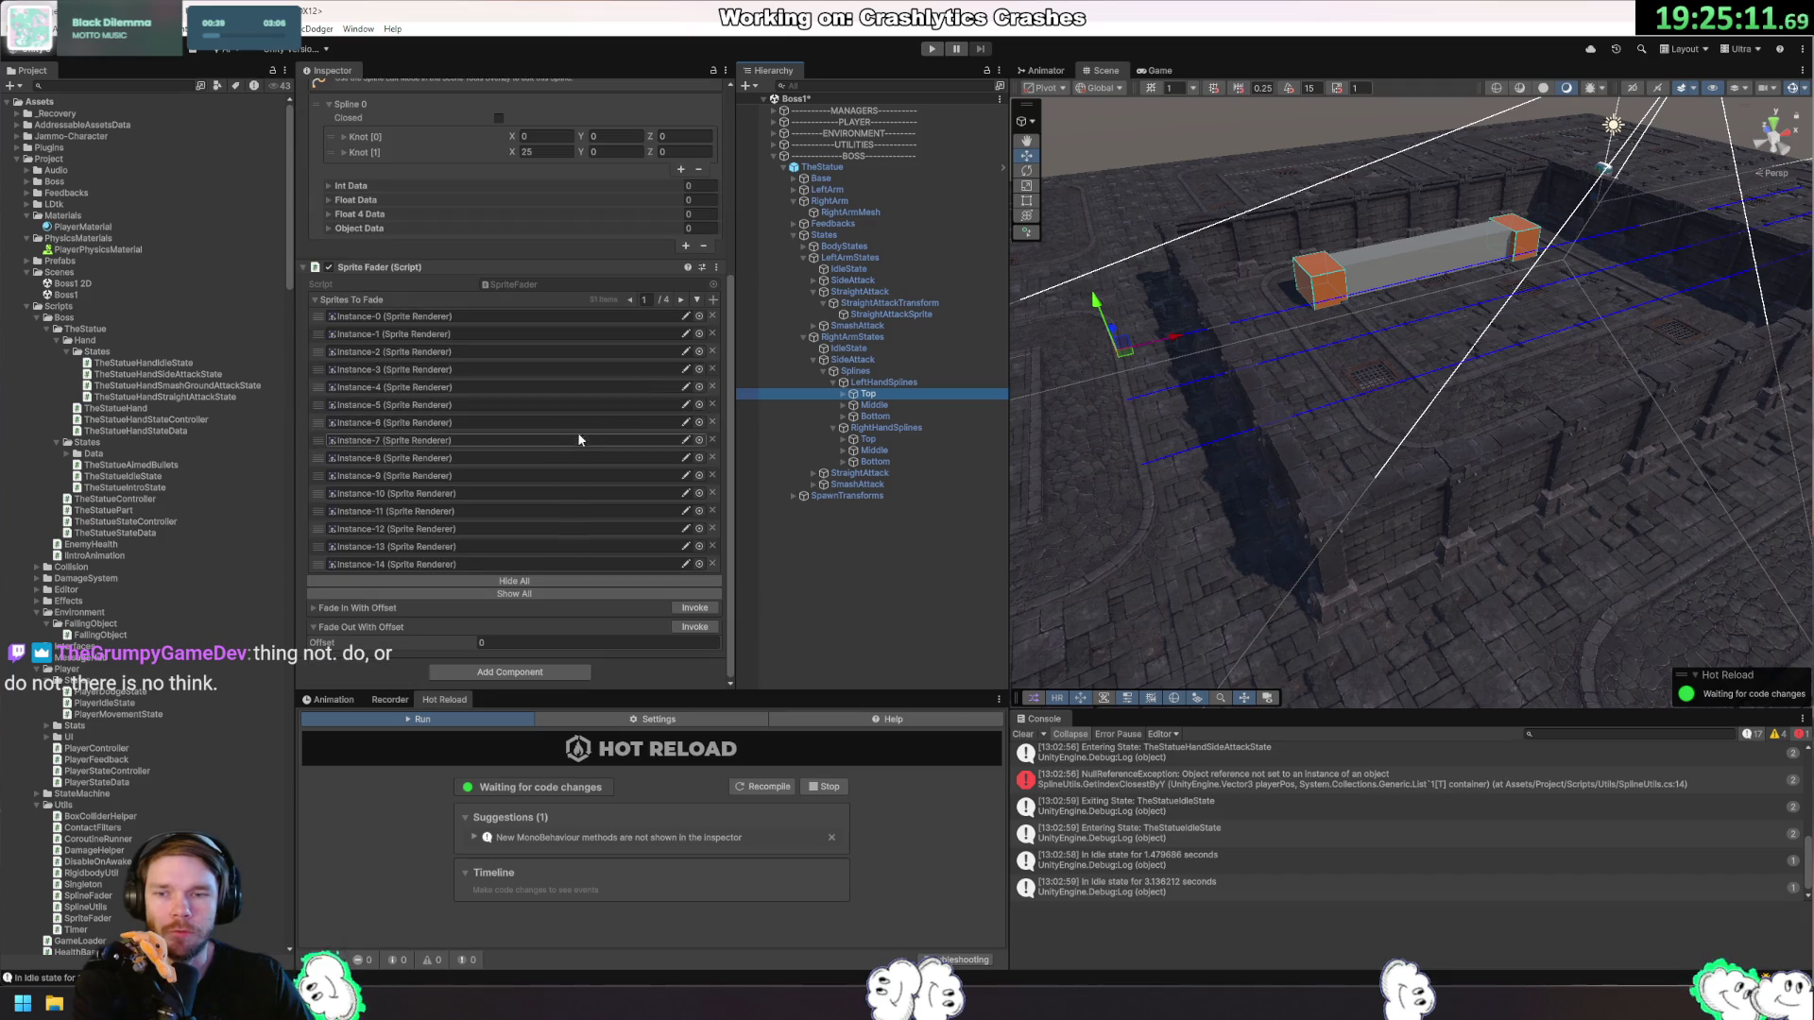
click(927, 405)
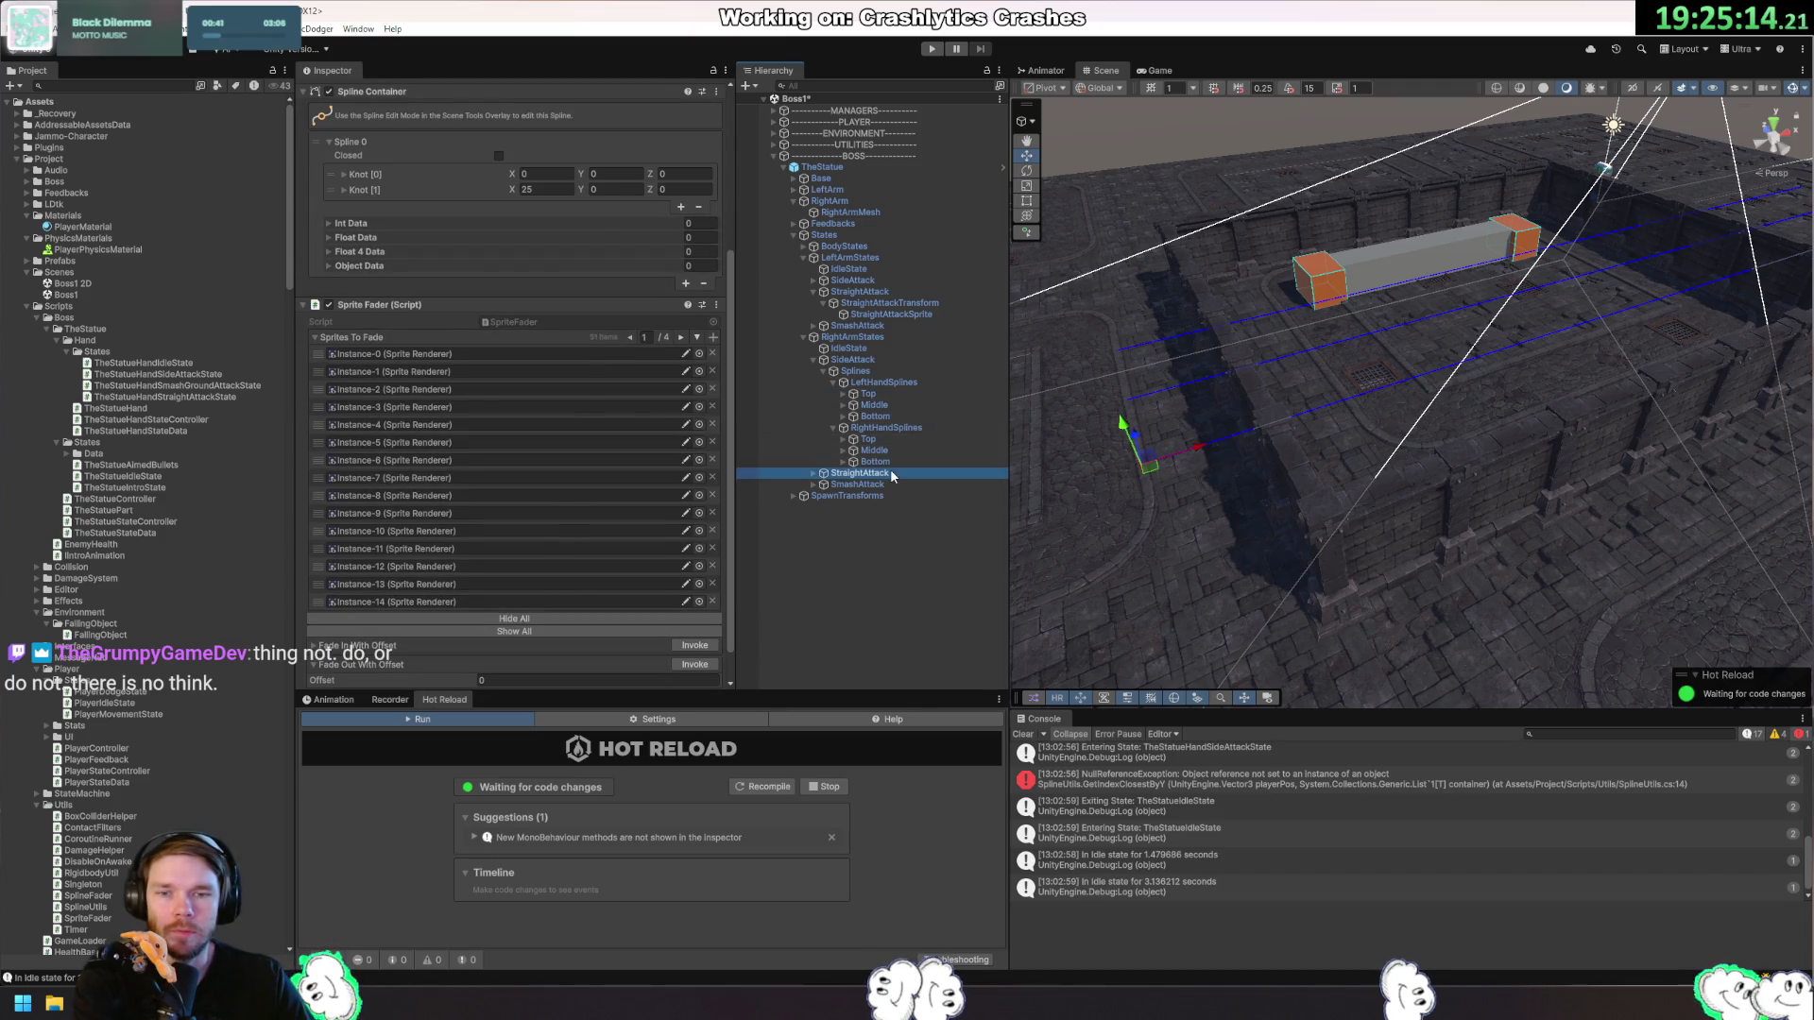
click(888, 473)
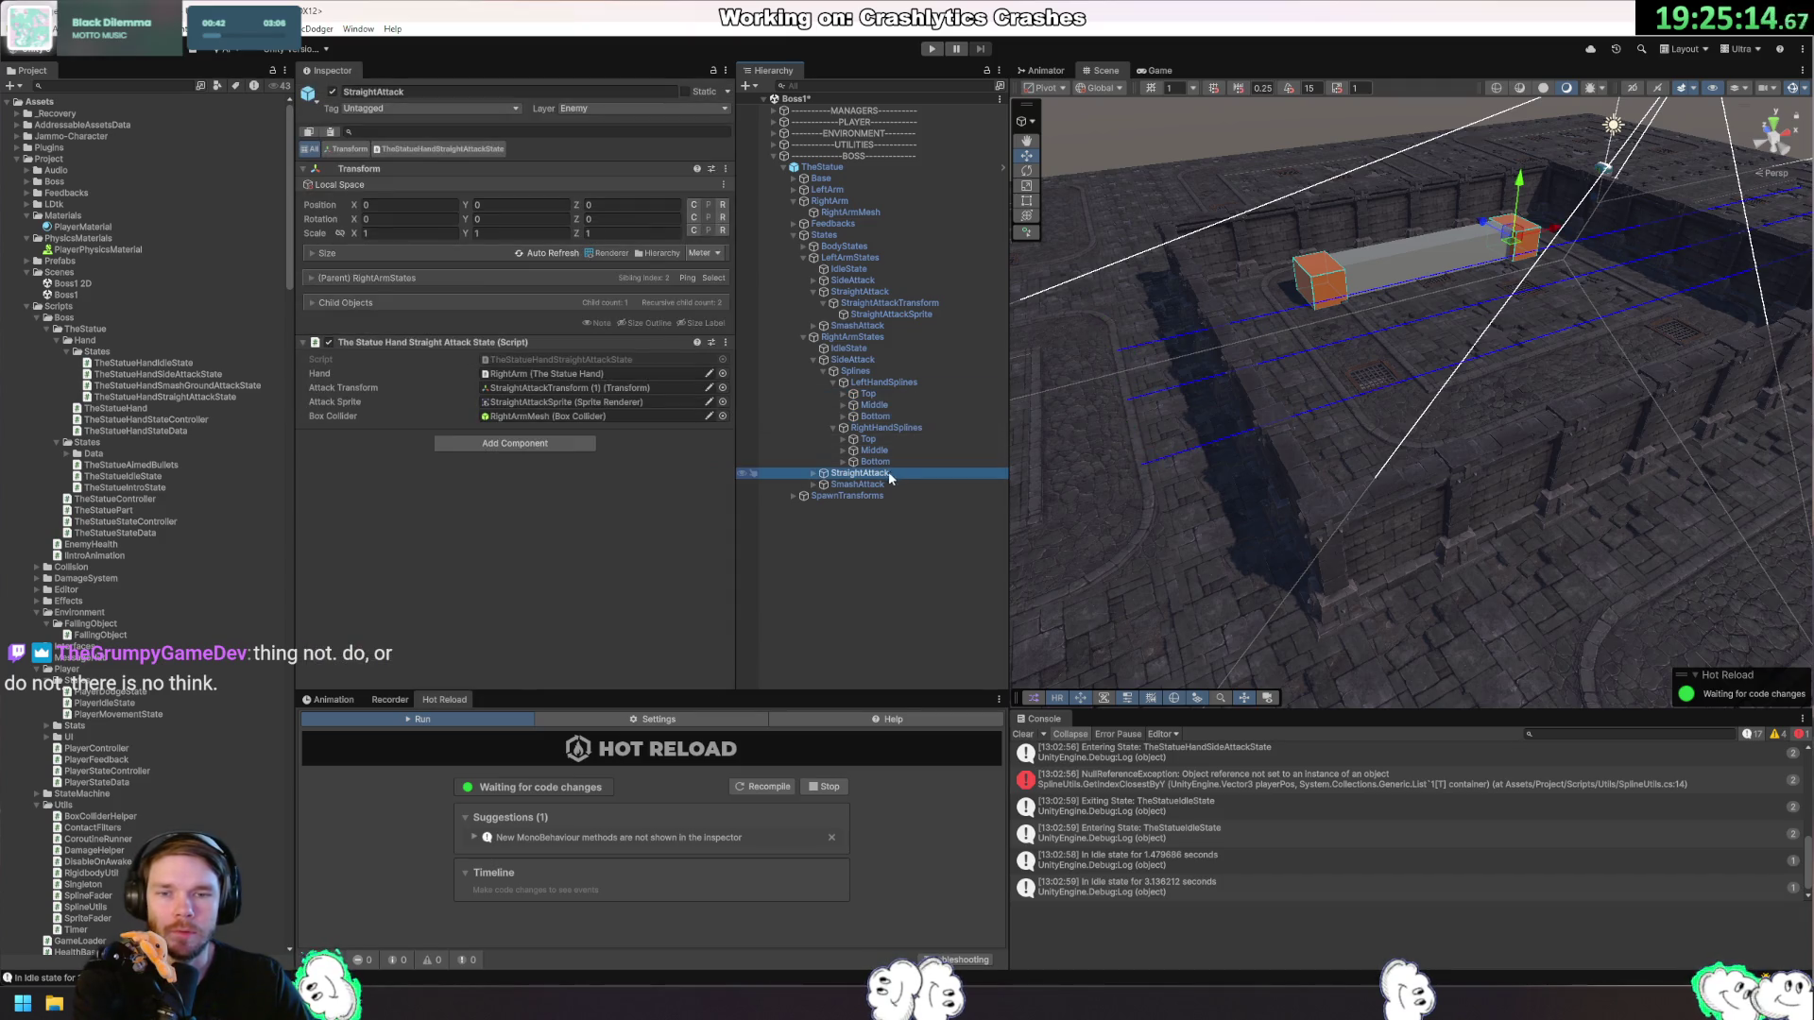
Review the left hand's Top spline and open the NullReferenceException's stack trace.
click(864, 360)
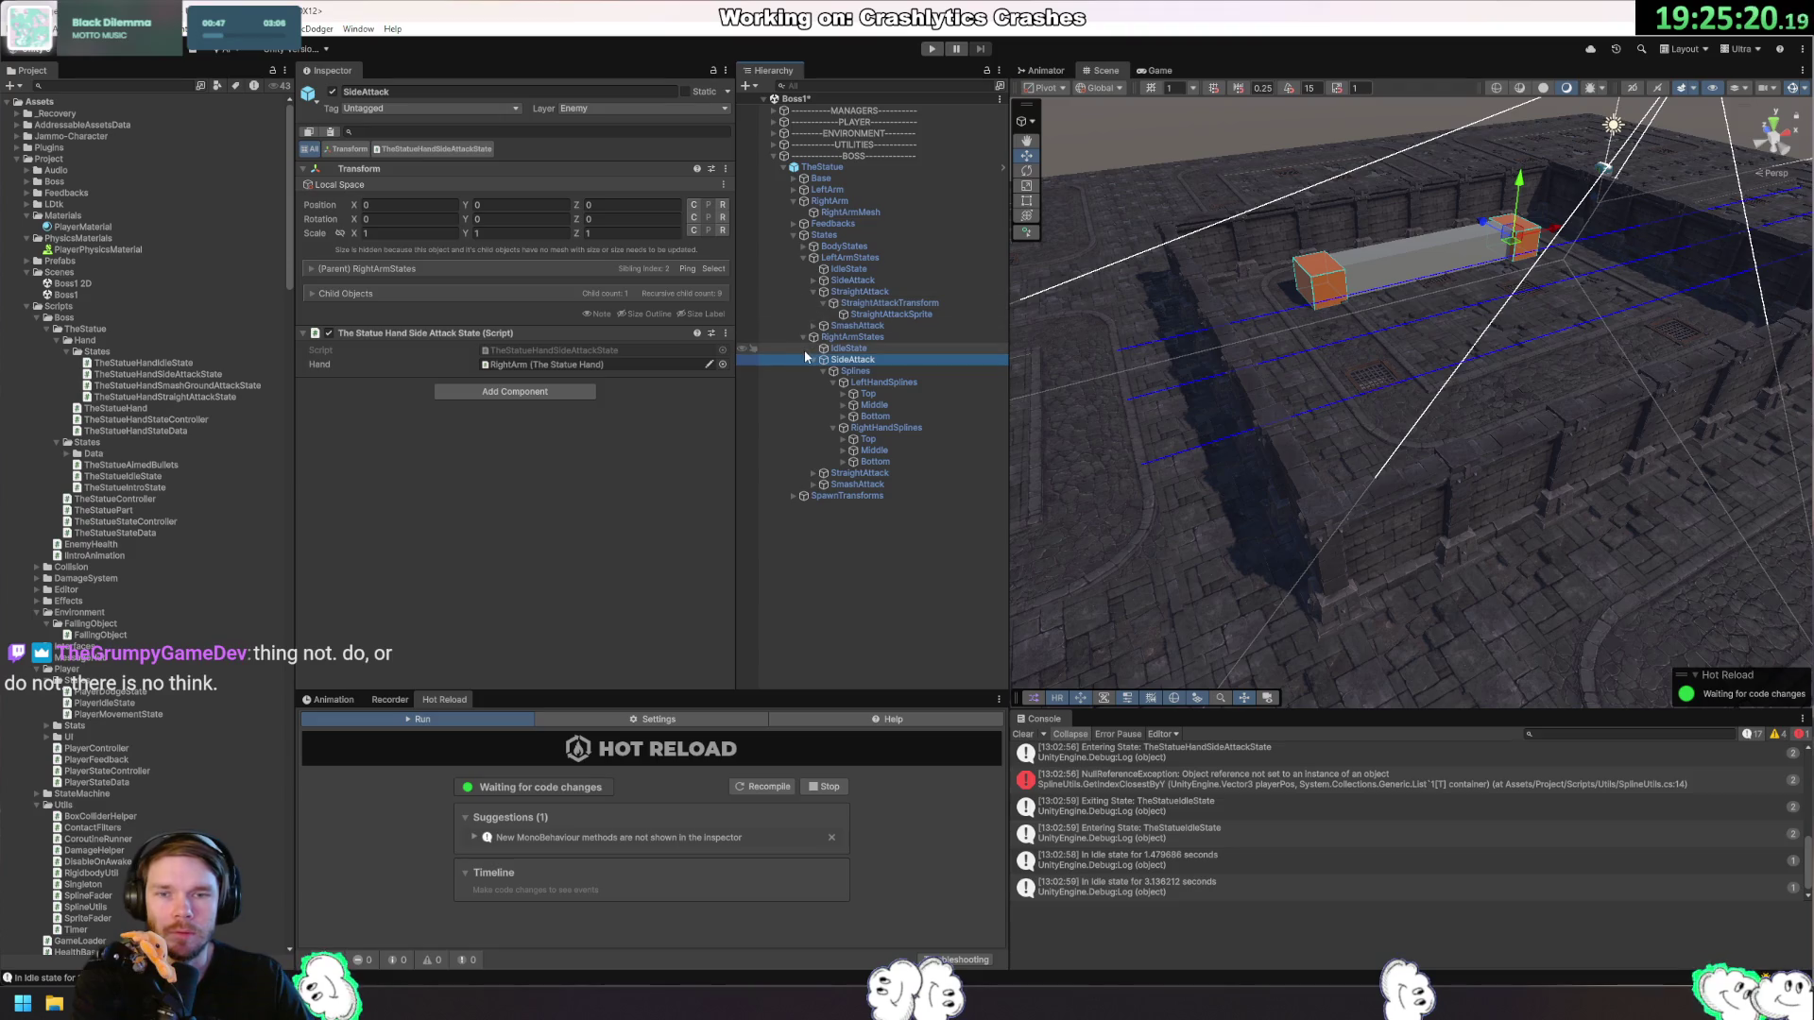
click(863, 371)
key(Down)
key(Down)
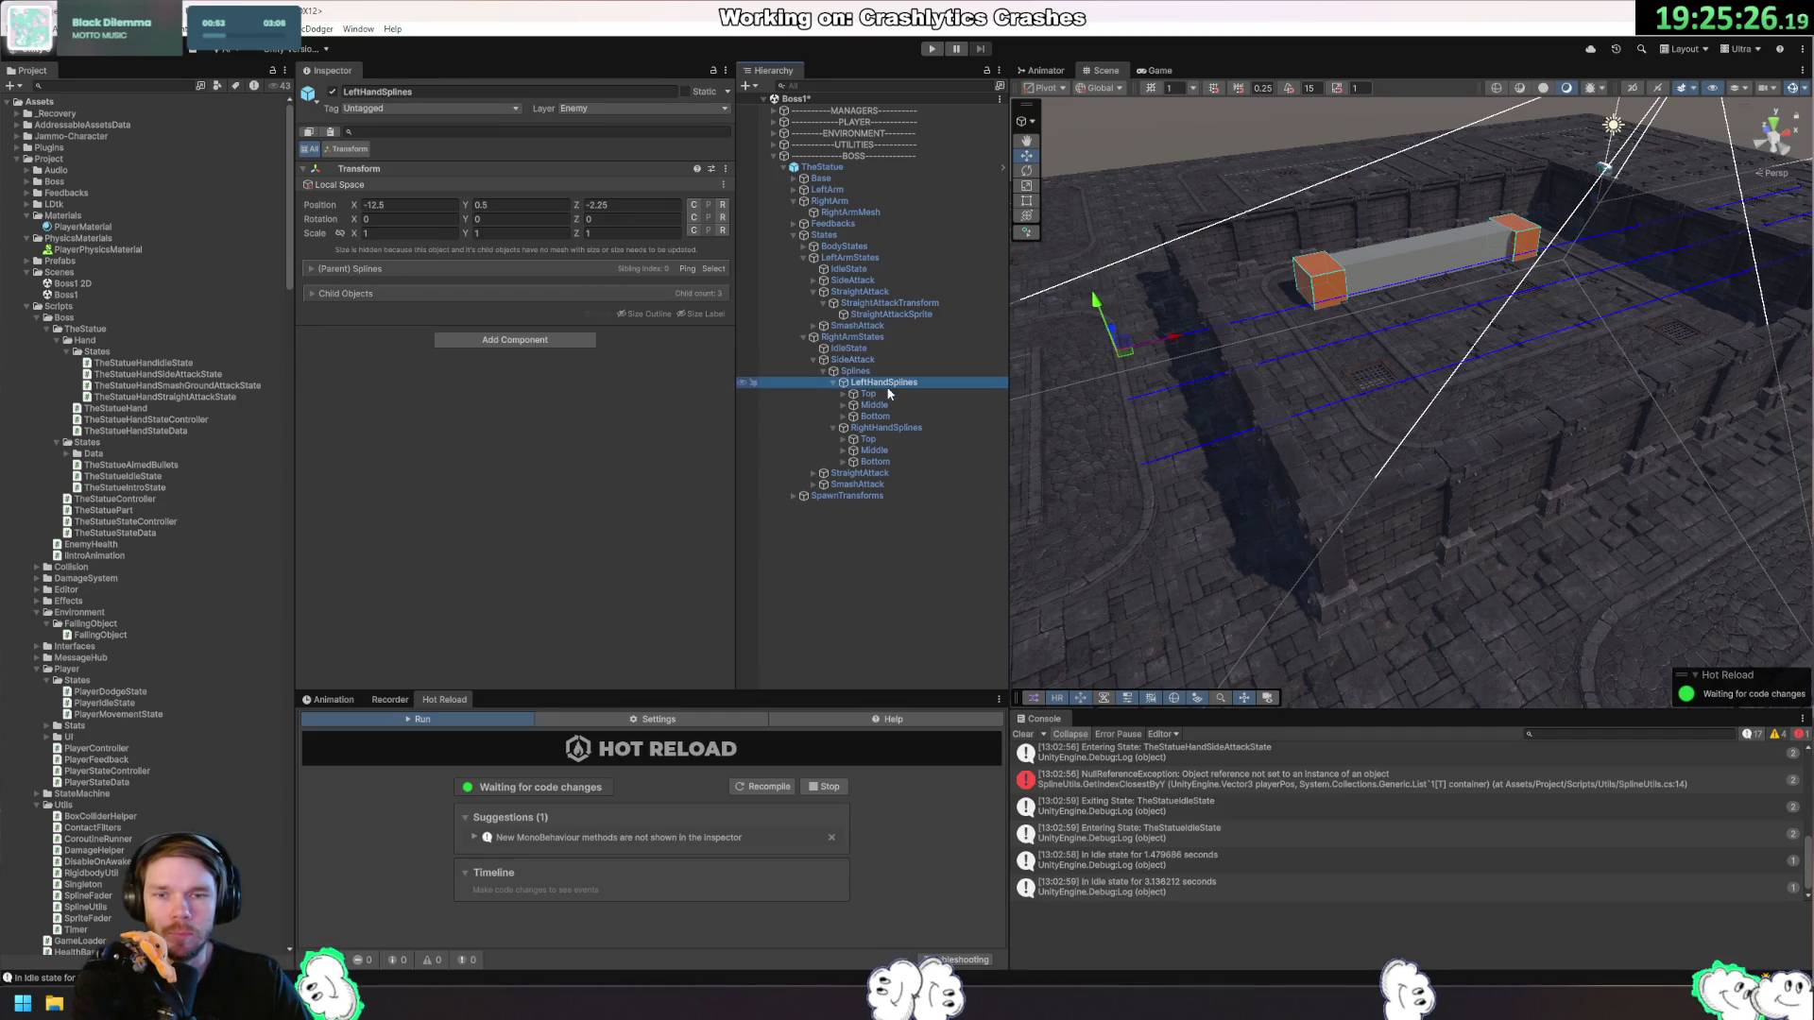
click(1284, 781)
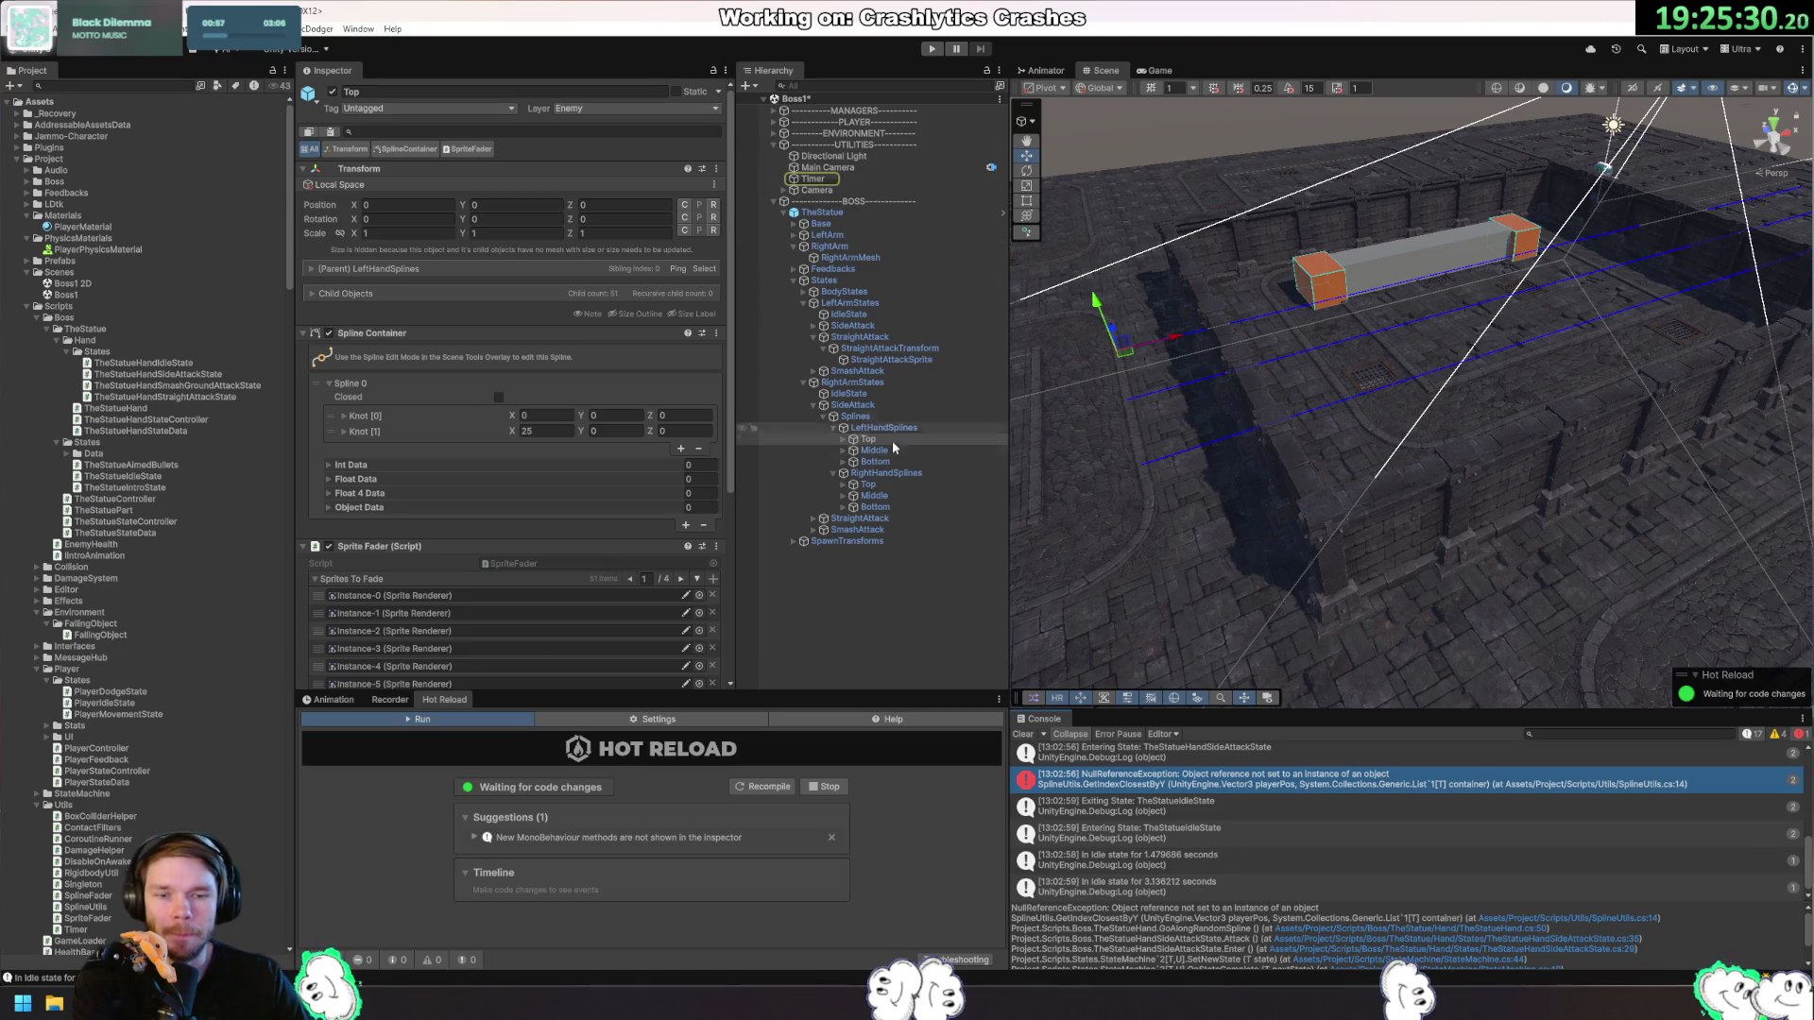
Jump from the stack trace to TheStatueHand.cs line 50 in Rider, then return to Unity.
click(1509, 931)
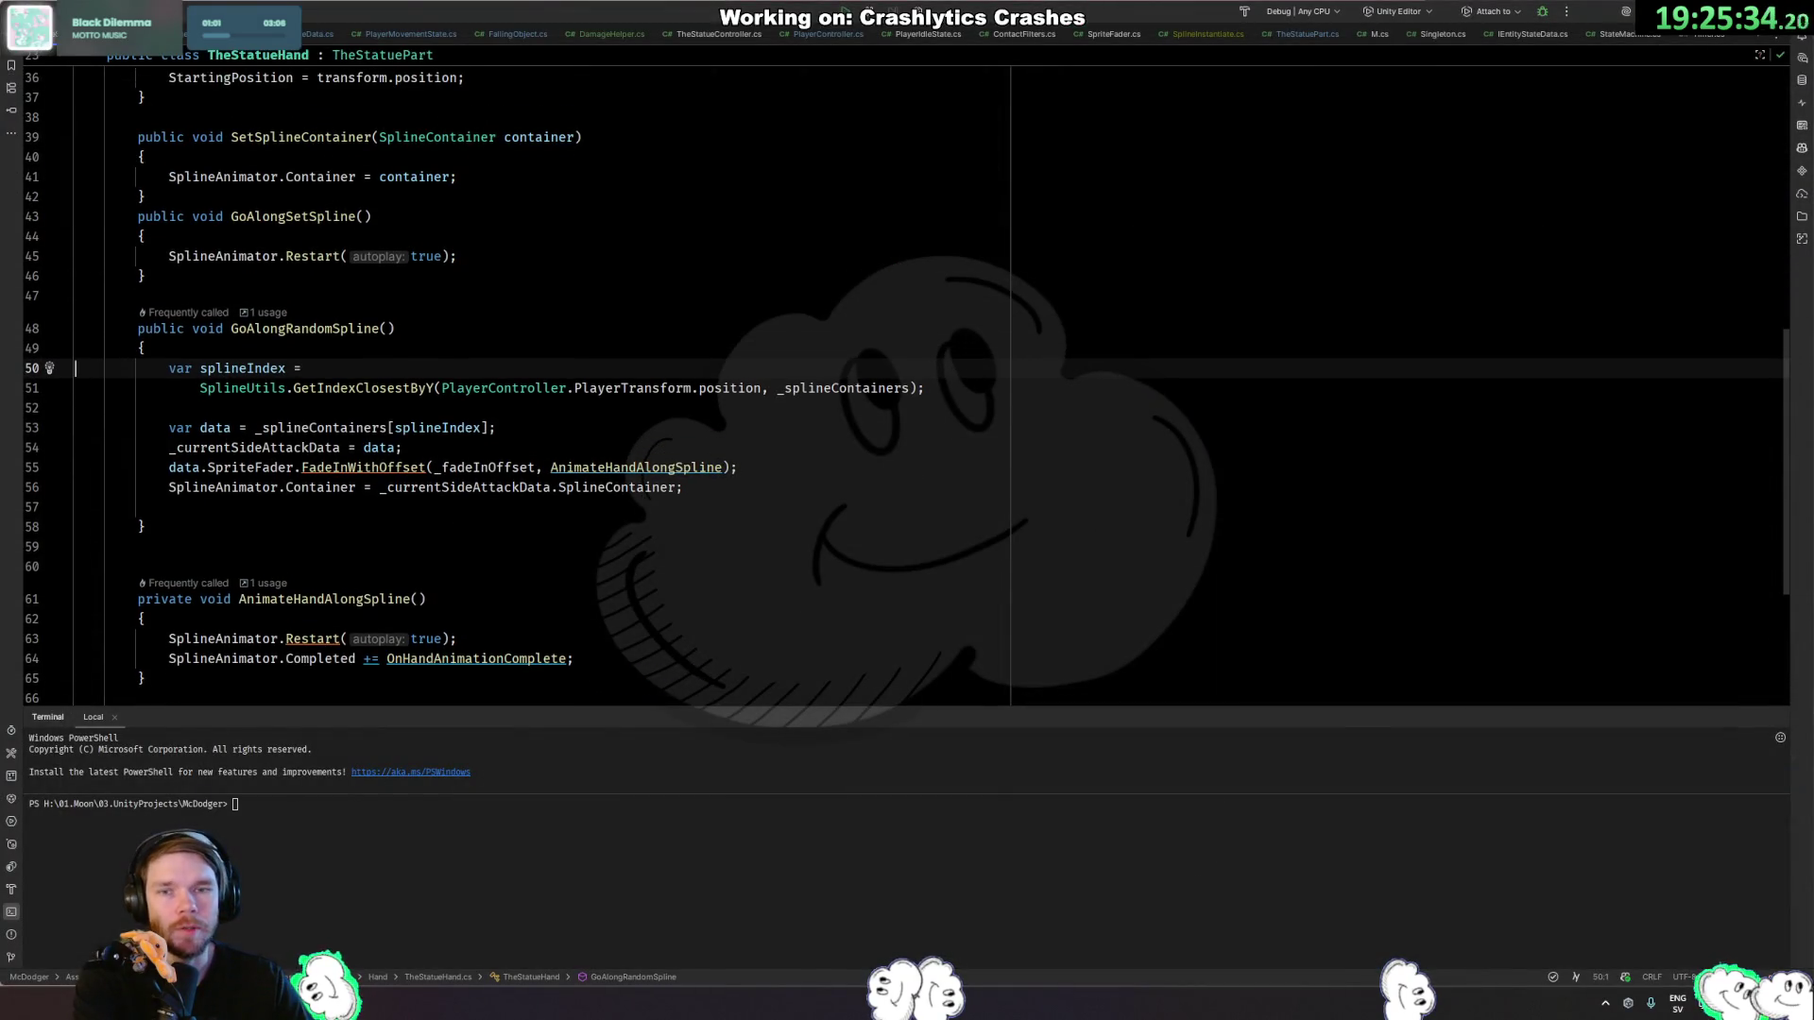
key(alt+Tab)
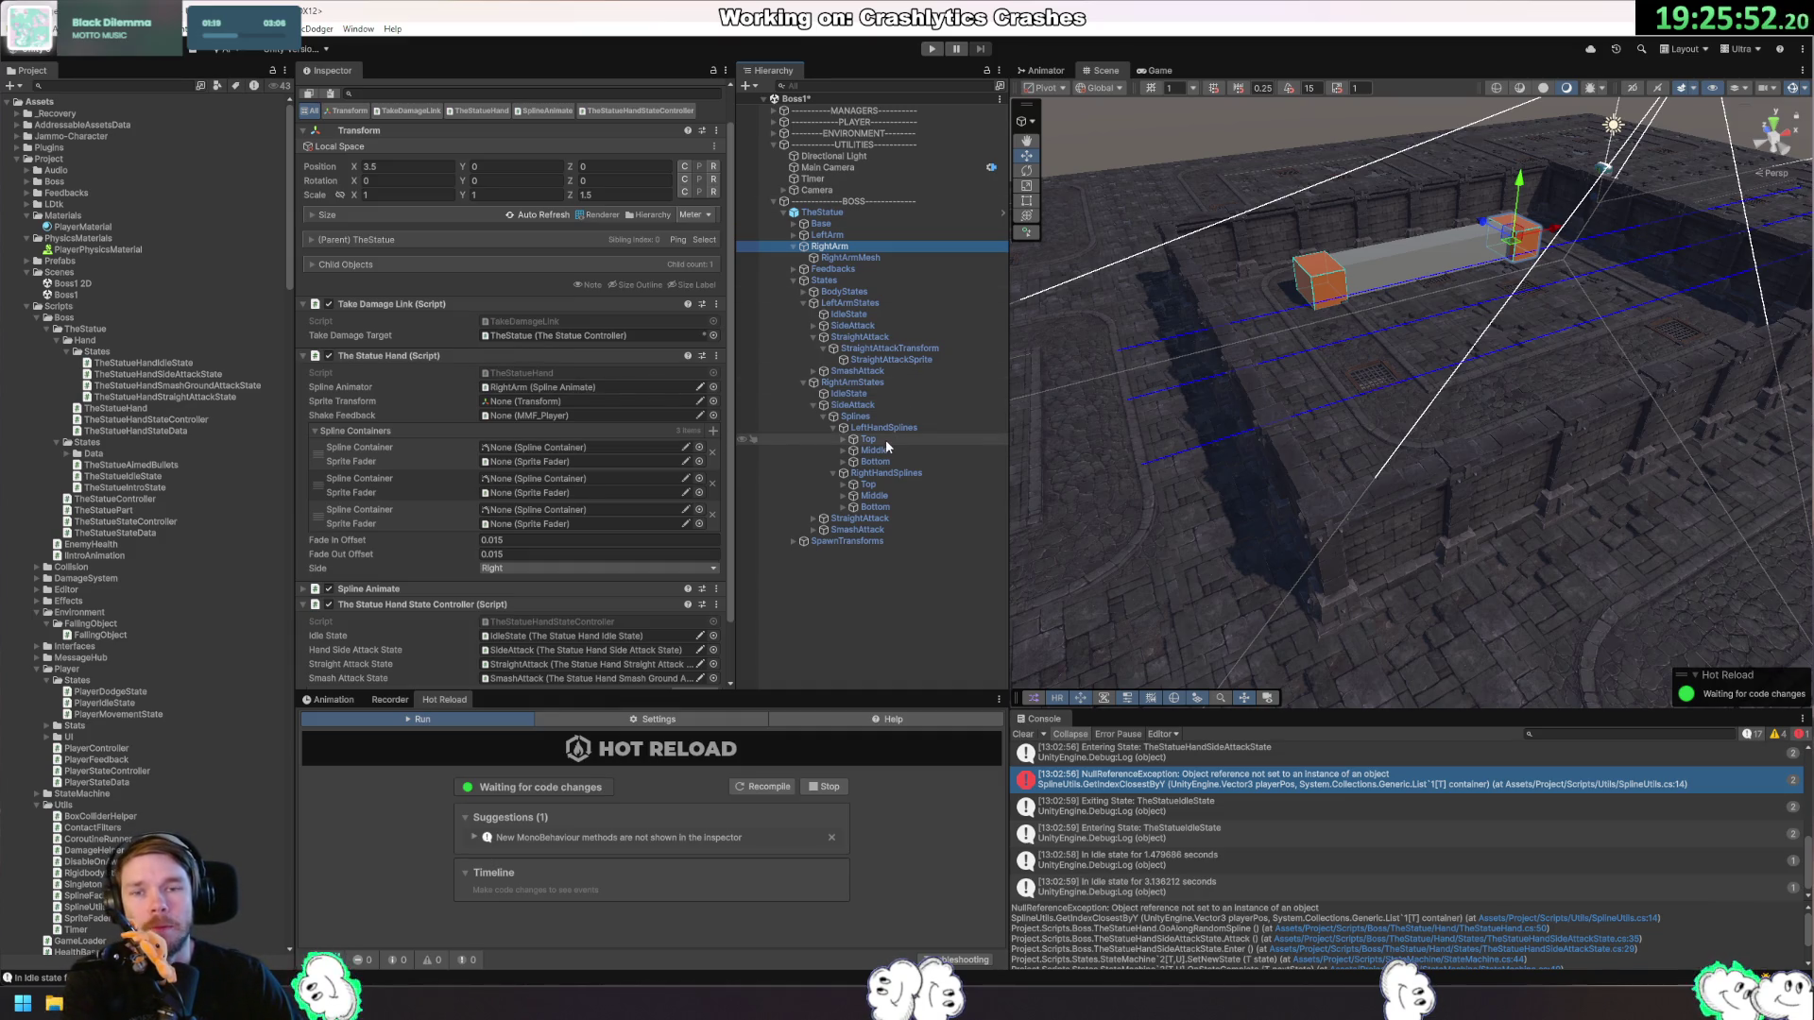
Link the right arm's Top, Middle and Bottom spline containers and sprite faders, then save Boss1.
mouse_move(871, 491)
mouse_down()
mouse_move(614, 480)
mouse_move(593, 450)
mouse_up()
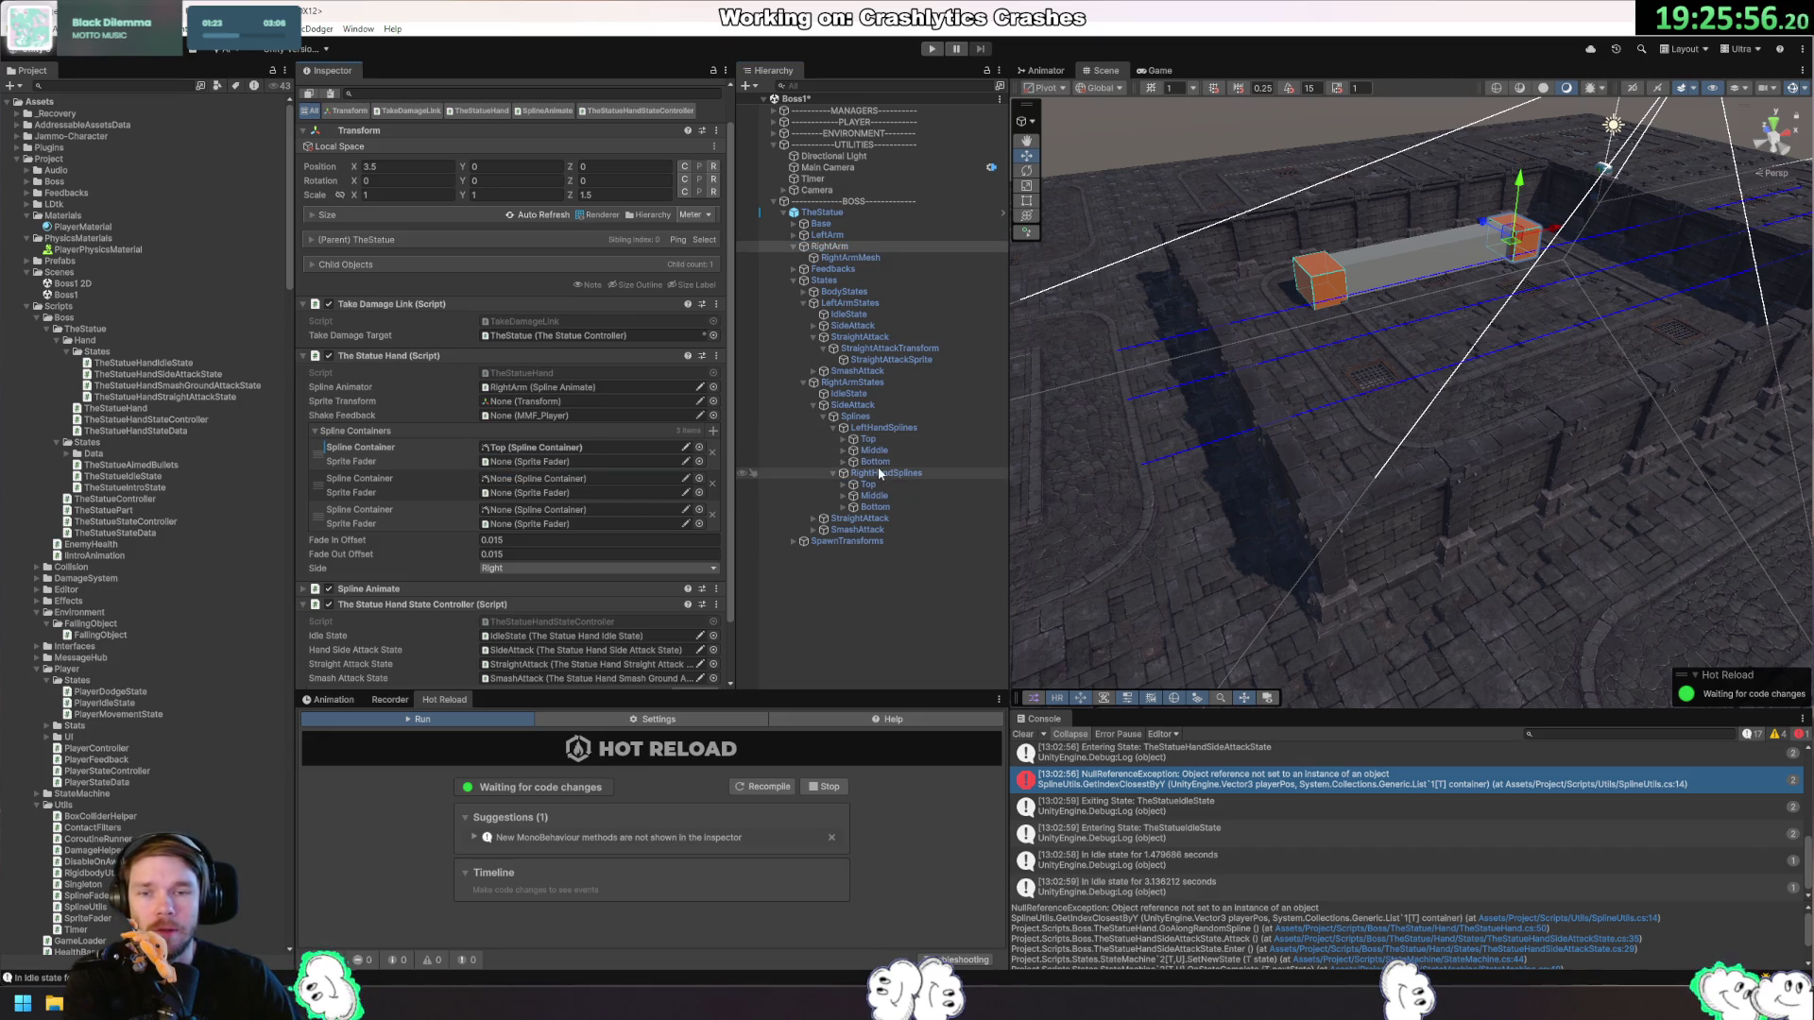
drag(867, 438, 633, 463)
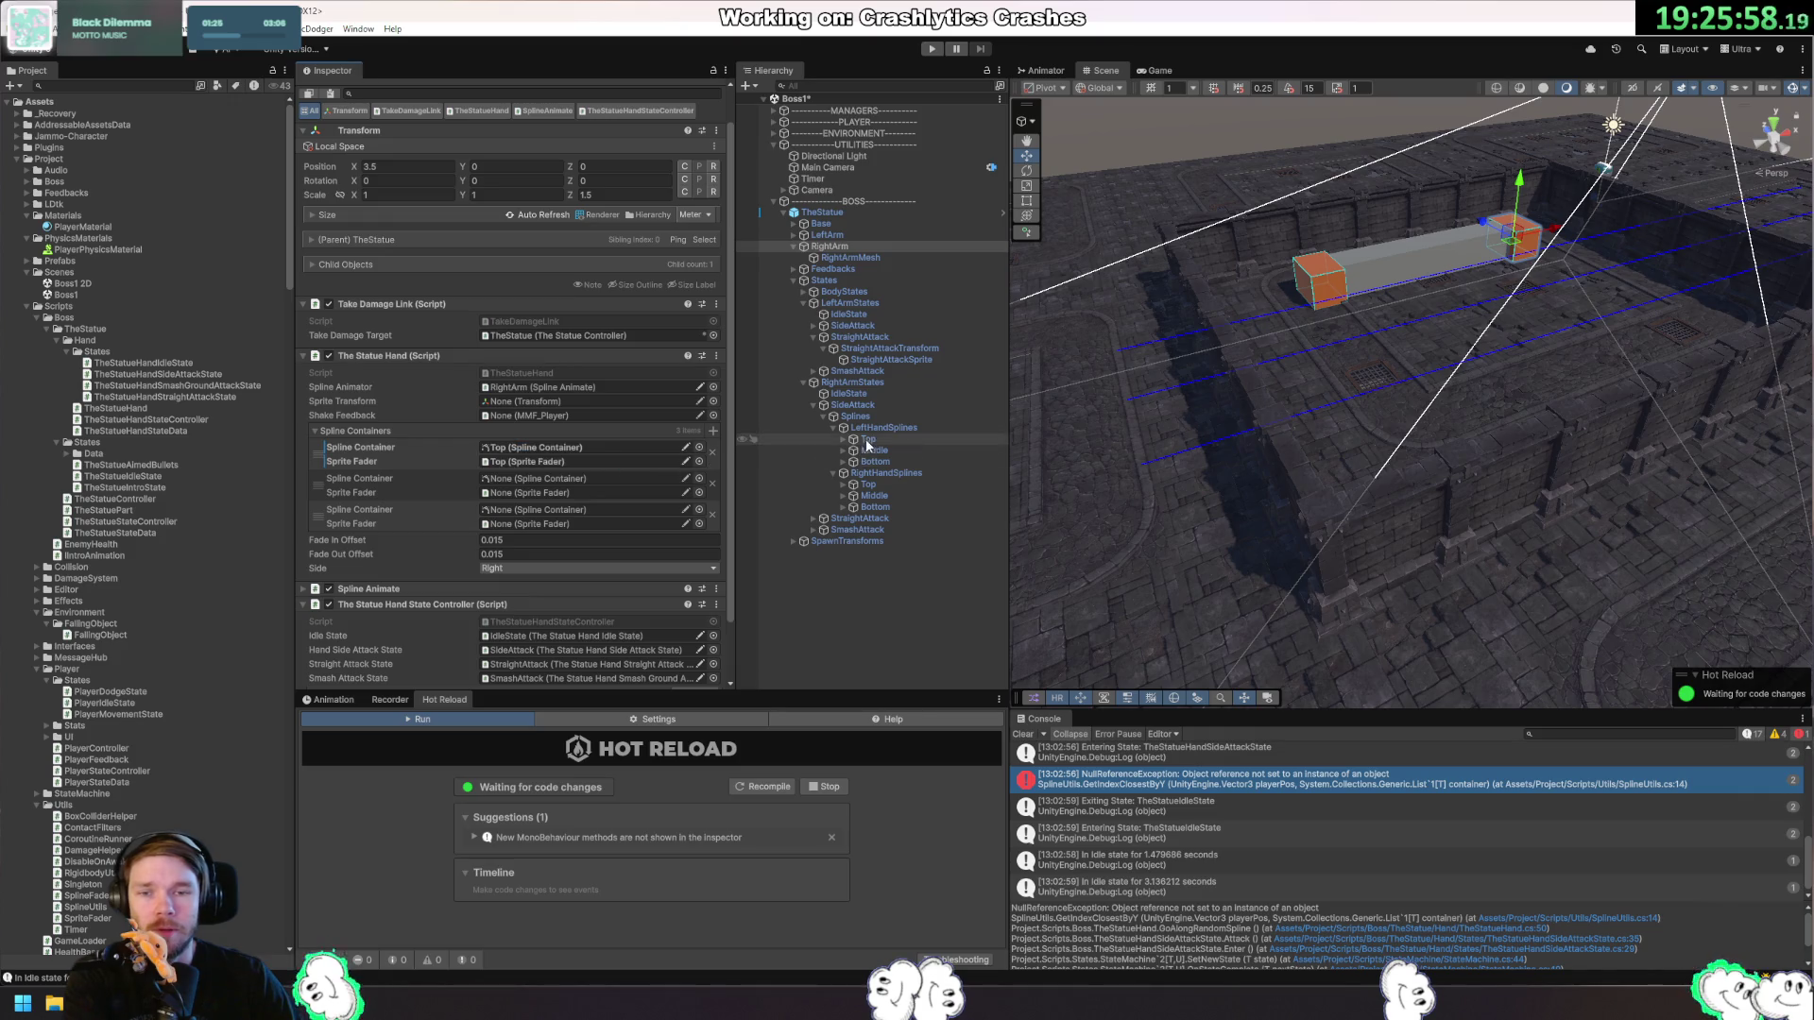
mouse_move(875, 461)
mouse_down()
mouse_move(599, 478)
mouse_move(625, 490)
mouse_up()
mouse_move(874, 461)
mouse_down()
mouse_move(635, 525)
mouse_move(628, 510)
mouse_up()
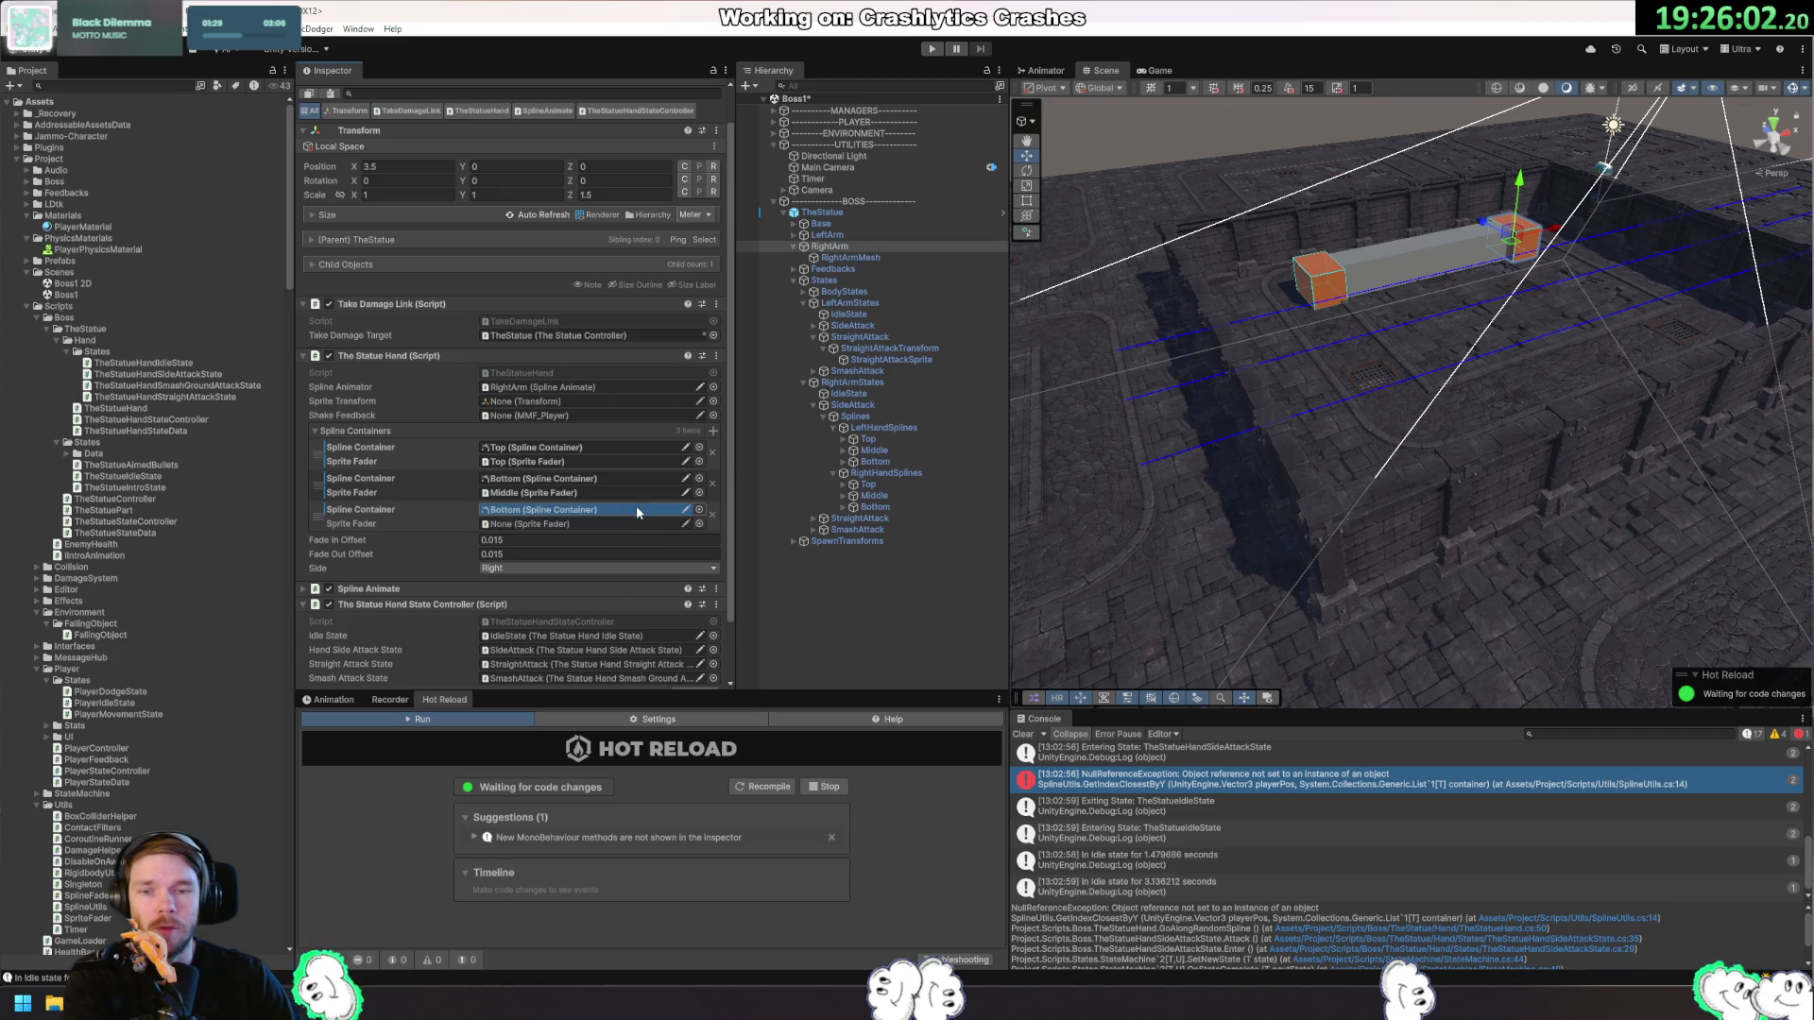
drag(875, 461, 609, 524)
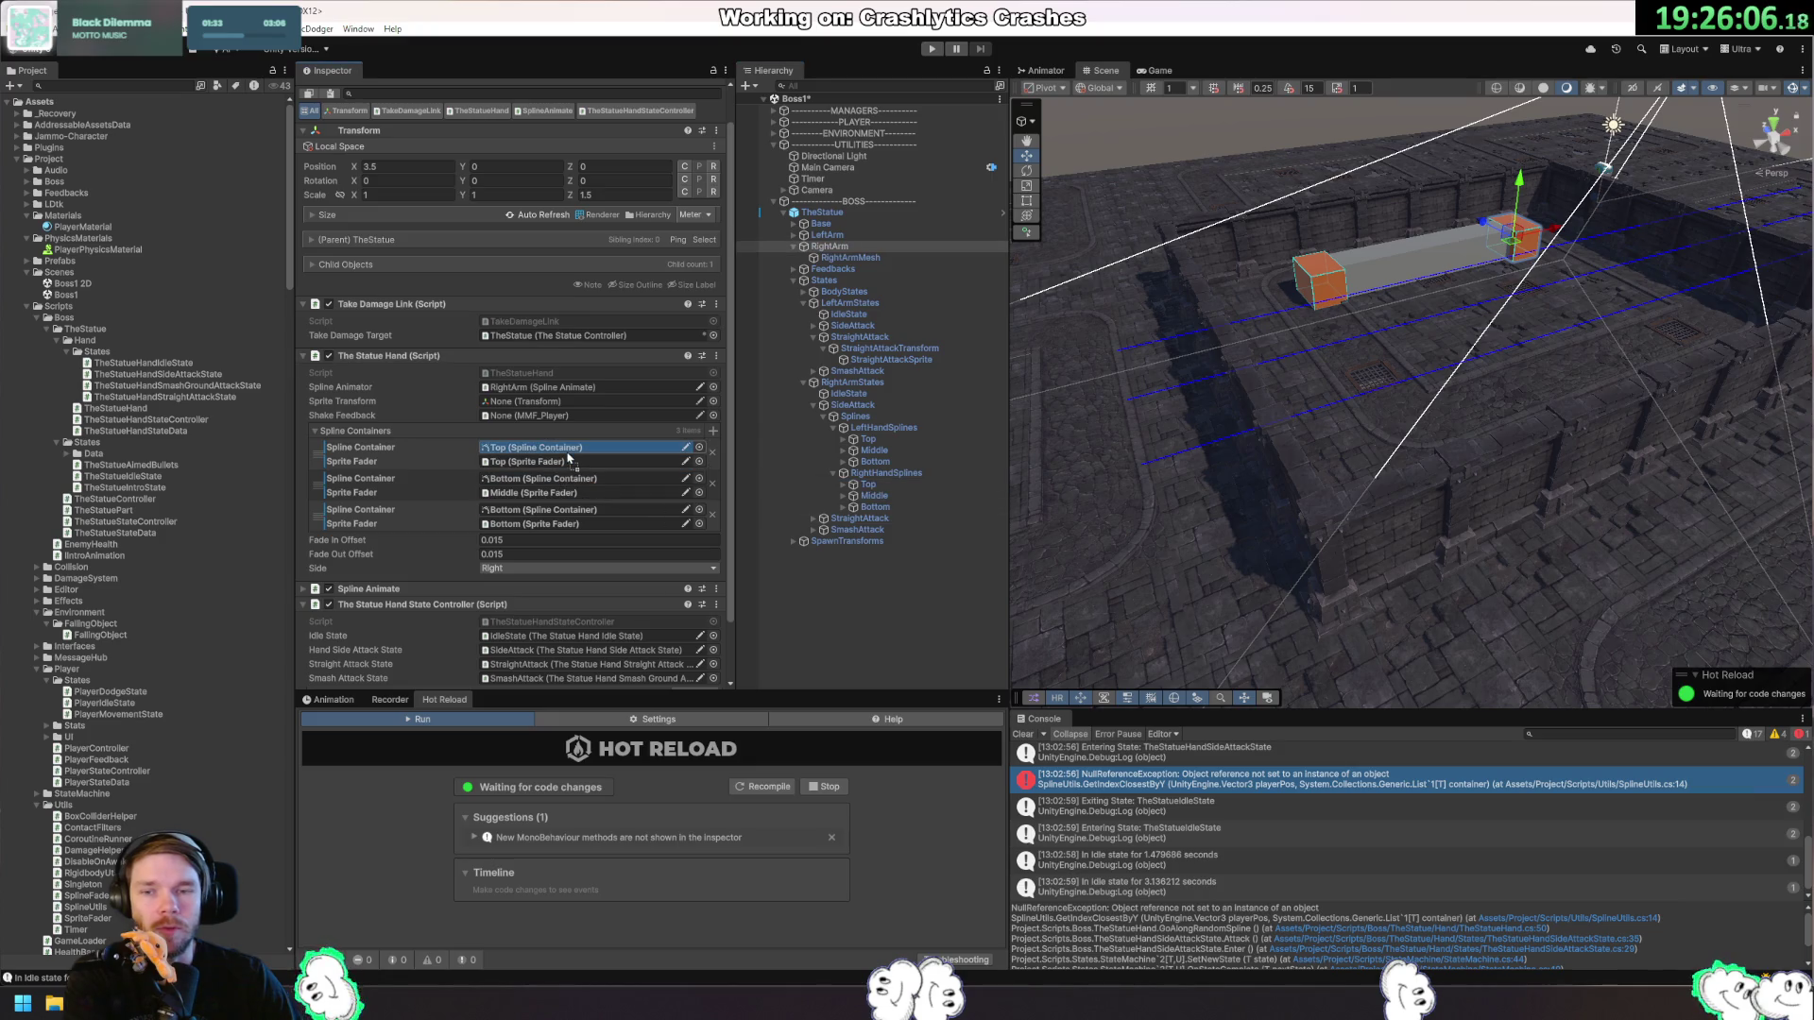
mouse_move(867, 485)
mouse_down()
mouse_move(611, 464)
mouse_move(661, 472)
mouse_move(608, 491)
mouse_move(867, 517)
mouse_move(563, 513)
mouse_up()
mouse_move(874, 507)
mouse_down()
mouse_move(594, 536)
mouse_move(648, 515)
mouse_up()
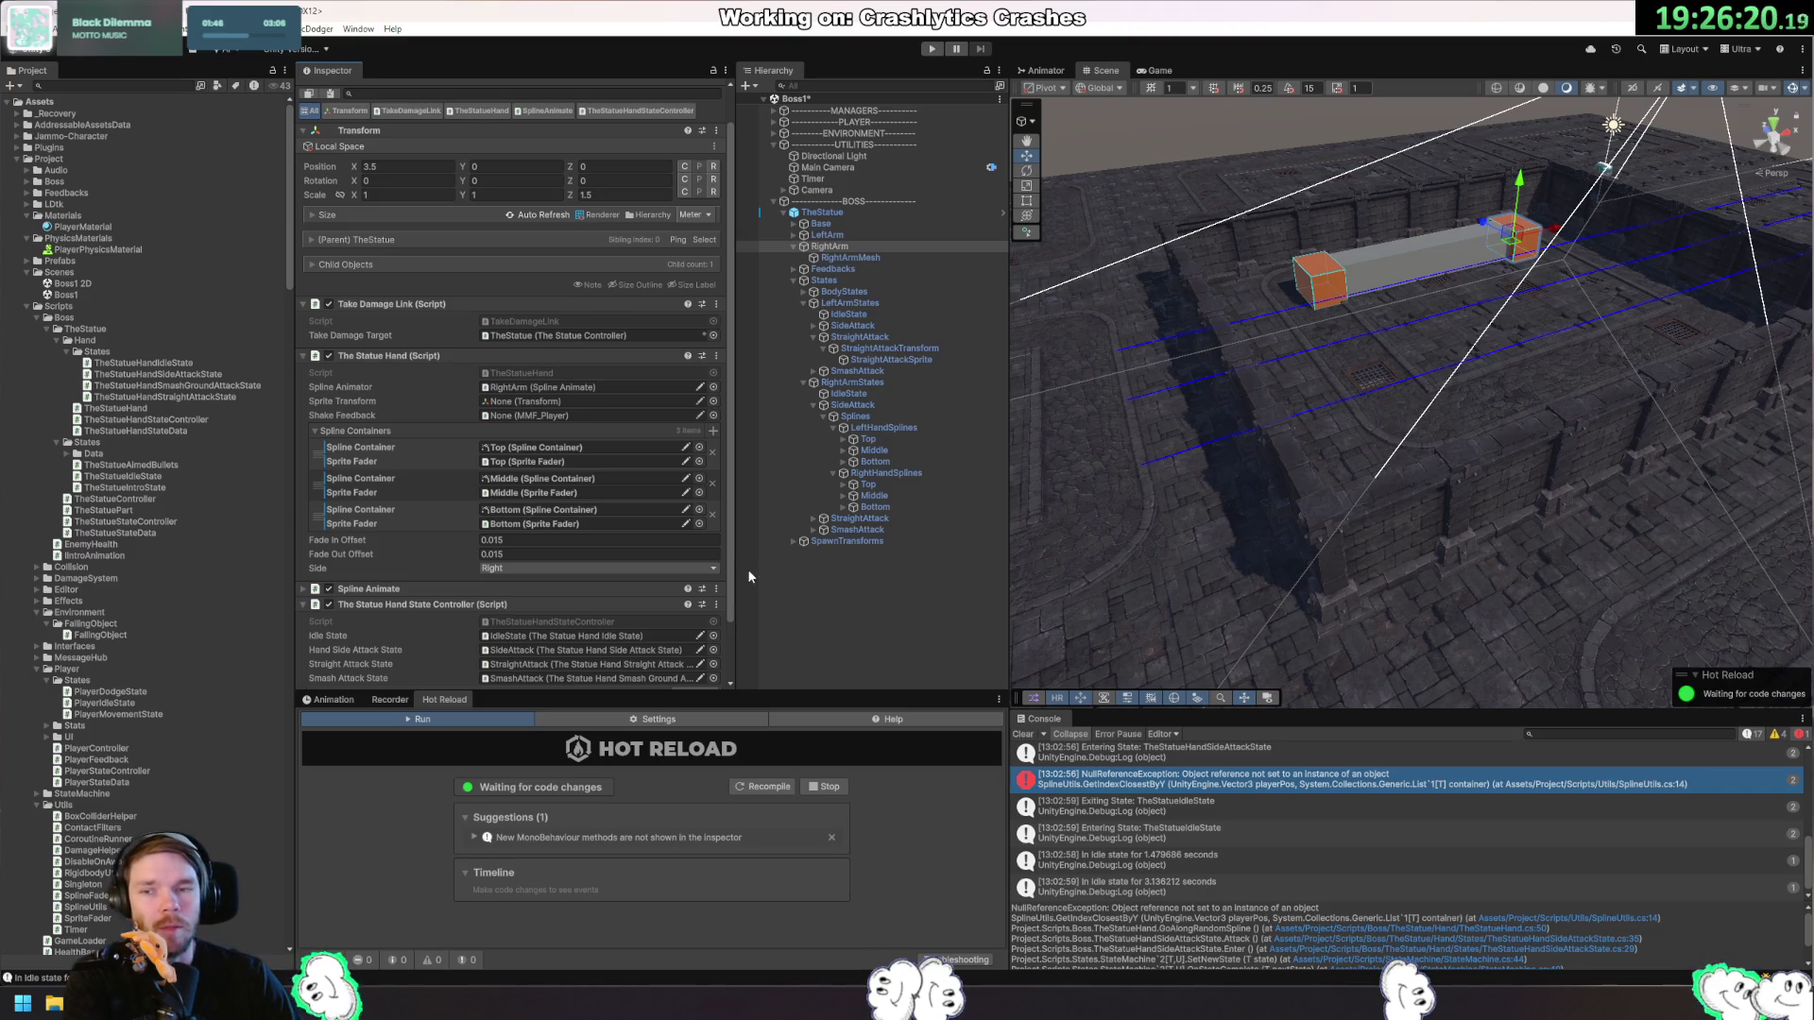
key(ctrl+s)
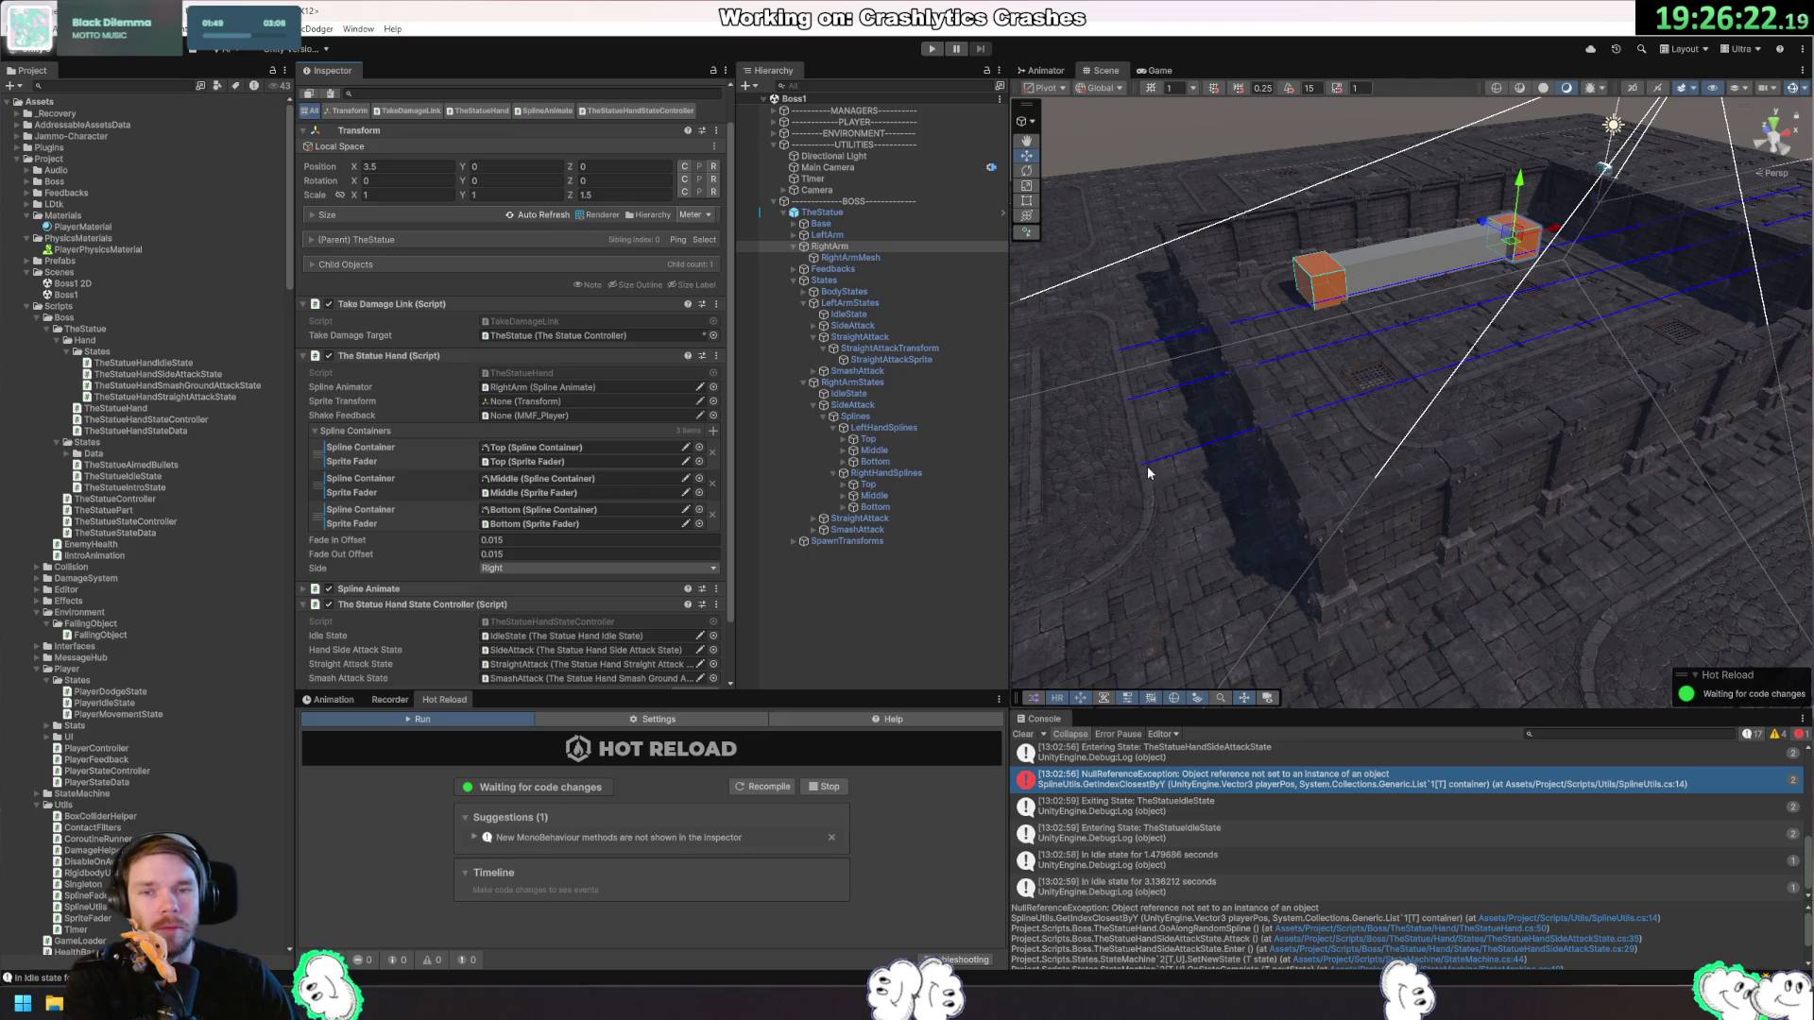
click(827, 235)
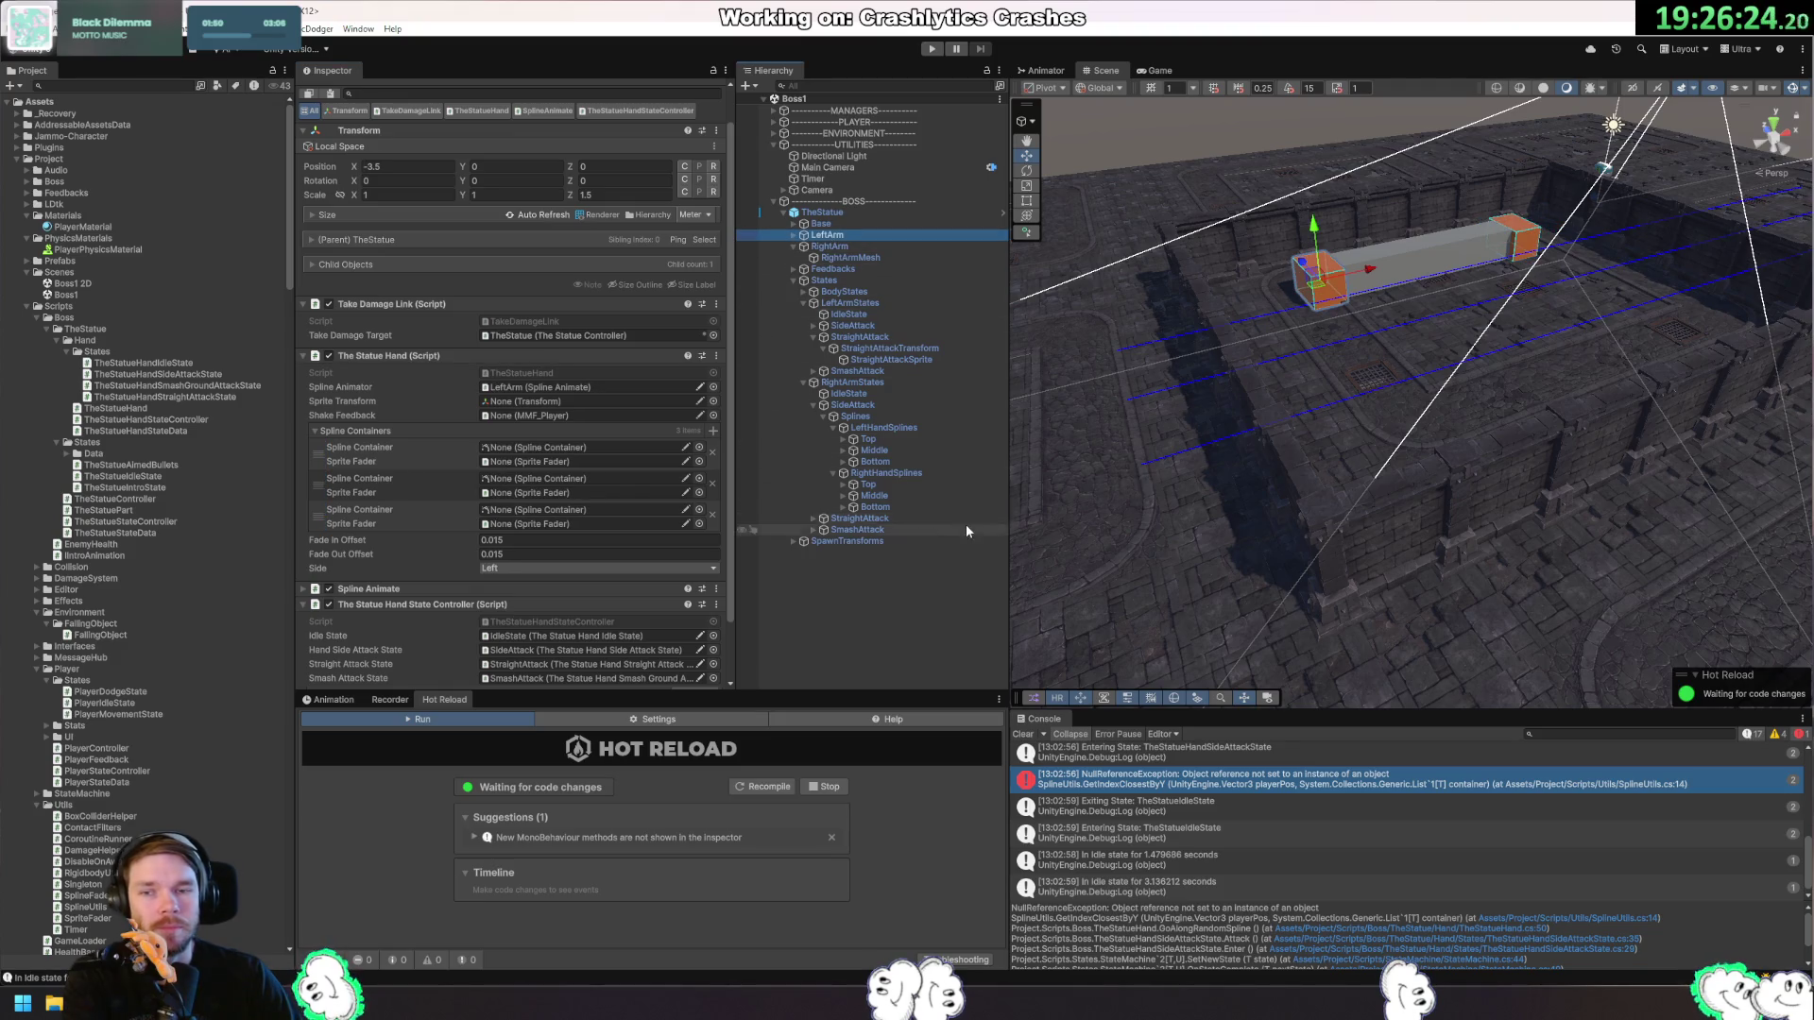
Assign left-hand Top as first container and fader, Bottom as third fader, then start Play mode.
click(868, 441)
drag(867, 441, 567, 448)
mouse_move(867, 441)
mouse_down()
mouse_move(646, 470)
mouse_move(863, 457)
mouse_move(599, 478)
mouse_move(626, 498)
mouse_move(875, 462)
mouse_move(608, 523)
mouse_move(654, 510)
mouse_up()
drag(874, 462, 567, 524)
key(ctrl+p)
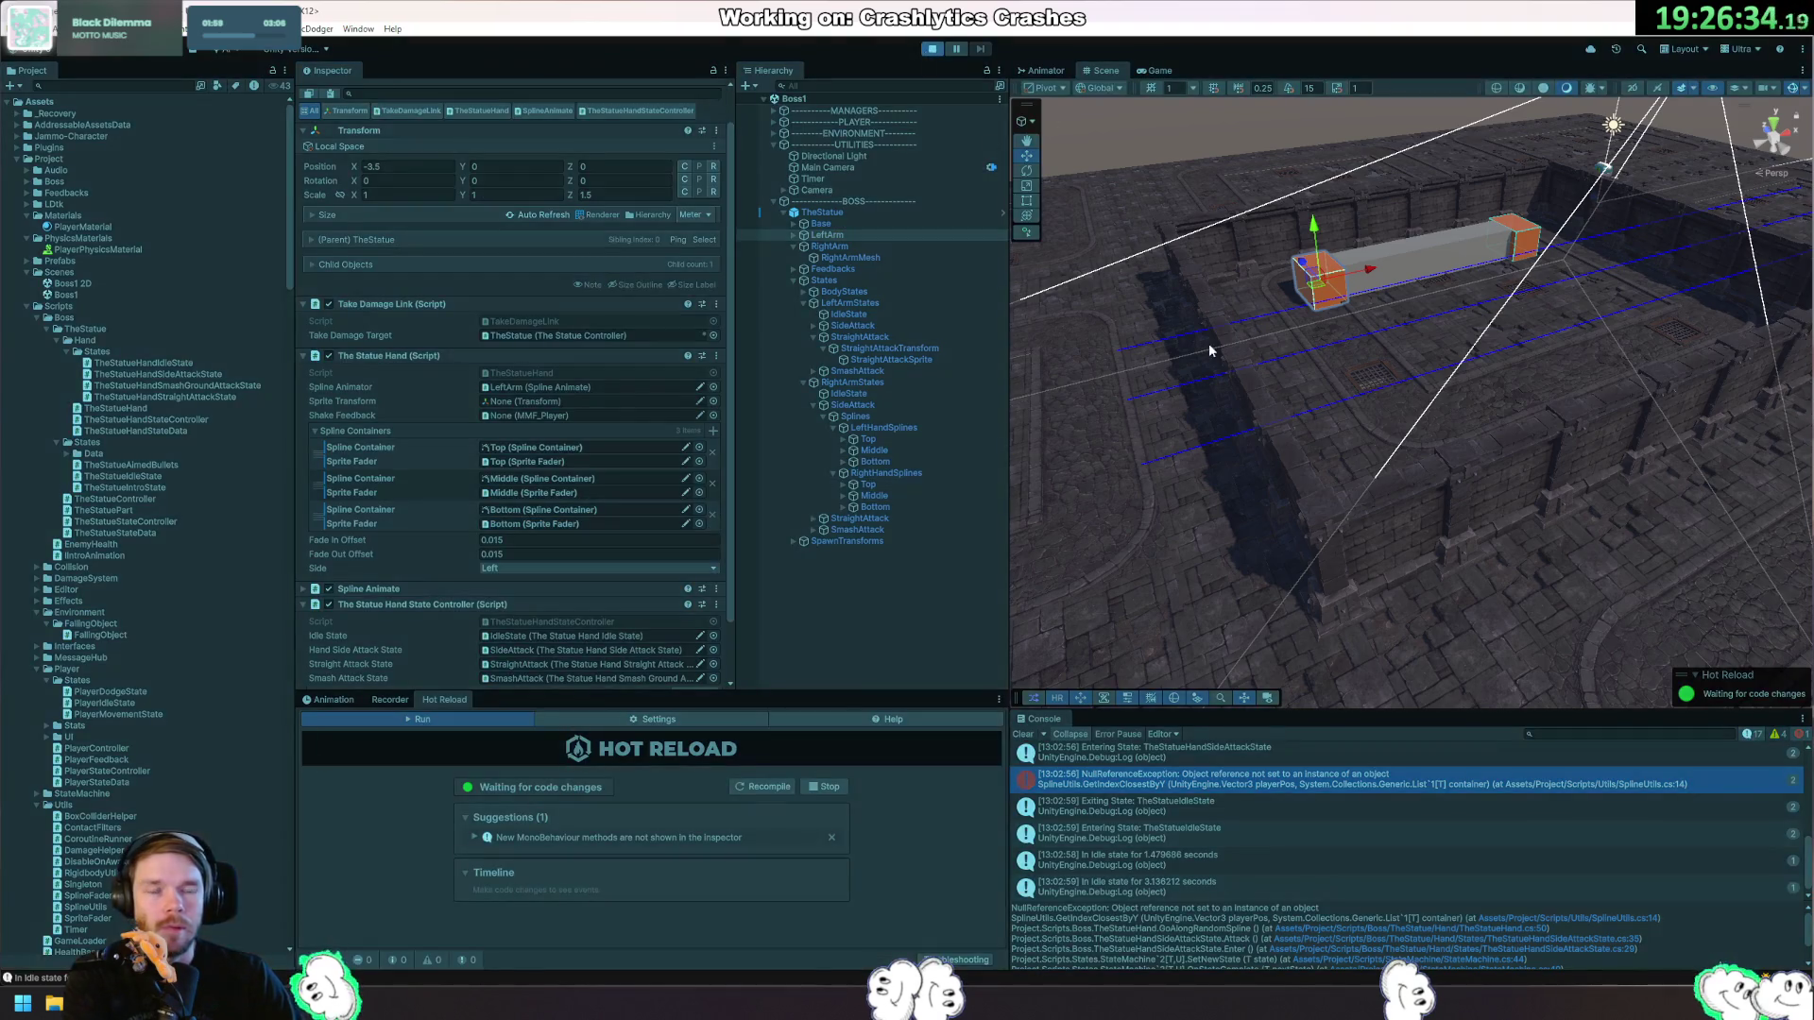
Move the player up and down with W and S to dodge the side attacks, then stop Play mode.
key(w)
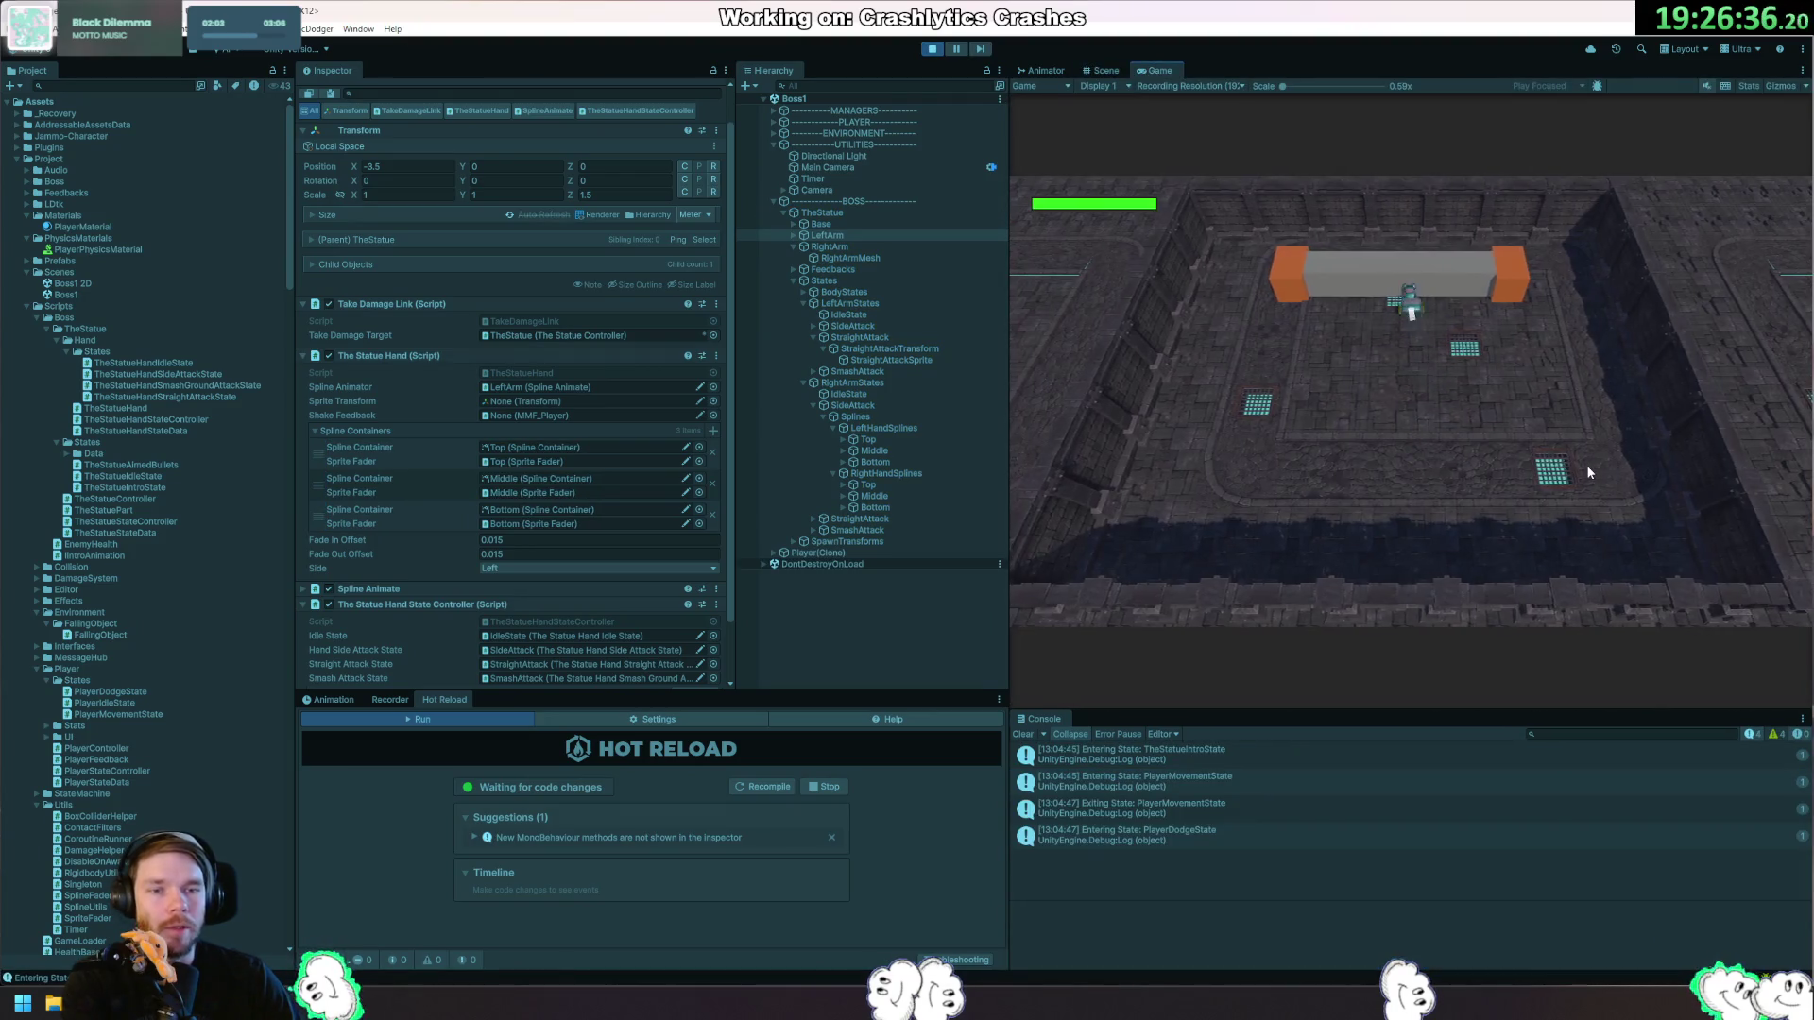
key(w)
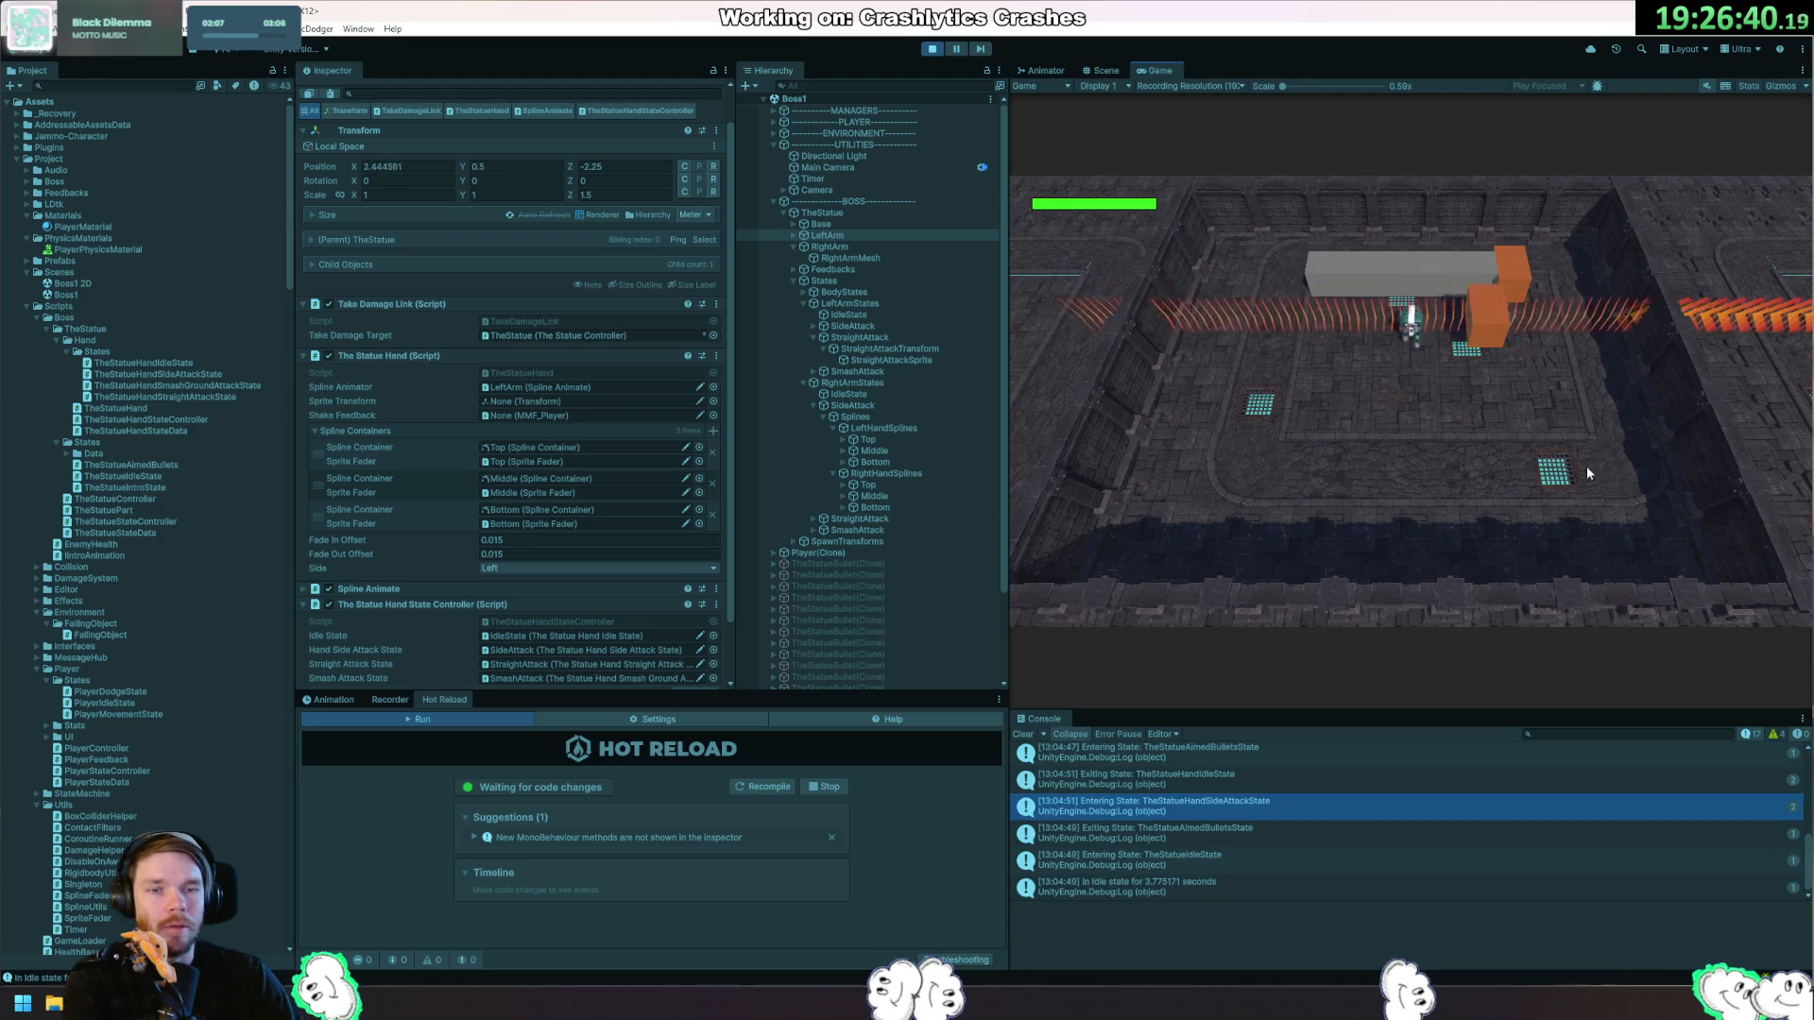
key(s)
key(w)
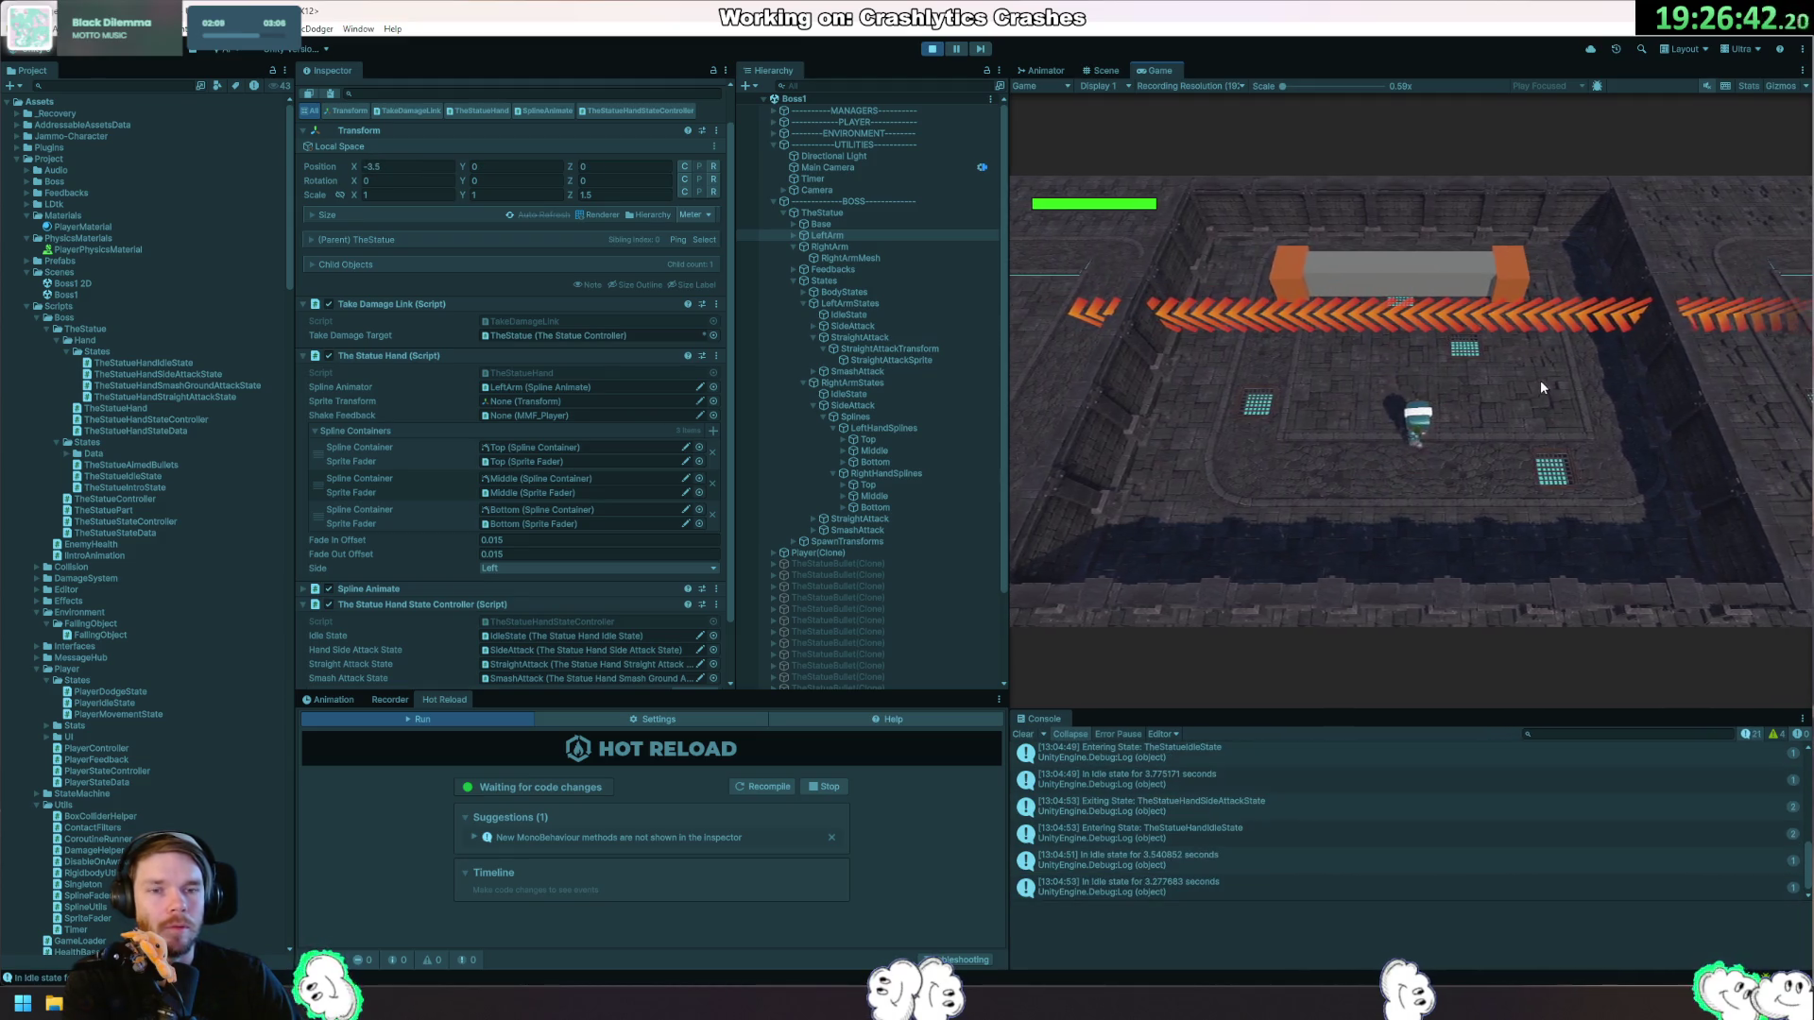
key(s)
key(w)
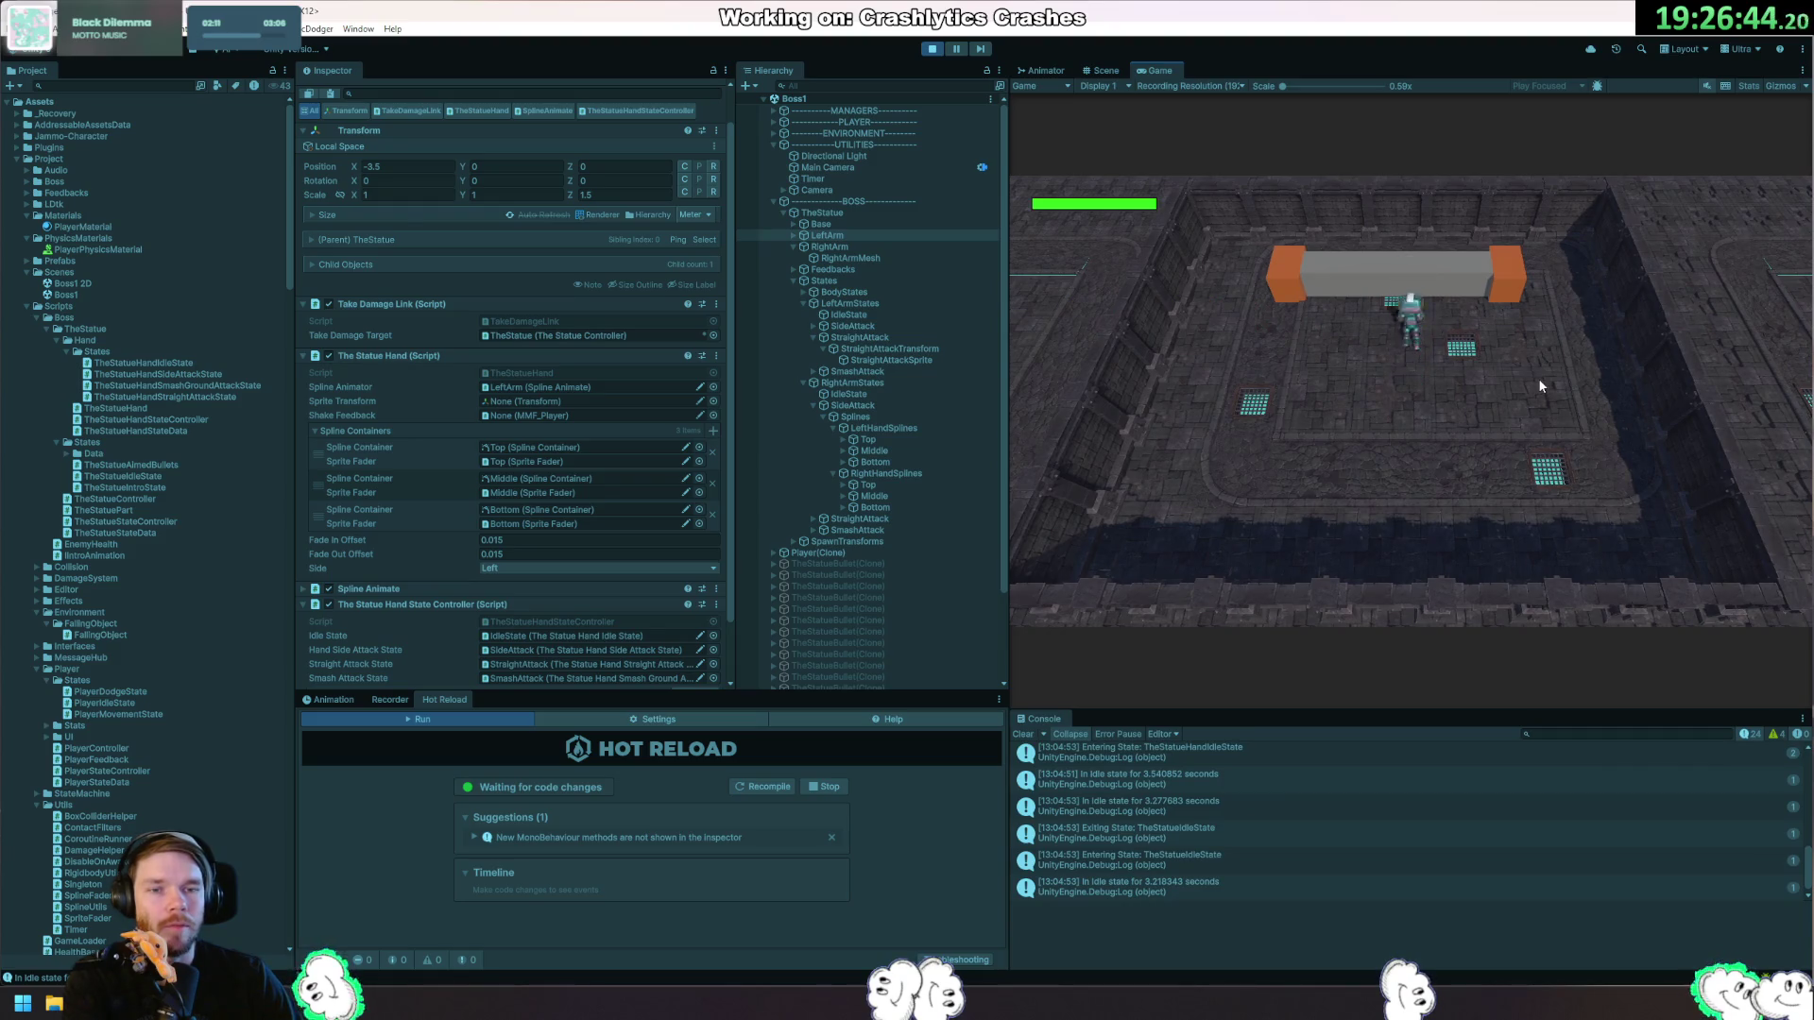
key(s)
key(s)
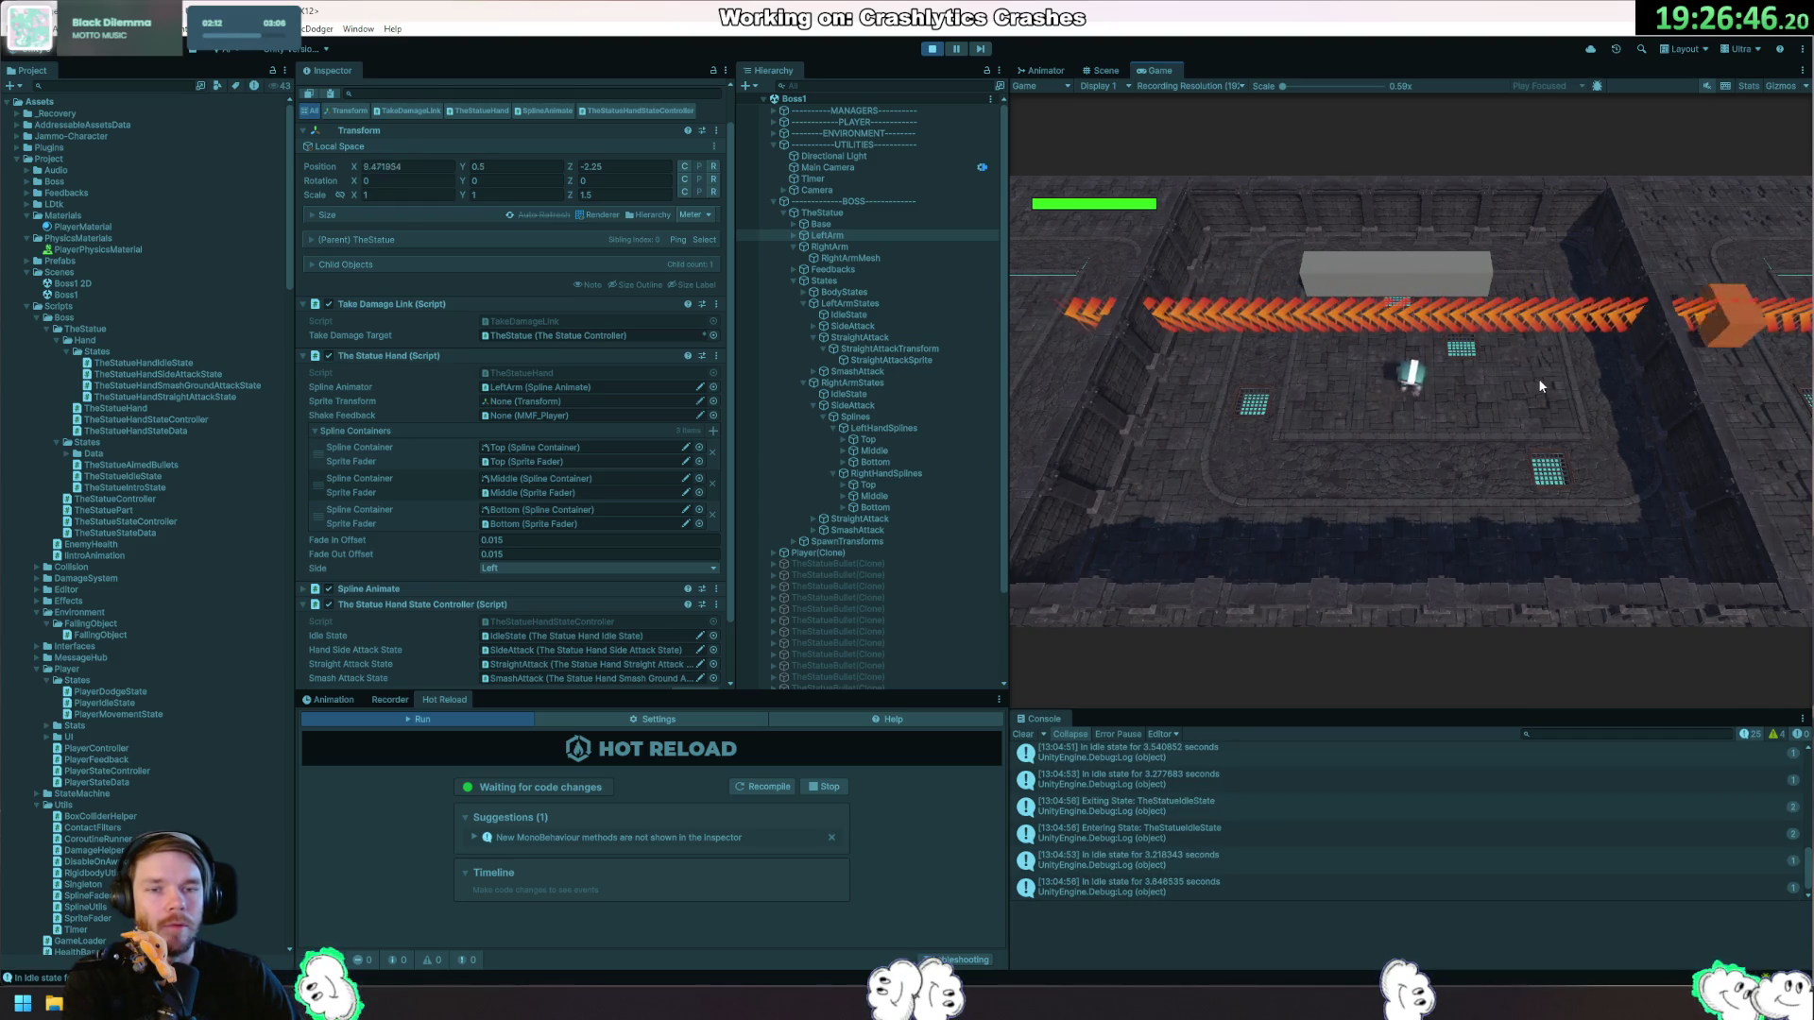
key(w)
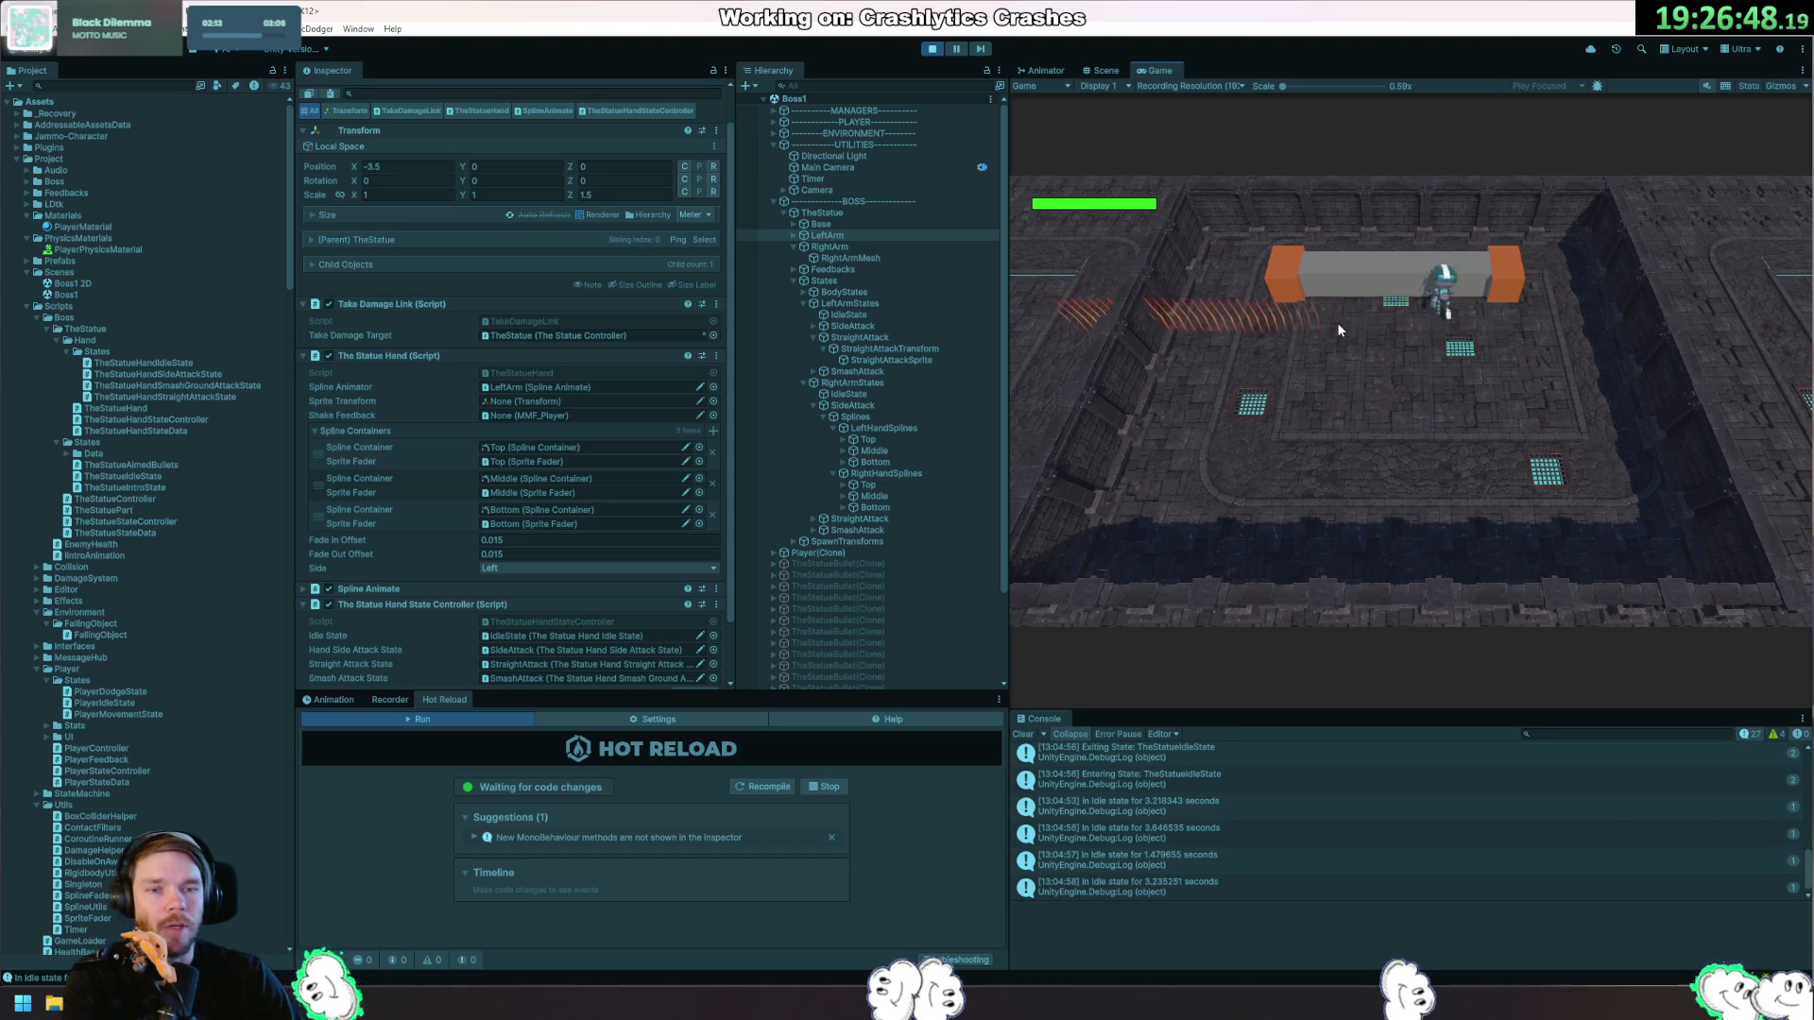
click(931, 48)
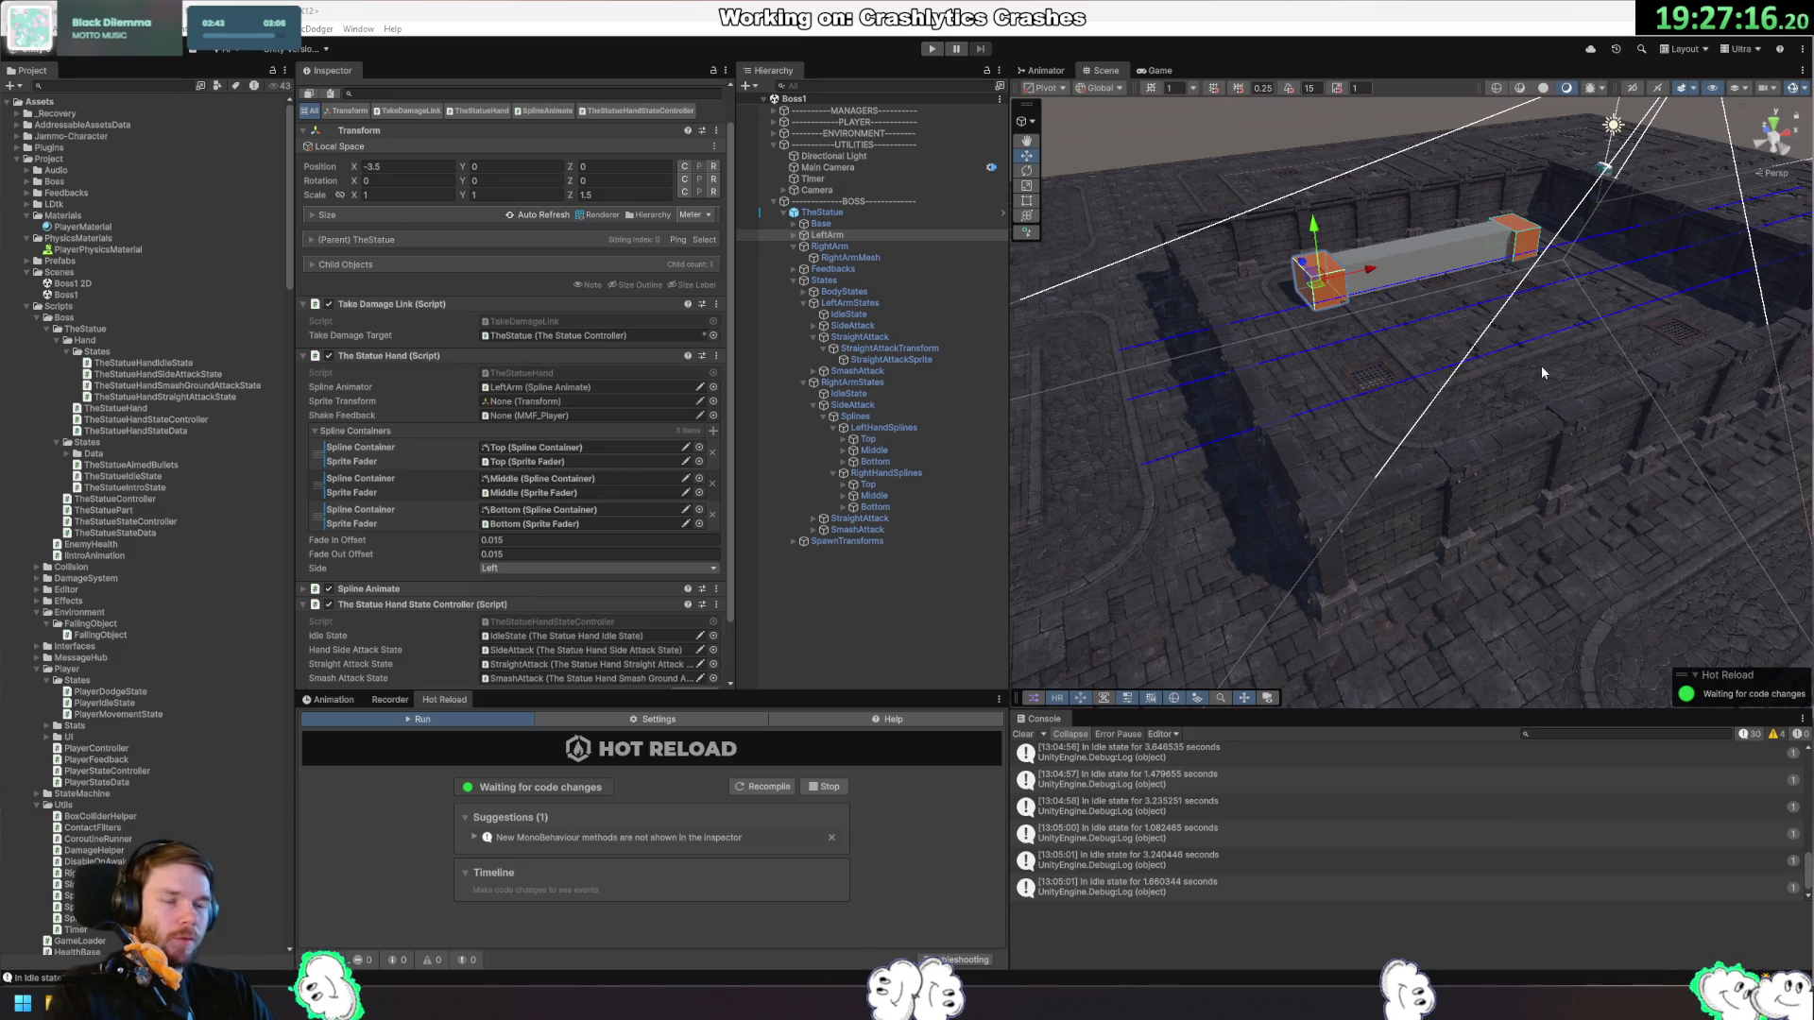
drag(1313, 236, 1233, 331)
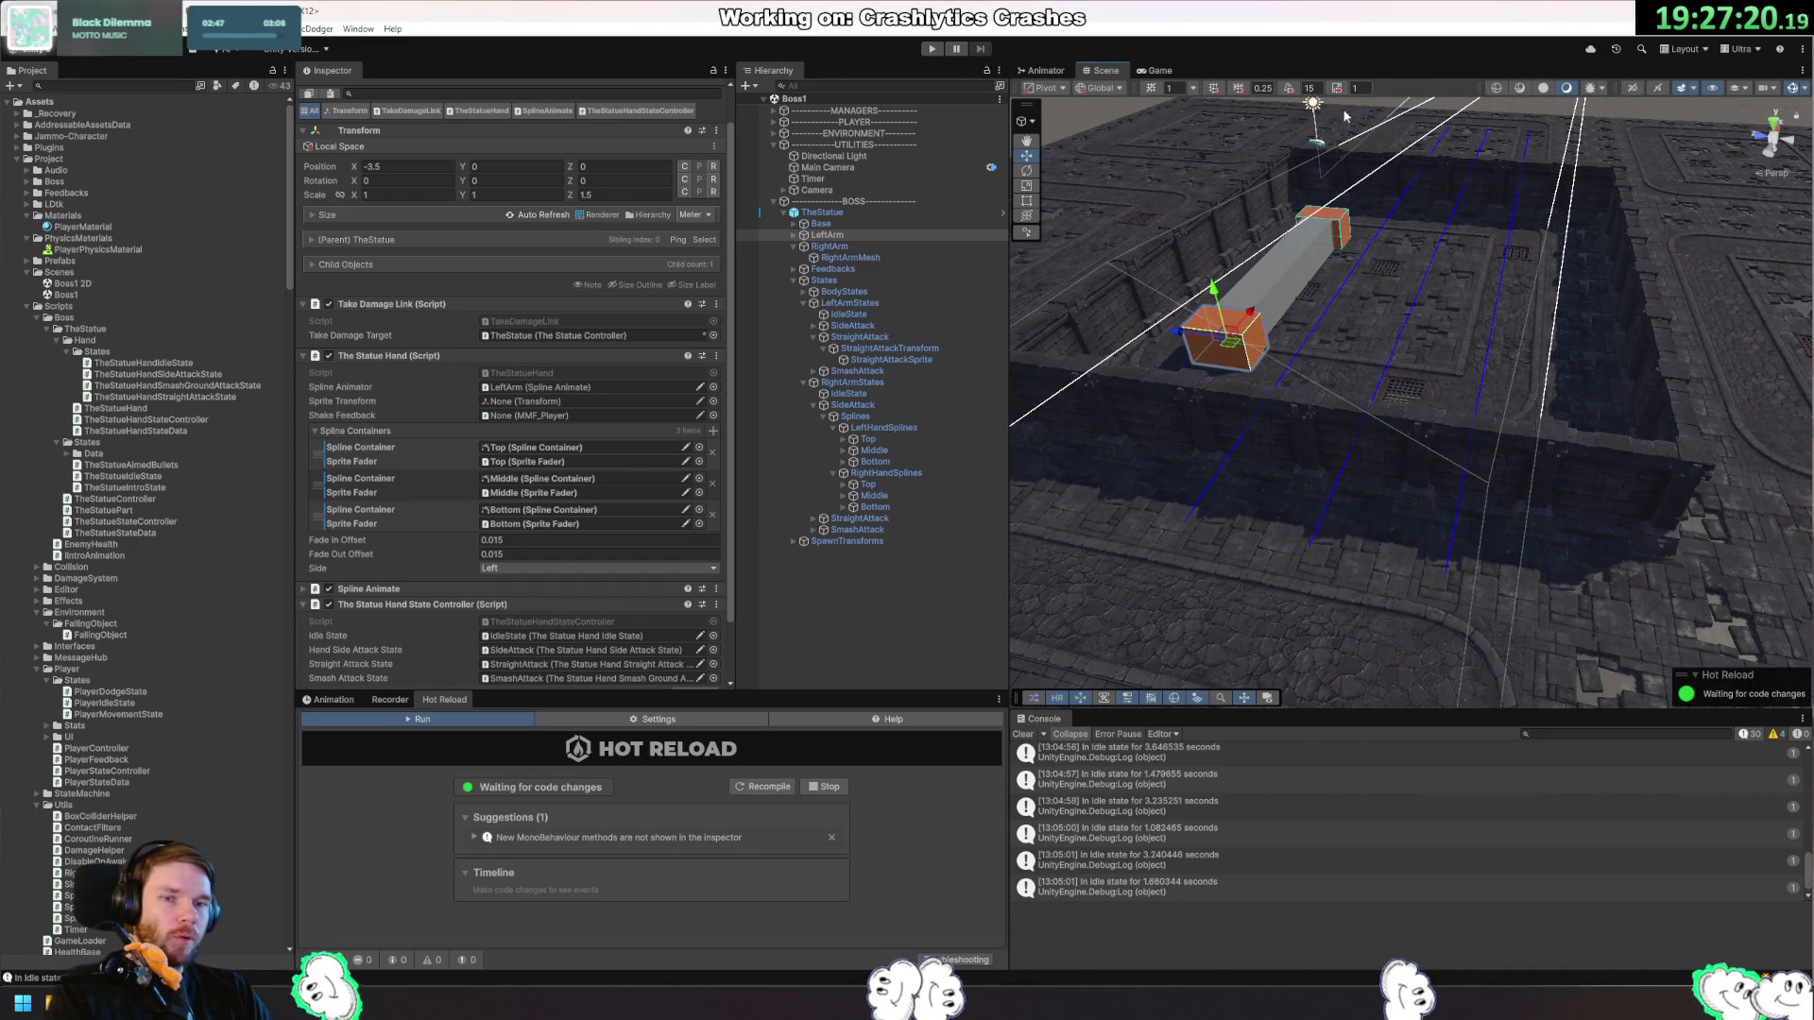
drag(1592, 257, 1424, 135)
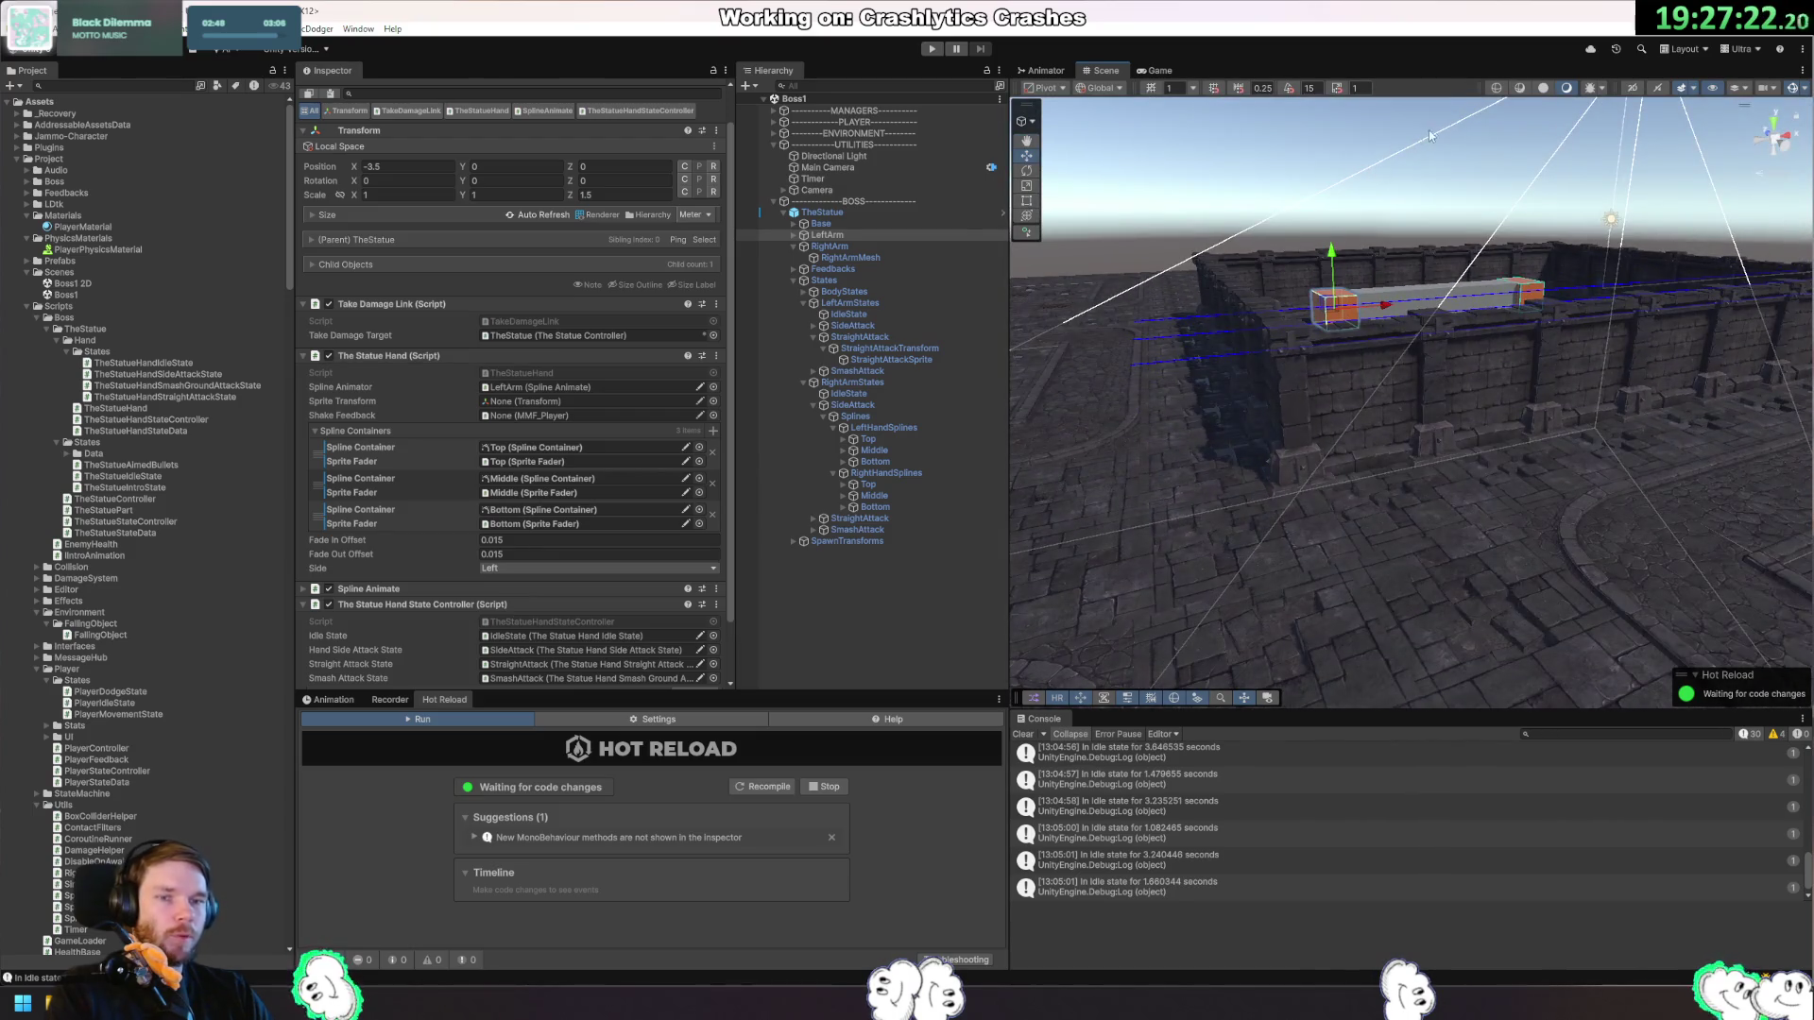
mouse_move(1581, 272)
mouse_down()
mouse_move(1552, 311)
mouse_move(1606, 285)
mouse_up()
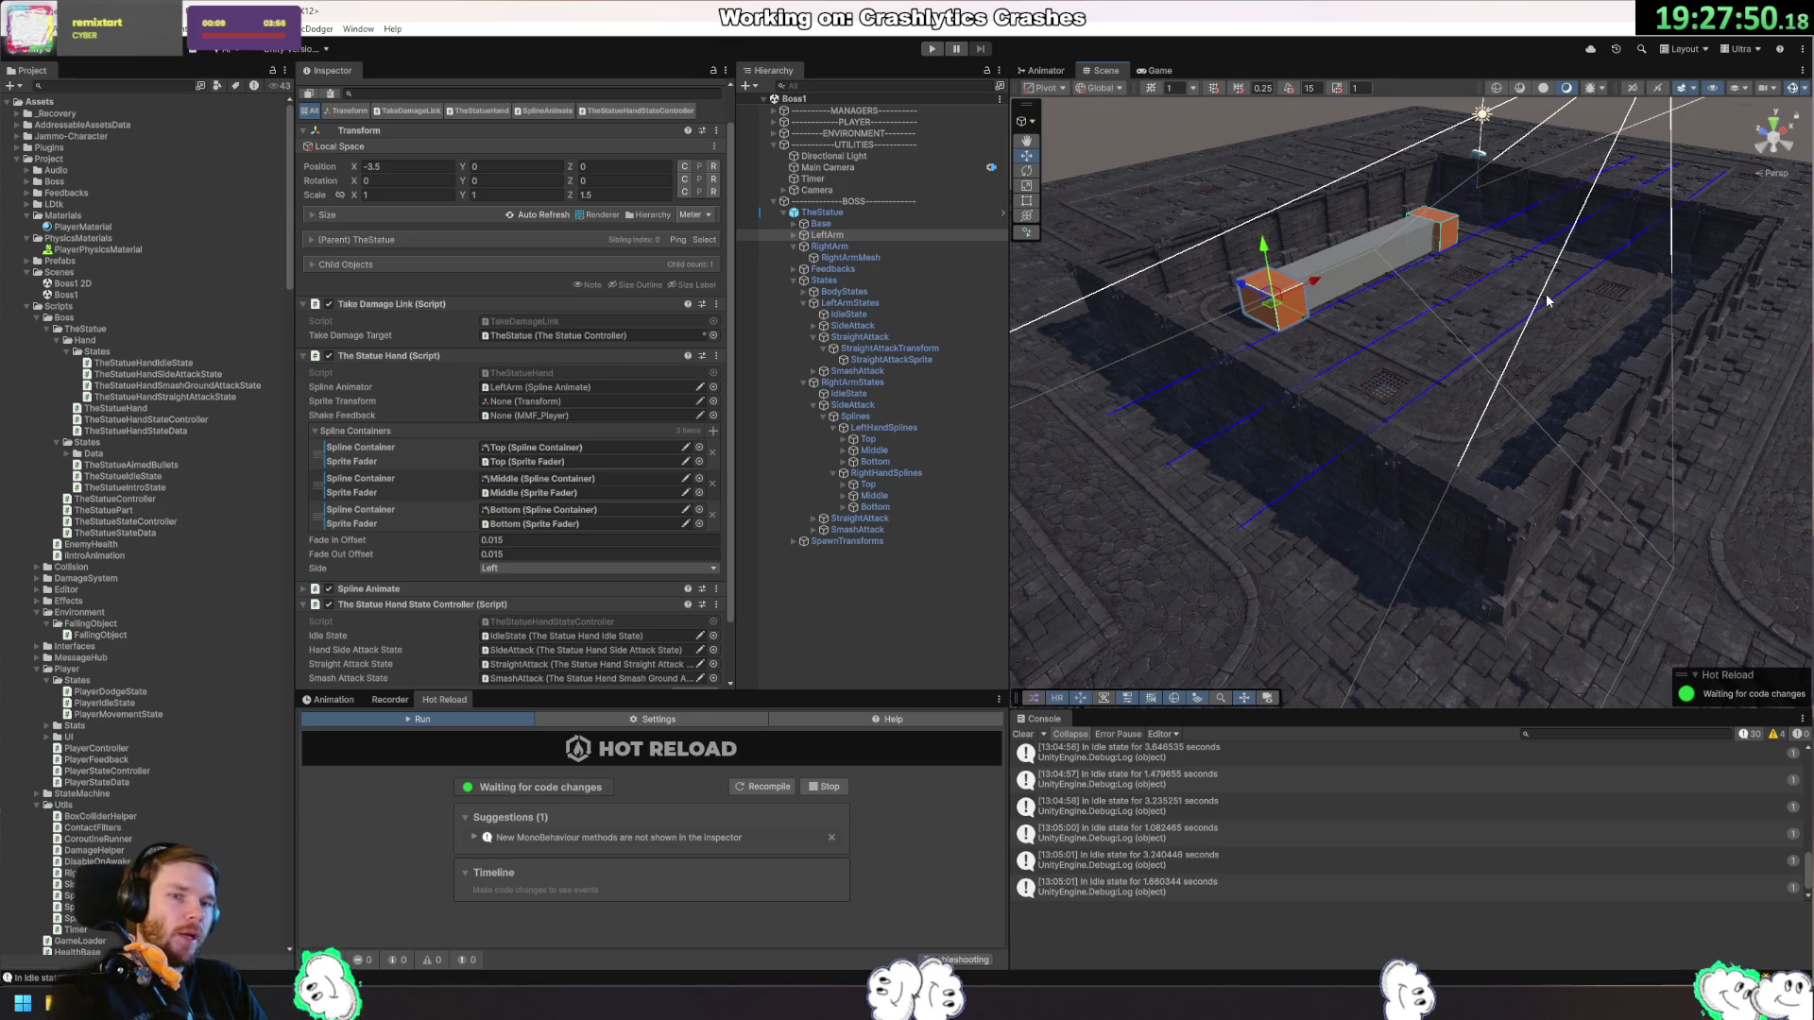
drag(1334, 258, 1202, 313)
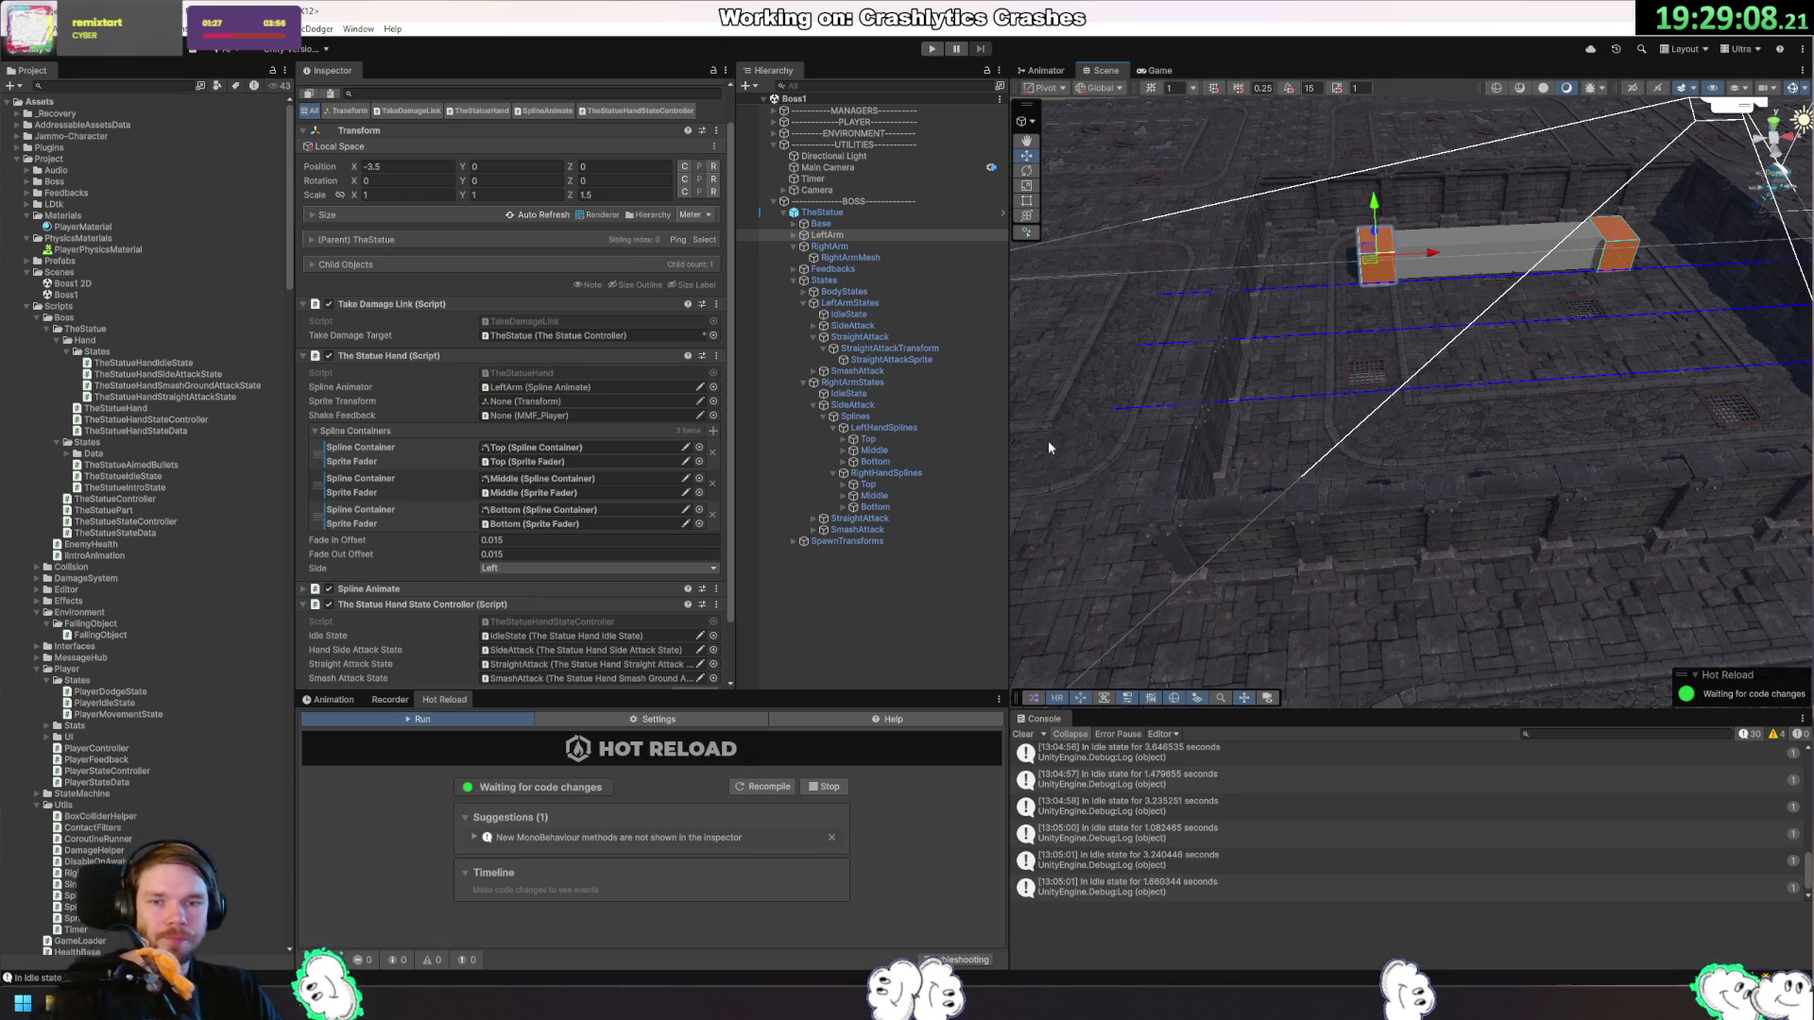
Start the fight in Play mode and pause it during the hand's side attack.
click(909, 441)
click(931, 48)
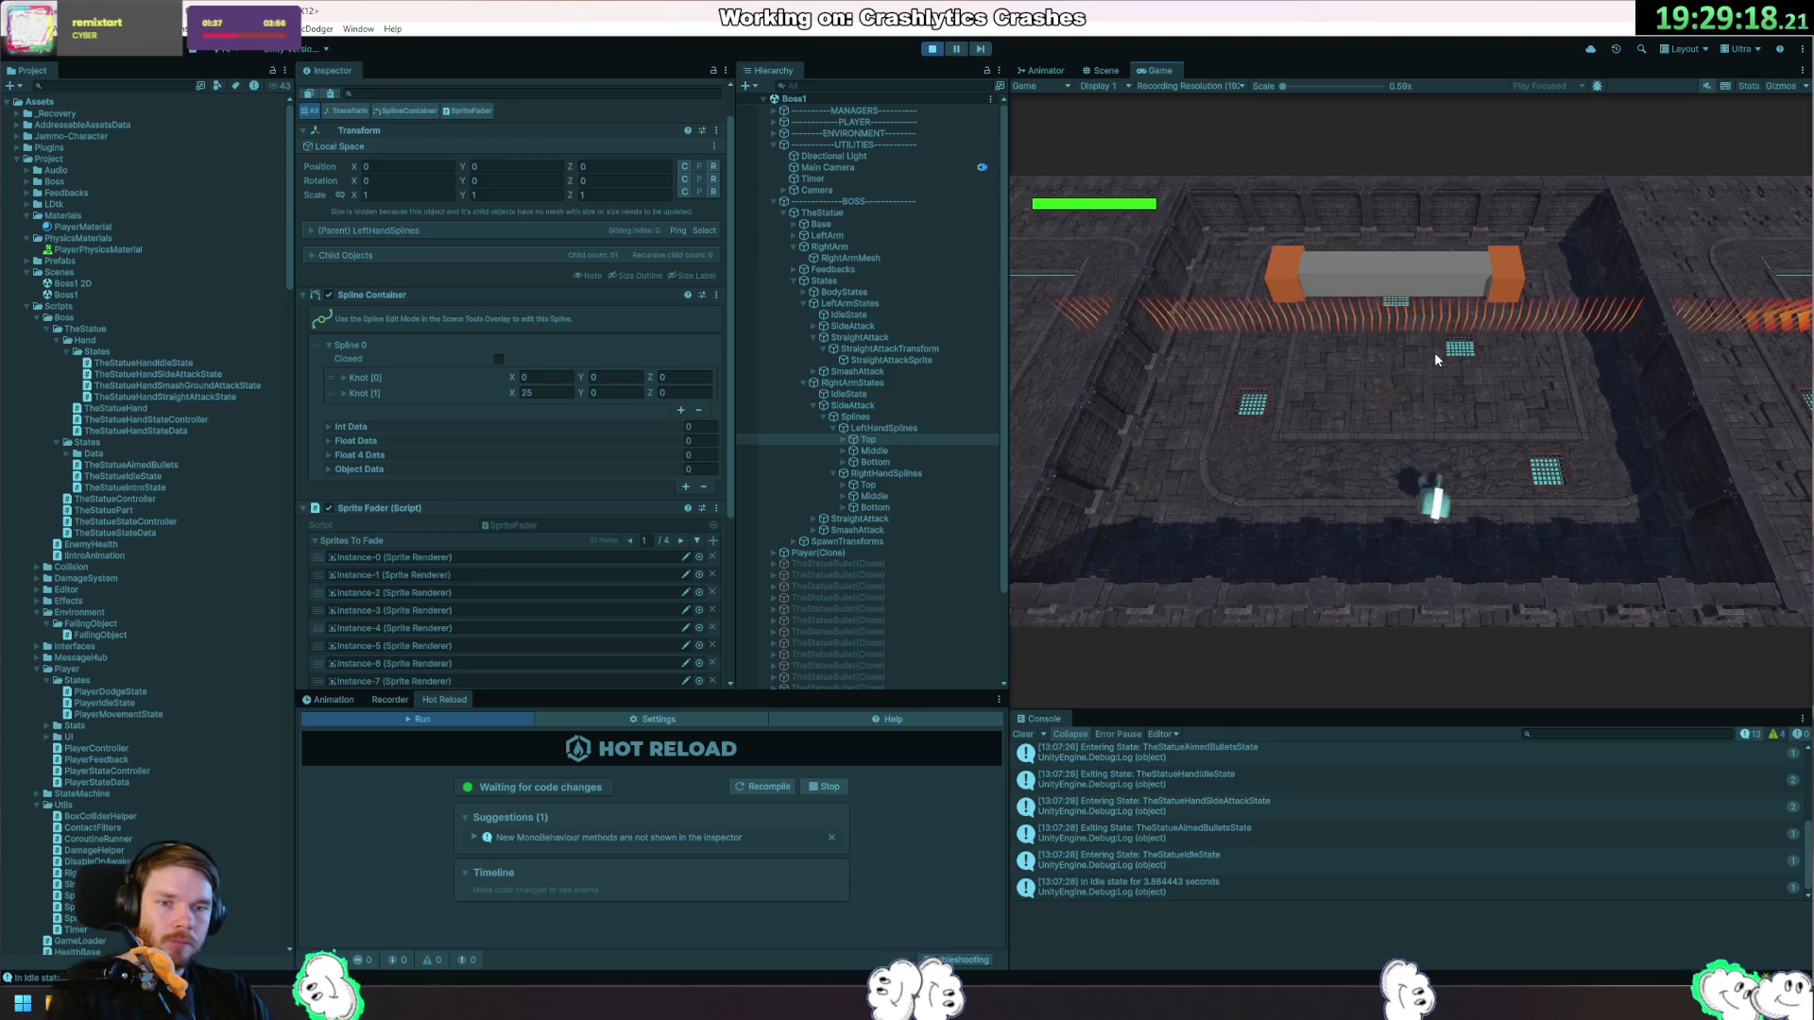
click(962, 47)
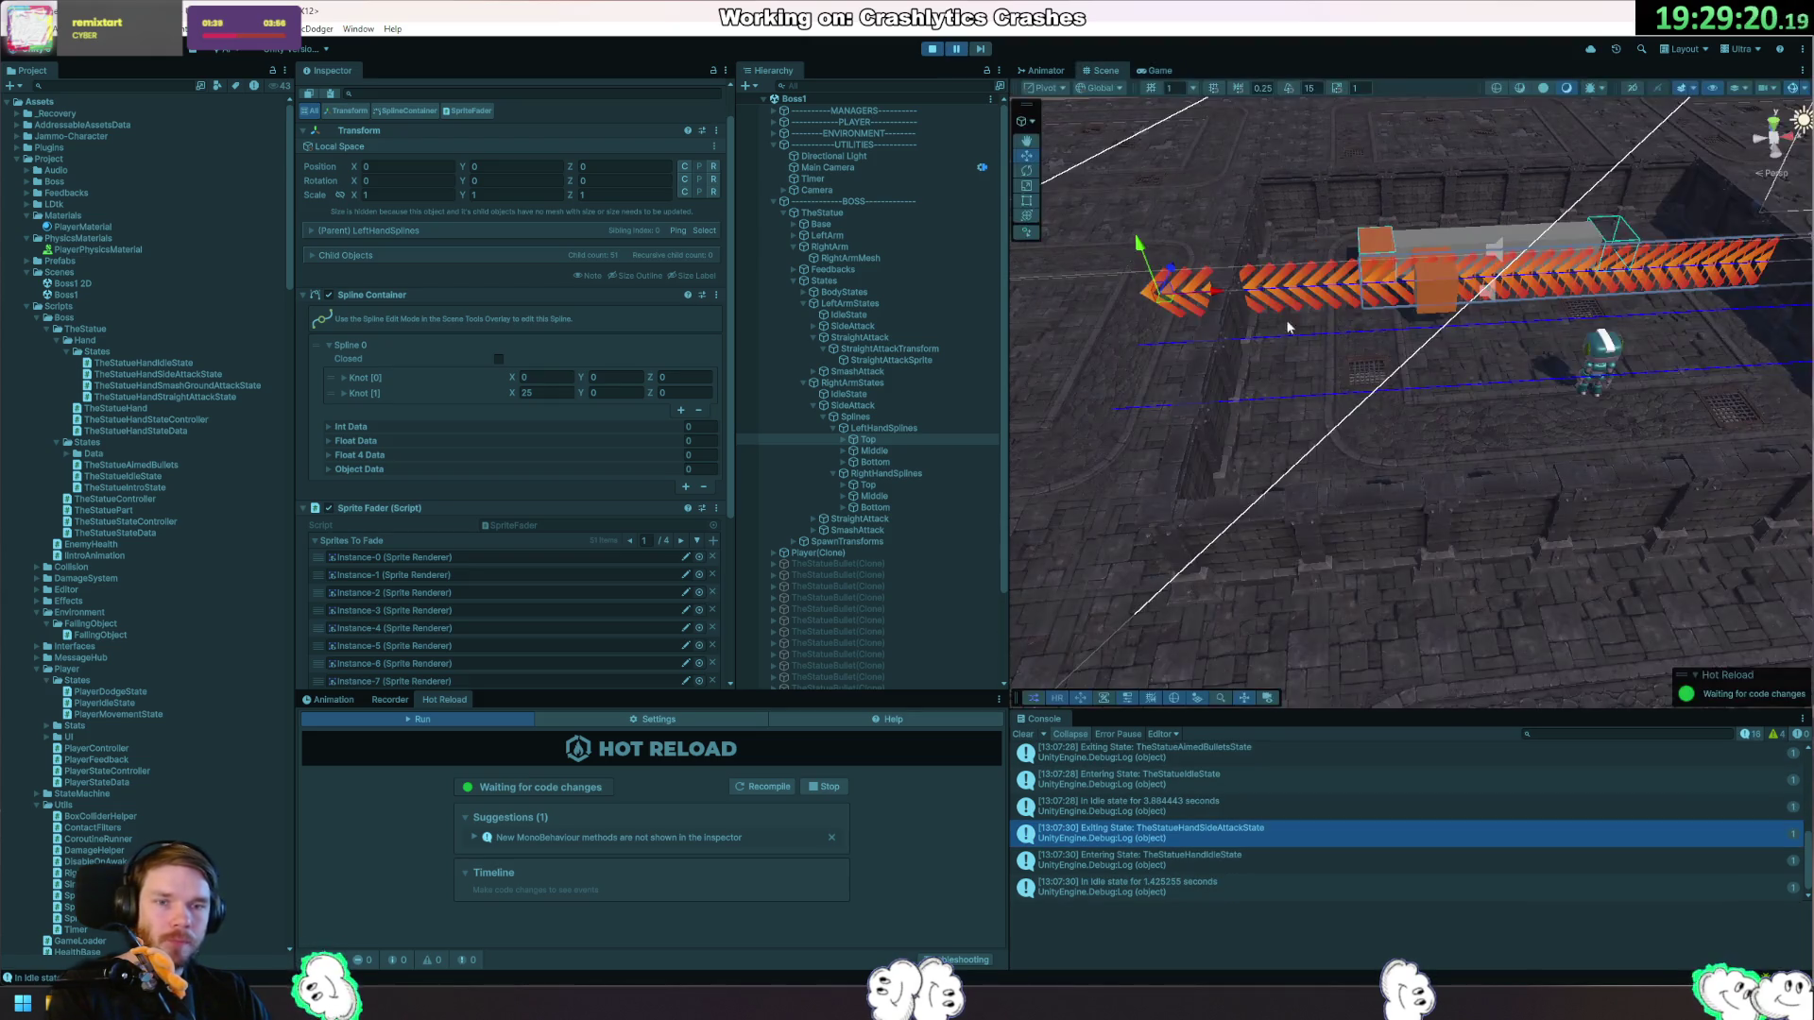
Select RightHandSplines/Top and tilt it to 90° on X with the rotate tool, then stop Play.
click(1275, 305)
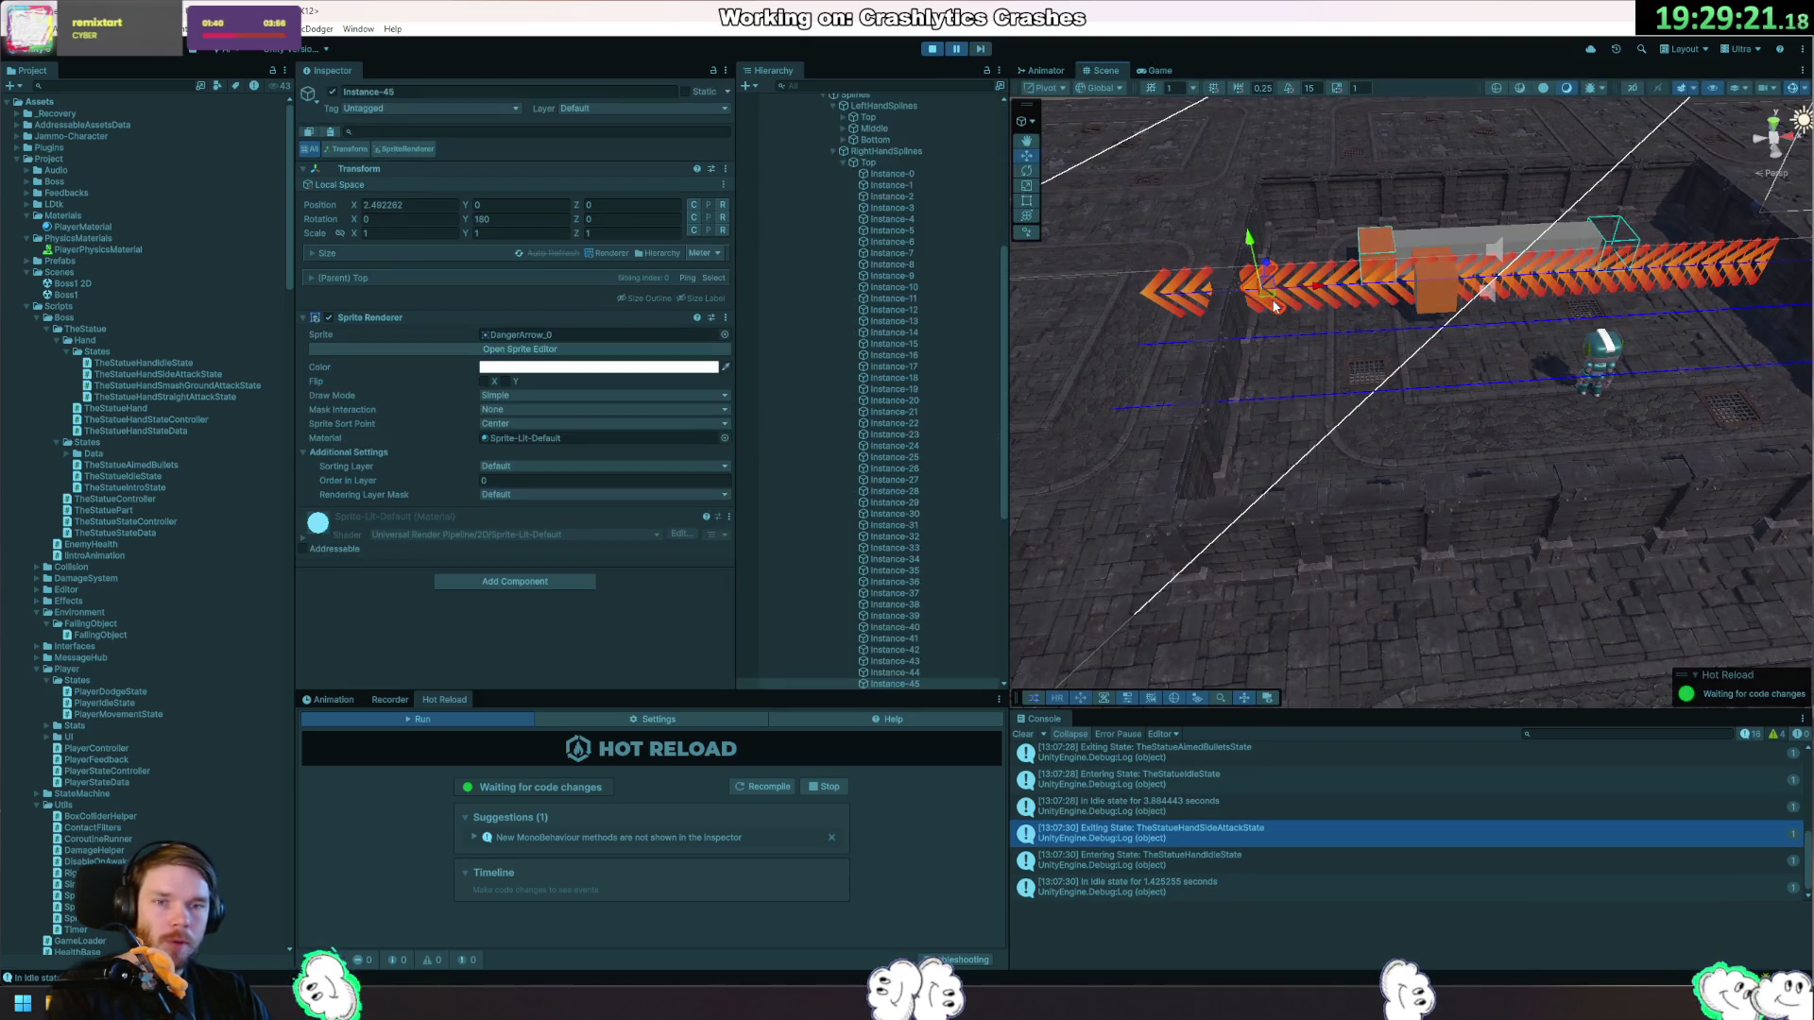
click(909, 160)
mouse_move(1324, 367)
mouse_down()
mouse_move(1294, 545)
mouse_move(1296, 510)
mouse_move(1491, 360)
mouse_move(1306, 306)
mouse_move(1334, 274)
mouse_move(1361, 373)
mouse_move(1271, 487)
mouse_up()
key(e)
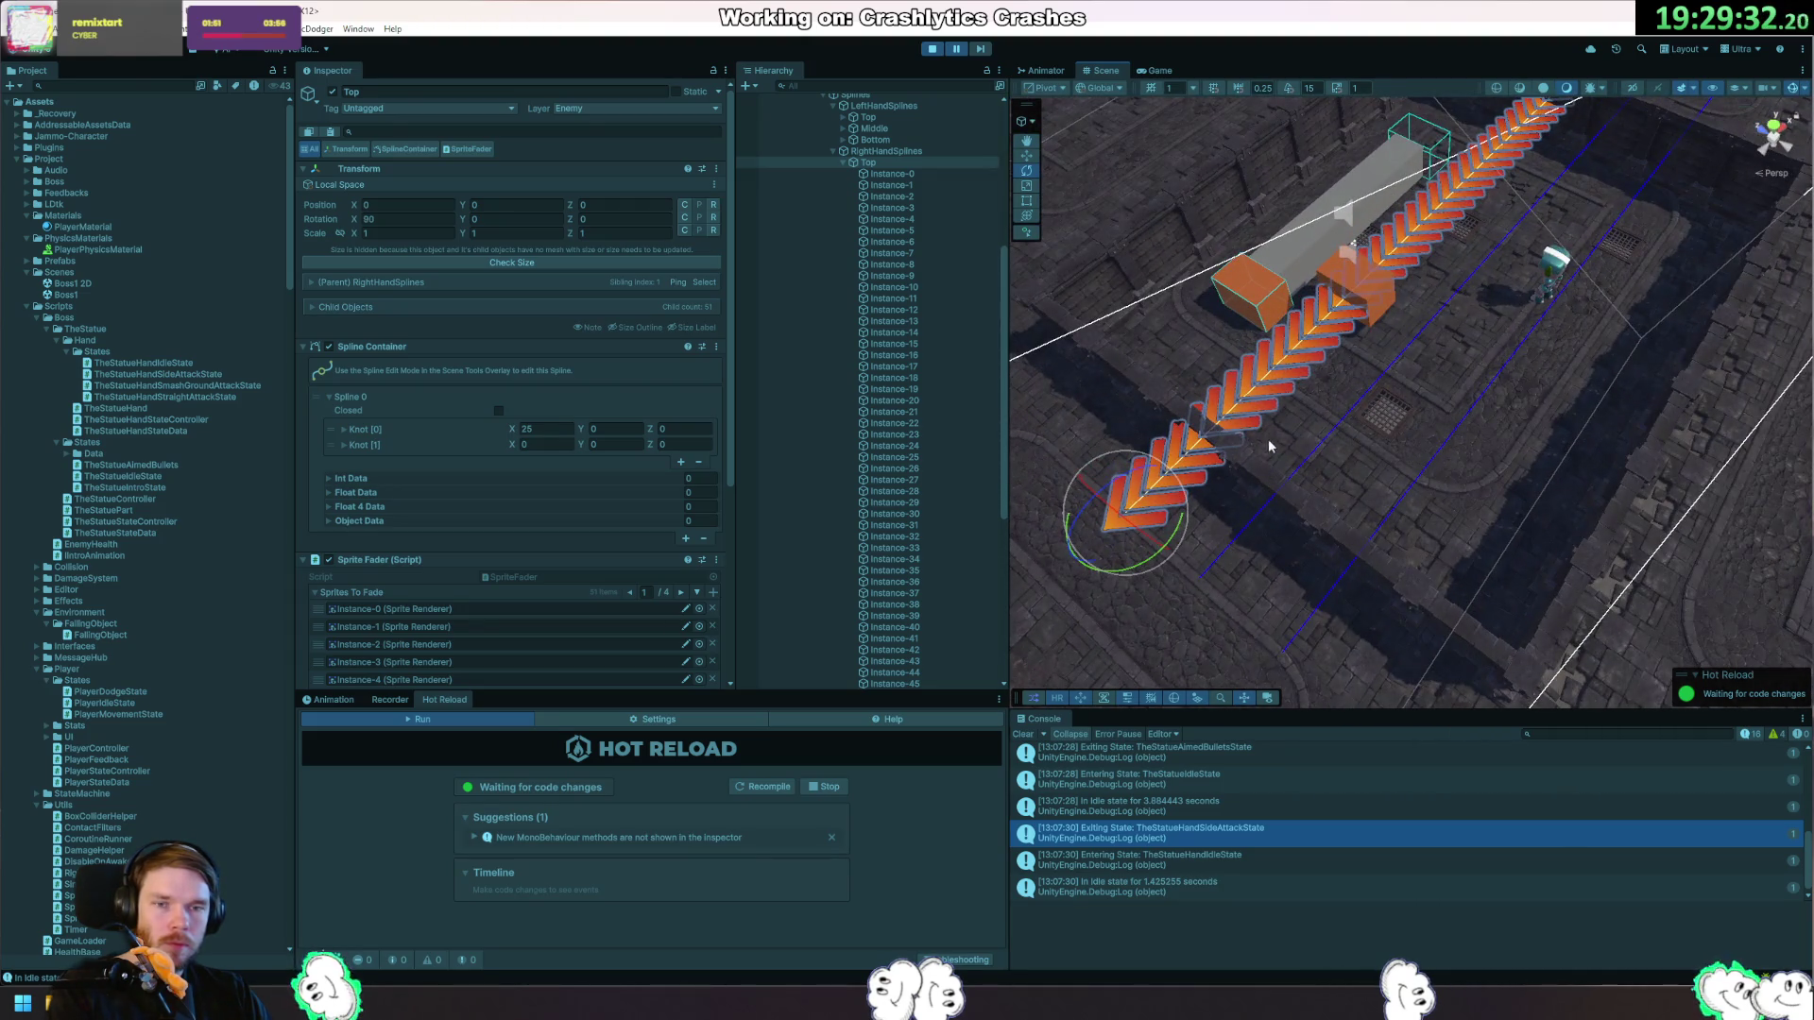
click(932, 50)
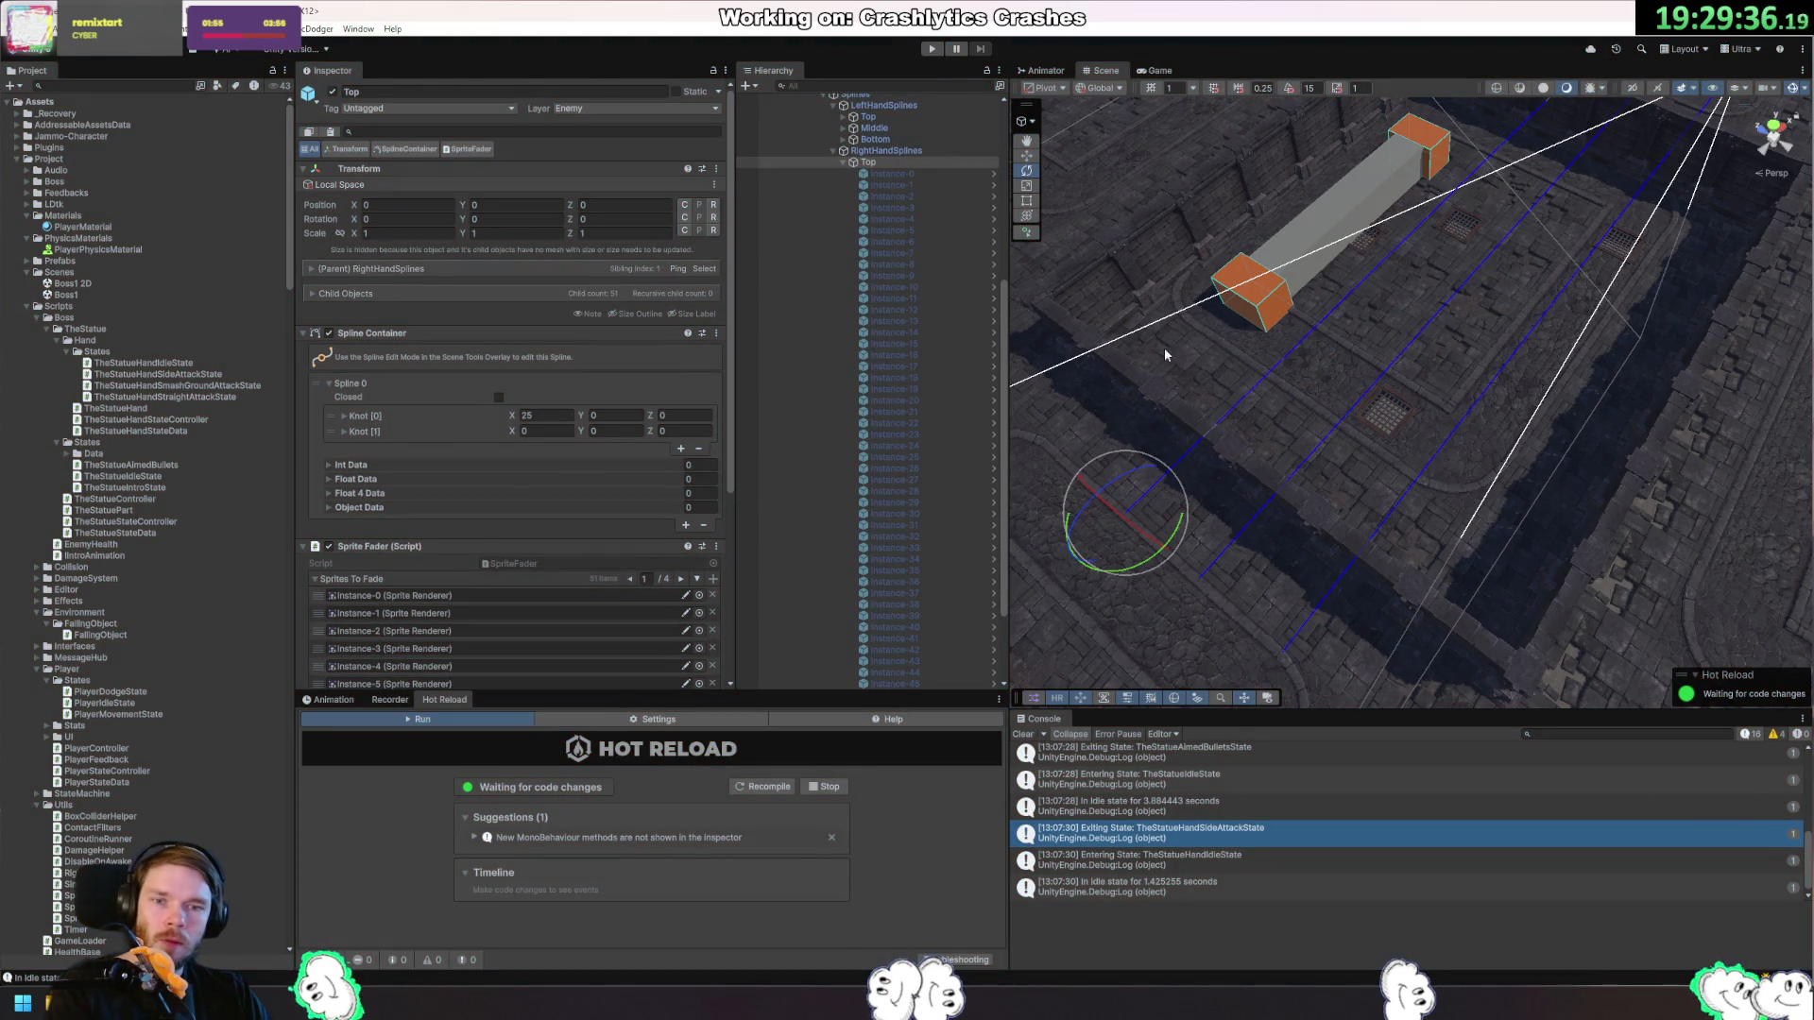
Activate the 51 danger arrow instances to inspect them, then hide them again.
click(892, 174)
scroll(901, 437, down, 3)
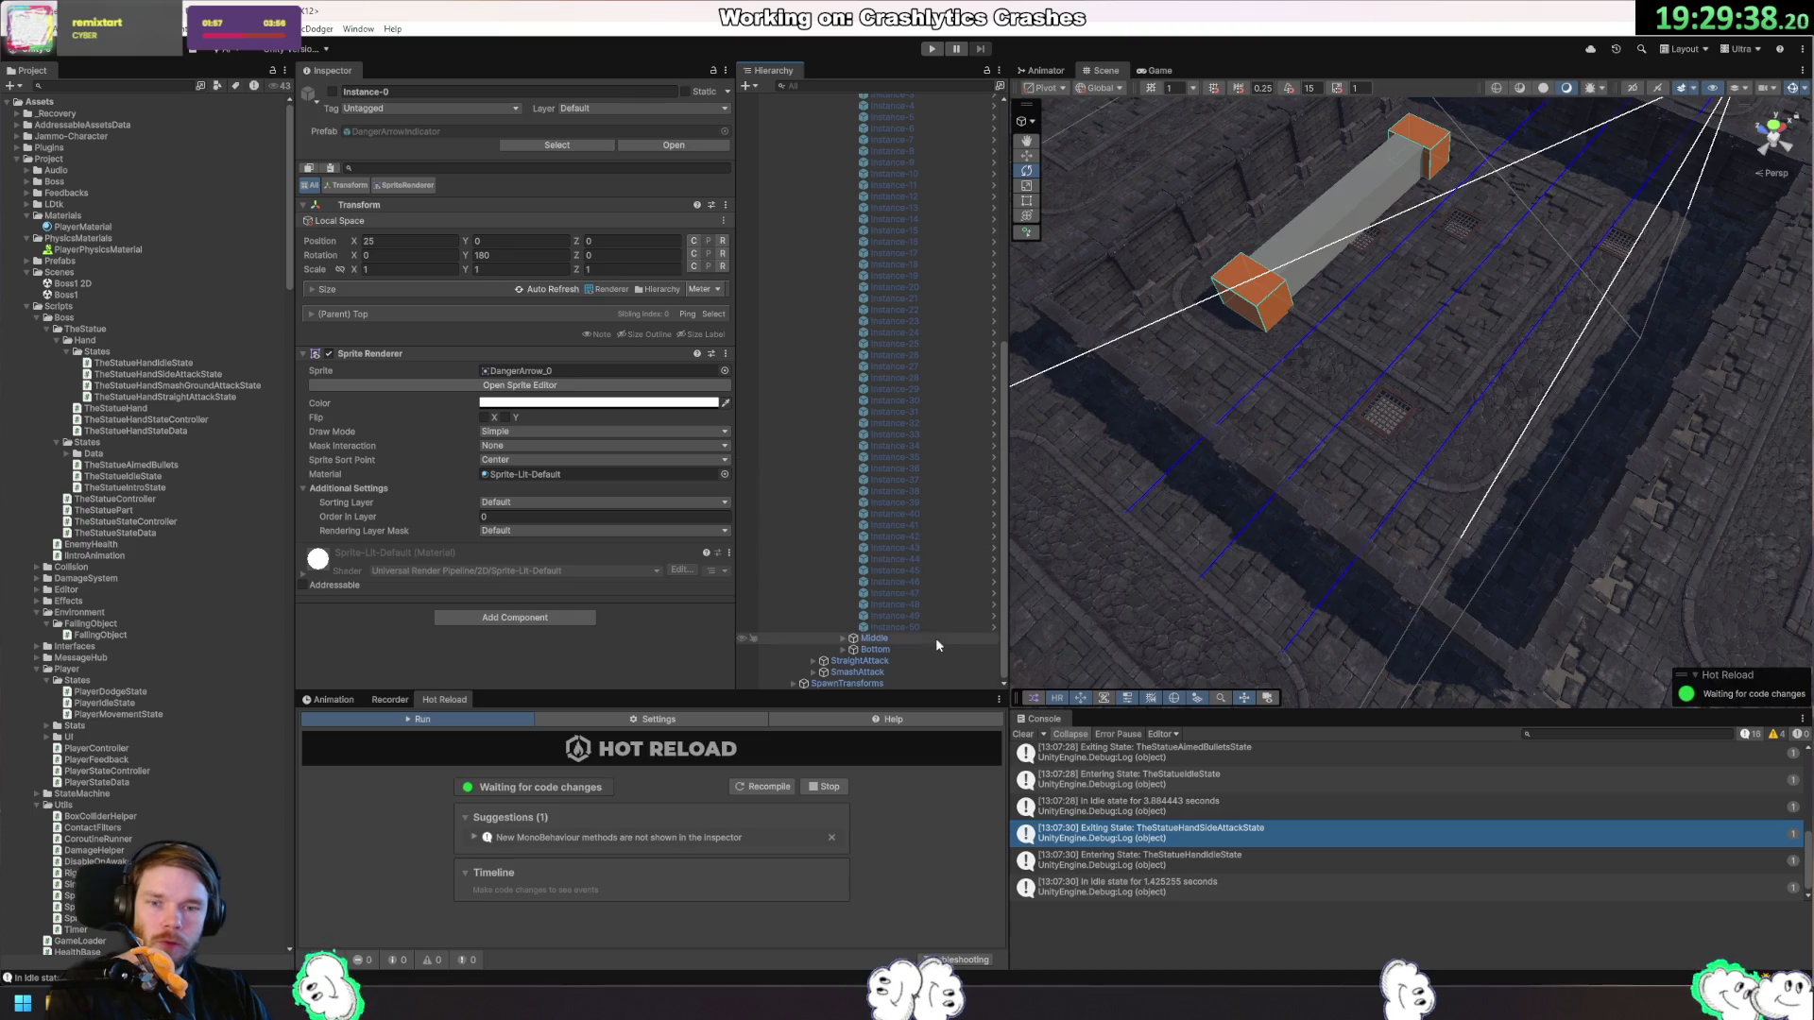
shift+click(907, 626)
click(331, 91)
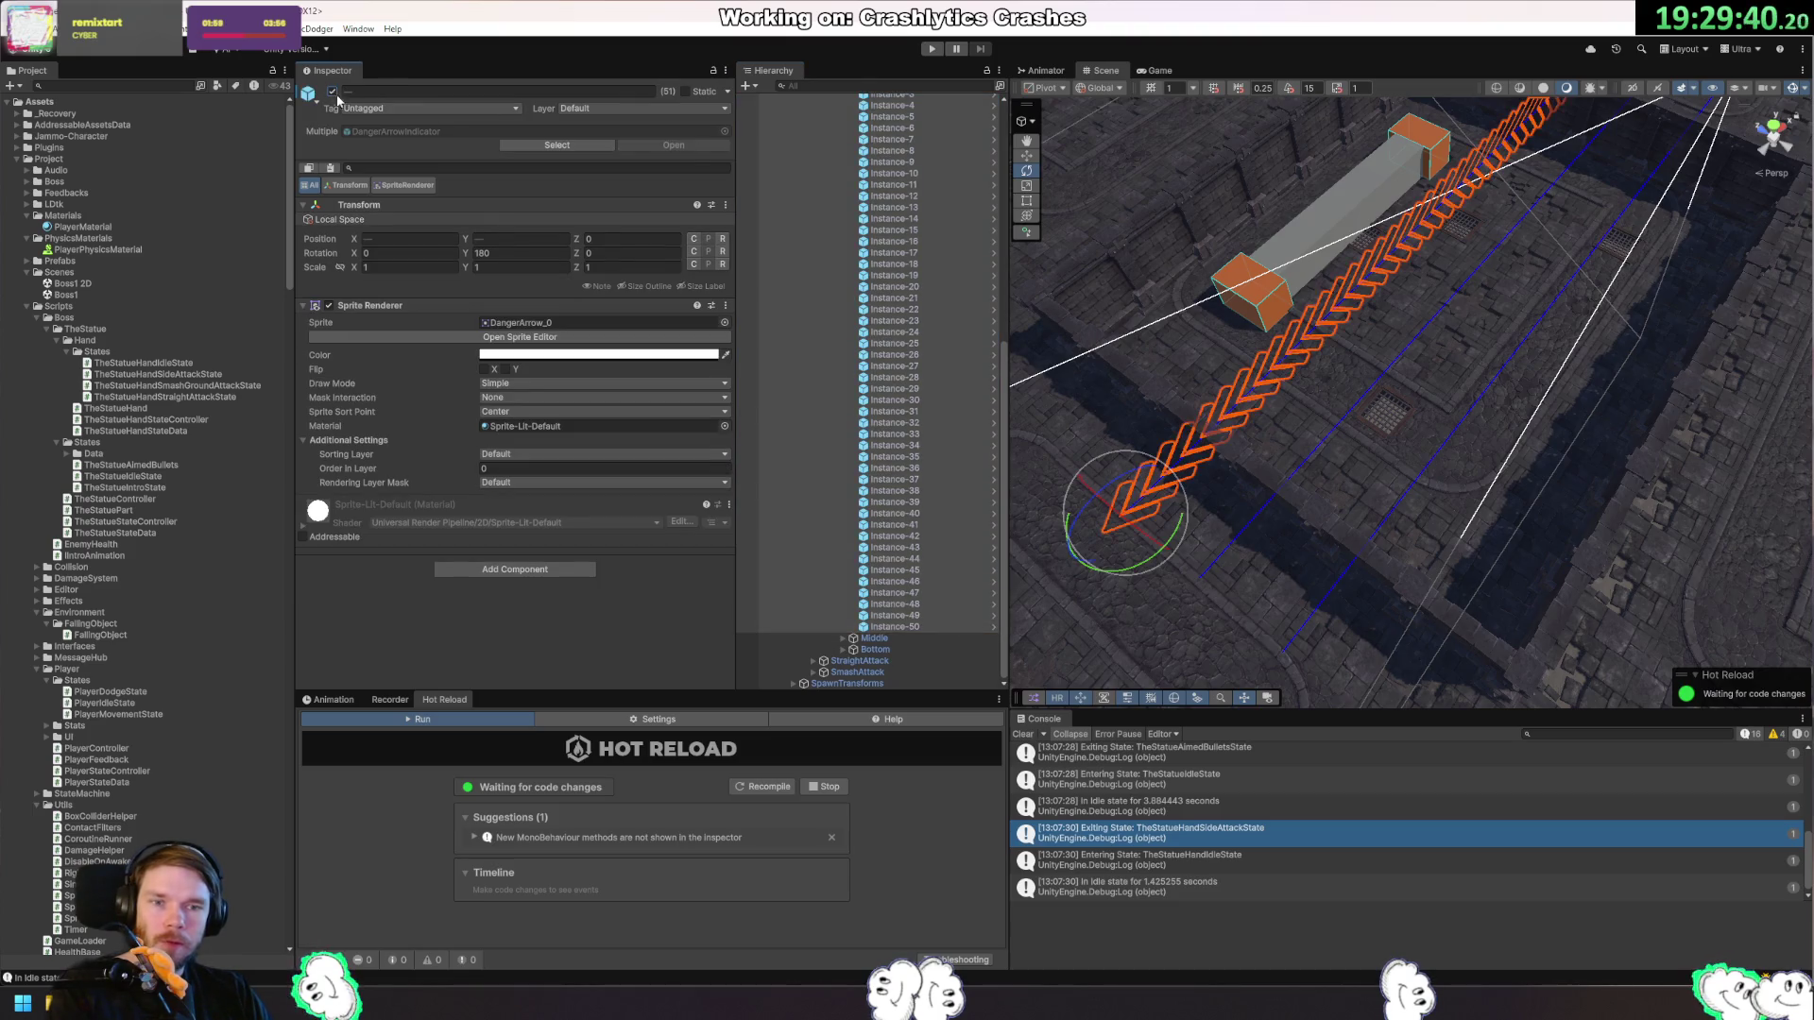
drag(1299, 376, 1307, 341)
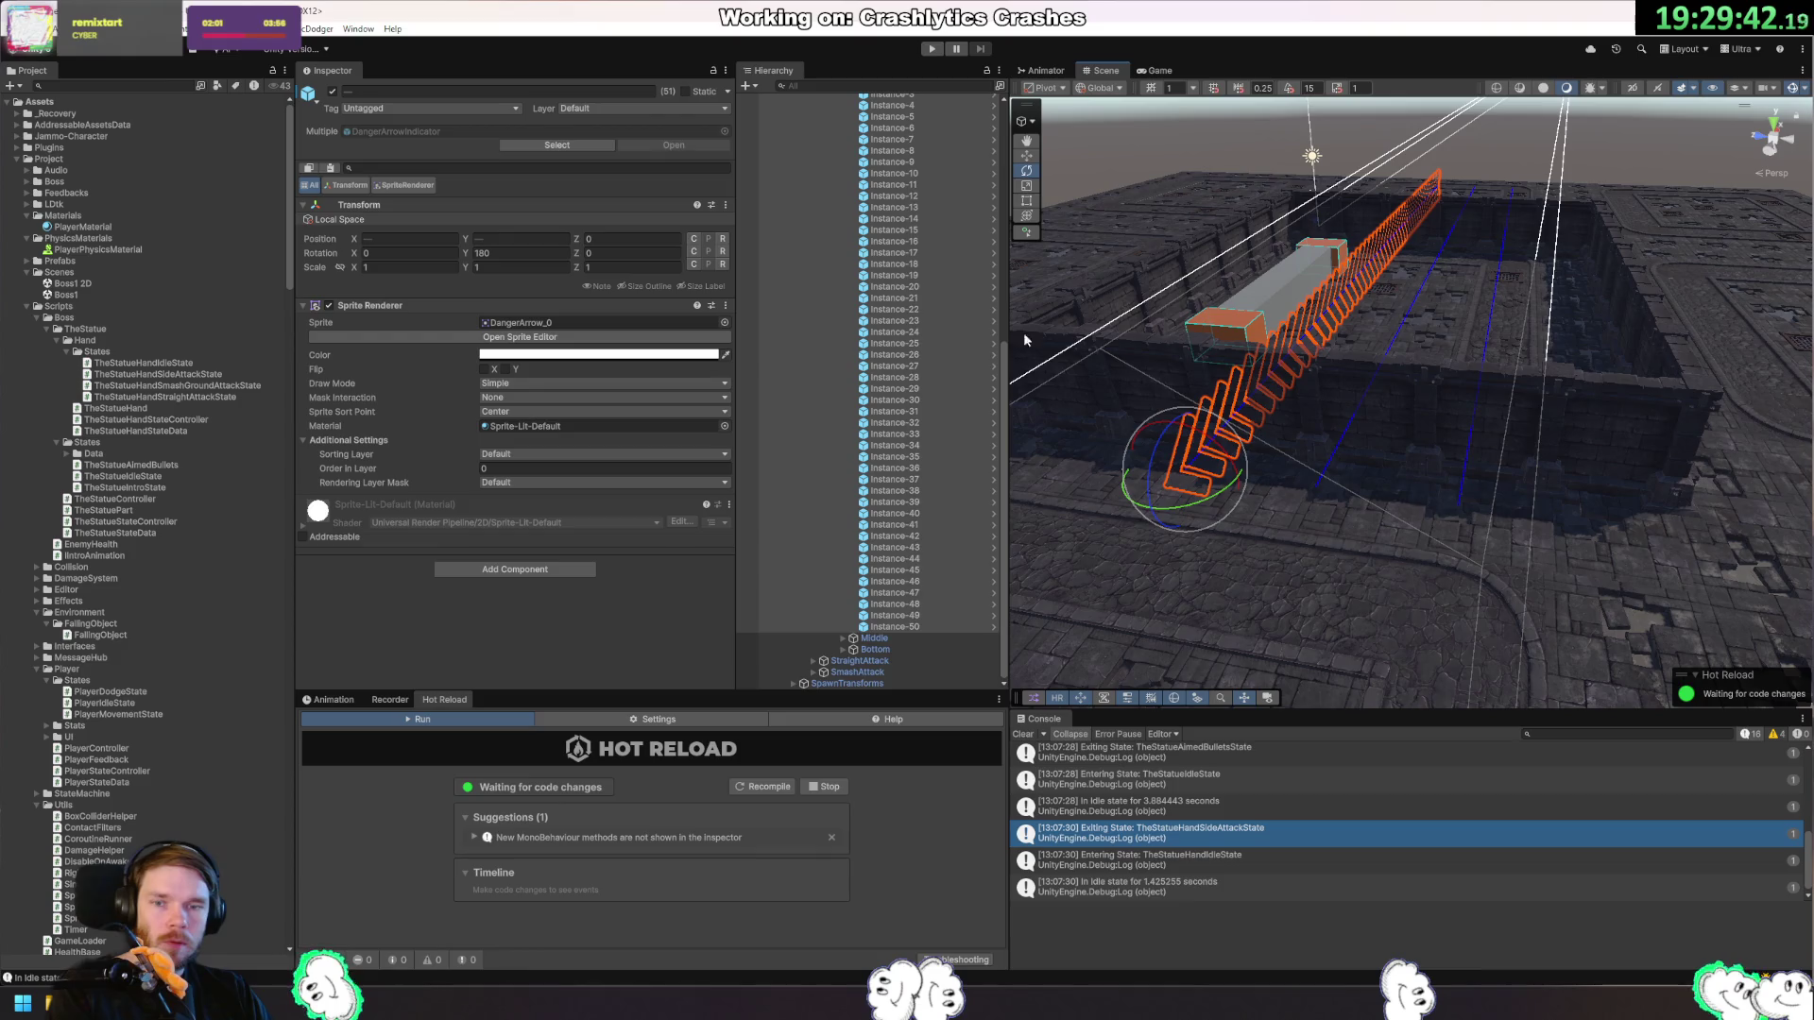
scroll(948, 367, up, 2)
scroll(946, 365, up, 3)
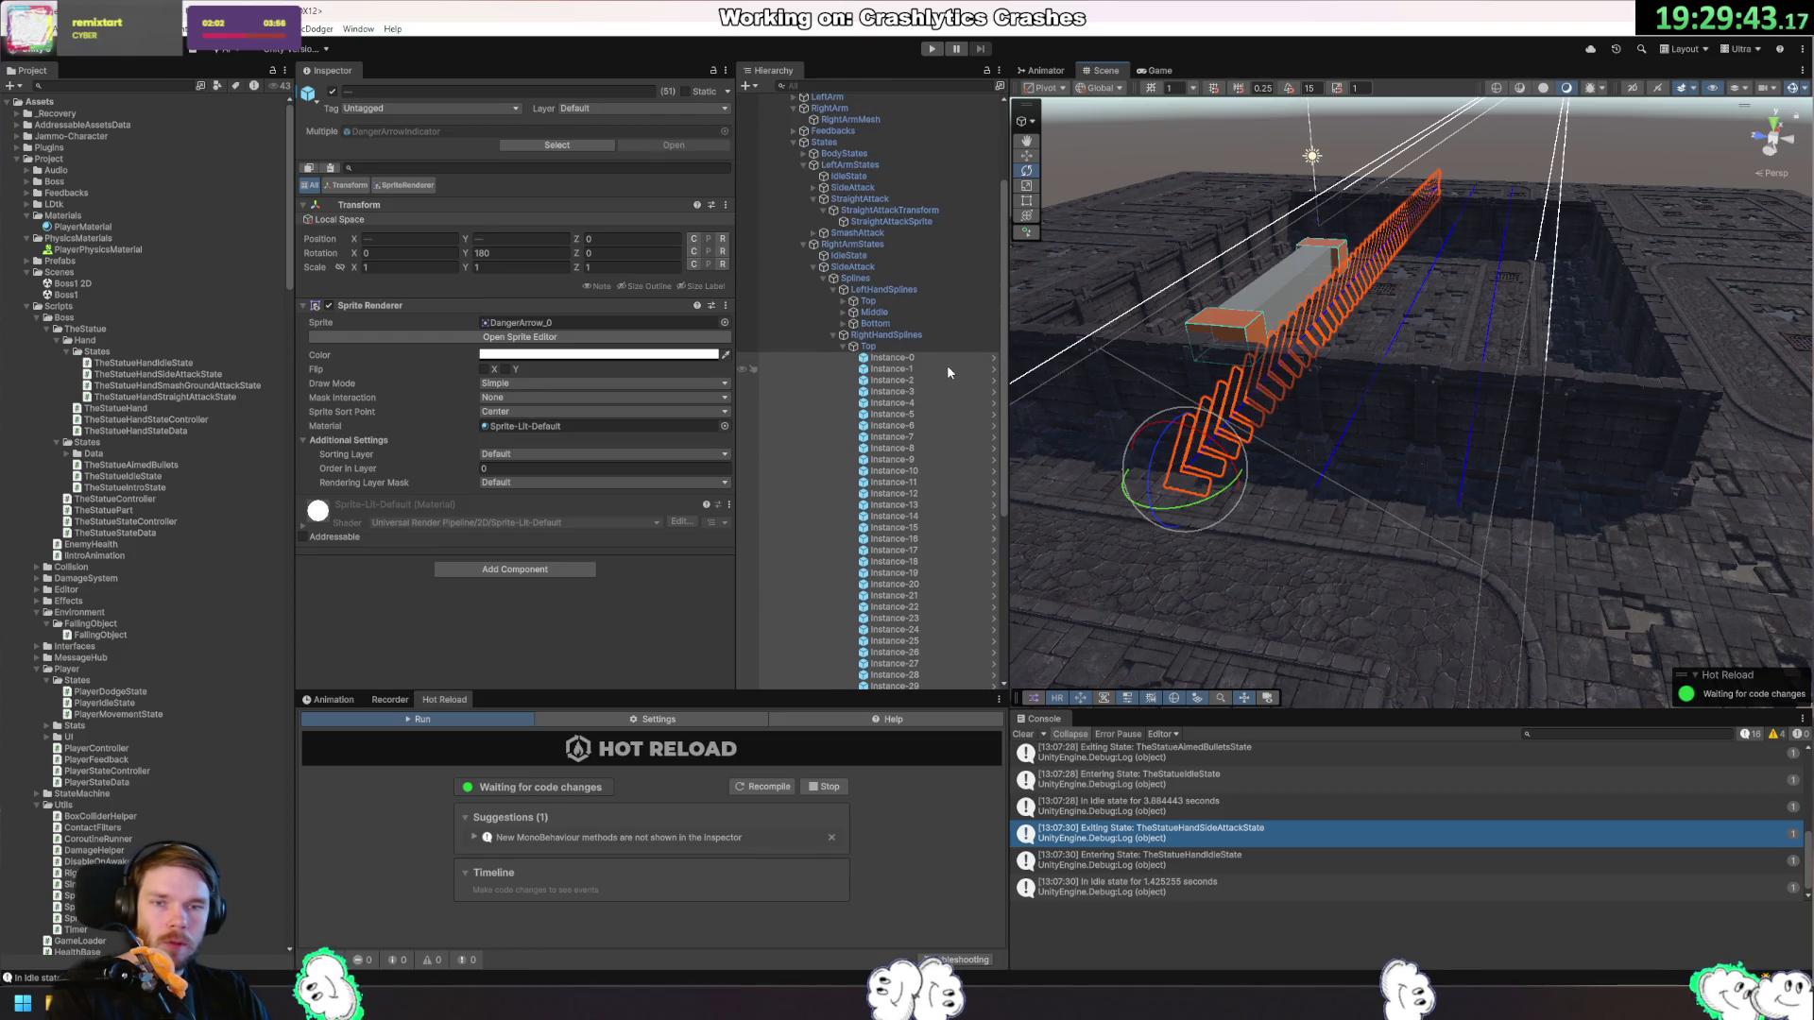
key(alt+shift+a)
Rotate the right-hand Top, Middle and Bottom splines to 90° on X.
click(888, 348)
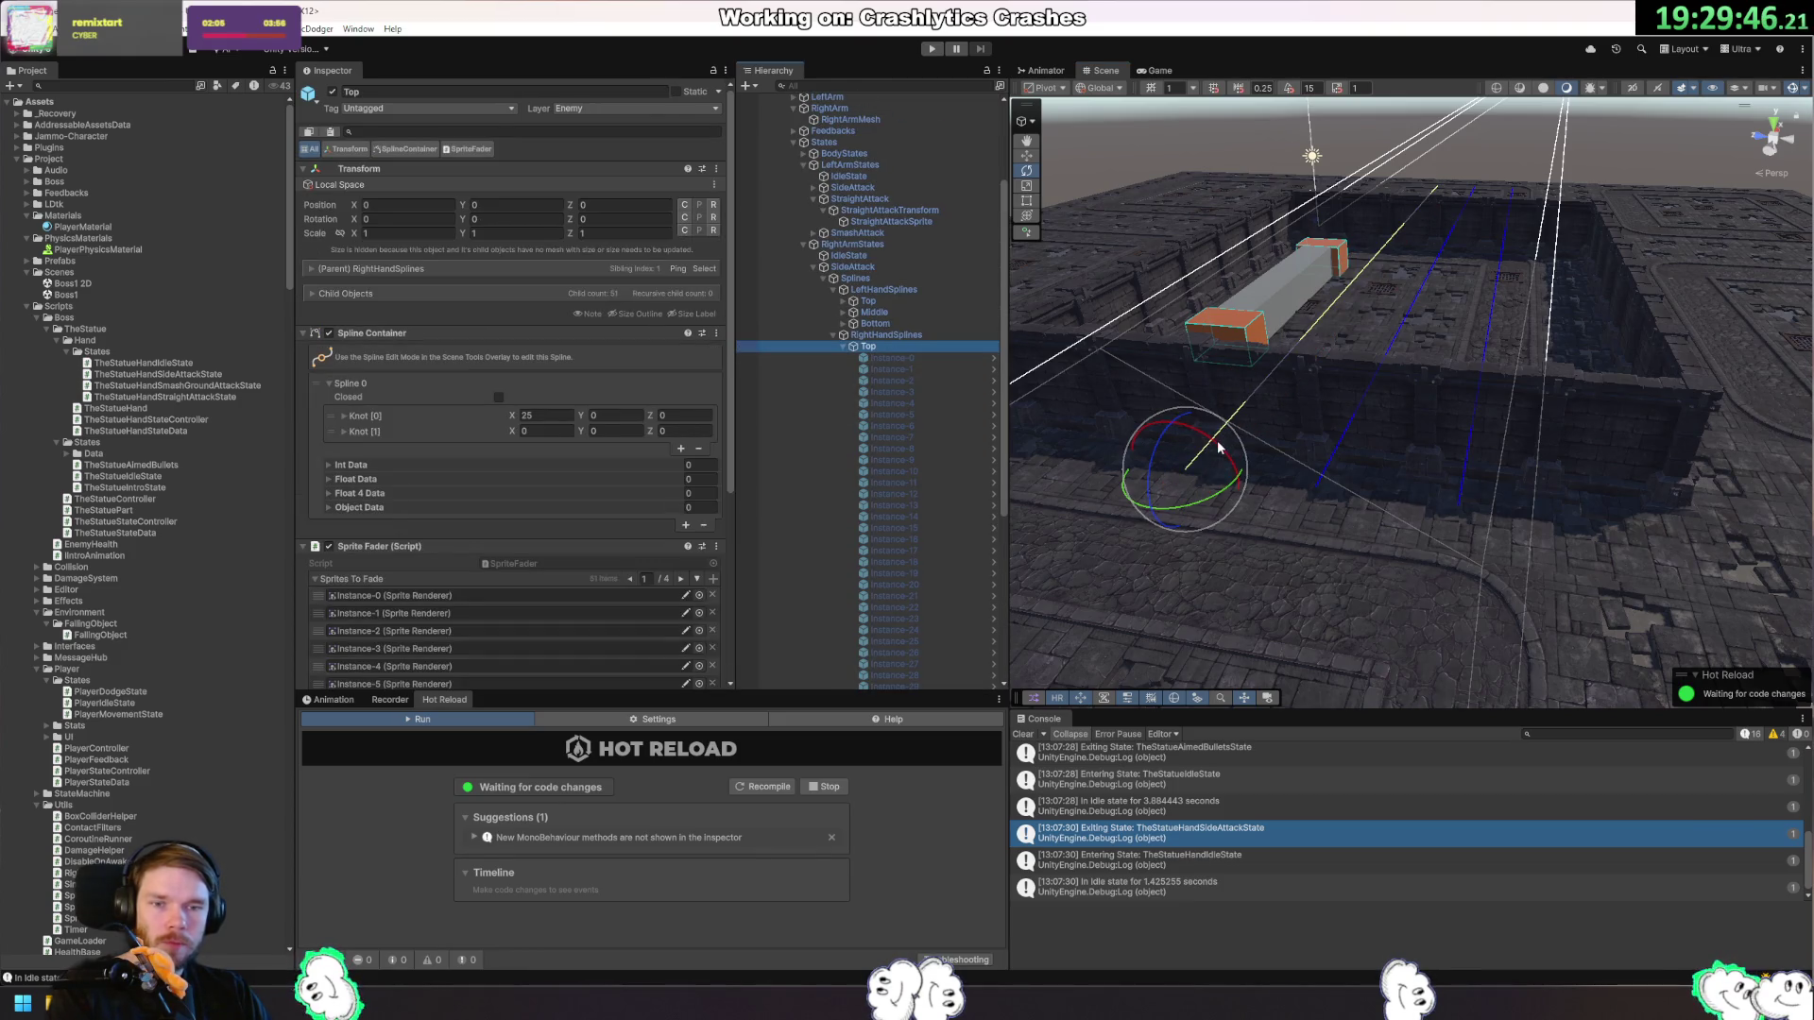
drag(1126, 390, 1068, 357)
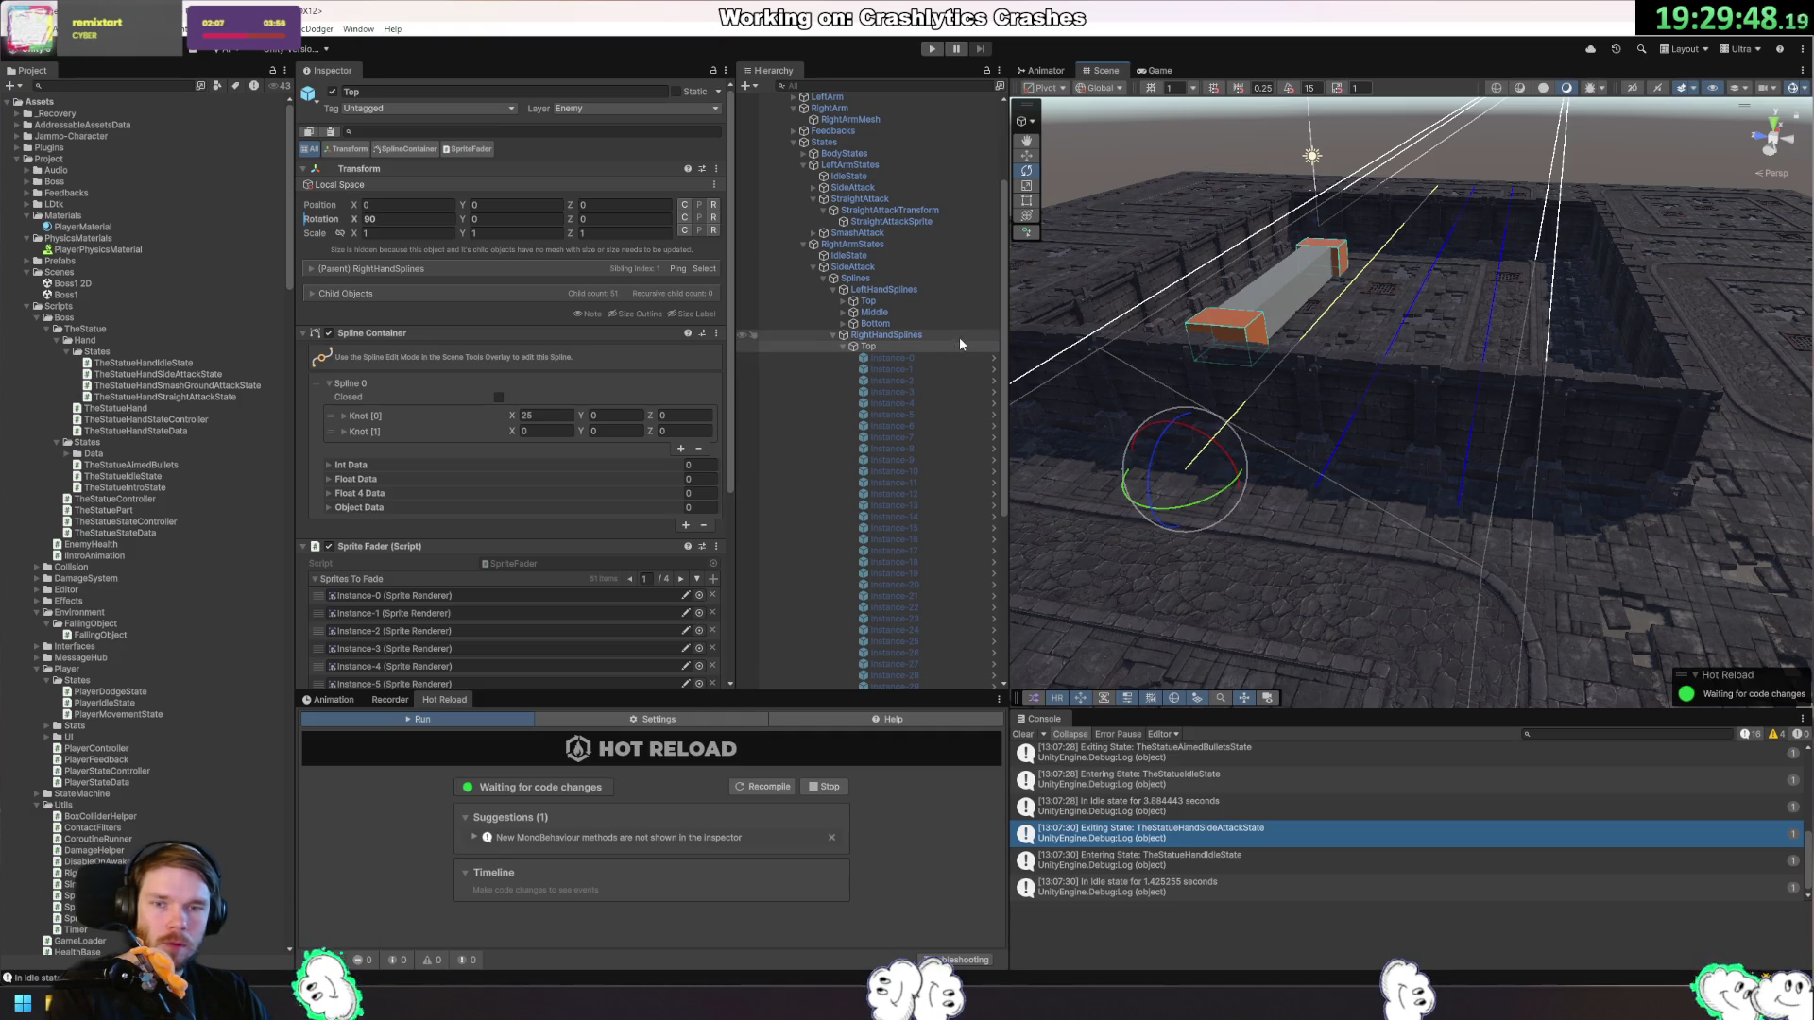
click(844, 347)
click(874, 496)
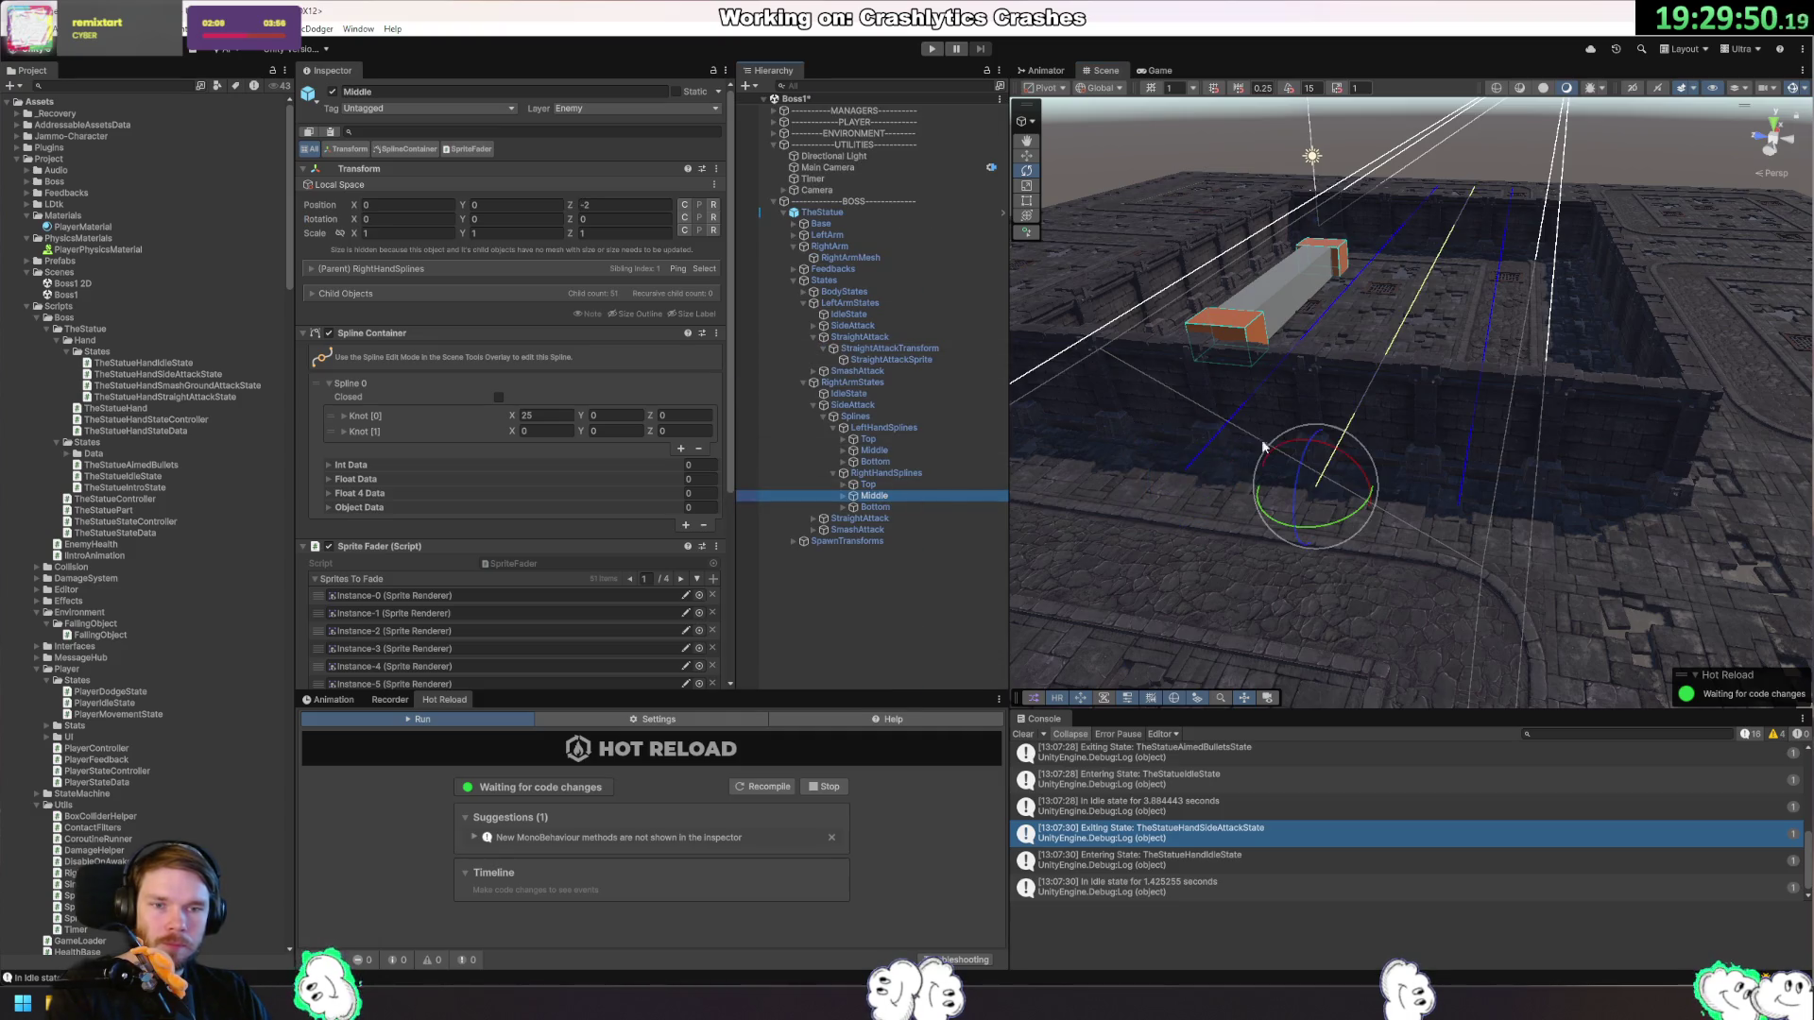
drag(1337, 465, 1205, 376)
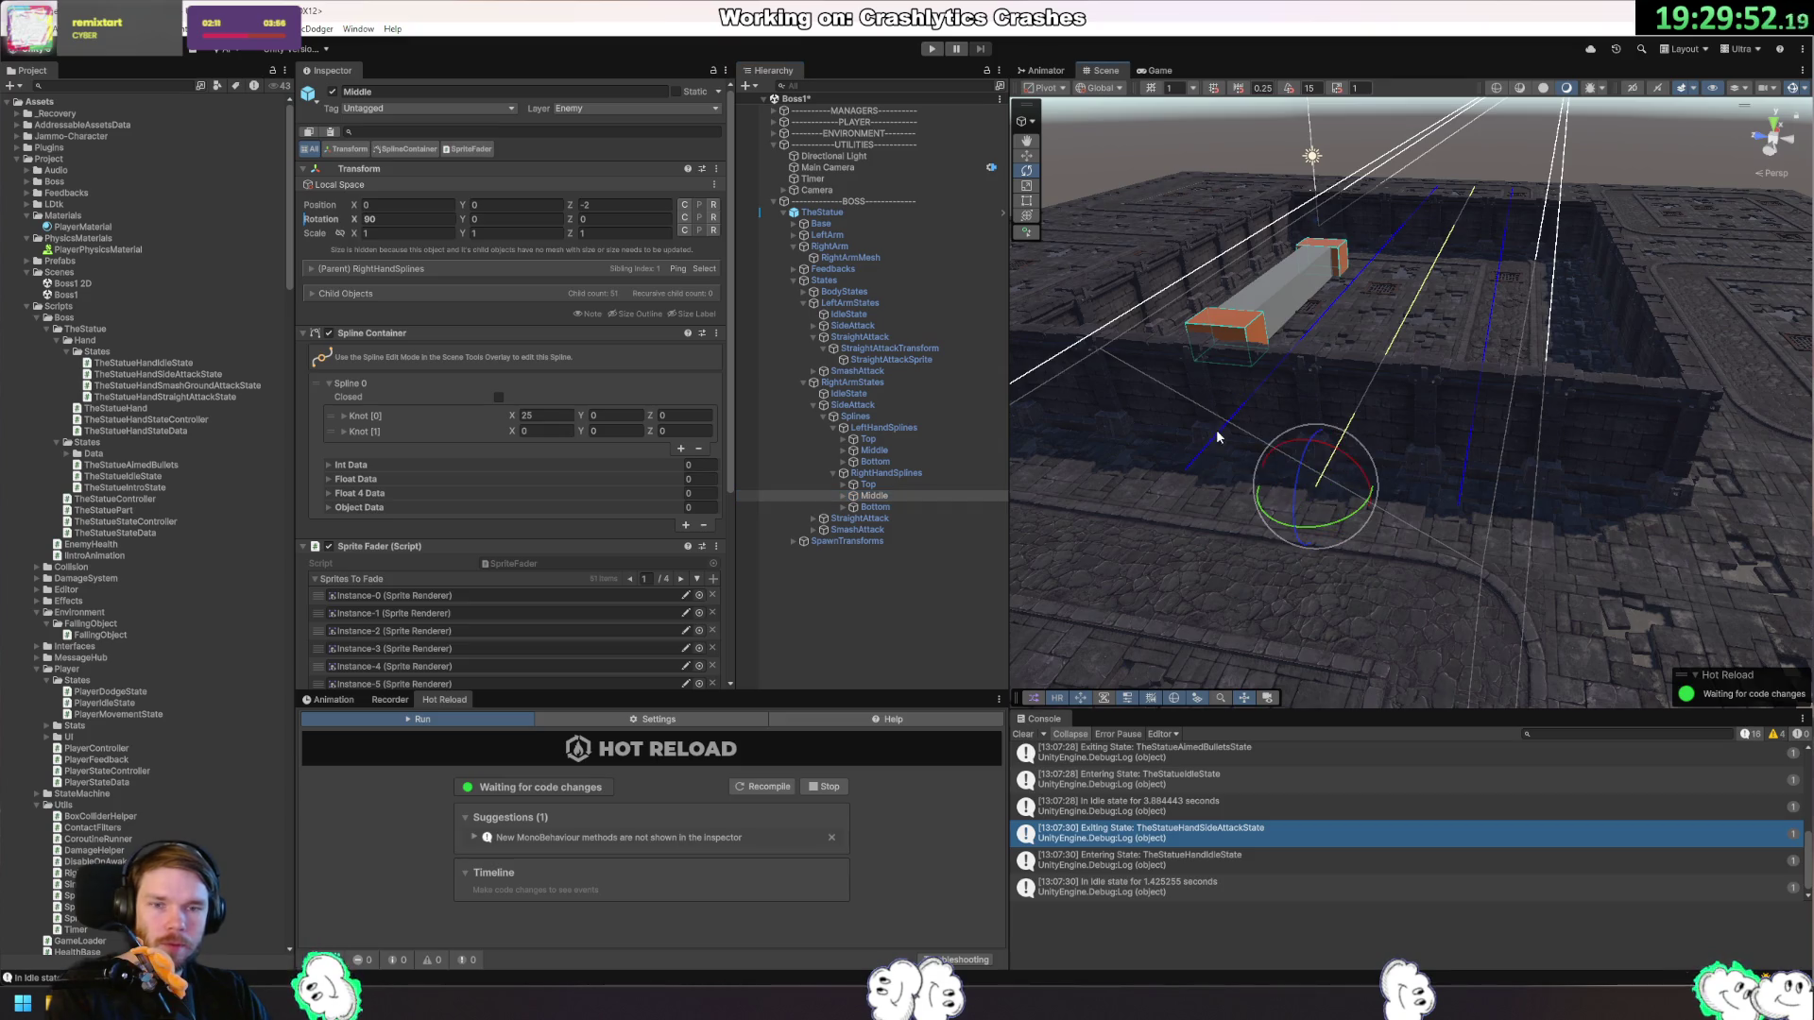
click(909, 506)
drag(1509, 497, 1345, 400)
Select all 51 arrow instances under the left hand's Top spline.
click(867, 439)
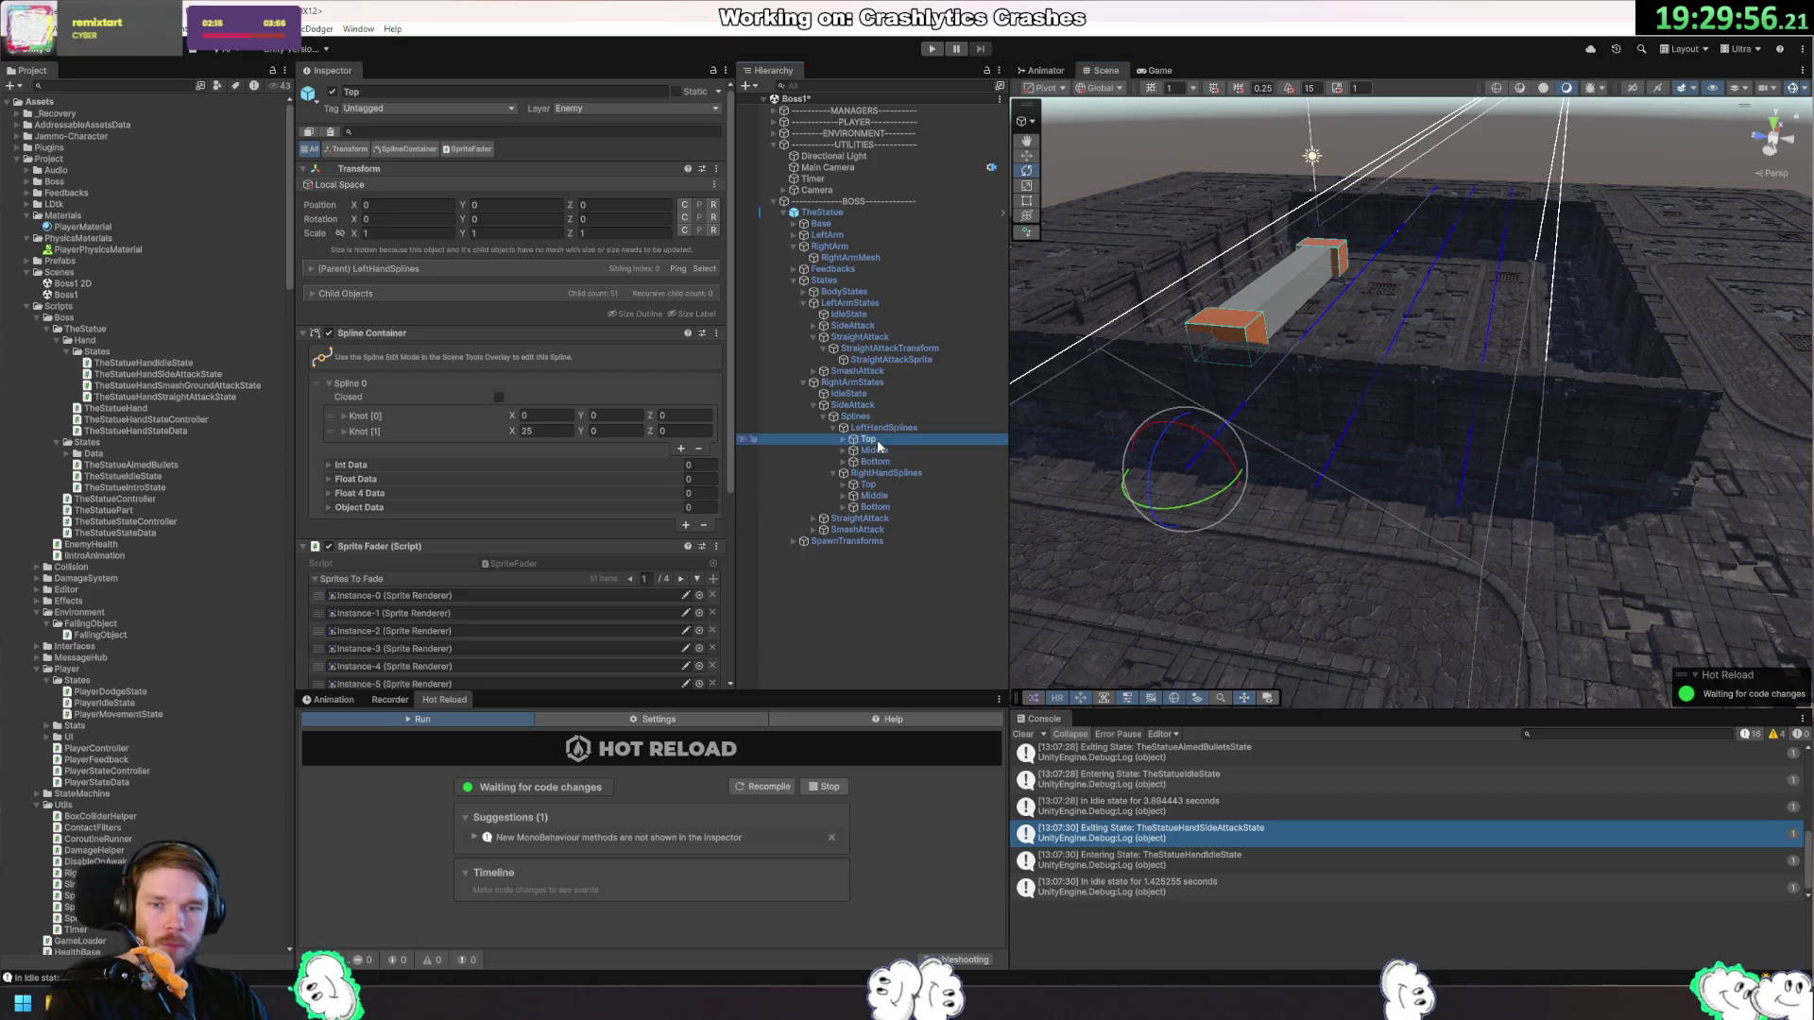
click(843, 439)
click(873, 450)
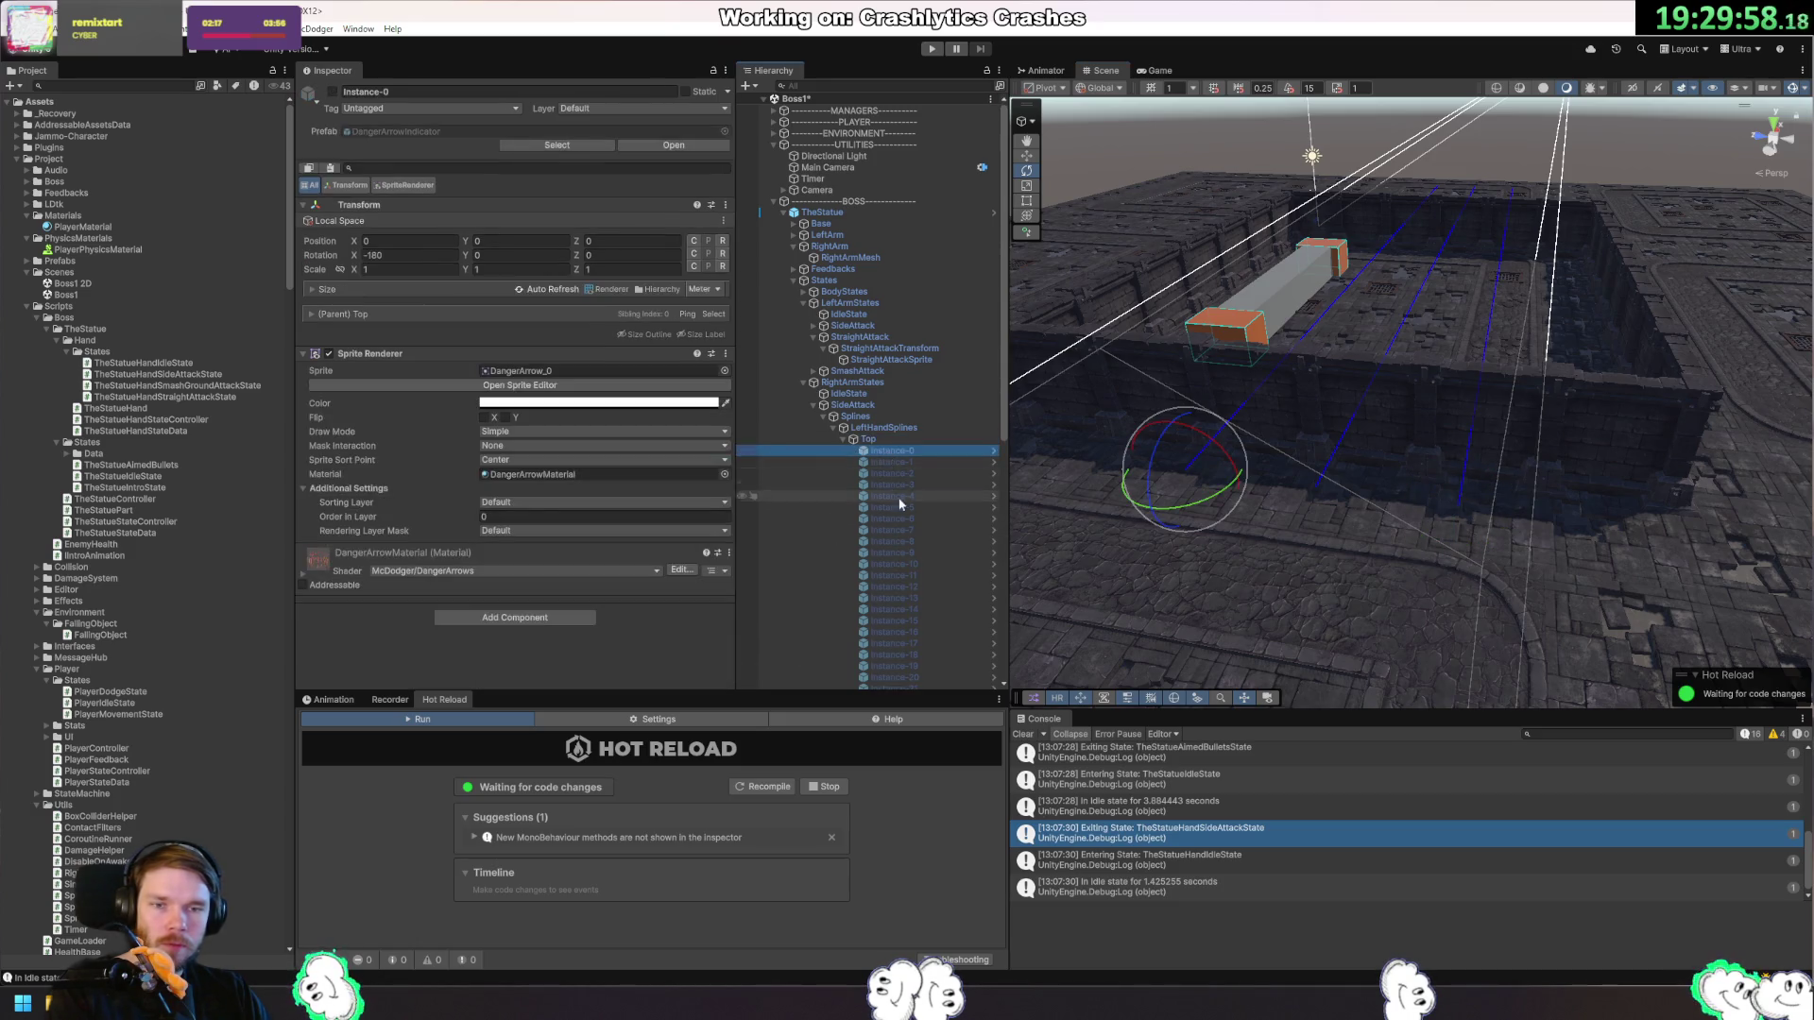
scroll(904, 535, down, 10)
shift+click(907, 578)
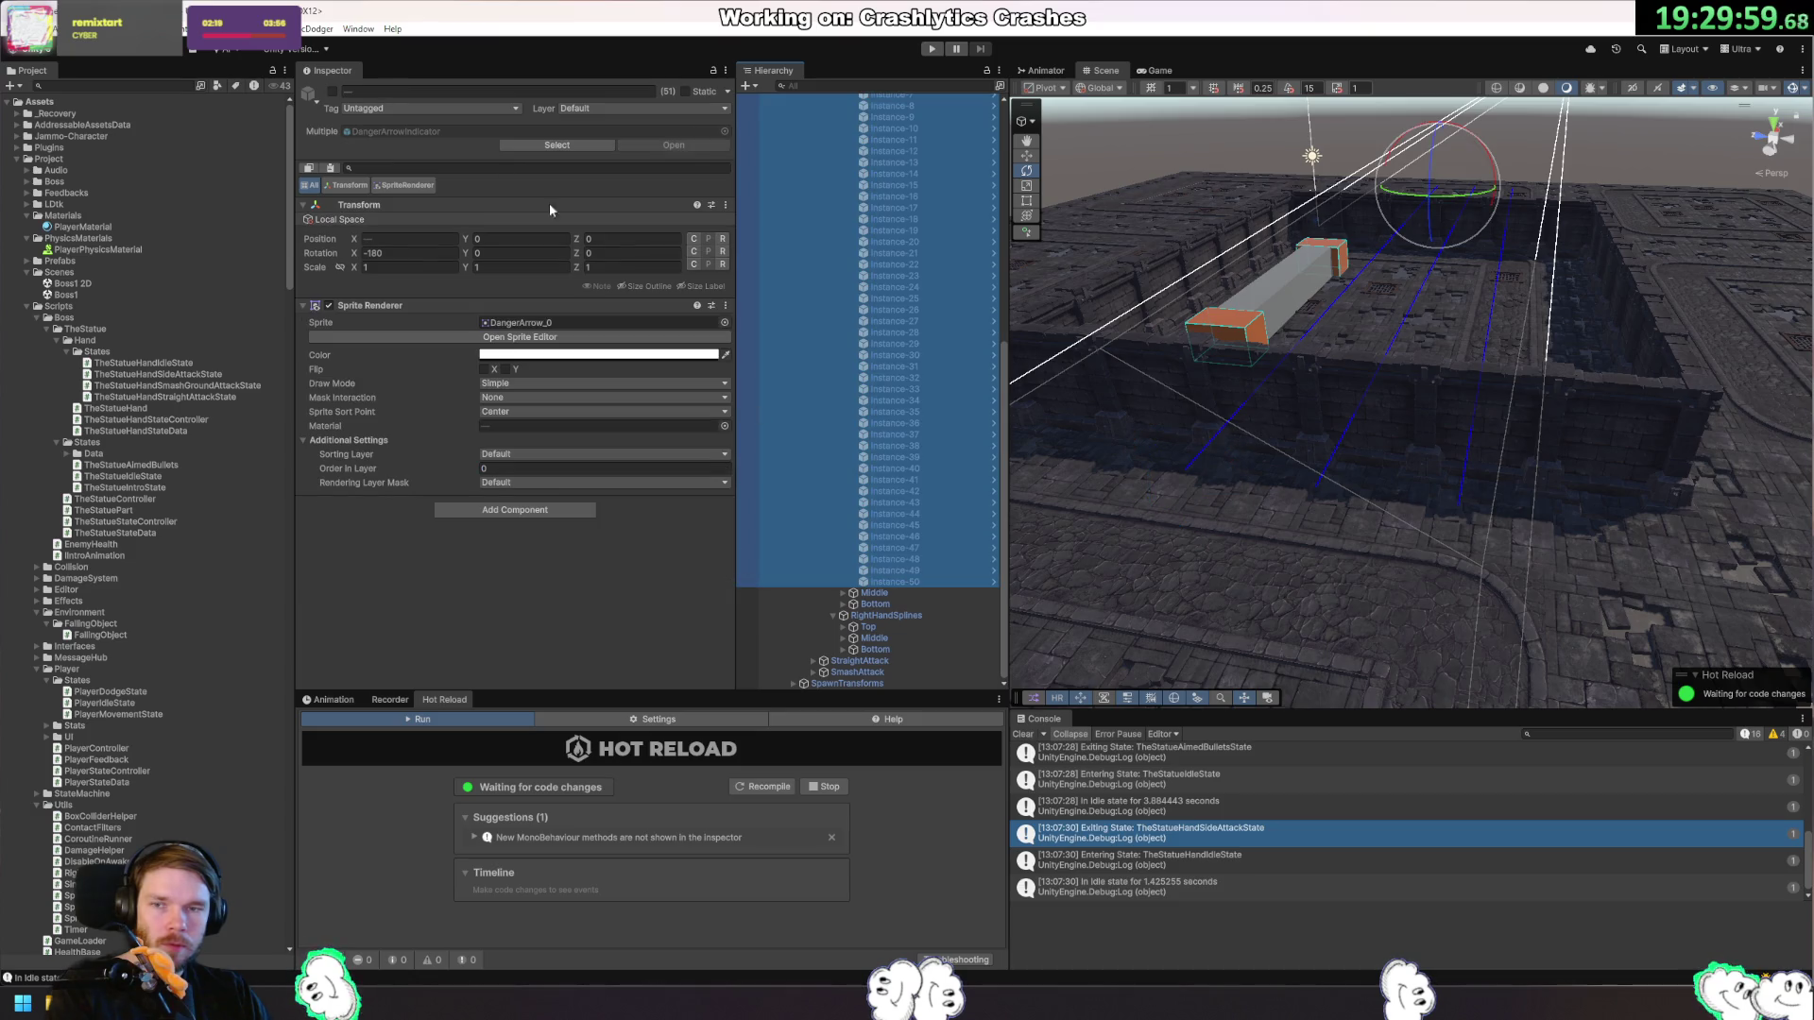
Activate the Top arrow instances and set their Rotation X to 0.
click(332, 92)
mouse_move(1228, 312)
mouse_down()
mouse_move(1194, 299)
mouse_move(1211, 284)
mouse_move(1233, 323)
mouse_up()
click(409, 253)
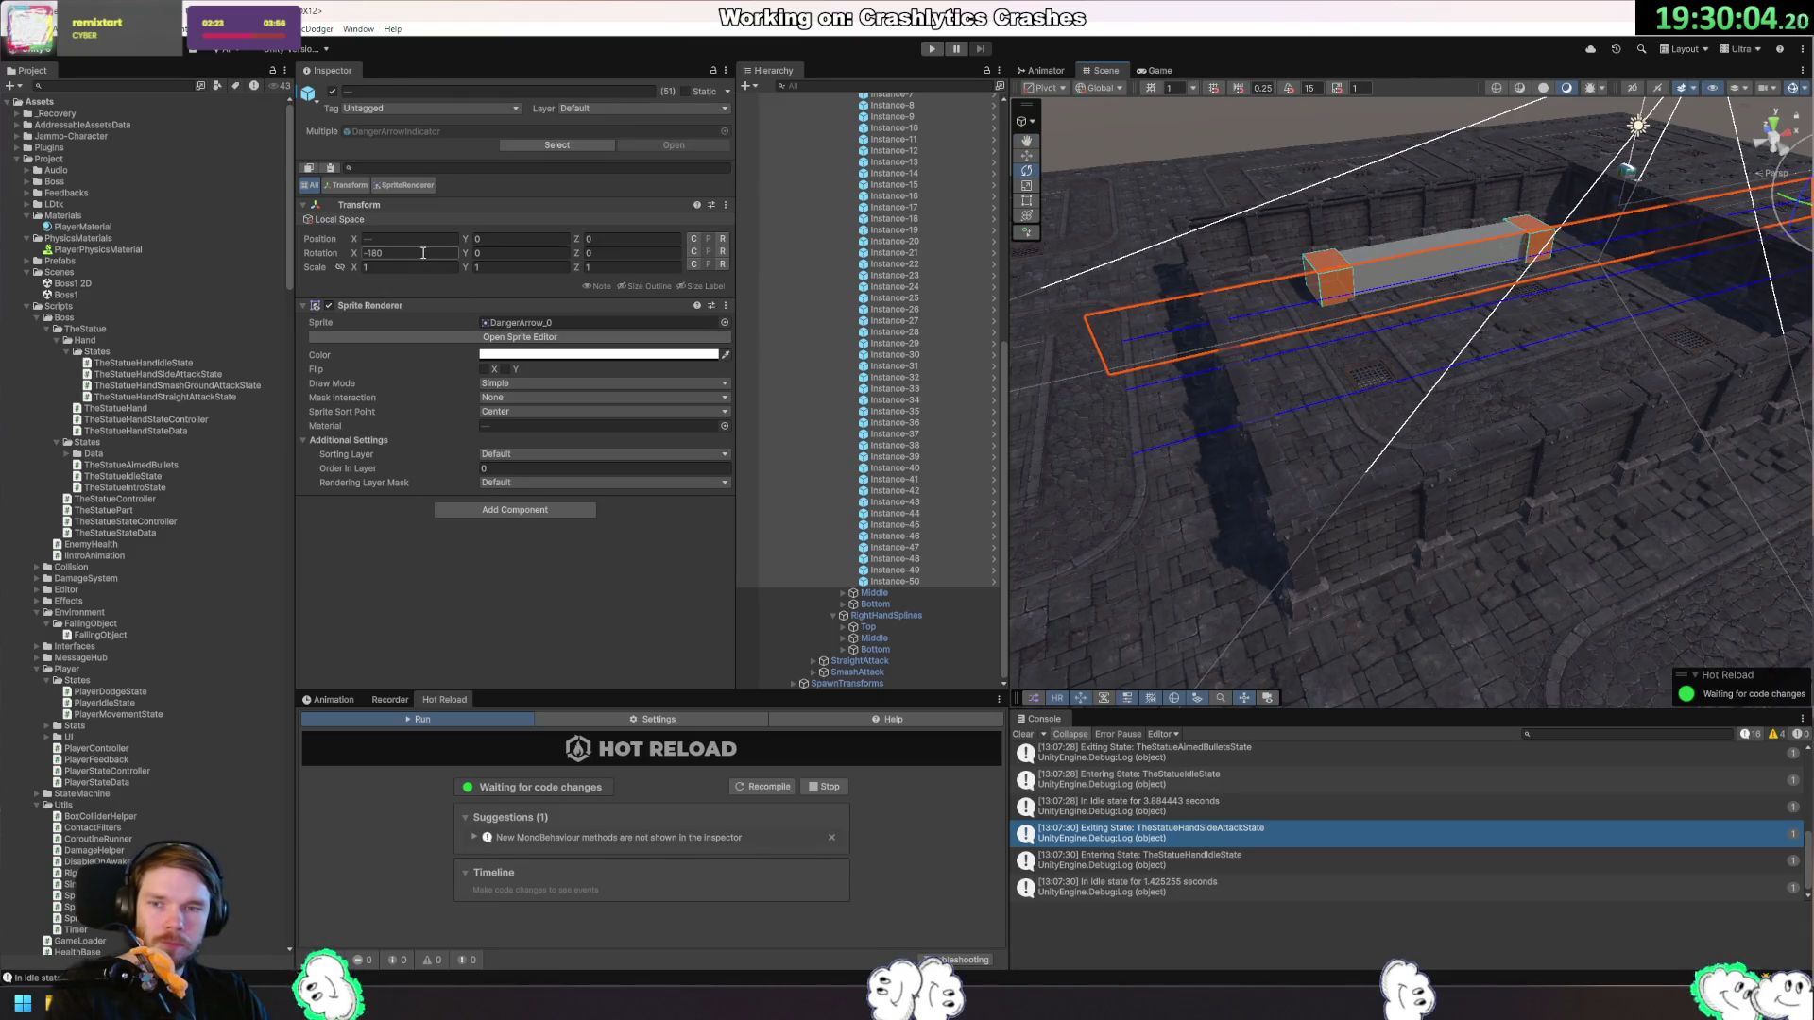
text(0)
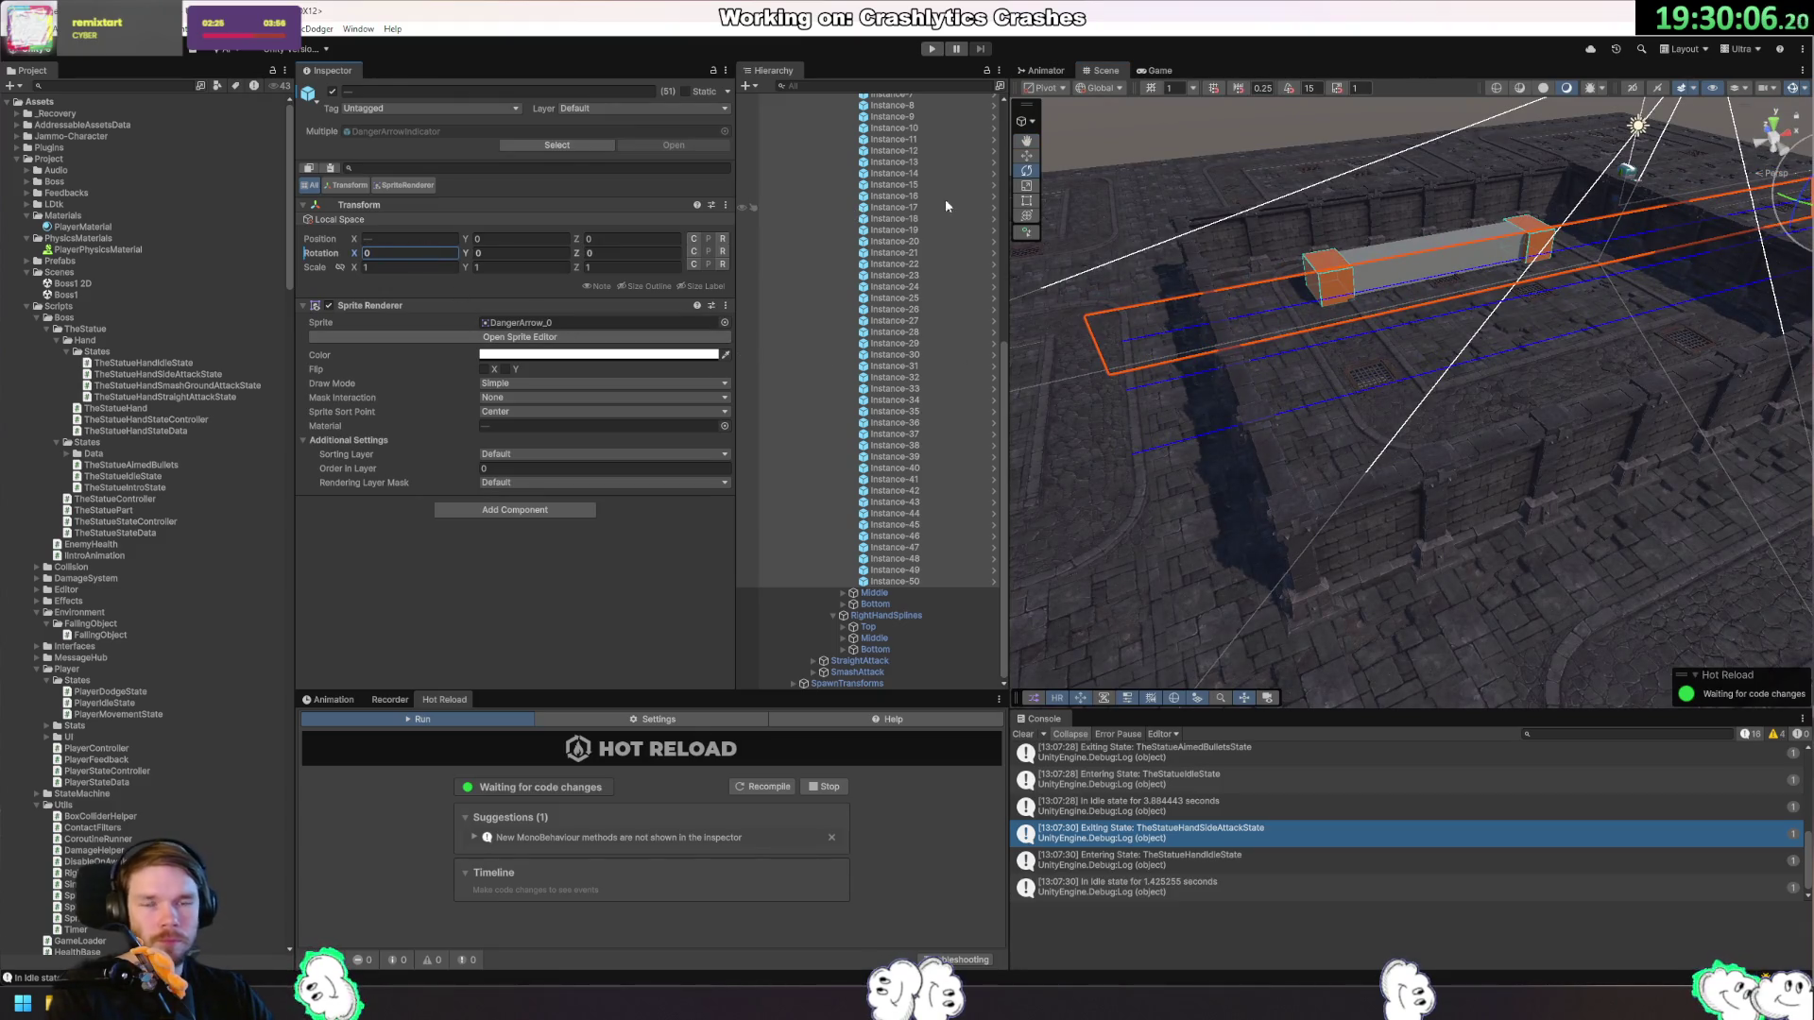
Select and activate Middle's Instance-0 to Instance-50 and set their Rotation X to 90.
click(874, 594)
click(842, 593)
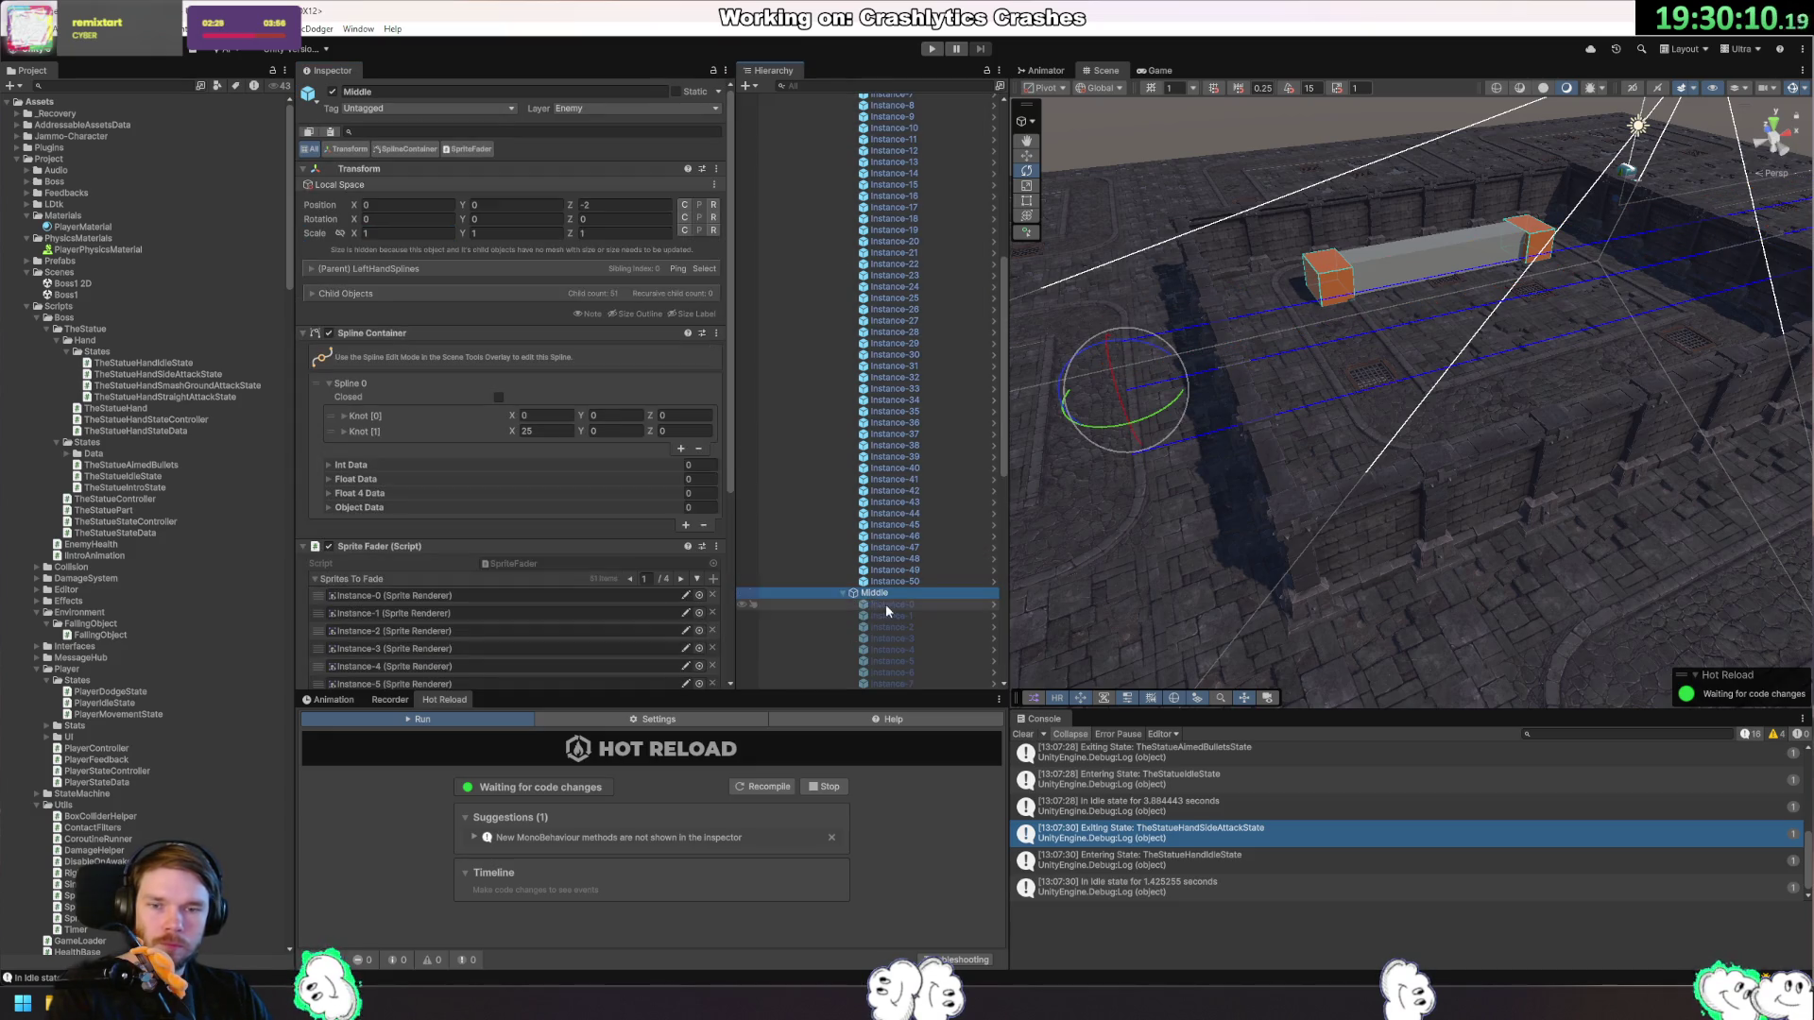
click(881, 603)
scroll(916, 623, down, 3)
scroll(922, 619, down, 7)
shift+click(918, 593)
click(334, 92)
click(334, 93)
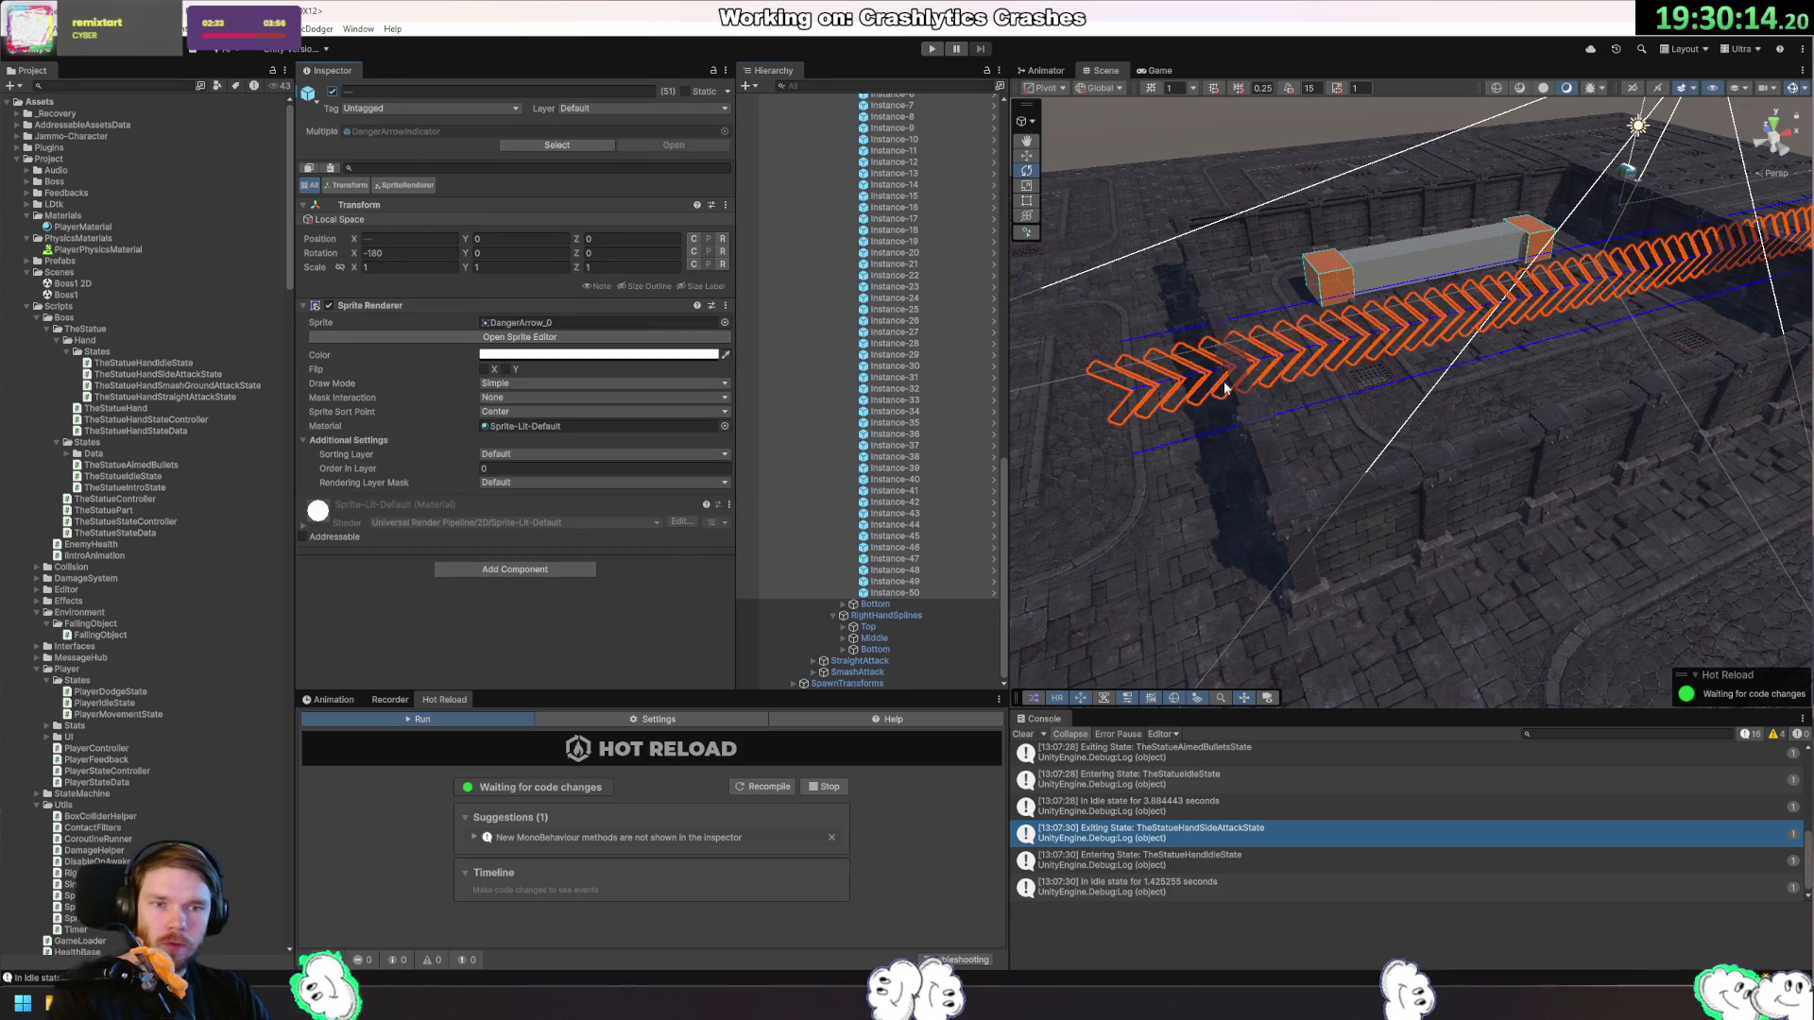
click(406, 253)
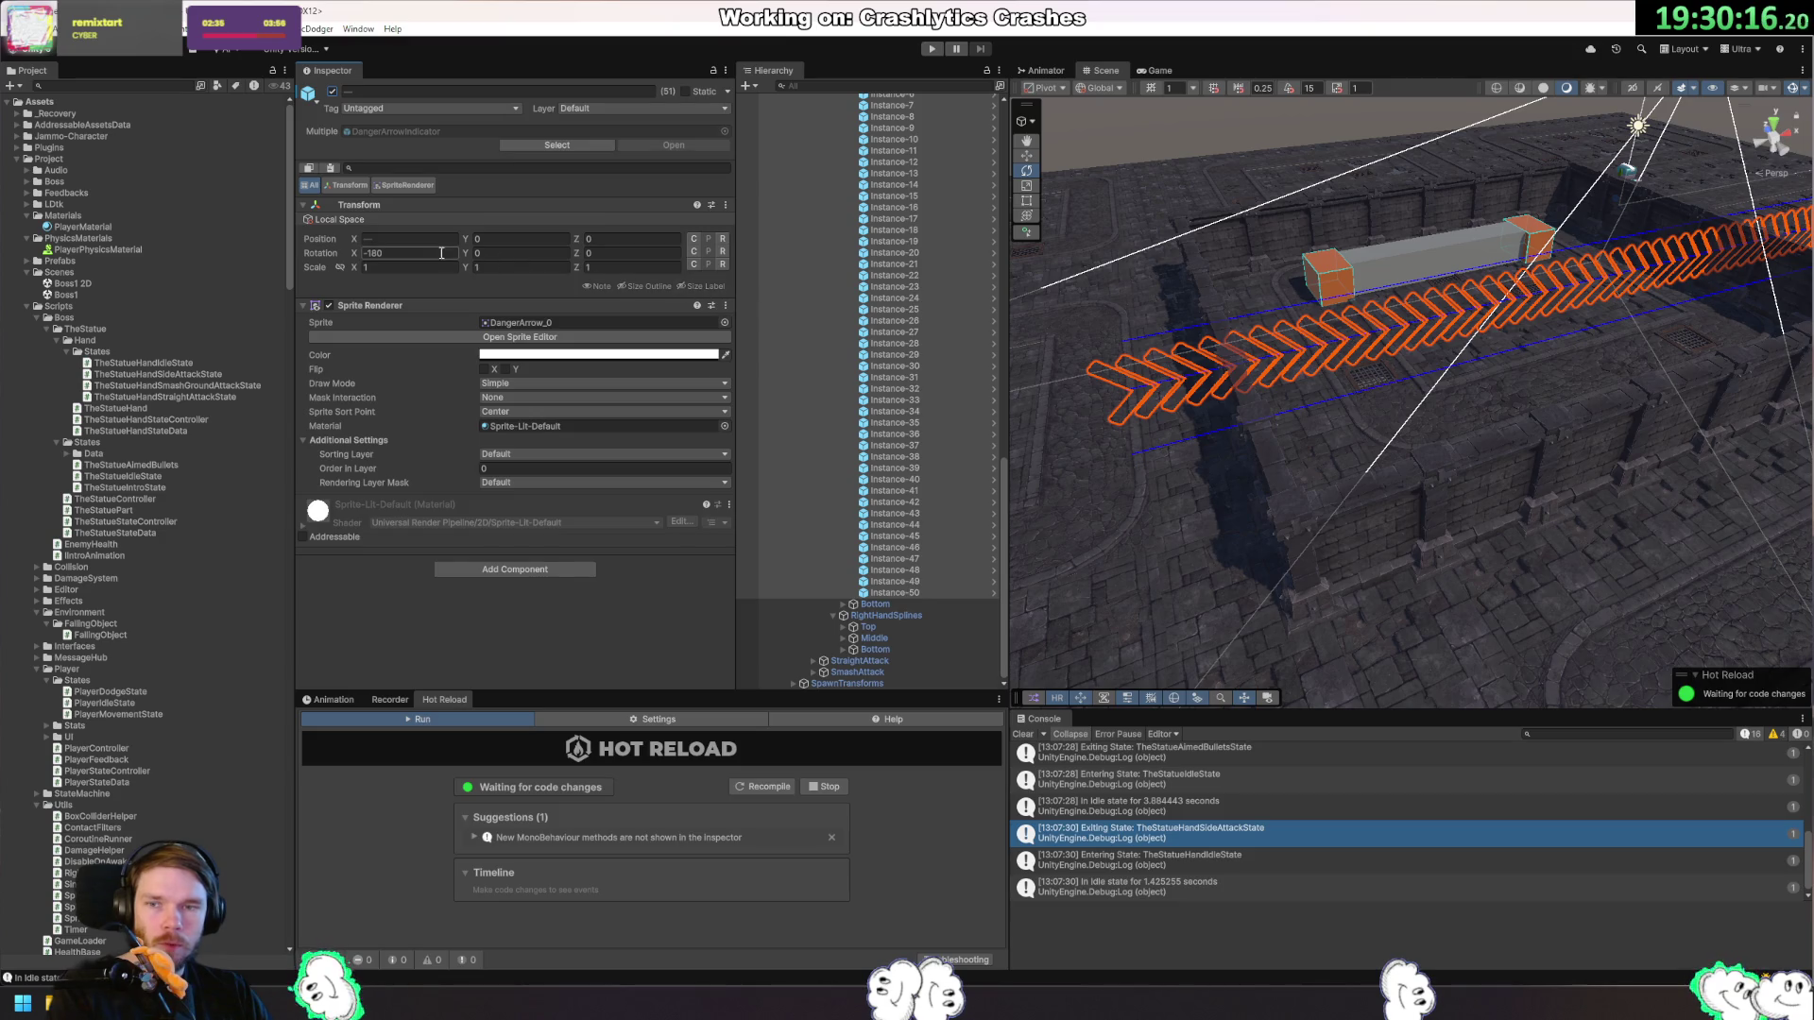
text(90)
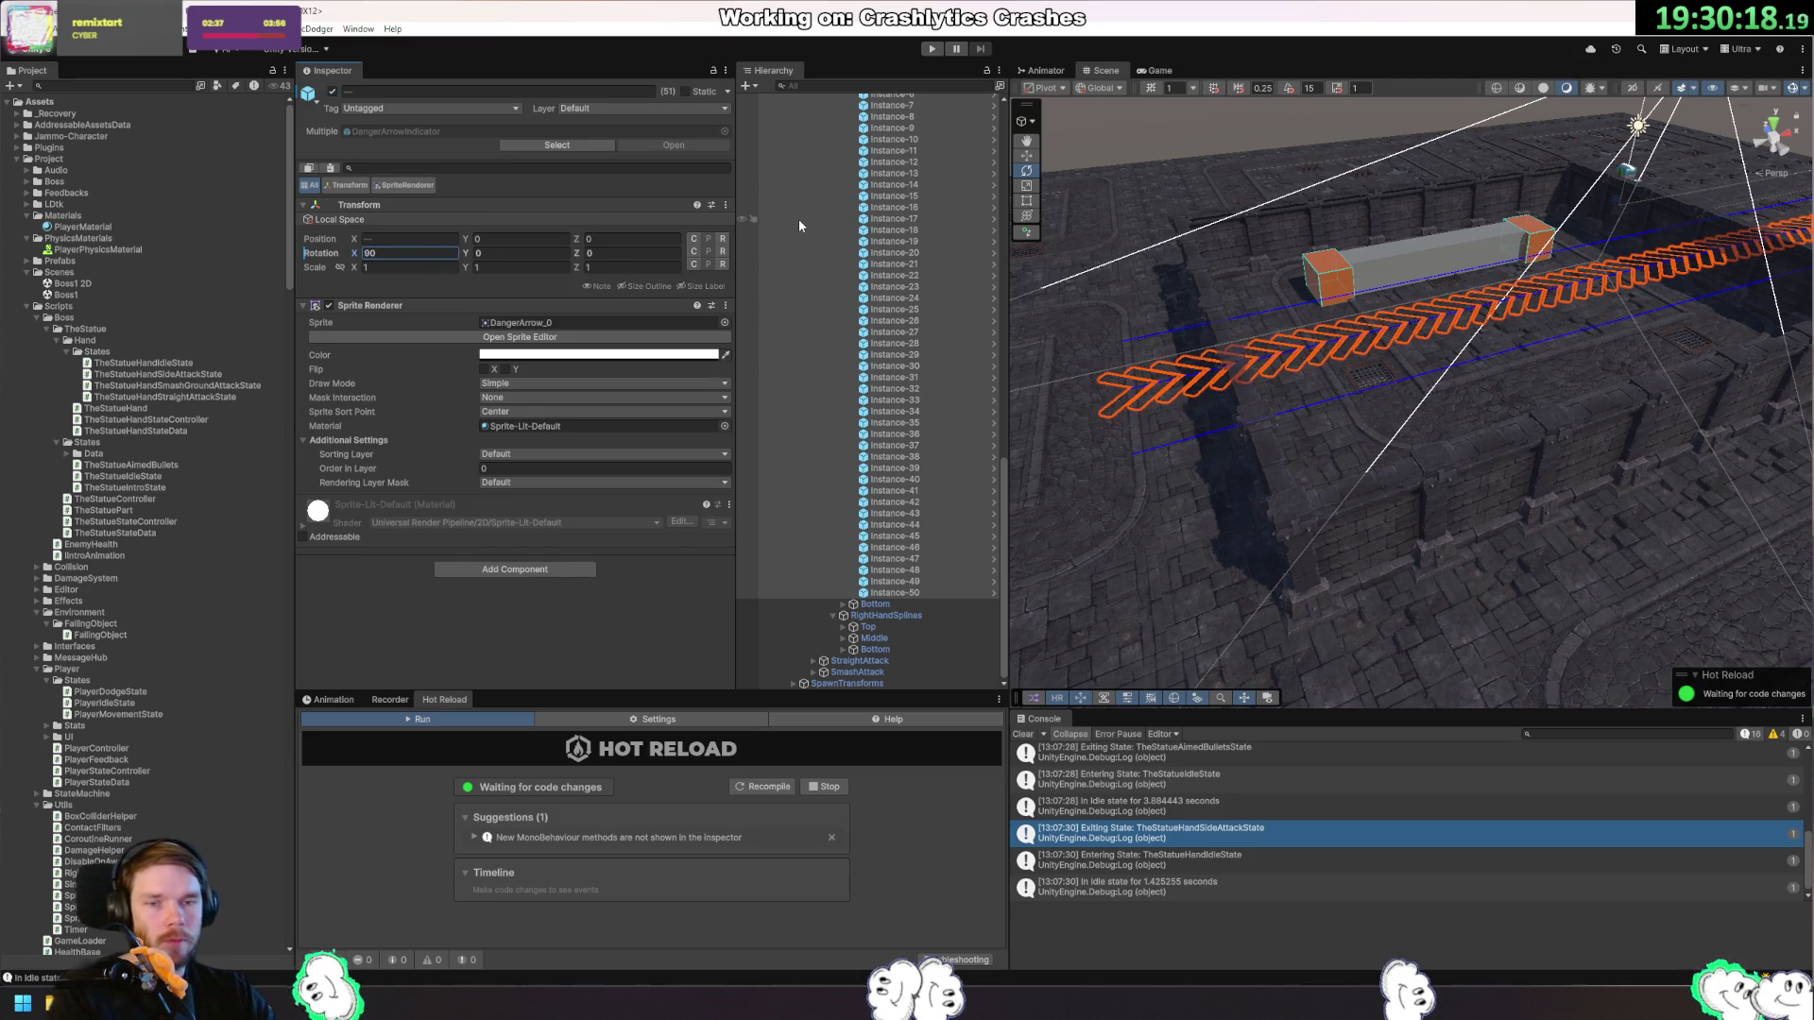
Set Rotation X to 90 on all of Bottom's arrow instances.
click(904, 627)
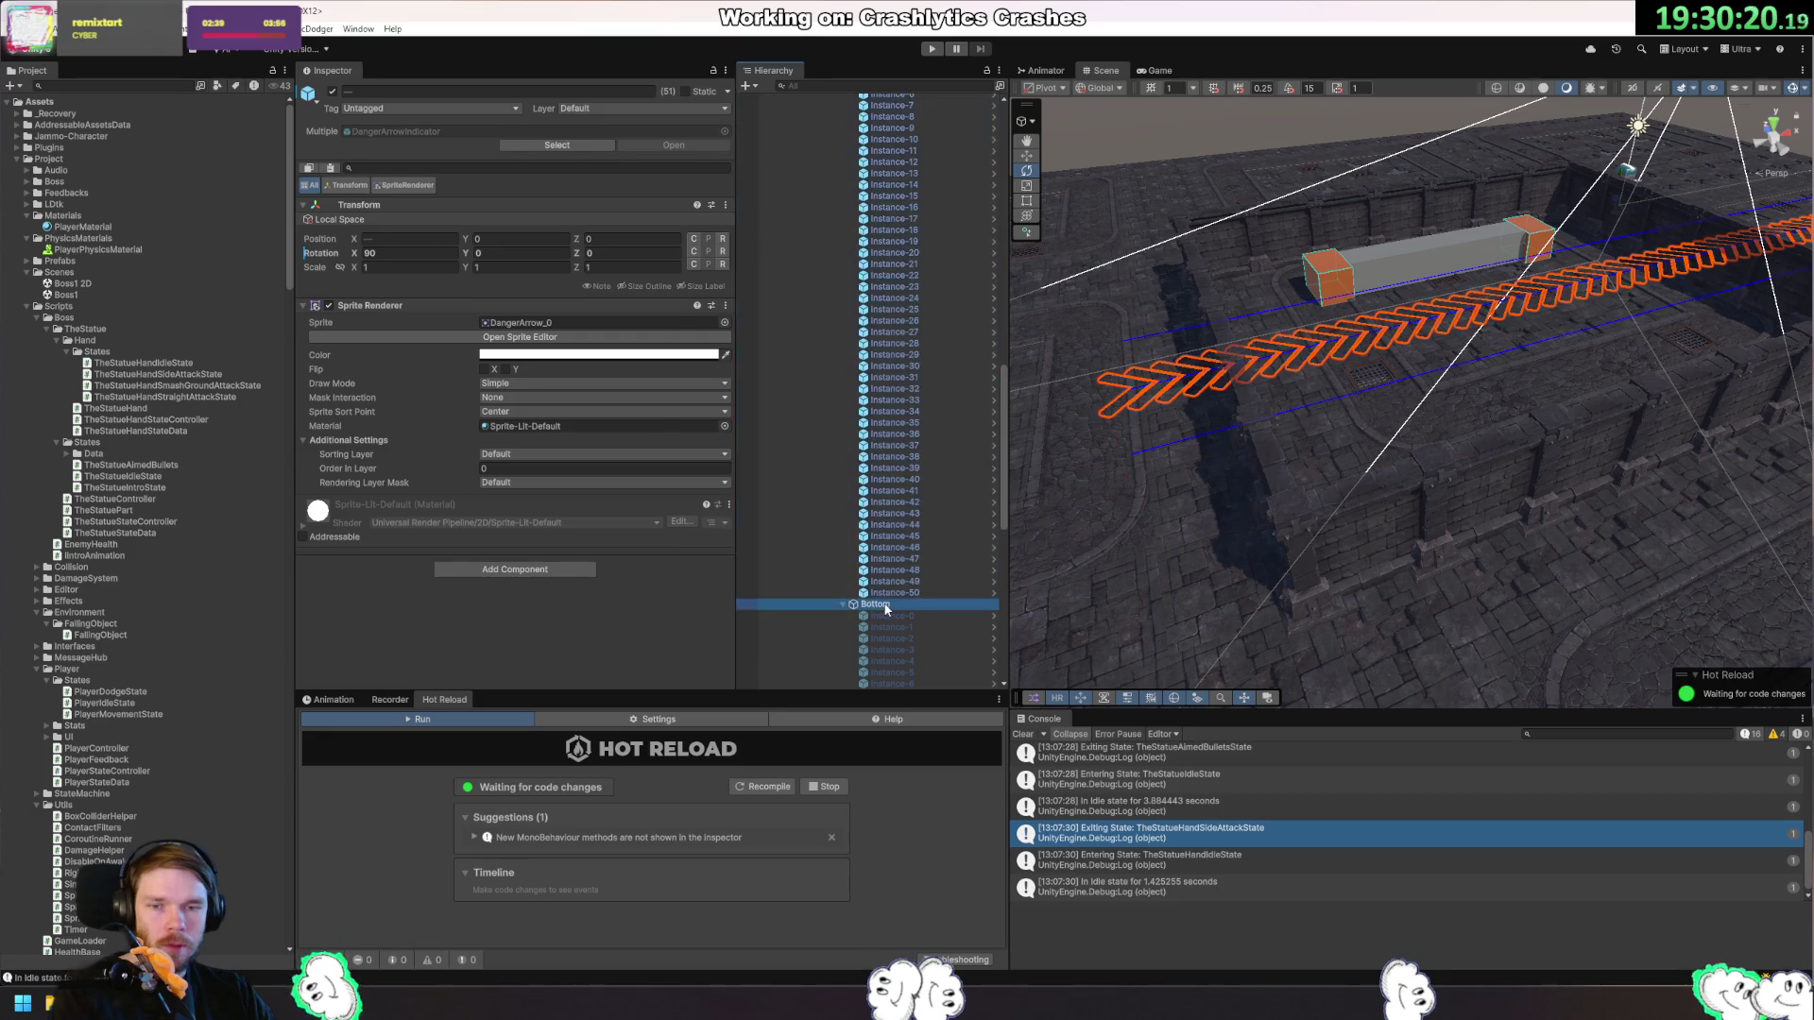
click(892, 446)
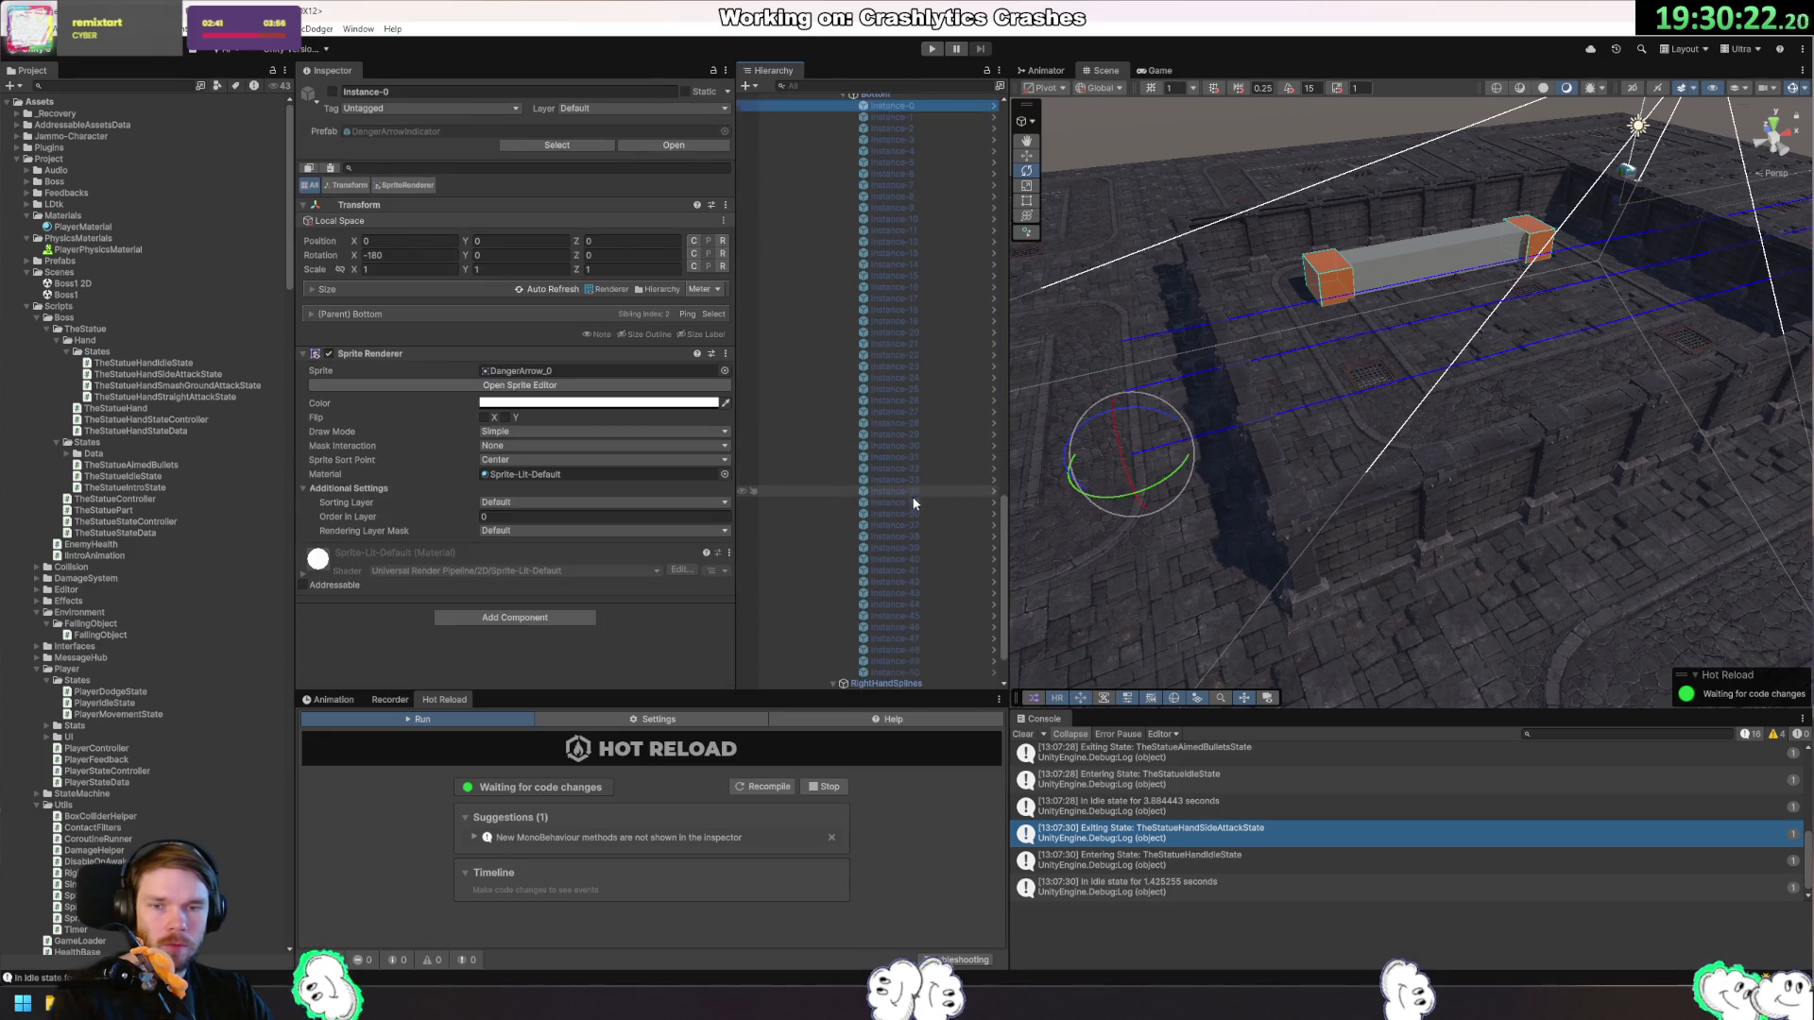
shift+click(918, 605)
click(410, 252)
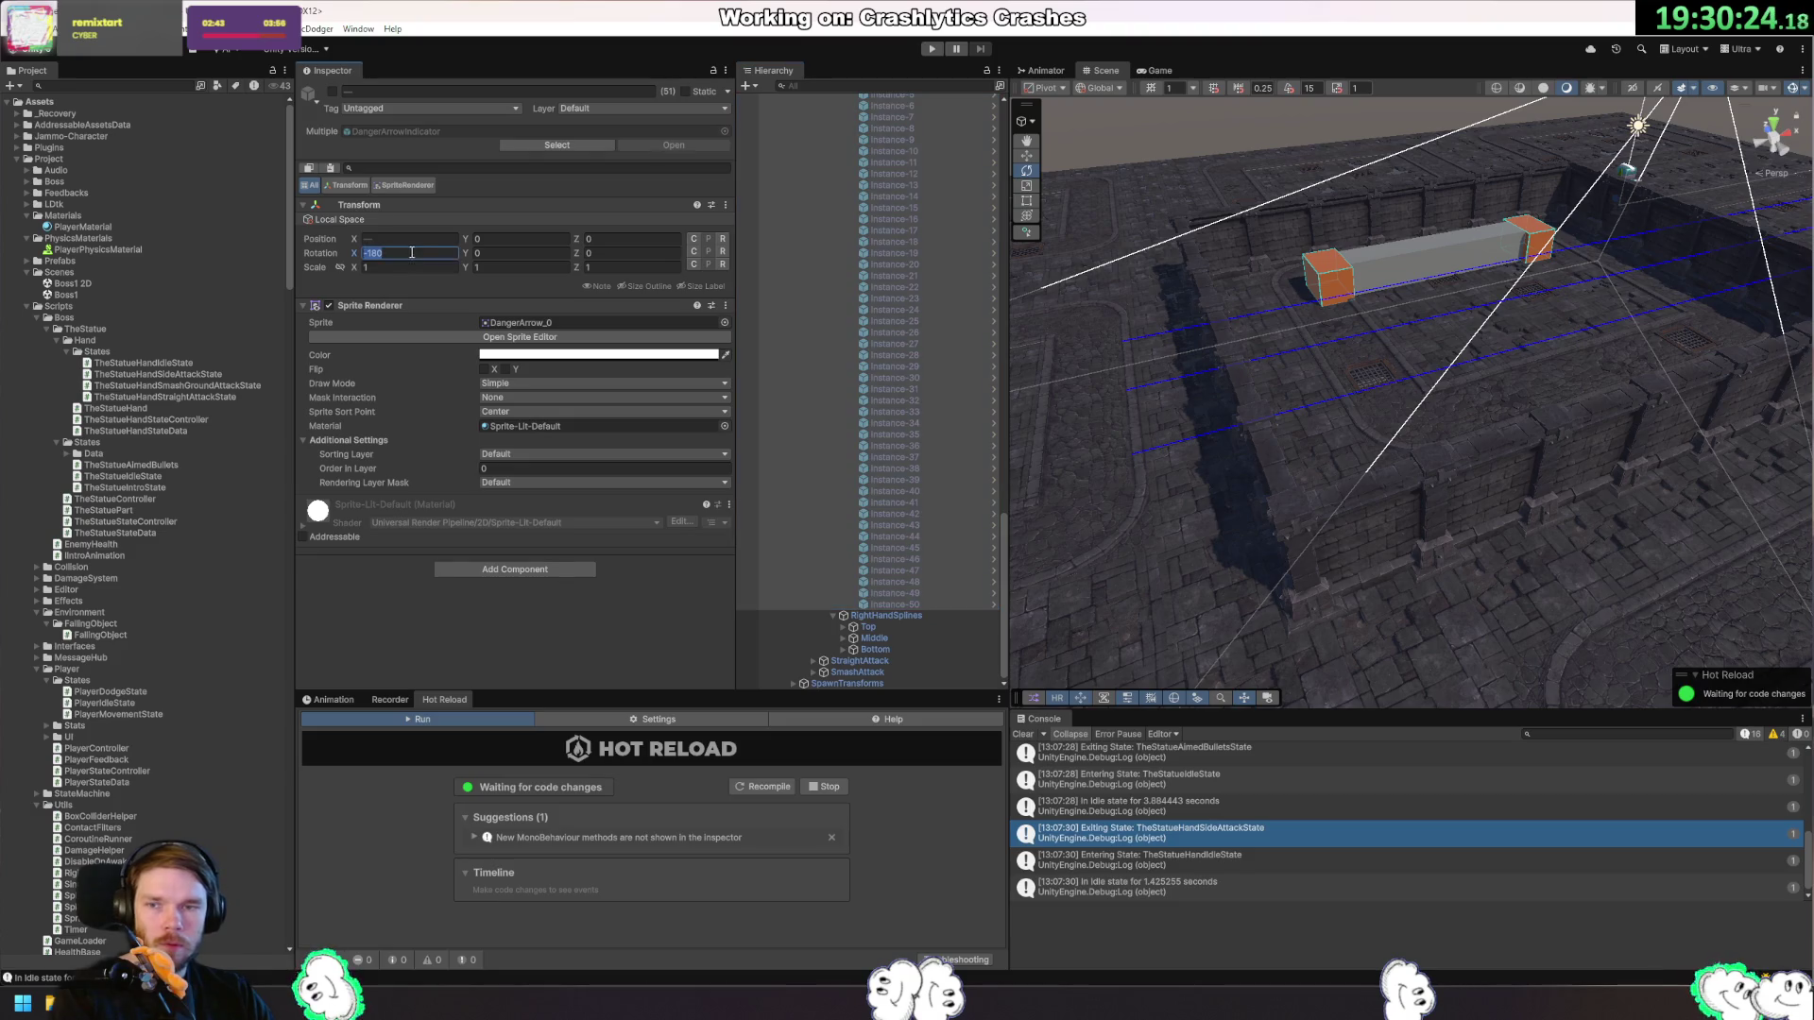
text(90)
key(Return)
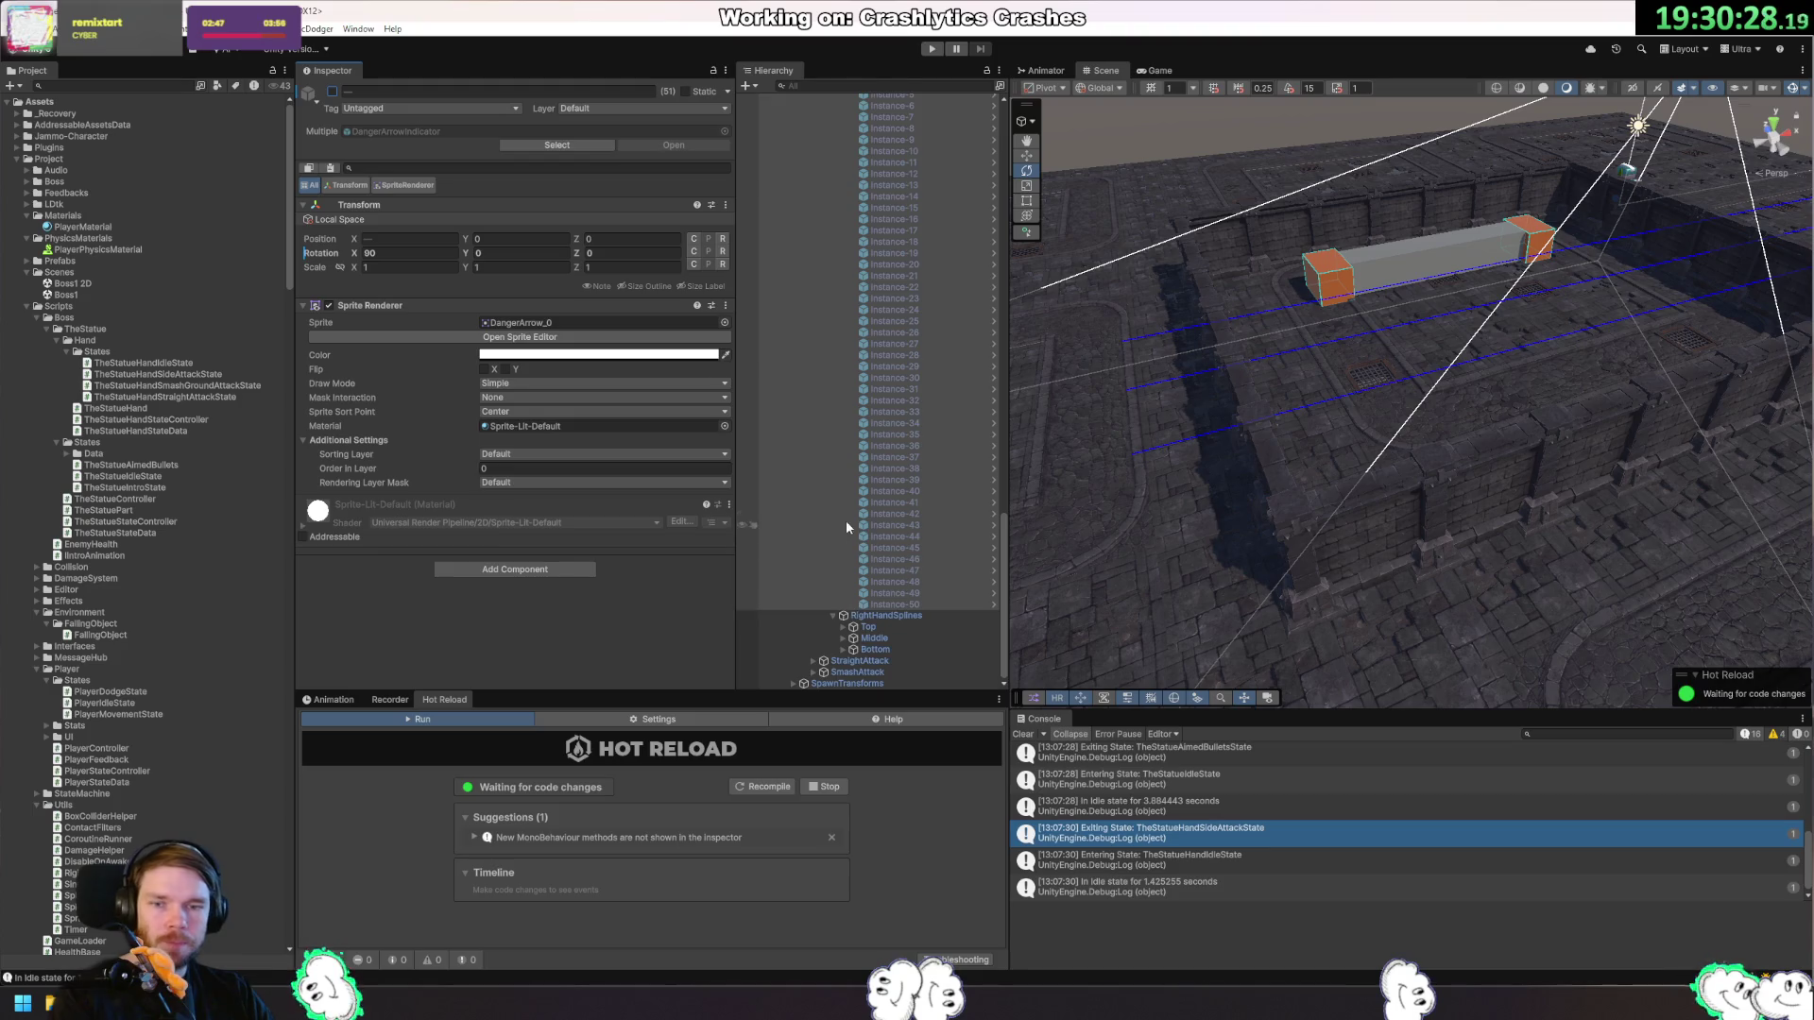
Deactivate all of Middle's arrow instances to hide them.
scroll(850, 519, up, 10)
click(905, 495)
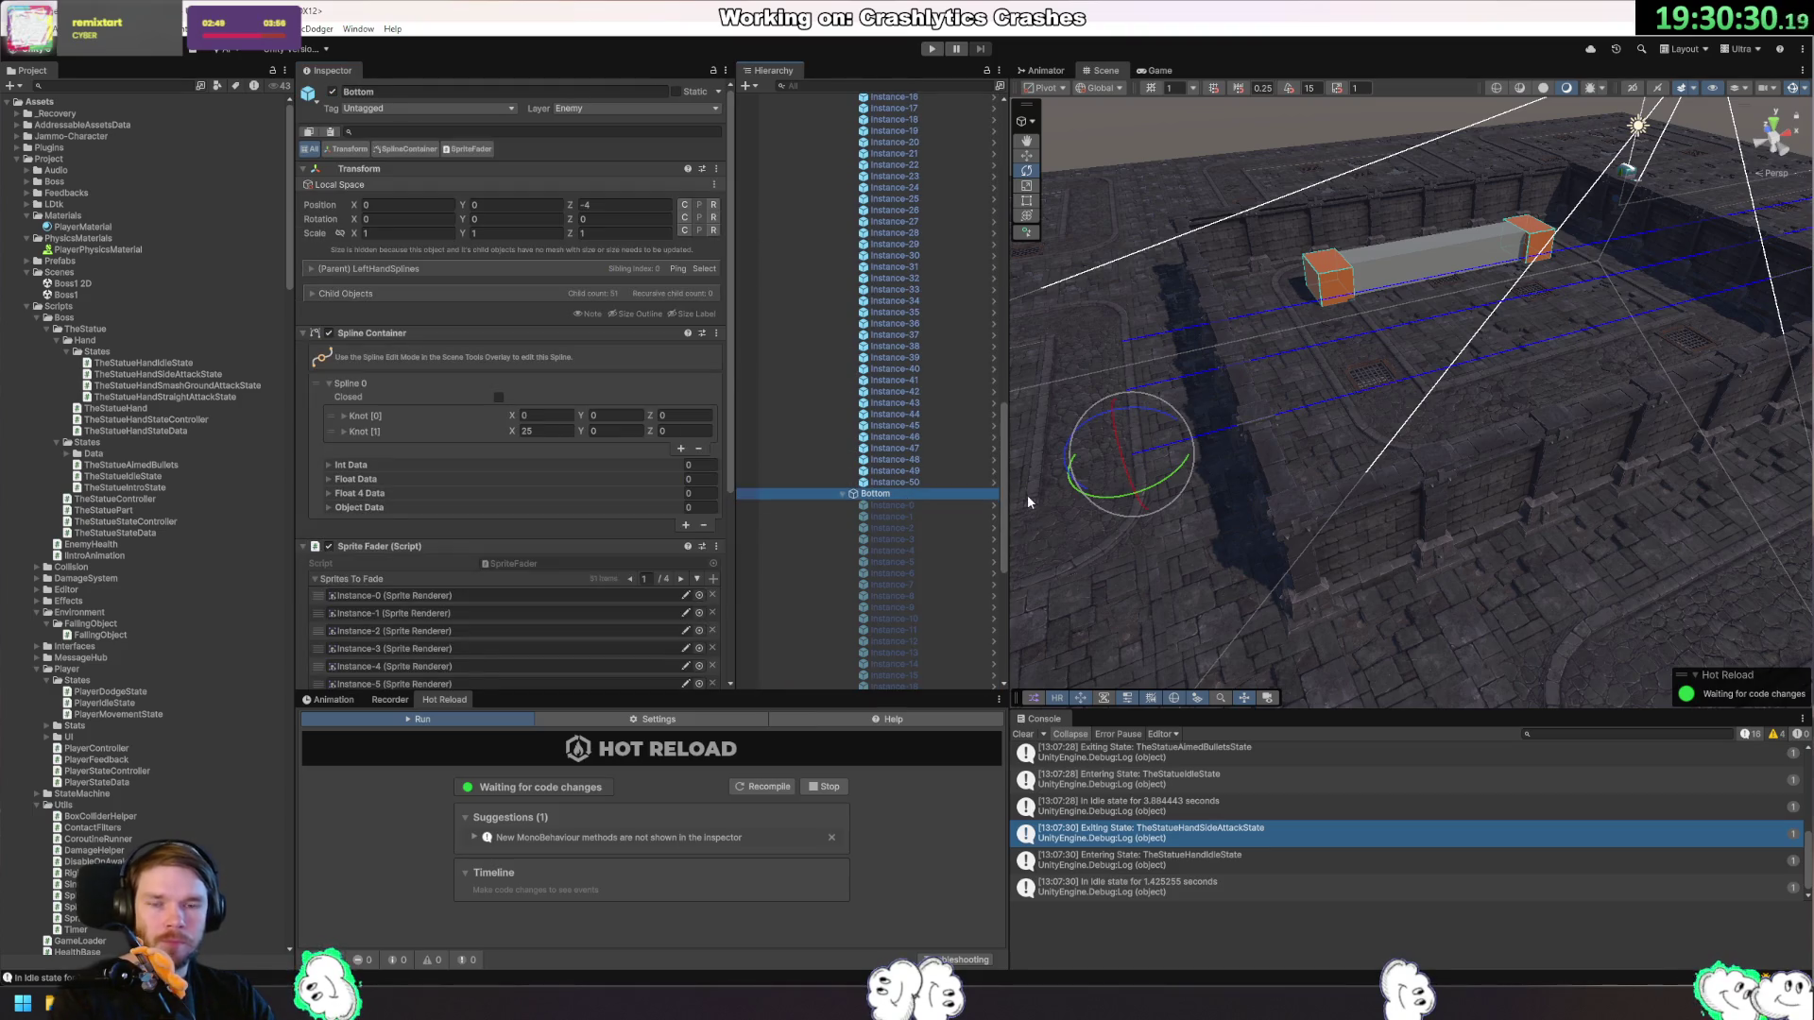
key(Left)
key(Up)
key(Left)
key(Left)
key(Right)
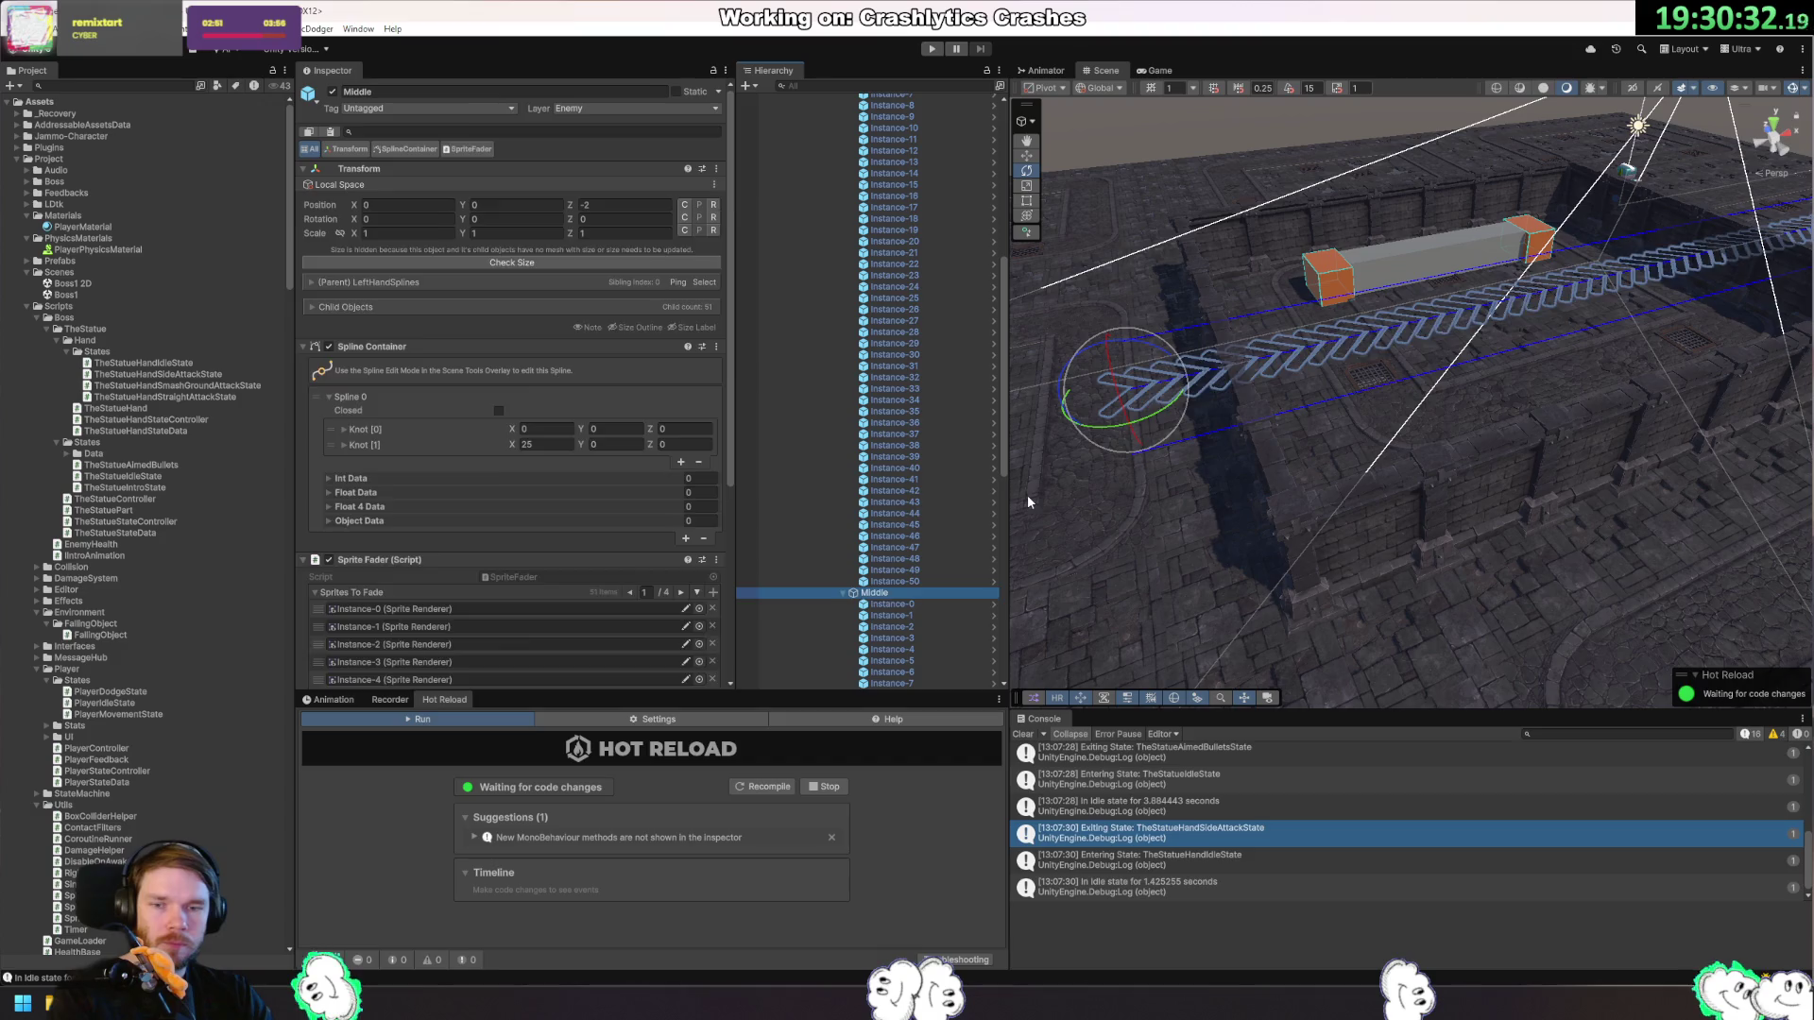
key(Down)
shift+click(894, 592)
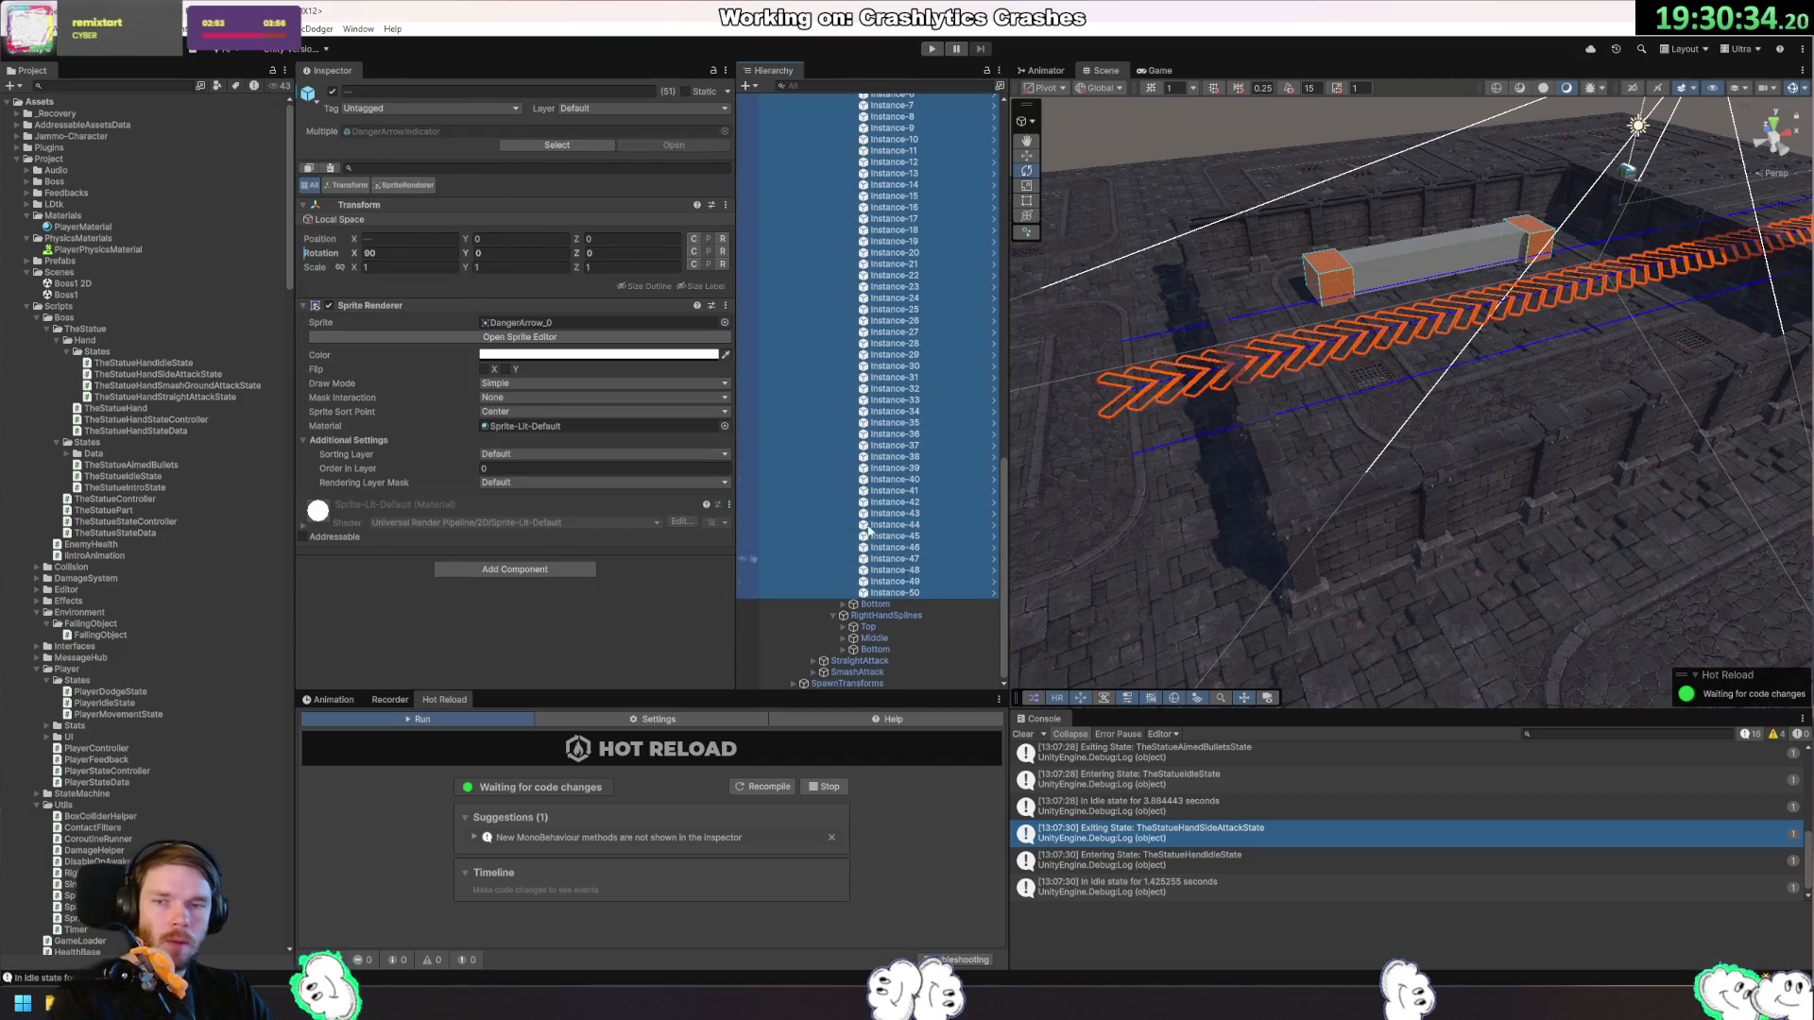
click(331, 92)
Select Top's arrow instances 0 through 50.
click(893, 557)
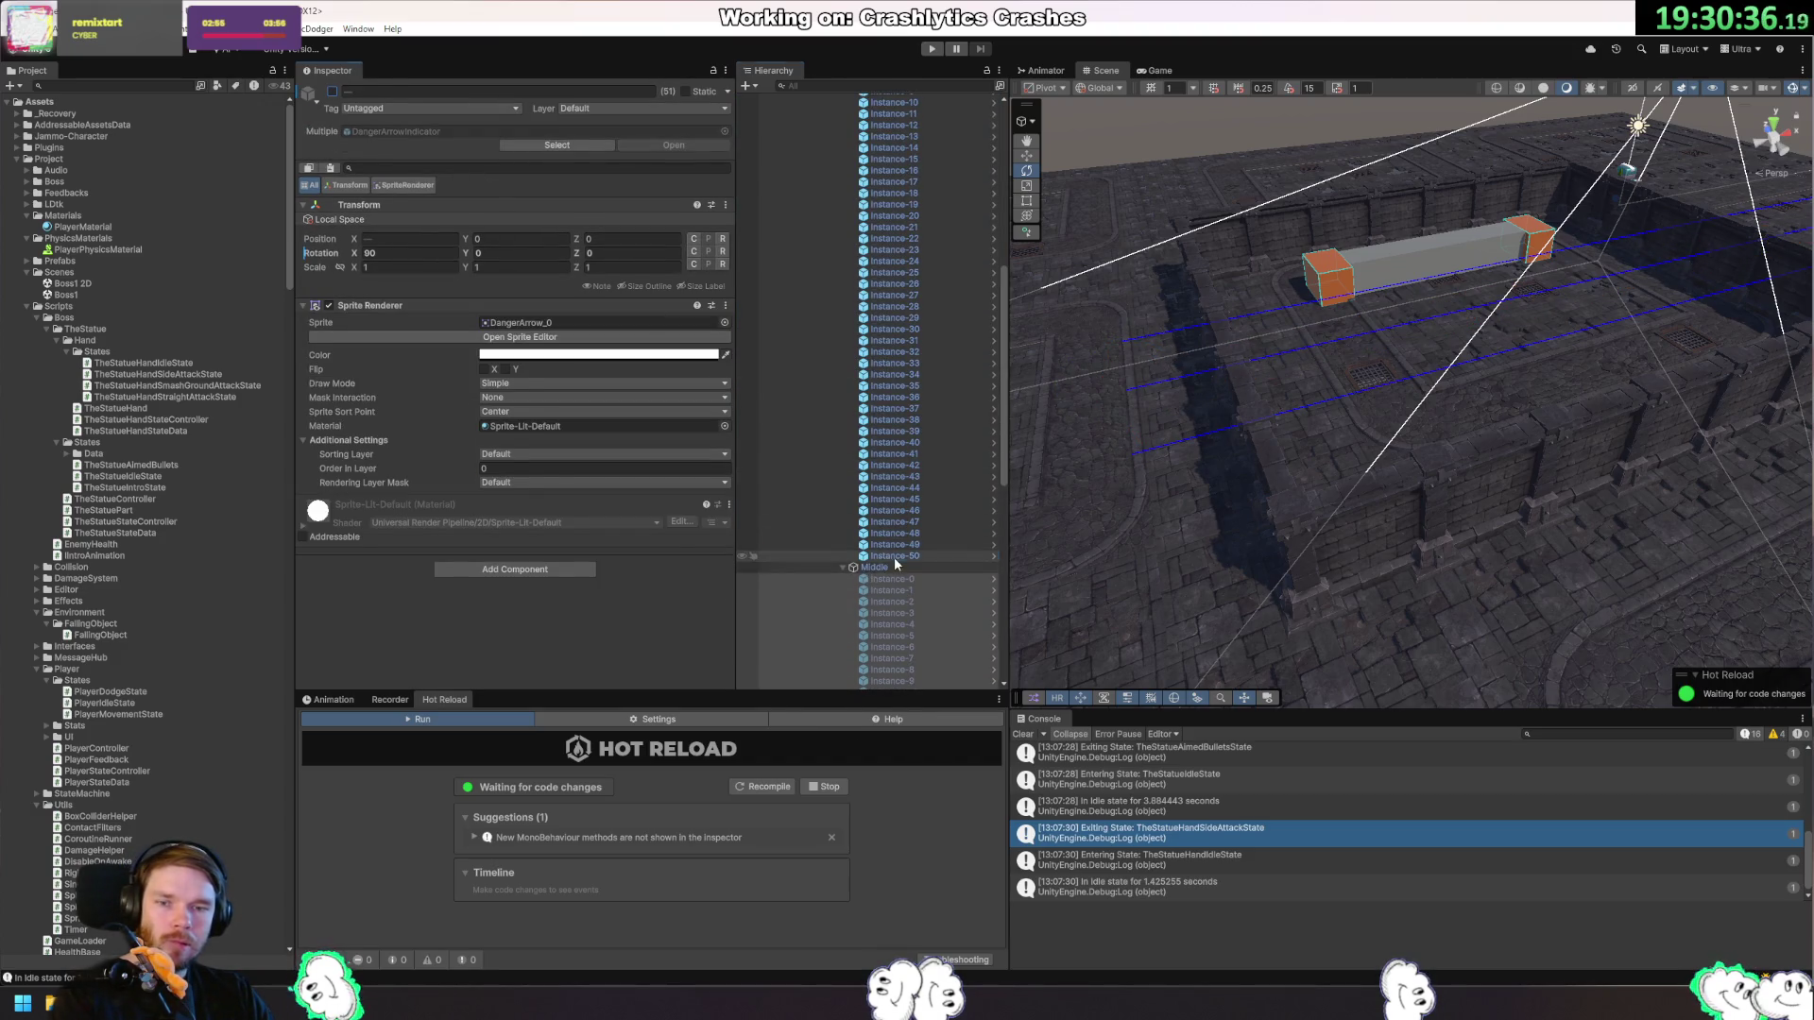
scroll(893, 473, up, 10)
shift+click(891, 373)
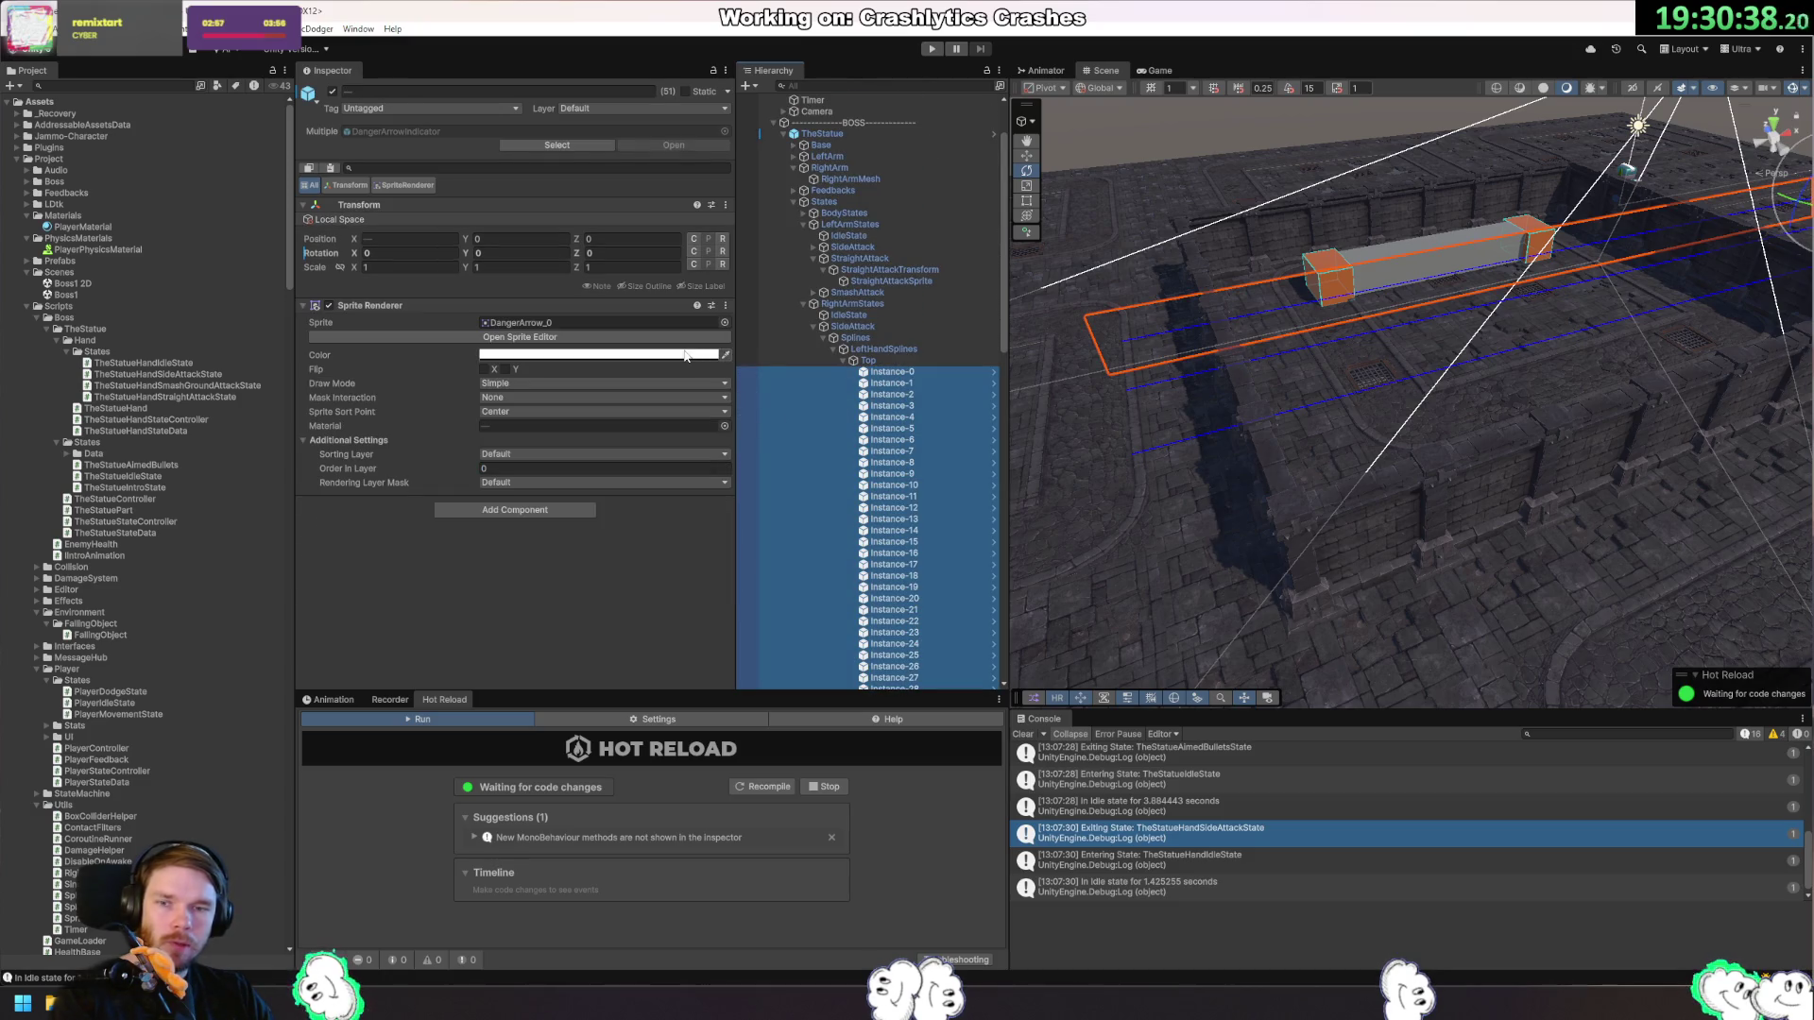
Raise the Top arrow sprites' colour alpha to 100 so they are fully opaque.
click(689, 355)
drag(755, 628, 831, 628)
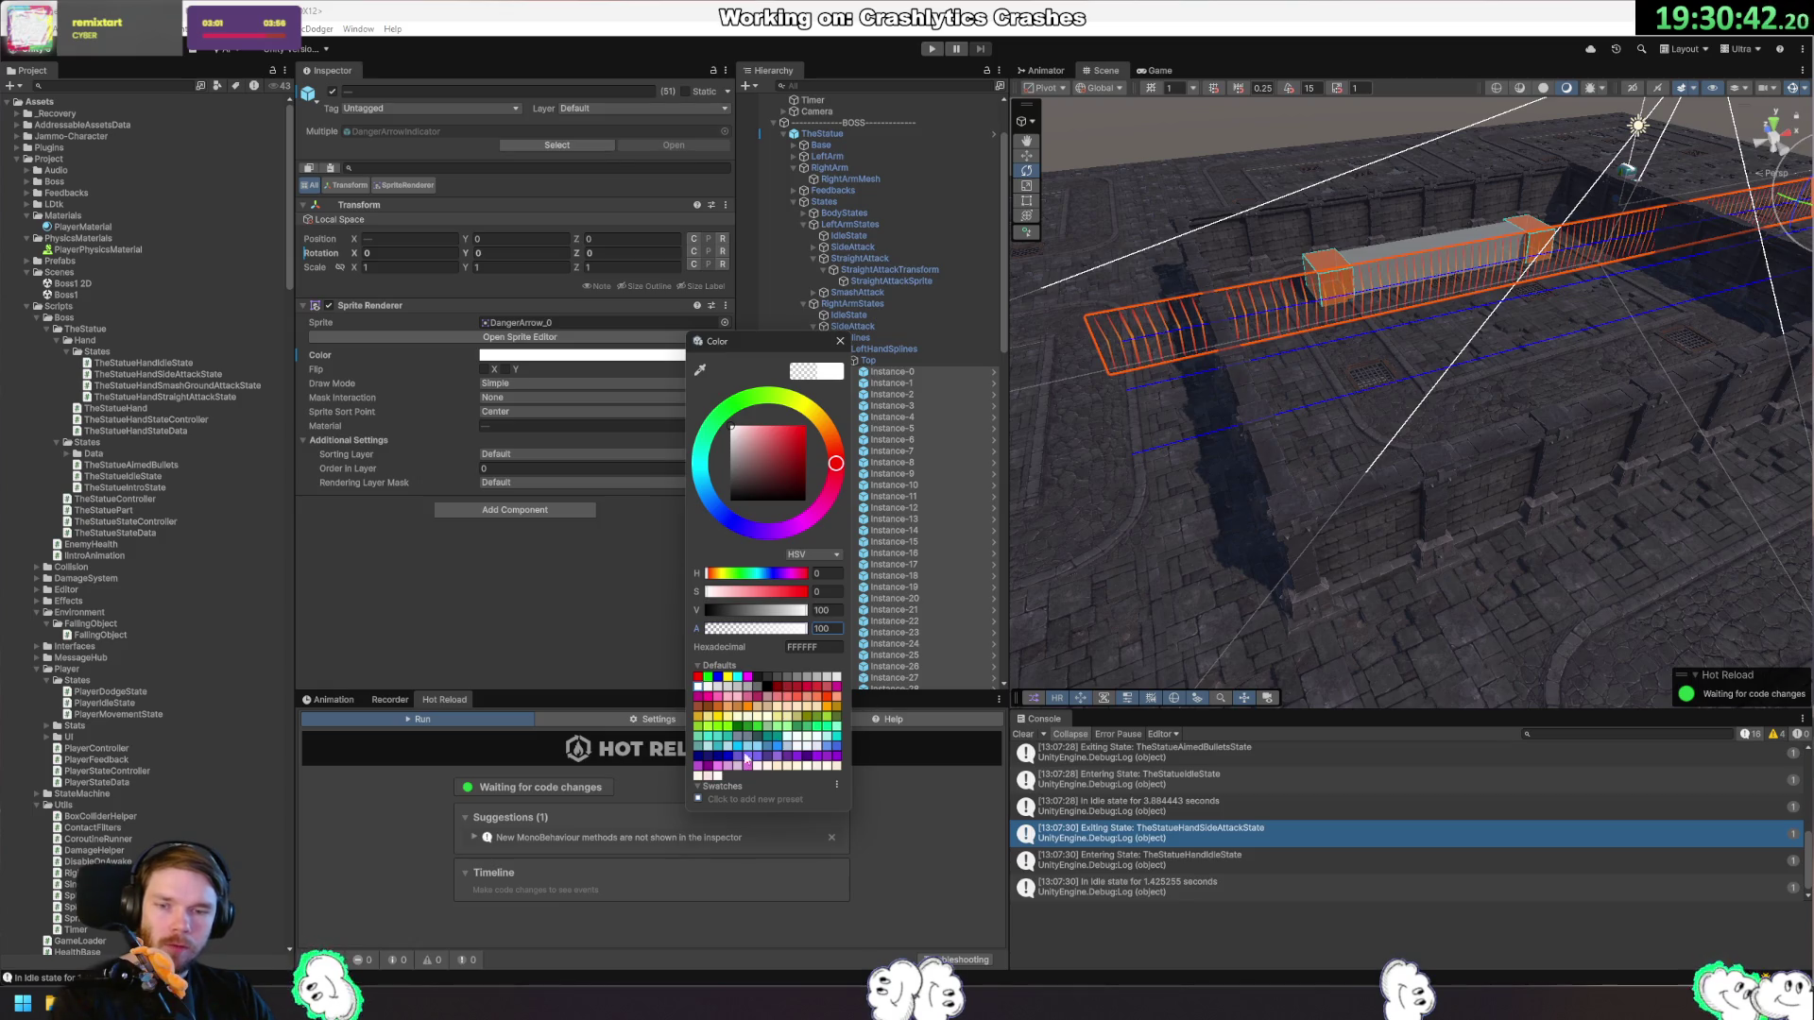
click(839, 342)
Set the Top arrow instances' Rotation X to 90.
click(409, 253)
text(90)
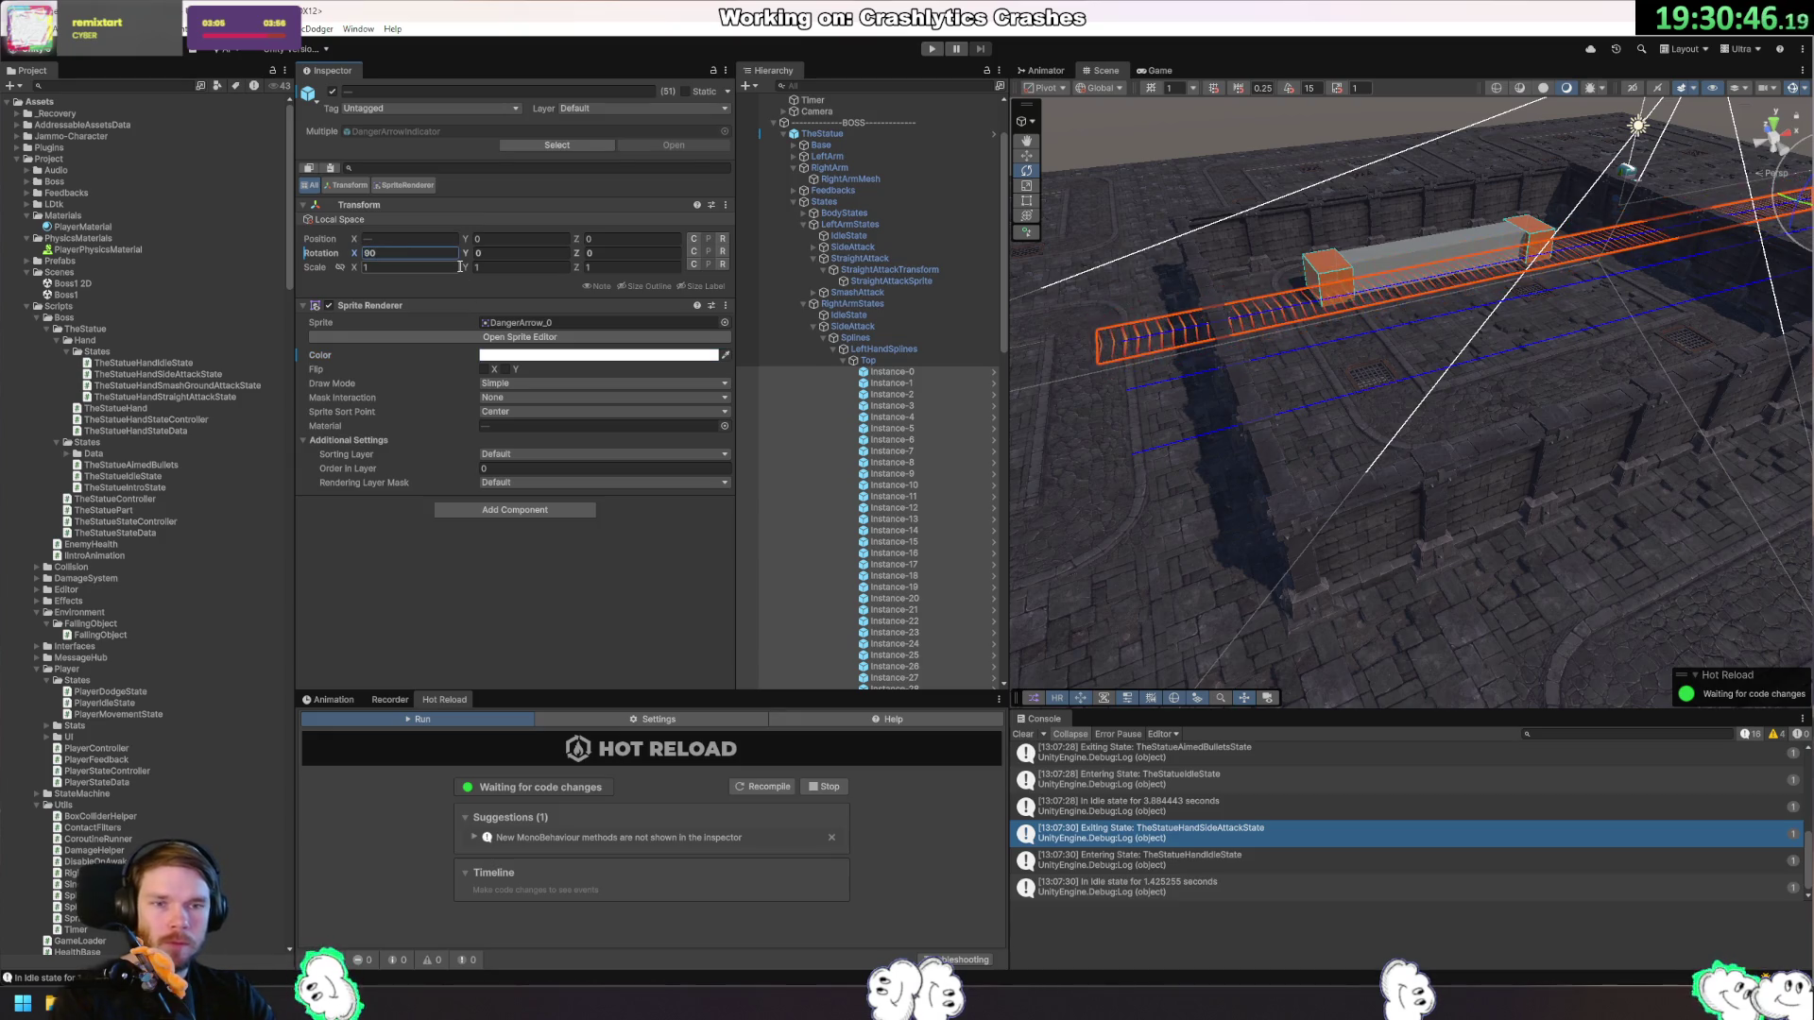
scroll(805, 396, down, 3)
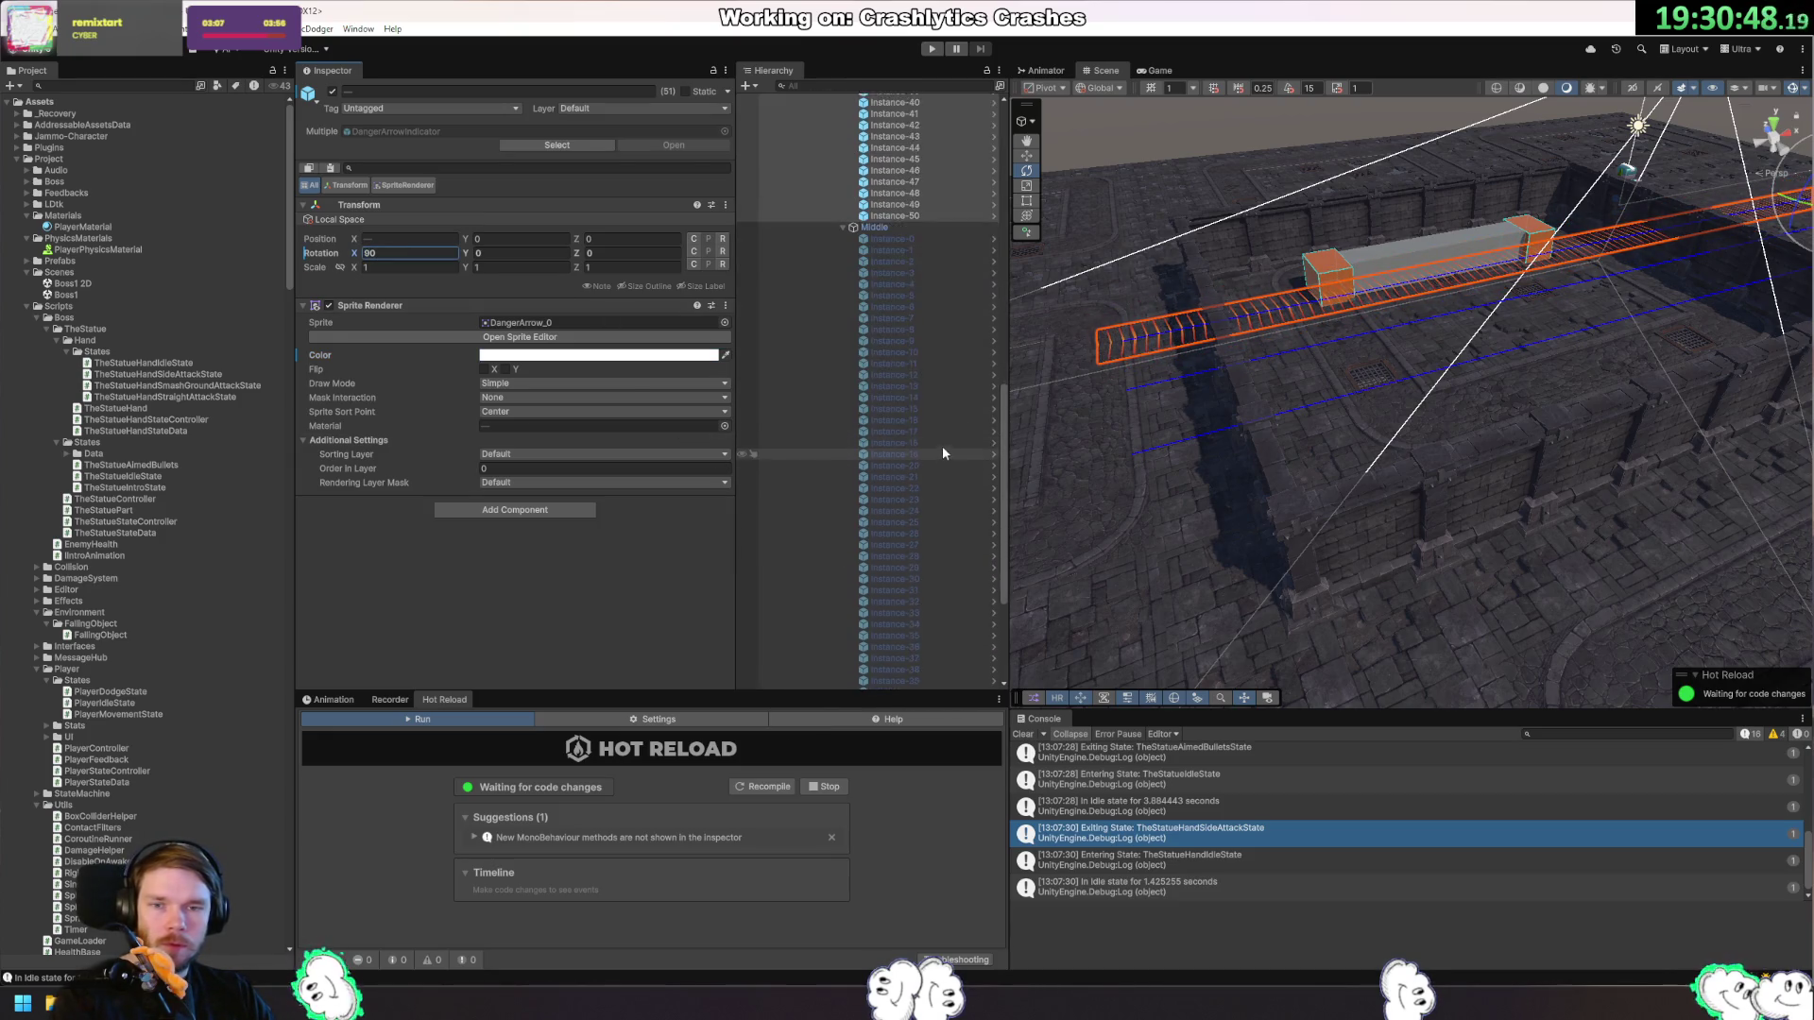
scroll(943, 449, down, 5)
scroll(920, 616, up, 8)
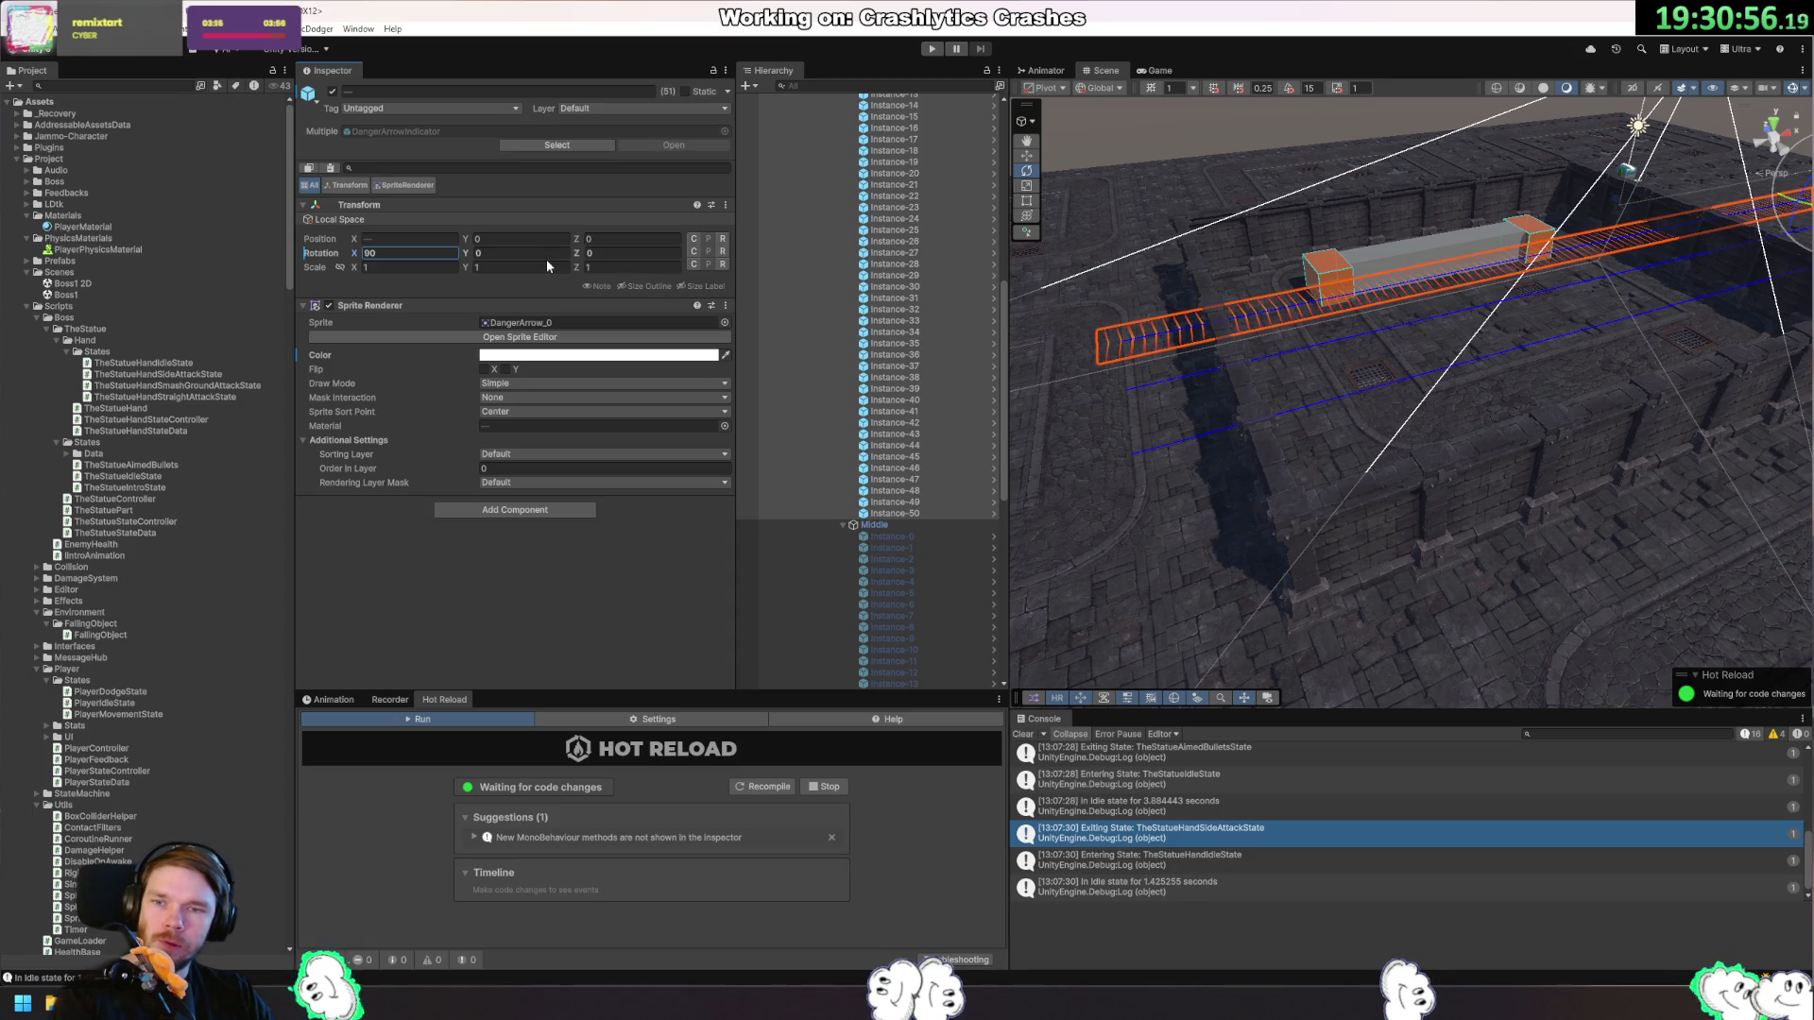
scroll(944, 410, up, 5)
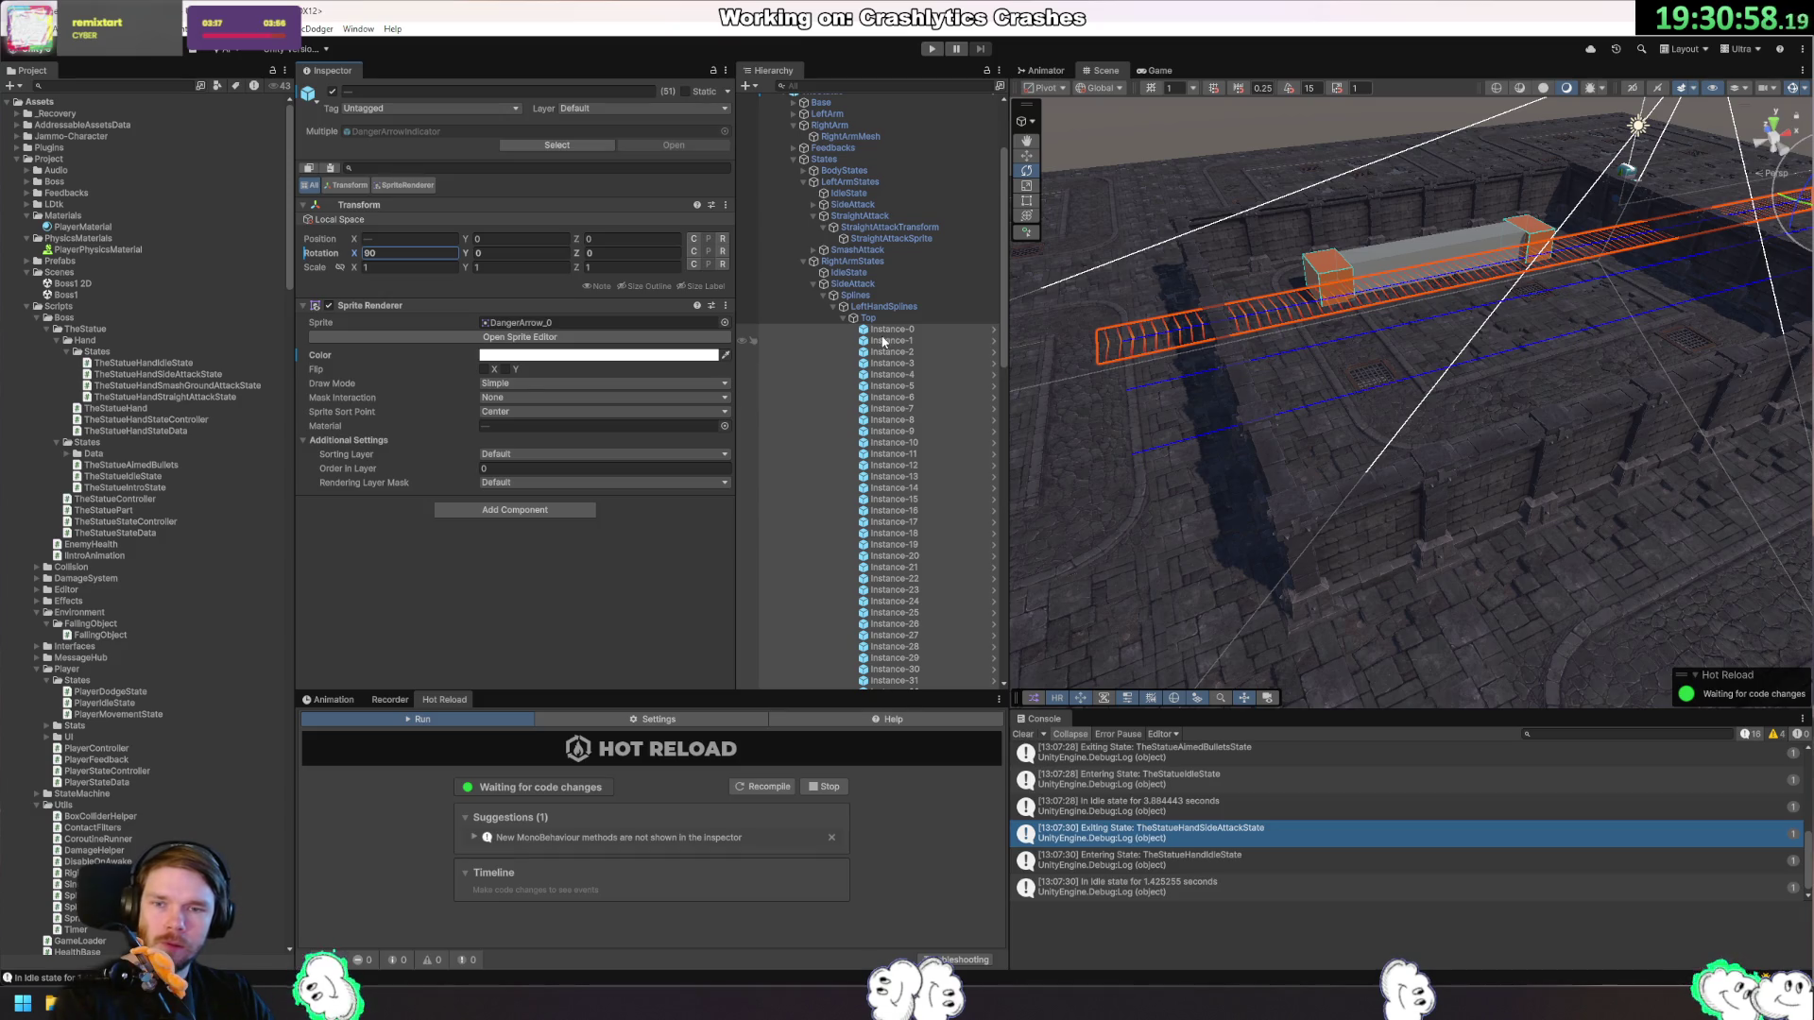
scroll(902, 388, down, 10)
click(915, 432)
key(Left)
scroll(897, 462, up, 6)
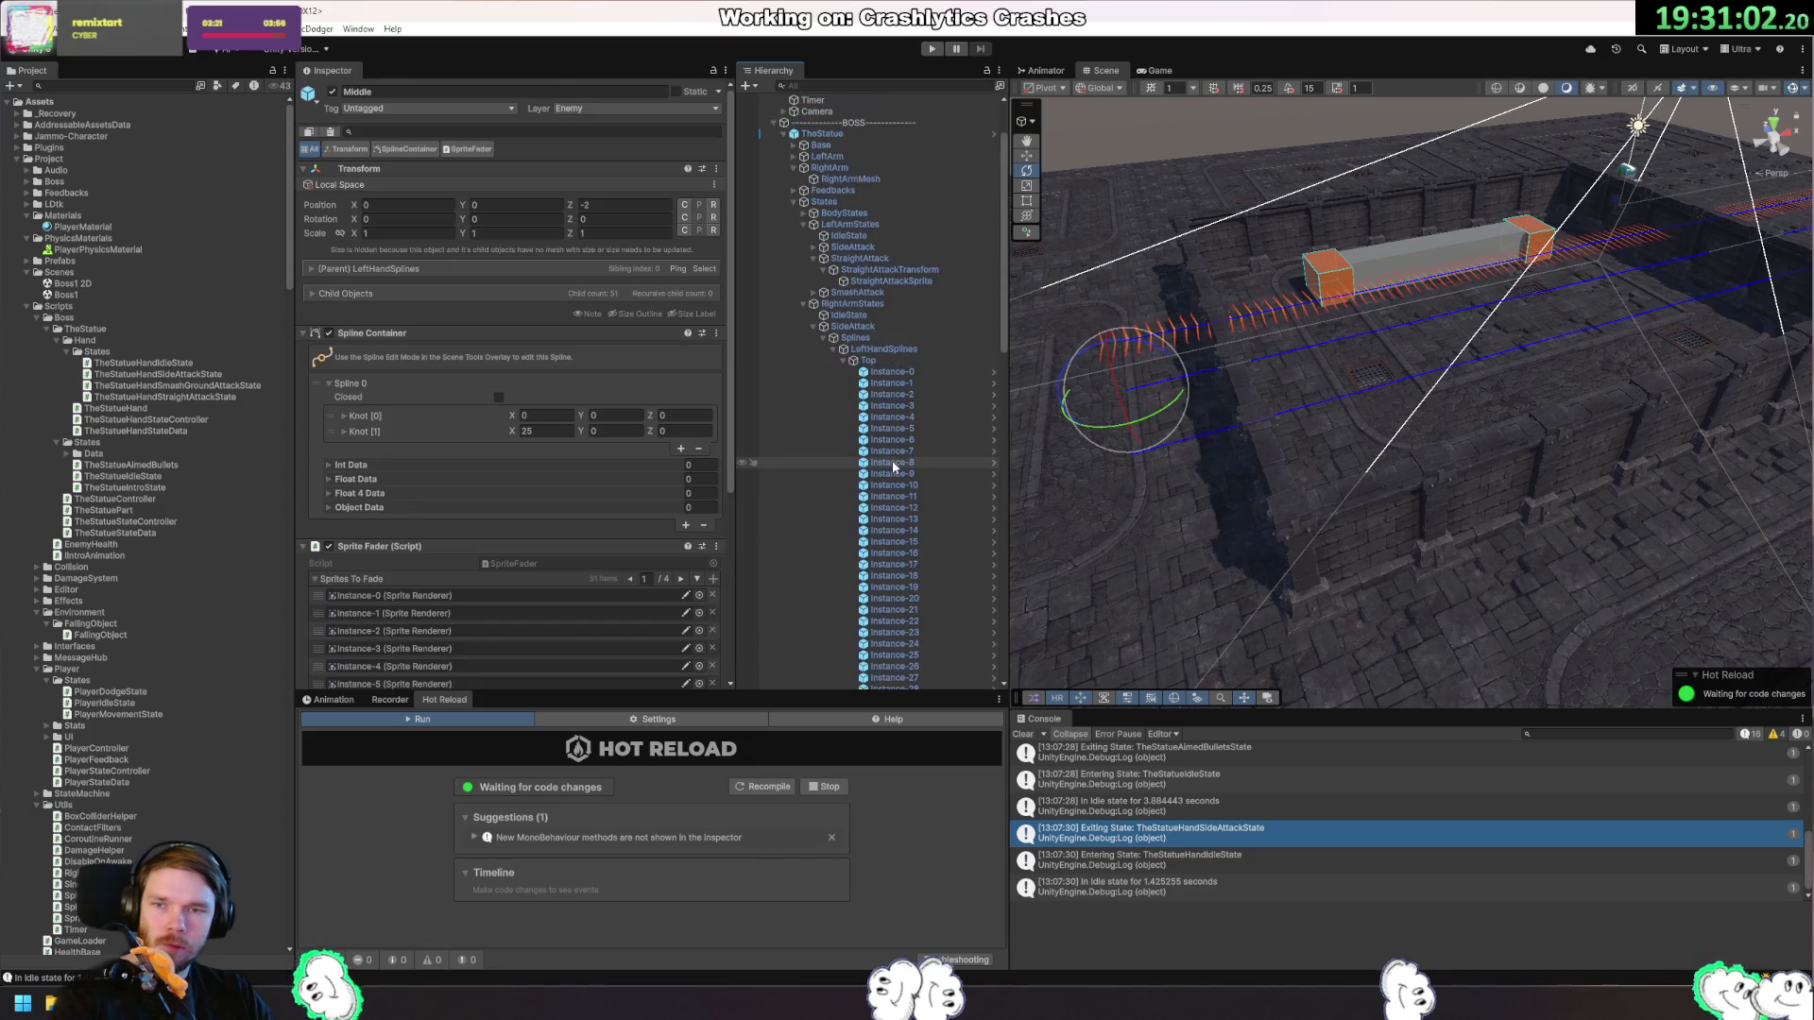
click(904, 361)
drag(1636, 323, 1342, 525)
scroll(1345, 482, down, 5)
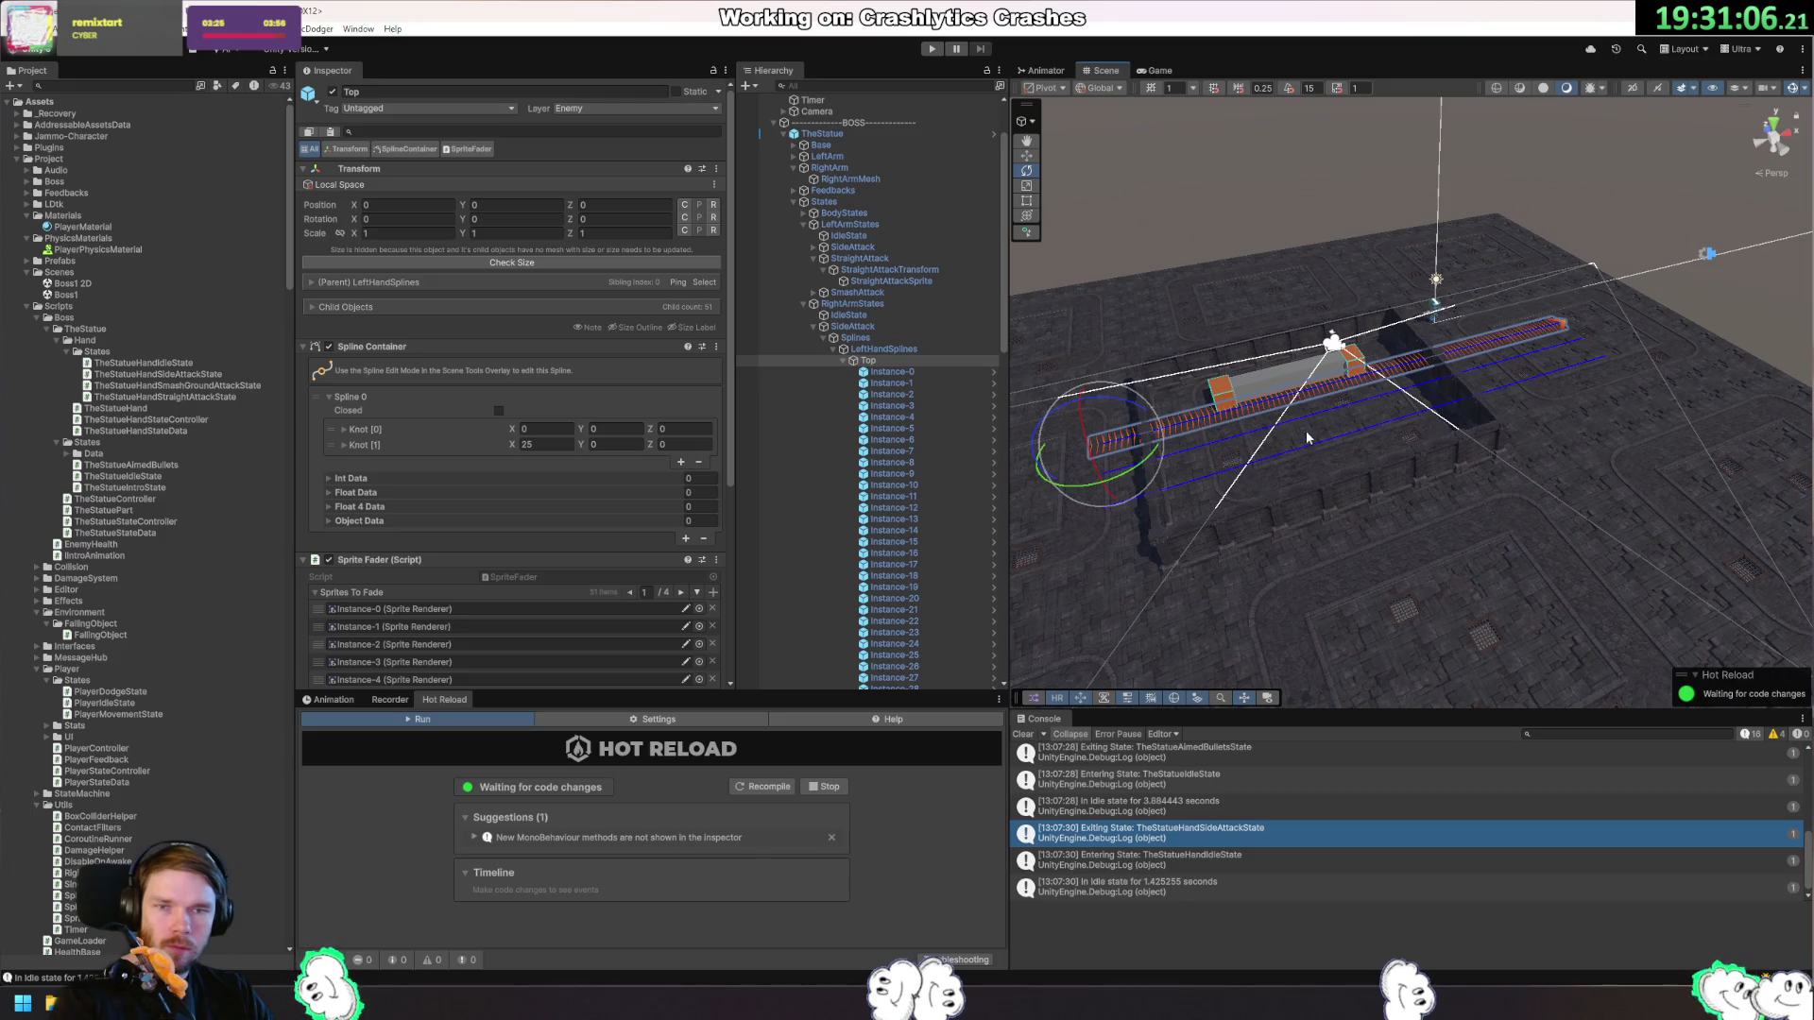
scroll(898, 397, down, 10)
click(930, 351)
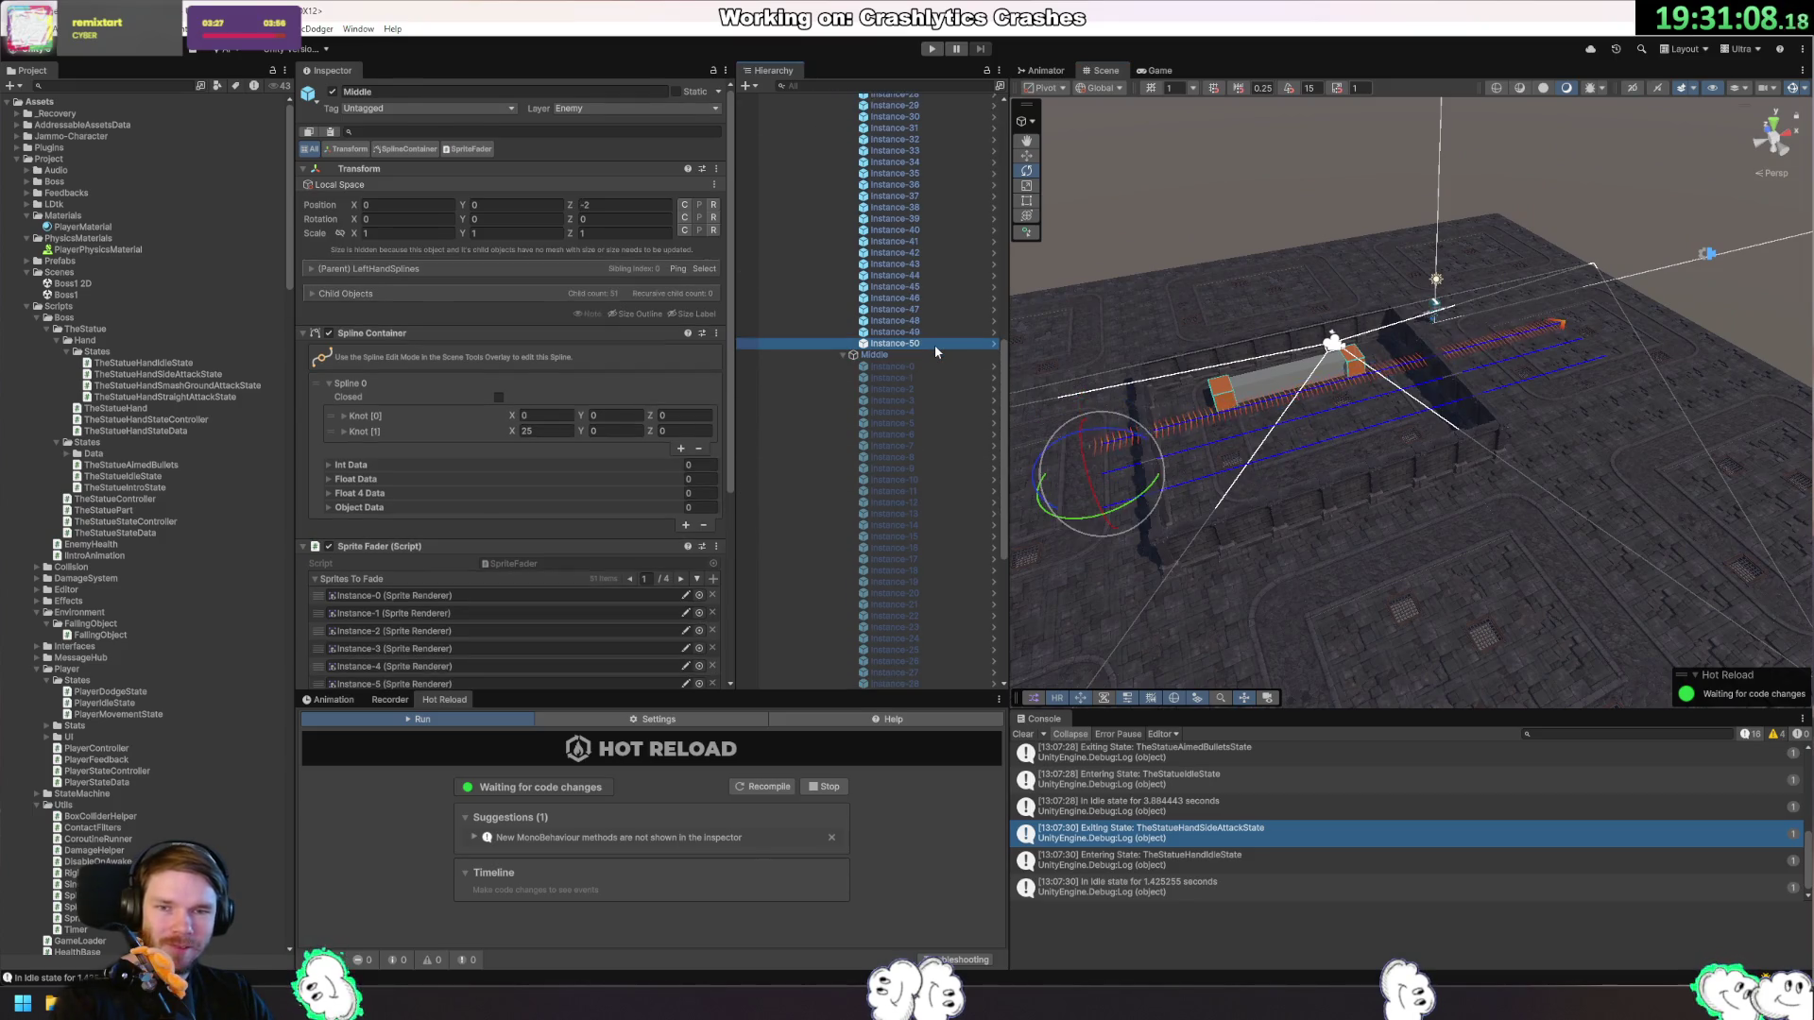
click(933, 335)
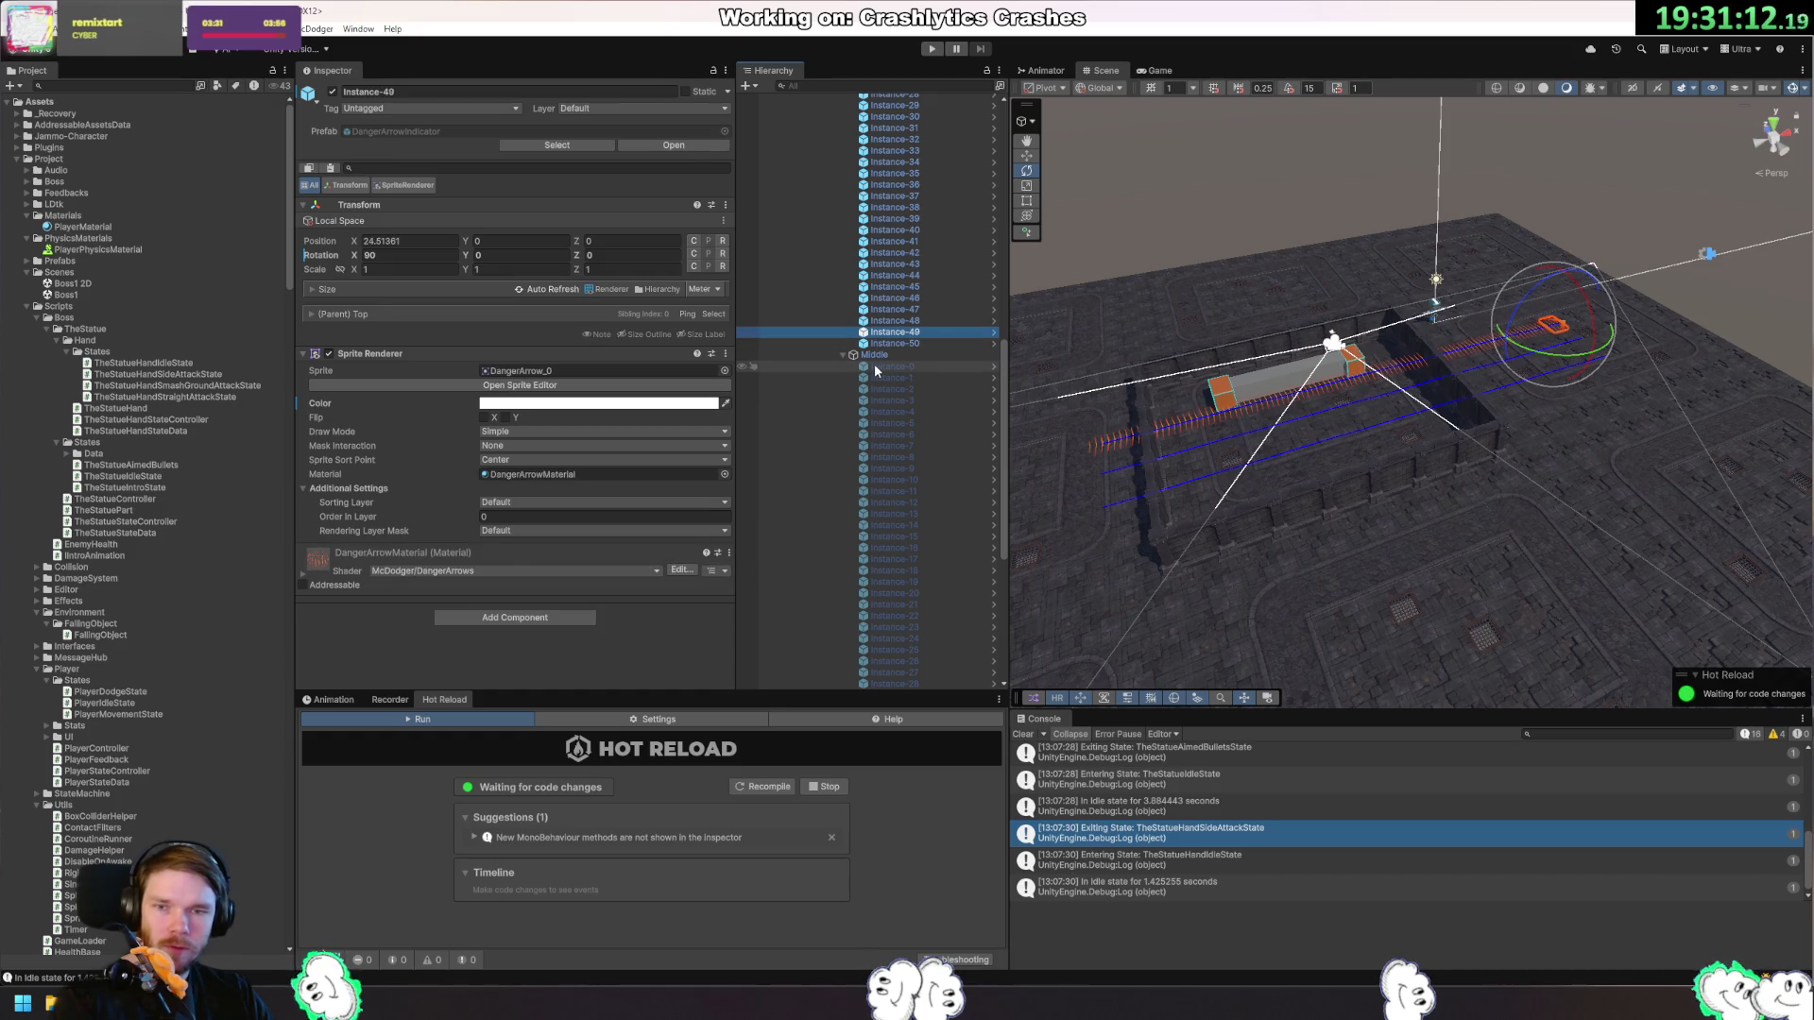
click(900, 342)
scroll(914, 356, up, 5)
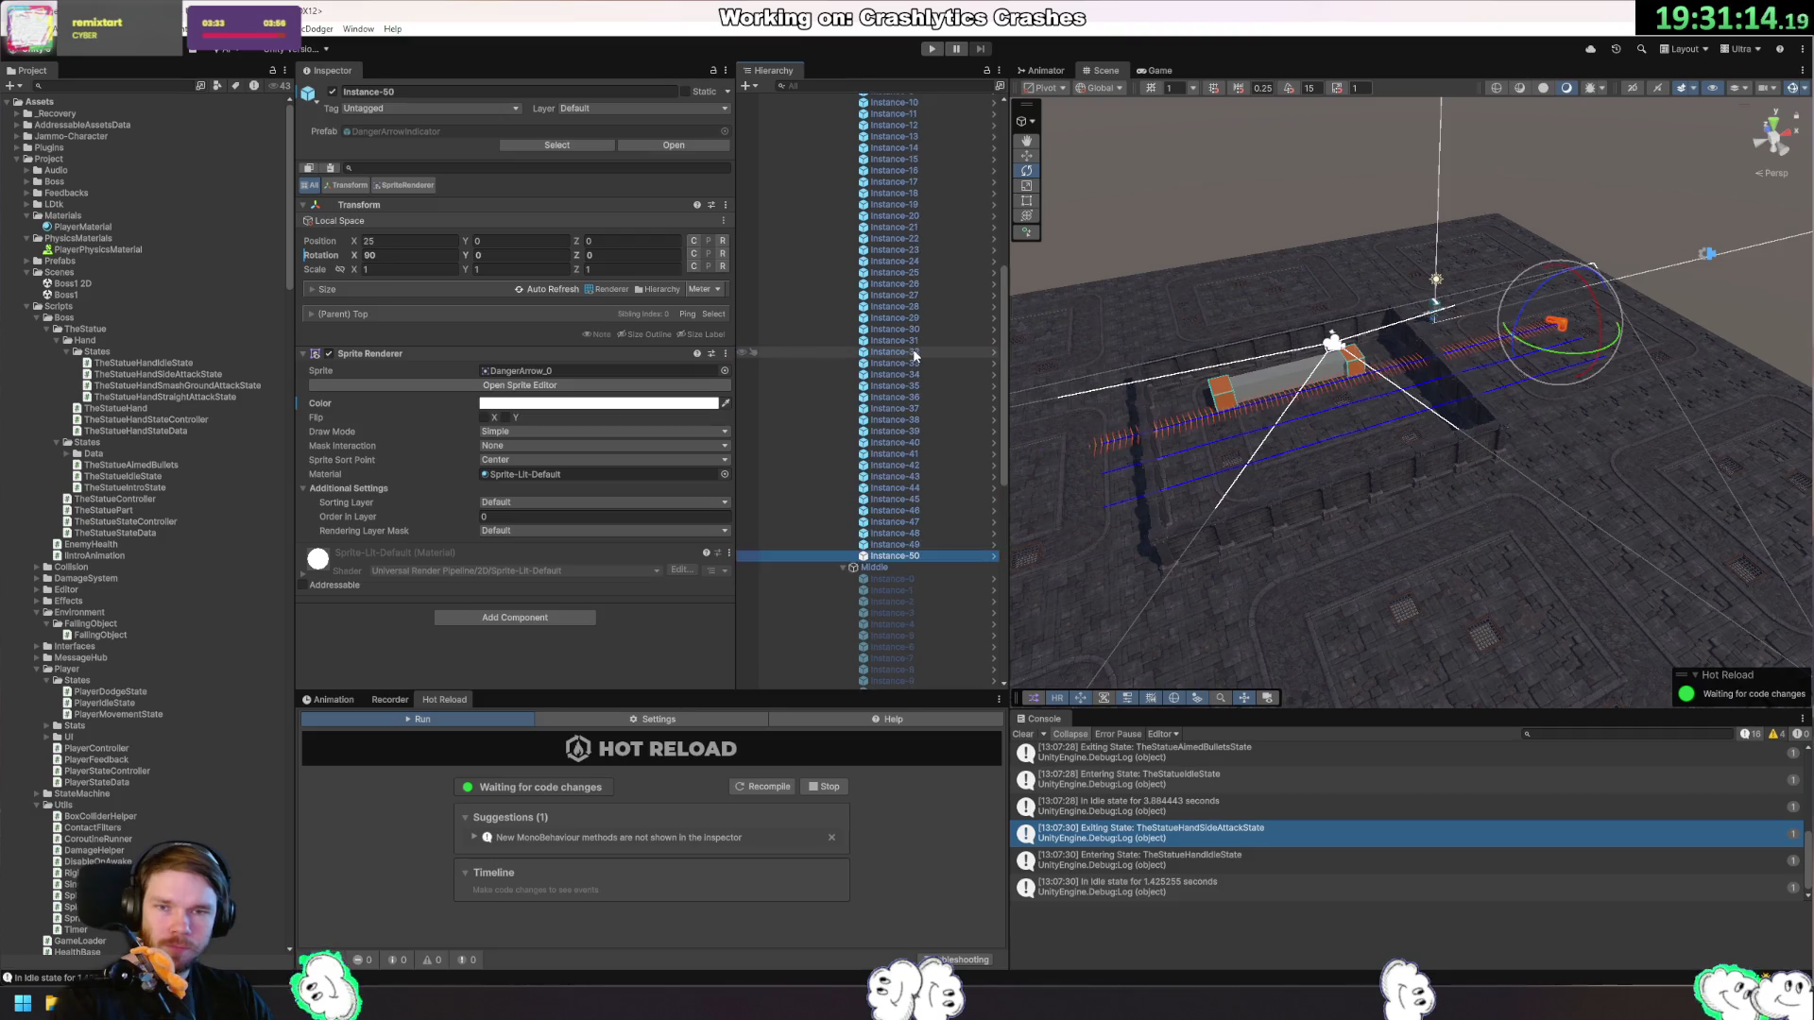
scroll(914, 355, up, 6)
shift+click(891, 245)
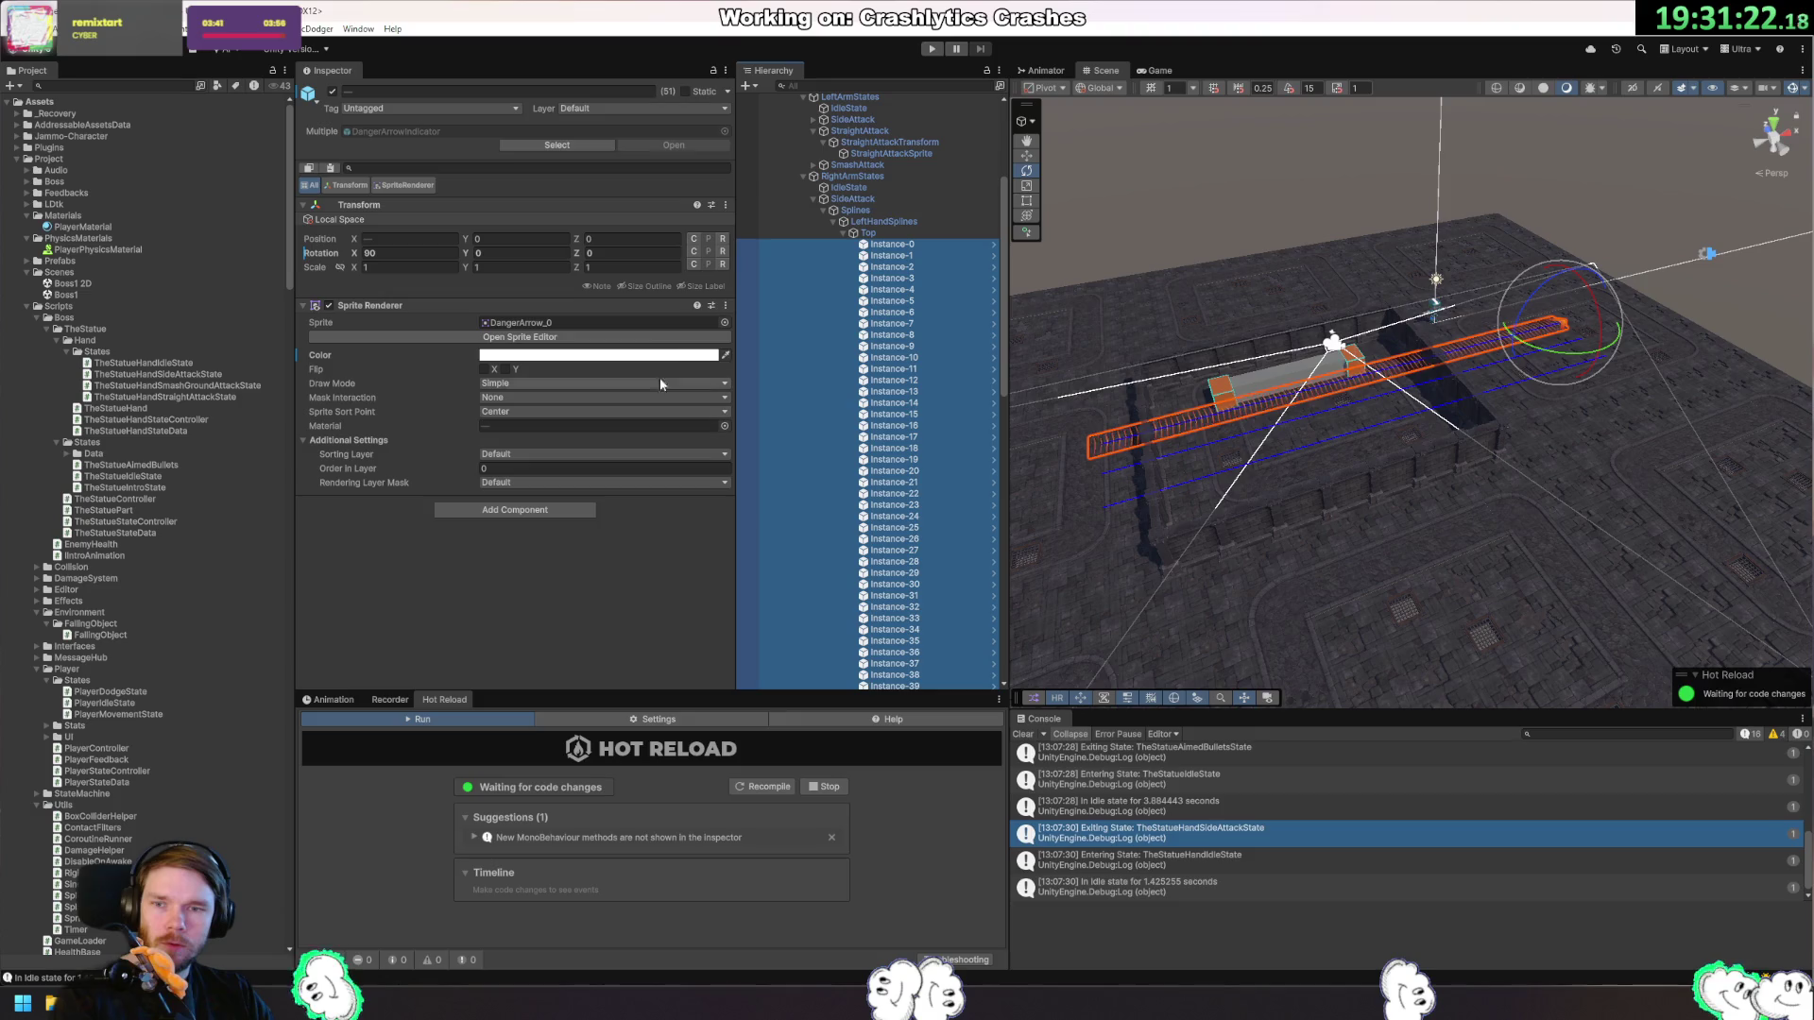
Assign the Sprites-Default material to the DangerArrow sprites.
click(725, 426)
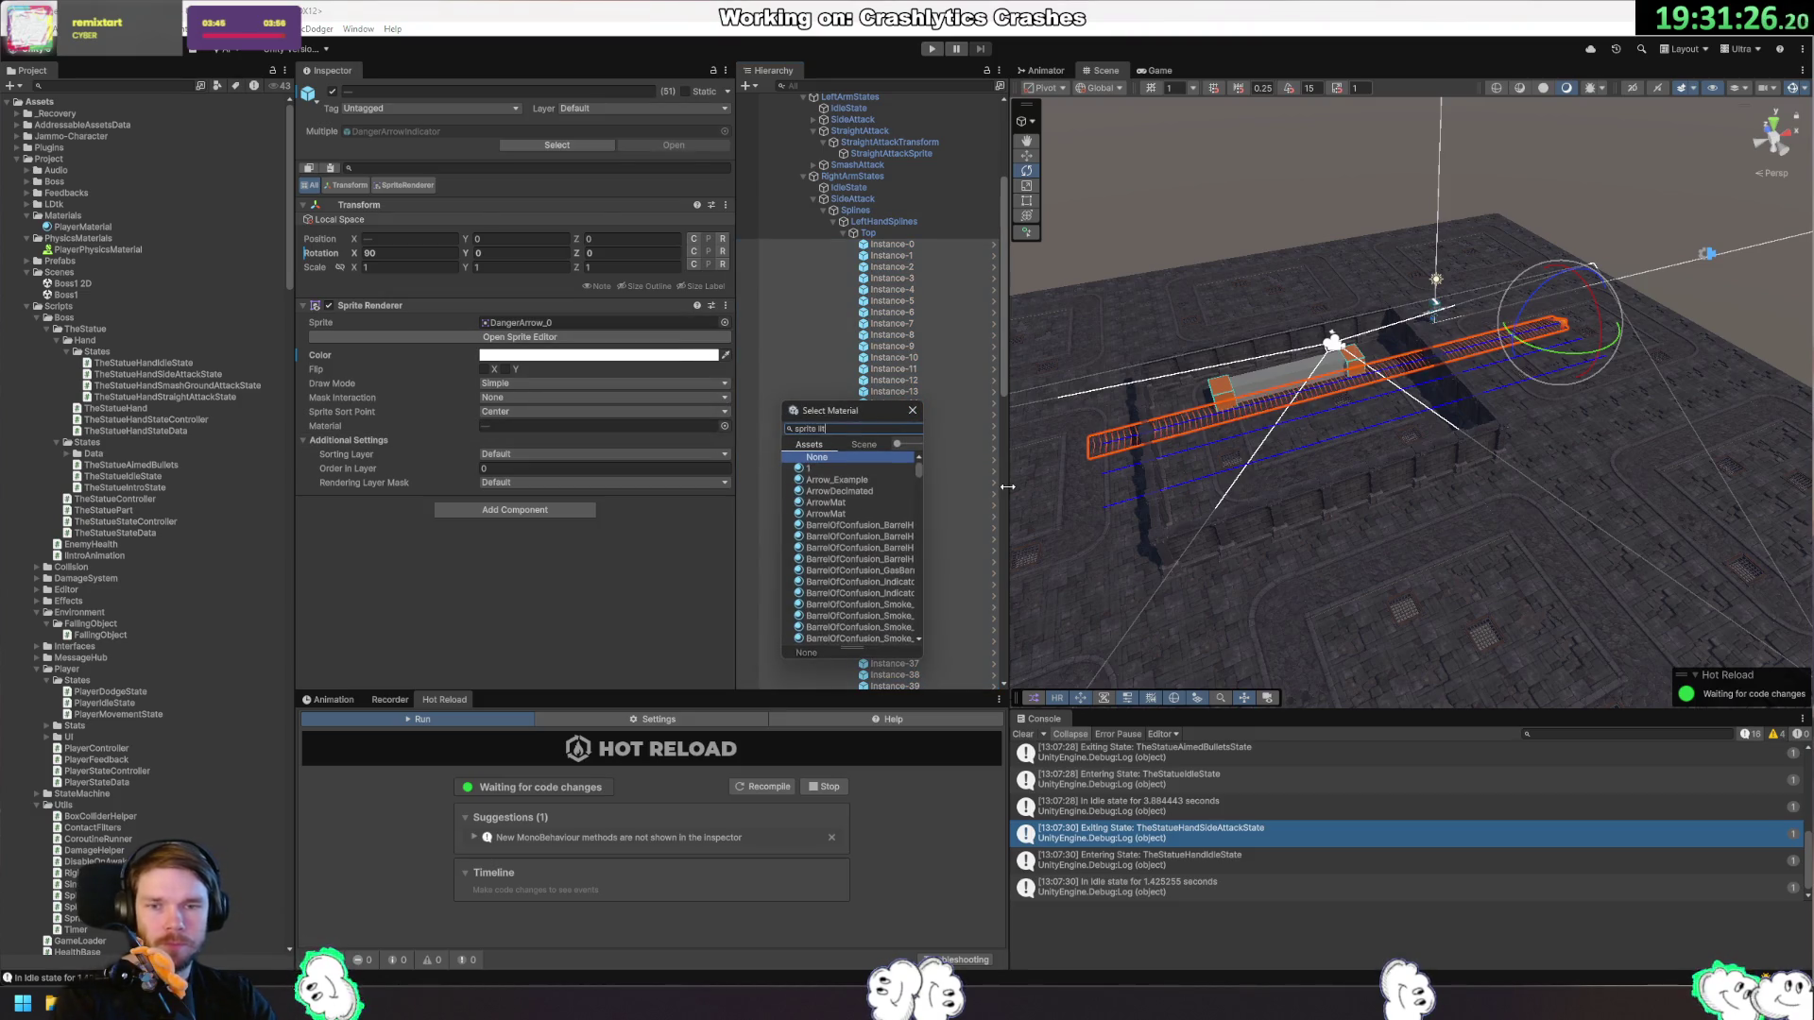
key(BackSpace)
key(BackSpace)
key(BackSpace)
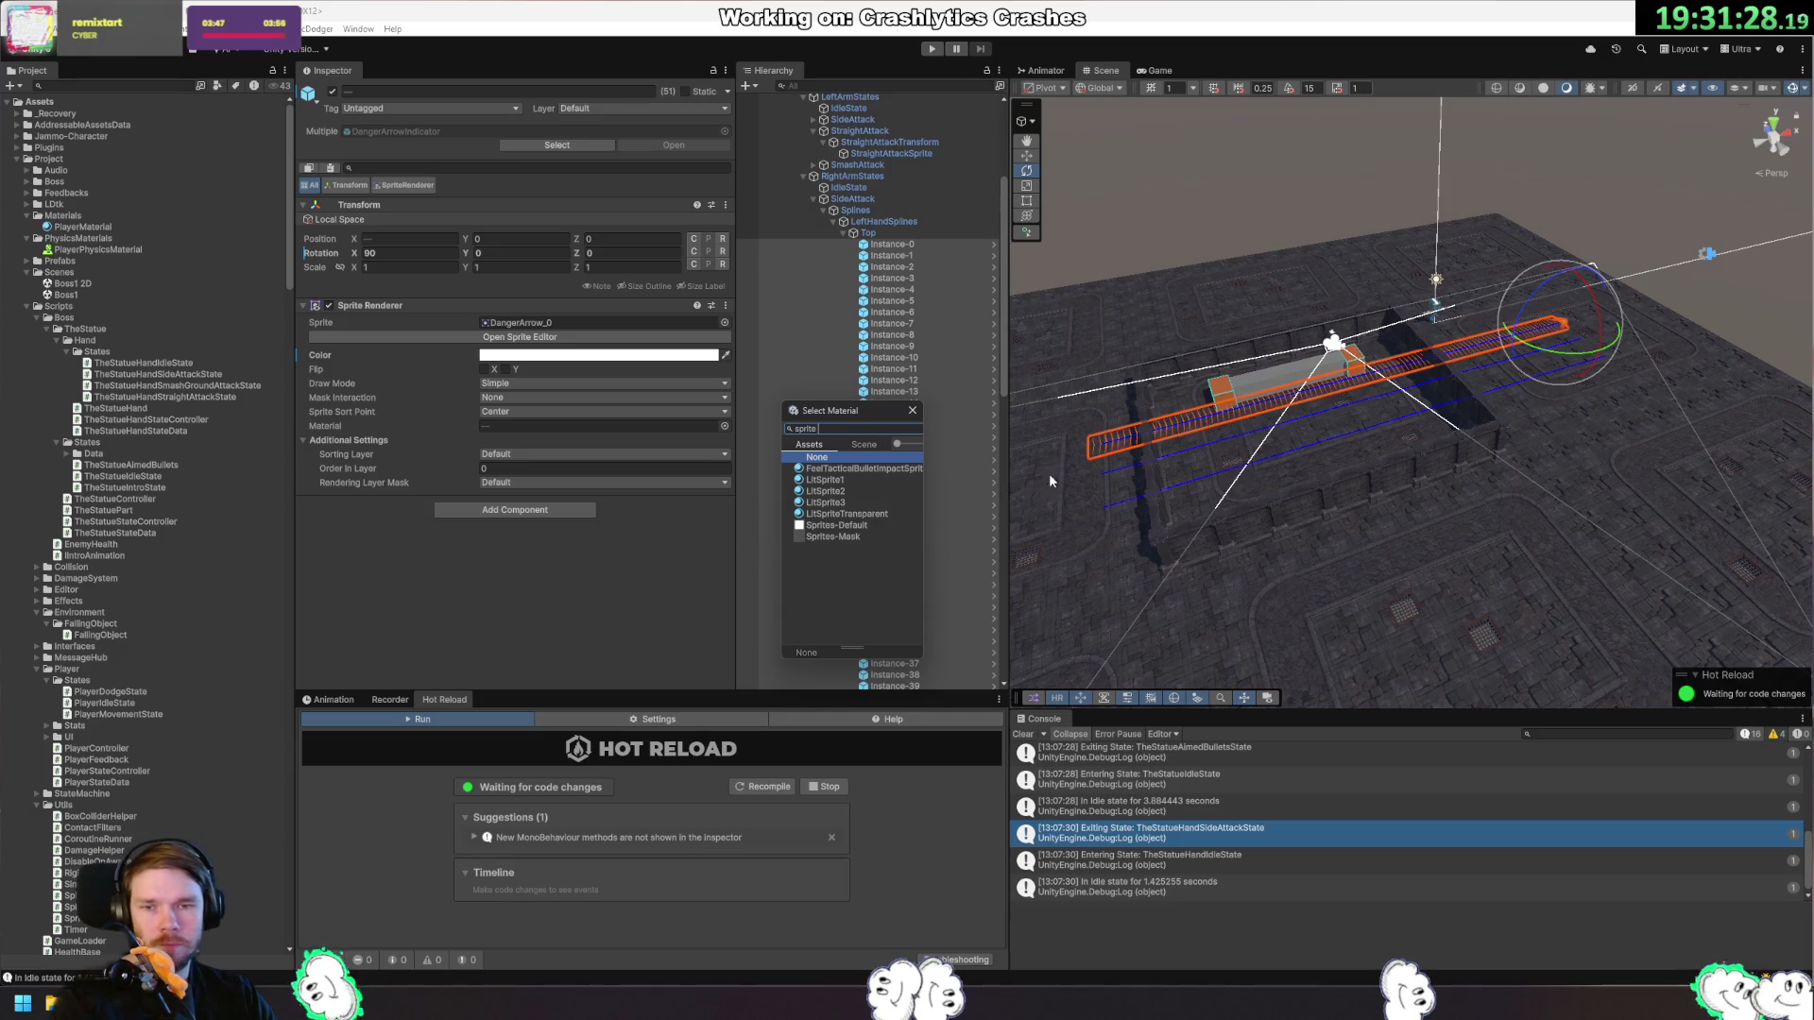
double_click(852, 526)
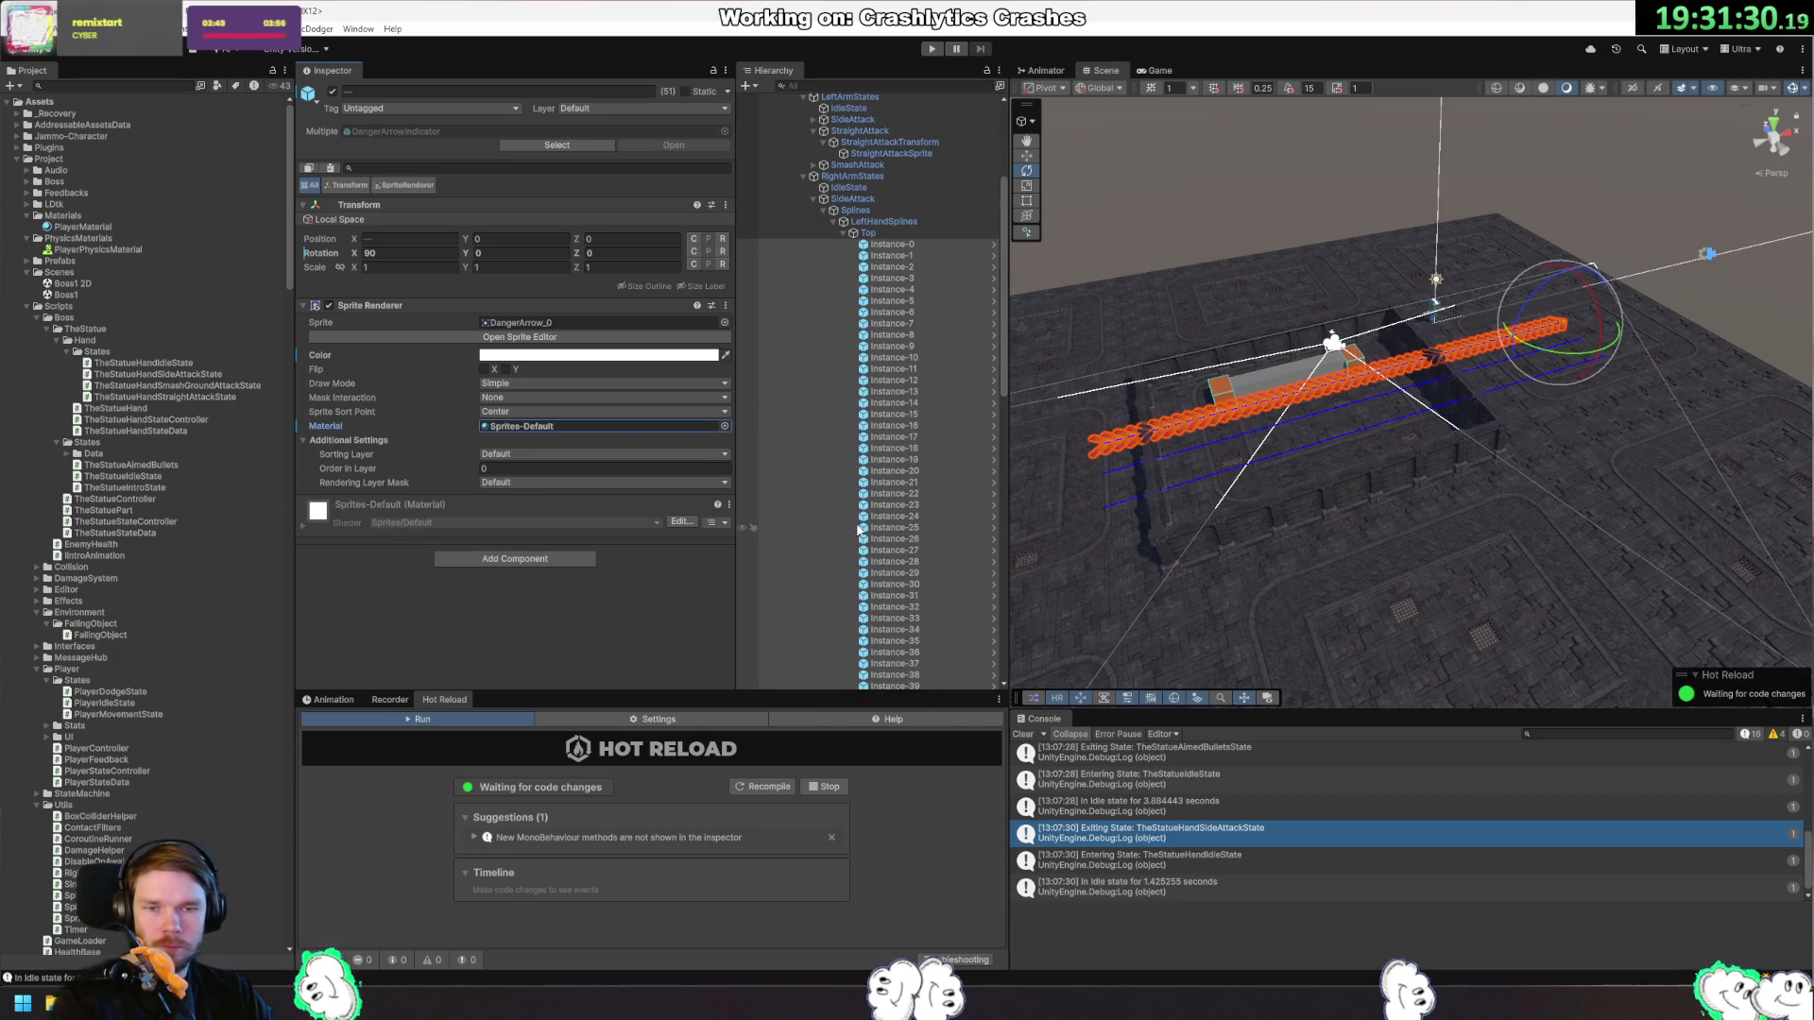
click(1516, 511)
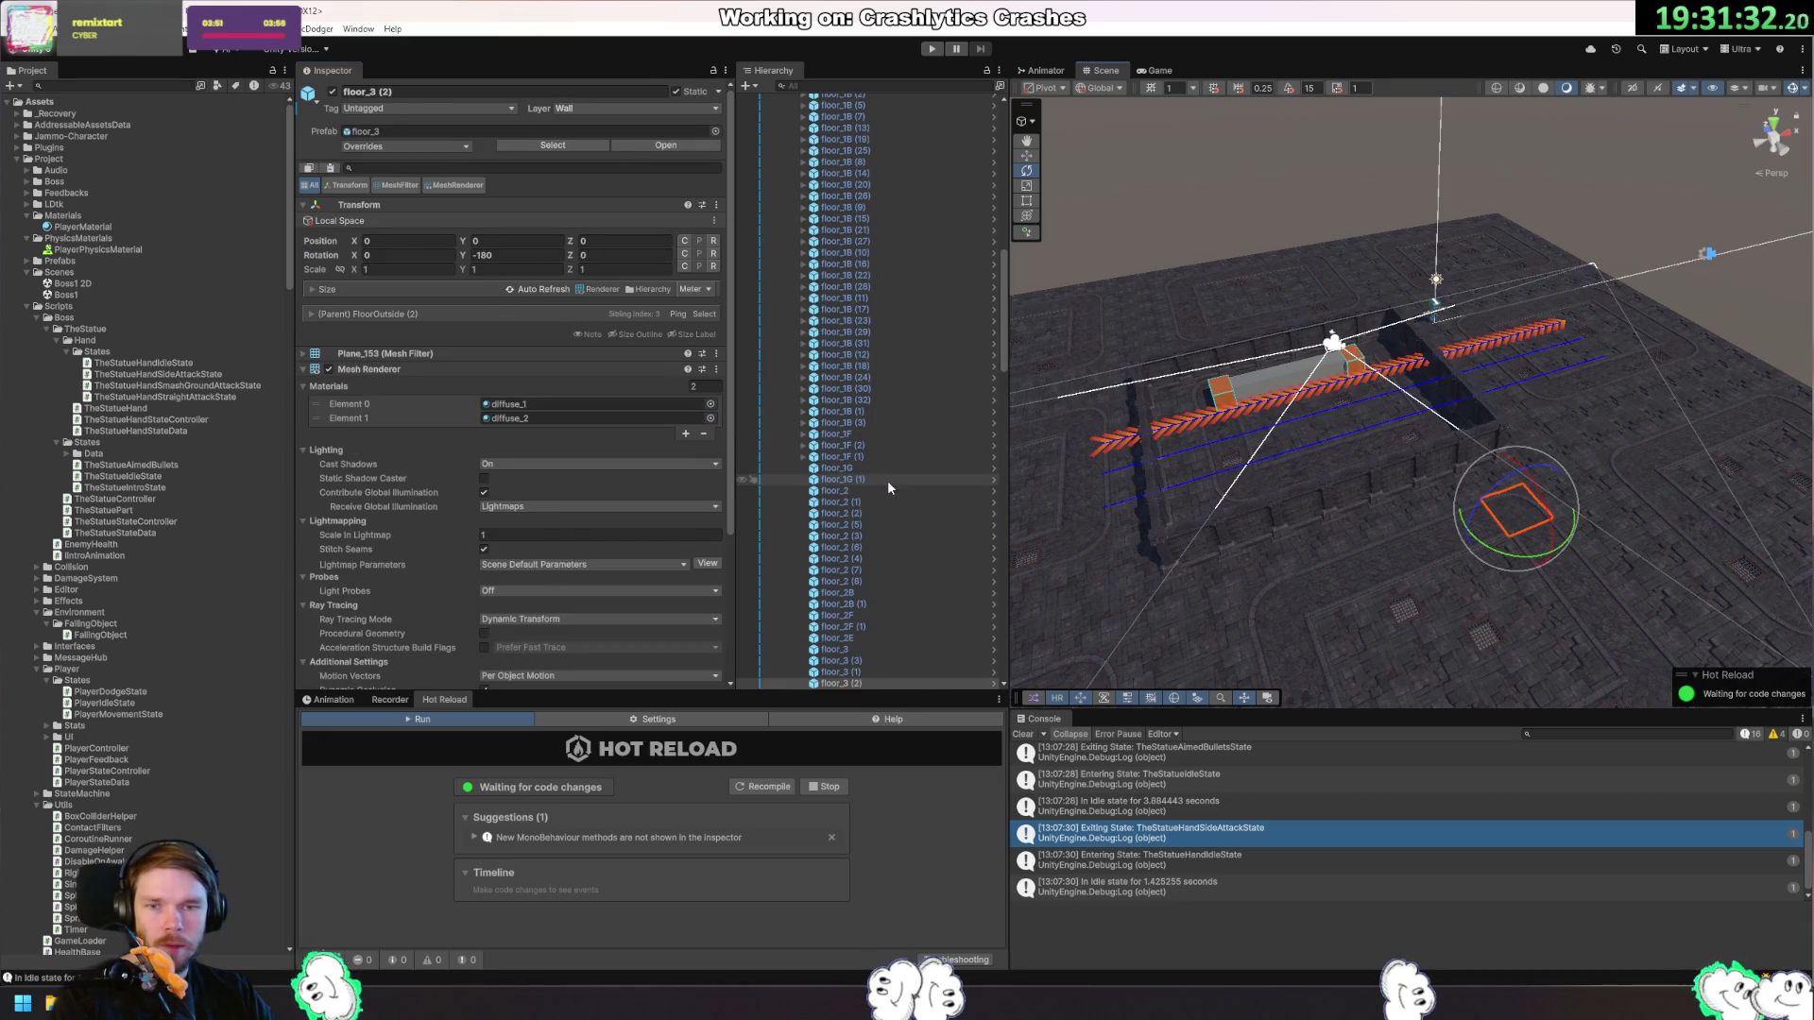
Reselect the 51 DangerArrow instances, deactivate them and start Play mode.
key(ctrl+z)
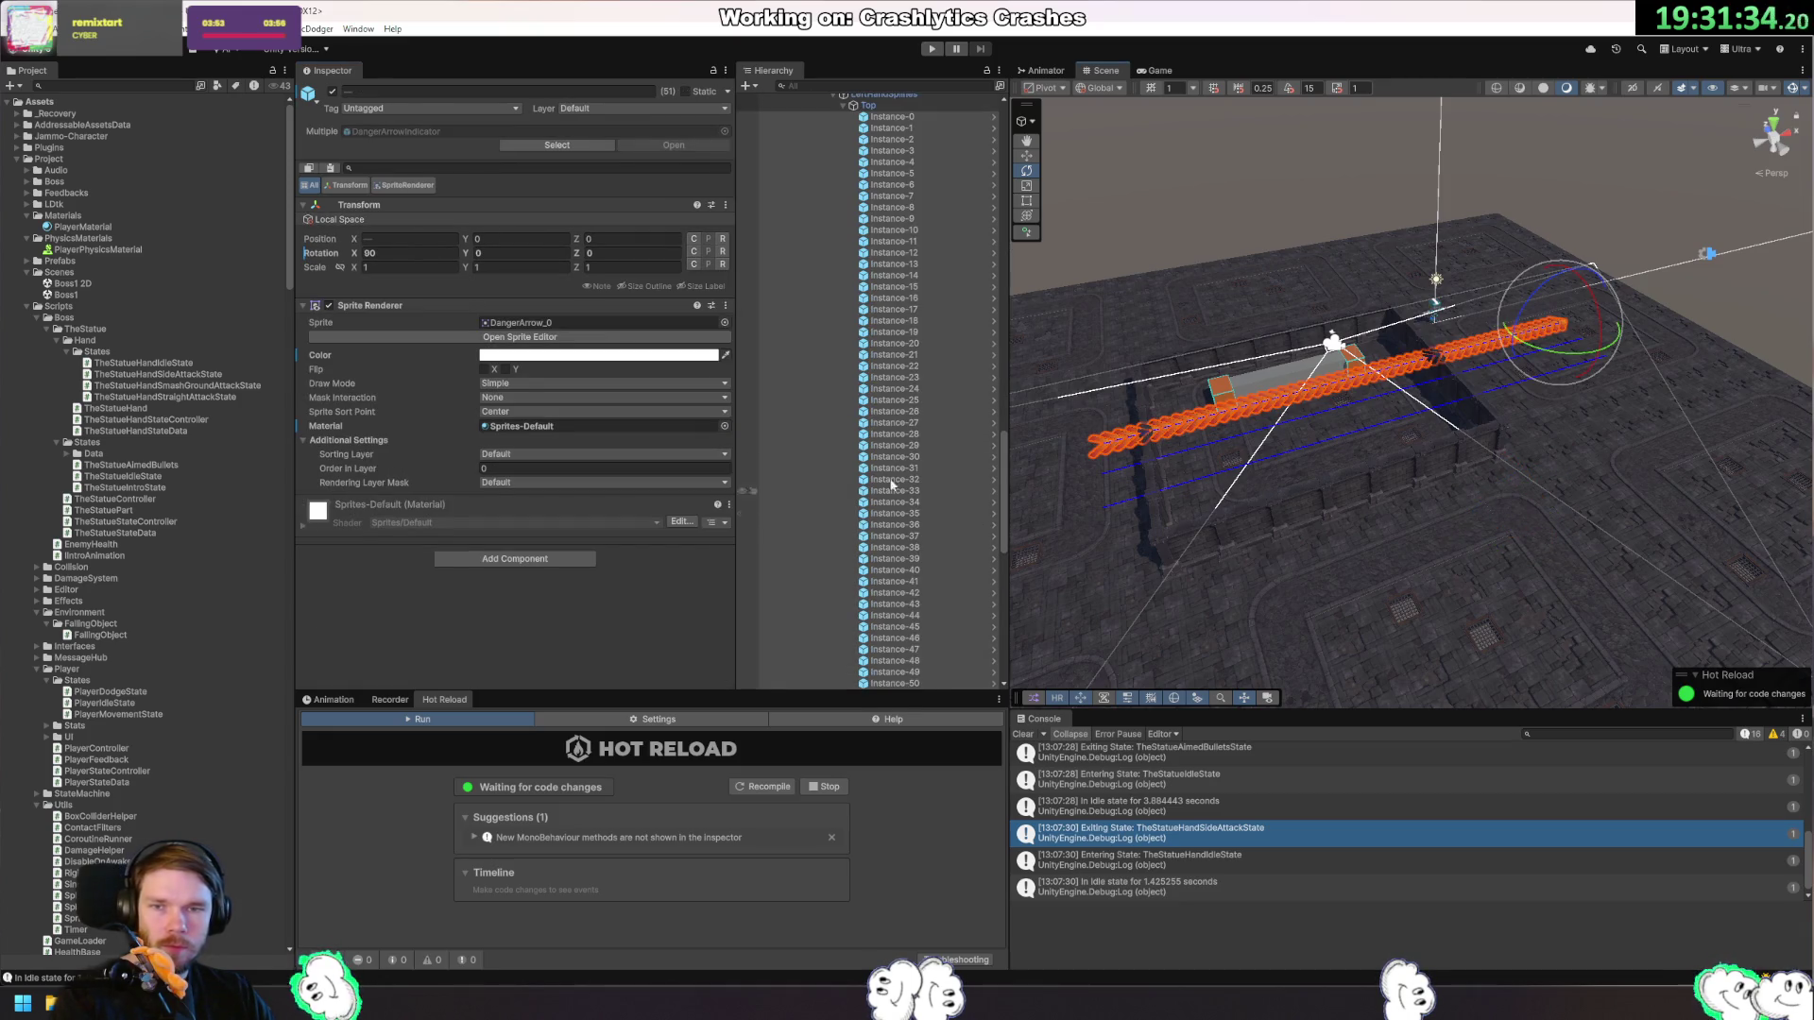
click(332, 91)
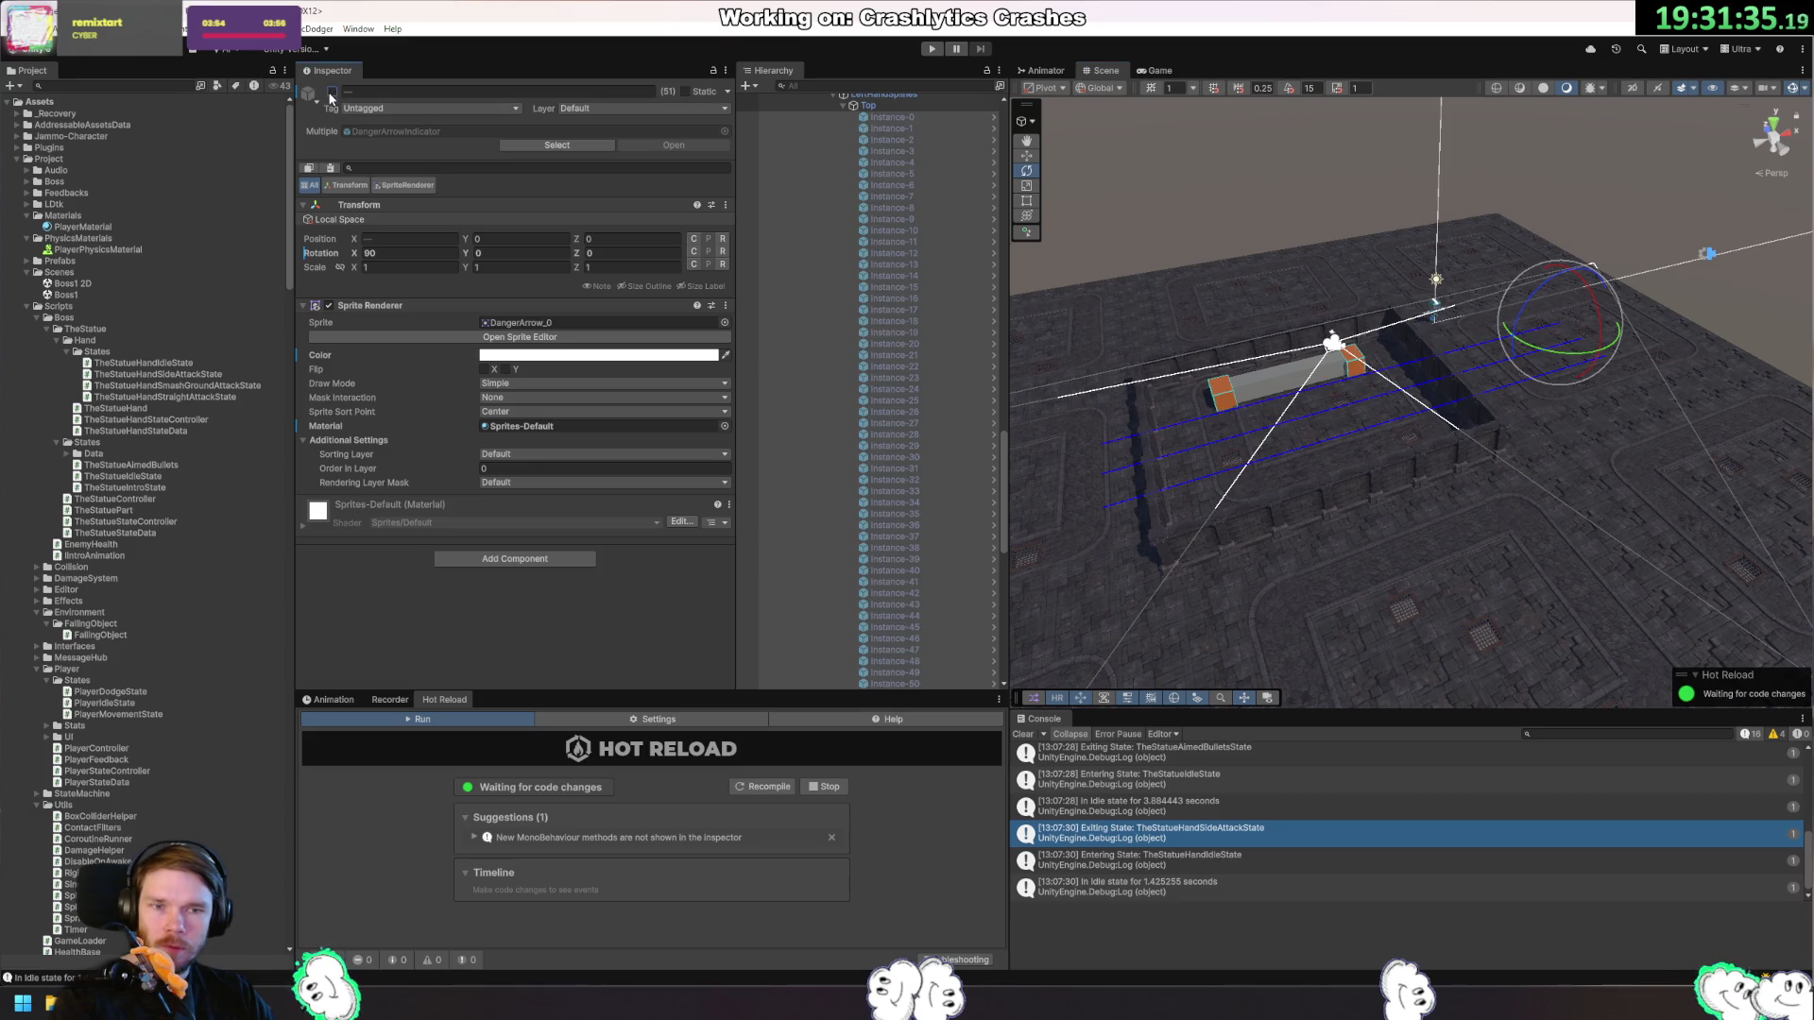
click(931, 49)
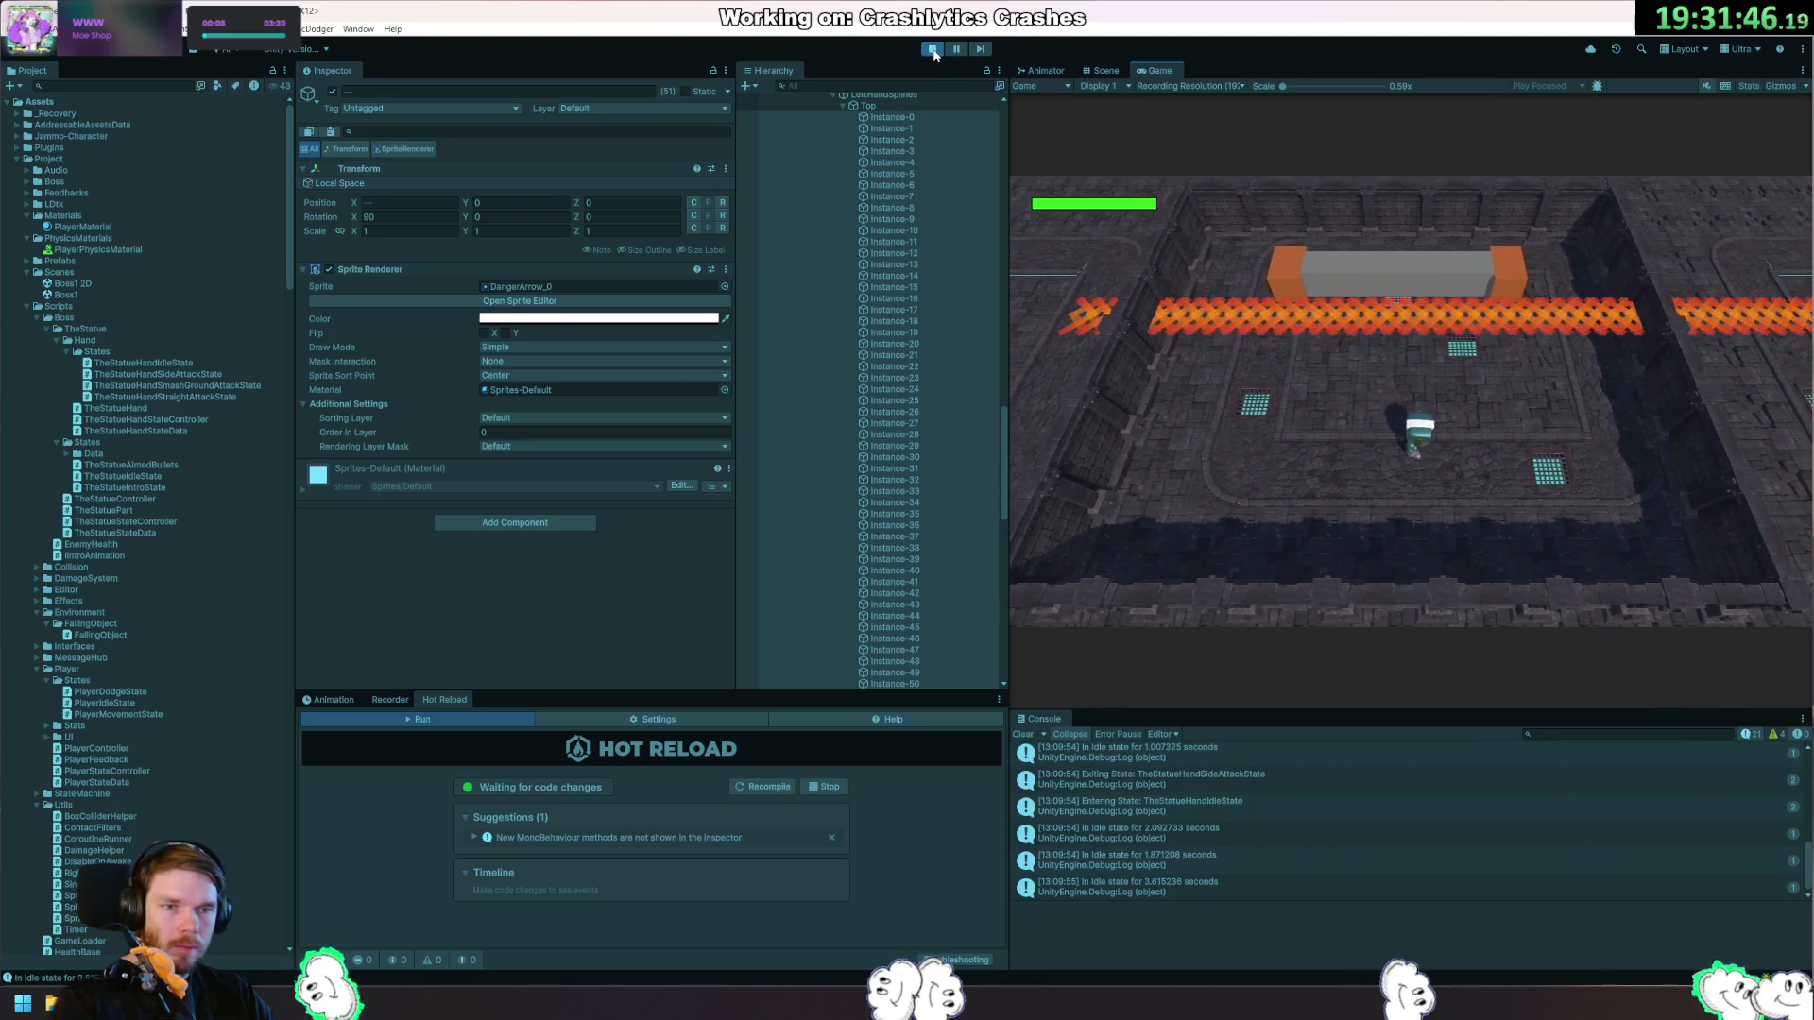
key(ctrl+p)
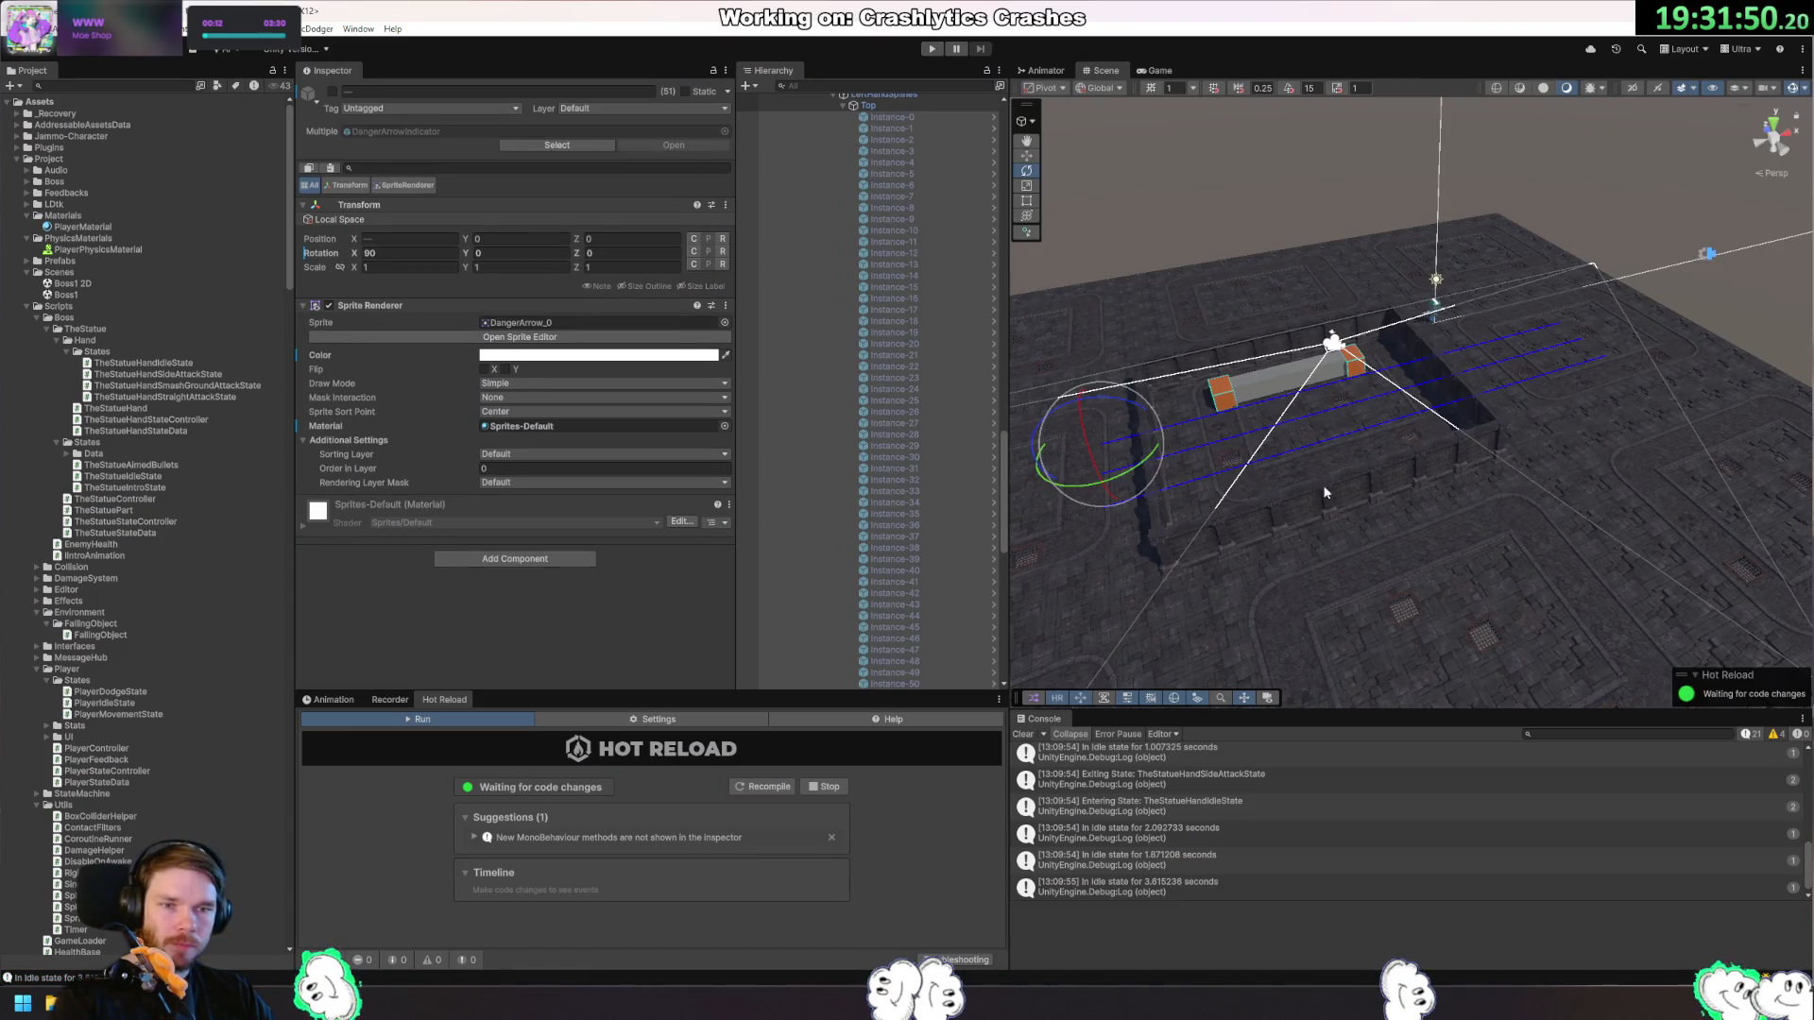
scroll(861, 344, up, 5)
Select the LeftHandSplines and RightHandSplines groups in the Hierarchy.
click(867, 275)
key(Left)
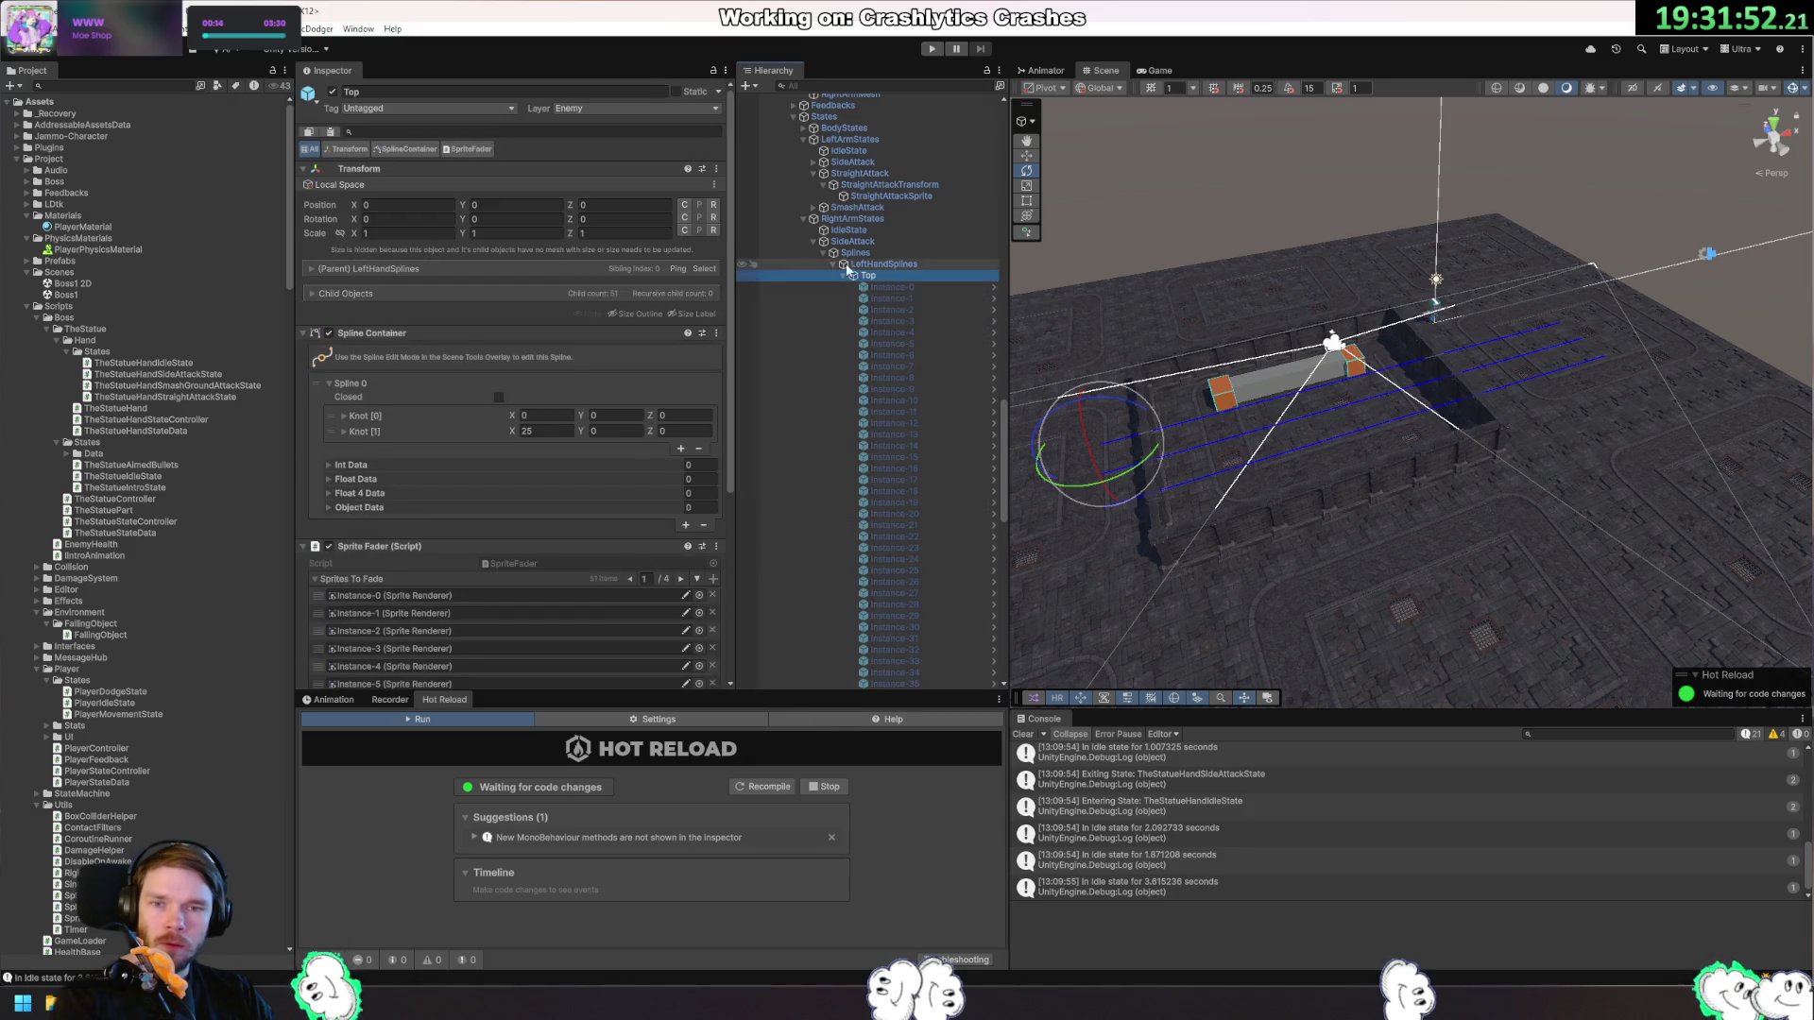
scroll(869, 525, up, 5)
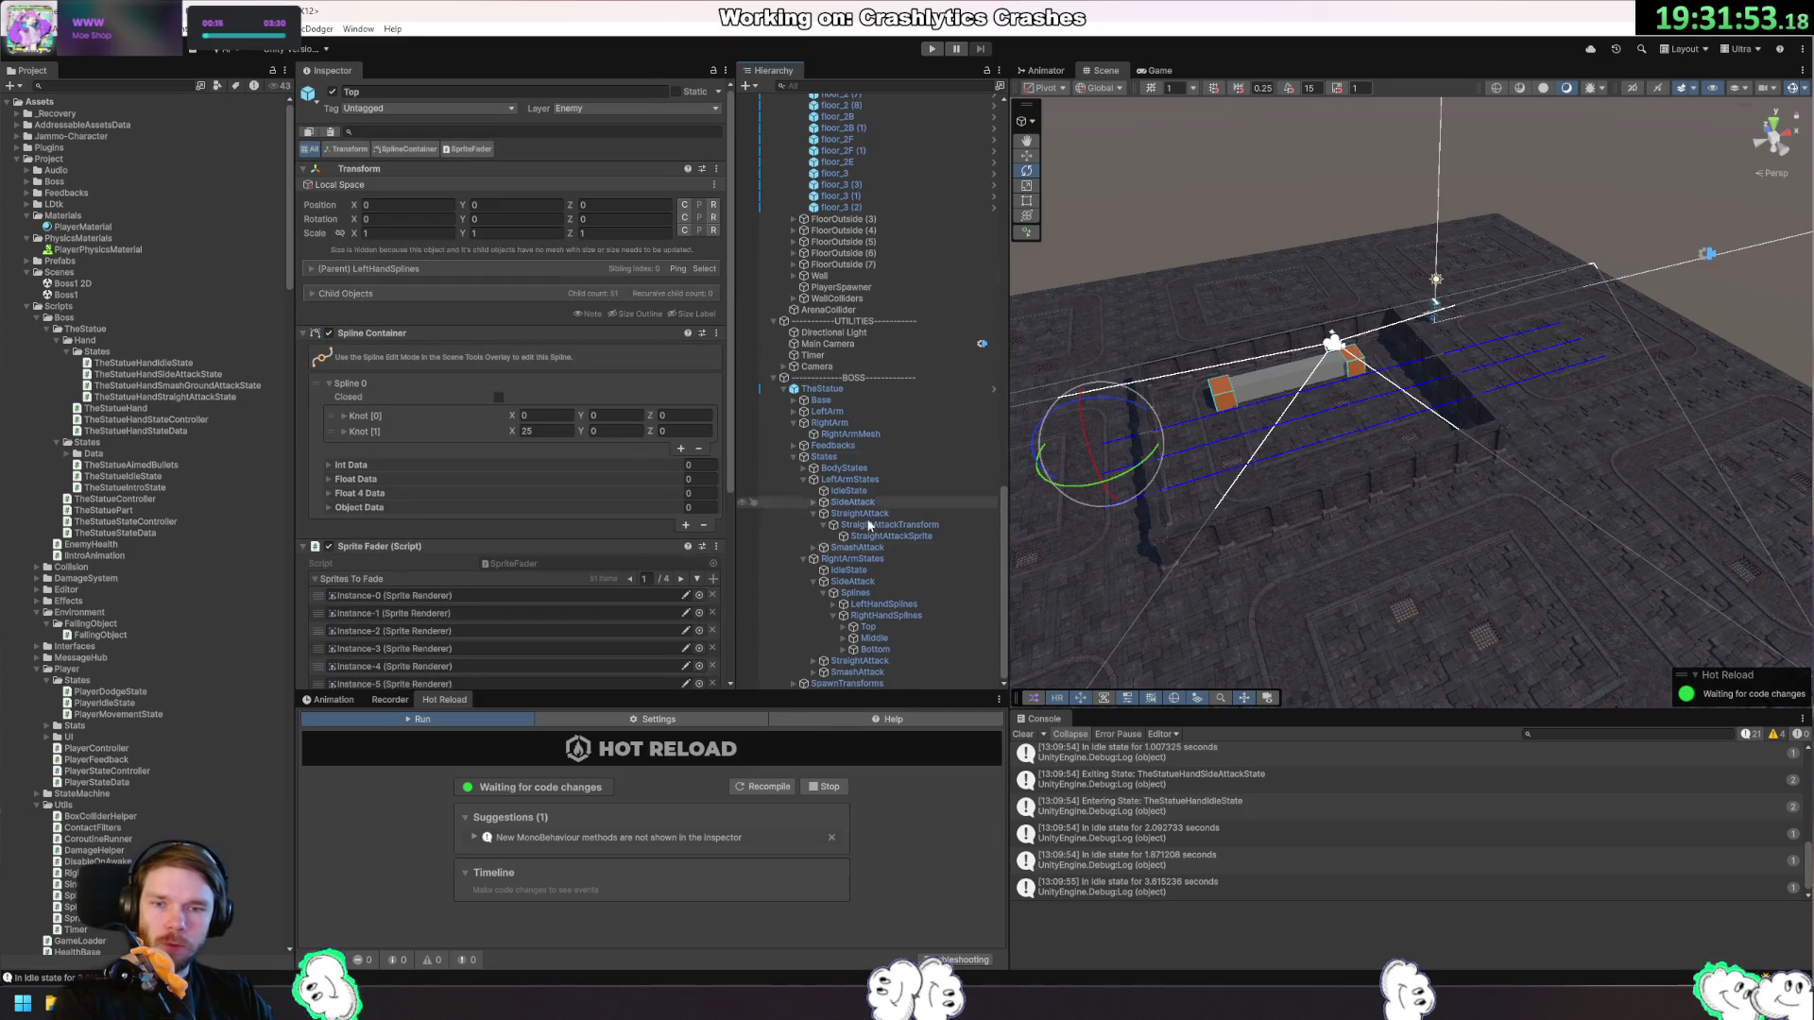
click(879, 605)
key(shift+Down)
Shift both spline groups along X to -18.5, 0.5, -2.25 and play-test the side attack.
drag(1225, 469, 1178, 576)
key(w)
drag(1192, 391, 1151, 392)
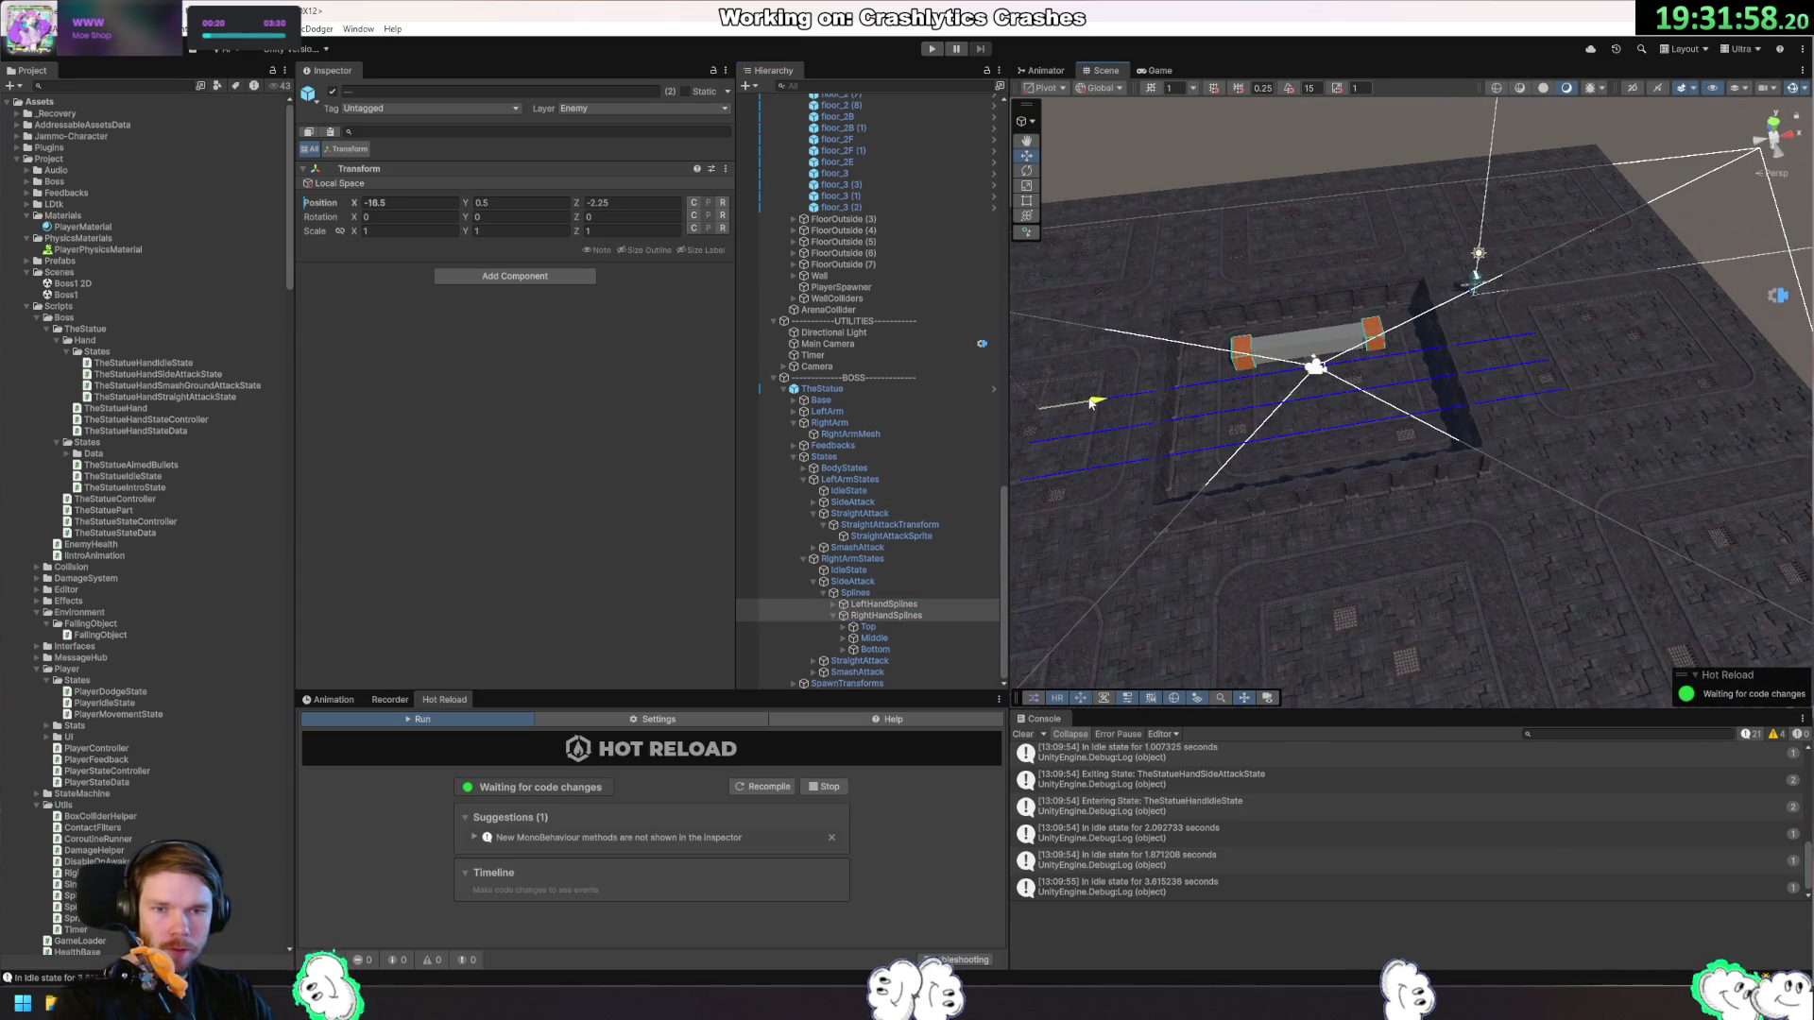
click(931, 50)
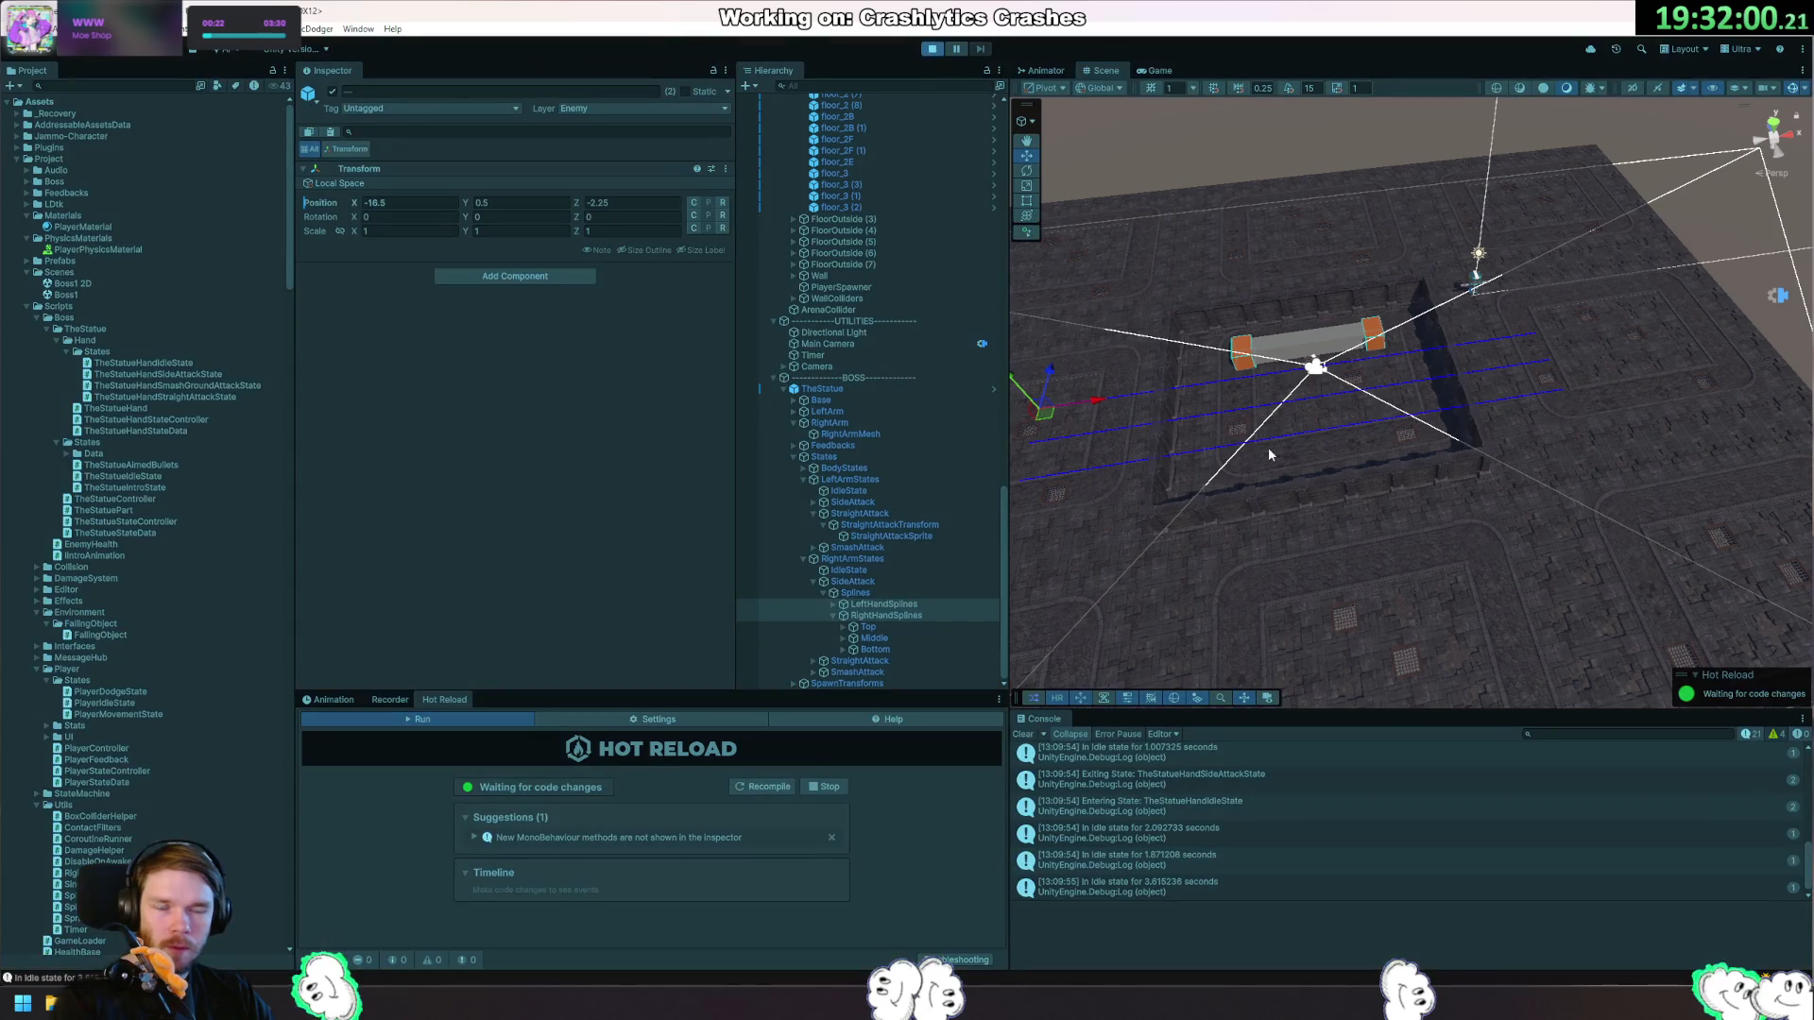
key(a)
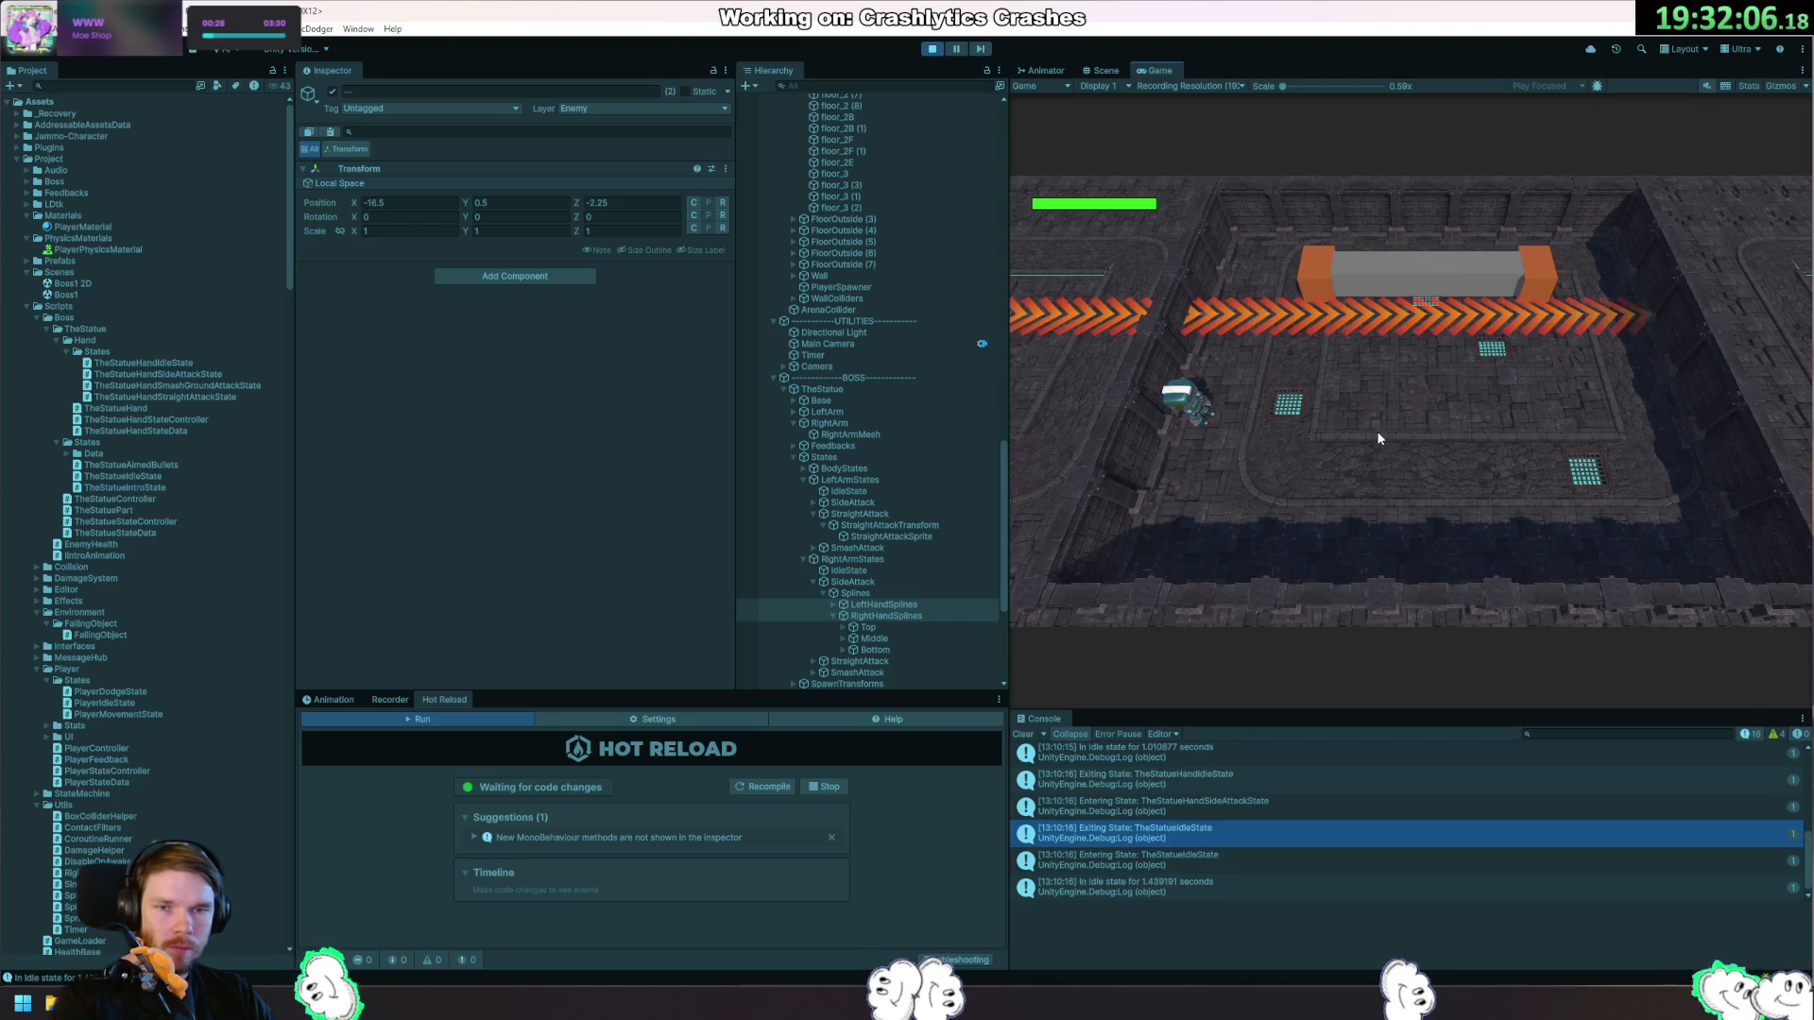
Move the player left and right through the side attack, stop Play, and return to TheStatueHand.cs.
key(d)
key(d)
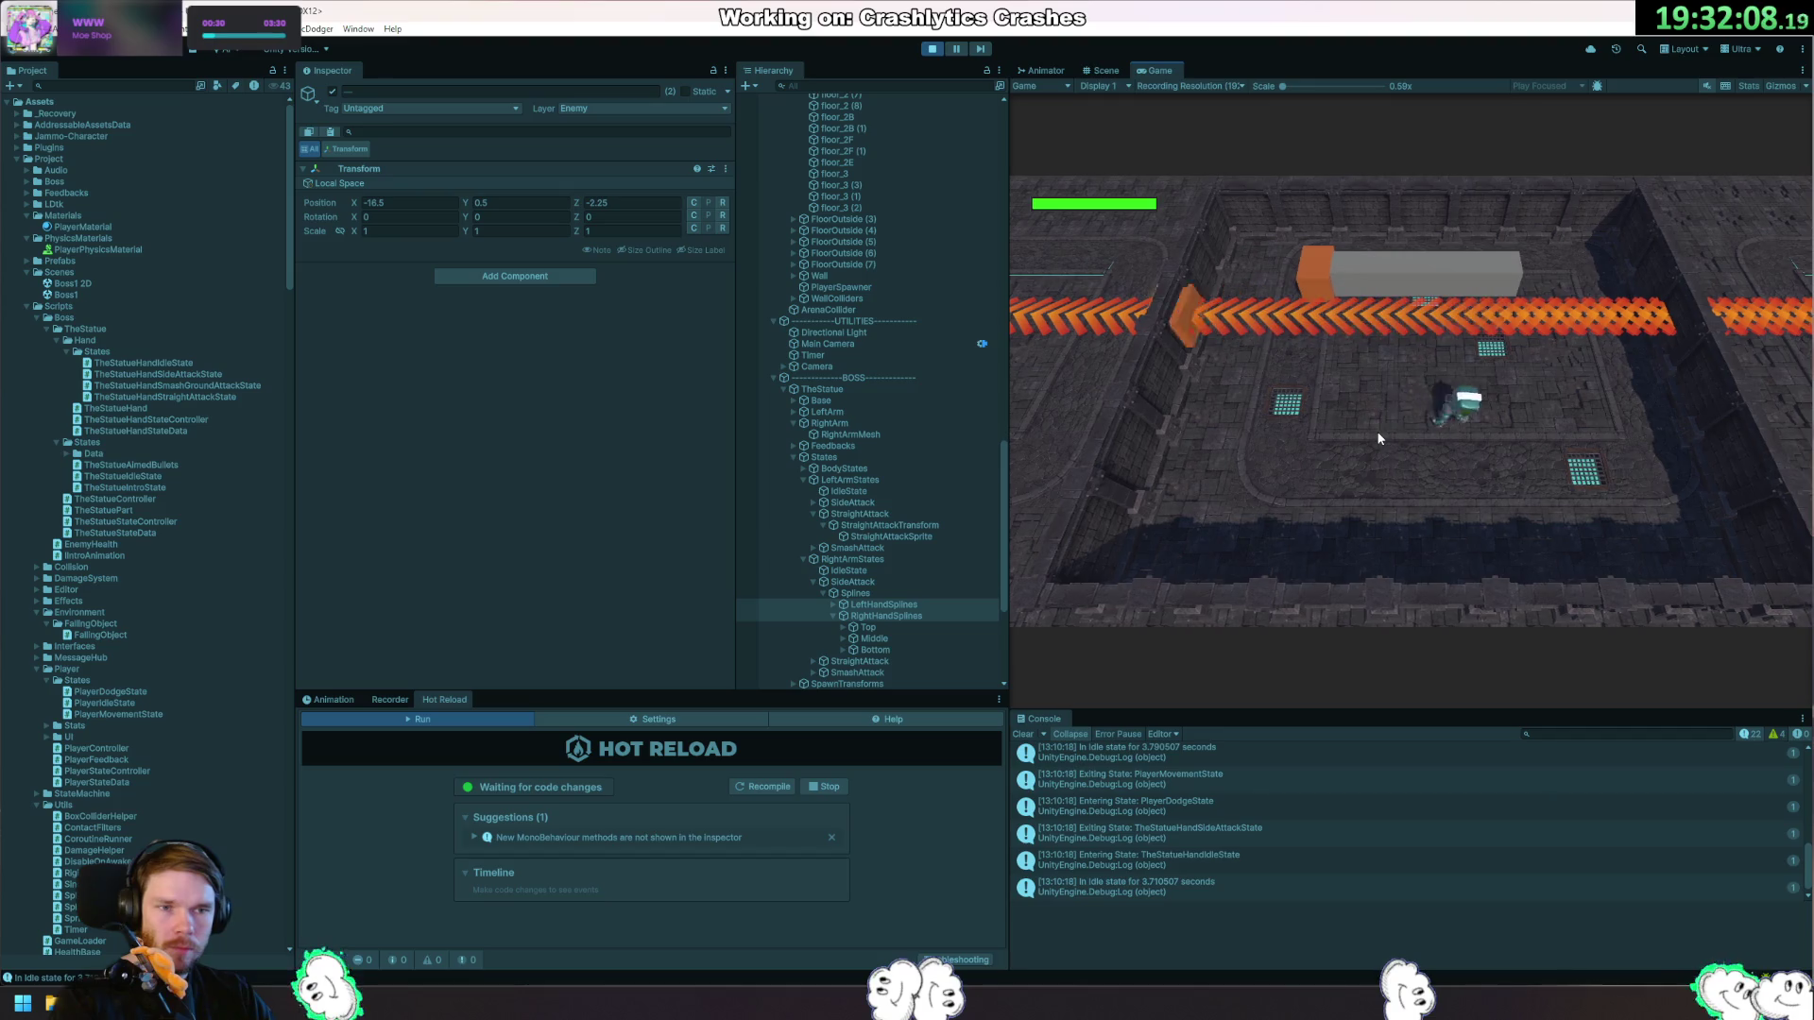
key(a)
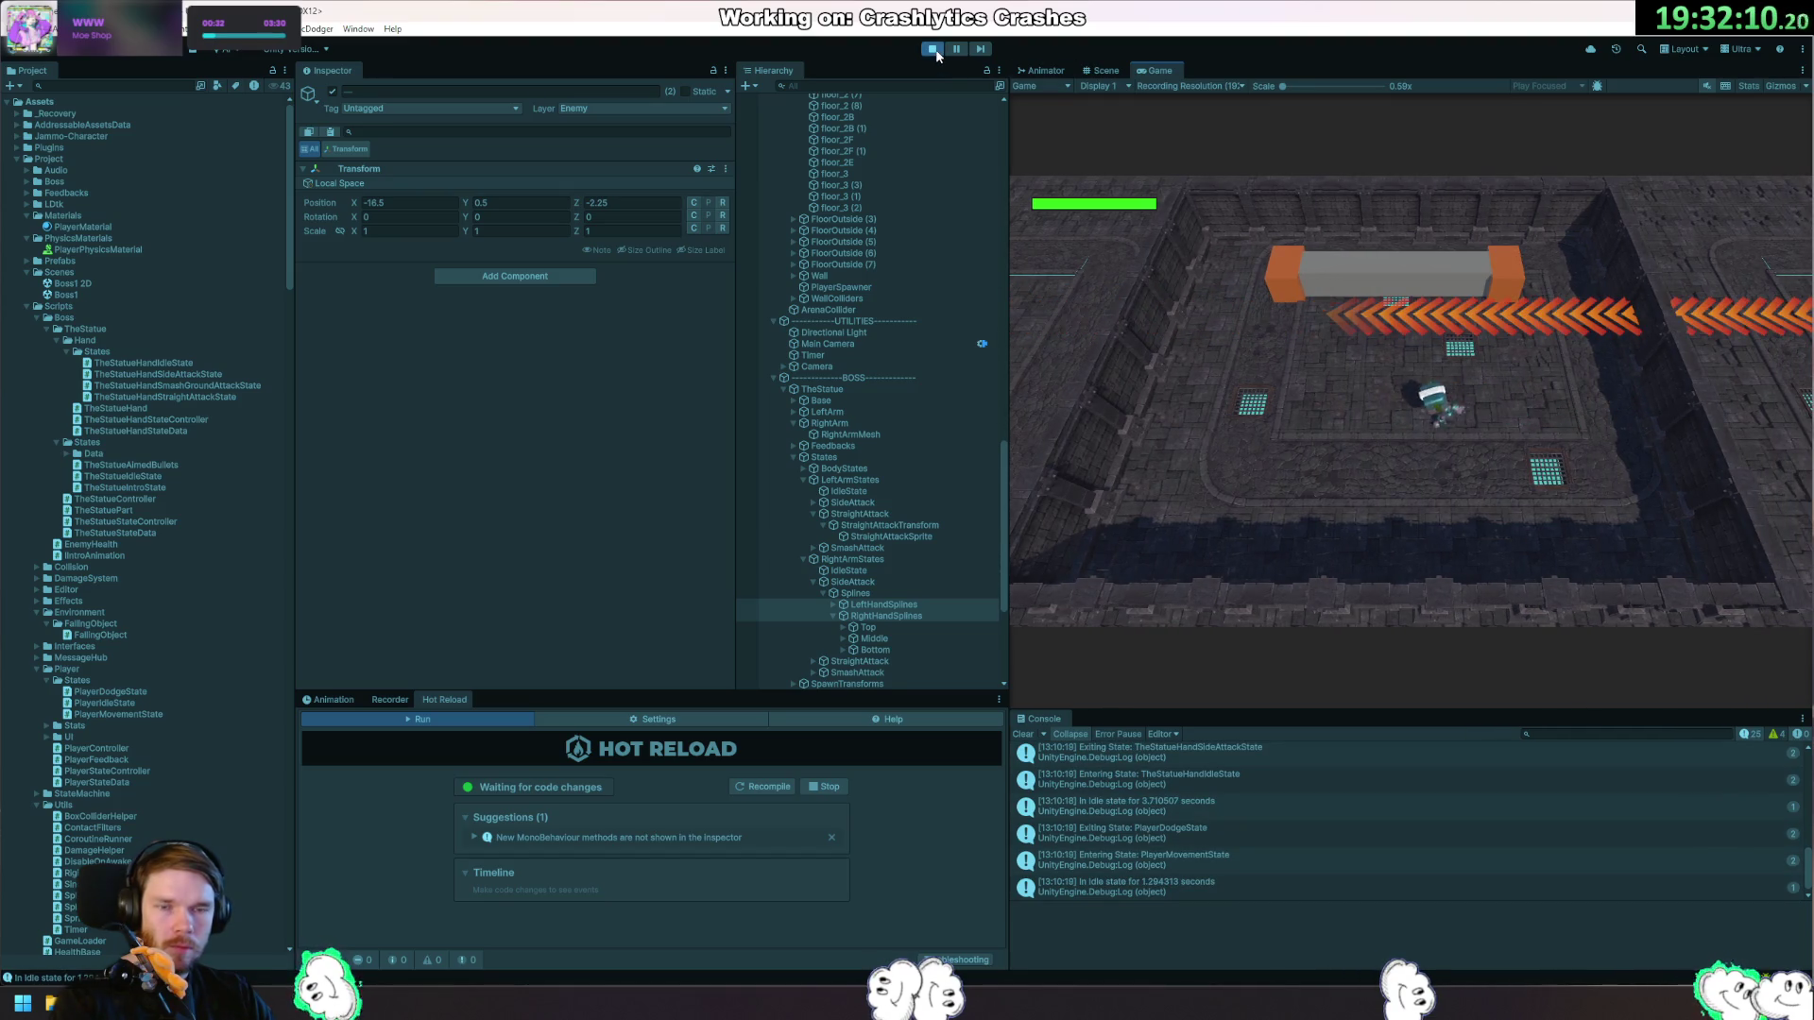
click(933, 50)
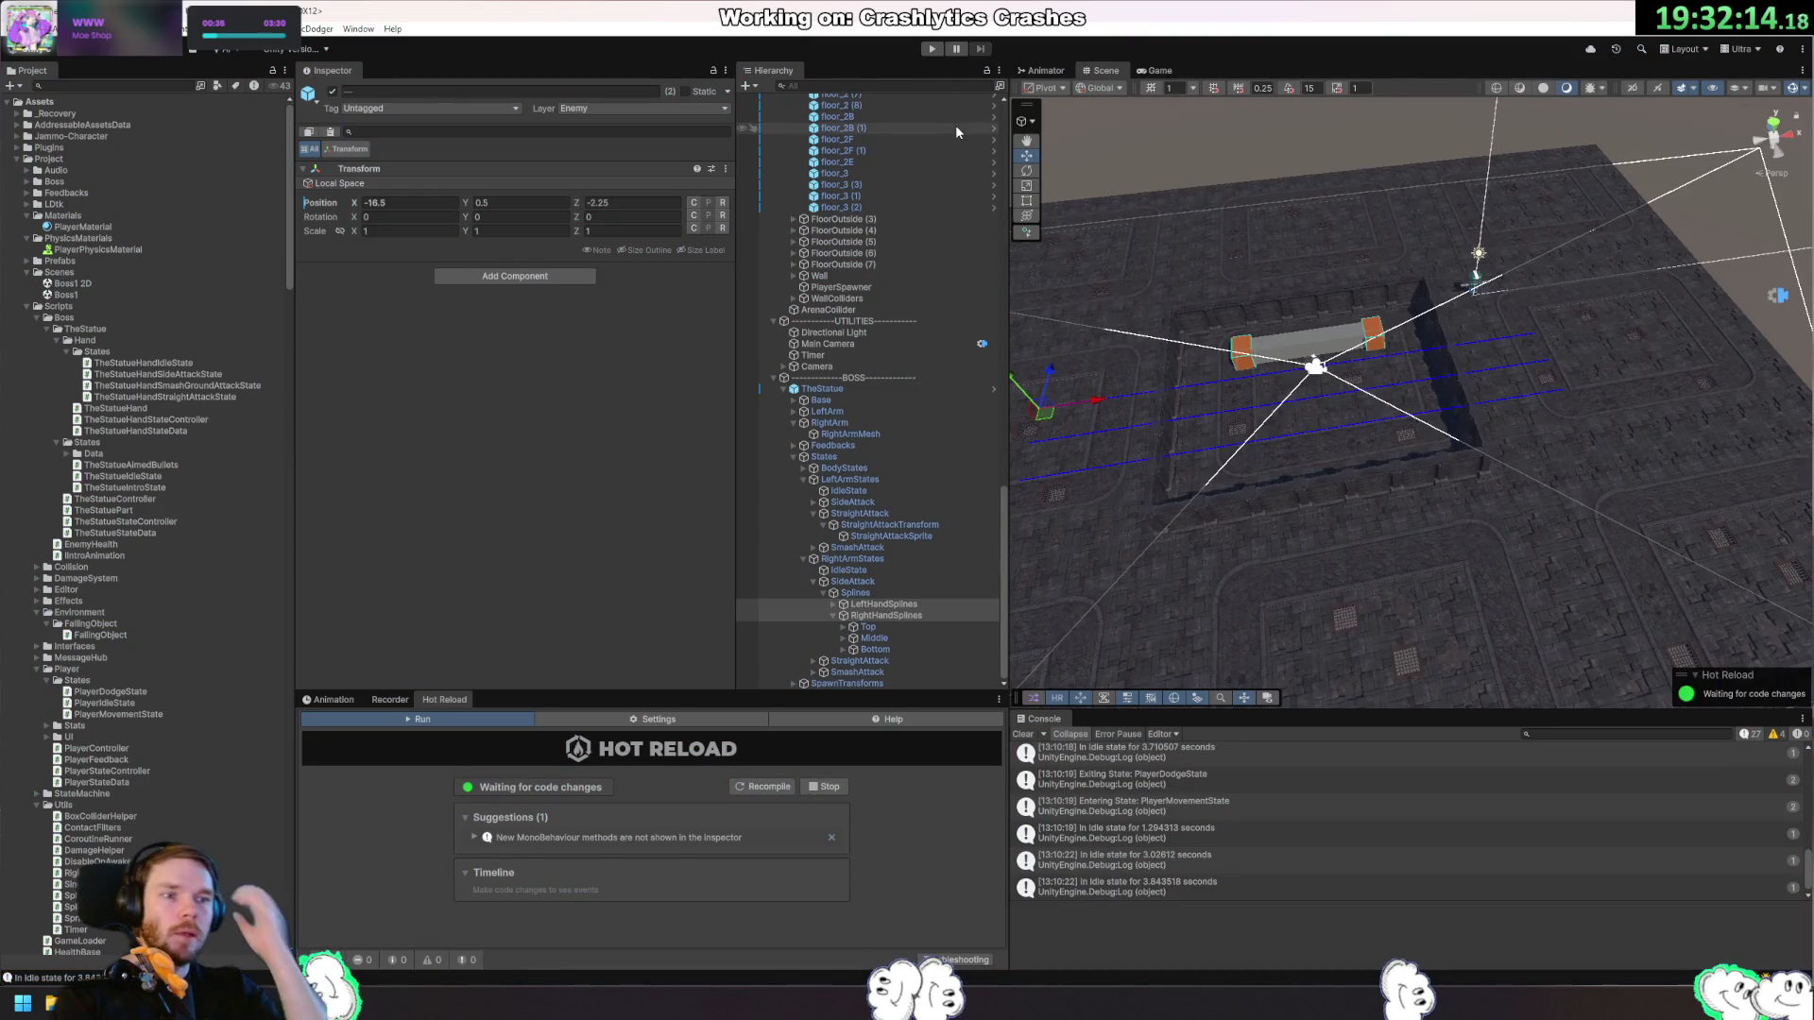
key(alt+Tab)
click(1160, 548)
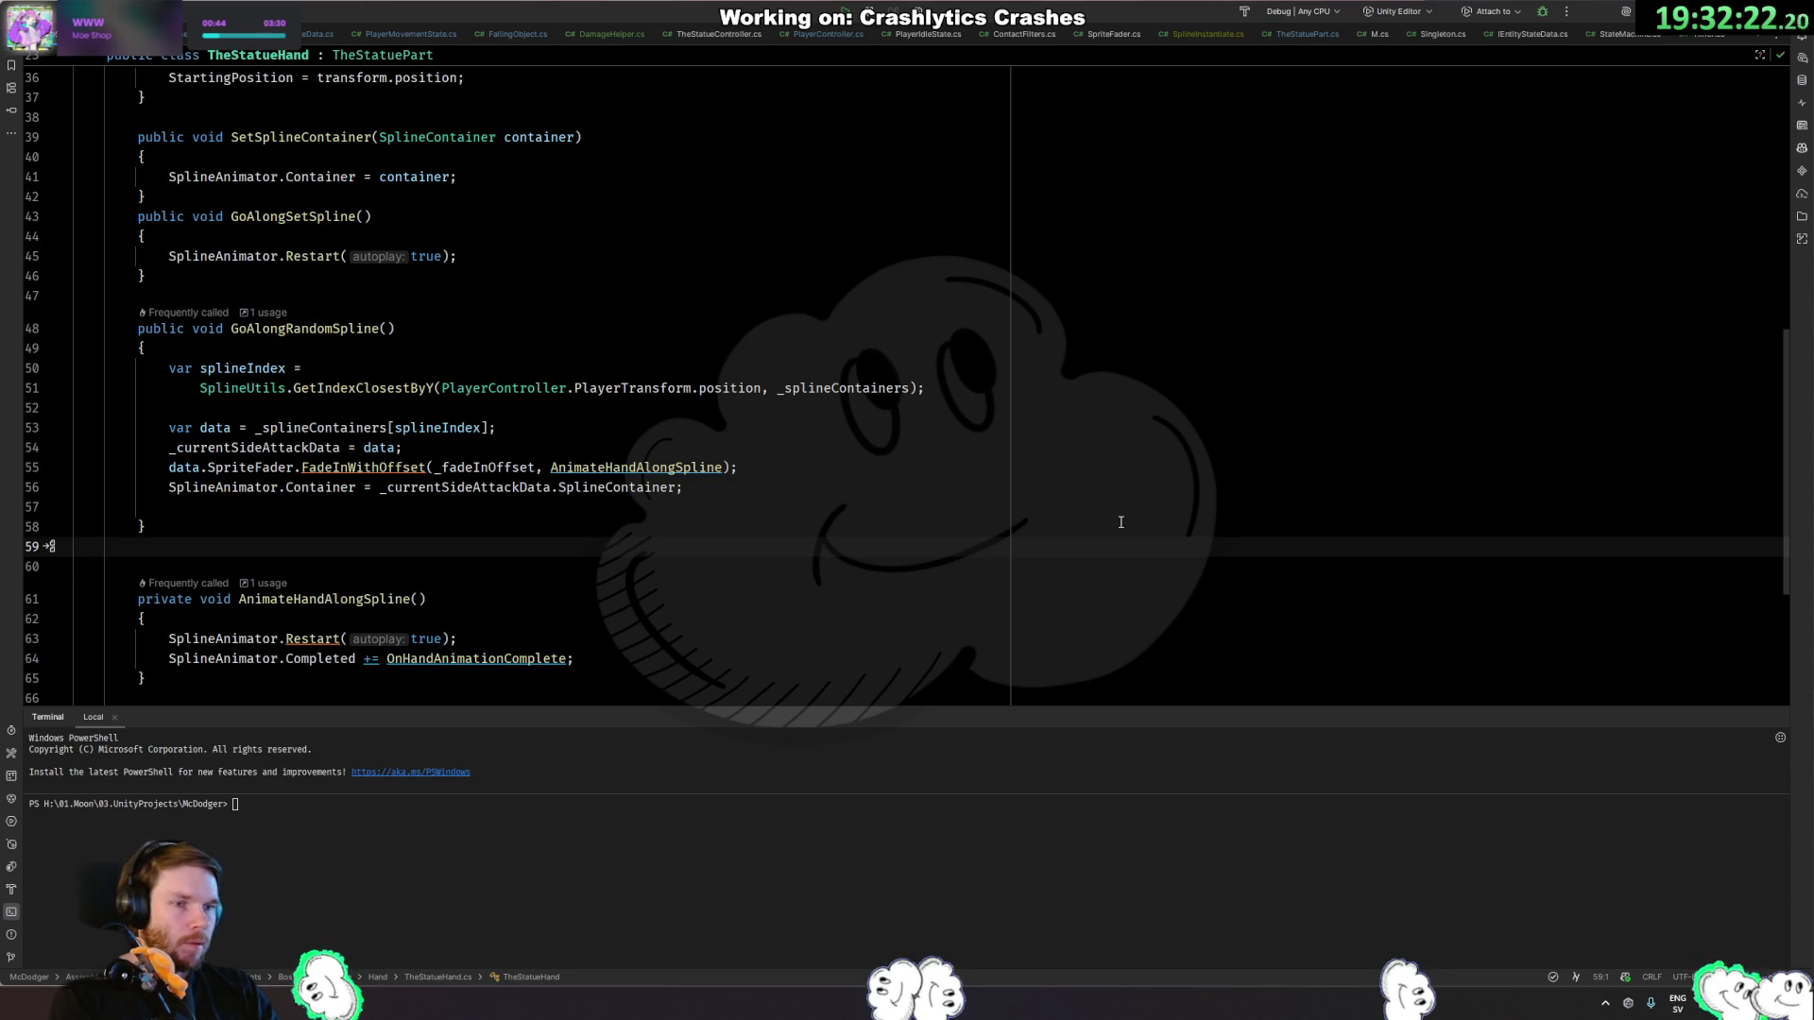
click(369, 388)
scroll(368, 384, down, 5)
click(369, 359)
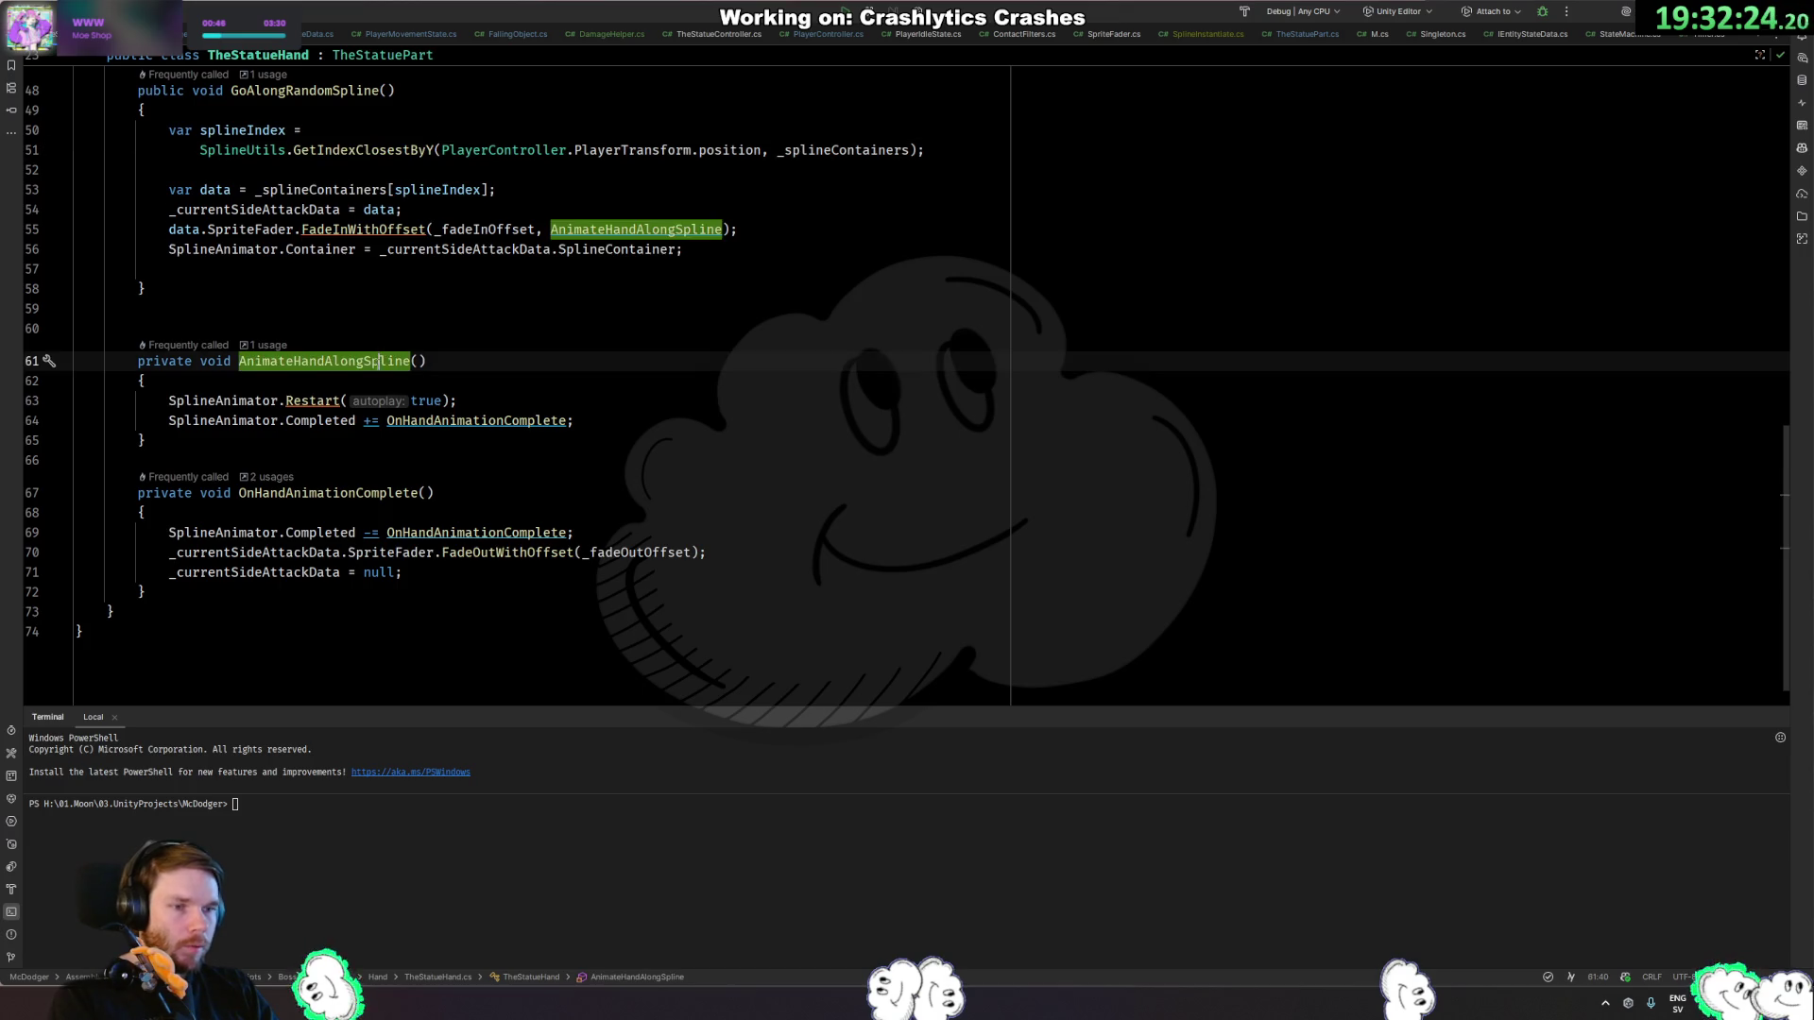
scroll(368, 383, up, 8)
scroll(359, 425, down, 7)
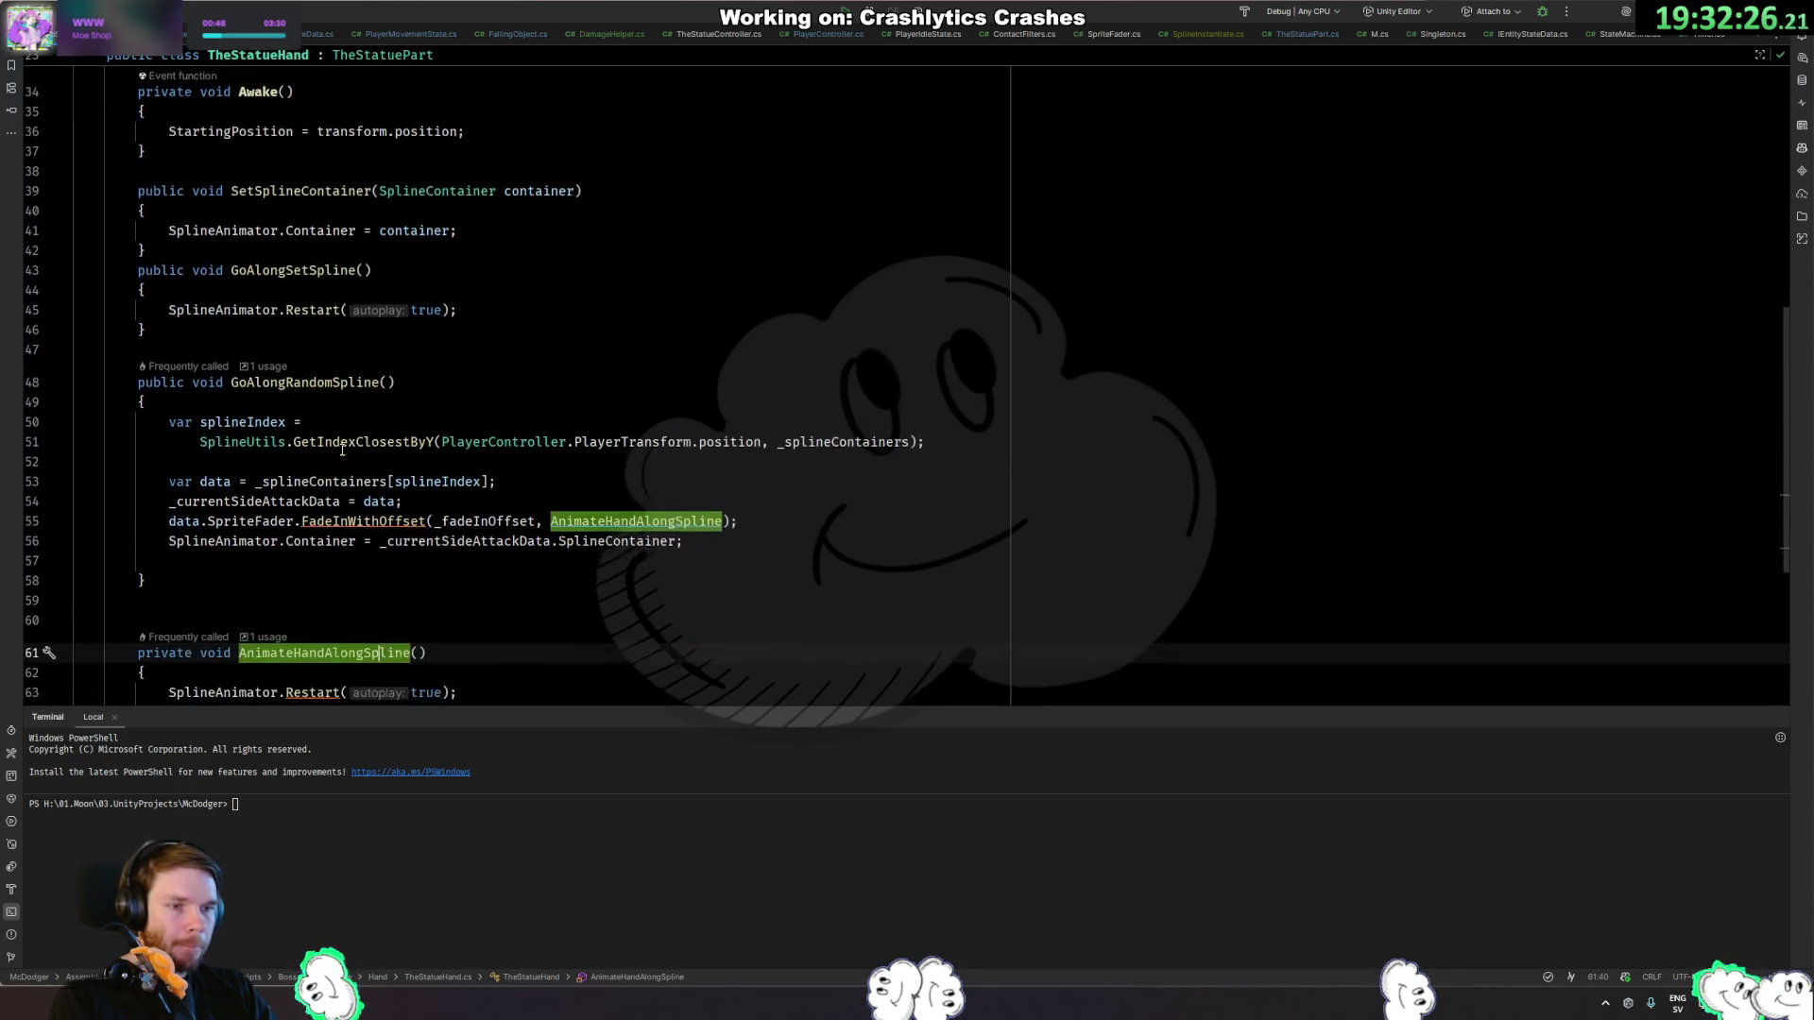
ctrl+click(357, 424)
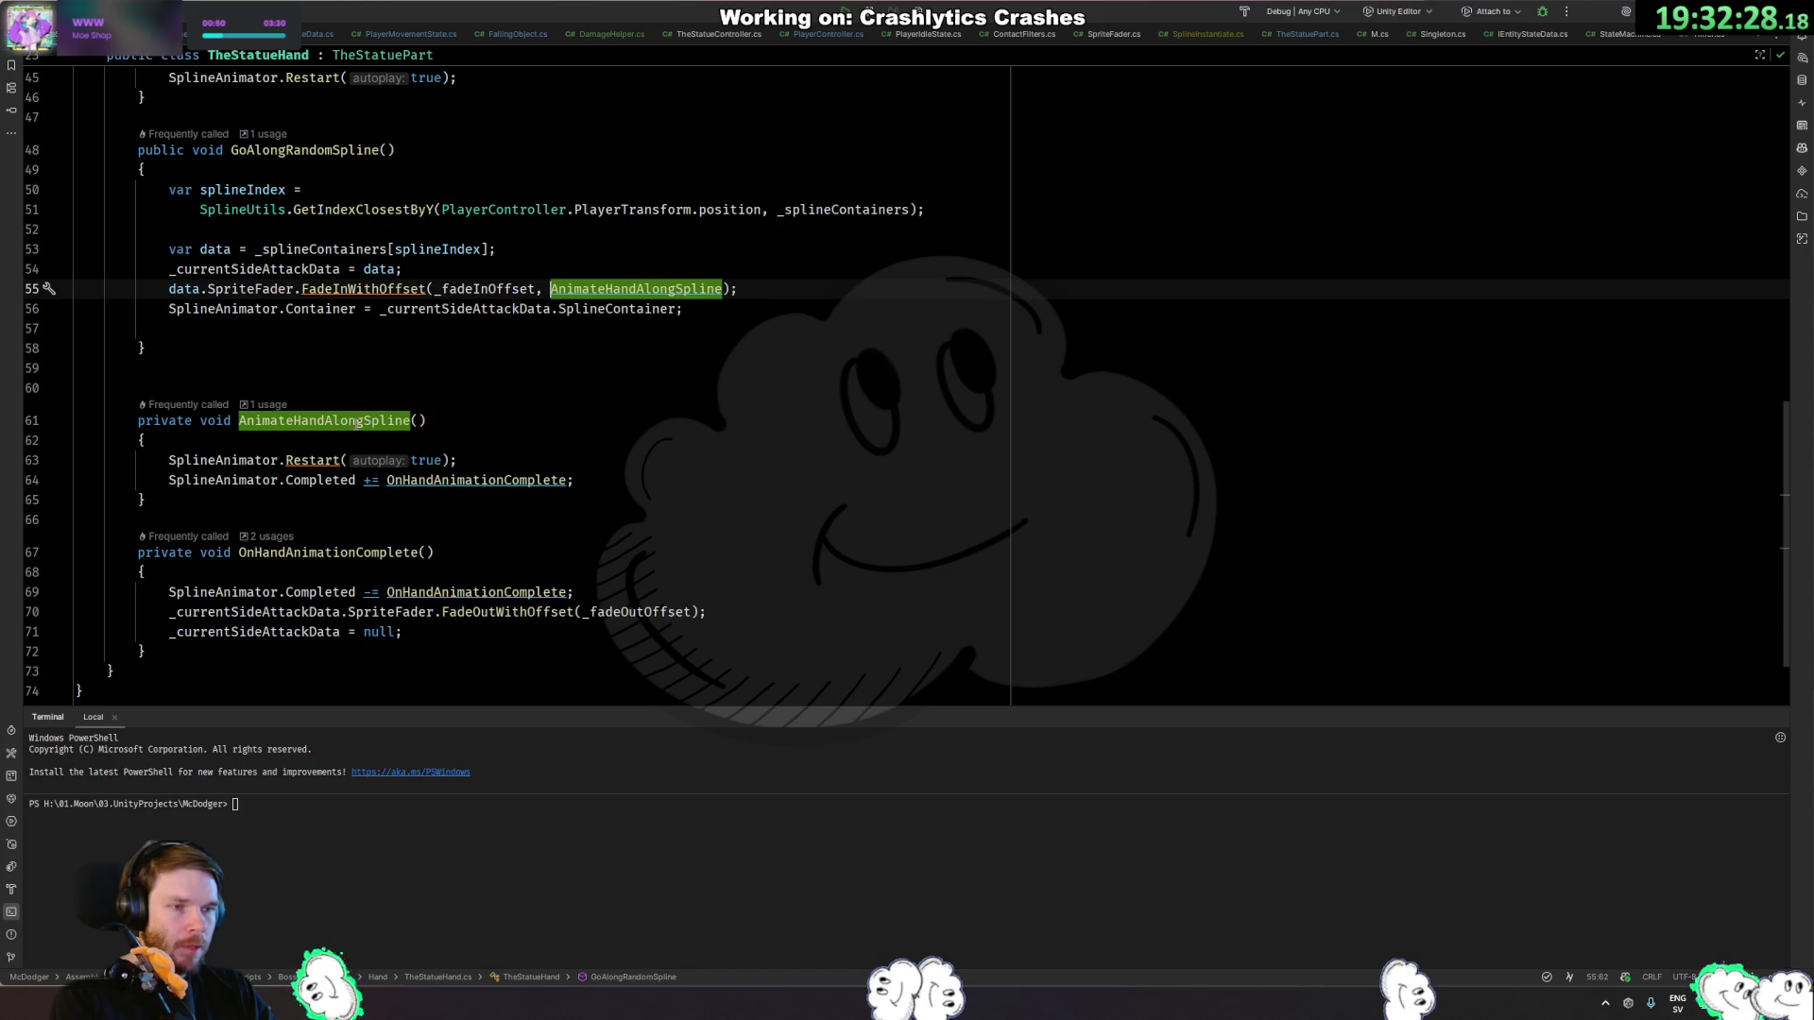
ctrl+click(357, 149)
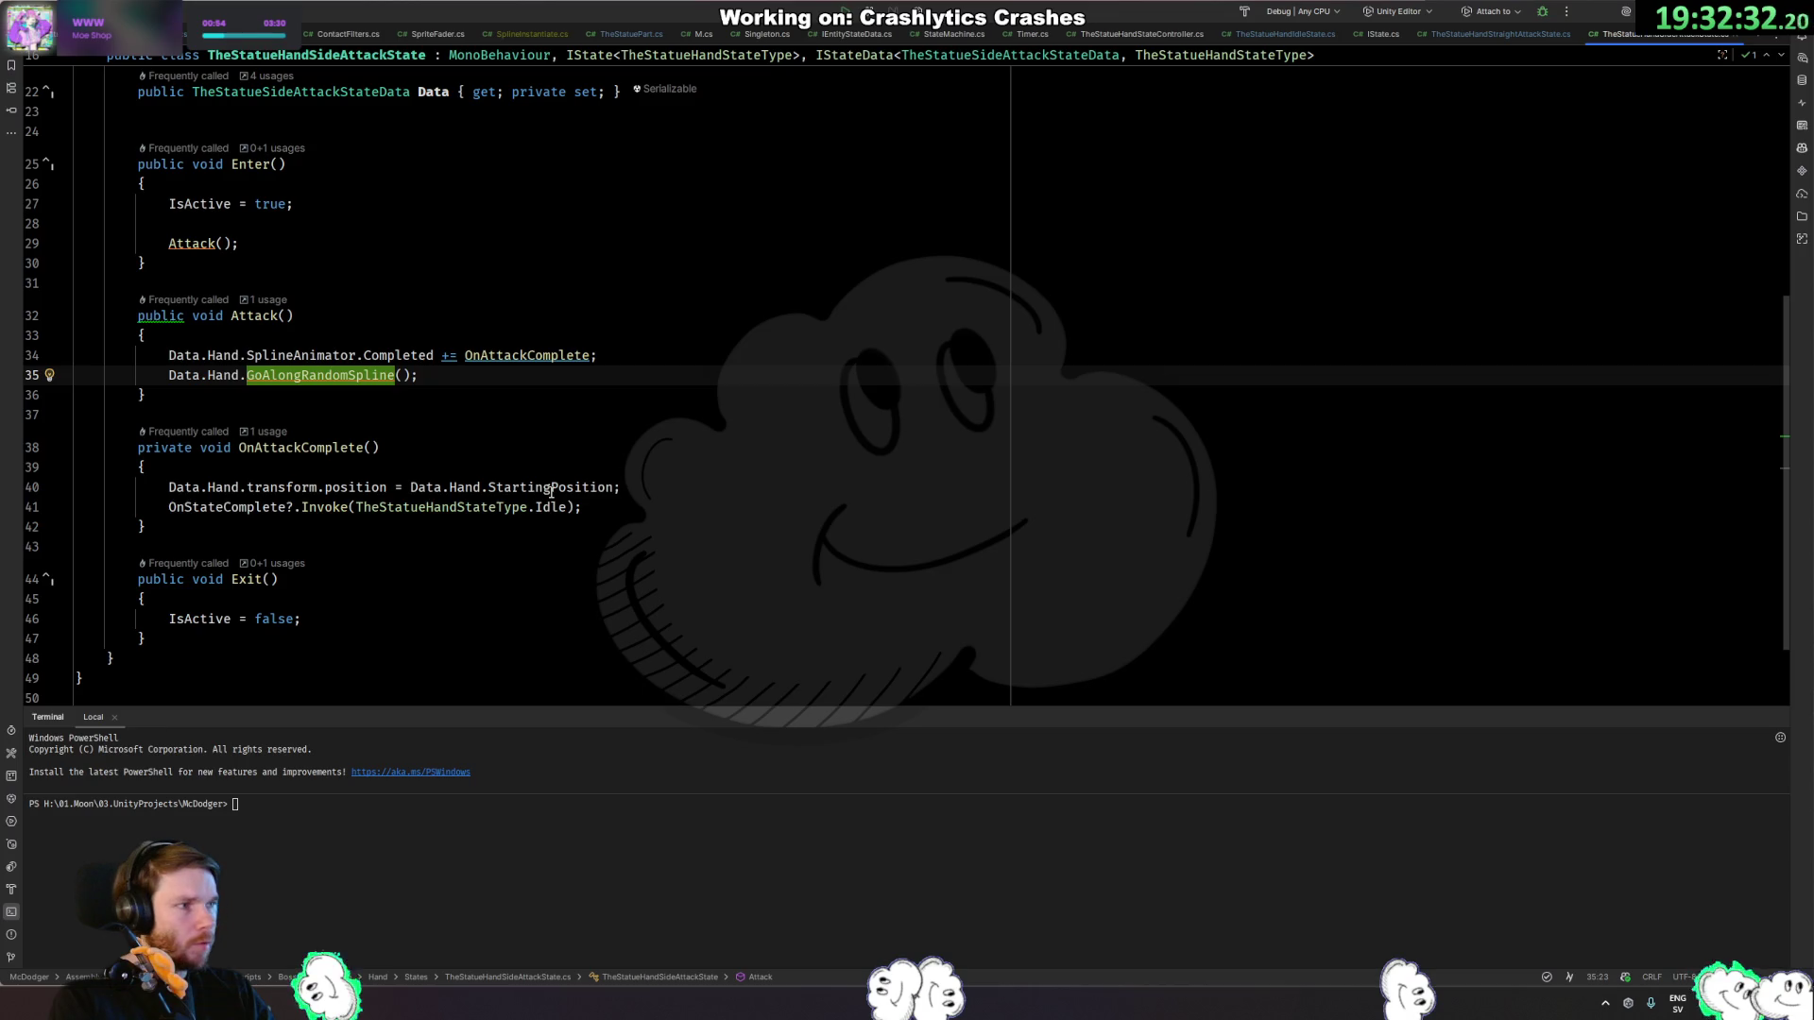
scroll(667, 477, up, 3)
scroll(364, 526, down, 2)
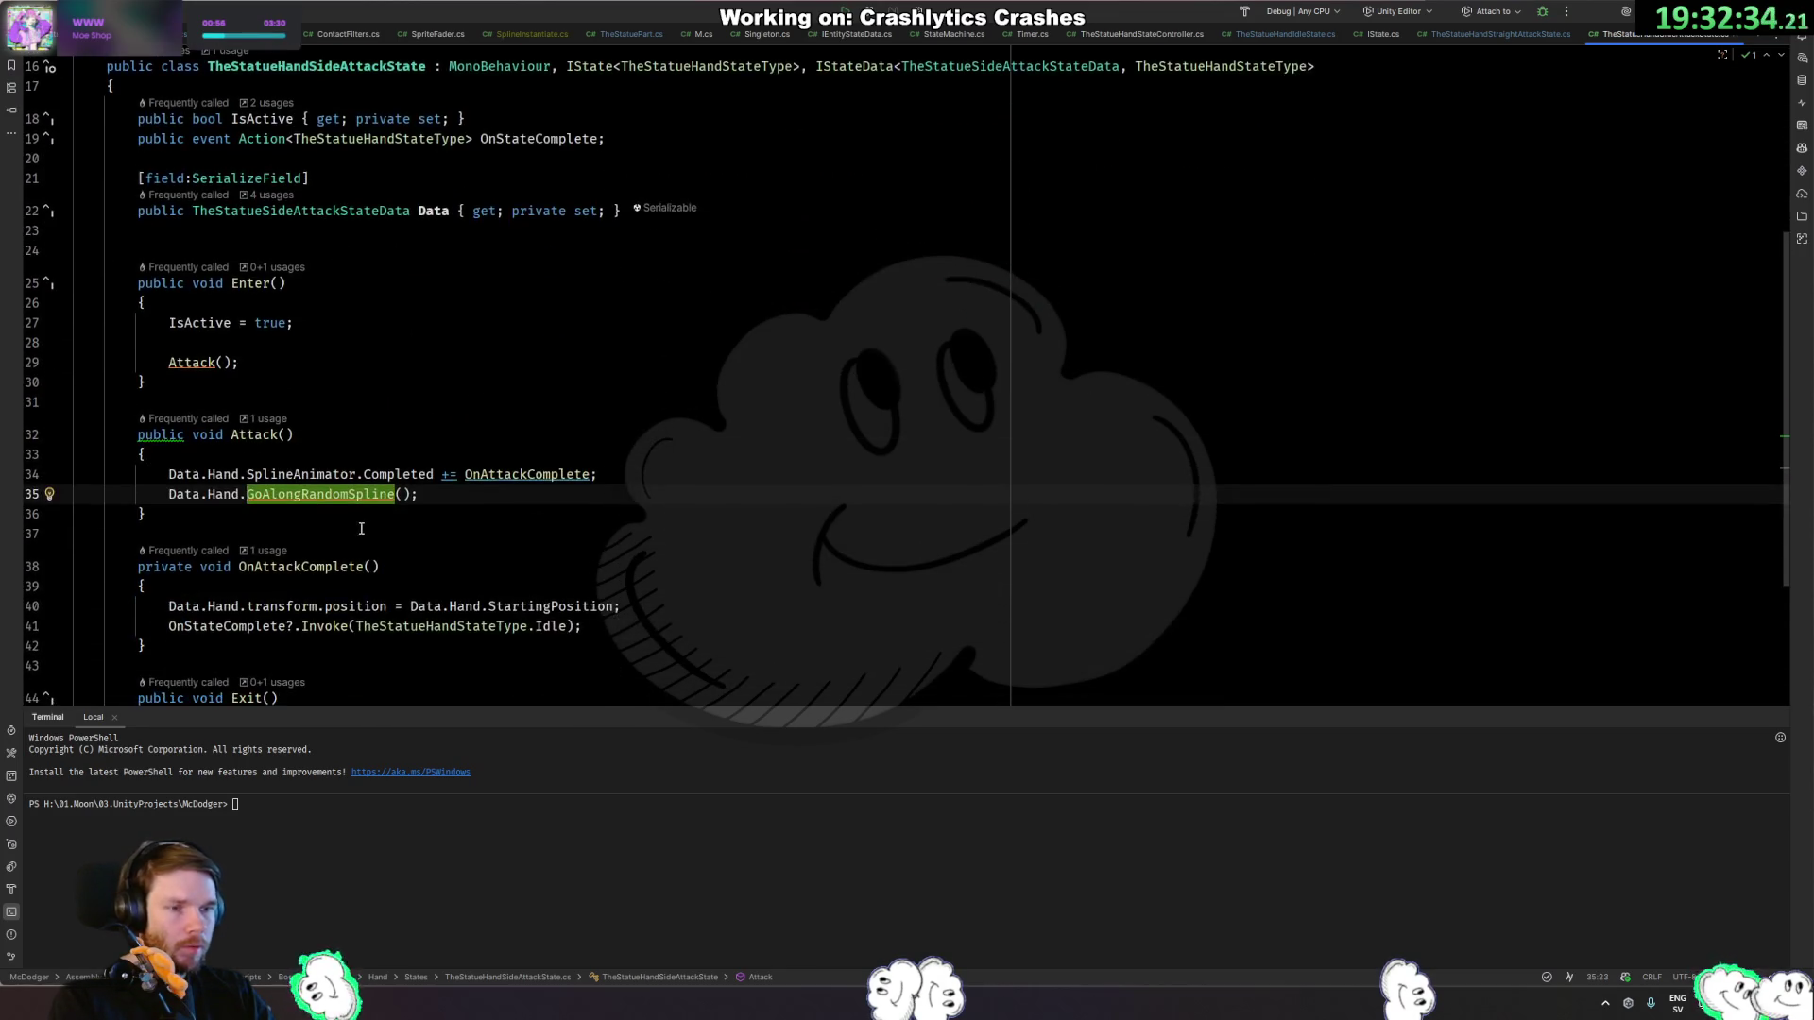
click(342, 475)
click(423, 475)
click(247, 421)
click(321, 423)
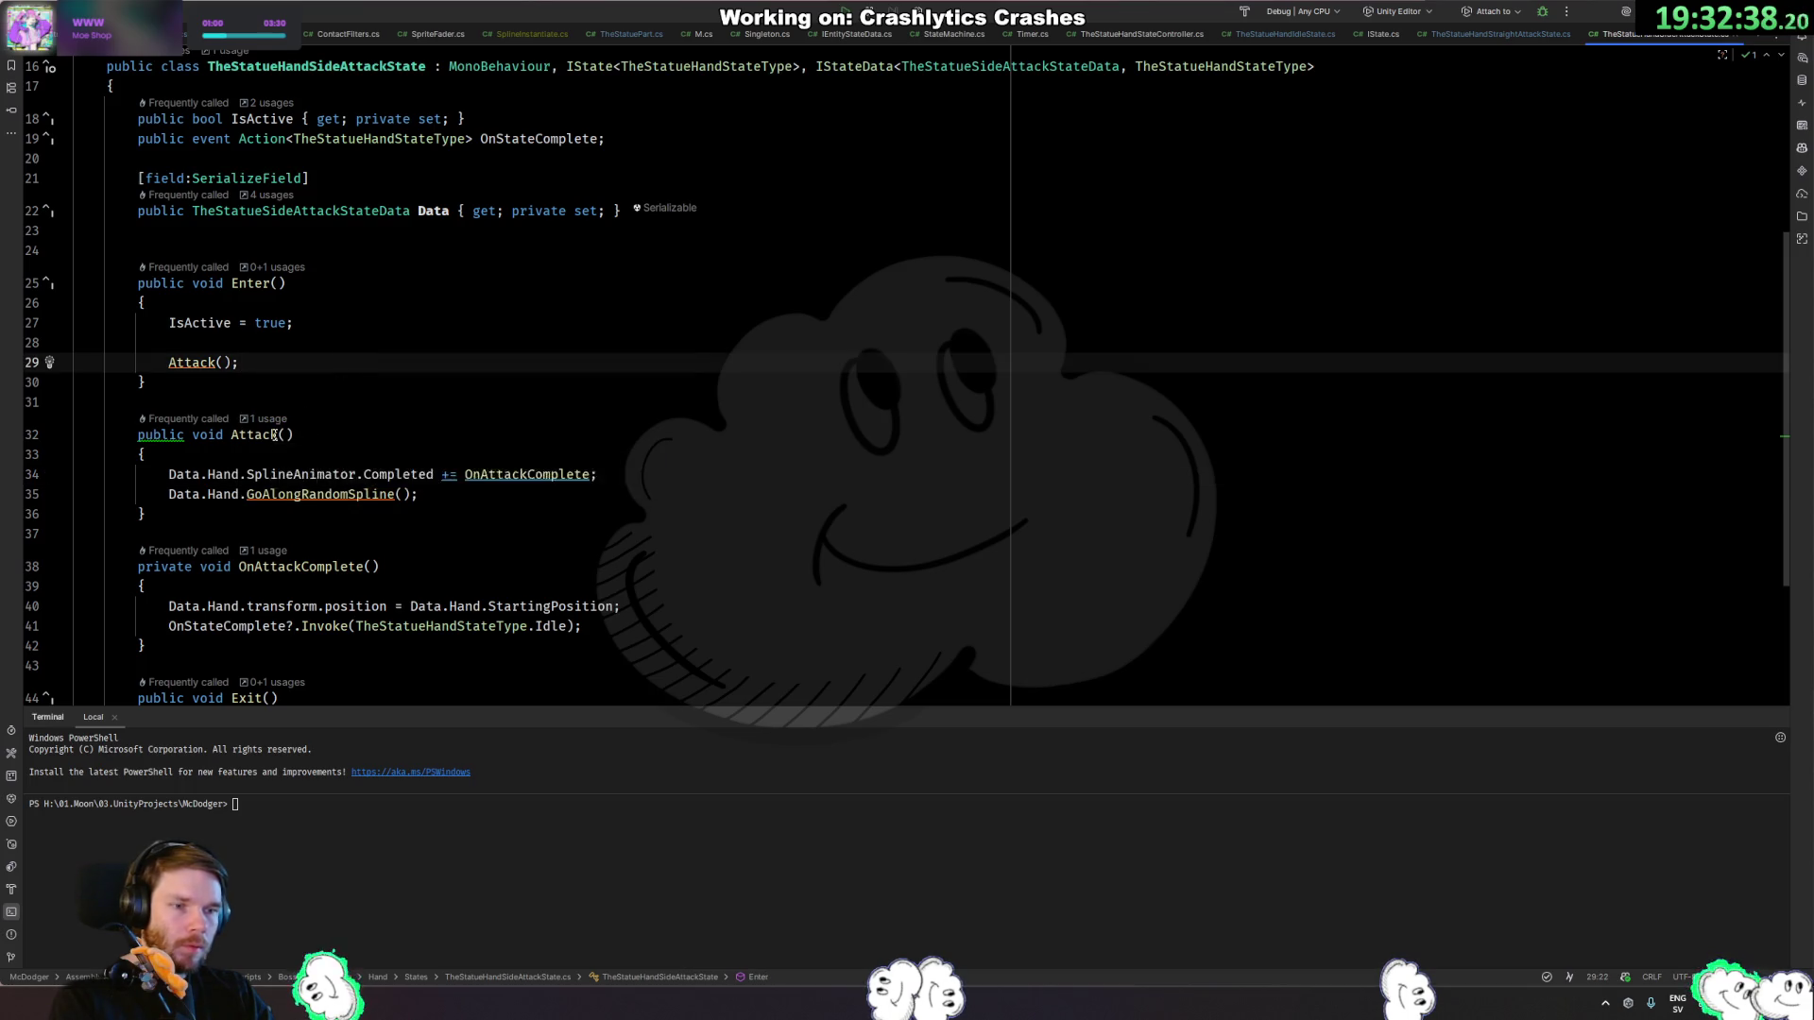
scroll(333, 488, down, 4)
scroll(389, 514, up, 5)
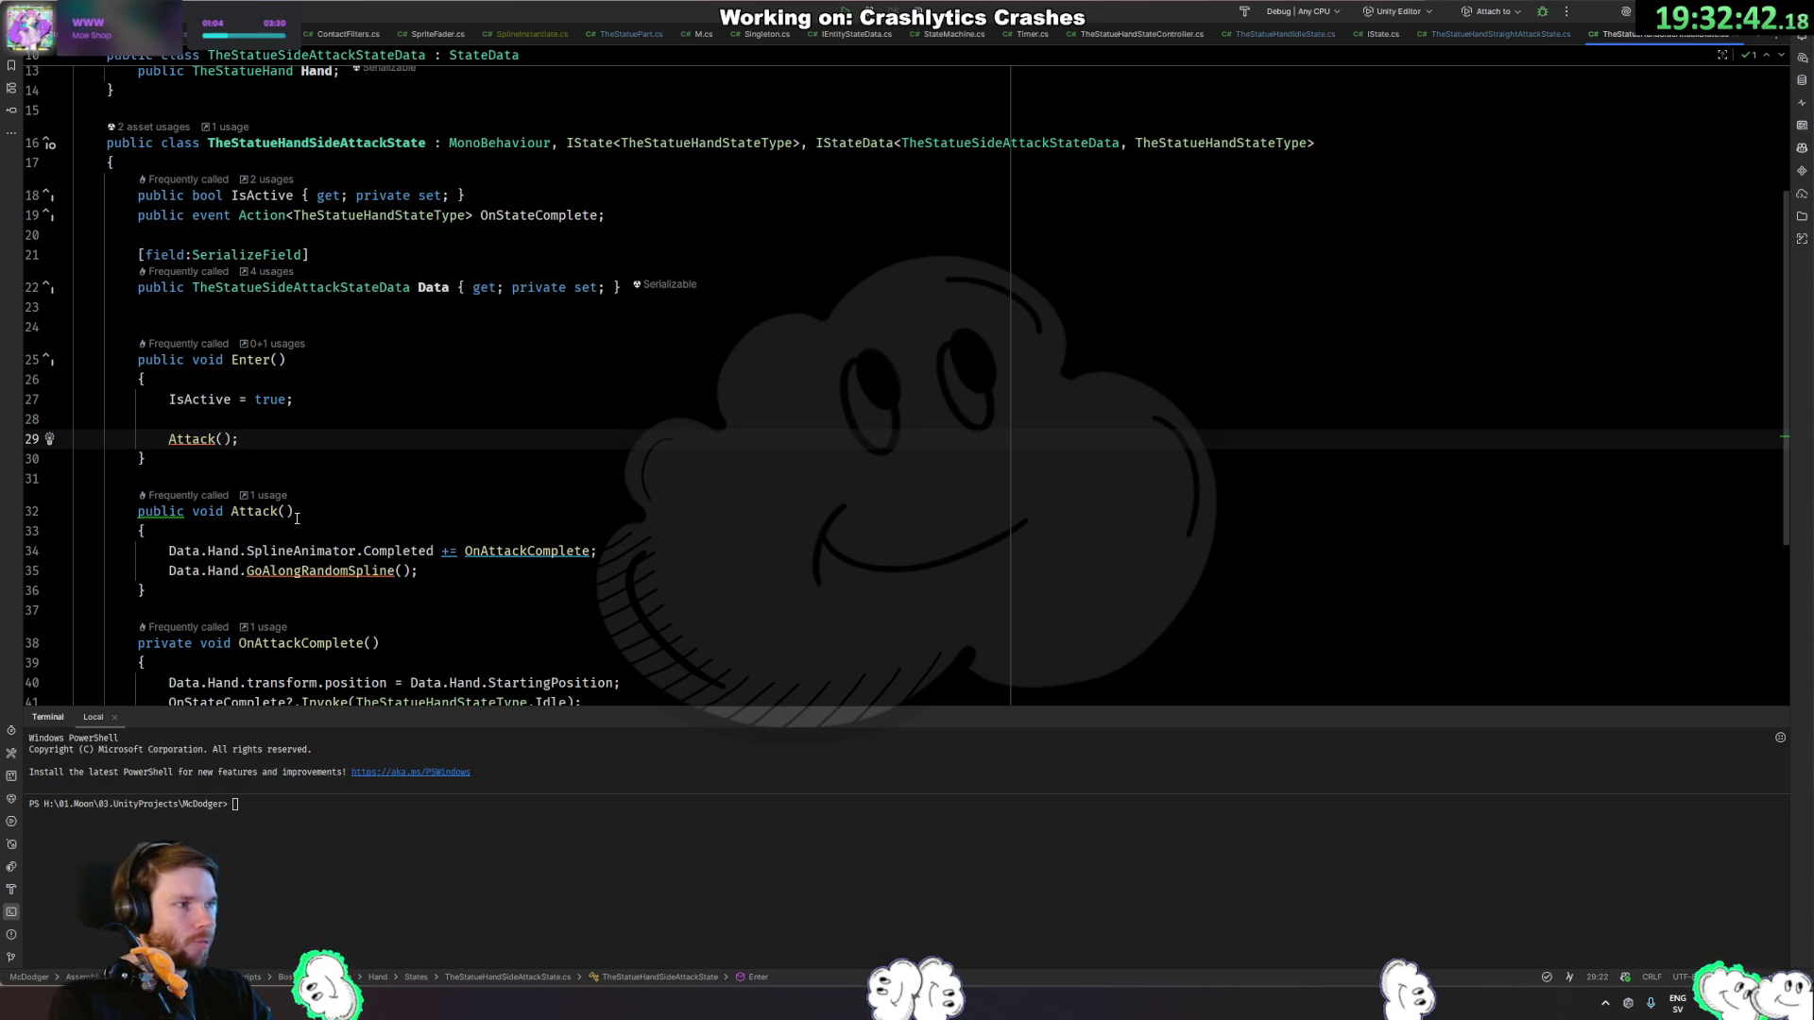
ctrl+click(210, 442)
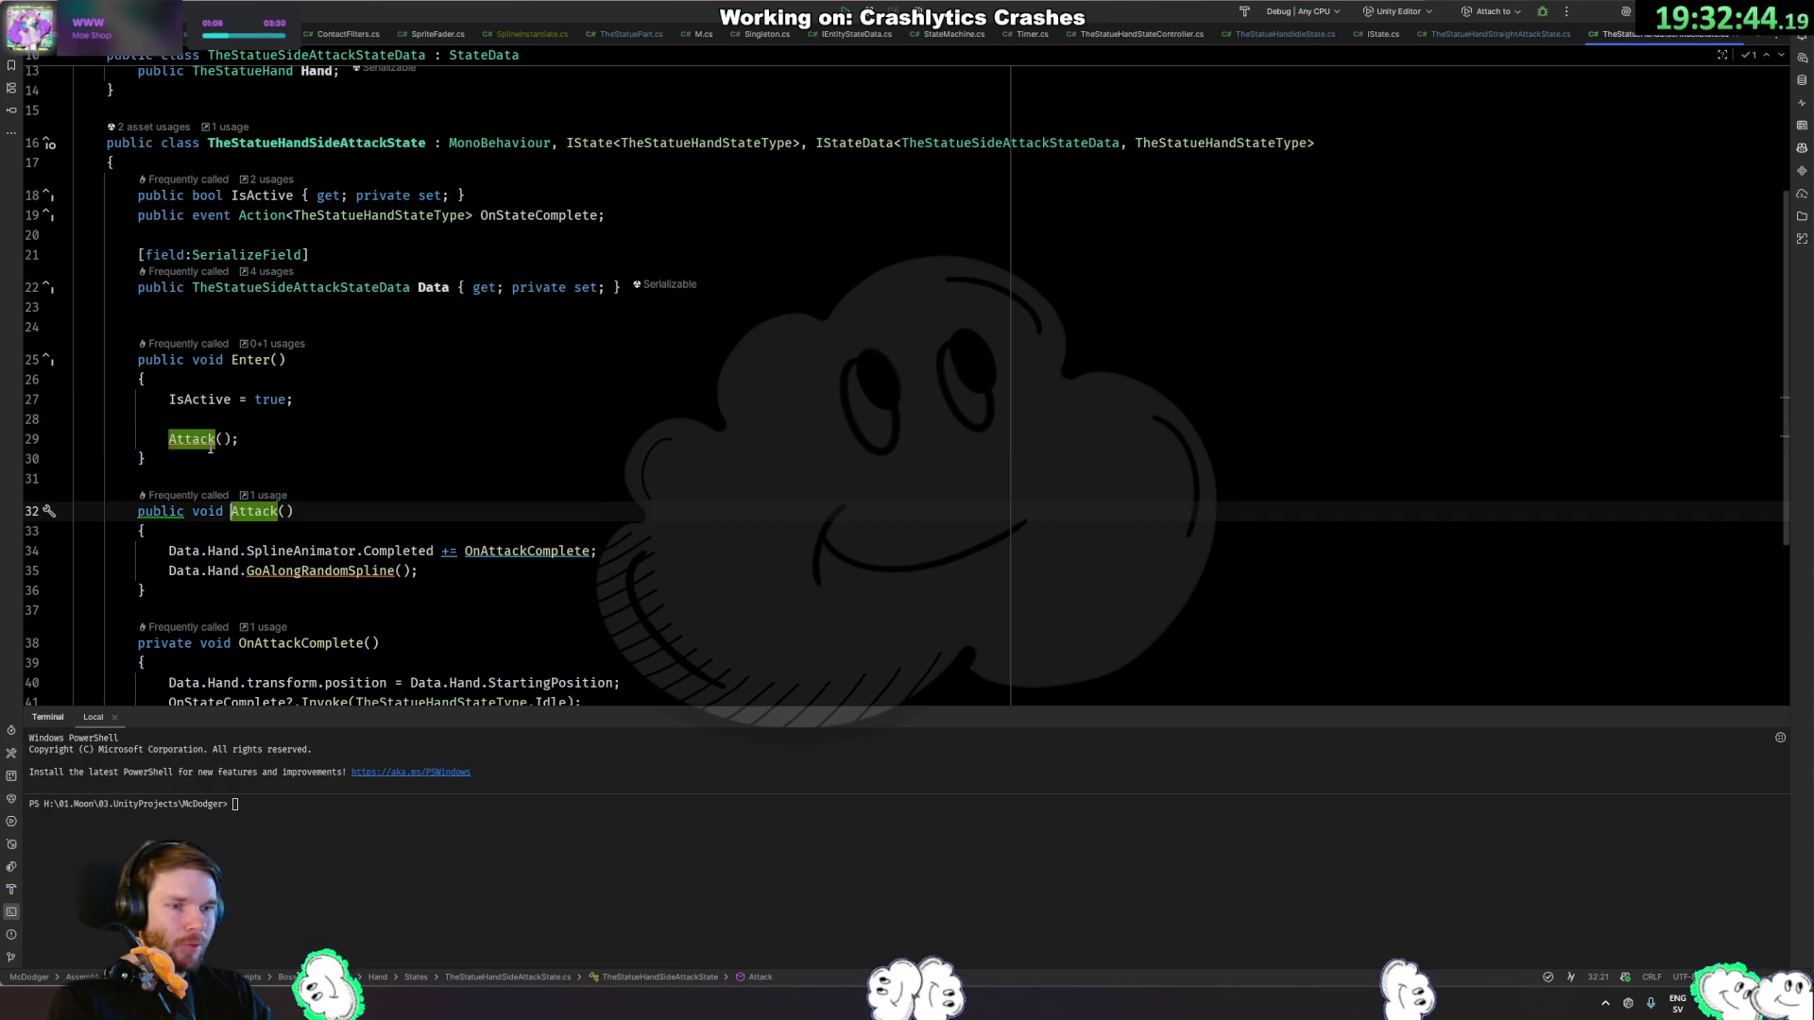
click(468, 573)
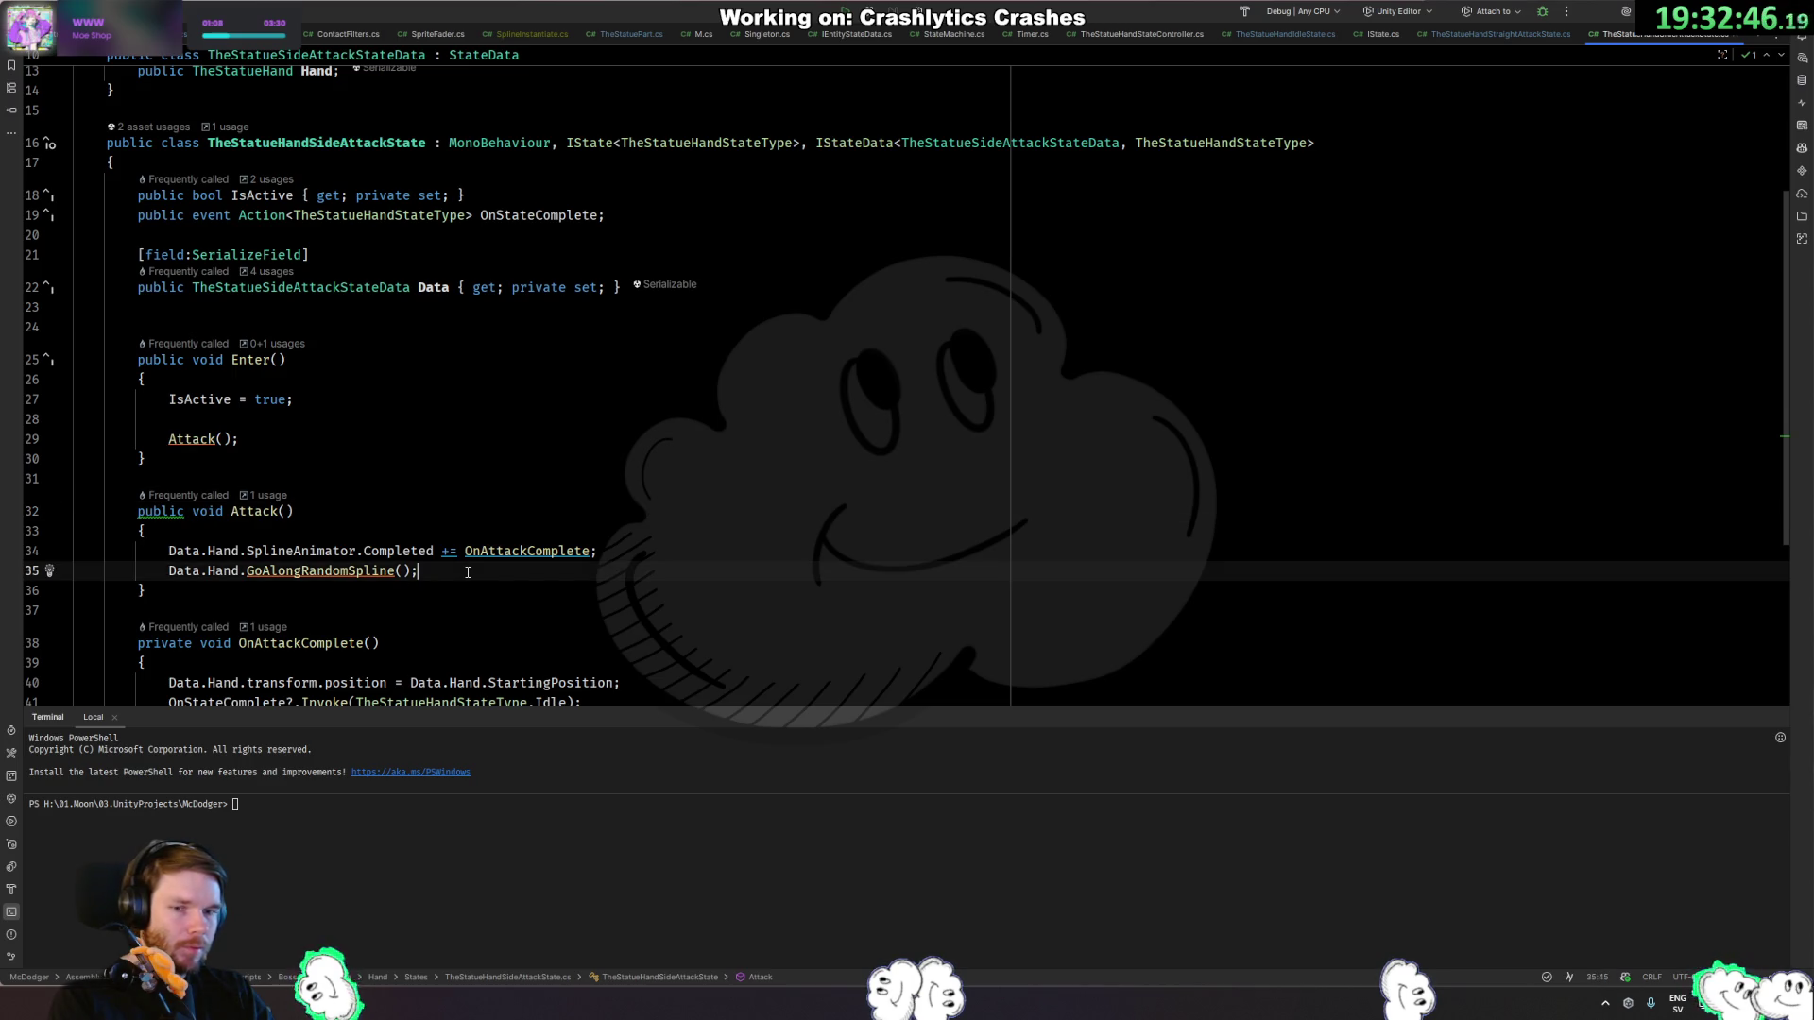
ctrl+click(354, 571)
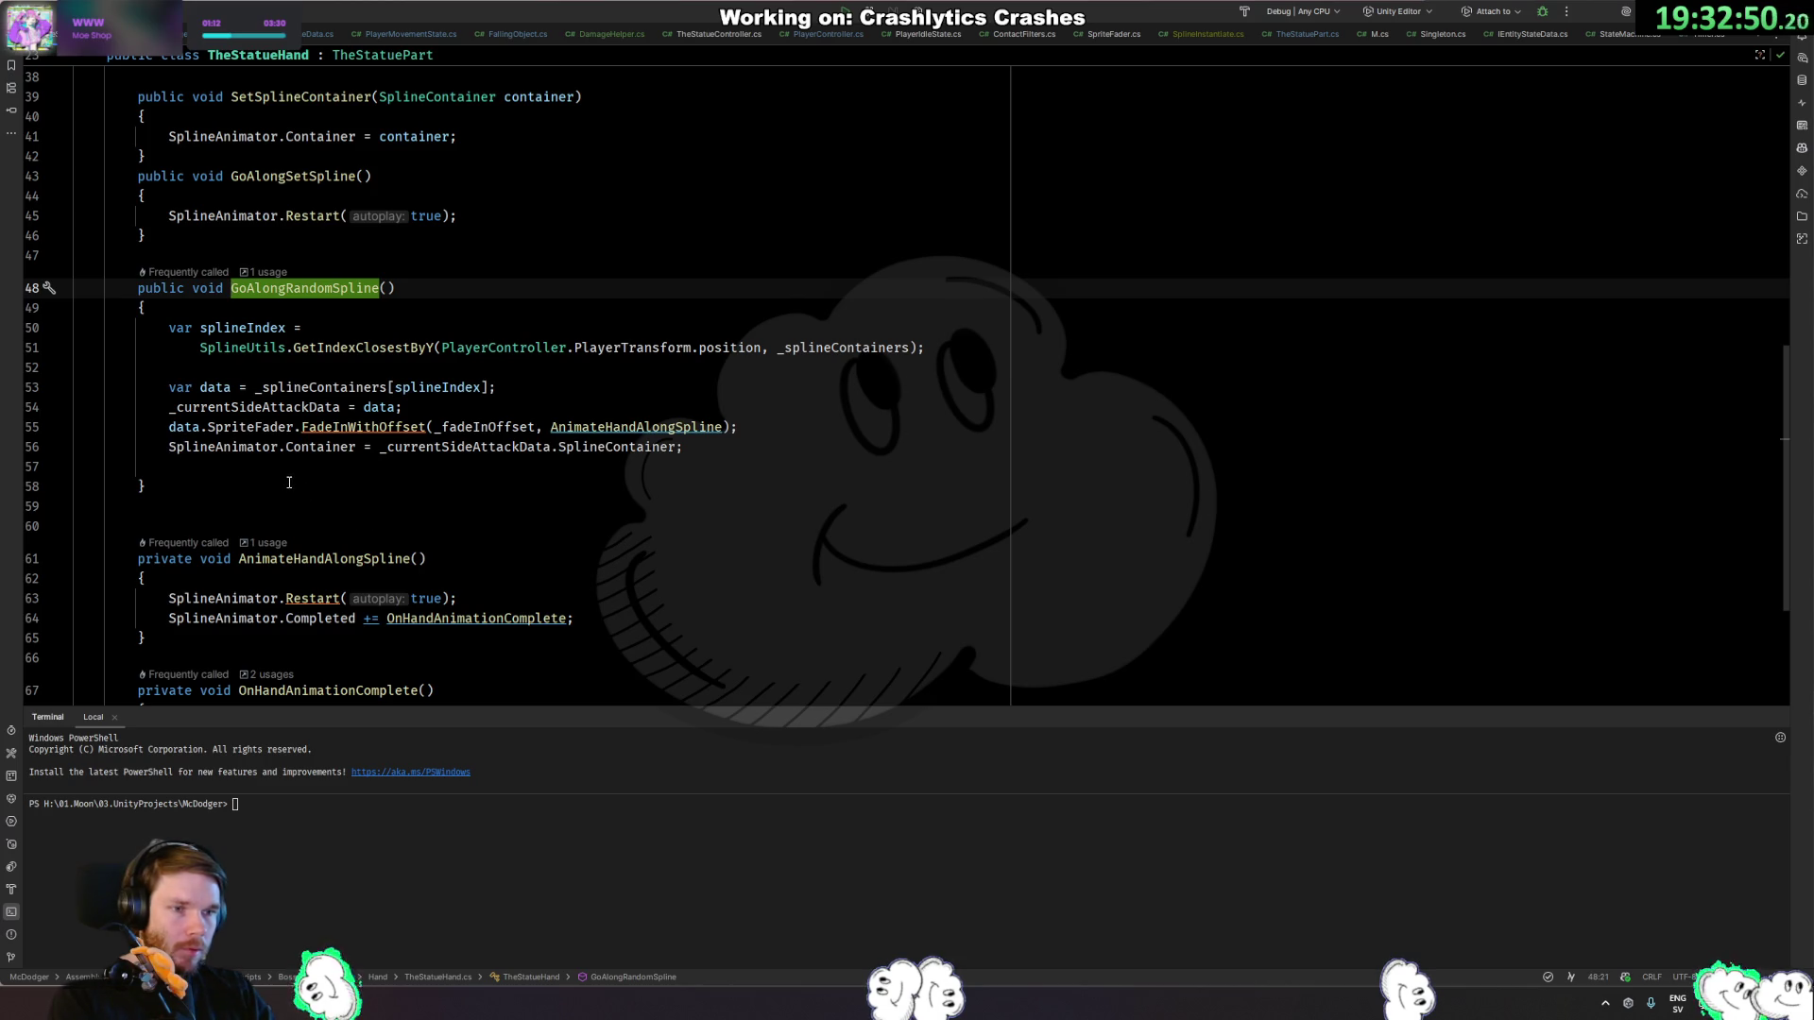
Duplicate GetIndexClosestByY in SplineUtils and rename the copy GetIndexClosestByZ.
ctrl+click(389, 349)
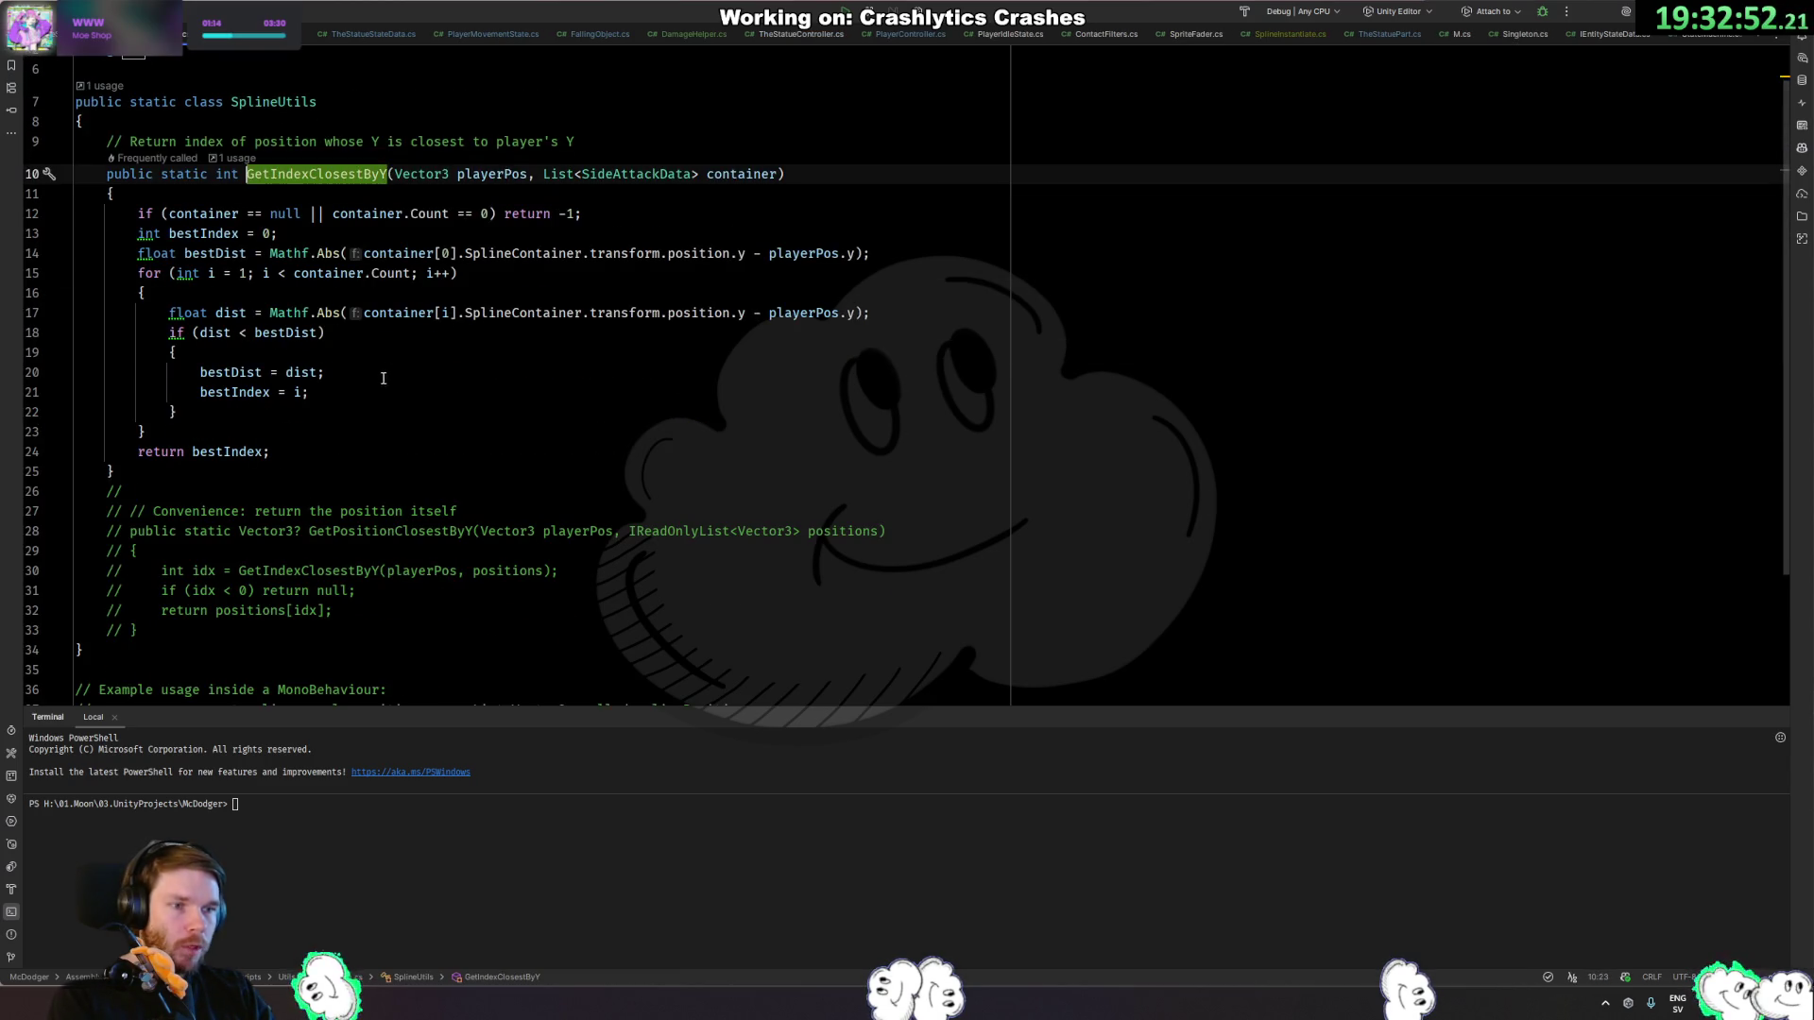
key(ctrl+w)
key(ctrl+w)
key(ctrl+w)
key(Right)
key(Return)
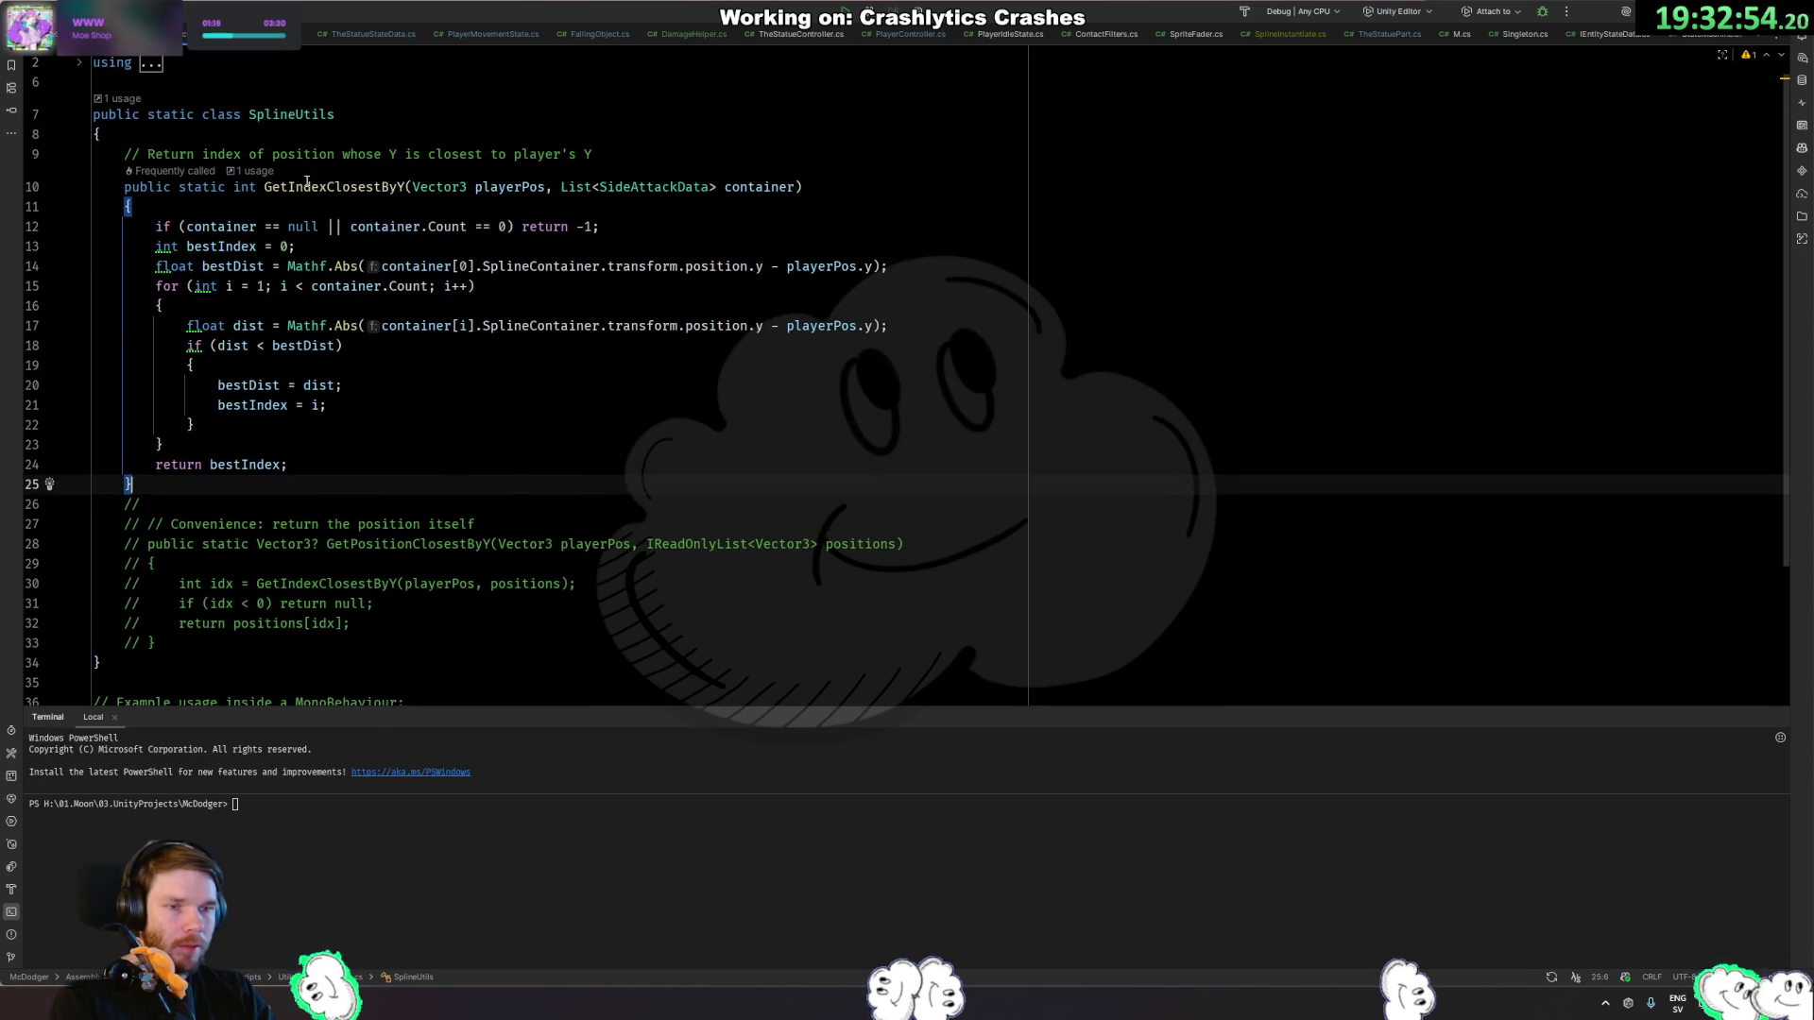
text(// Return index of position whose Y is closest to player's Y     public static int GetIndexClosestByY(Vector3 playerPos, List<SideAttackData> container)     {         if (container == null || container.Count == 0) return -1;         int bestIndex = 0;         float bestDist = Mathf.Abs(container[0].SplineContainer.transform.position.y - playerPos.y);         for (int i = 1; i < container.Count; i++)         {             float dist = Mathf.Abs(container[i].SplineContainer.transform.position.y - playerPos.y);             if (dist < bestDist)             {                 bestDist = dist;                 bestIndex = i;             }         }         return bestIndex;     })
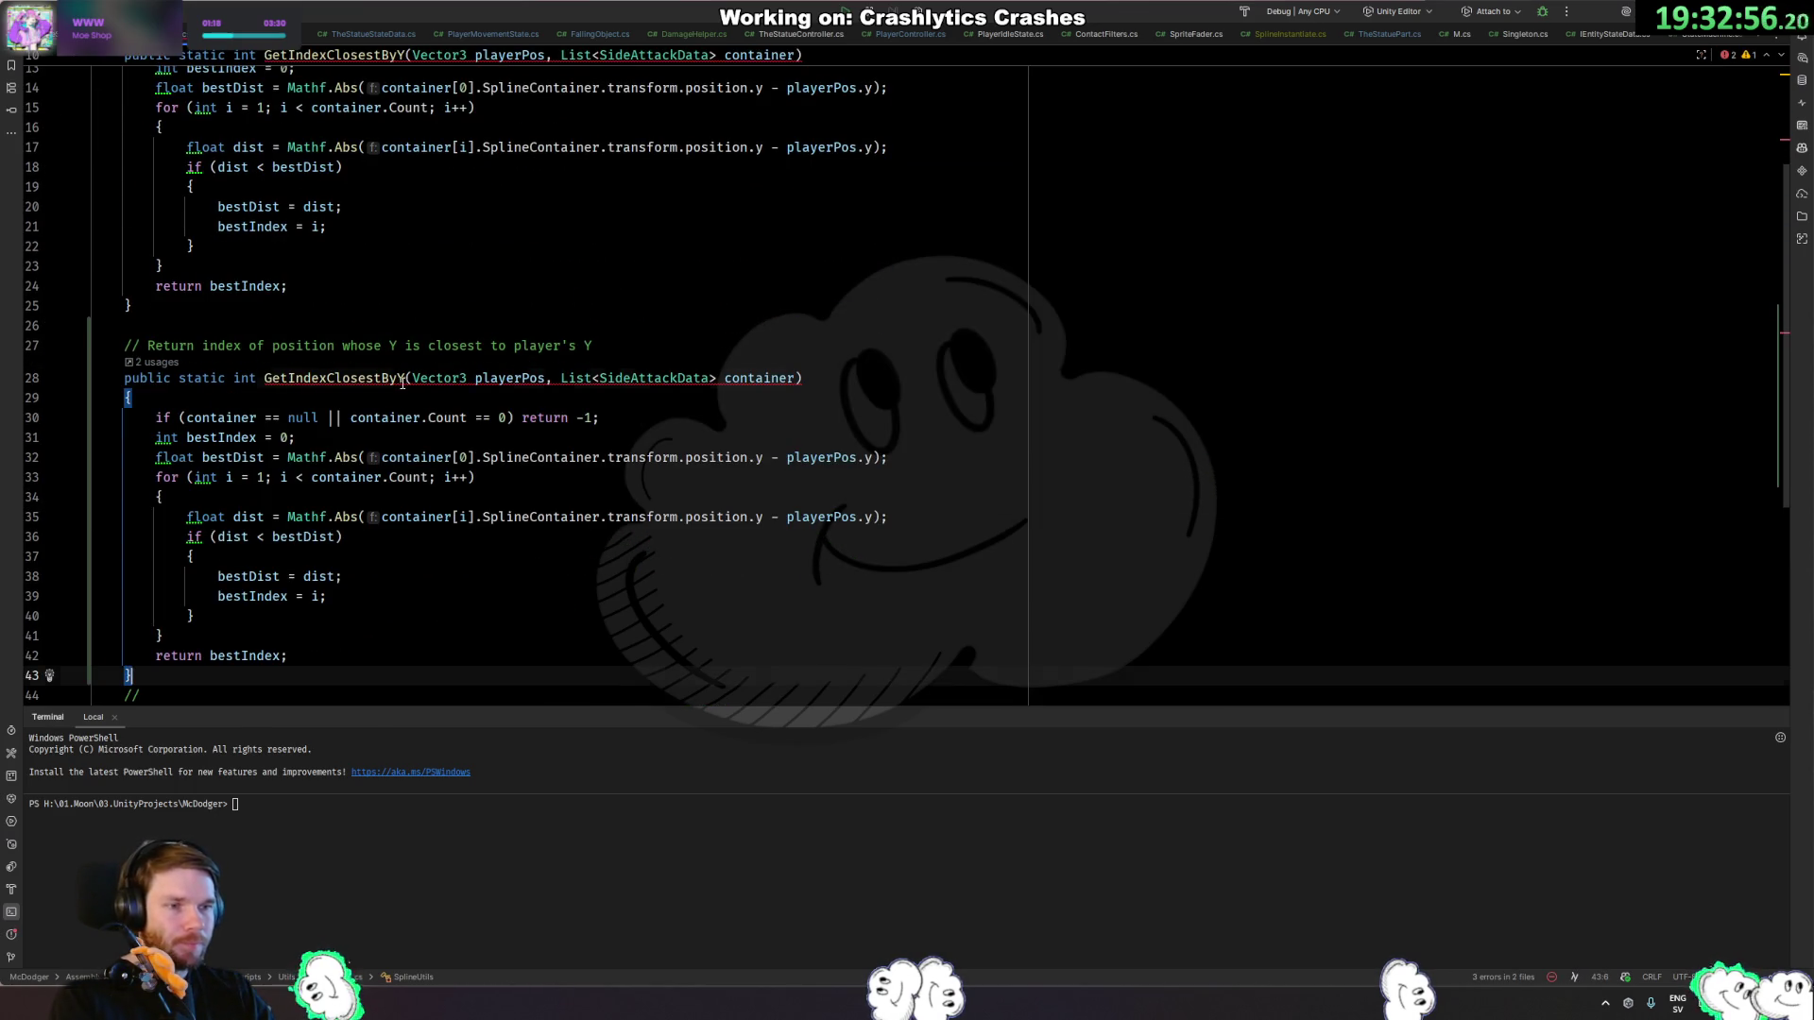
click(402, 378)
key(BackSpace)
text(Z)
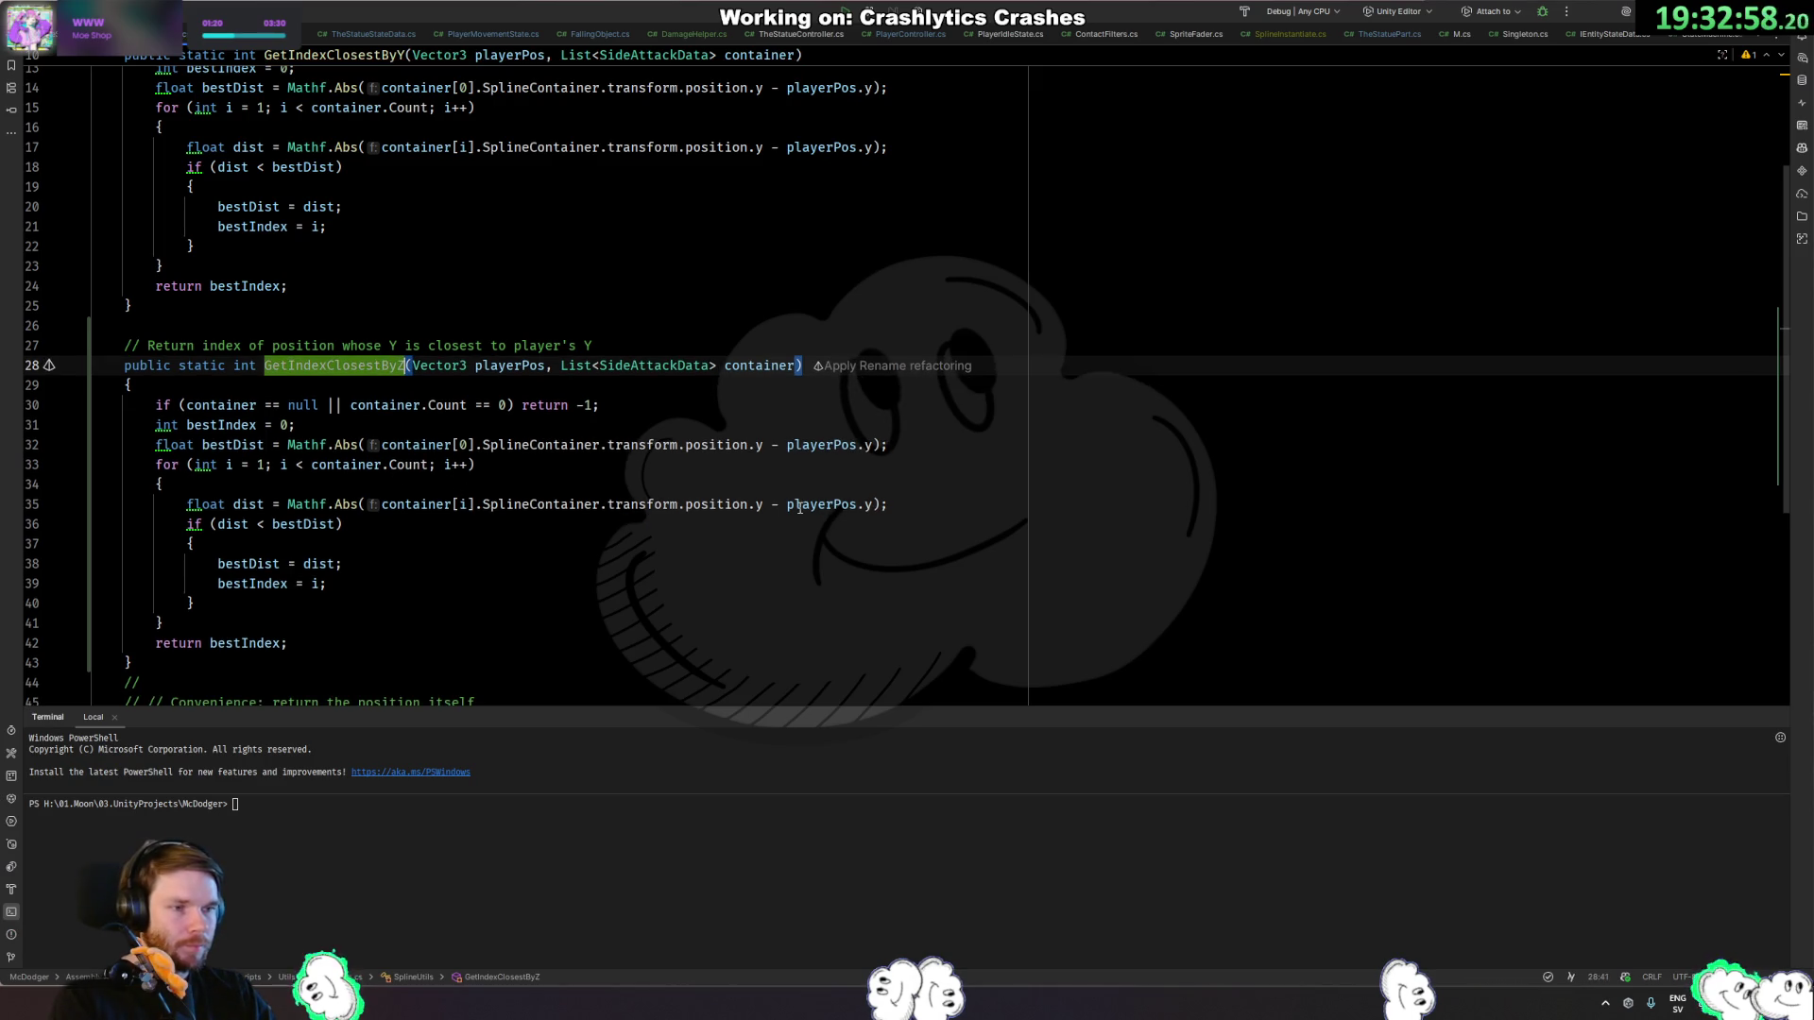
Change the spline and playerPos .y accesses to .z on lines 32 and 35.
click(771, 504)
key(BackSpace)
text(z)
click(871, 504)
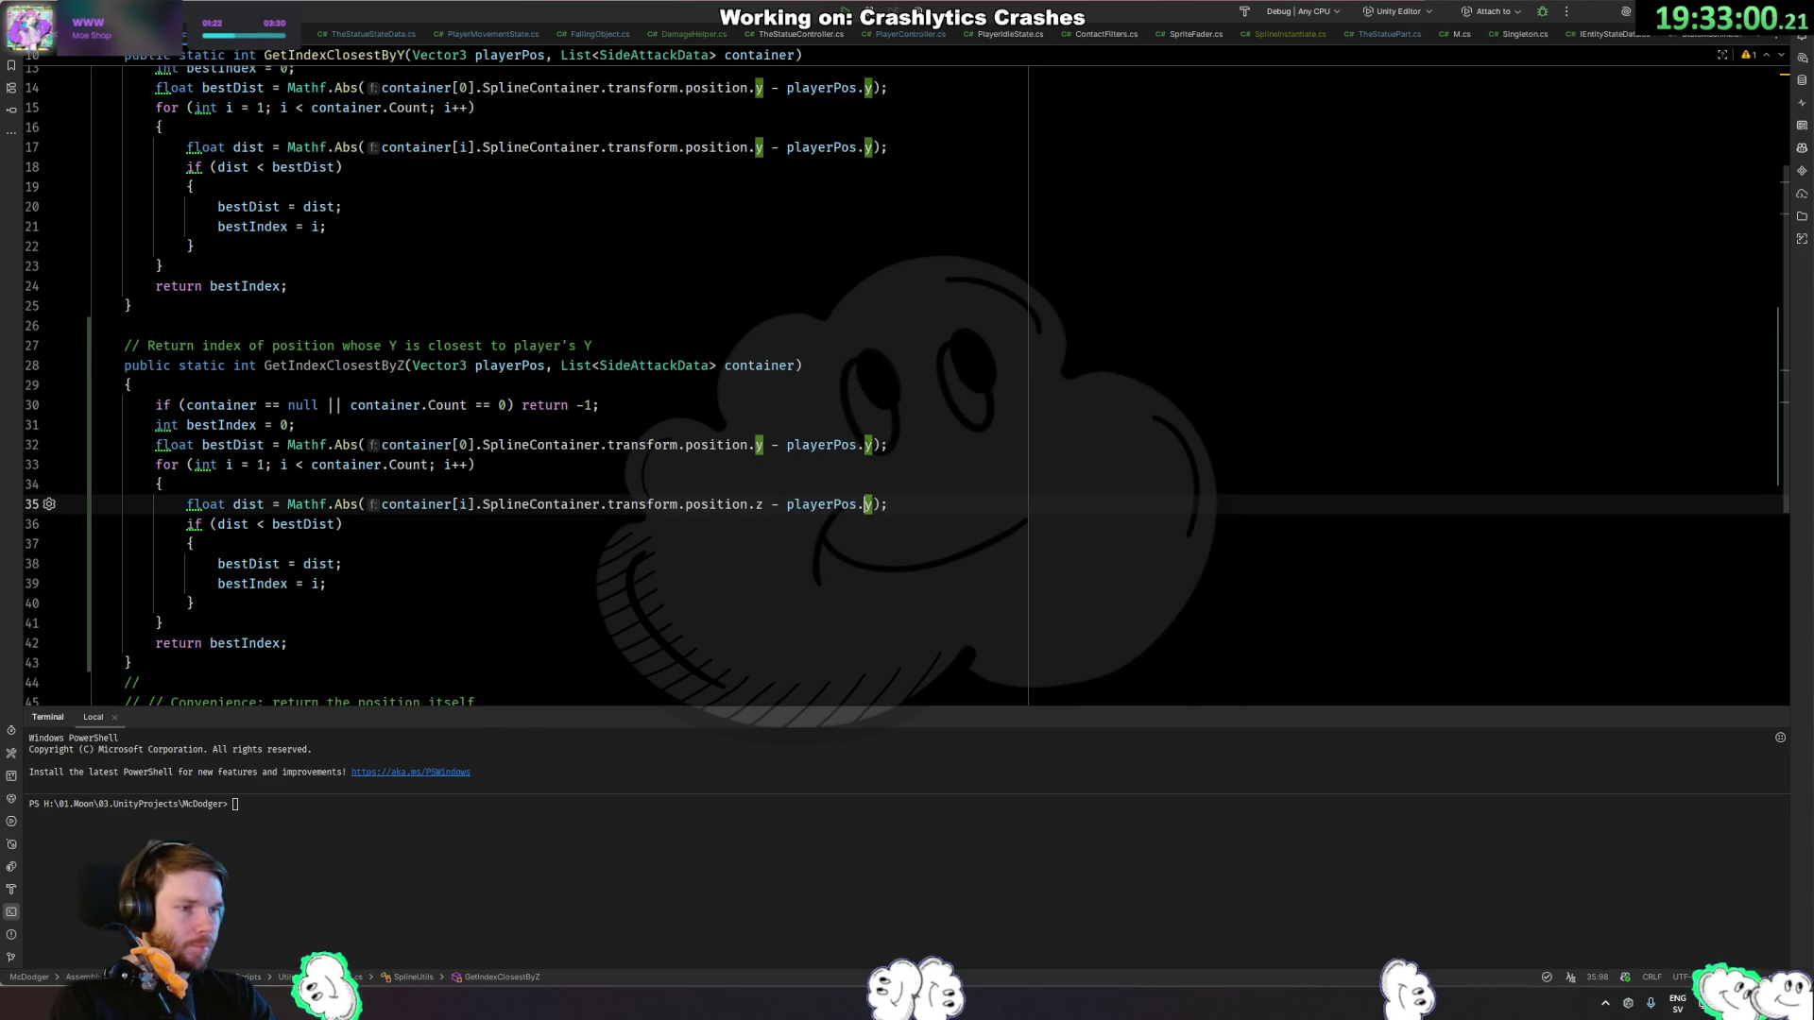
key(BackSpace)
text(z)
click(871, 445)
key(BackSpace)
text(z)
click(763, 445)
key(BackSpace)
text(z)
key(Escape)
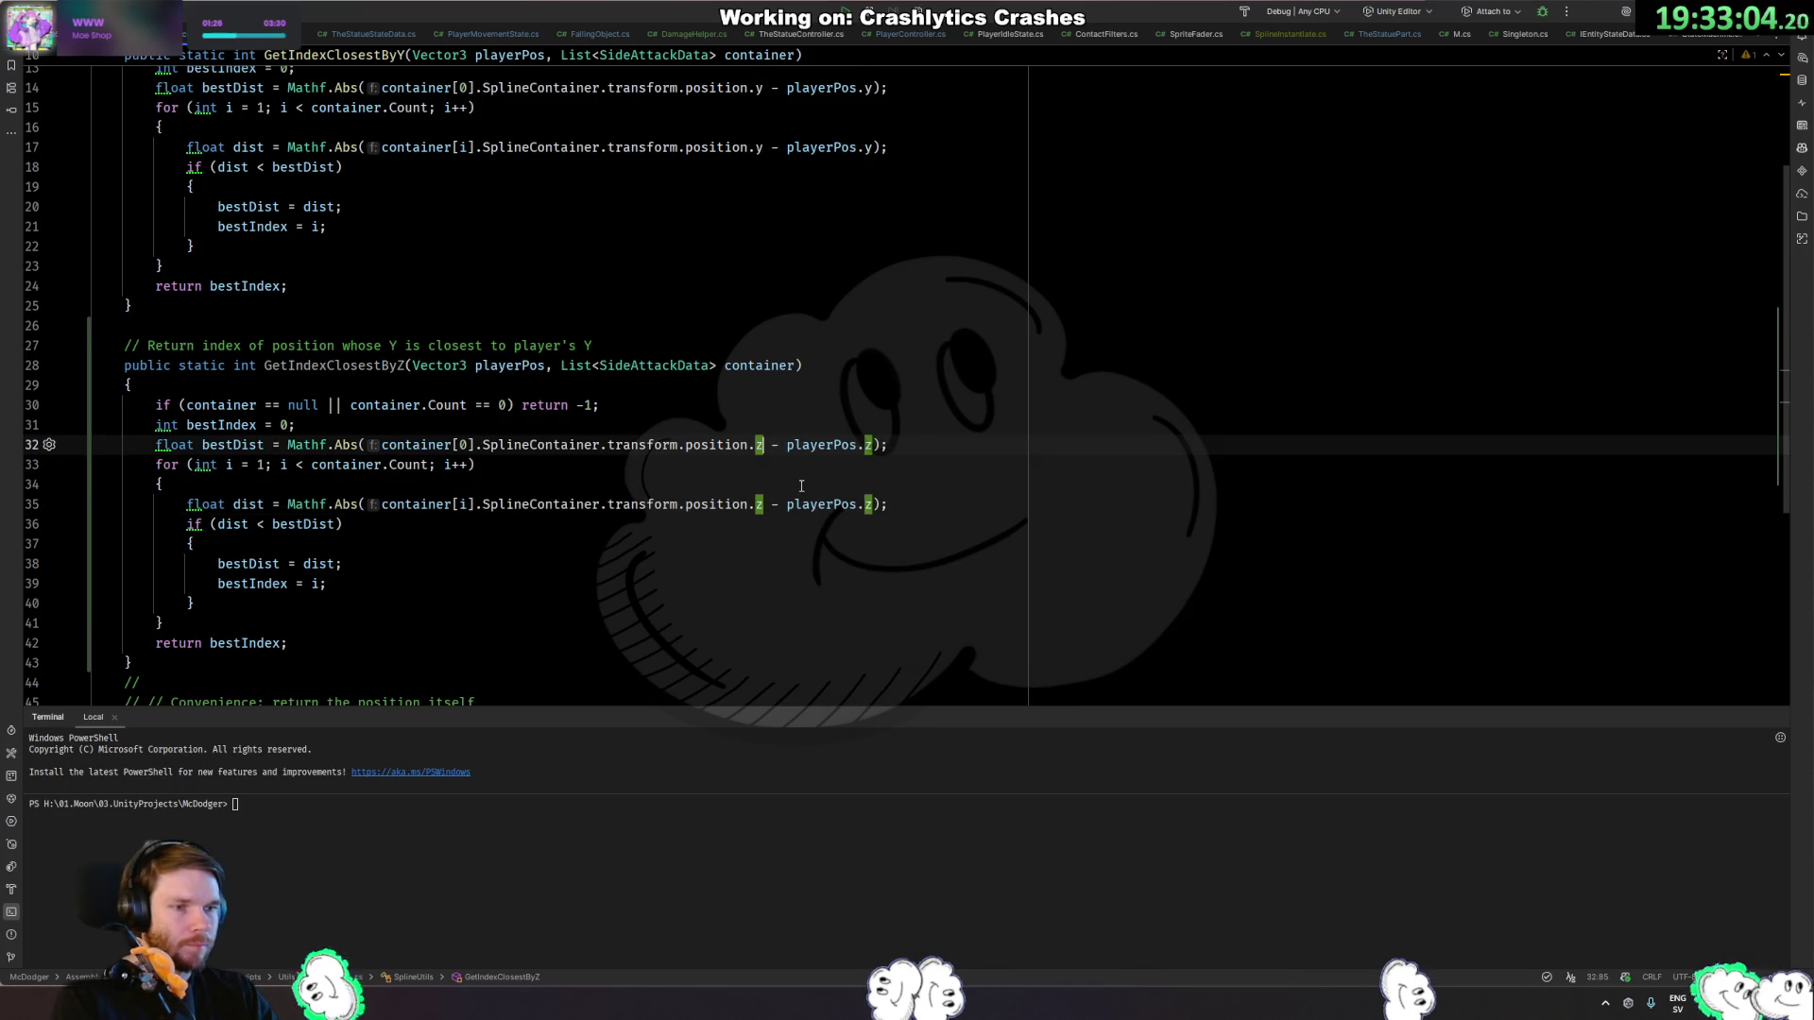
Search GetIndexClosestByZ for any remaining y references.
drag(254, 671, 175, 378)
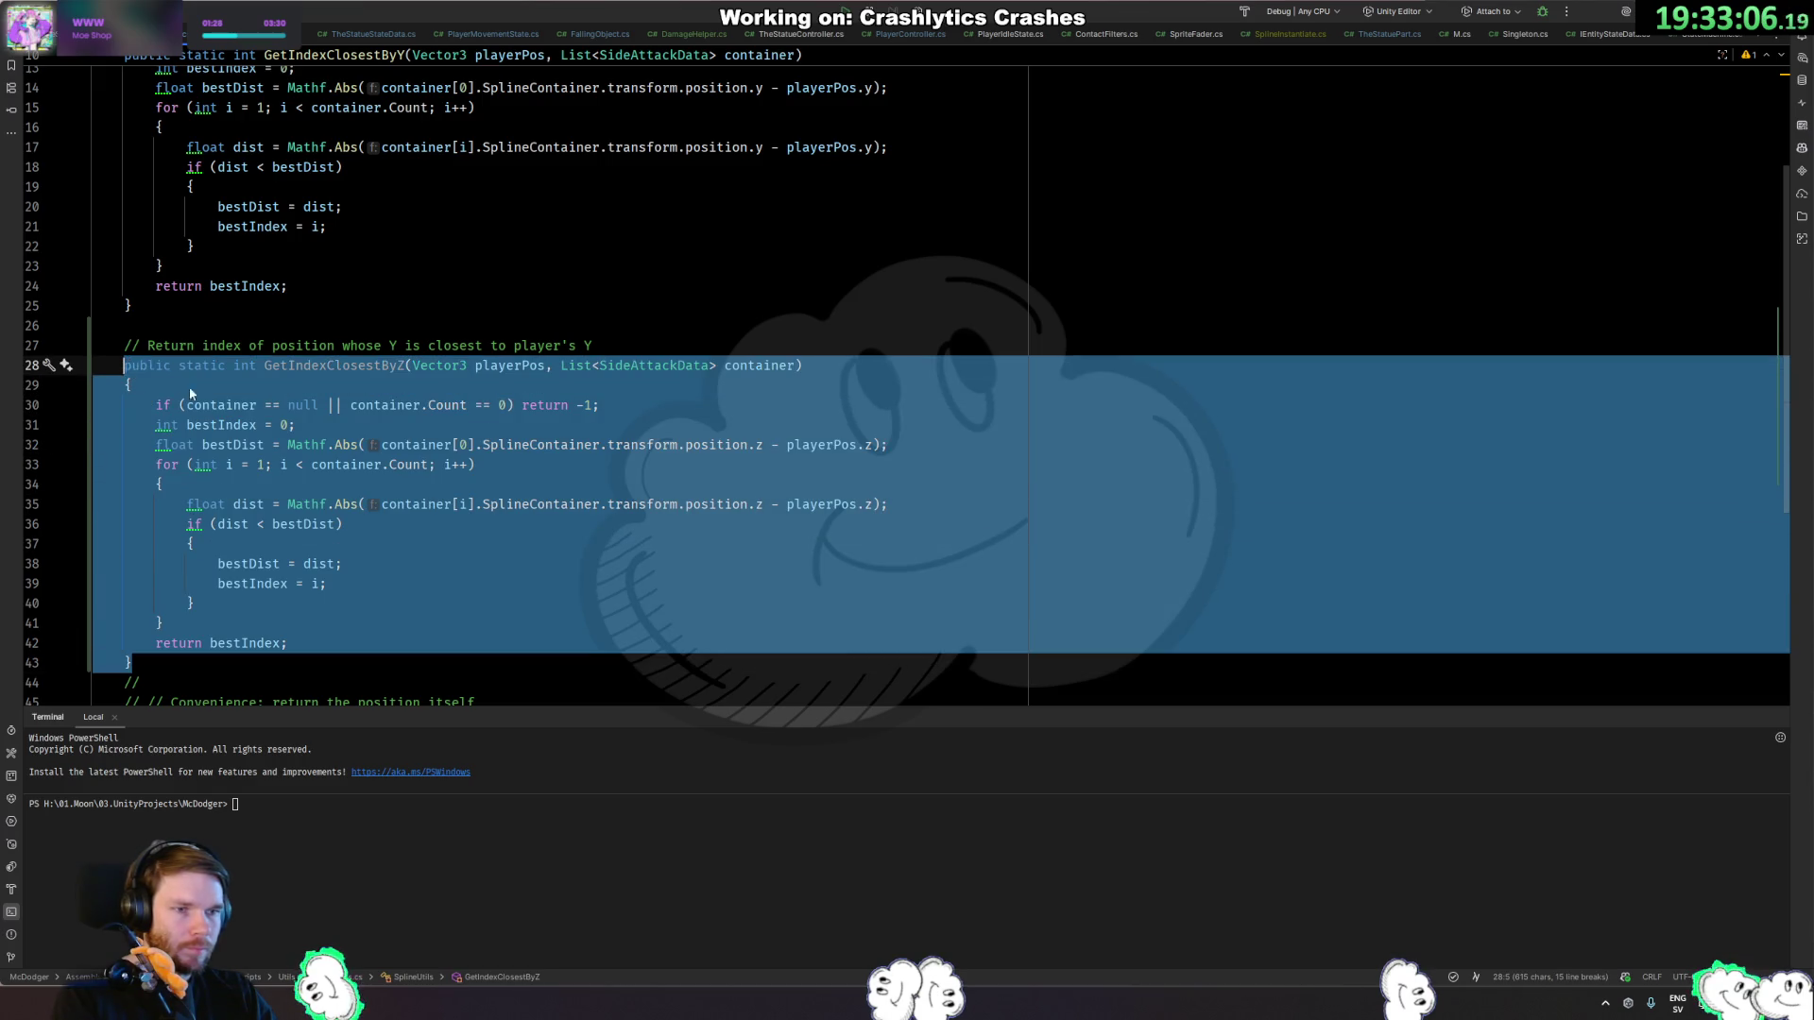
key(ctrl+f)
text(y)
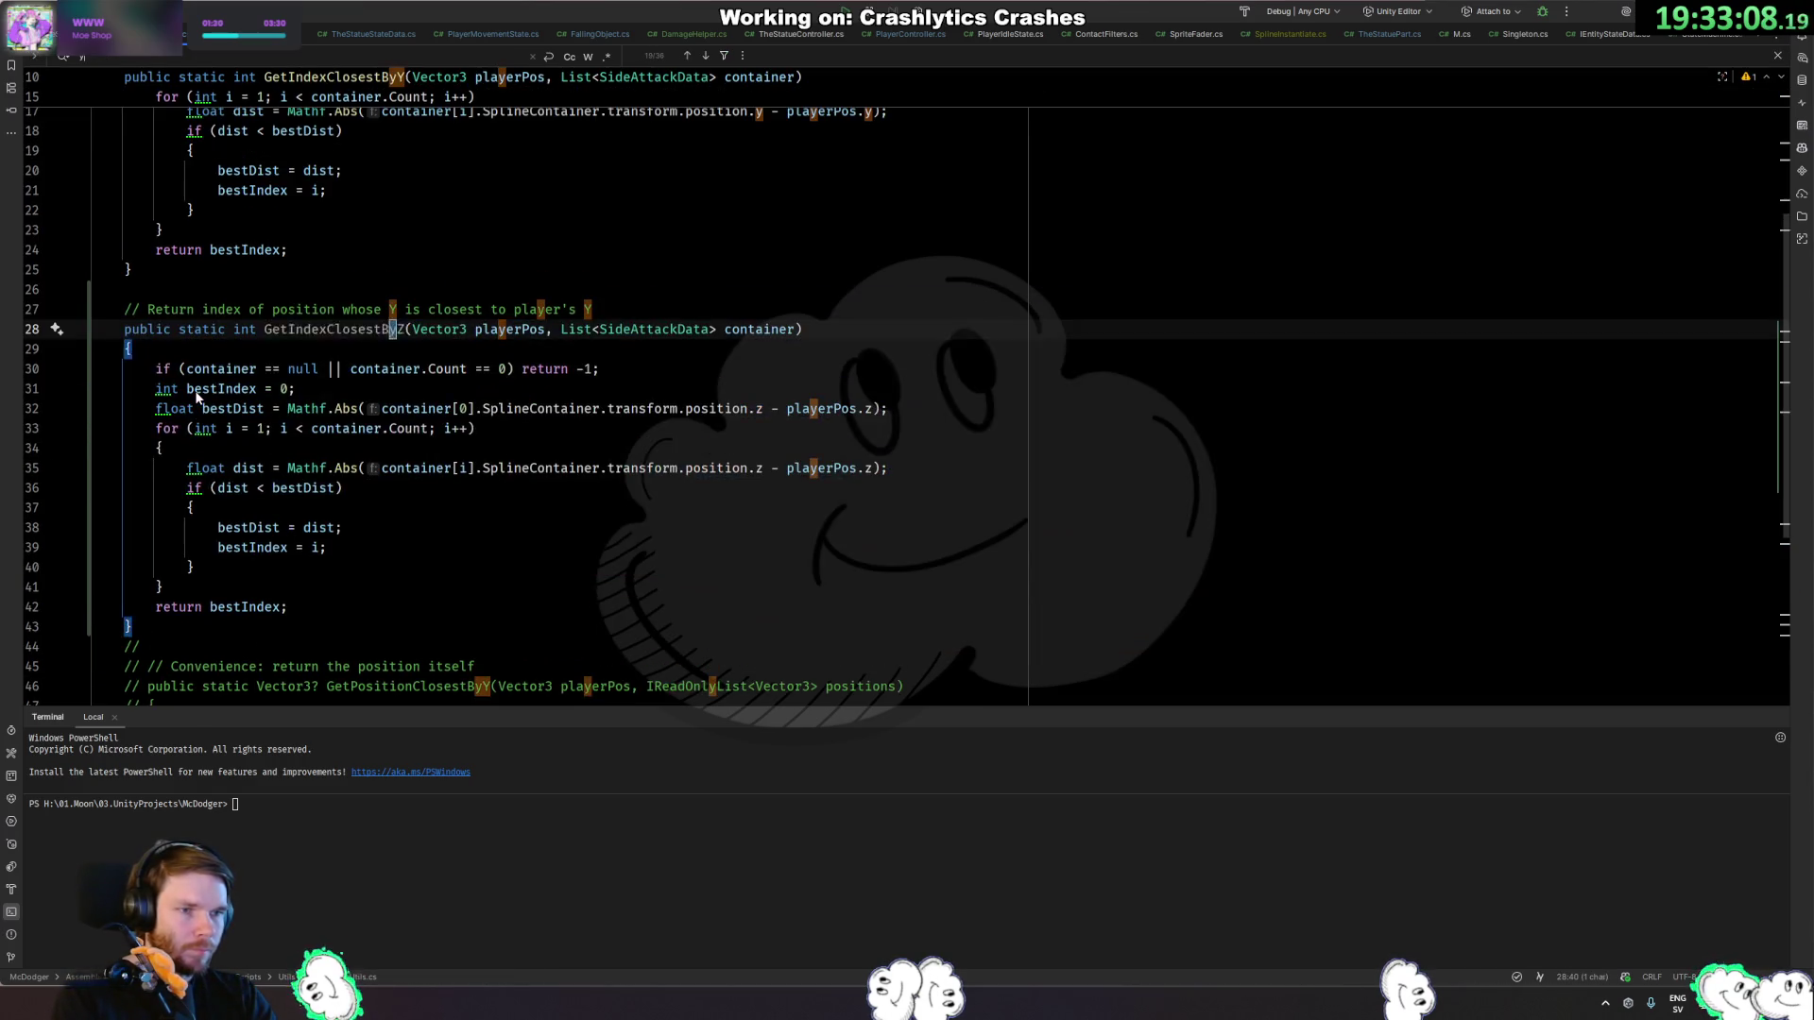
key(Return)
key(Return)
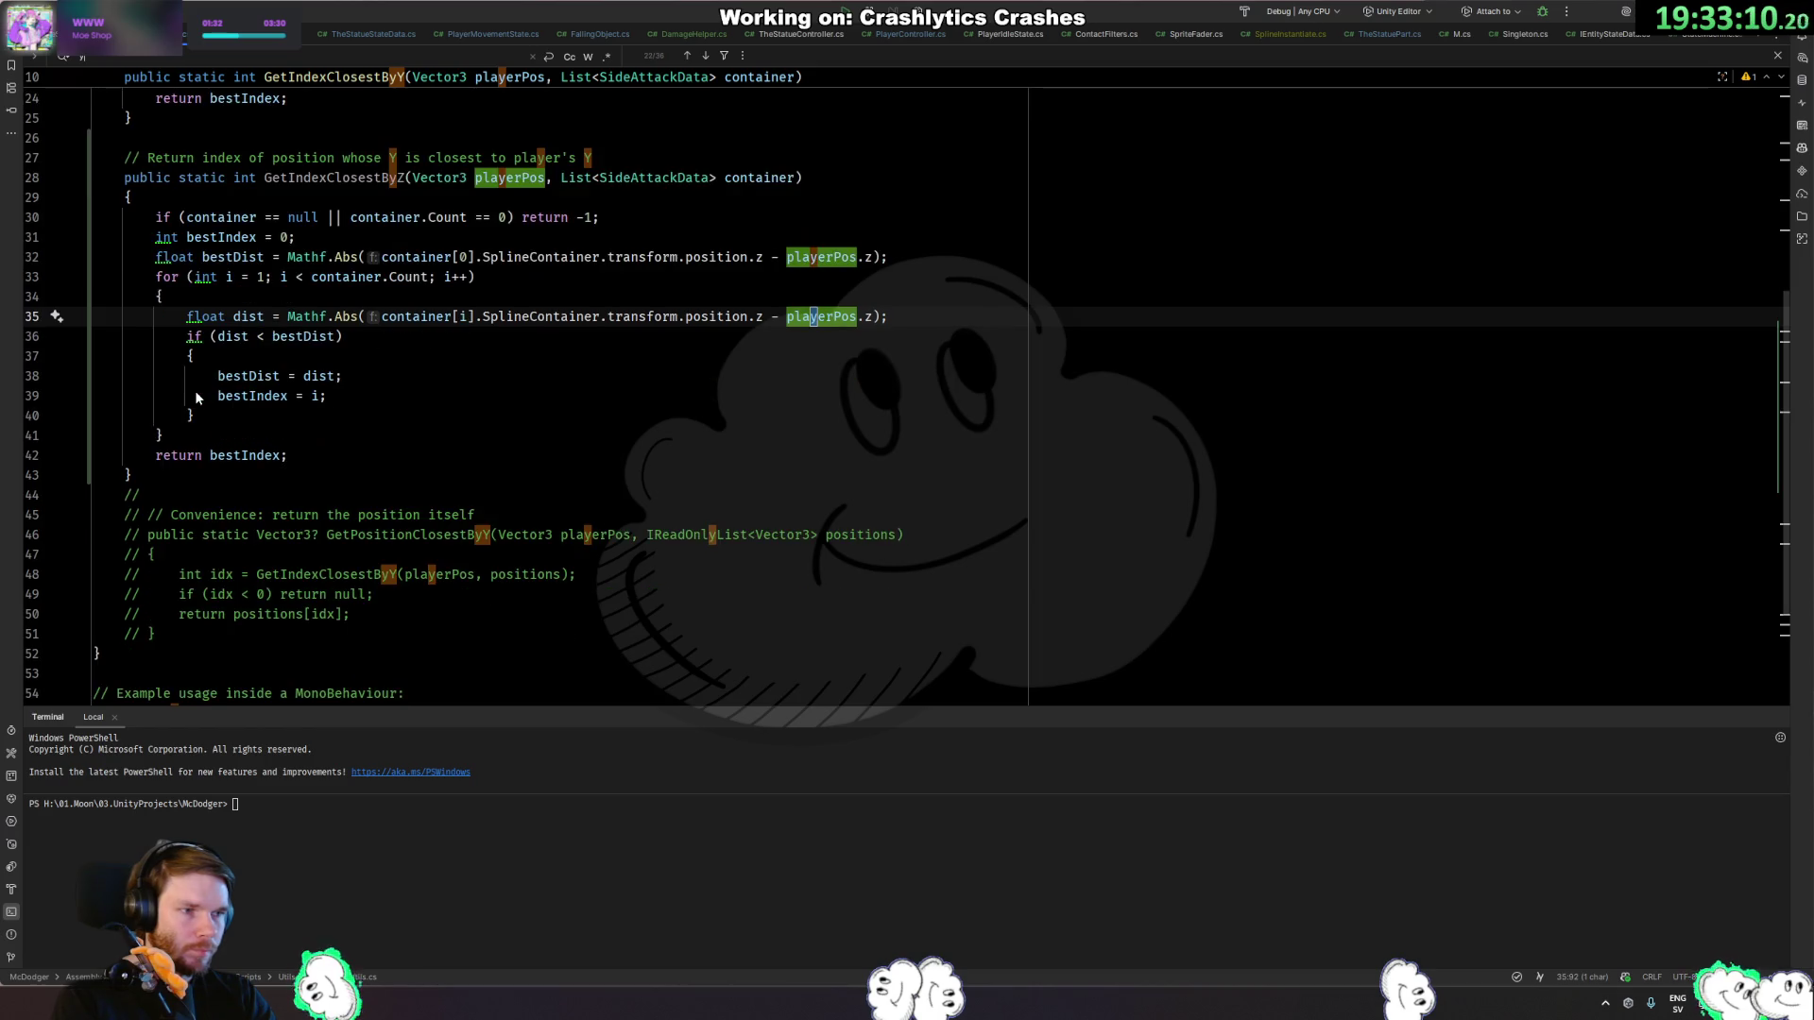
scroll(424, 540, up, 2)
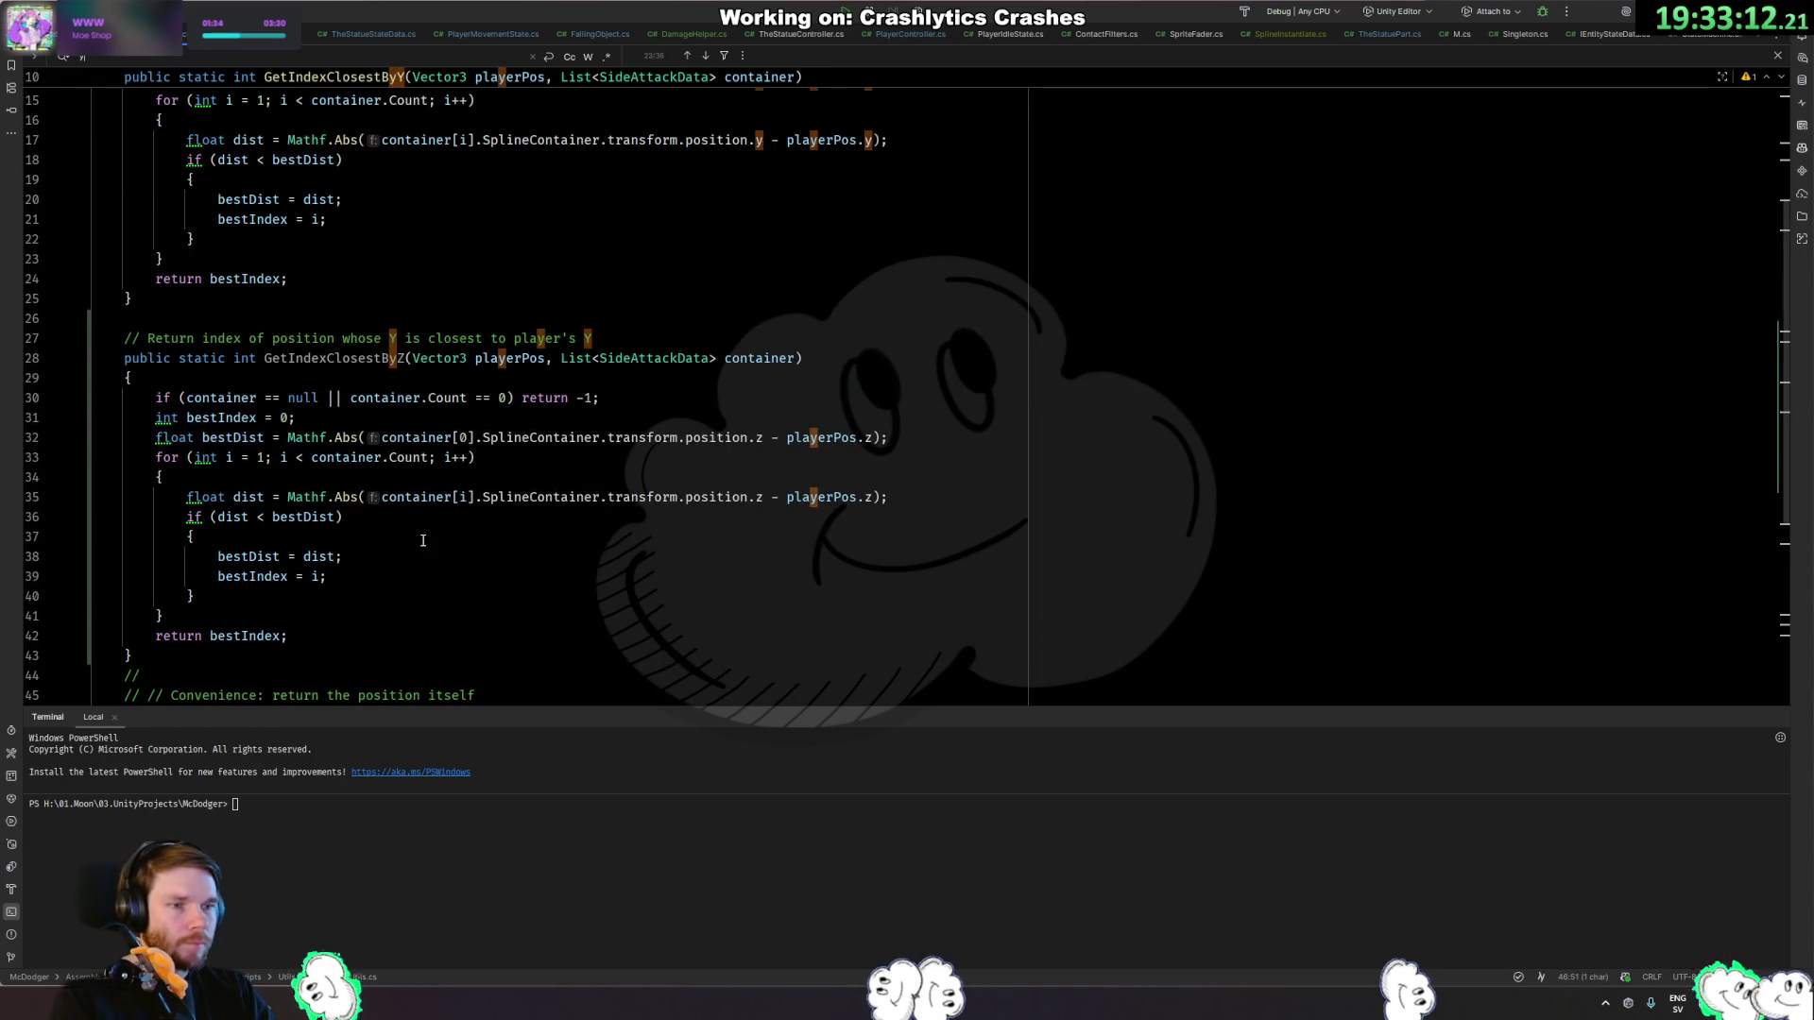
key(Escape)
click(484, 436)
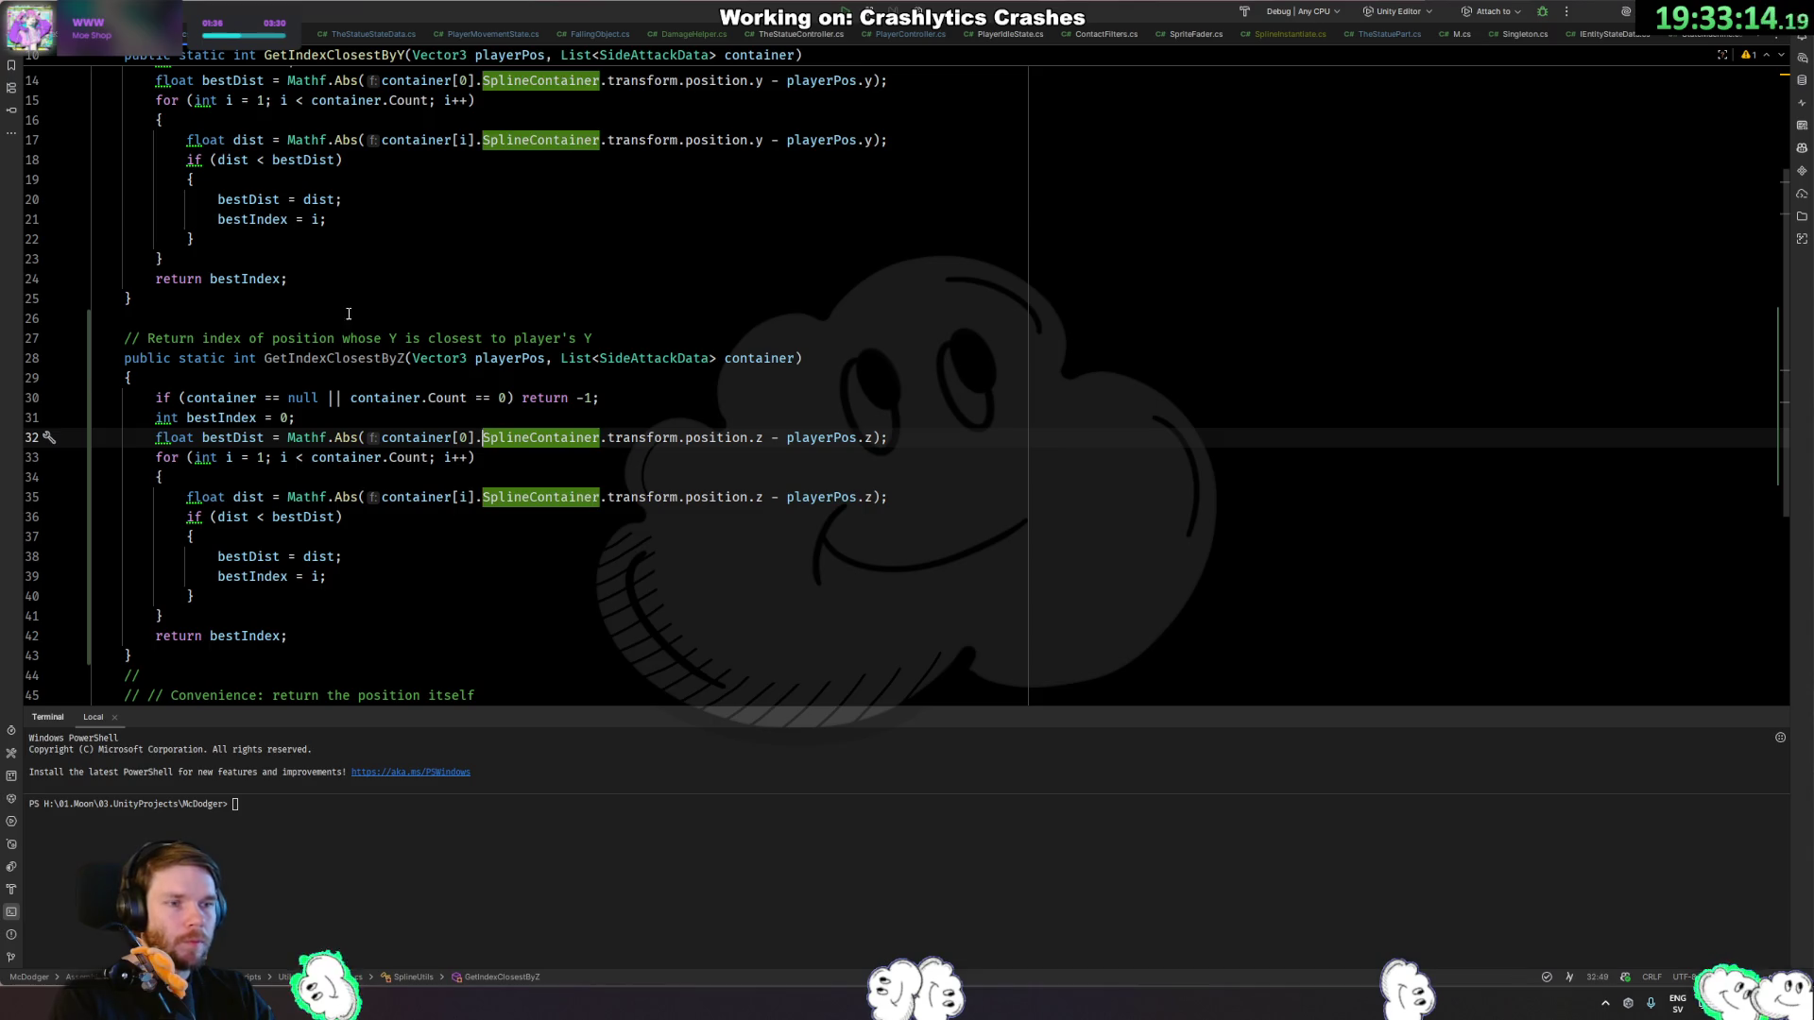
scroll(350, 337, up, 3)
Make GoAlongRandomSpline in TheStatueHand.cs call GetIndexClosestByZ instead of GetIndexClosestByY.
ctrl+click(321, 194)
click(444, 288)
key(BackSpace)
key(BackSpace)
text(Z)
key(Return)
click(169, 407)
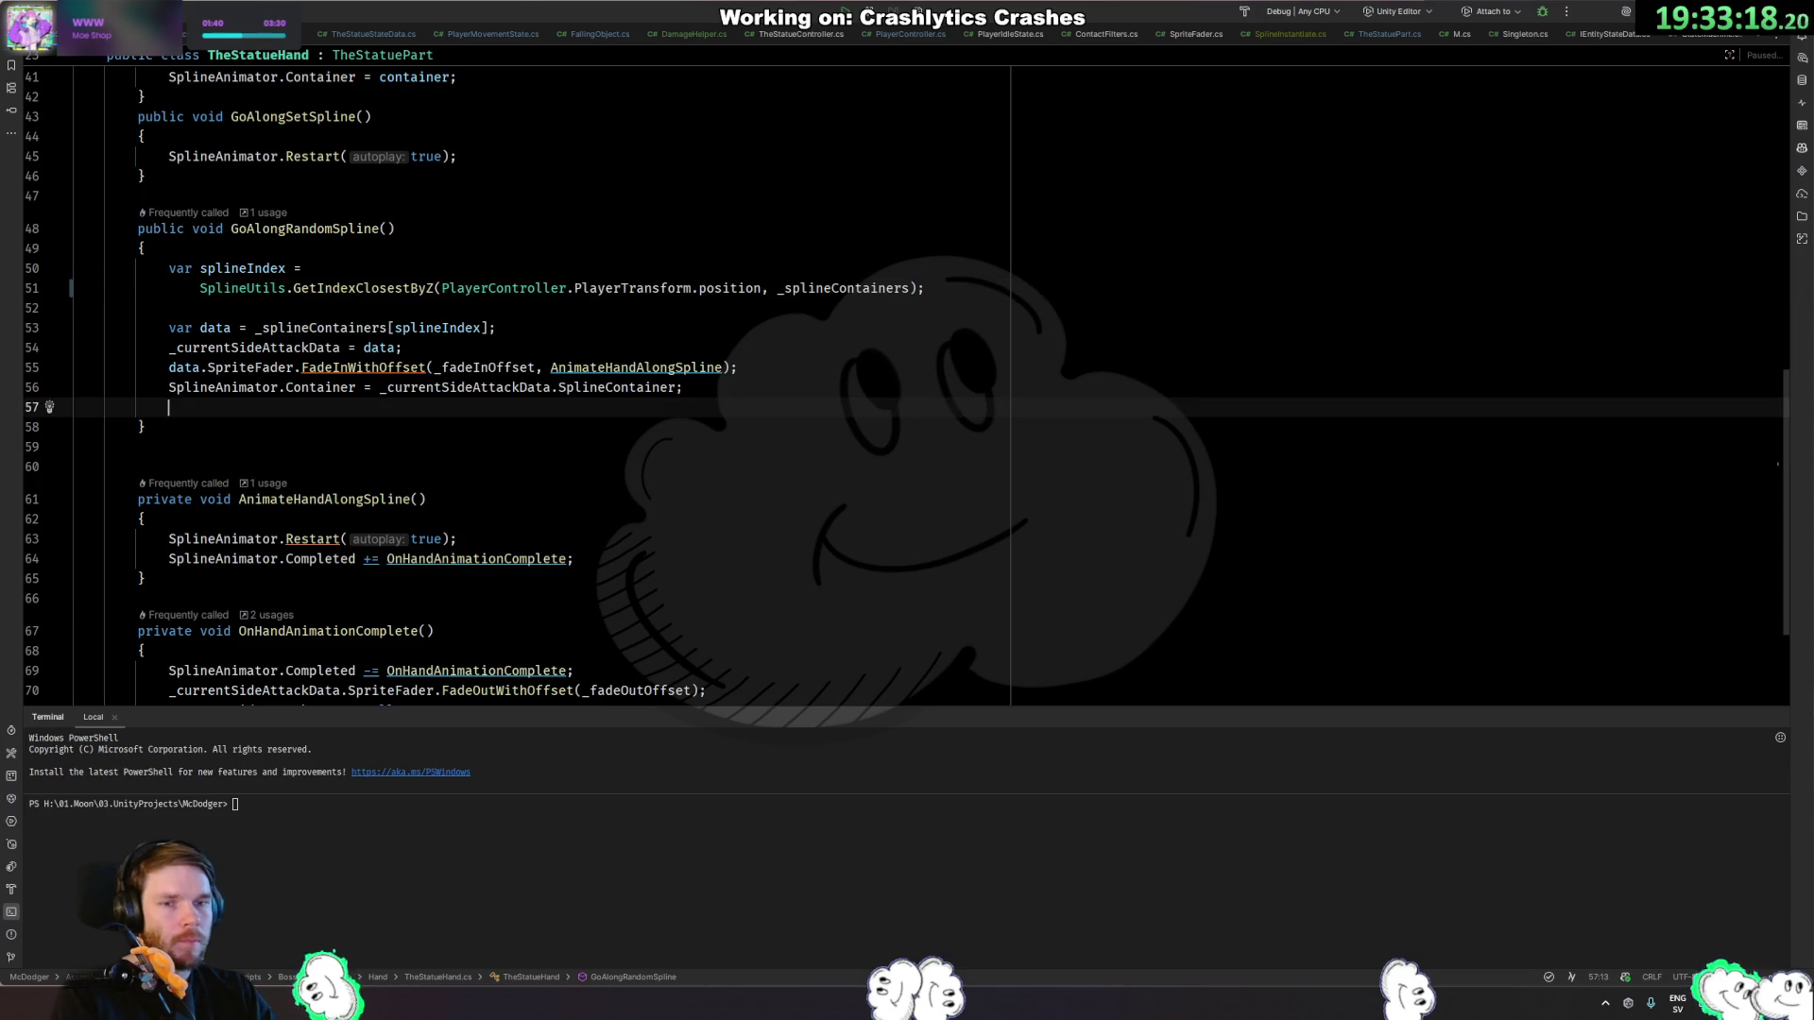
key(alt+Tab)
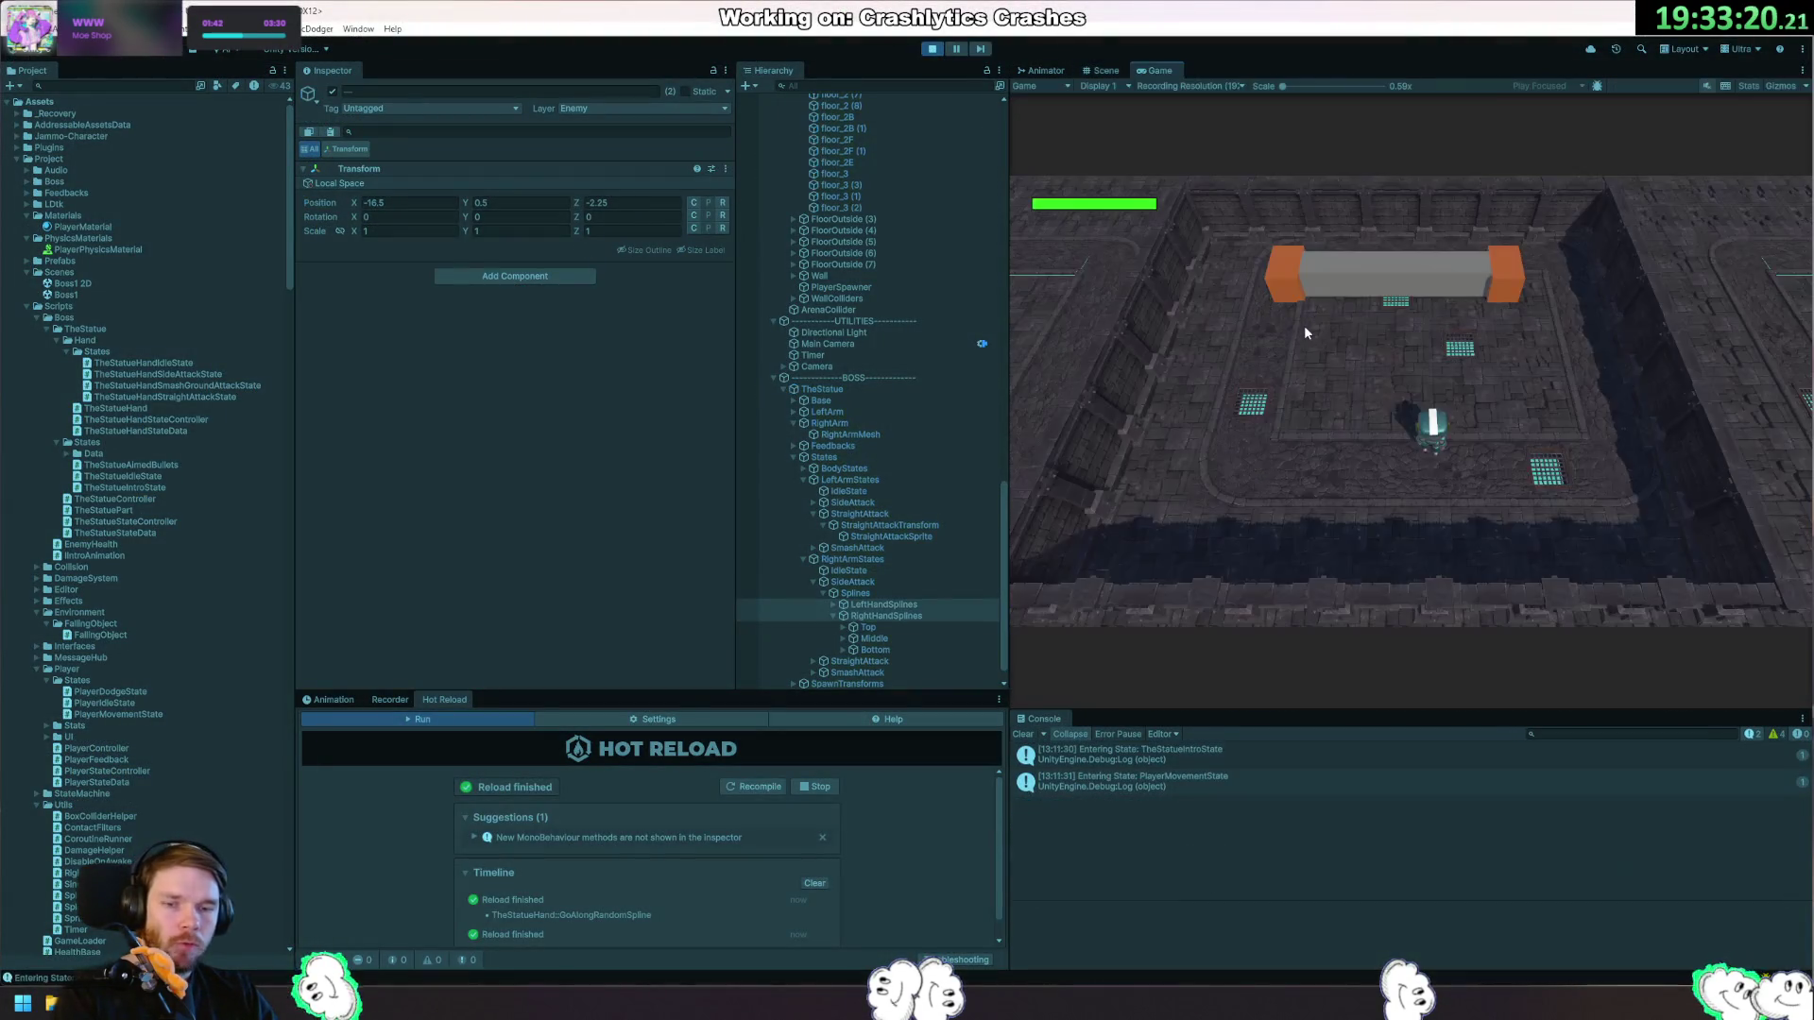
Dodge the lava sweeps with A, D, W and S, stop Play with Ctrl+P, and return to Rider.
key(a)
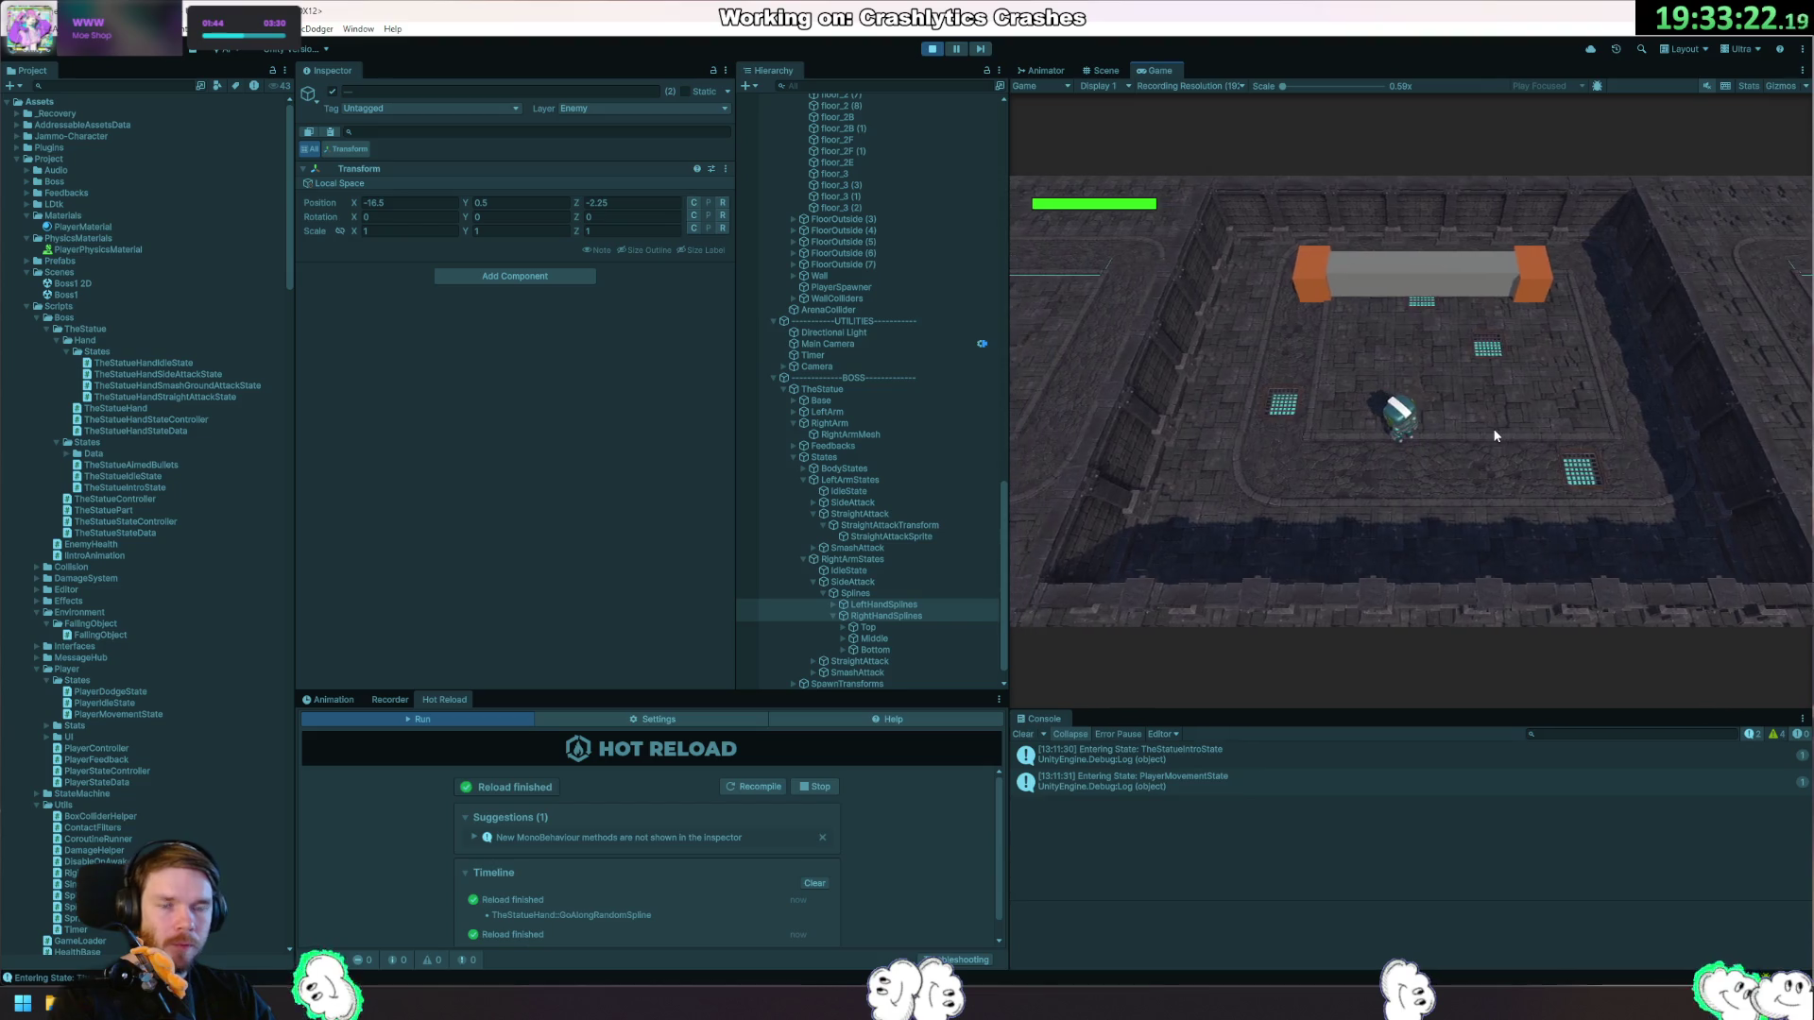
key(d)
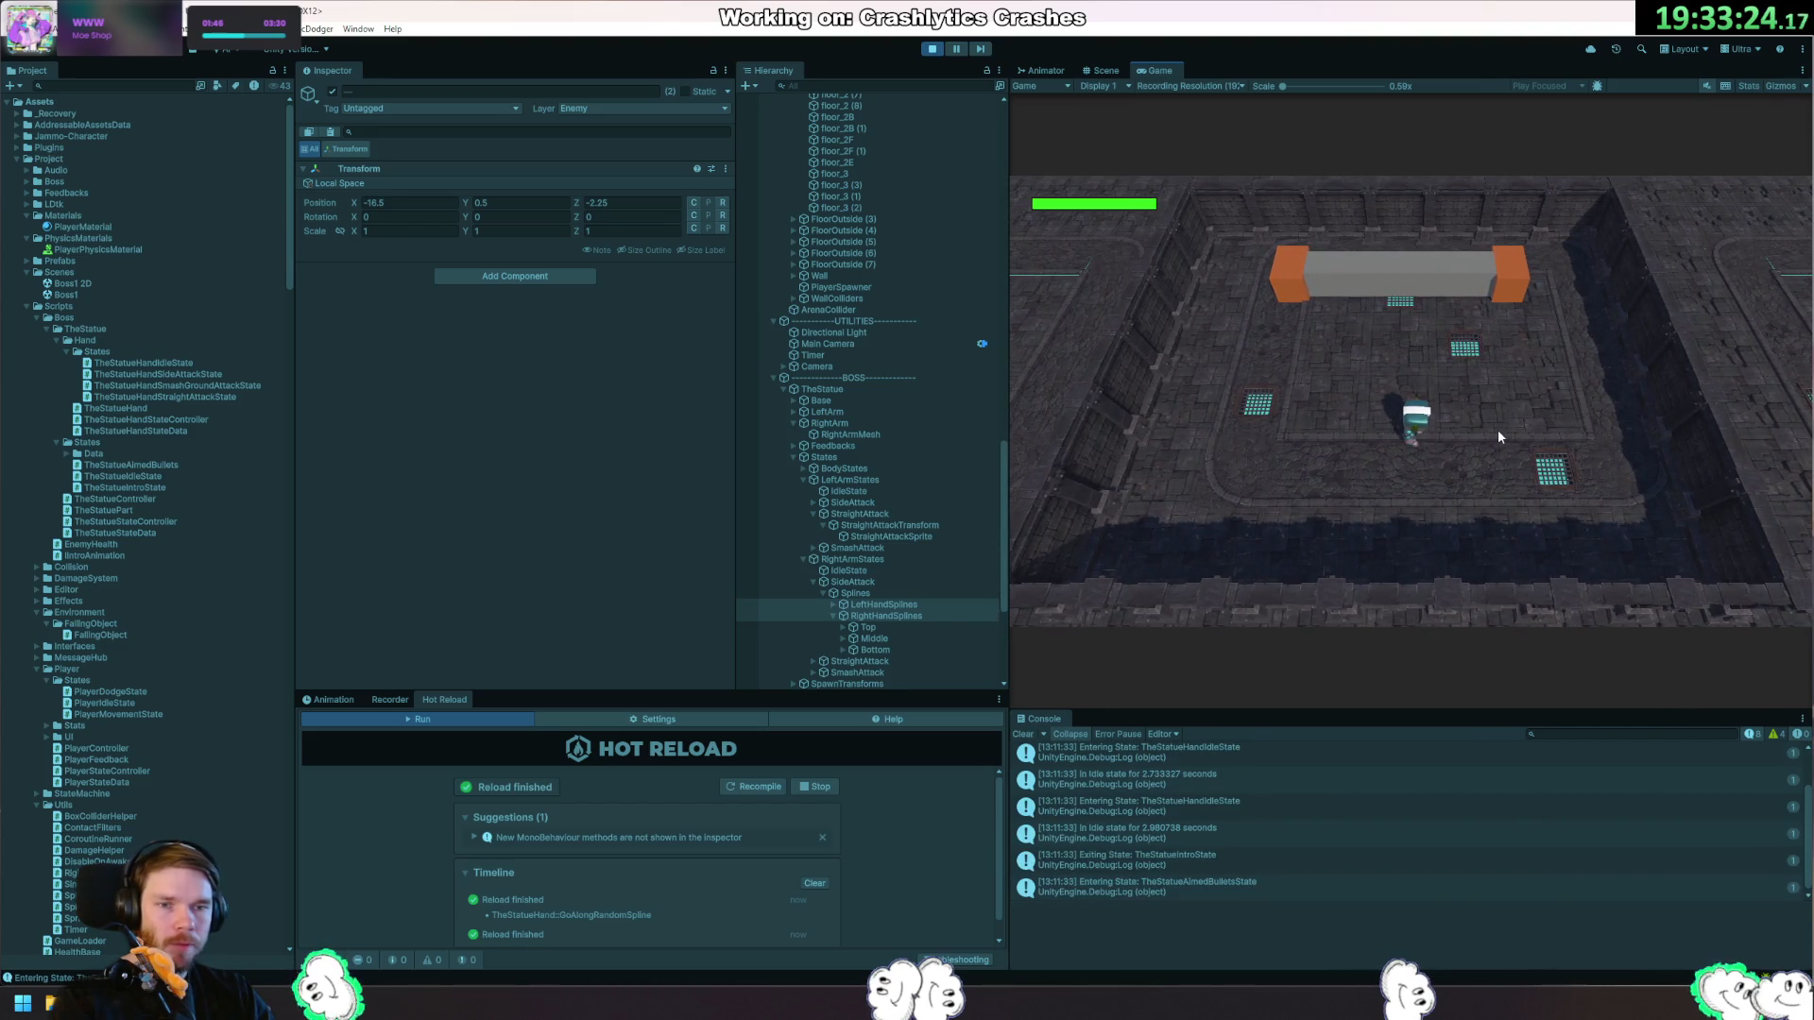
key(w)
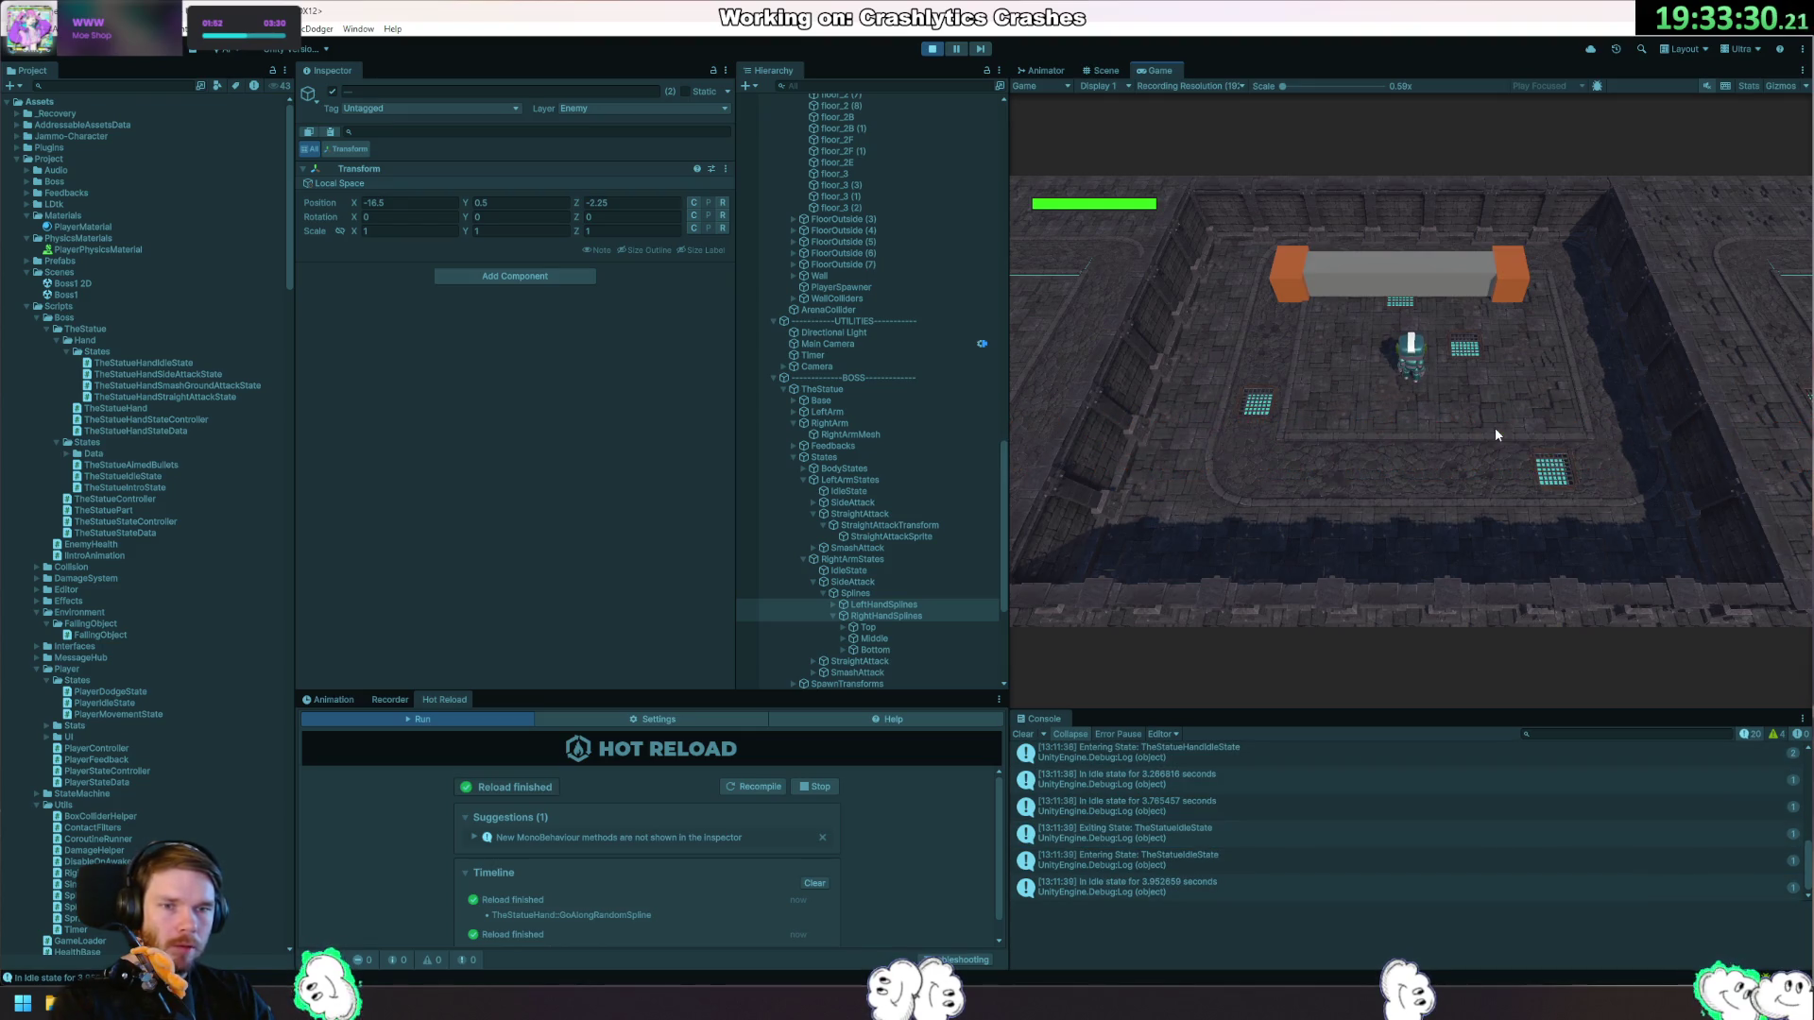
key(w)
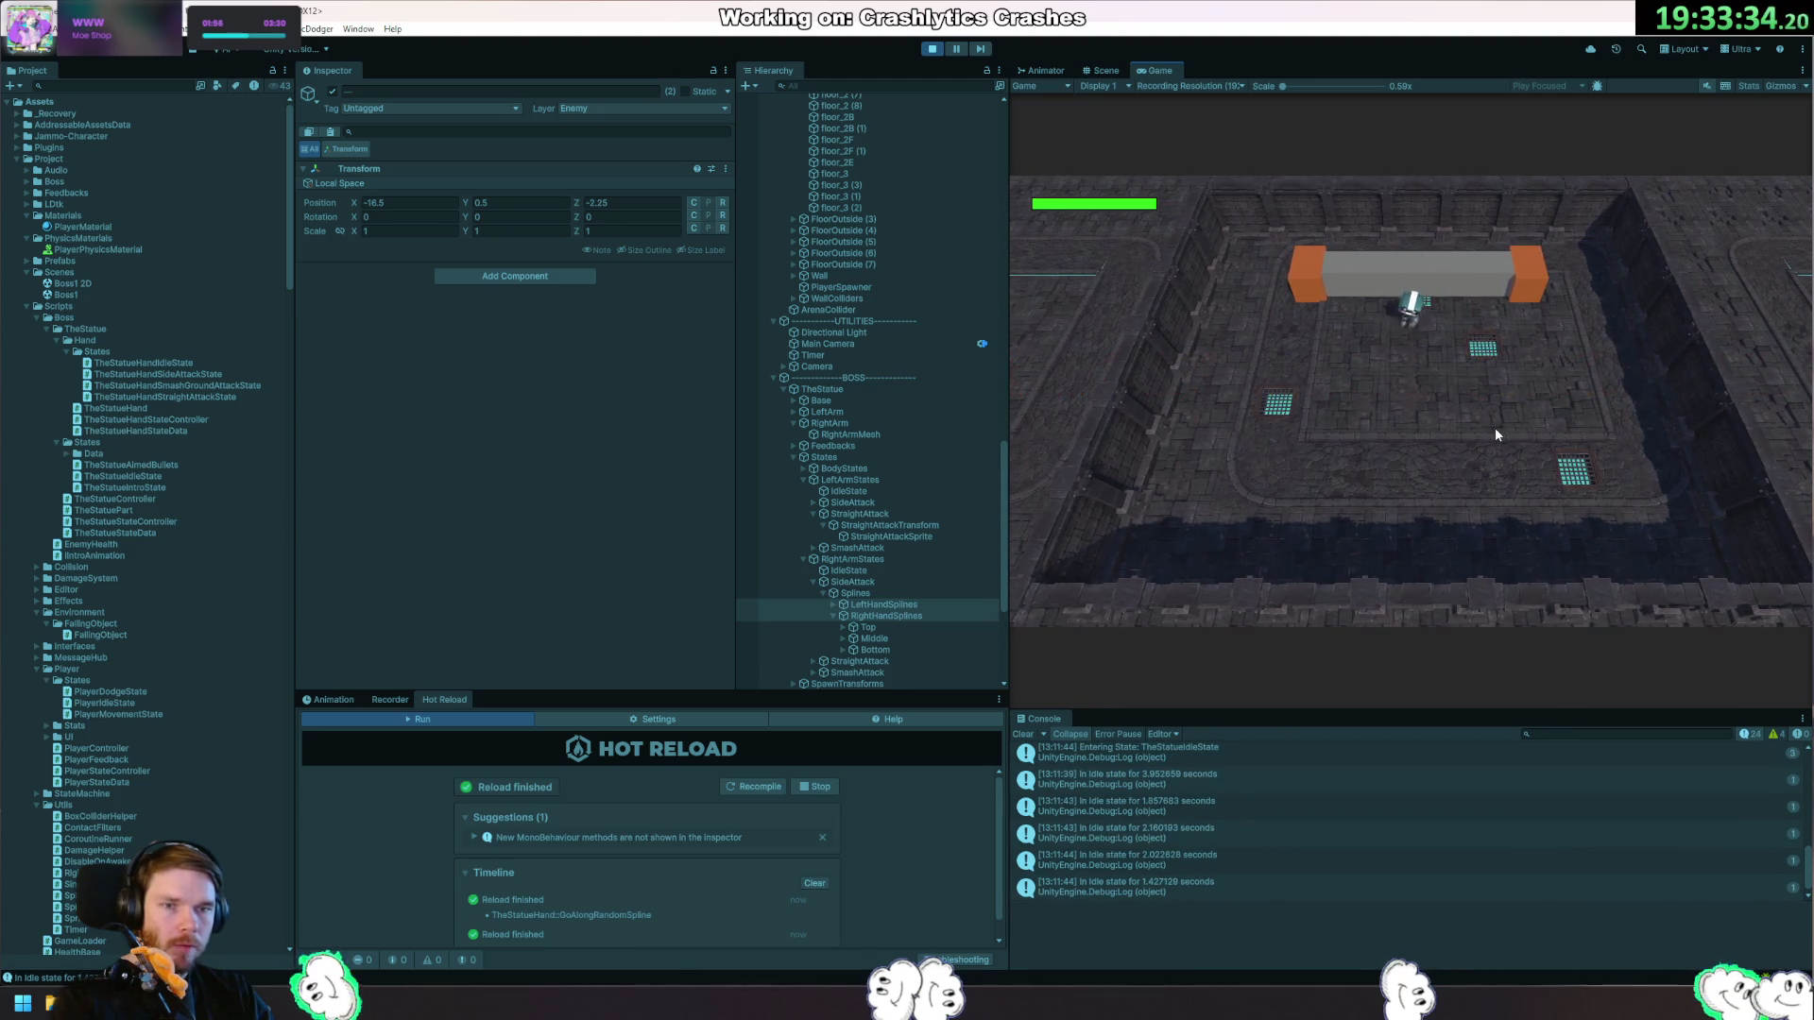
key(s)
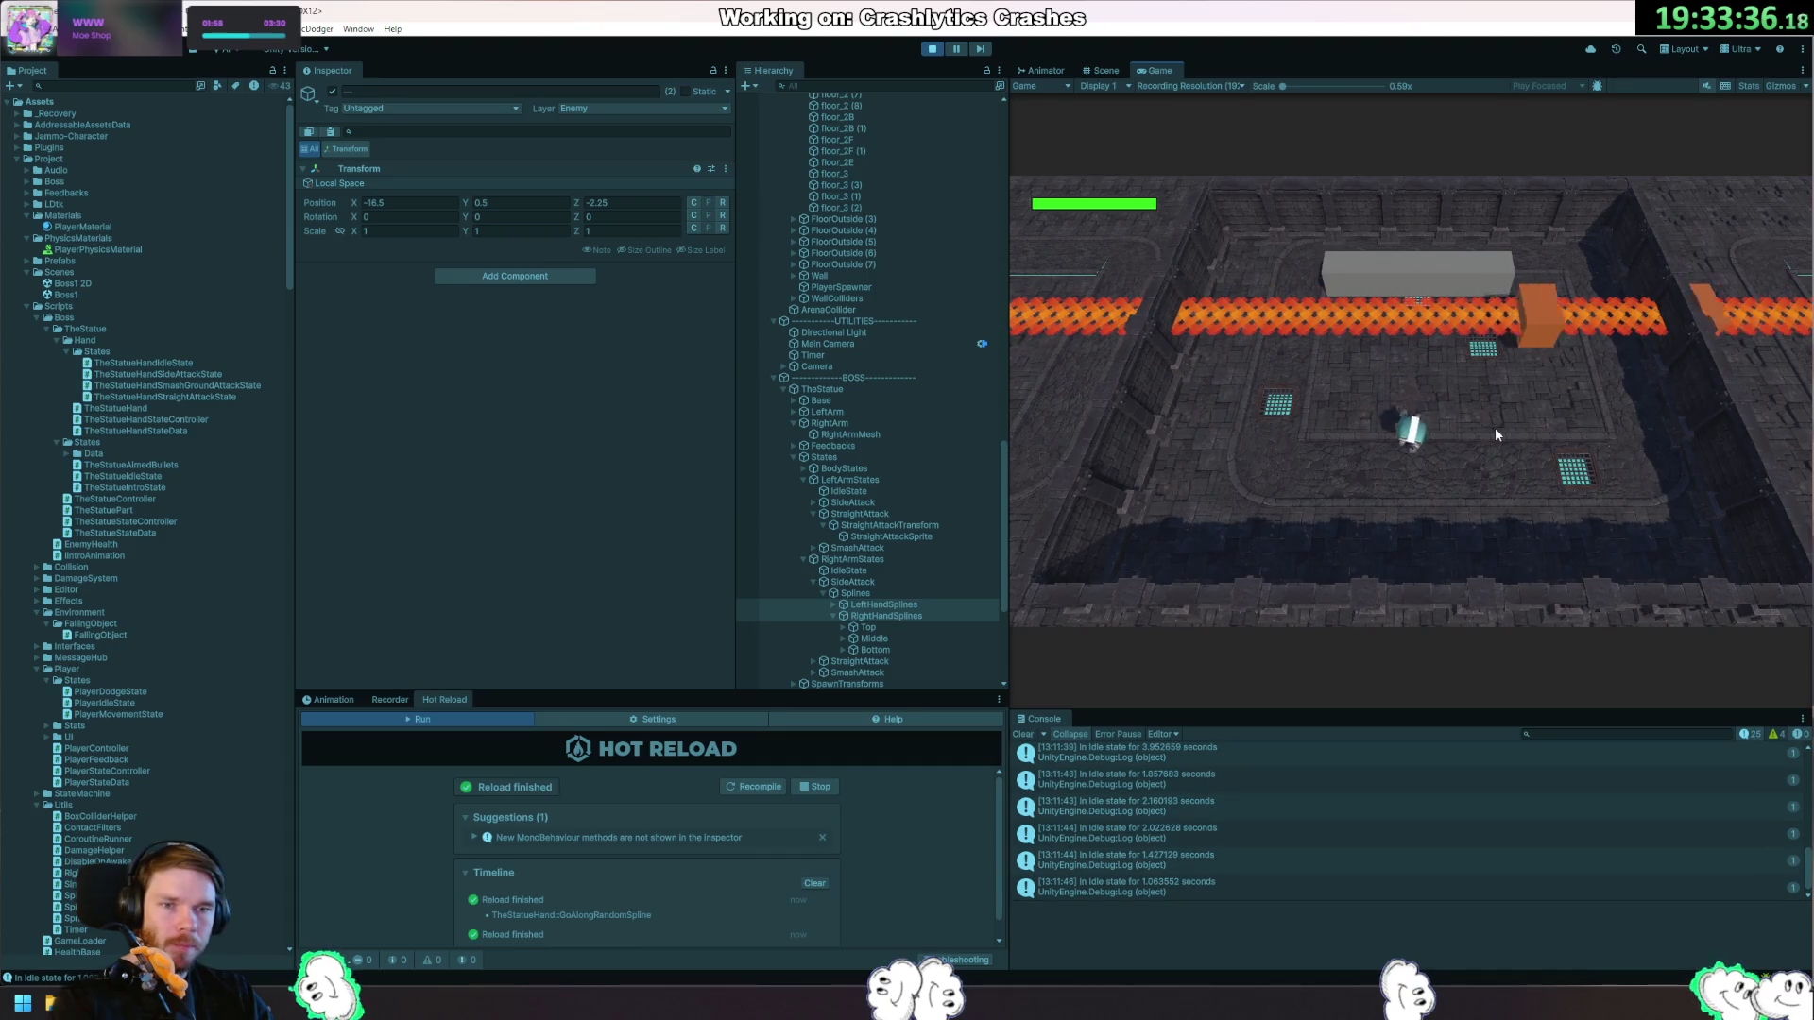
key(ctrl+p)
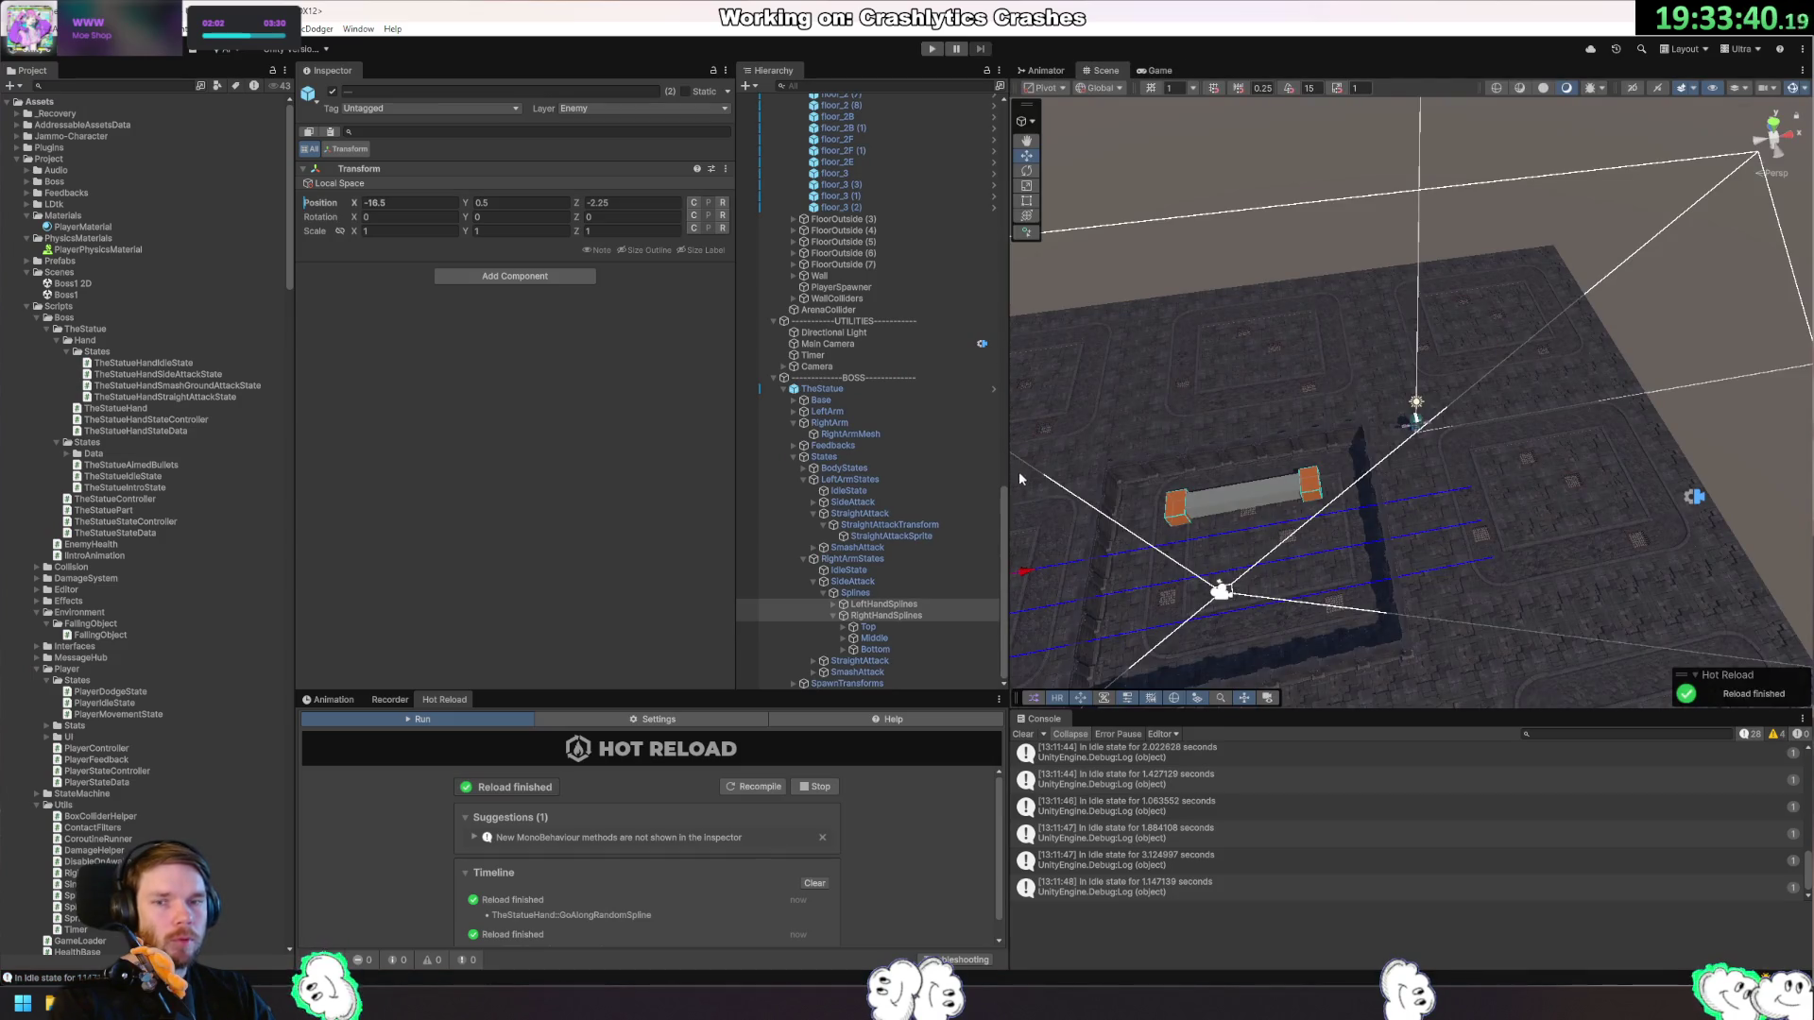
key(alt+Tab)
key(ctrl+Tab)
key(ctrl+Tab)
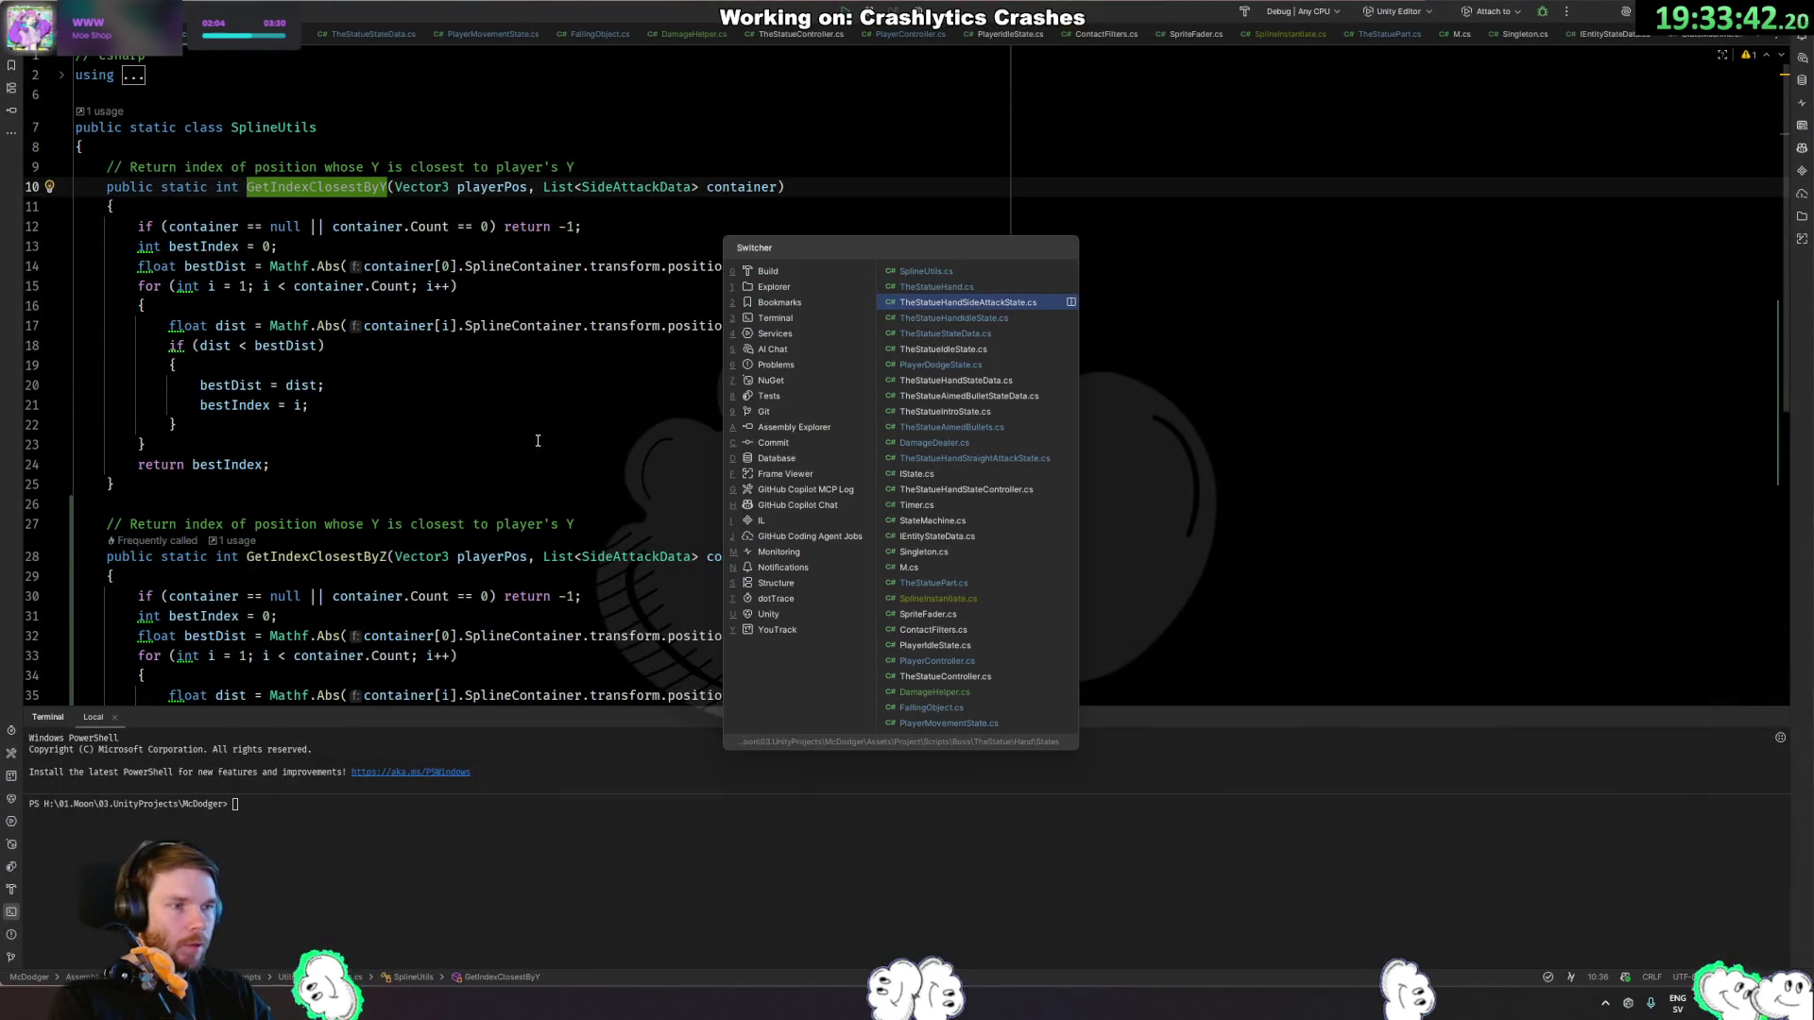
In TheStatueHandIdleState.cs, comment out the forced SideAttack invoke and early return, then hot-reload in Unity.
key(ctrl+Tab)
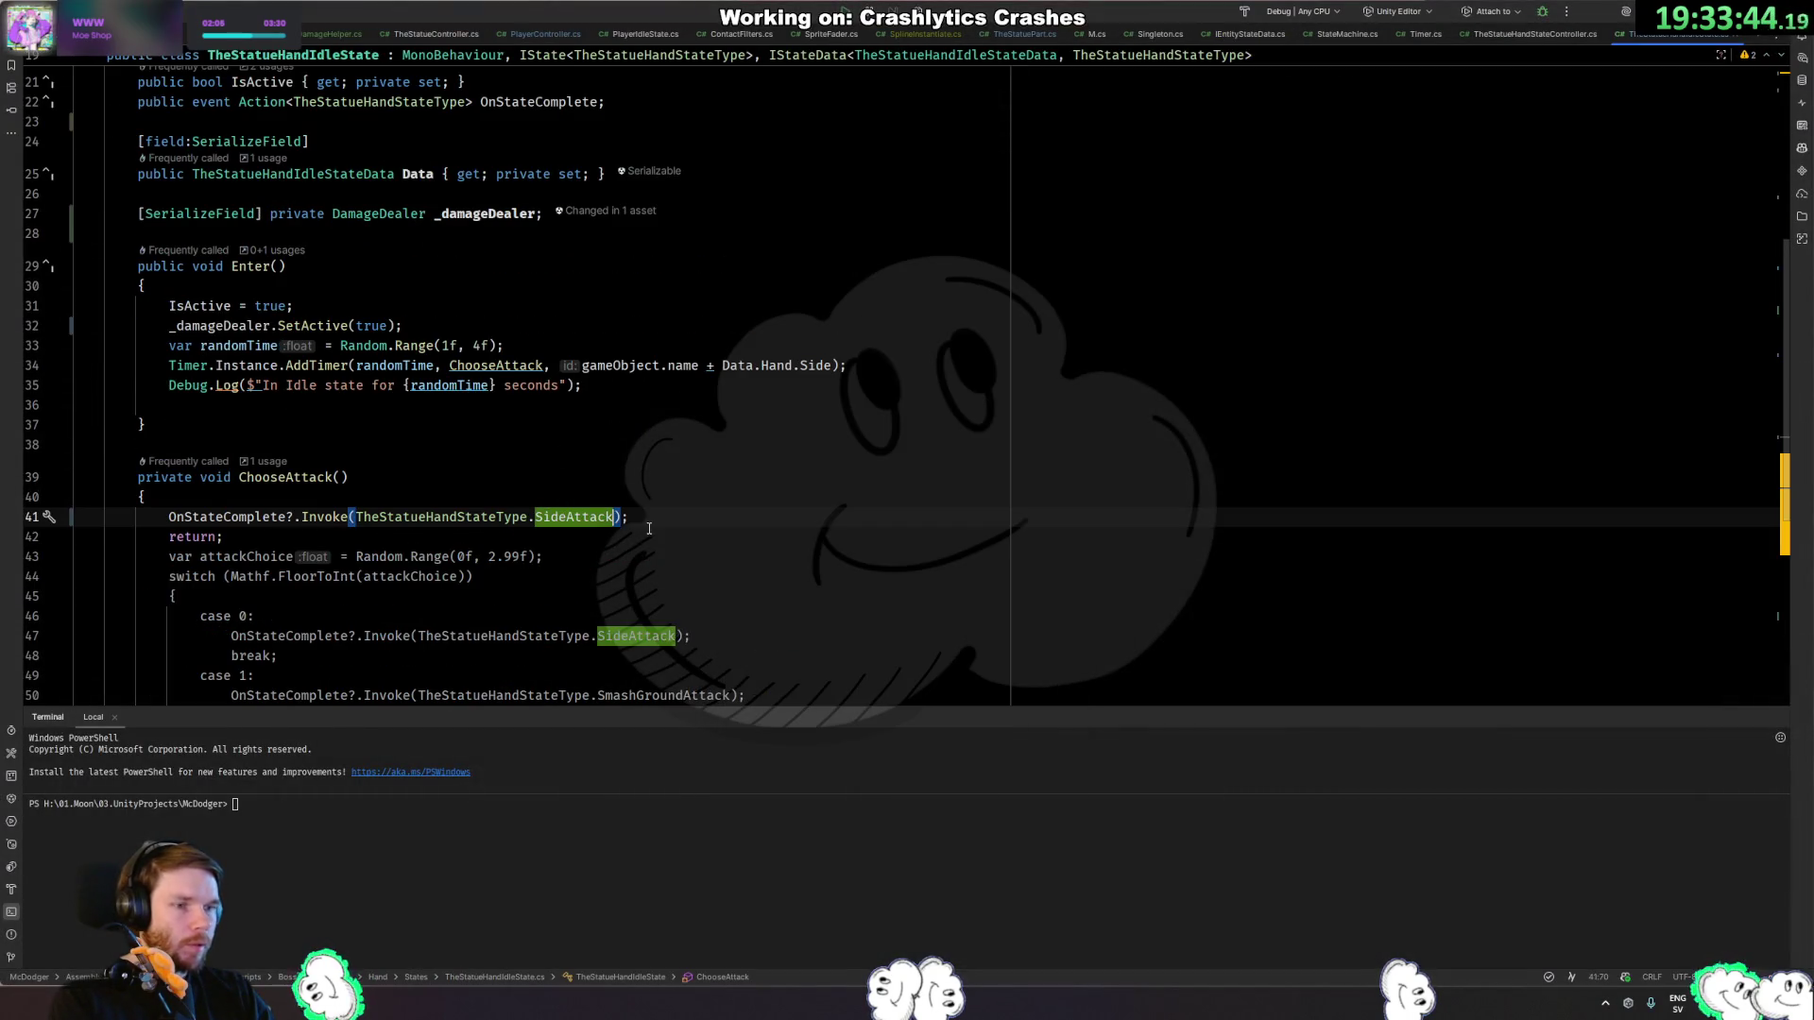
key(Down)
scroll(794, 587, down, 5)
key(Up)
key(shift+Down)
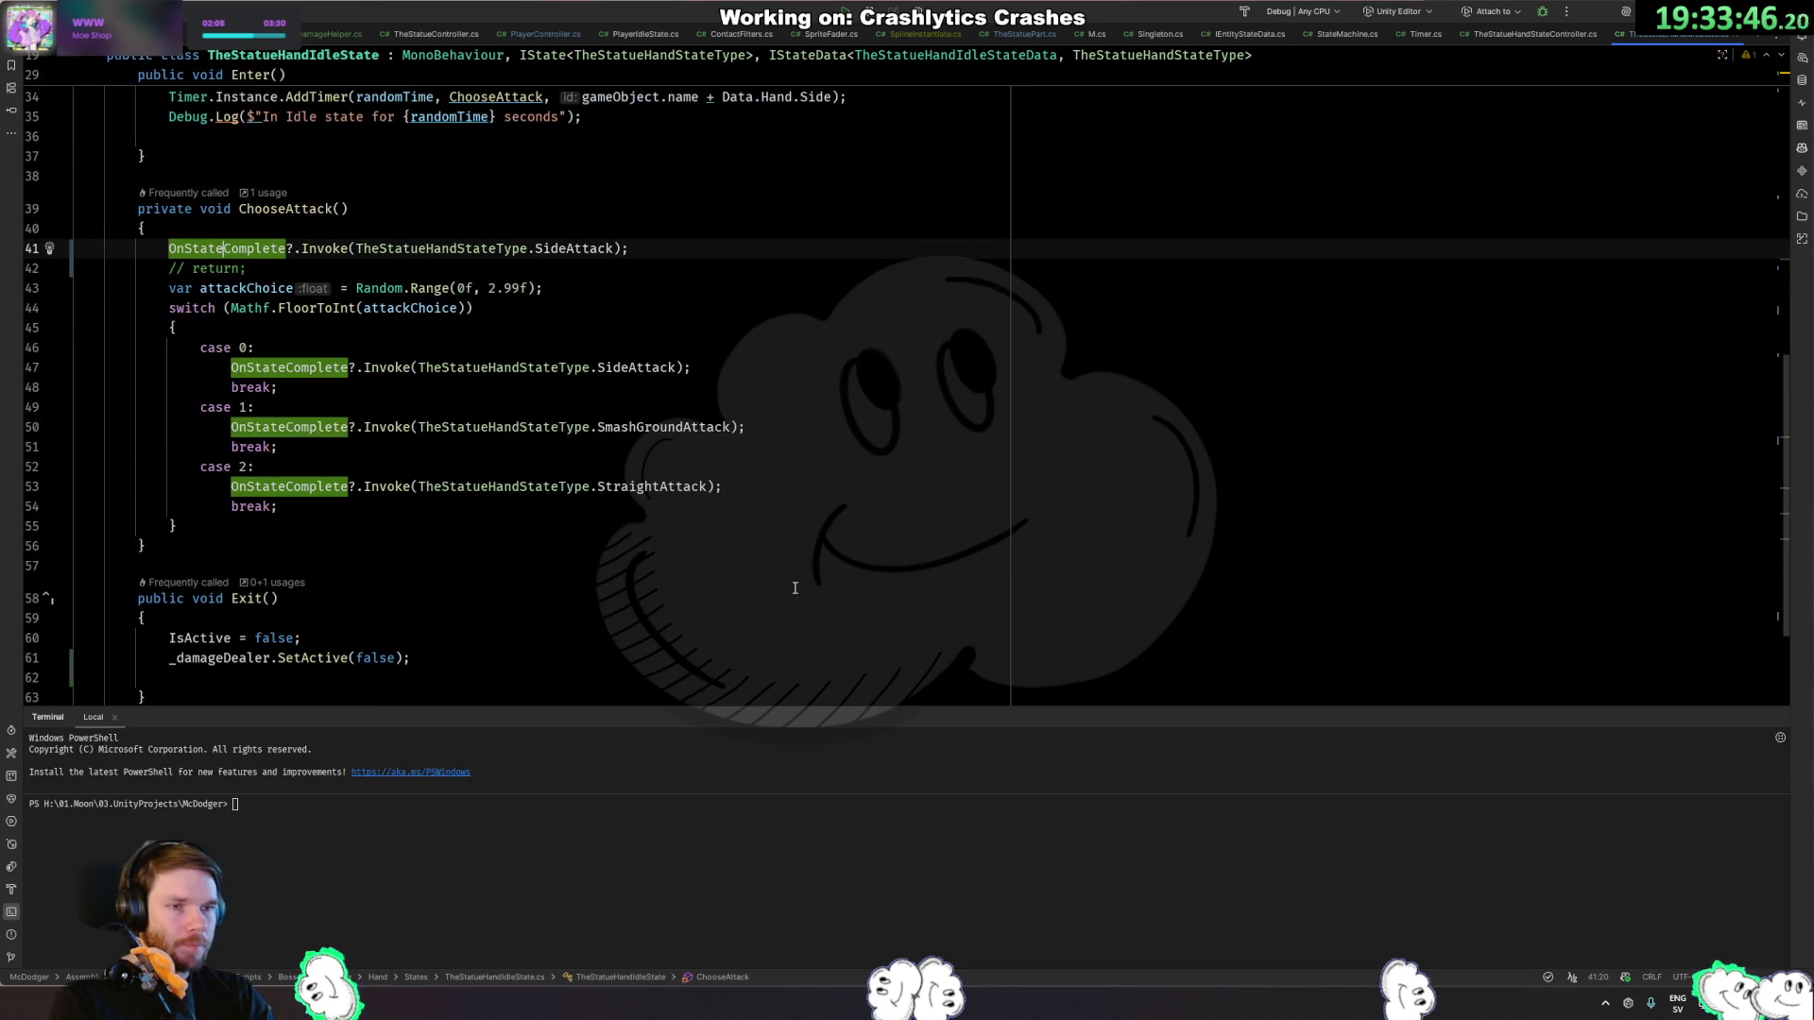
key(ctrl+slash)
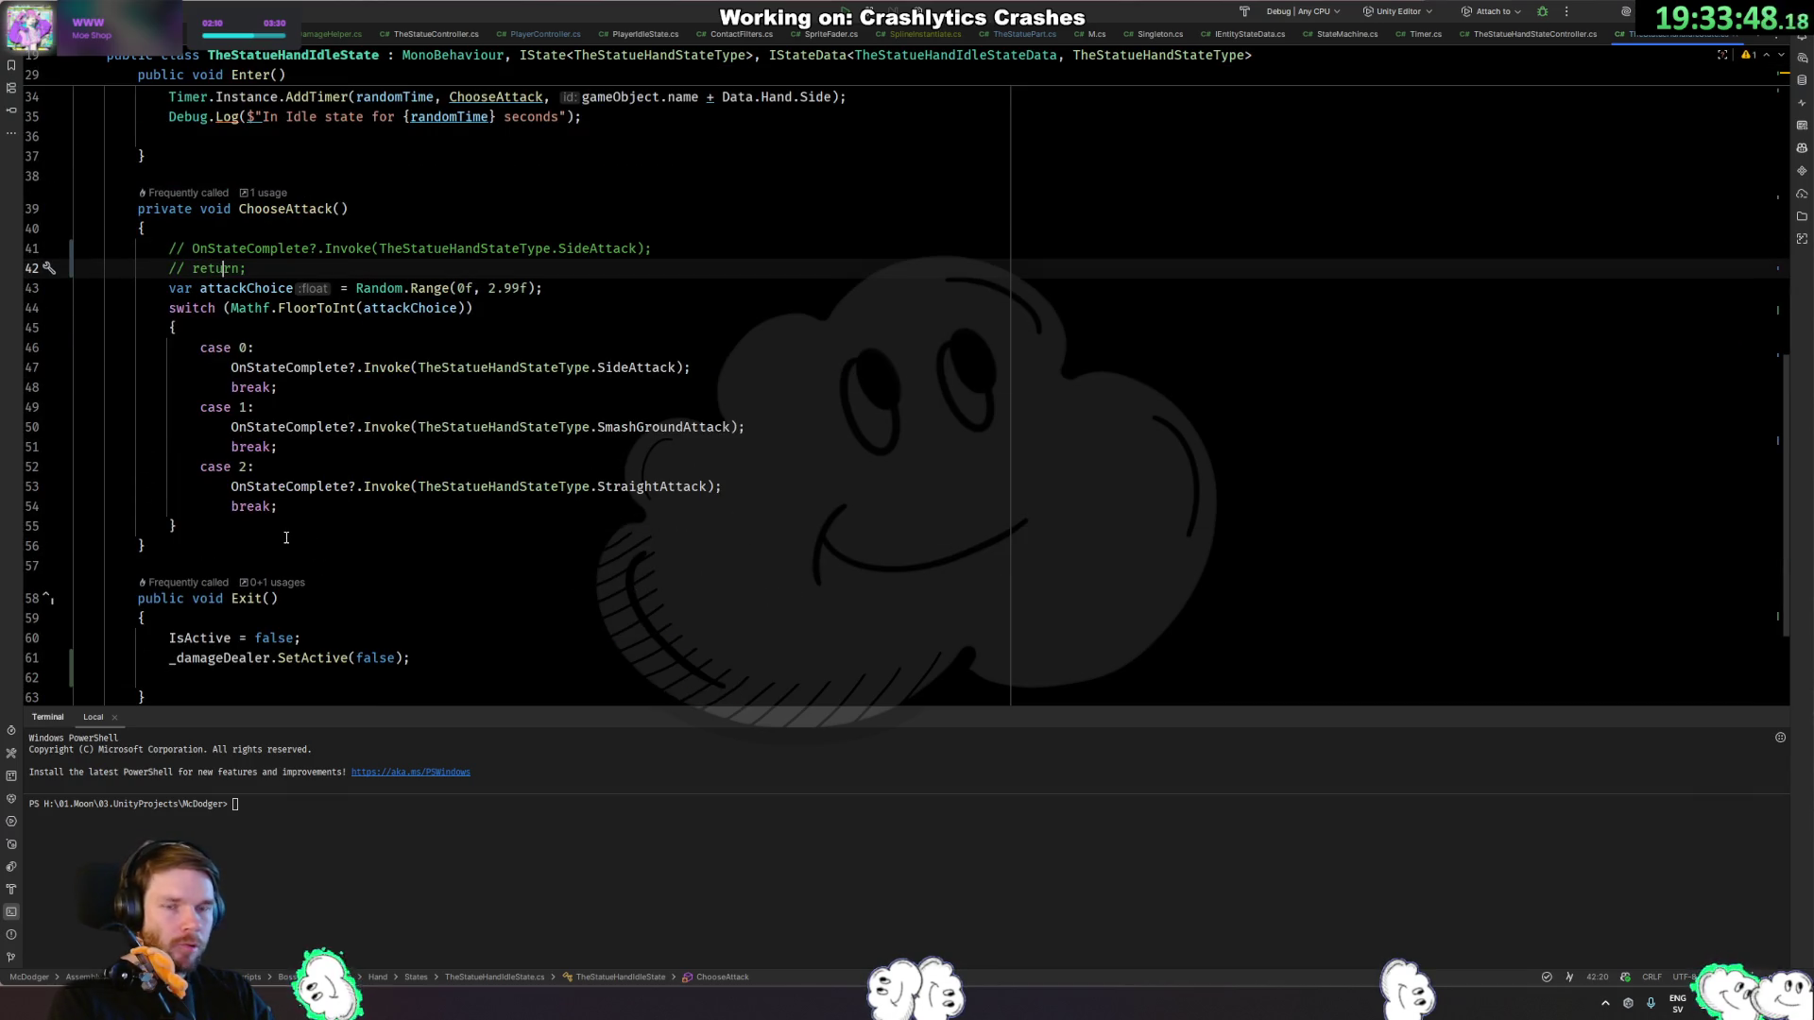
key(alt+Tab)
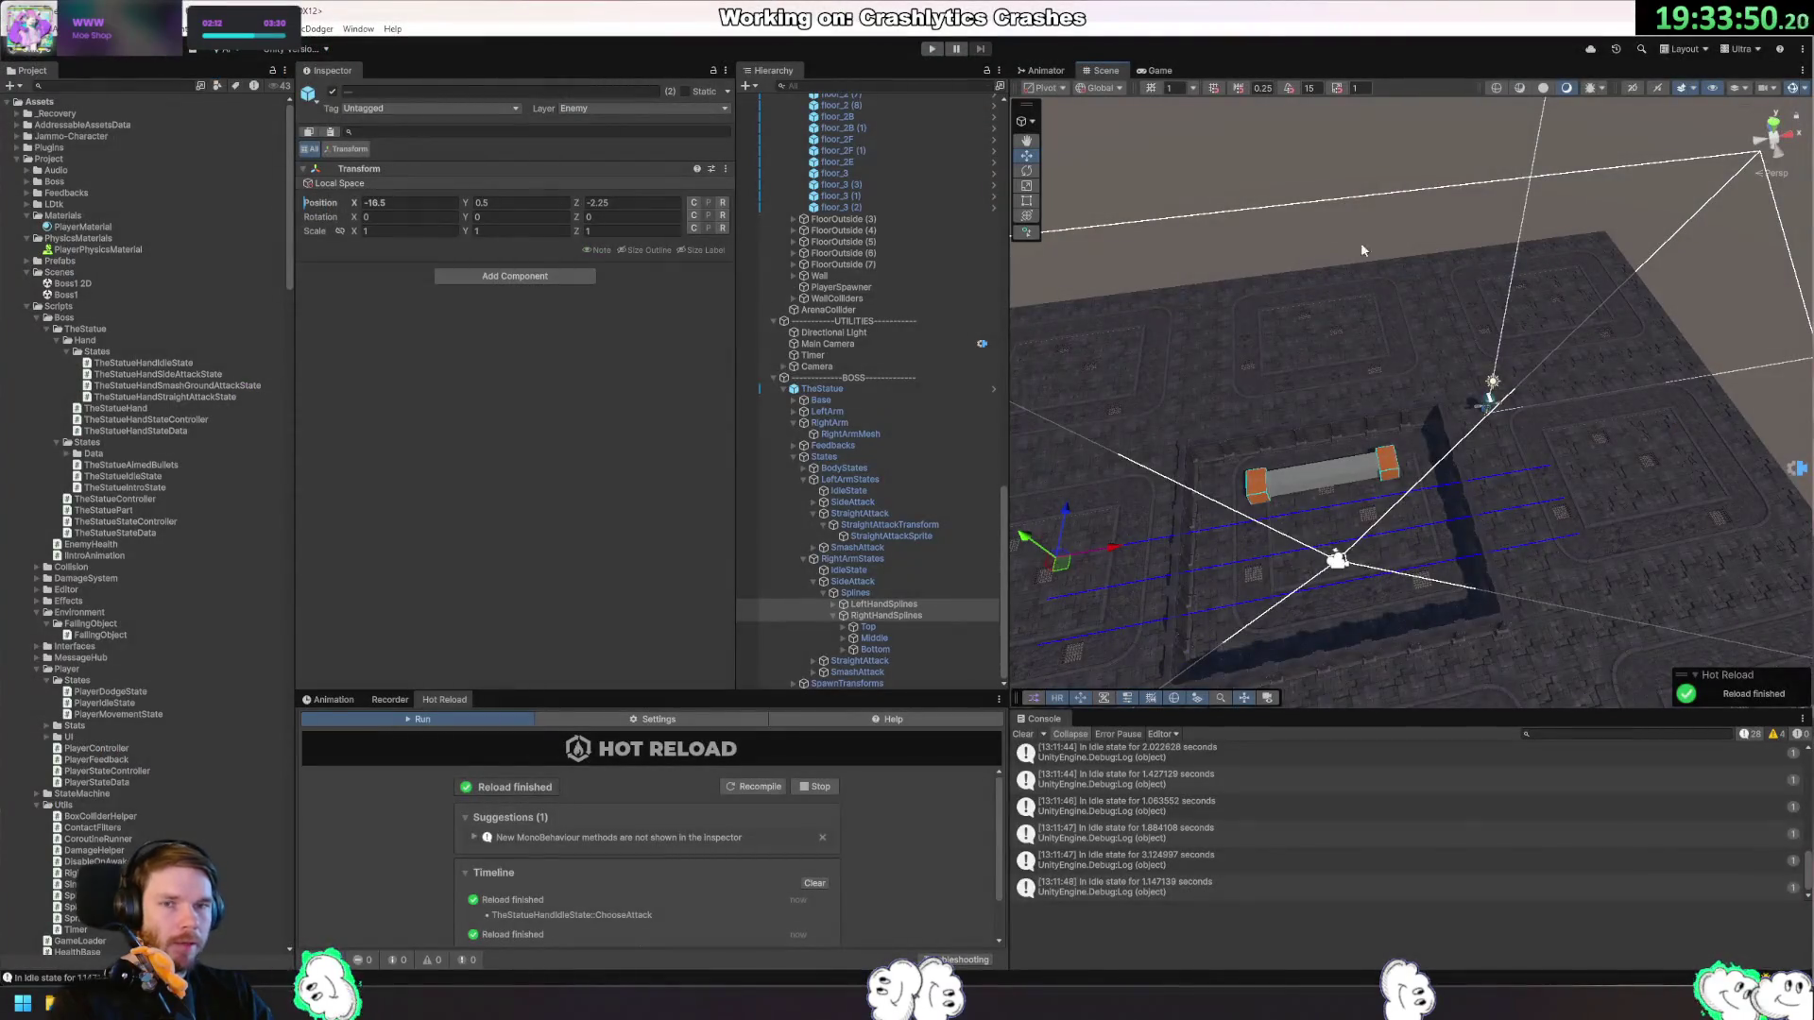
key(alt+Tab)
Open TheStatueAimedBulletsState.cs by searching file names for 'bullet'.
key(ctrl+shift+n)
text(bullet)
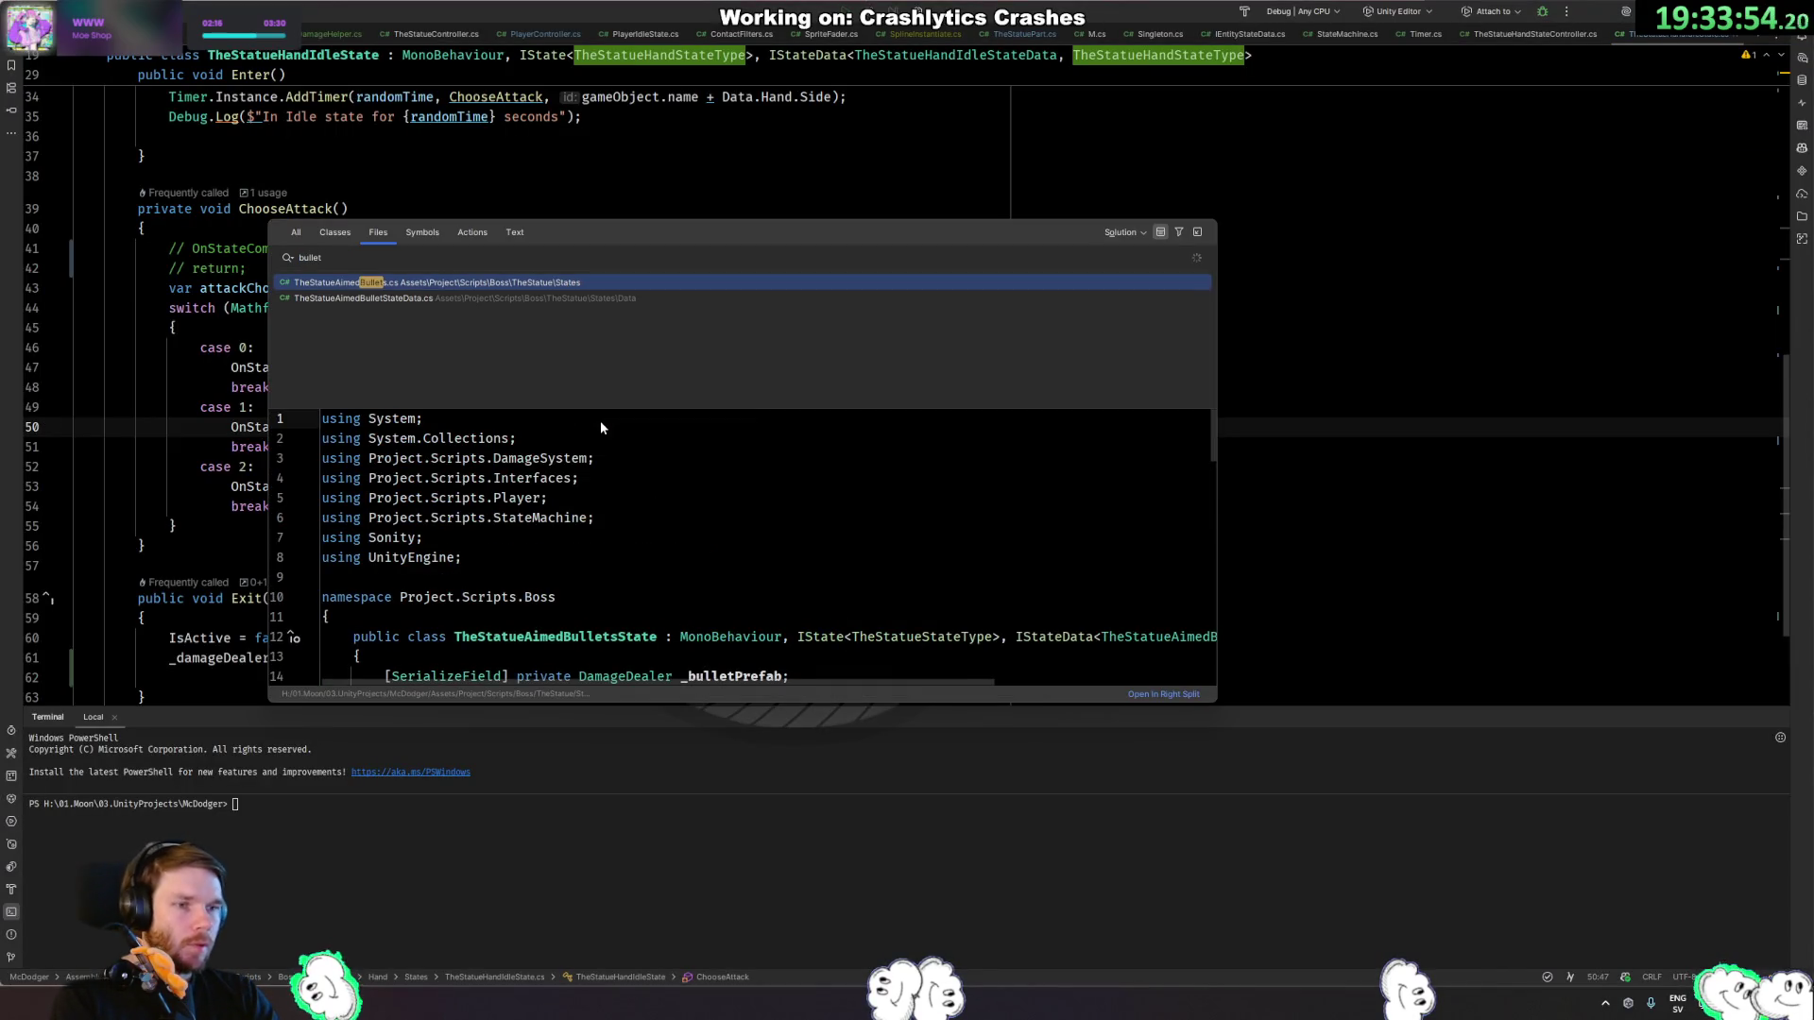
key(Return)
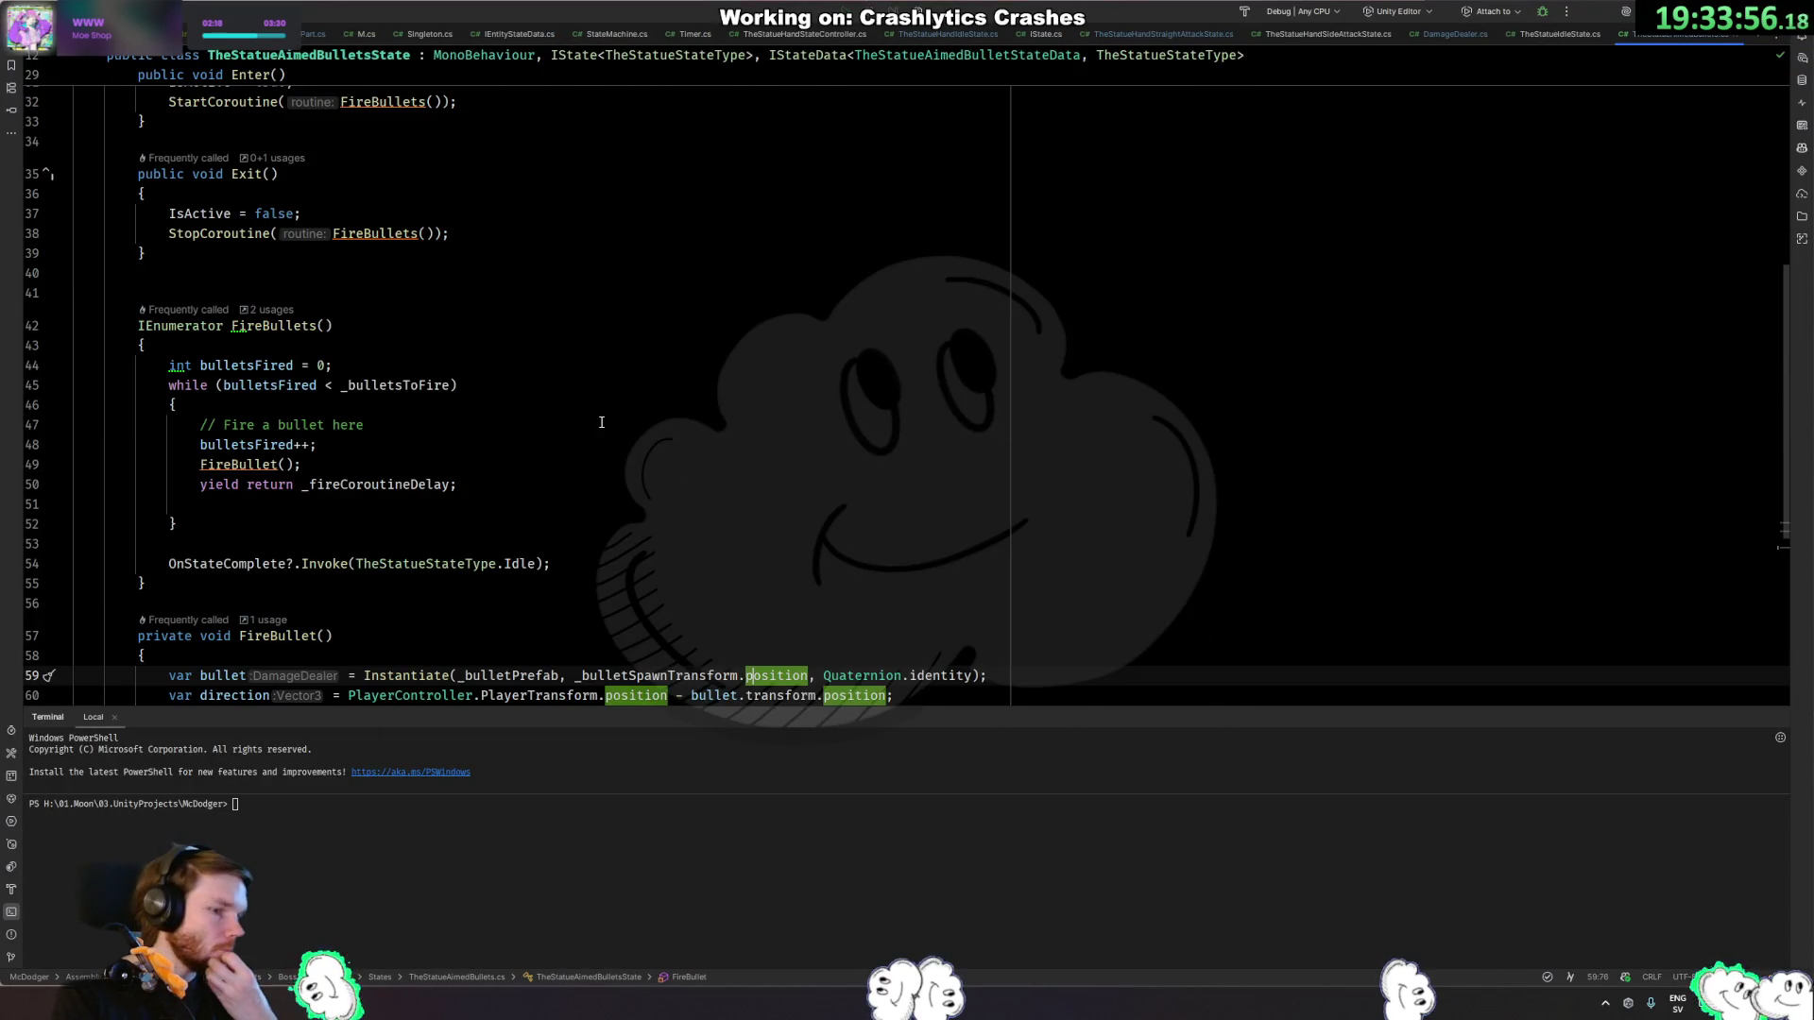
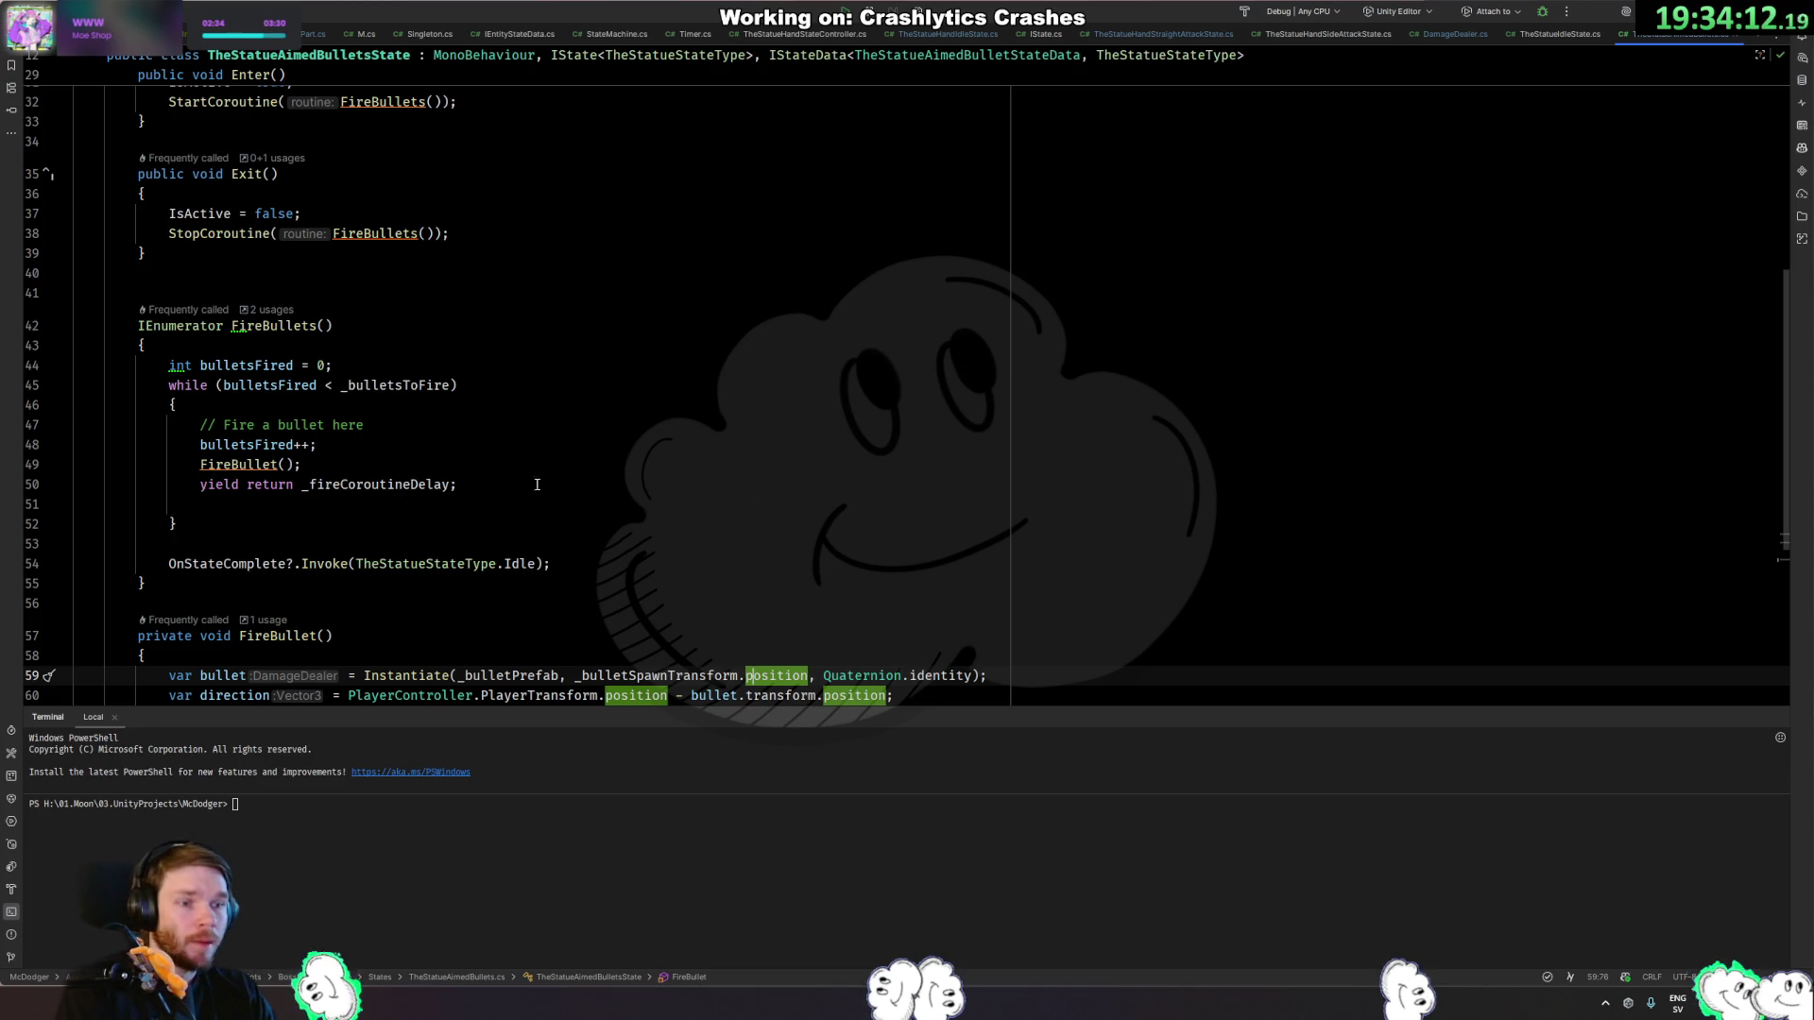
Look up _bulletSpawnTransform in FireBullet, then select Floor in Unity's Hierarchy.
scroll(546, 608, down, 3)
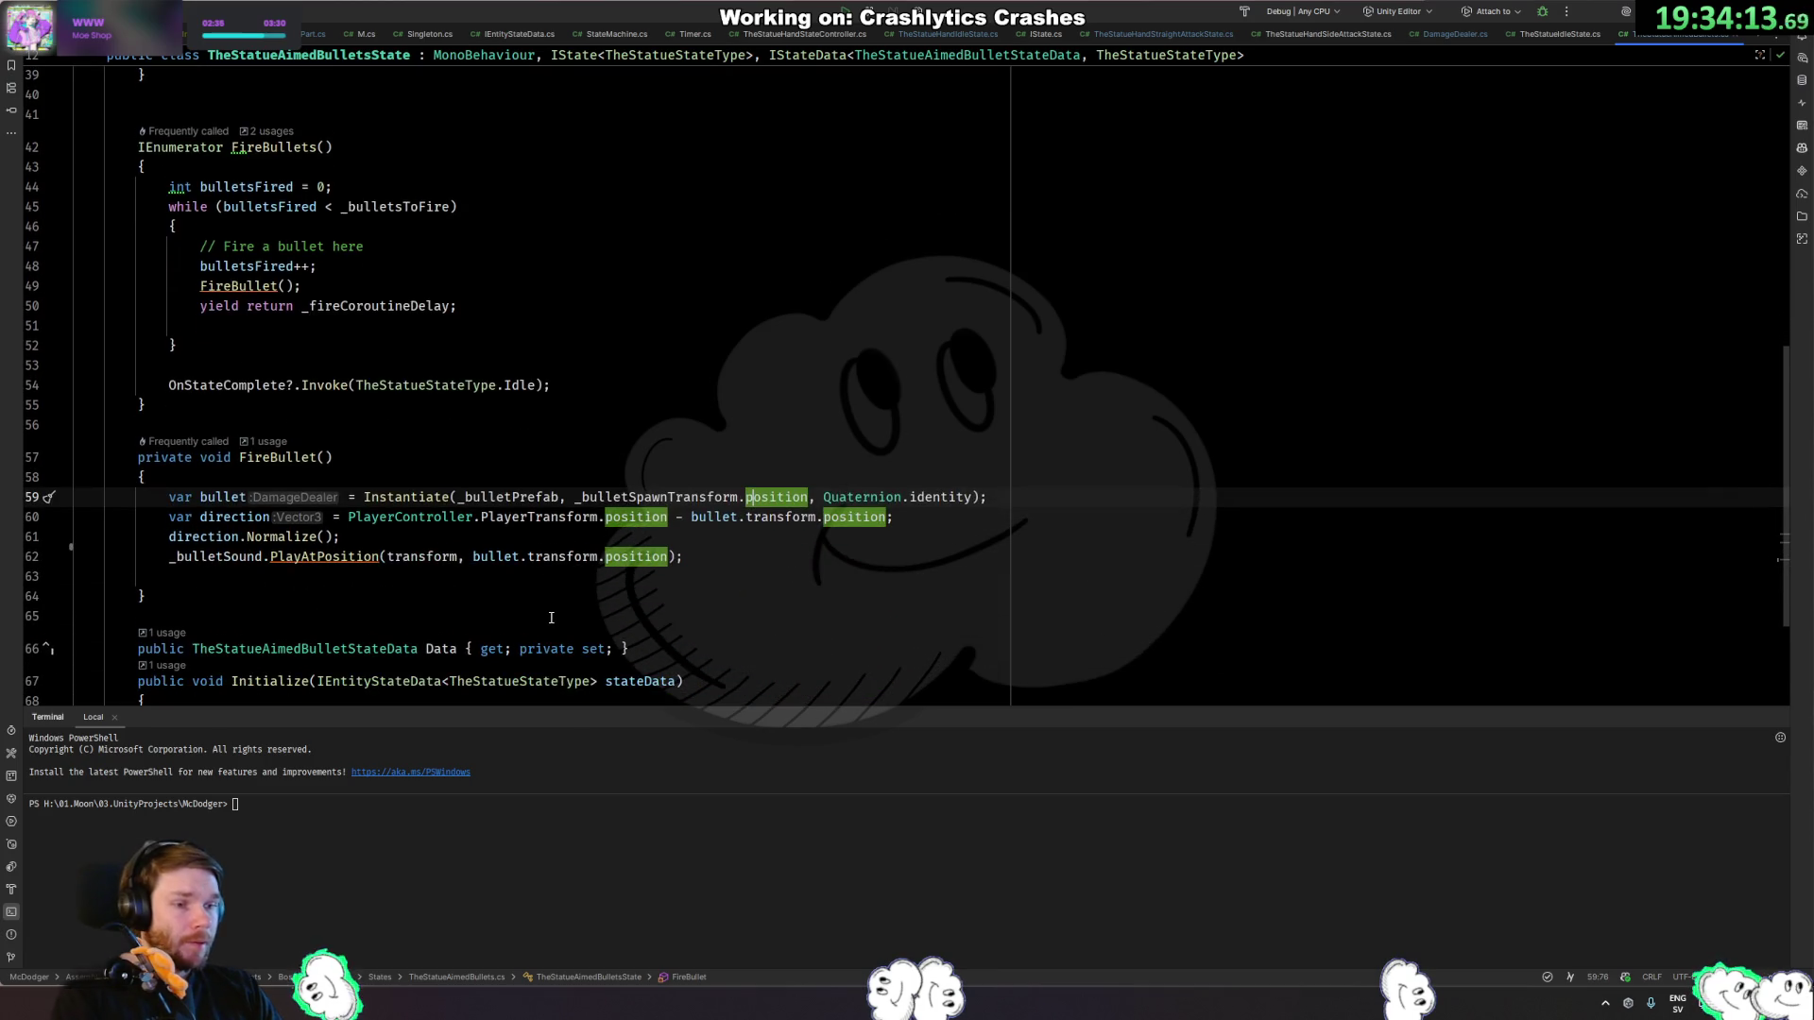
click(670, 497)
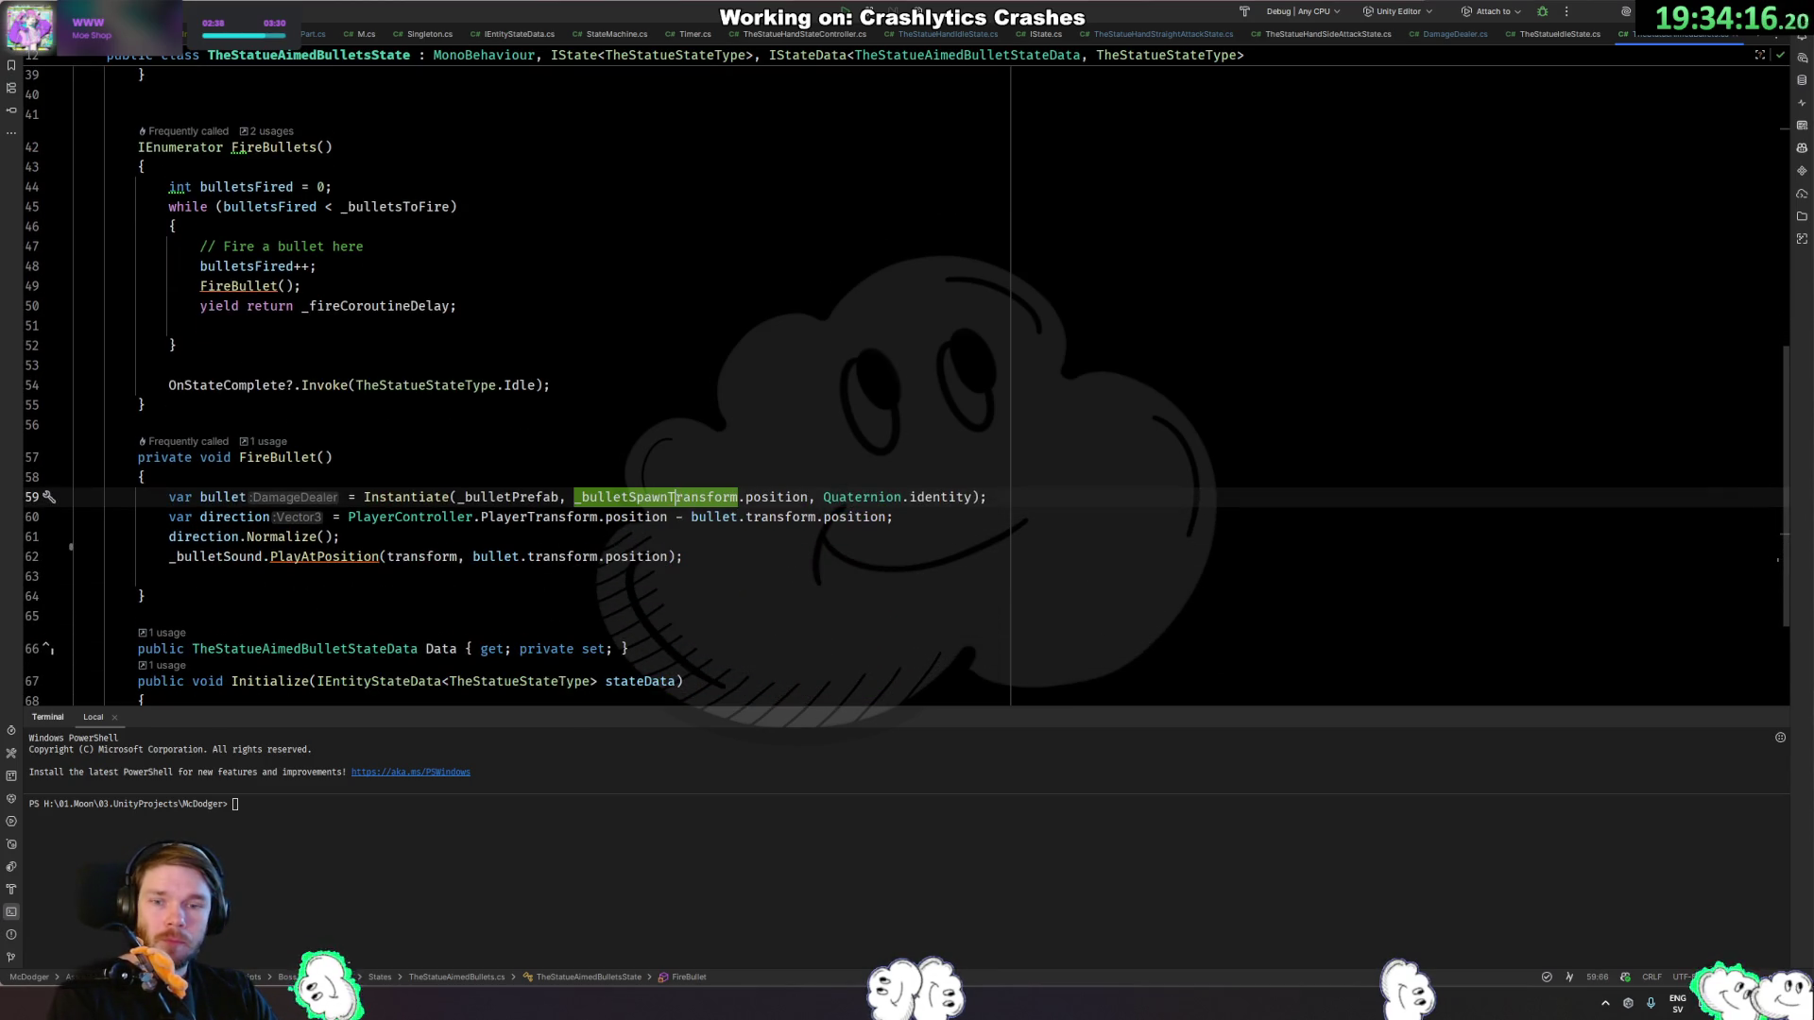
key(alt+Tab)
click(867, 210)
key(Up)
key(Up)
key(Up)
key(Left)
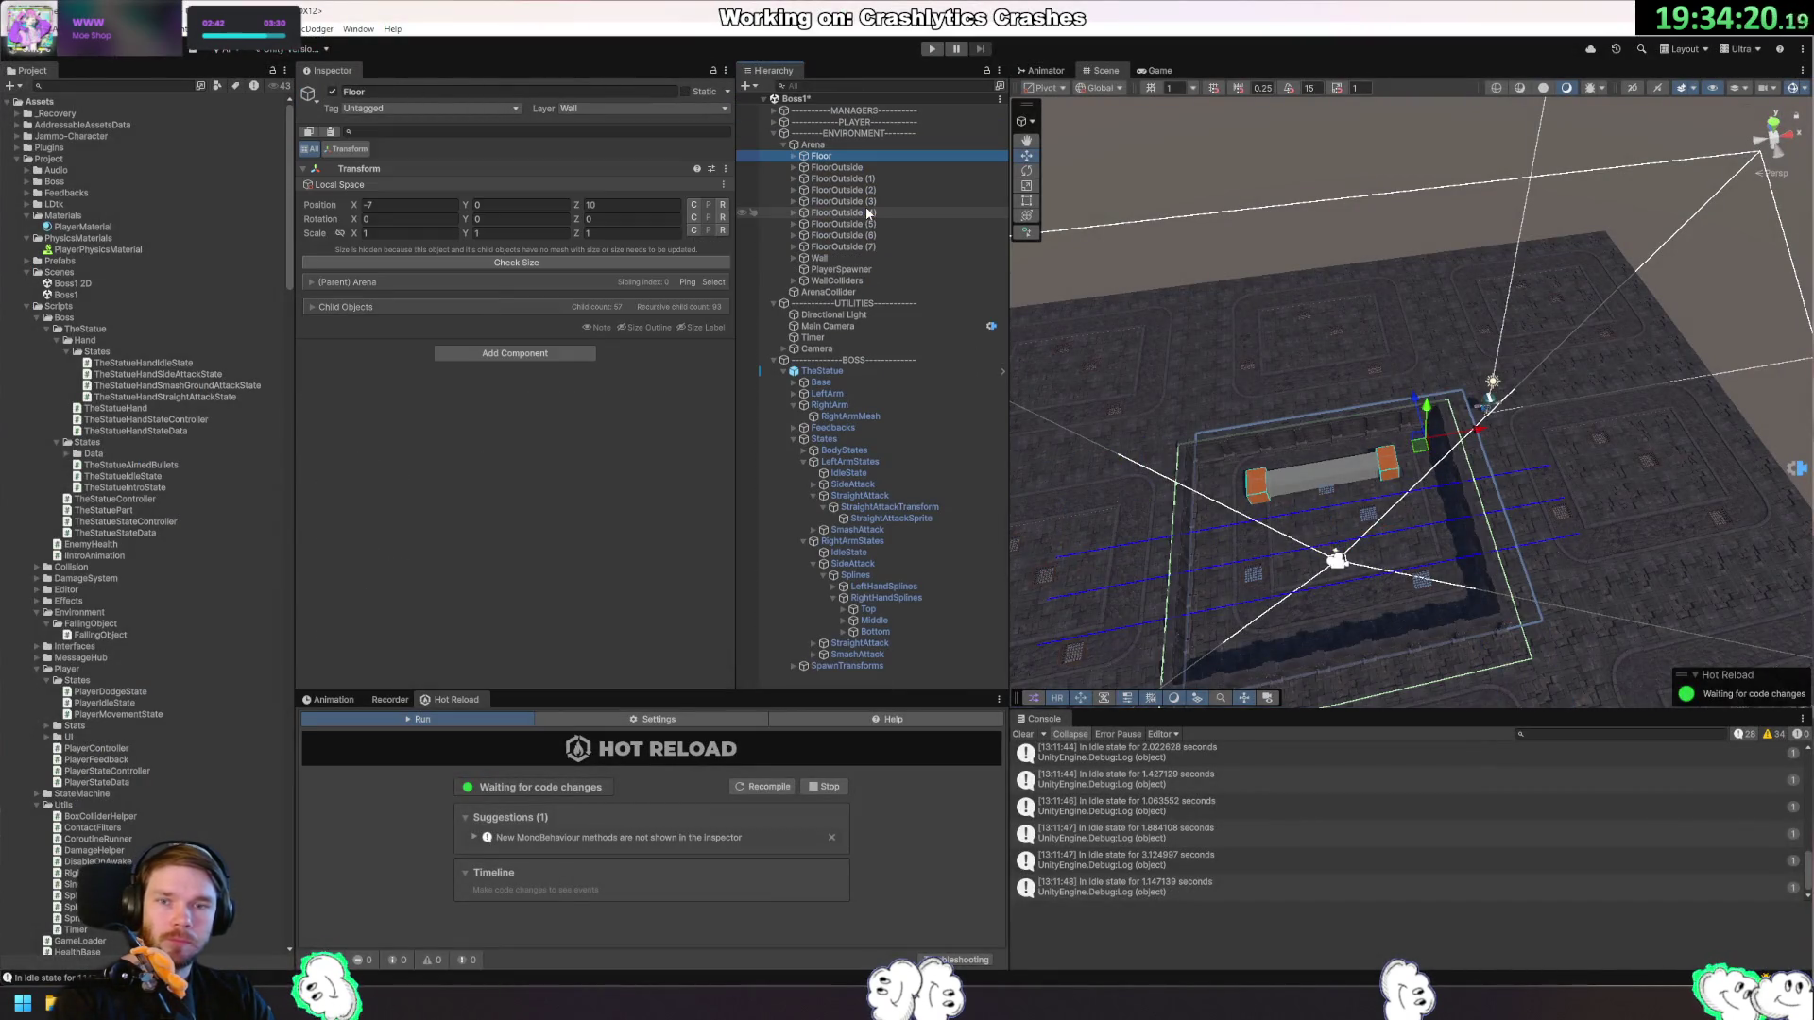
Make ENVIRONMENT and UTILITIES unpickable and inspect AimedBulletState under BodyStates.
click(752, 133)
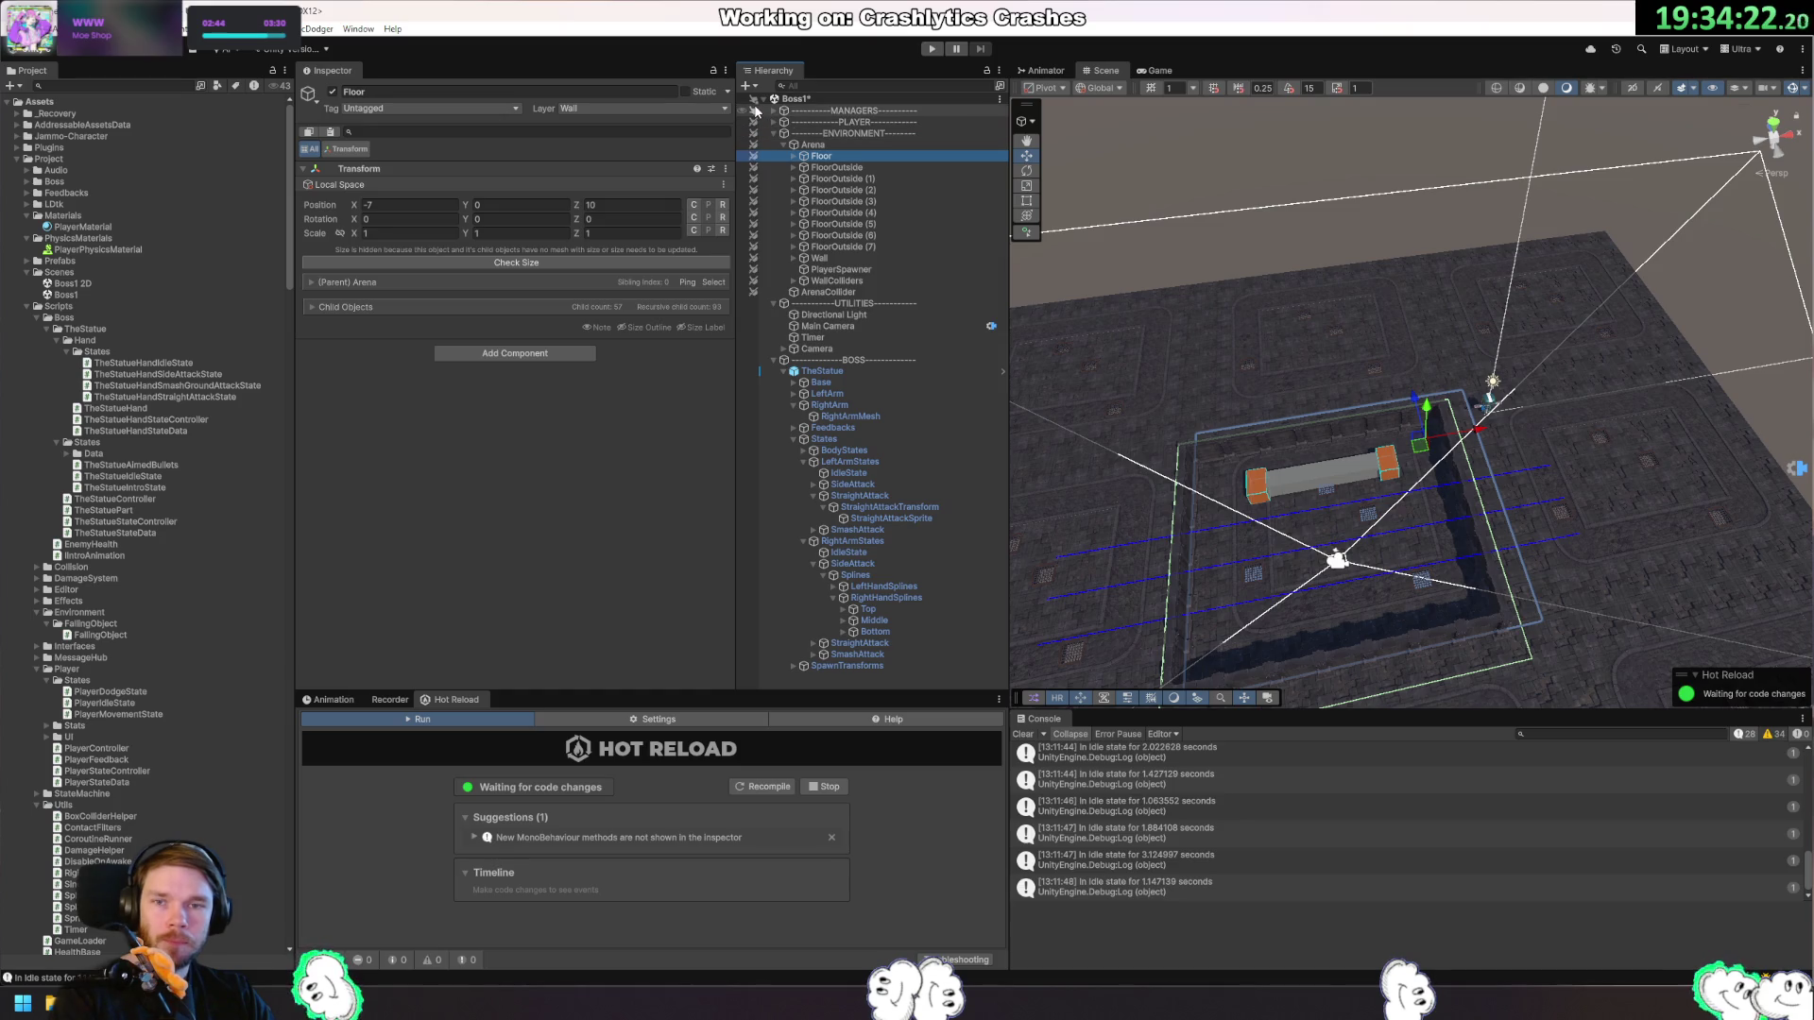
click(753, 303)
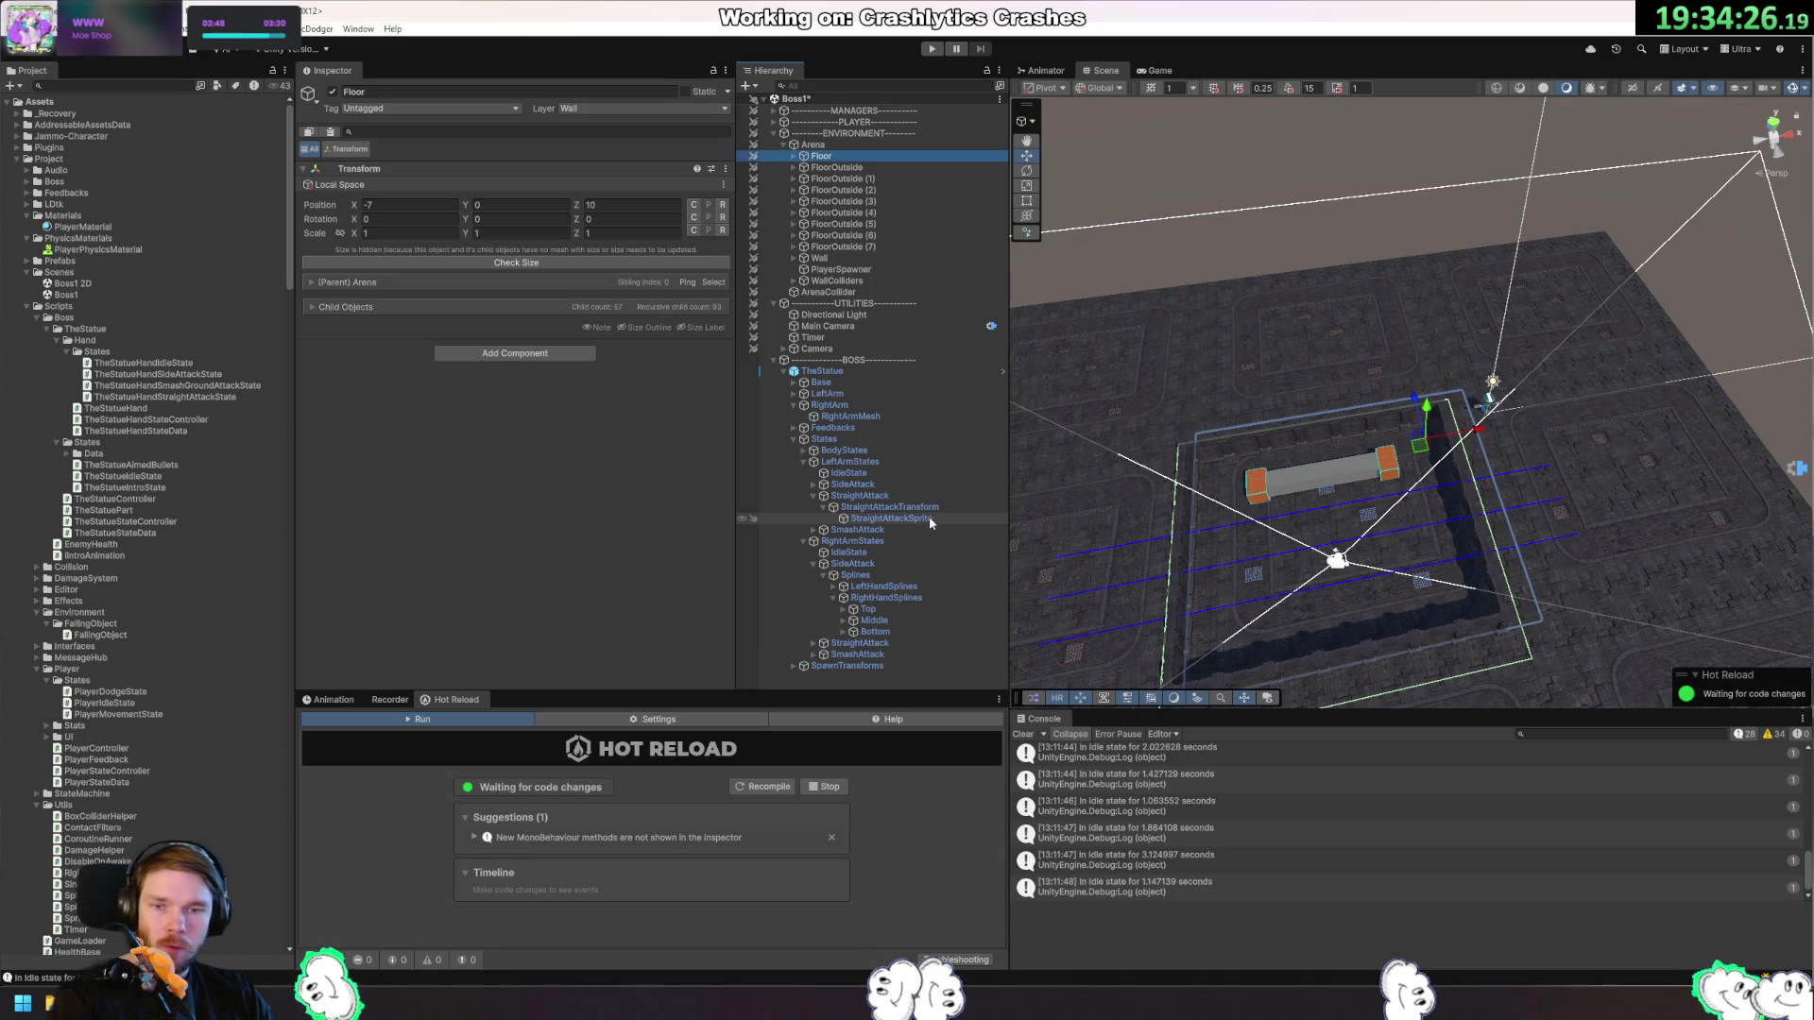
click(793, 382)
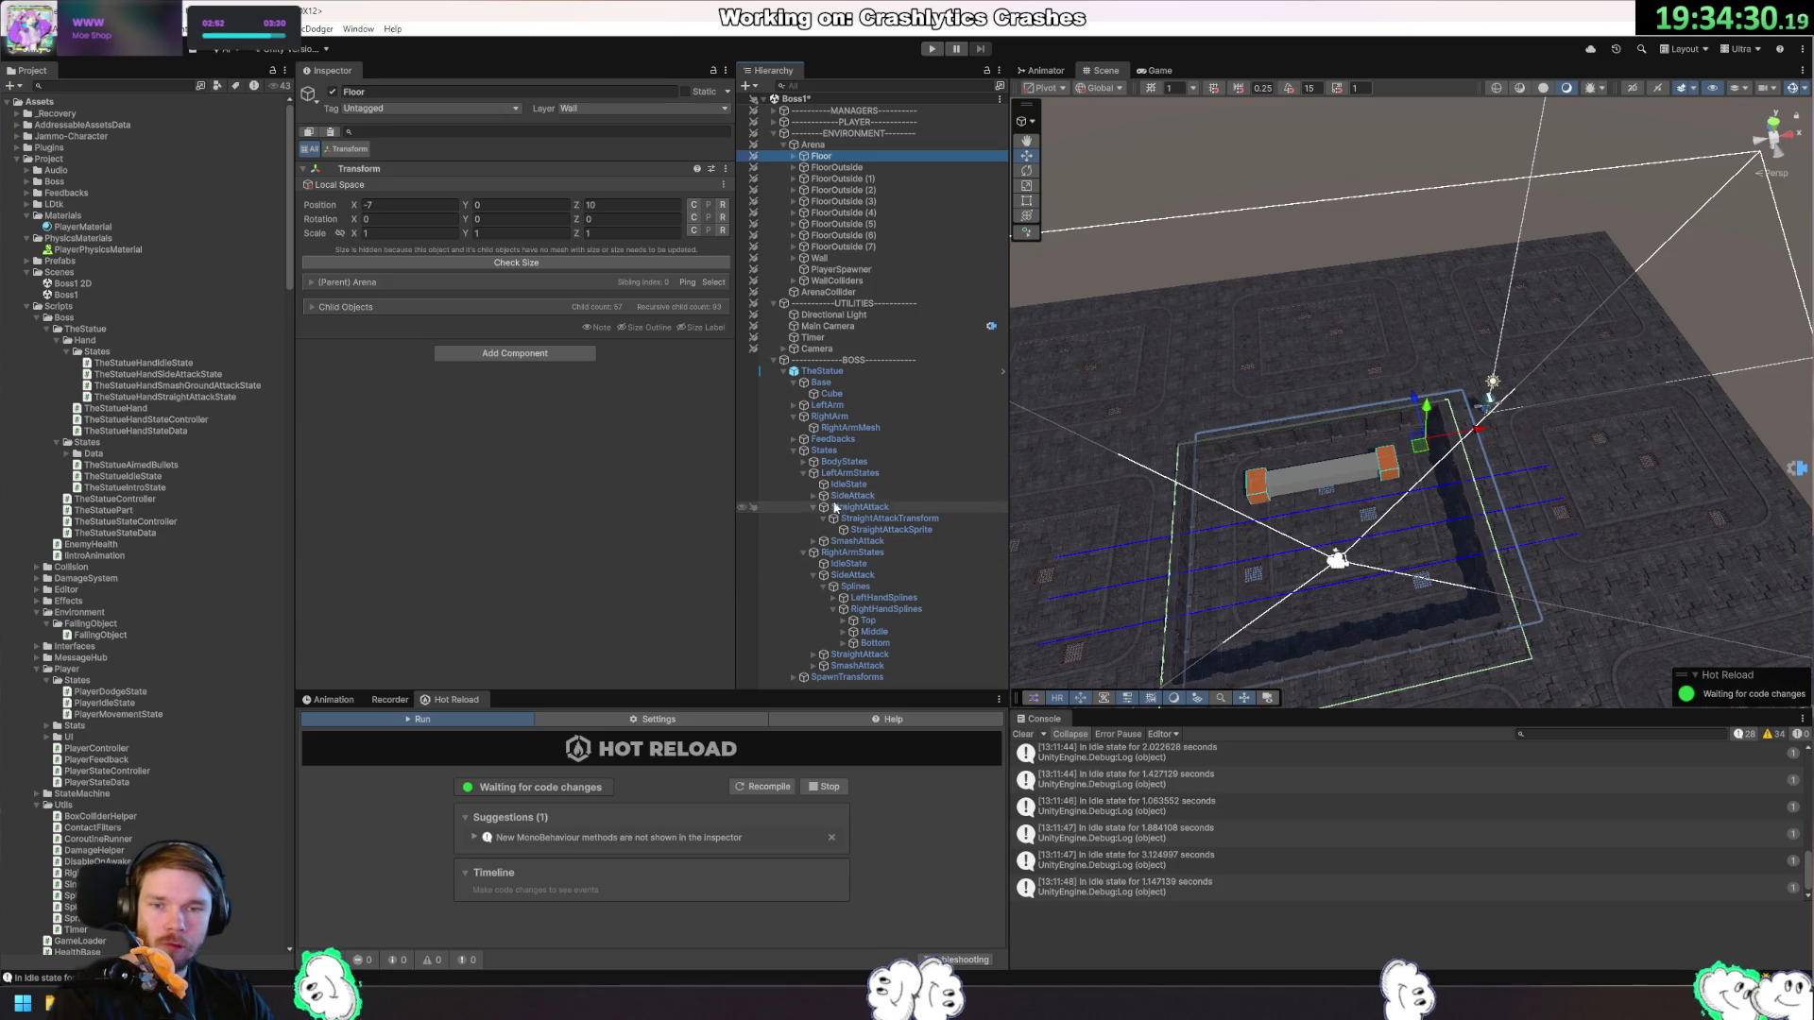
click(805, 463)
click(869, 485)
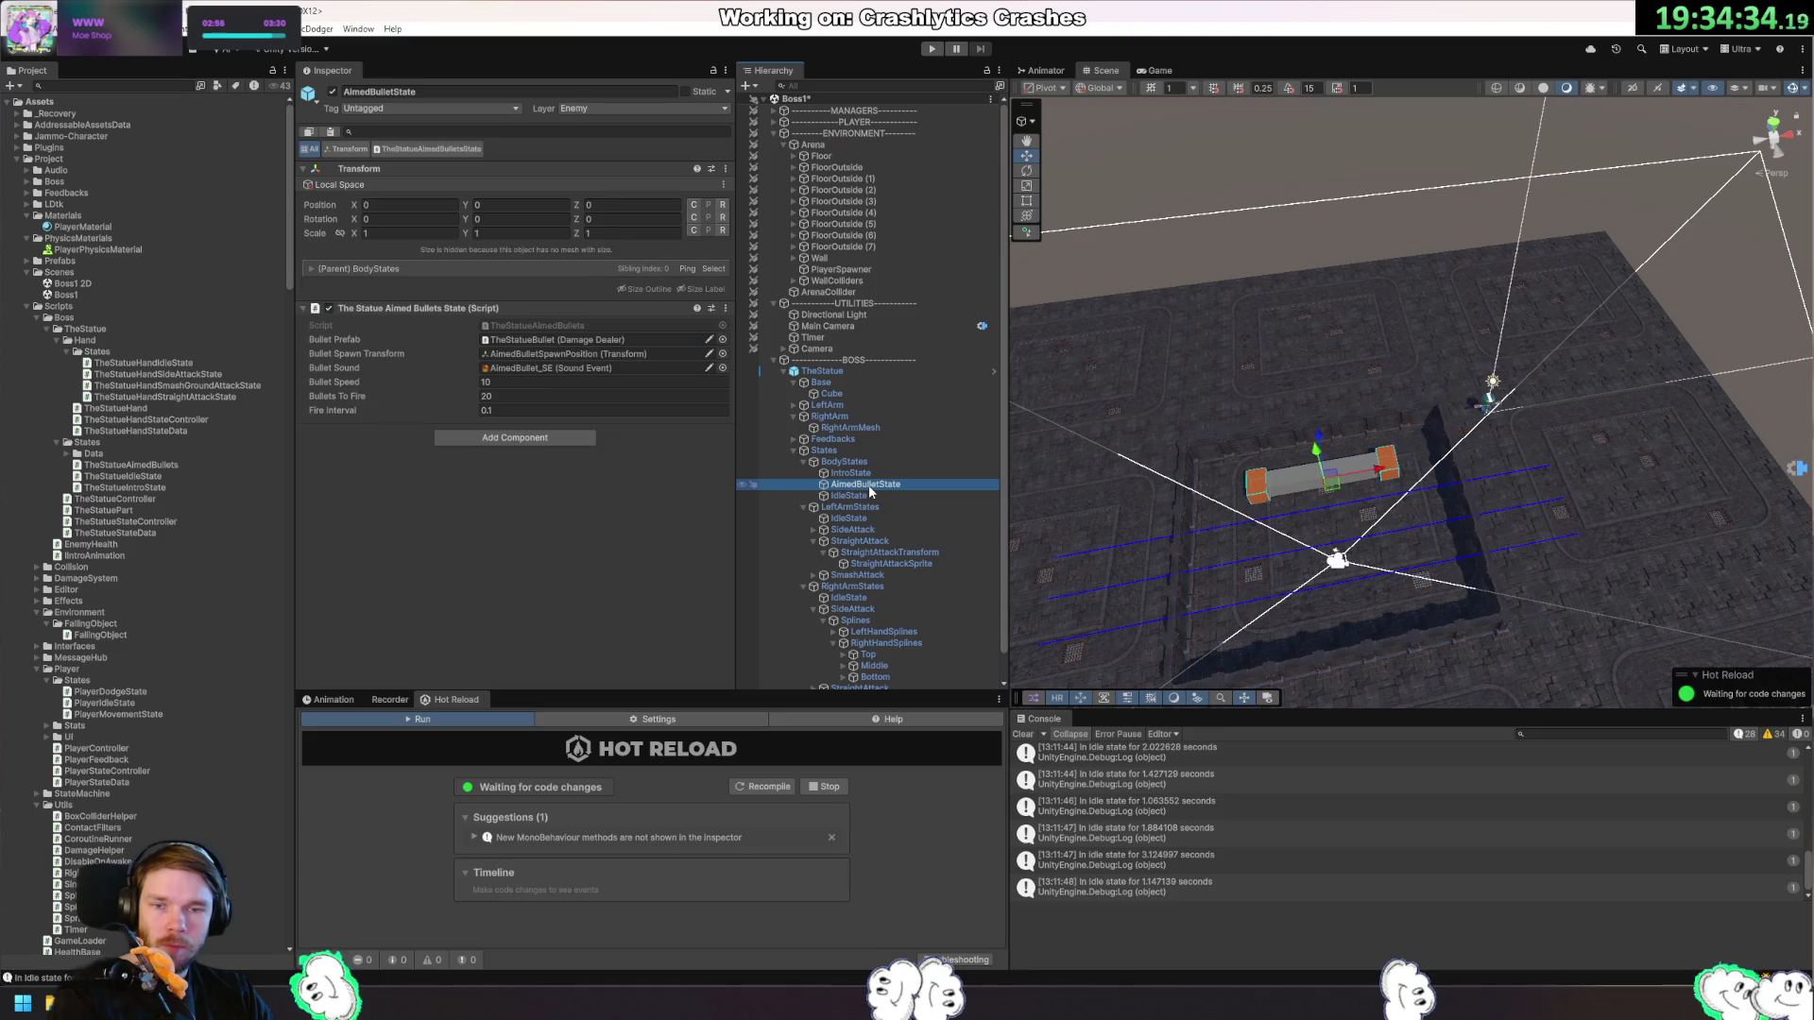
scroll(867, 492, down, 2)
Move AimedBulletSpawnPosition under SpawnTransforms to Y 0.5, Z -0.5.
click(845, 683)
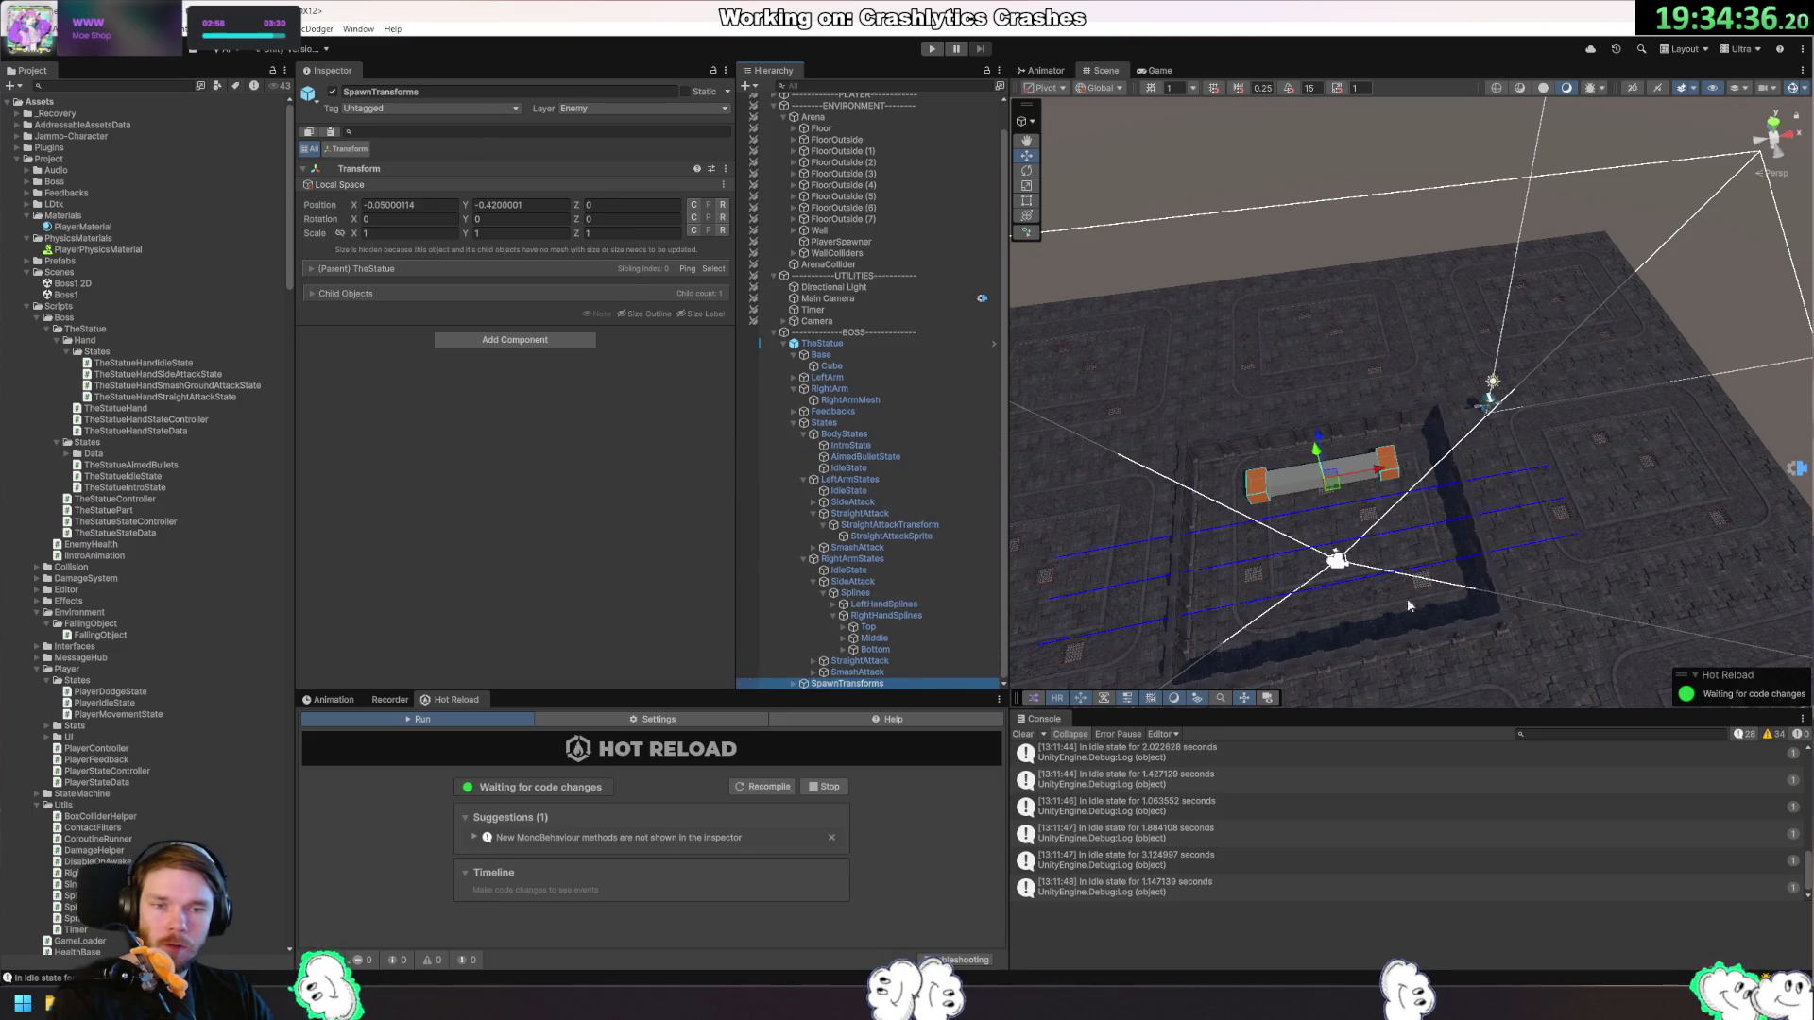
drag(1283, 632, 1171, 638)
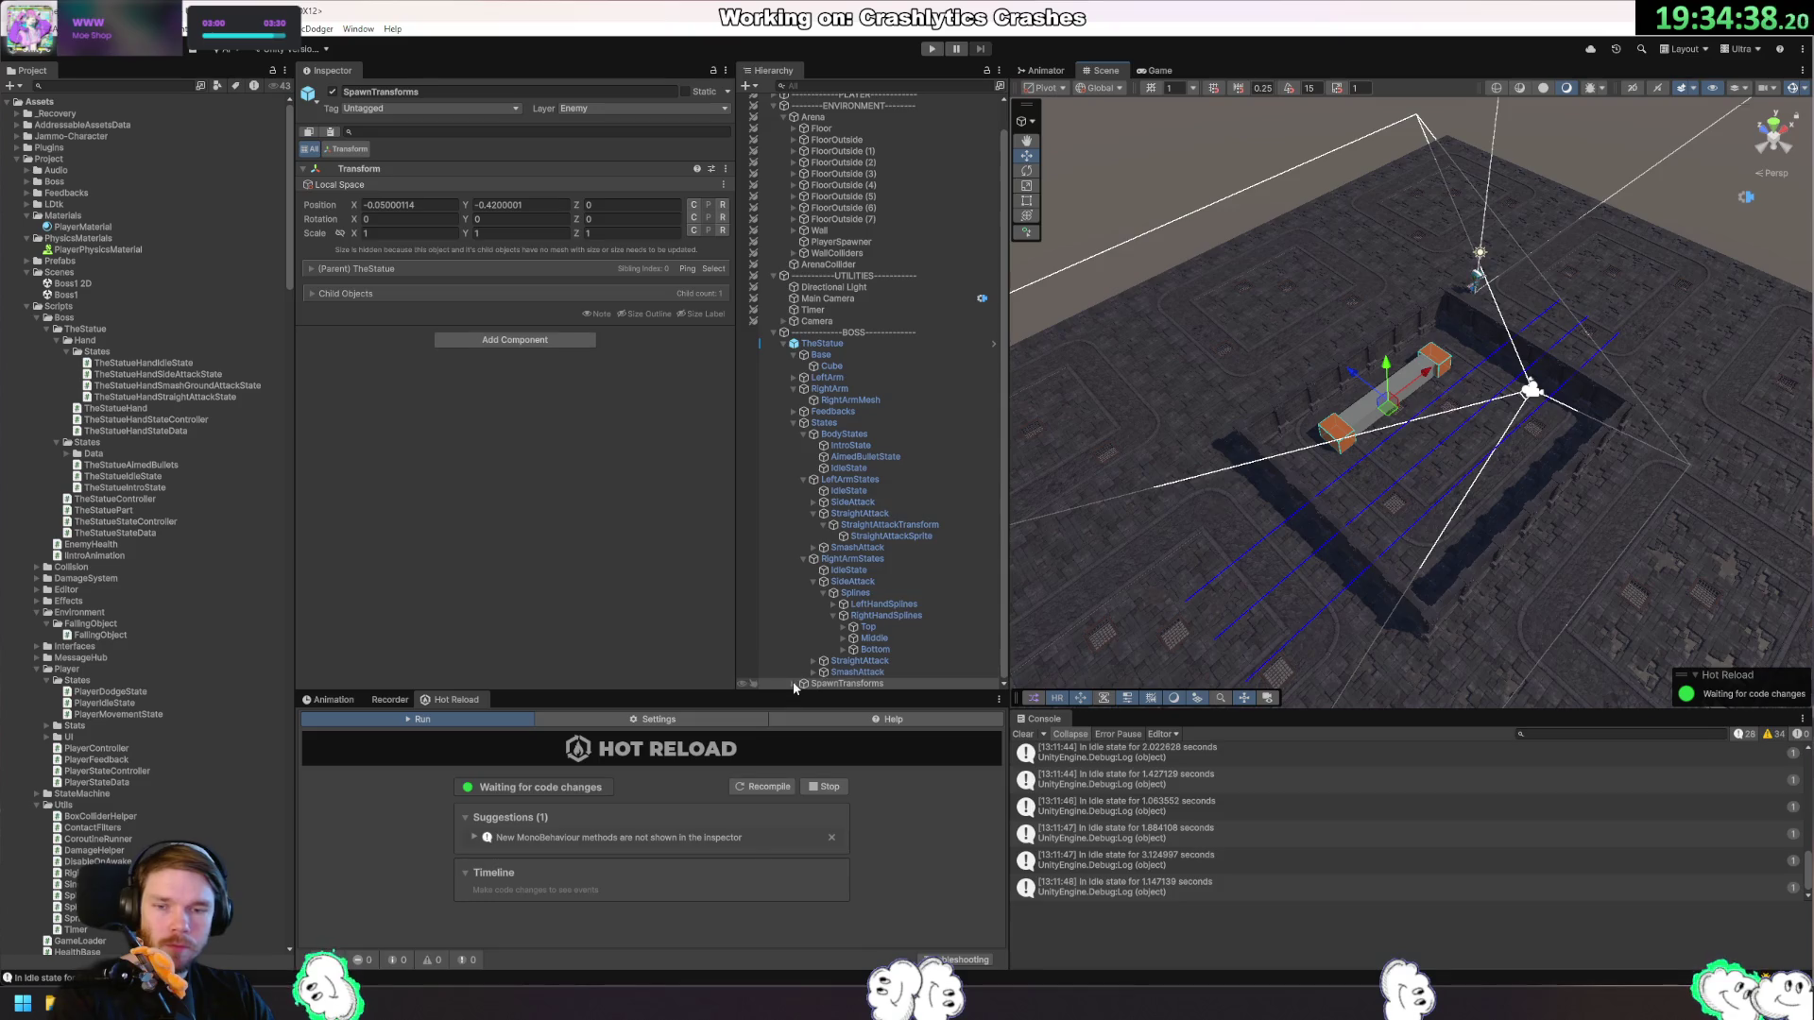
key(Right)
click(905, 684)
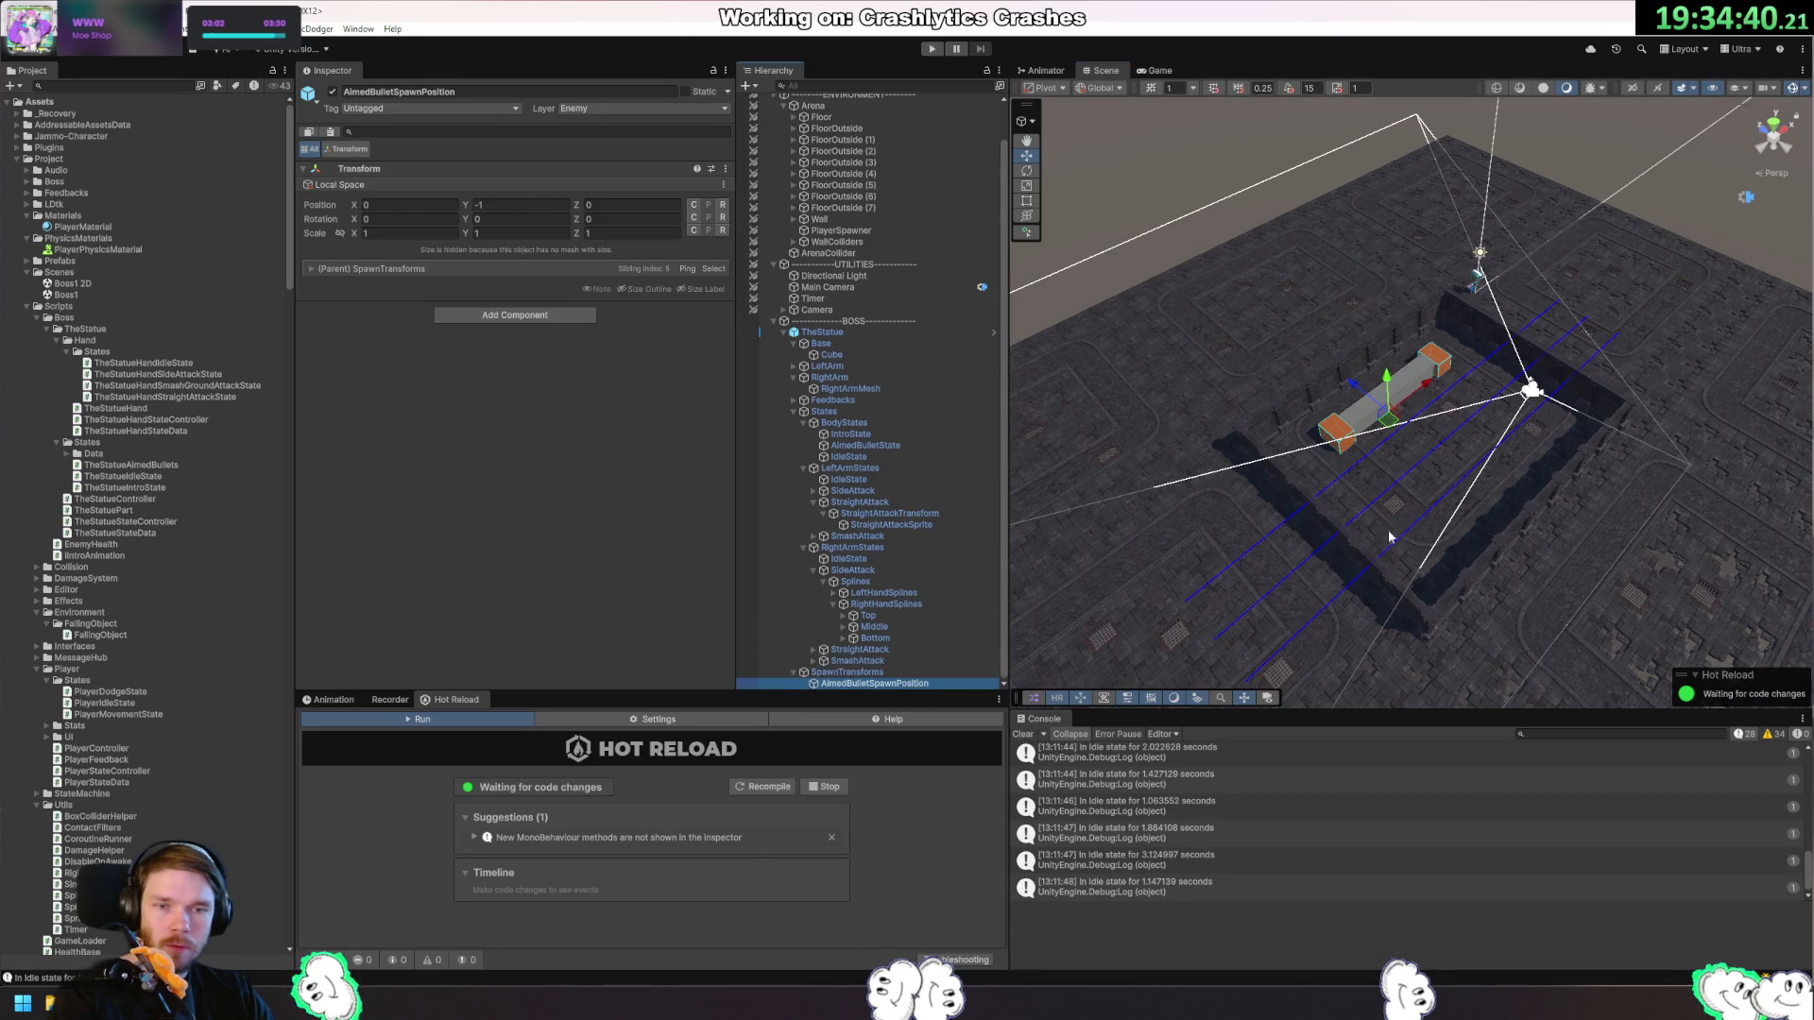
mouse_move(1405, 426)
mouse_down()
mouse_move(1479, 470)
mouse_move(1455, 425)
mouse_up()
mouse_move(1408, 359)
mouse_down()
mouse_move(1409, 328)
mouse_move(1408, 374)
mouse_move(1425, 219)
mouse_move(1521, 351)
mouse_up()
scroll(1415, 408, up, 2)
scroll(1413, 401, up, 5)
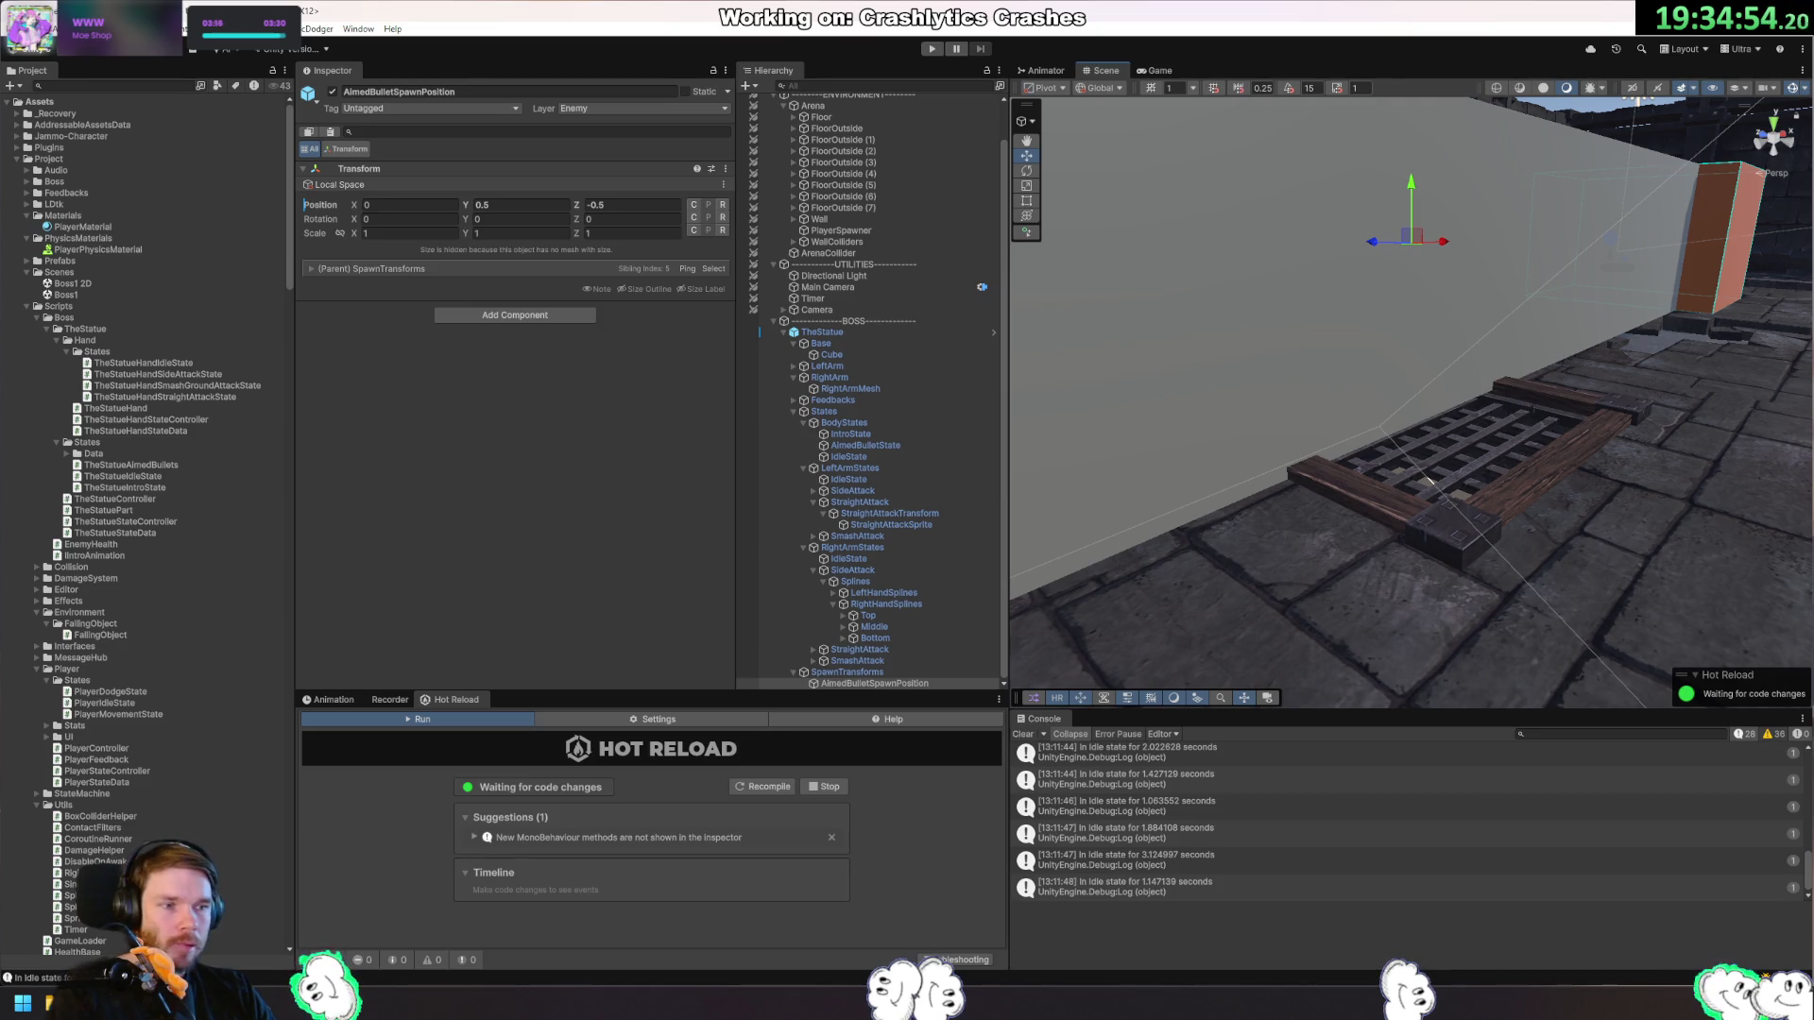
key(alt+Tab)
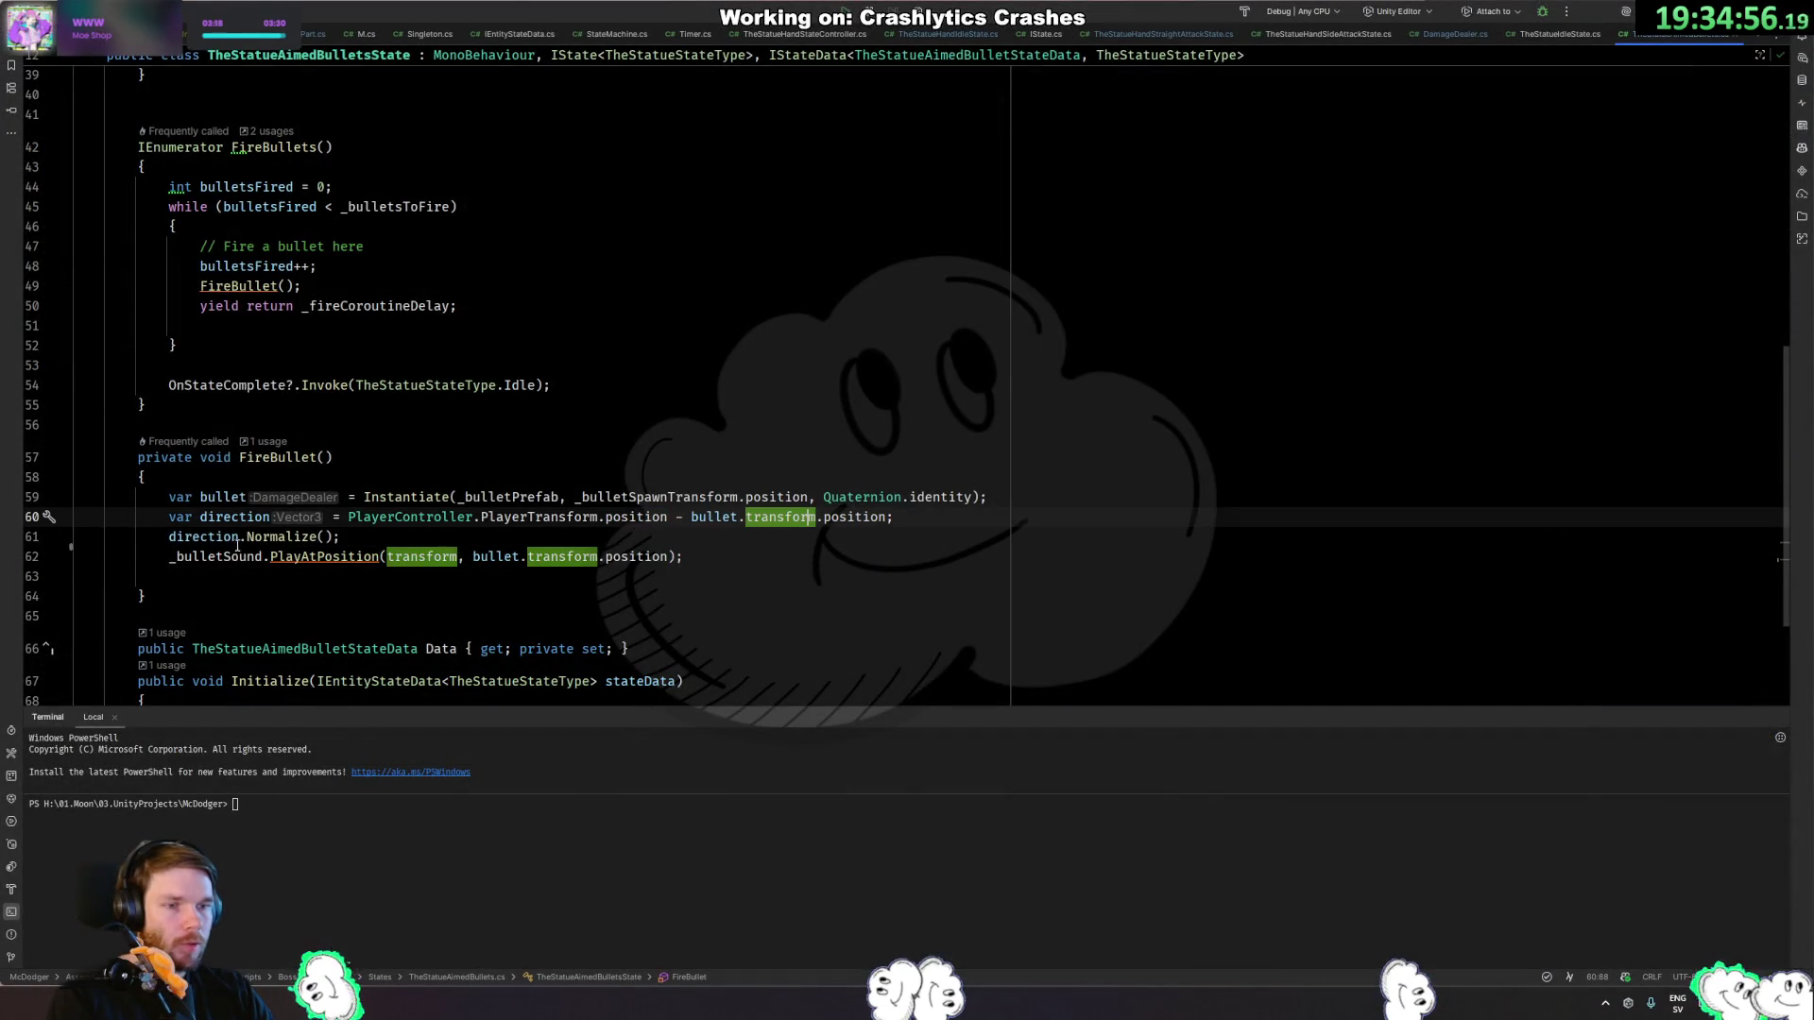
Confirm _bulletPrefab is a DamageDealer, open that class, then search Unity assets for 'bullet t:prefab'.
click(277, 536)
click(599, 540)
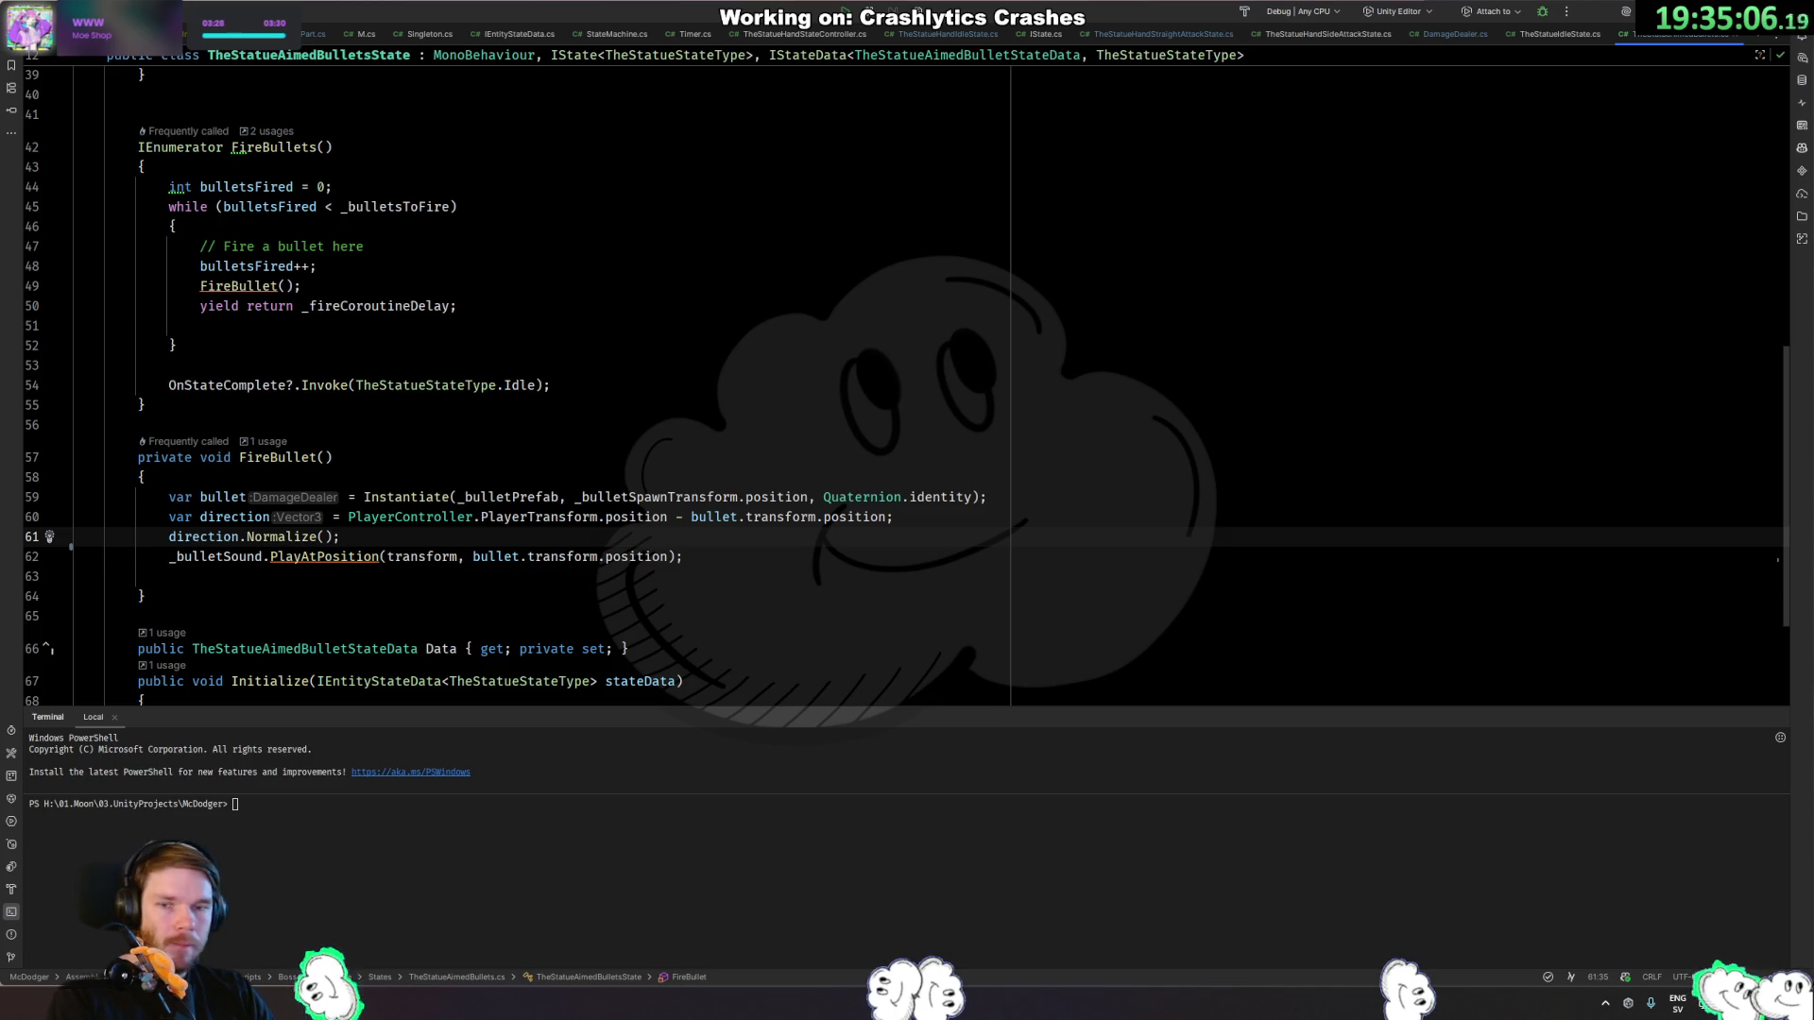
ctrl+click(505, 497)
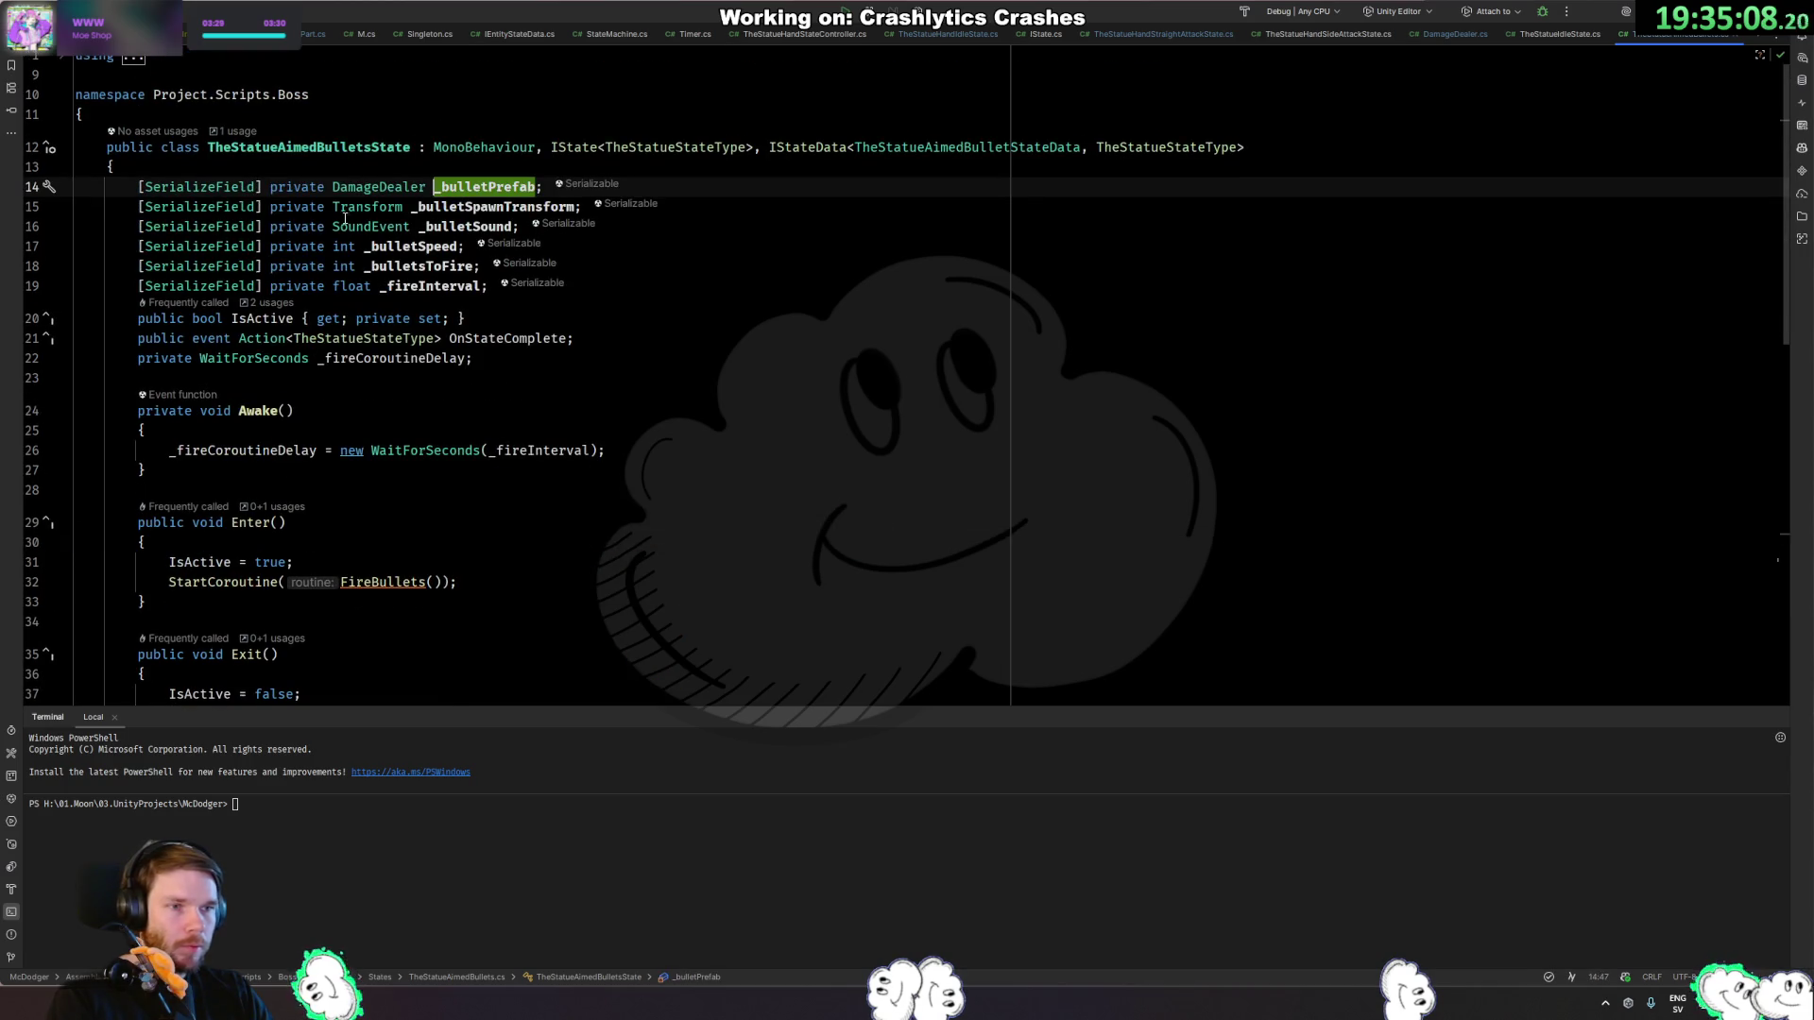
ctrl+click(377, 186)
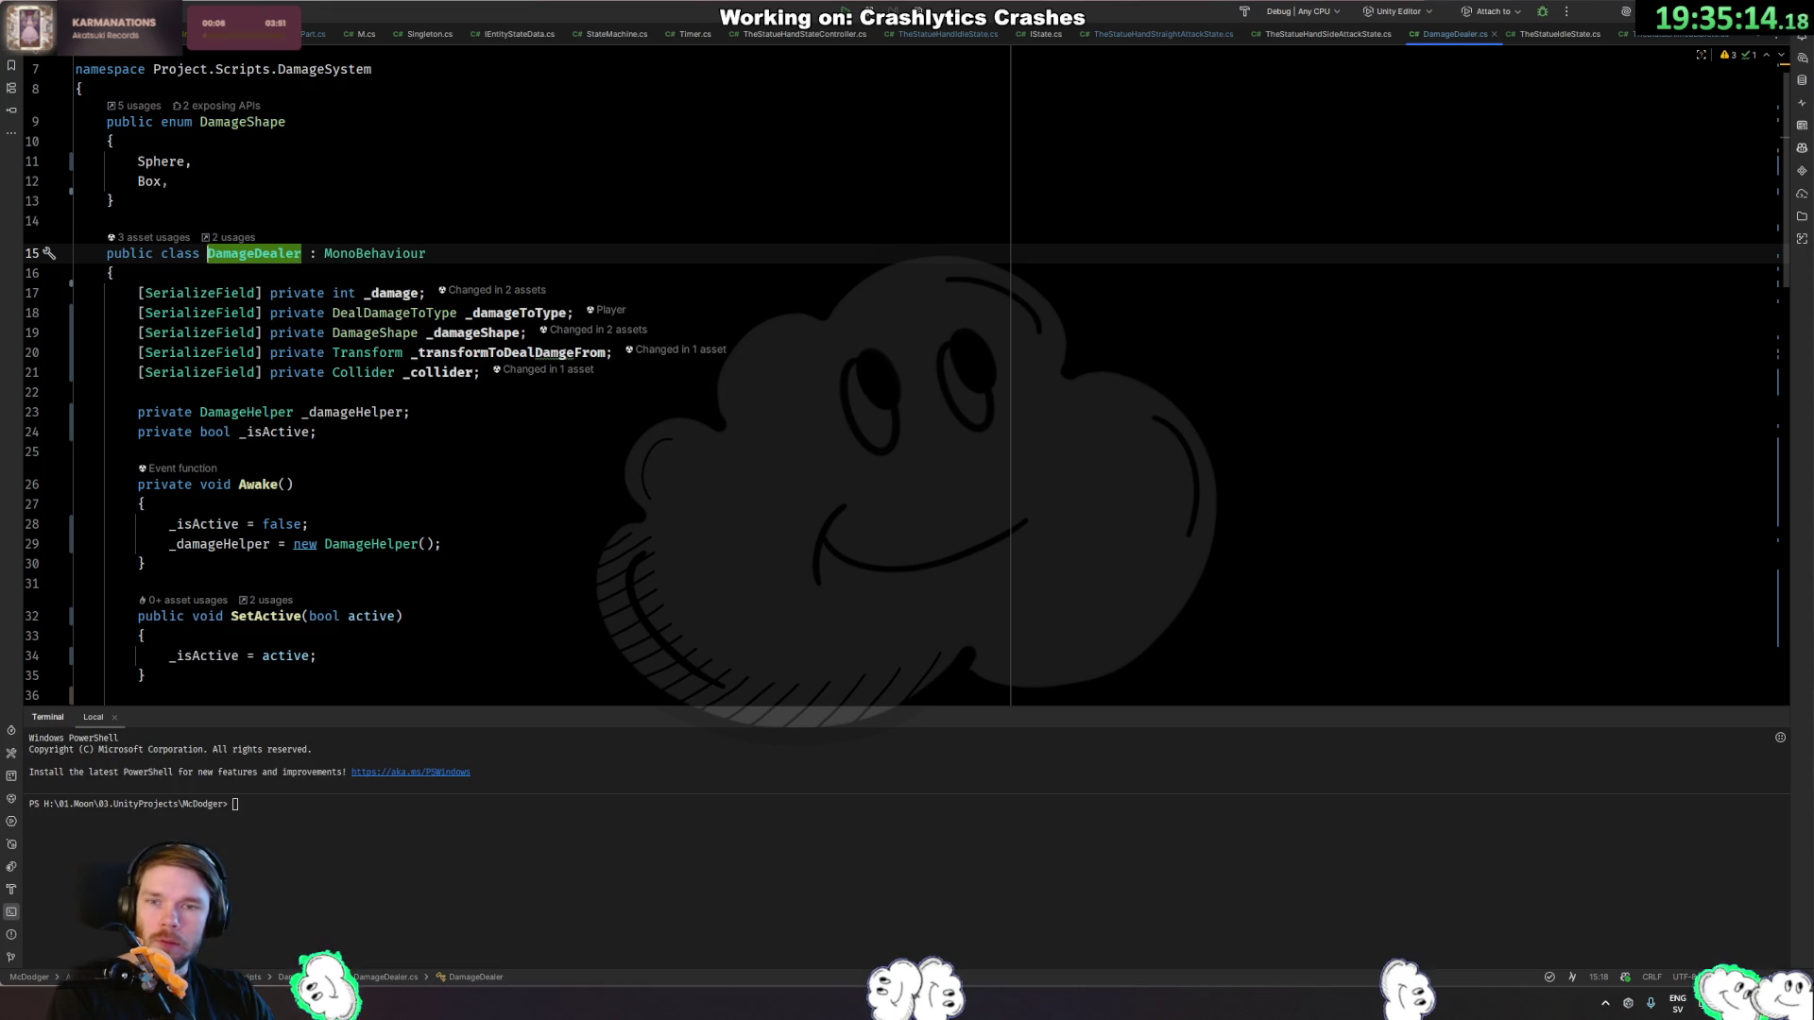
key(alt+Tab)
text(bullet t)
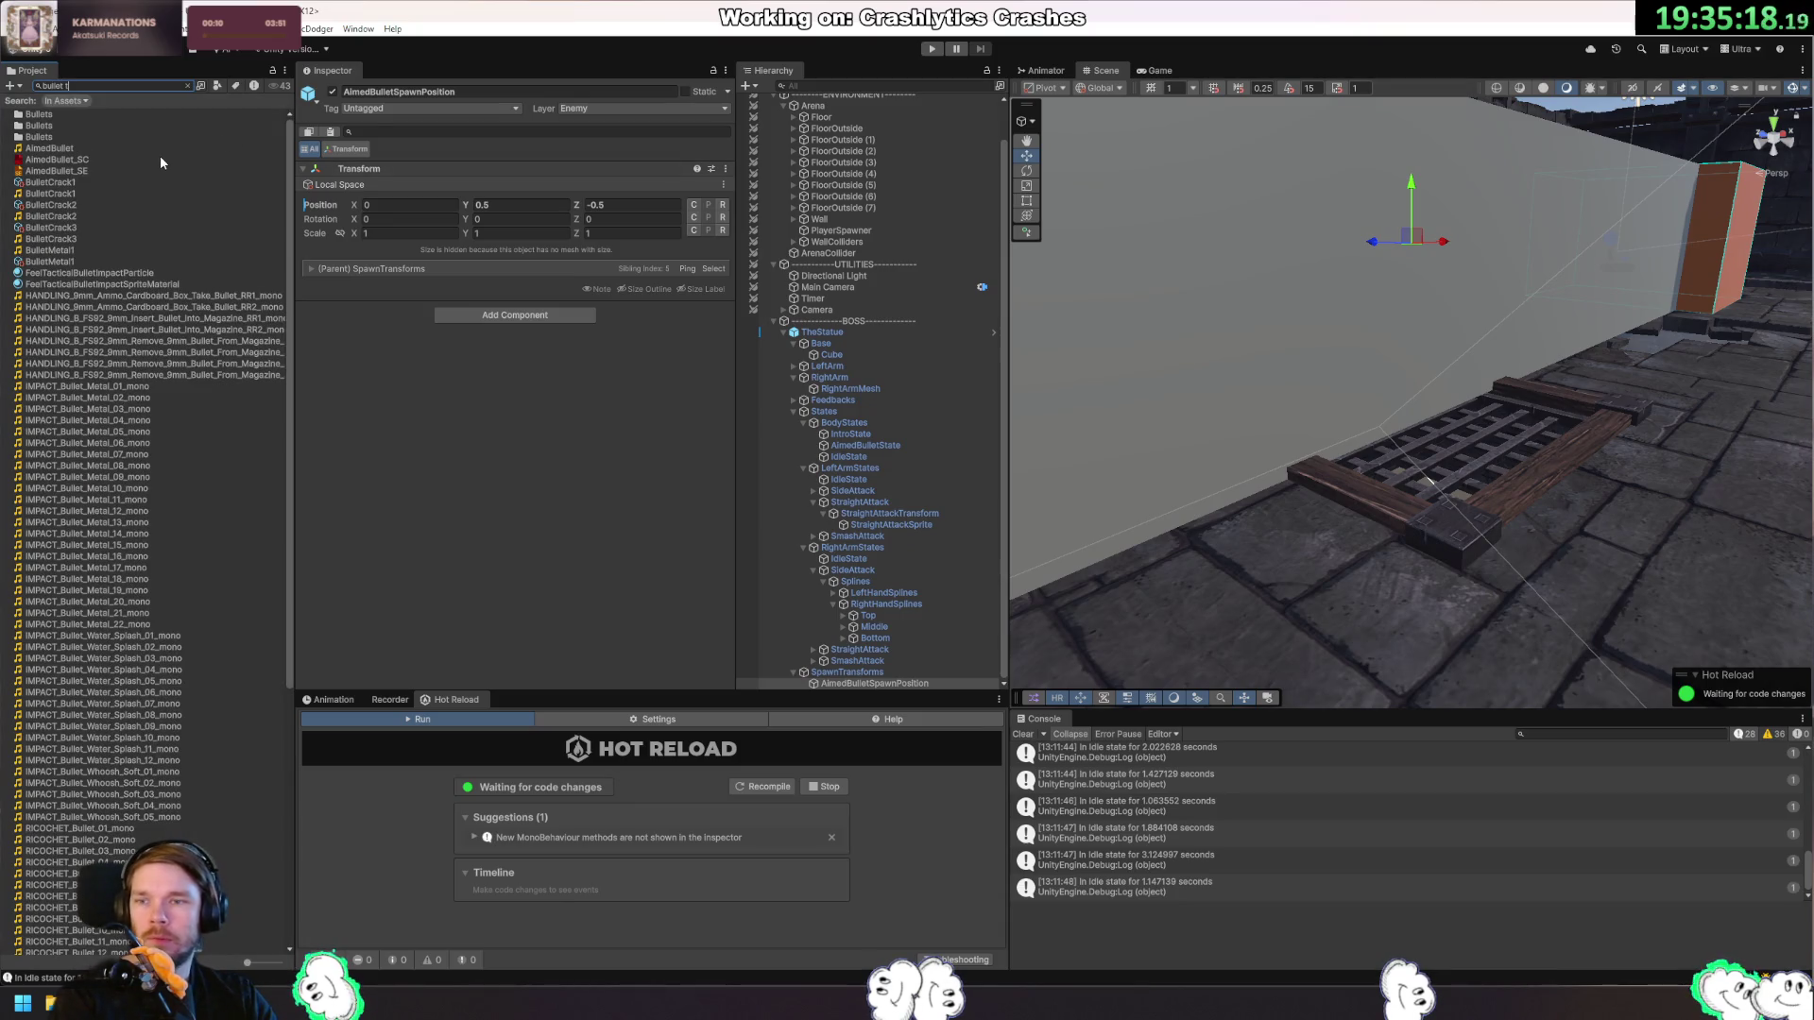
text(:prefab)
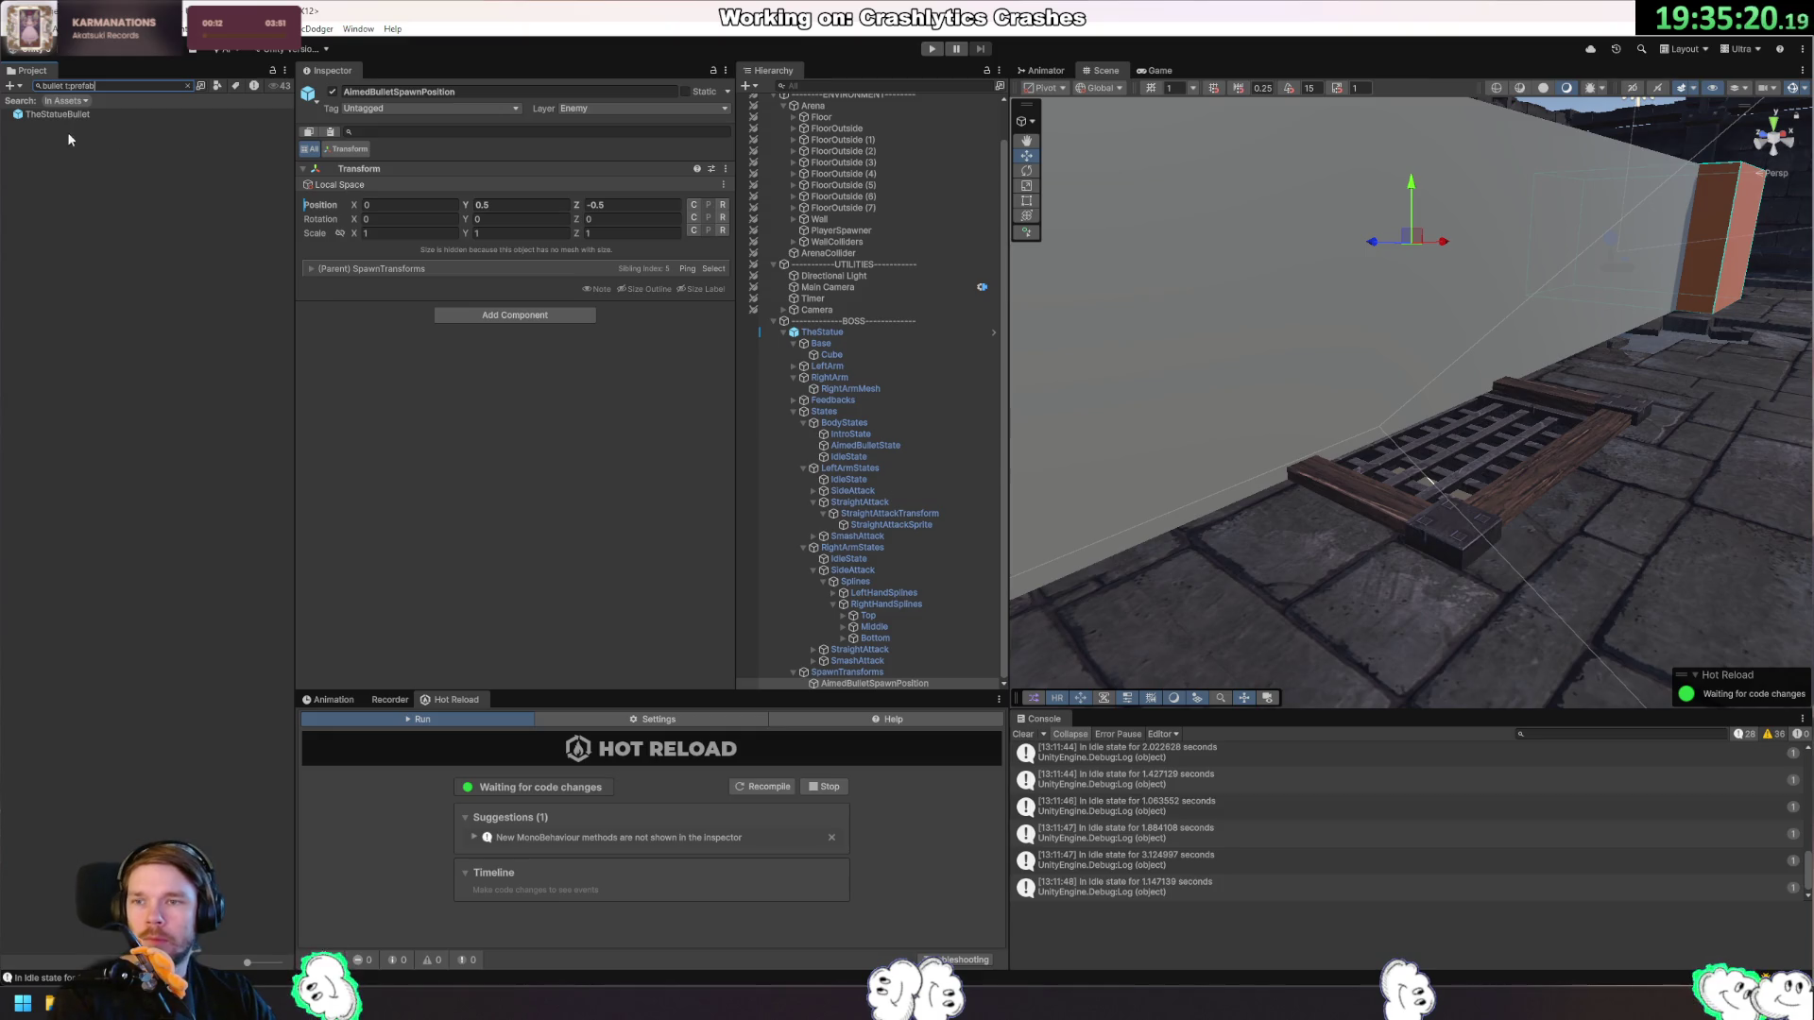
Open TheStatueBullet prefab, clear the Project search, and open its DamageDealer script in Rider.
double_click(75, 117)
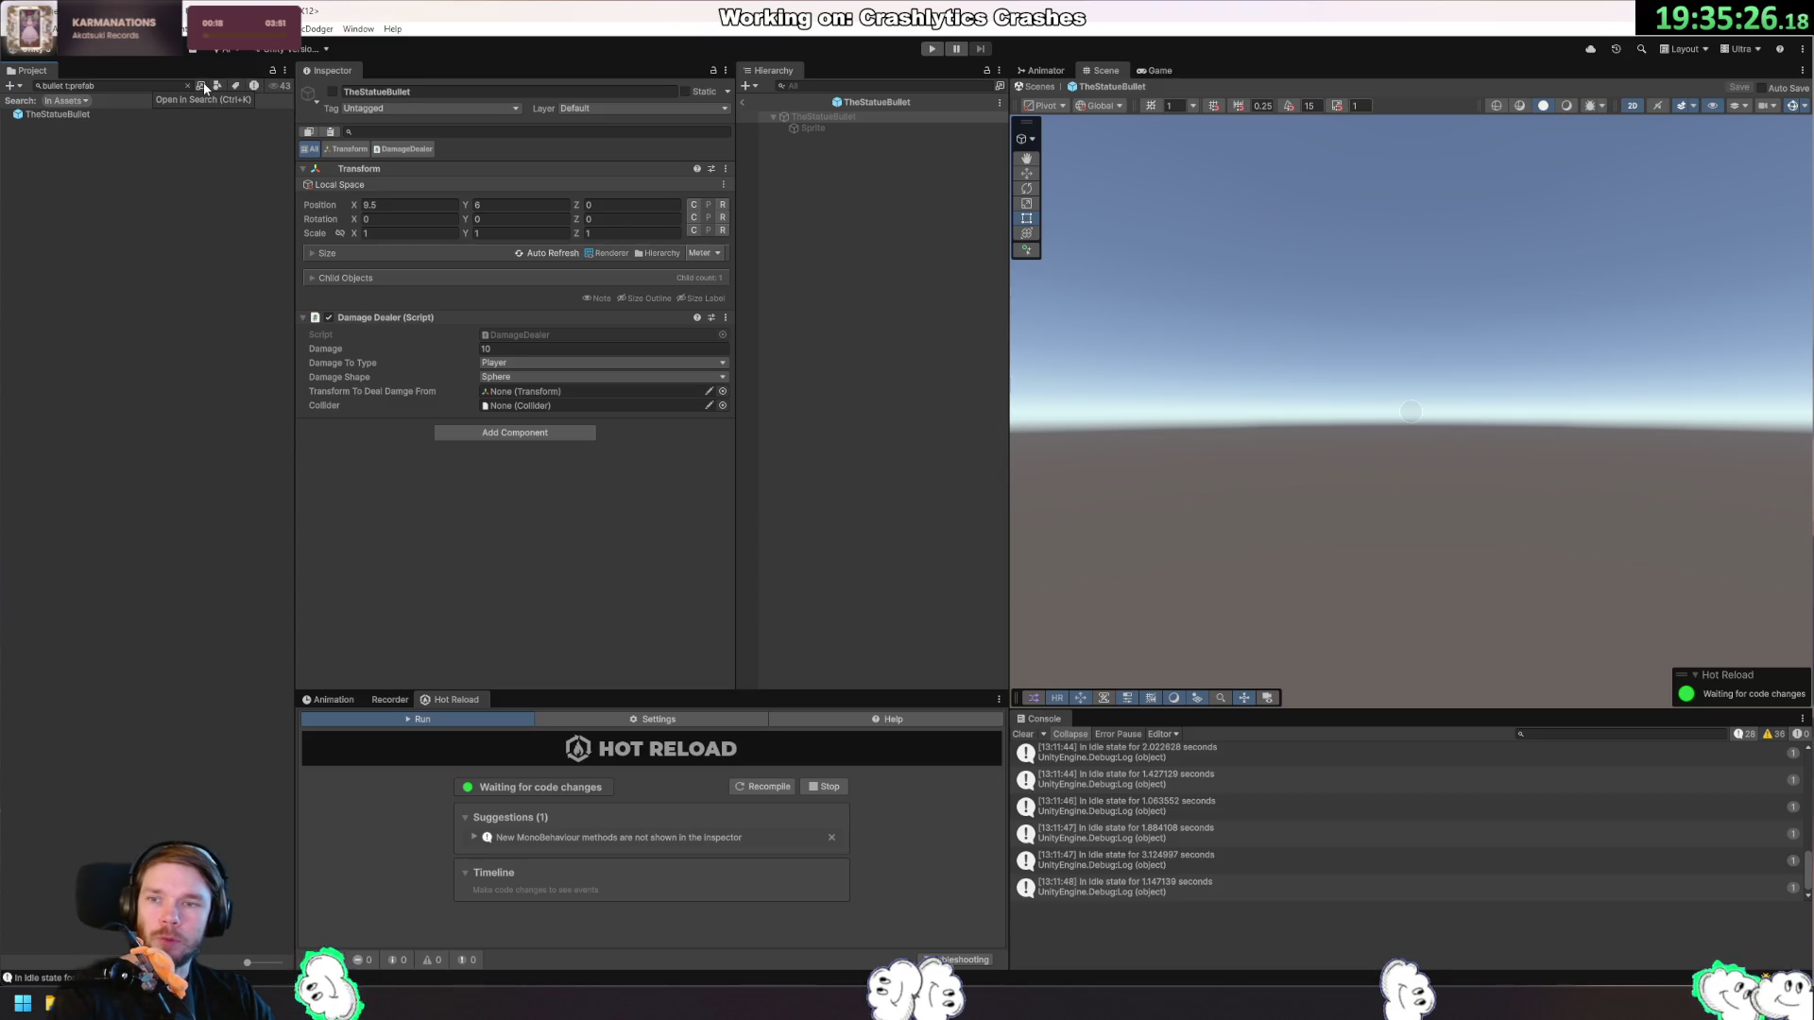
click(13, 85)
click(164, 72)
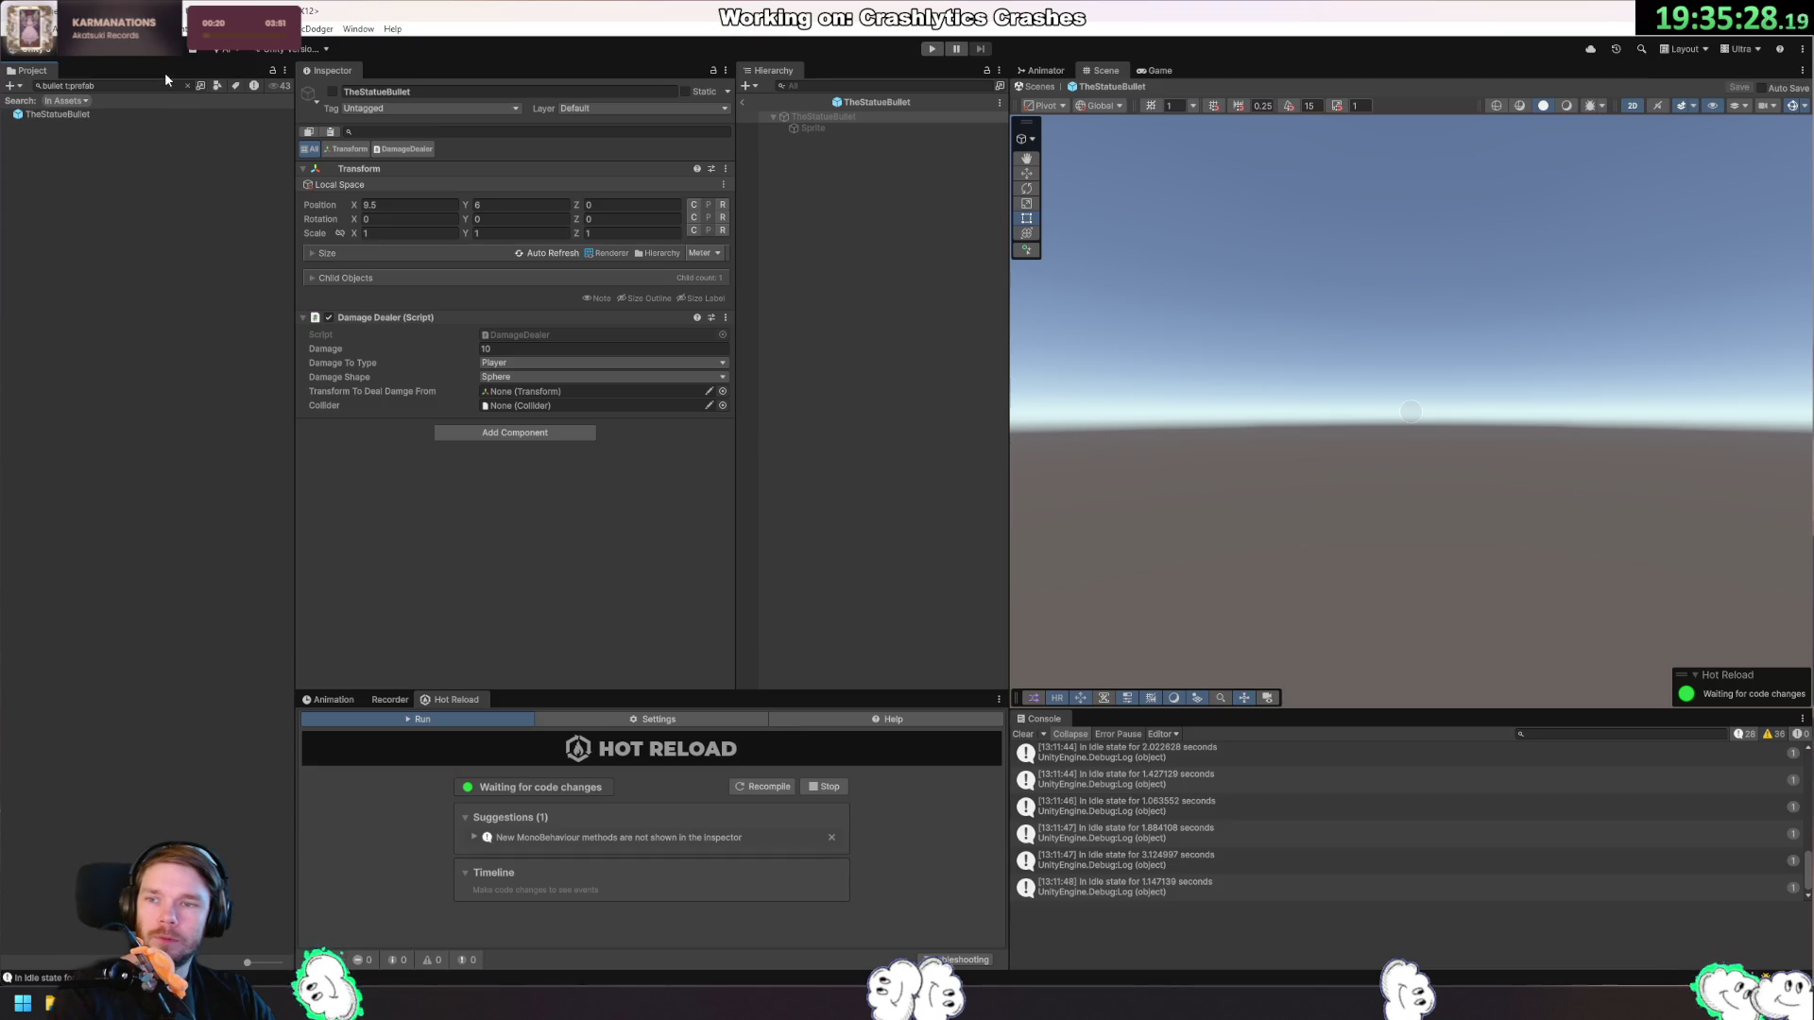
click(285, 71)
click(215, 64)
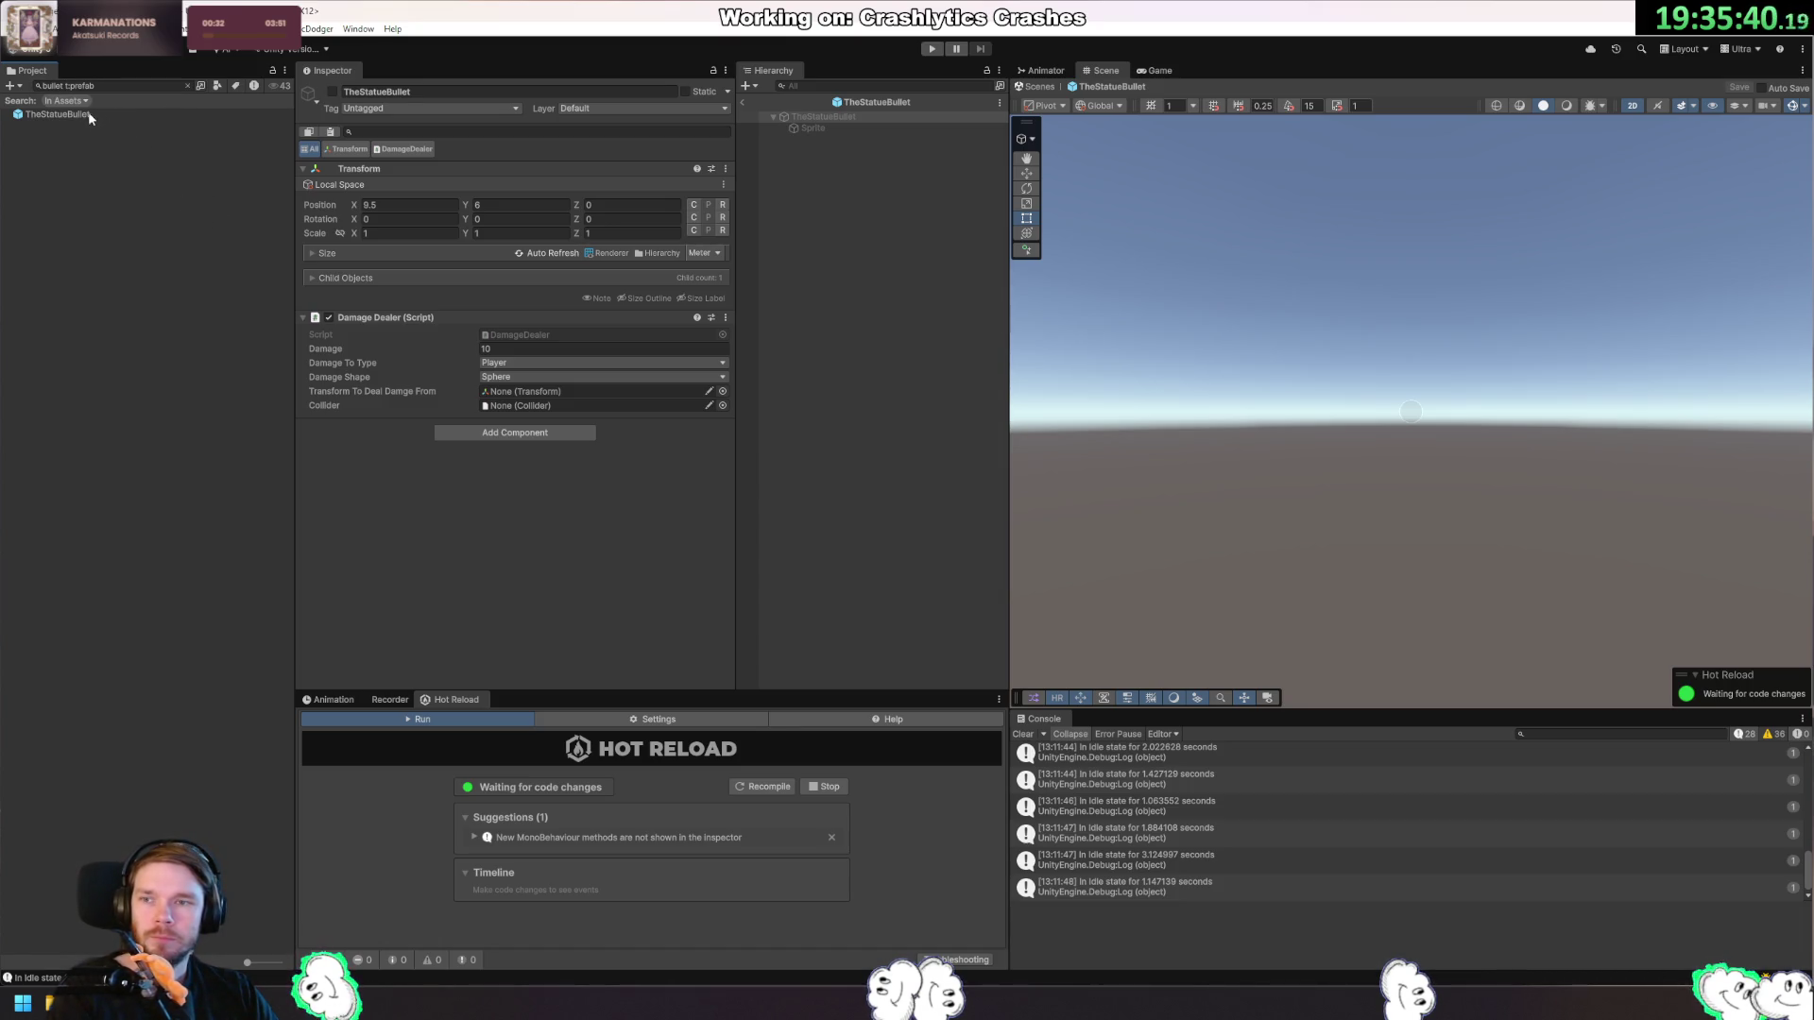
click(188, 85)
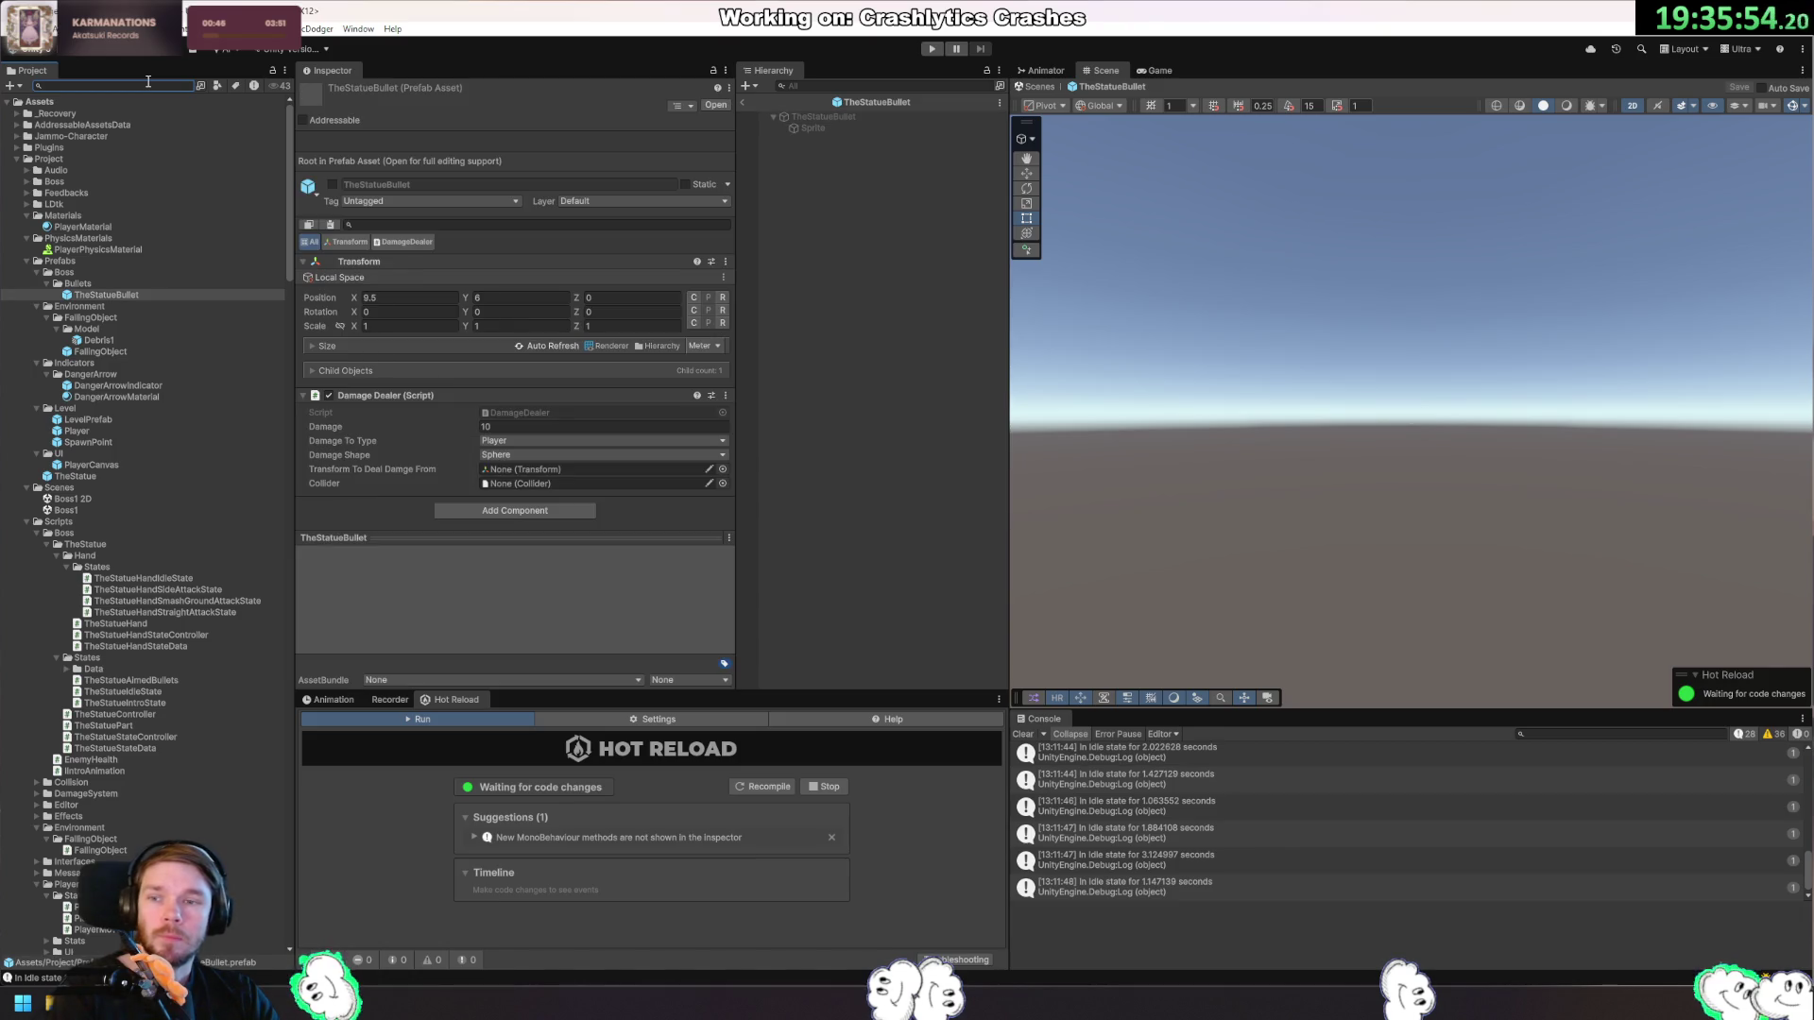
double_click(117, 295)
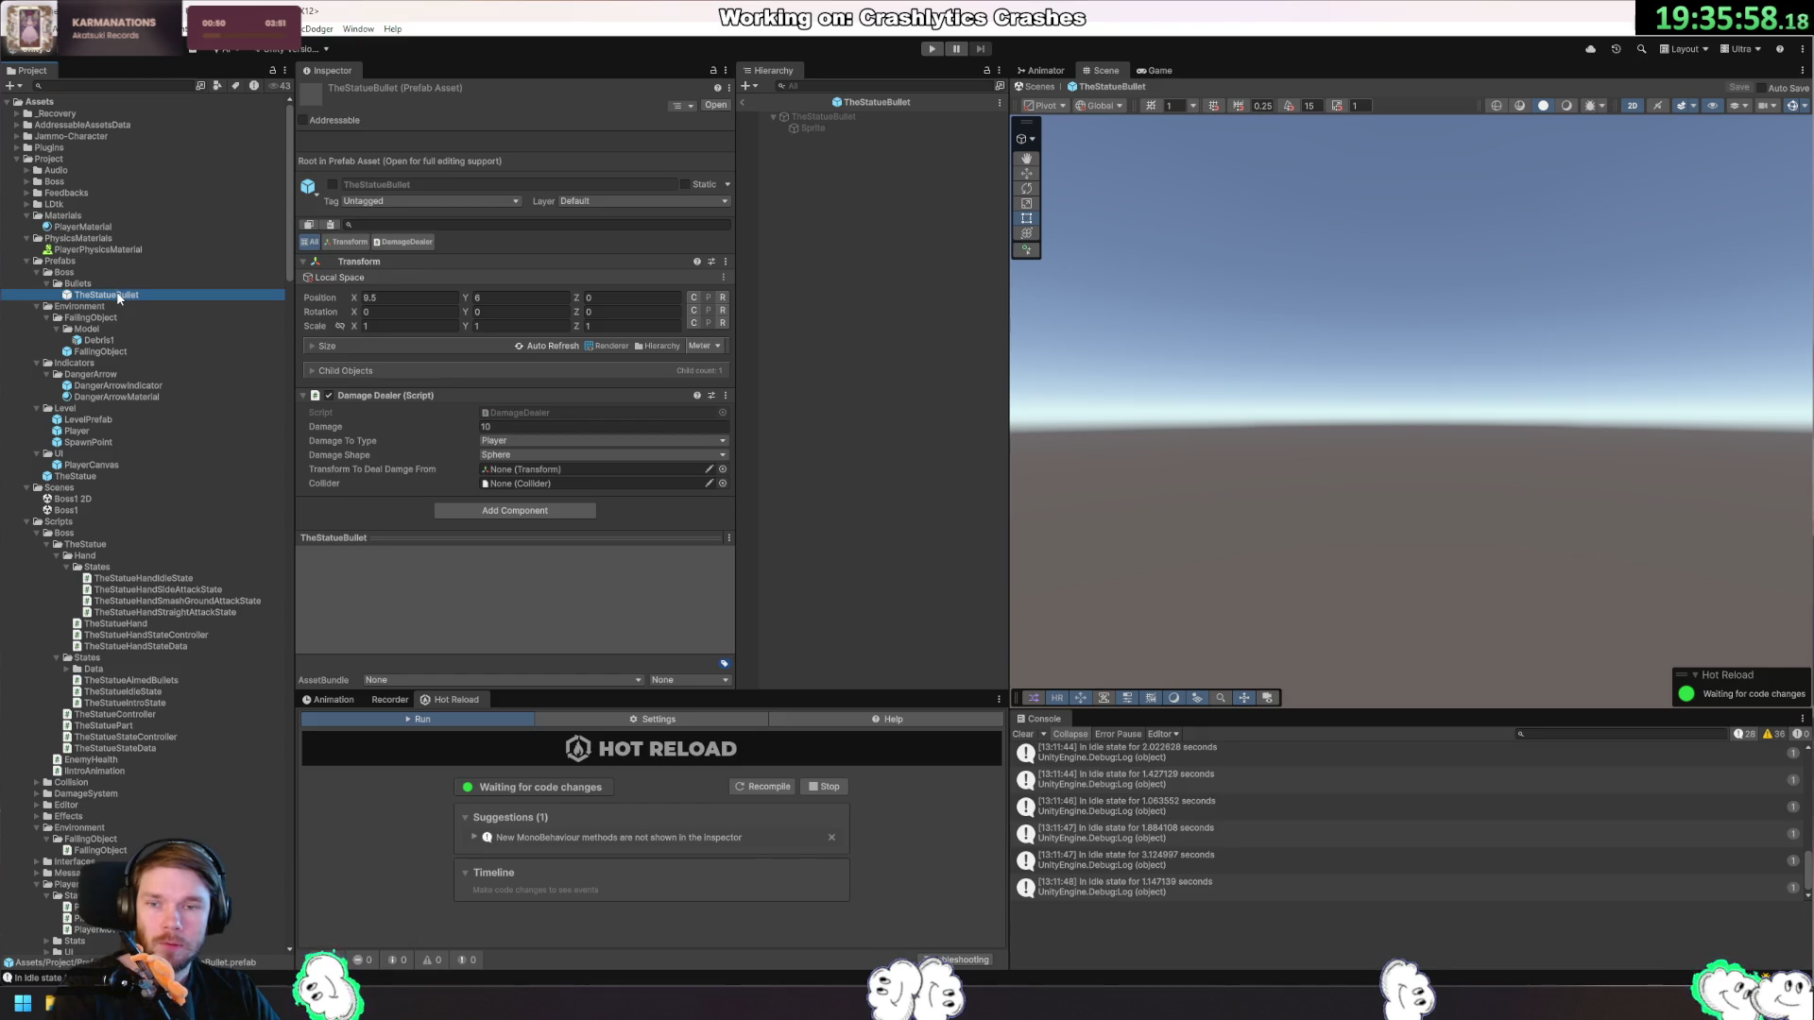
double_click(518, 336)
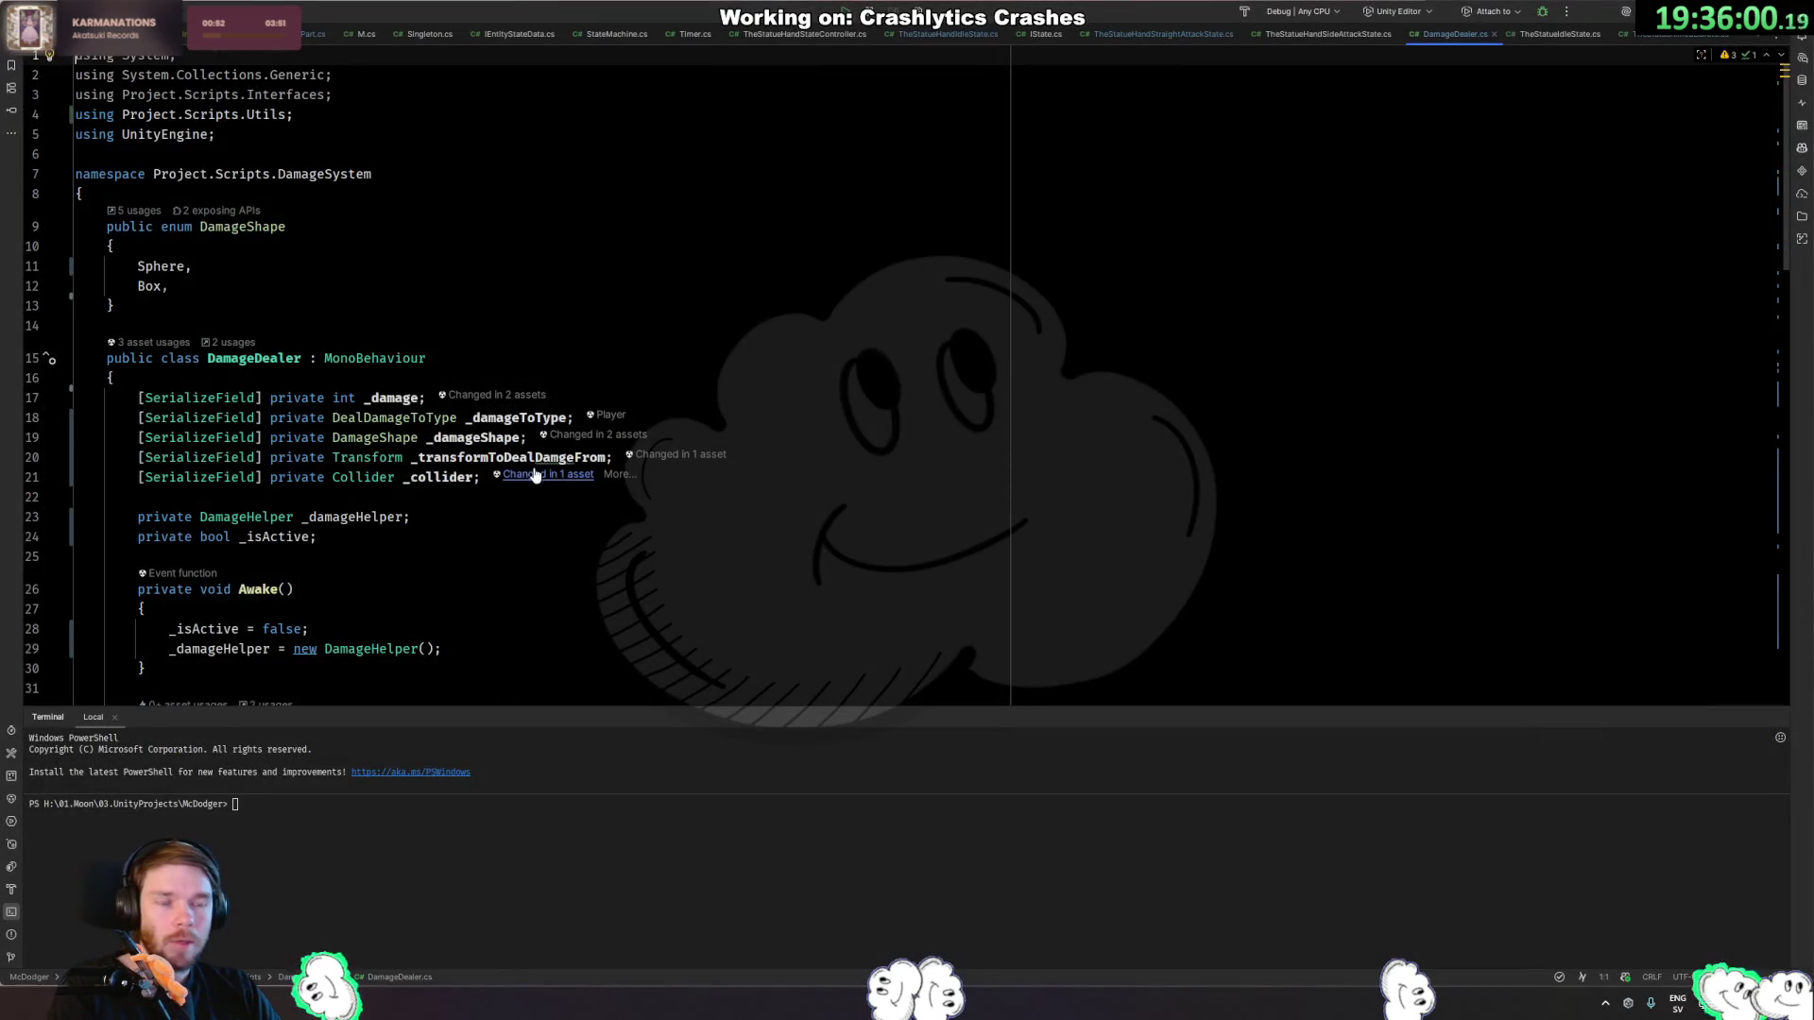
scroll(595, 506, down, 4)
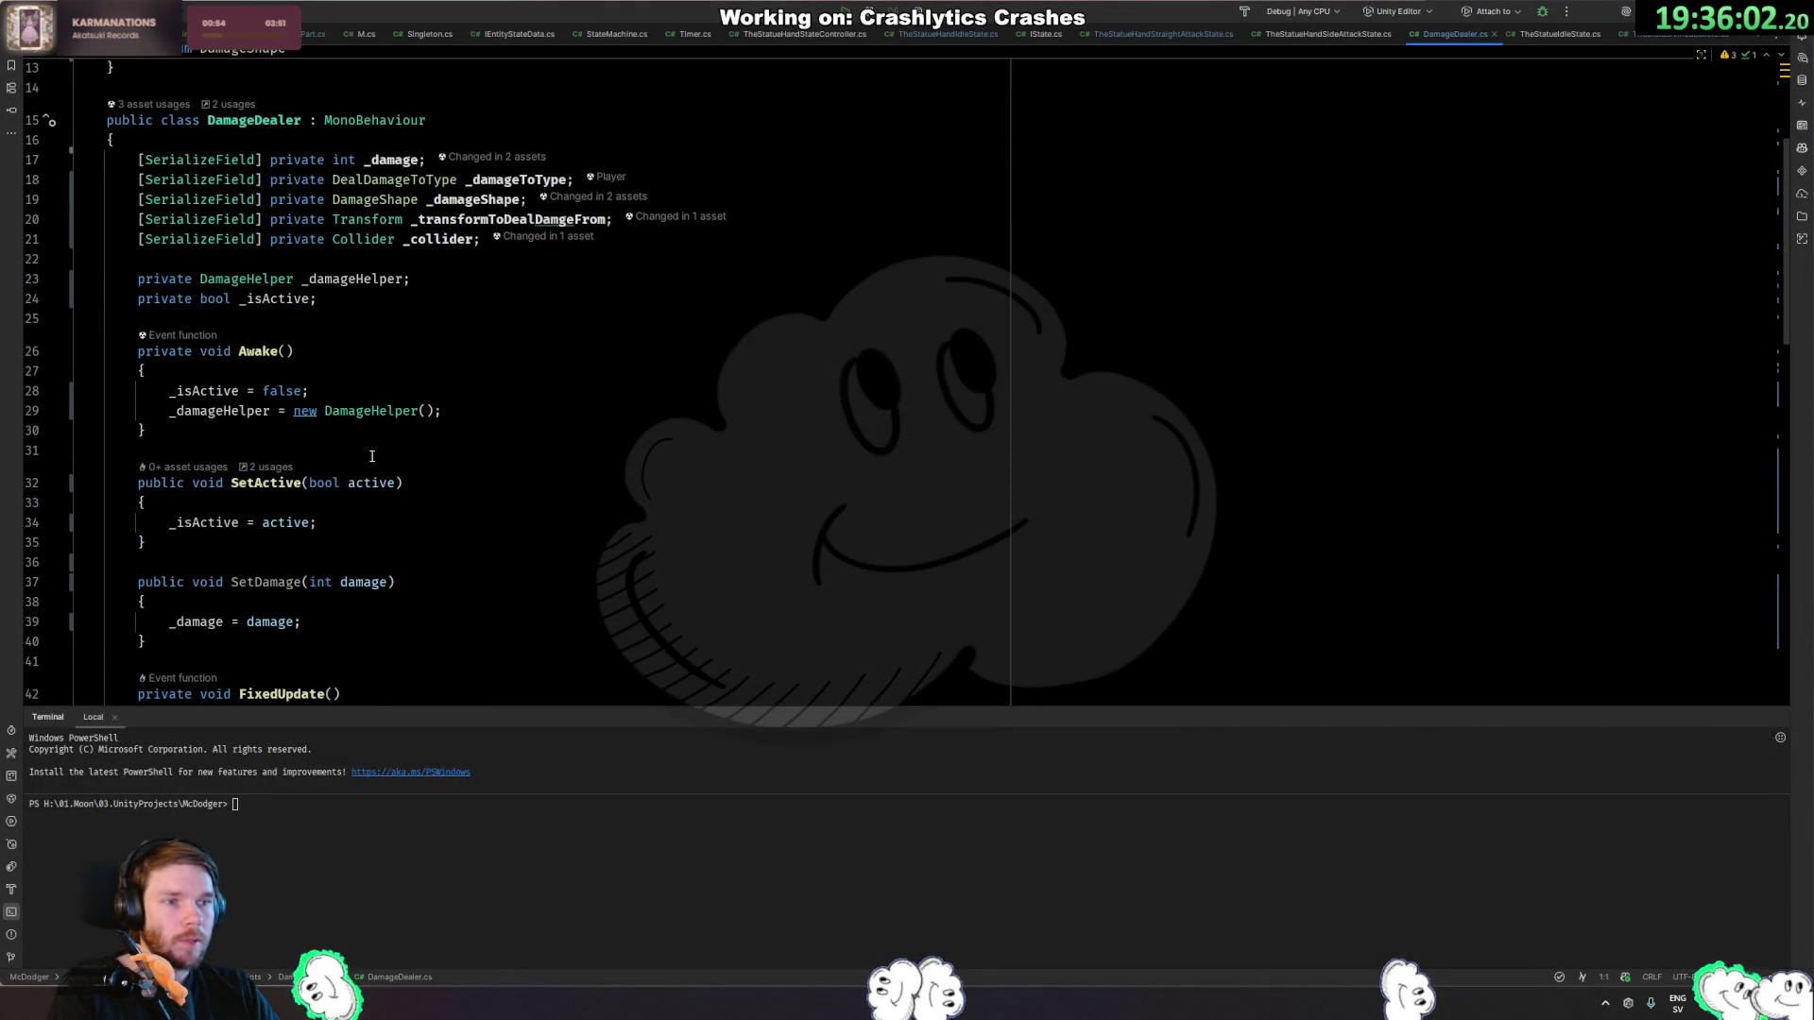
scroll(372, 457, up, 3)
click(503, 459)
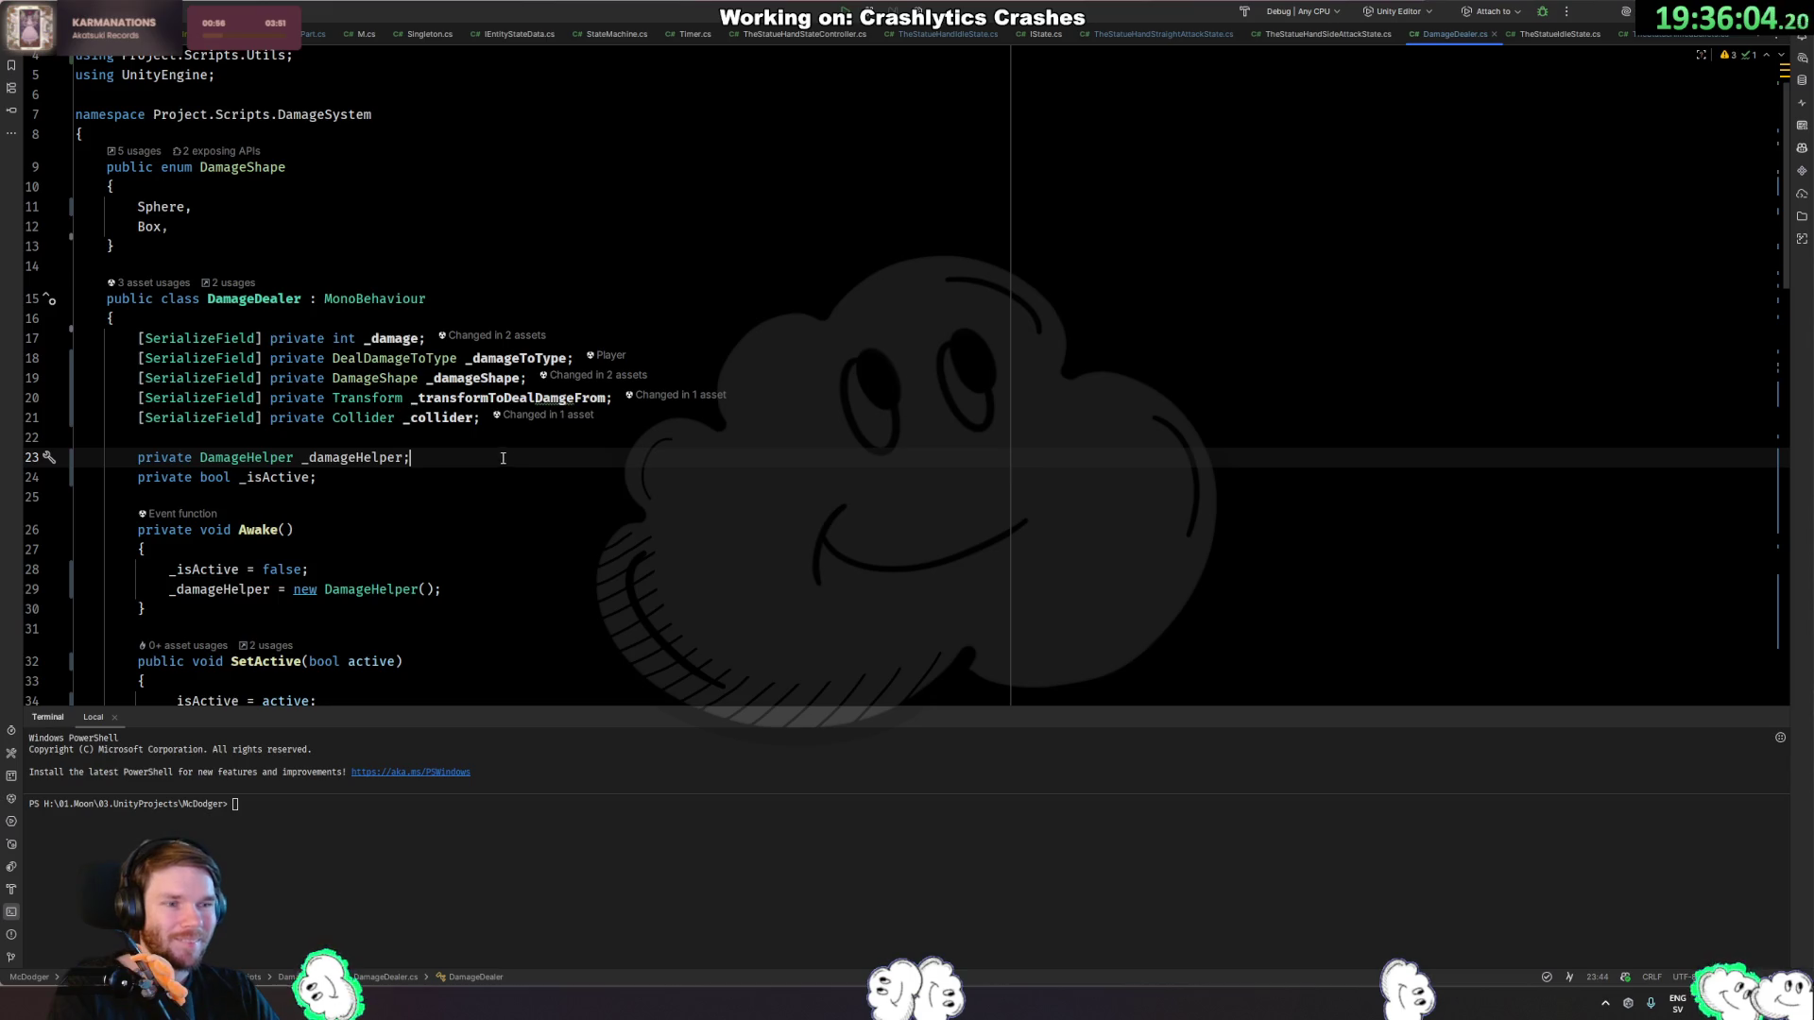
scroll(491, 444, down, 15)
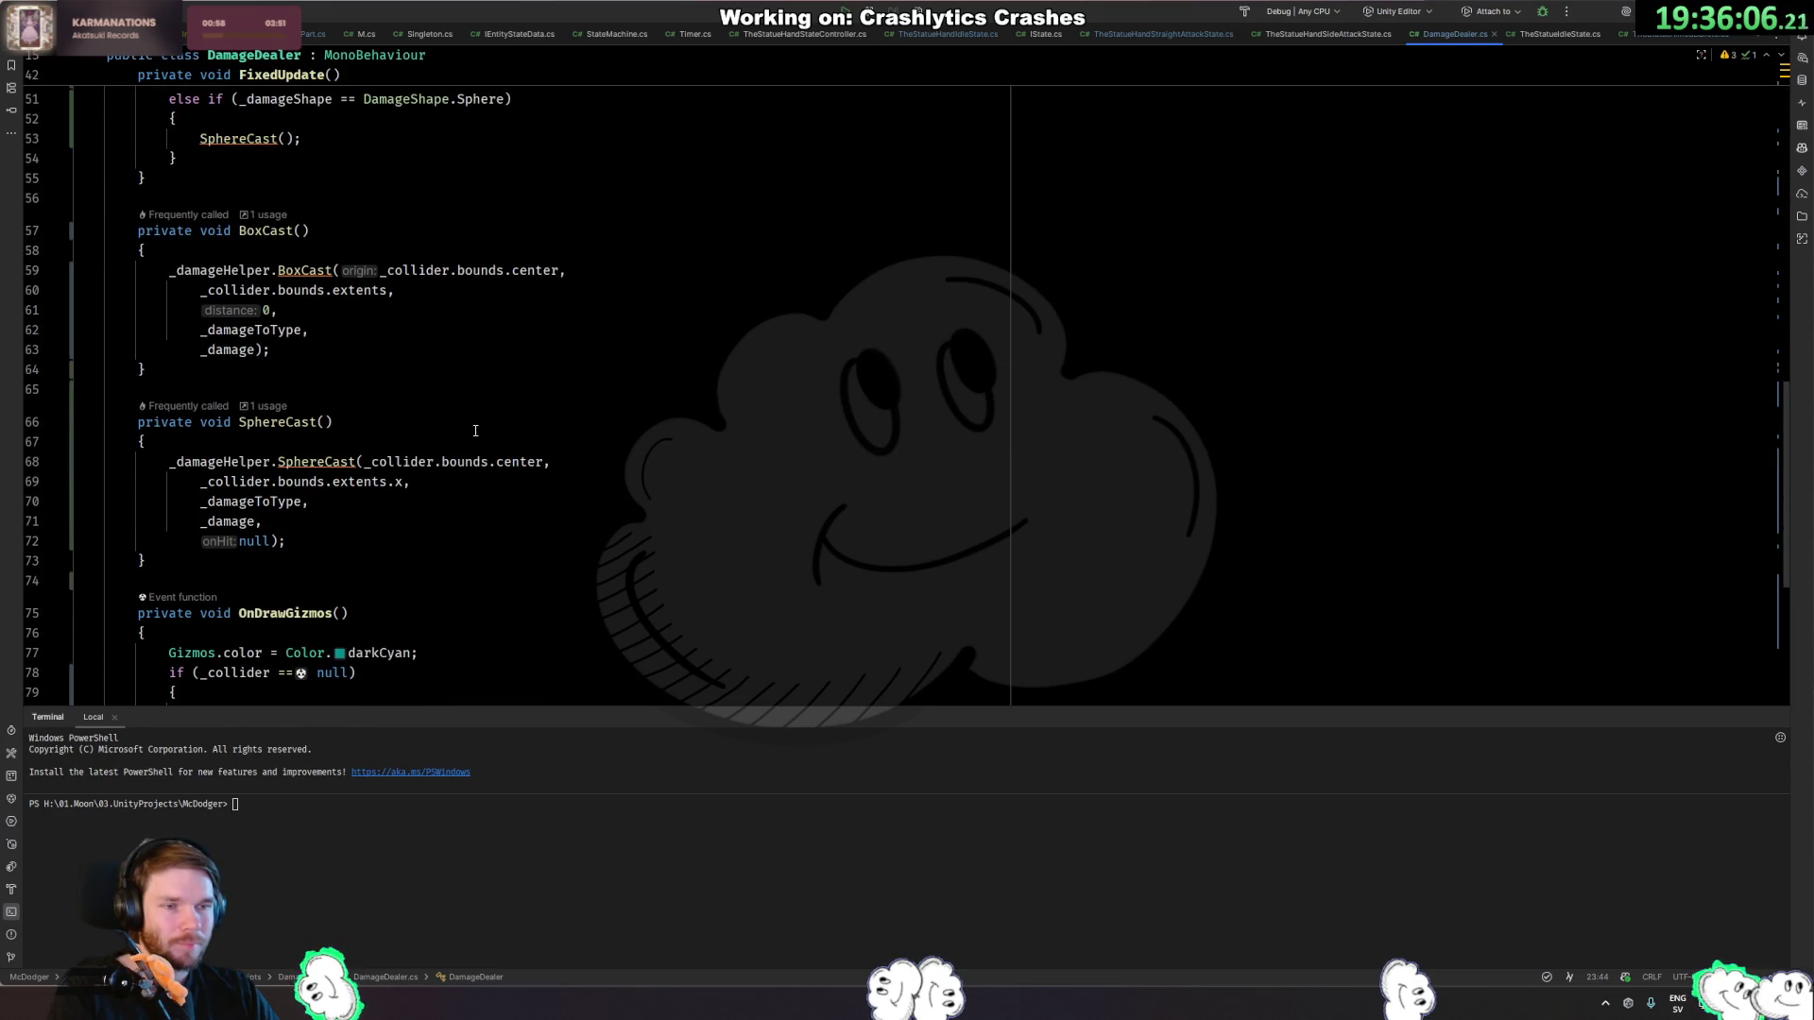
scroll(475, 431, down, 5)
scroll(476, 431, up, 10)
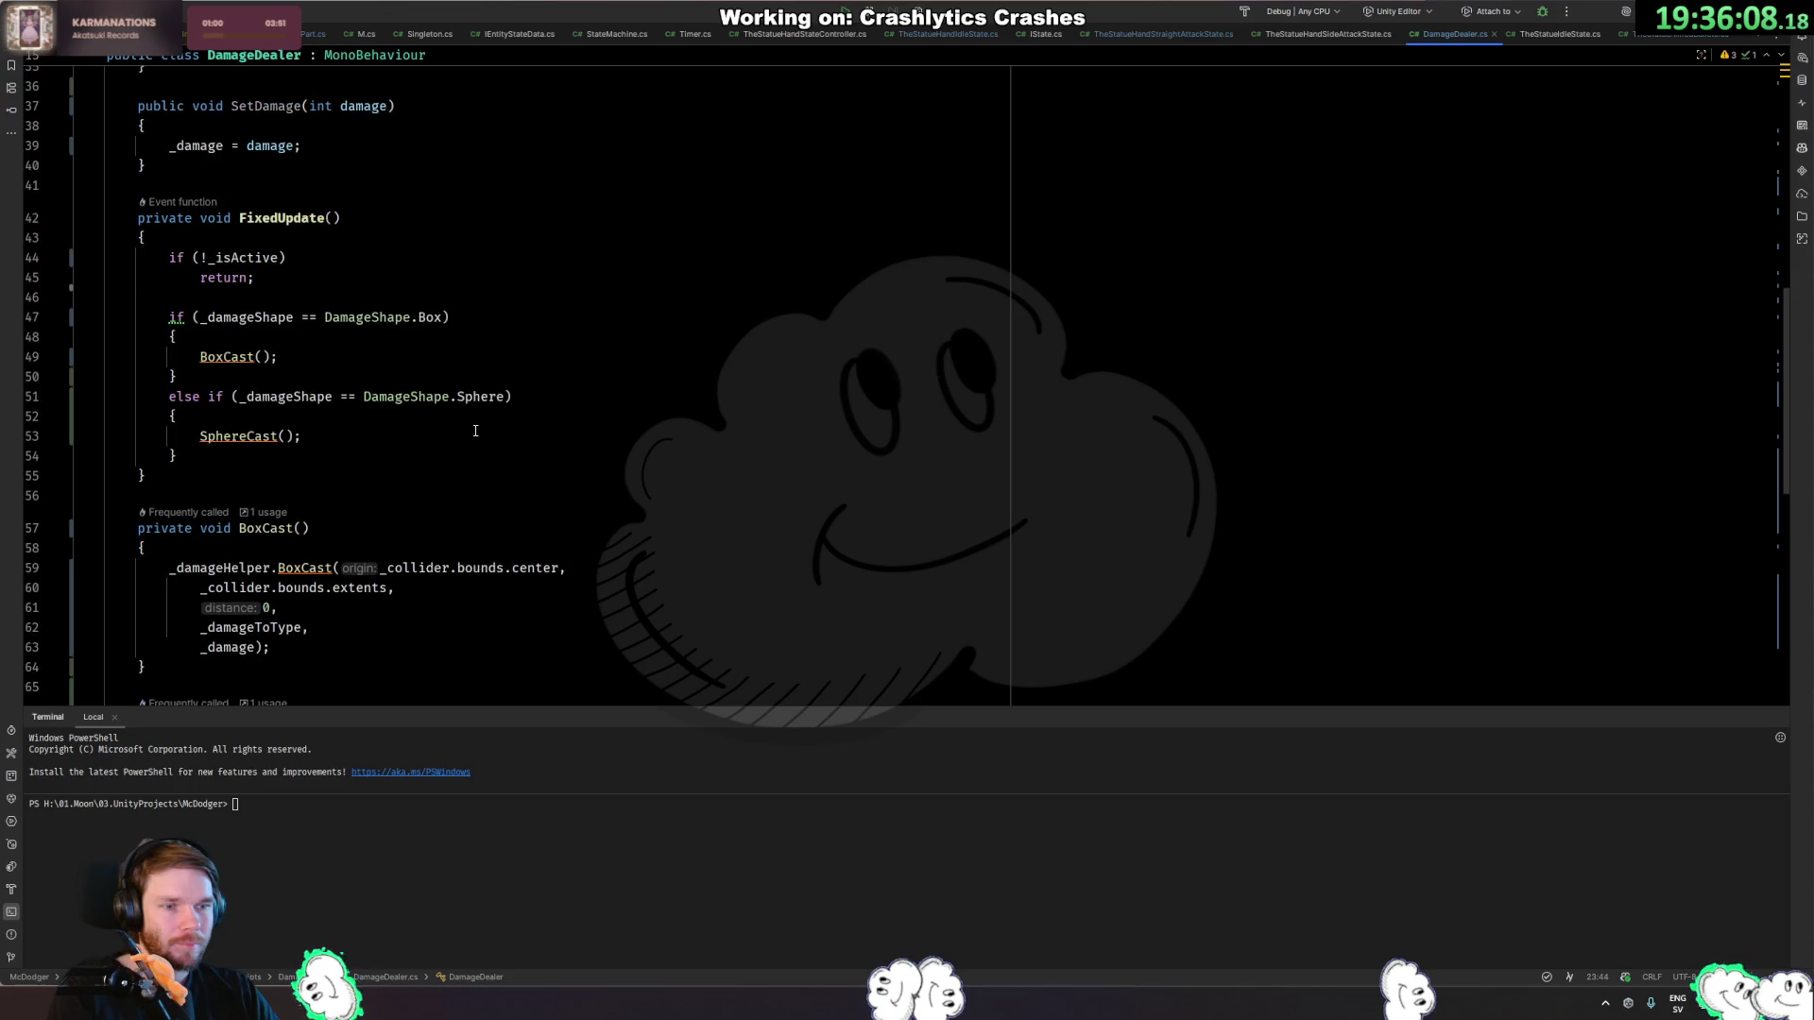
scroll(451, 441, down, 9)
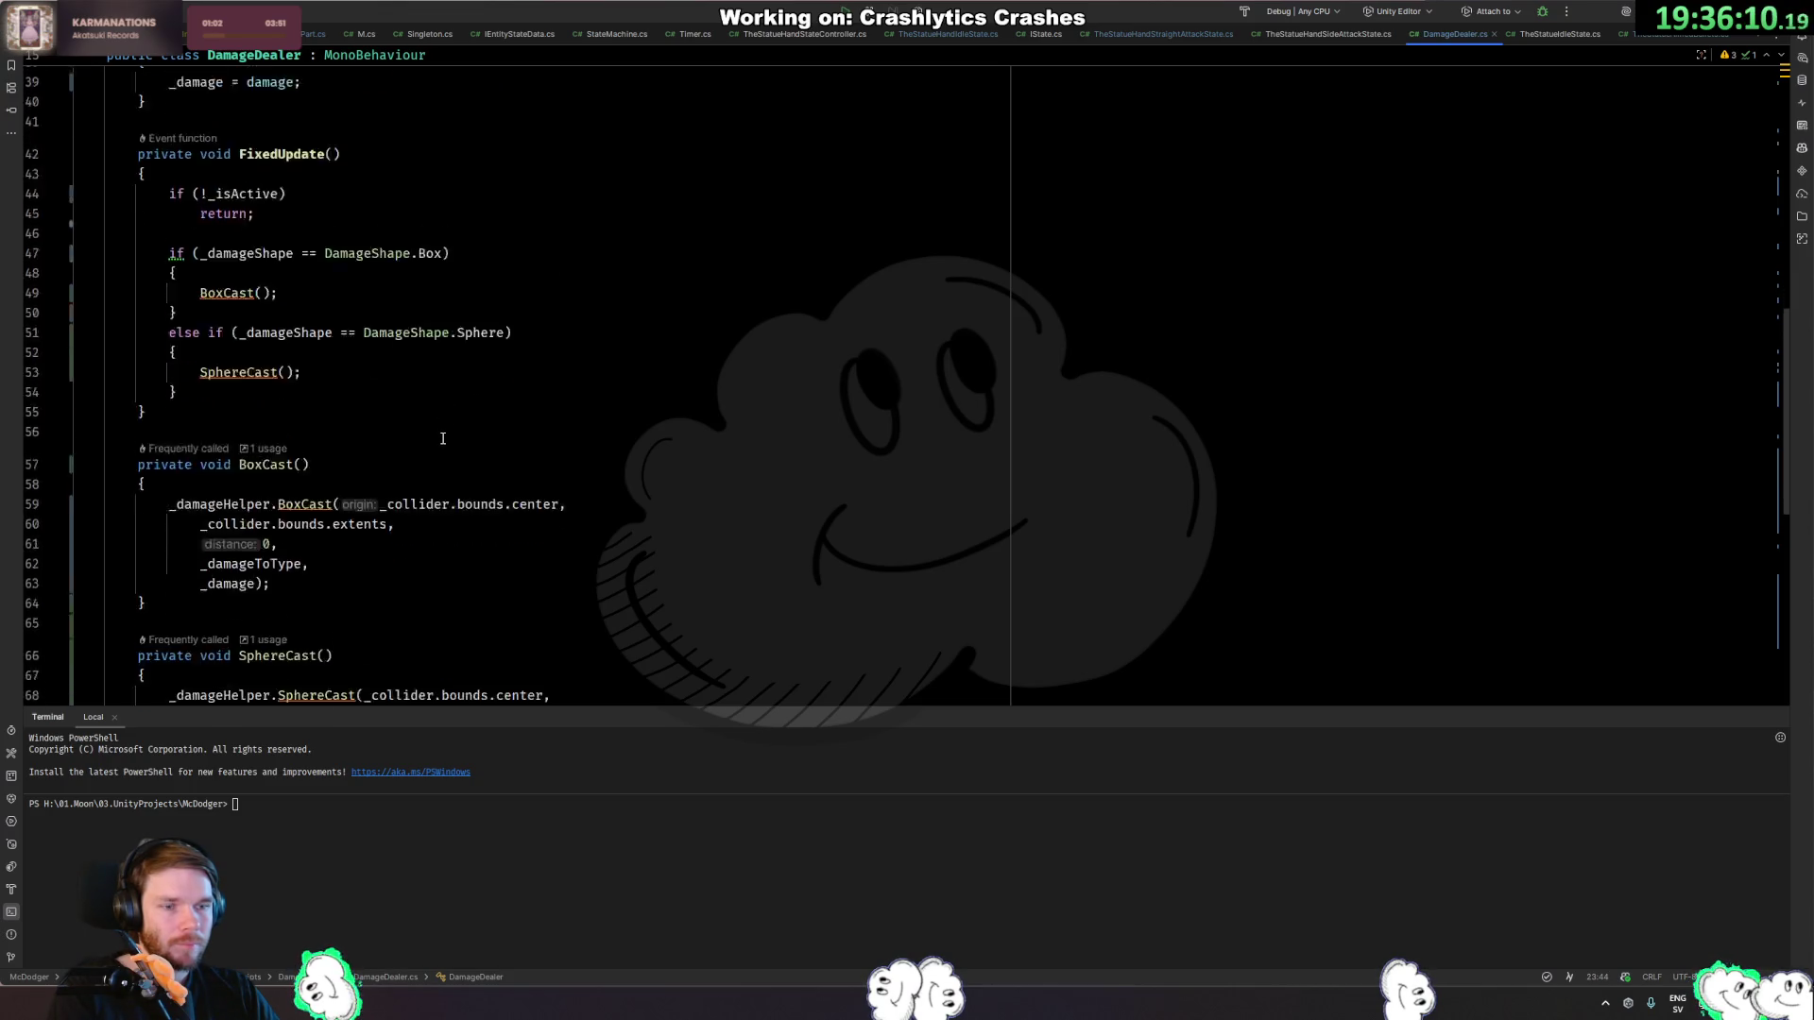
scroll(453, 412, up, 16)
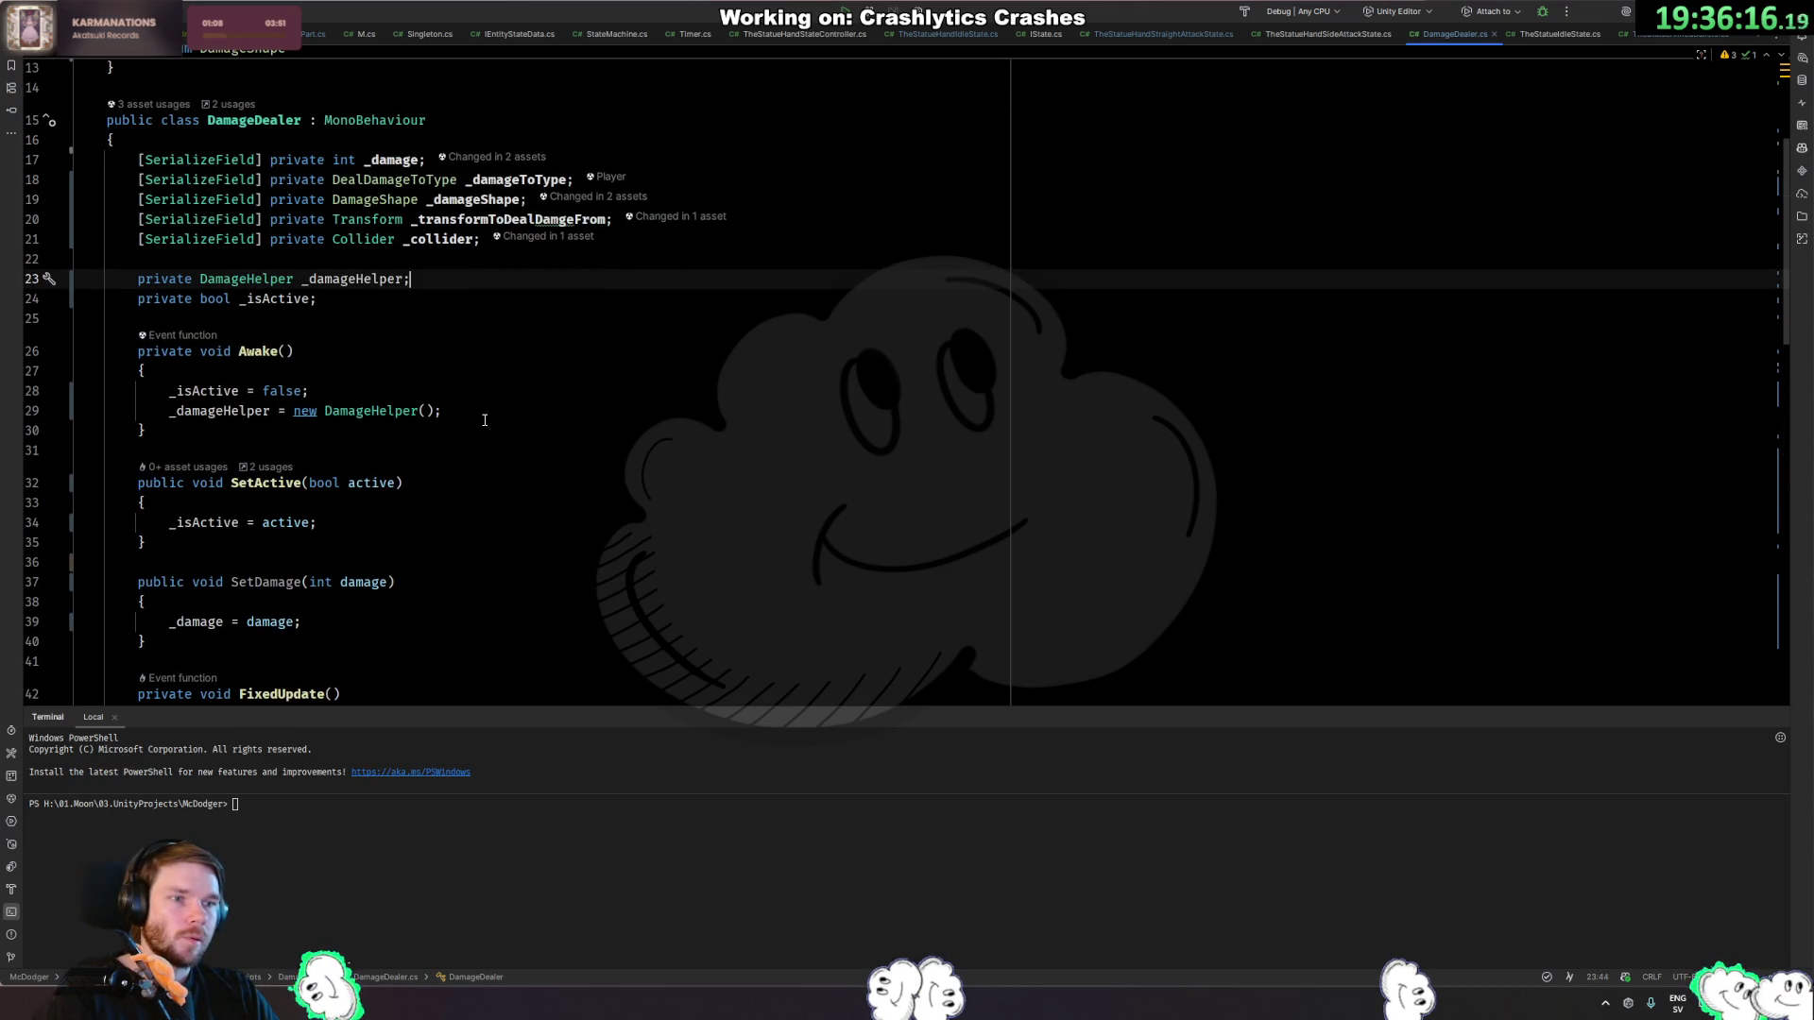
scroll(485, 419, down, 6)
key(ctrl+minus)
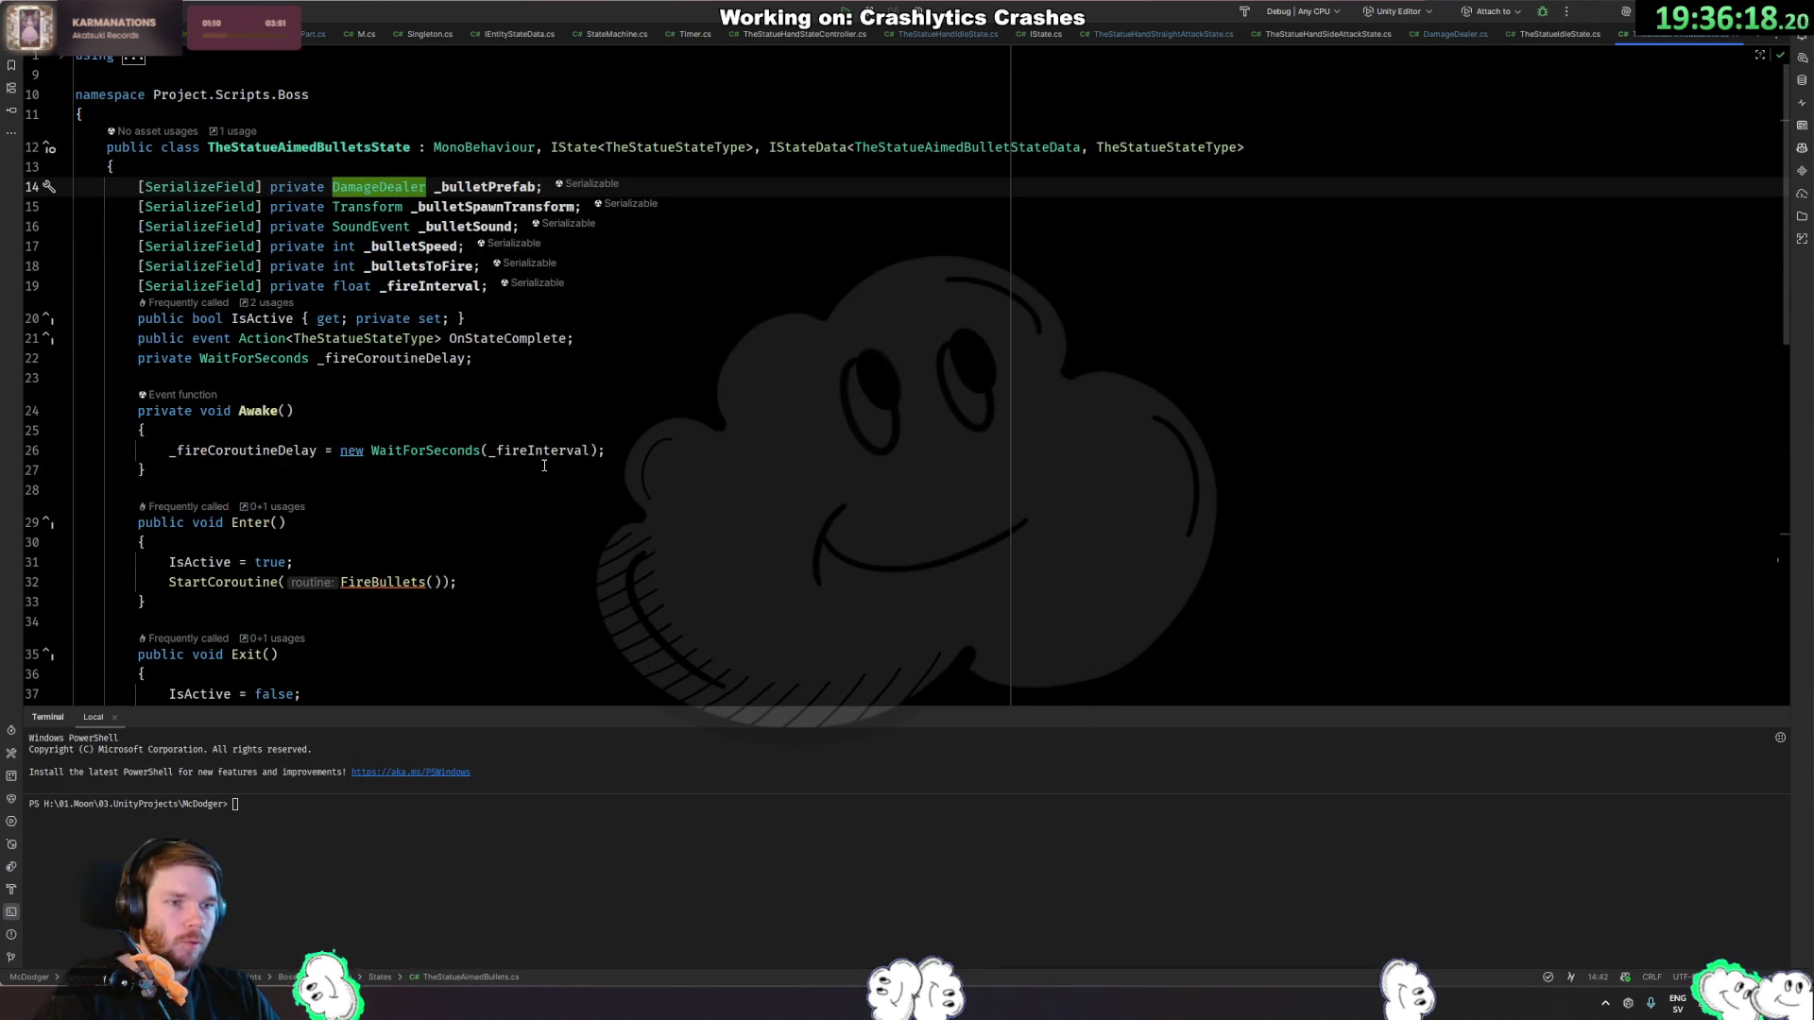
Review FireBullet's direction and sound lines, ending after direction.Normalize().
ctrl+click(383, 582)
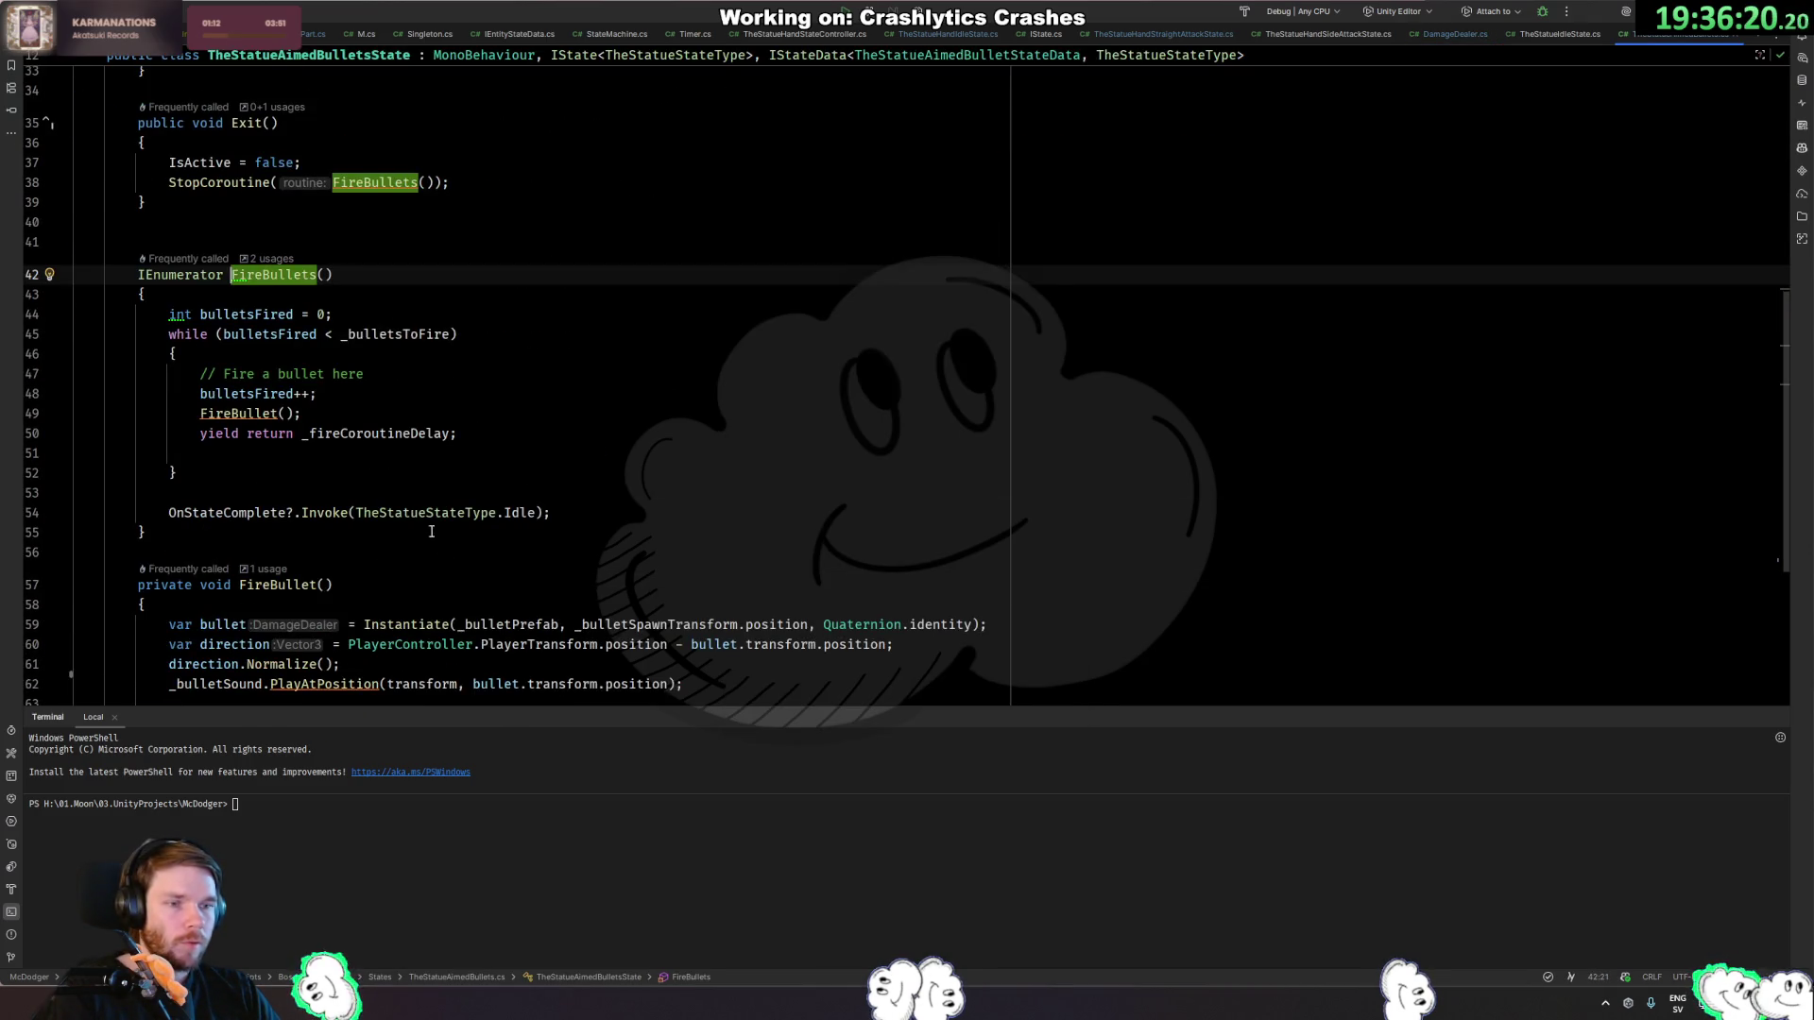
ctrl+click(236, 413)
click(236, 346)
click(402, 347)
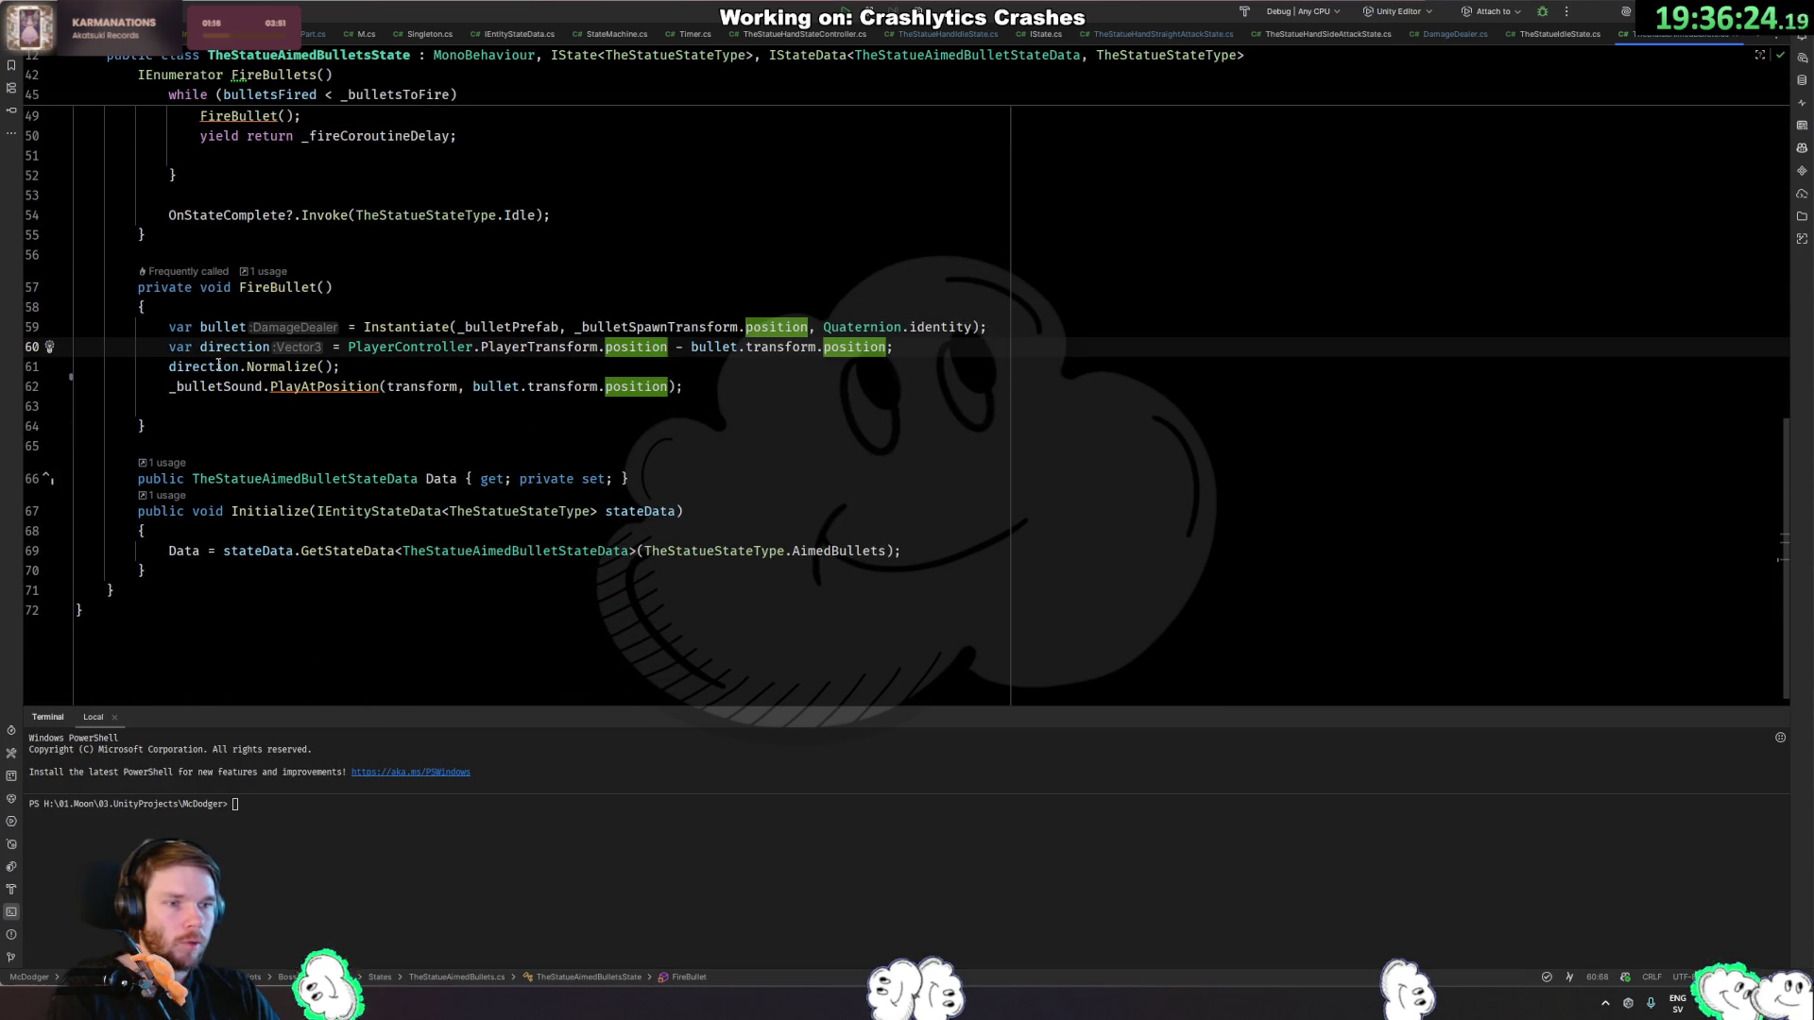
click(354, 386)
click(353, 387)
click(197, 347)
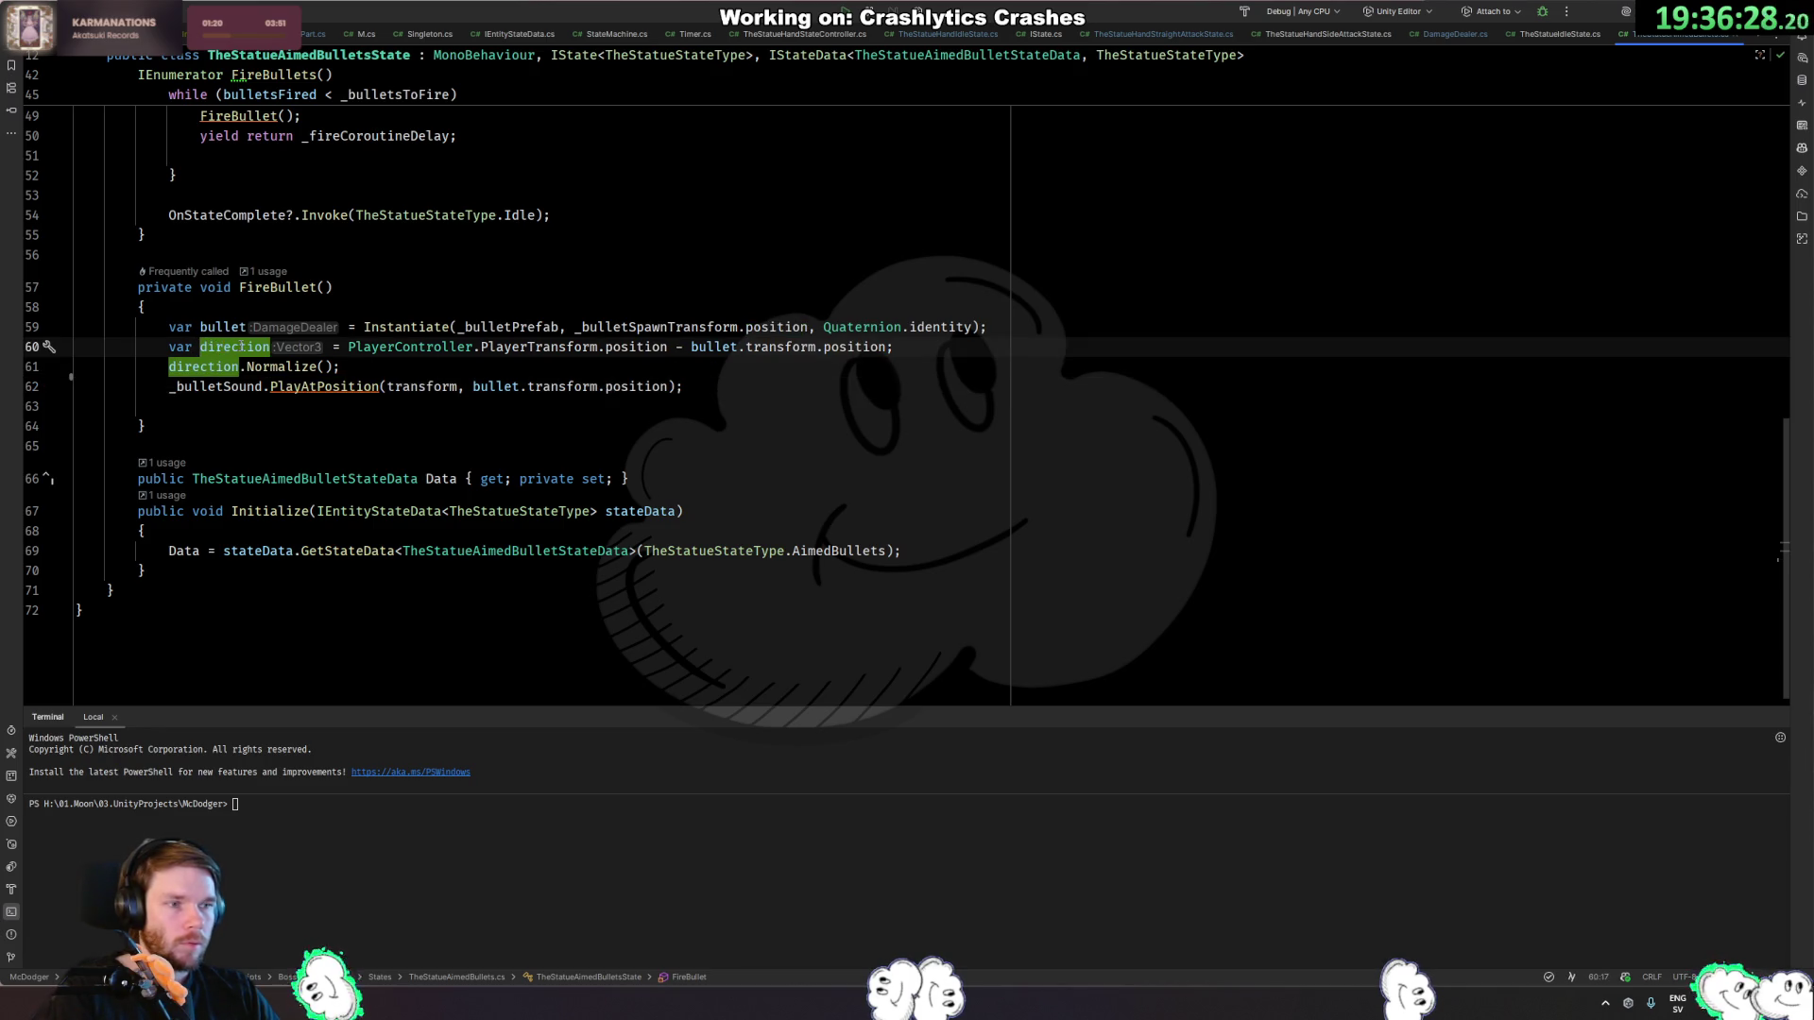
click(390, 368)
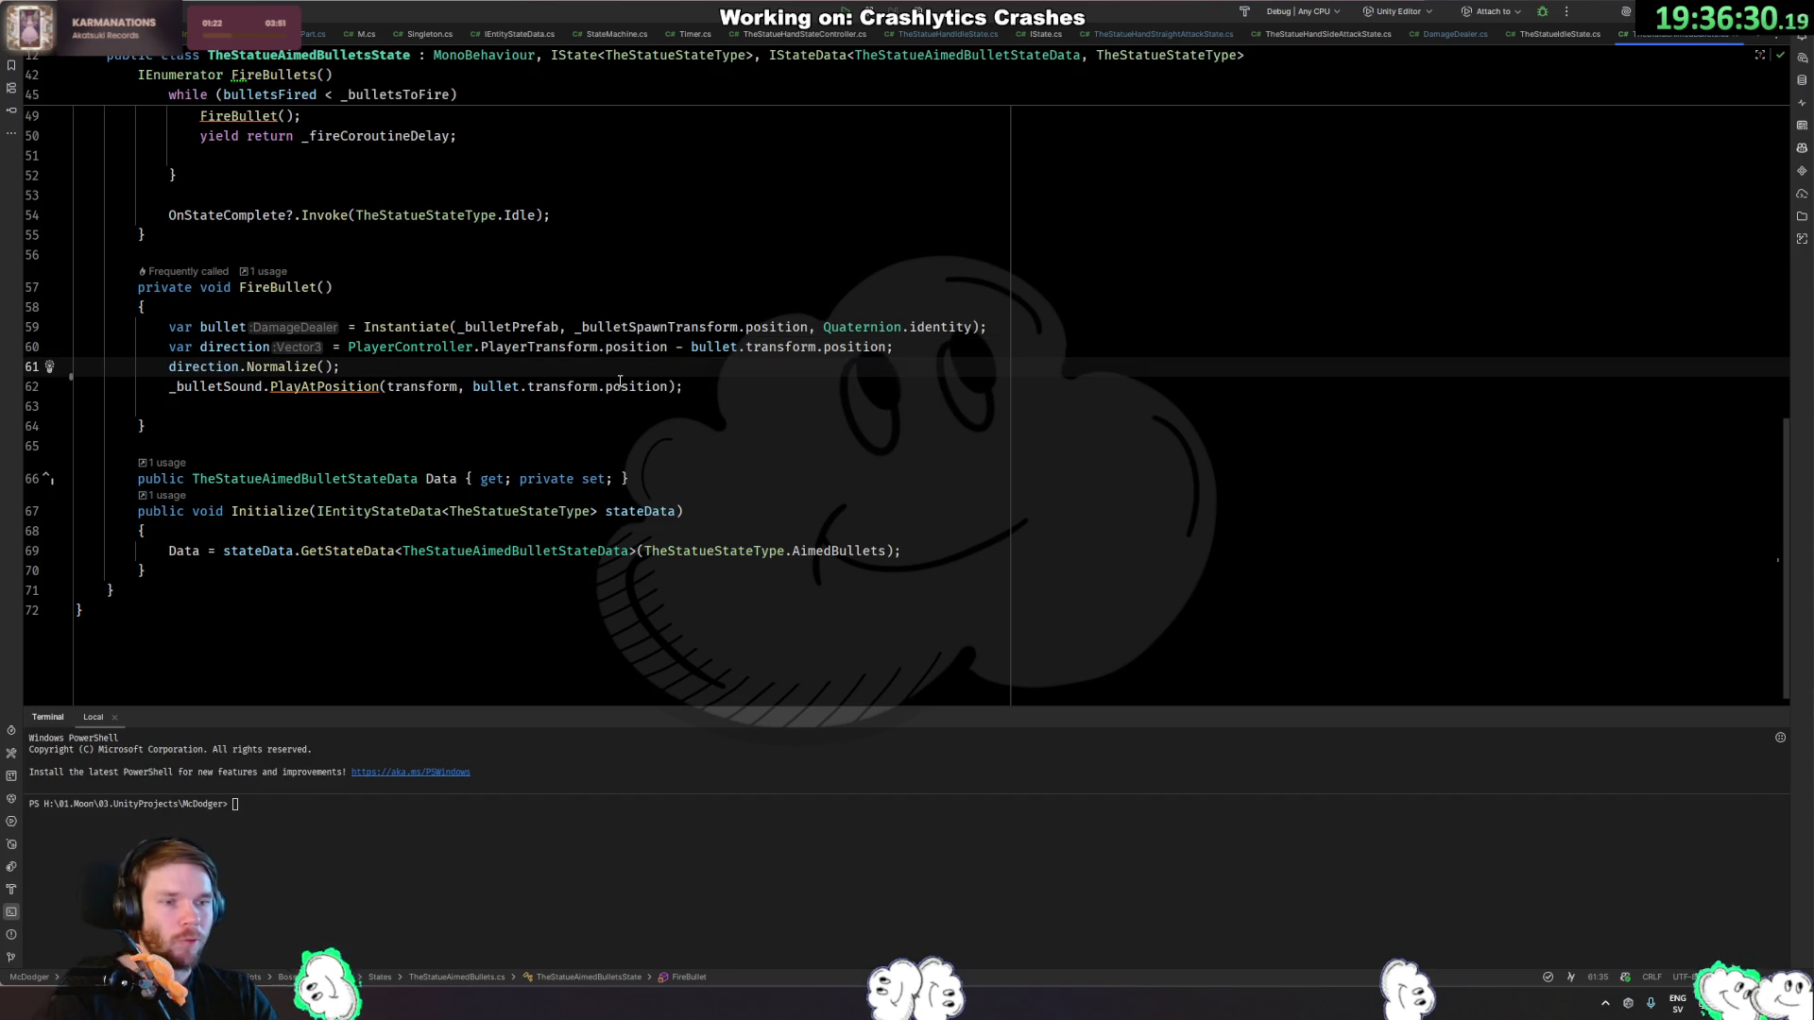
key(ctrl+backslash)
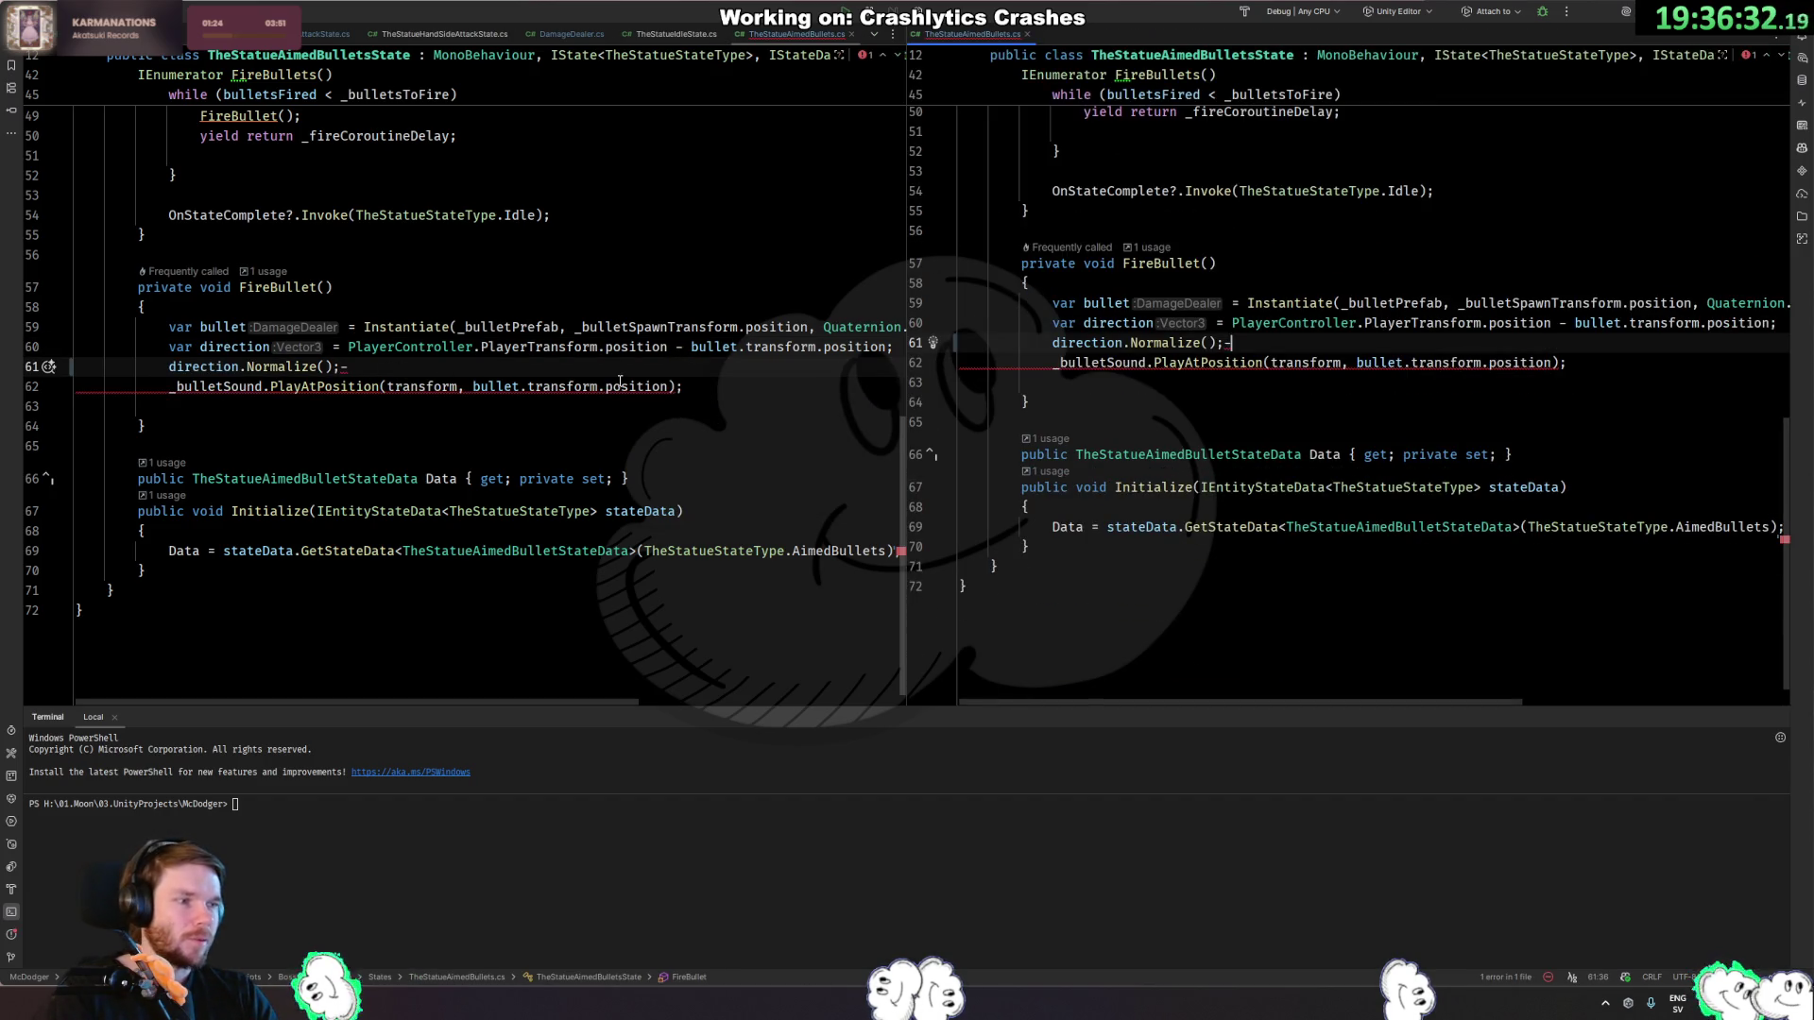
key(ctrl+F4)
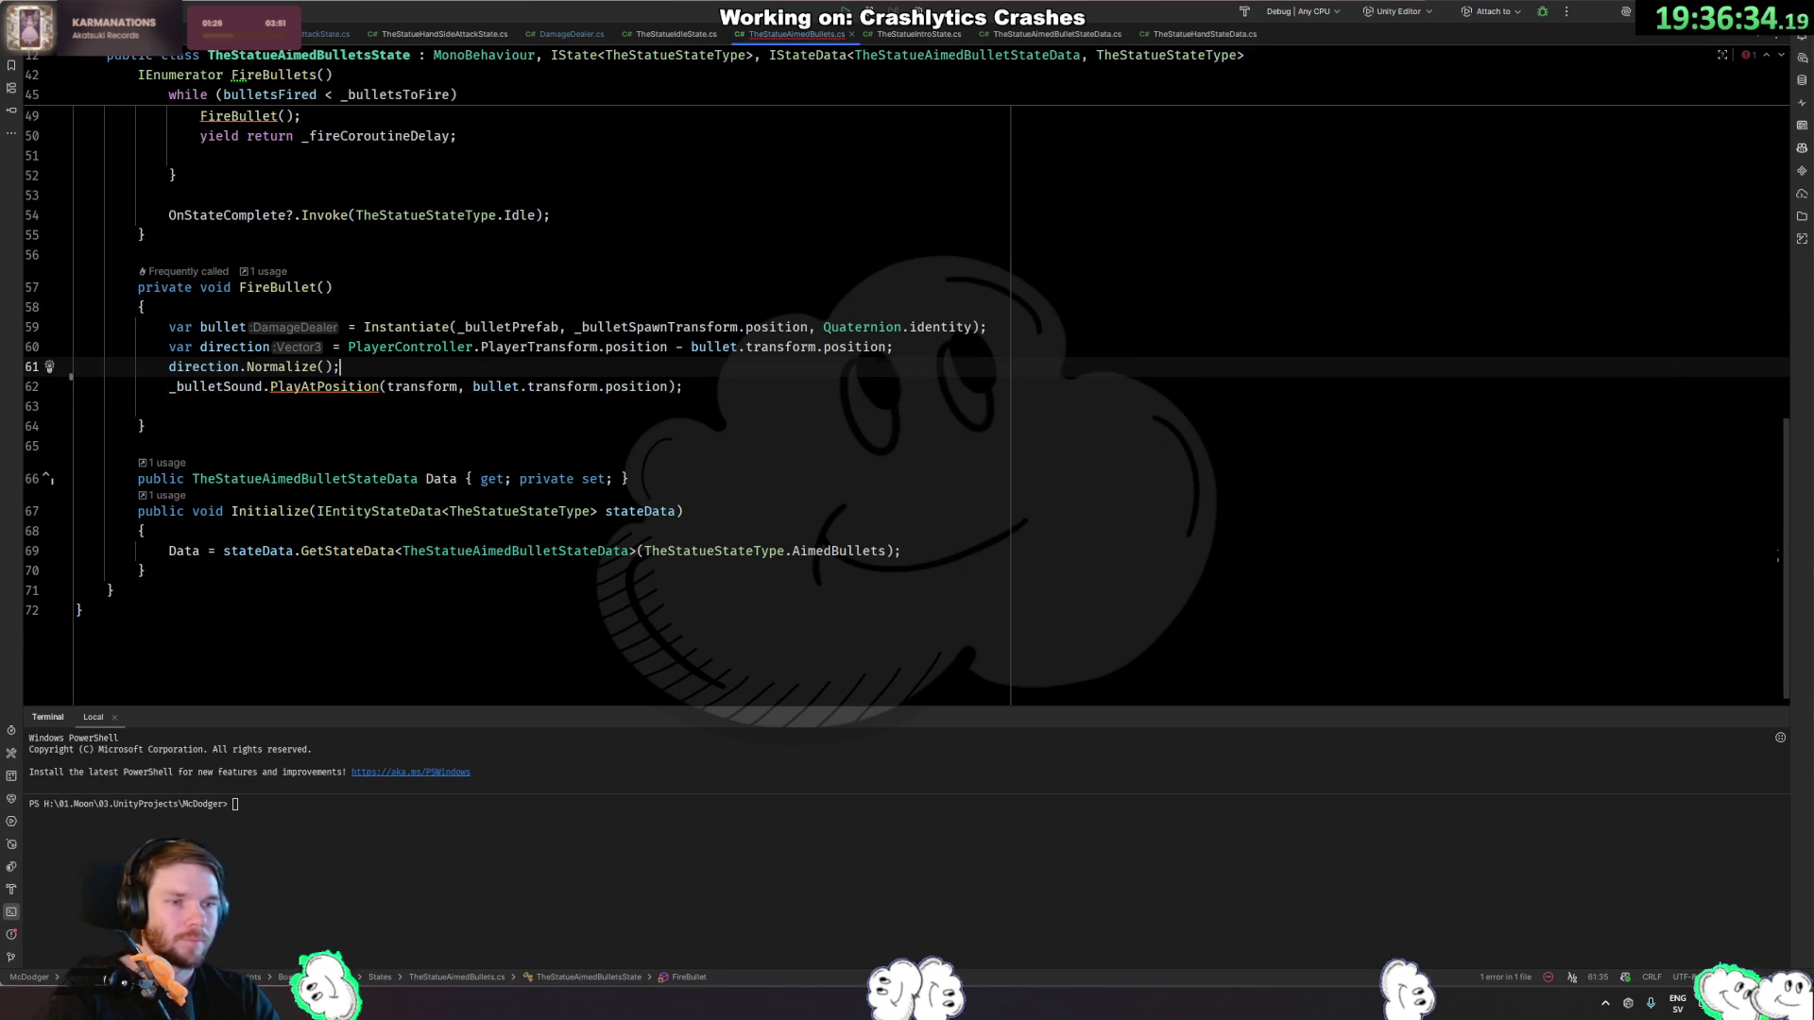
Start a new line with 'bullet.' and browse its member suggestions.
key(Return)
text(bu)
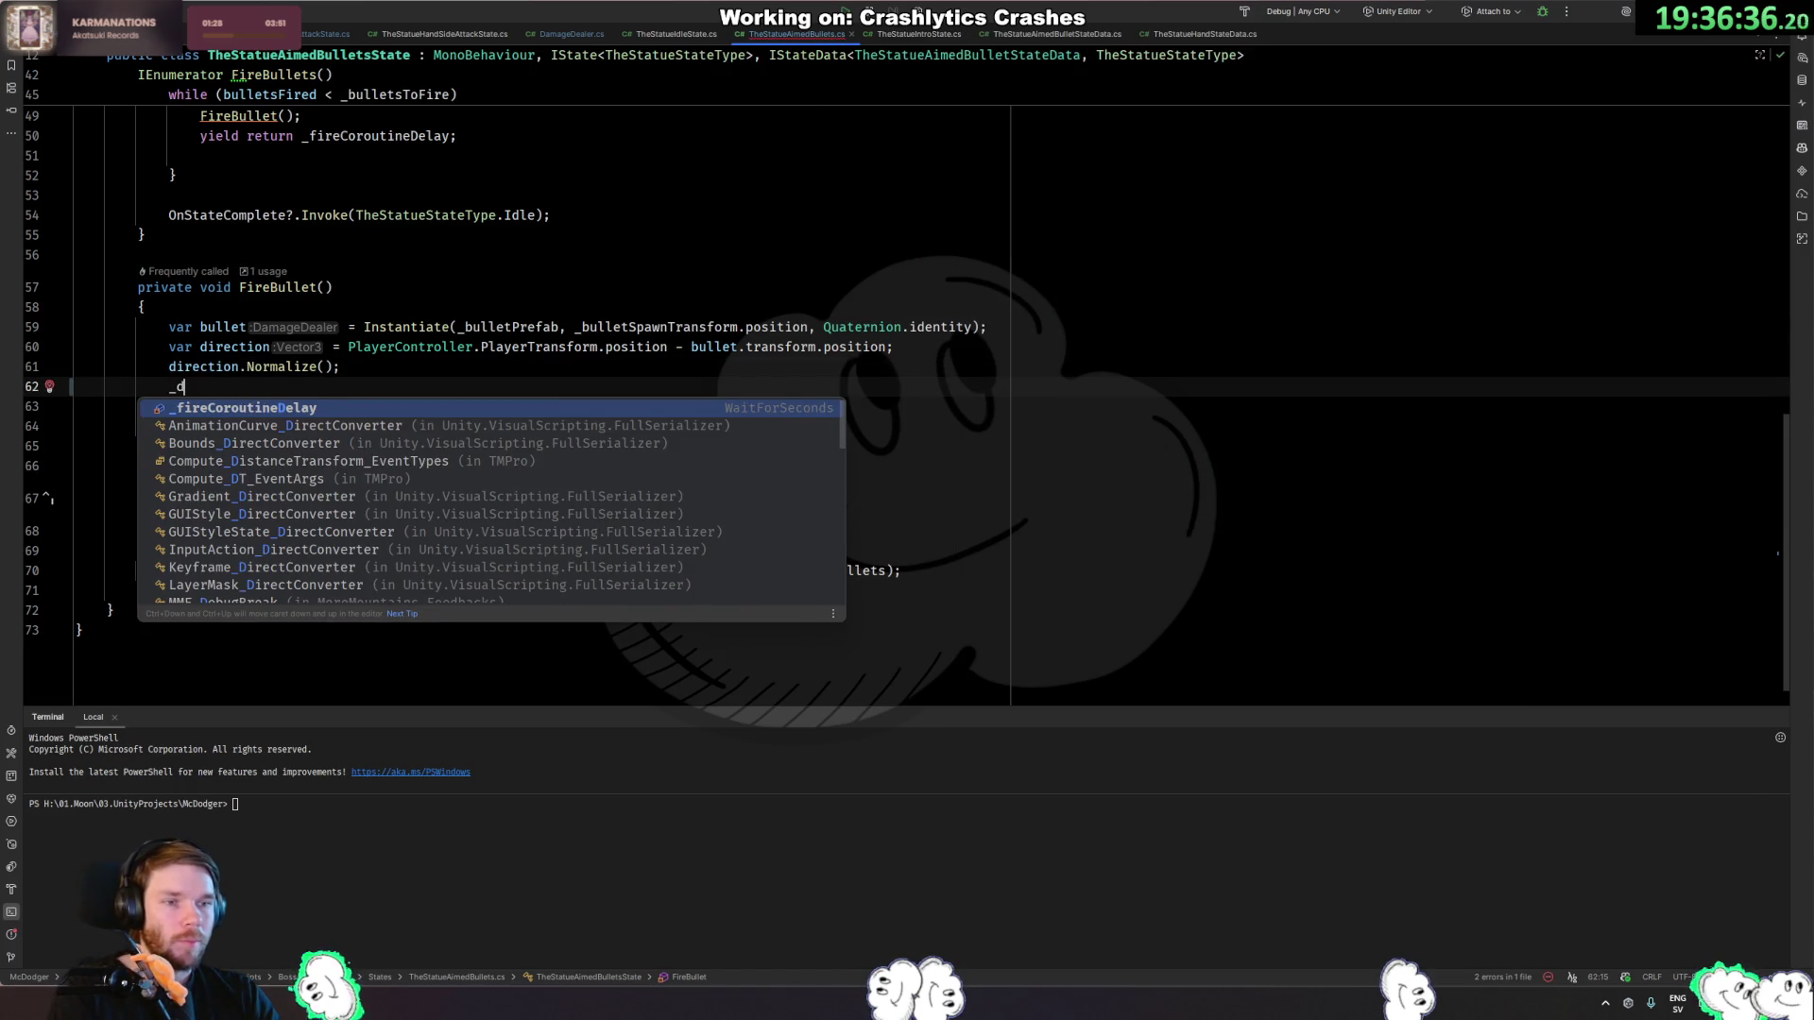
key(Return)
text(.)
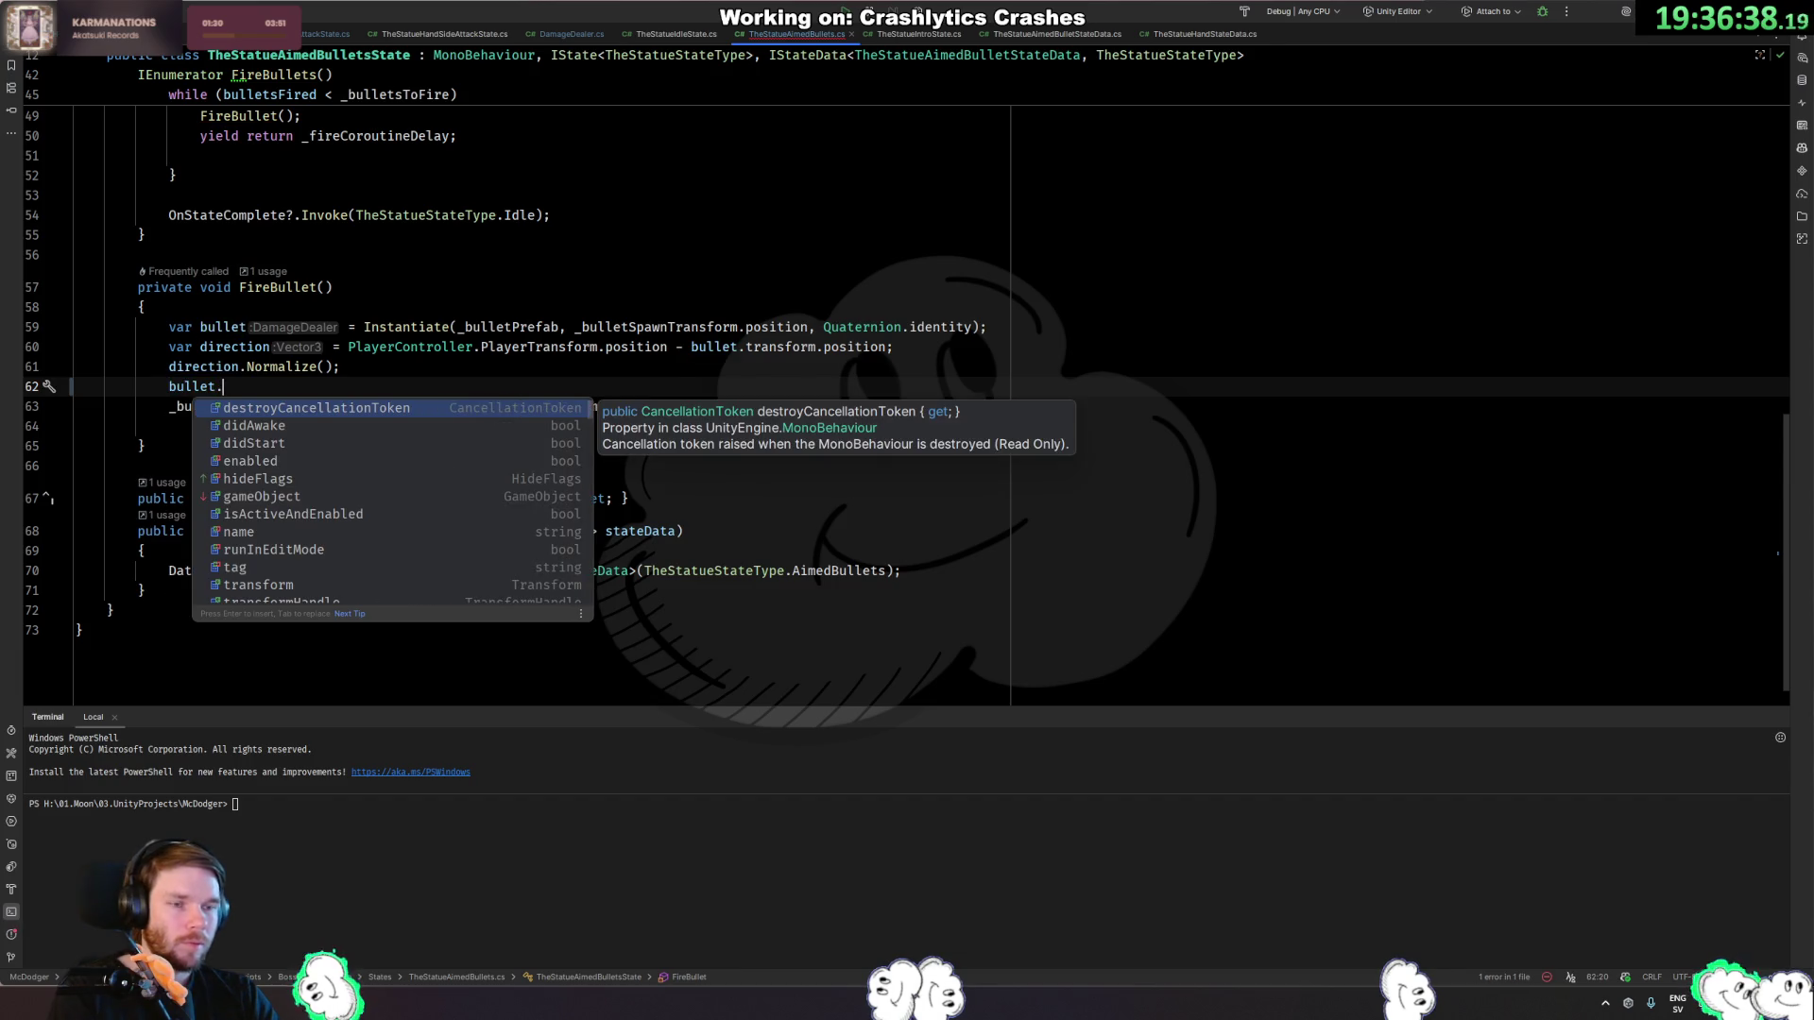
key(Escape)
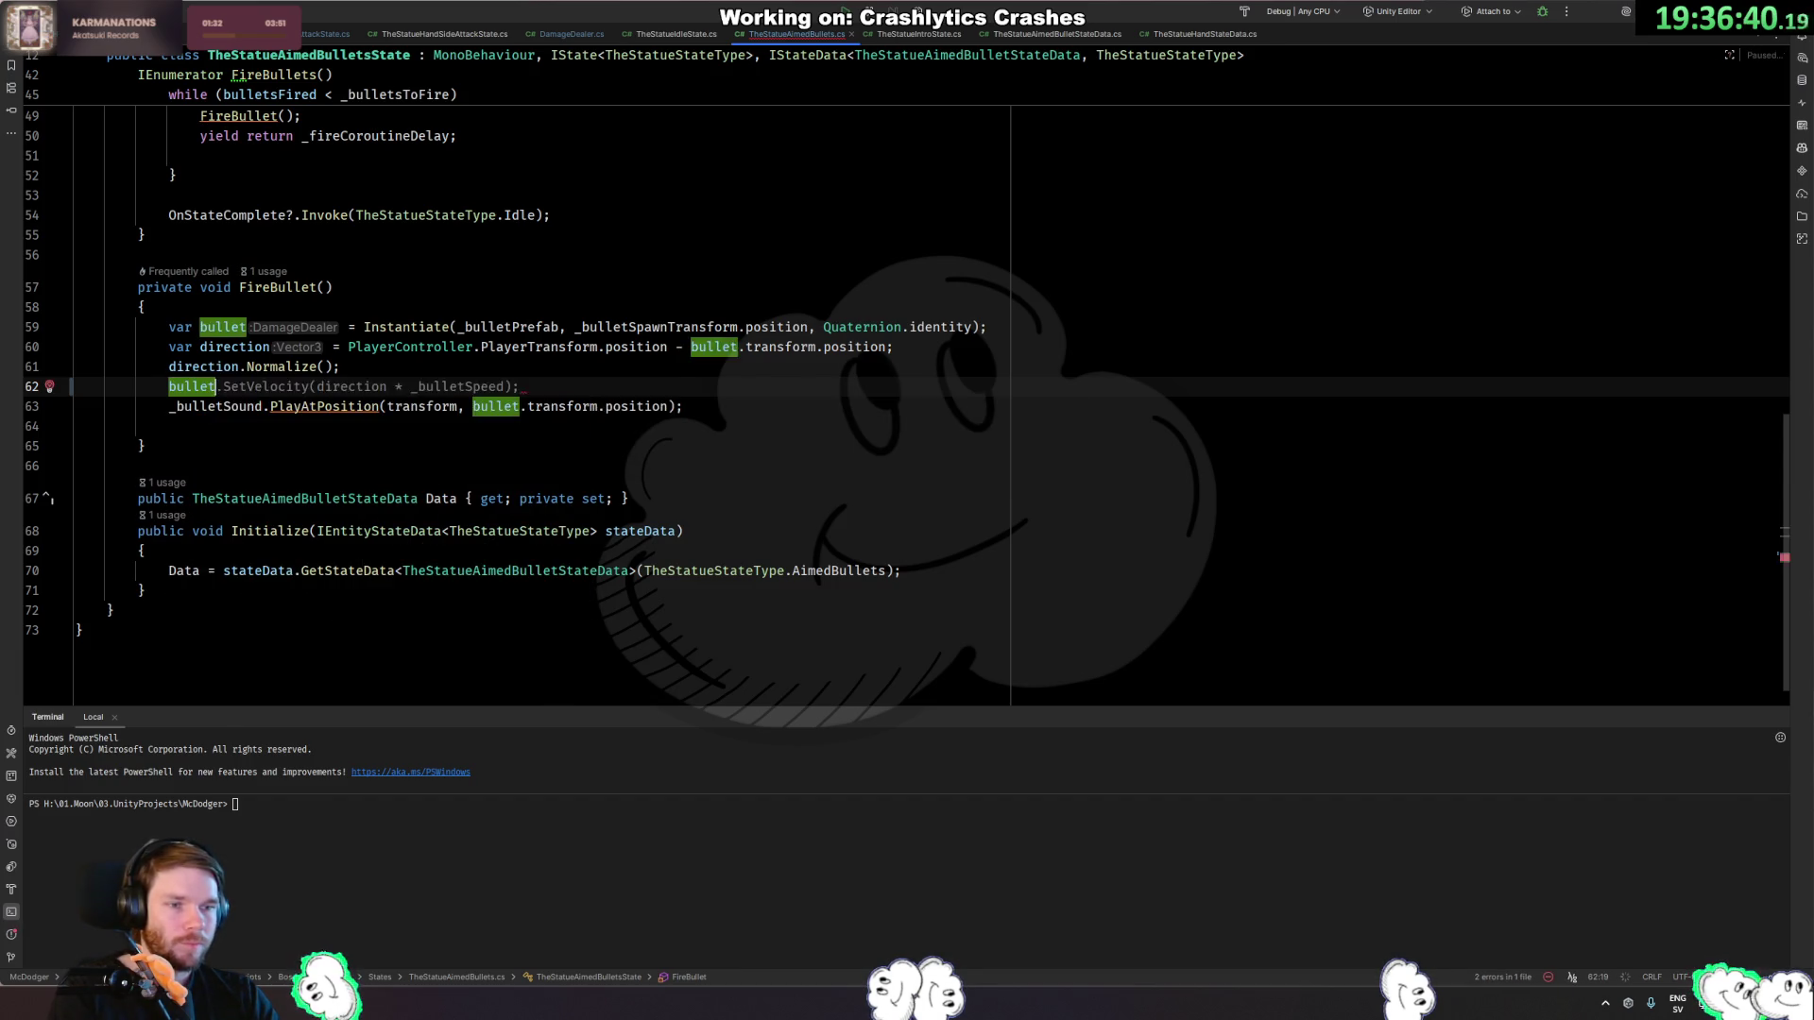
key(ctrl+space)
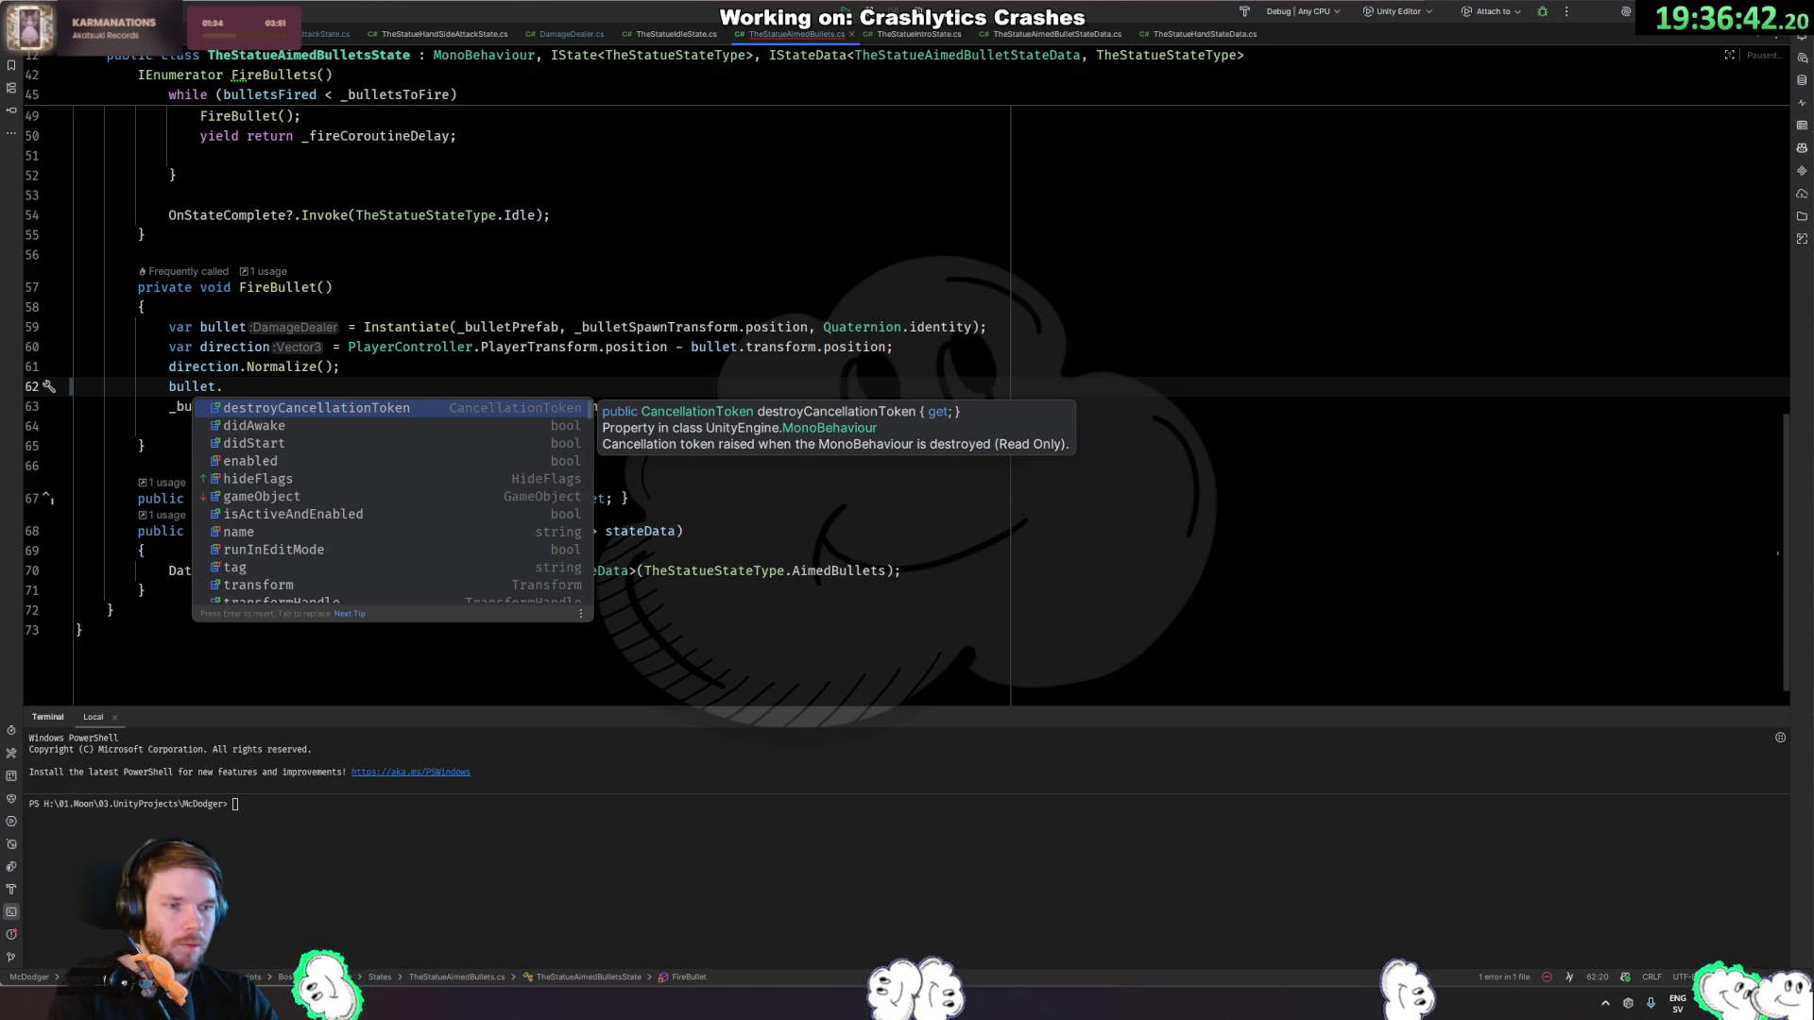
key(Down)
key(Down)
key(Down)
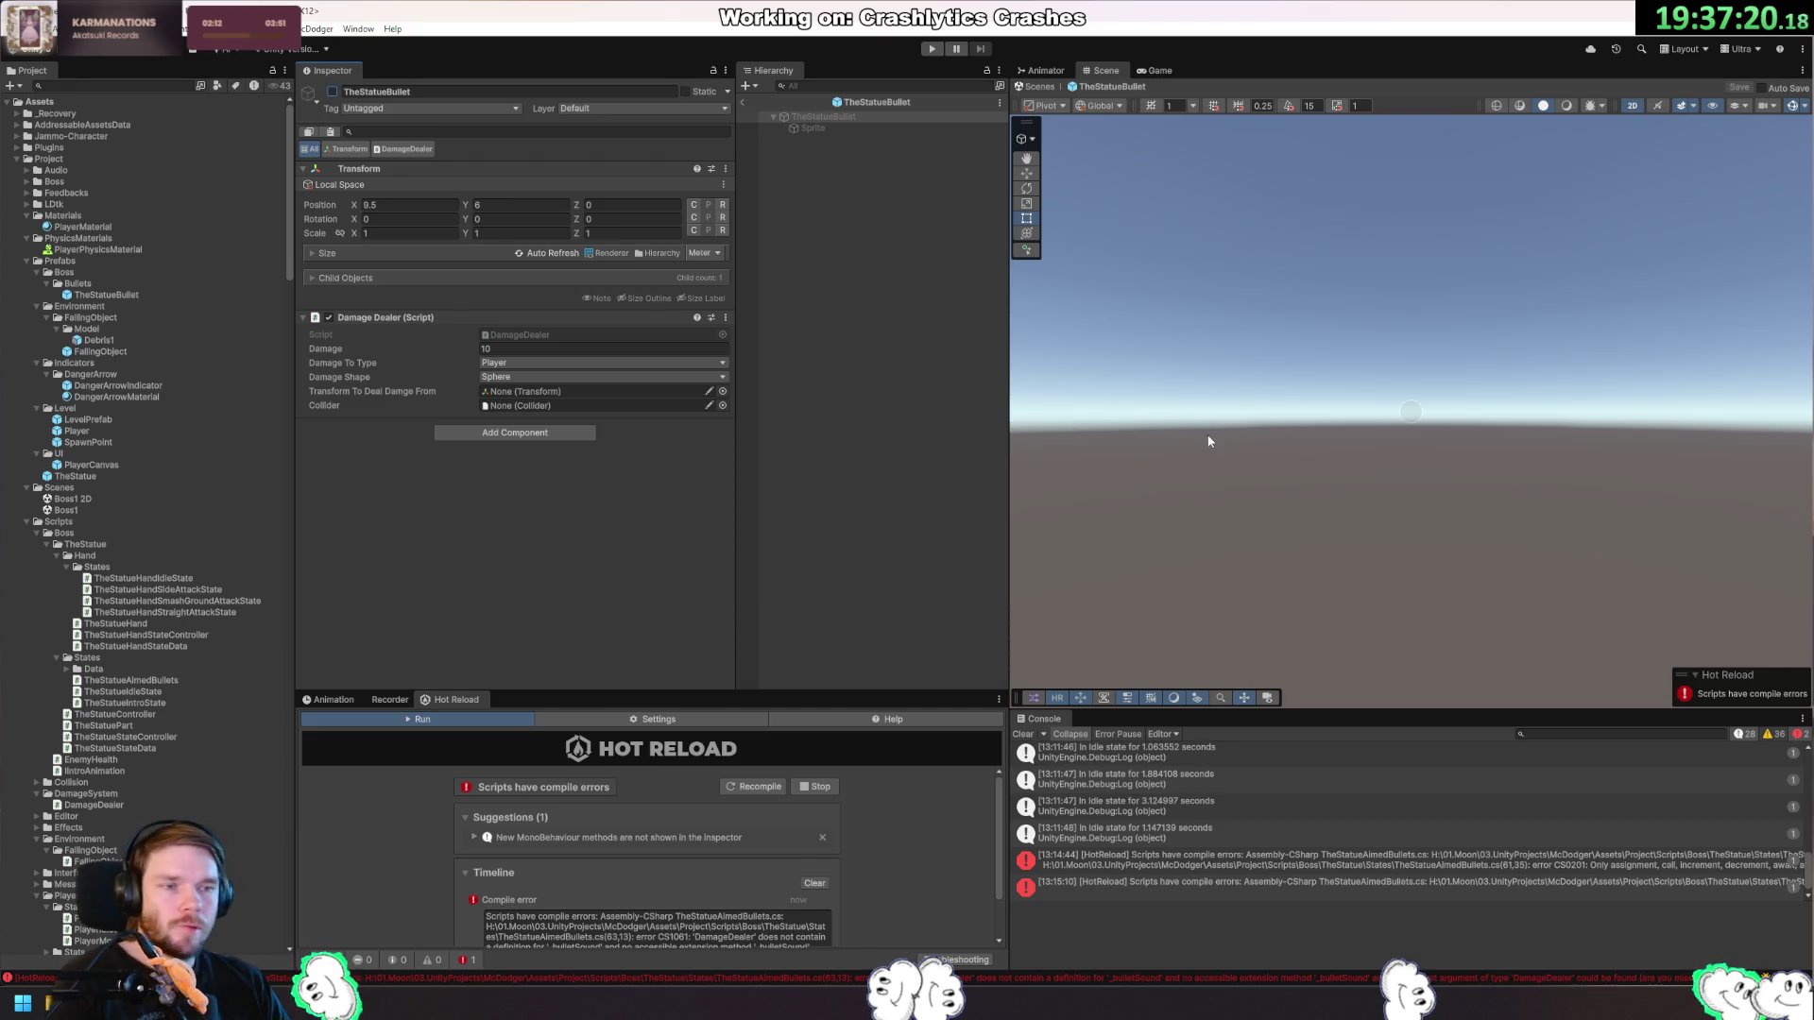
key(alt+Tab)
scroll(444, 433, up, 10)
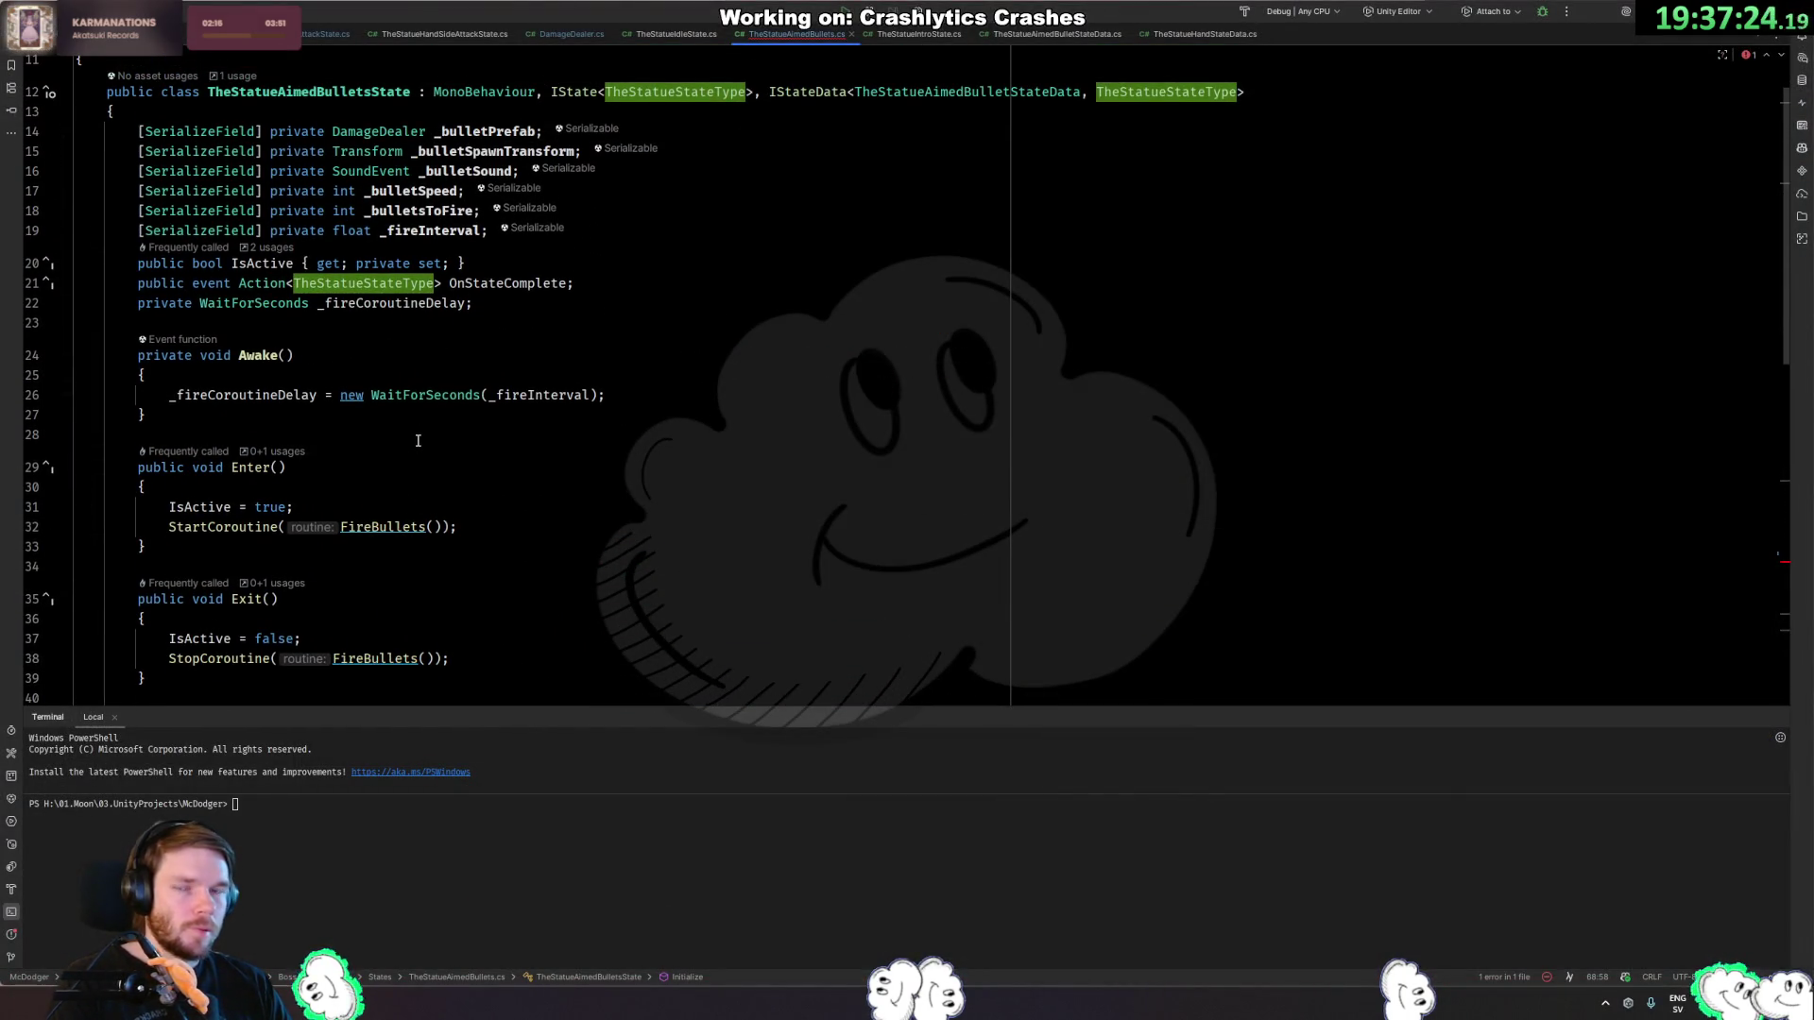
key(alt+Tab)
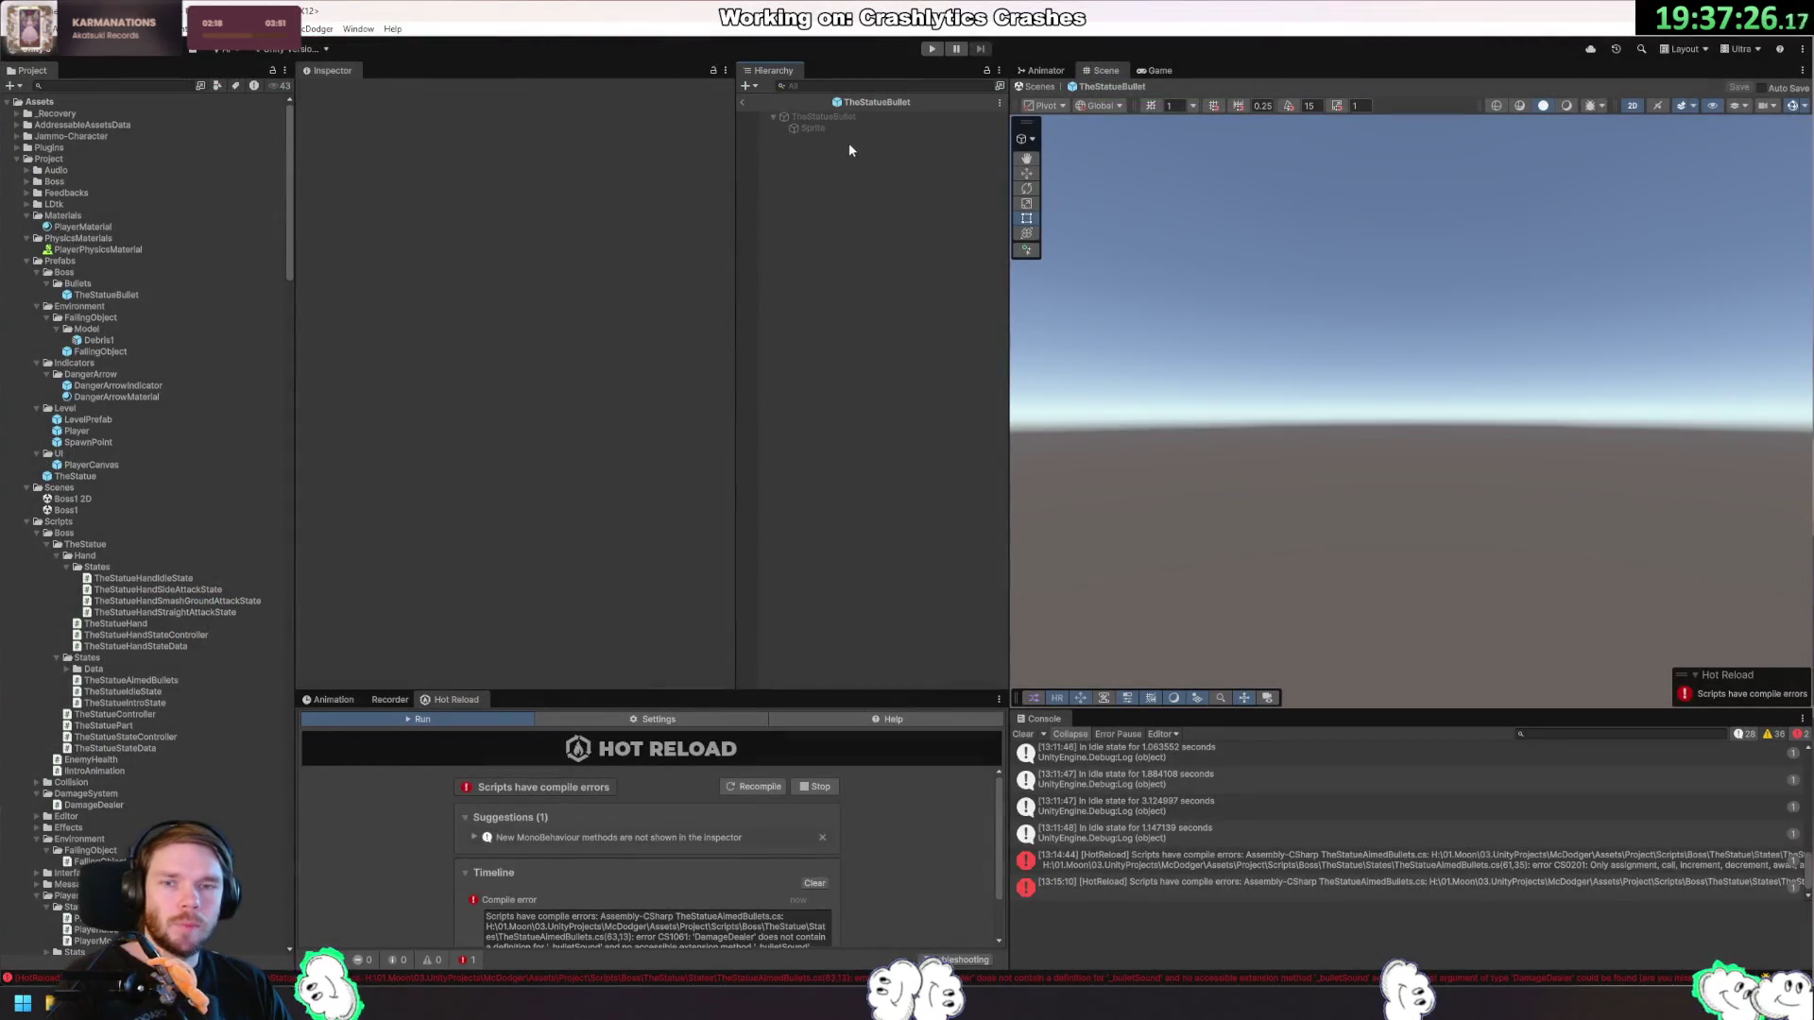
click(848, 119)
key(ctrl+shift+a)
text(Bullet)
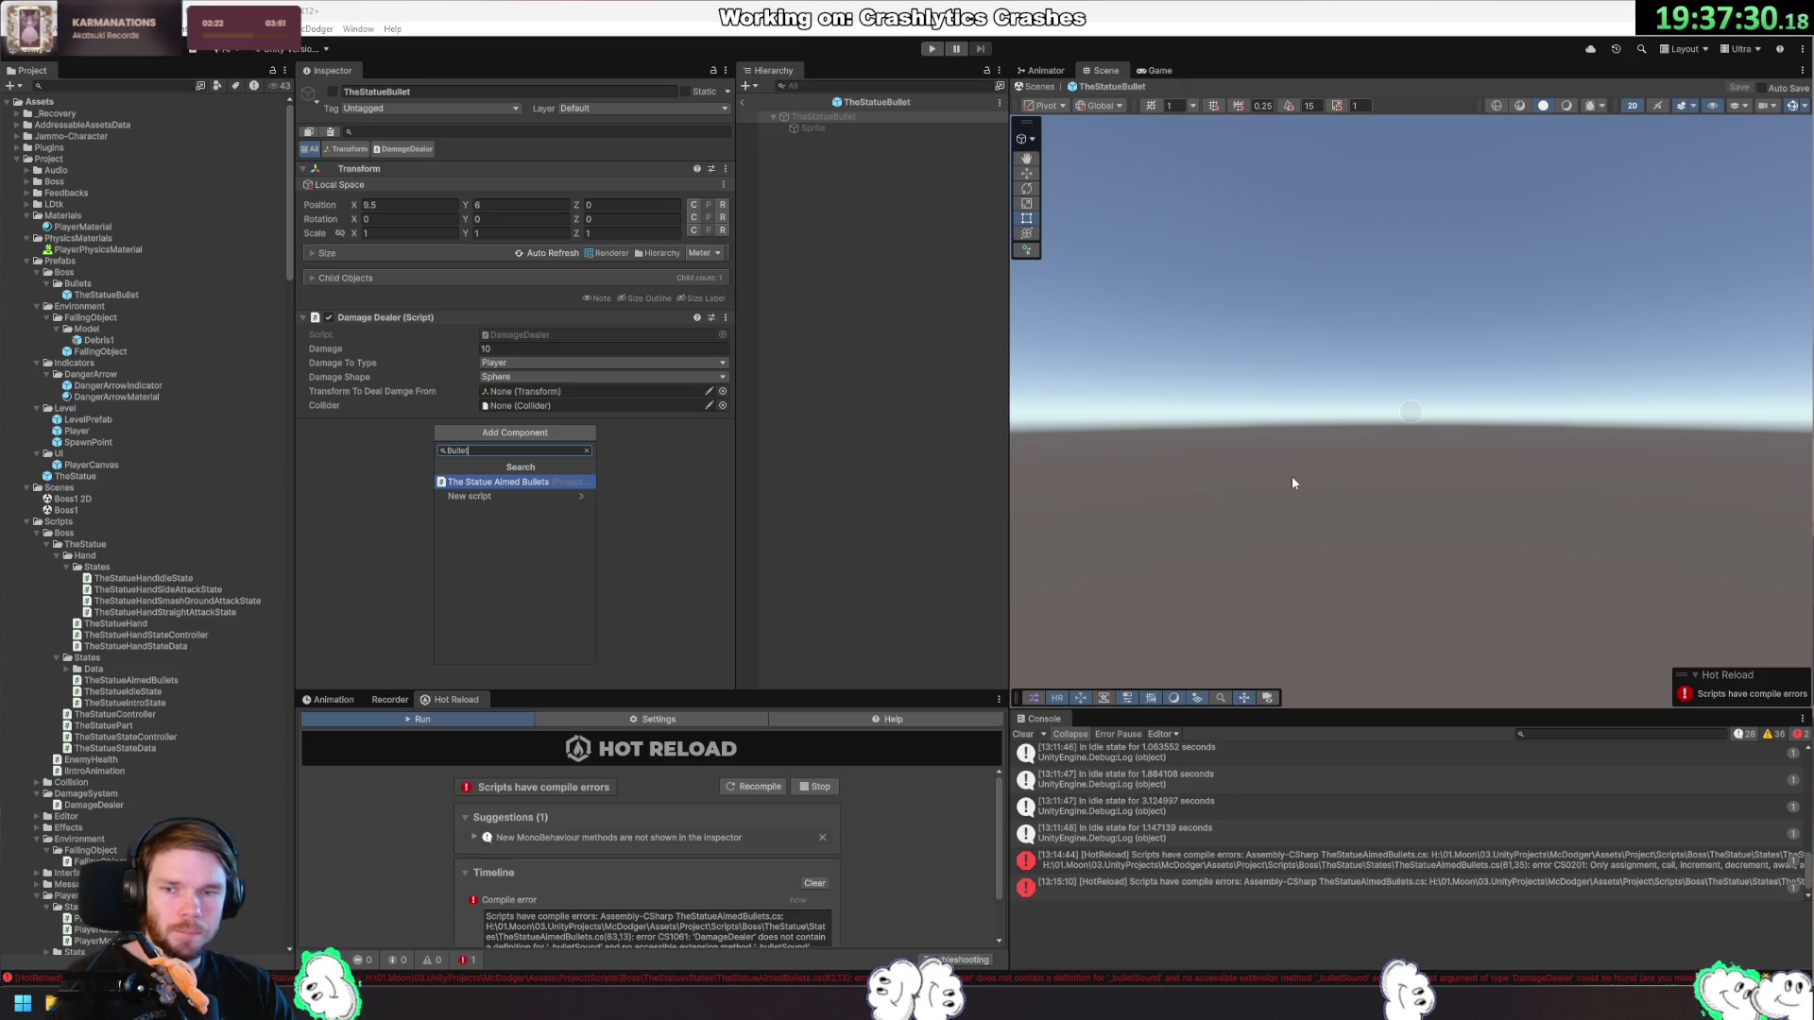
key(Home)
text(Straight)
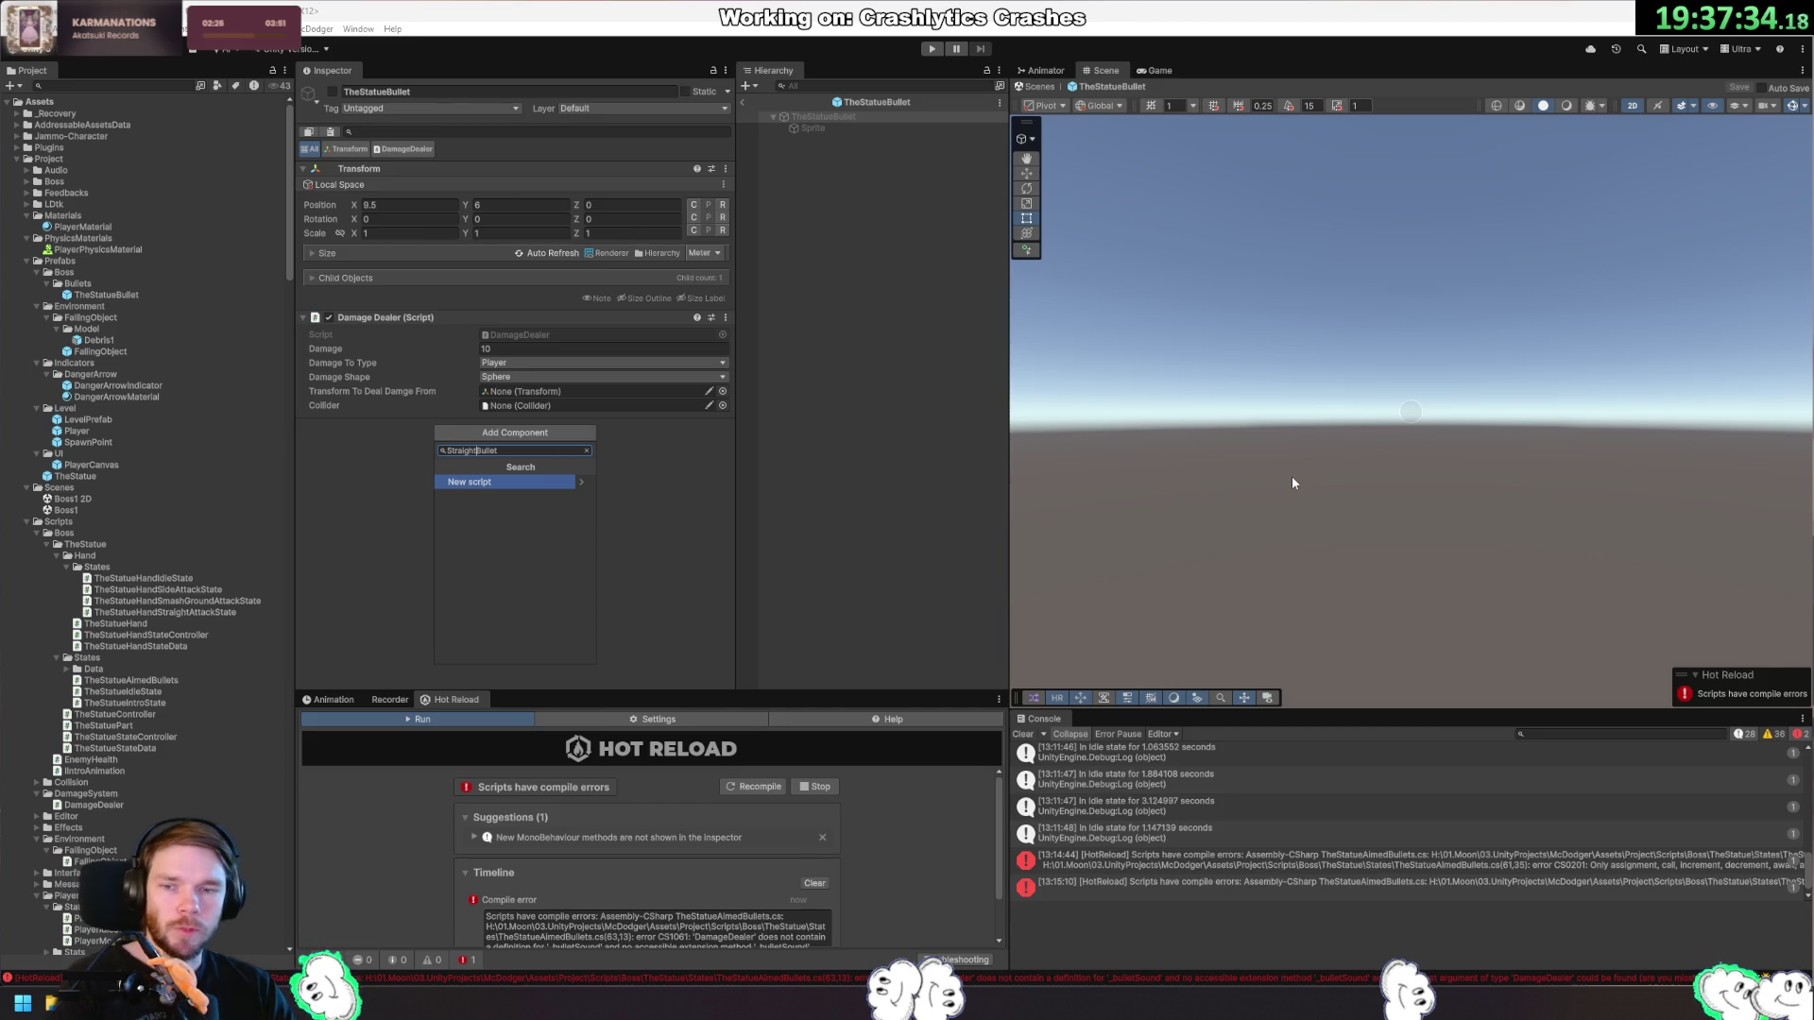
key(Return)
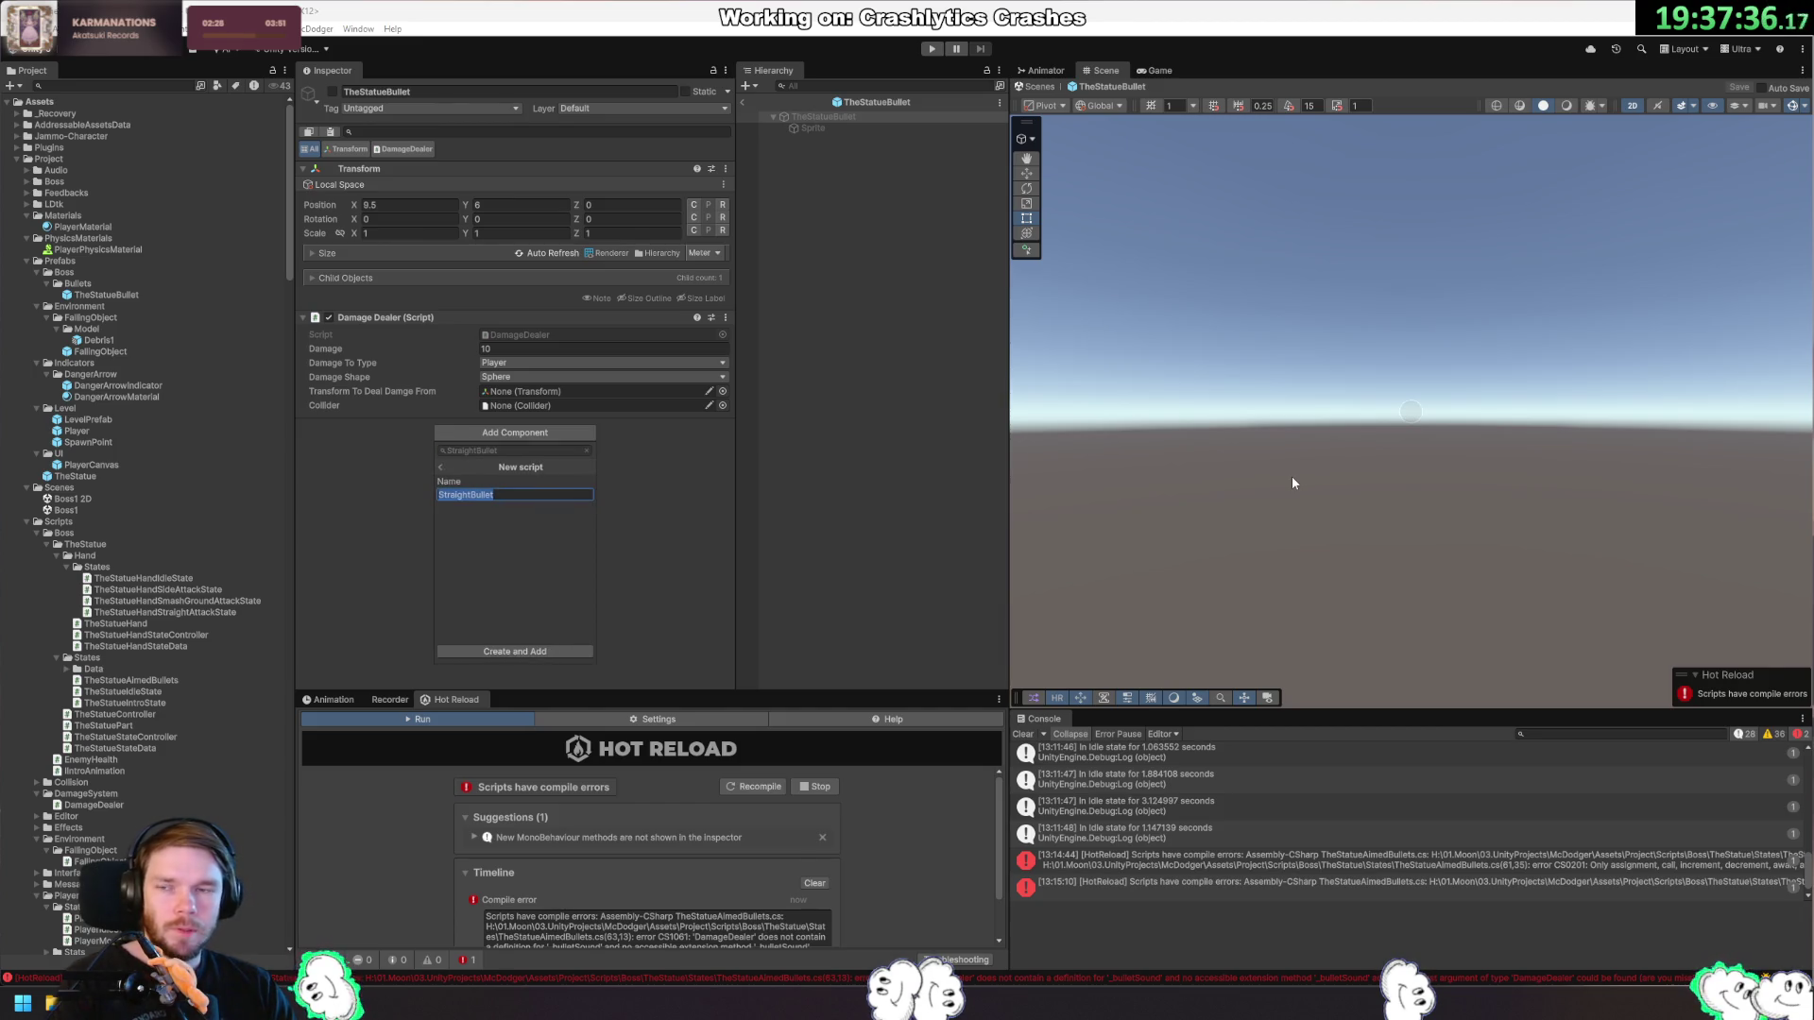
key(Return)
key(Return)
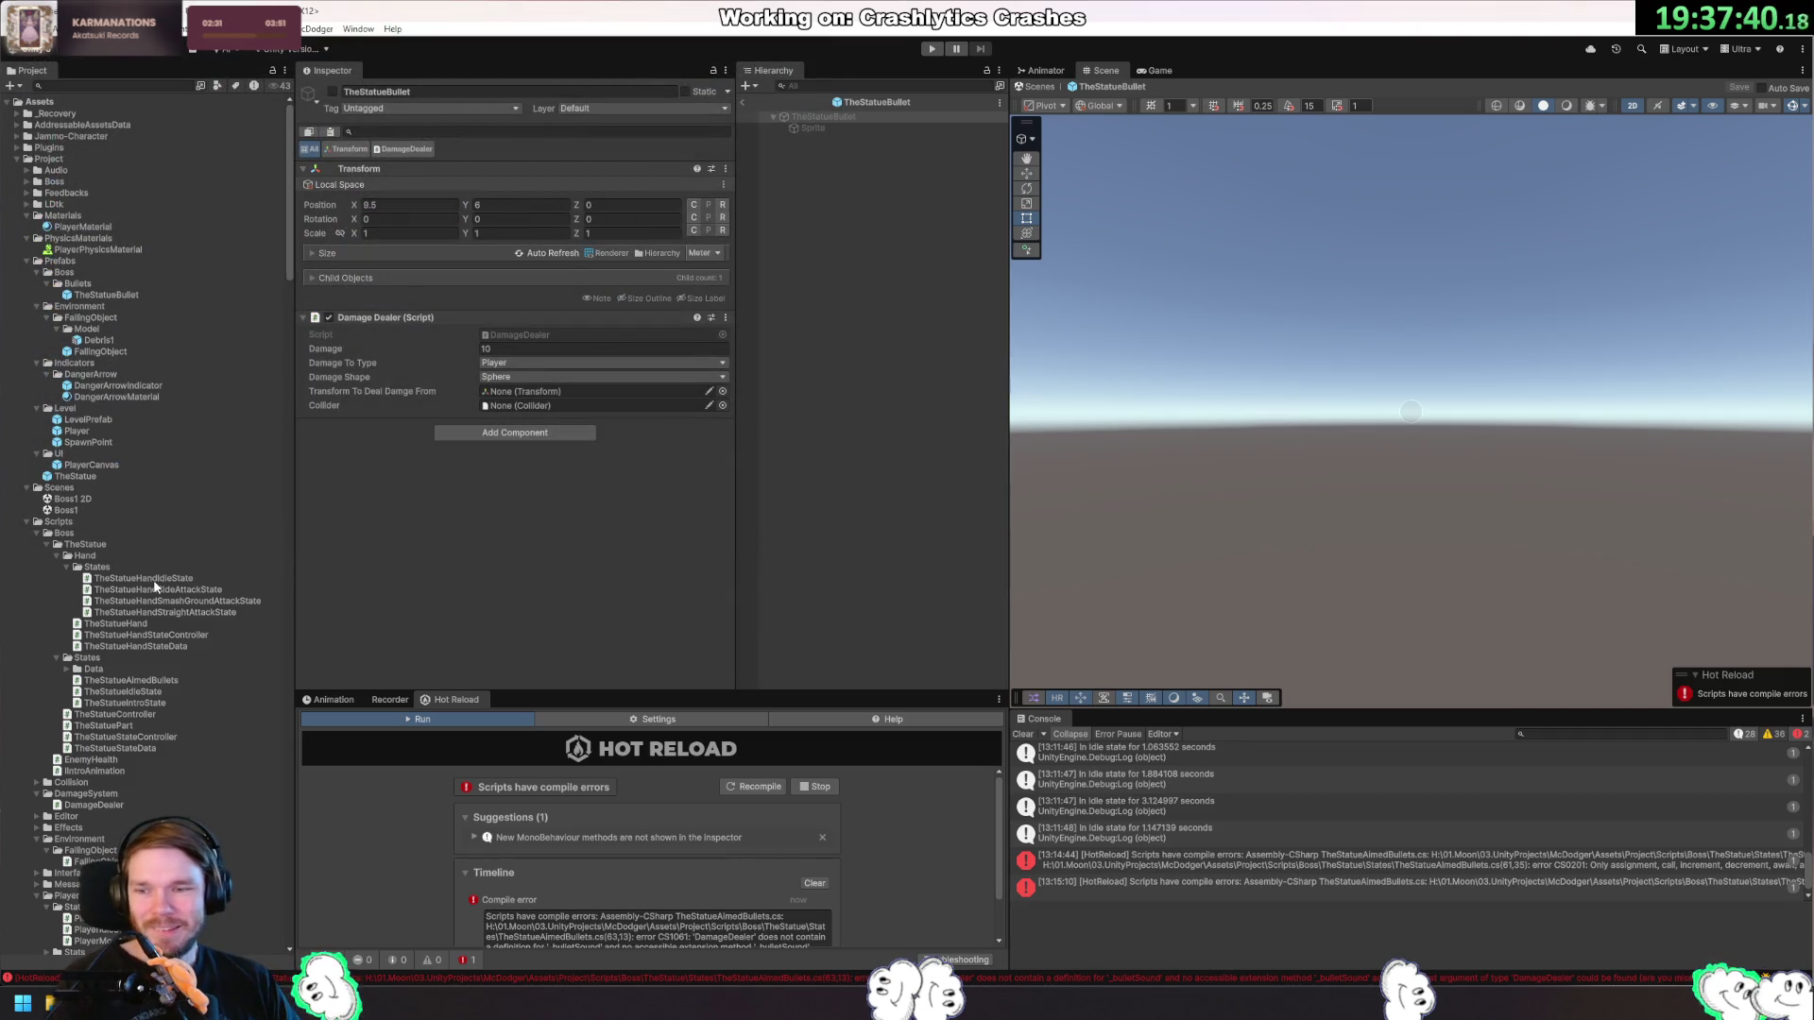
click(94, 806)
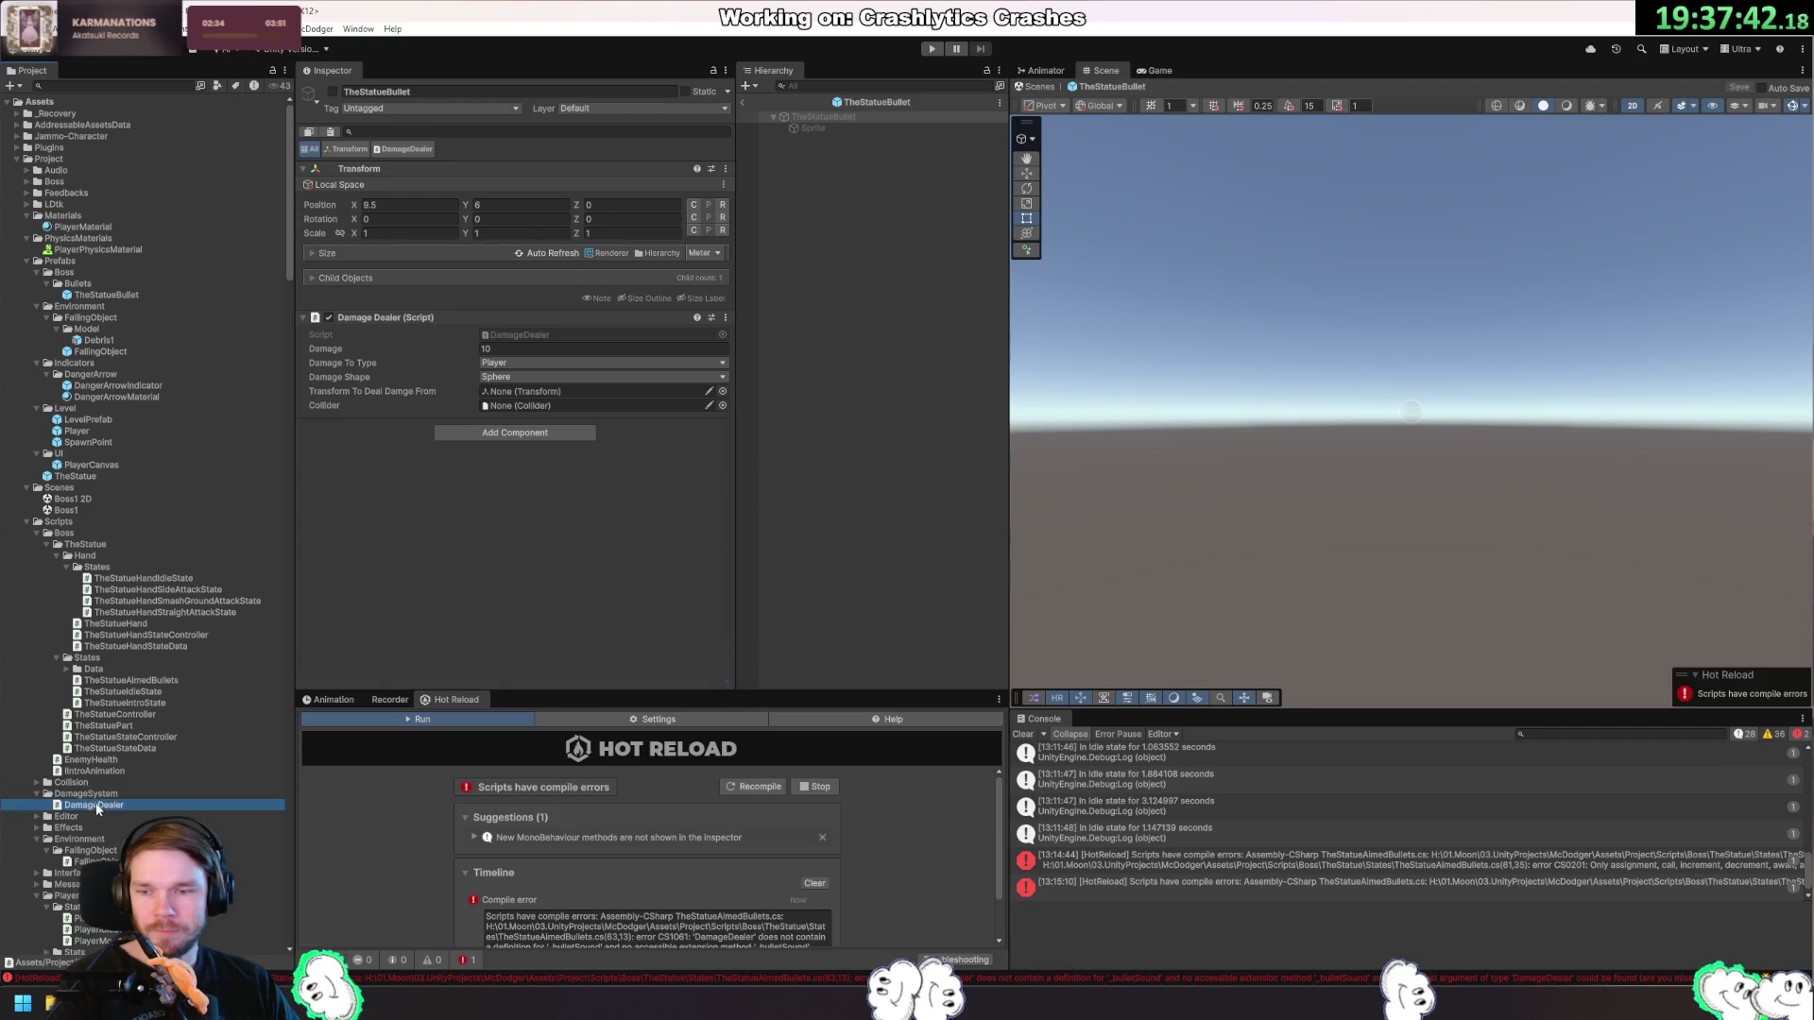
Collapse the TheStatue, Player and Utils folders and create a Weapons folder under Scripts.
scroll(94, 810, down, 3)
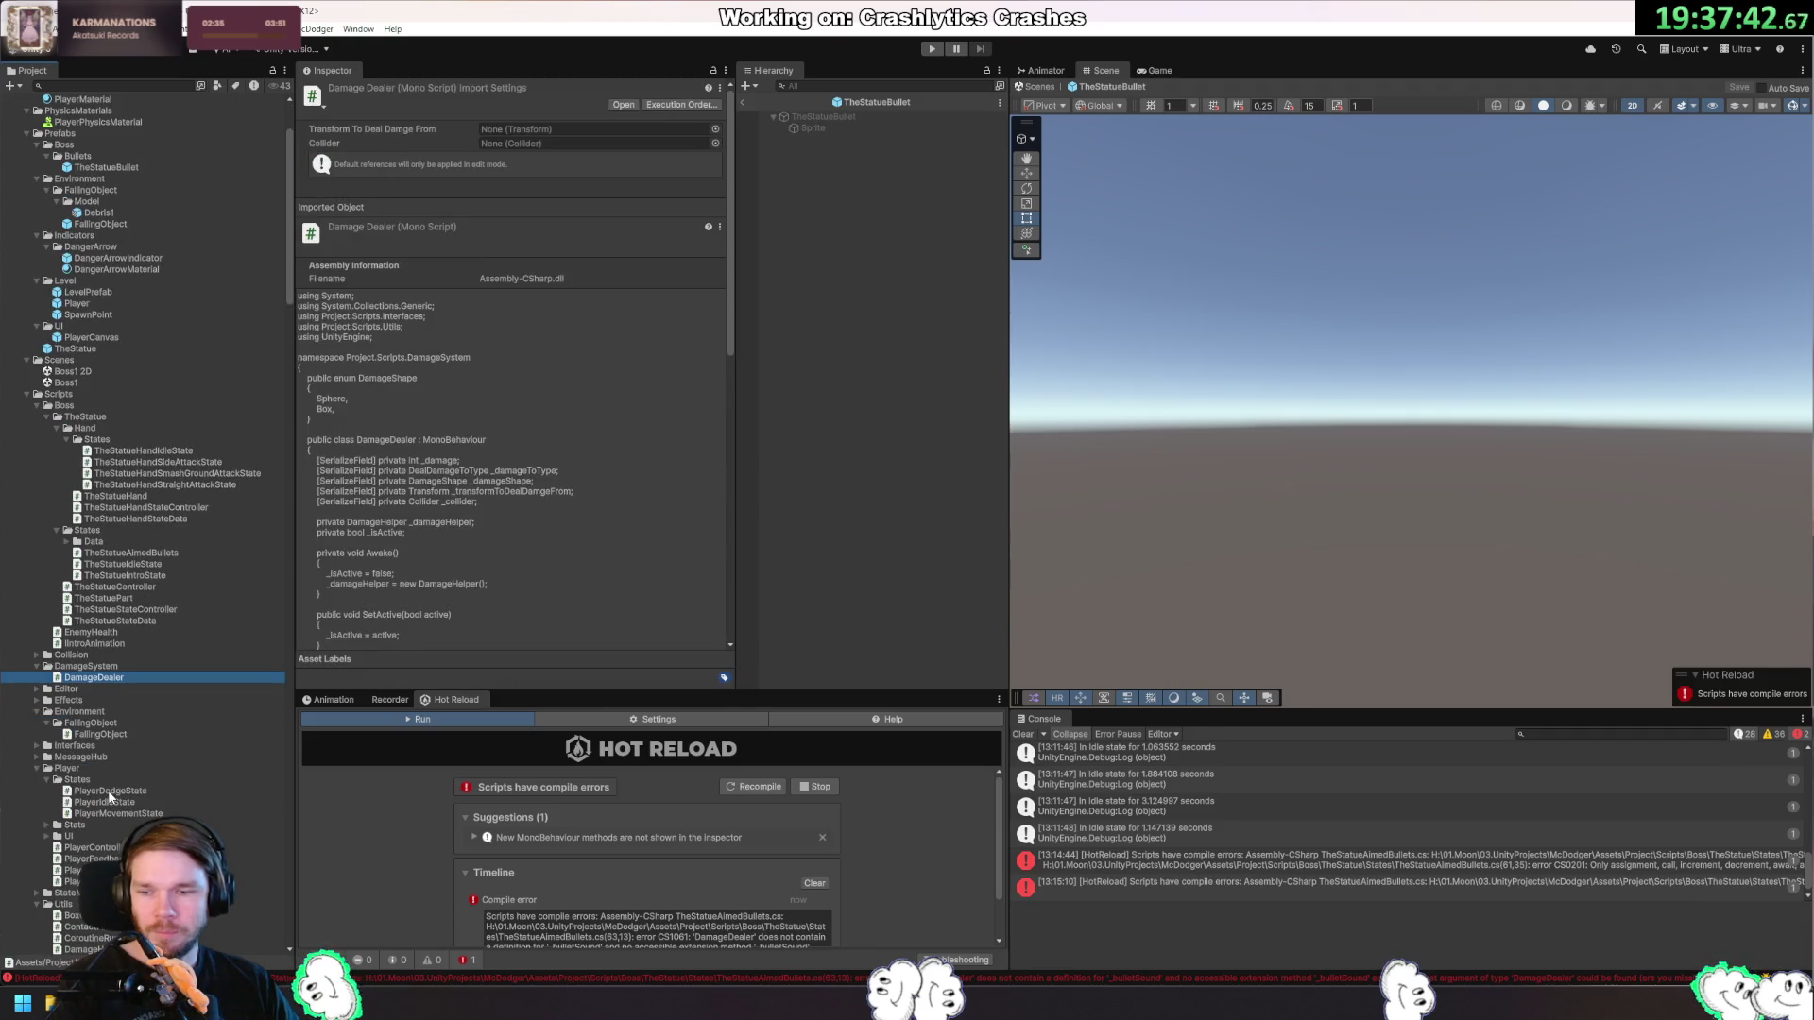
click(46, 416)
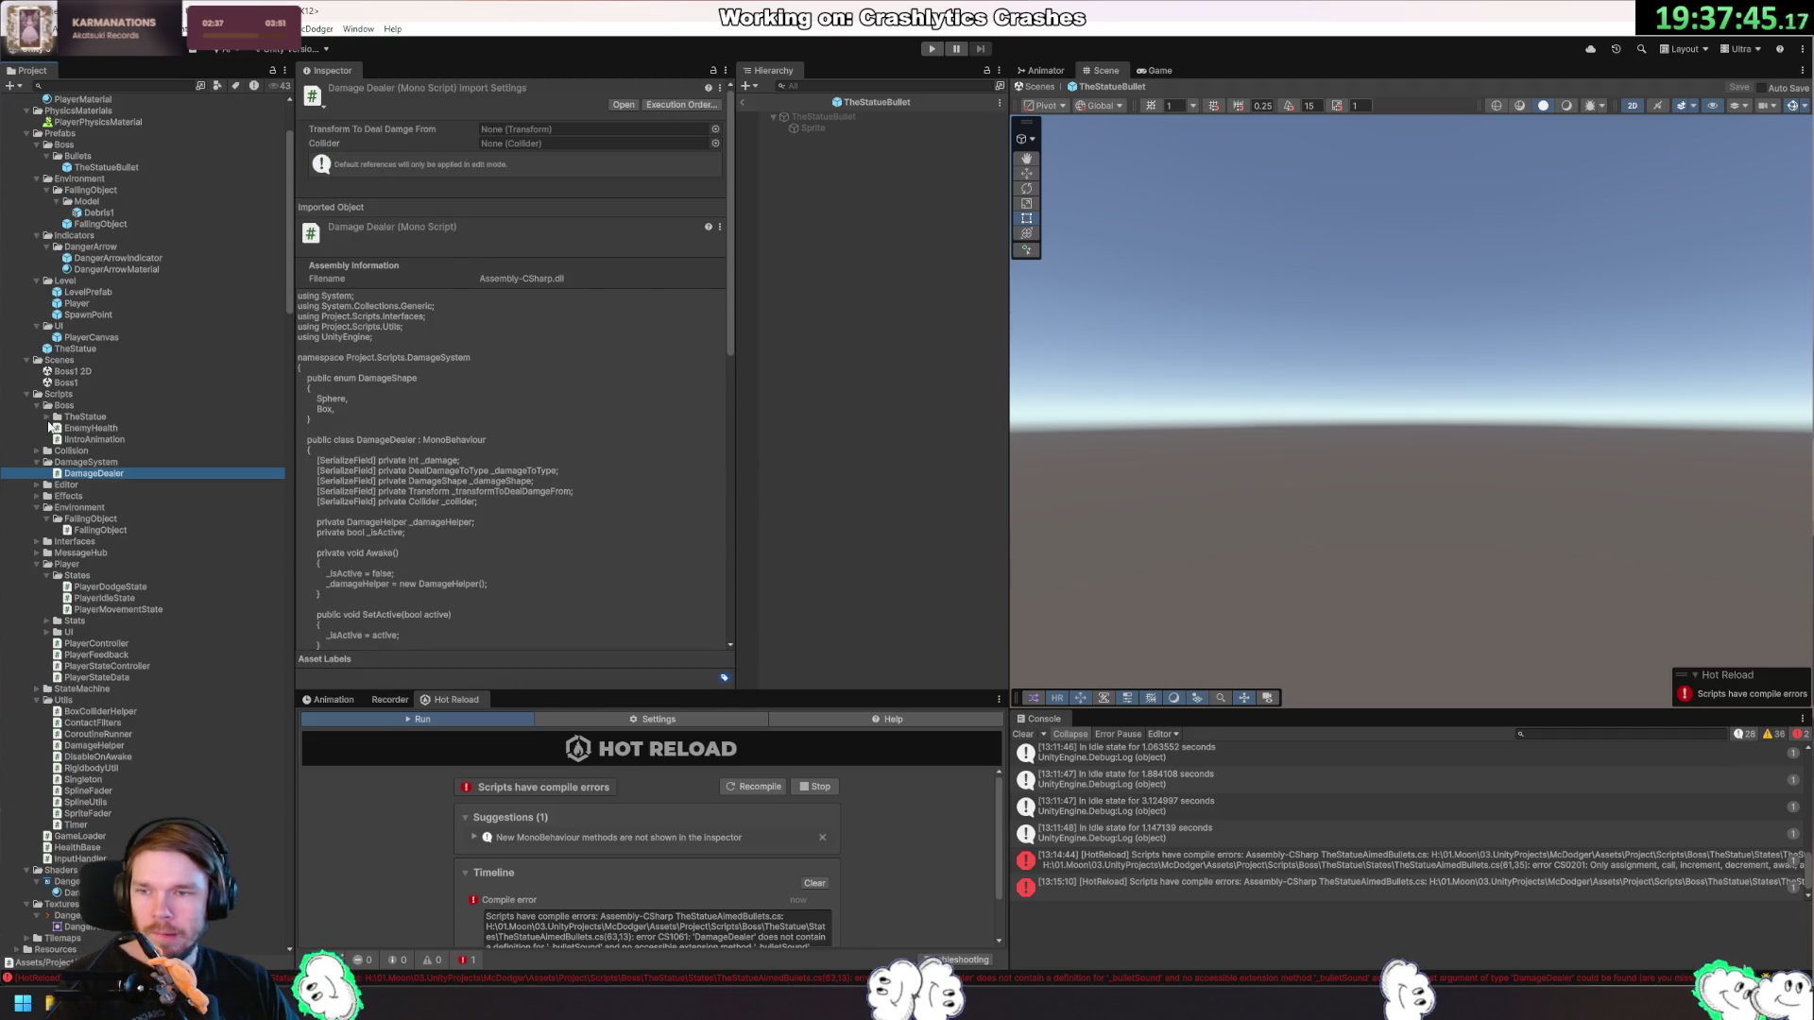
click(34, 565)
click(33, 587)
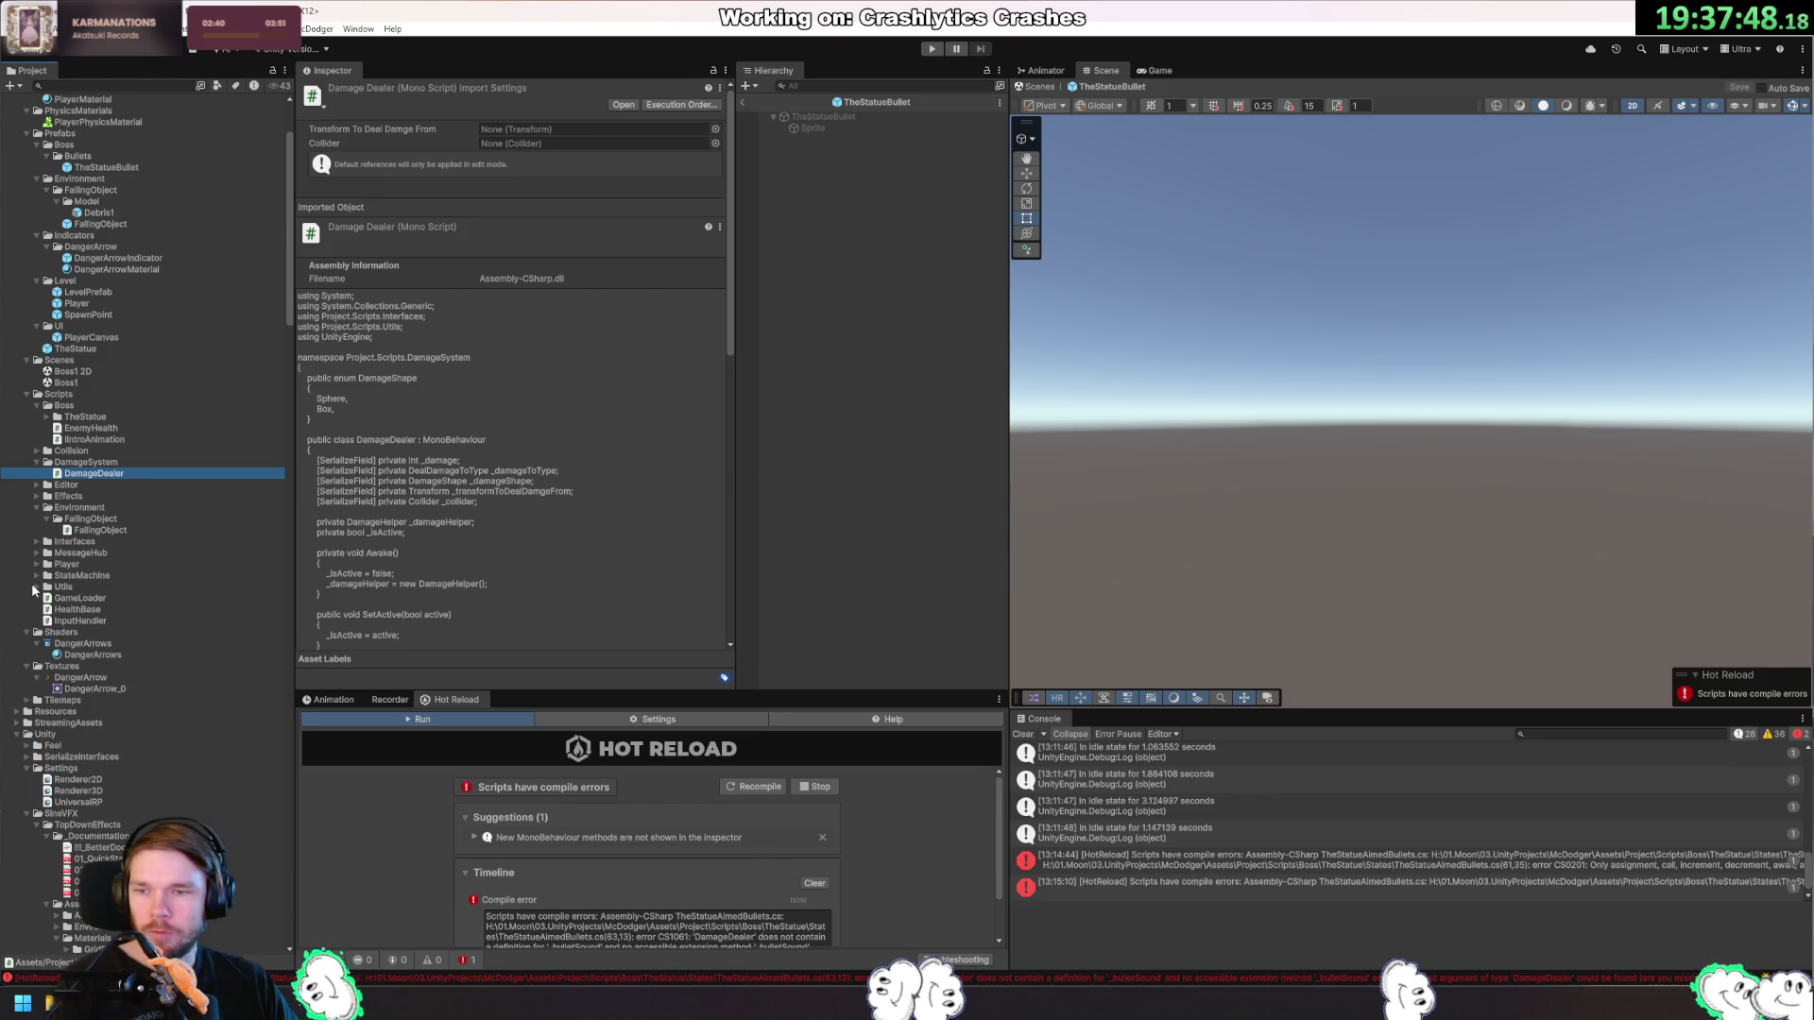
right_click(64, 395)
mouse_move(142, 399)
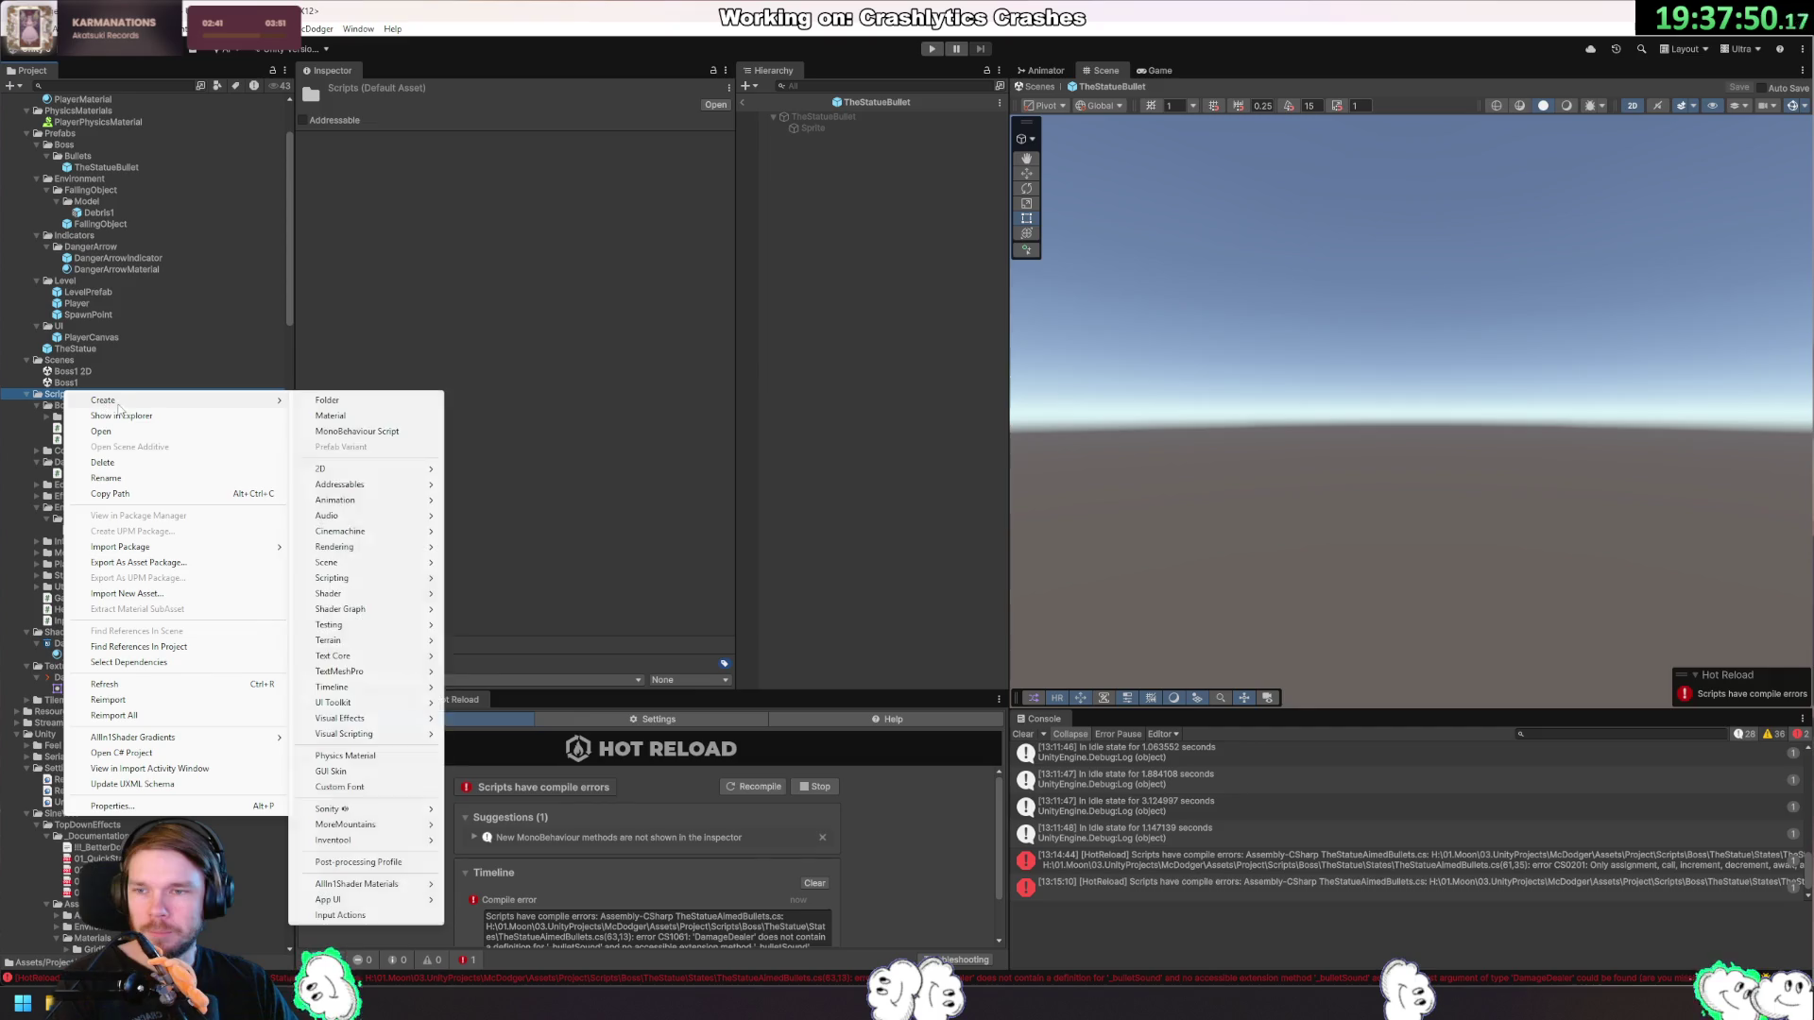
click(321, 400)
text(Weapons)
key(Return)
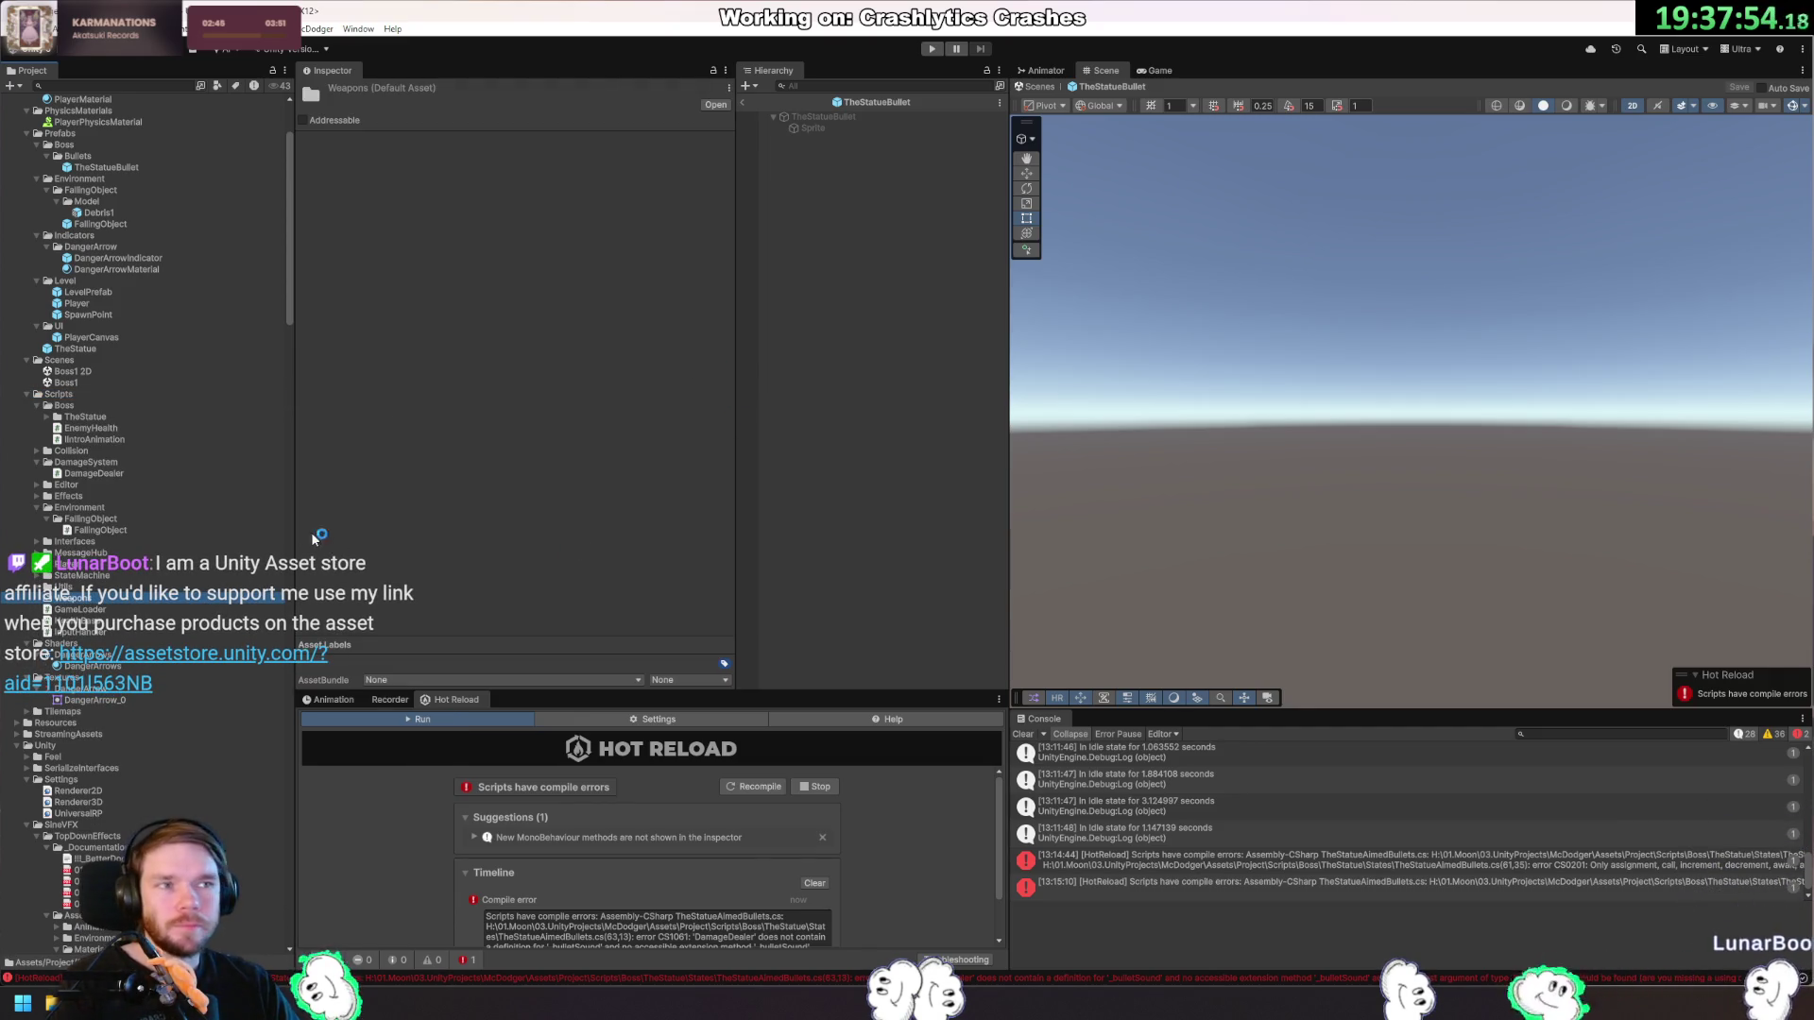
Create a StraightBullet MonoBehaviour script in Weapons and open it.
right_click(90, 601)
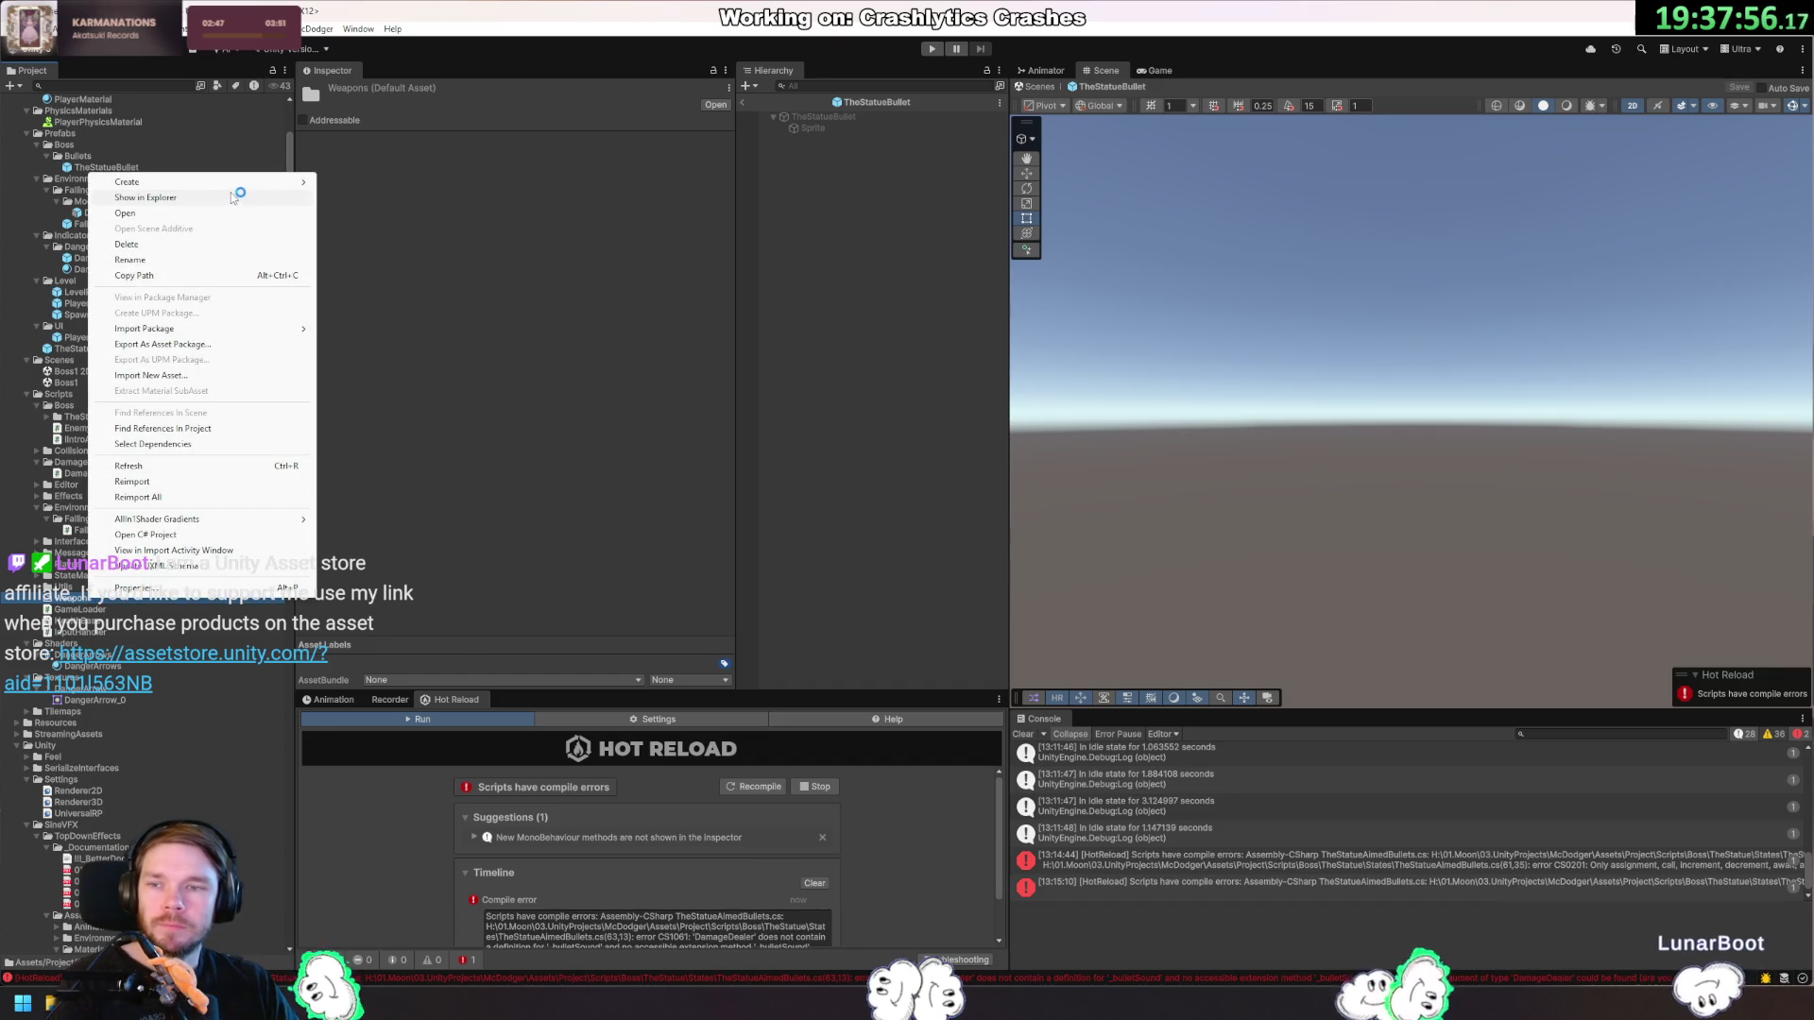
mouse_move(236, 182)
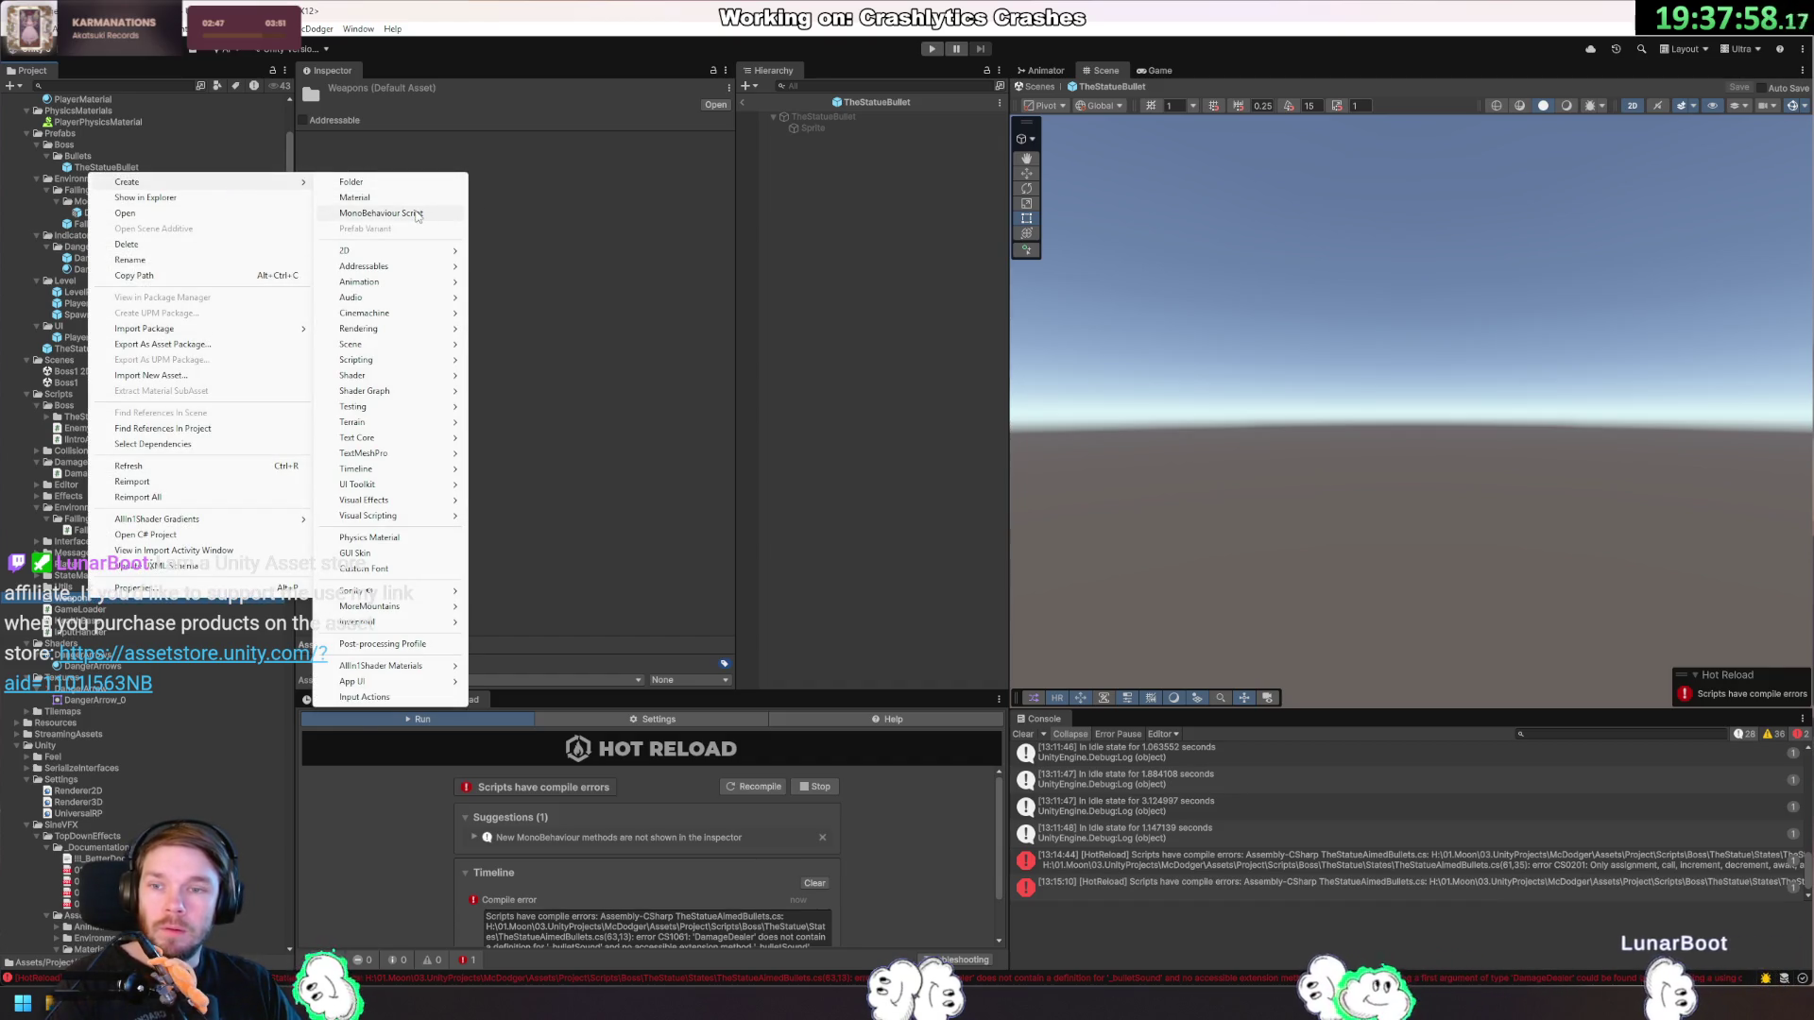
click(444, 213)
text(StraightBullet)
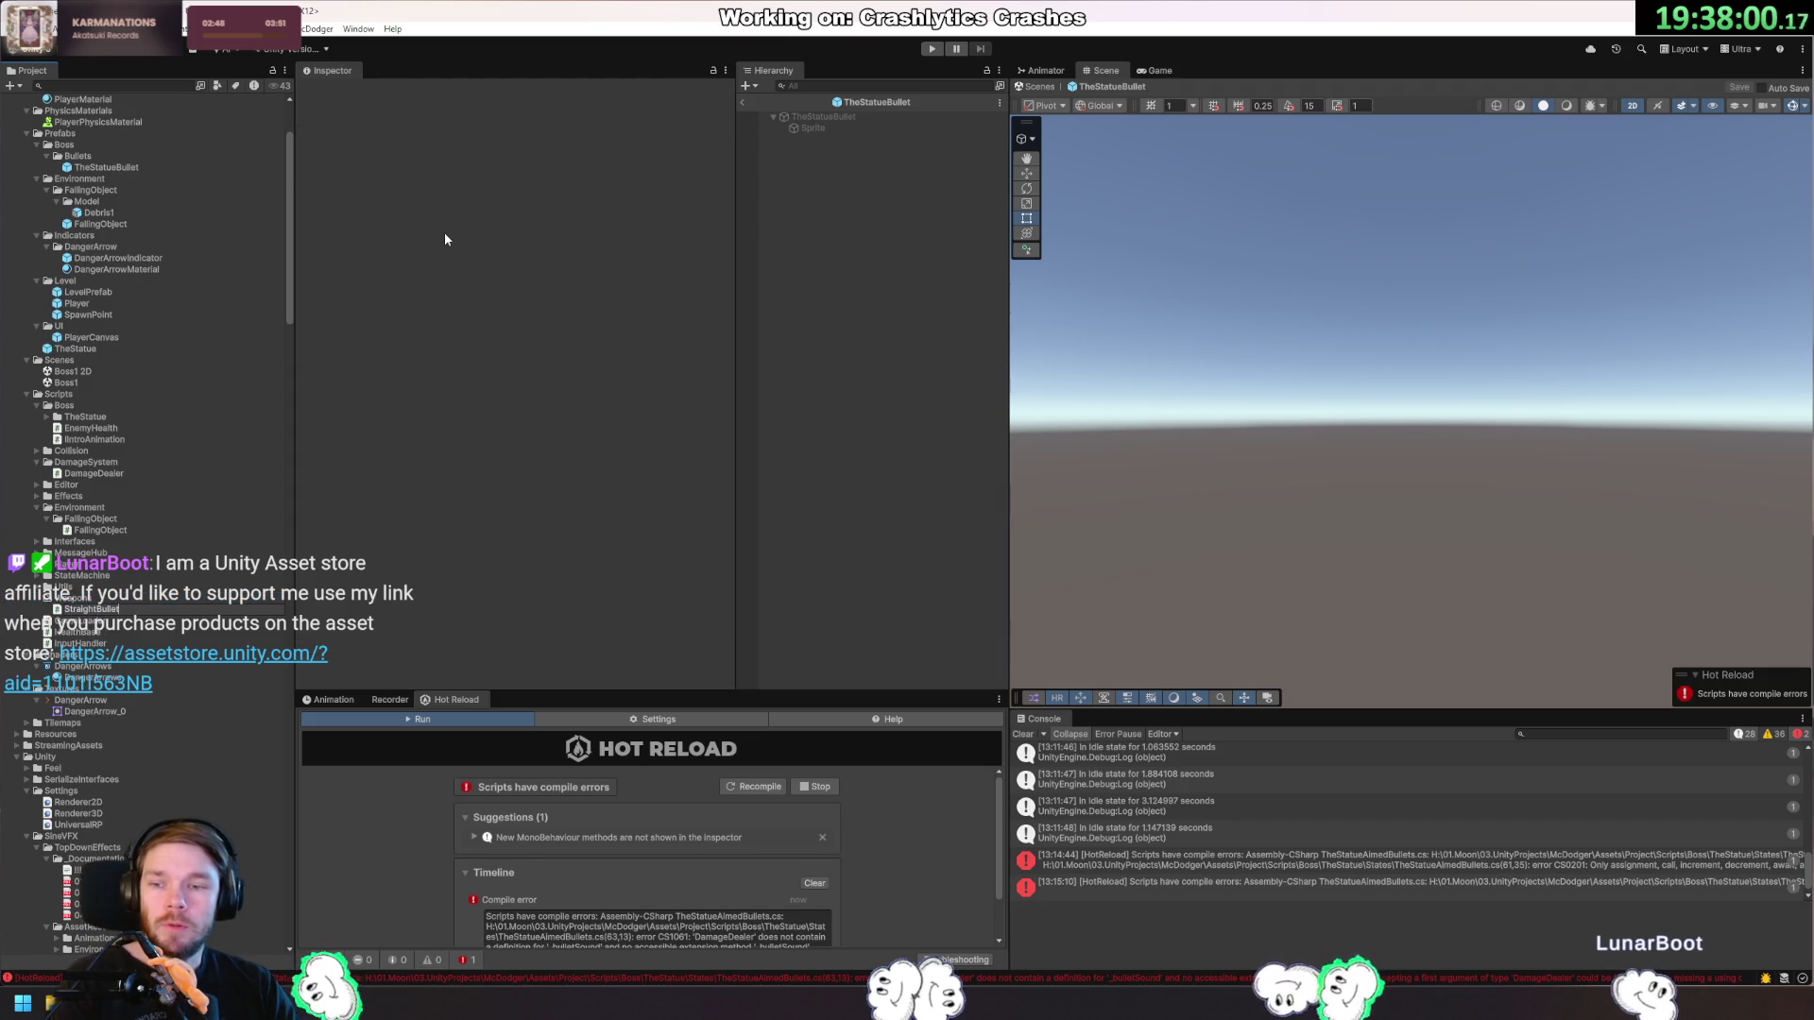
key(Return)
key(Return)
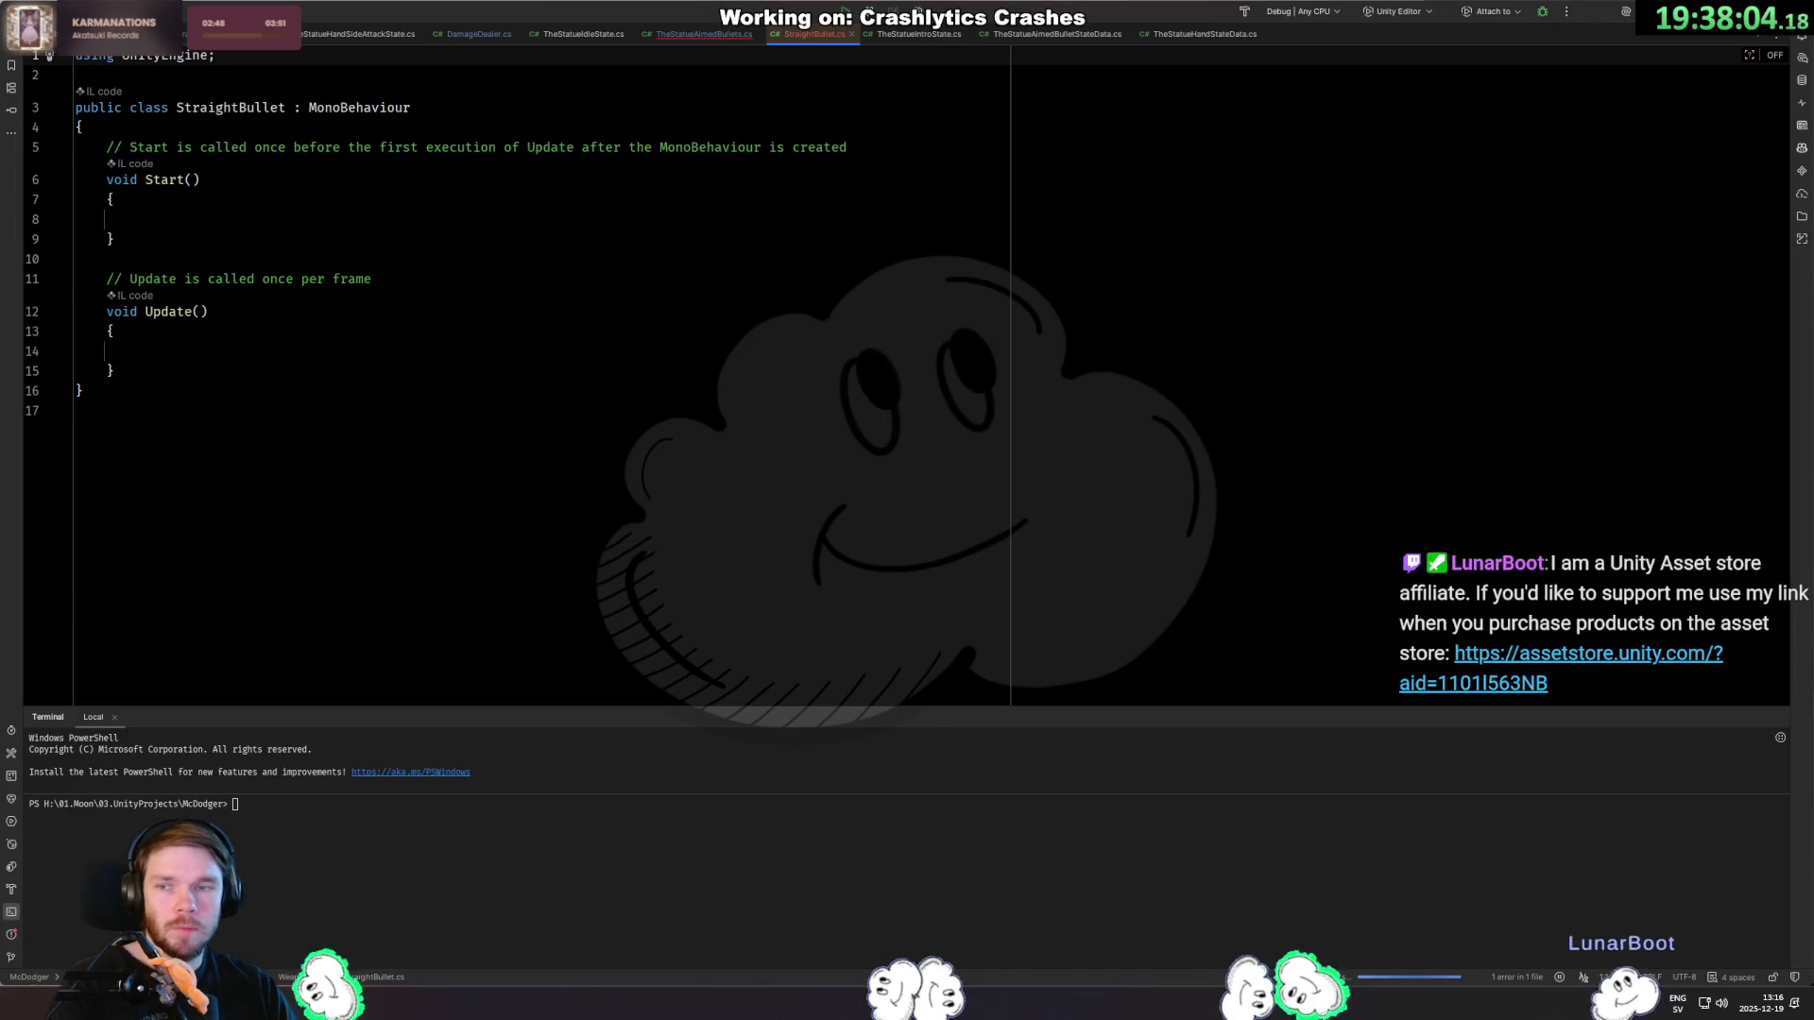
Add a [SerializeField] Rigidbody _rigidbody field to StraightBullet.
click(382, 146)
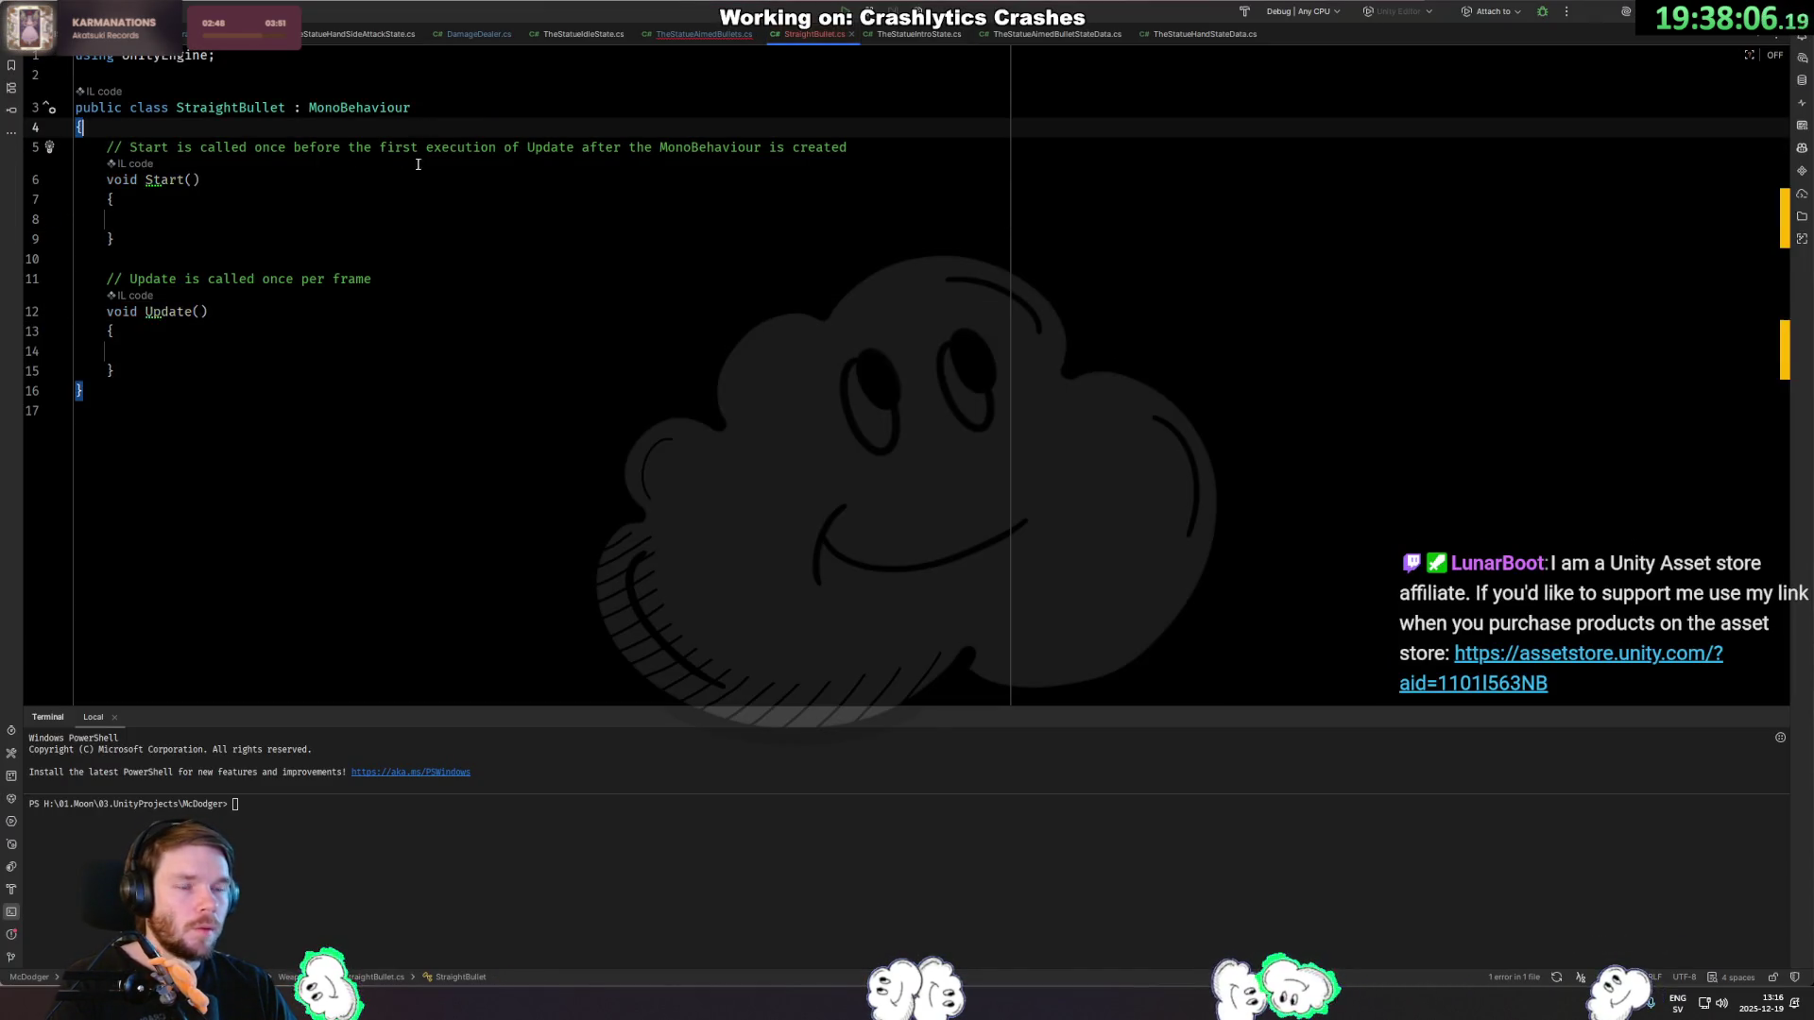
key(Home)
key(shift+Down)
key(shift+Down)
key(shift+Down)
key(shift+Down)
key(shift+Down)
key(shift+Down)
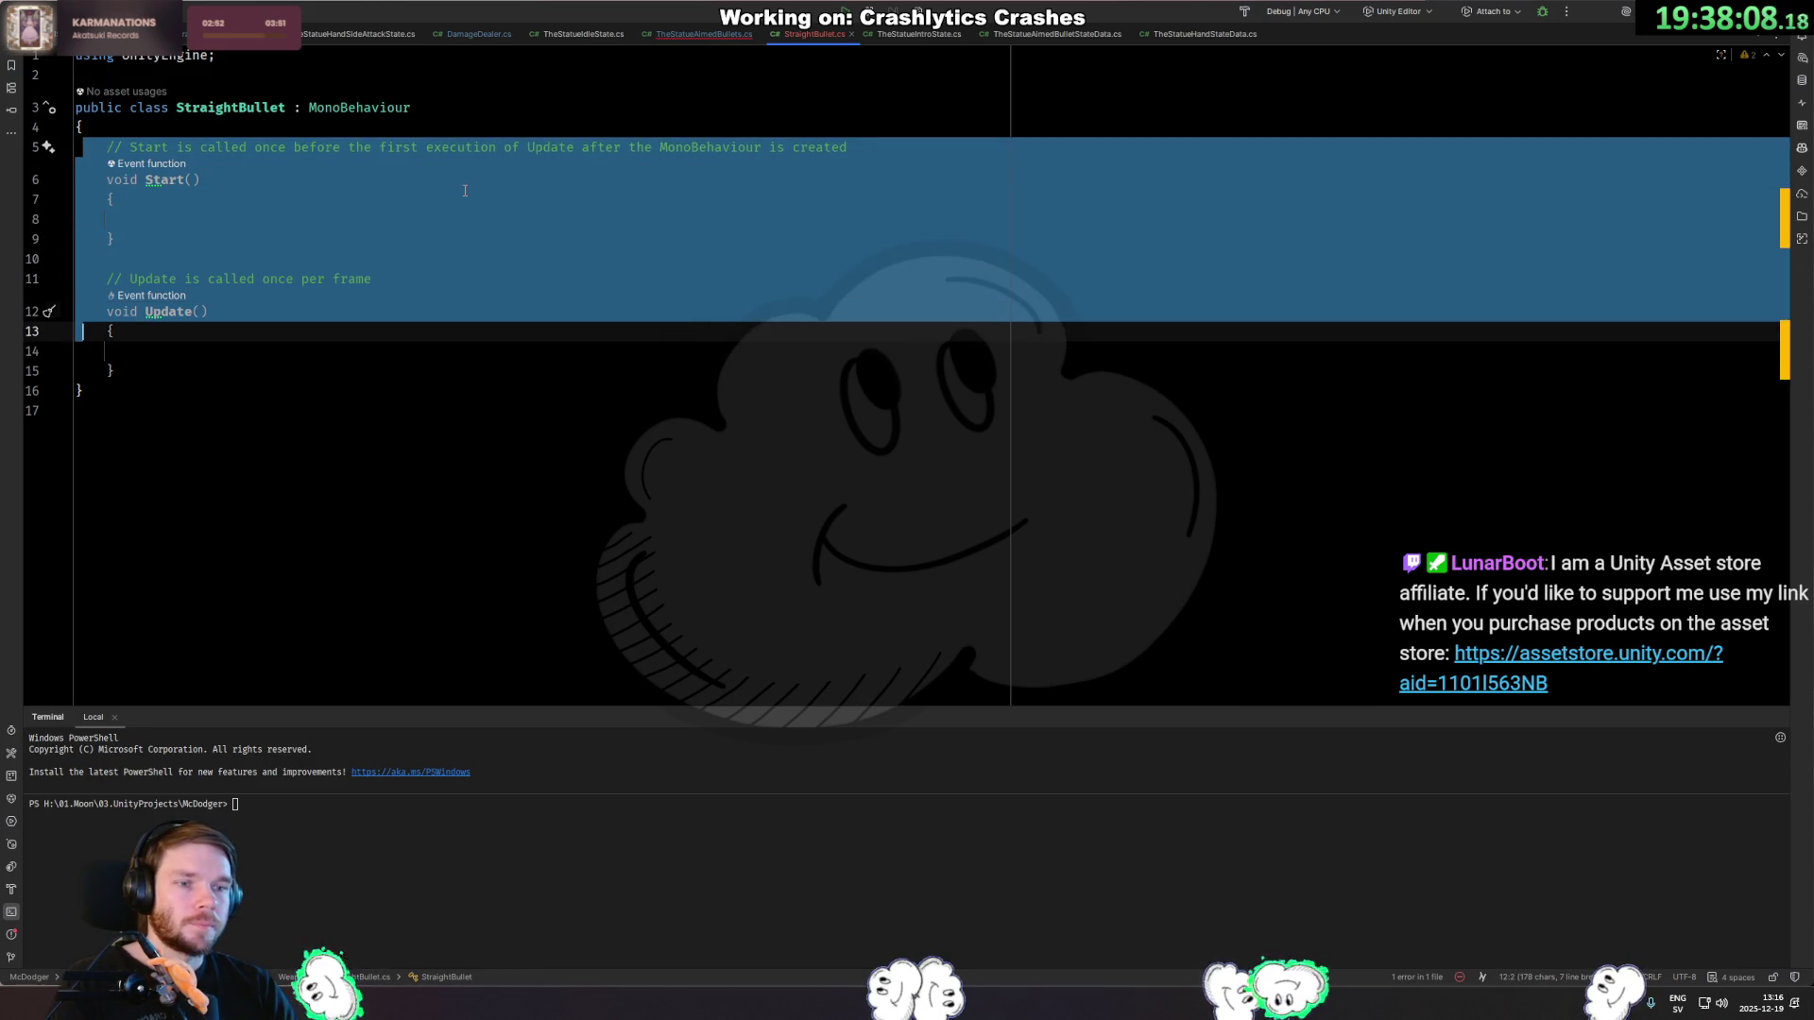
key(Left)
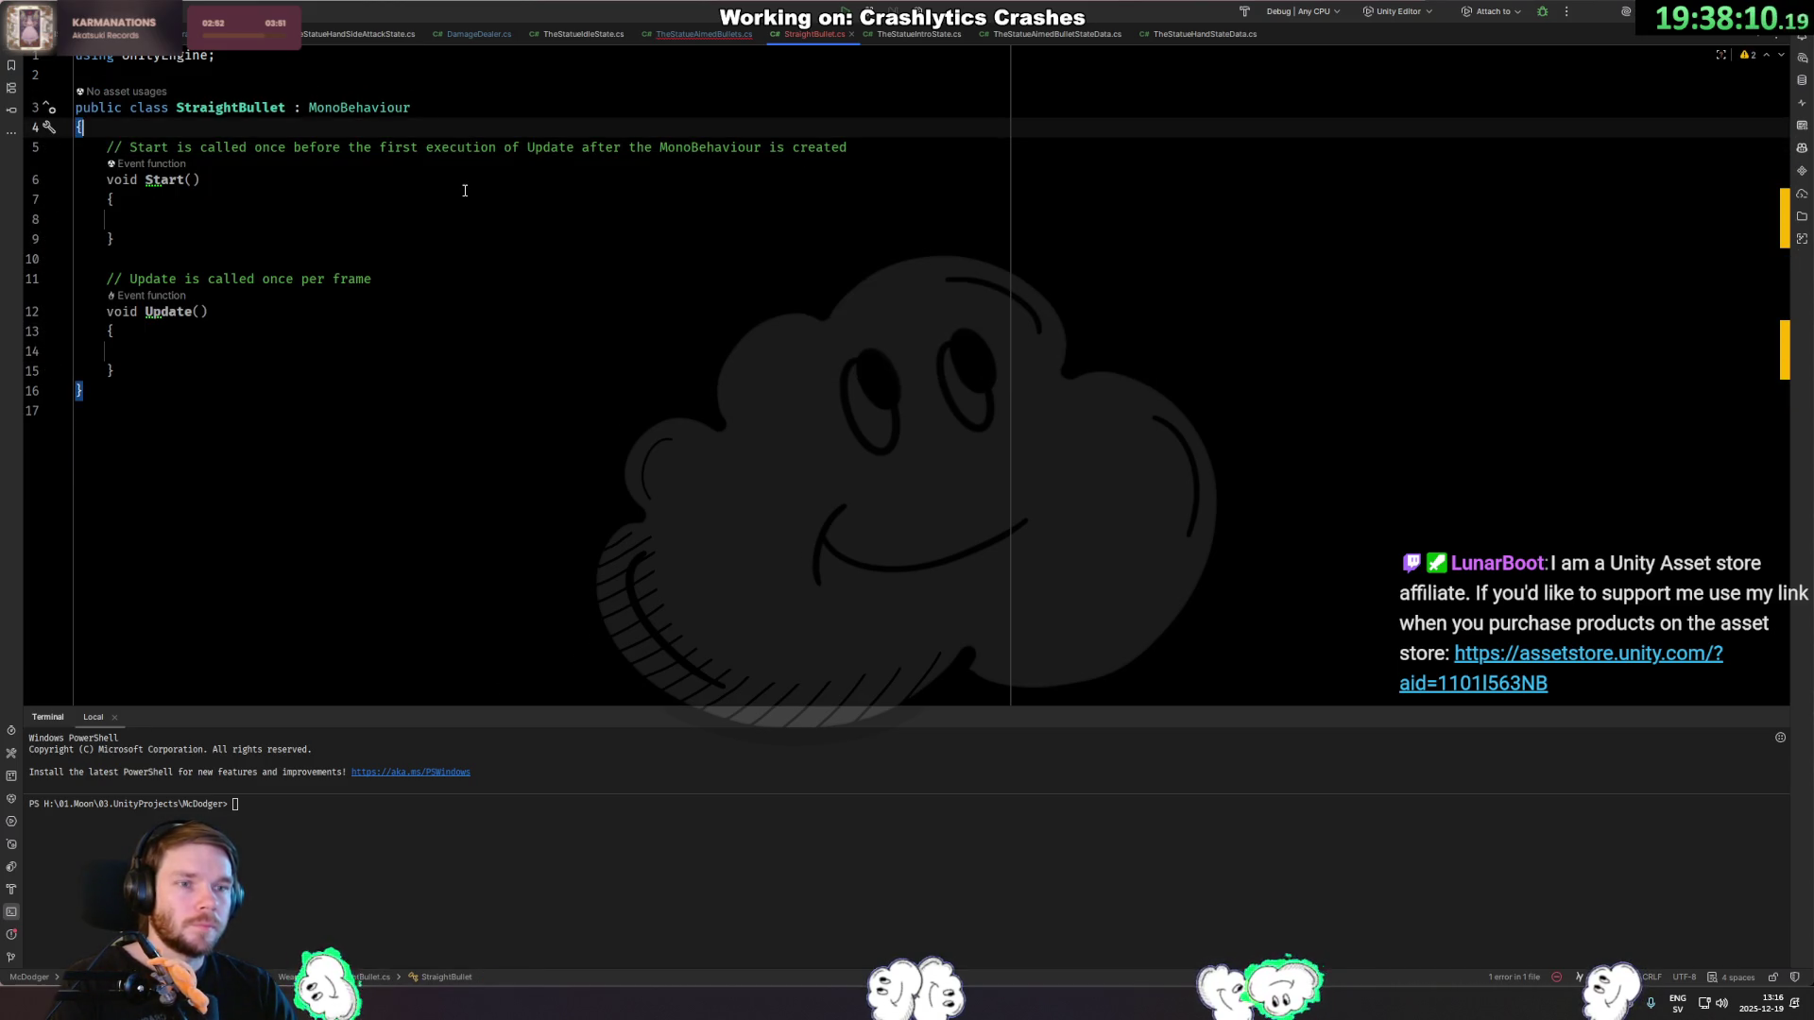
key(Return)
key(Up)
text(Rigidbody Ri)
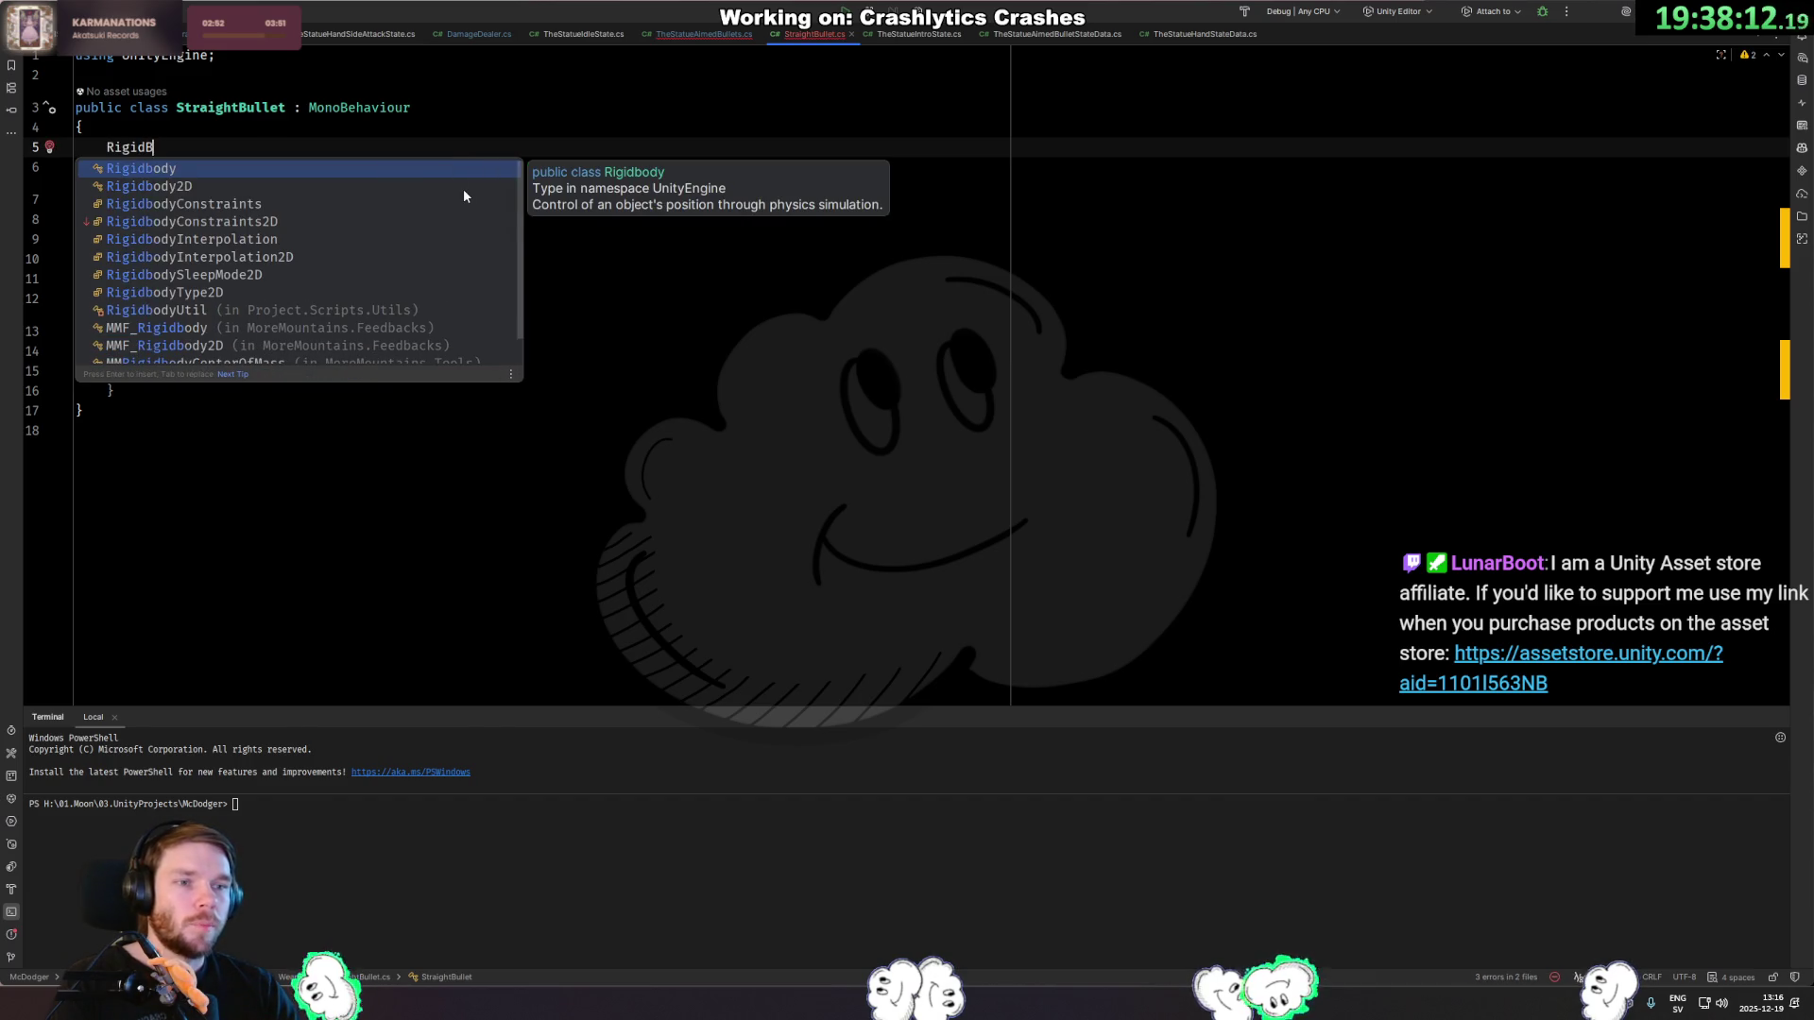
text(g)
key(Return)
text(;)
key(ctrl+BackSpace)
key(ctrl+BackSpace)
text(_righ)
key(BackSpace)
key(BackSpace)
key(Return)
text(;)
key(Up)
key(End)
key(Return)
text([S)
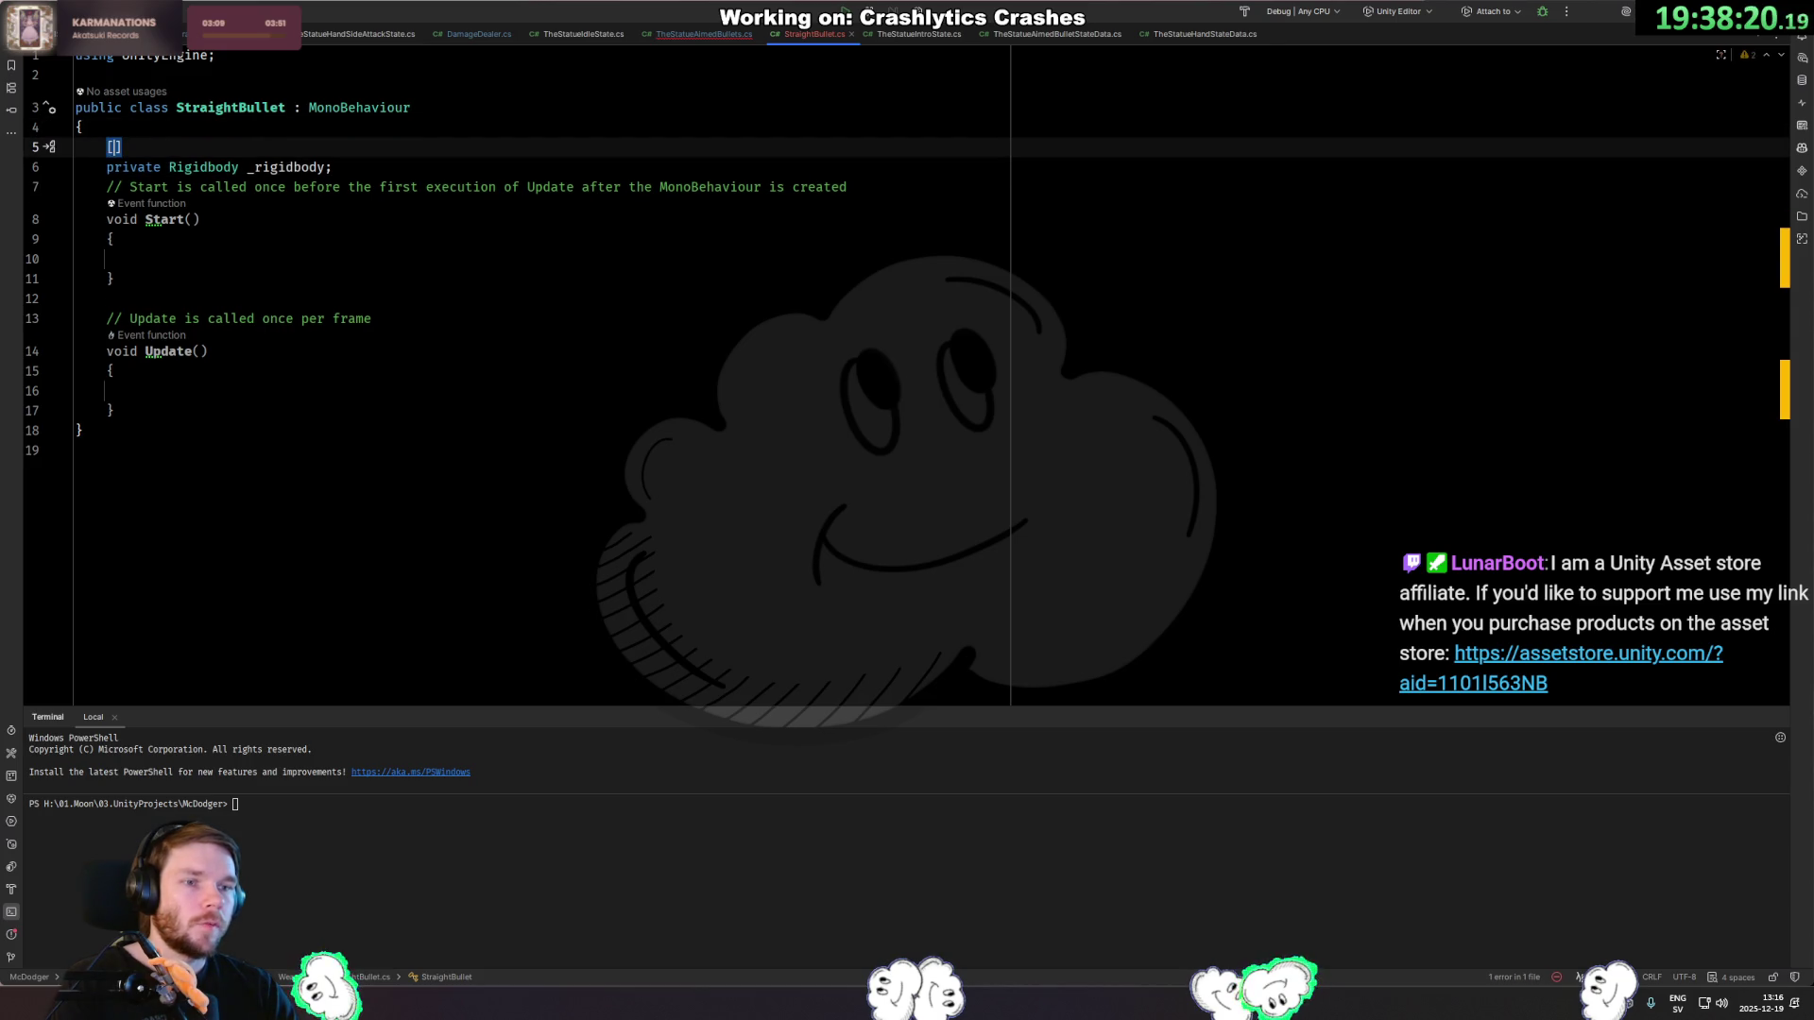
text(eri)
key(Return)
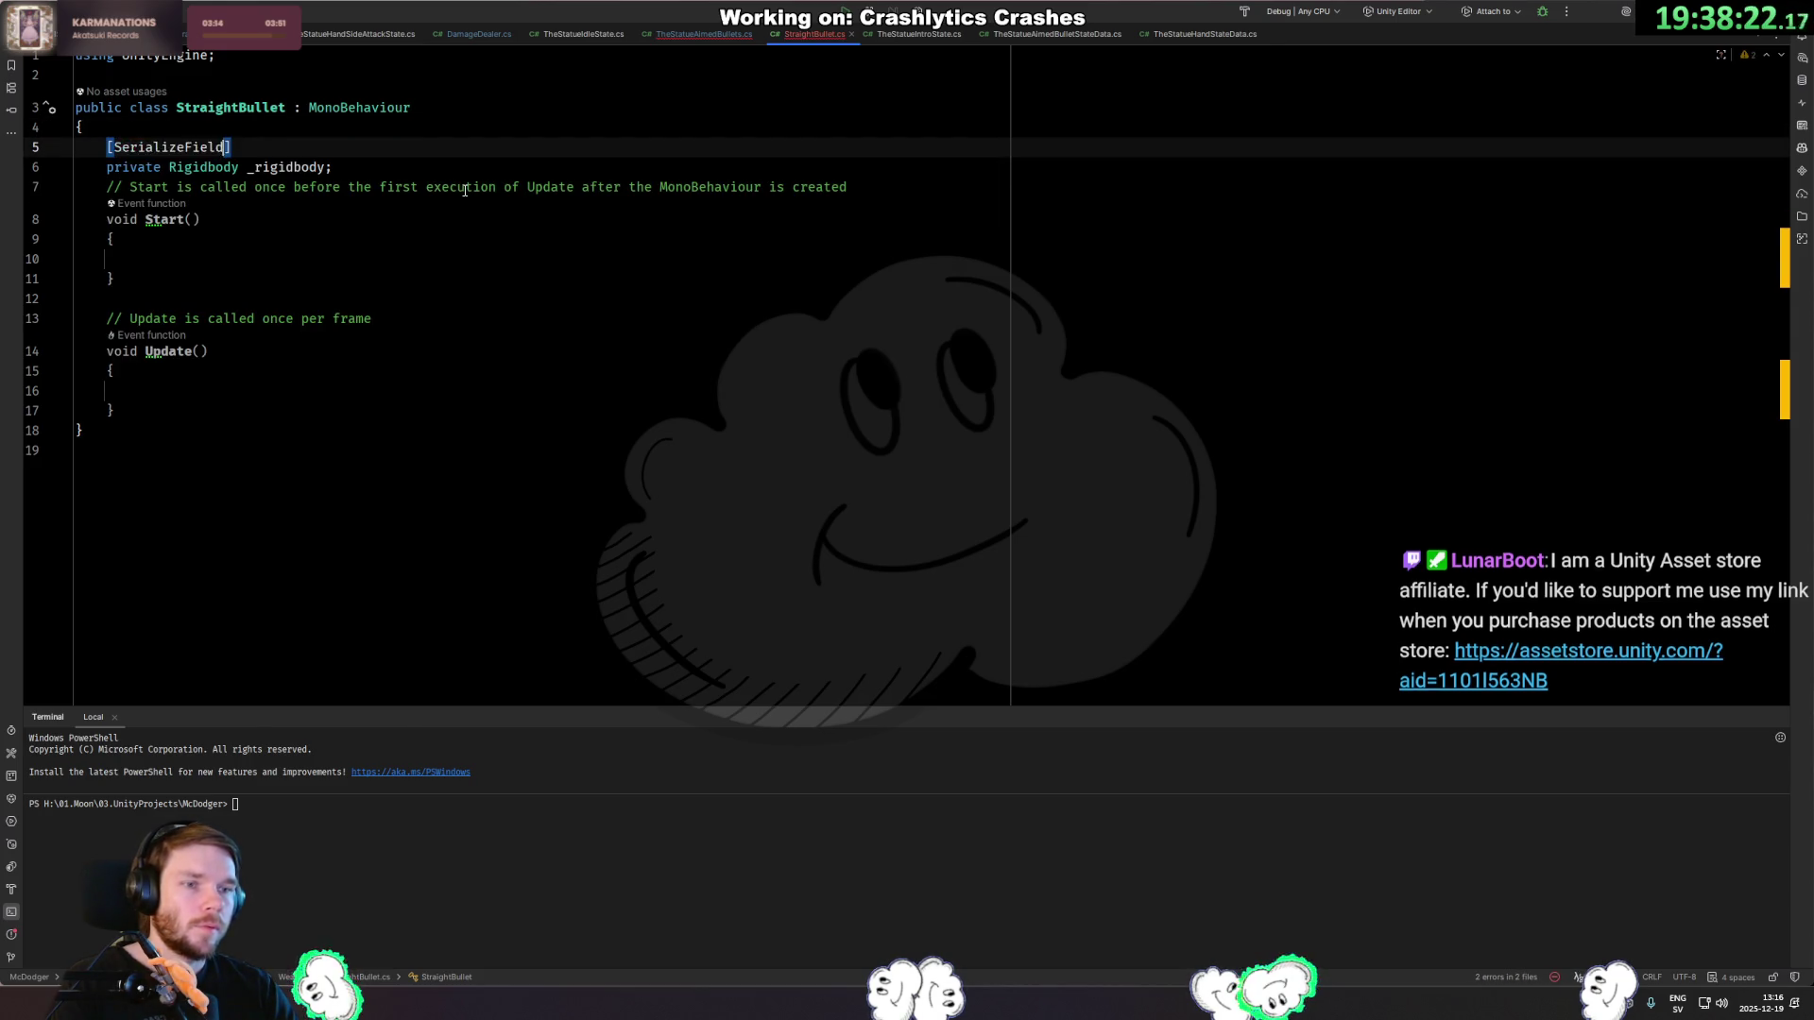
key(Down)
Add the suggested public Activate method and delete the empty Start and Update methods.
key(Down)
key(Down)
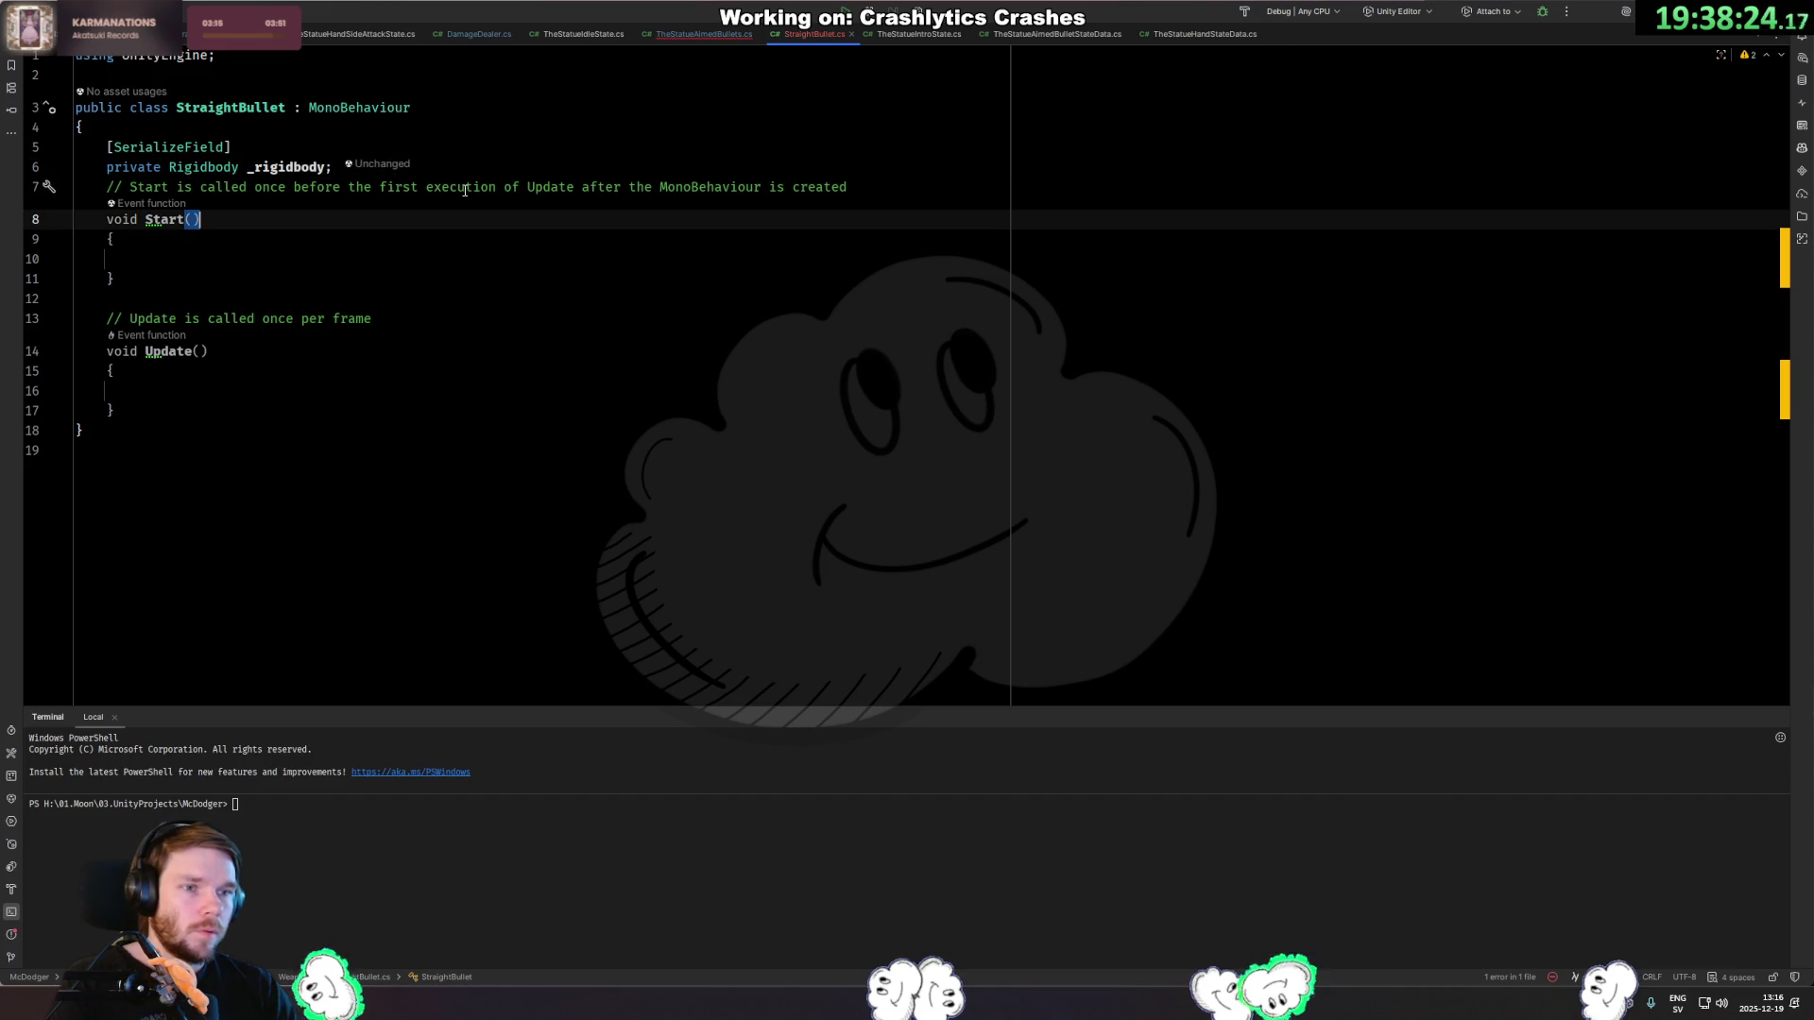
key(Up)
key(Home)
key(Return)
key(Down)
key(Down)
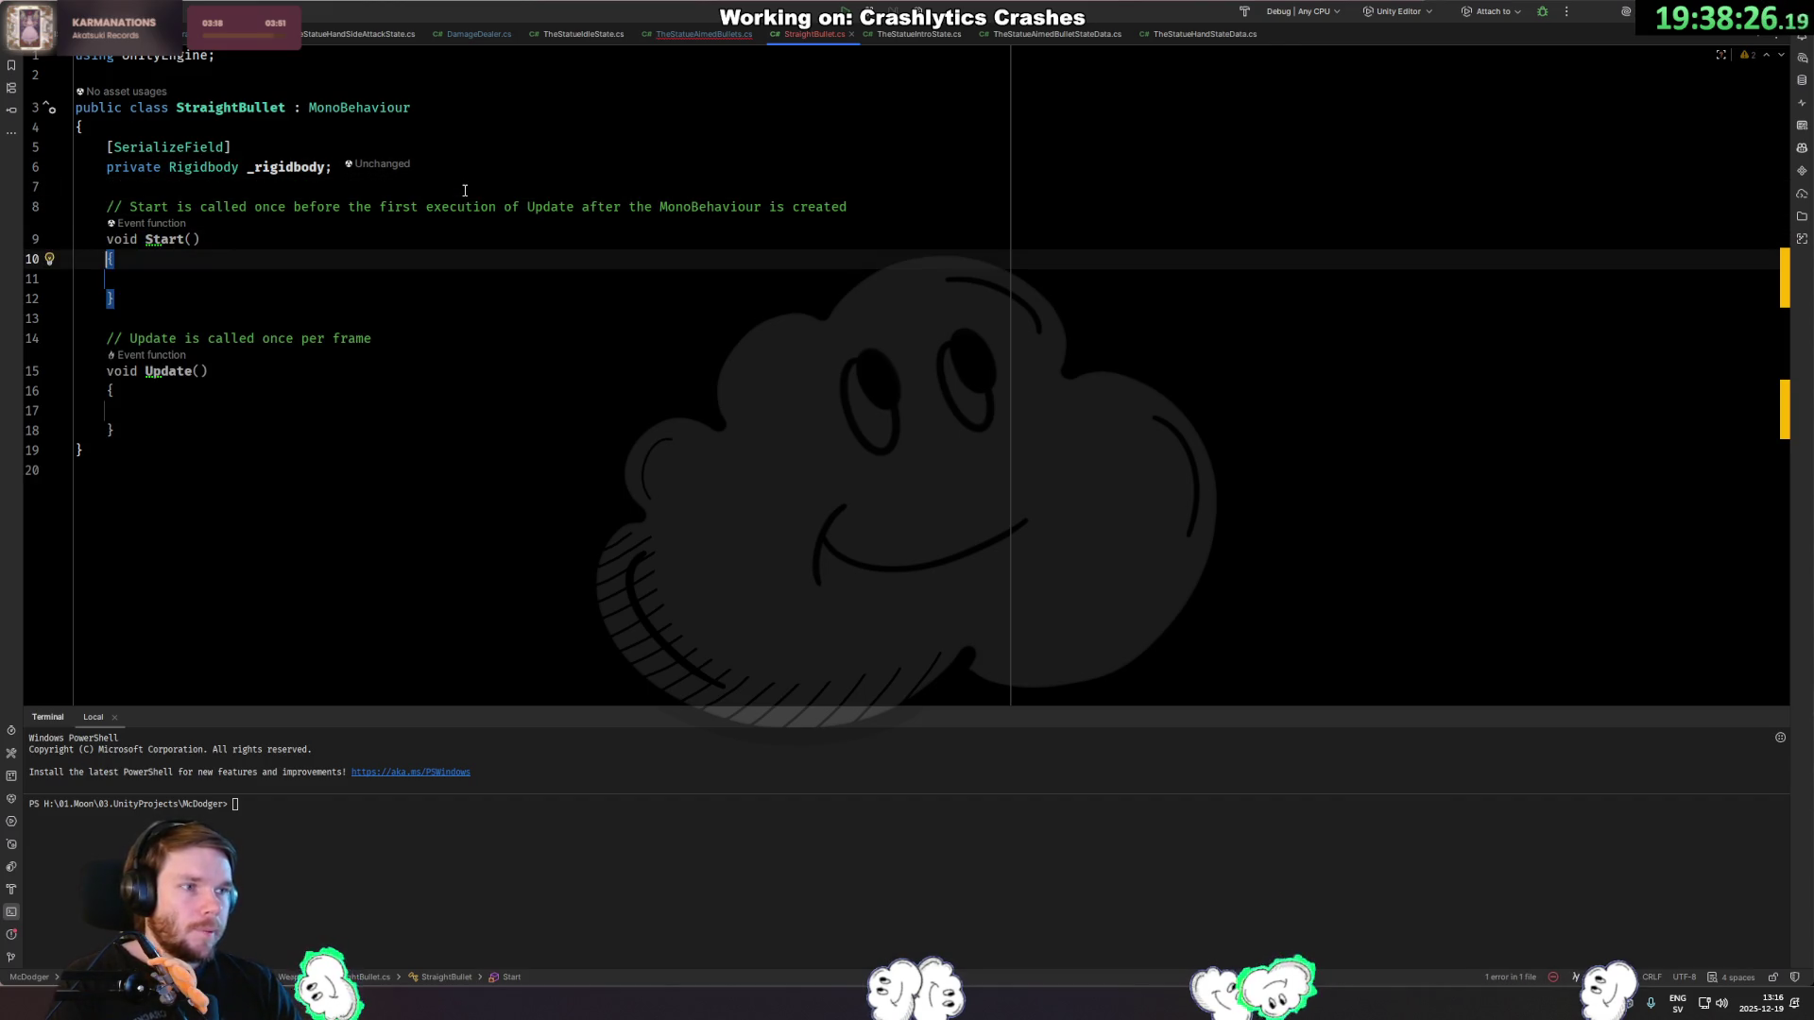
key(Up)
key(Up)
key(Up)
key(Return)
key(Return)
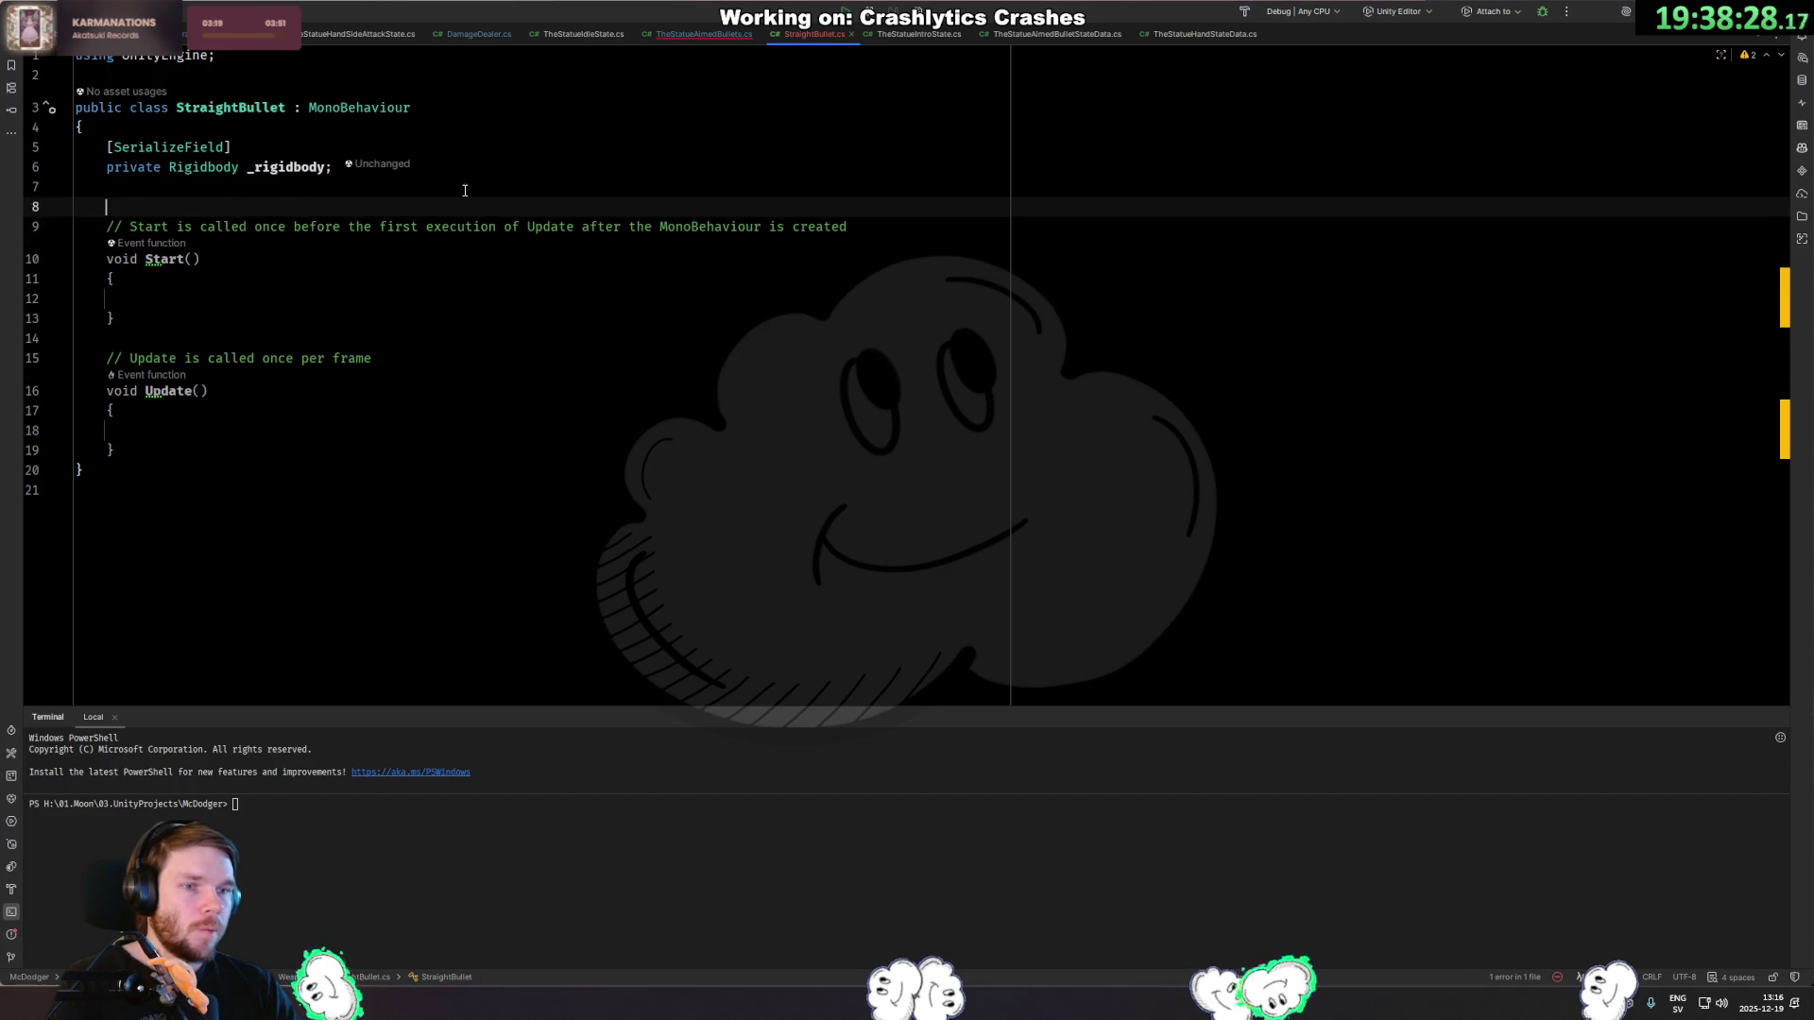
text(public void Activaet()
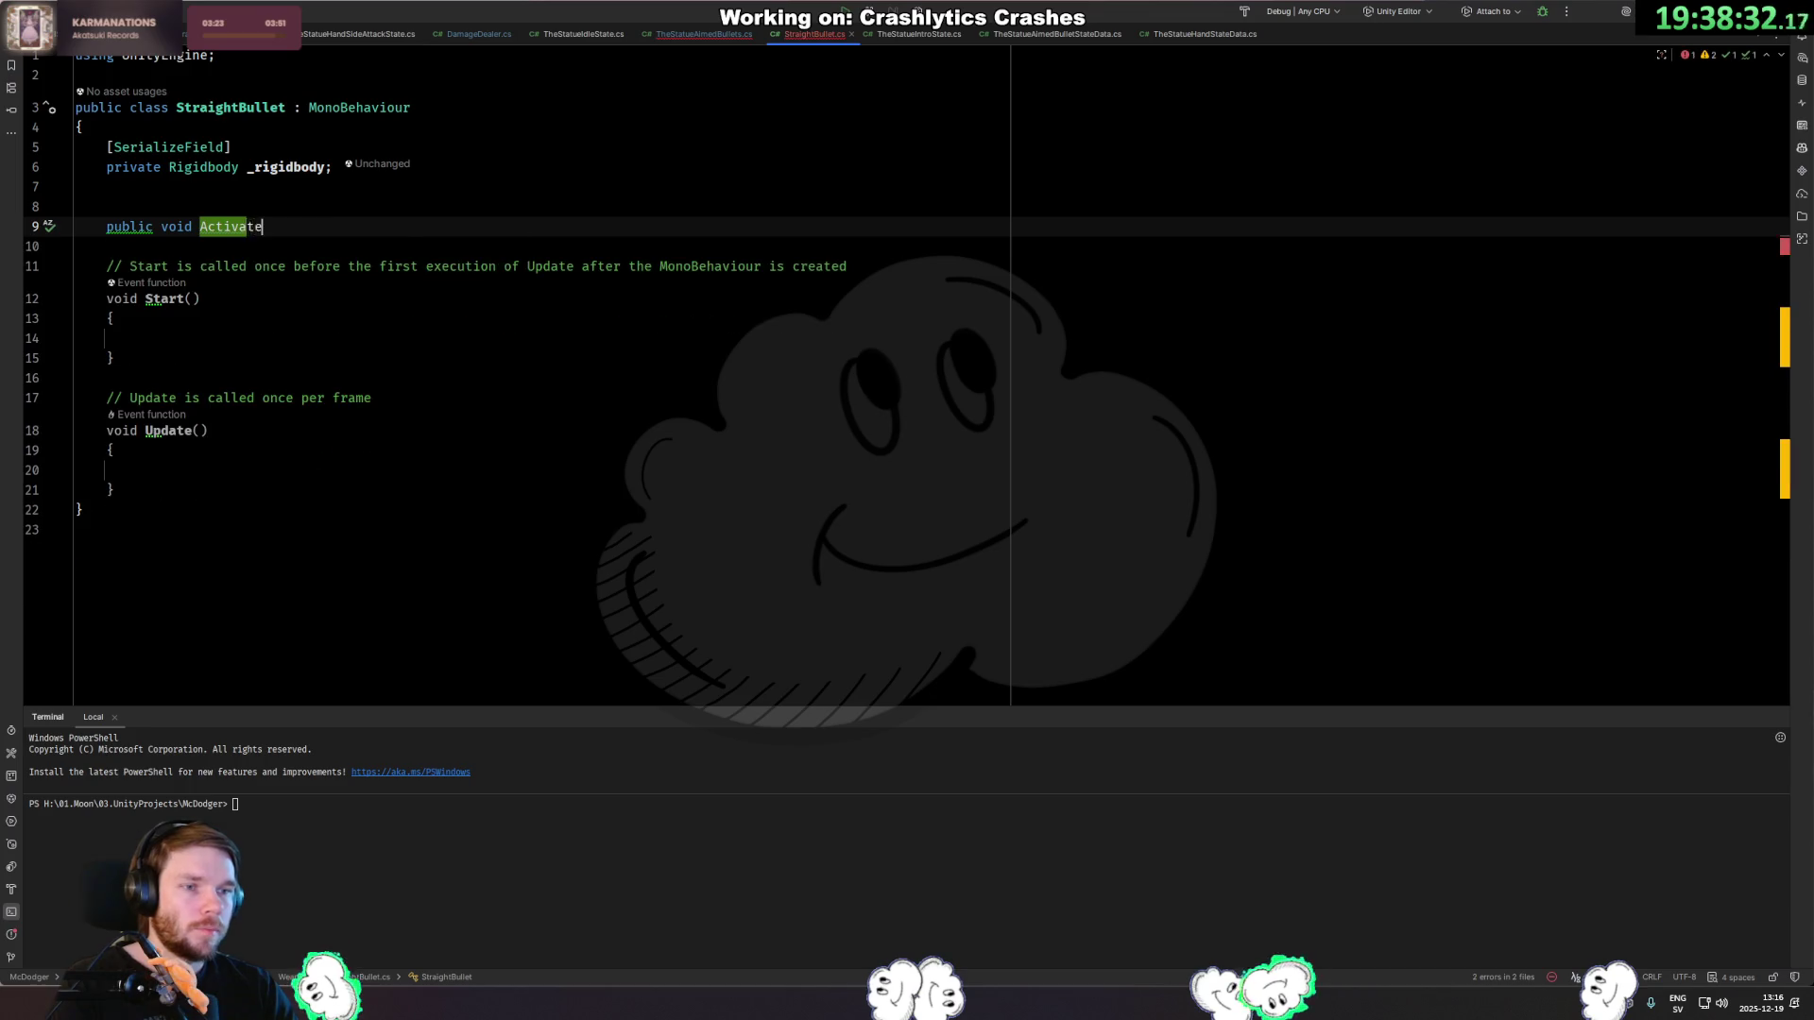
key(Tab)
key(Down)
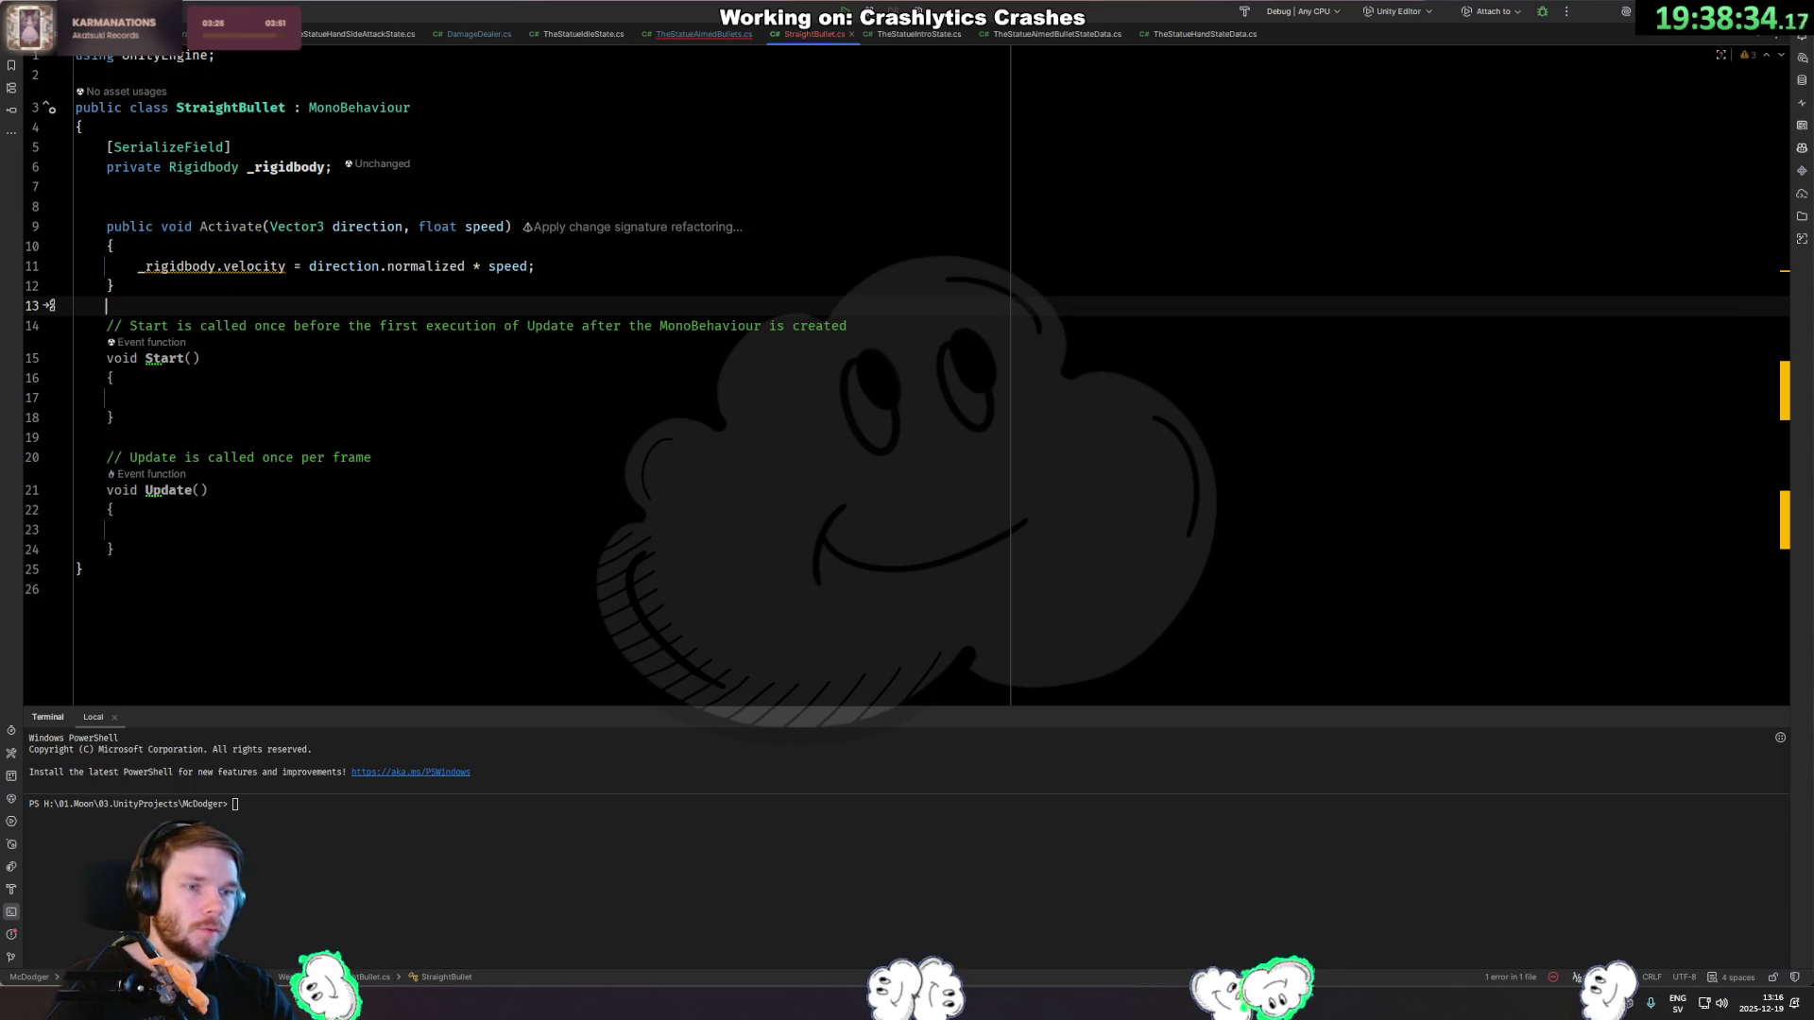
key(shift+Down)
key(shift+Down)
key(shift+Down)
key(shift+Down)
key(BackSpace)
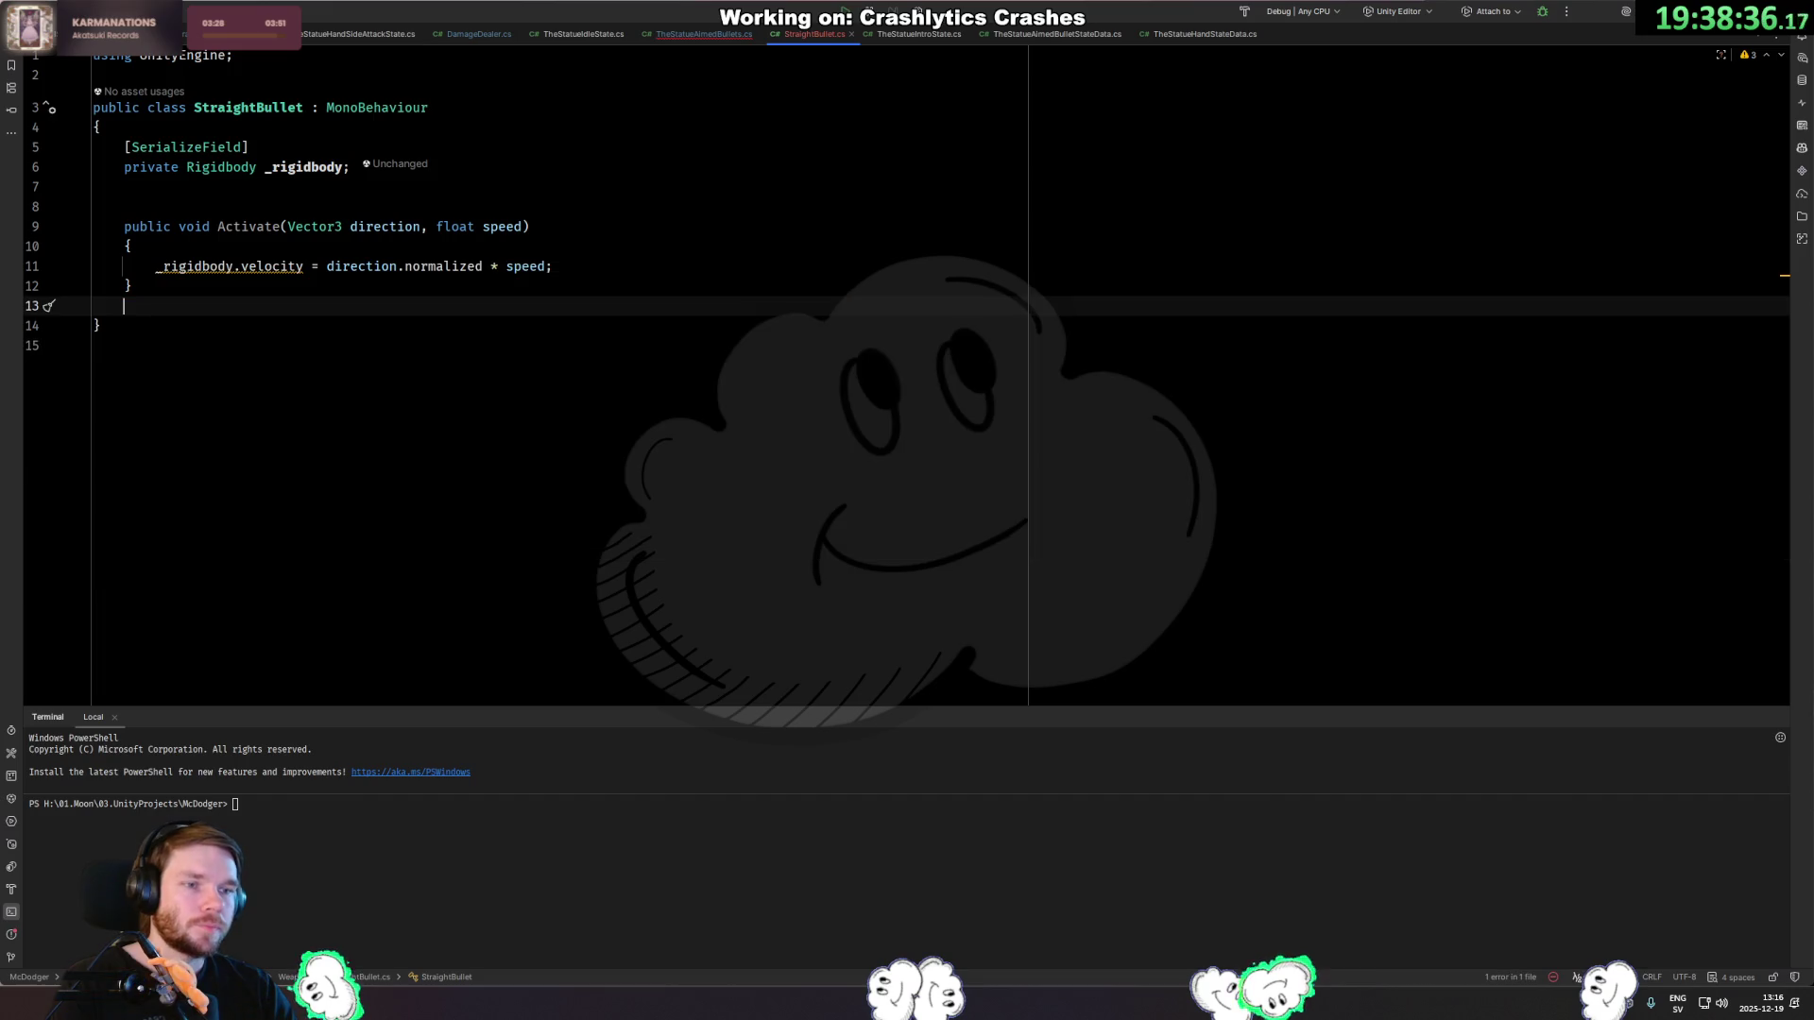
Replace velocity with linearVelocity in Activate and let Unity recompile the script.
click(242, 266)
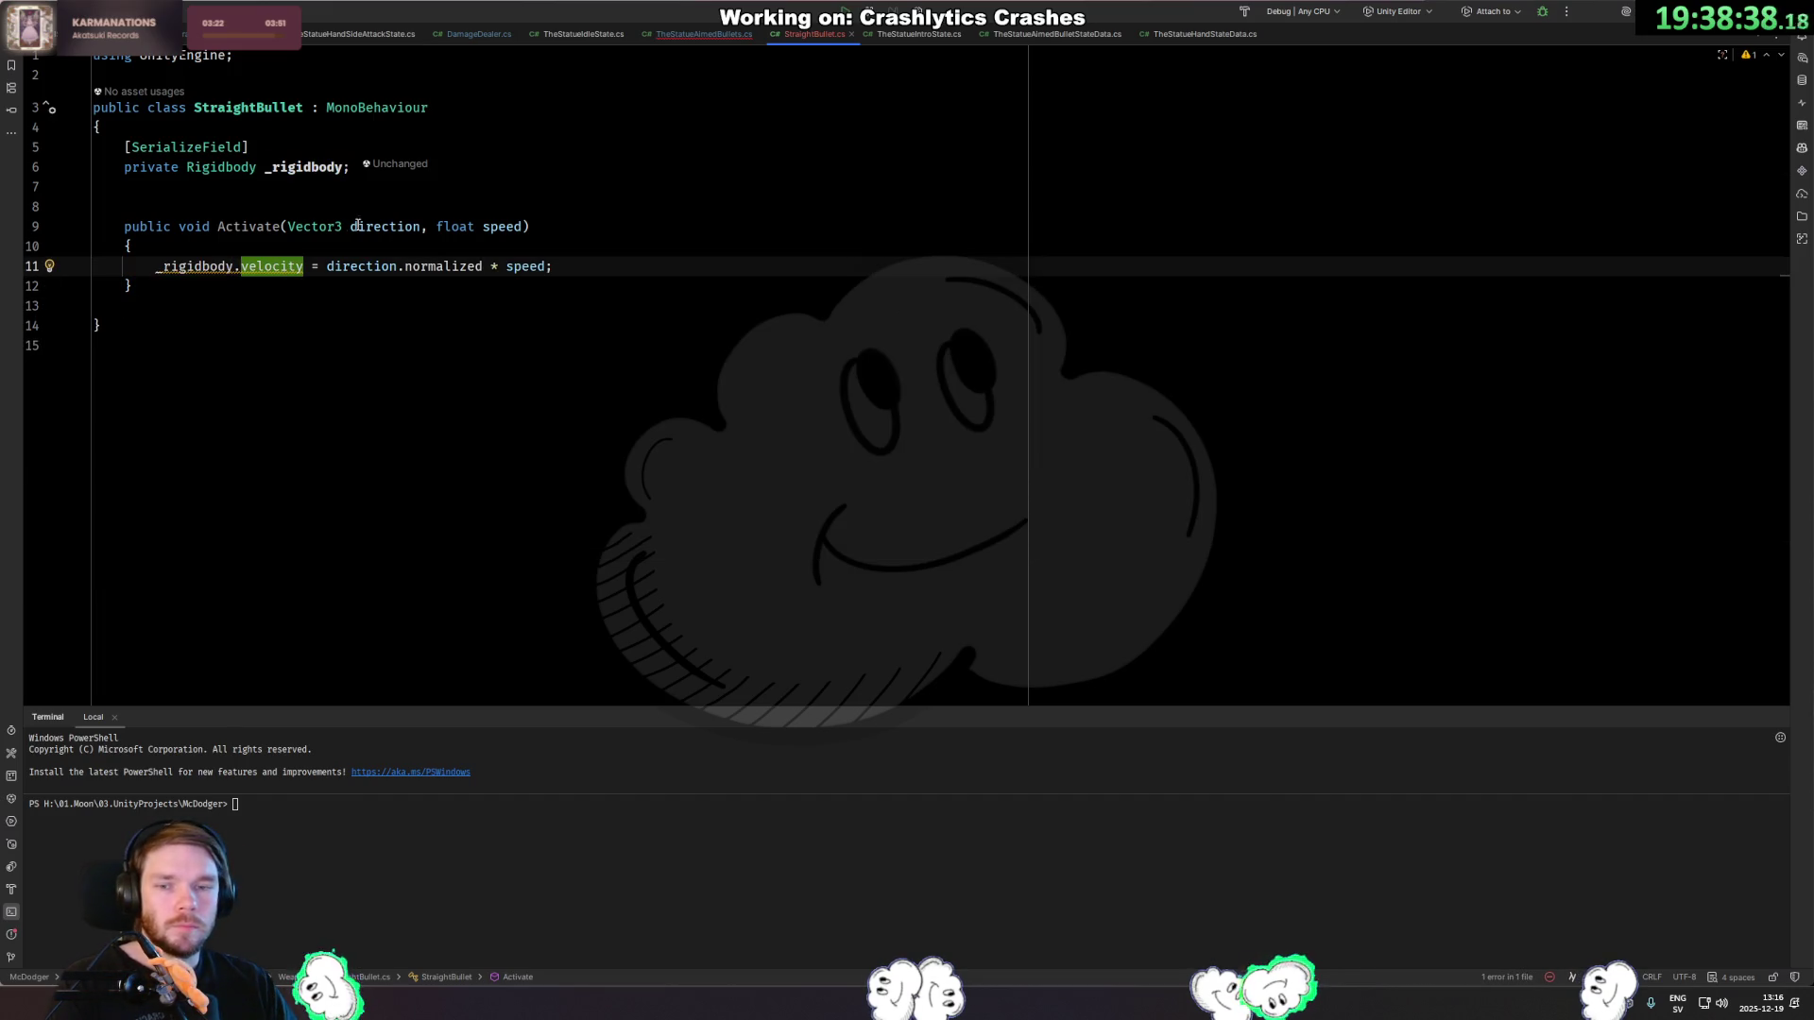
click(309, 292)
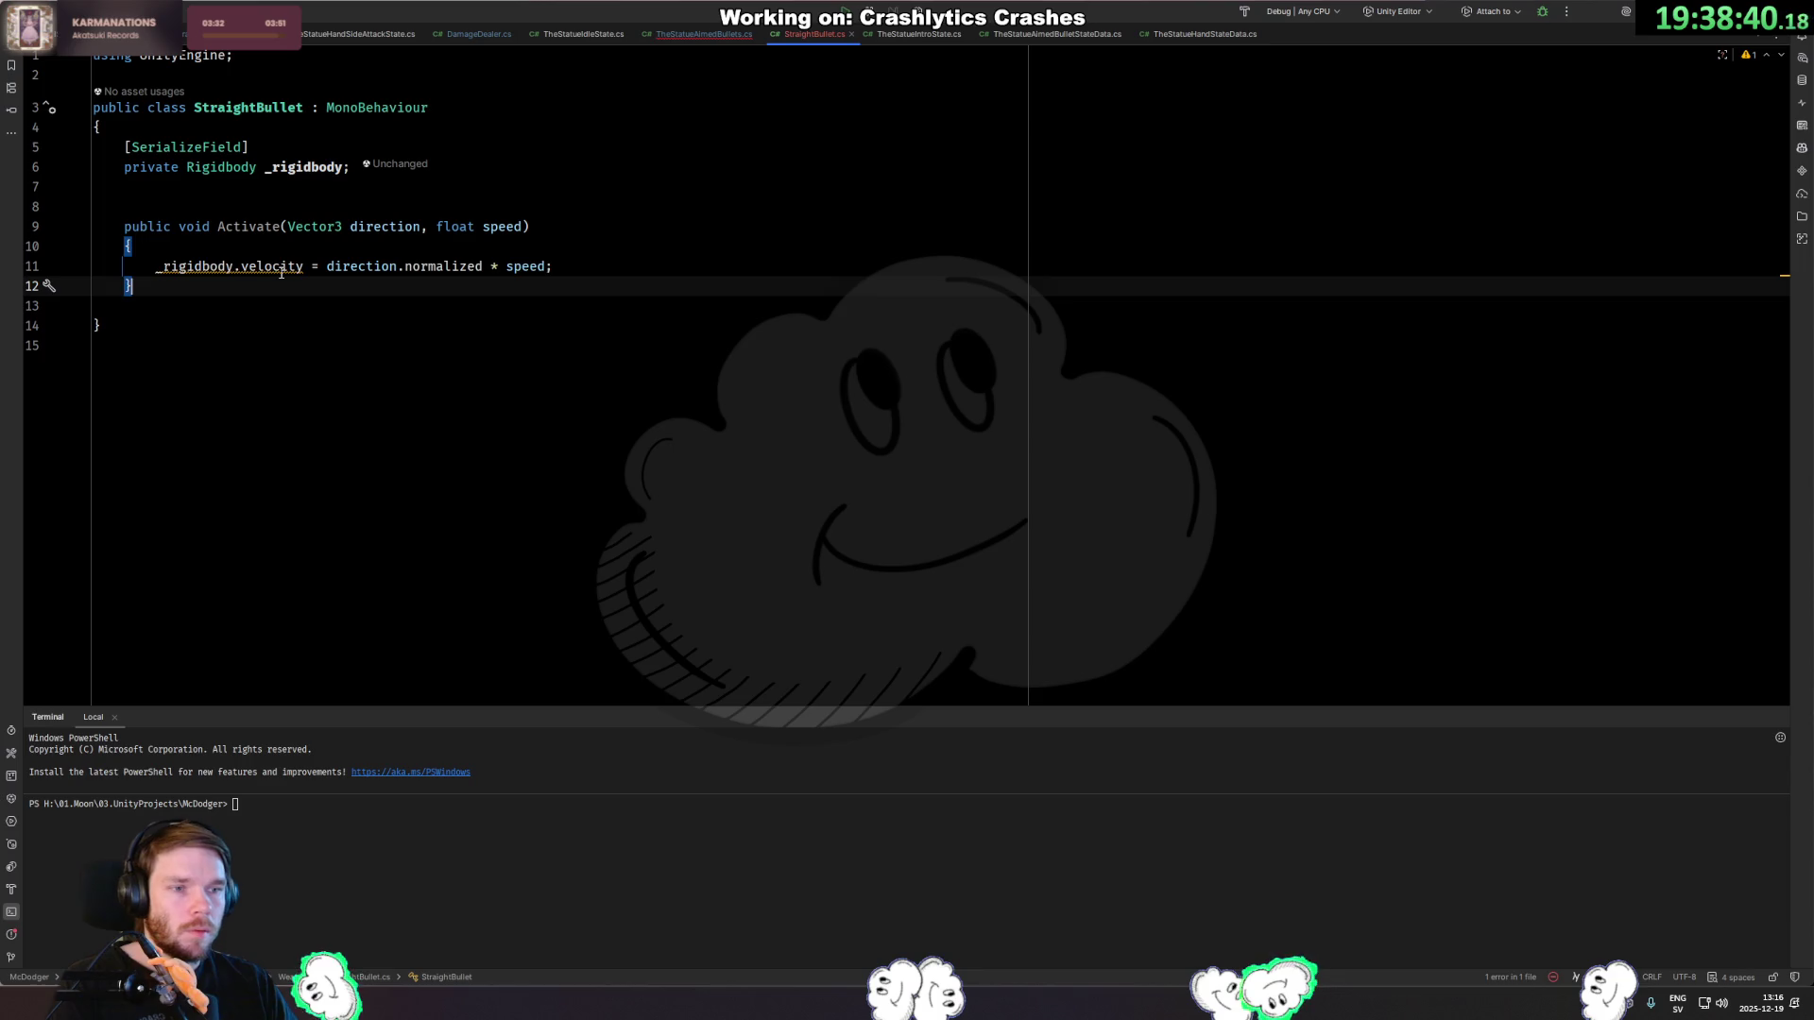
double_click(280, 270)
text(linear)
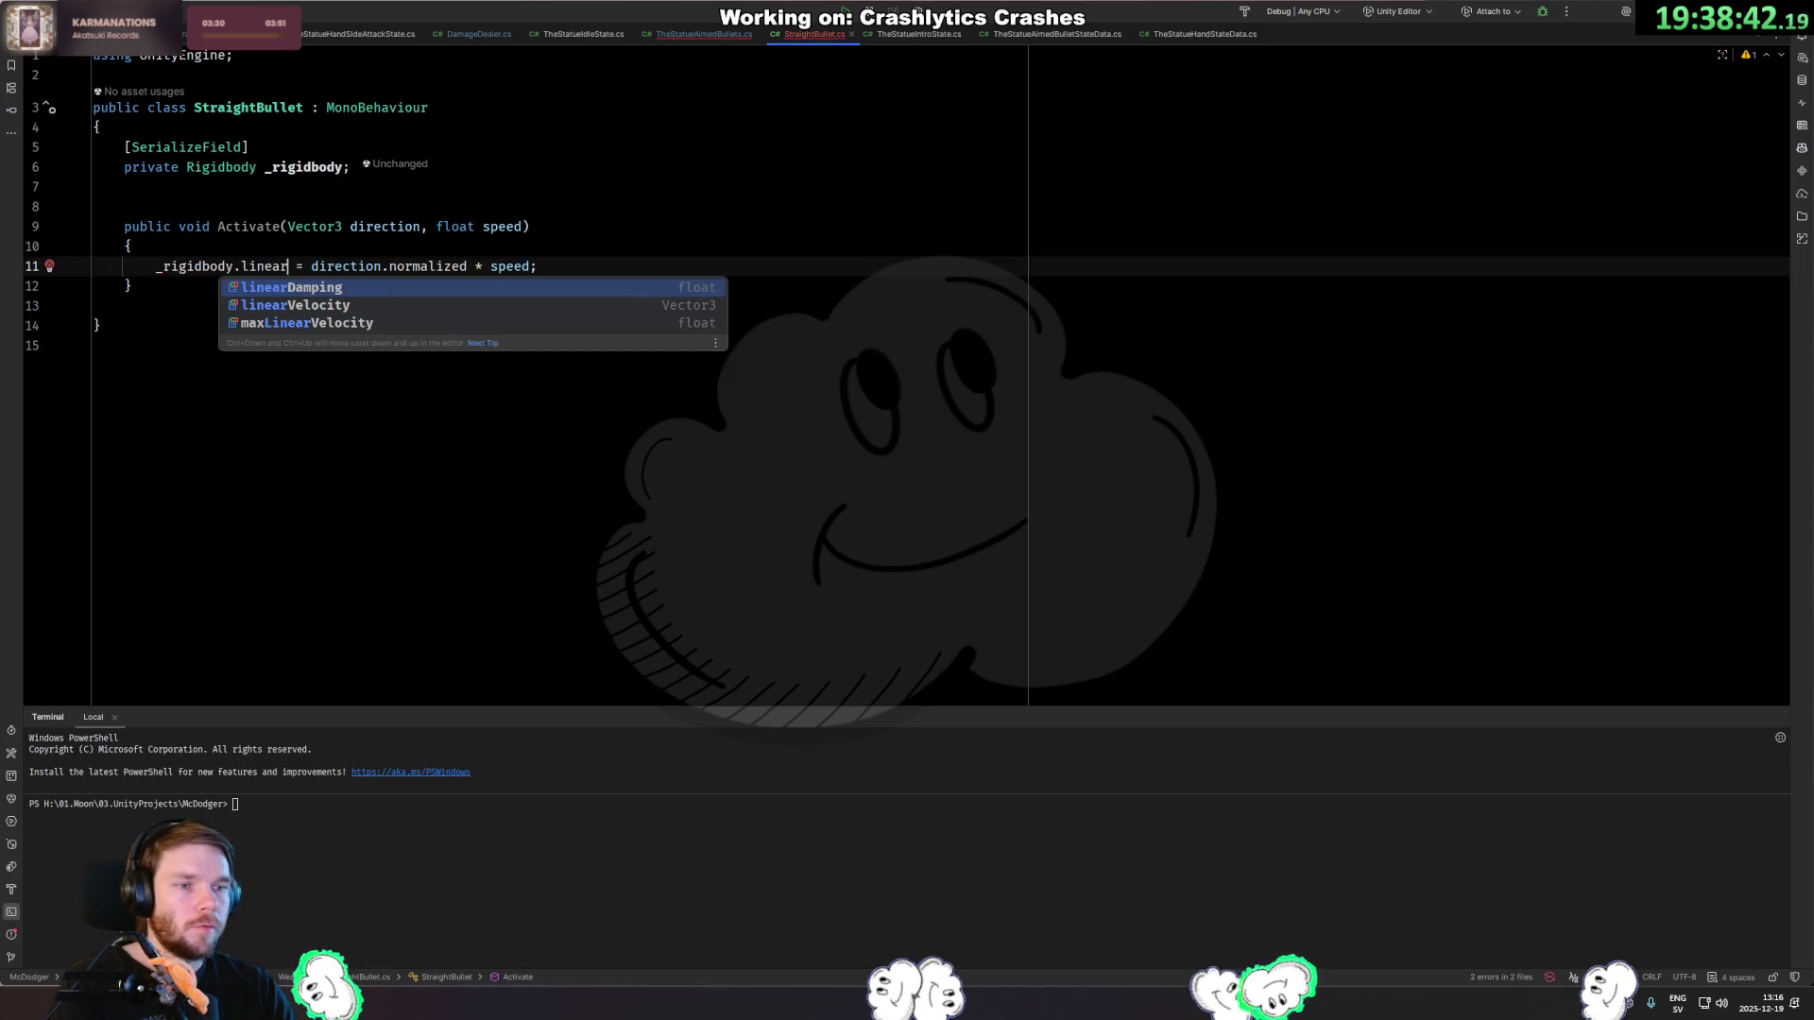
key(Down)
key(Return)
key(alt+Tab)
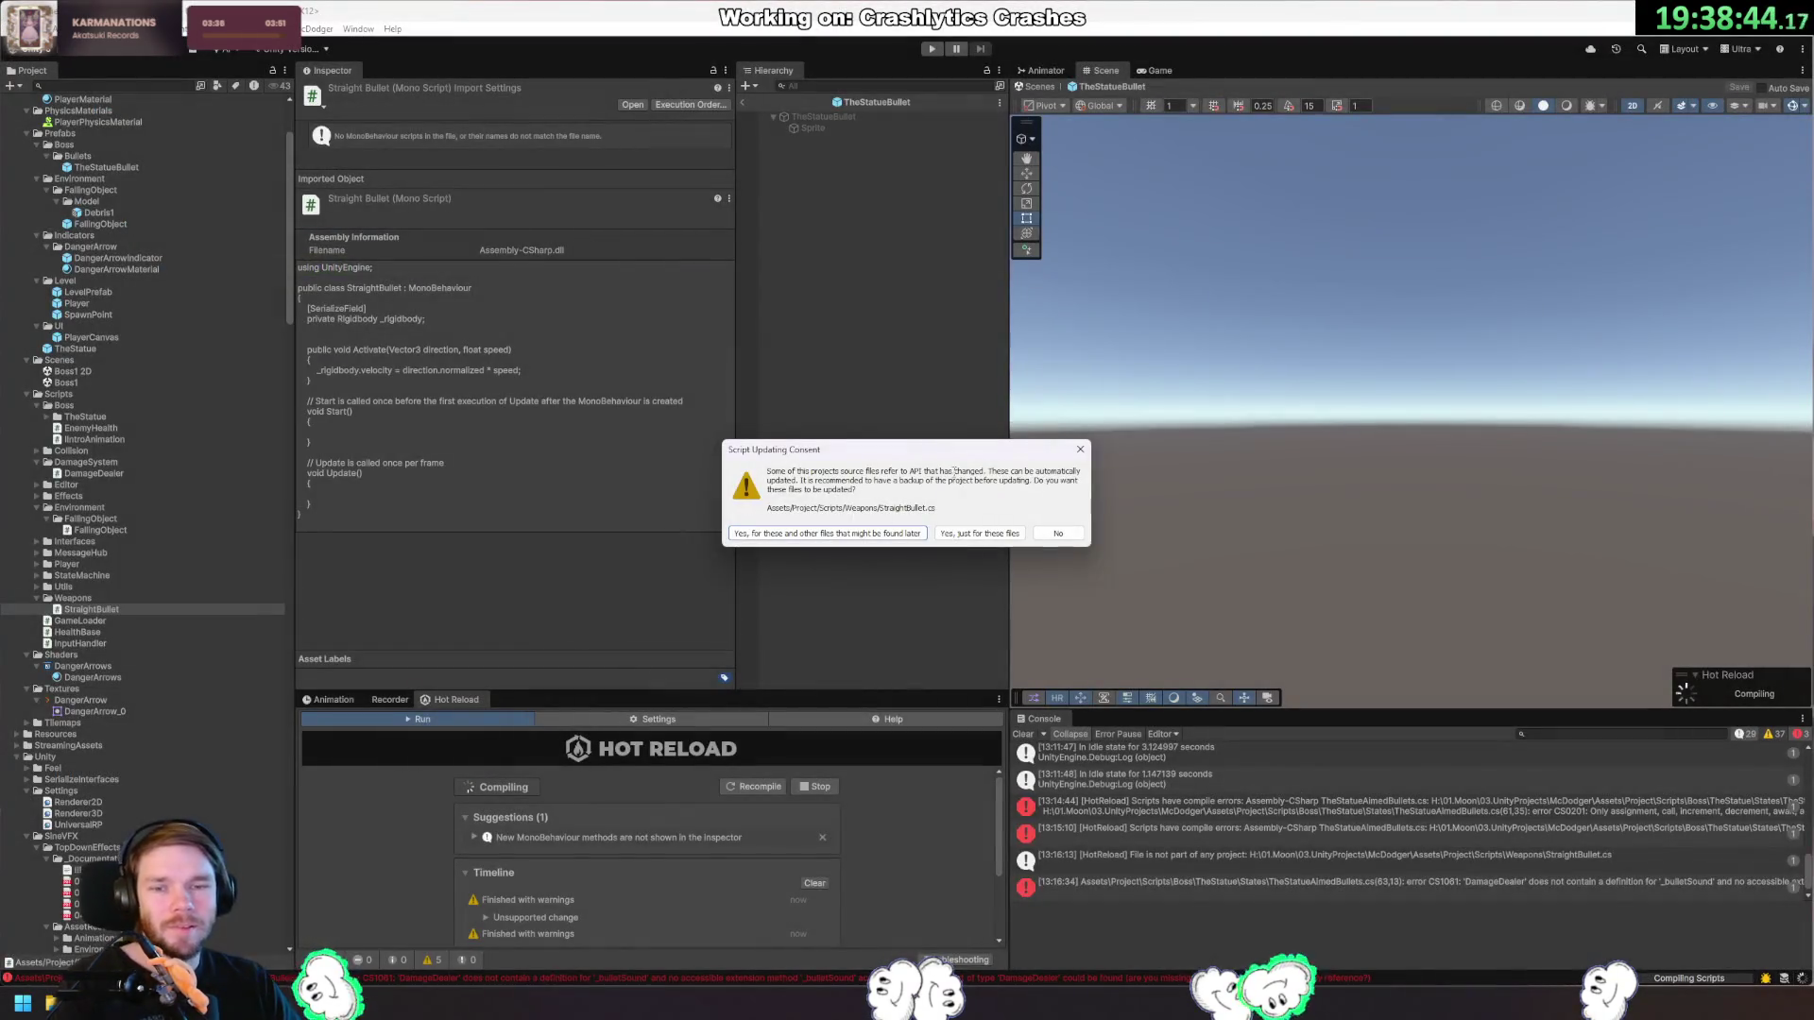
click(1058, 534)
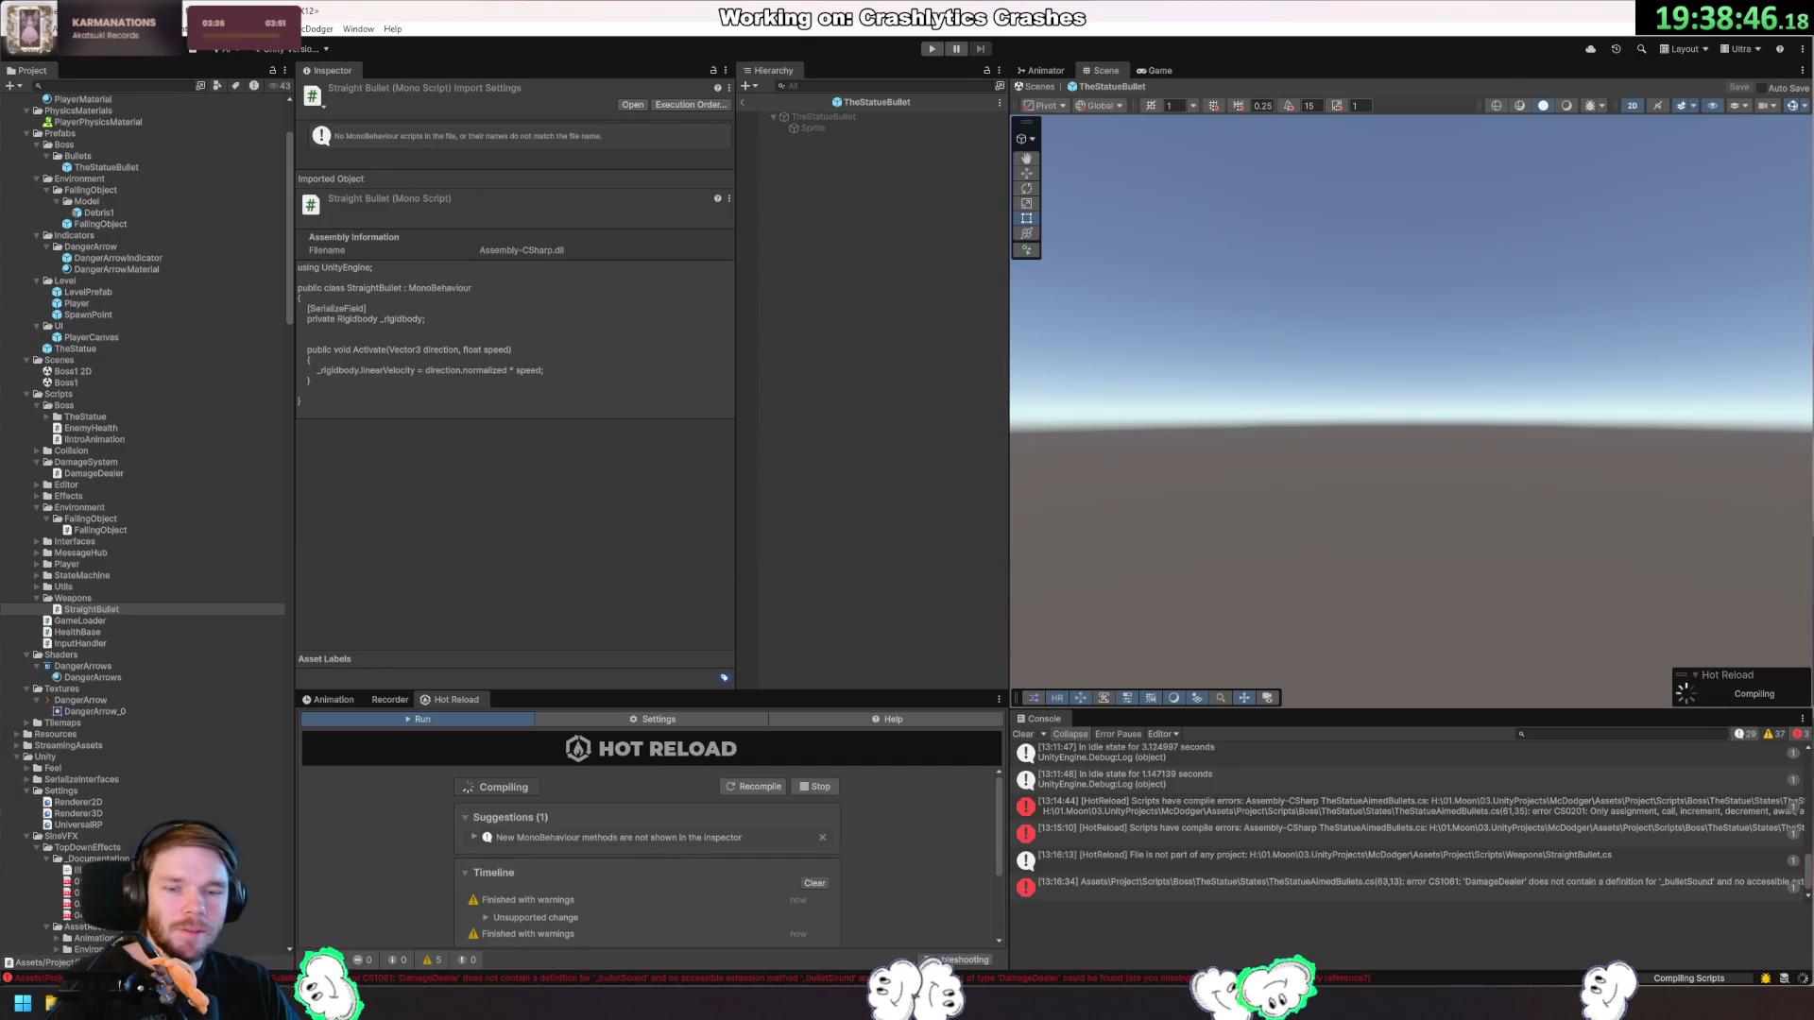
key(alt+Tab)
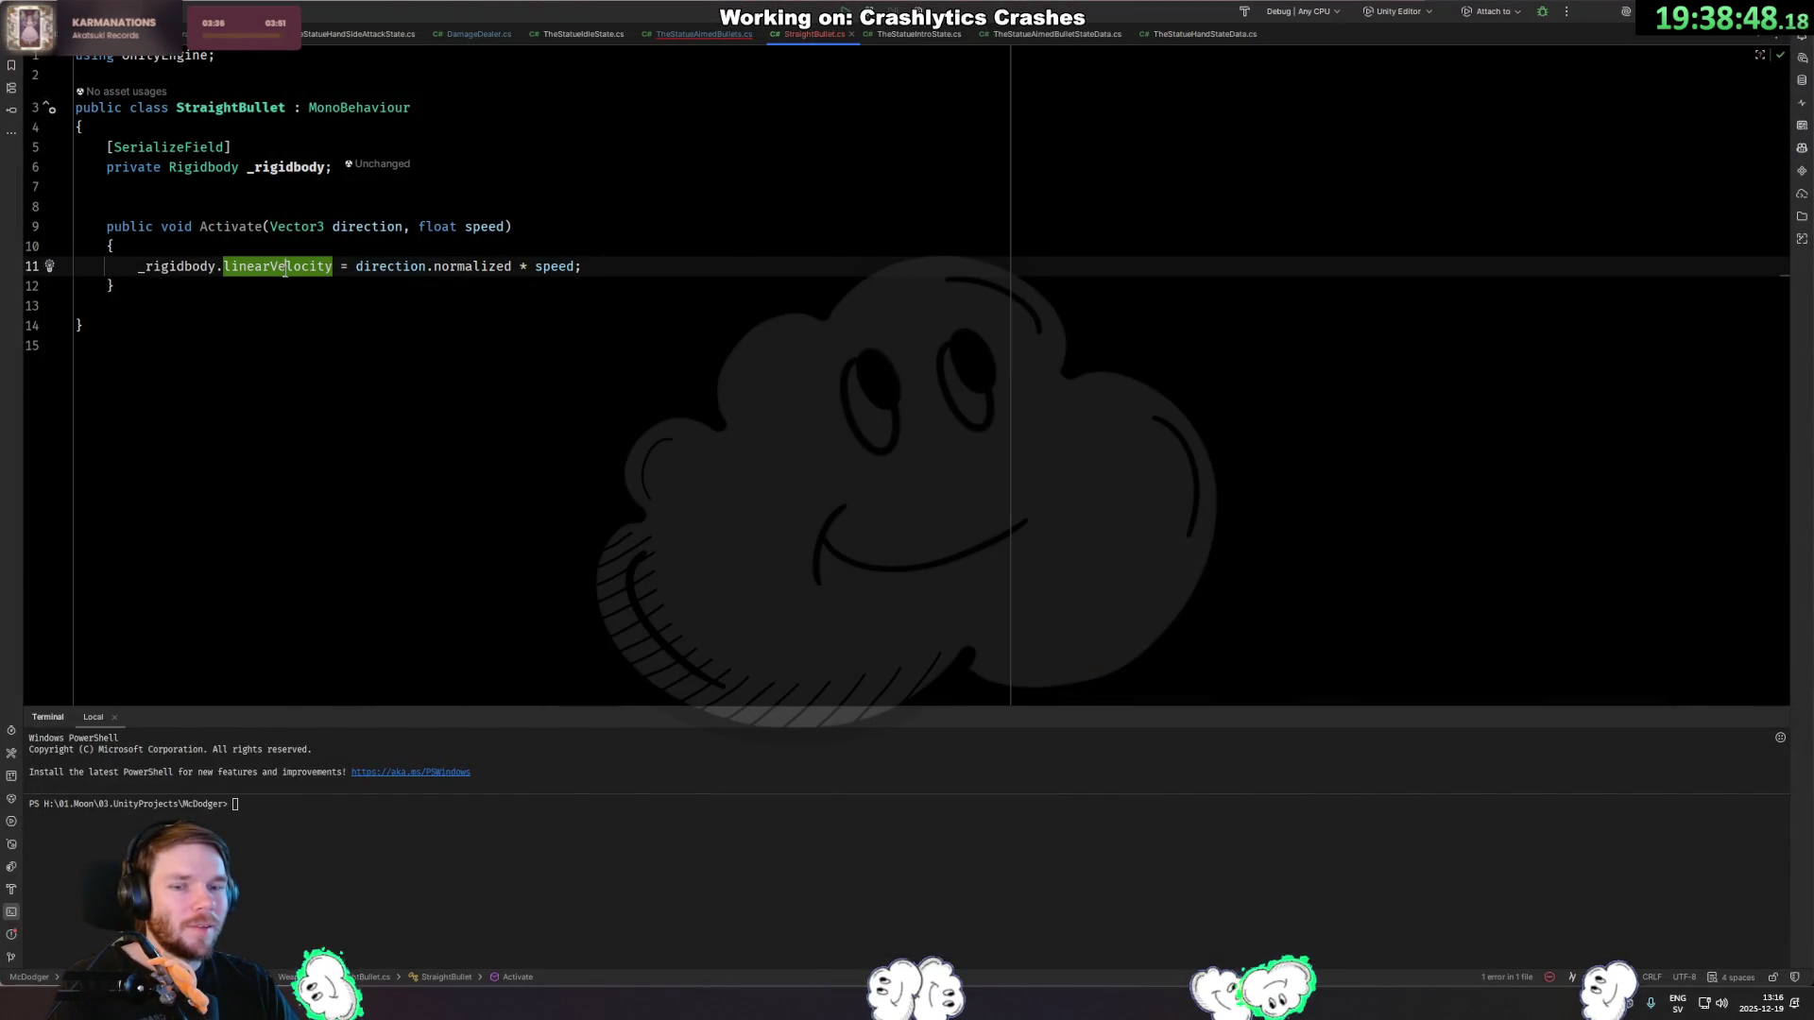
Review the Activate method and its parameters in StraightBullet.cs.
click(227, 292)
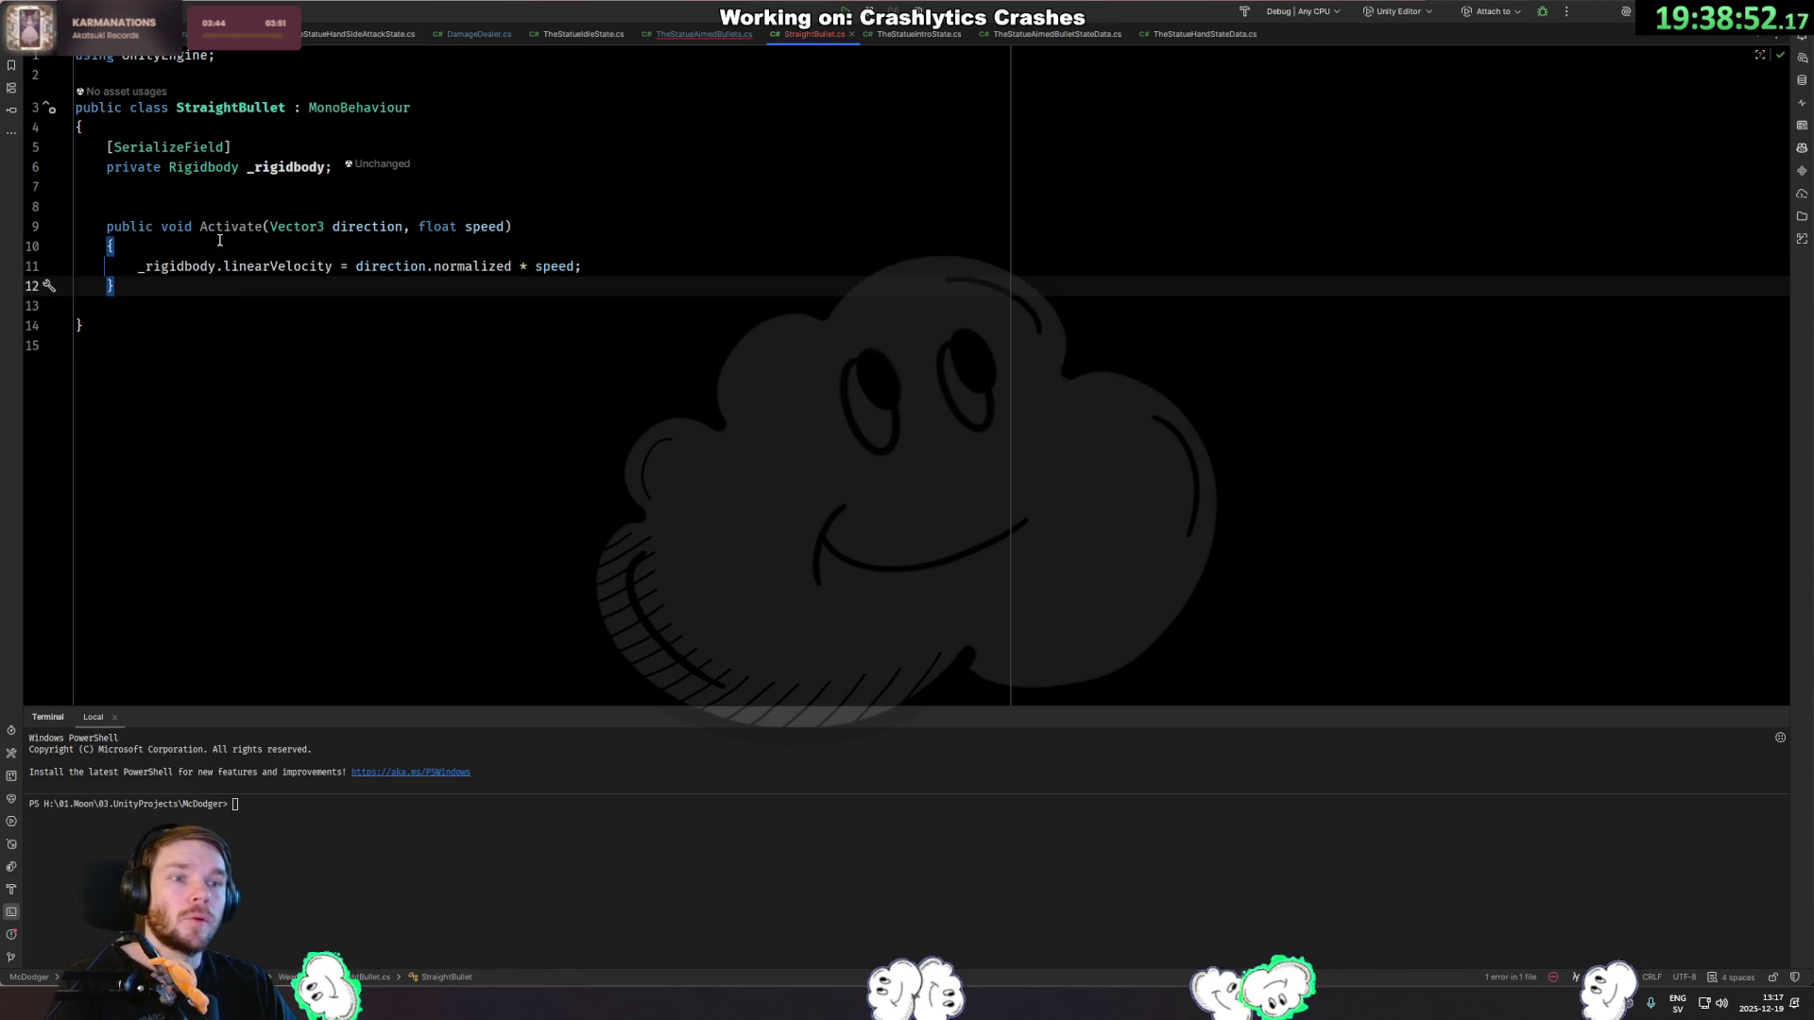
click(219, 265)
click(222, 227)
click(230, 292)
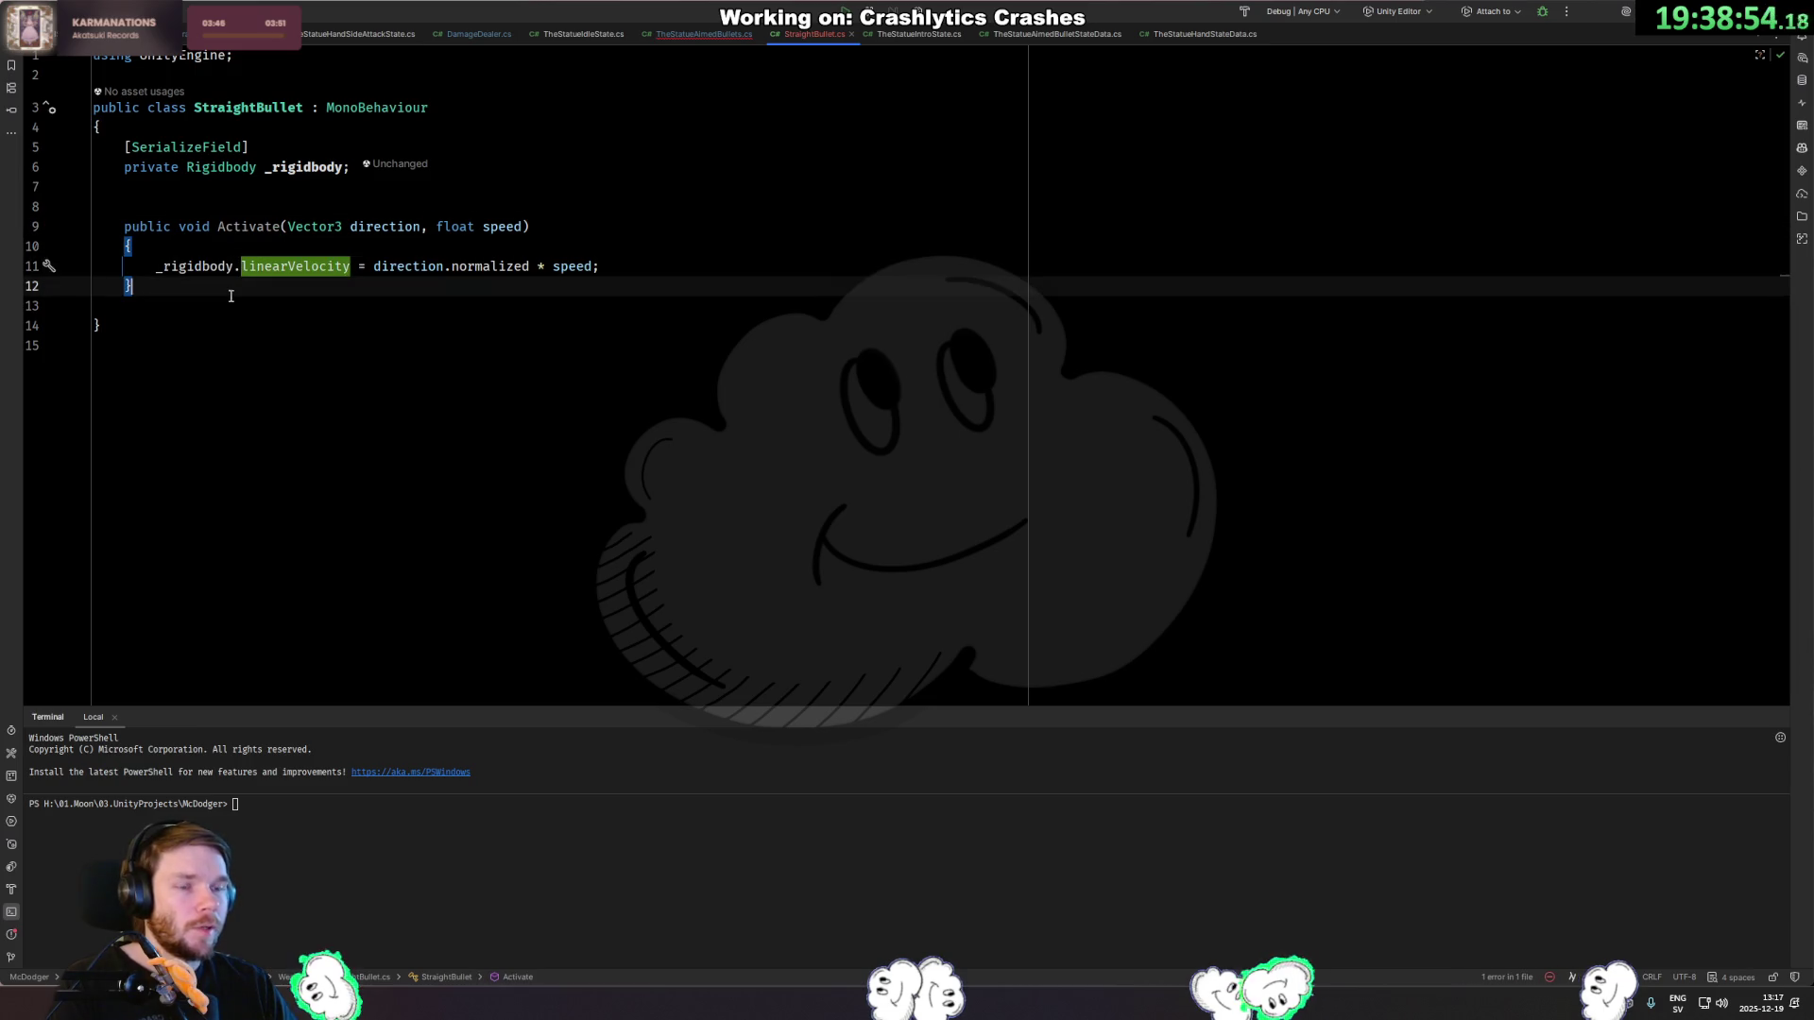
click(287, 226)
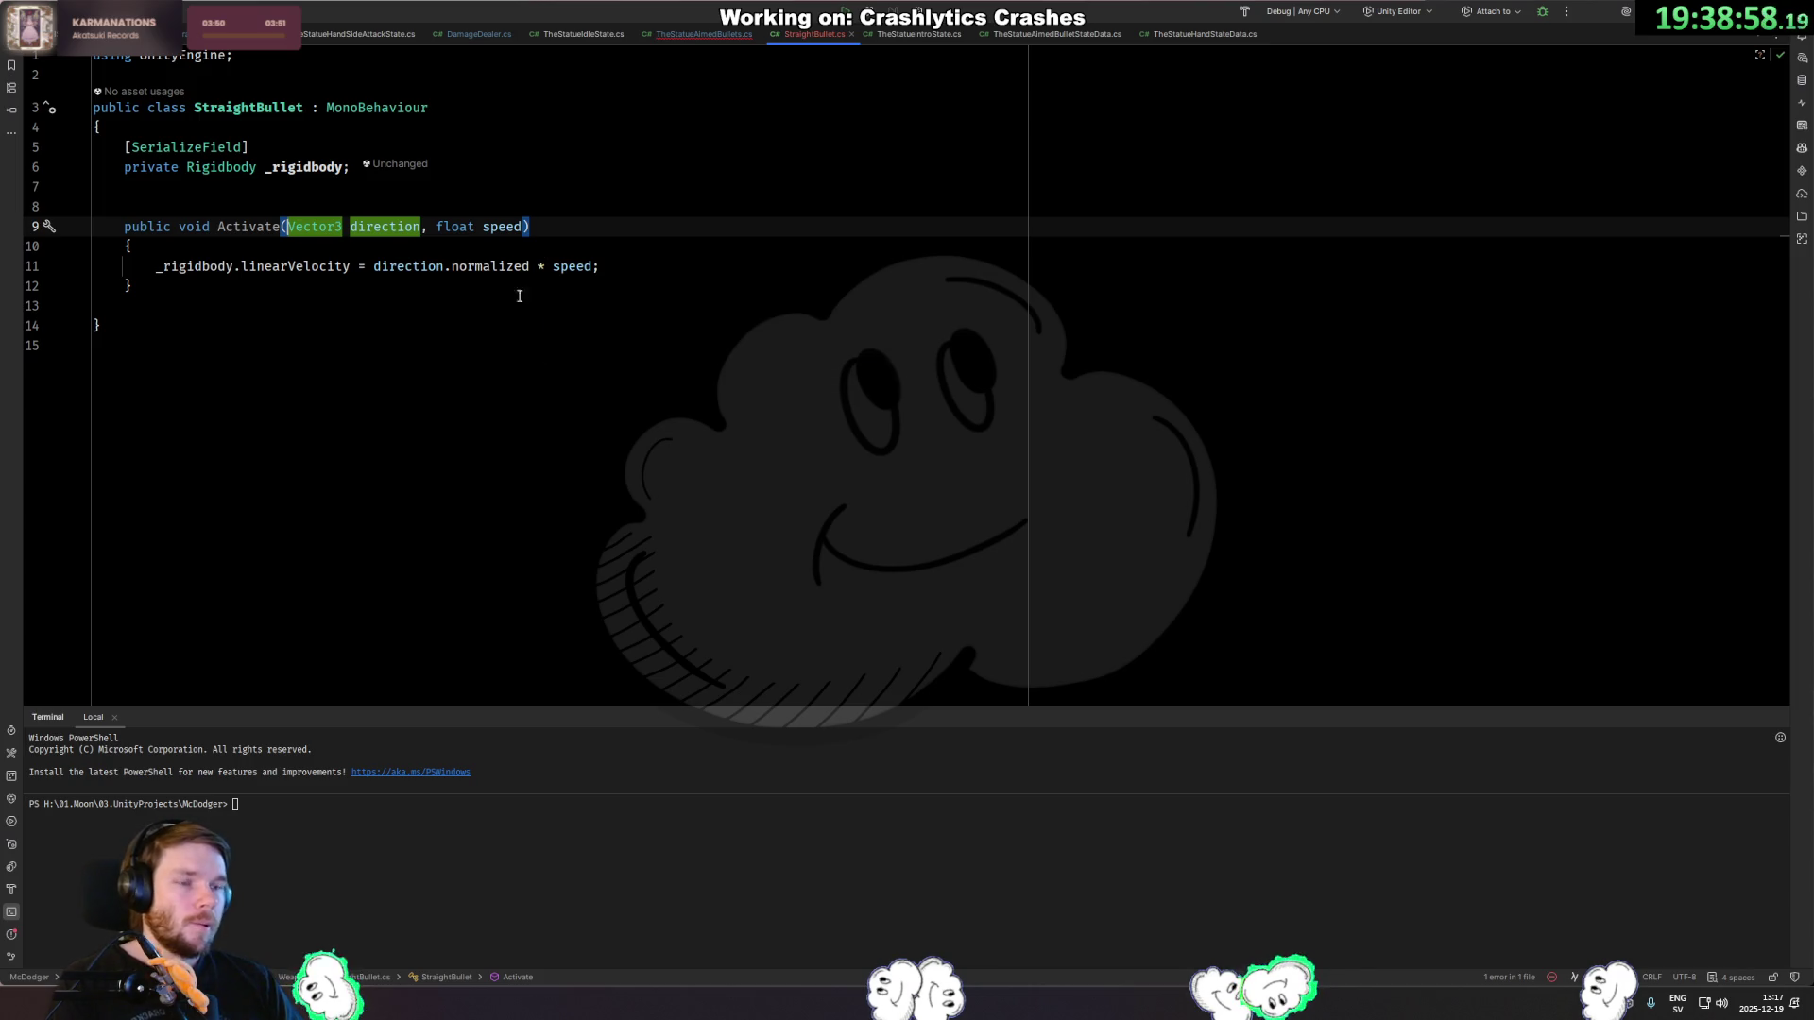
click(203, 286)
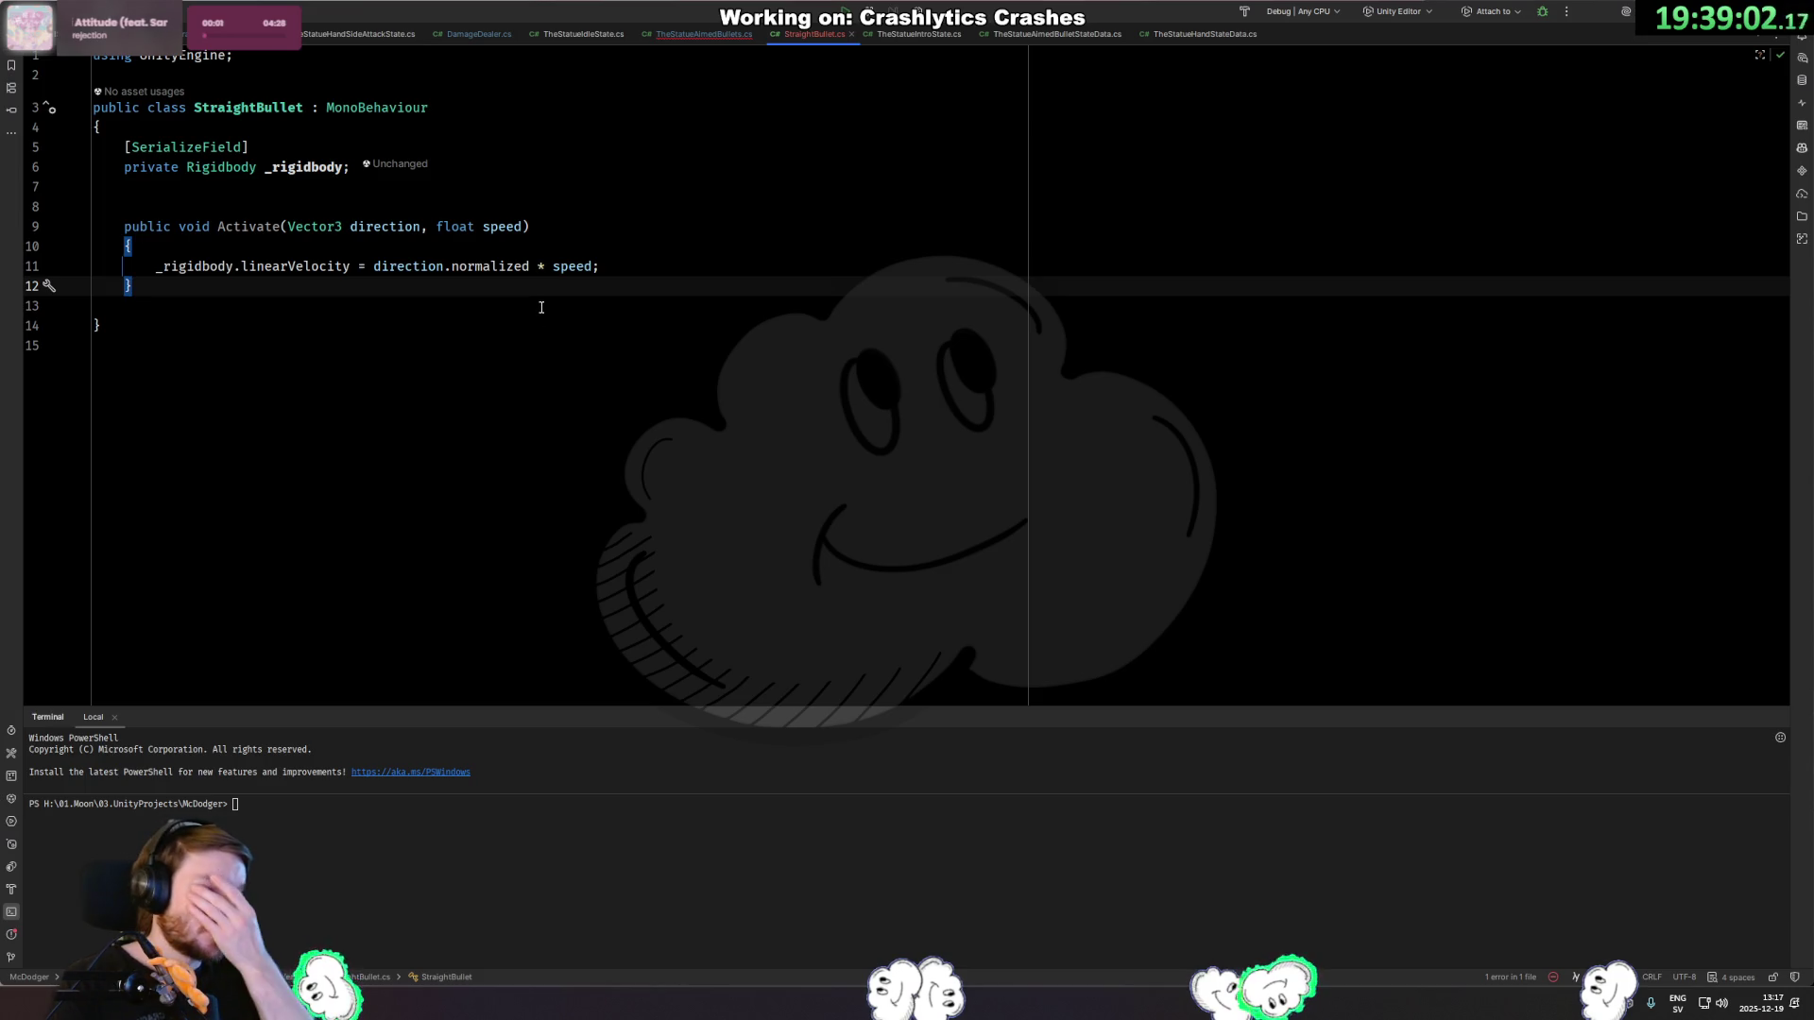
Add a private DamageHelper field, delete it again, and return to TheStatueAimedBullets.cs.
key(Up)
key(Up)
key(Up)
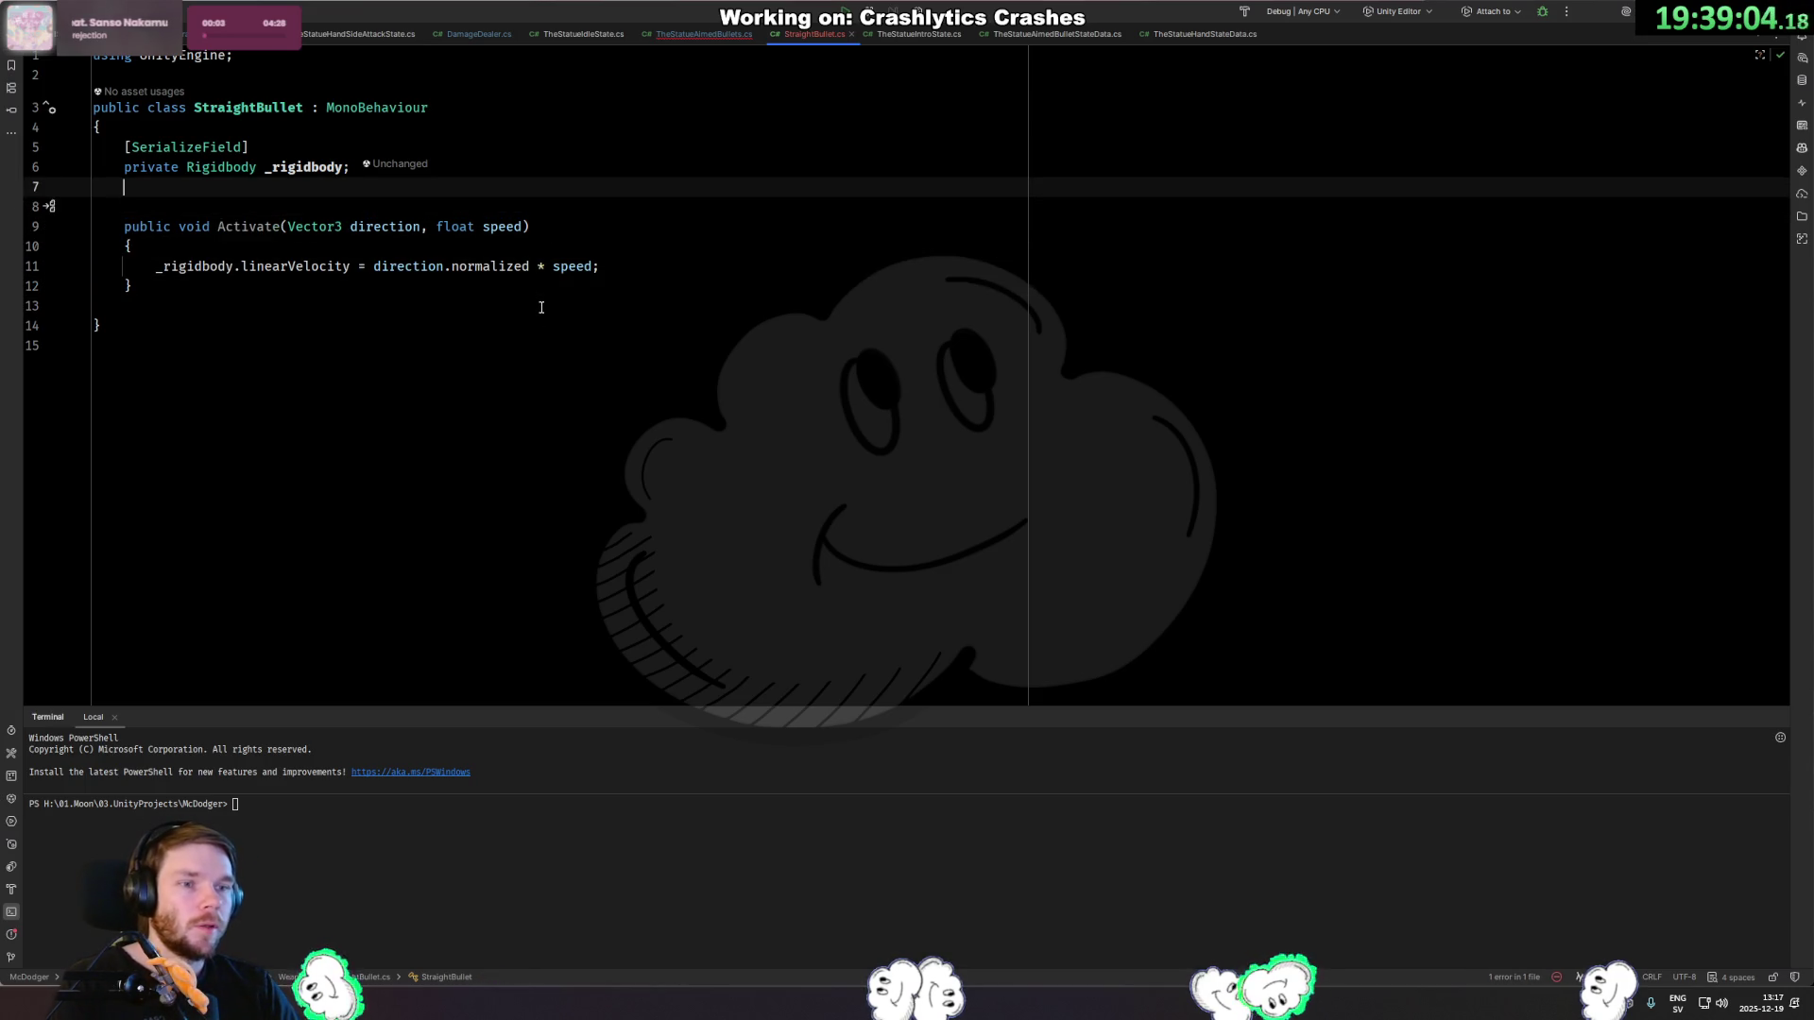
key(Return)
text(private DamageHel)
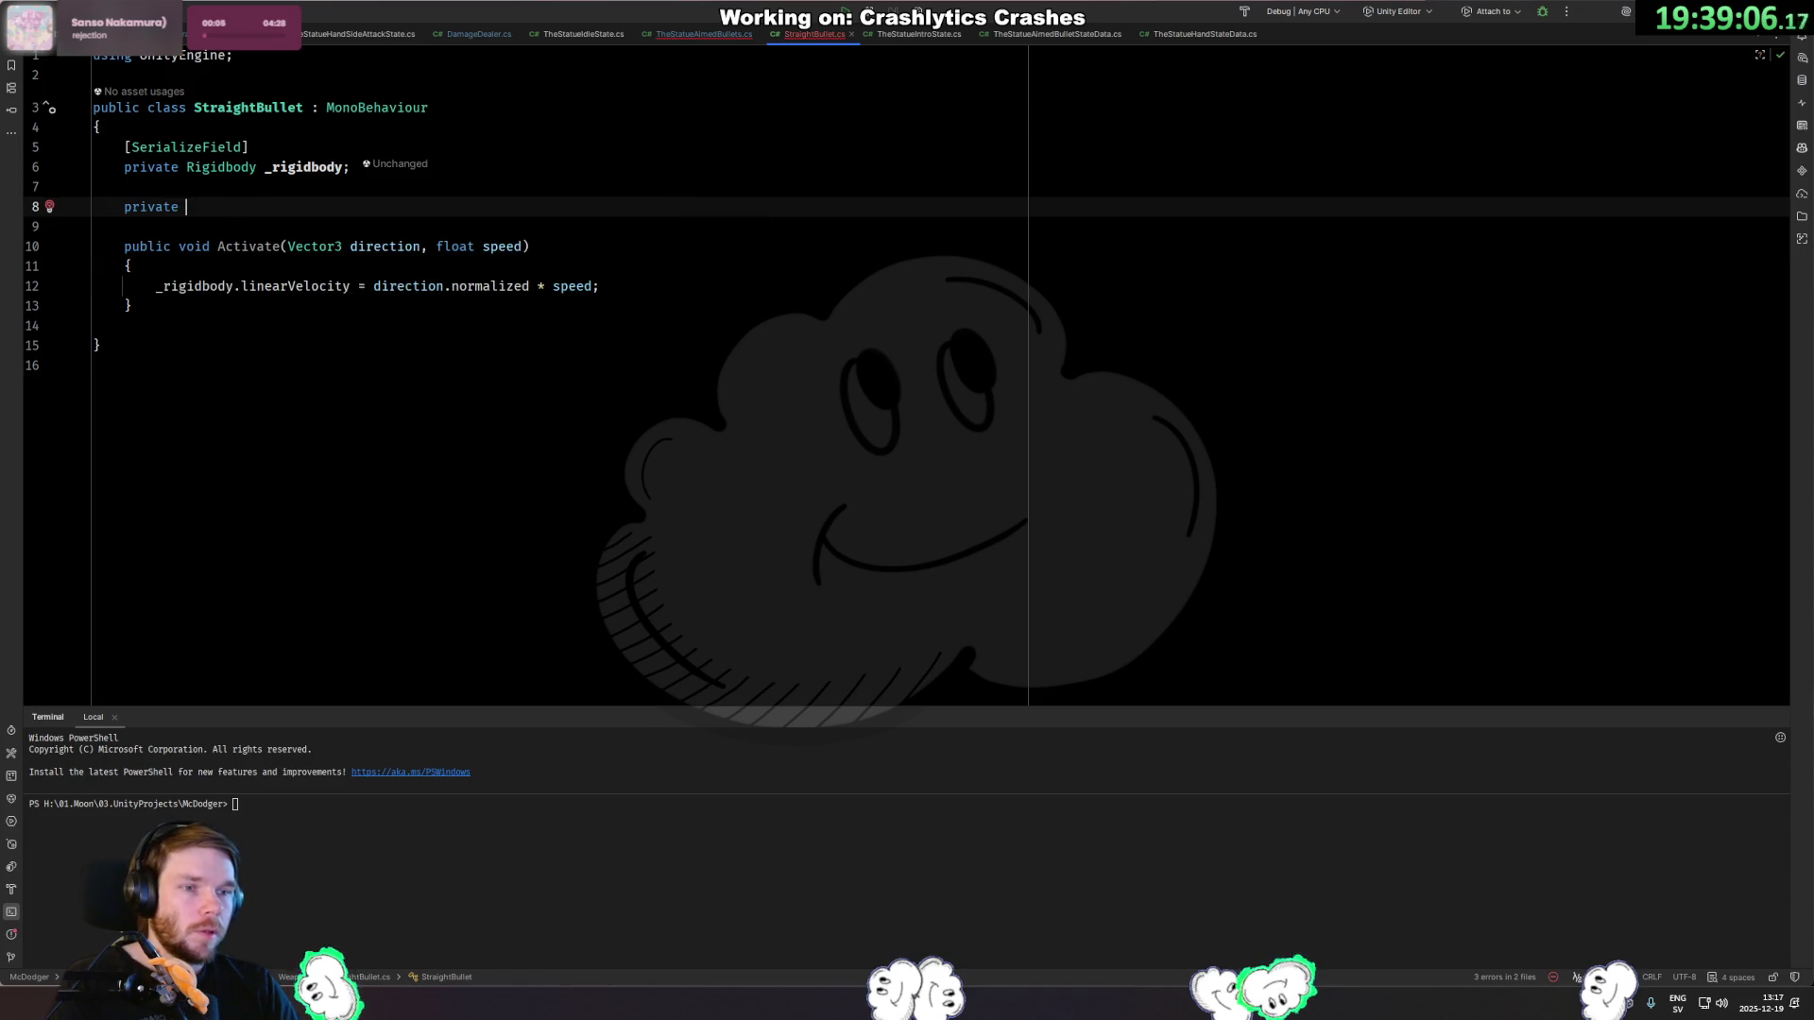
key(Return)
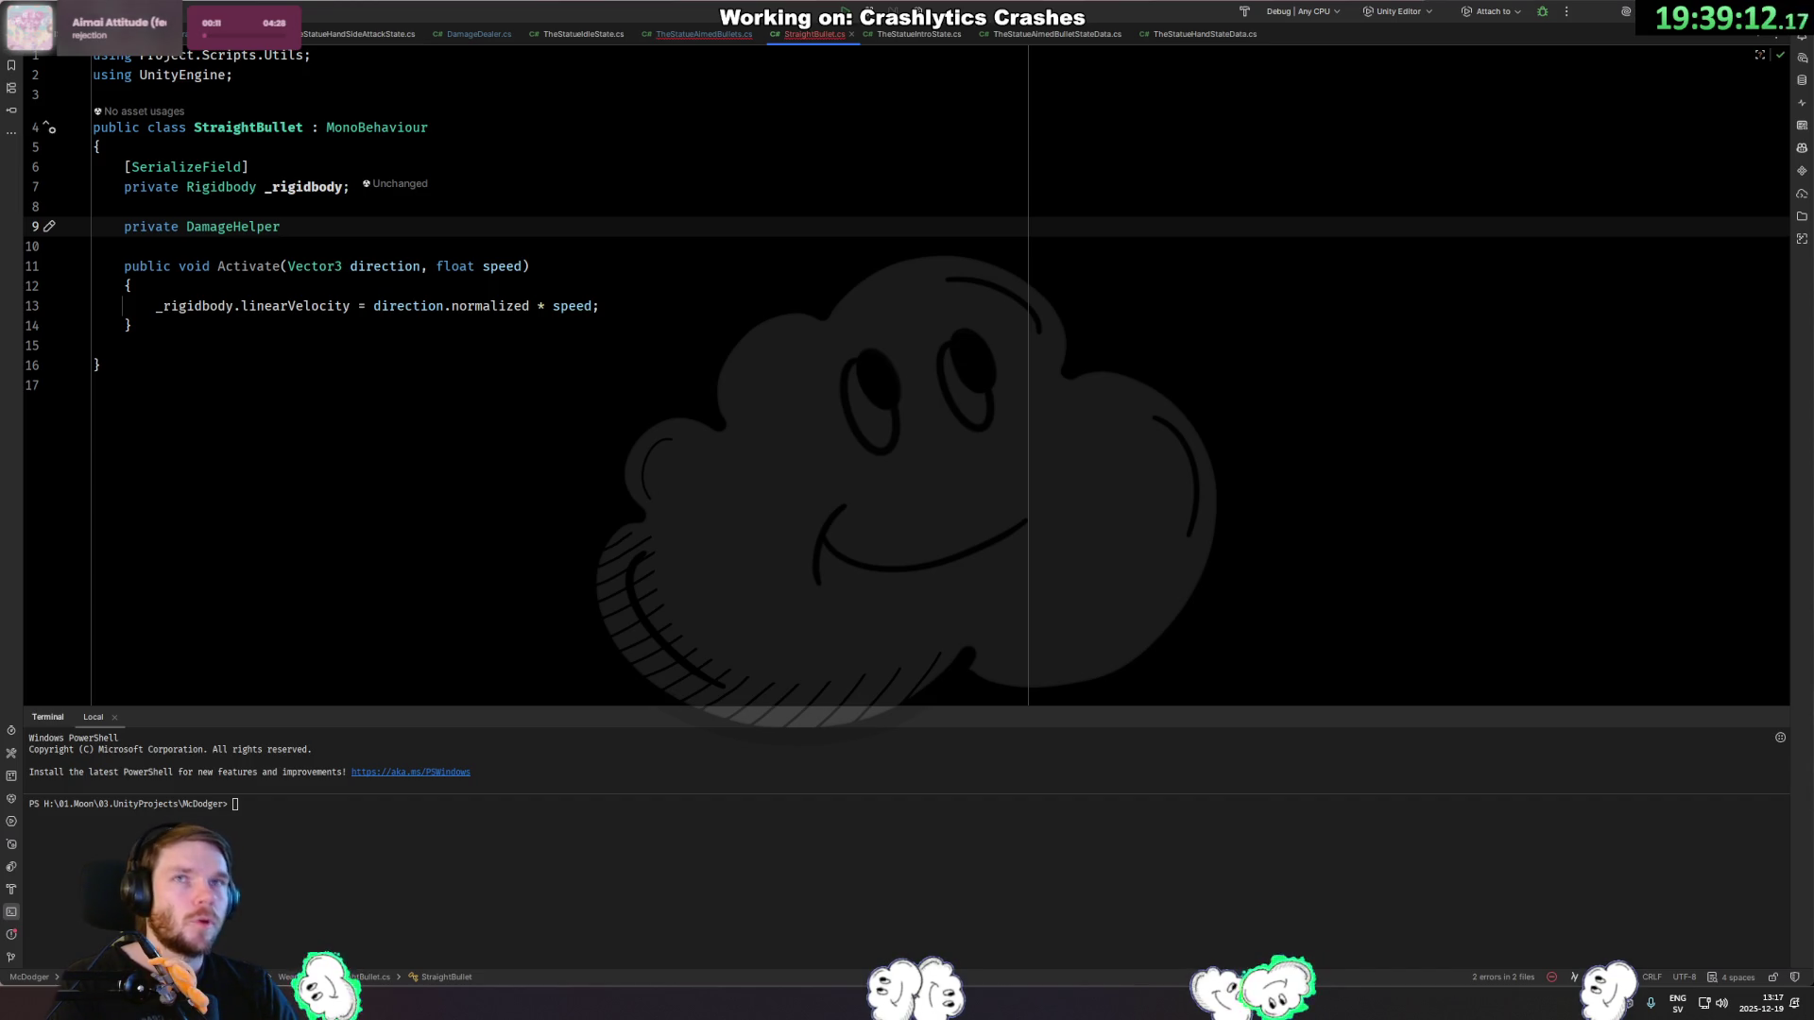
key(shift+Home)
key(BackSpace)
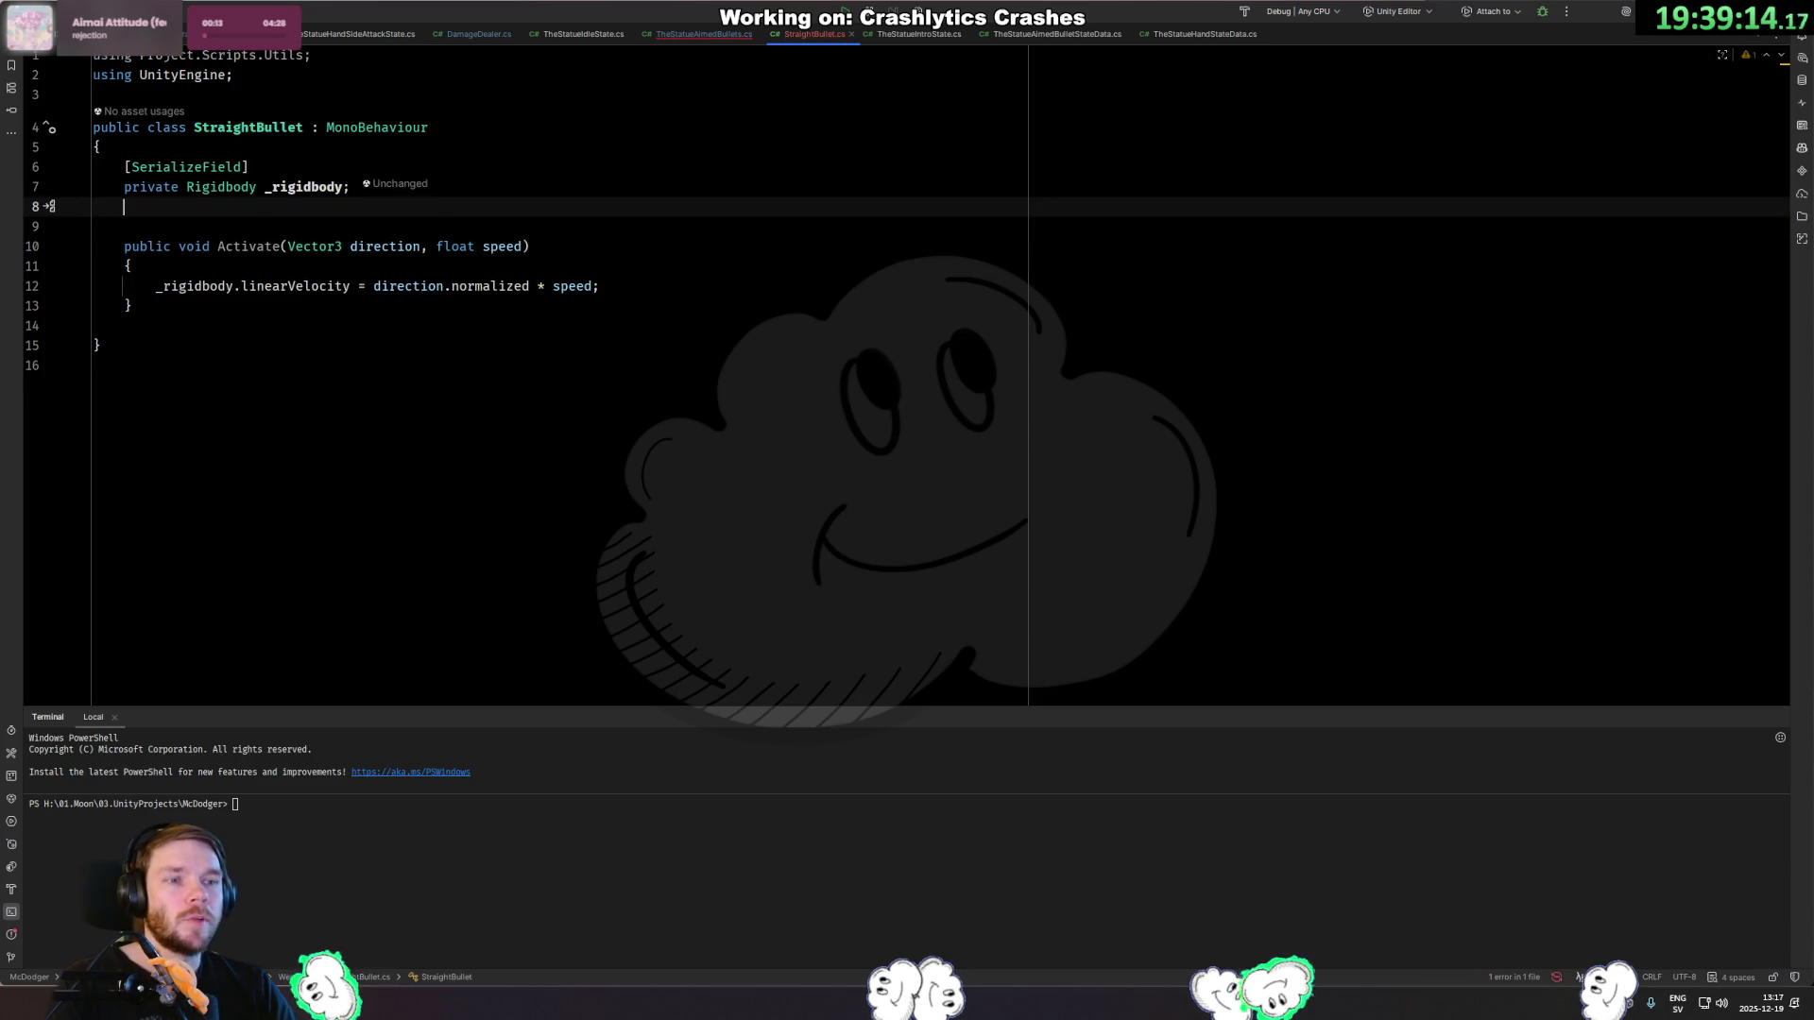
key(BackSpace)
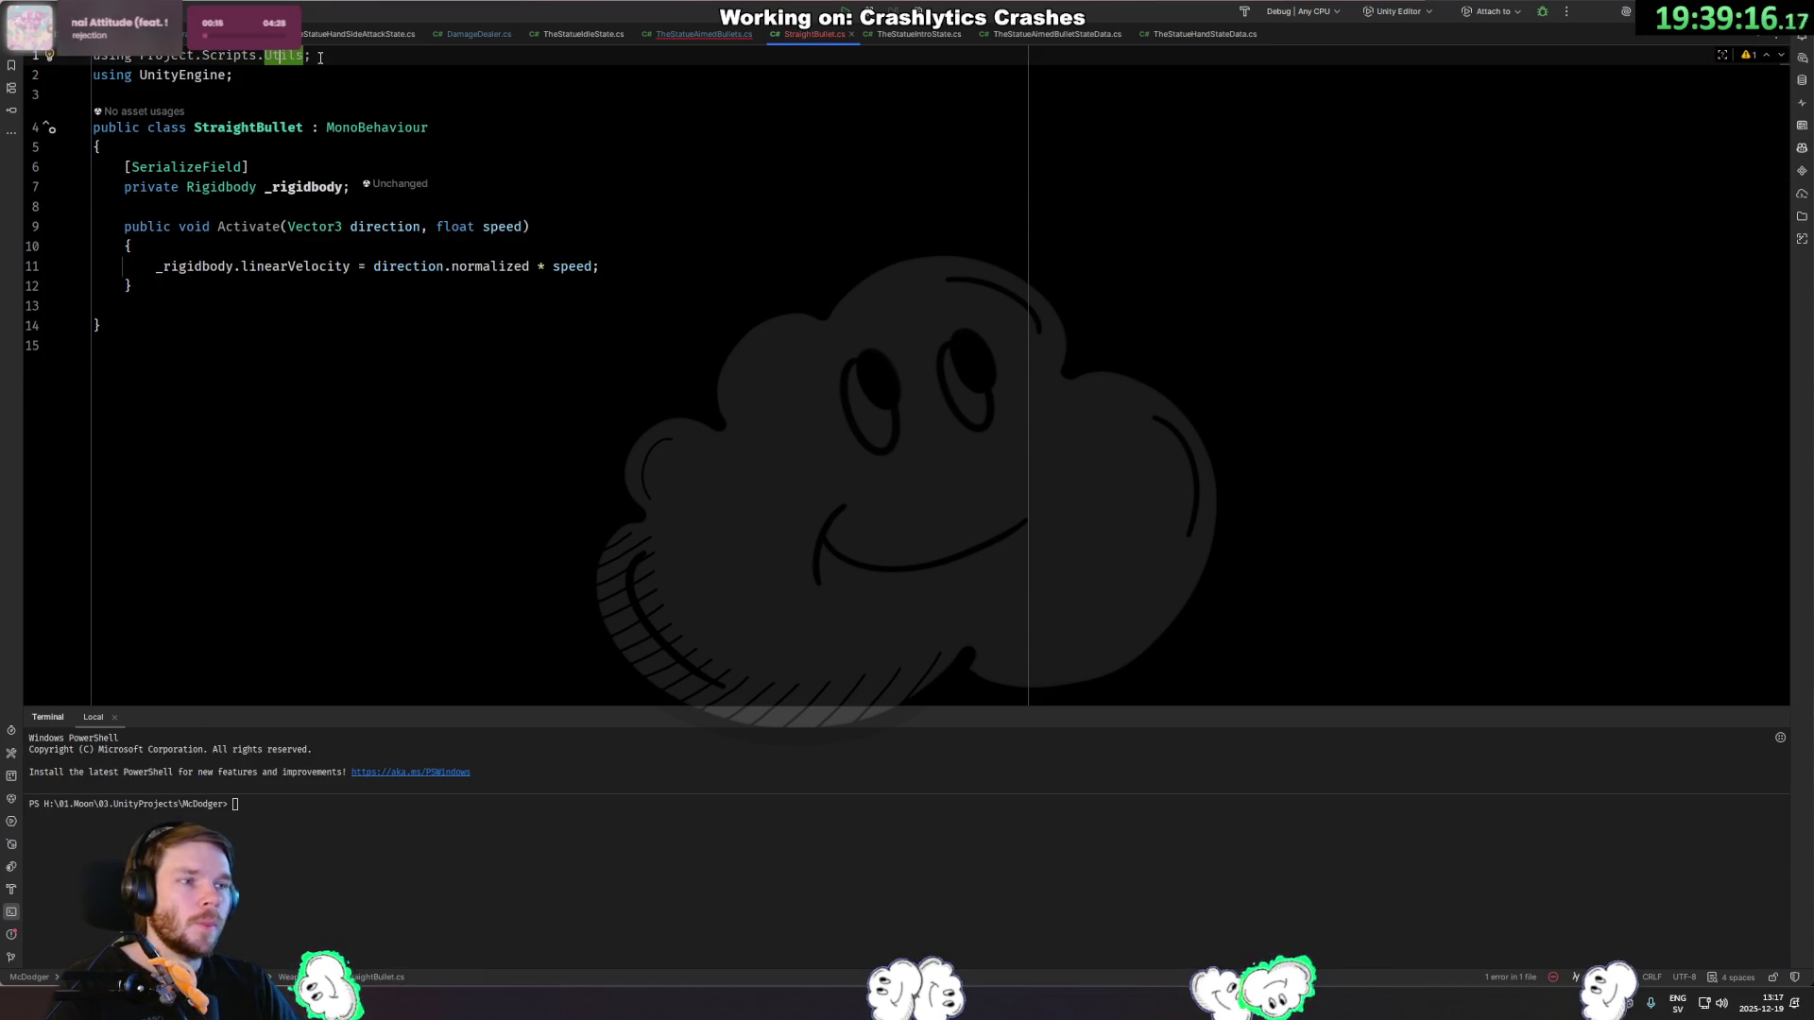
key(alt+Left)
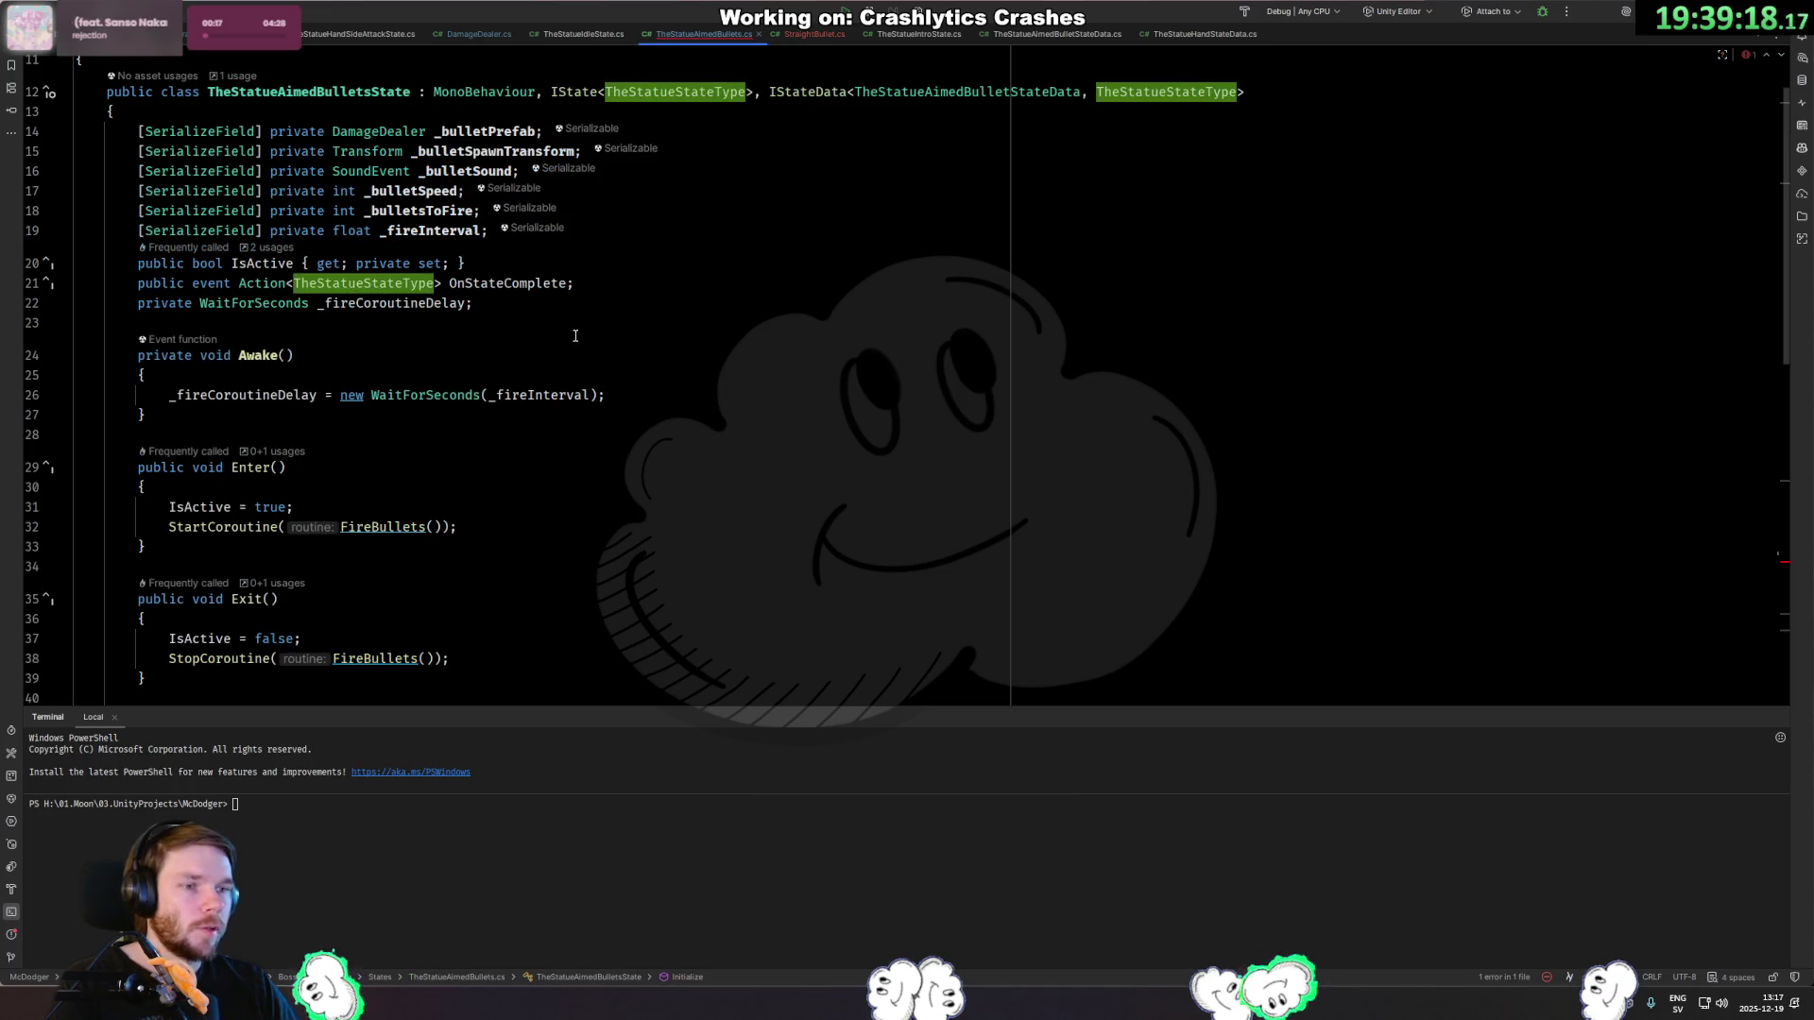
Change the _bulletPrefab field's type from DamageDealer to StraightBullet.
key(alt+Right)
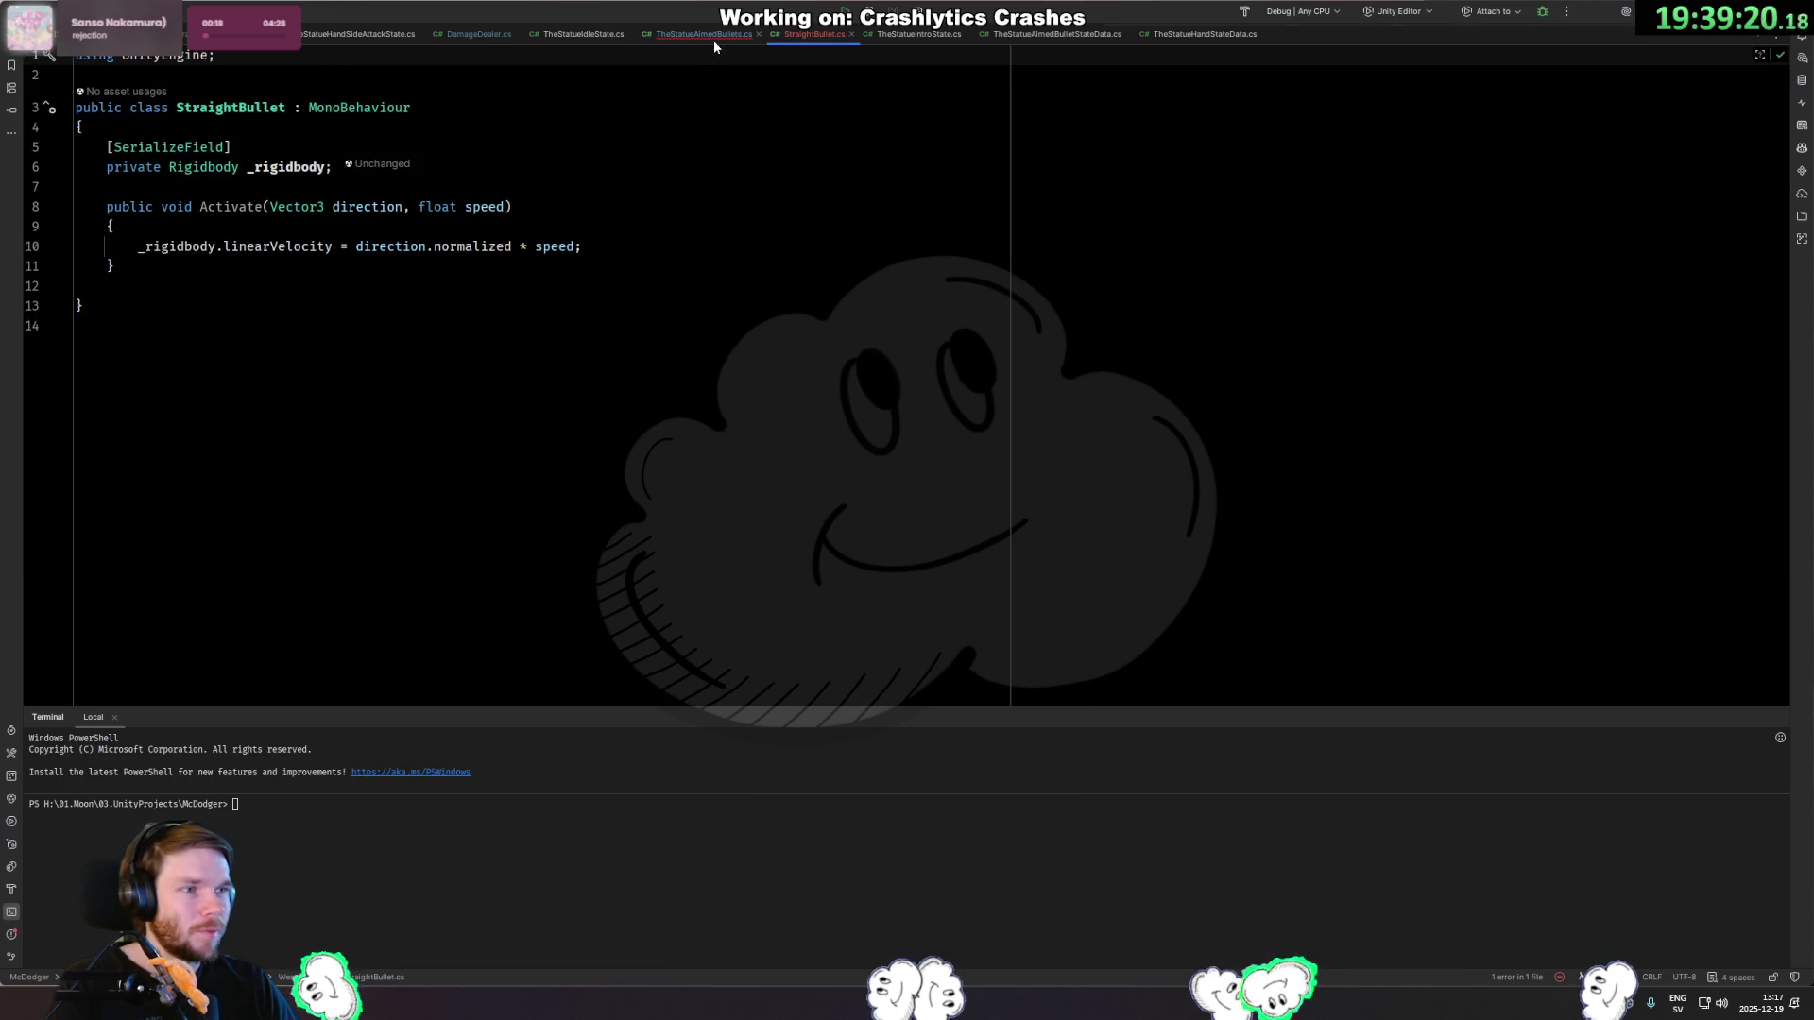
click(714, 40)
click(384, 130)
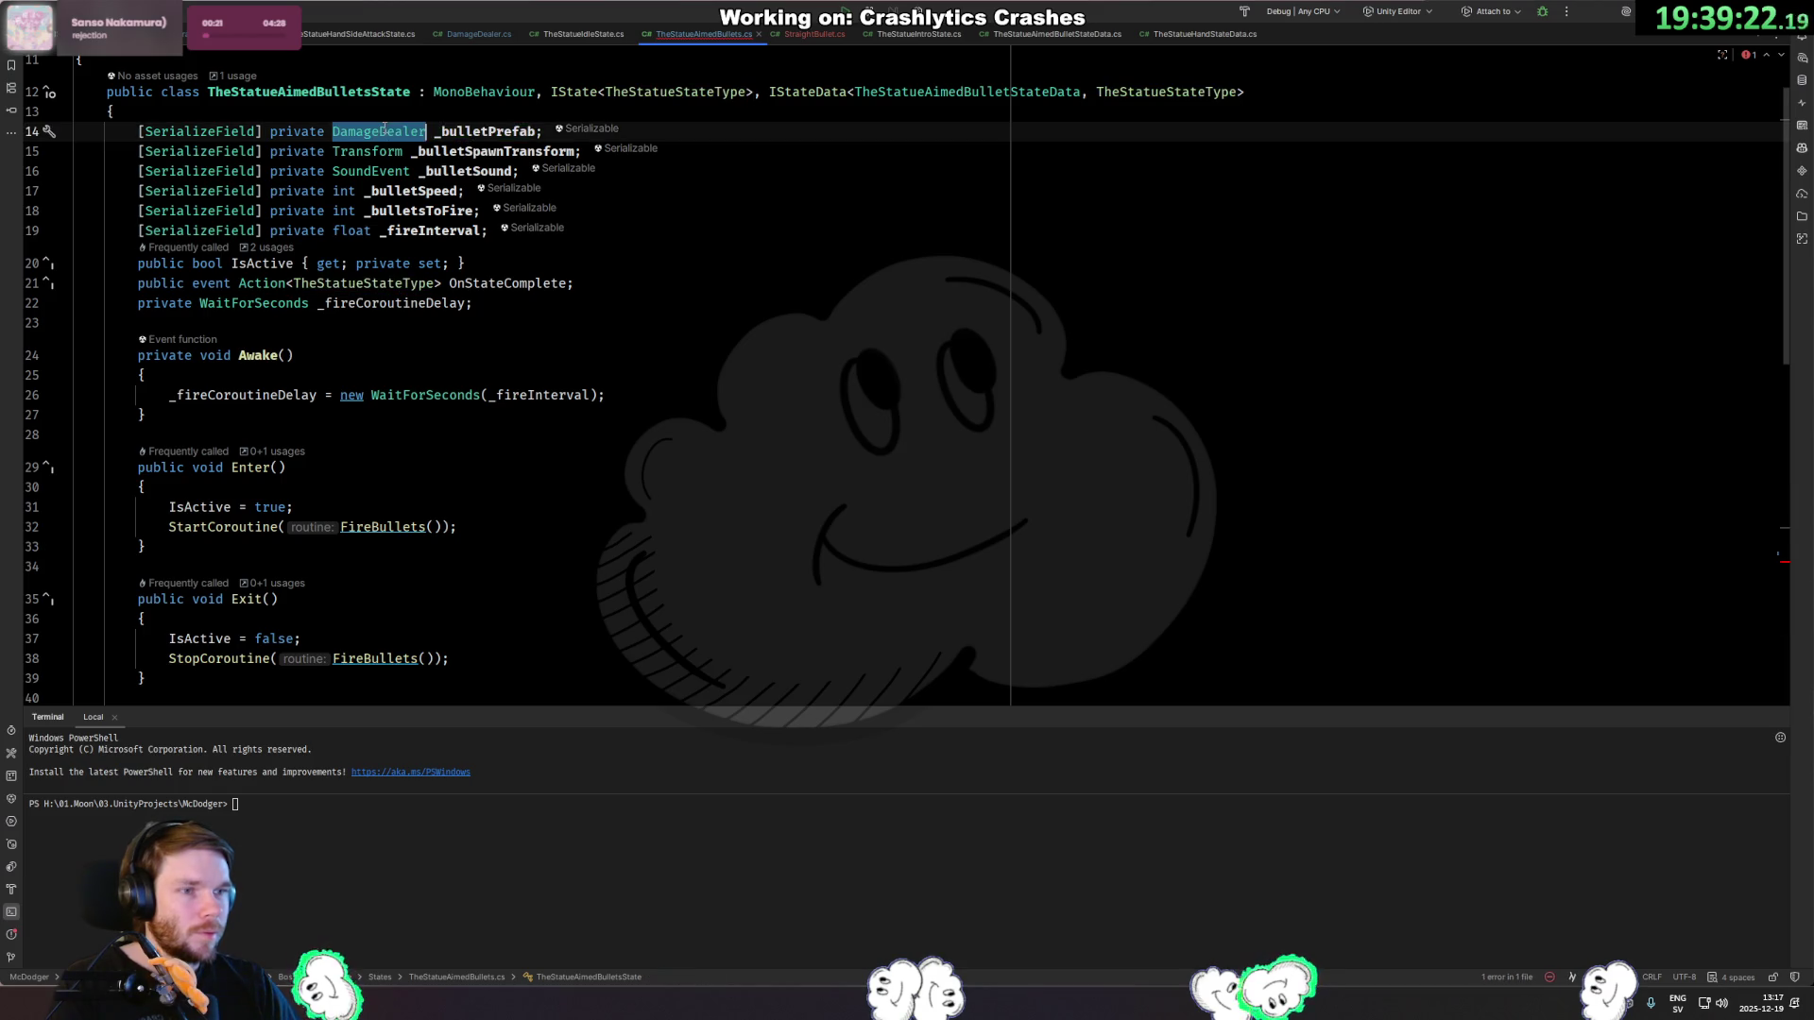
text(Straigh)
key(Return)
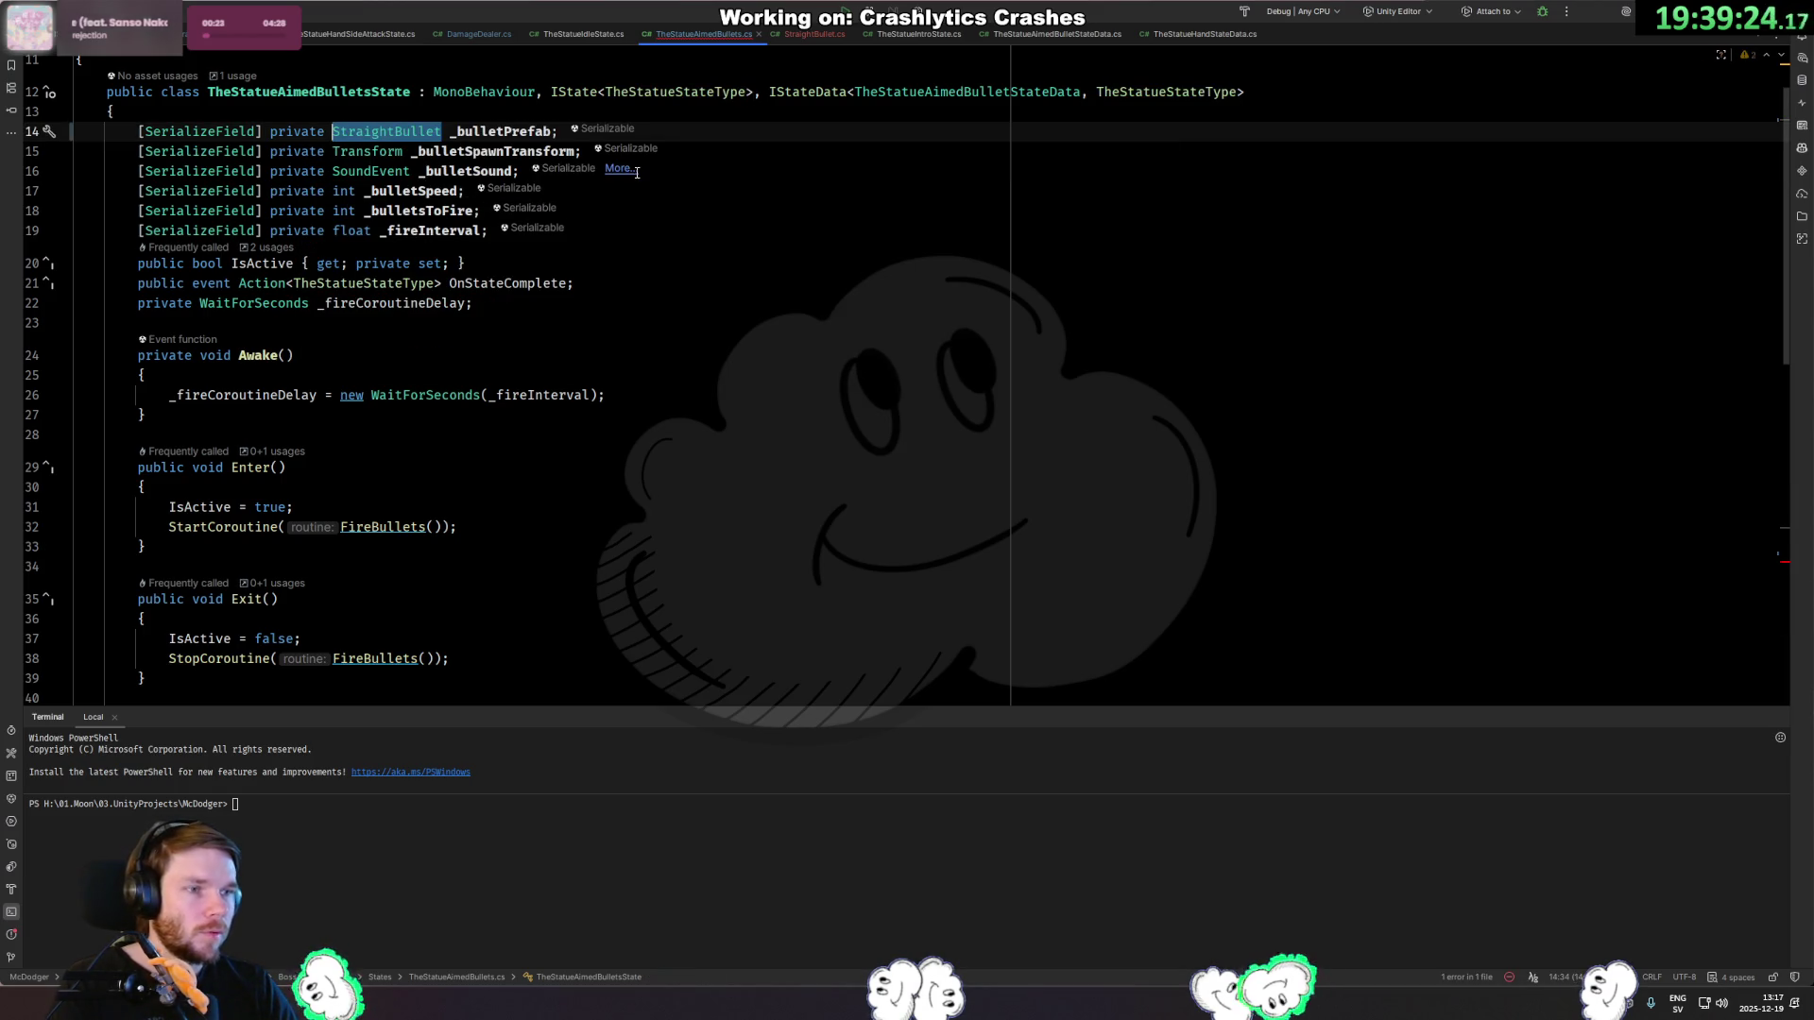
Add bullet.Activate(direction, 3) to FireBullet.
key(ctrl+alt+Left)
key(Up)
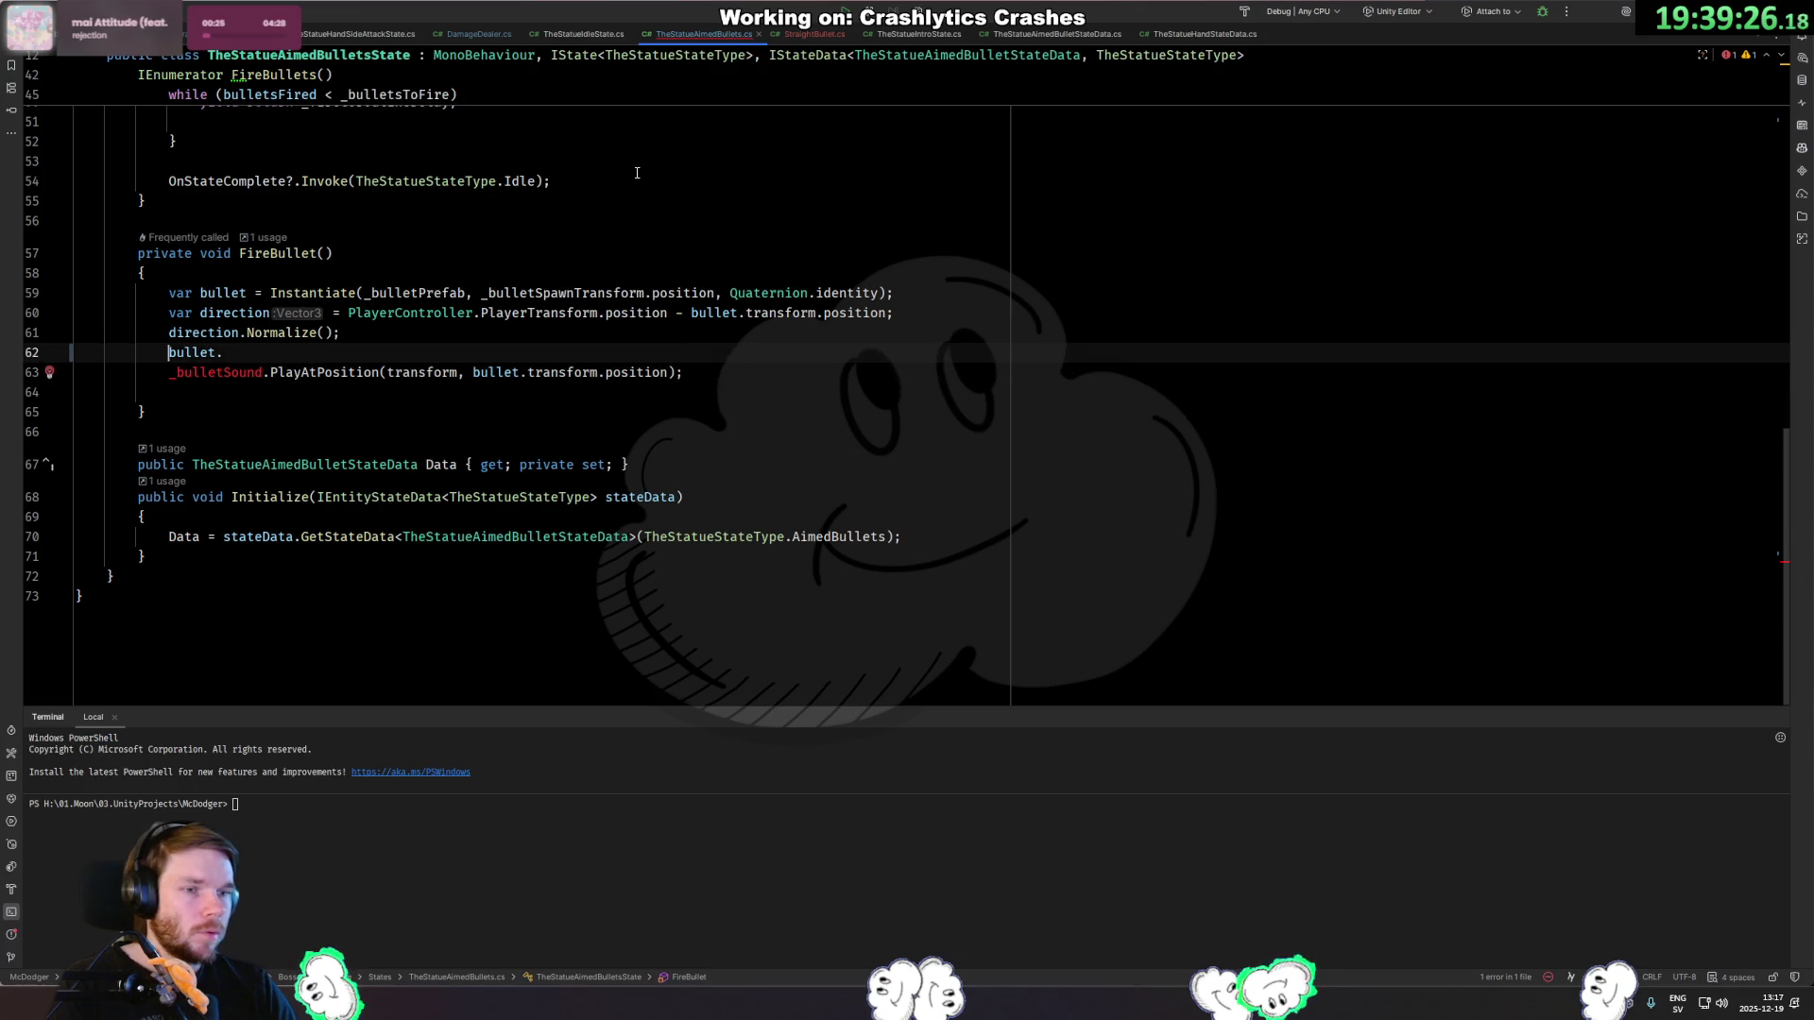
text(Acti)
key(Return)
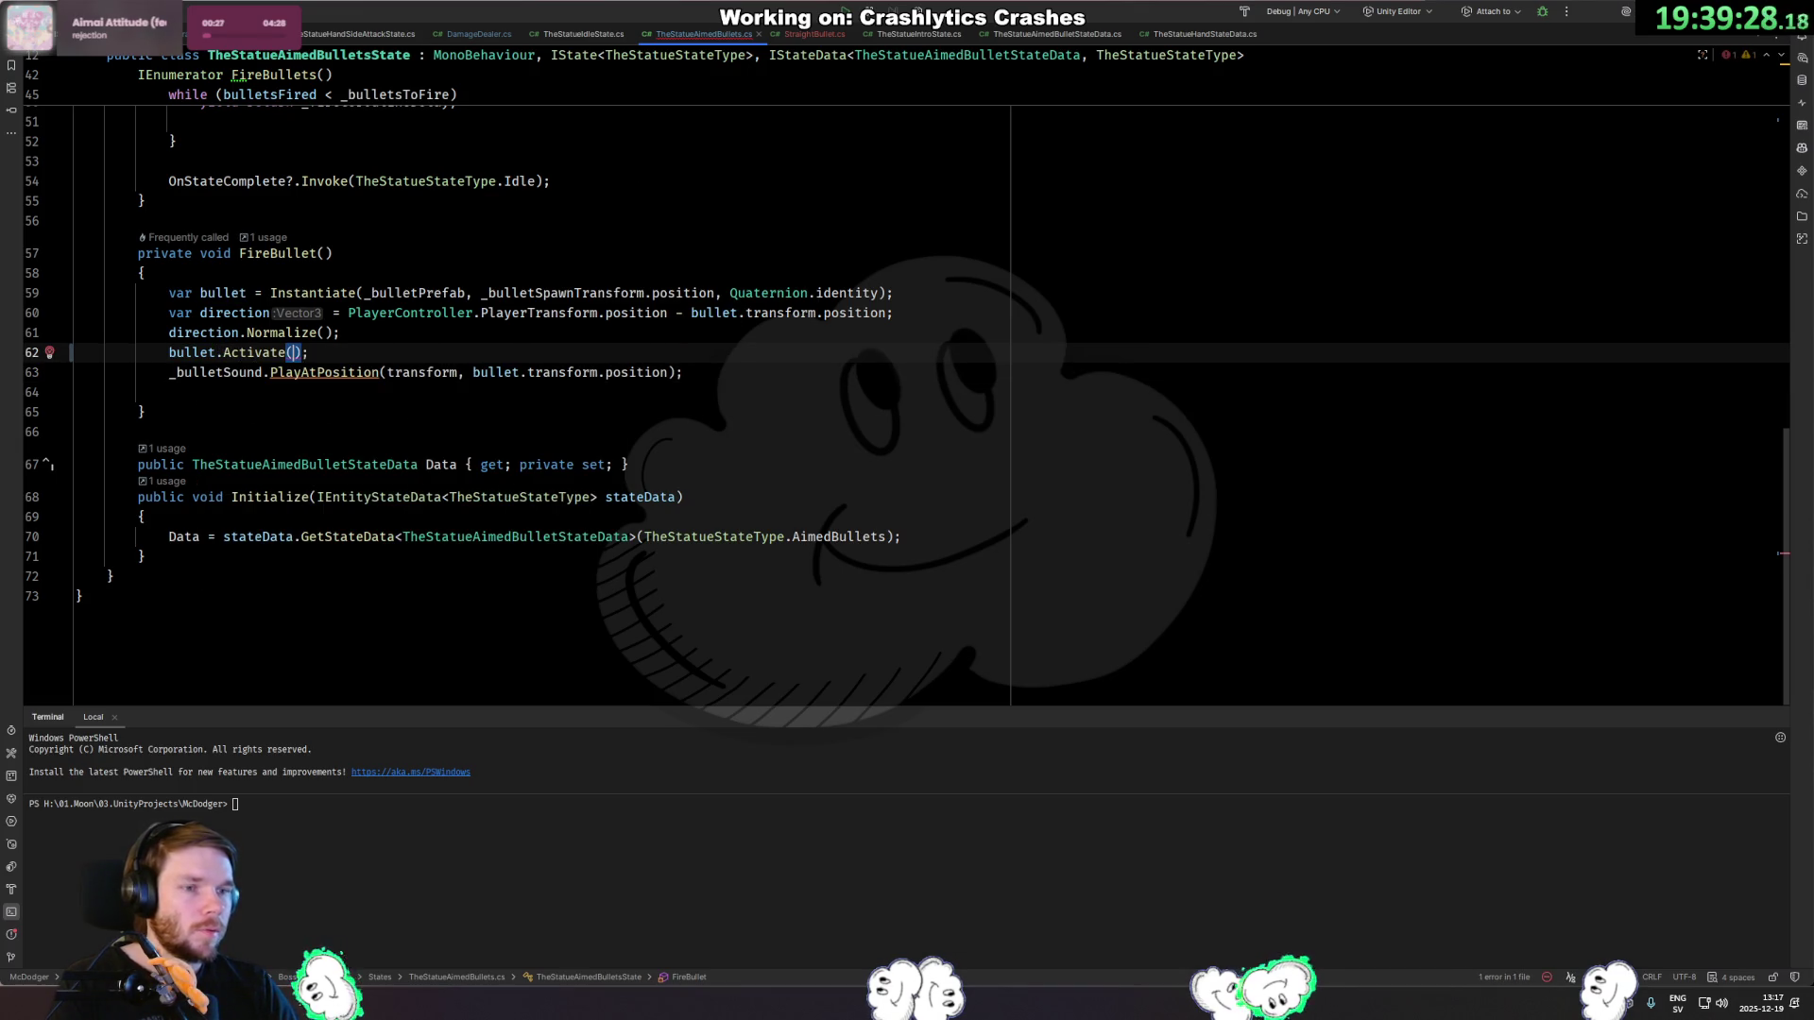
text(dir)
key(Return)
text(, )
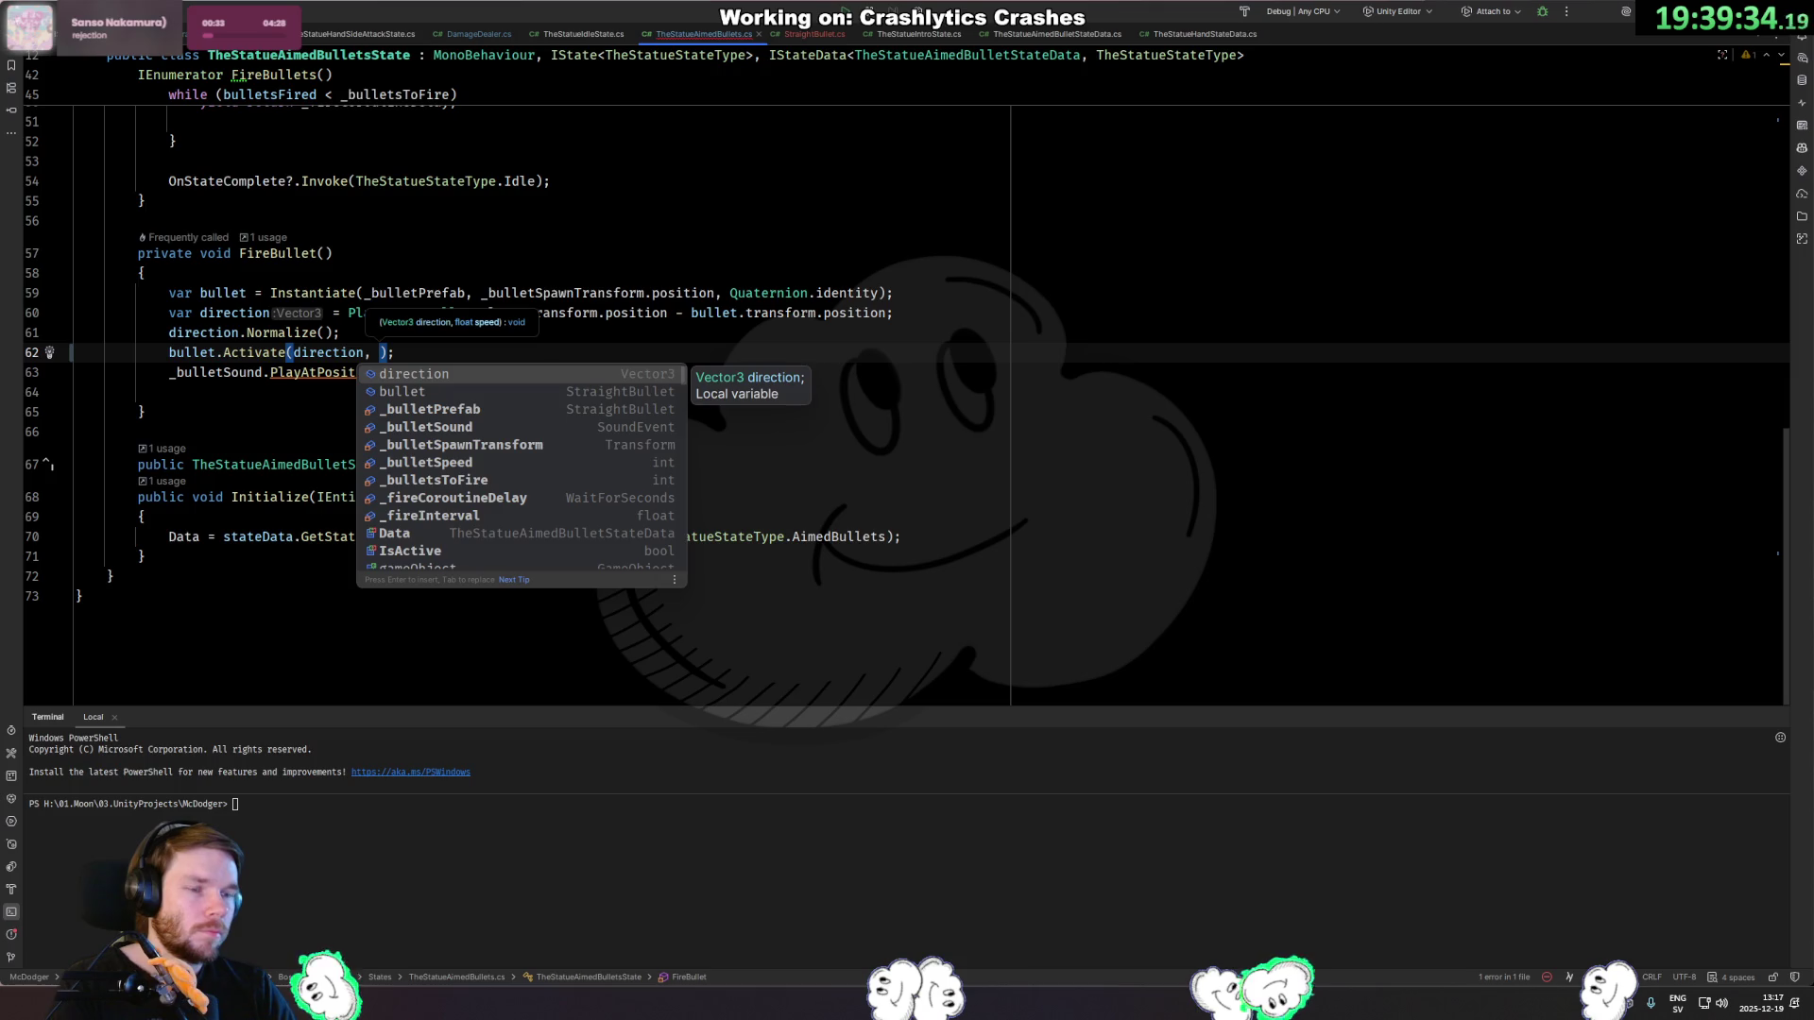
text(3)
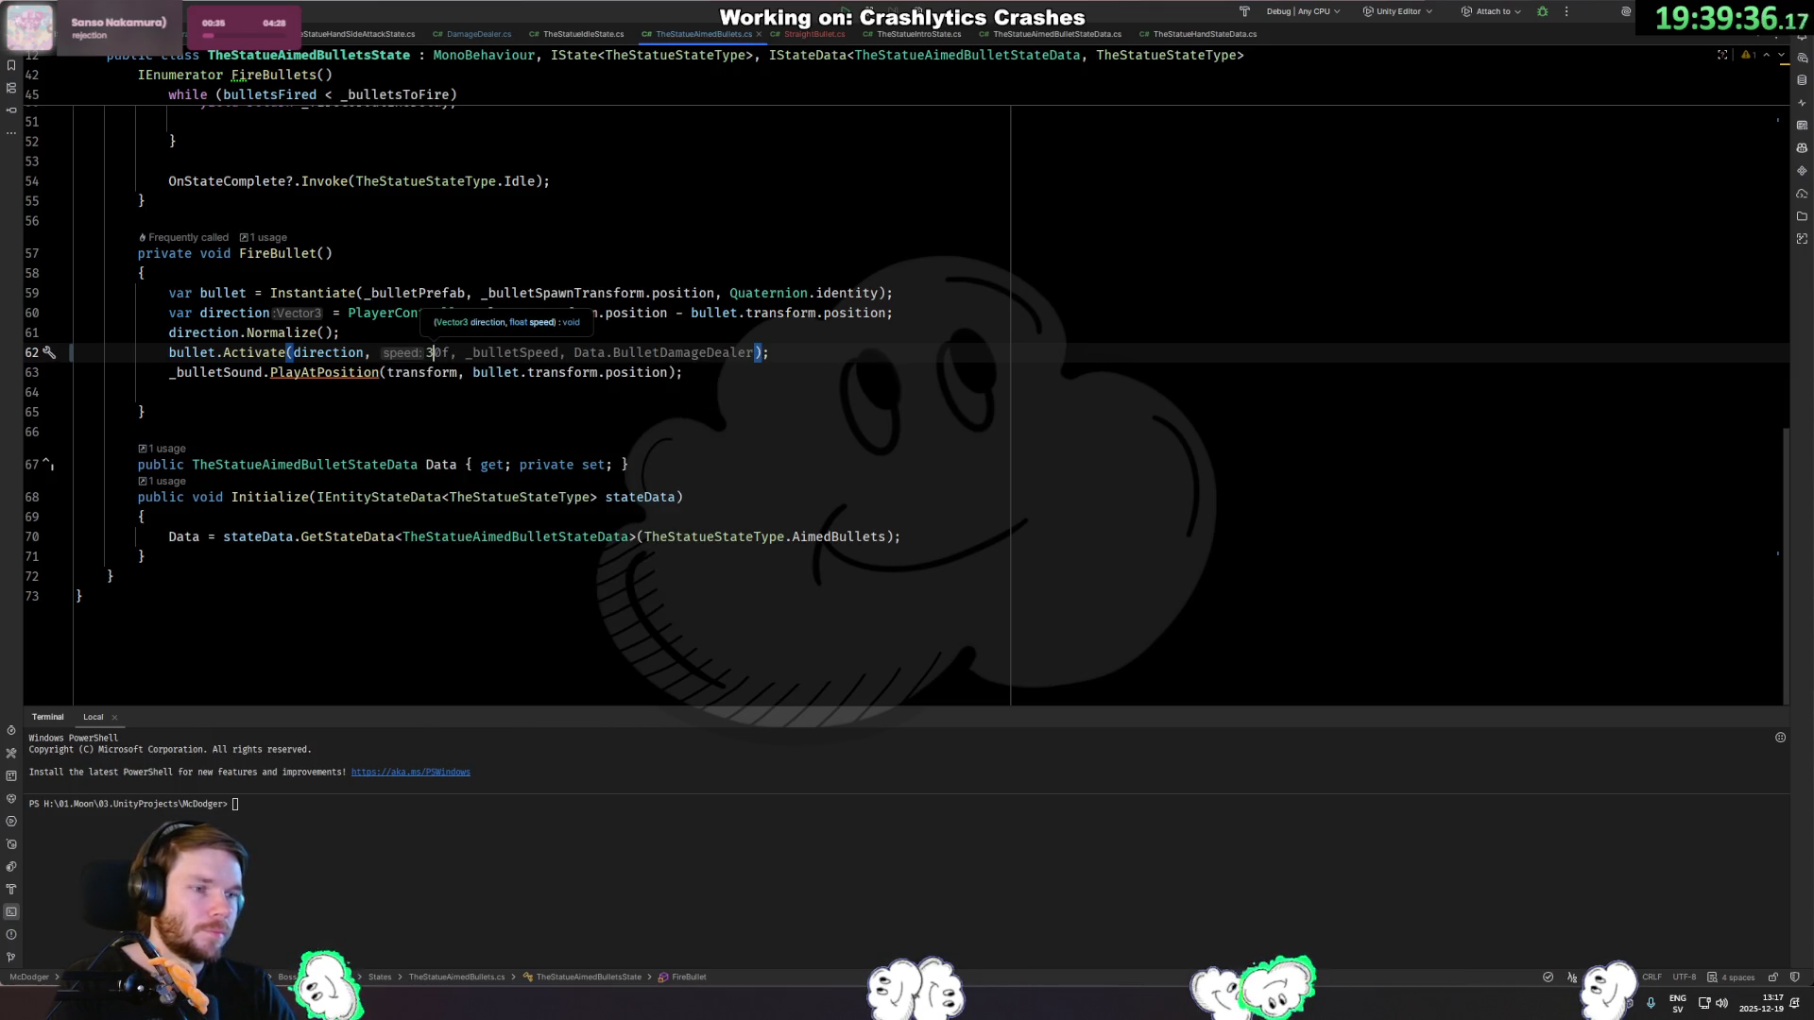
Revisit StraightBullet.cs, then move on to DamageDealer.cs.
key(Down)
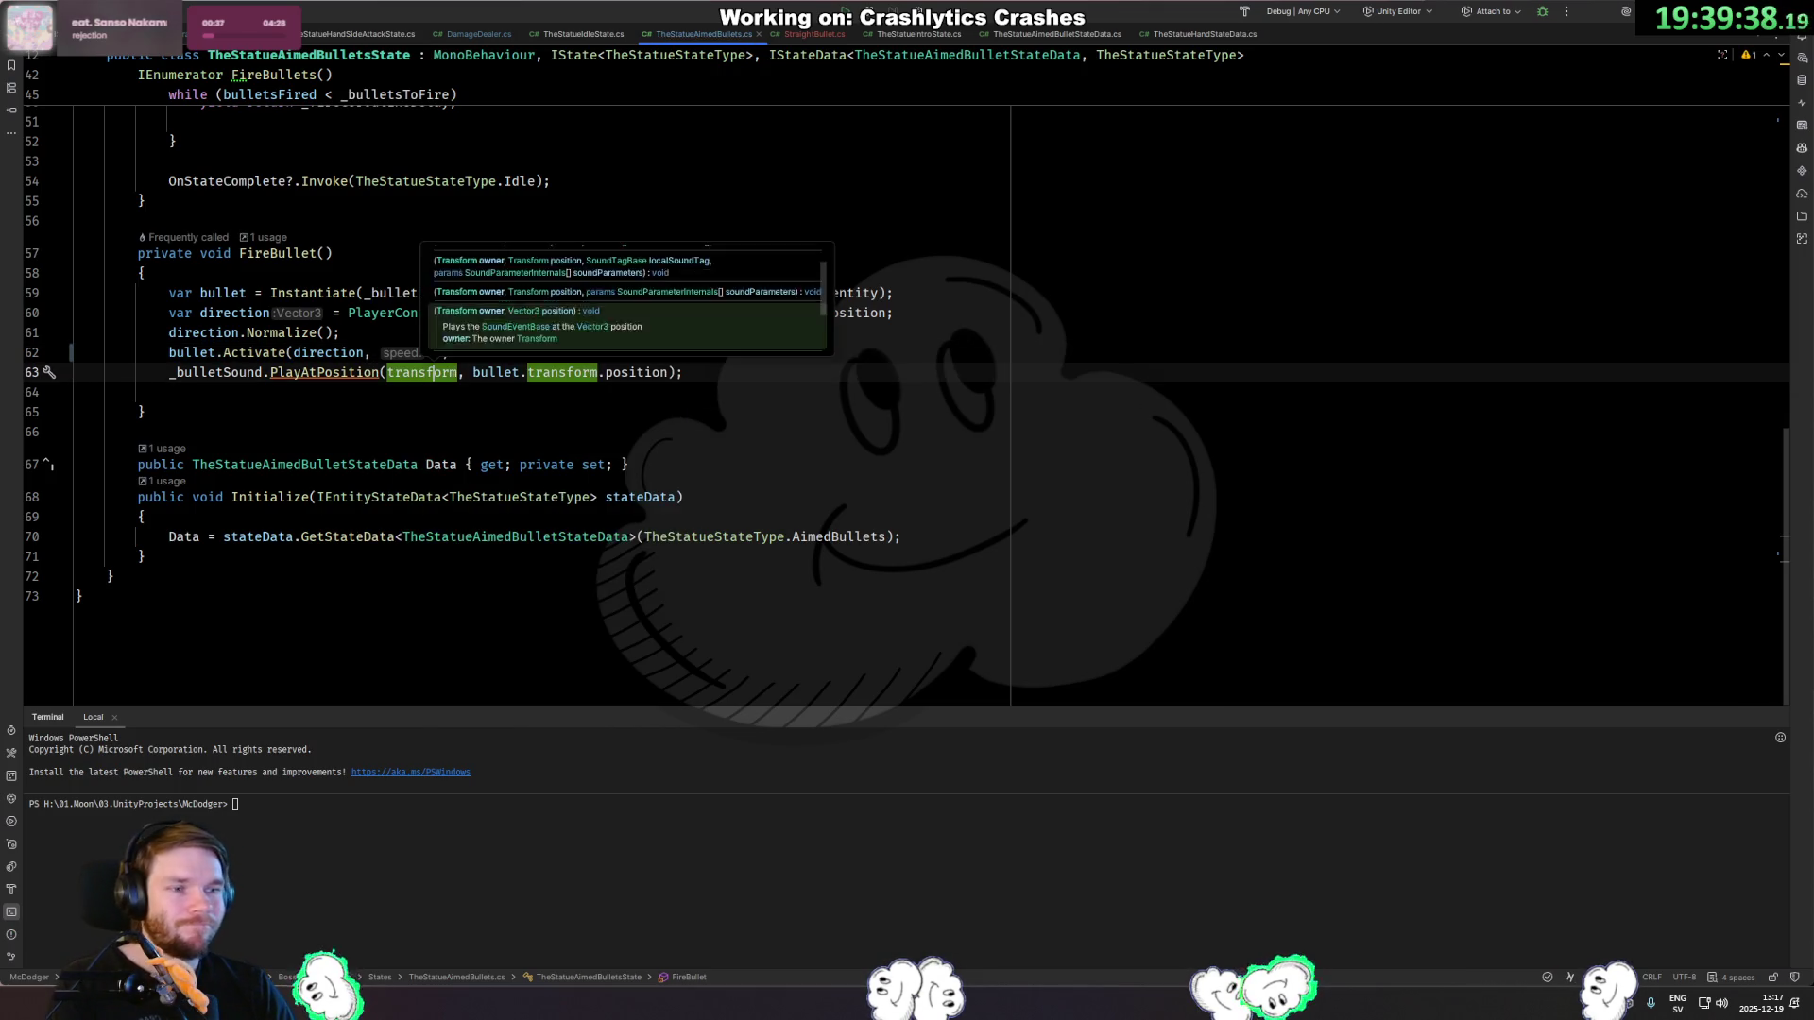
key(Escape)
click(809, 34)
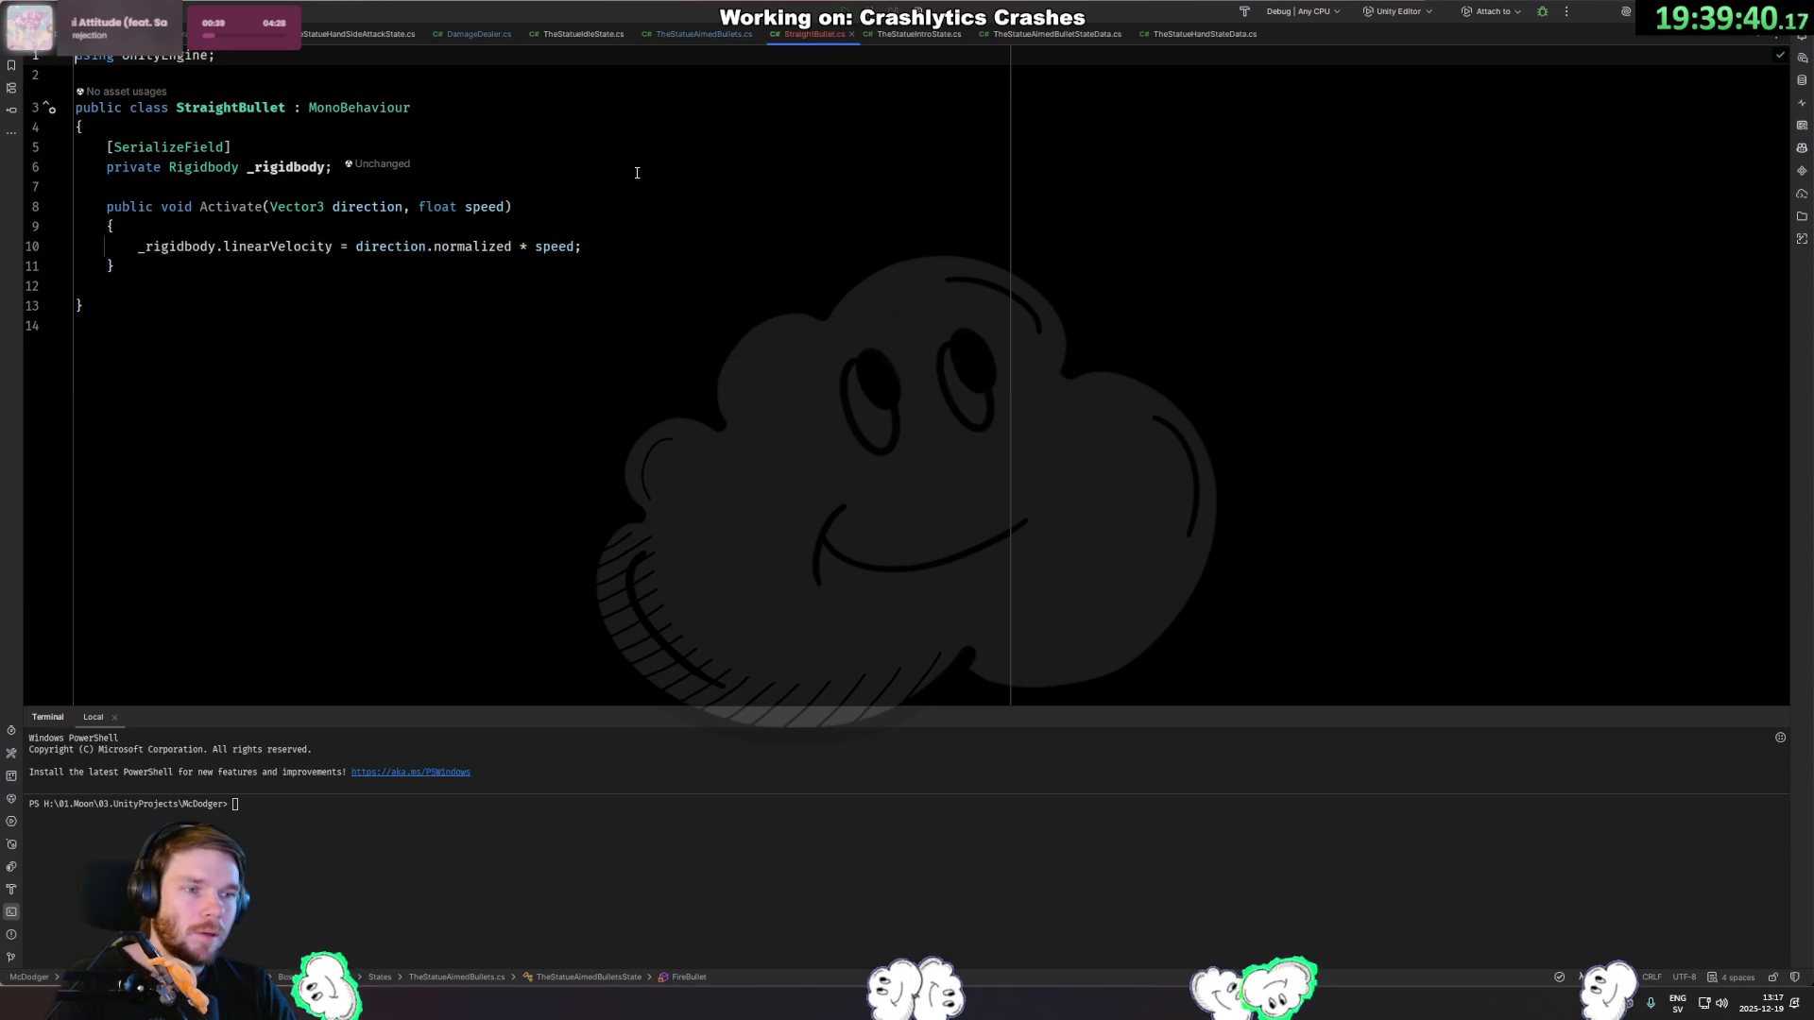
click(395, 304)
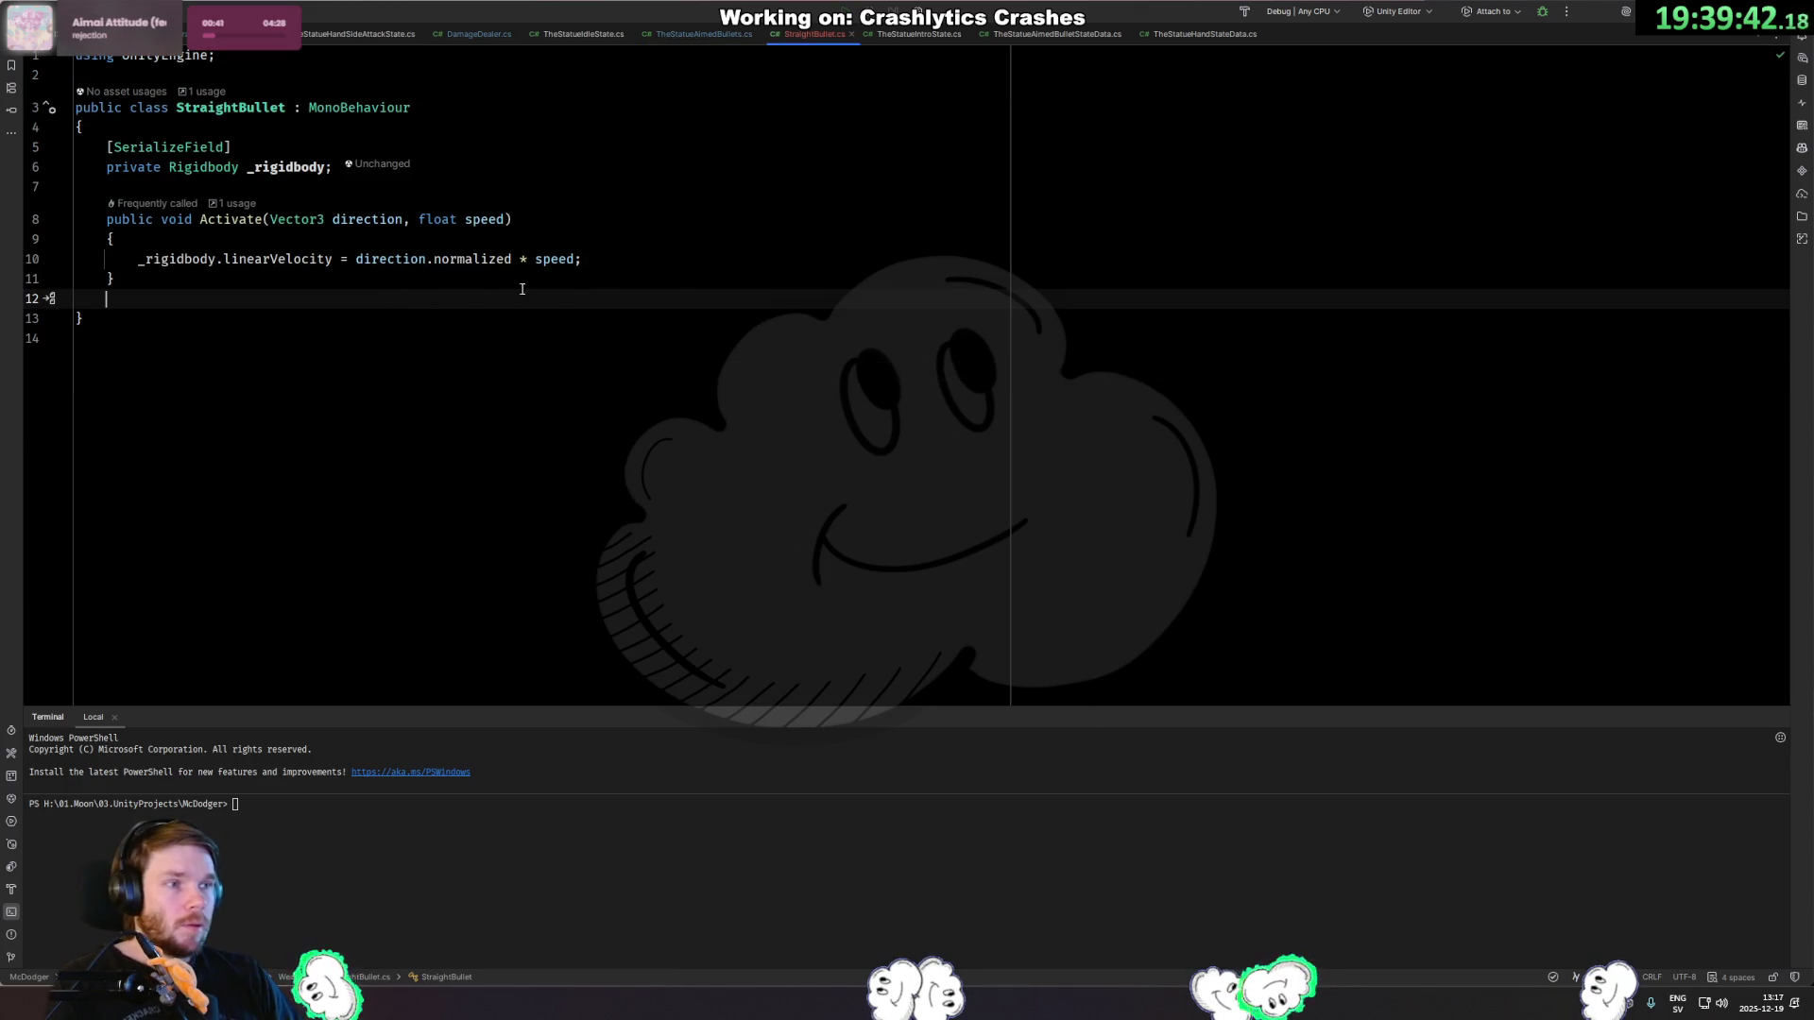
key(ctrl+Tab)
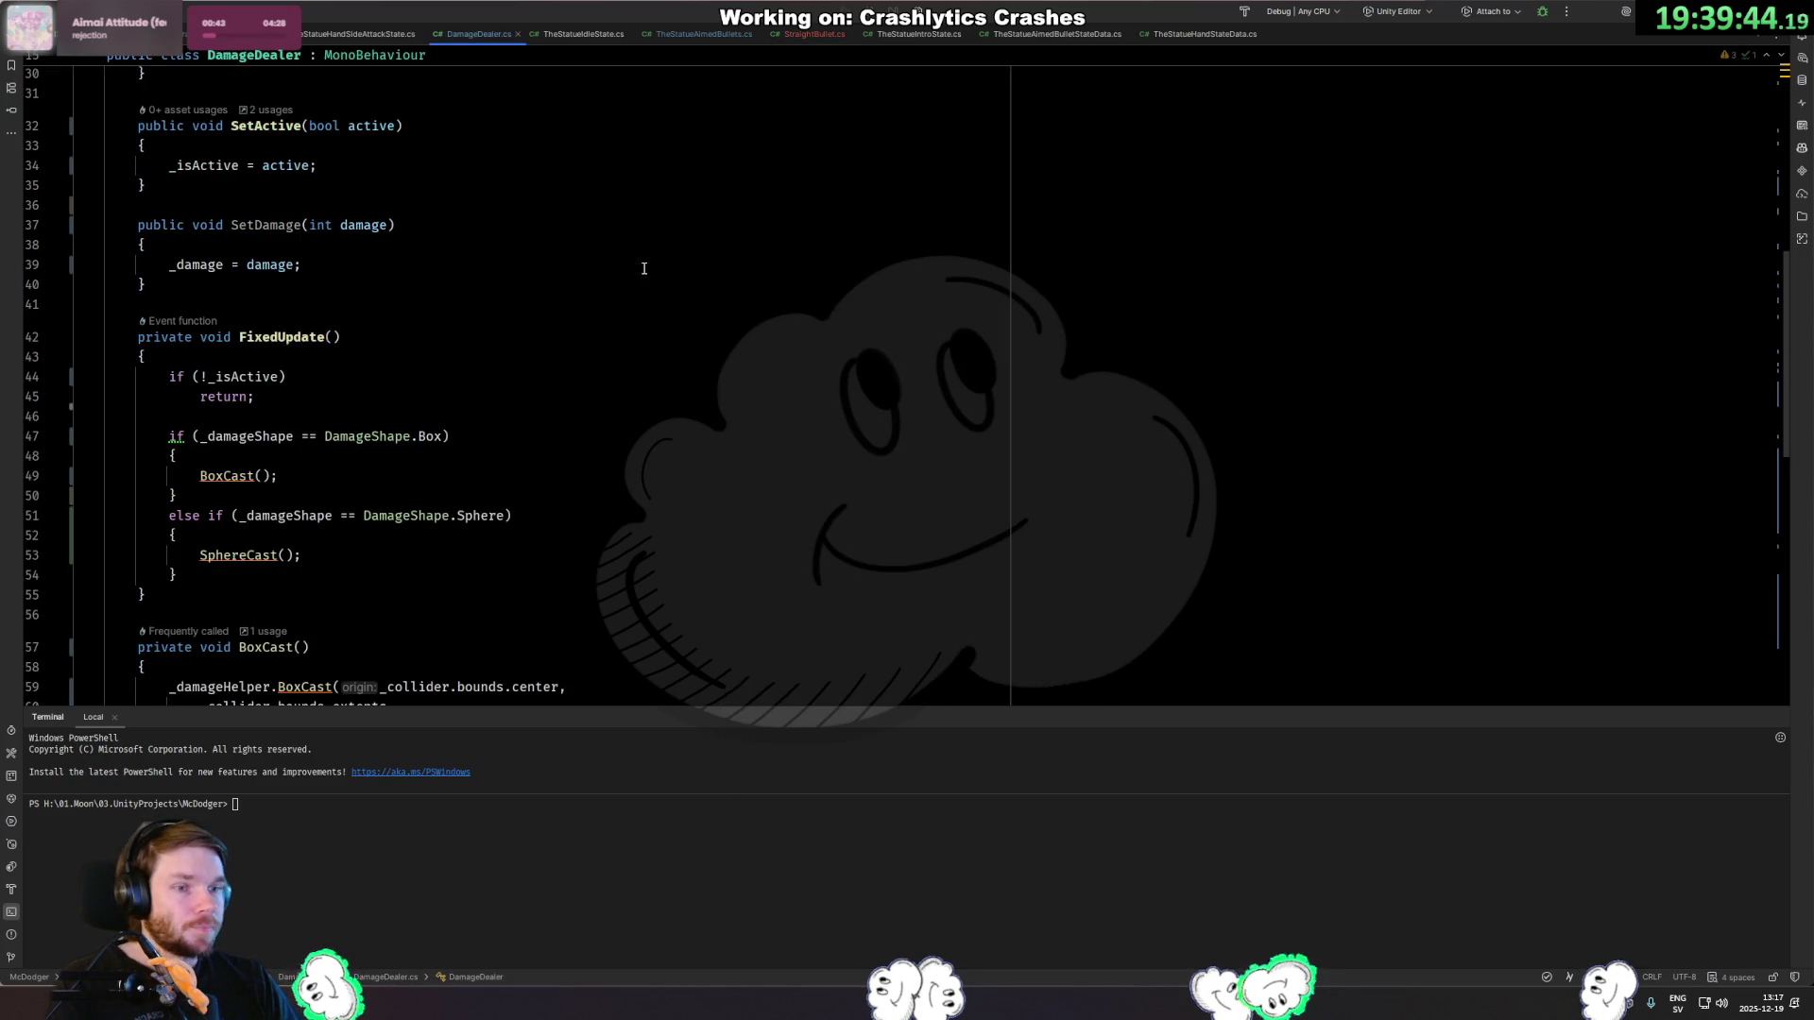
In DamageDealer's Awake, add line 30 `_collider ??= GetComponent<Collider>();`.
scroll(542, 371, up, 5)
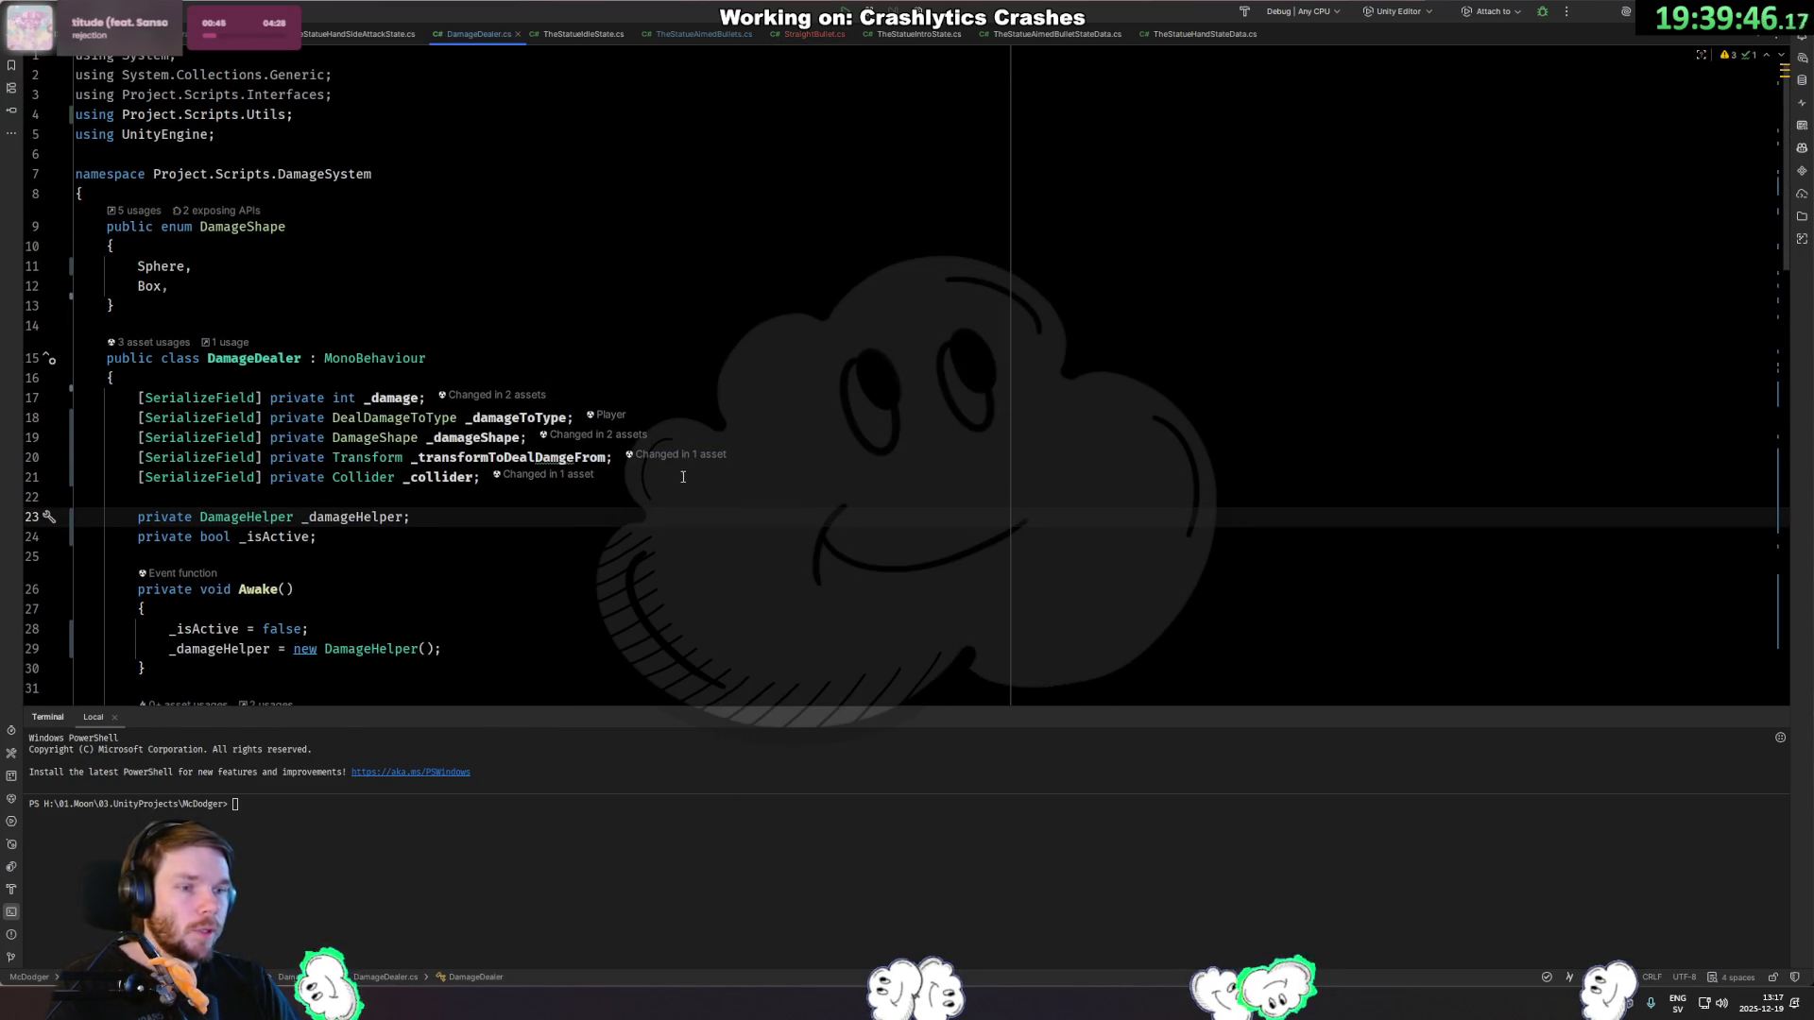
scroll(384, 479, down, 5)
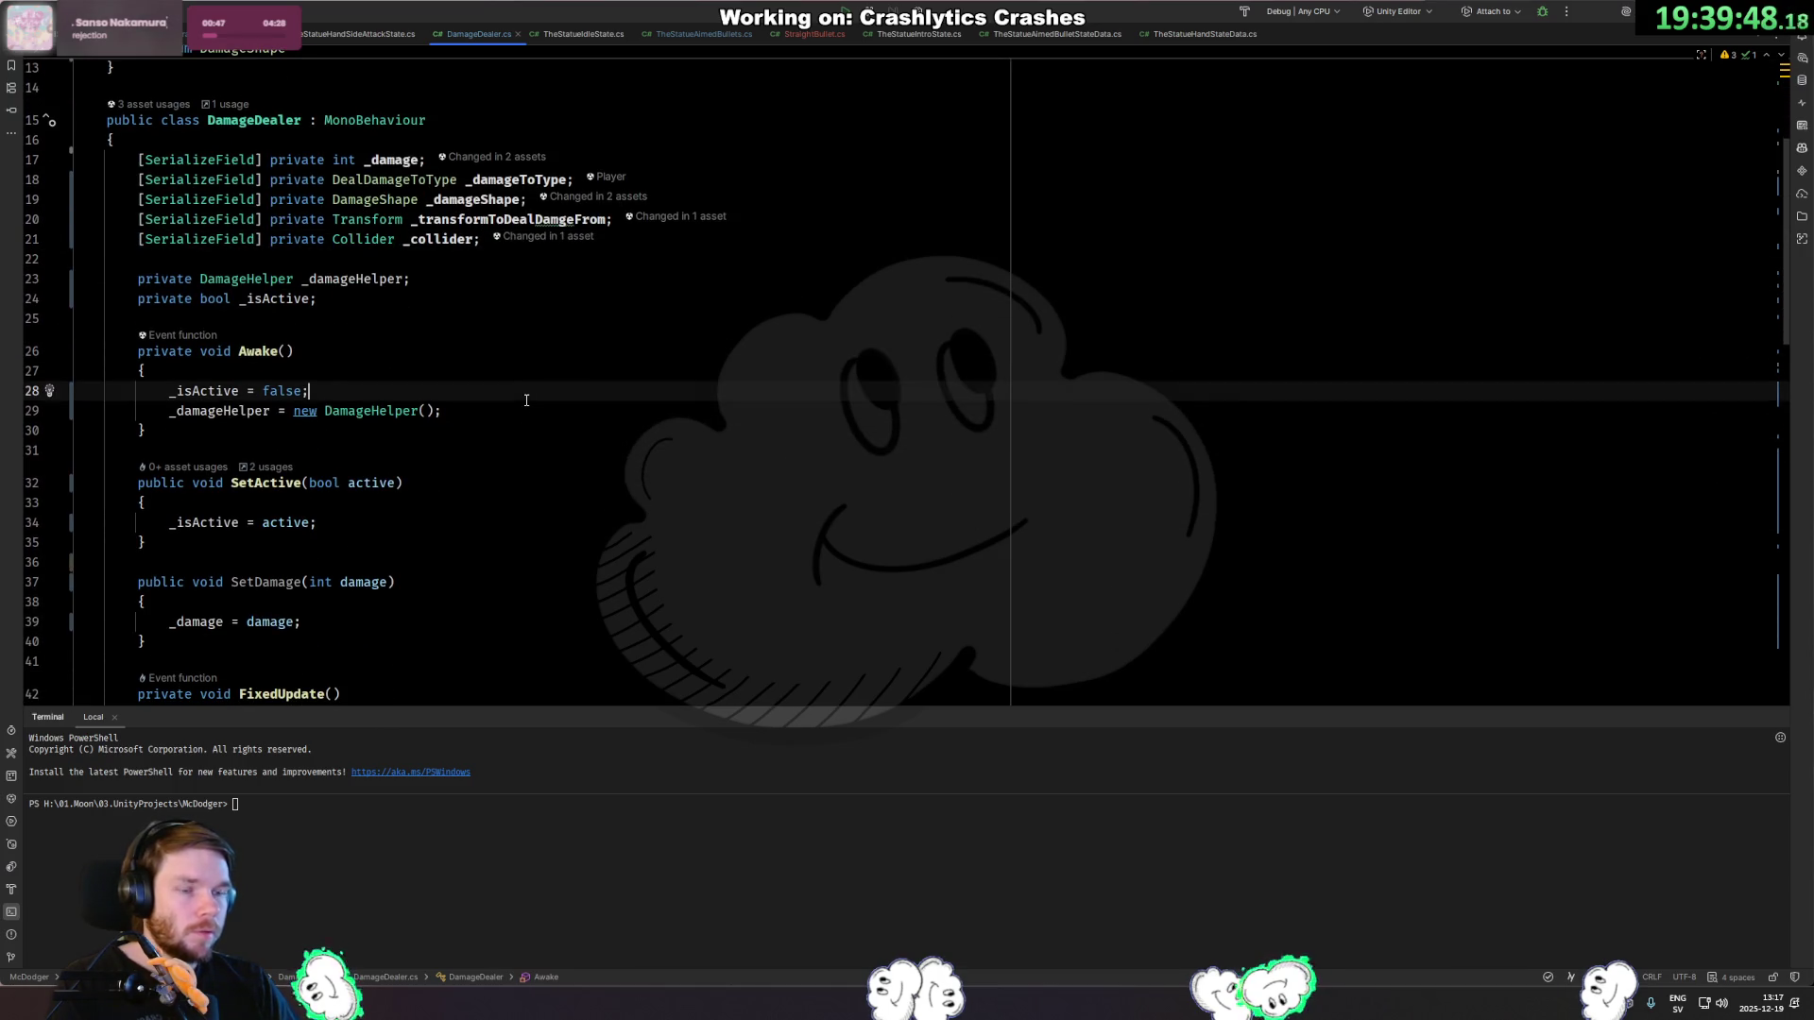
click(531, 404)
key(Return)
text(if ()
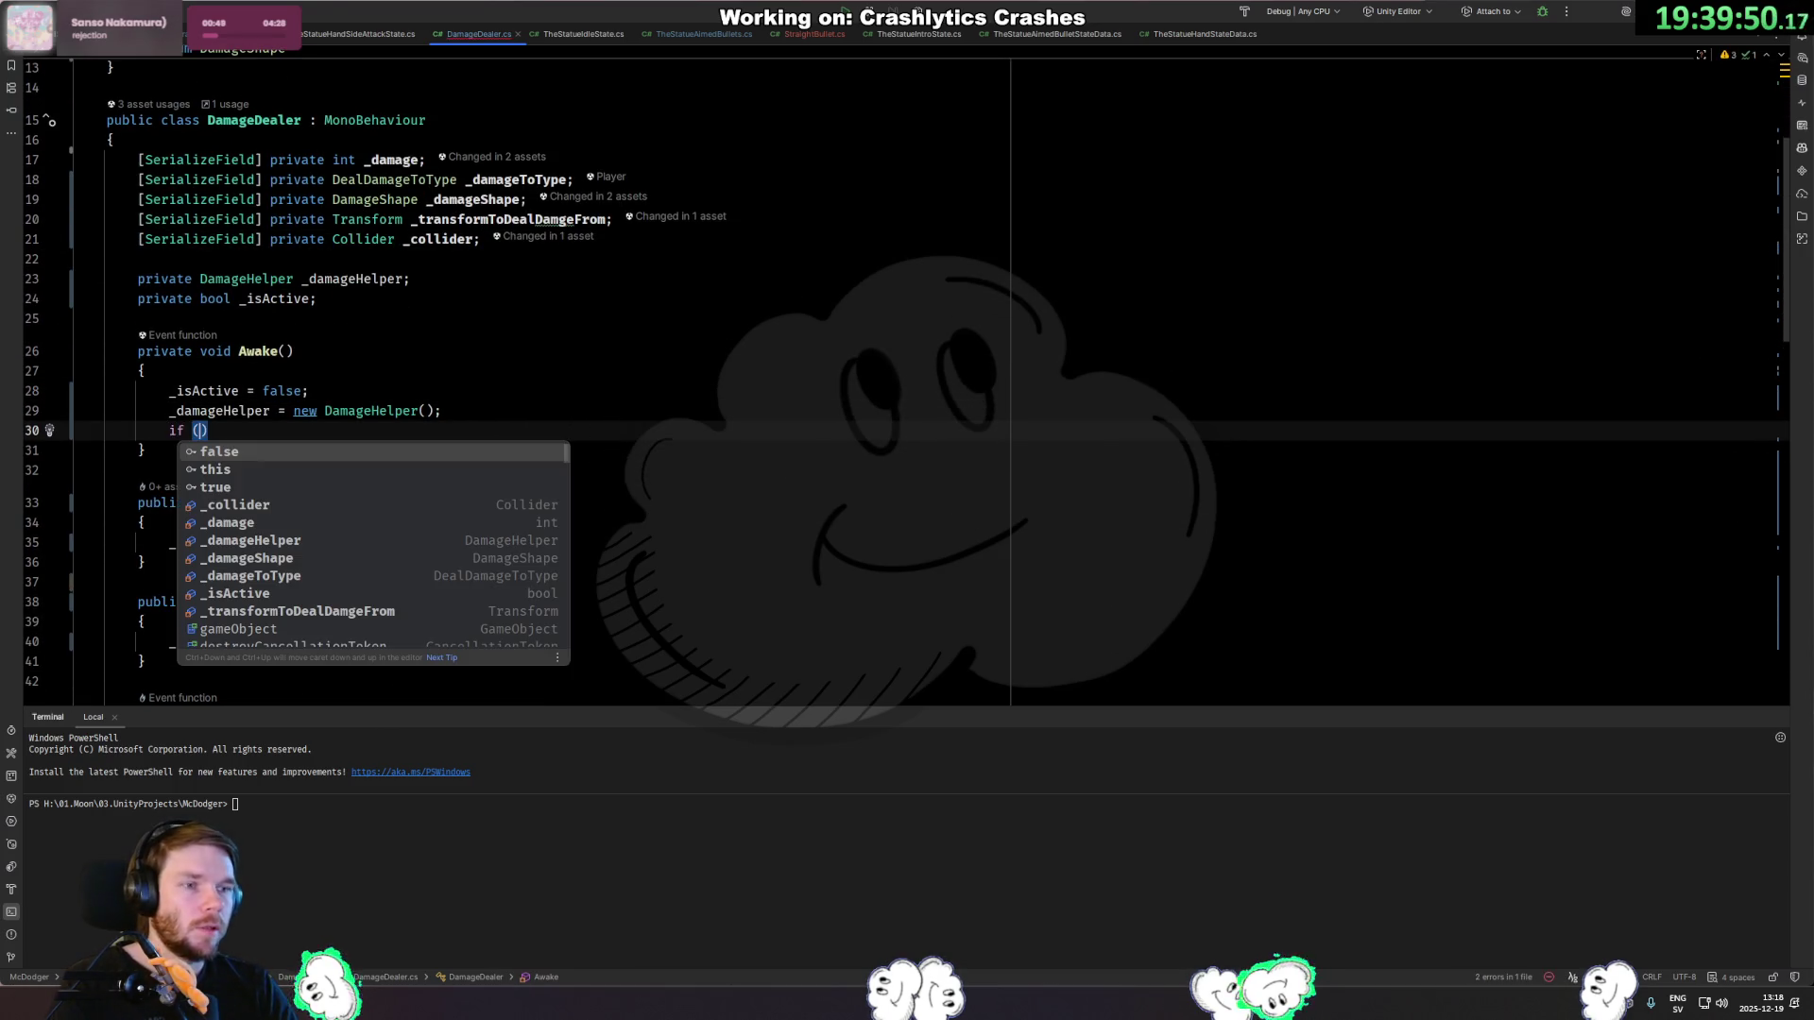
key(BackSpace)
key(BackSpace)
key(BackSpace)
text(_co)
key(Return)
text(+)
key(BackSpace)
text(?)
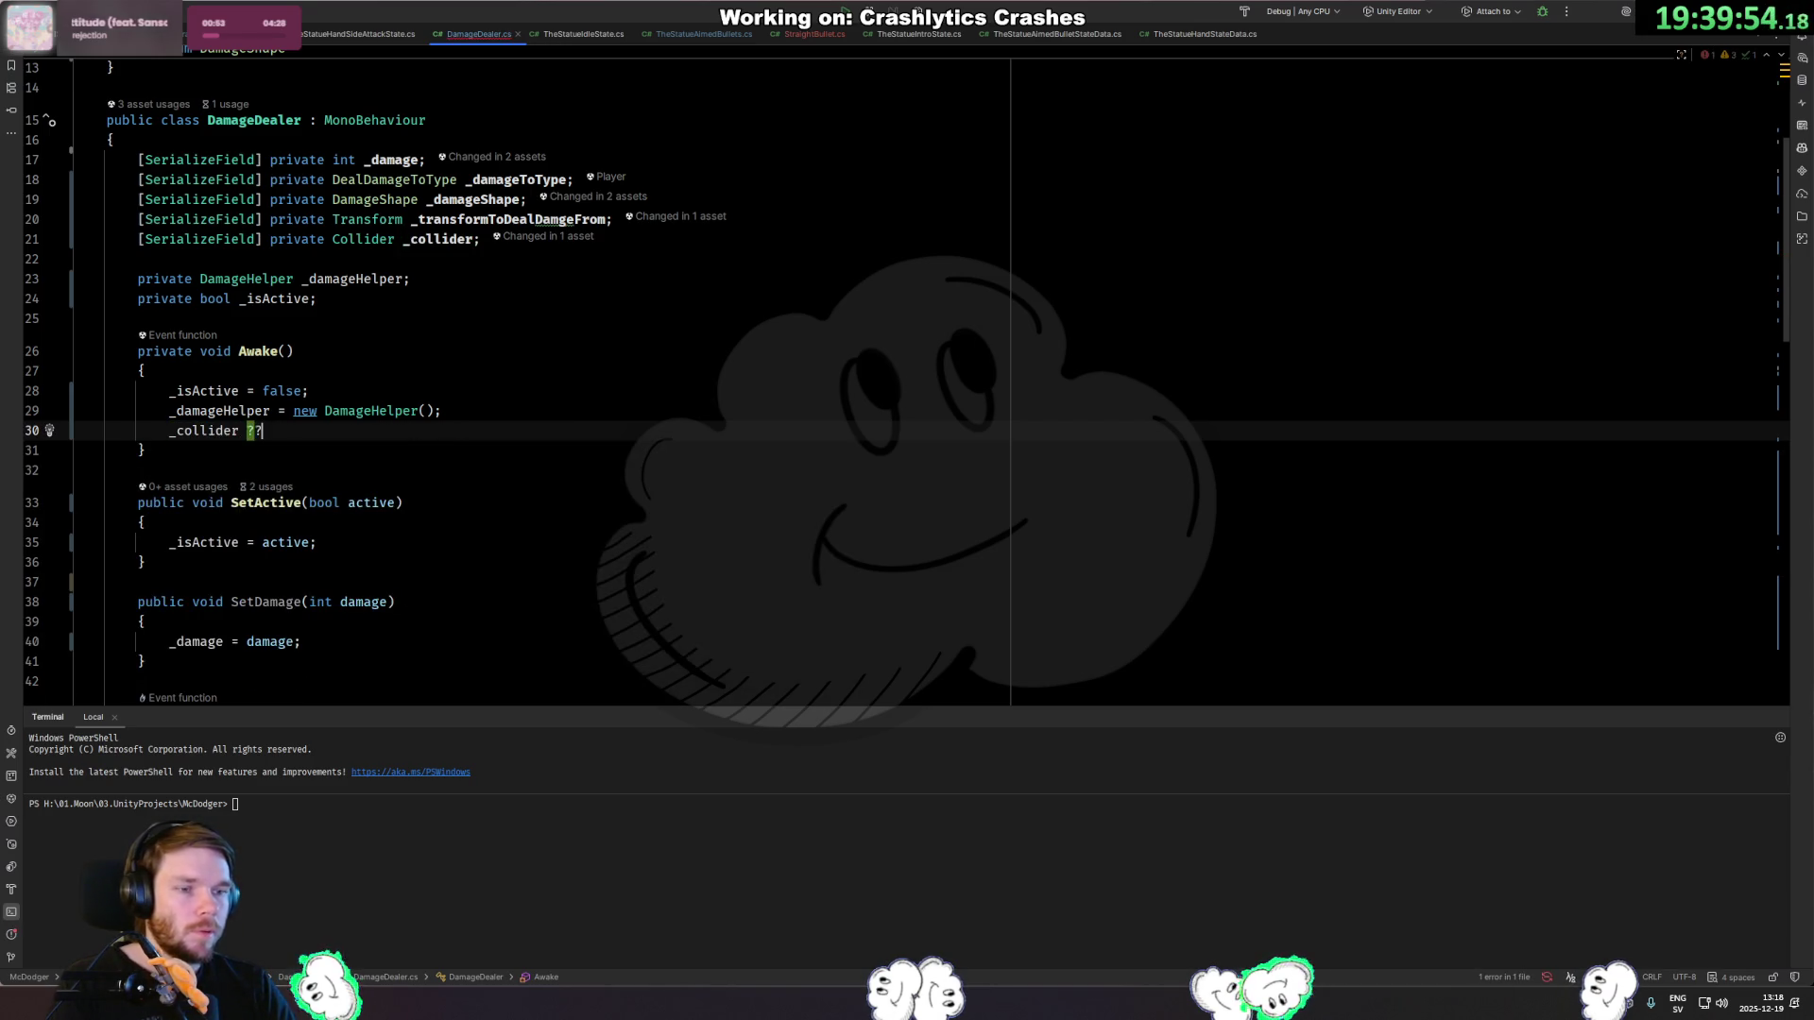
key(Tab)
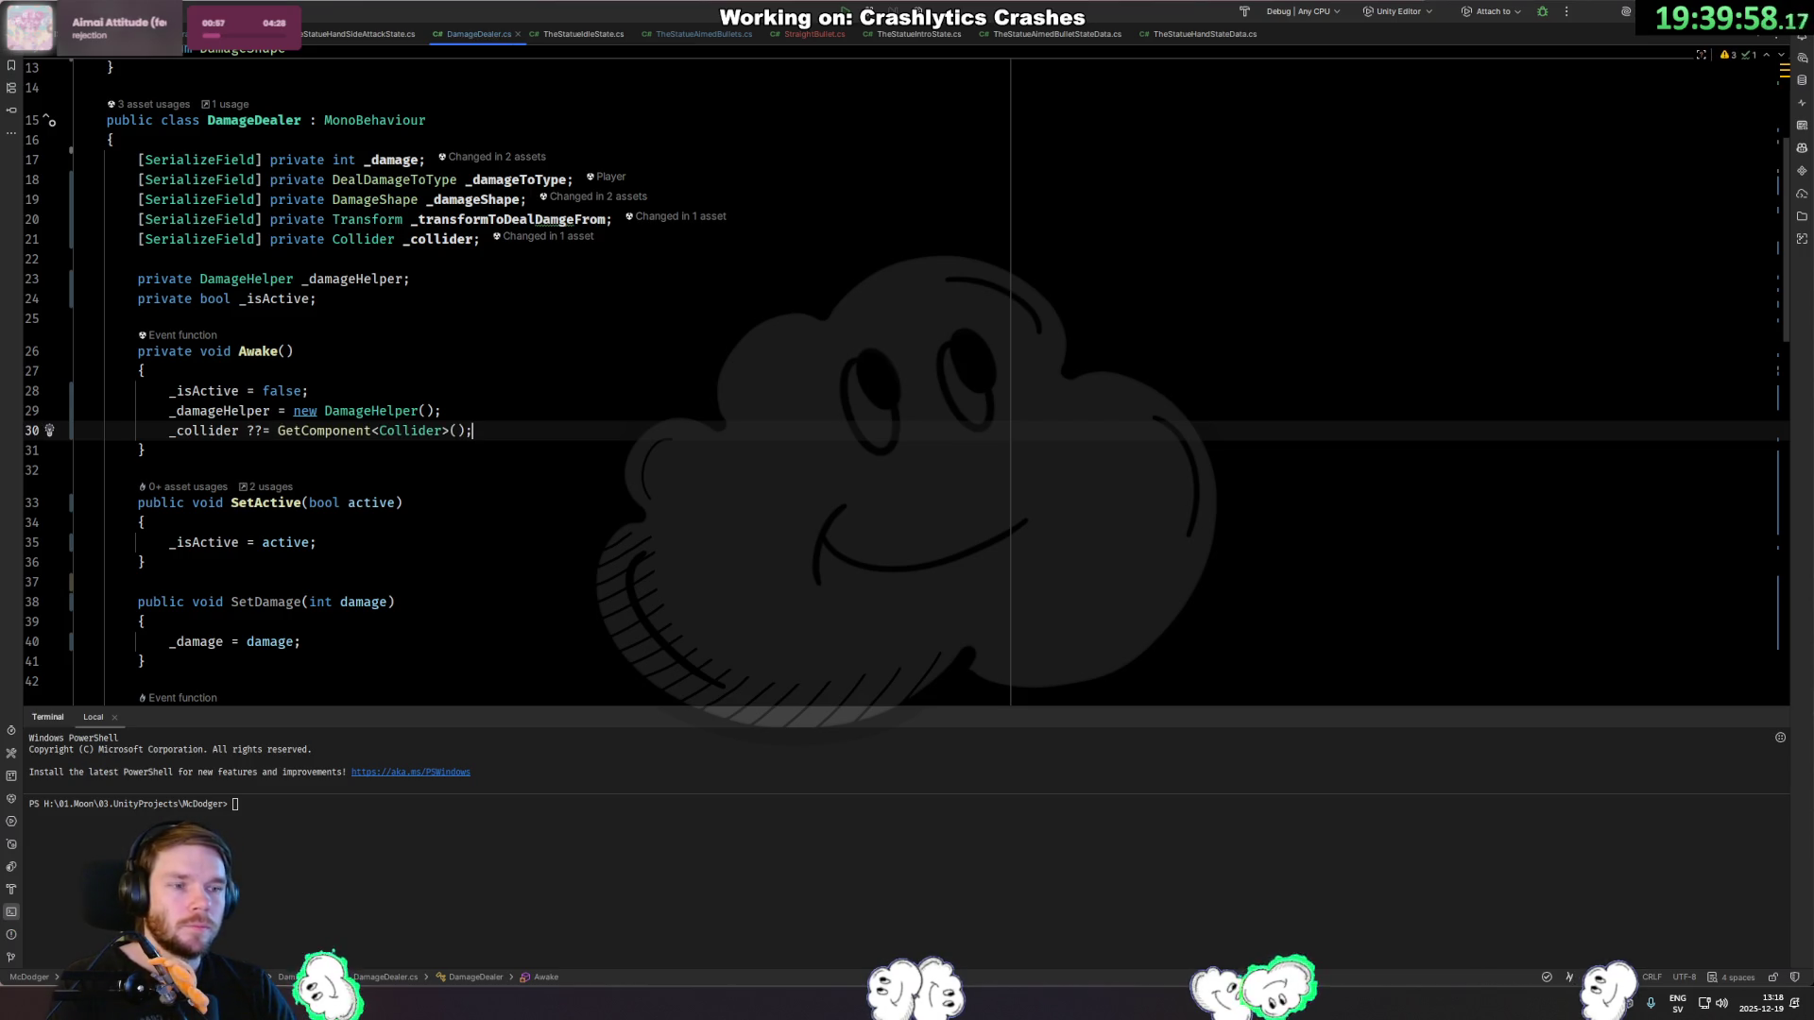
Back in Unity, select the Sprite child of TheStatueBullet in the hierarchy.
key(alt+Tab)
click(859, 127)
key(Up)
click(847, 128)
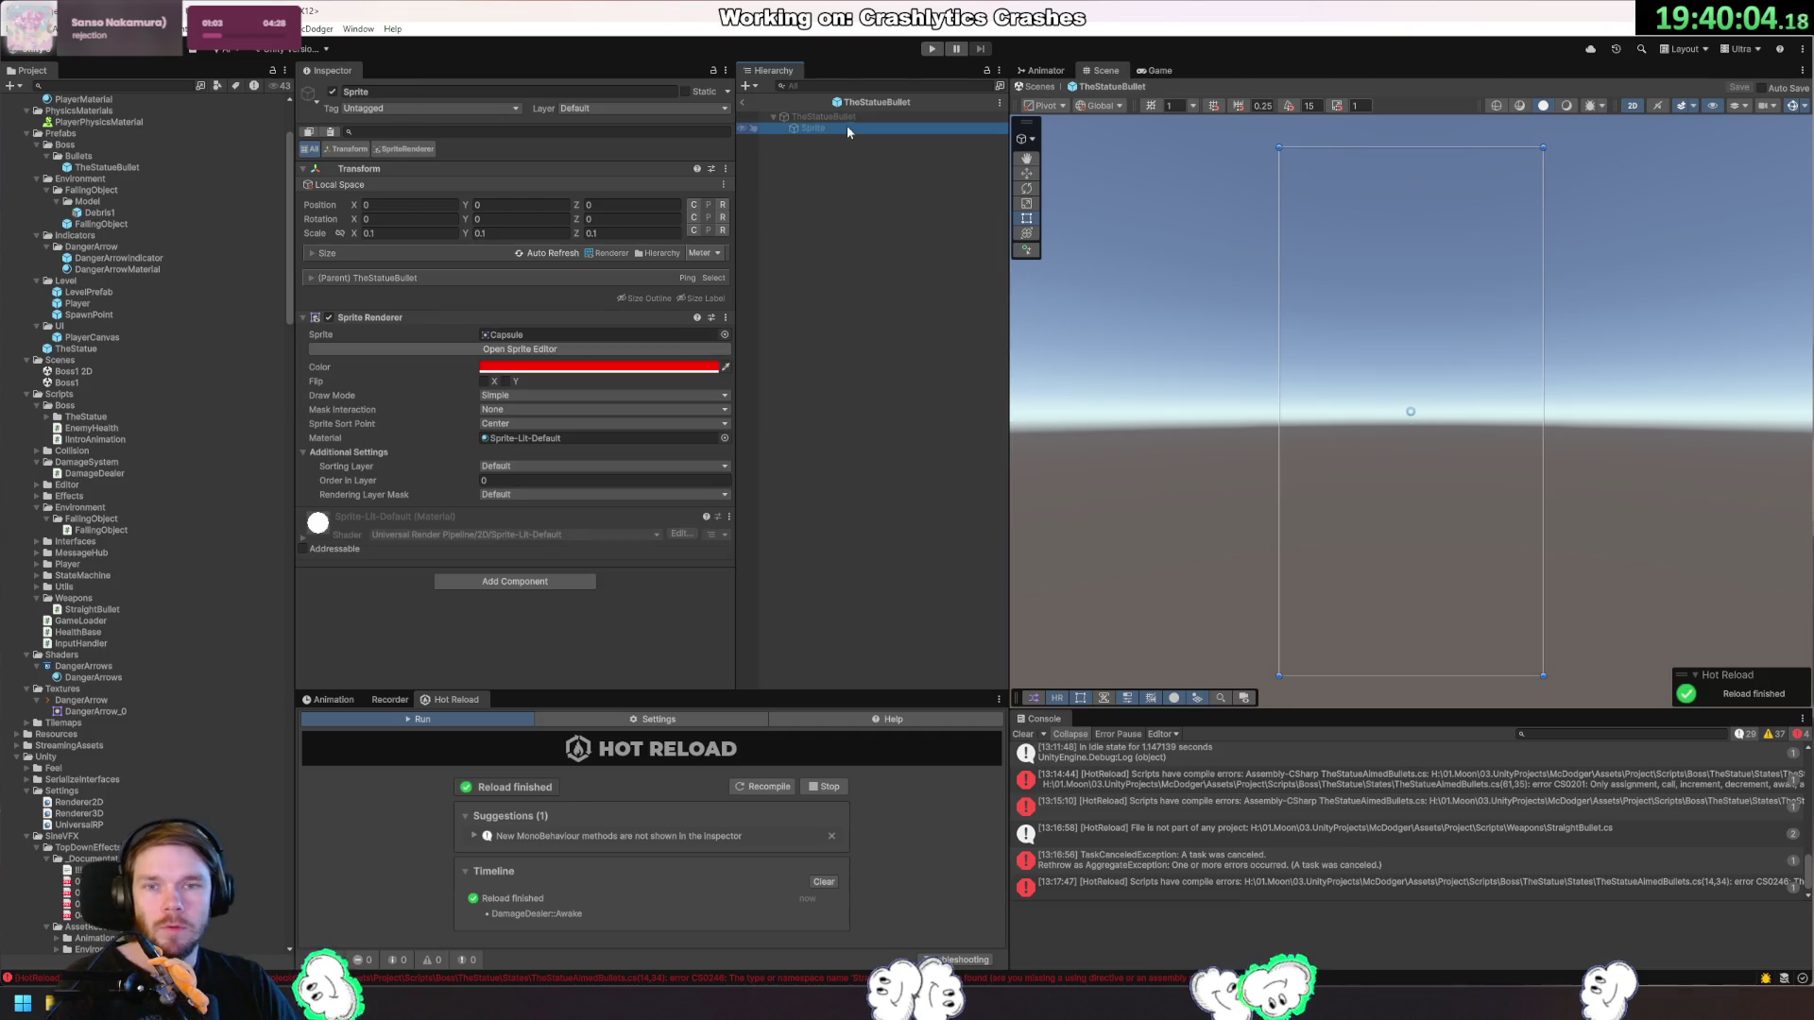
Delete TheStatueBullet's Sprite child, leaving the bullet without a visual.
key(Delete)
click(853, 116)
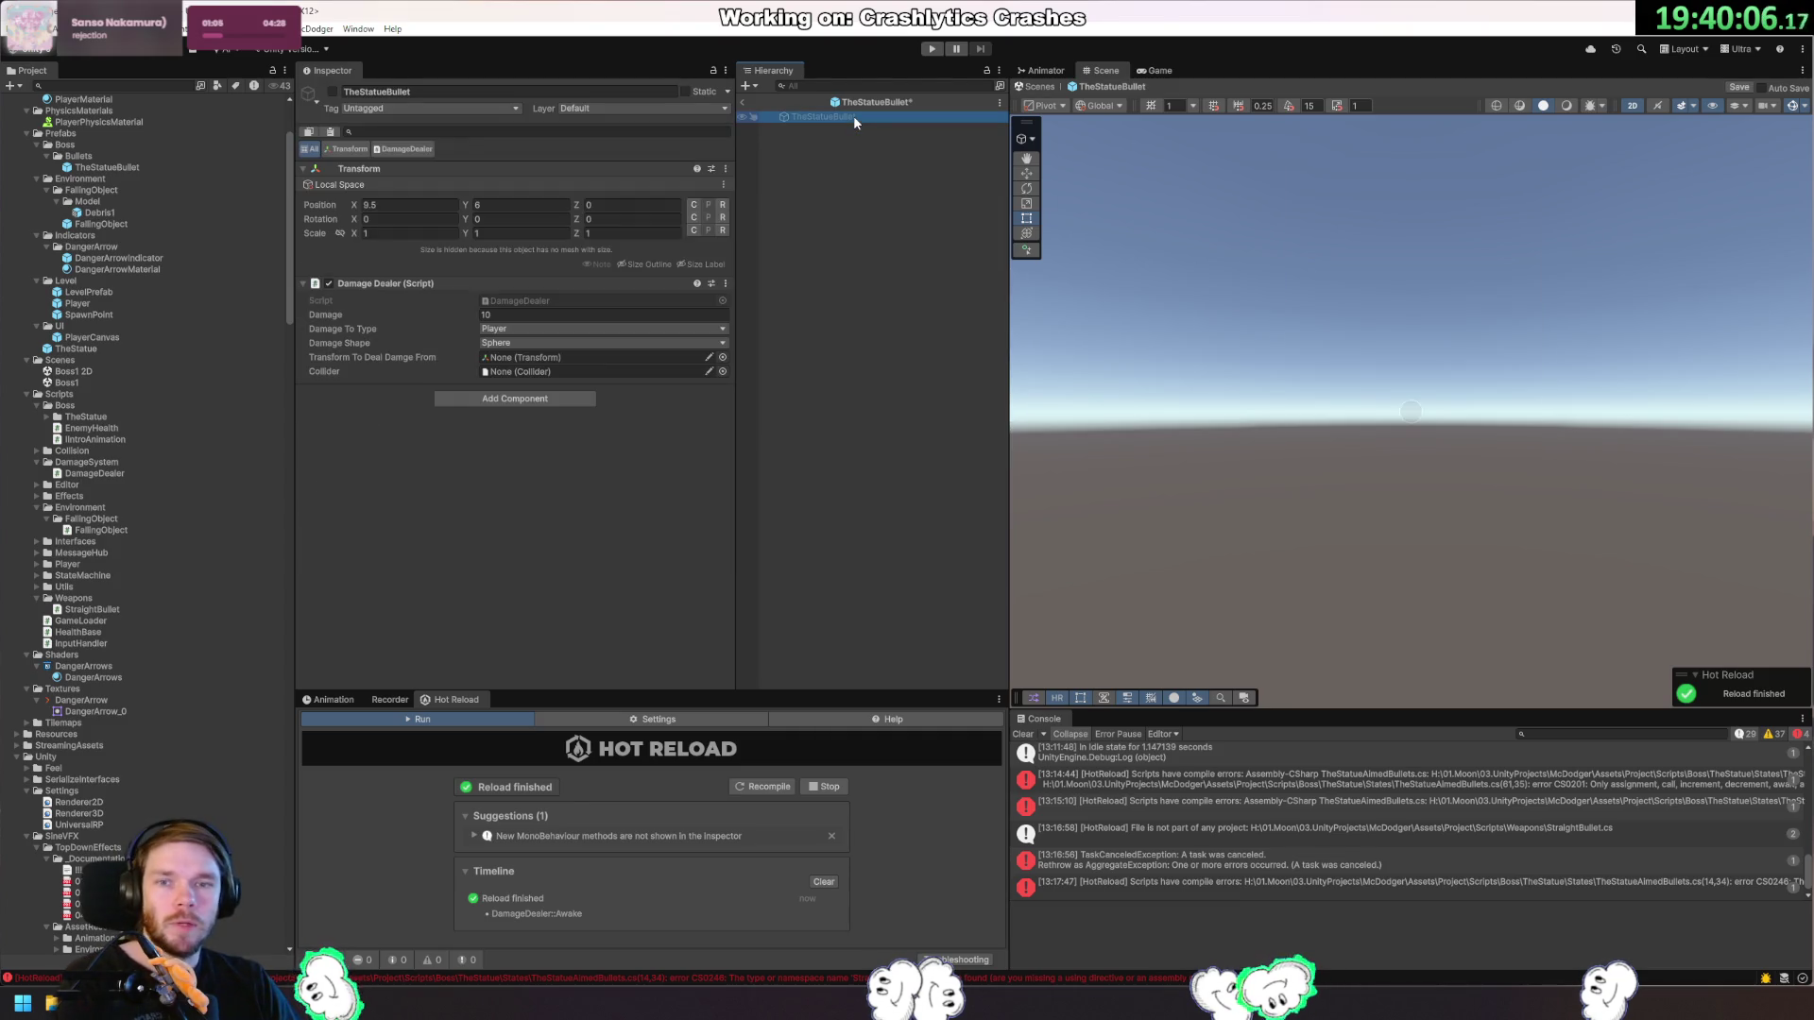
right_click(853, 117)
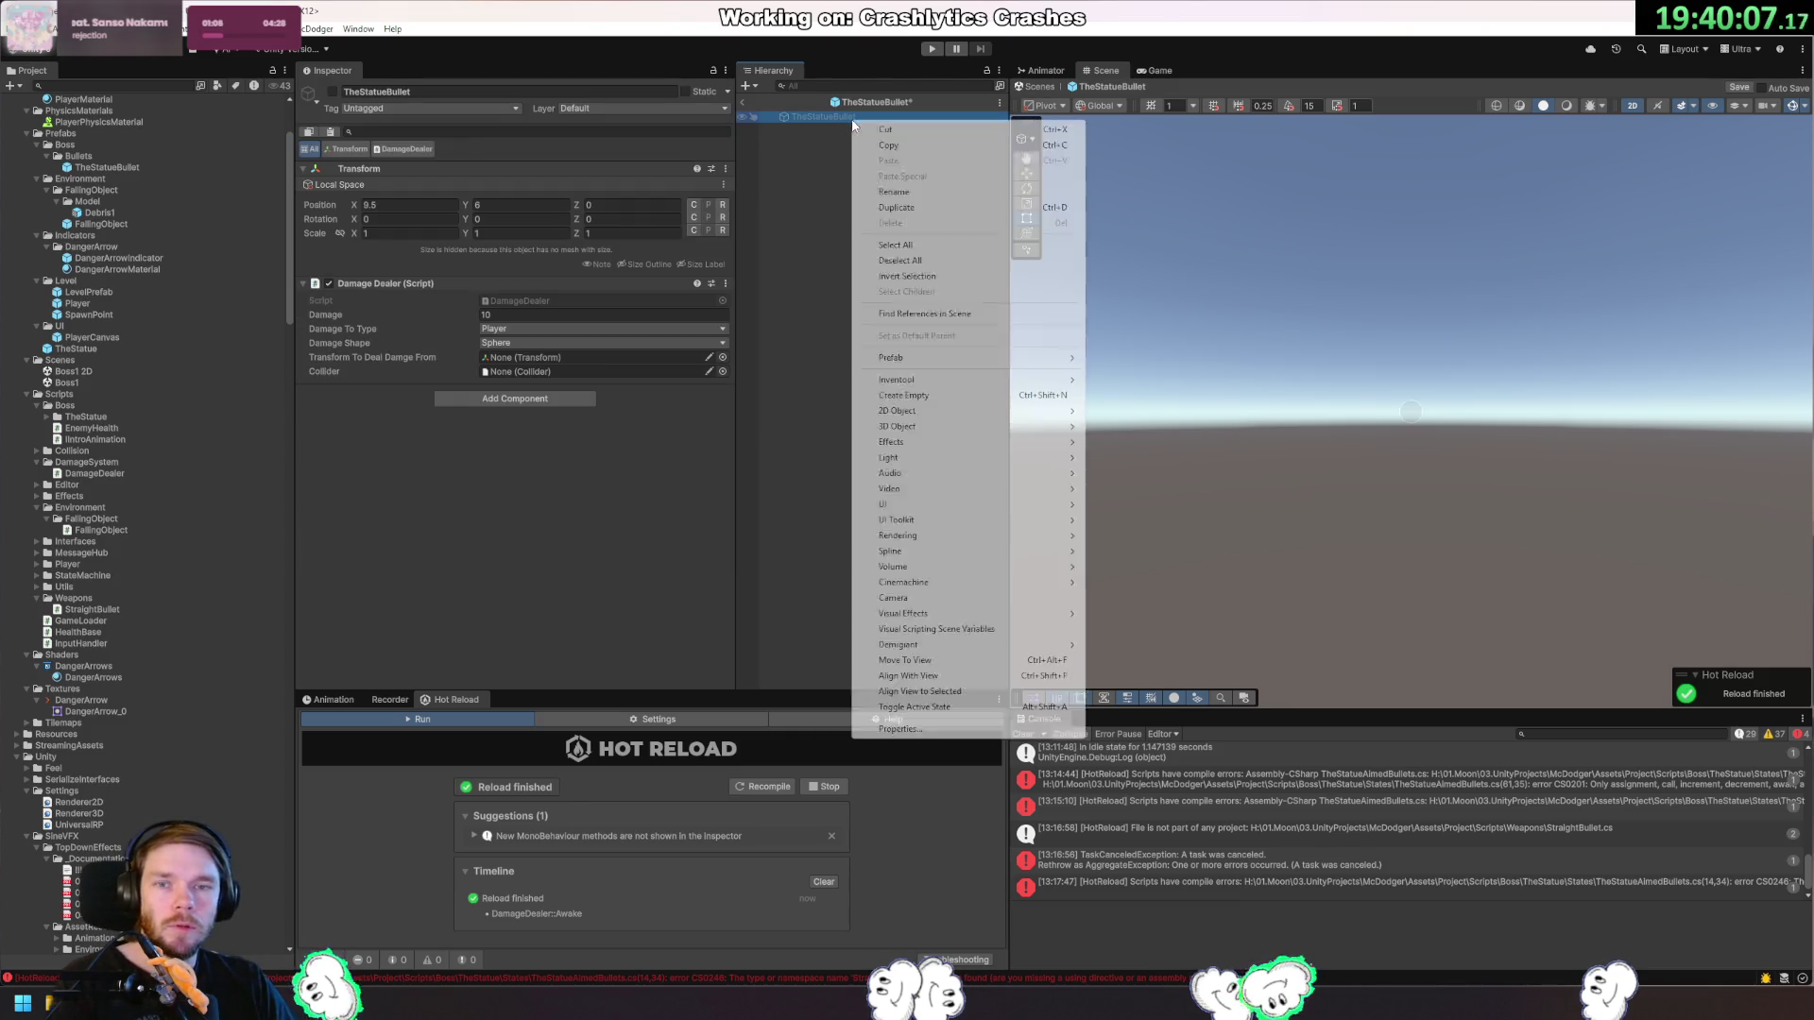
click(333, 91)
right_click(801, 116)
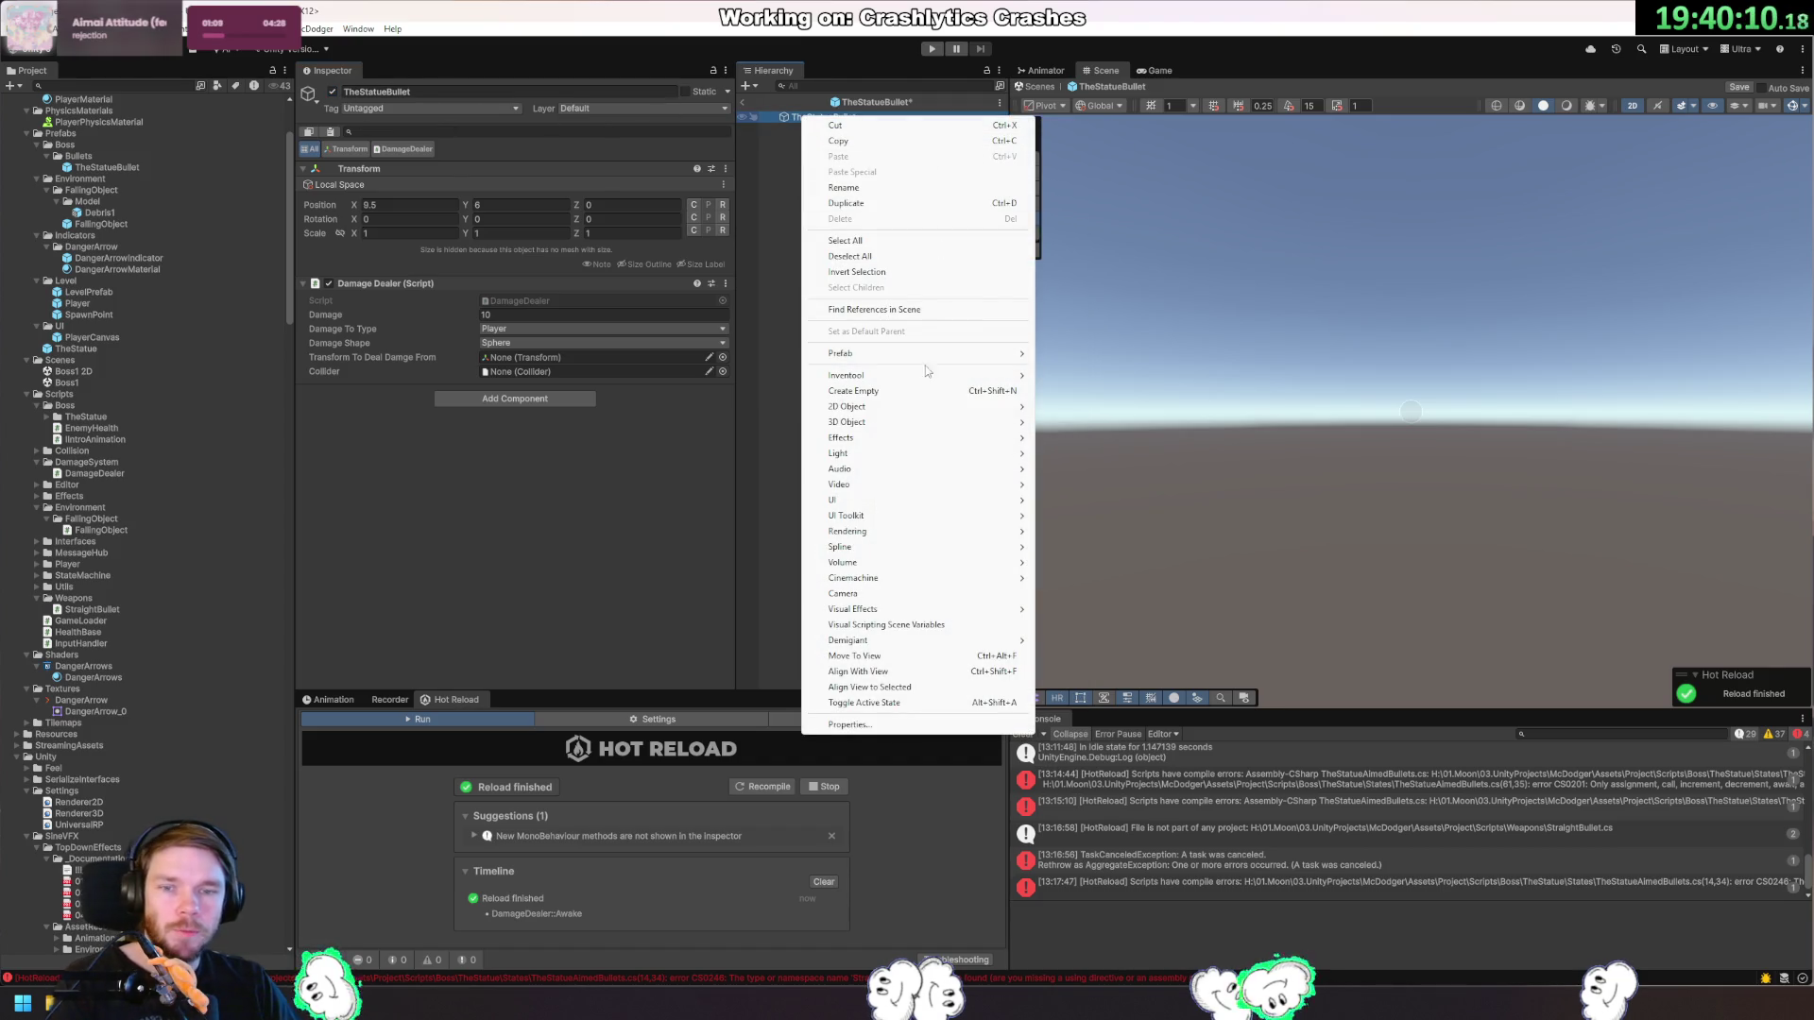
mouse_move(930, 407)
mouse_move(1107, 413)
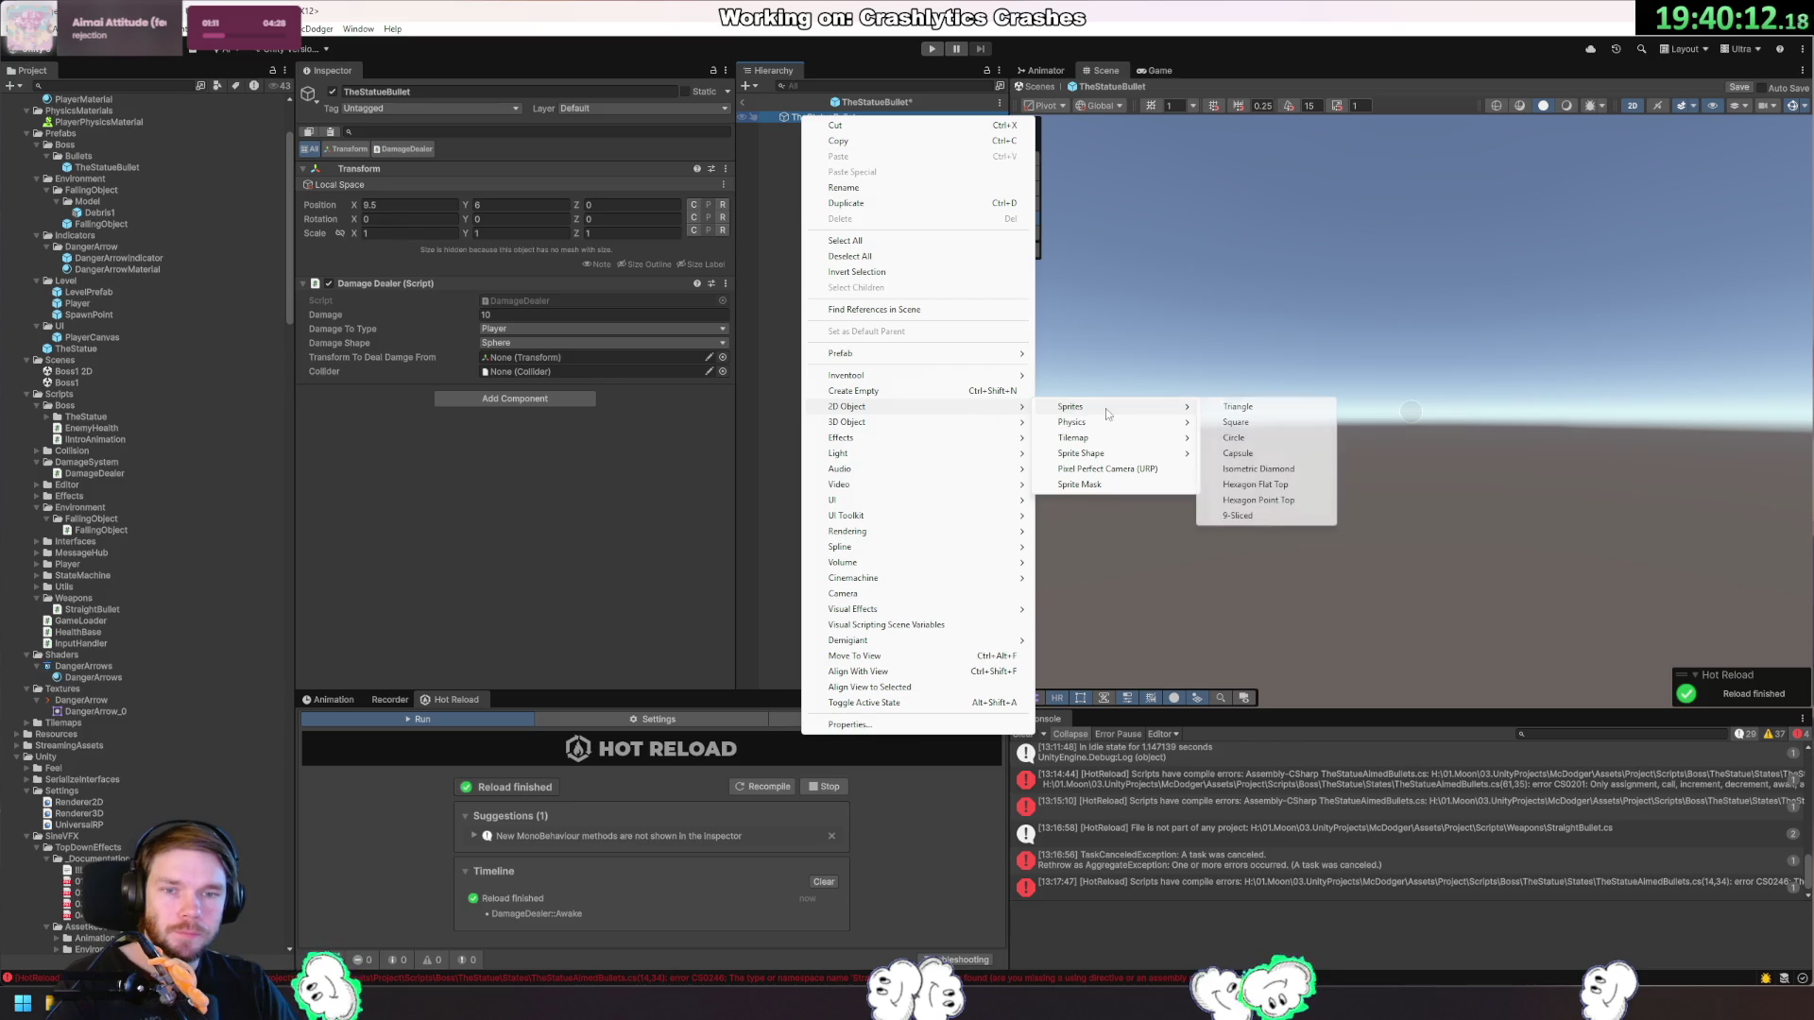
click(763, 377)
Add the FallingObject prefab under TheStatueBullet and scale it to 0.1.
mouse_move(90, 222)
mouse_down()
mouse_move(304, 238)
mouse_move(830, 121)
mouse_up()
click(829, 121)
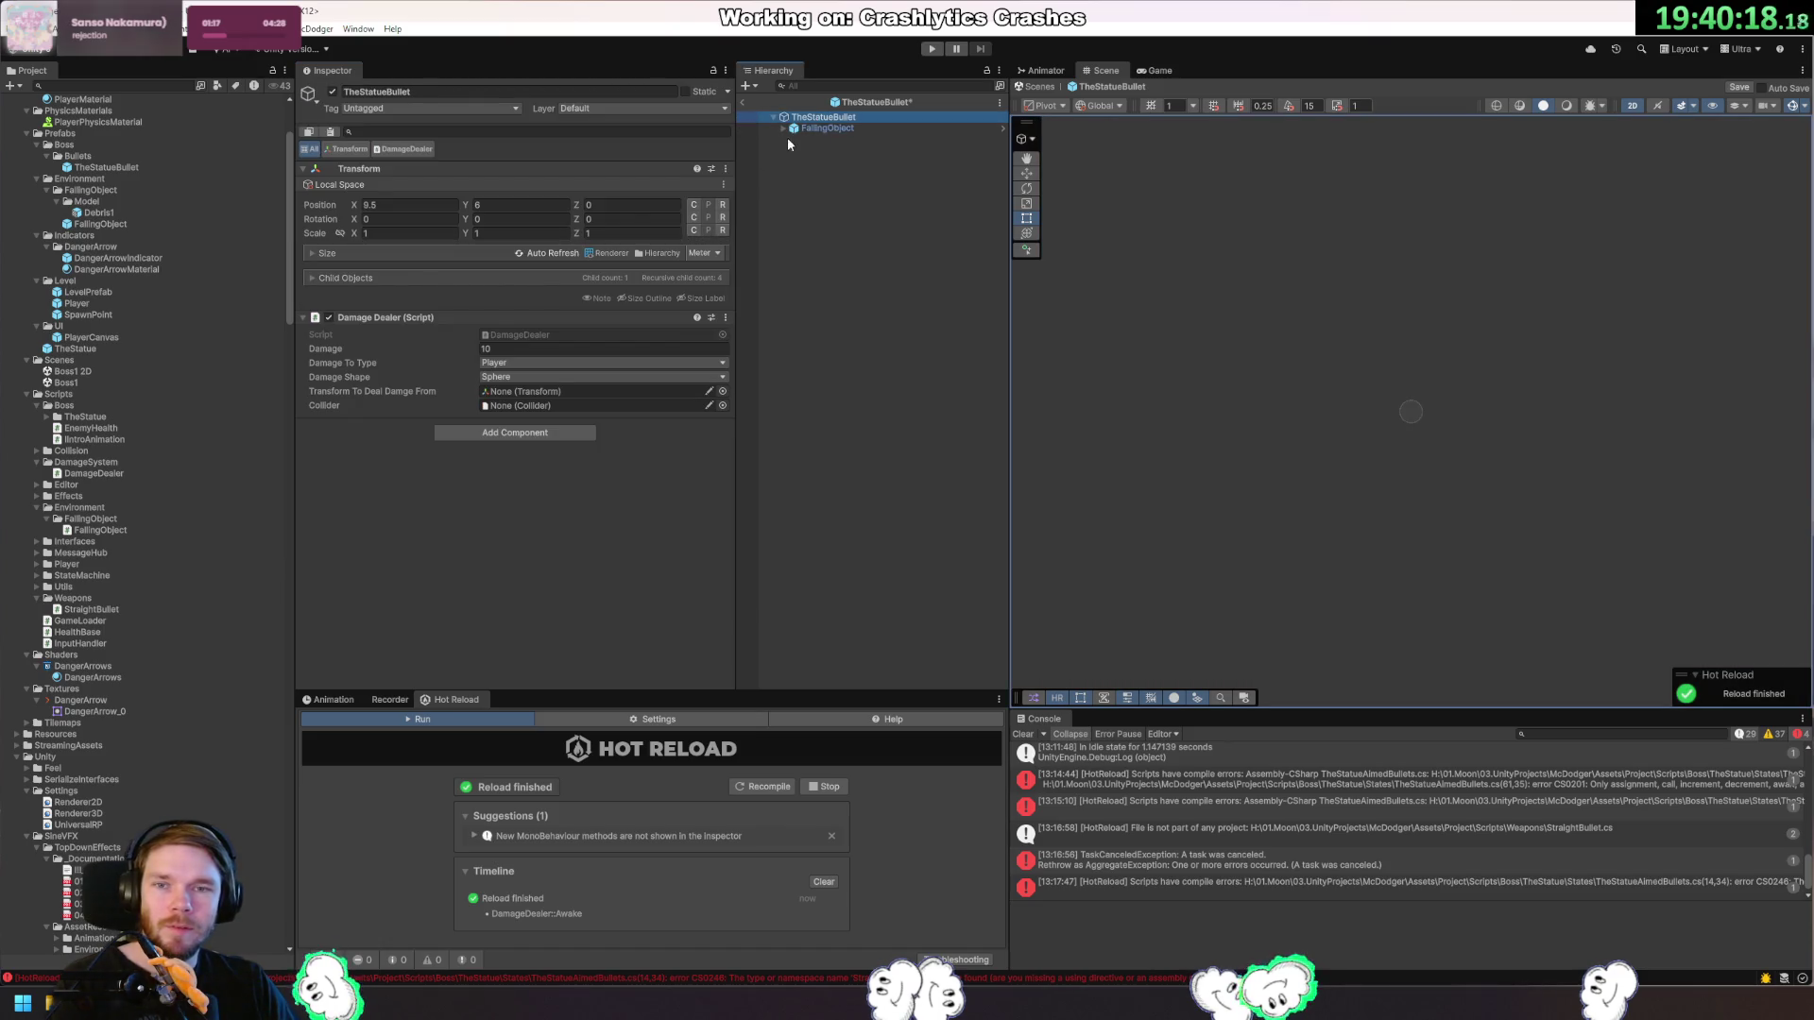
click(819, 129)
click(424, 270)
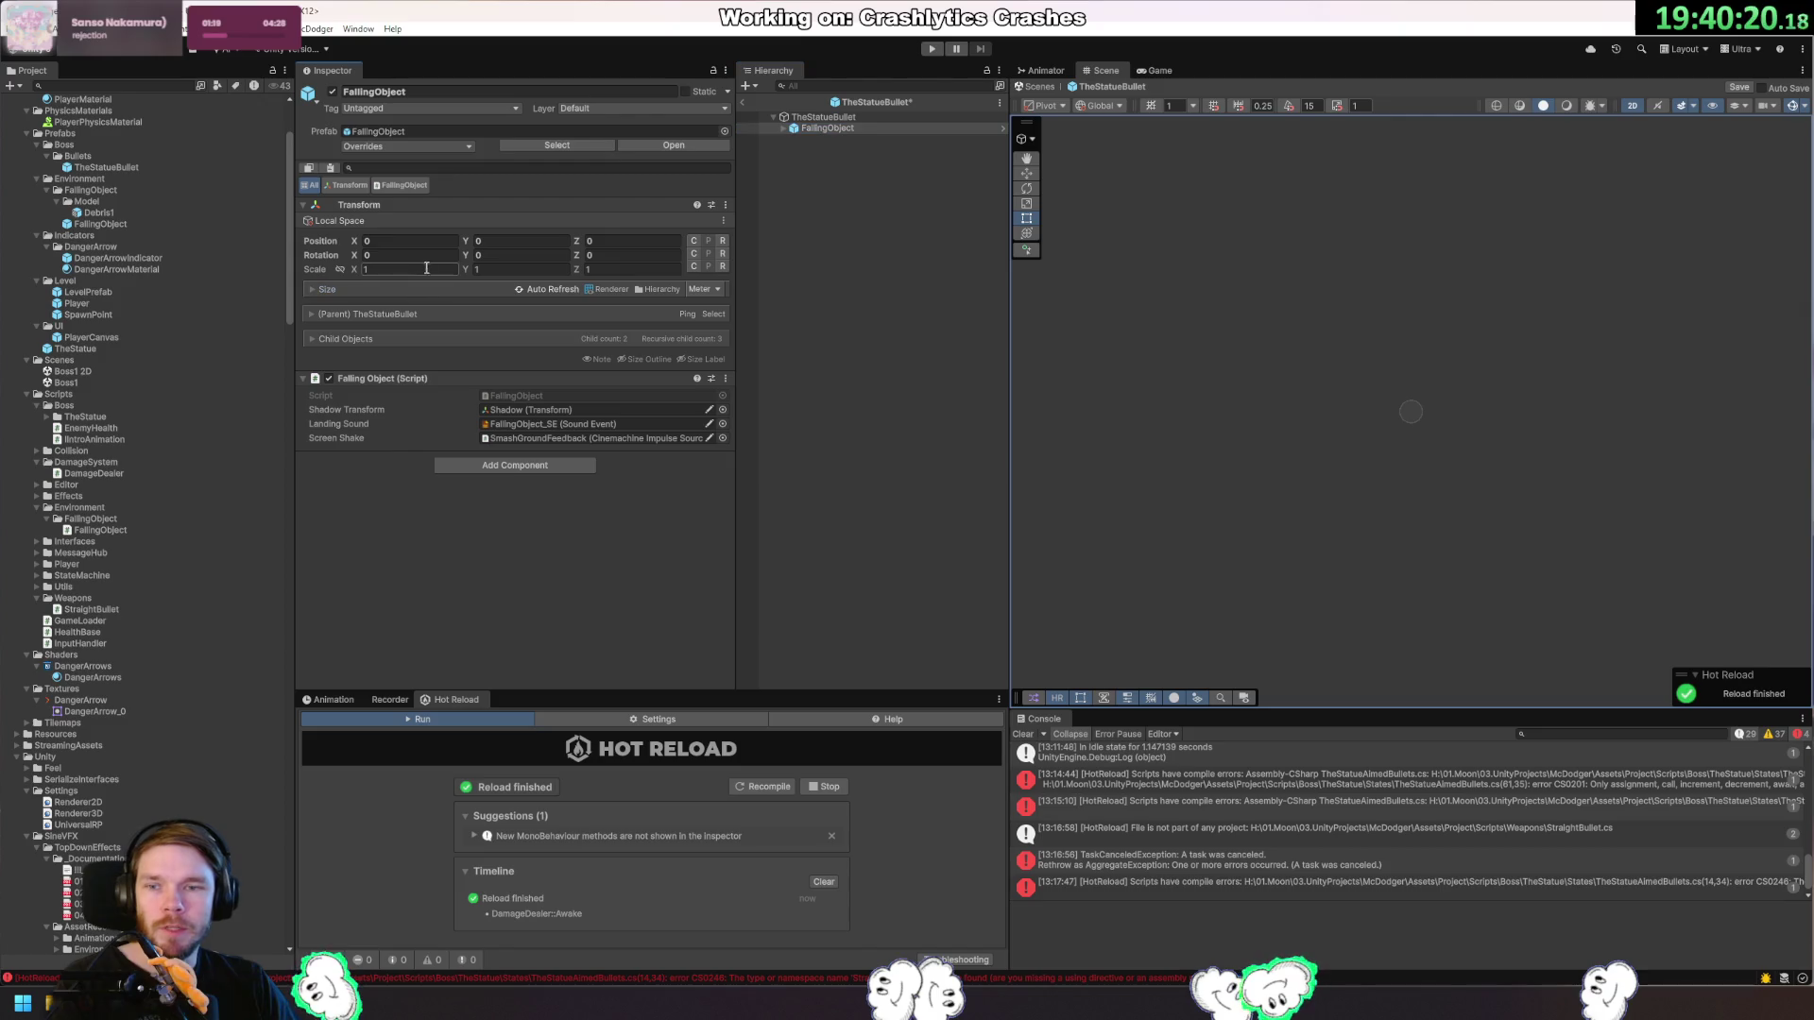
text(0.1)
key(Tab)
key(Tab)
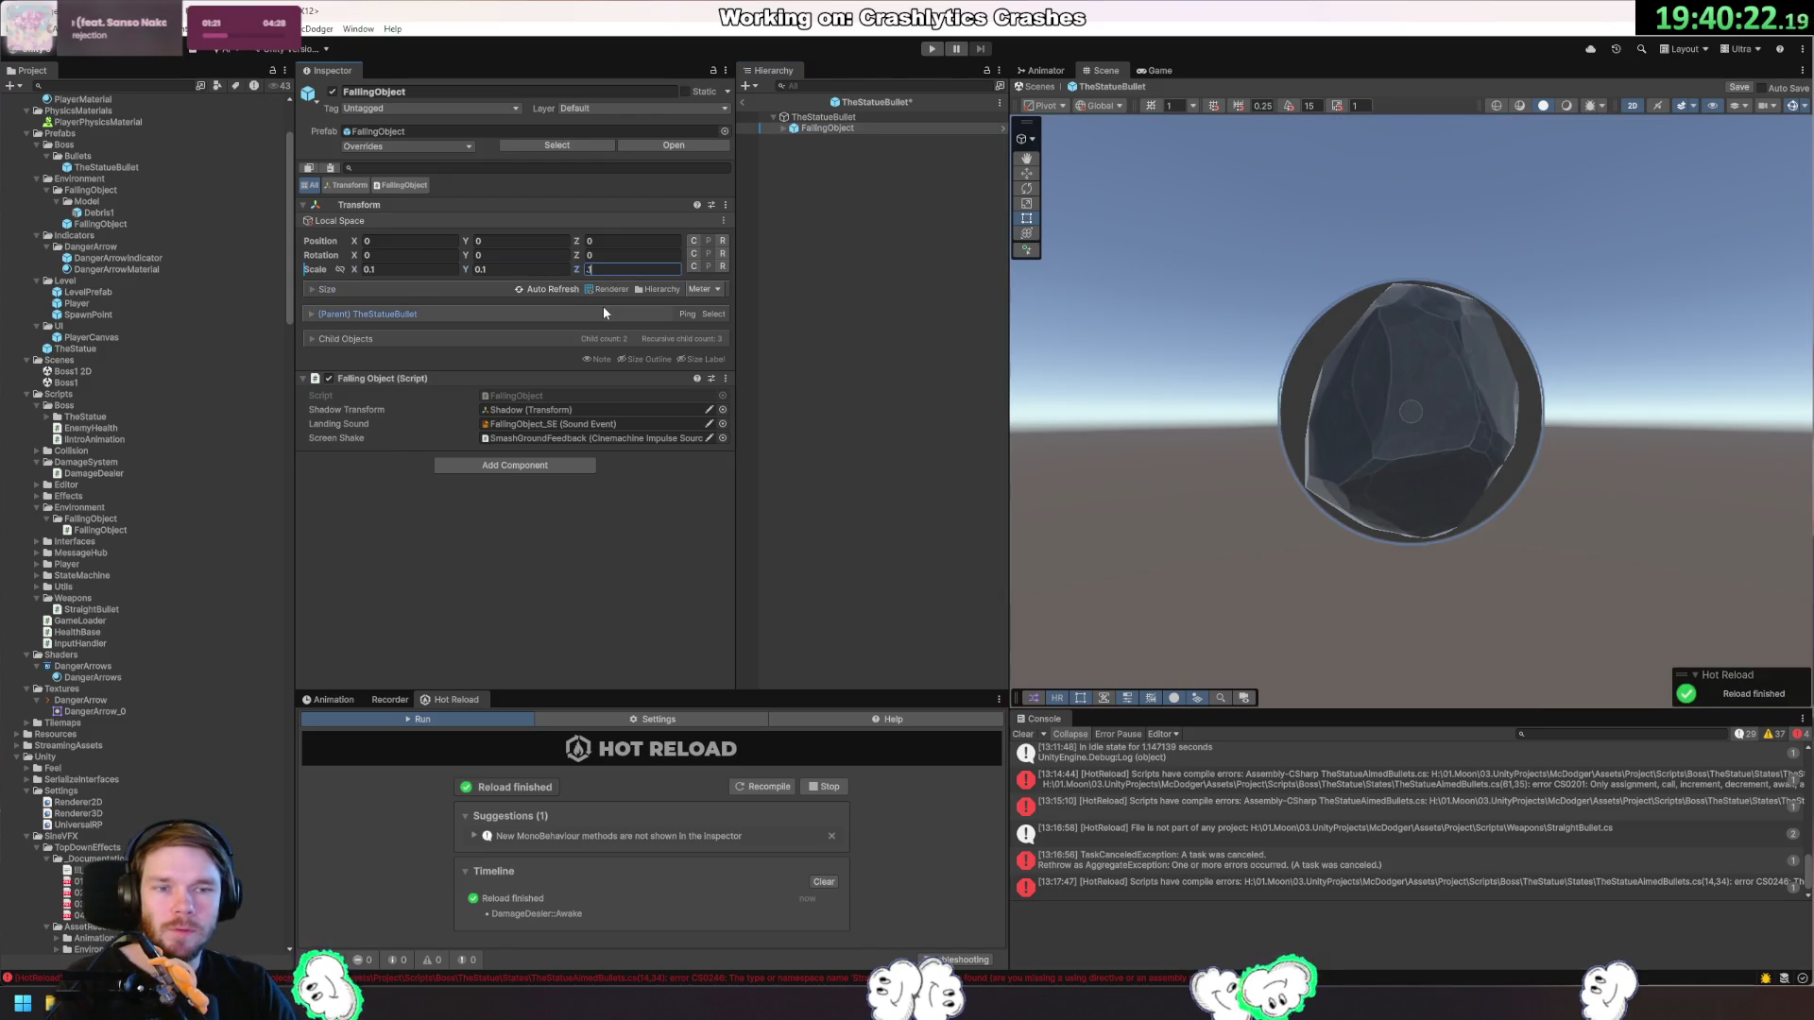
Delete FallingObject's Shadow child, keeping only the Debris1 rock inside it.
click(785, 129)
click(822, 149)
key(Delete)
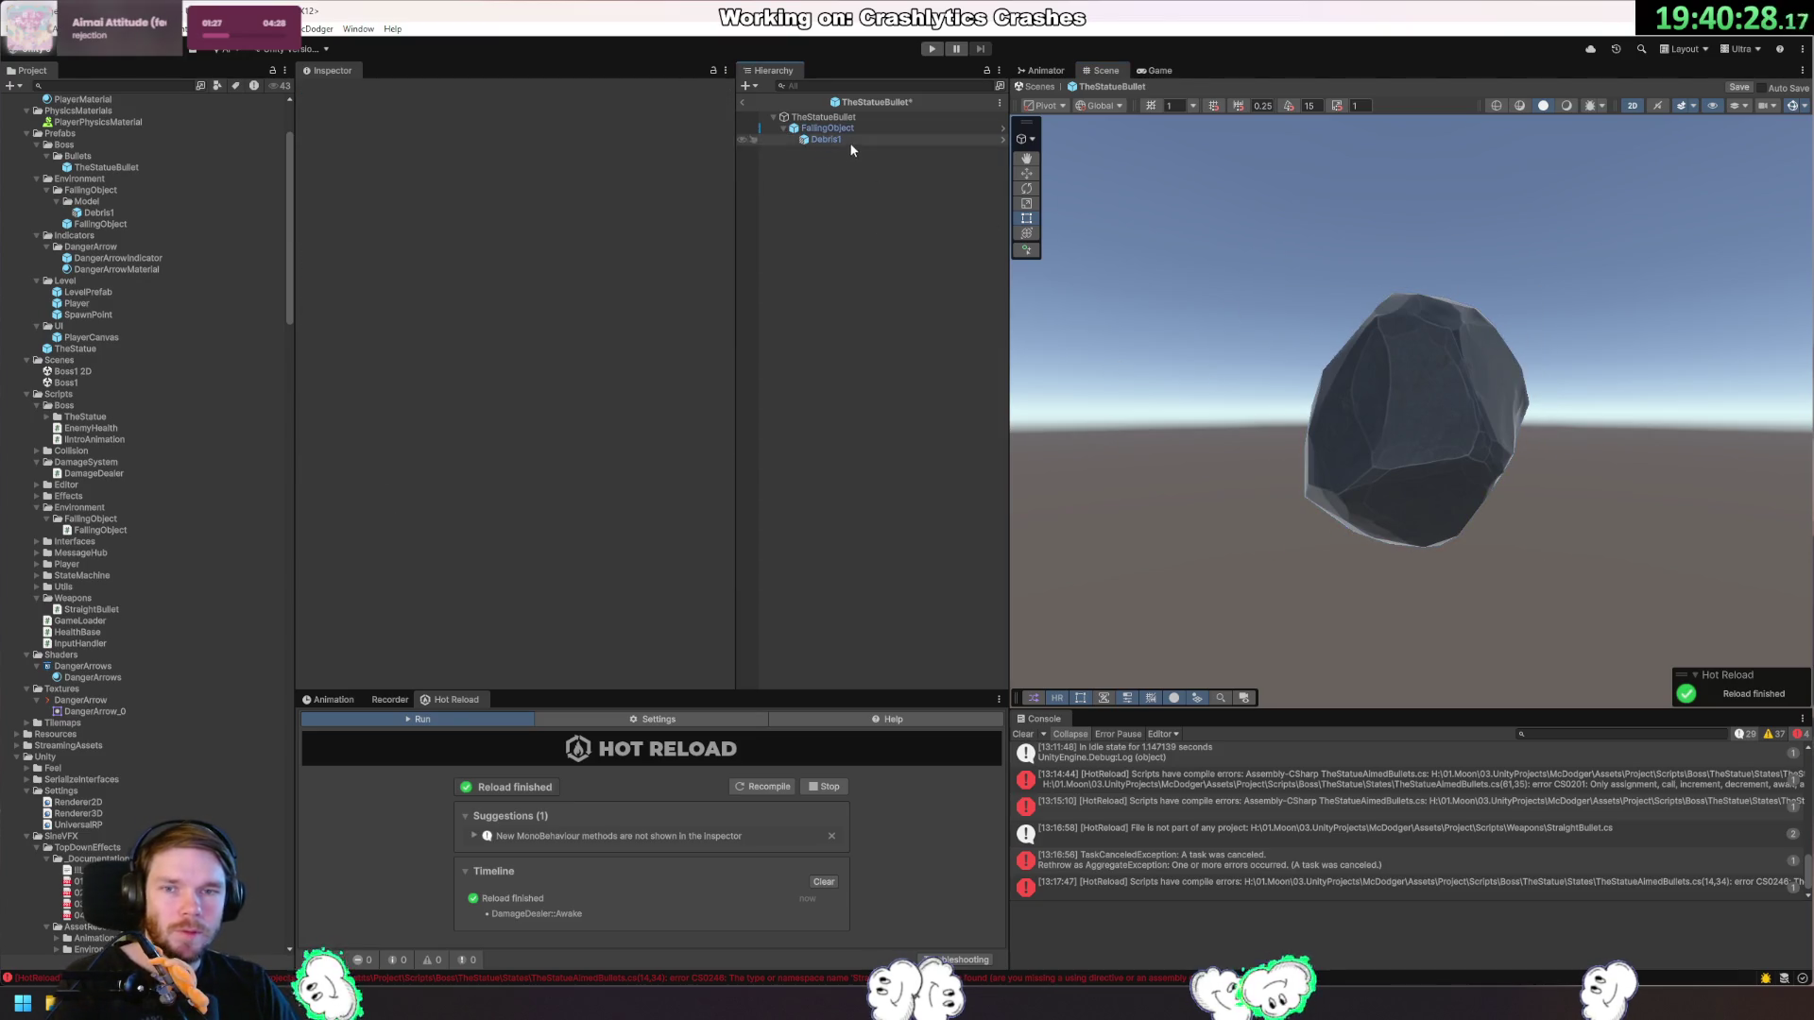
click(828, 140)
drag(820, 142, 865, 208)
click(999, 538)
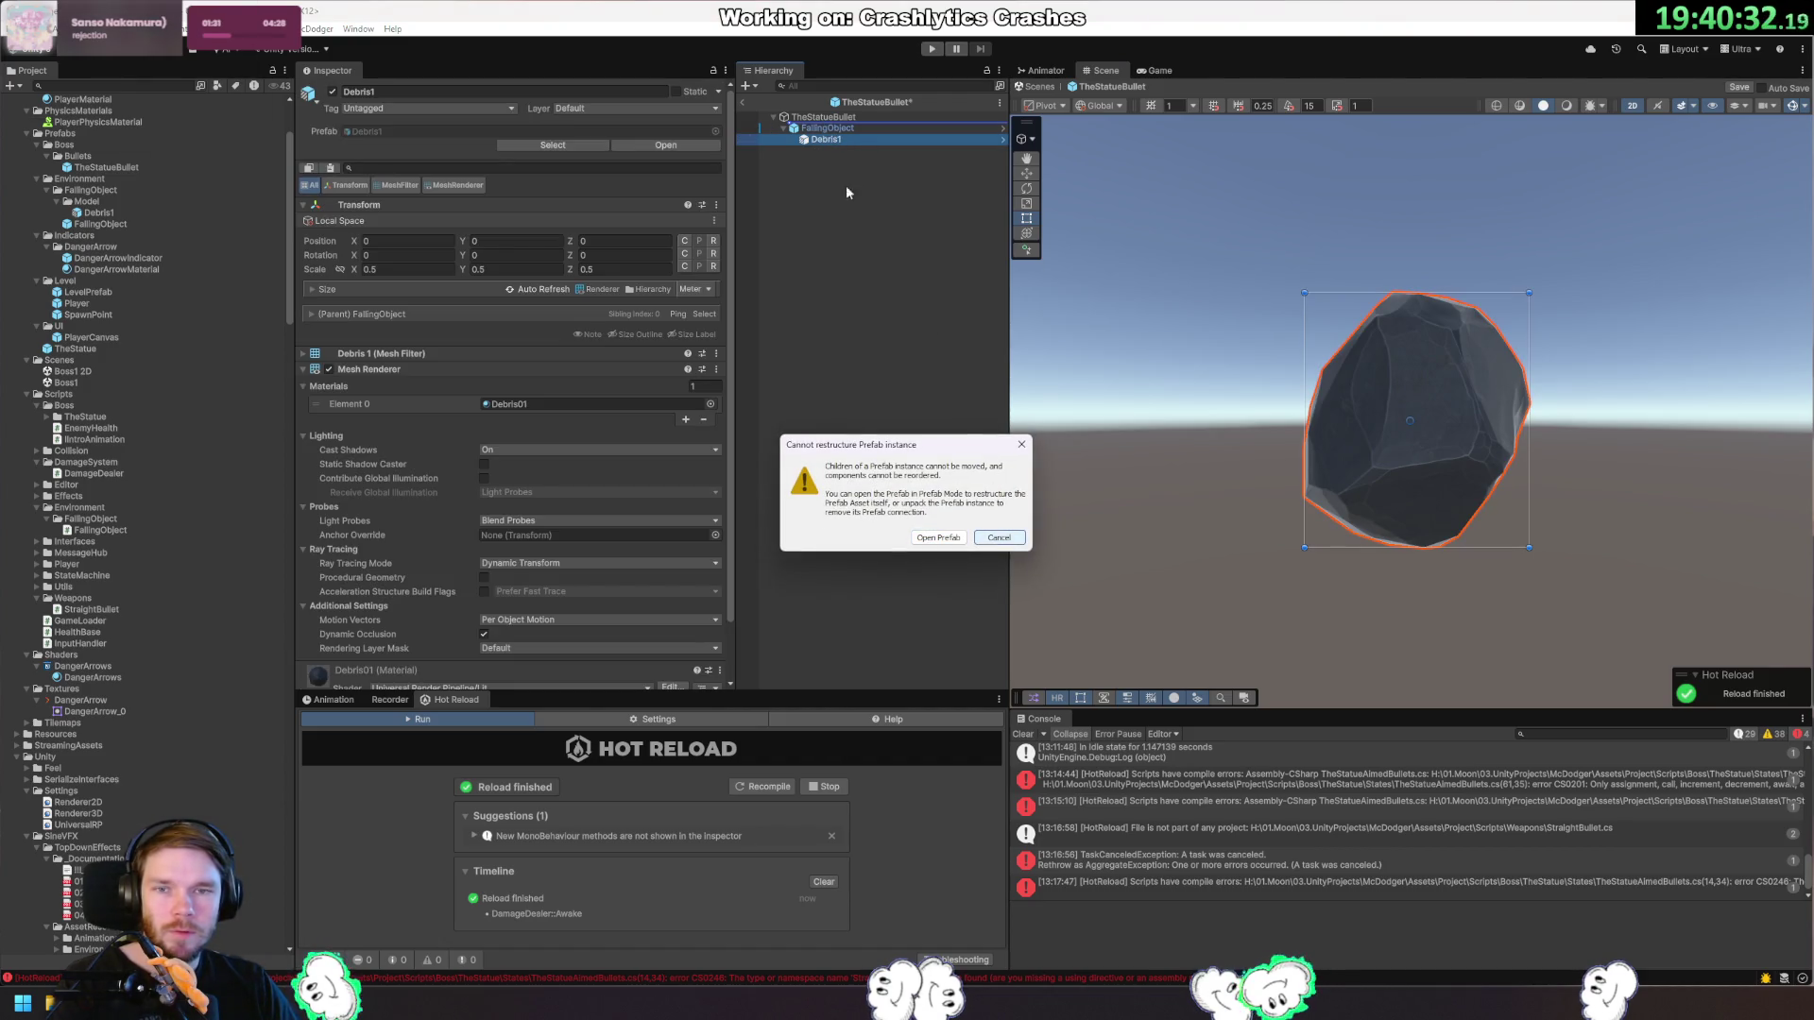
Unpack FallingObject, move Debris1 directly under TheStatueBullet, and delete the empty FallingObject.
right_click(830, 129)
mouse_move(945, 364)
click(1133, 442)
drag(840, 140, 824, 117)
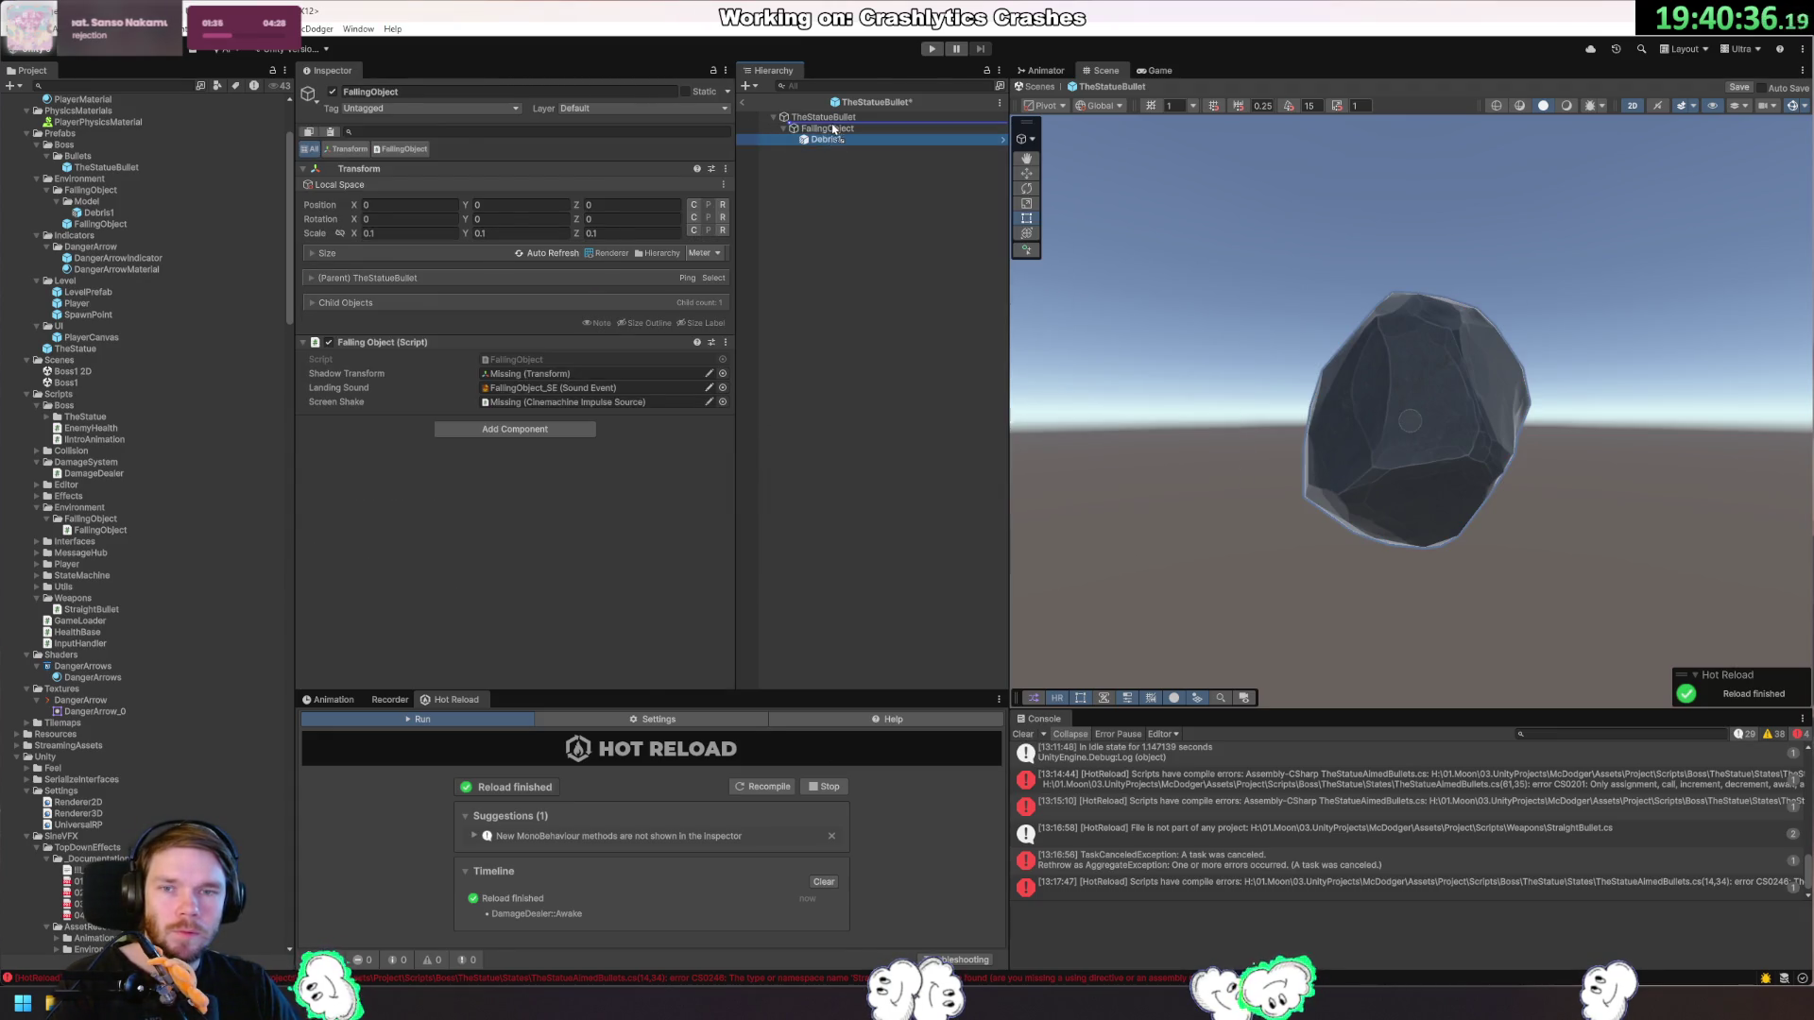
click(837, 142)
key(Delete)
click(818, 129)
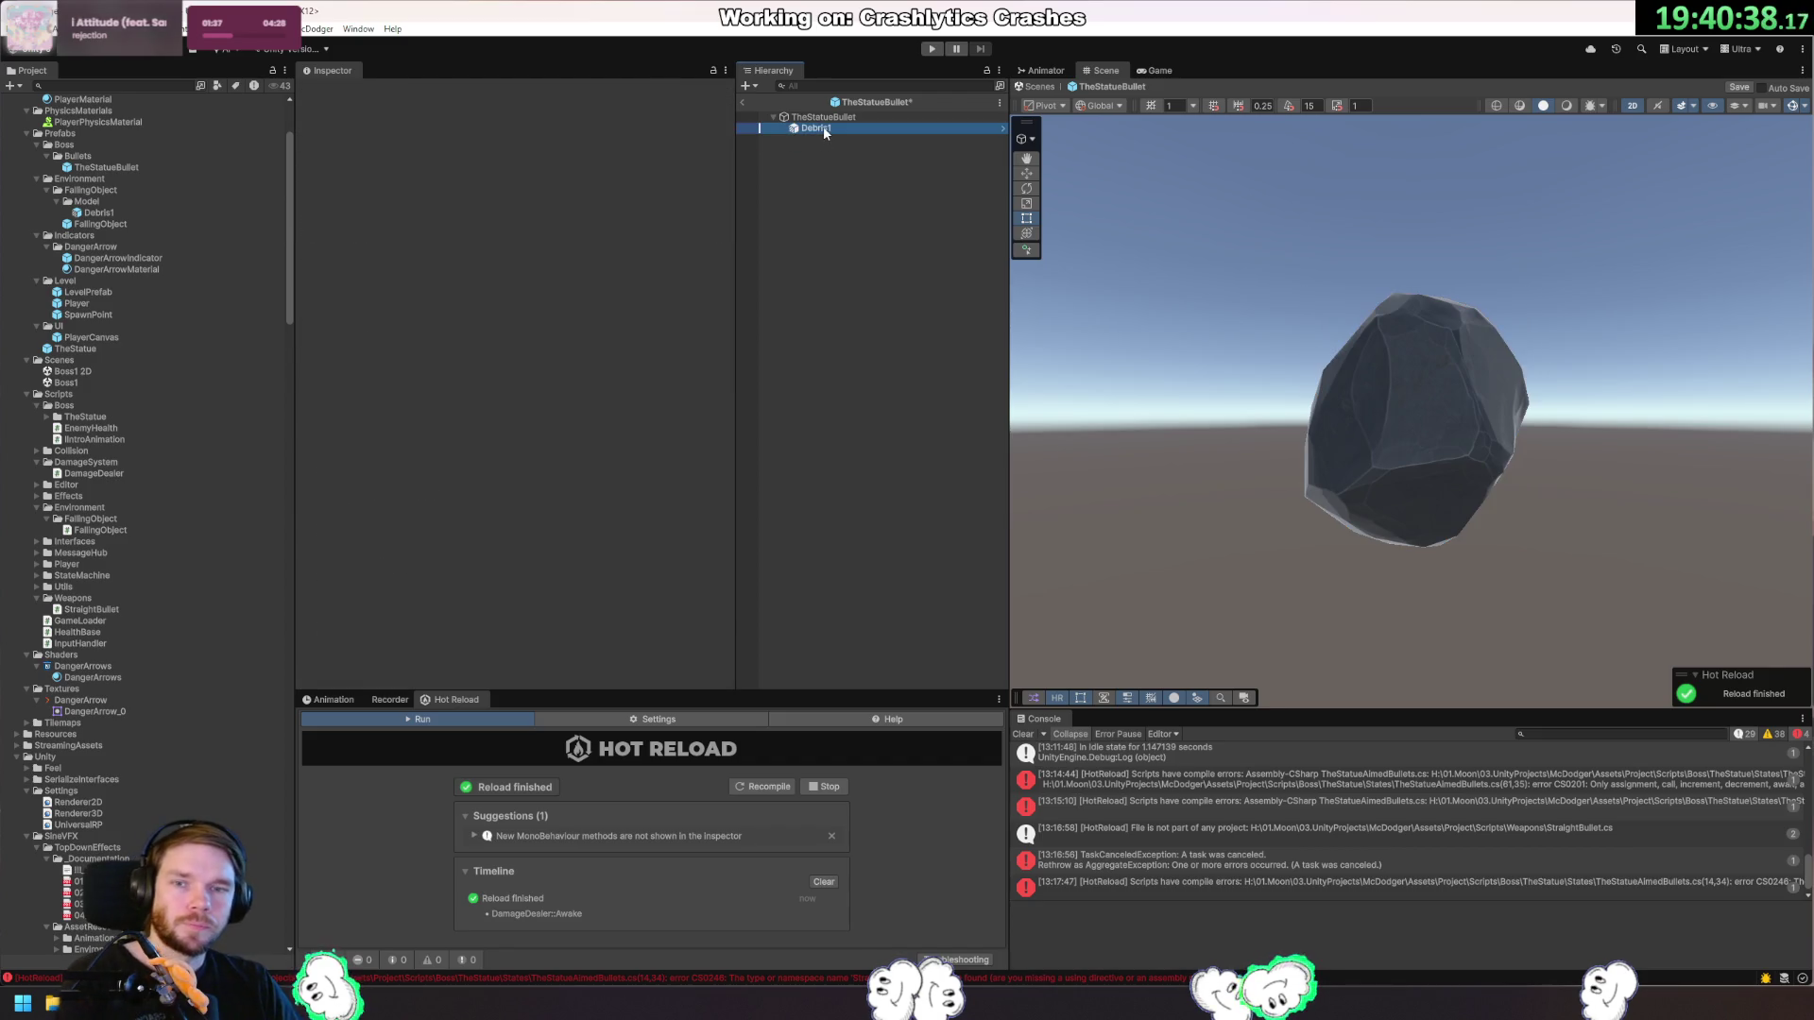
Rename the Debris1 rock to Model and save the TheStatueBullet prefab.
key(F2)
text(Bullet)
key(Return)
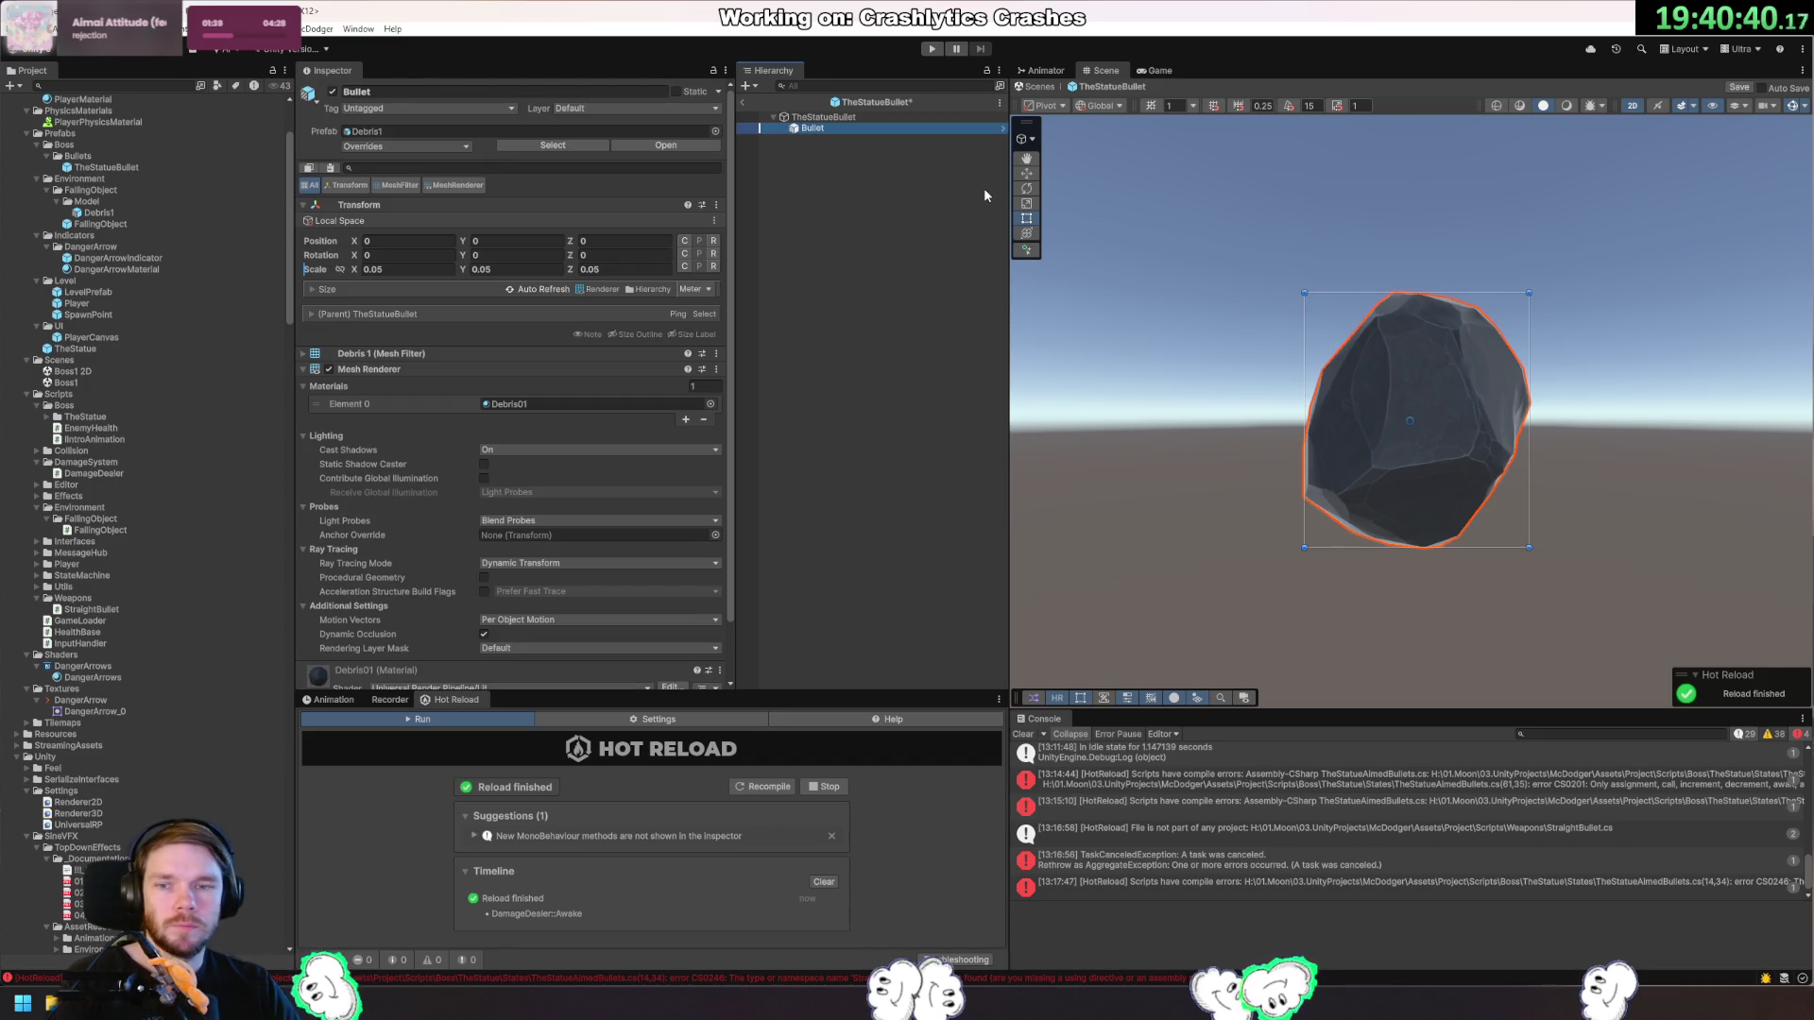
click(825, 128)
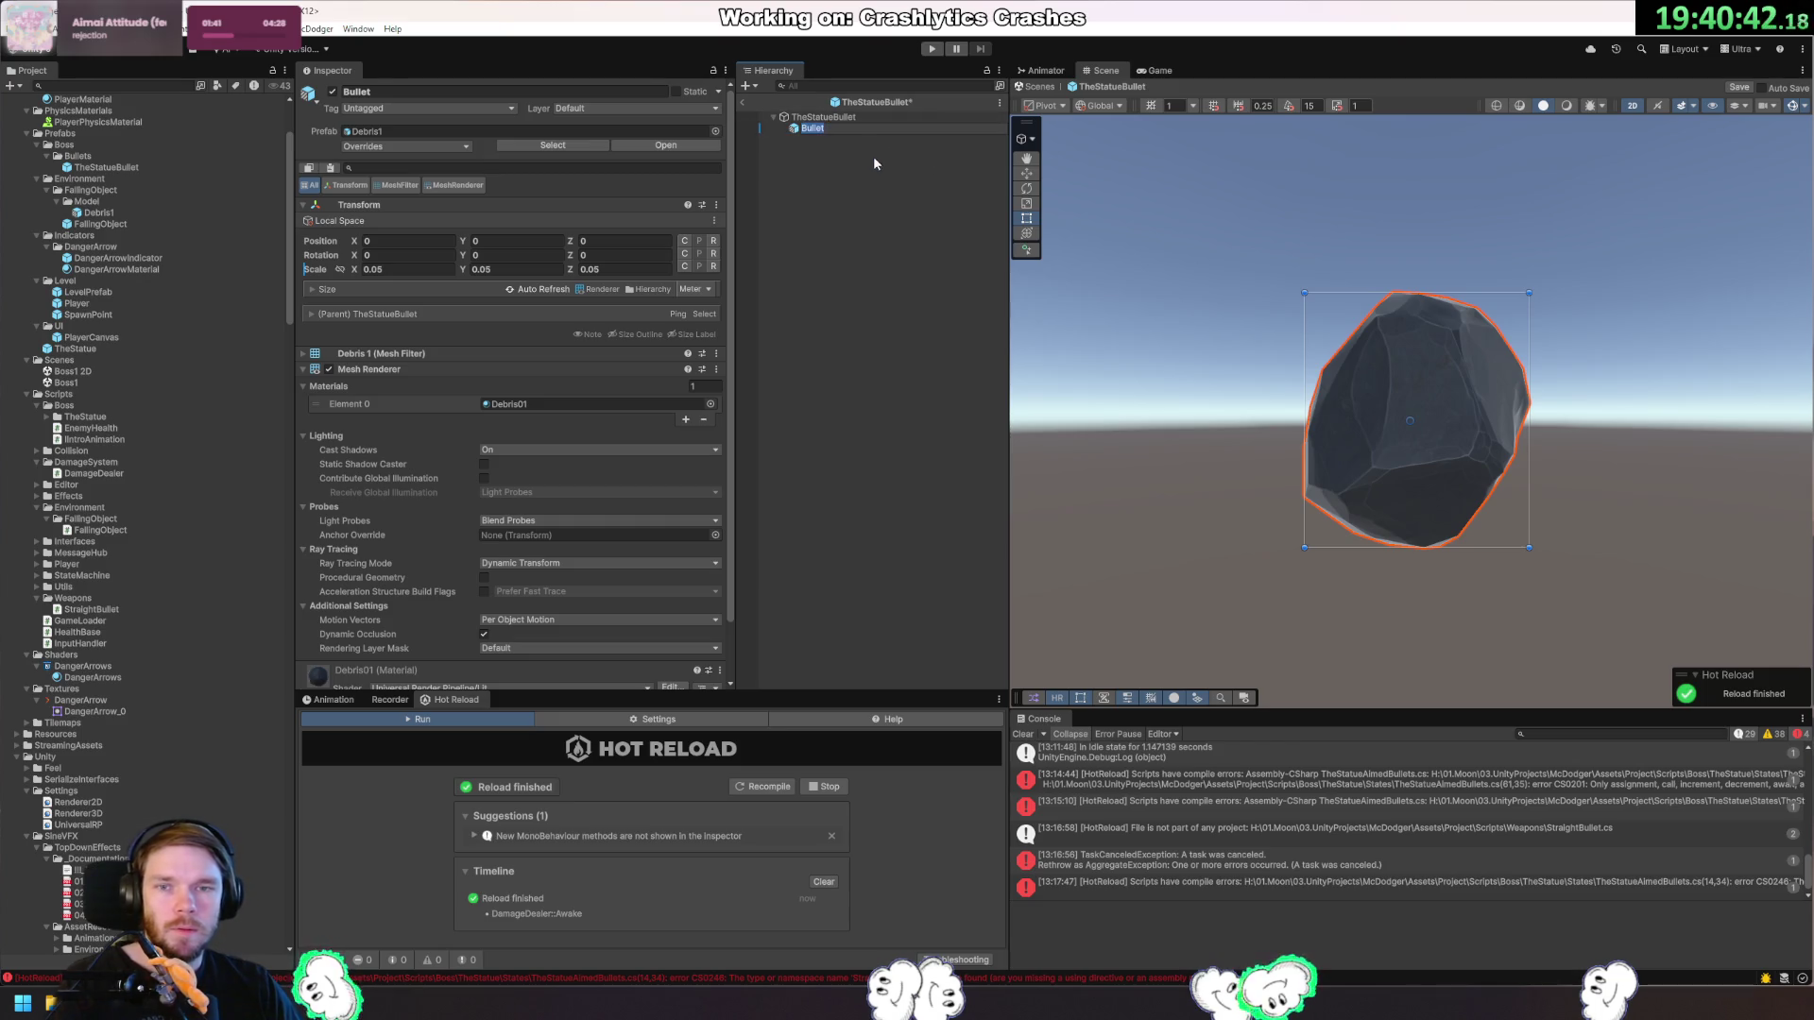
text(Model)
key(Return)
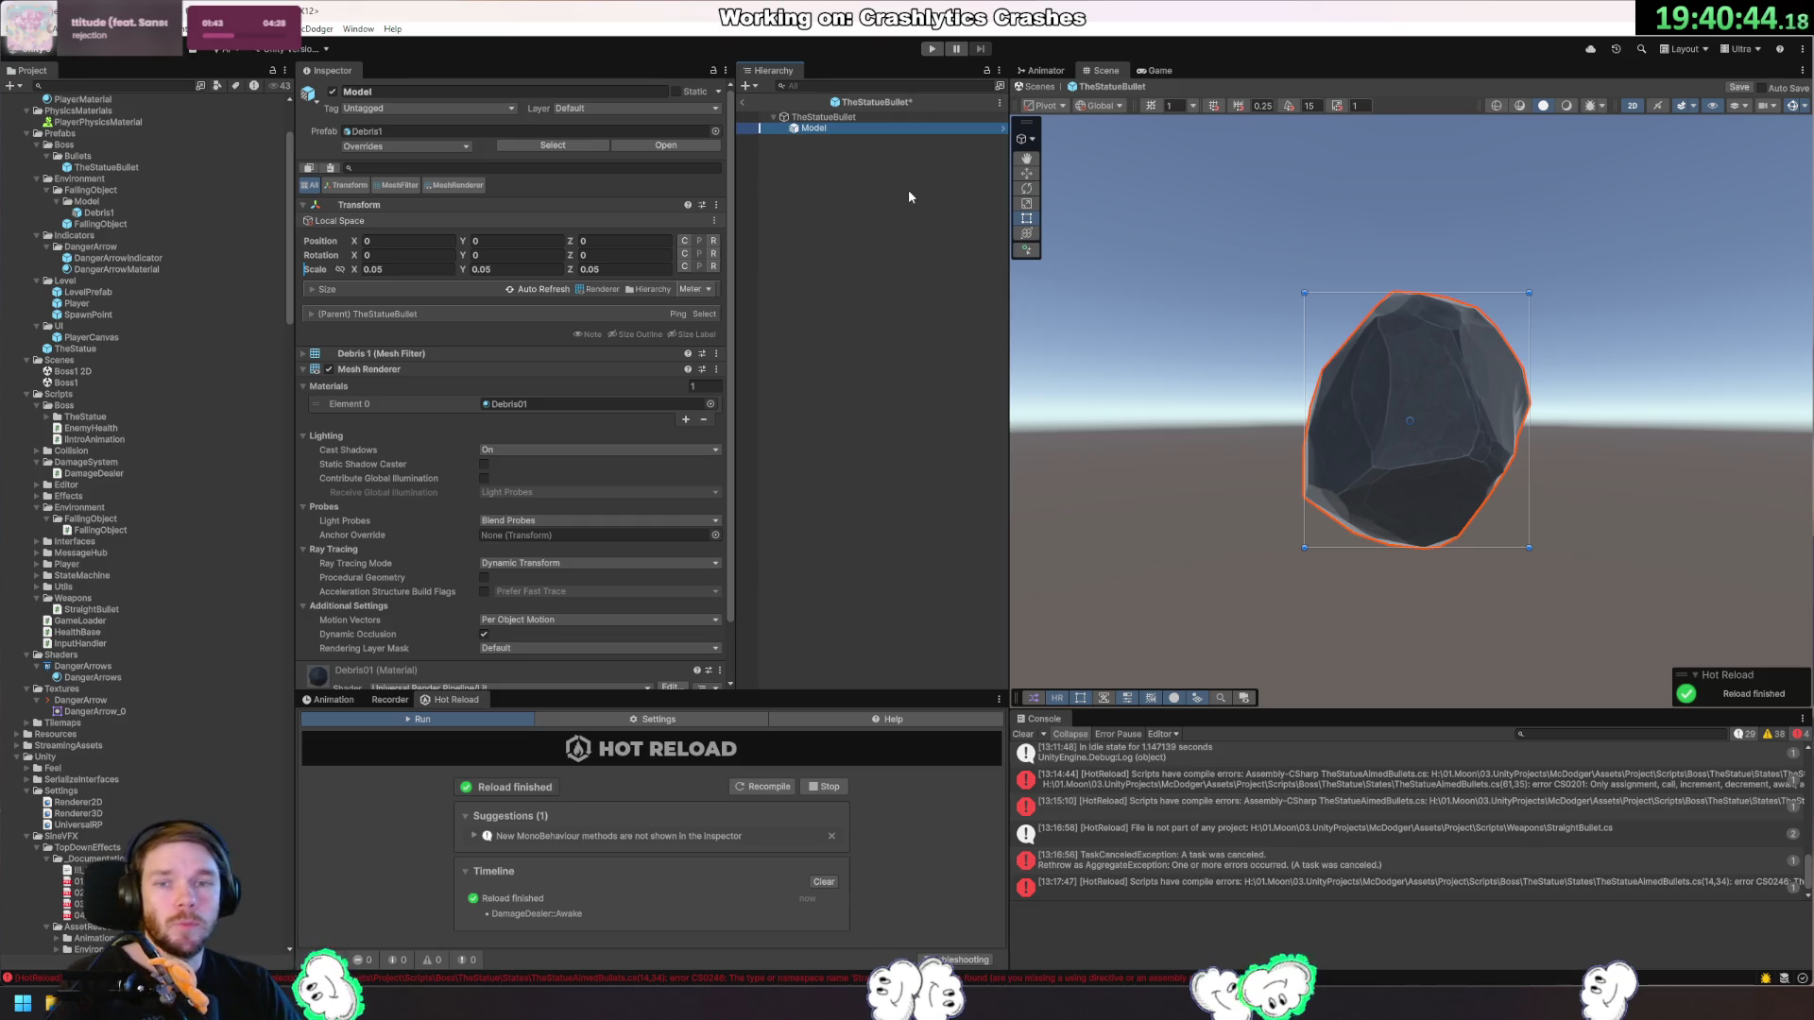
click(881, 115)
key(ctrl+s)
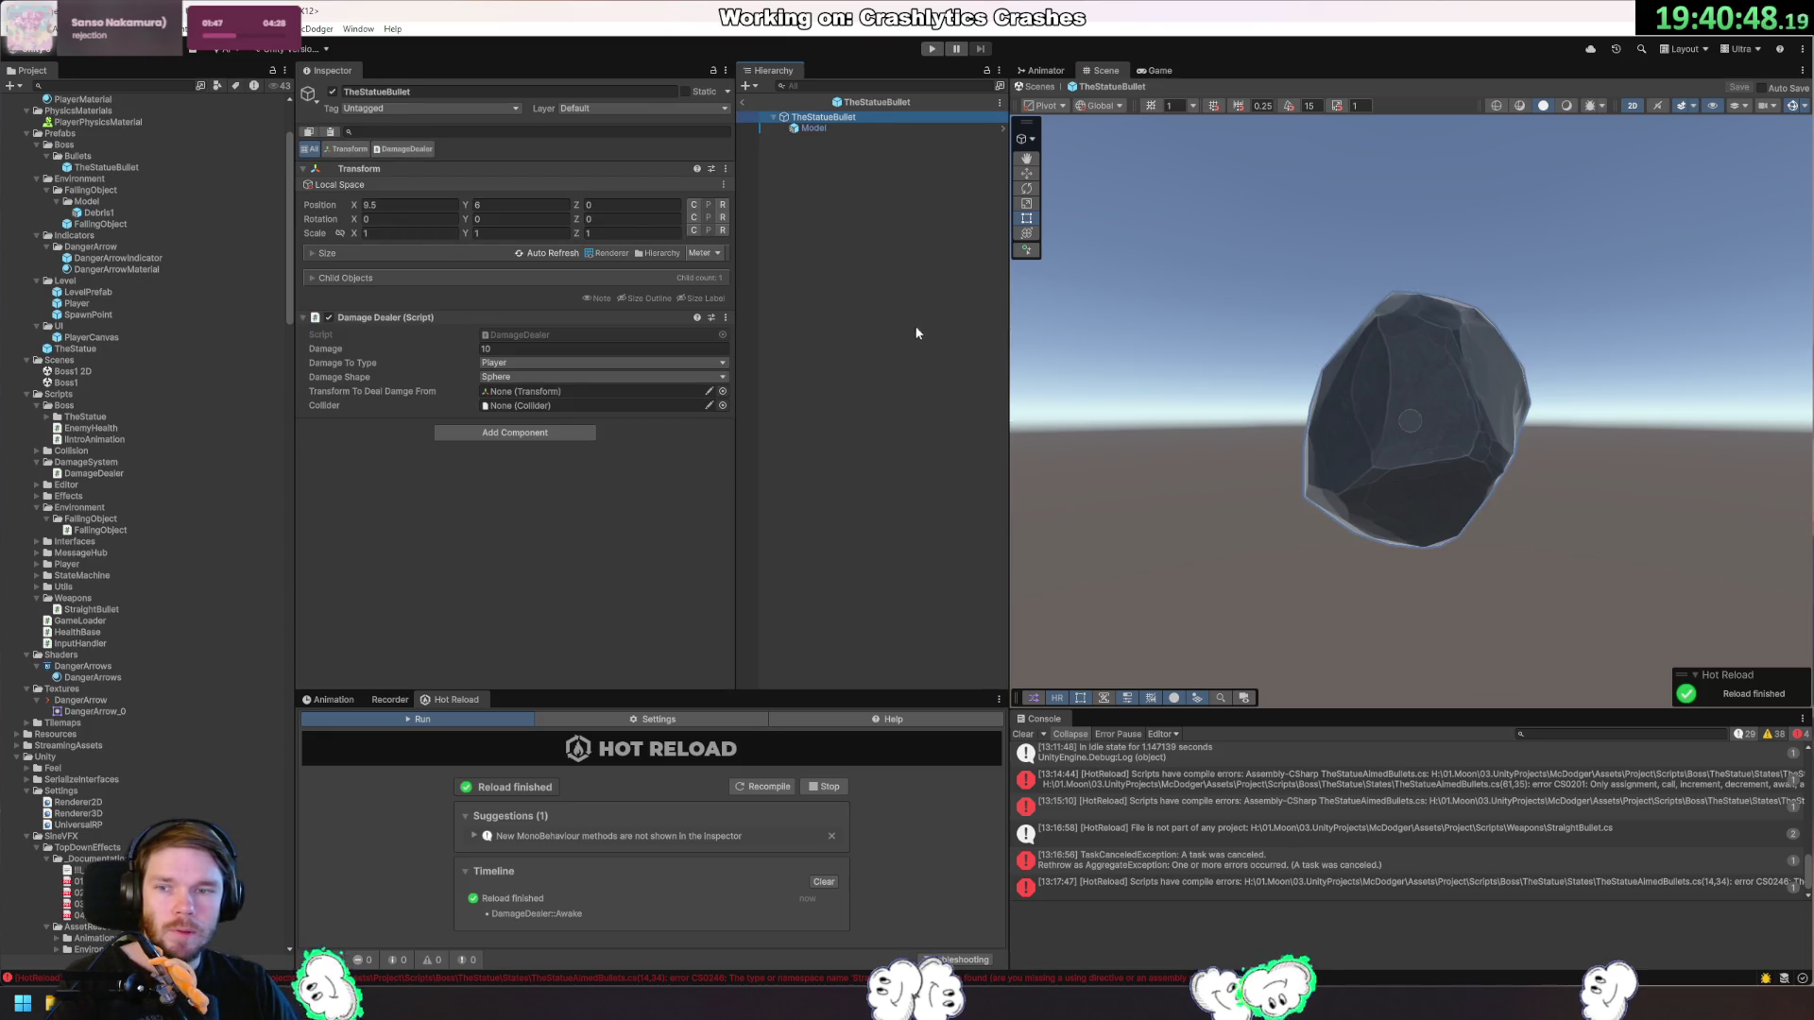
Add a Sphere Collider component to the Model object.
click(851, 128)
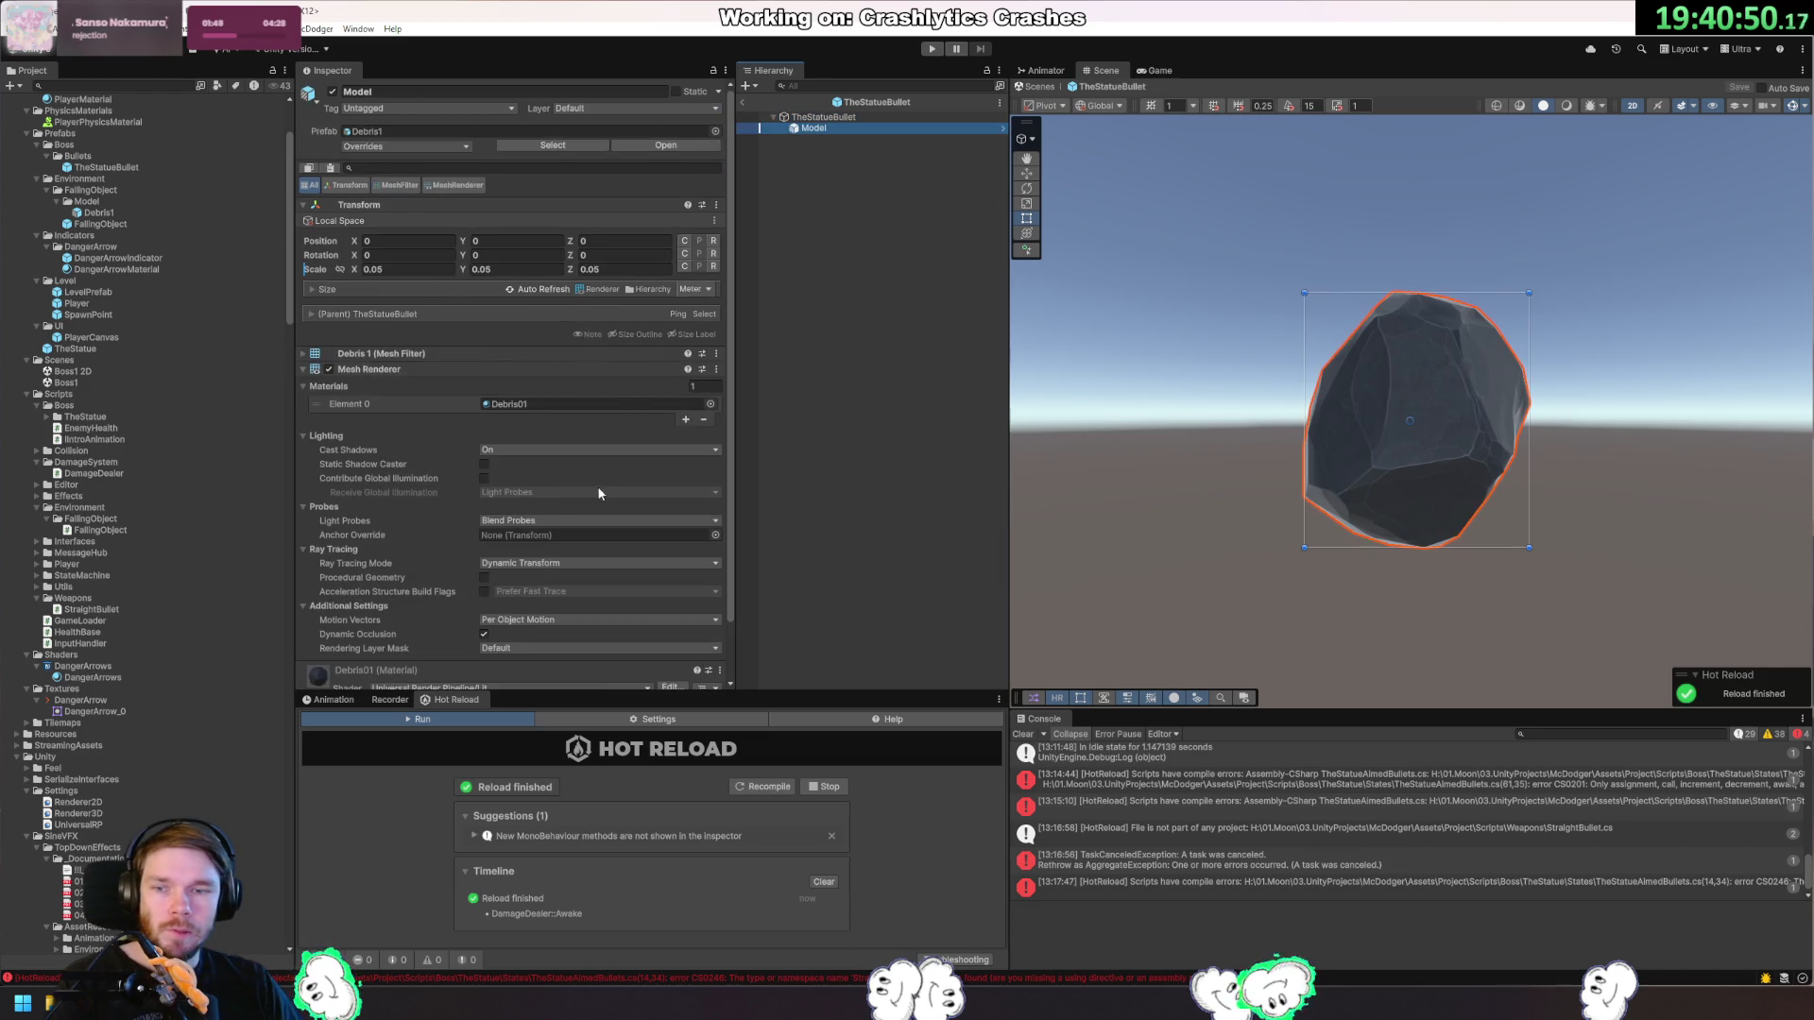
scroll(484, 272, down, 2)
click(447, 304)
click(534, 452)
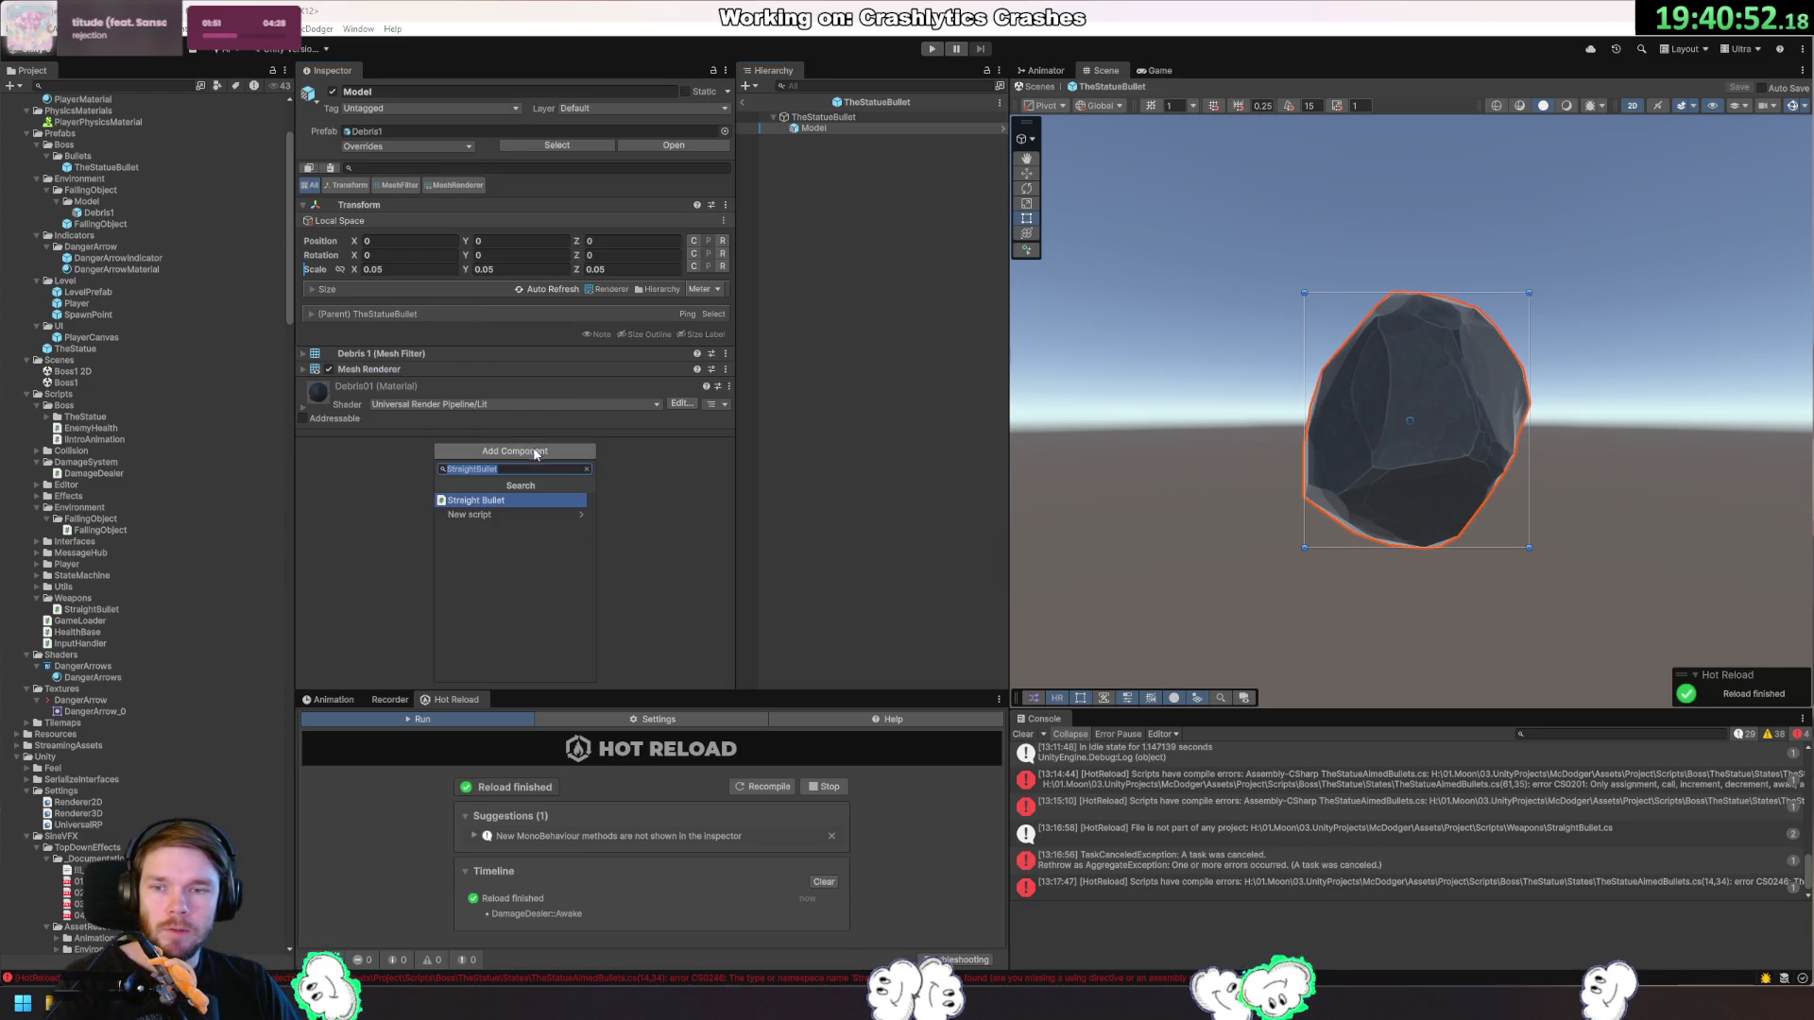
text(sphere)
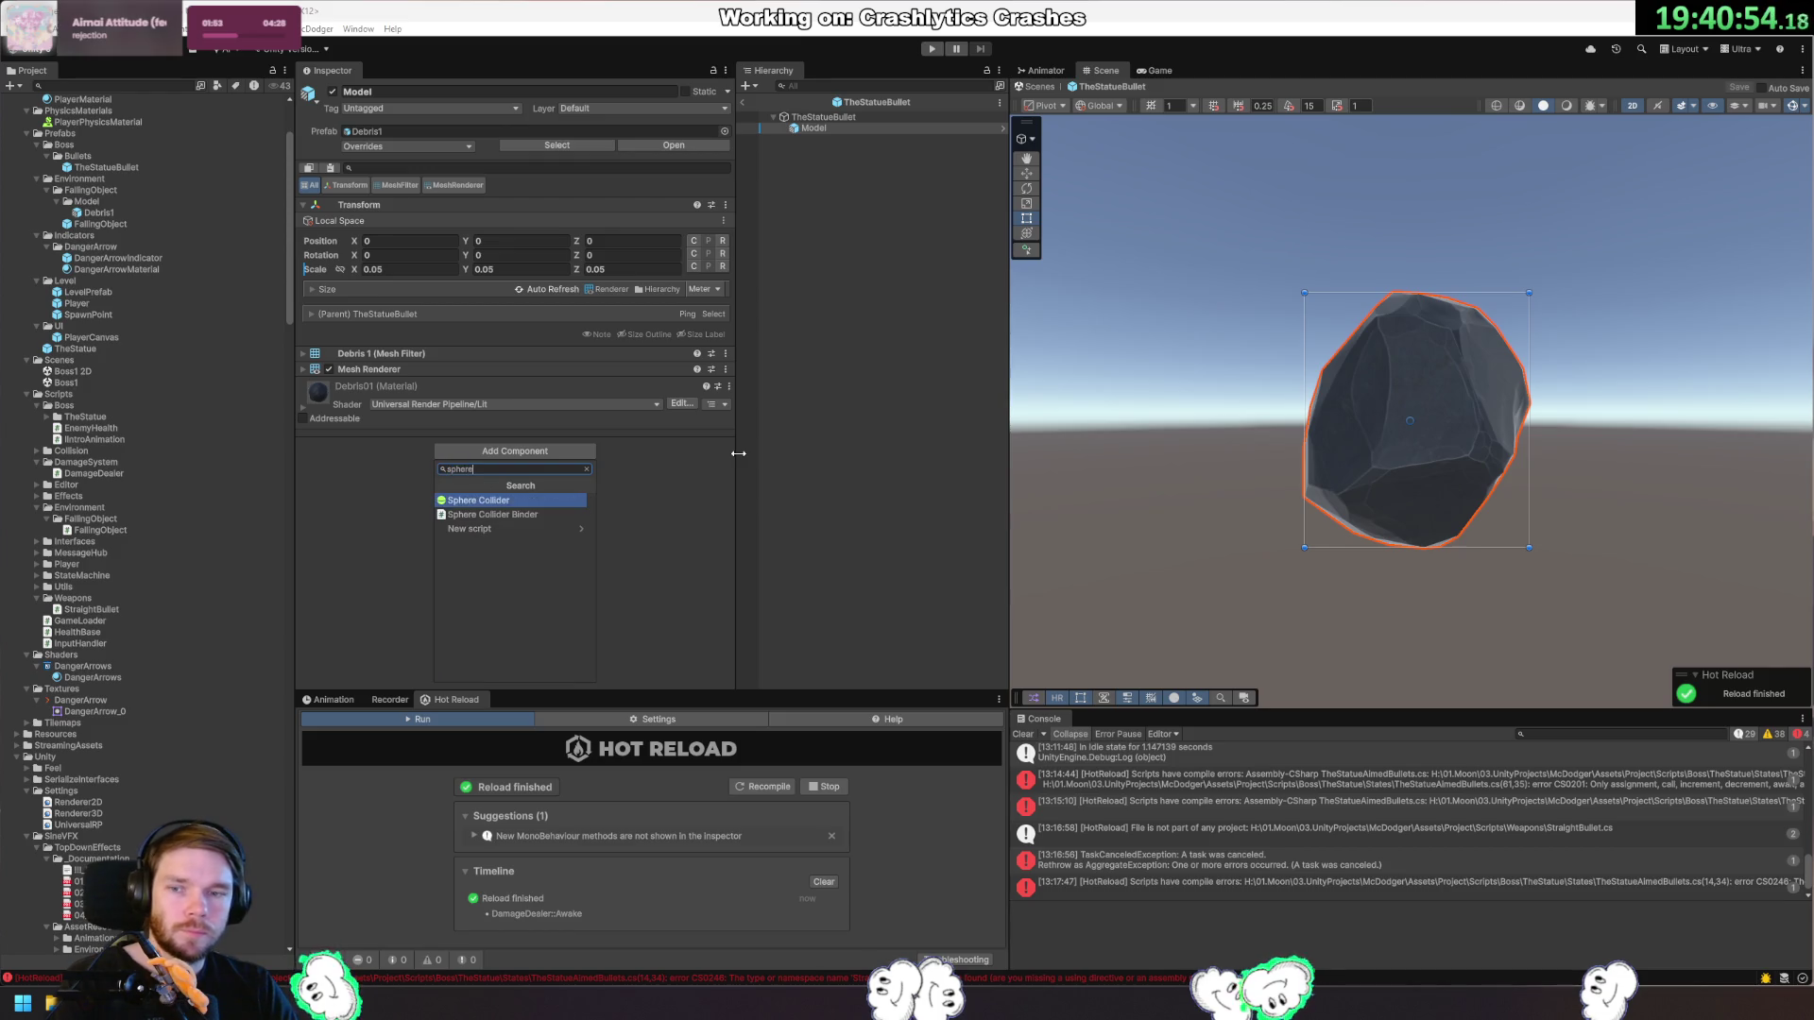
key(Return)
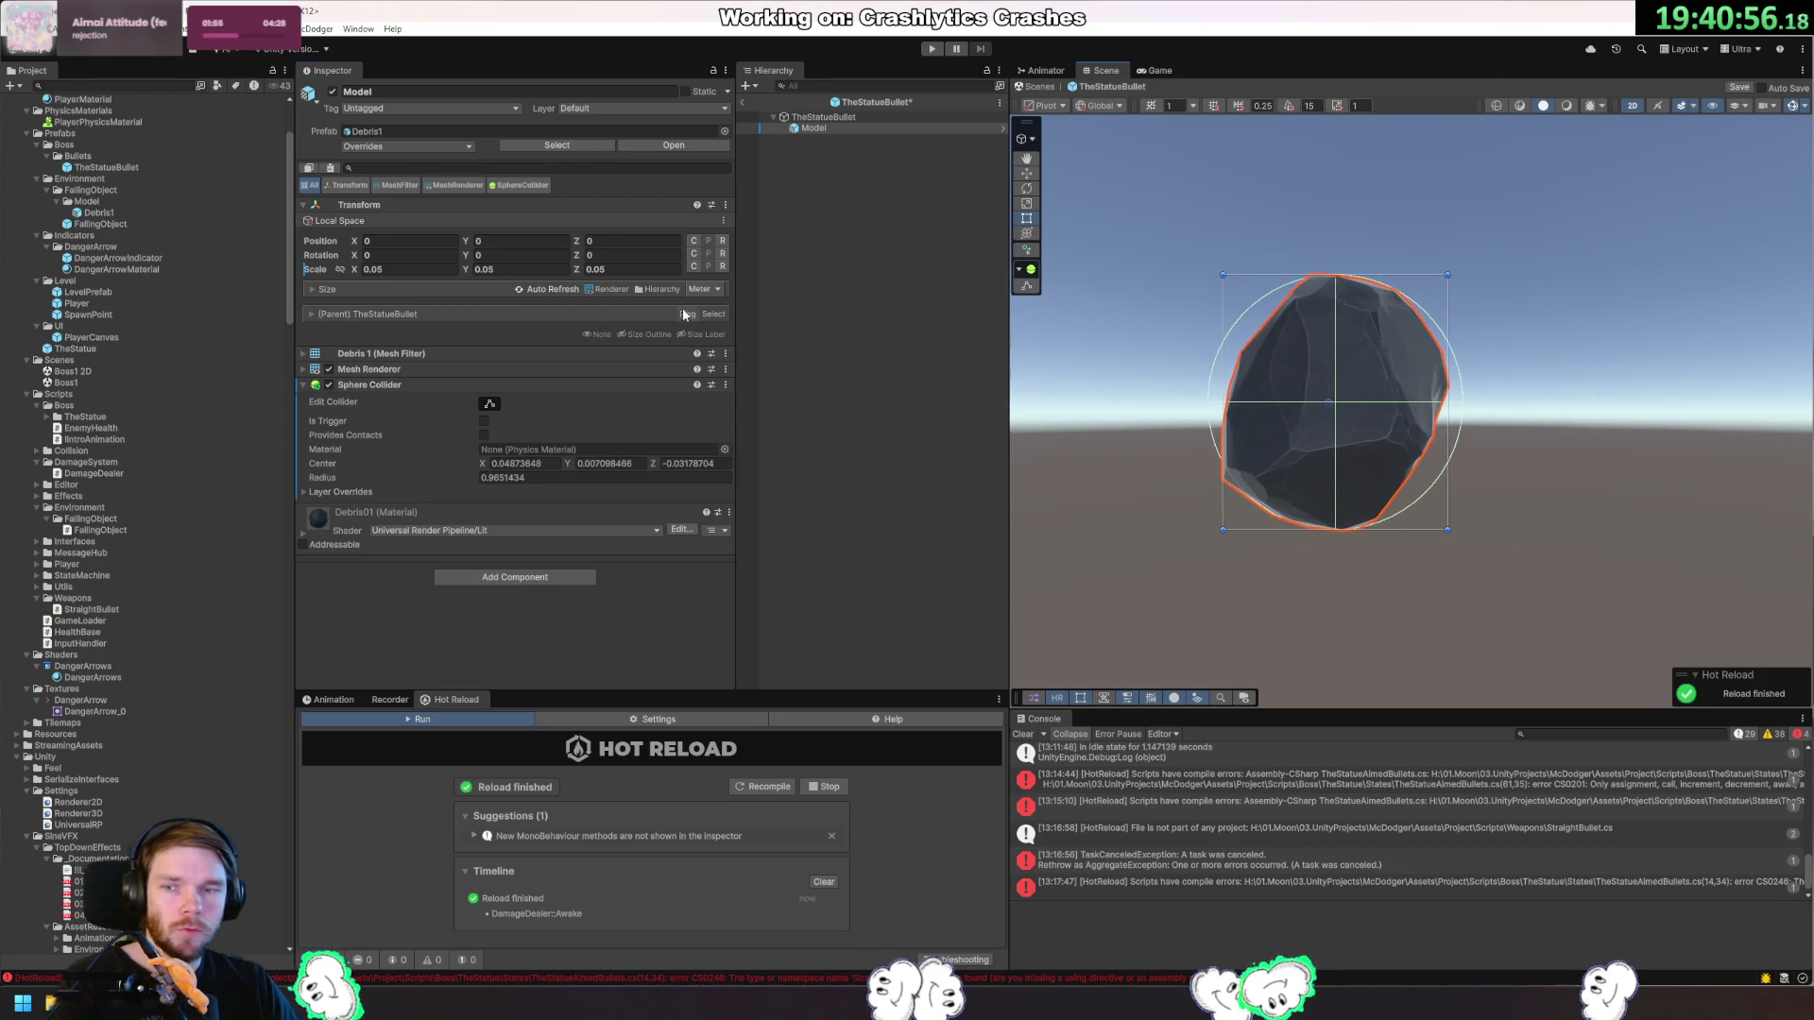
key(ctrl+z)
click(534, 451)
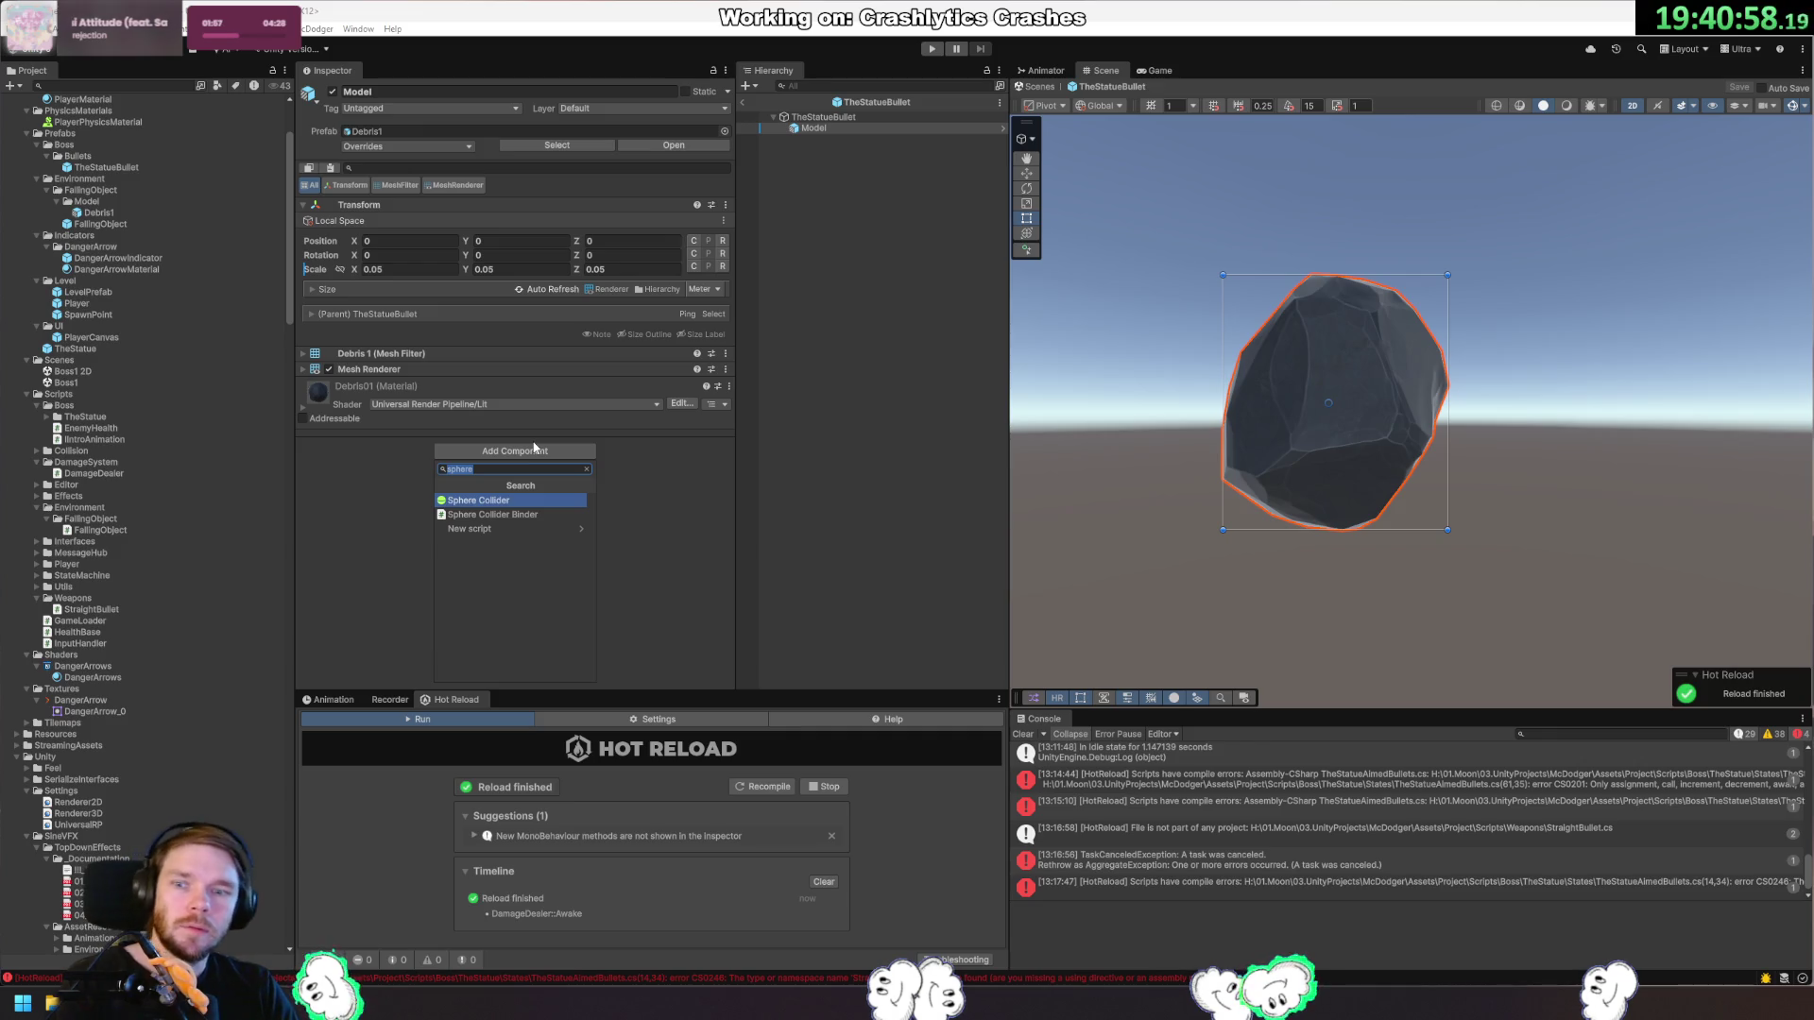
key(Return)
Set the Sphere Collider radius to 0.8 and save the TheStatueBullet prefab.
mouse_move(1559, 246)
mouse_down()
mouse_move(1496, 315)
mouse_move(1382, 348)
mouse_up()
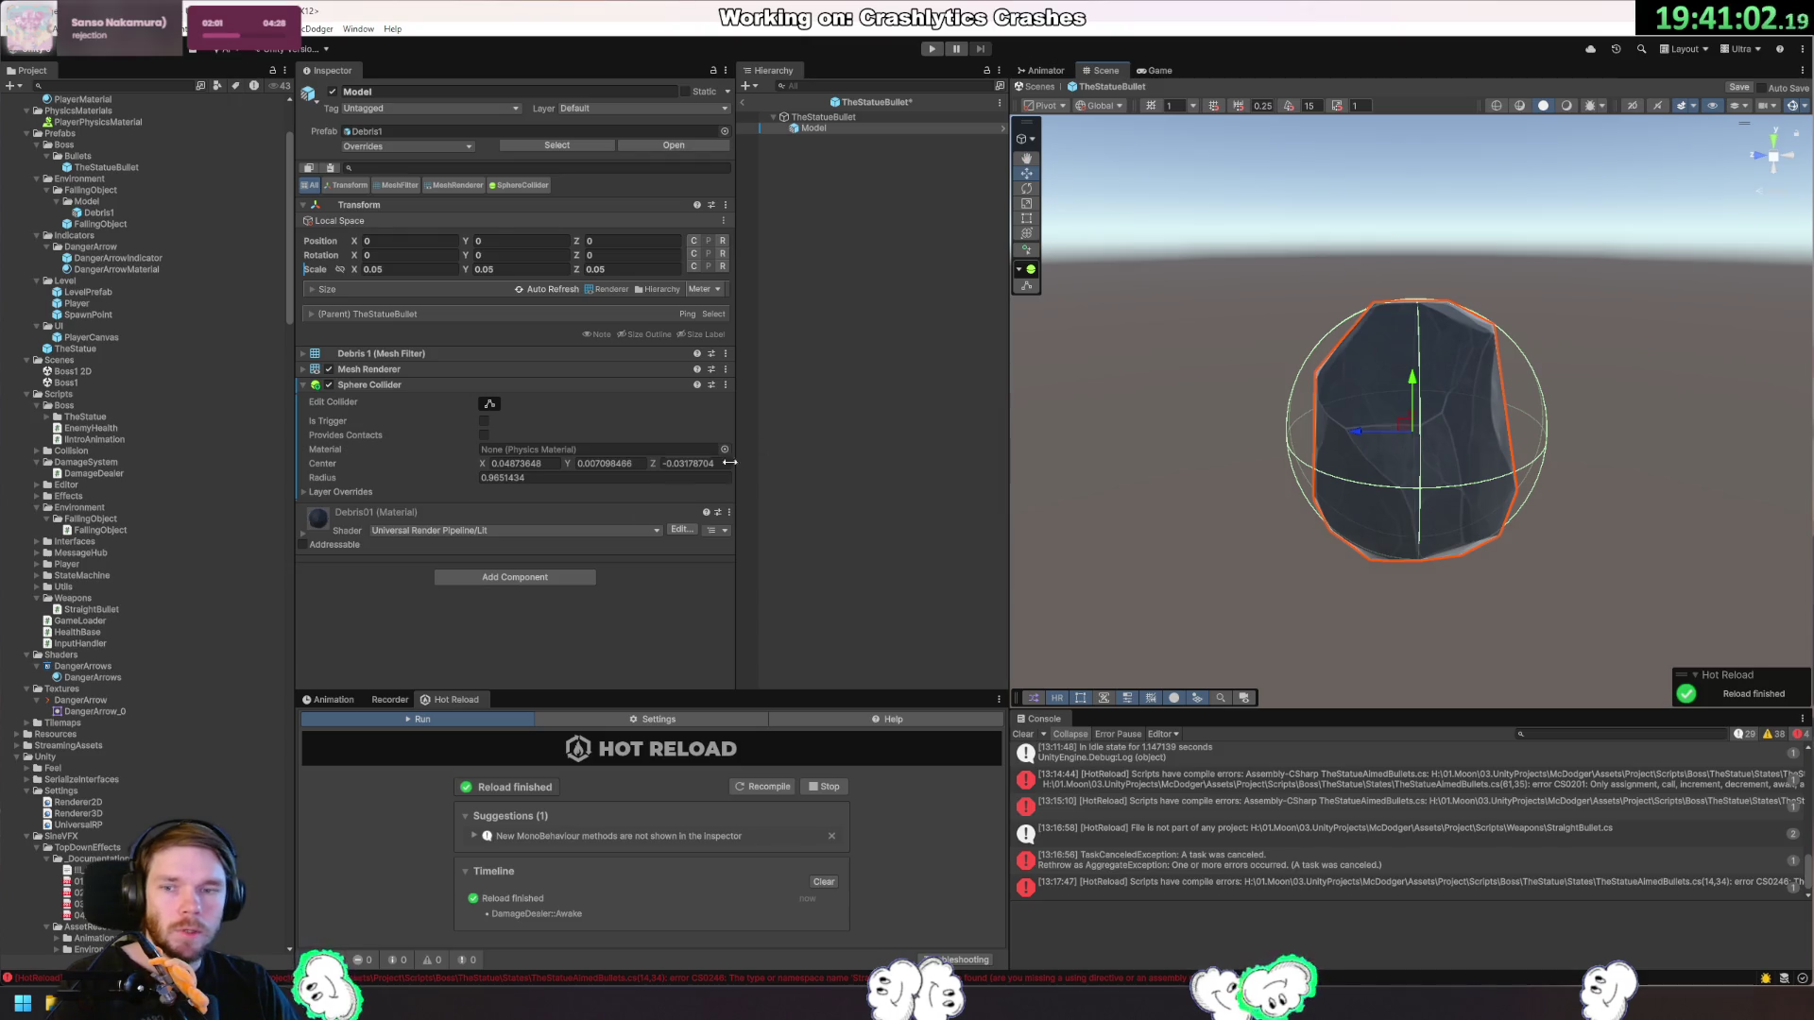
key(End)
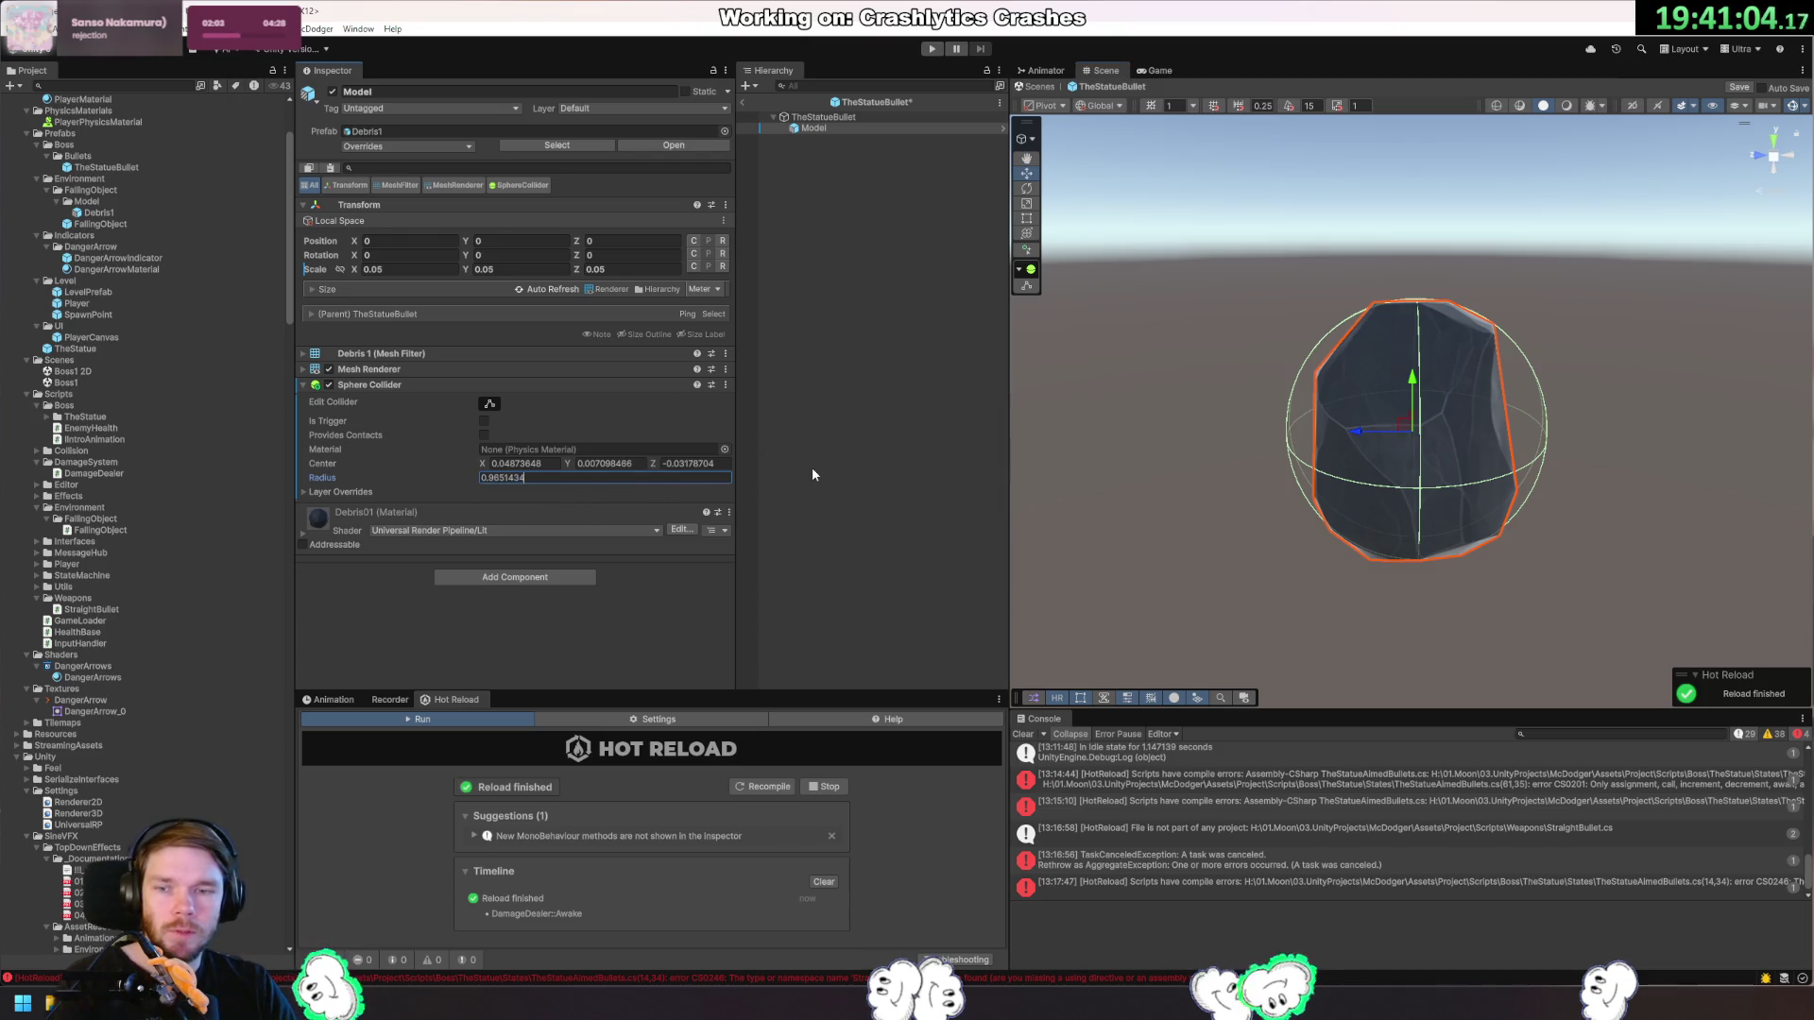
key(BackSpace)
key(BackSpace)
key(BackSpace)
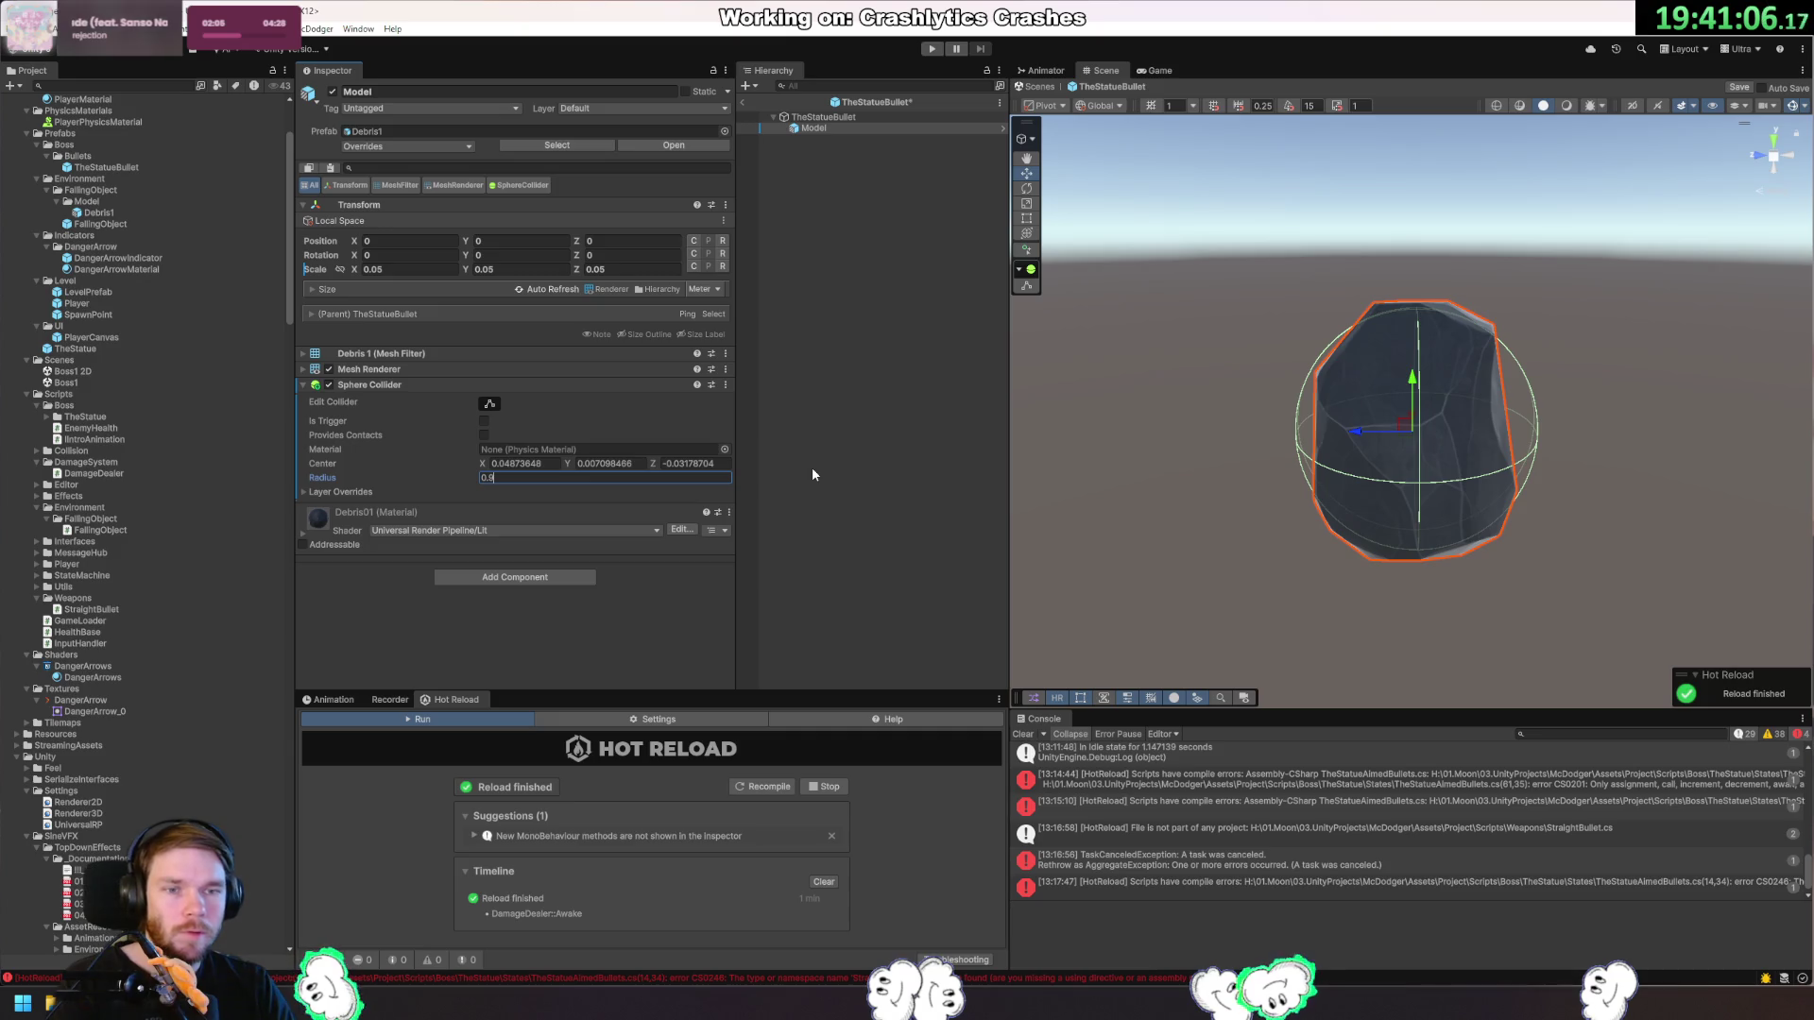
key(BackSpace)
text(8)
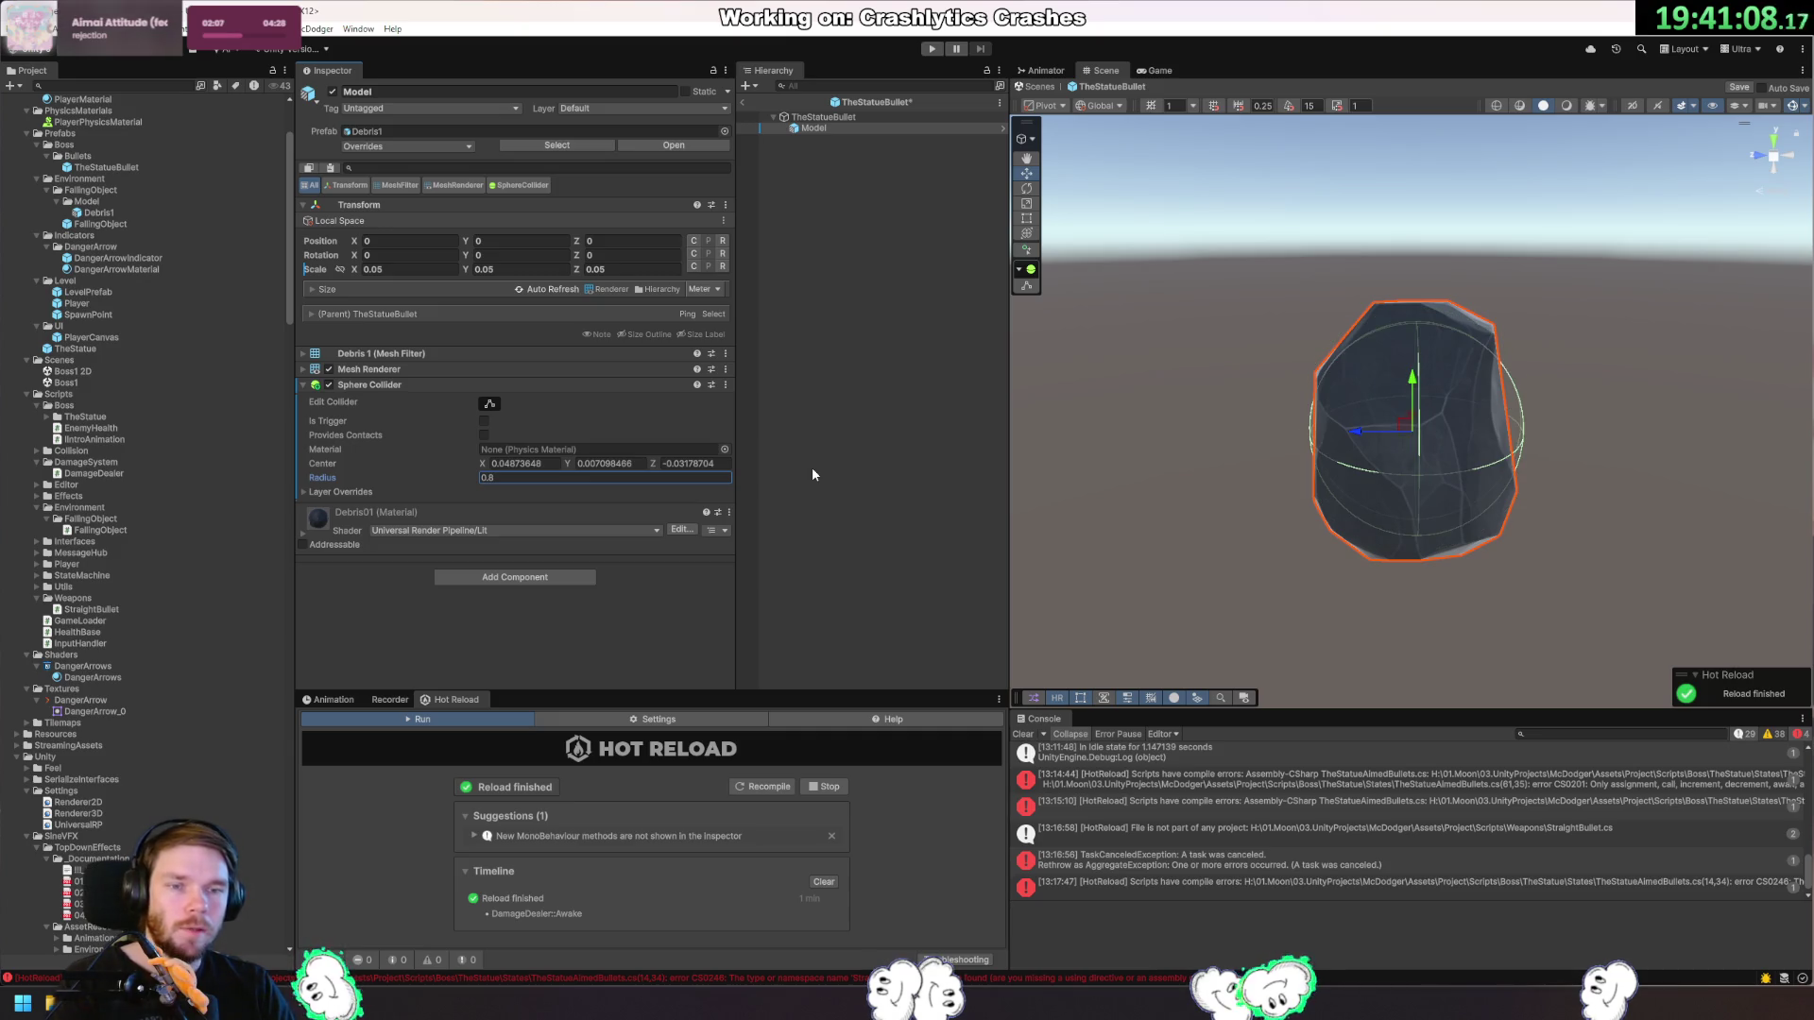
mouse_move(1566, 496)
mouse_down()
mouse_move(1360, 432)
mouse_move(1227, 459)
mouse_up()
click(820, 118)
key(ctrl+s)
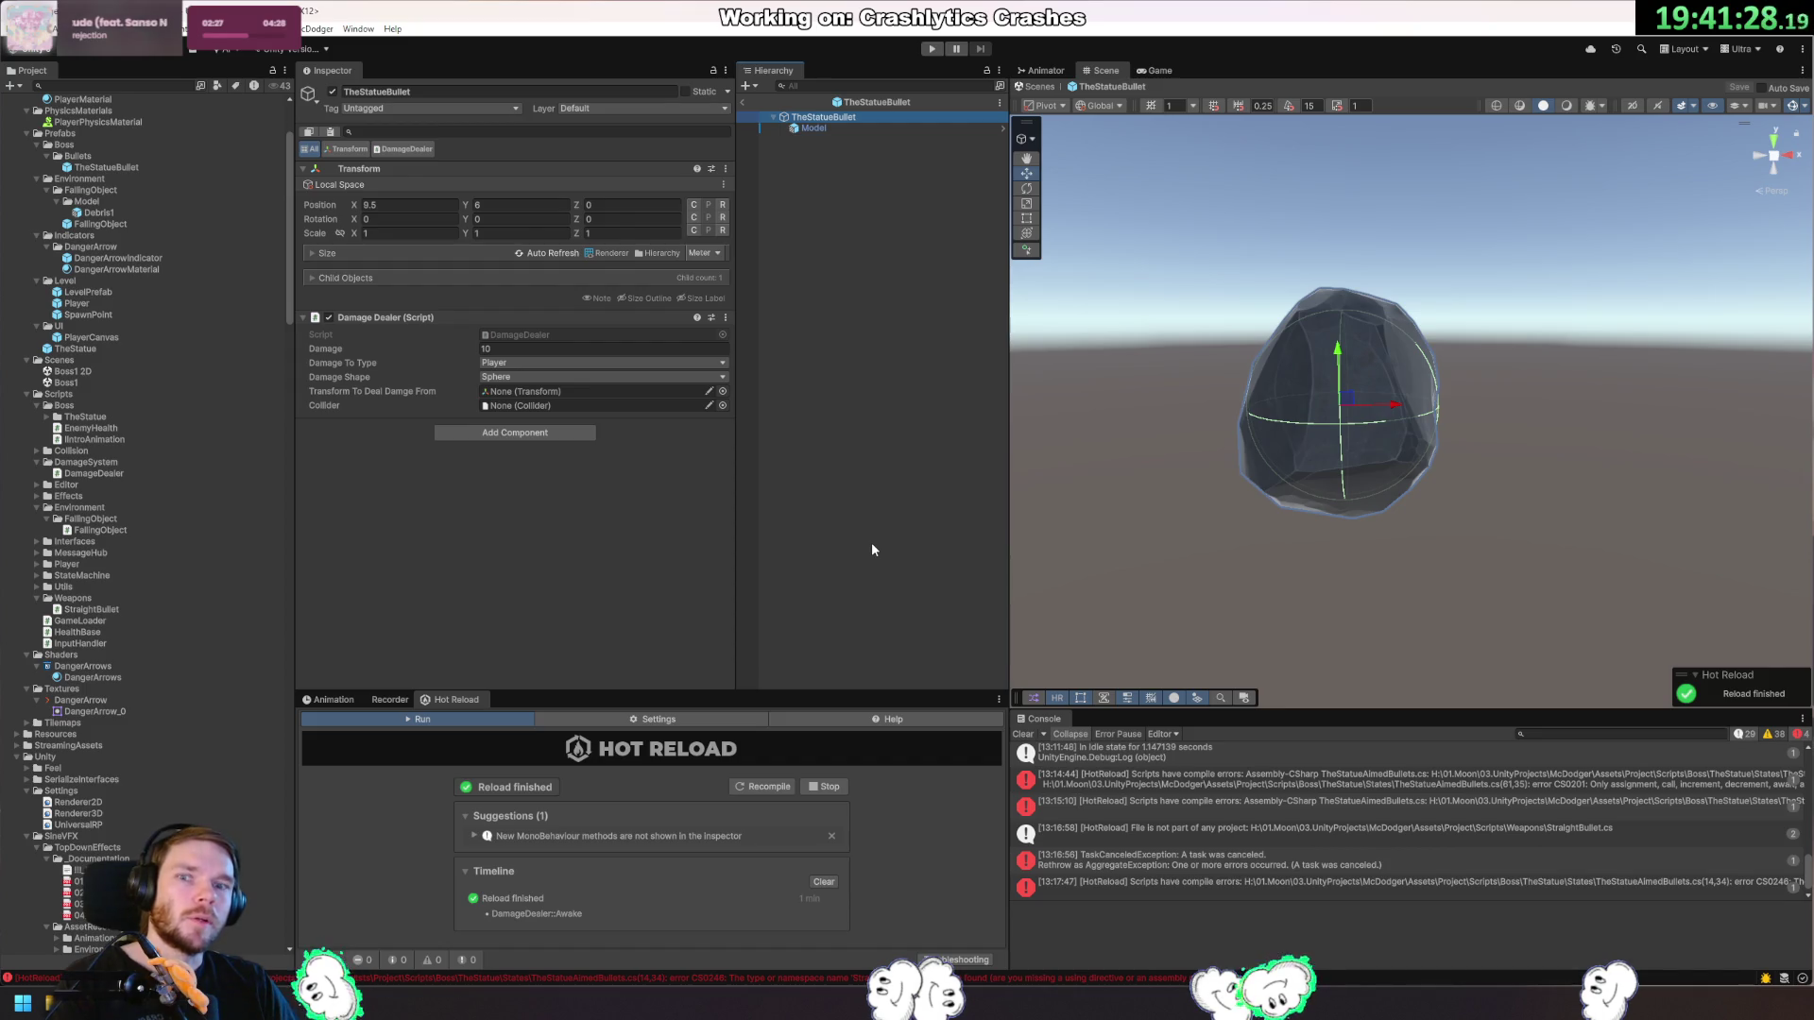
key(alt+Tab)
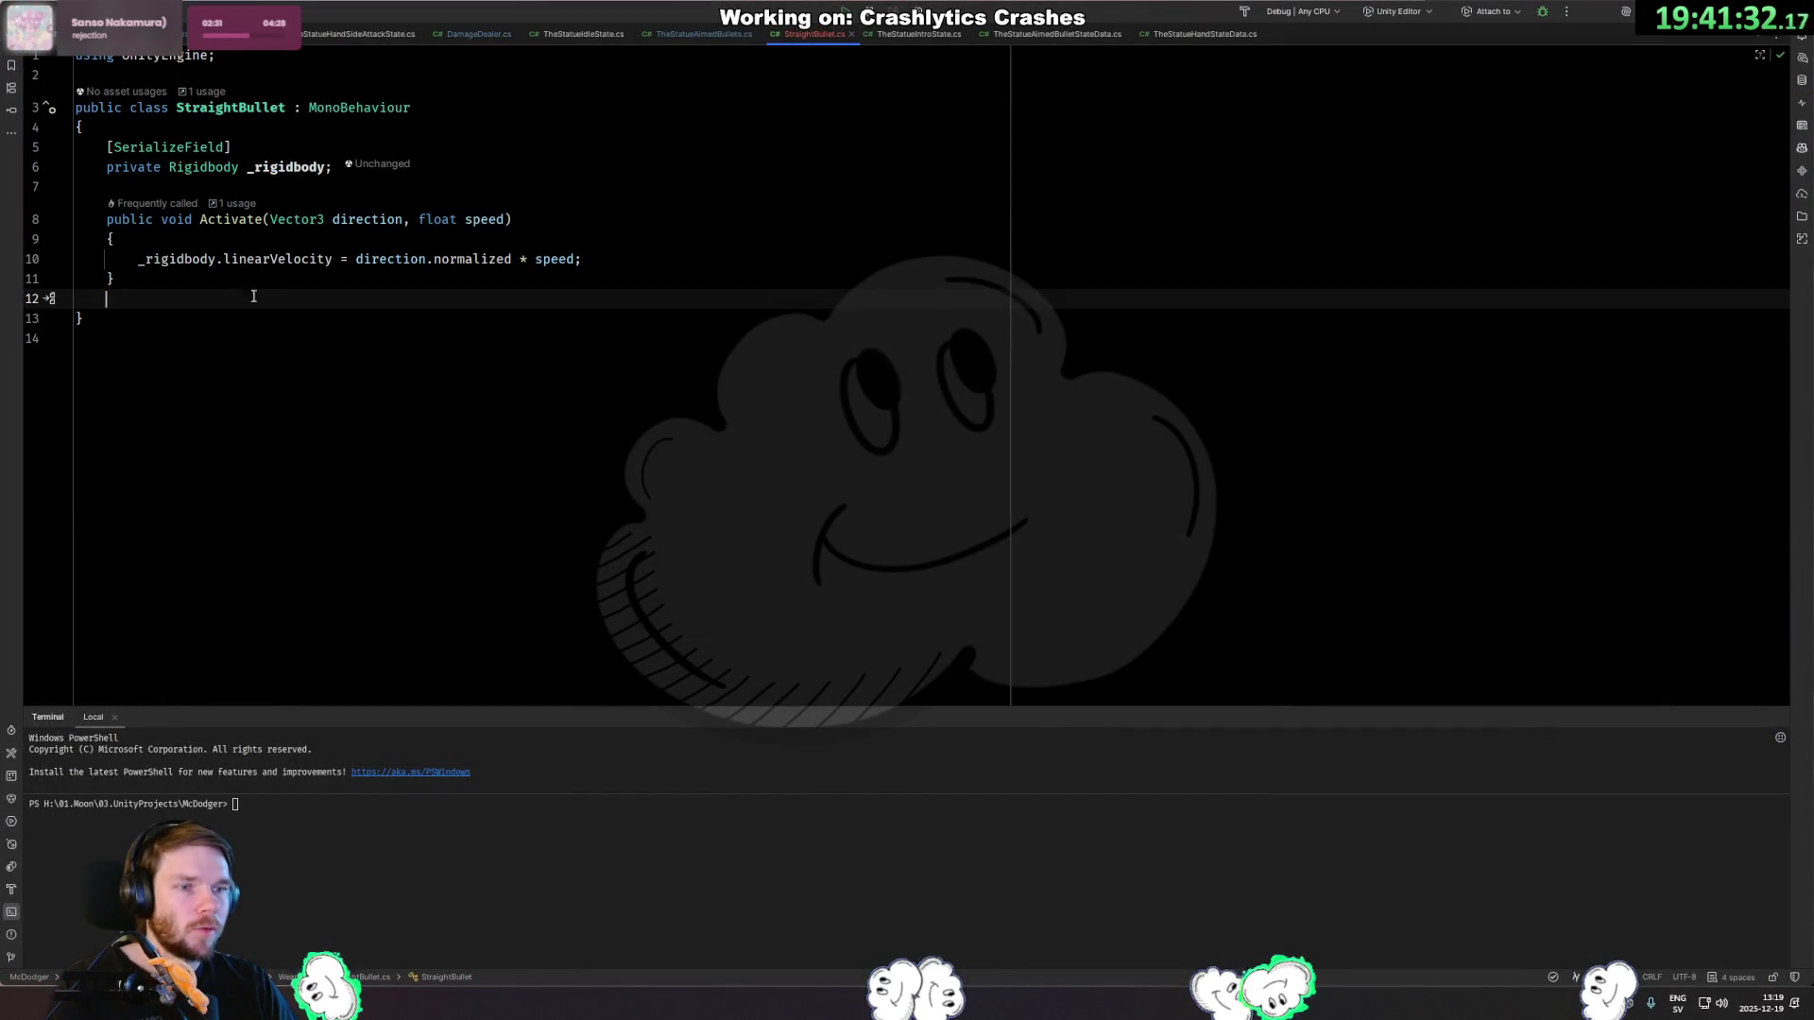
Remove StraightBullet's serialized Rigidbody field and add an empty Update method.
drag(336, 167, 531, 134)
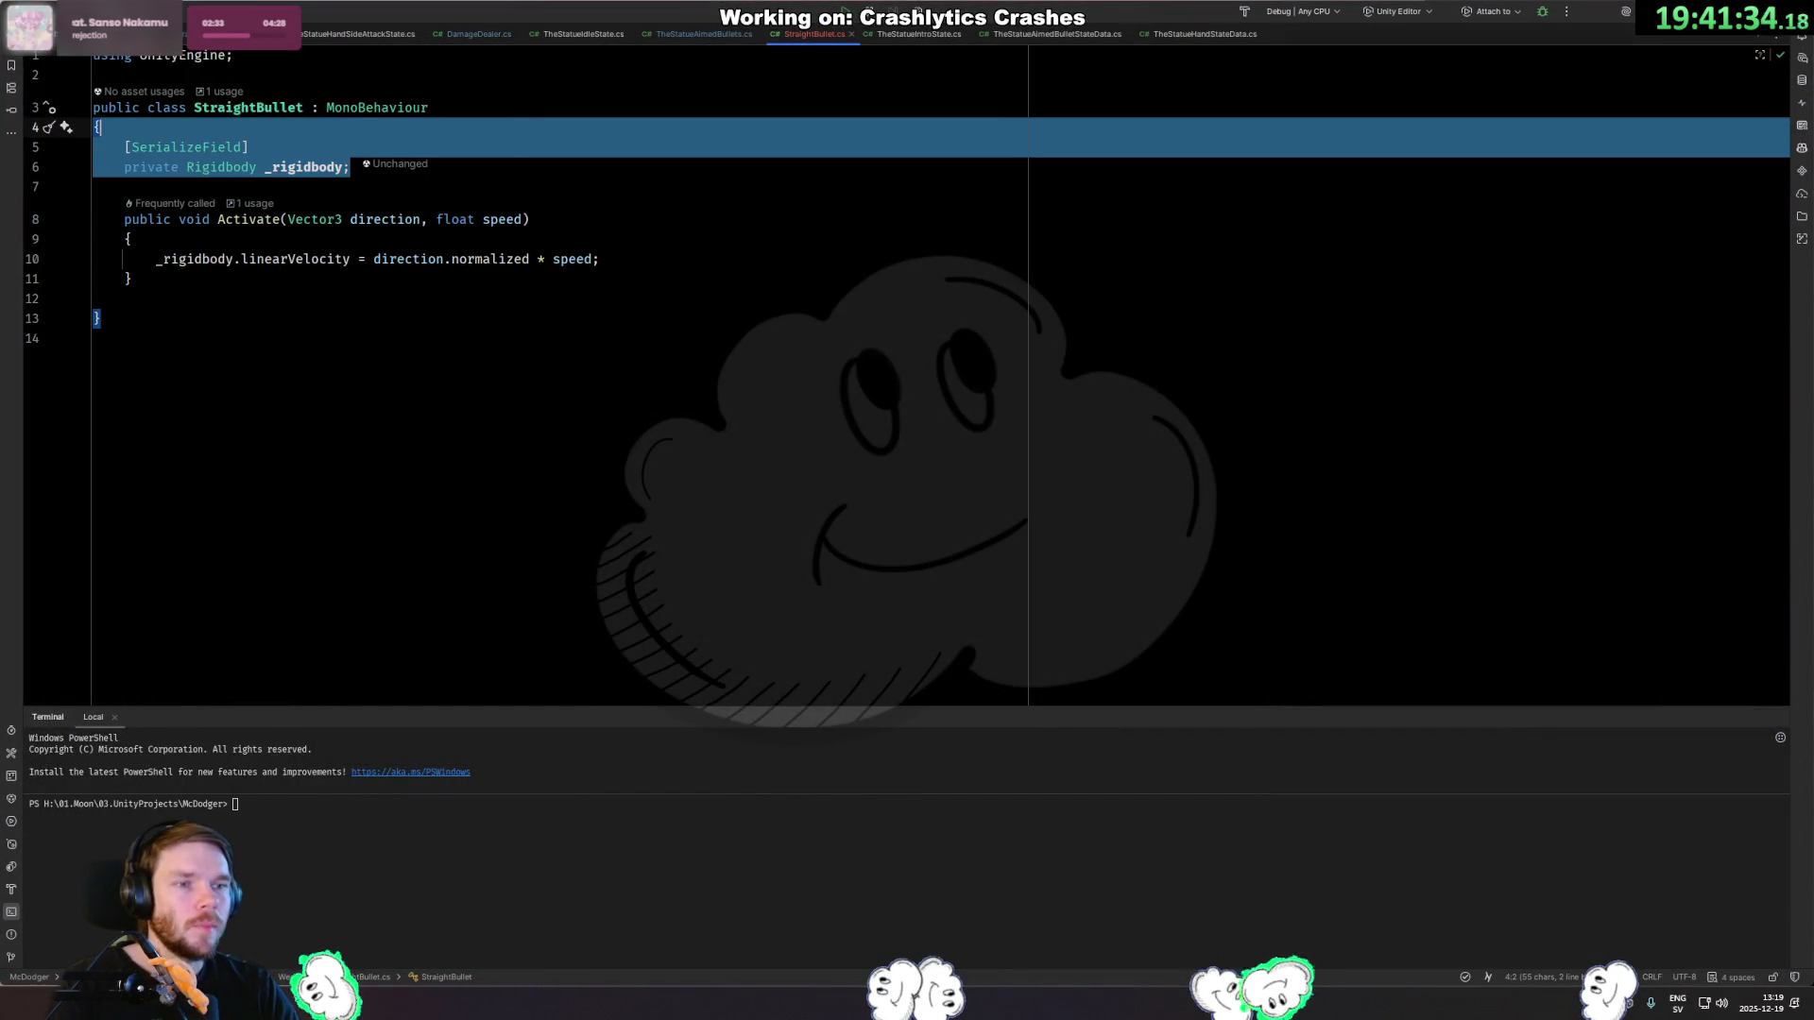
key(BackSpace)
click(240, 219)
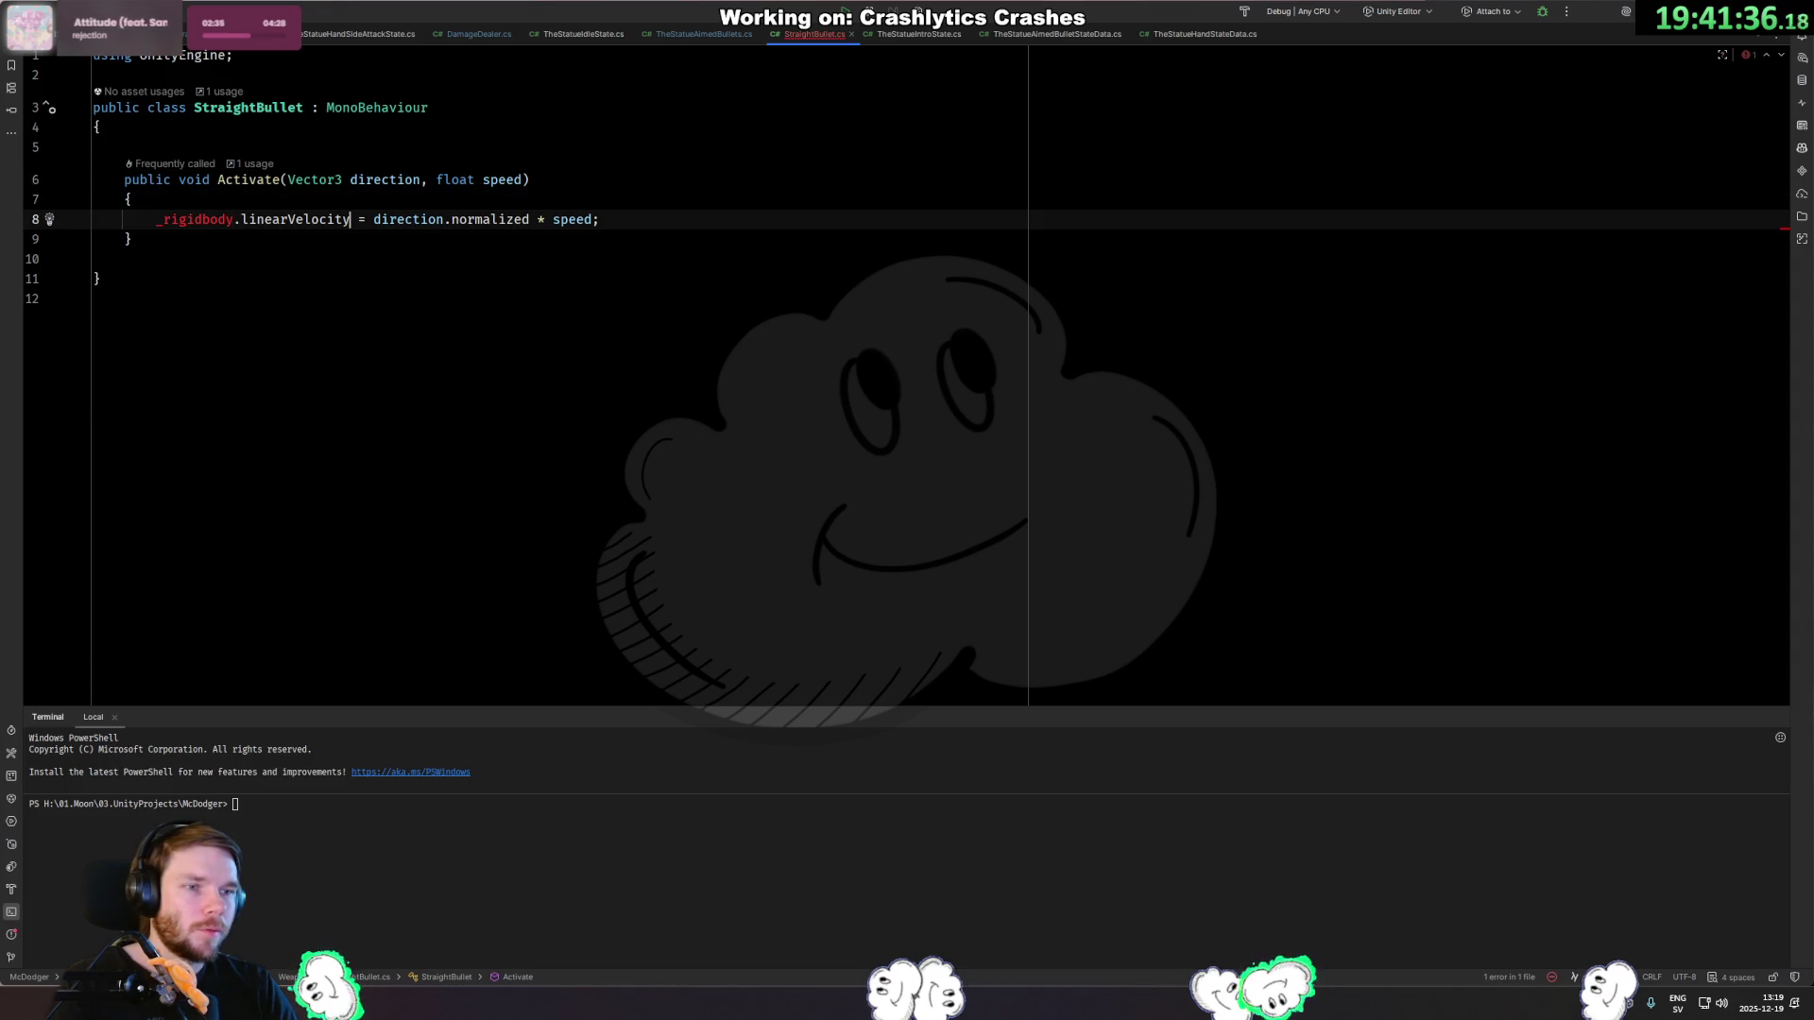
key(Down)
key(Return)
key(Return)
text(private void Upd)
key(Return)
Add a `private bool _isActive;` field and set `_isActive = true;` in Activate.
key(Up)
key(Up)
key(Up)
key(Return)
text(_)
key(BackSpace)
text(private bool _isActive;)
key(Down)
key(Down)
key(Down)
key(Return)
text(_isActive = true;)
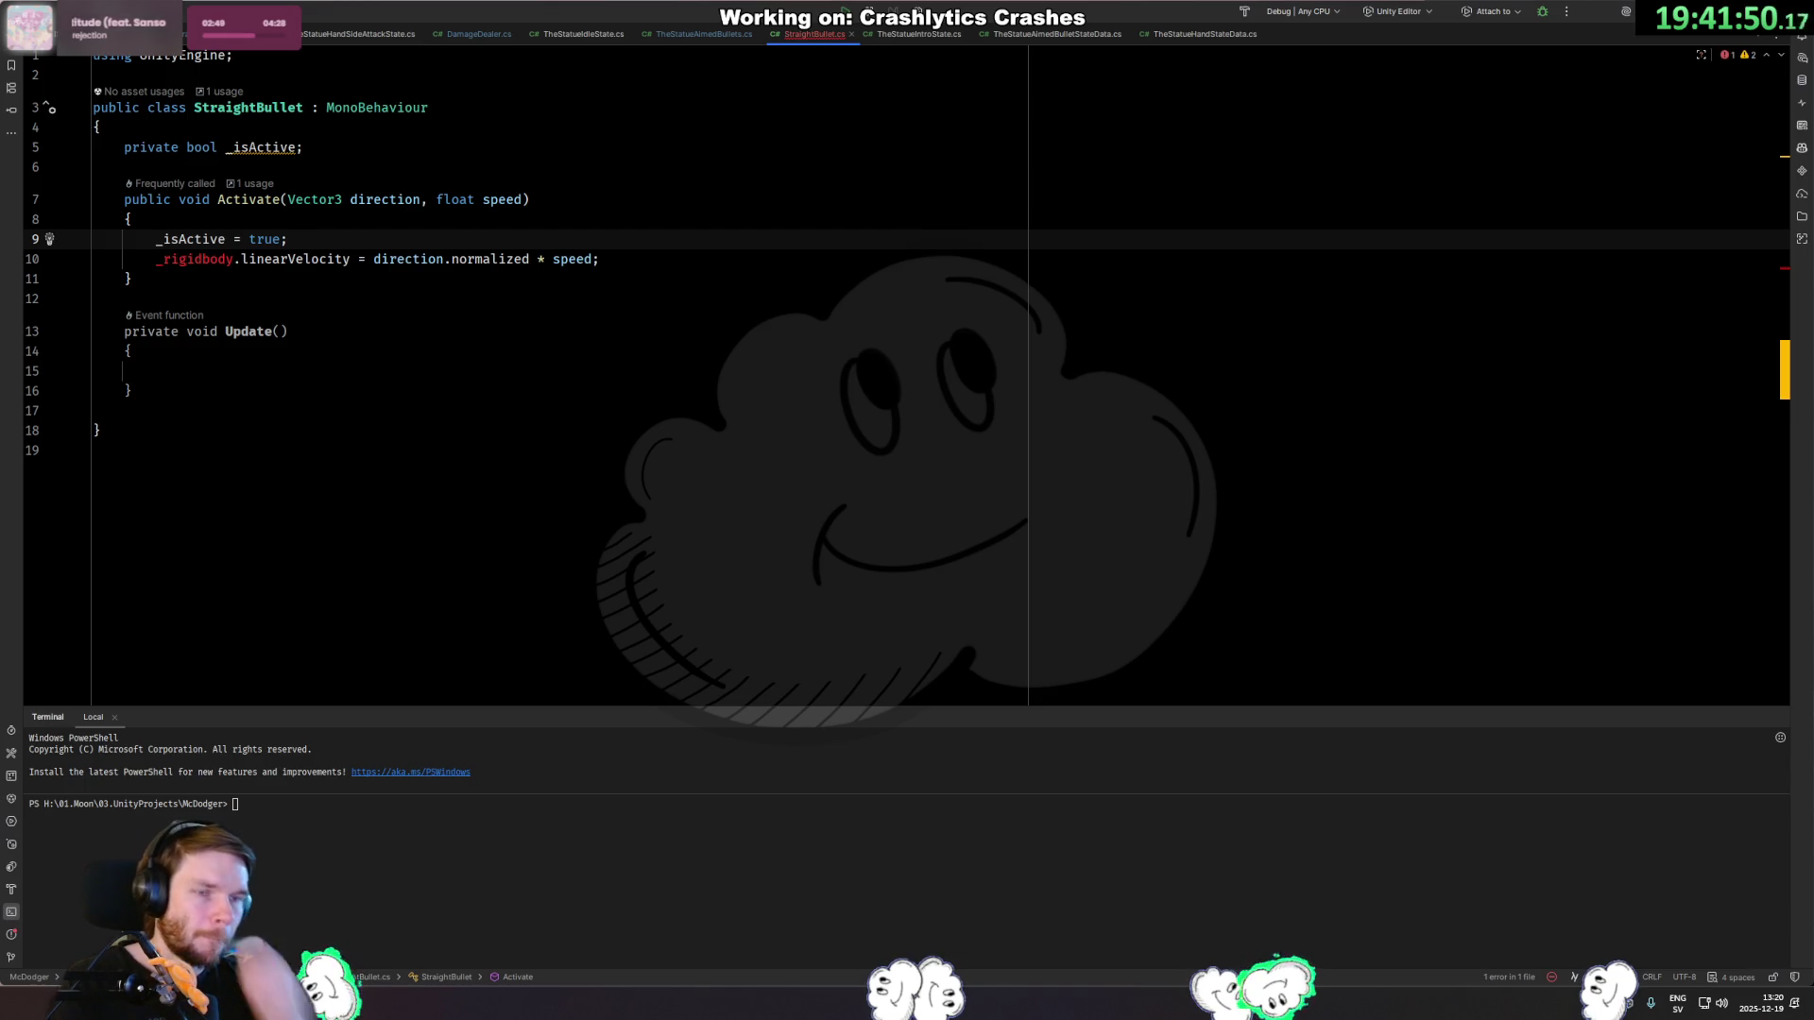
Add a private Vector3 _direction field and a `private float _bulletSpeed;` field.
key(Up)
key(Up)
key(Up)
key(End)
key(Return)
text(priva)
key(Return)
text(Vector3 D)
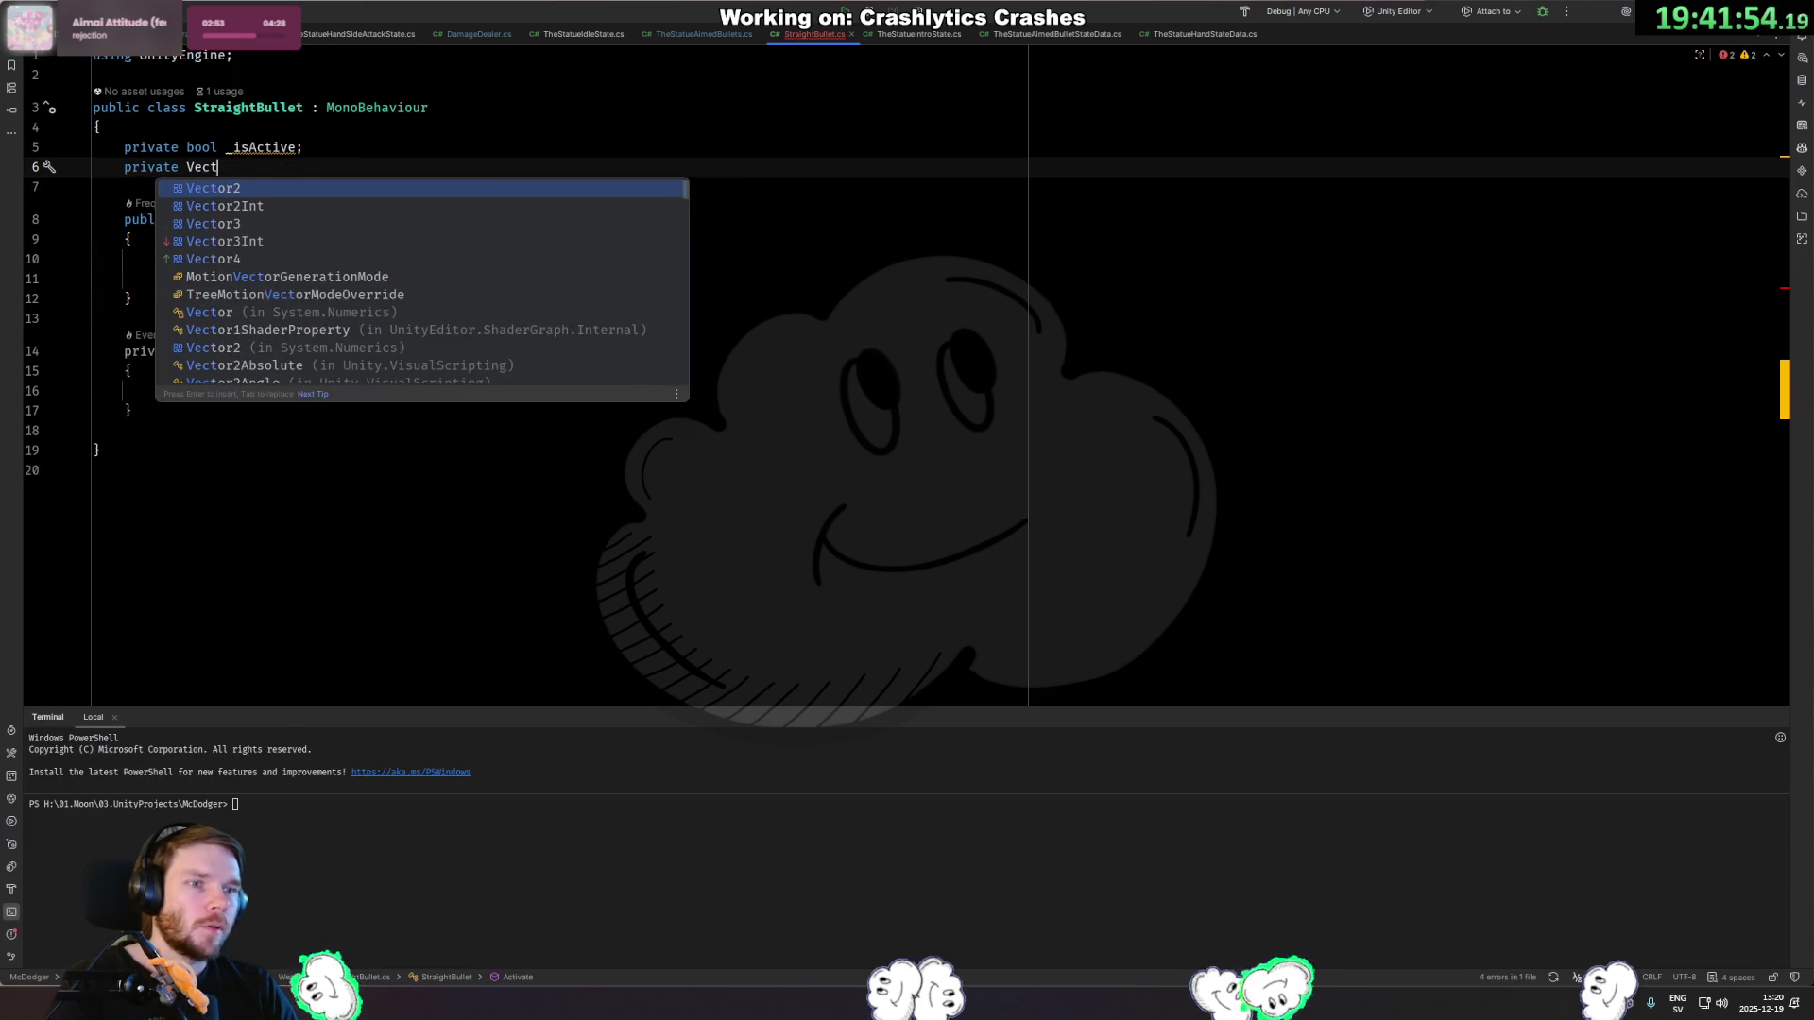
key(Escape)
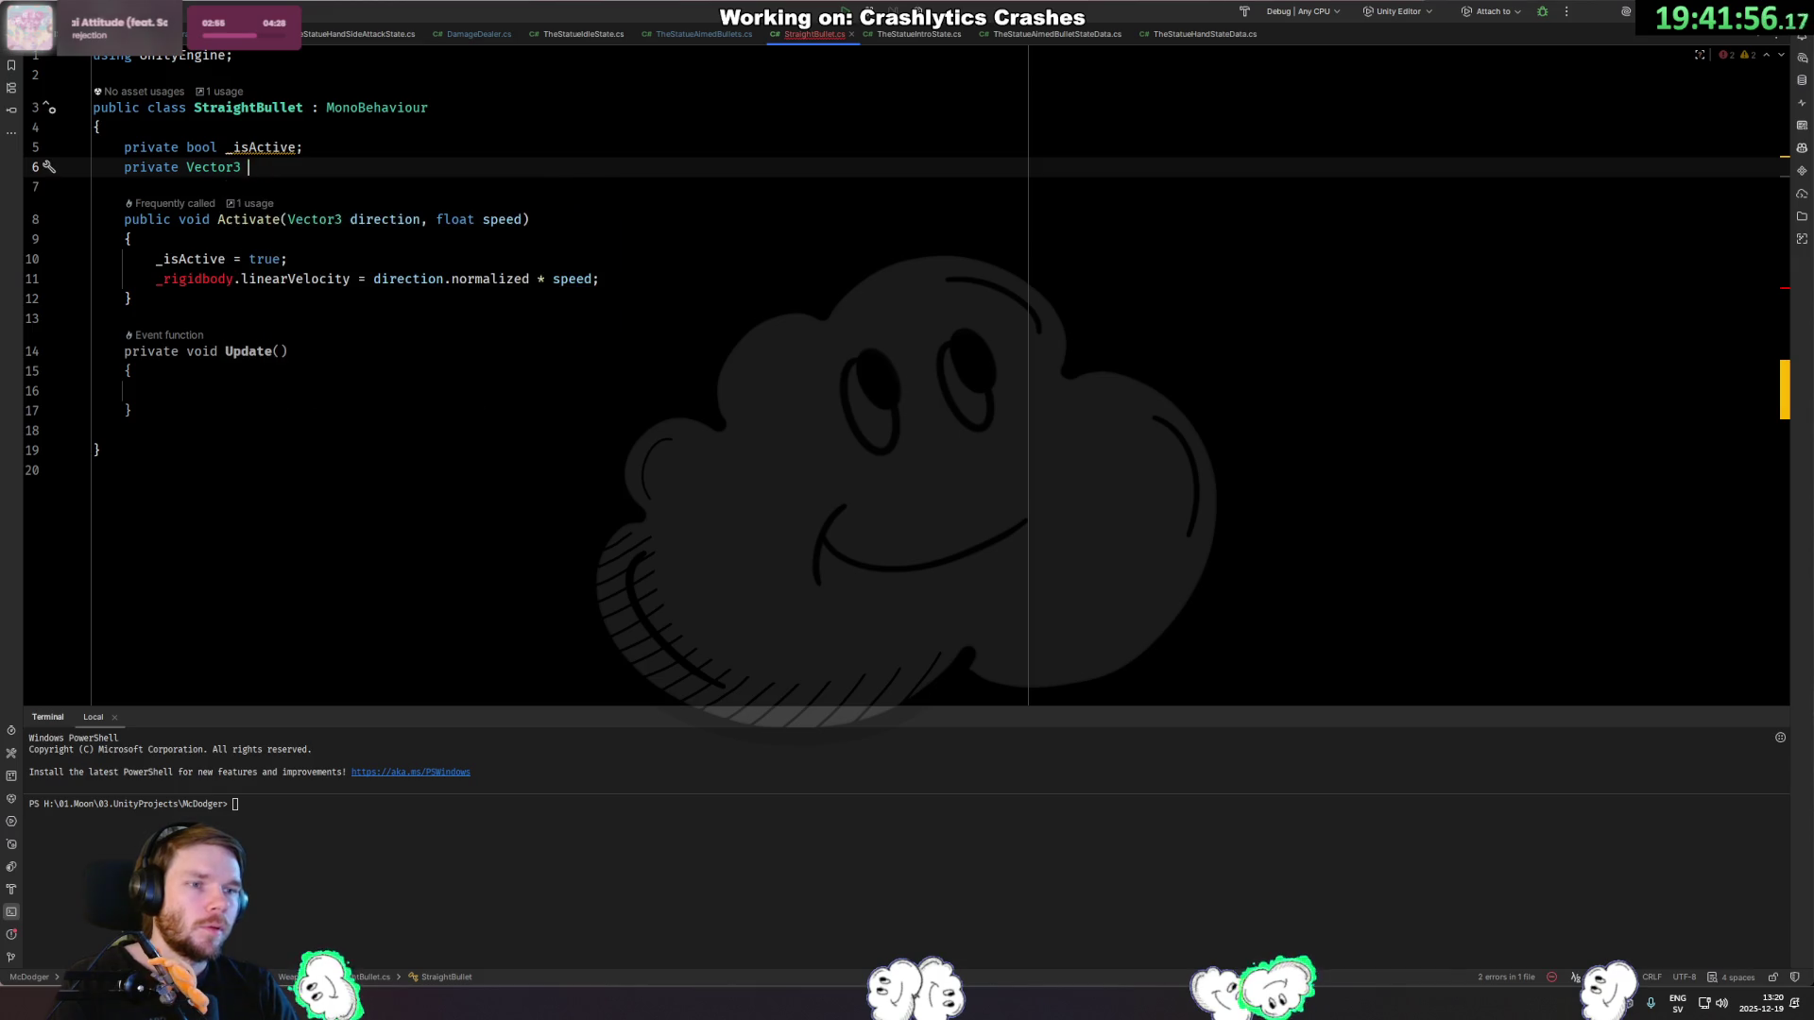
key(BackSpace)
text(directin)
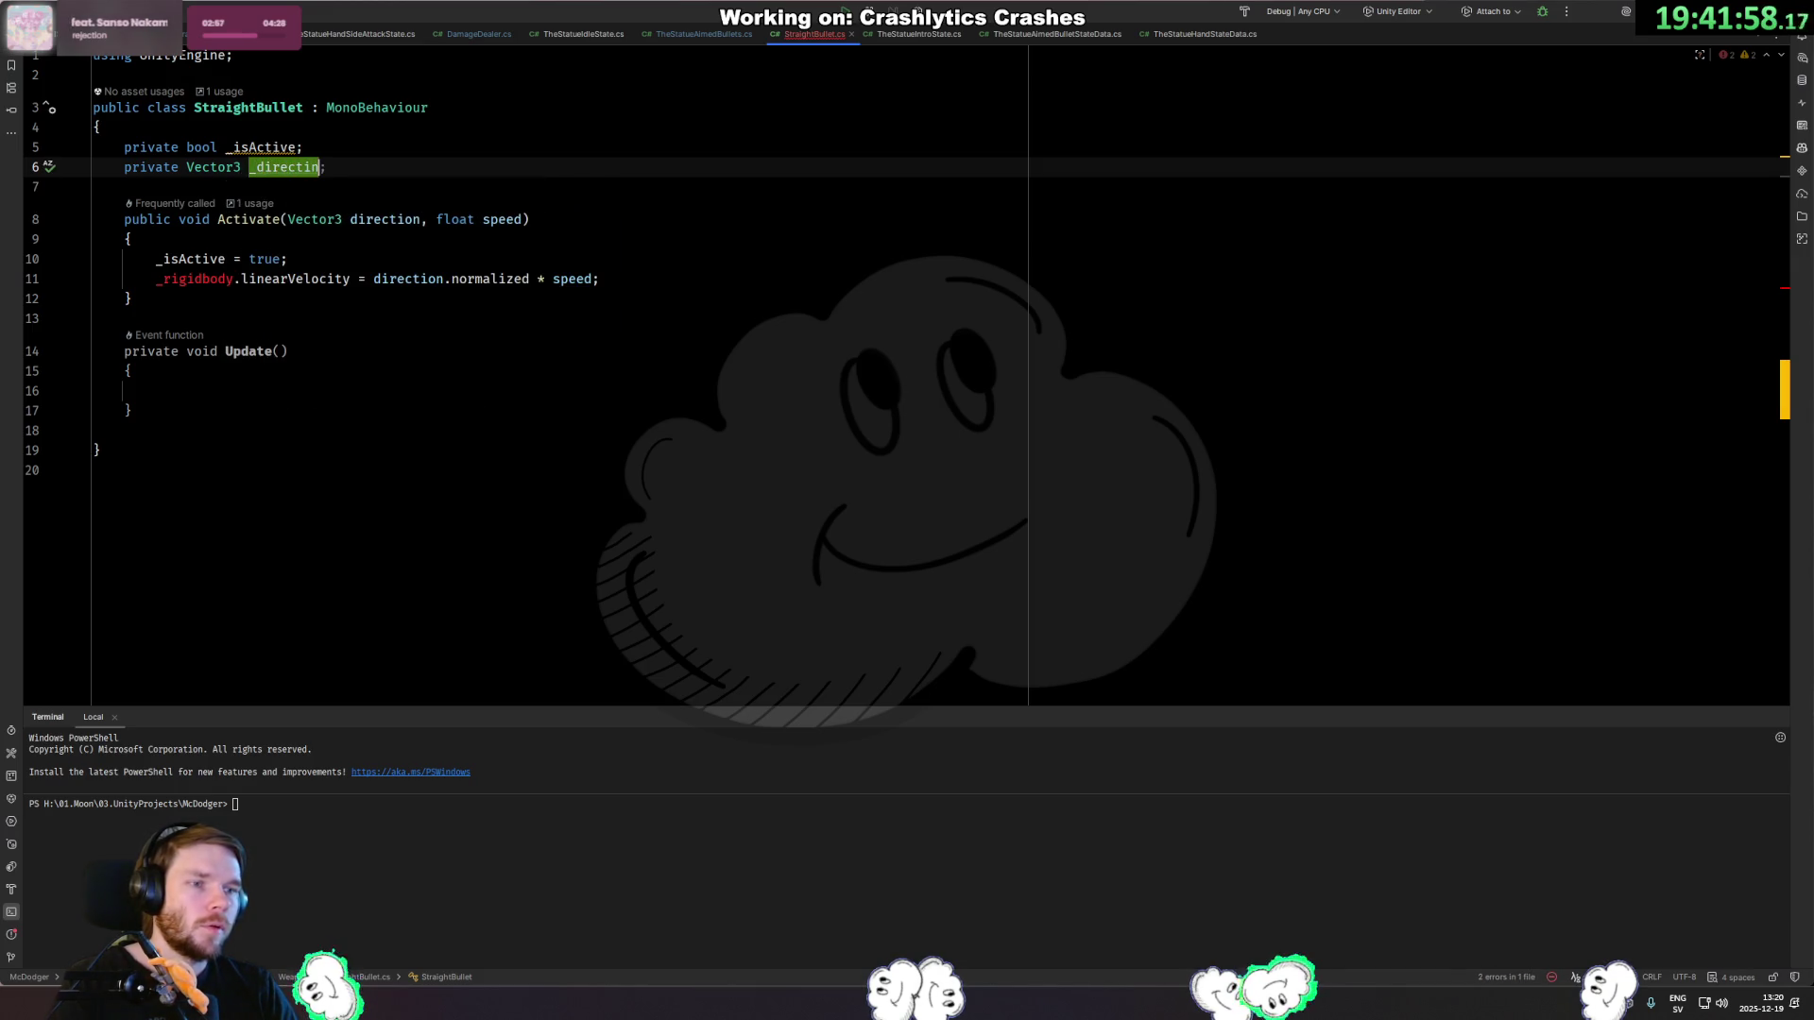
text(on)
key(Return)
key(Return)
text(p)
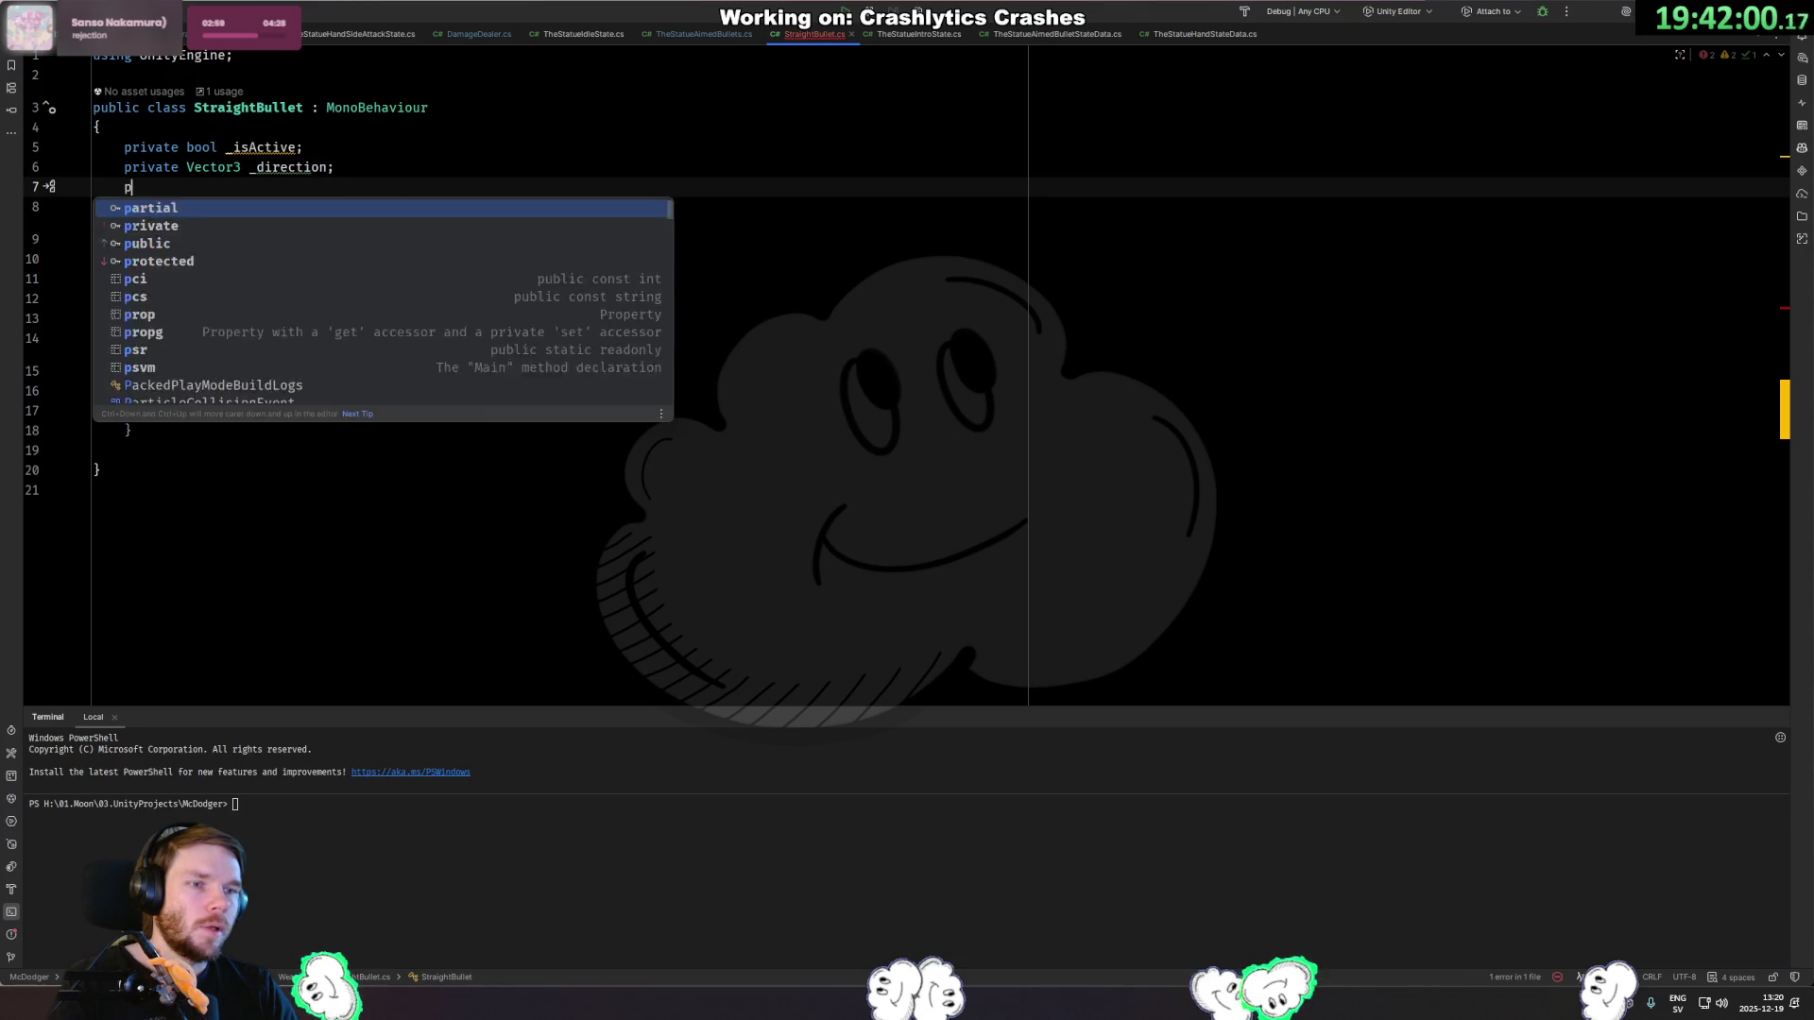
text(rivate float _)
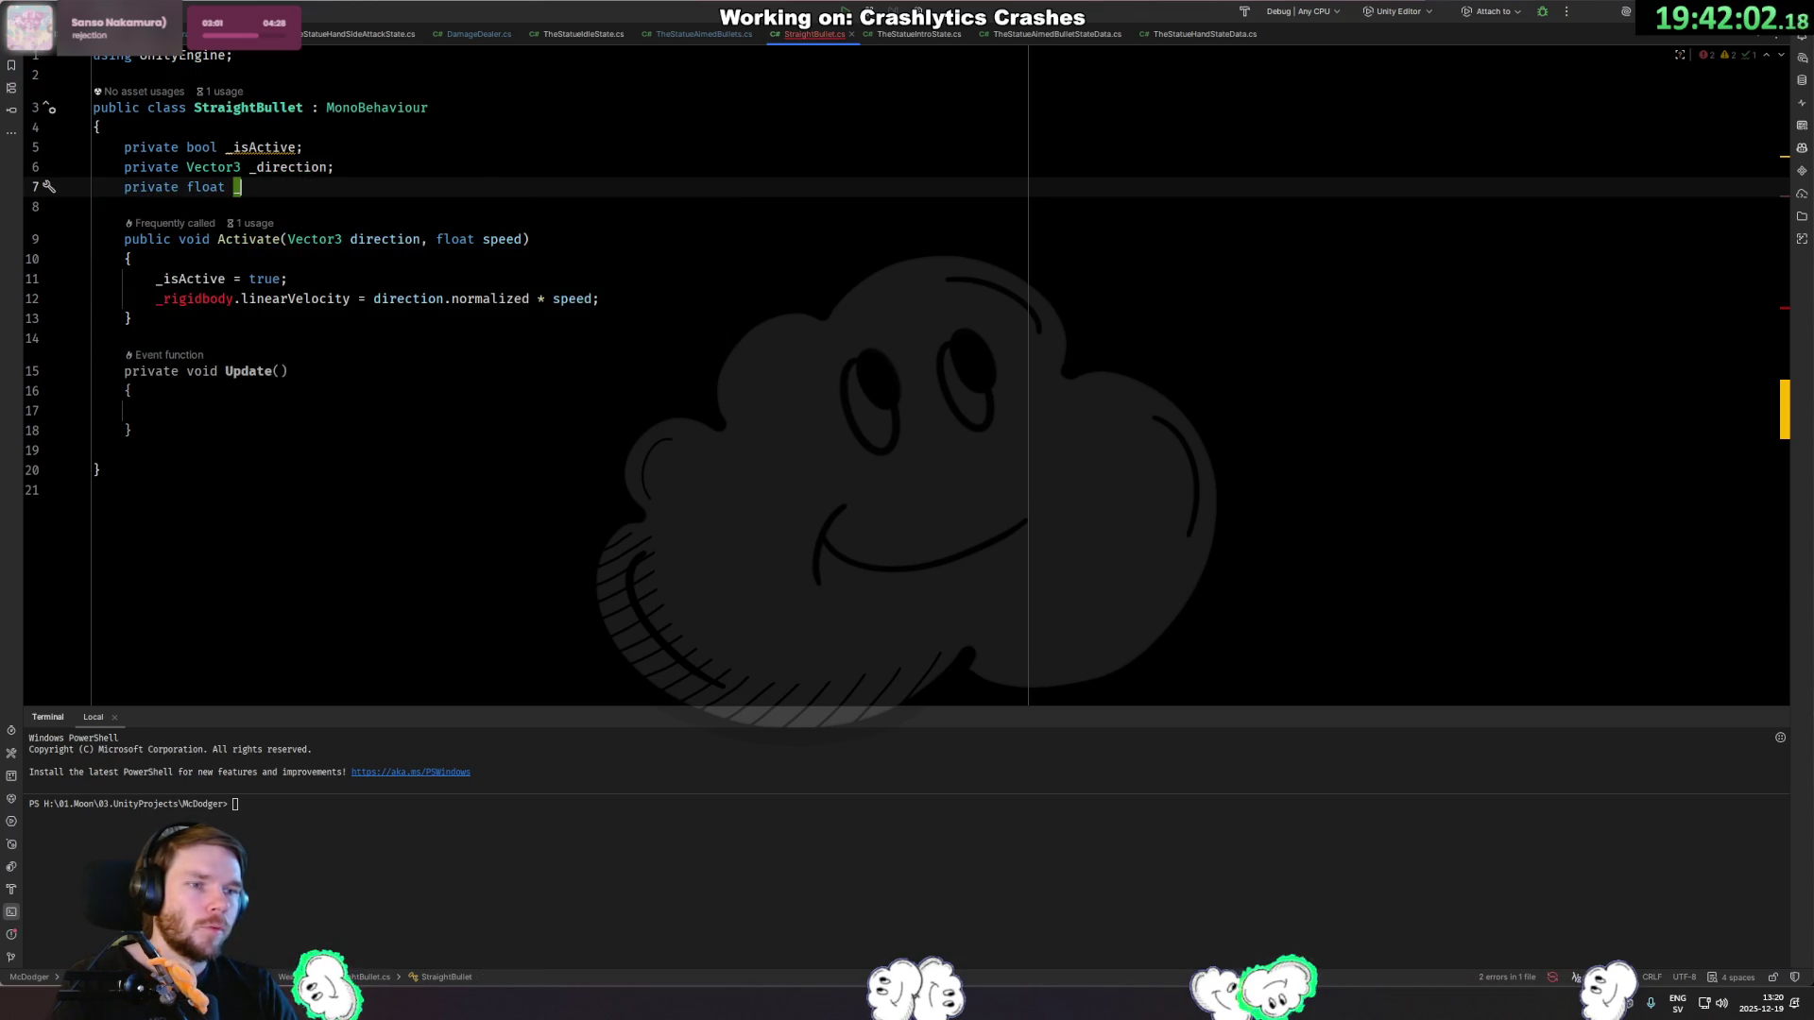
text(bulletSpeed;)
In Activate, assign `_bulletSpeed = speed;` and `_direction = direction;`.
click(287, 279)
key(Return)
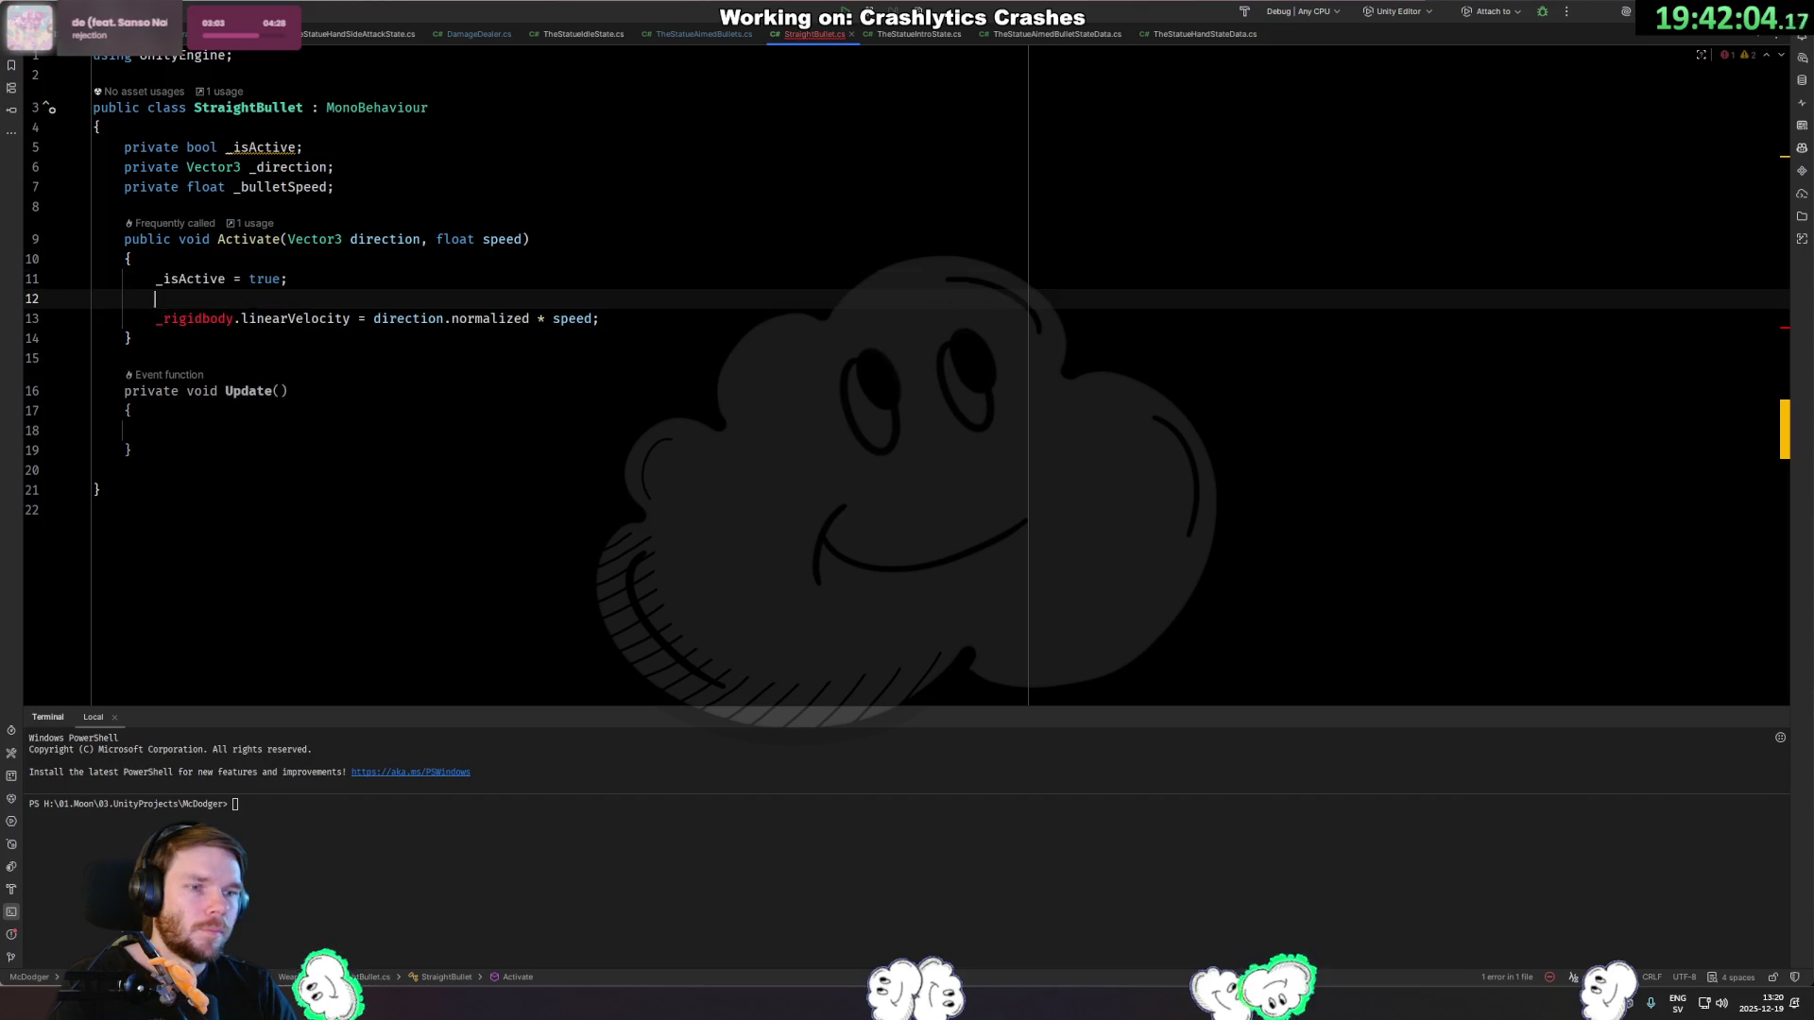
text(_bu)
key(Return)
text(= speed)
key(Return)
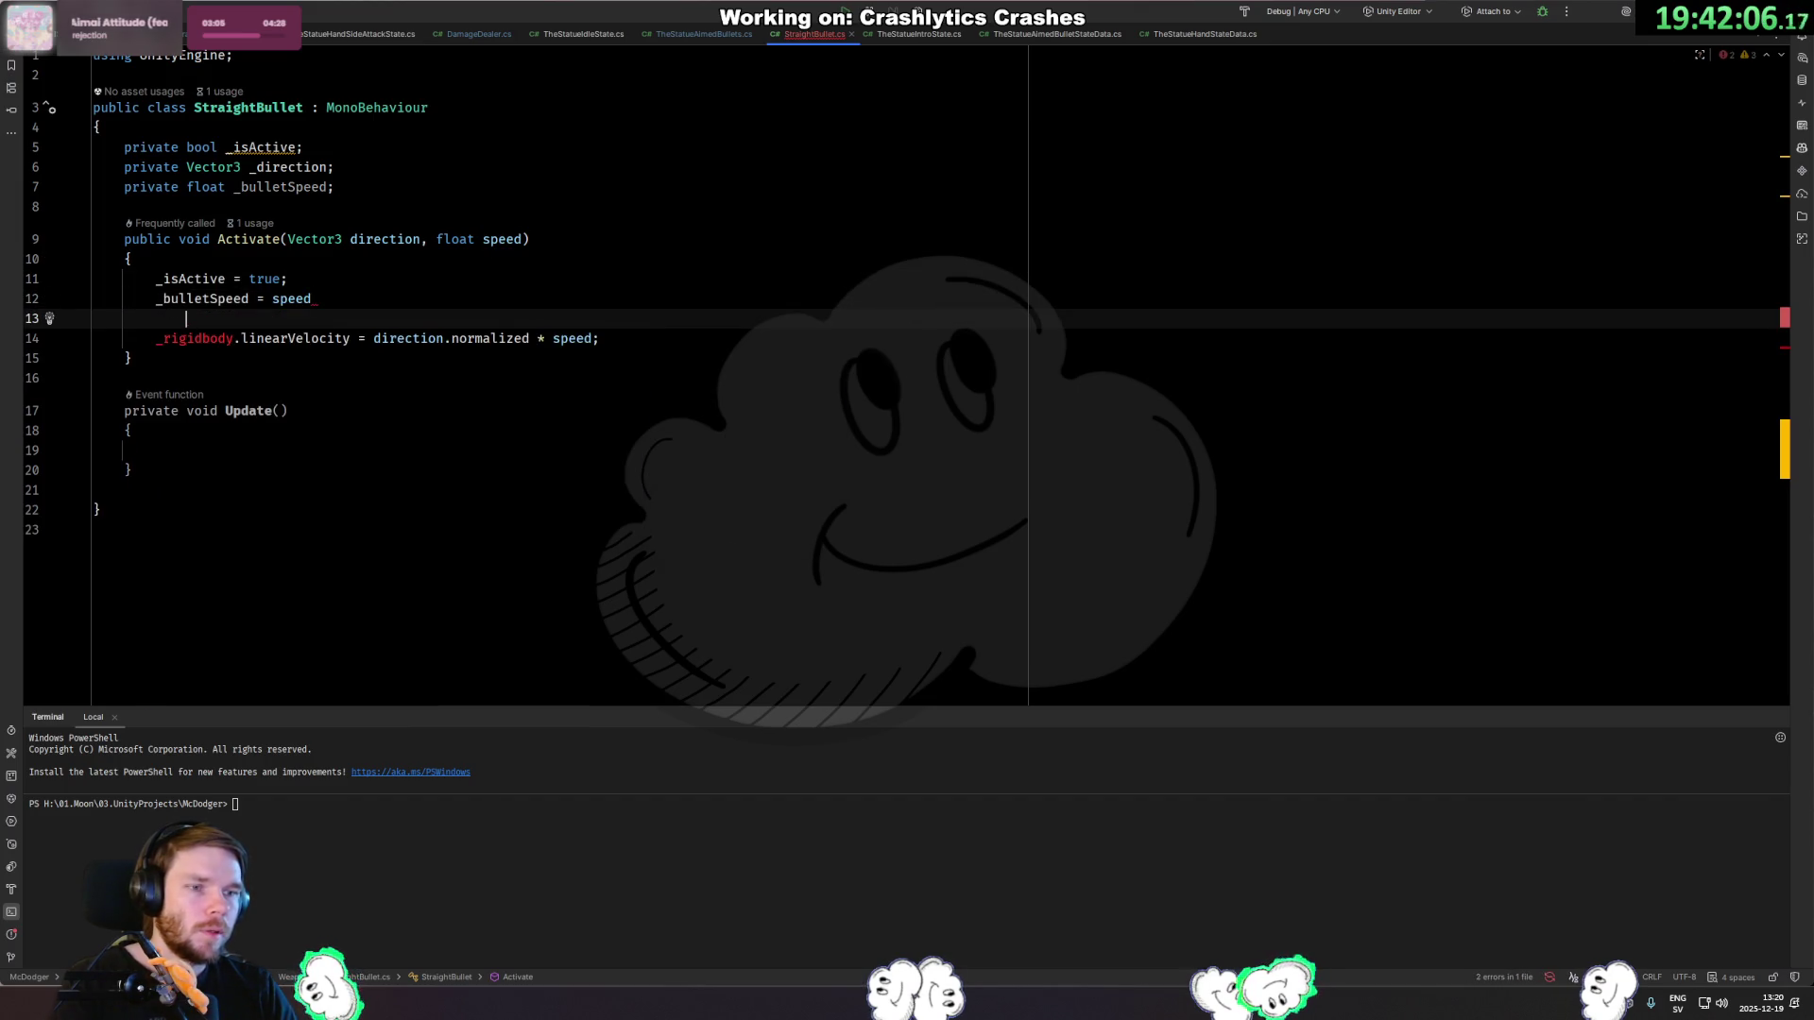
key(BackSpace)
text(;)
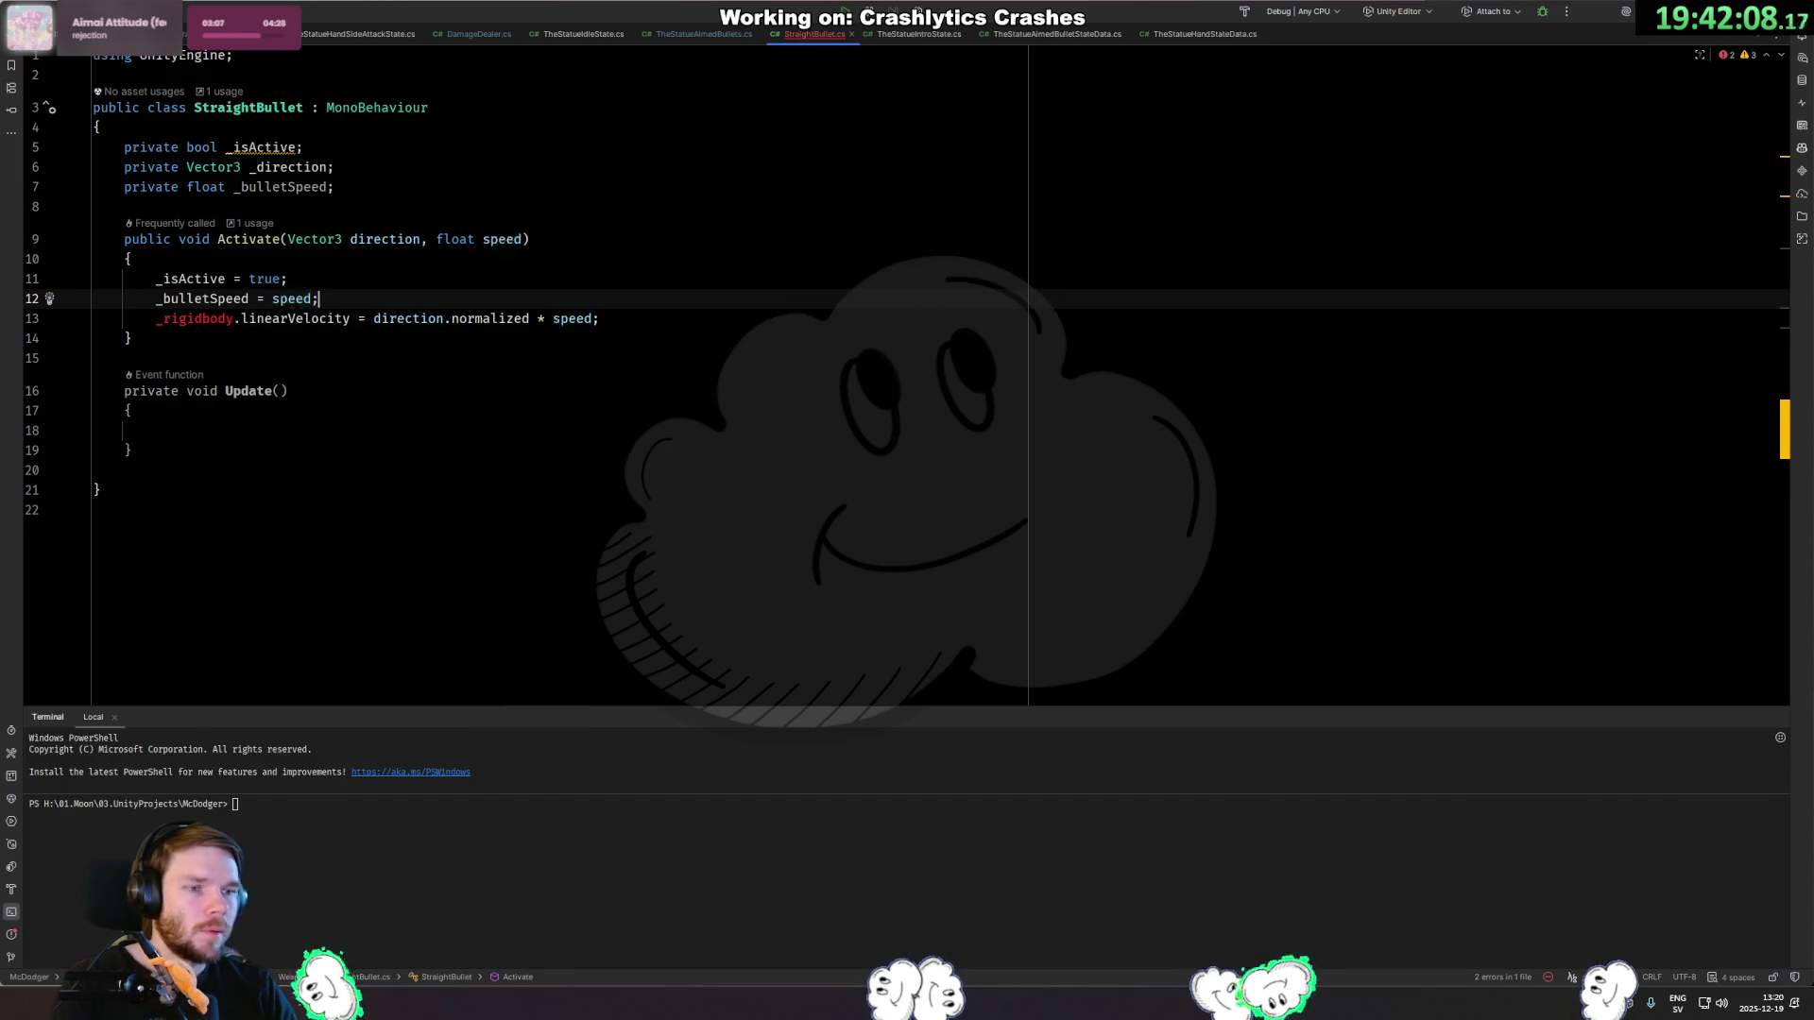
key(Return)
text(_direction = direction;)
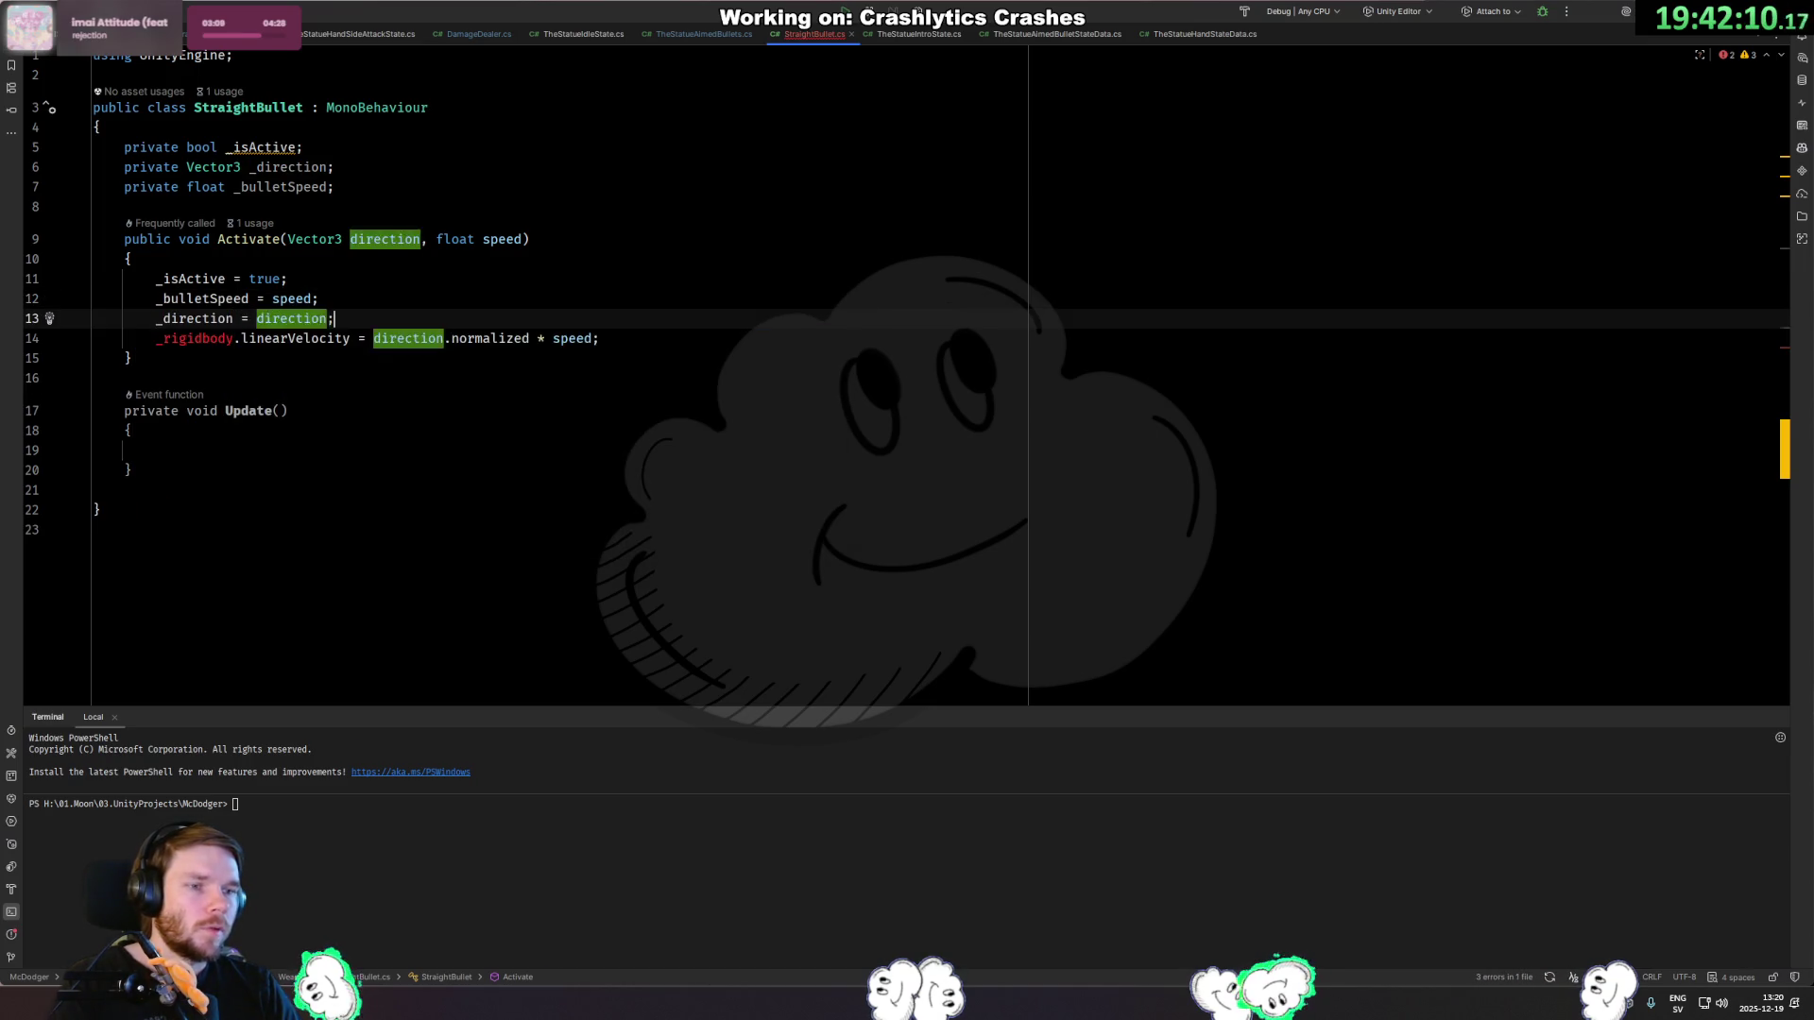
Delete the old Rigidbody velocity line and normalize the stored direction with `direction.normalized`.
key(Down)
key(ctrl+x)
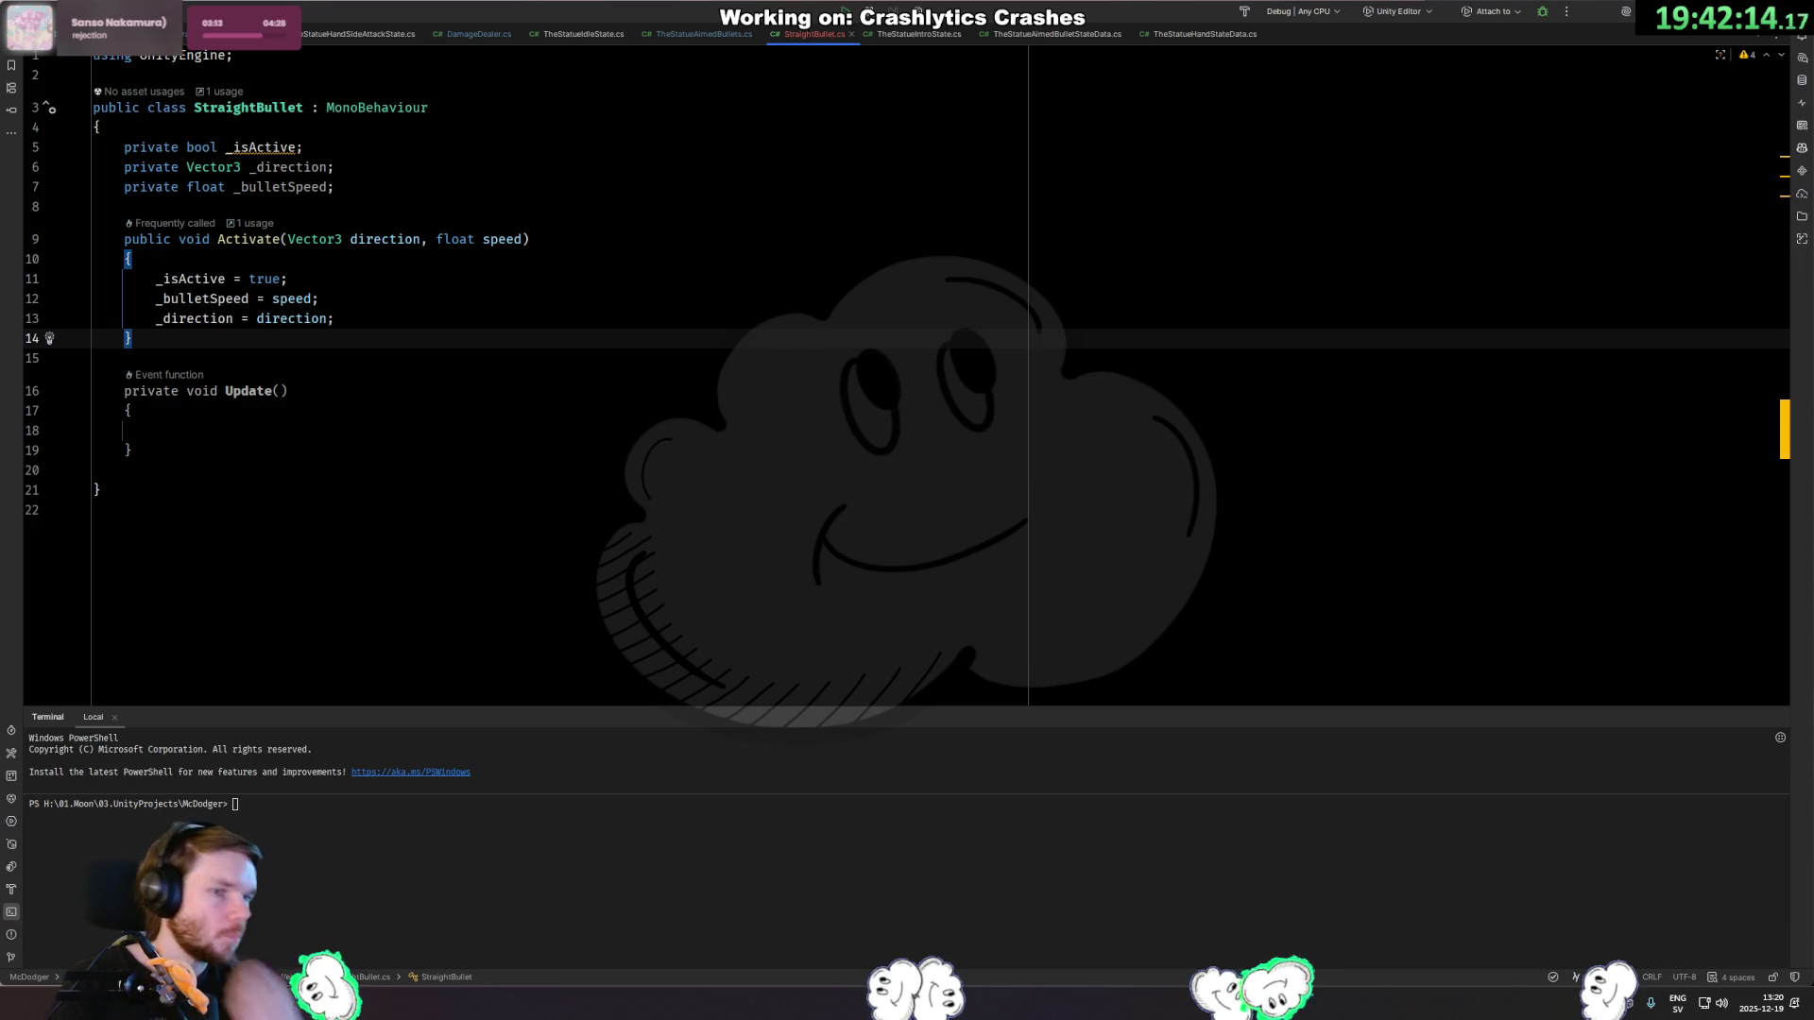
key(Up)
key(End)
key(Left)
text(.norm)
key(Return)
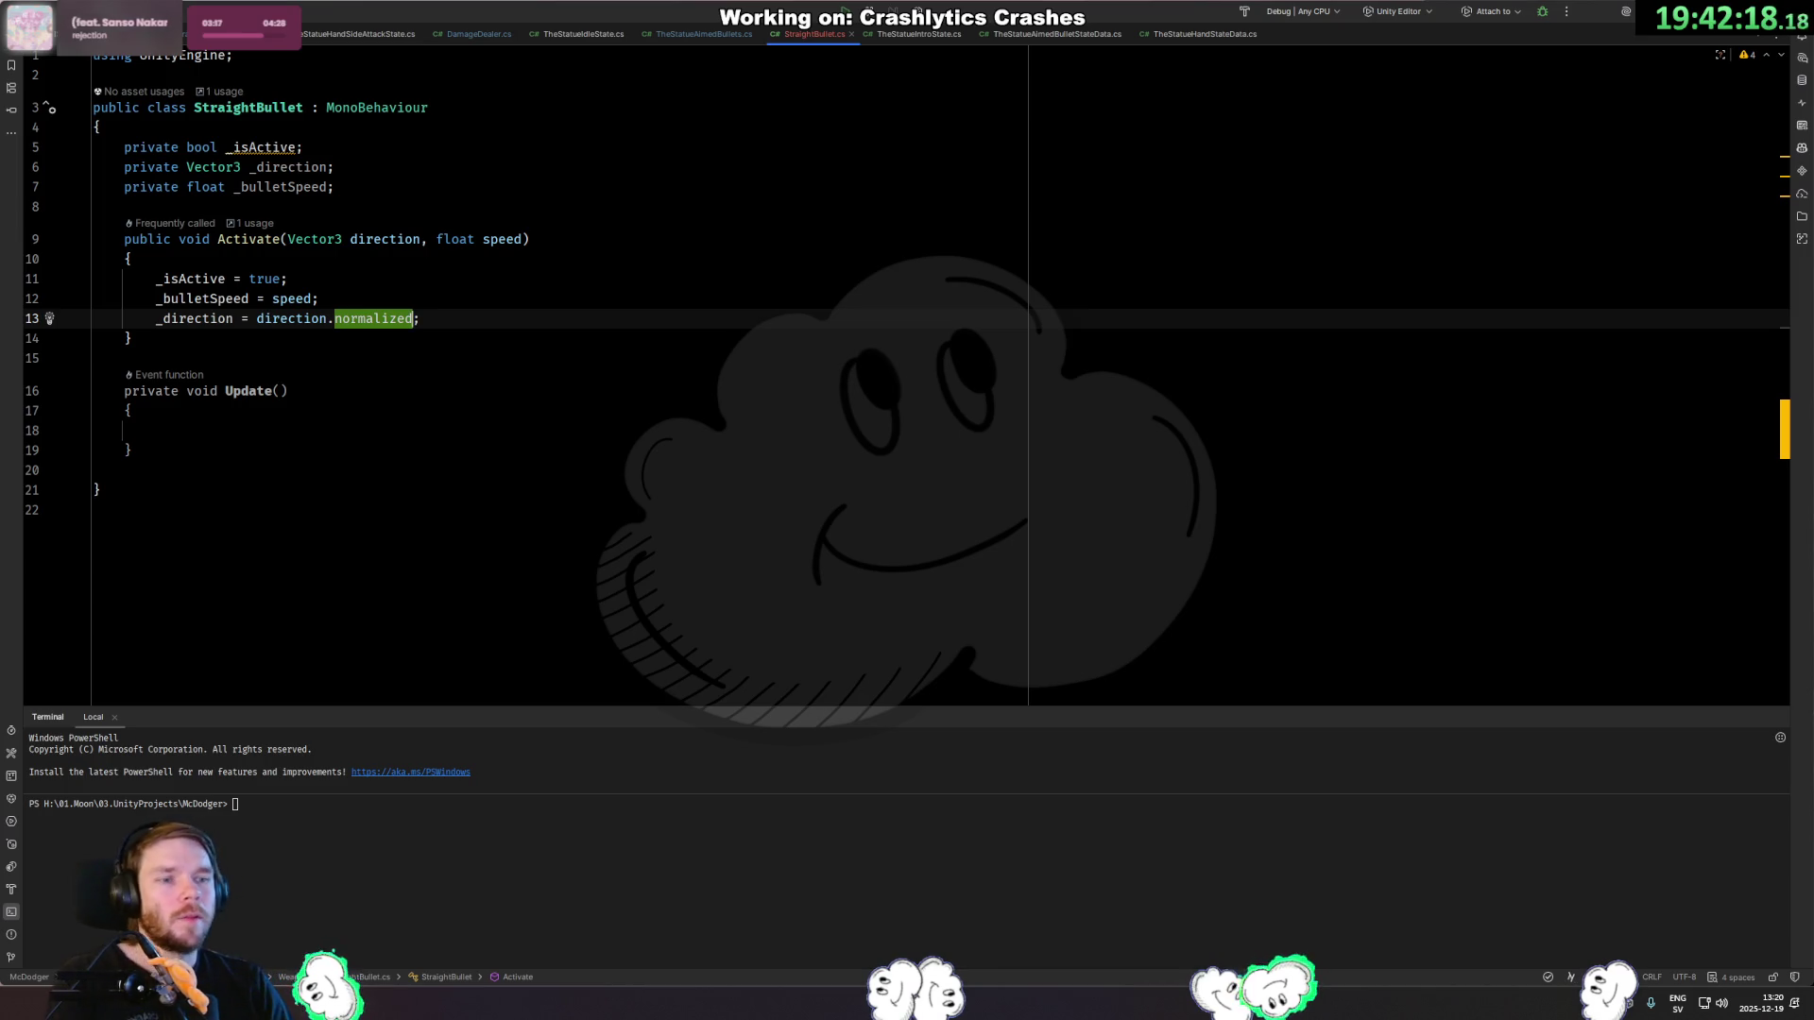
In Update, return early unless _isActive, otherwise move the transform by _direction * (_bulletSpeed * deltaTime).
click(156, 430)
text(if (!_ia)
key(Return)
key(Return)
text(return;)
key(Return)
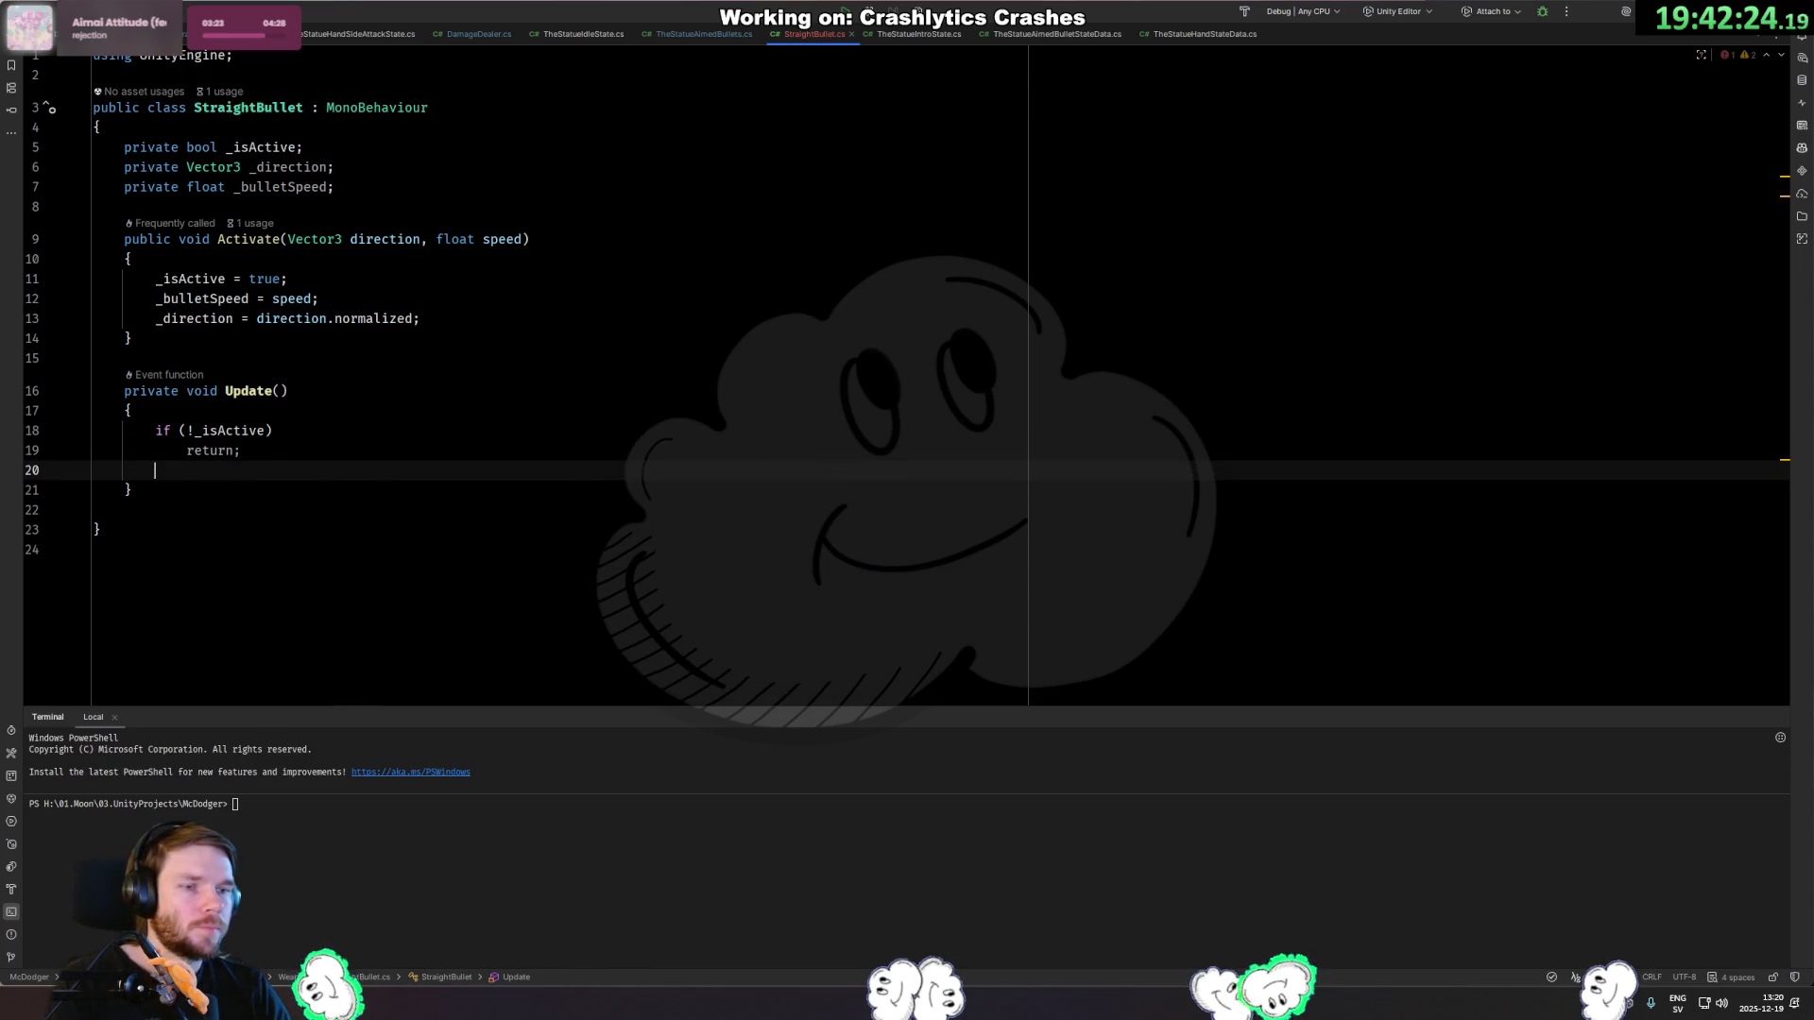
key(Tab)
key(alt+Return)
key(Return)
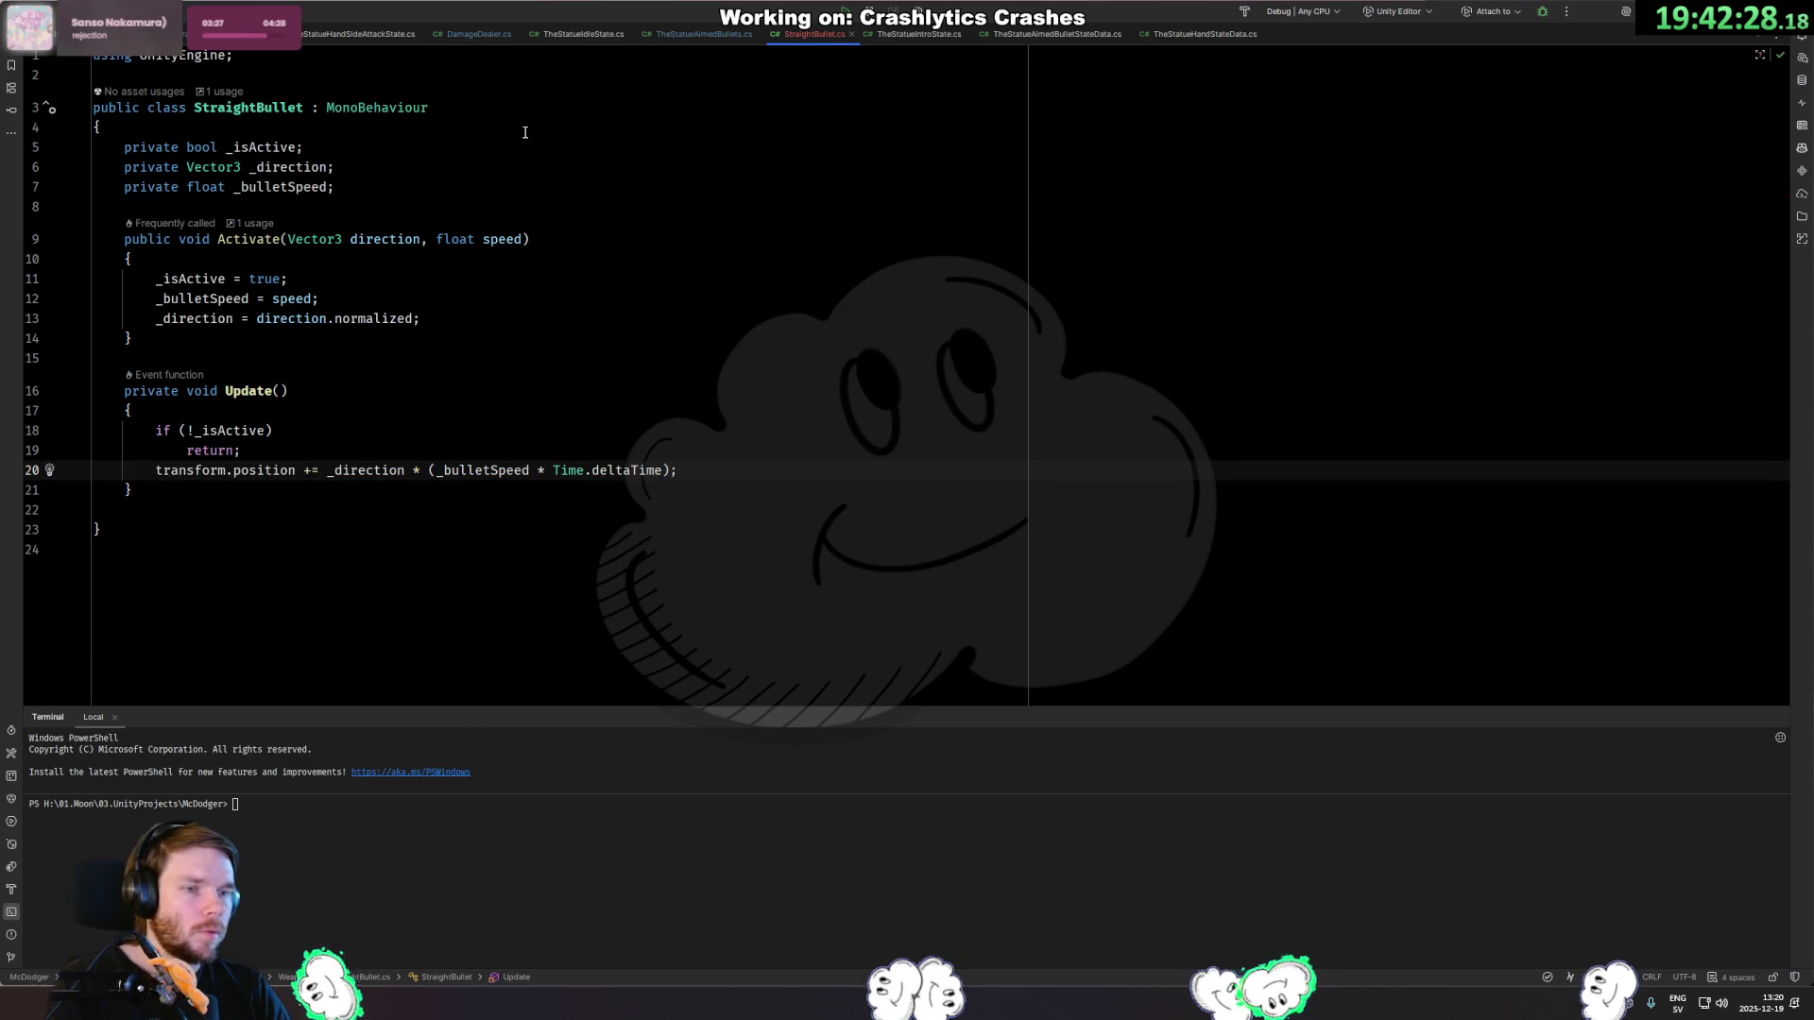
key(Return)
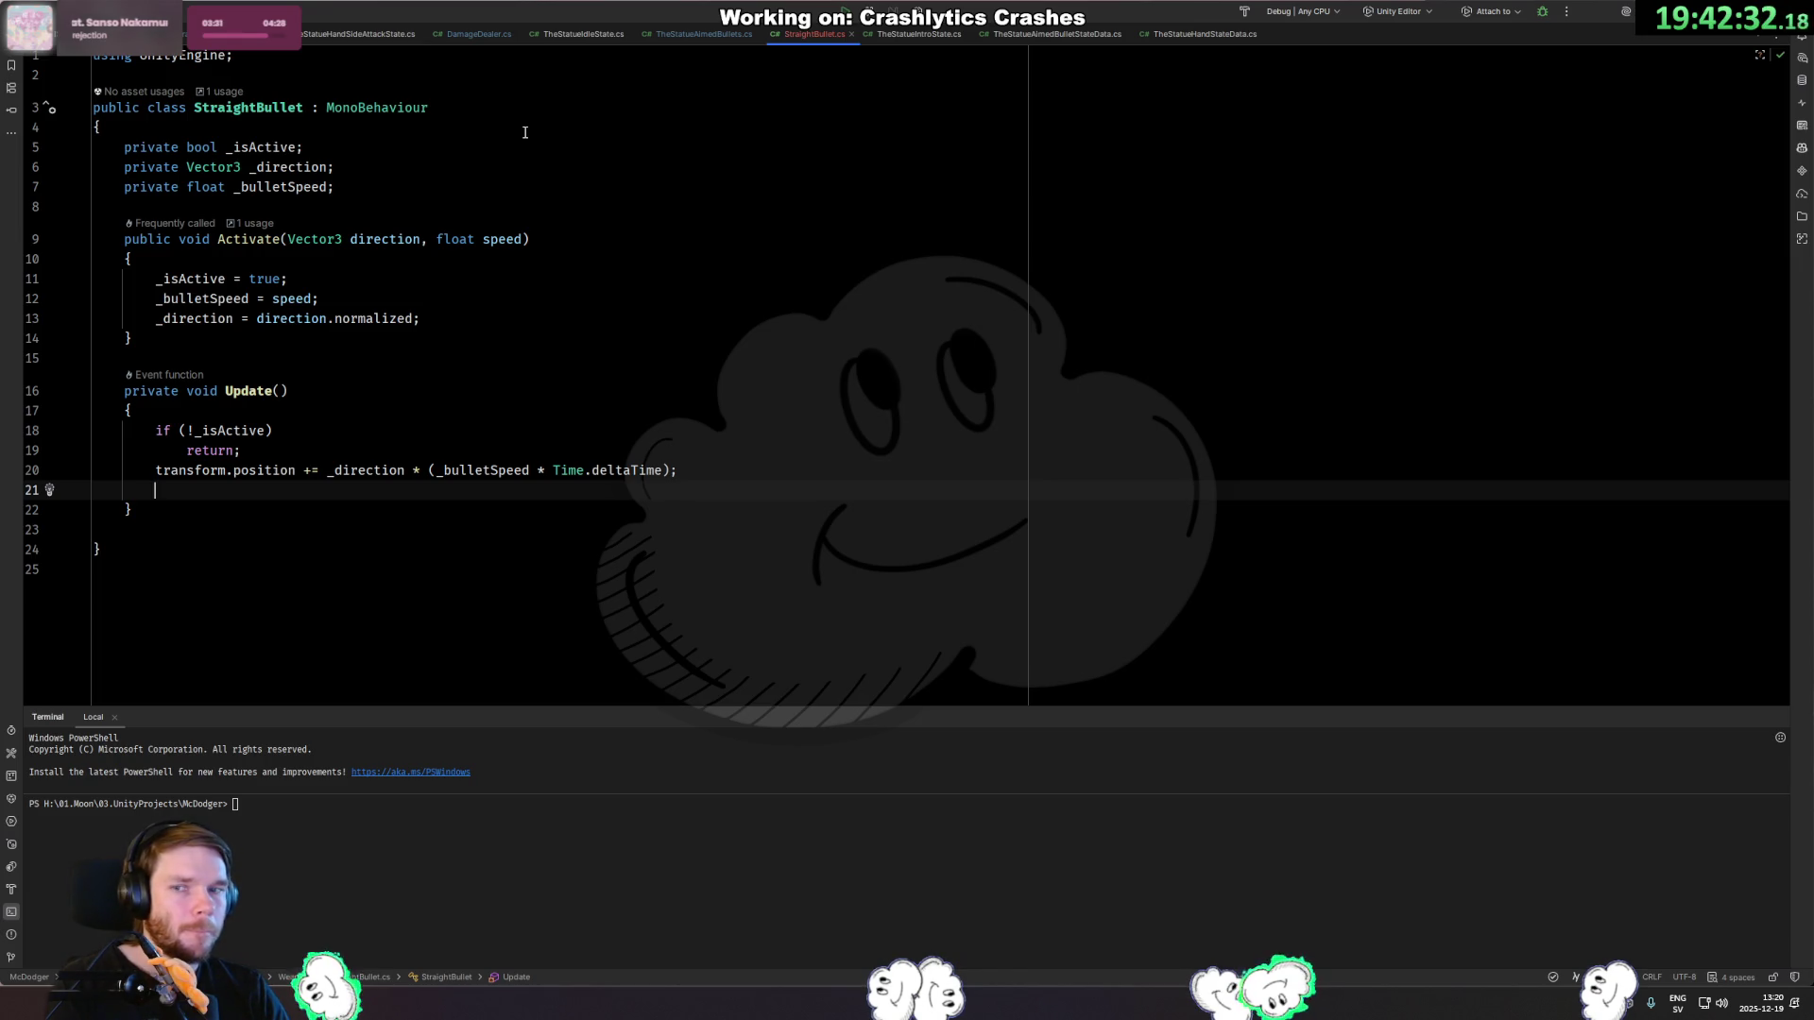
key(ctrl+Tab)
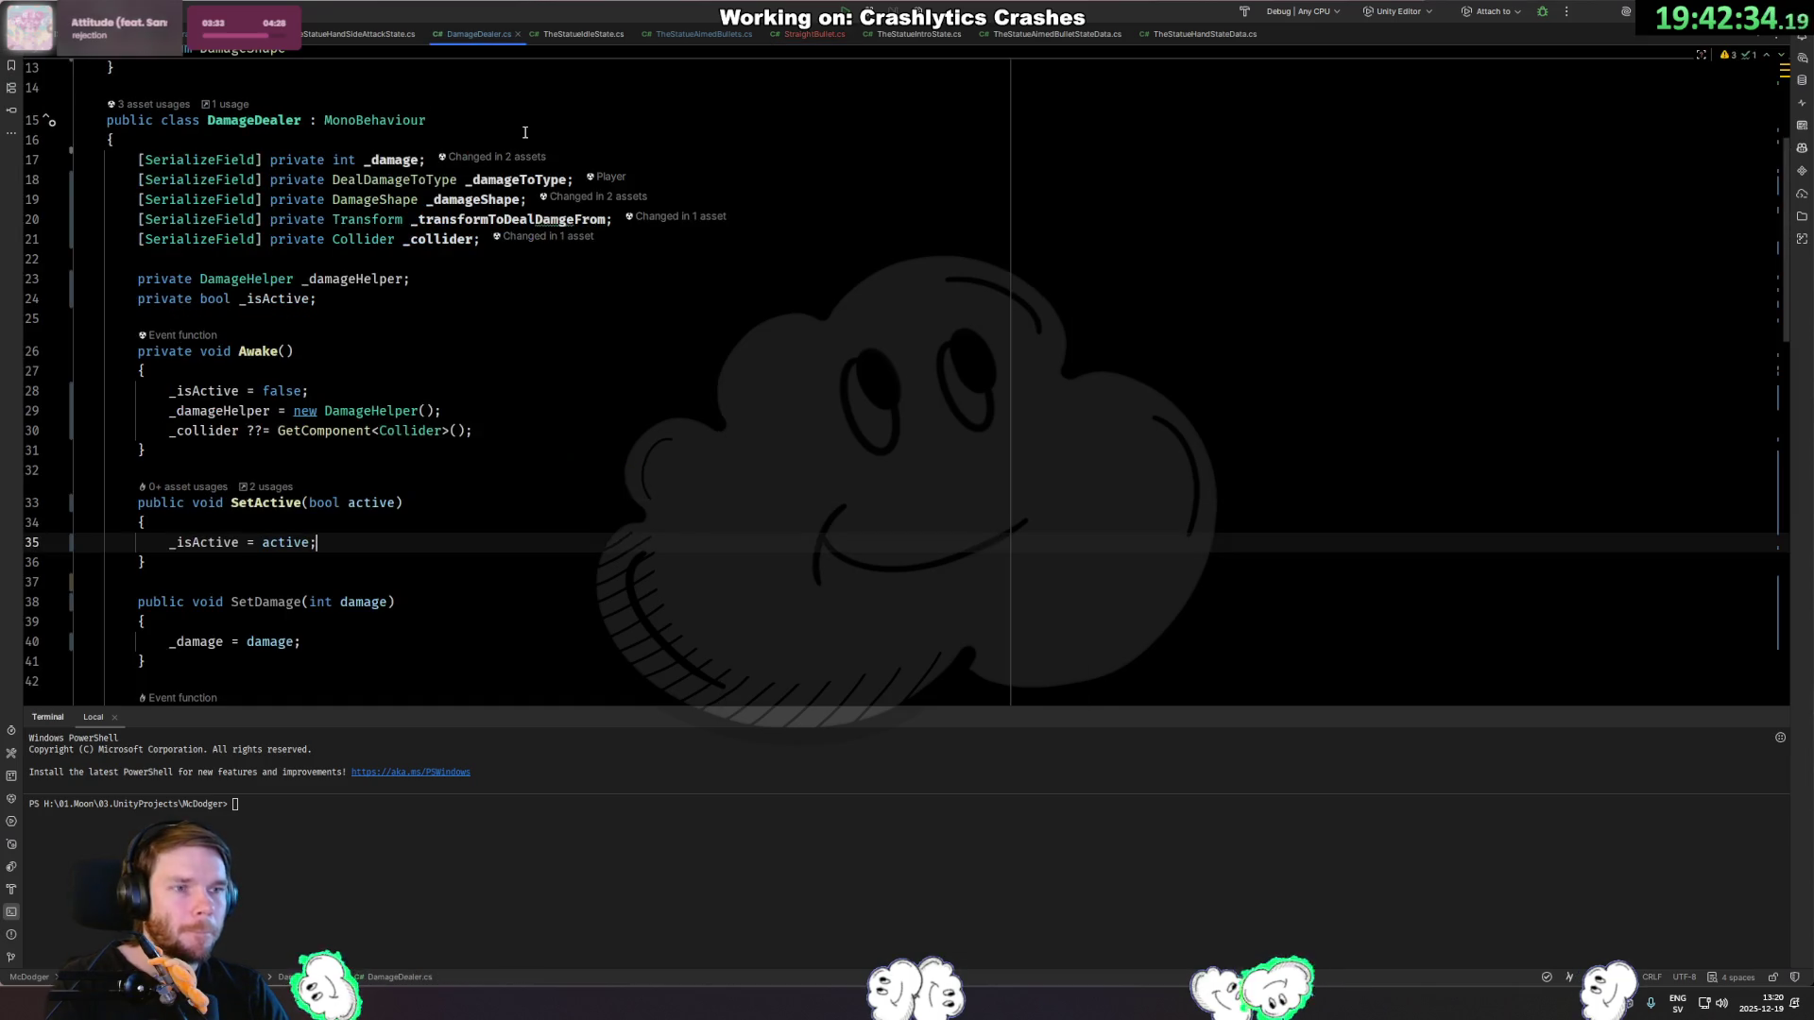
Review the collider lookup in Awake and the _isActive assignment in SetActive.
key(Up)
key(Up)
key(Up)
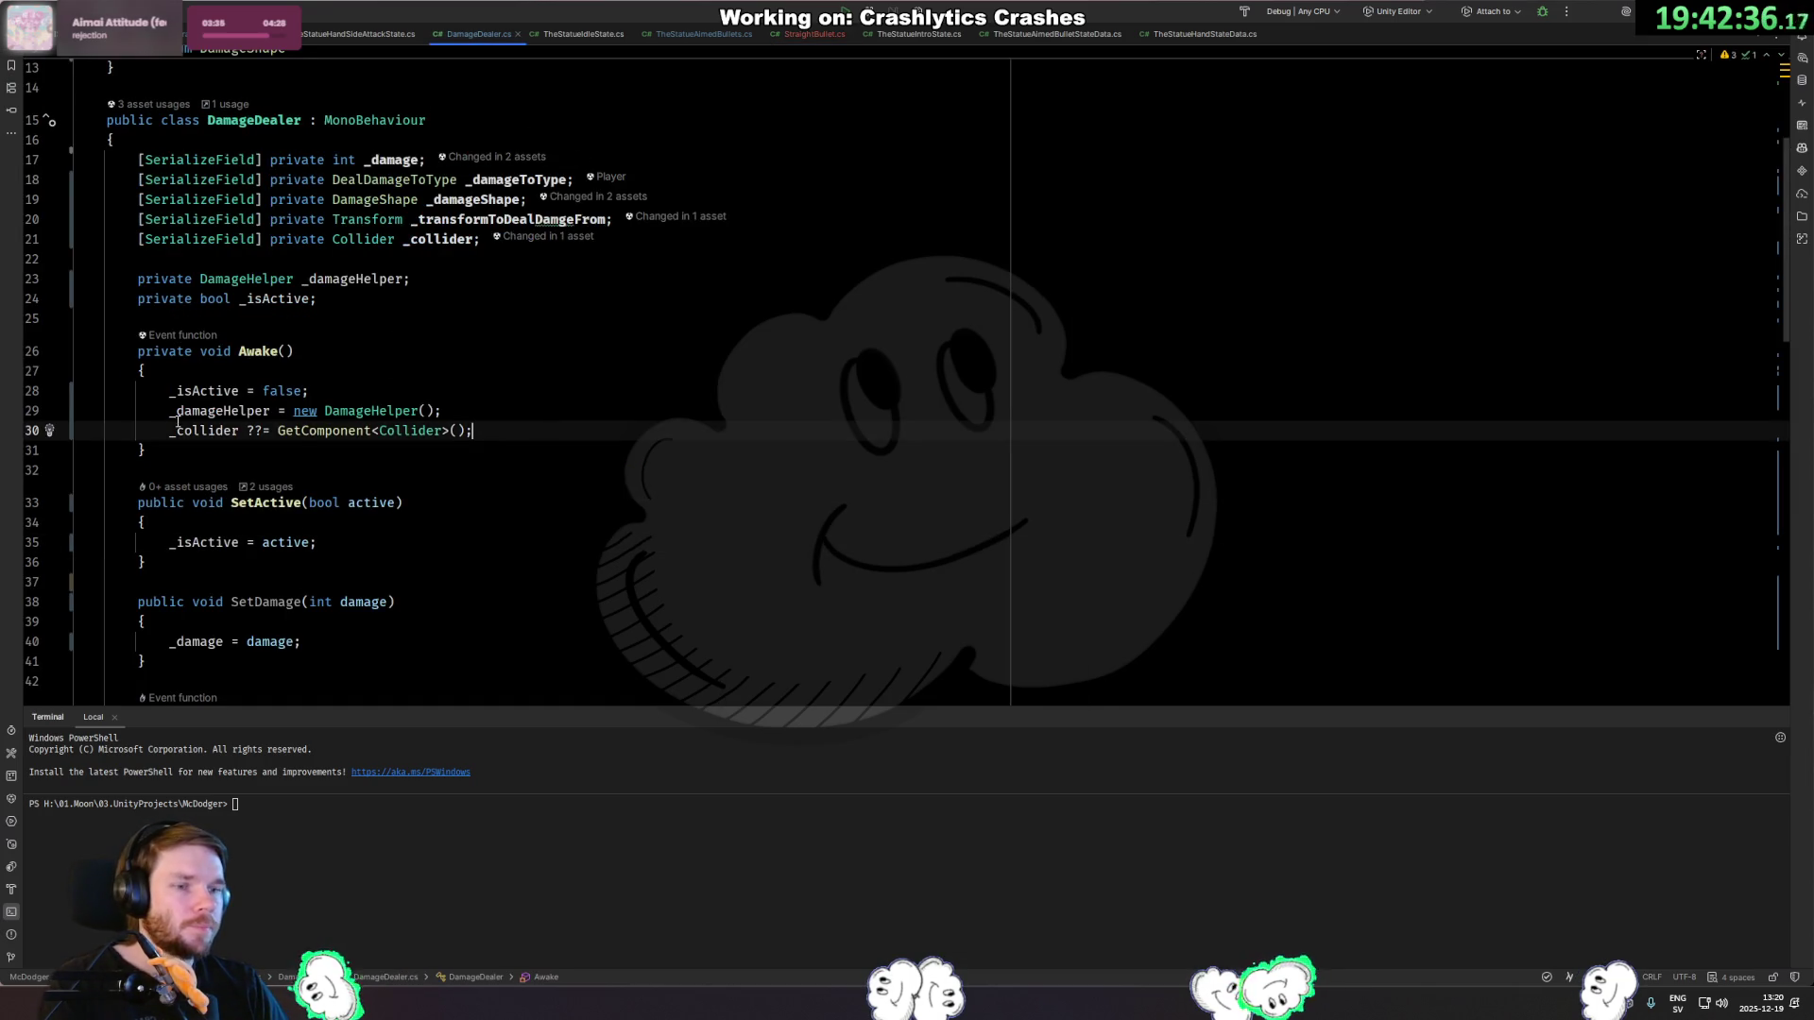
scroll(355, 389, down, 5)
click(203, 245)
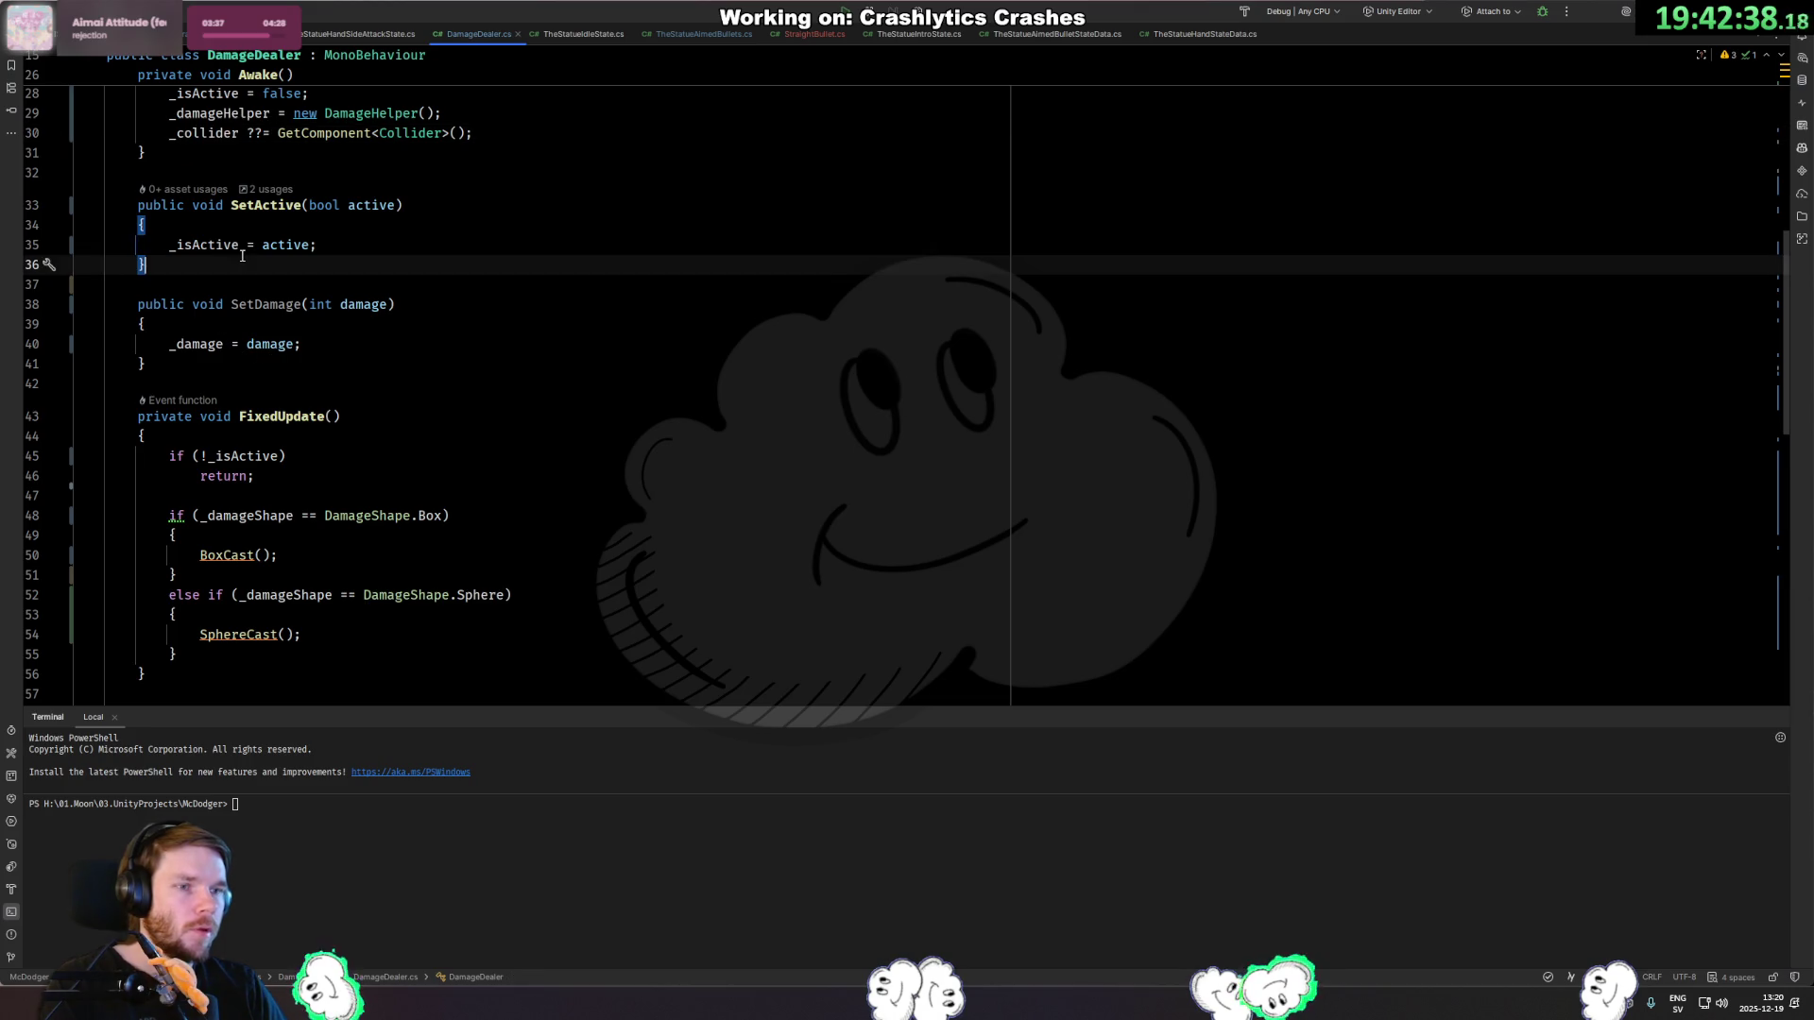
click(255, 205)
scroll(494, 314, up, 4)
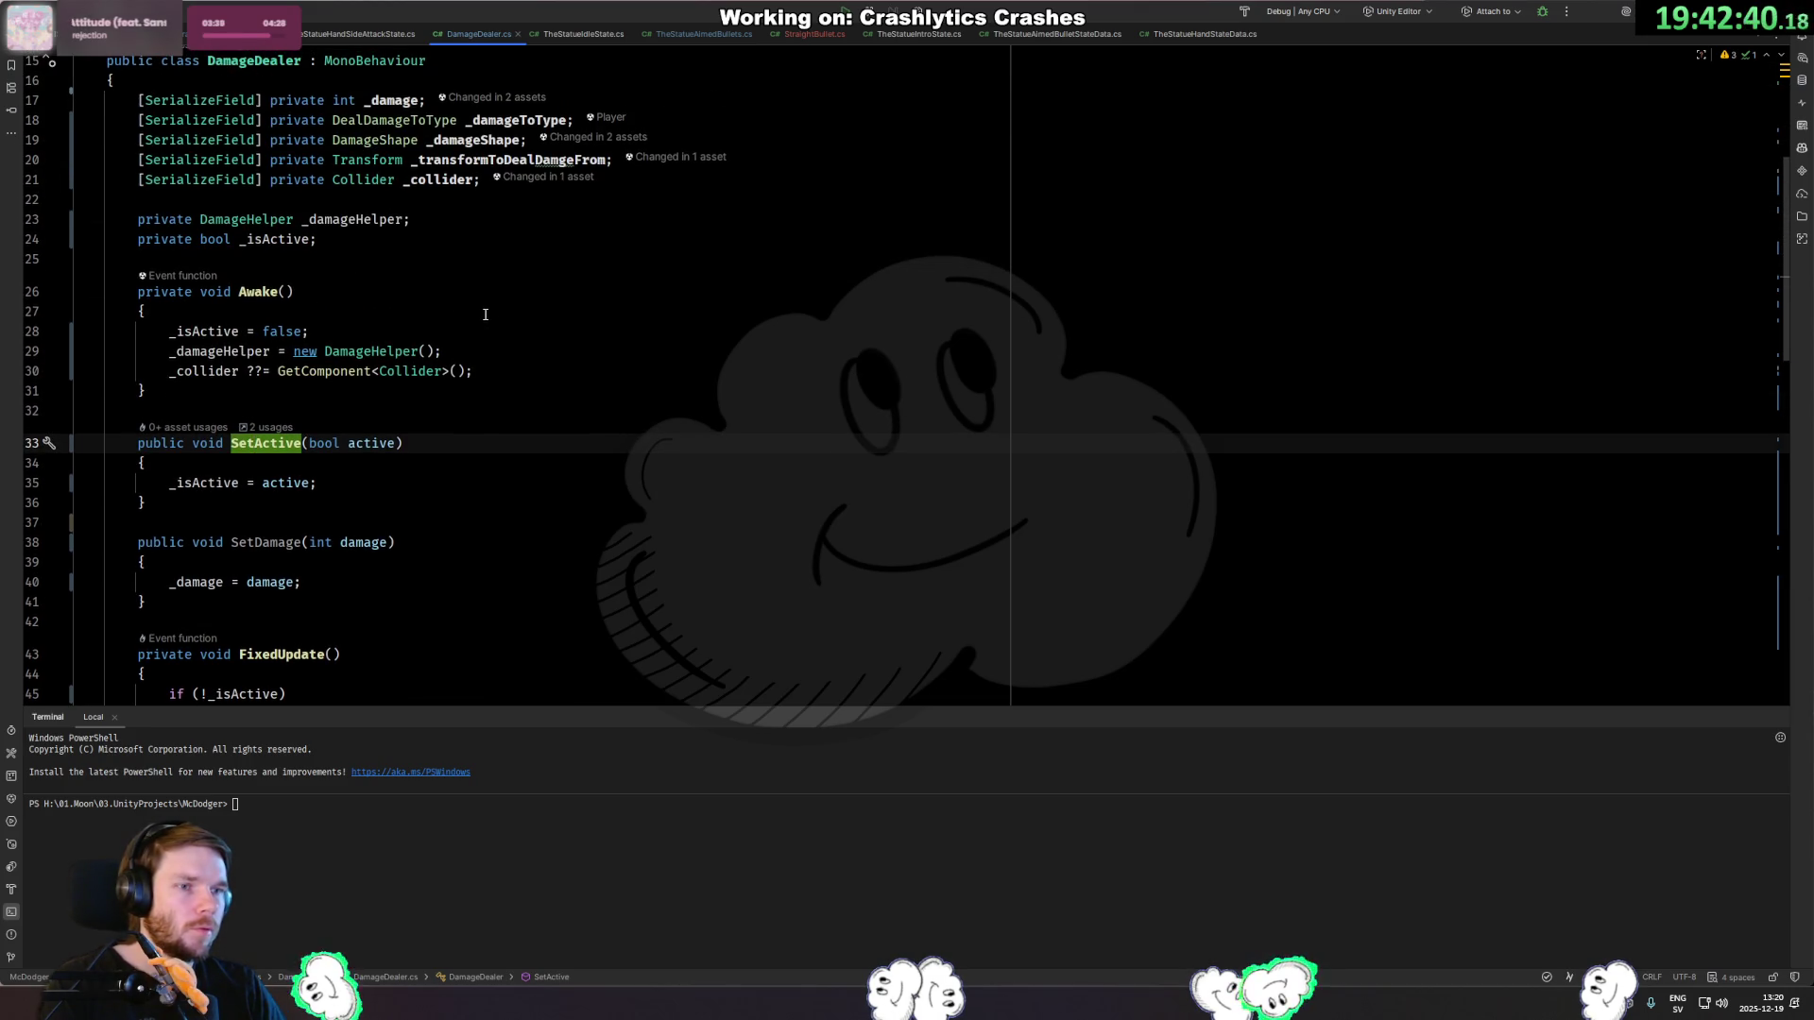
scroll(480, 311, down, 3)
scroll(472, 308, up, 1)
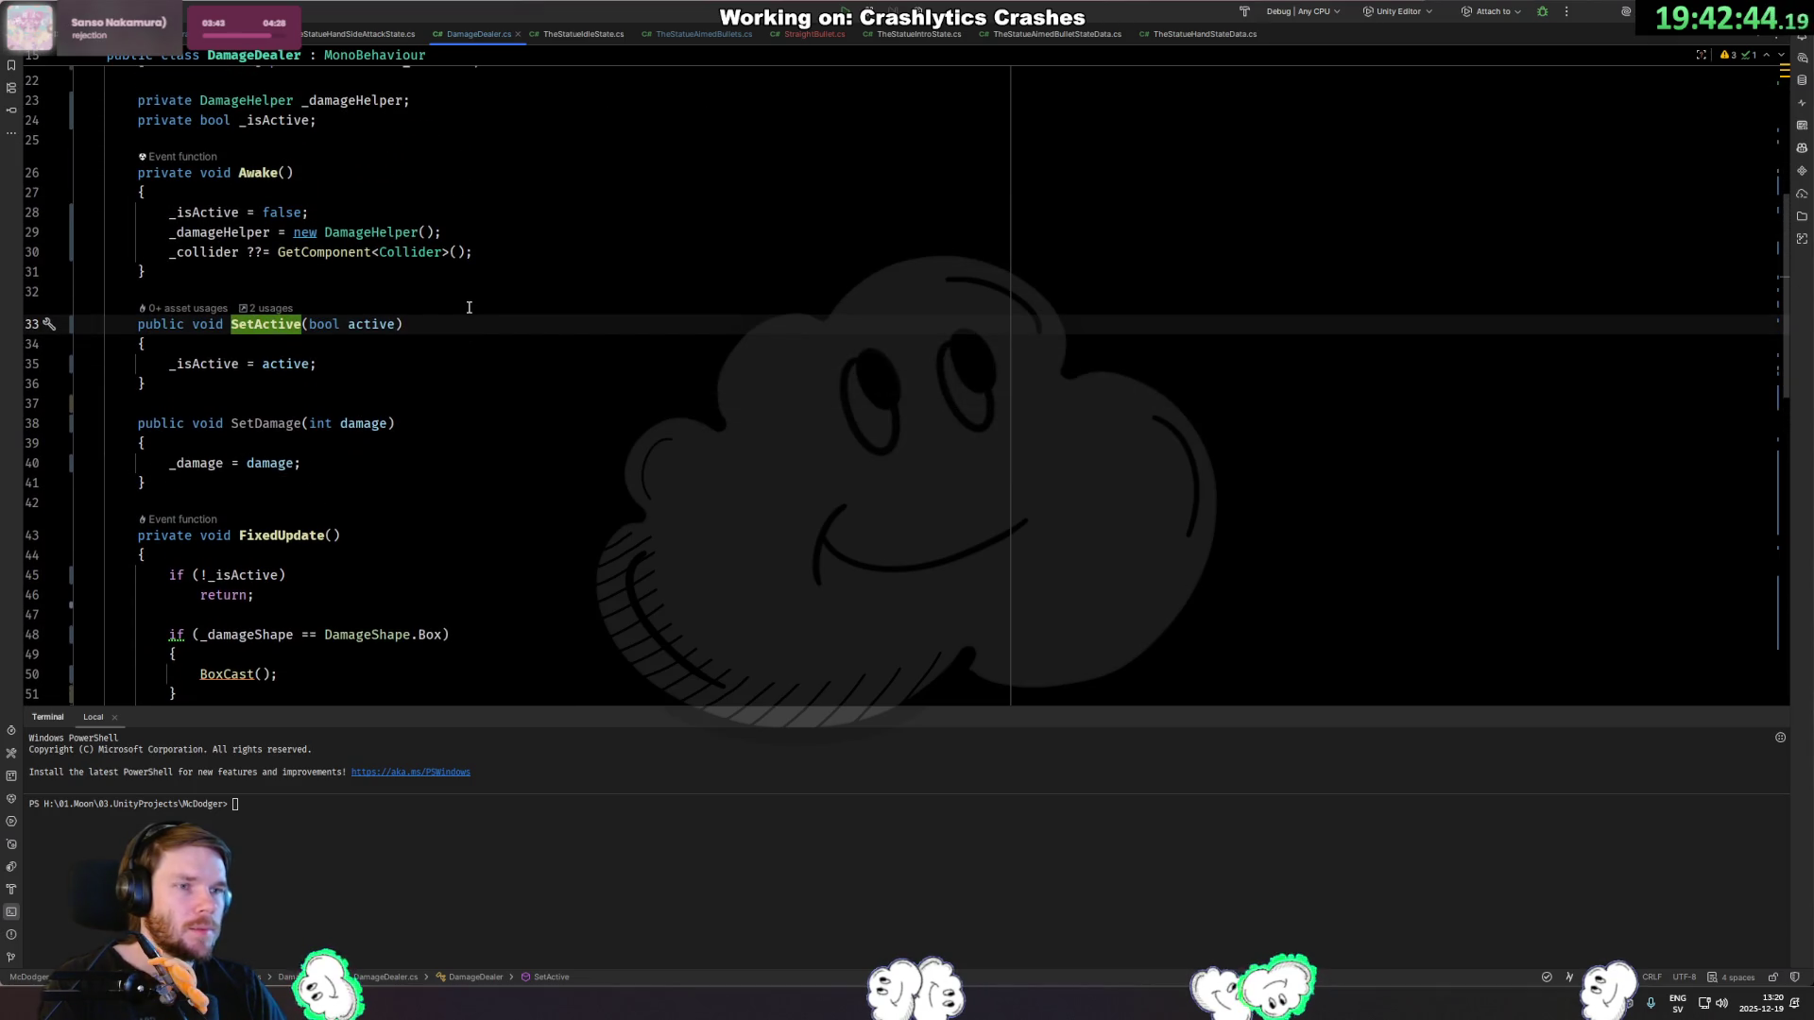
scroll(499, 340, up, 4)
Add a serialized bool field _activeFromStart below the existing serialized fields.
click(661, 378)
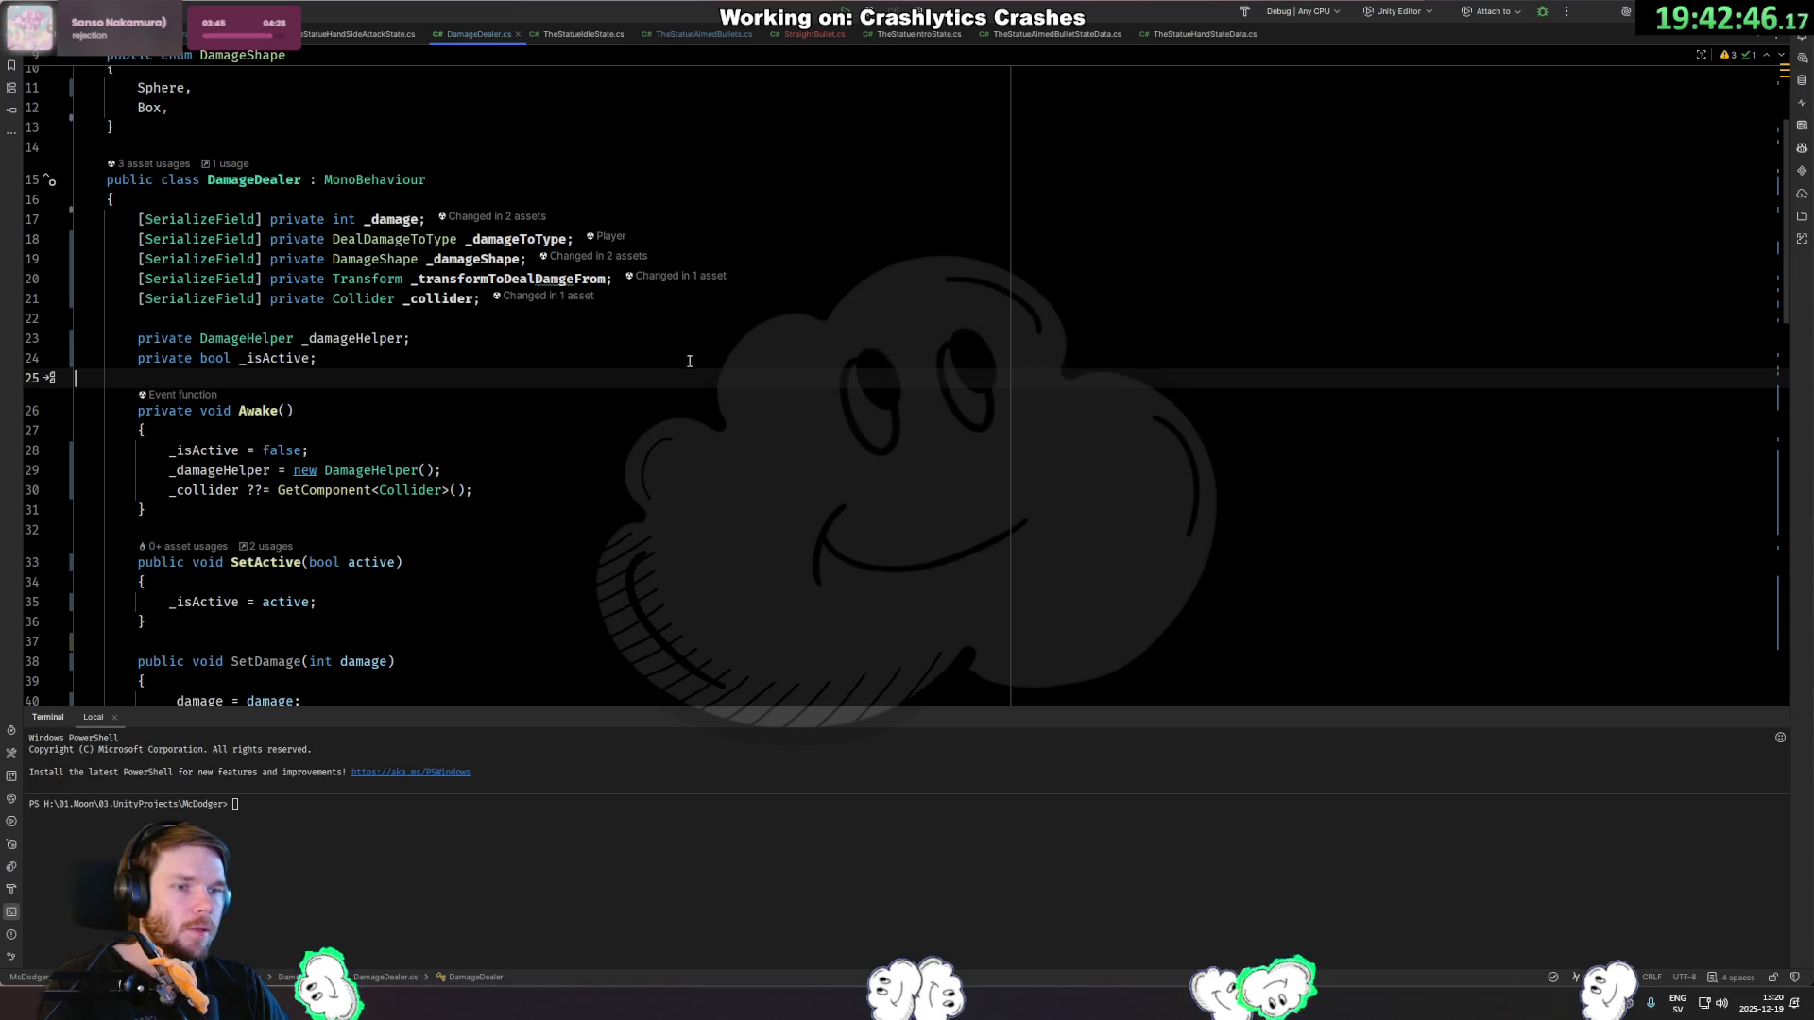
key(Return)
text(private bo)
key(BackSpace)
key(BackSpace)
key(BackSpace)
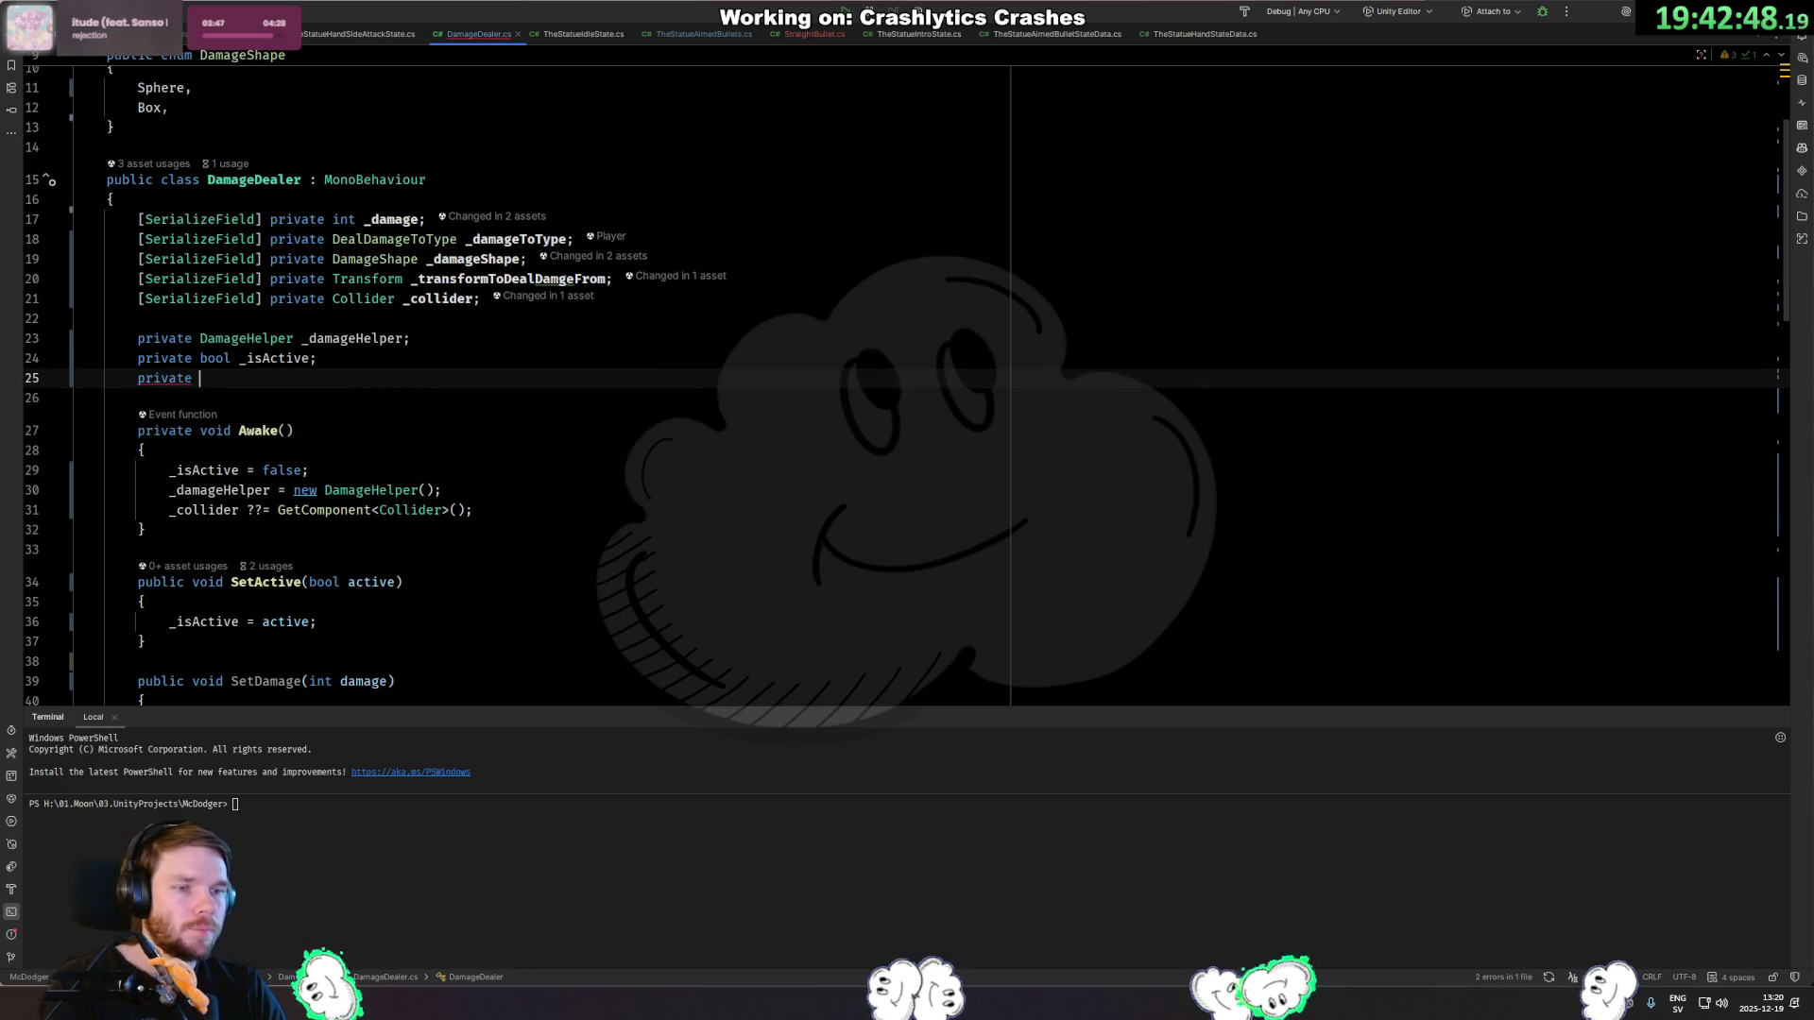
key(Up)
key(Up)
key(Up)
key(Up)
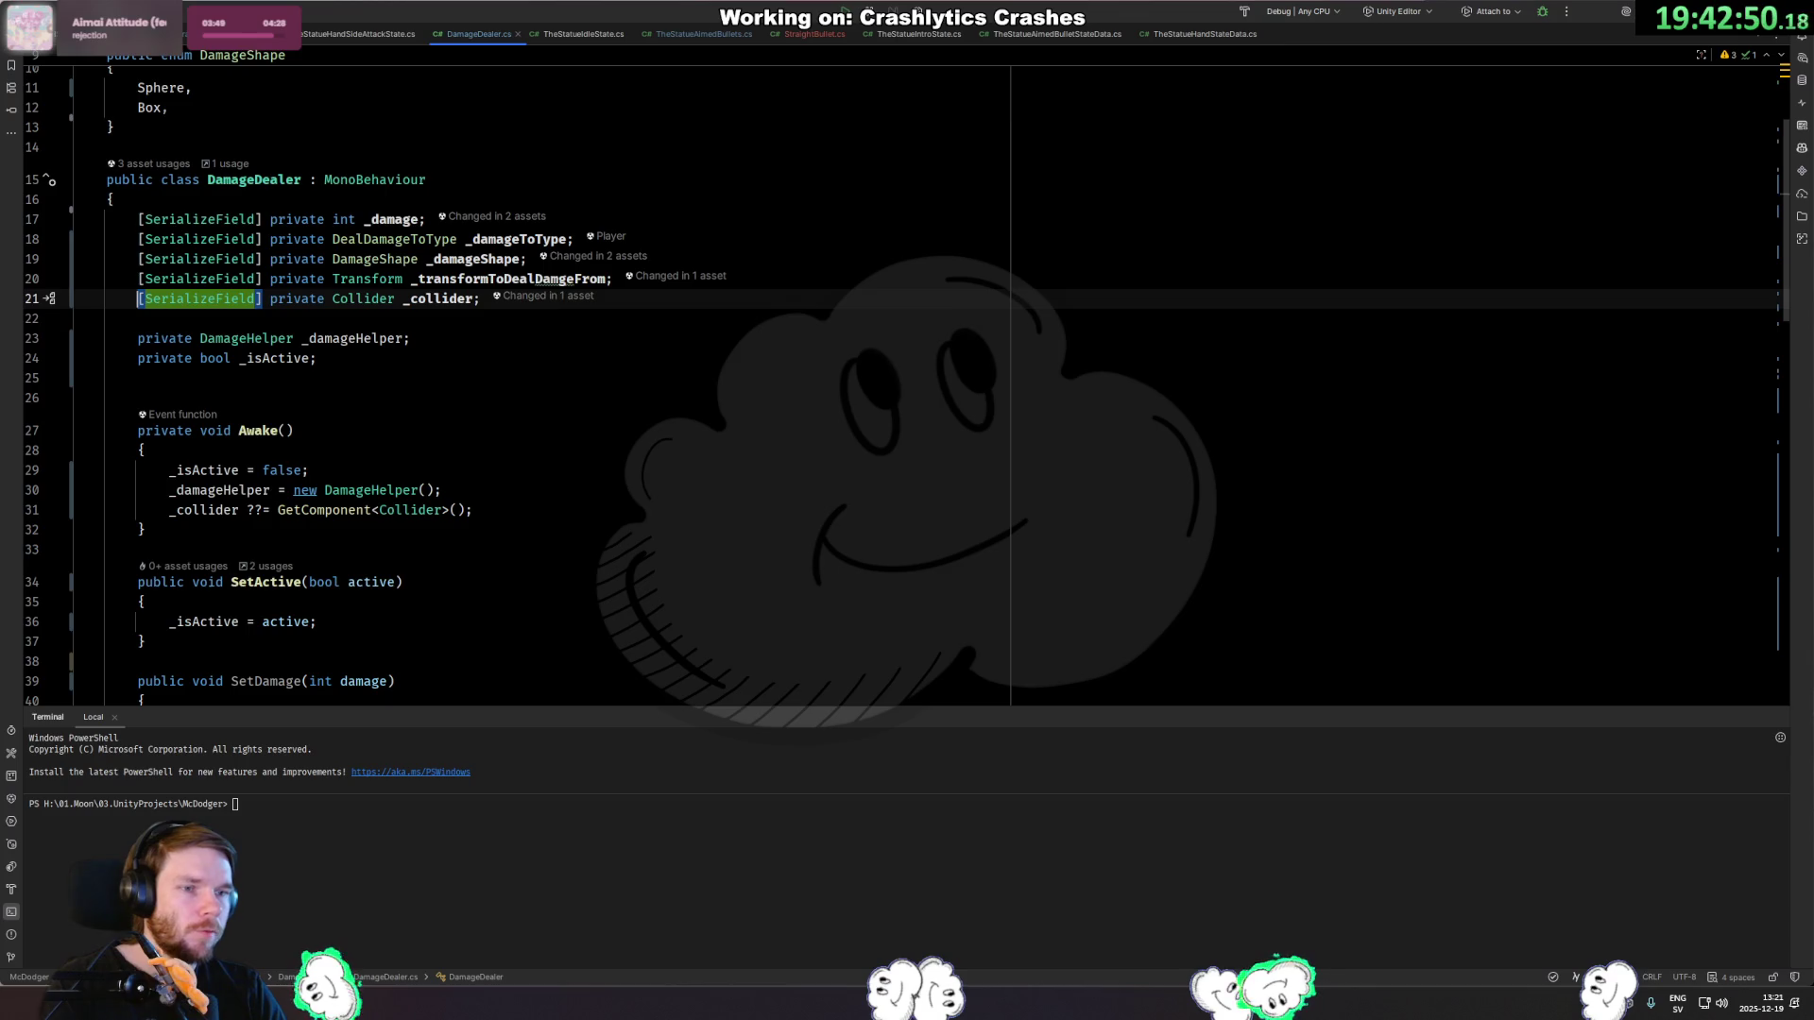
key(End)
key(Return)
key(Return)
text(sfi)
key(Tab)
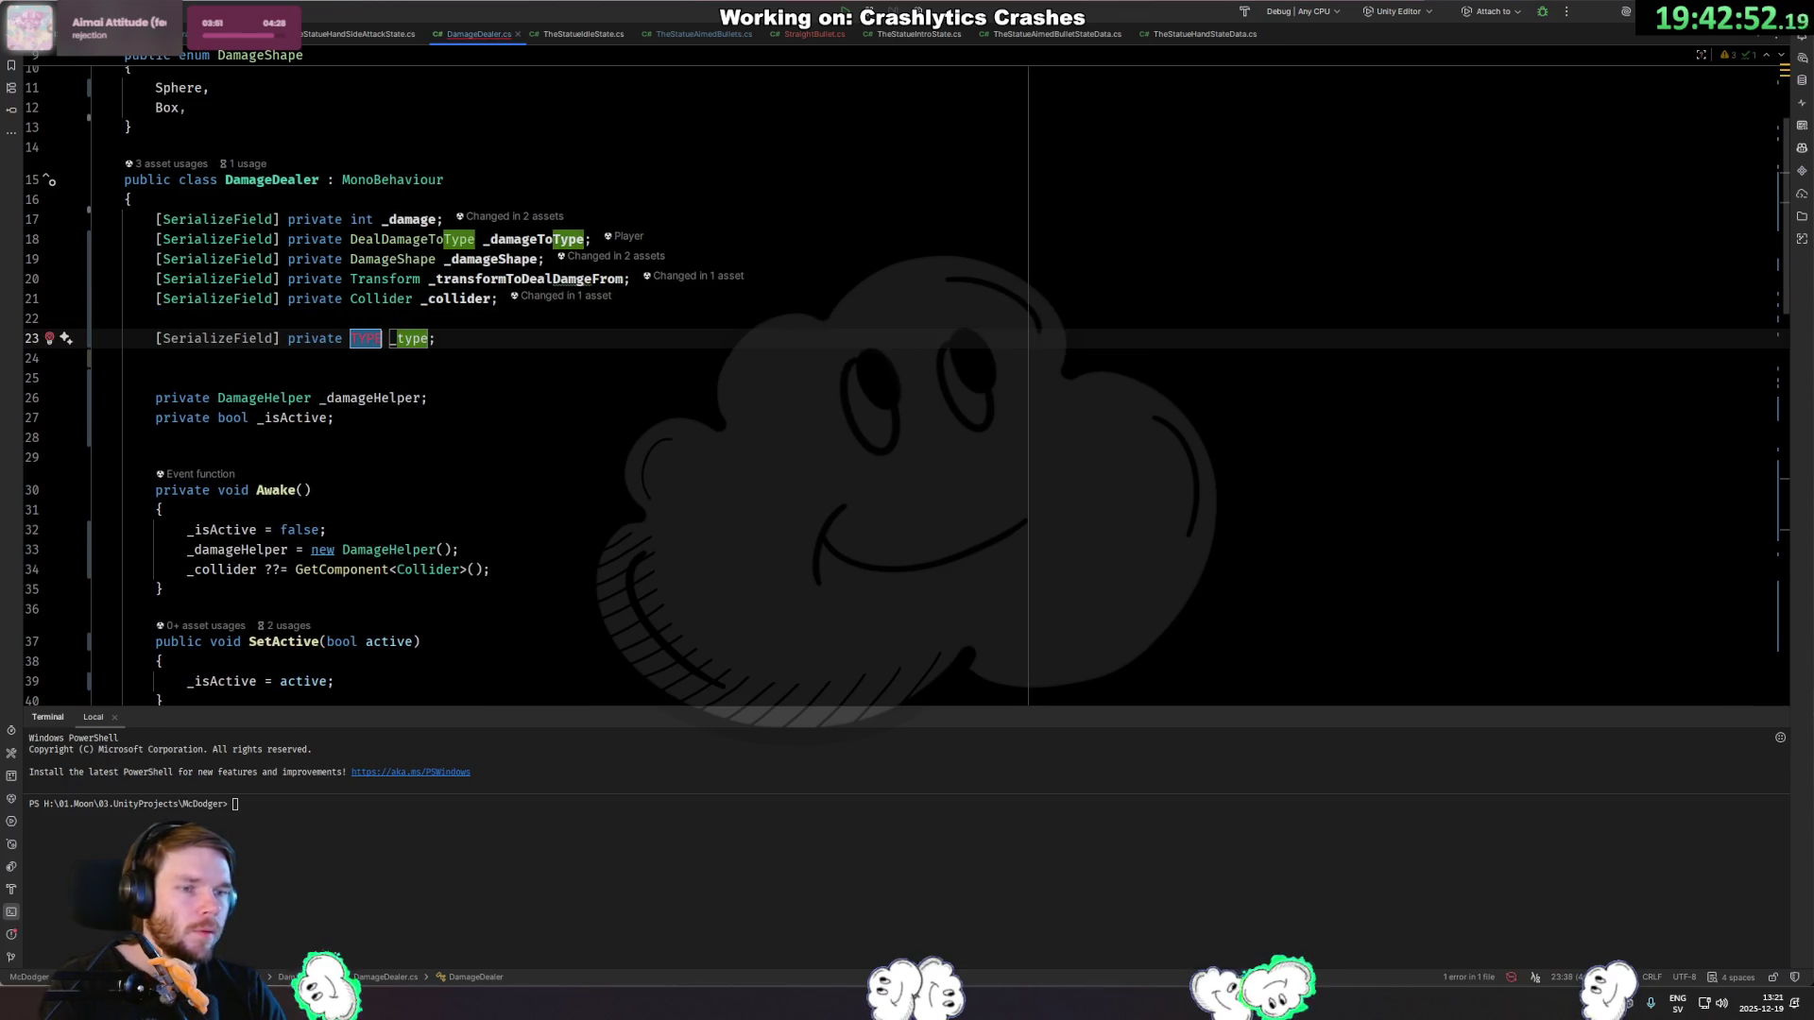
text(bool)
key(Return)
text(_activeFr)
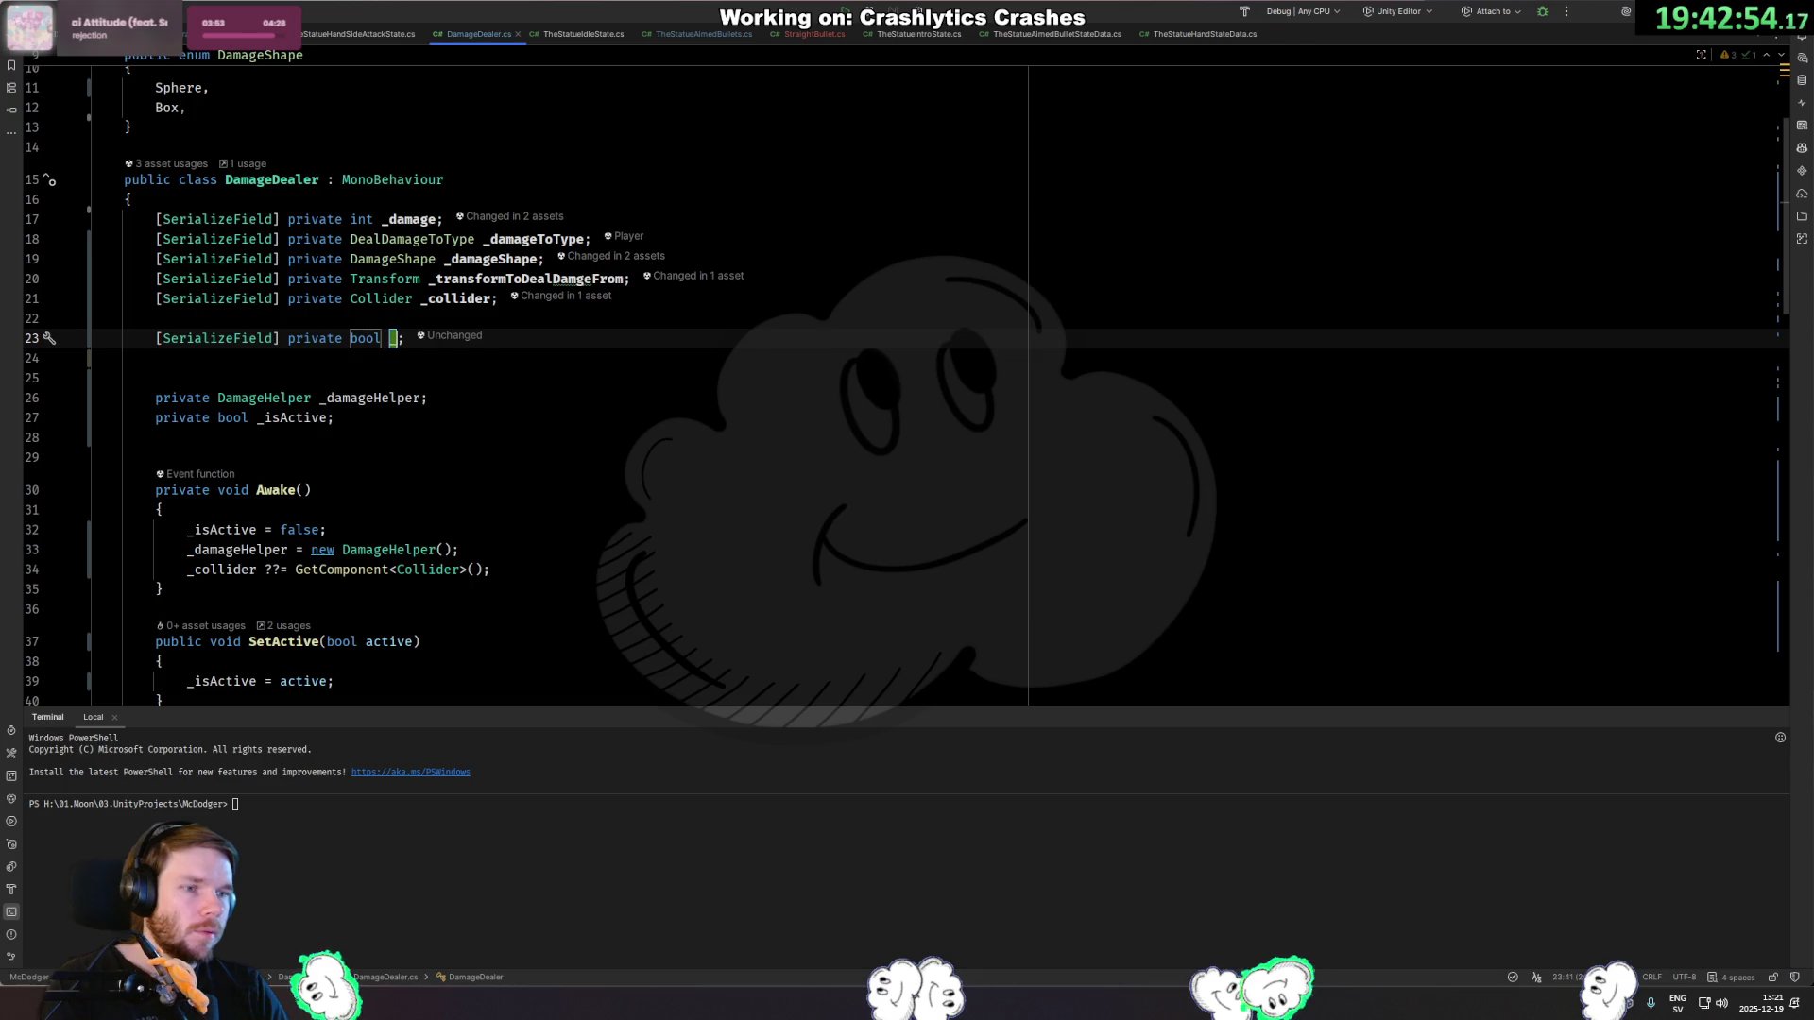
text(omStart)
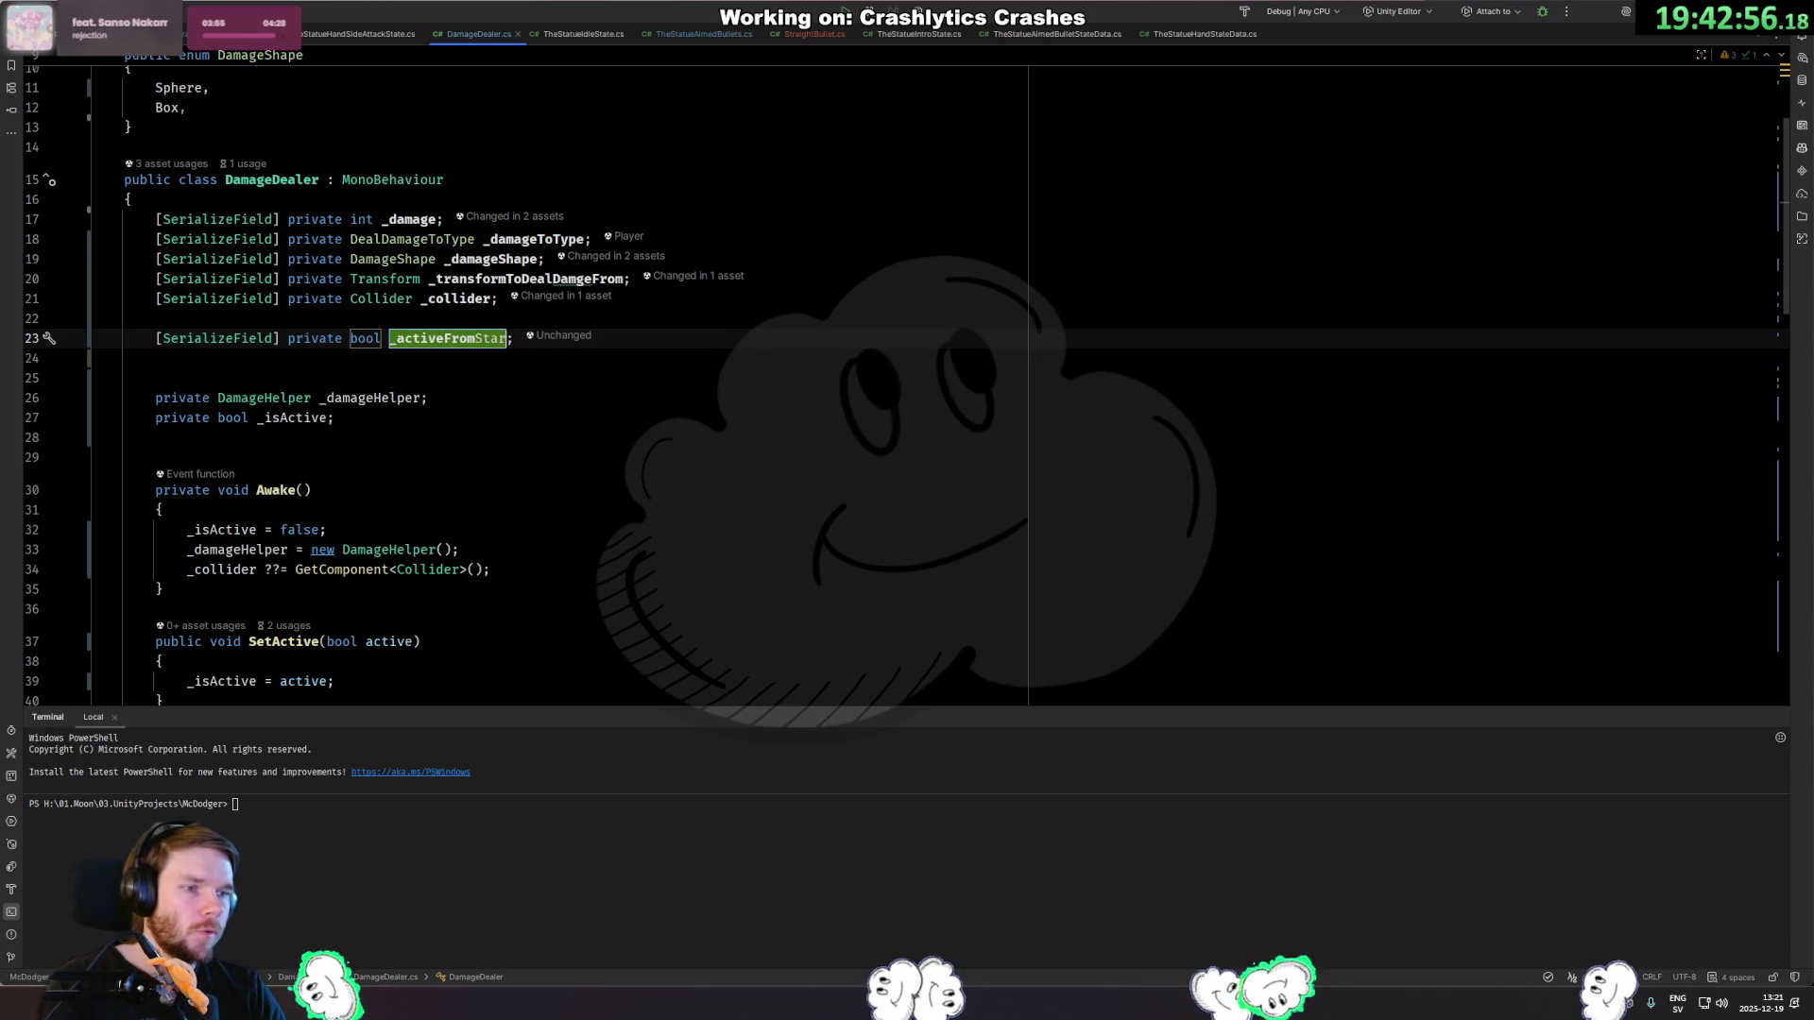
key(Return)
Write an if (_activeFromStart) branch setting _isActive = true at the start of Awake.
key(Down)
key(Down)
key(Down)
key(Down)
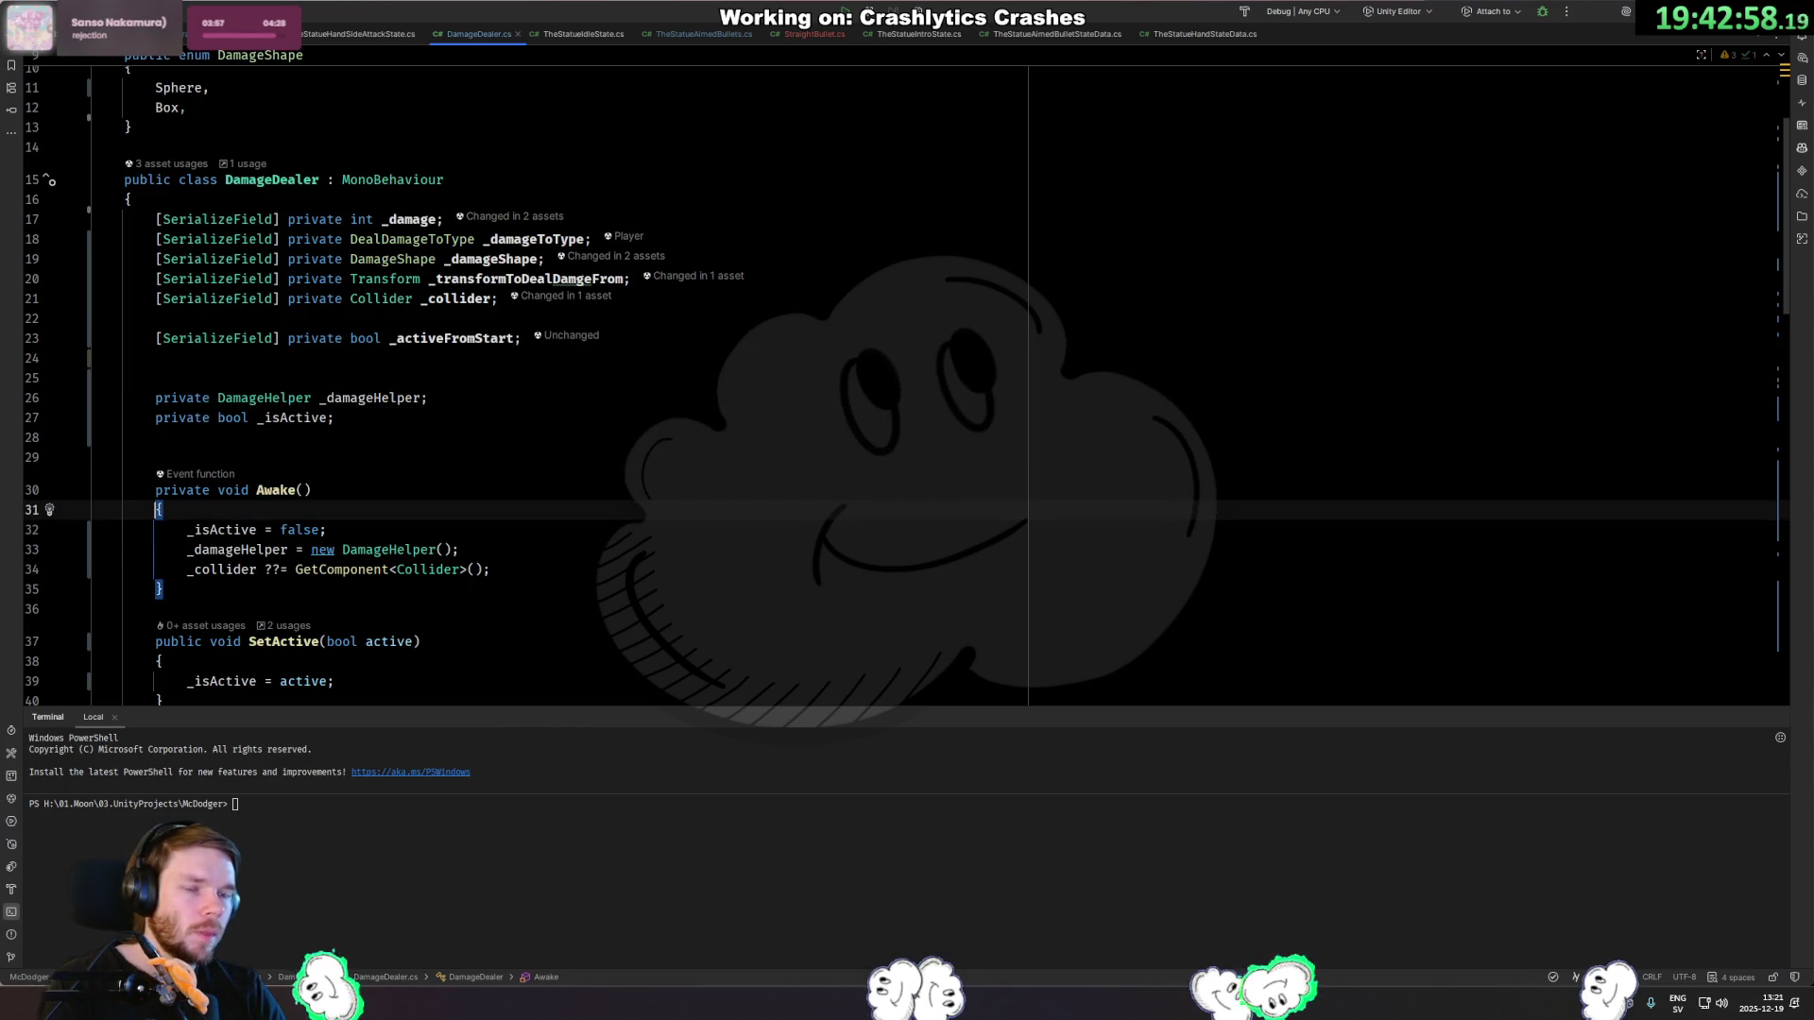
key(shift+Return)
text(Debug.Log()
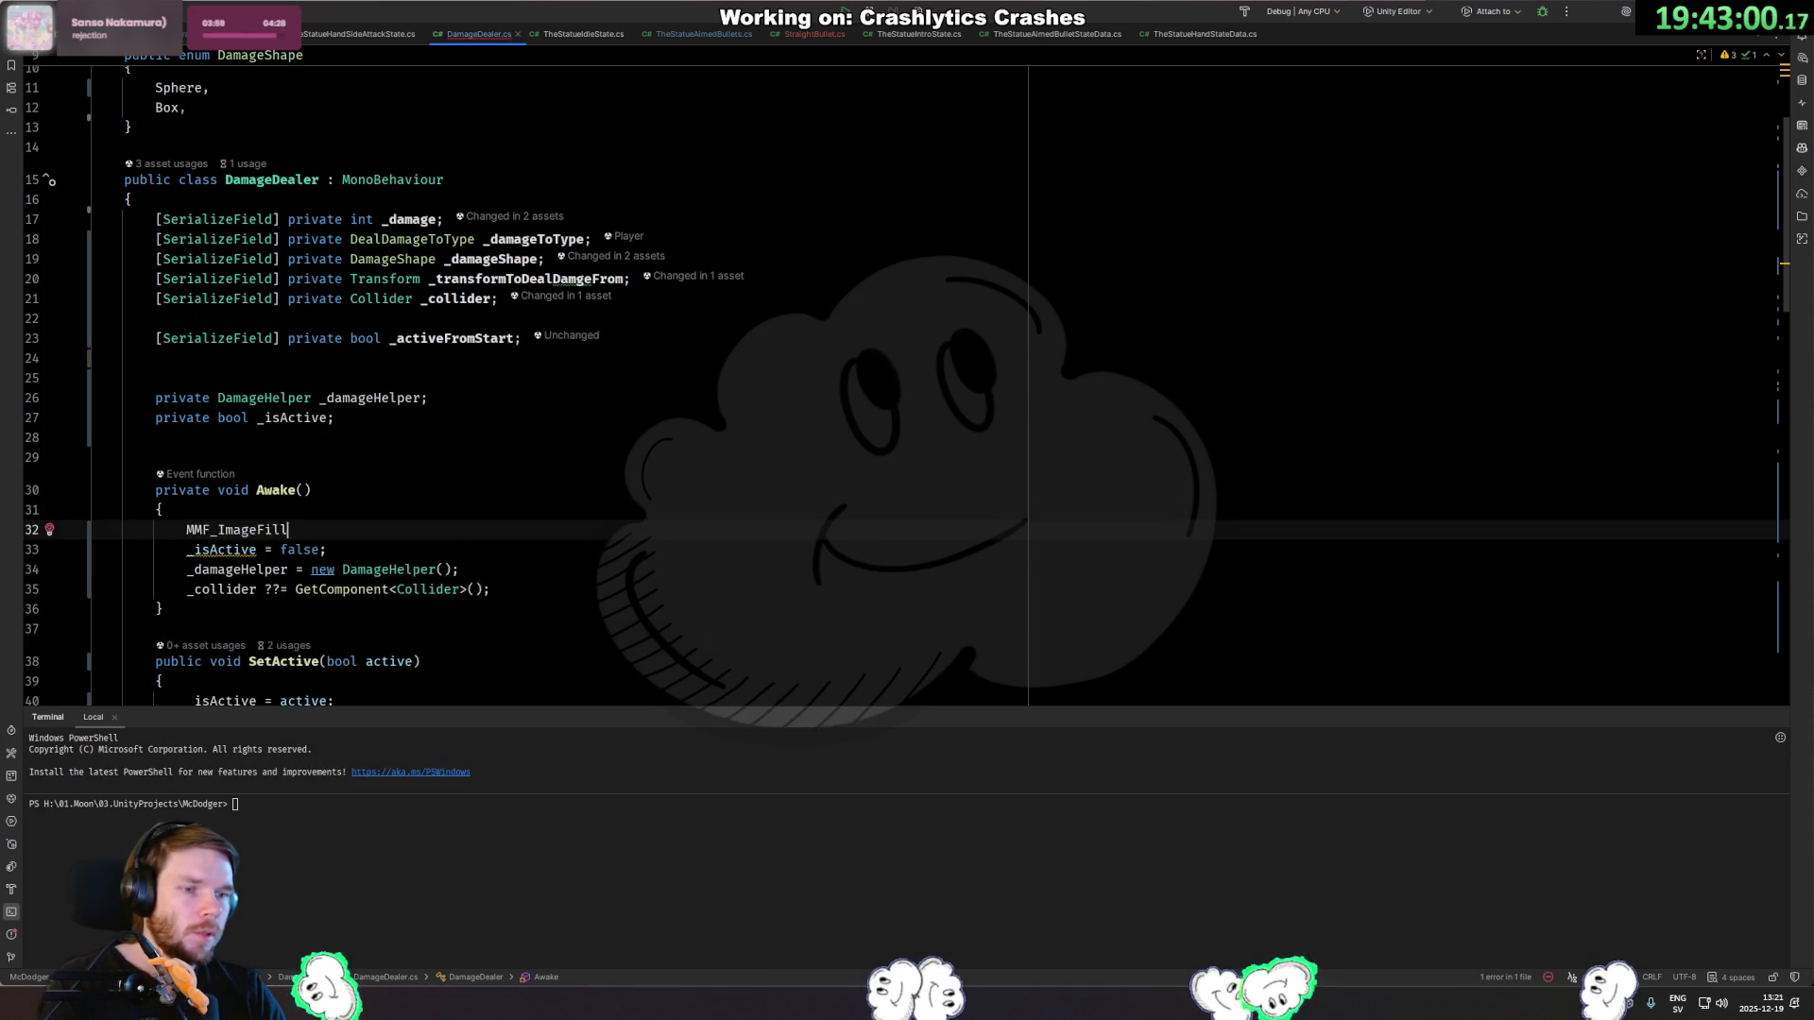
key(ctrl+z)
text(if (_ac)
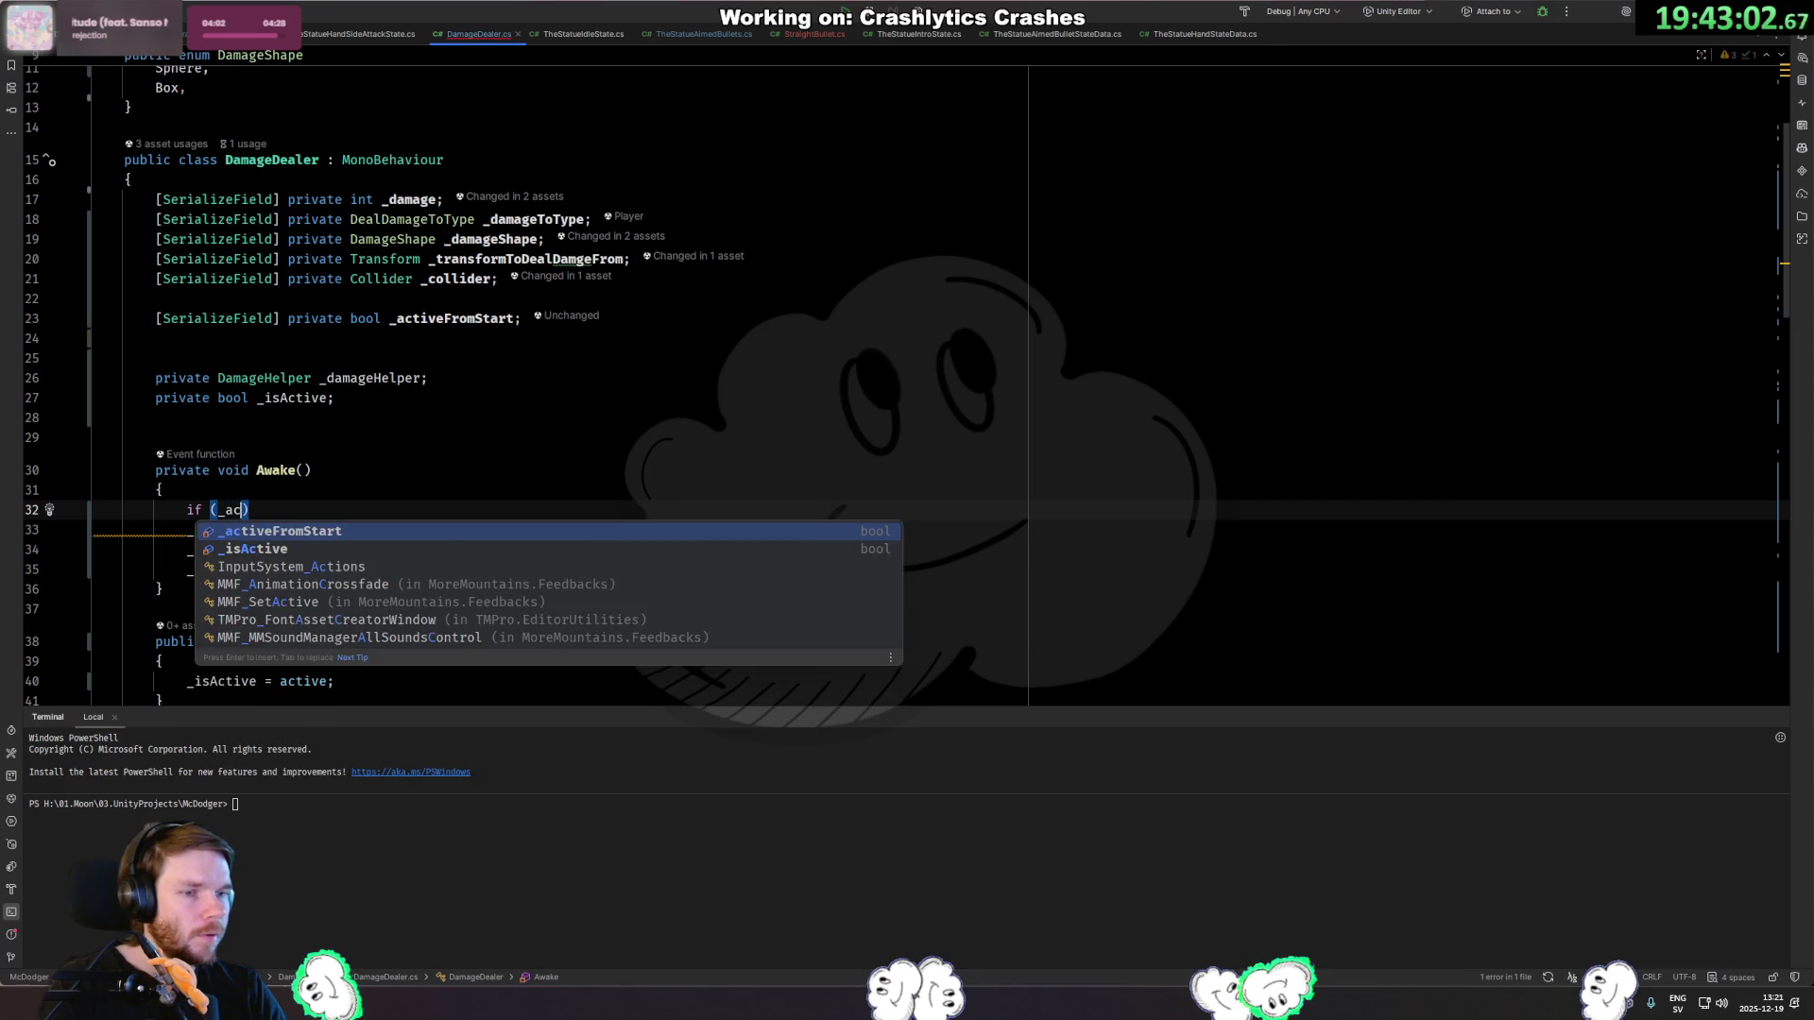
key(Return)
key(shift+Return)
text(_isActive = true;)
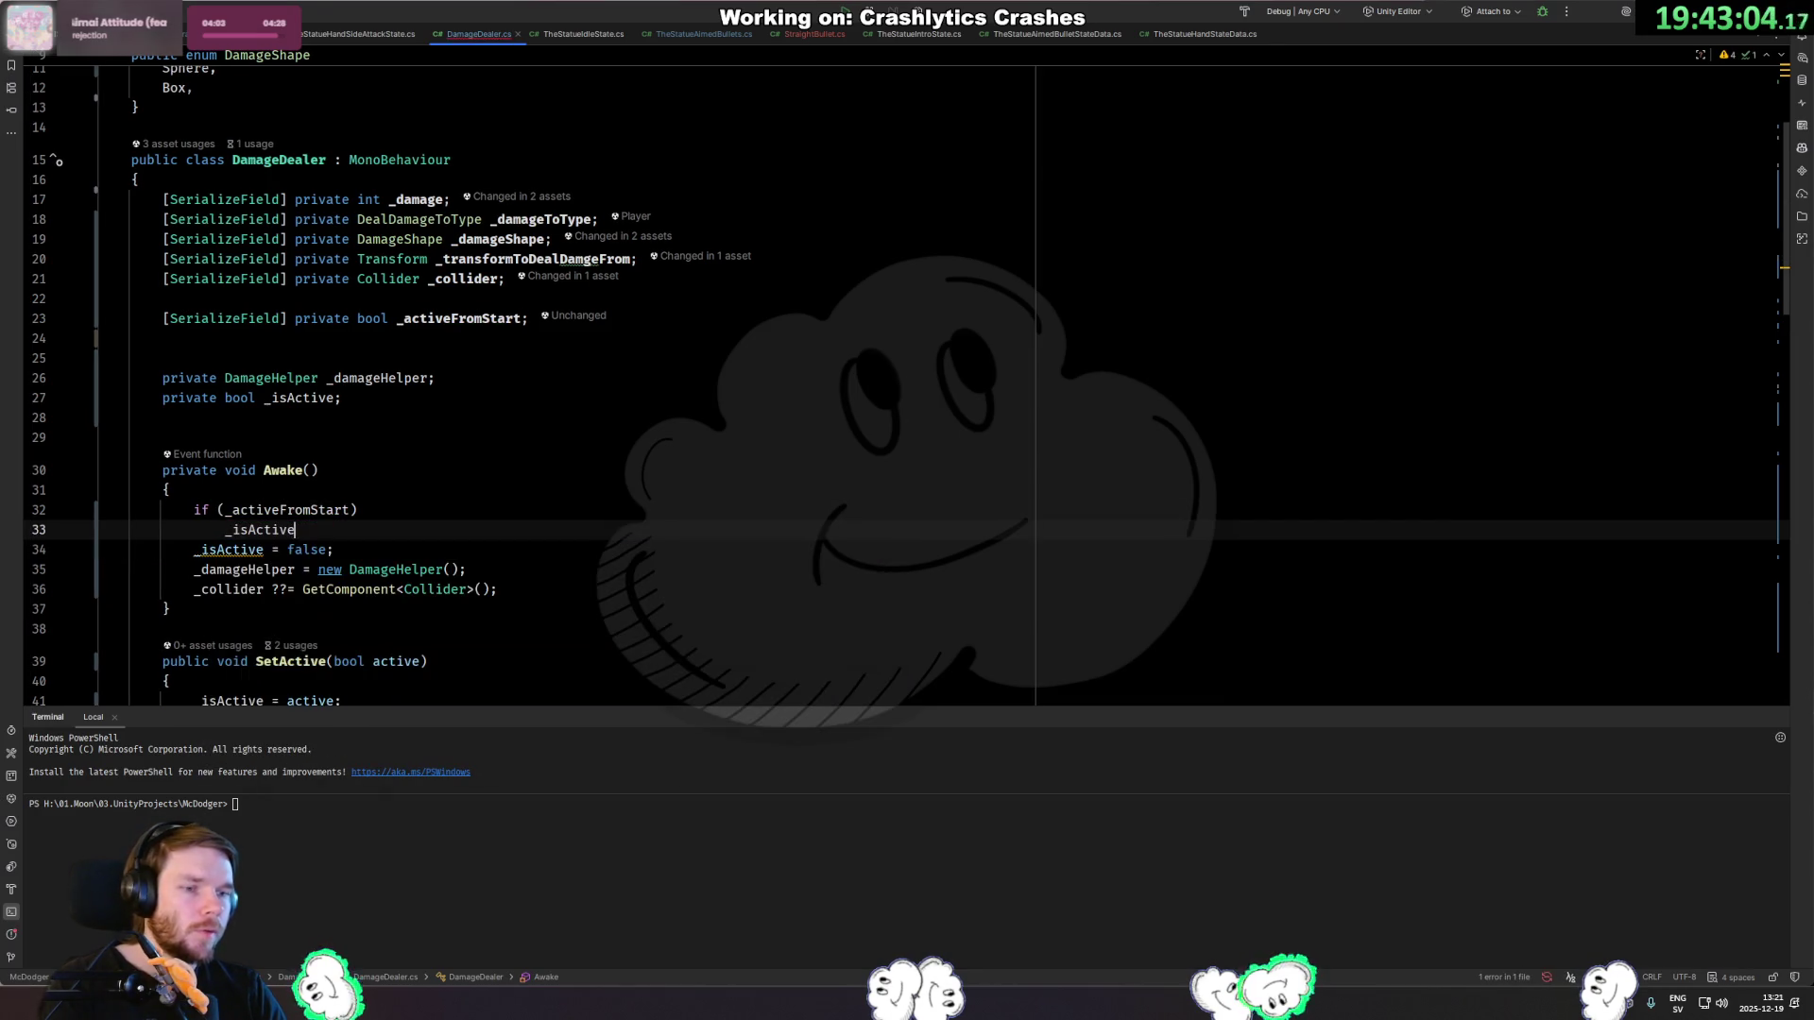
key(Return)
text(else{)
key(Return)
key(ctrl+z)
key(ctrl+z)
key(ctrl+z)
Collapse the branch to _isActive = _activeFromStart; and delete the leftover _isActive = false line.
key(BackSpace)
key(BackSpace)
key(BackSpace)
text(_a)
key(Return)
text(;)
key(Up)
key(shift+Delete)
key(Down)
key(Down)
key(End)
key(shift+Delete)
key(Up)
key(Up)
key(Home)
key(BackSpace)
key(Down)
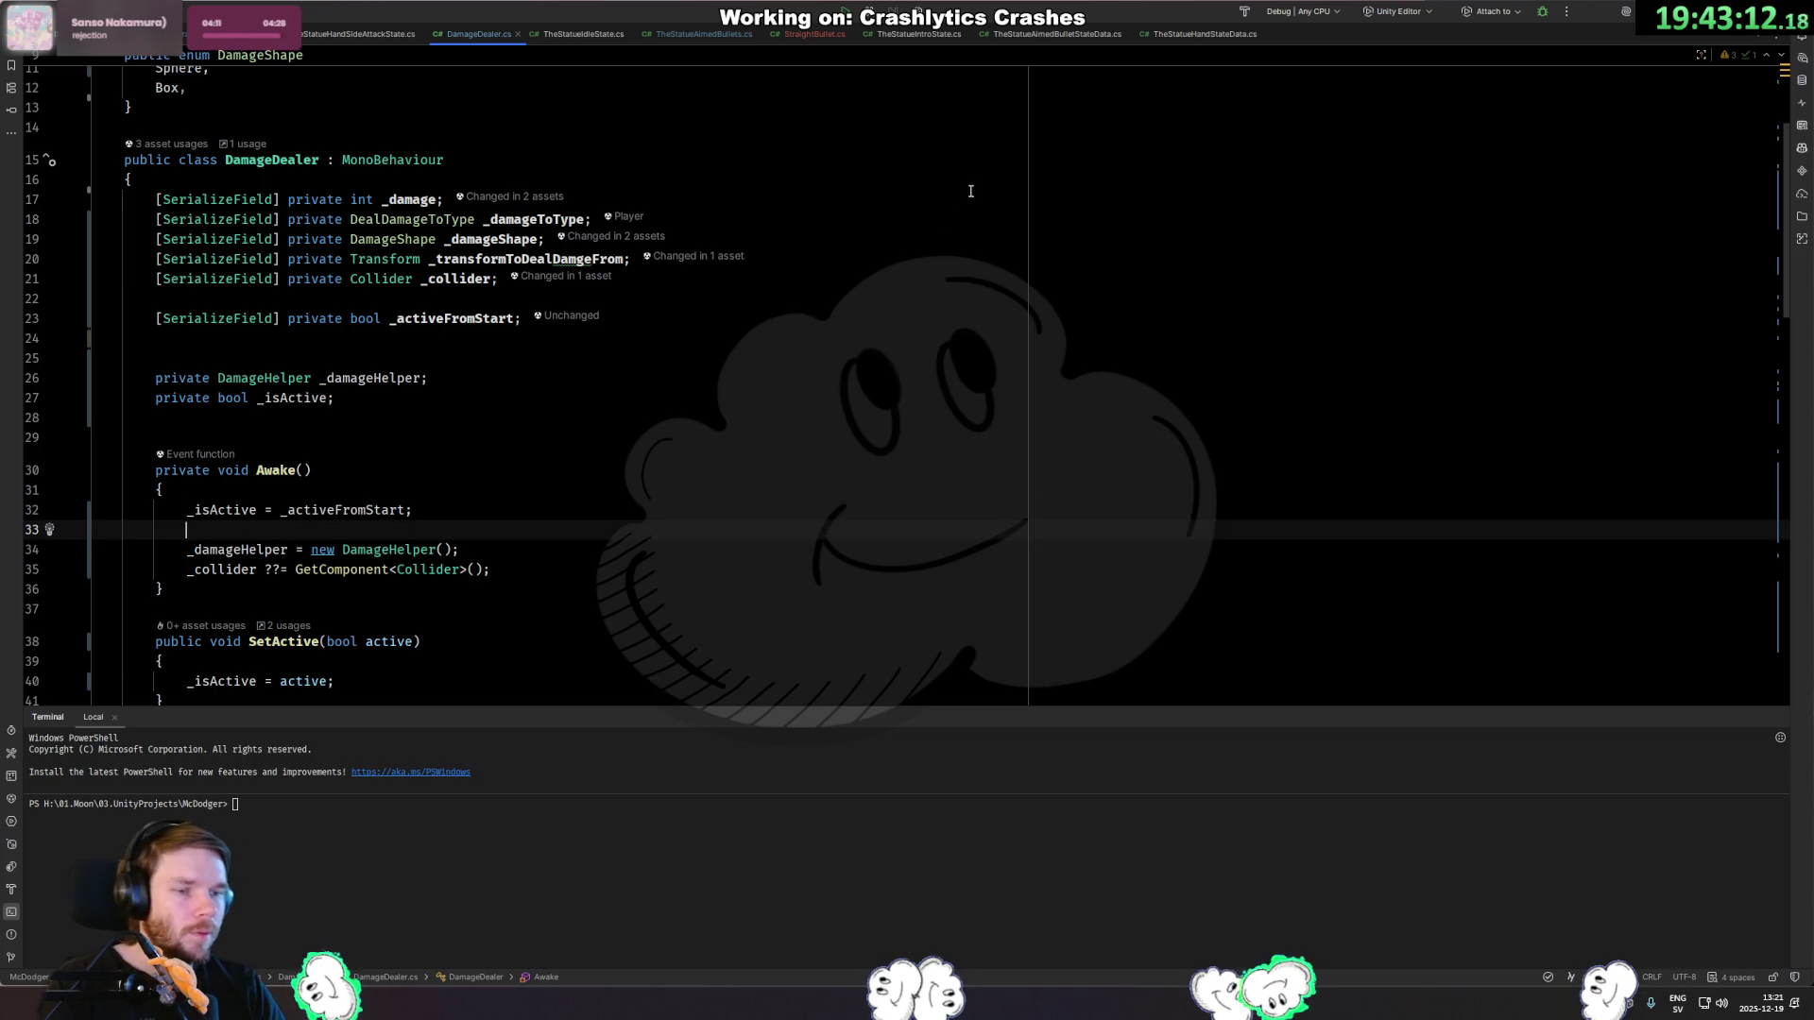
scroll(629, 340, down, 6)
click(484, 324)
scroll(473, 312, down, 4)
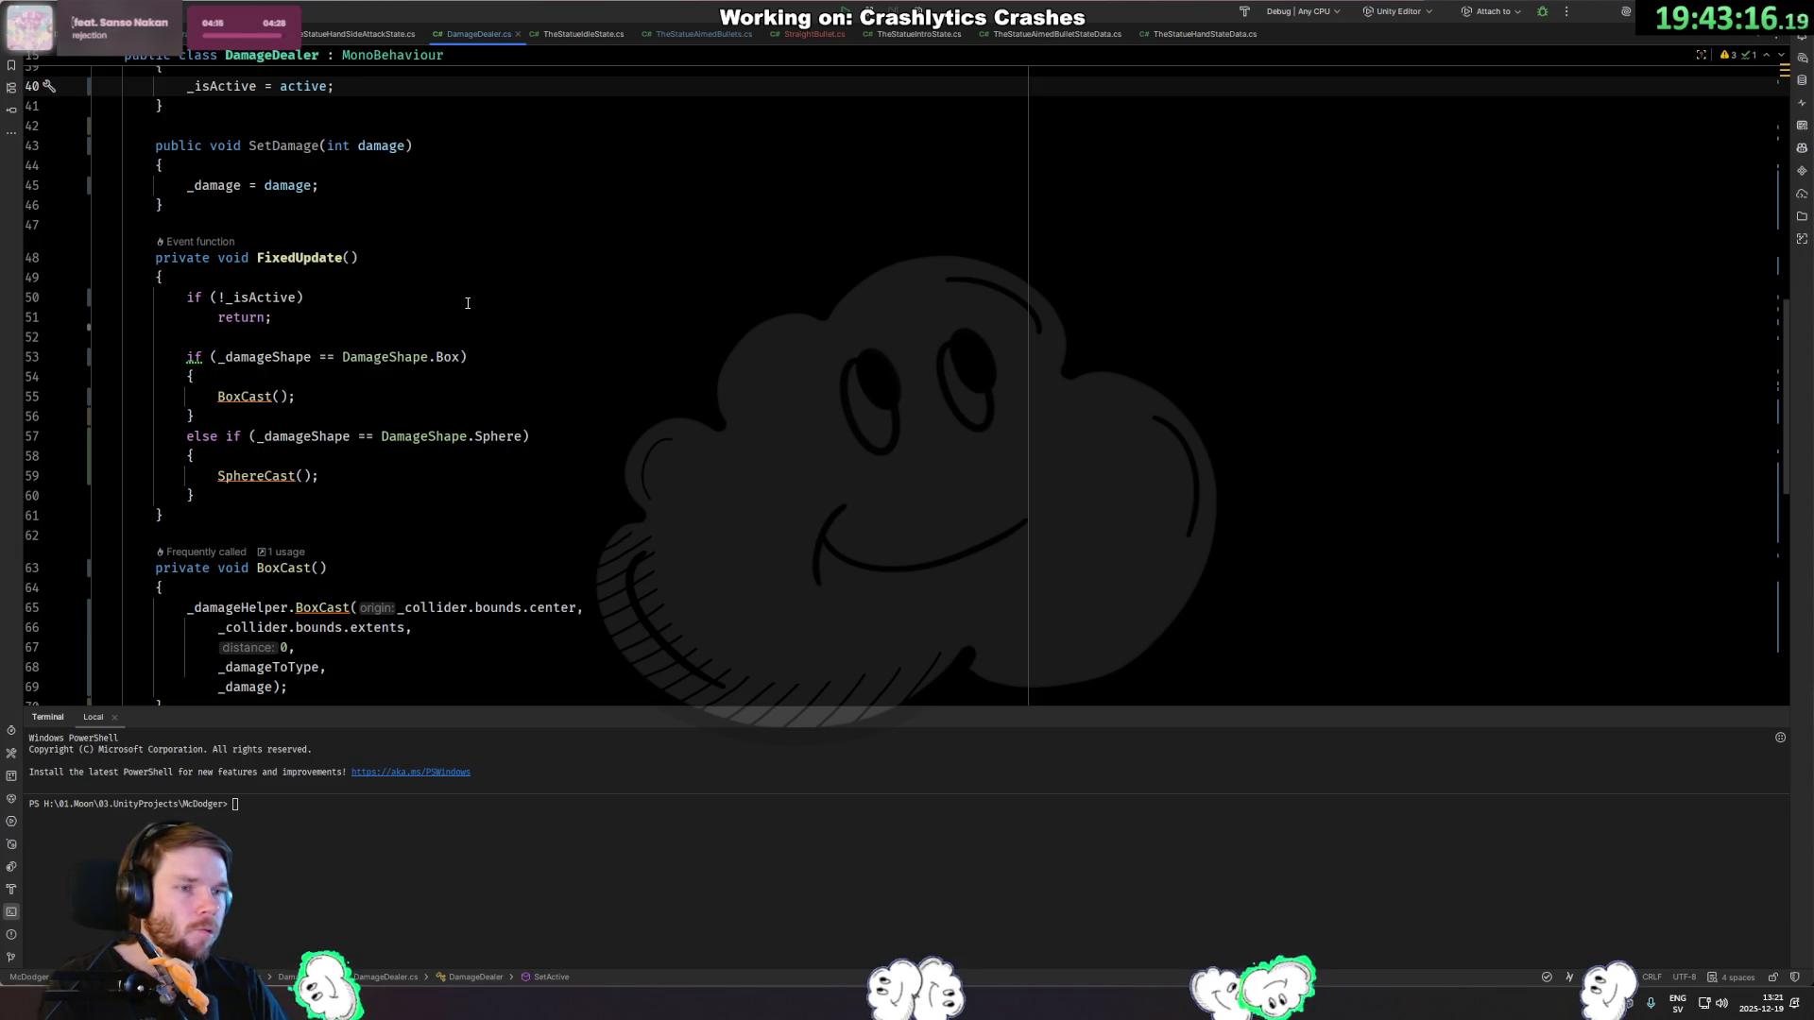
scroll(467, 303, down, 3)
scroll(432, 293, up, 3)
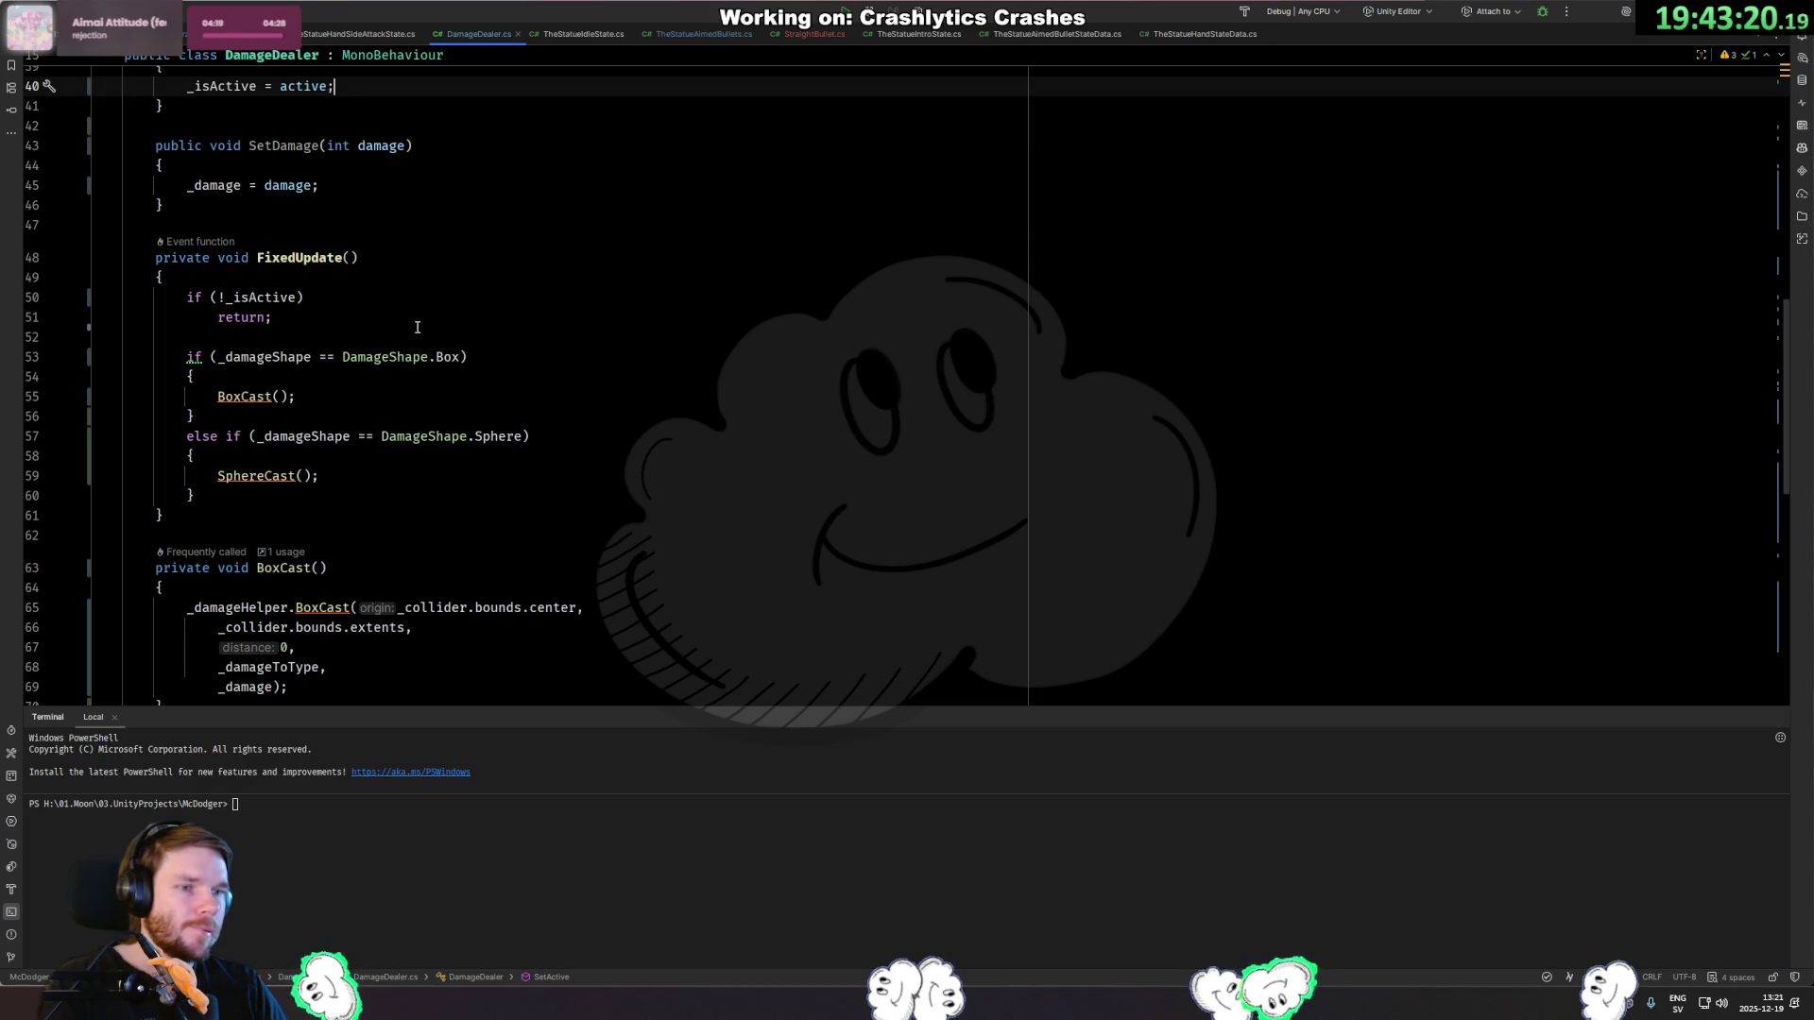
click(221, 397)
ctrl+click(321, 607)
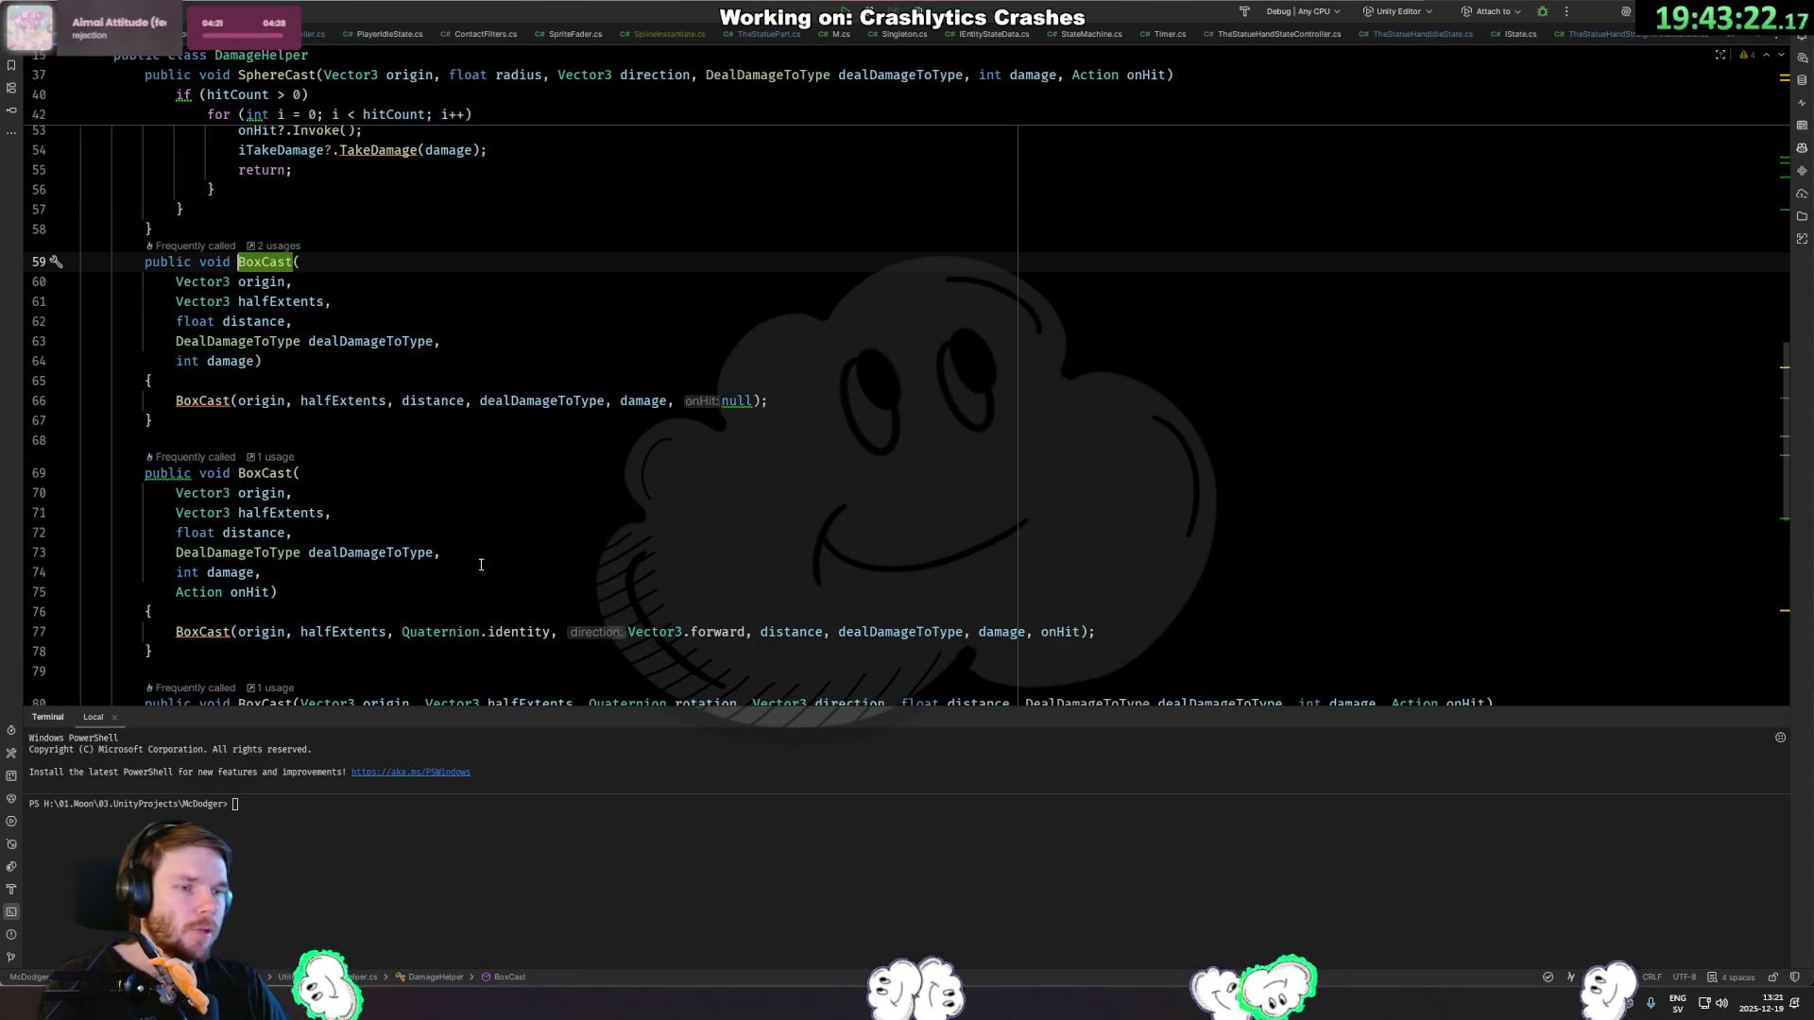
key(ctrl+minus)
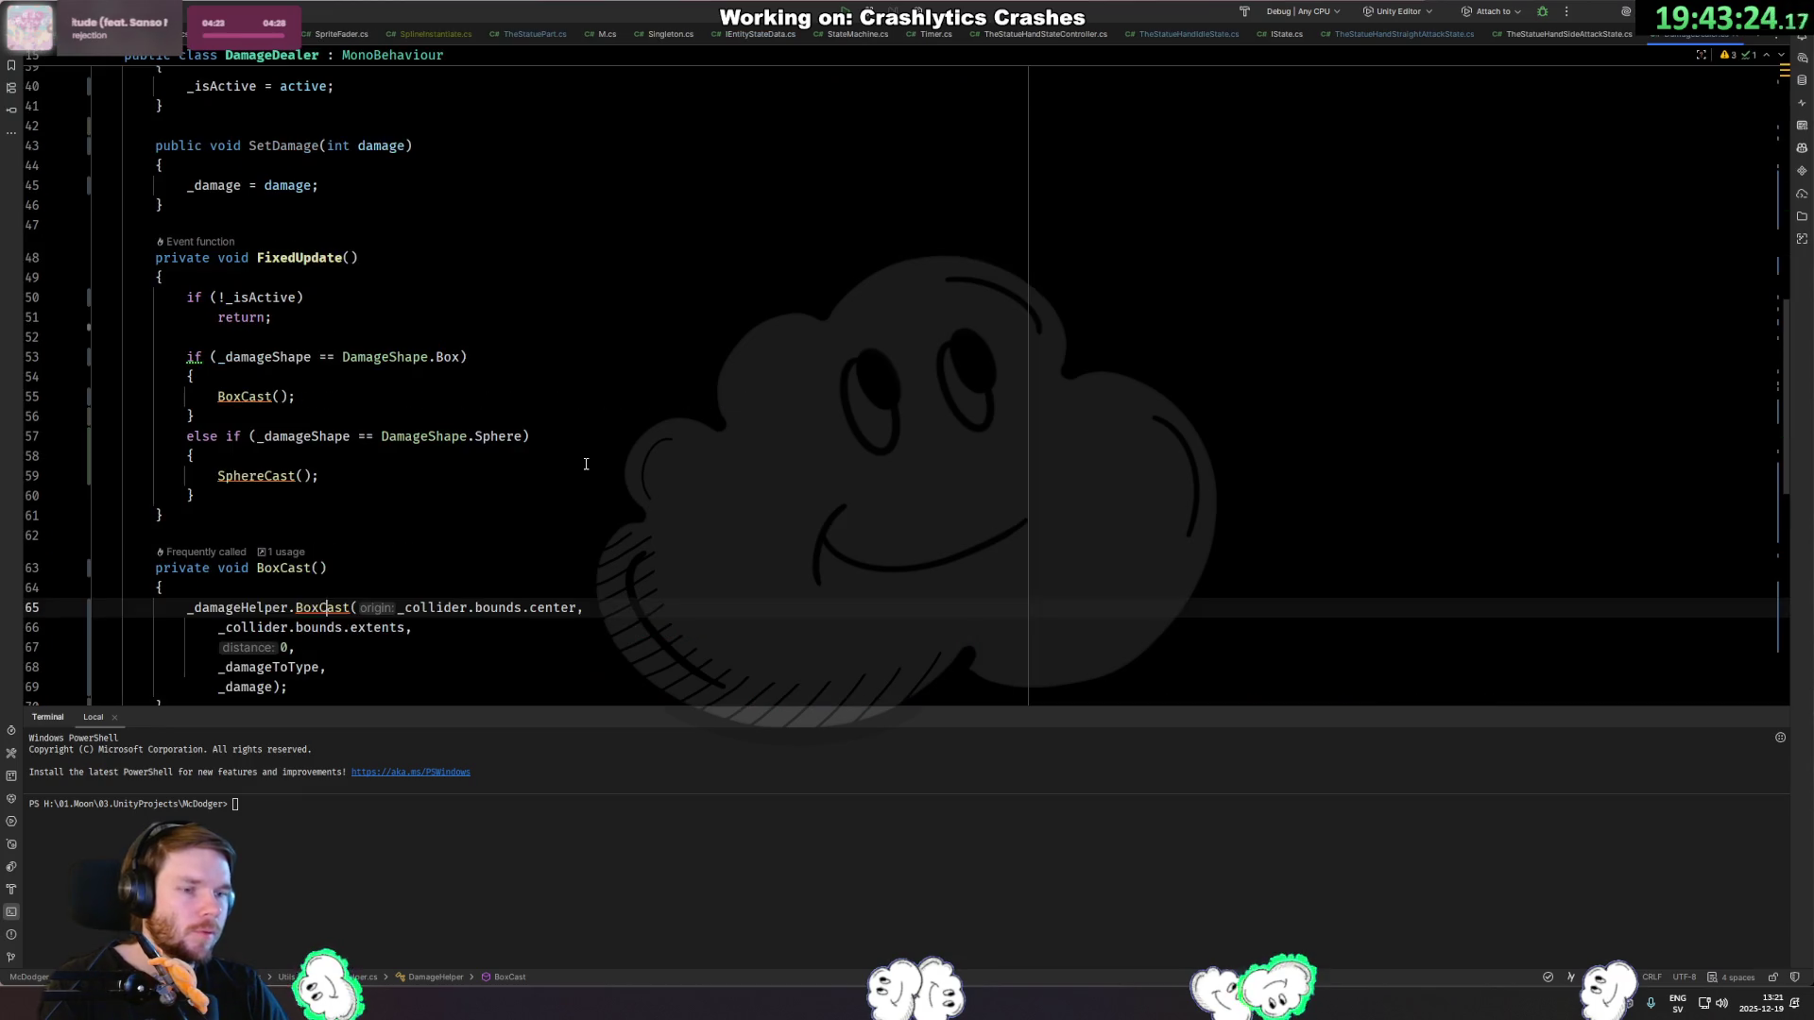
scroll(580, 443, down, 10)
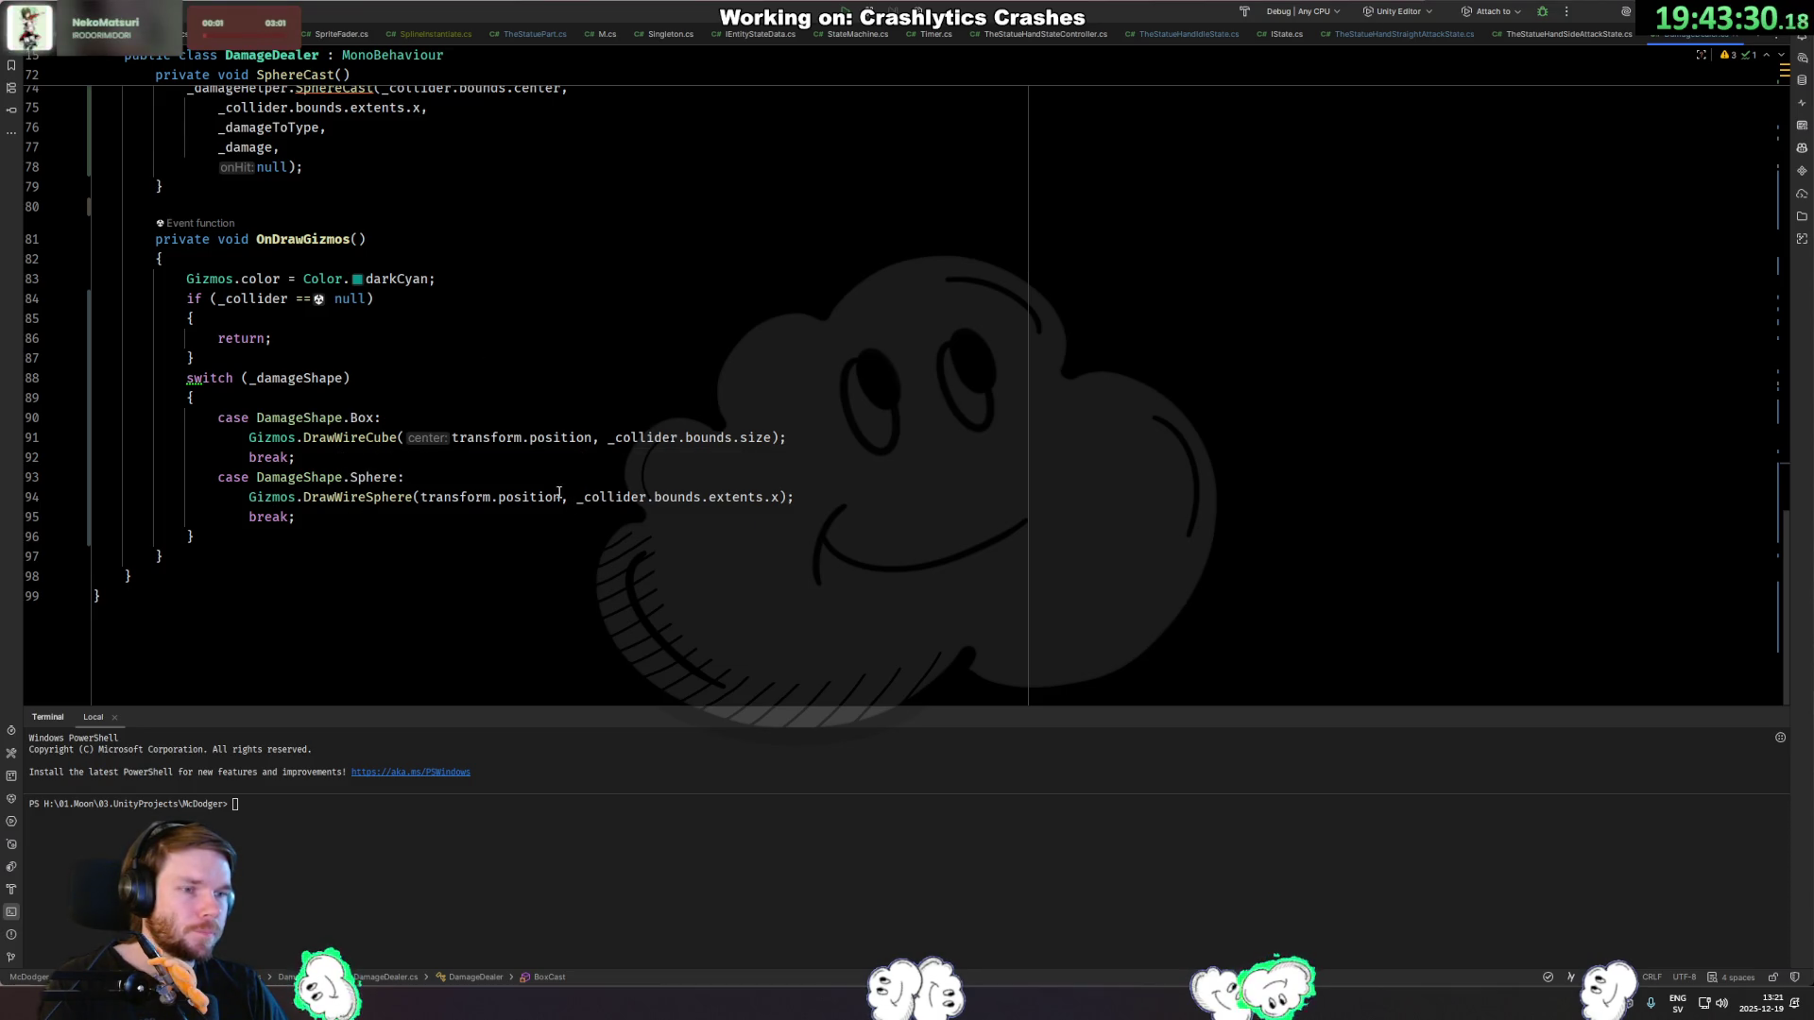
scroll(563, 495, up, 14)
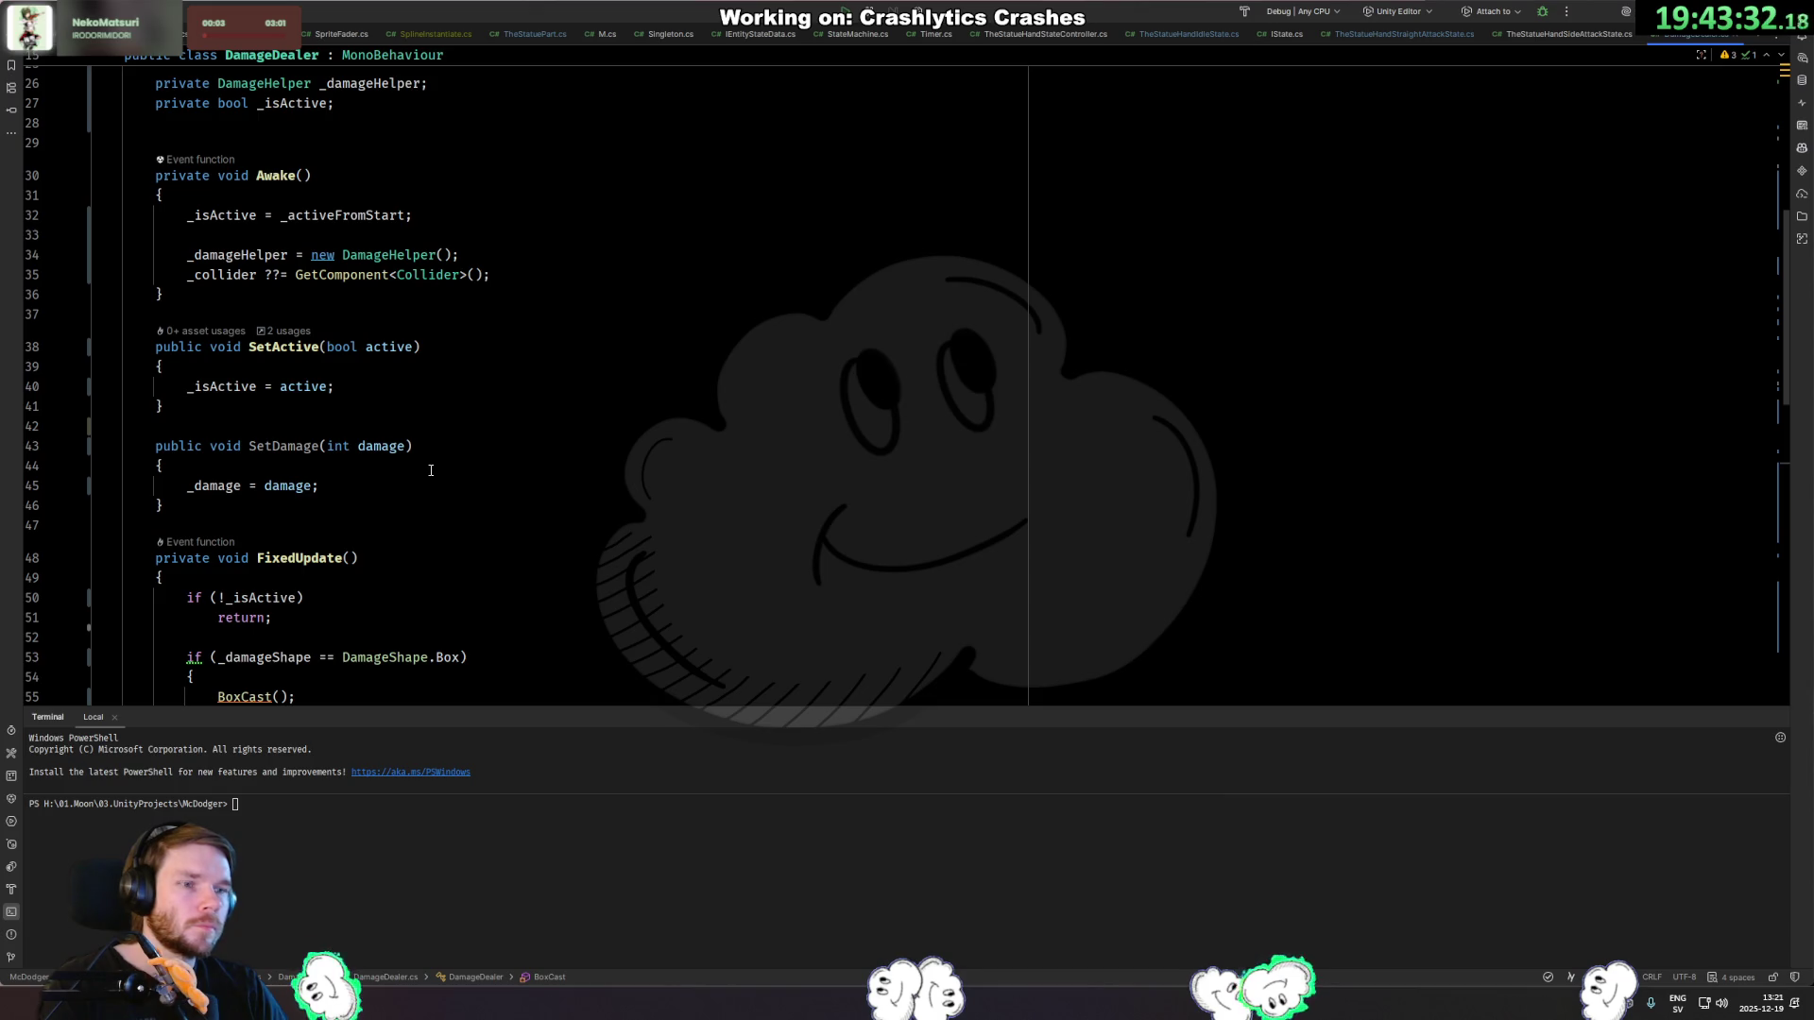
scroll(431, 469, up, 4)
click(565, 522)
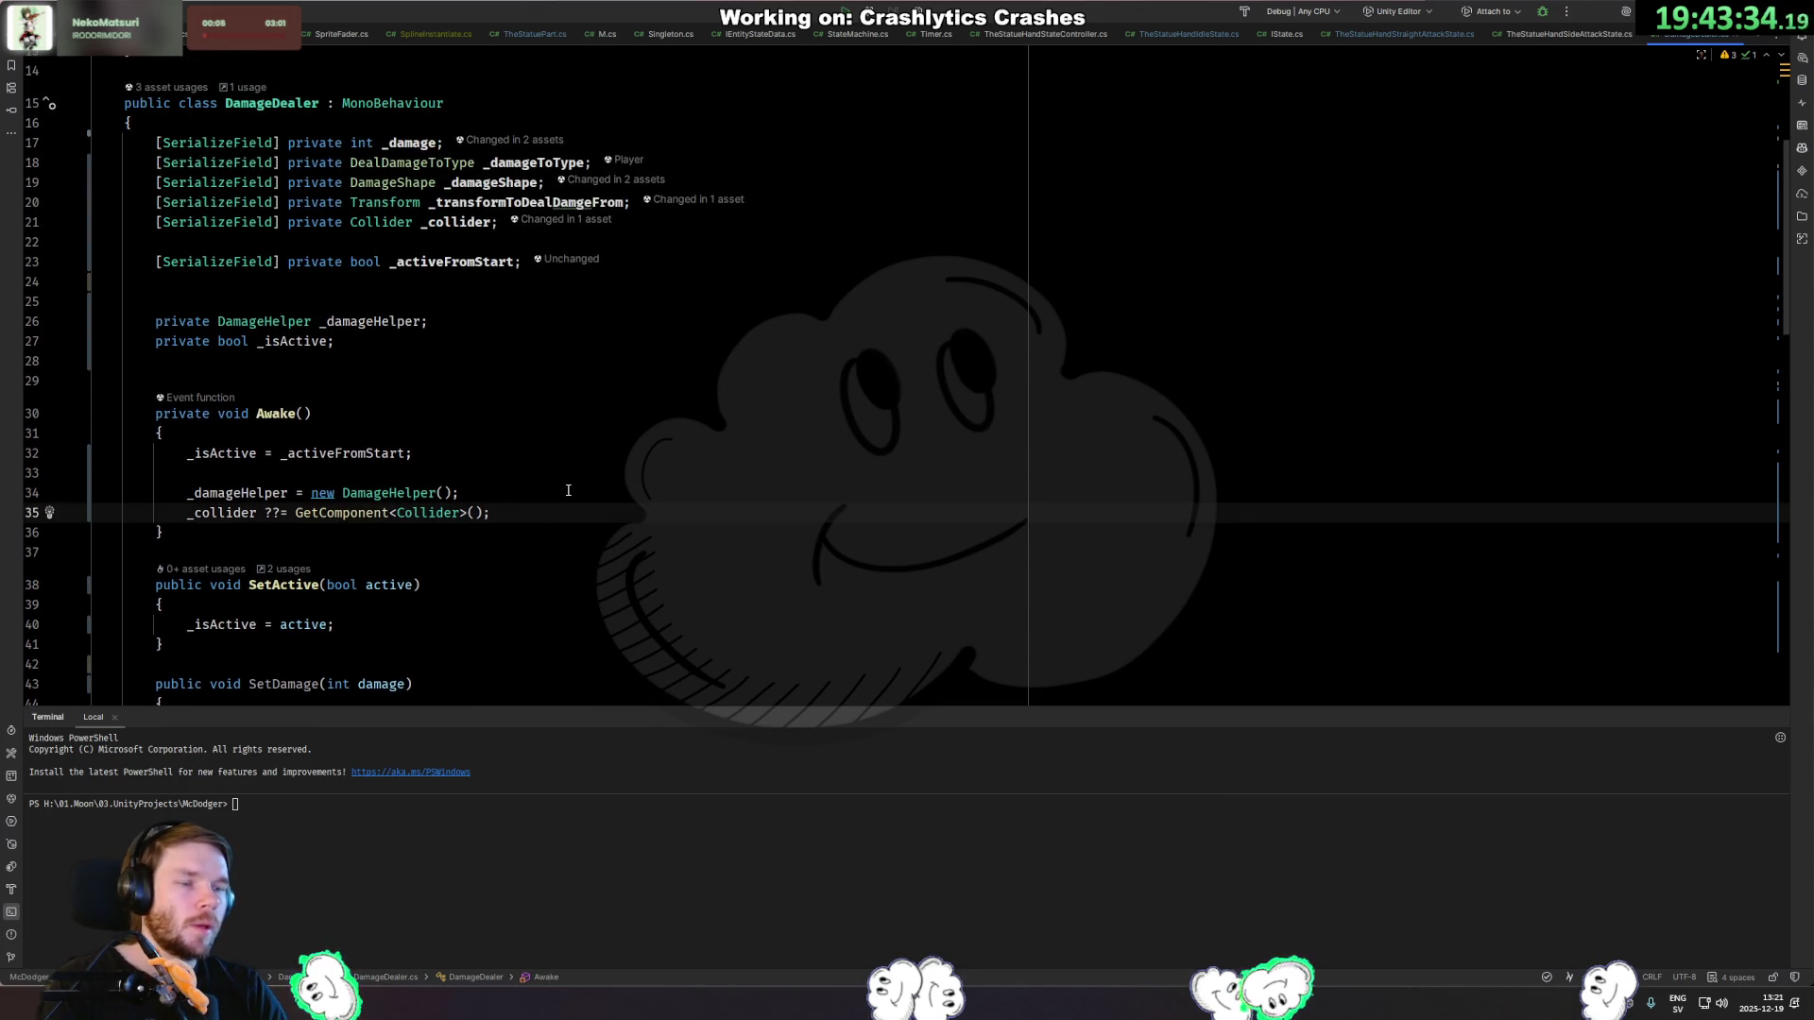
Add an if (_collider is SphereCollider) check that sets _damageShape = DamageShape.Sphere.
key(Return)
key(Return)
text(_da)
key(BackSpace)
key(BackSpace)
key(BackSpace)
text(if )
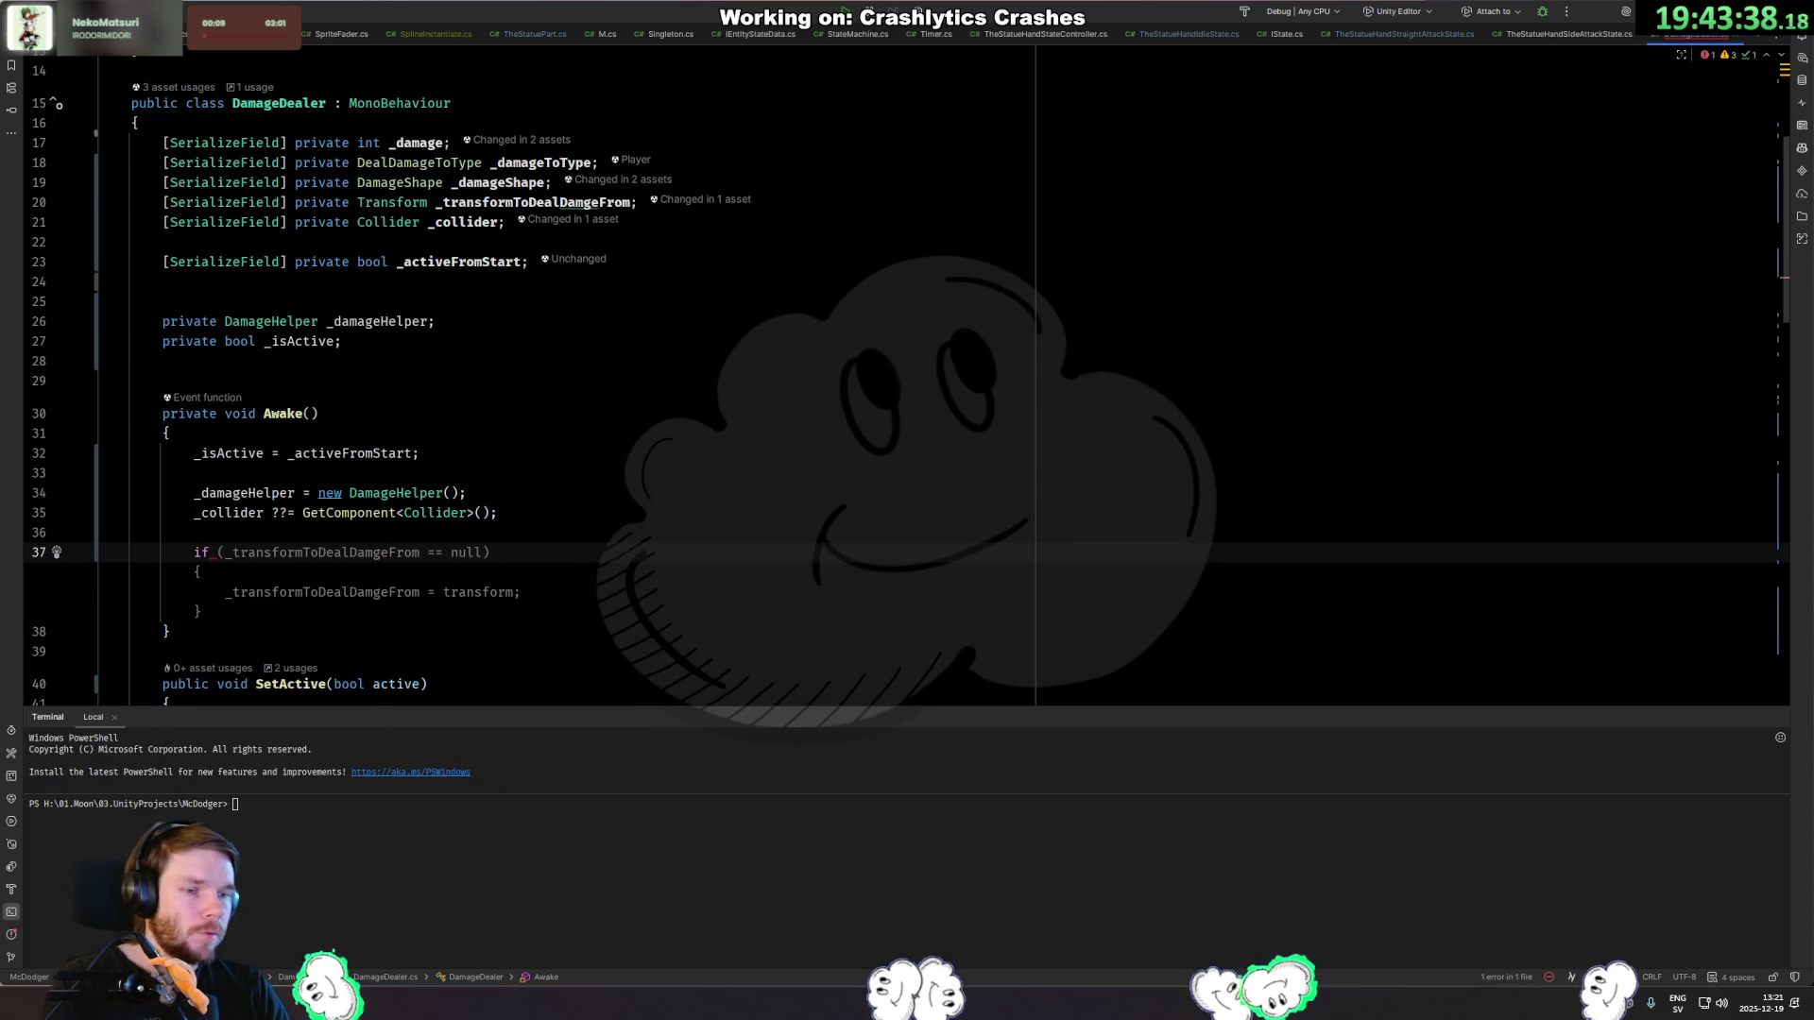
text((_col)
key(Return)
text(is )
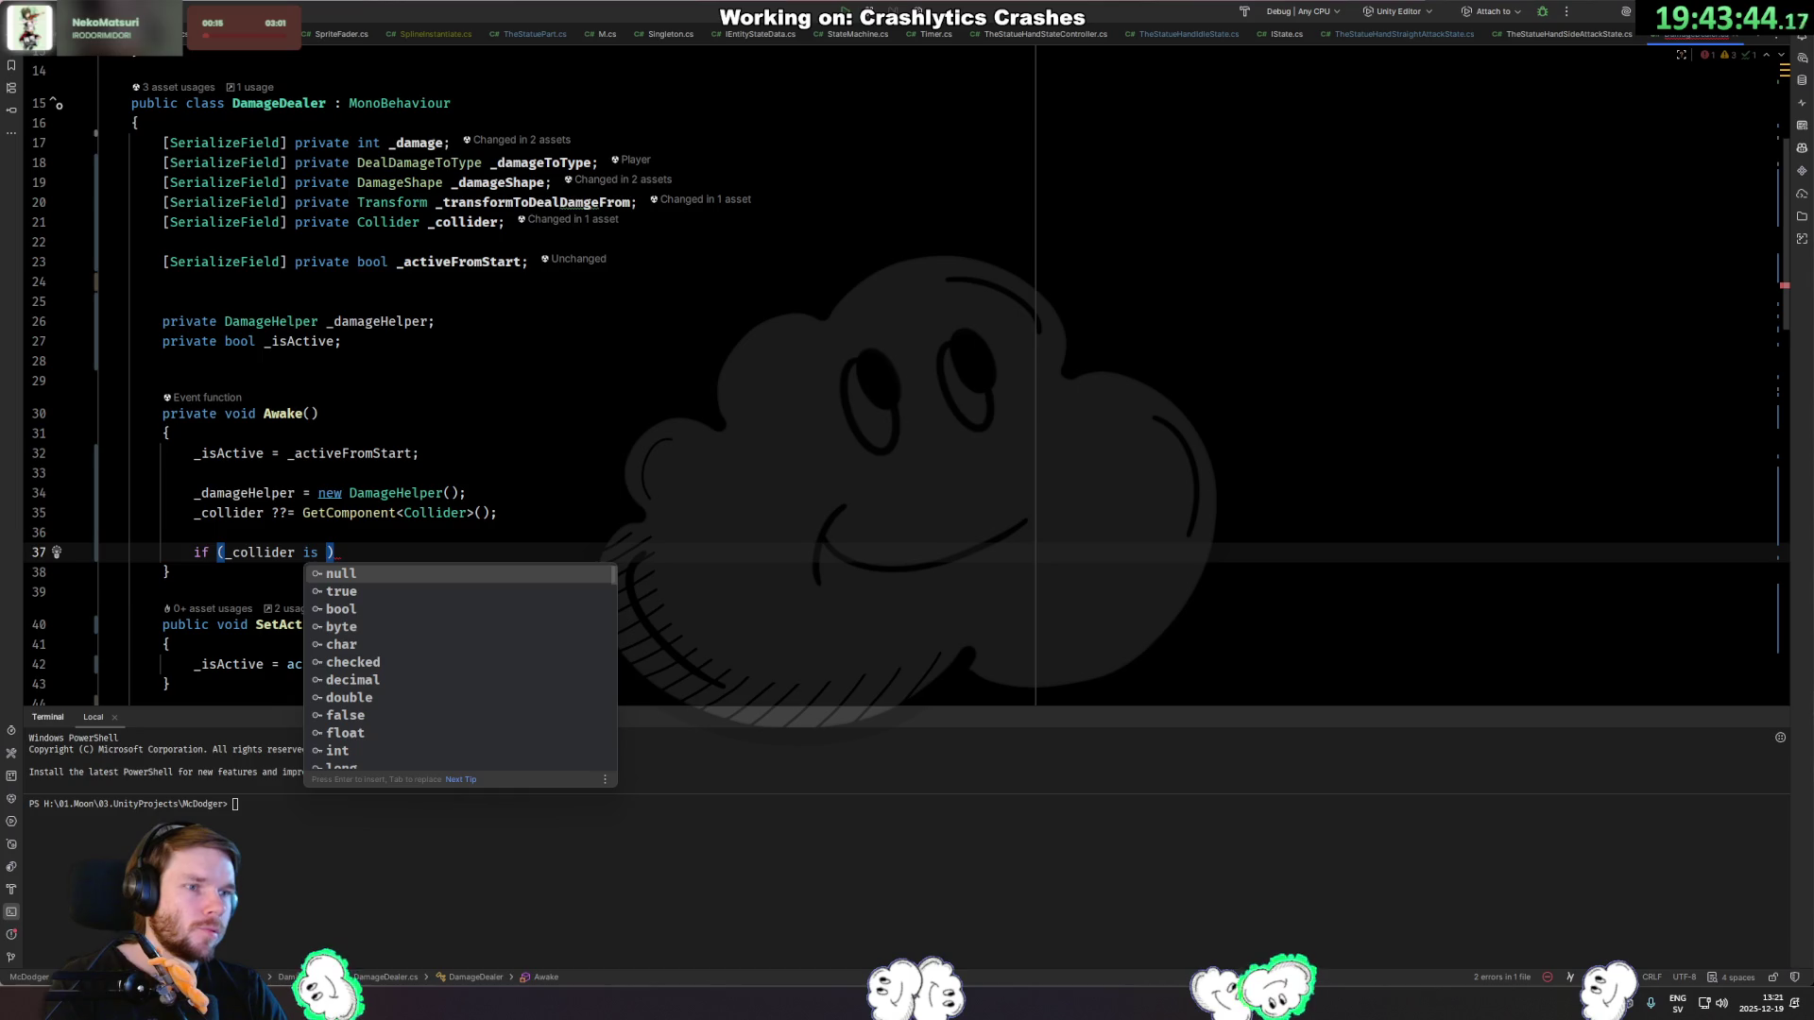
text(SphereCo)
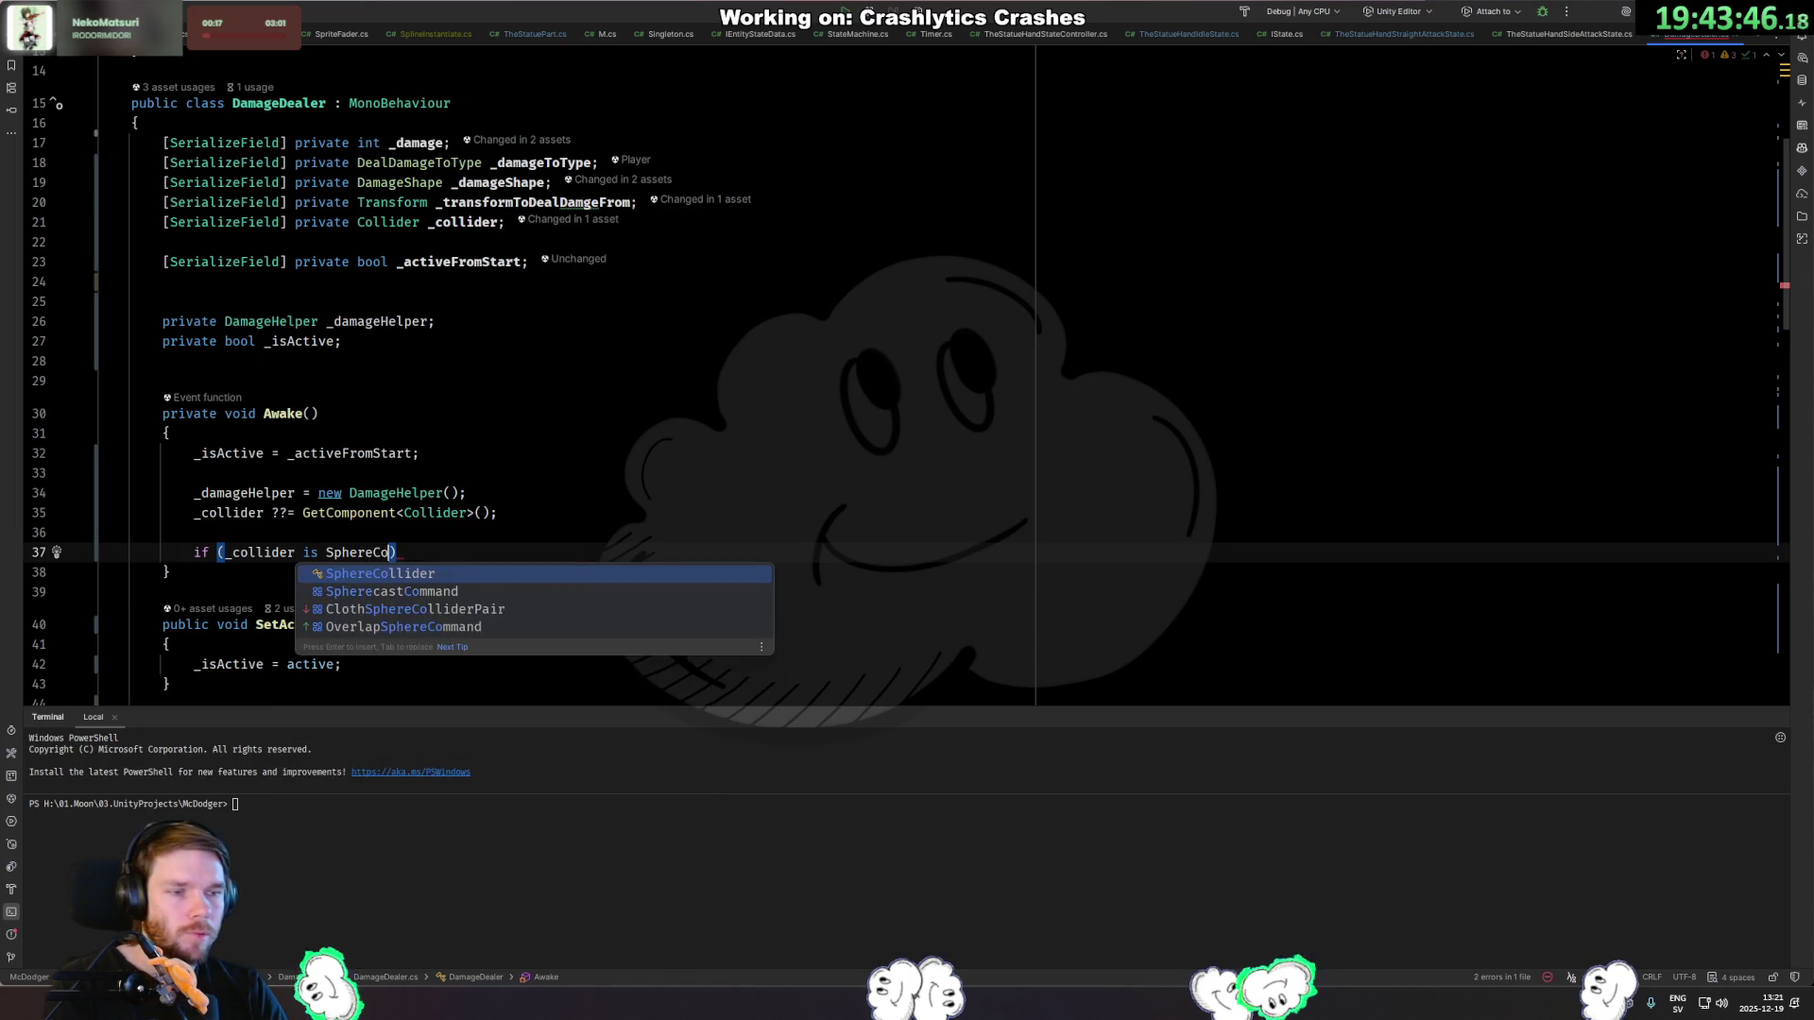
key(Return)
key(Return)
text(_dama)
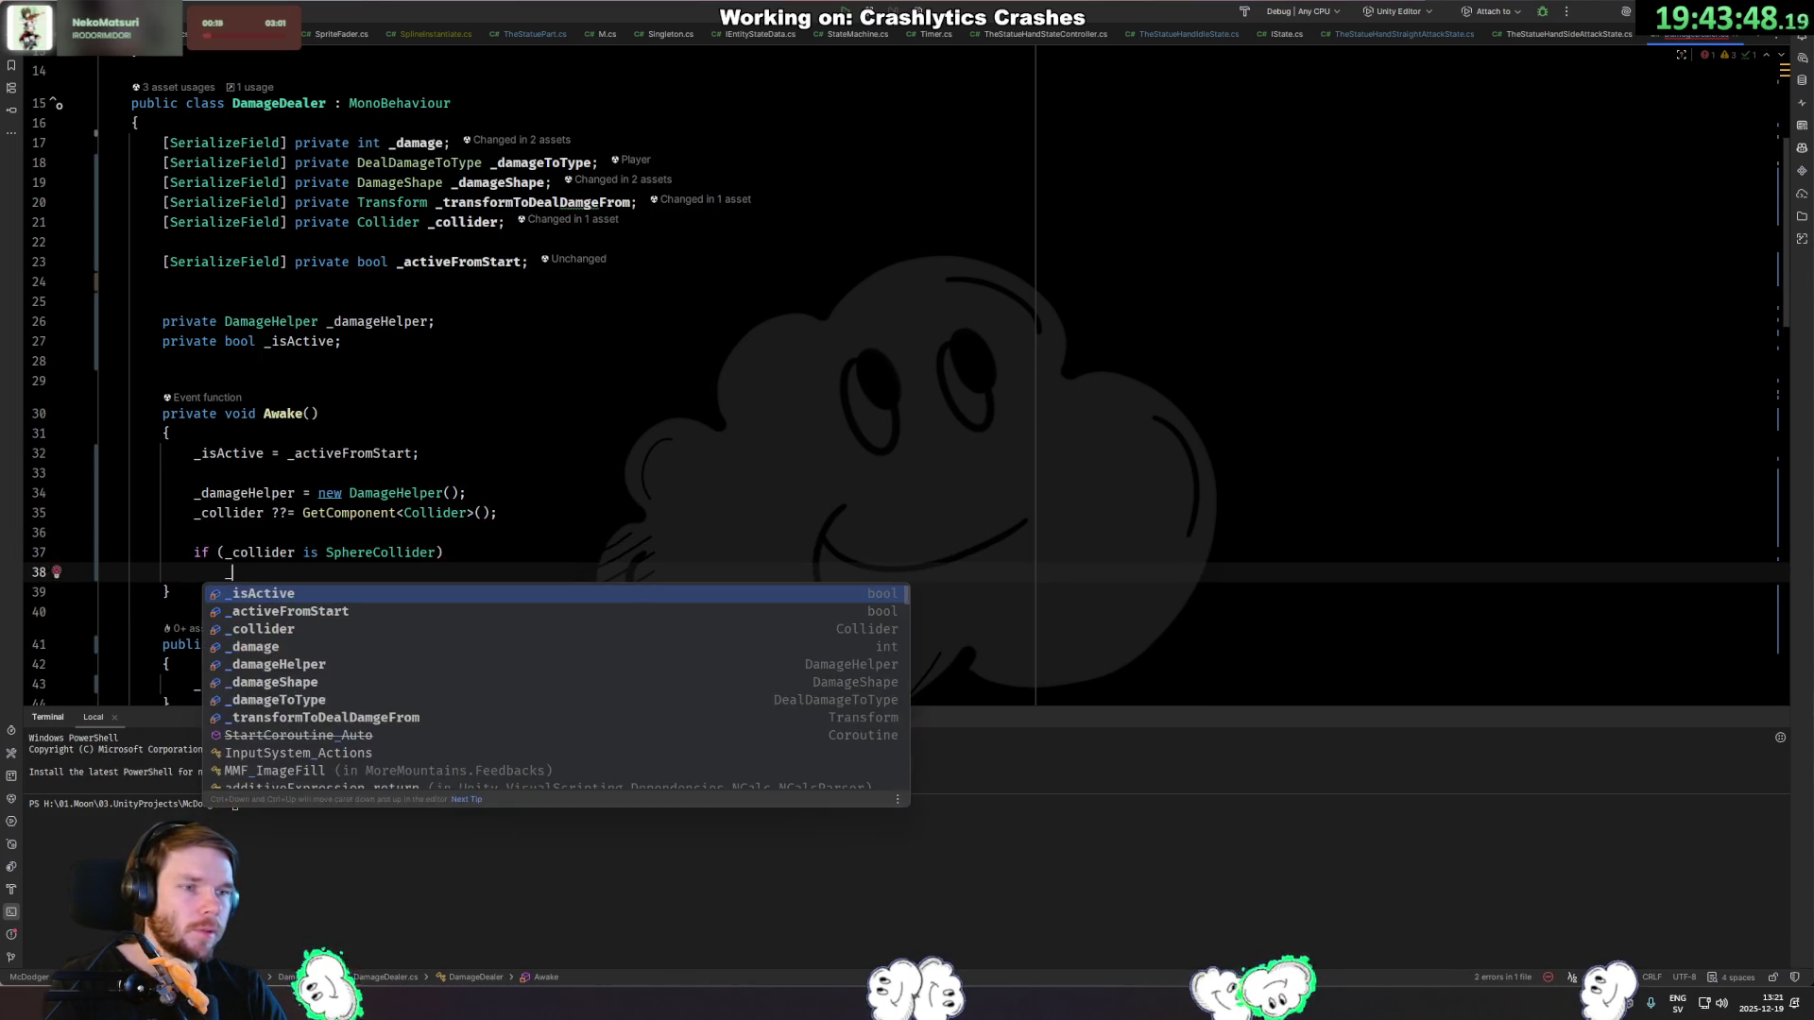
key(Down)
key(Return)
text(=)
key(Down)
key(Return)
text(;)
key(Return)
Add the BoxCollider branch and an else logging "We don't support this collider type for DamageDealer".
key(Tab)
key(Tab)
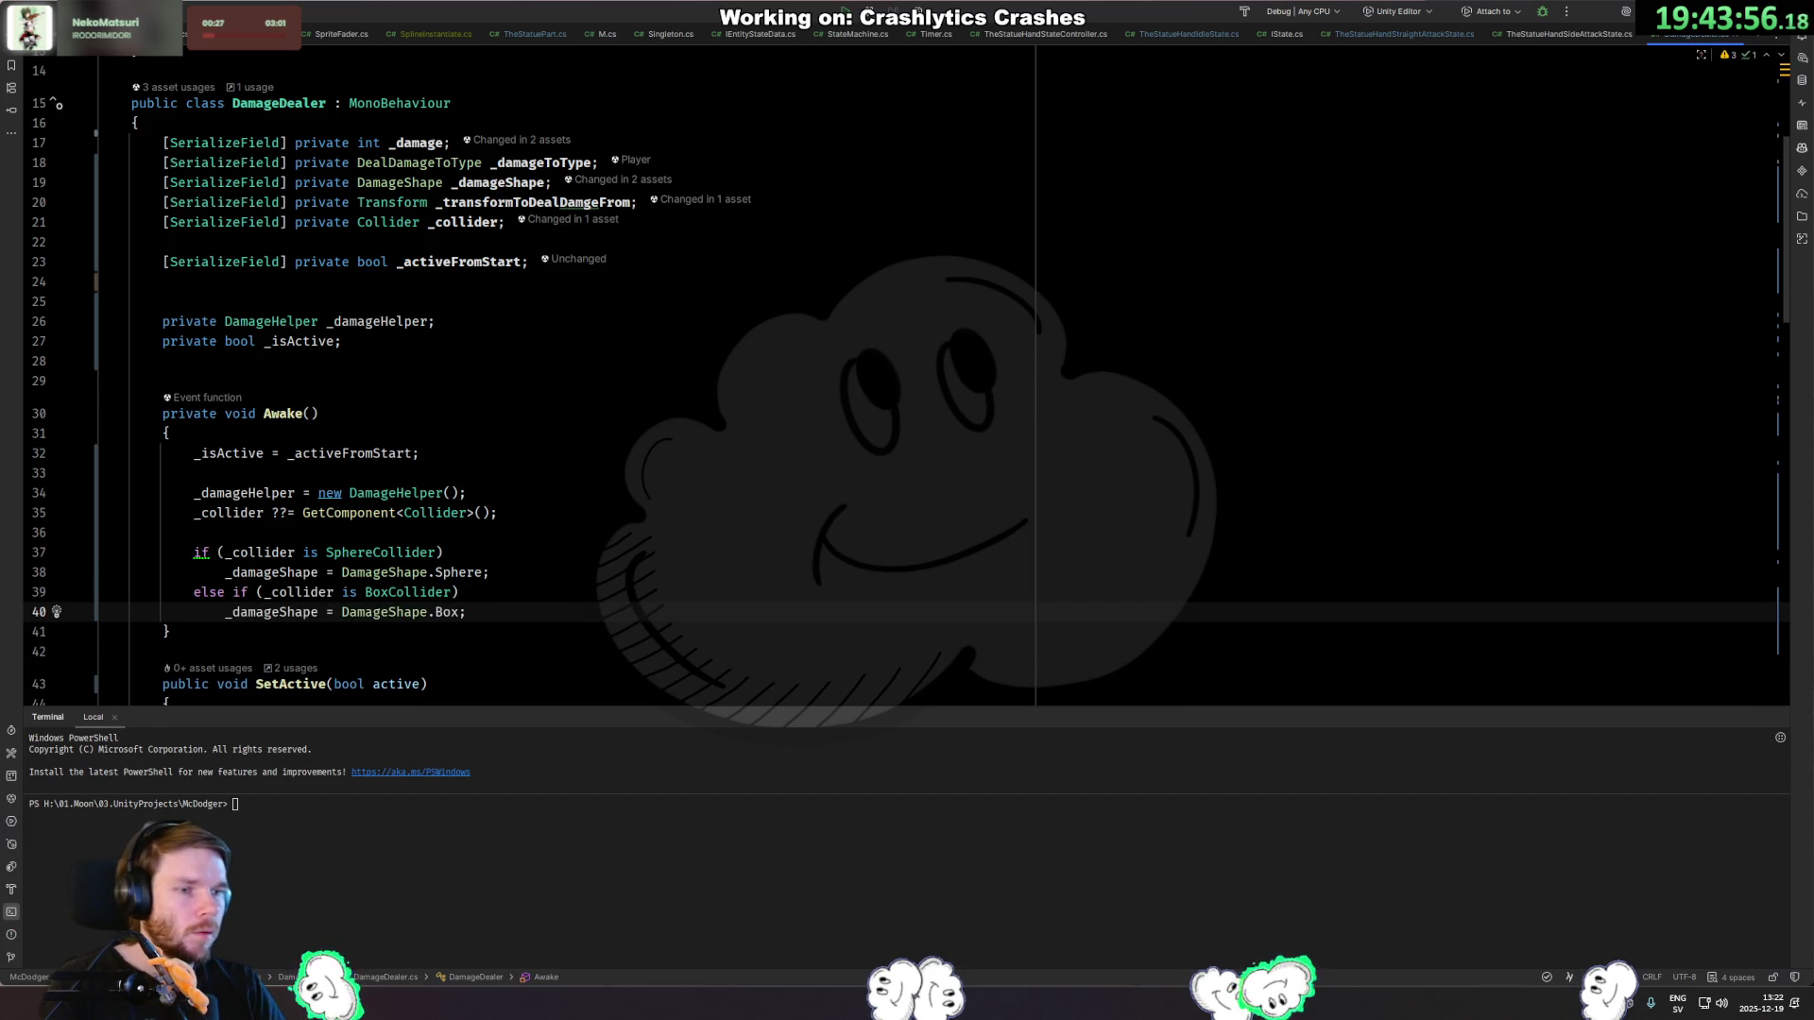
scroll(548, 434, down, 3)
key(Return)
text(else)
key(Return)
text({)
key(Return)
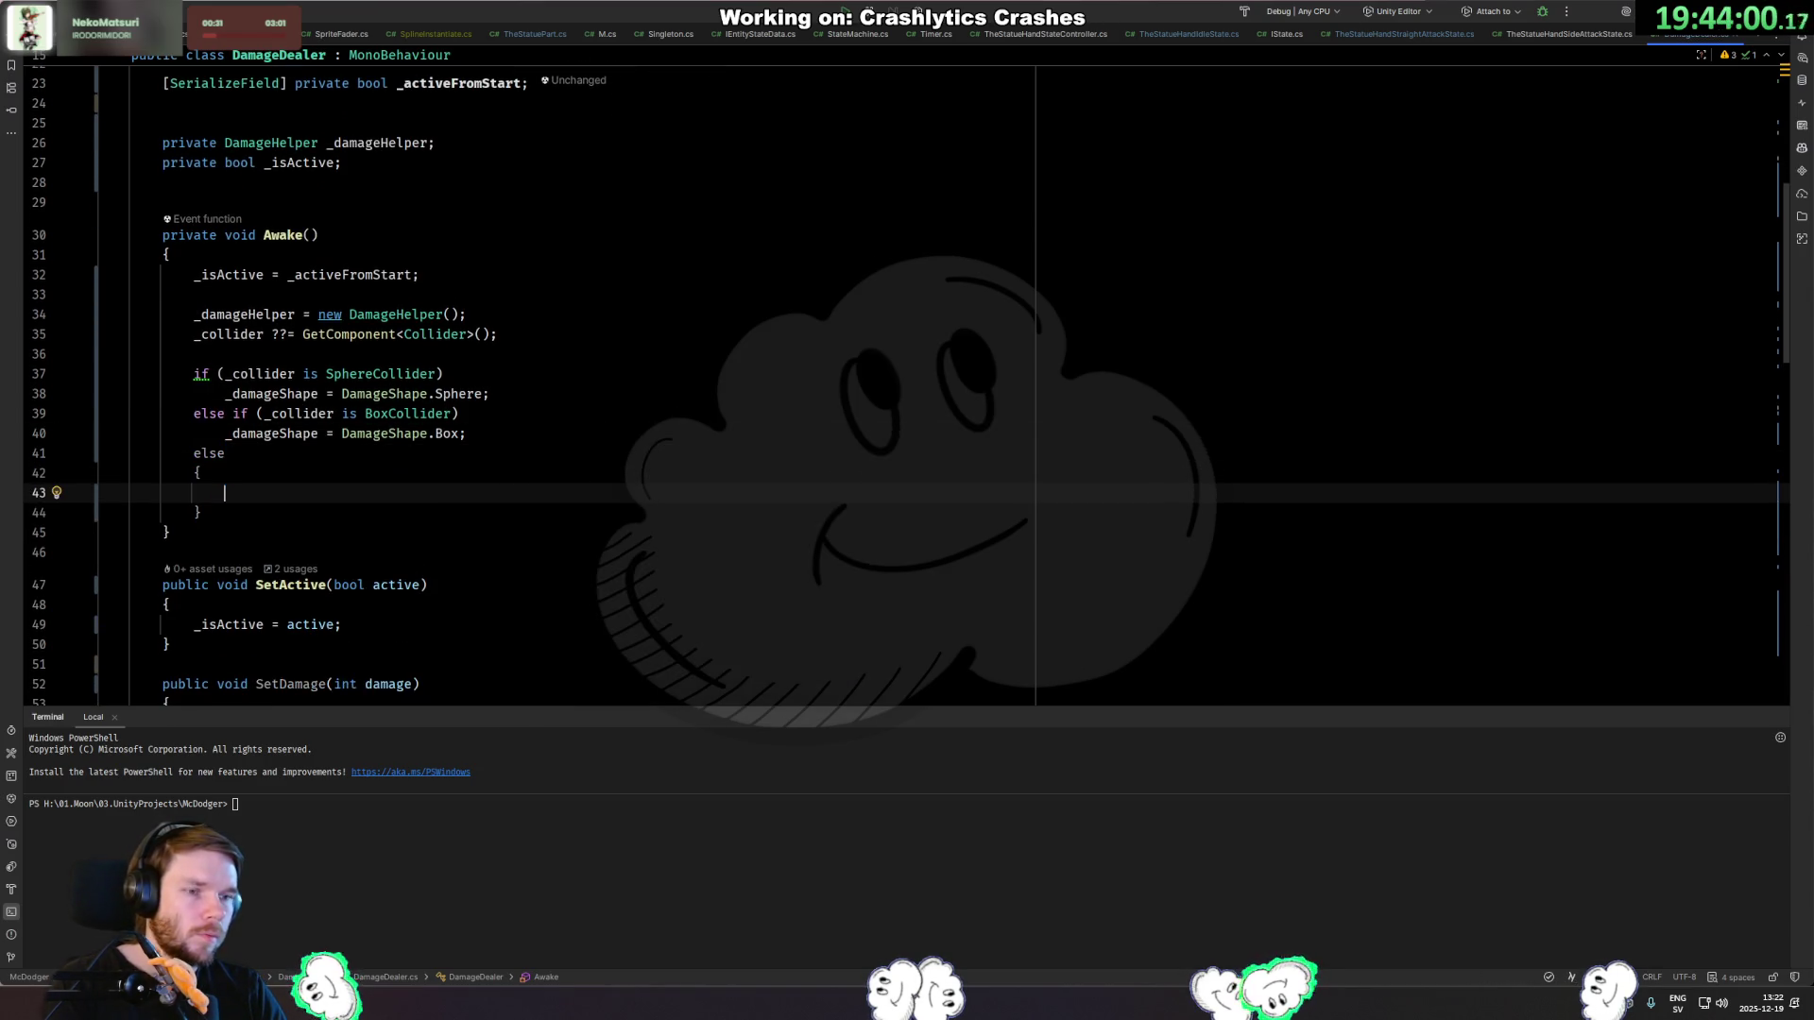
text(Debug.LogE)
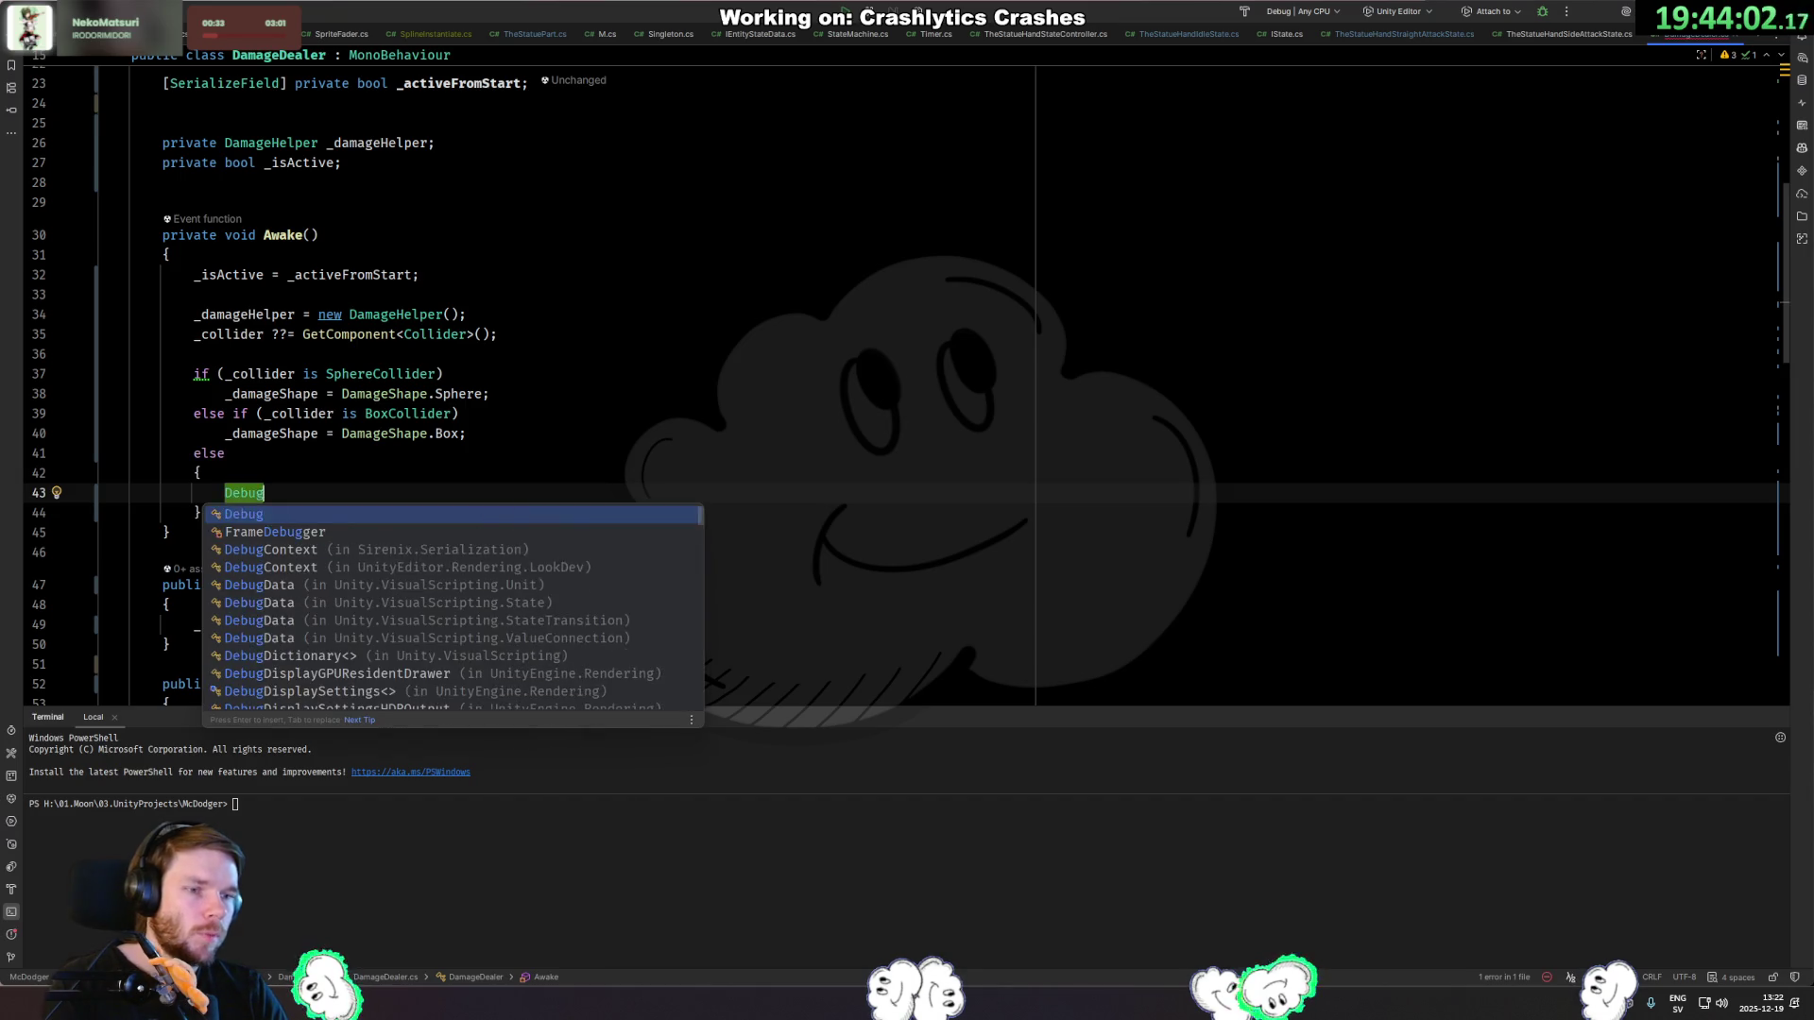
key(Return)
text("We ");)
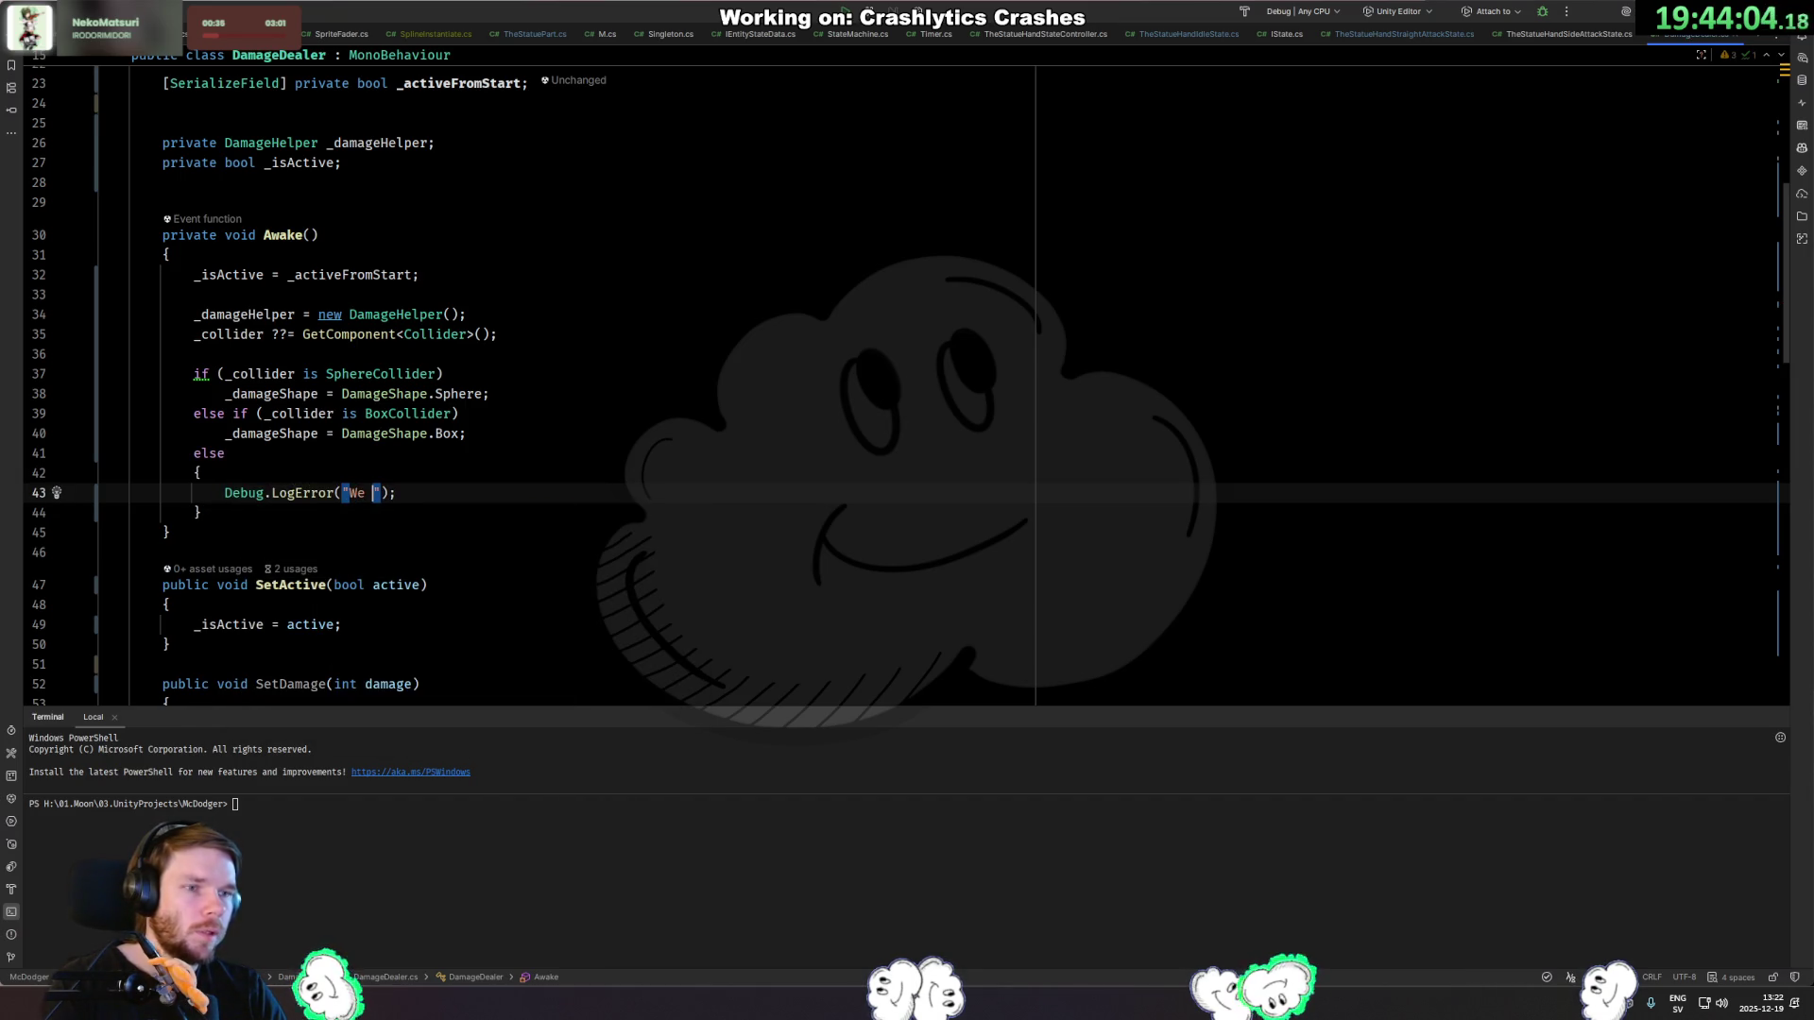
key(Escape)
text(don't support this collider type for DamageDealer)
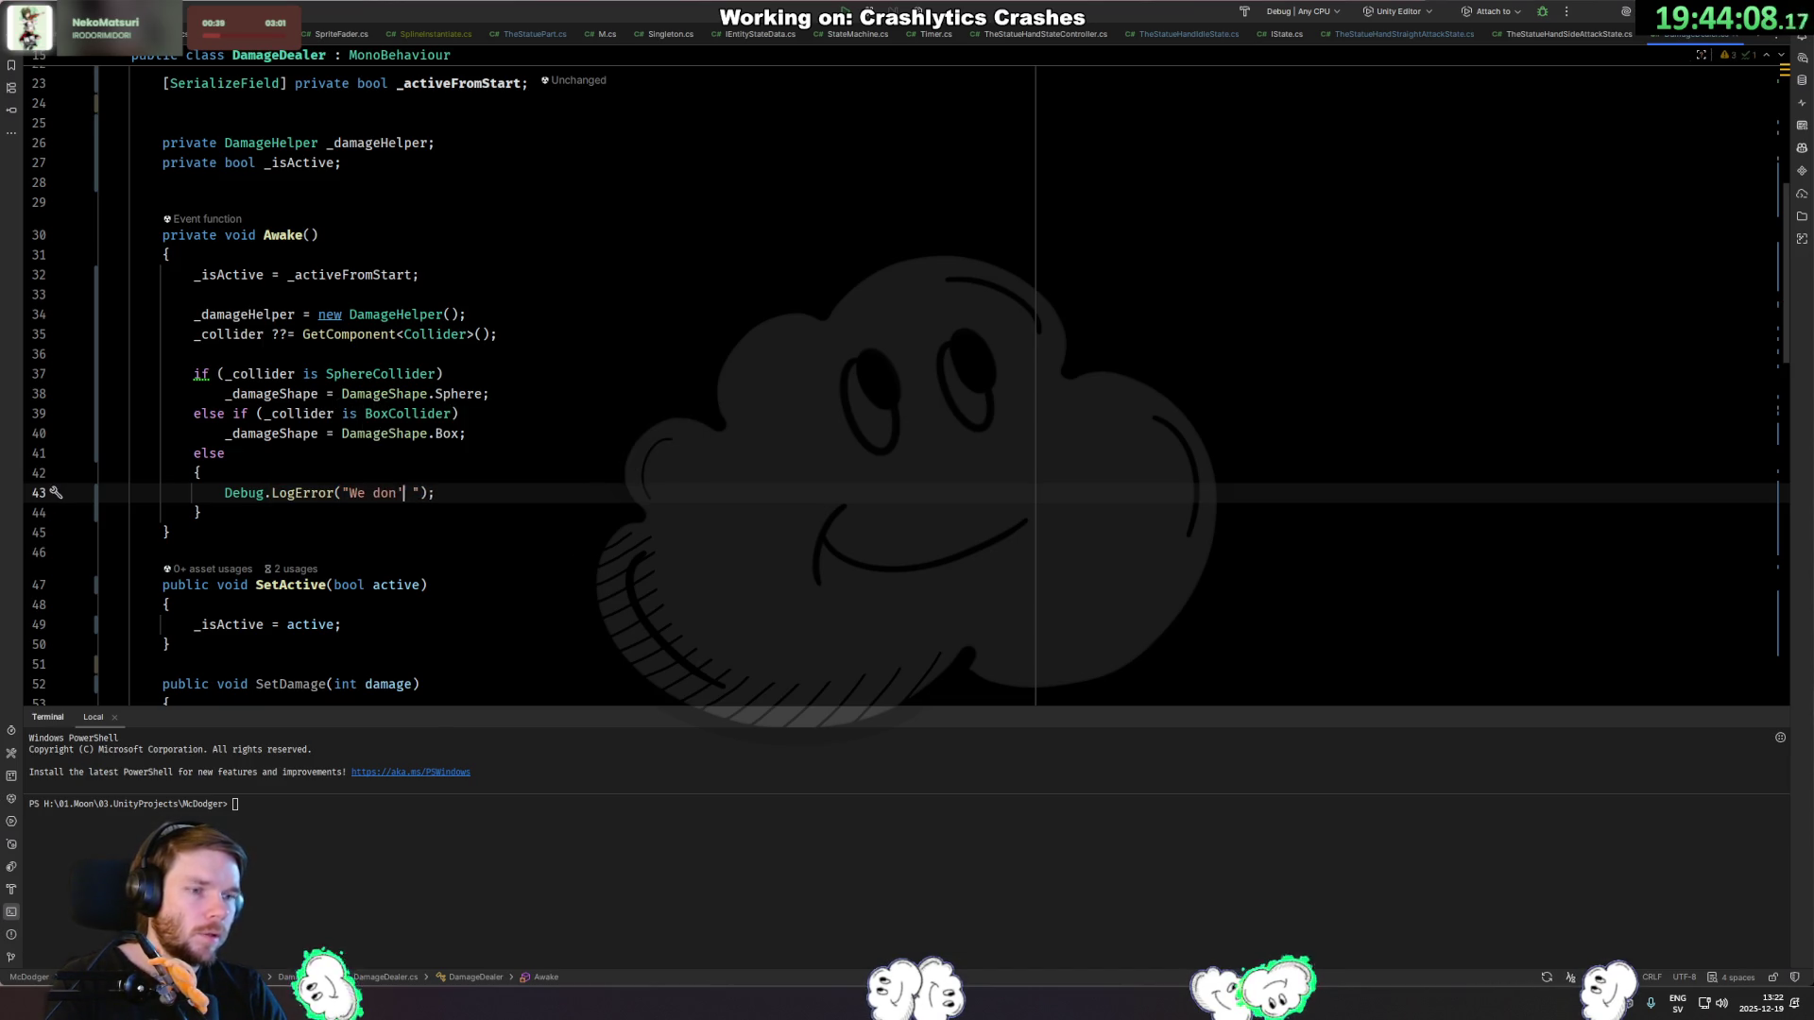
key(End)
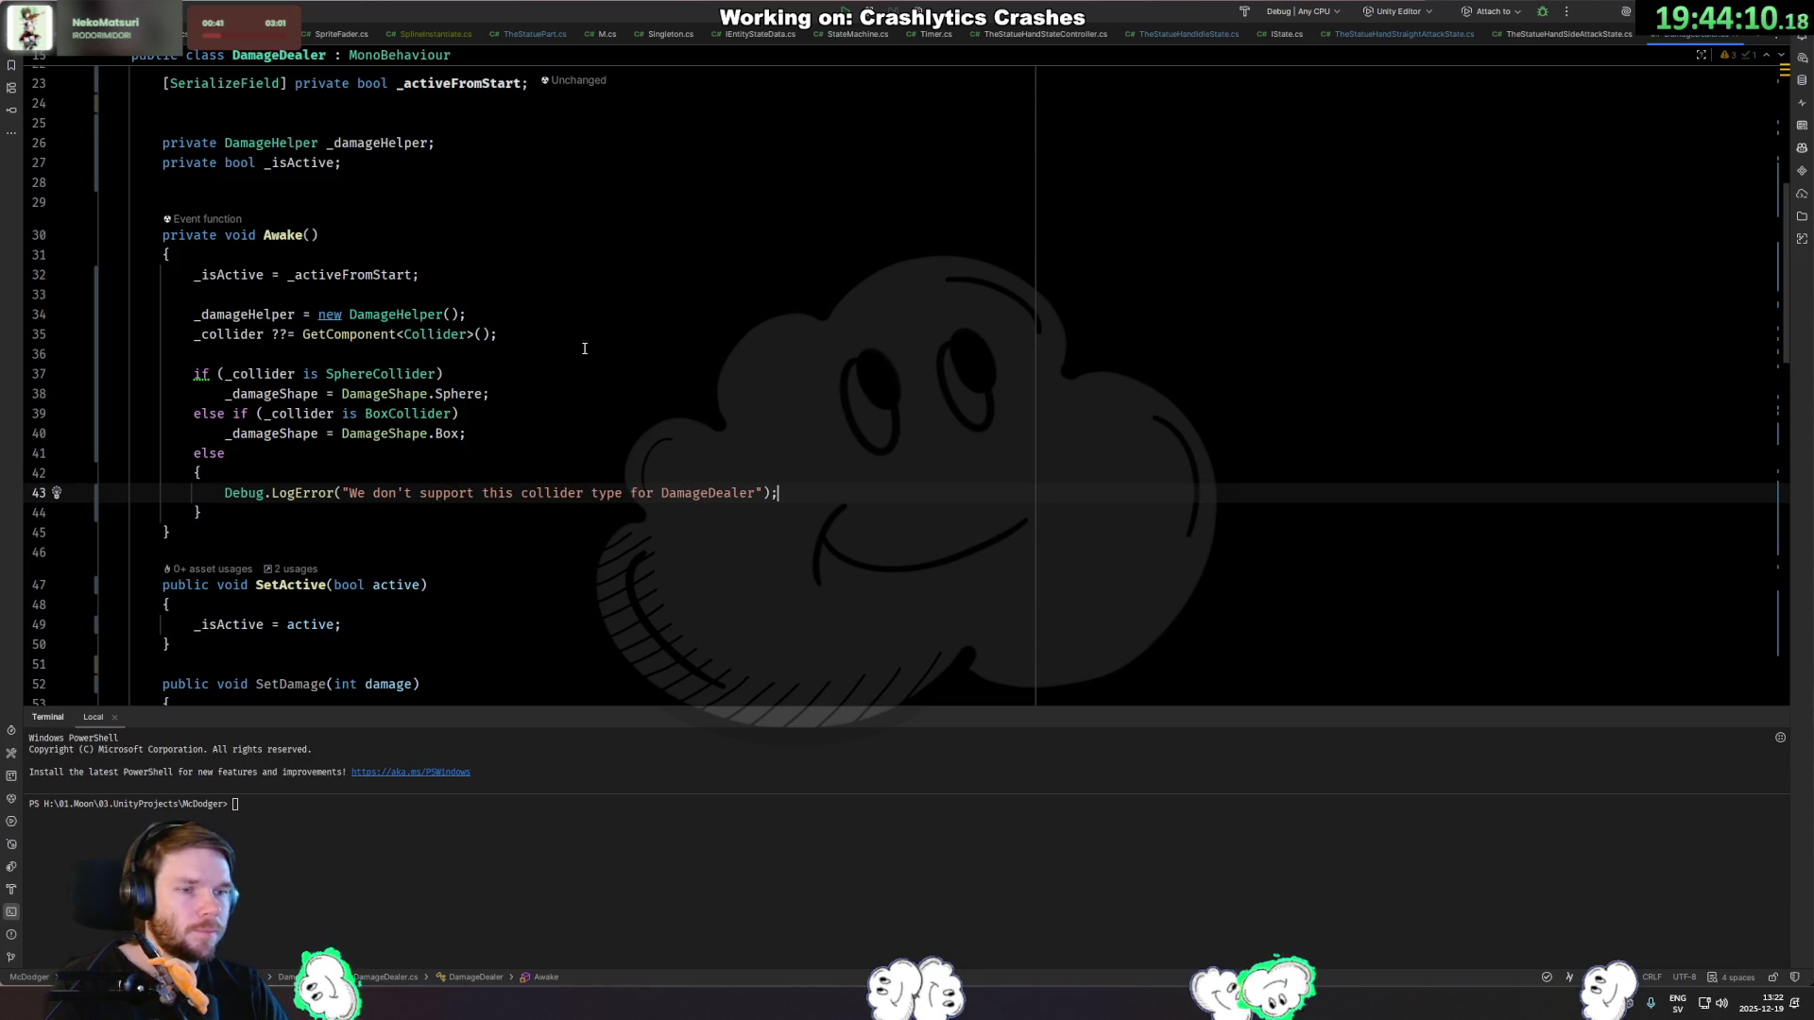
Convert the collider if/else chain into a switch statement with Alt+Enter.
click(510, 428)
click(192, 373)
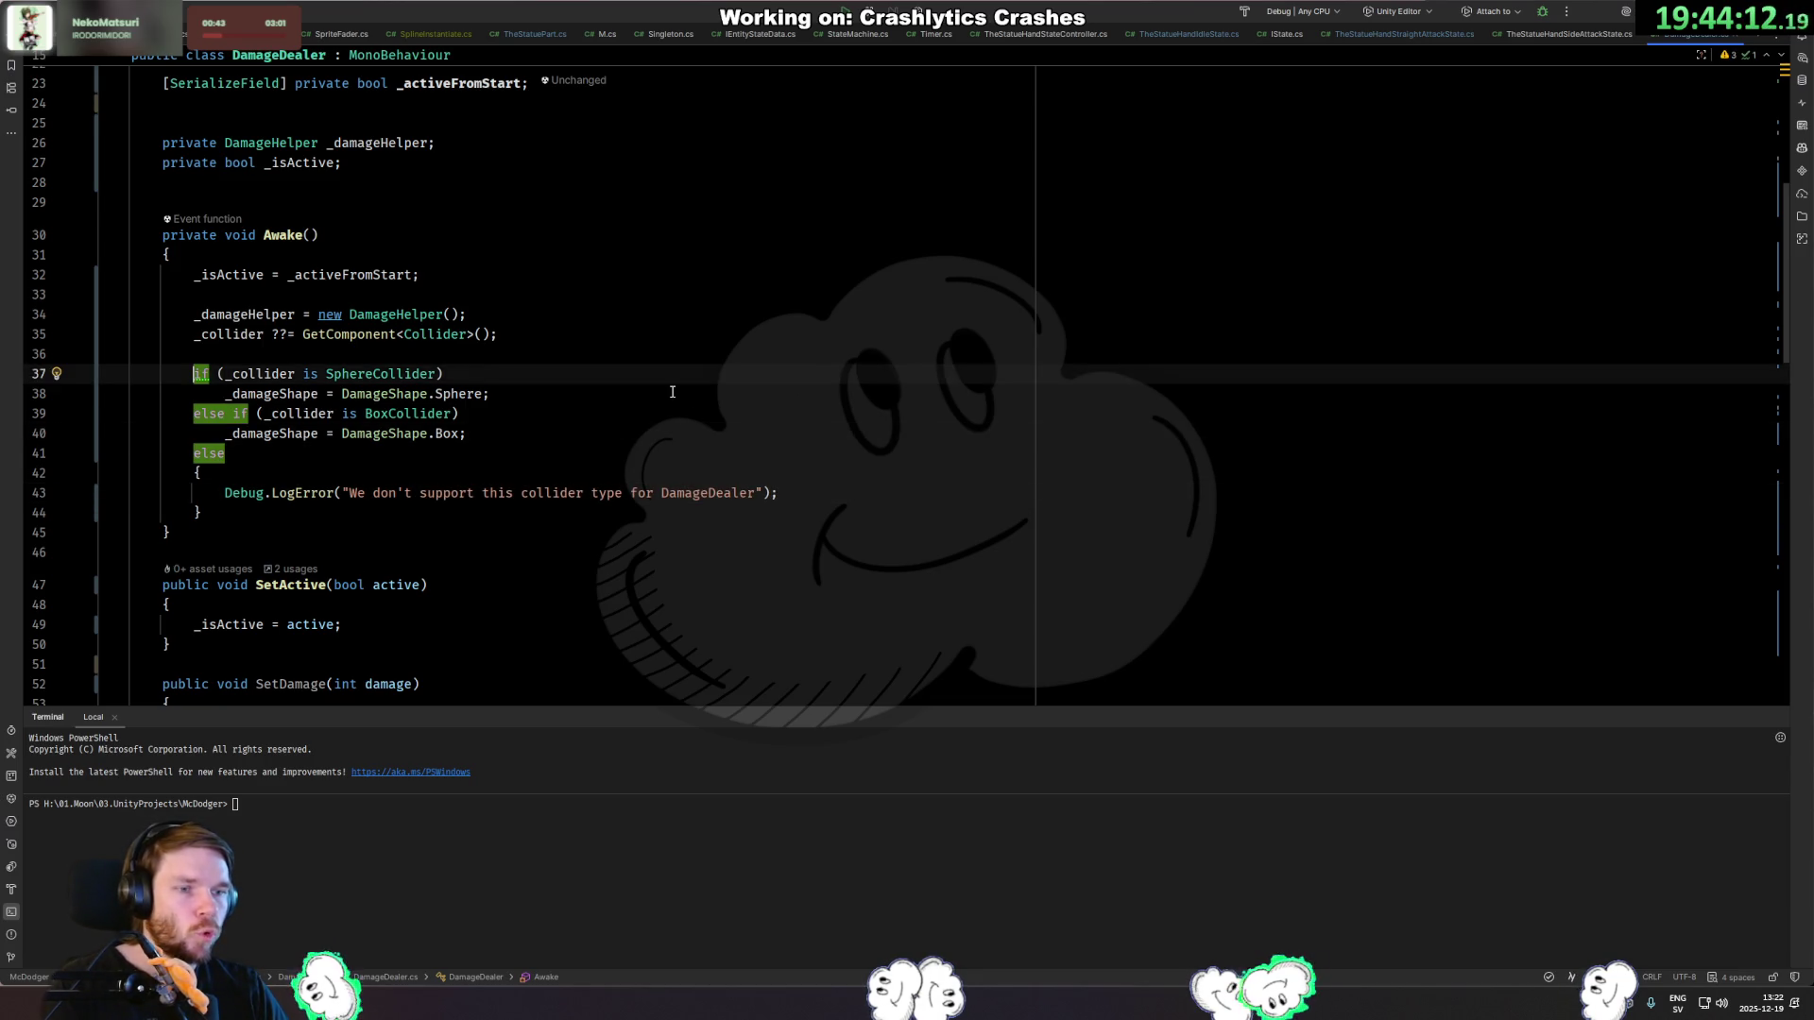
key(alt+Return)
key(Return)
click(825, 393)
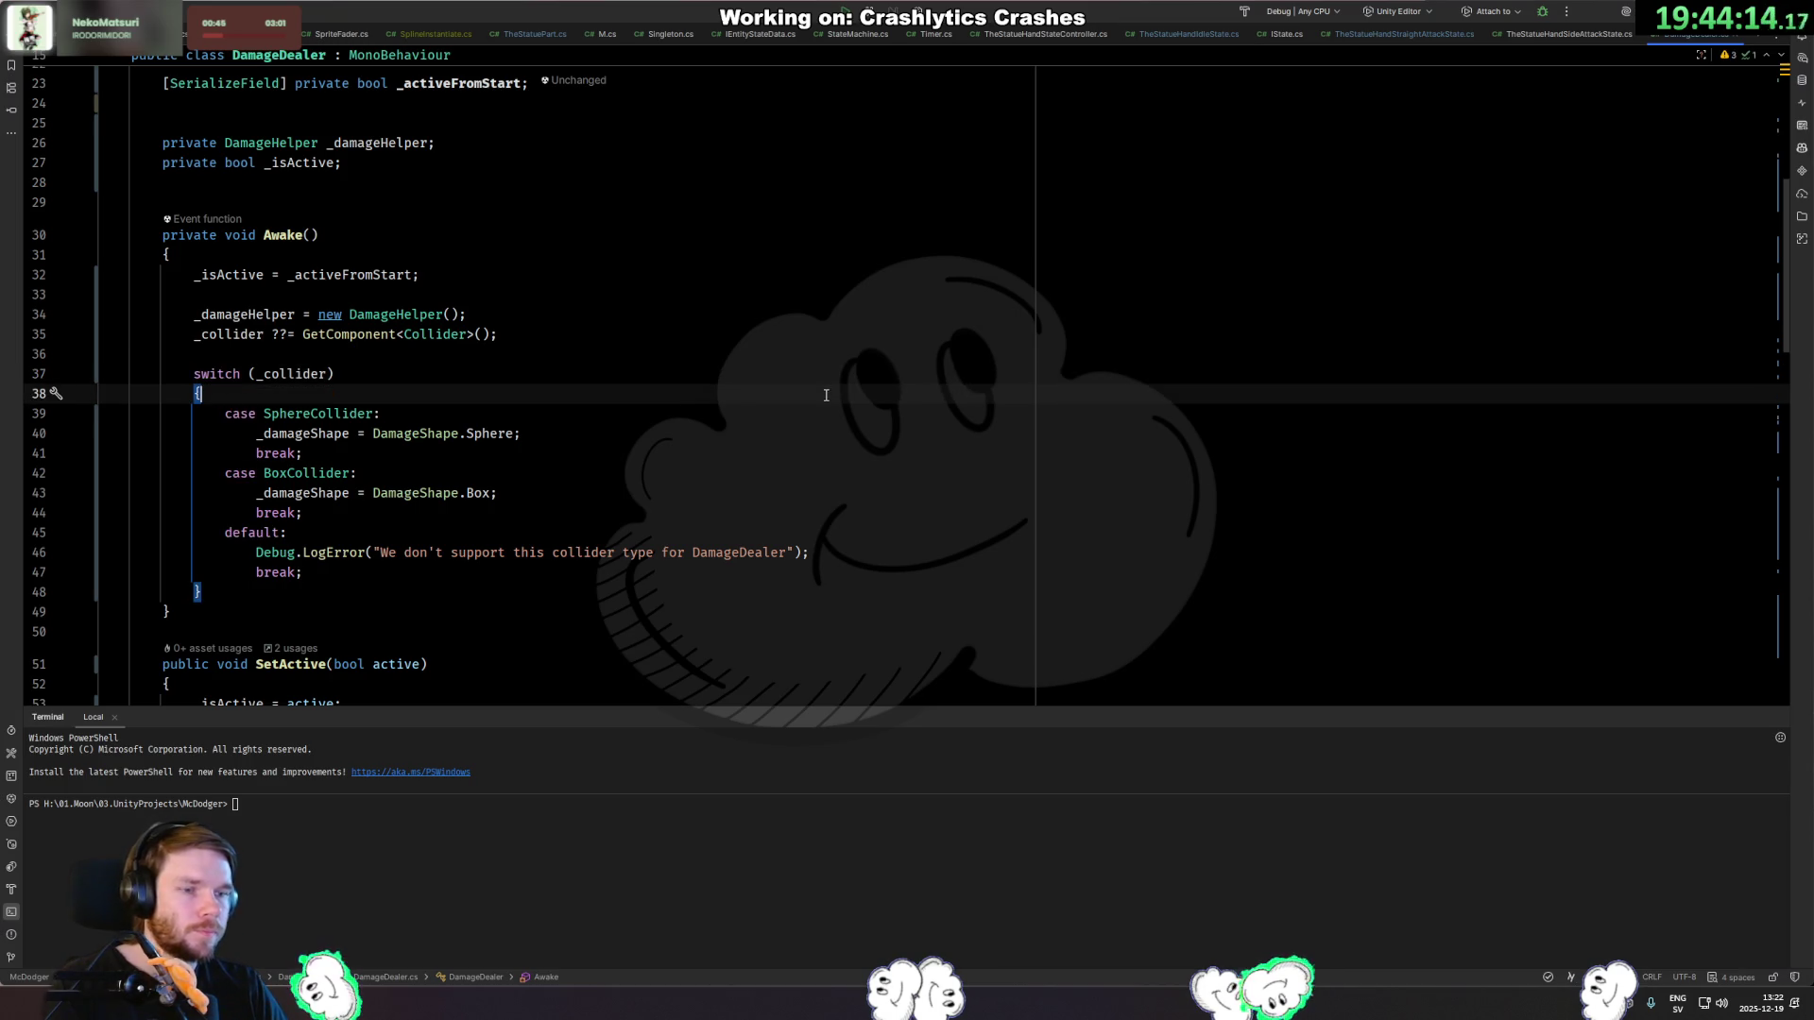
scroll(719, 382, up, 4)
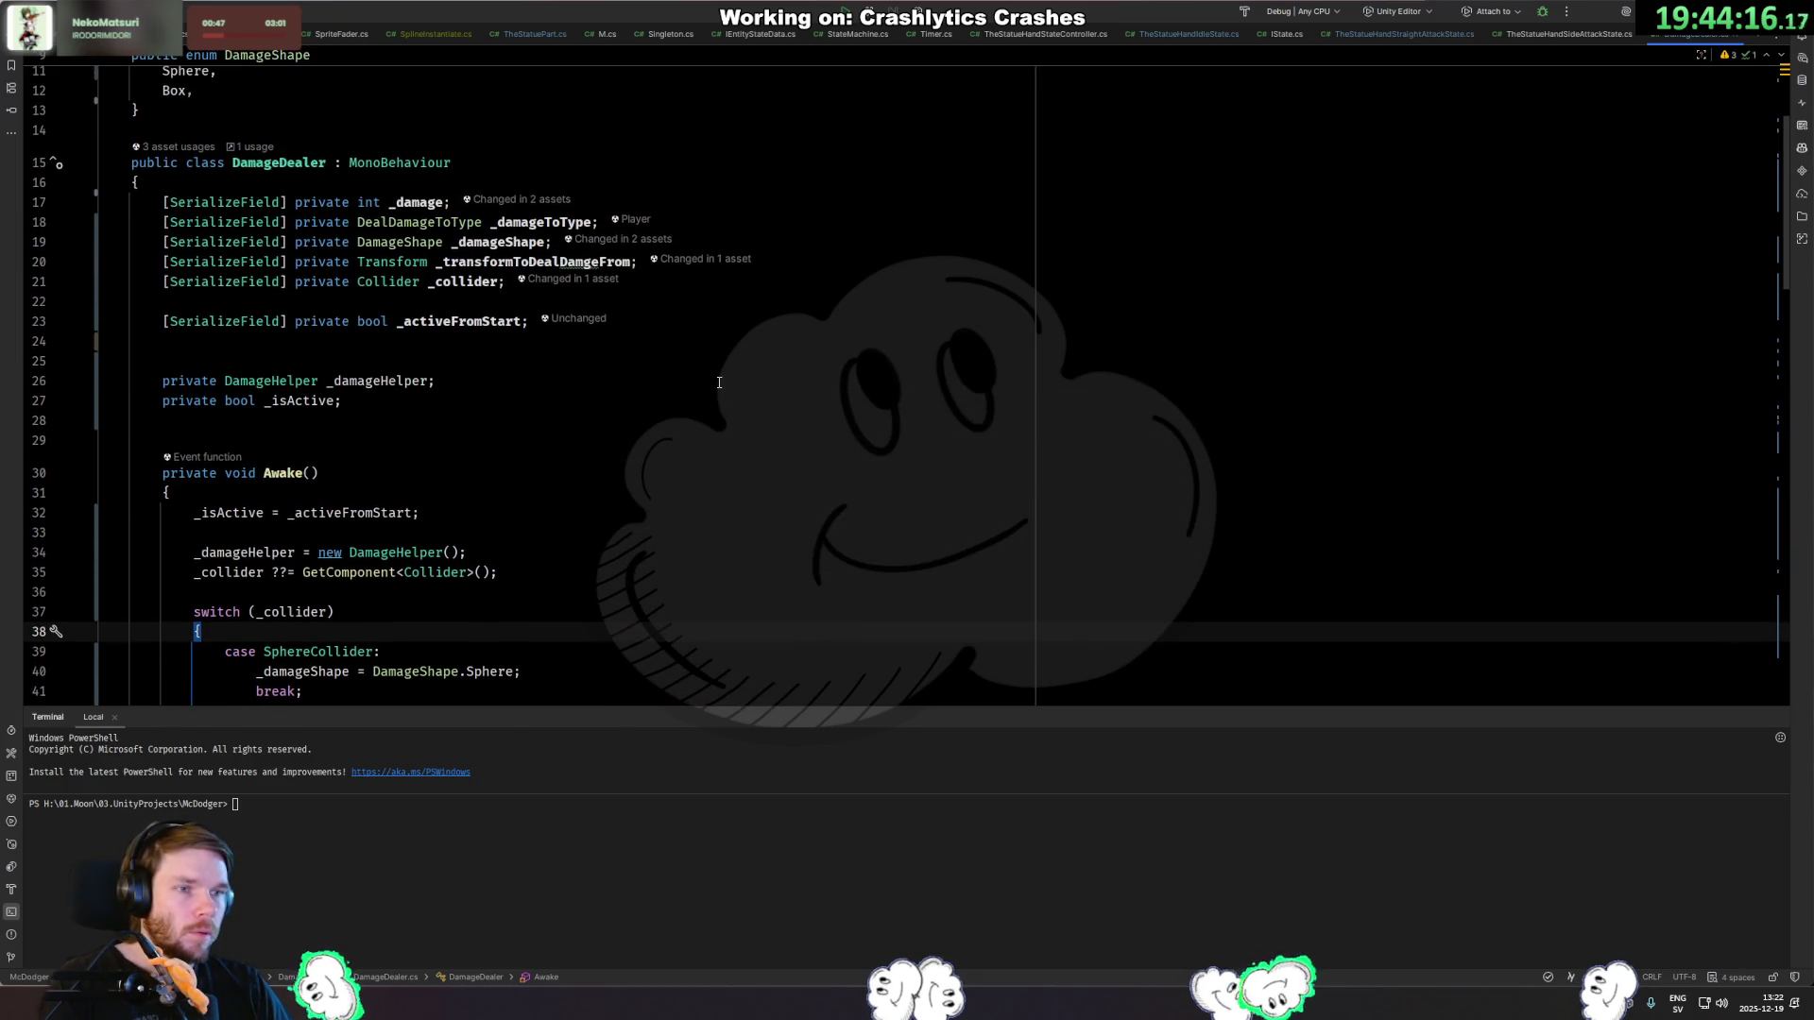
Cancel the rename and delete the _transformToDealDamgeFrom field line.
click(567, 262)
key(F2)
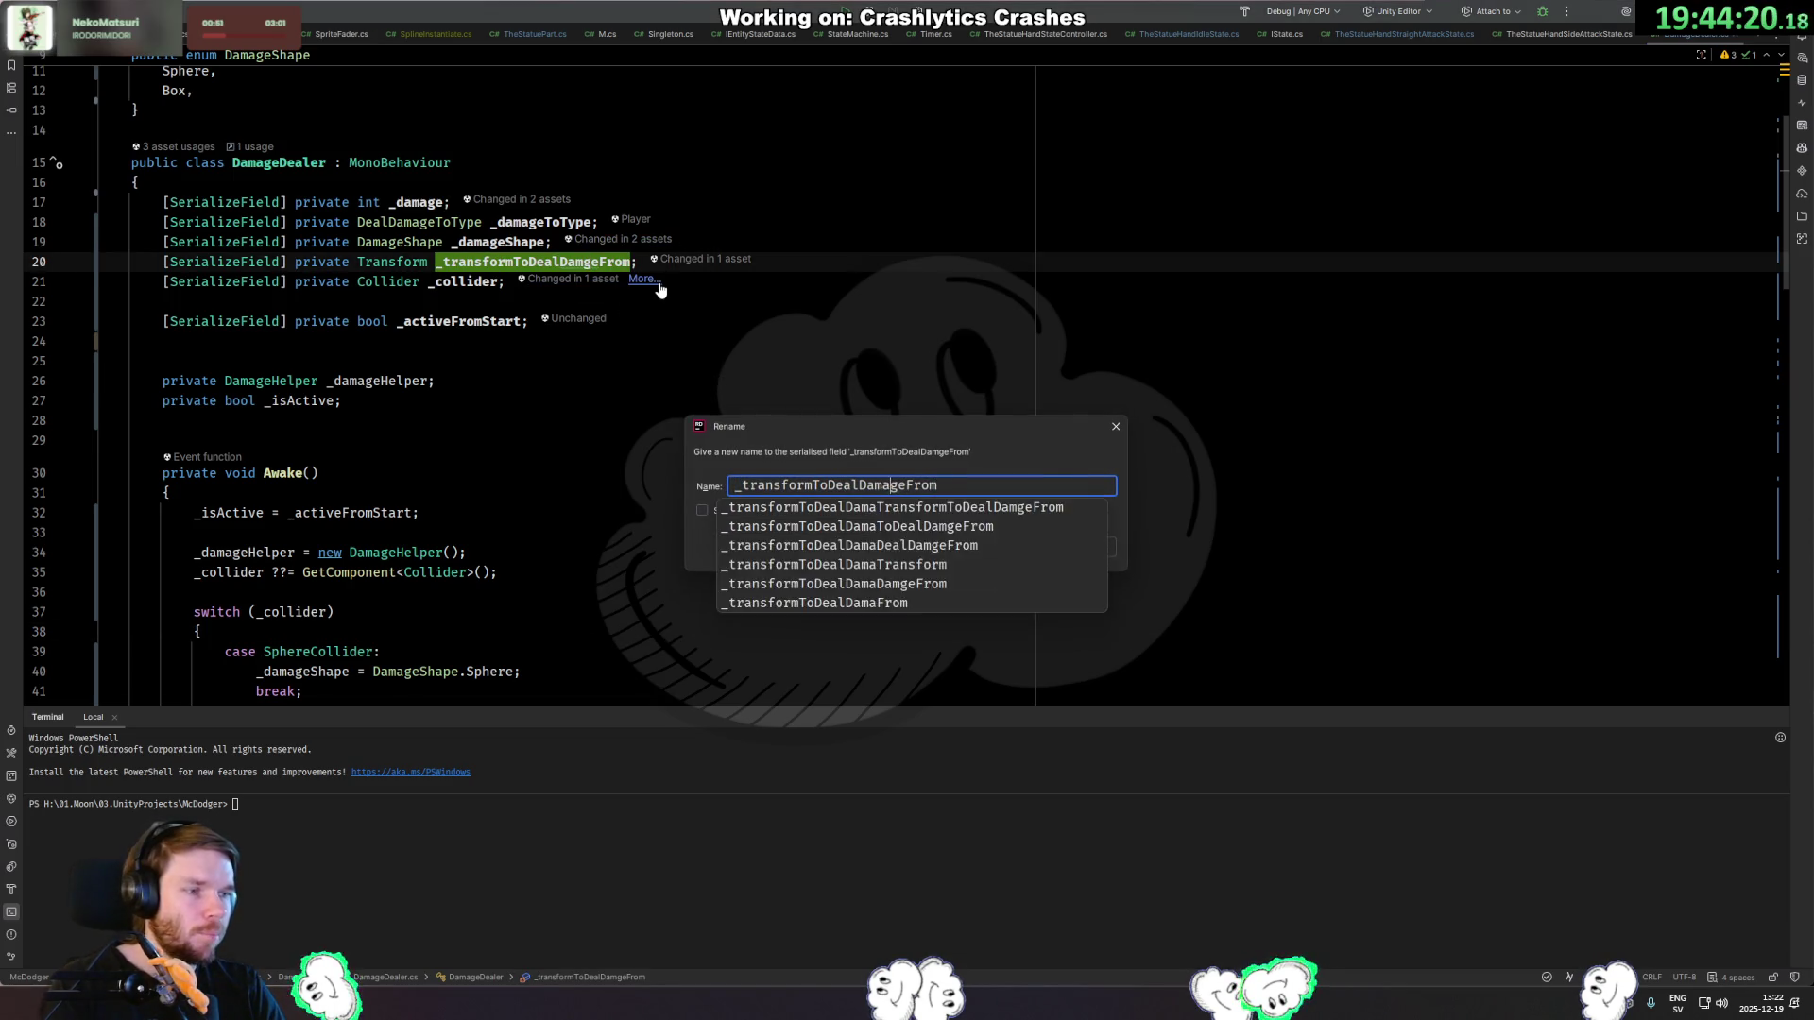
key(Return)
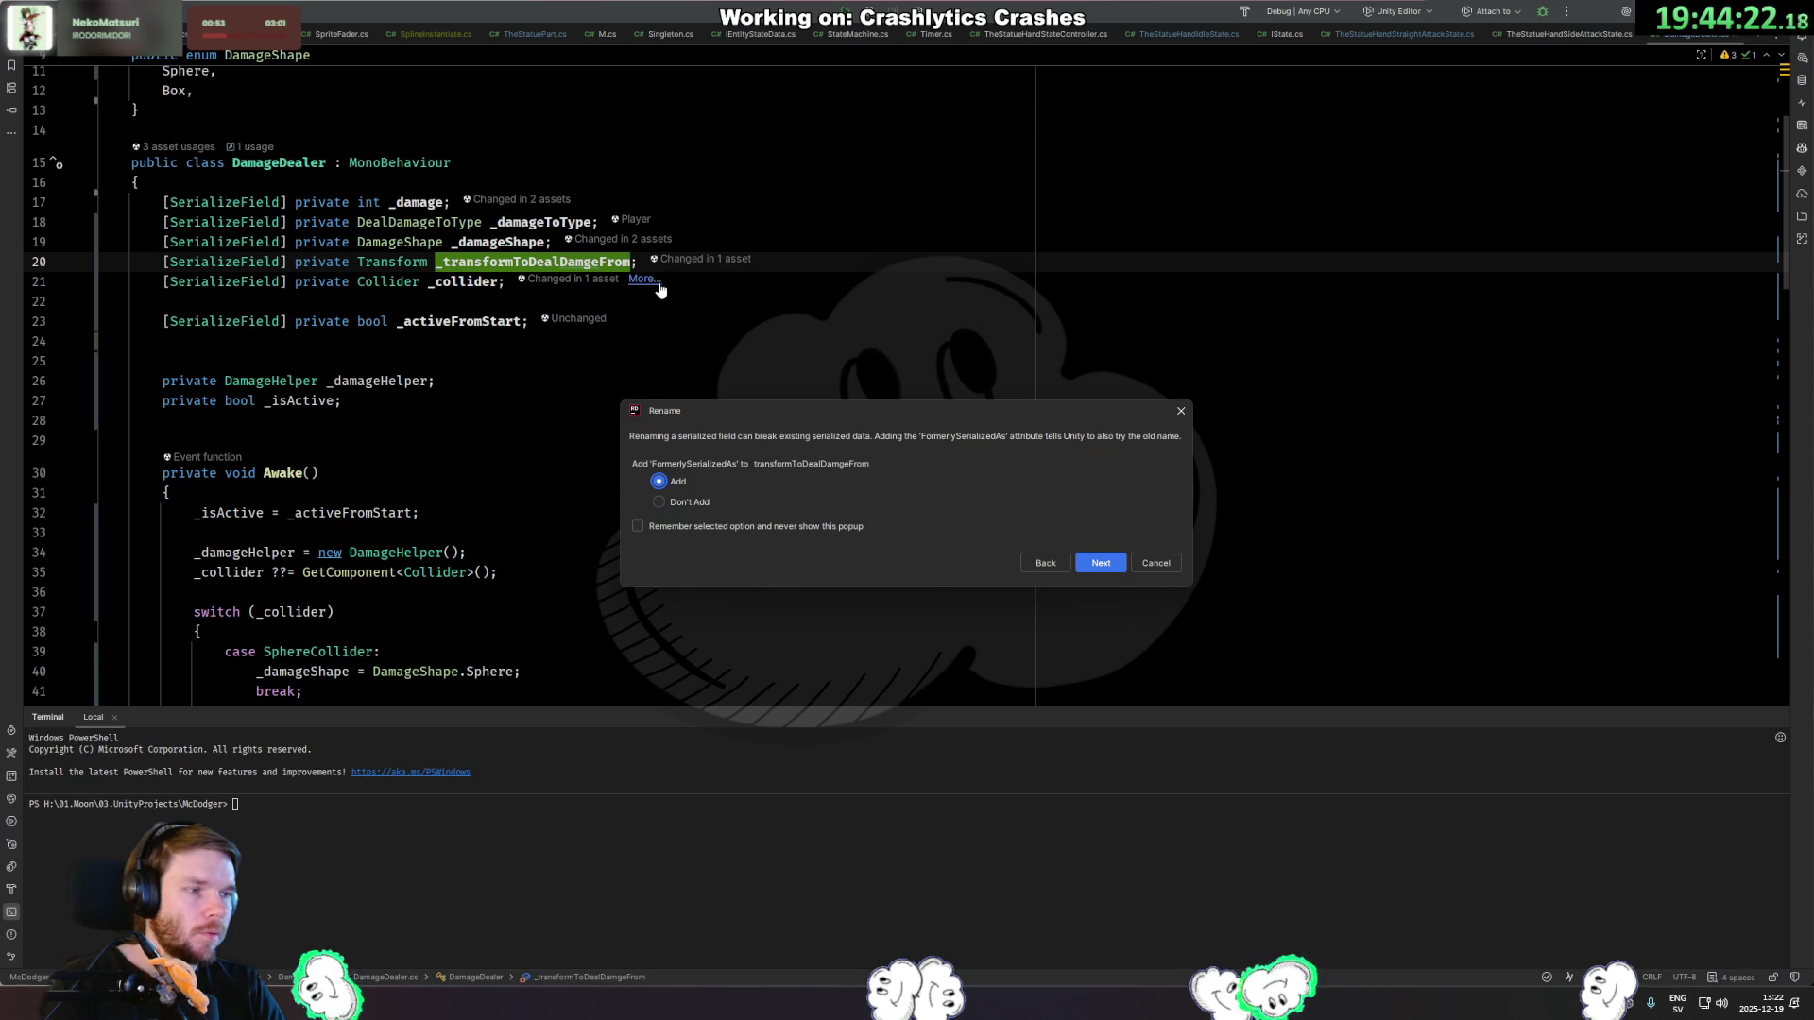
key(Return)
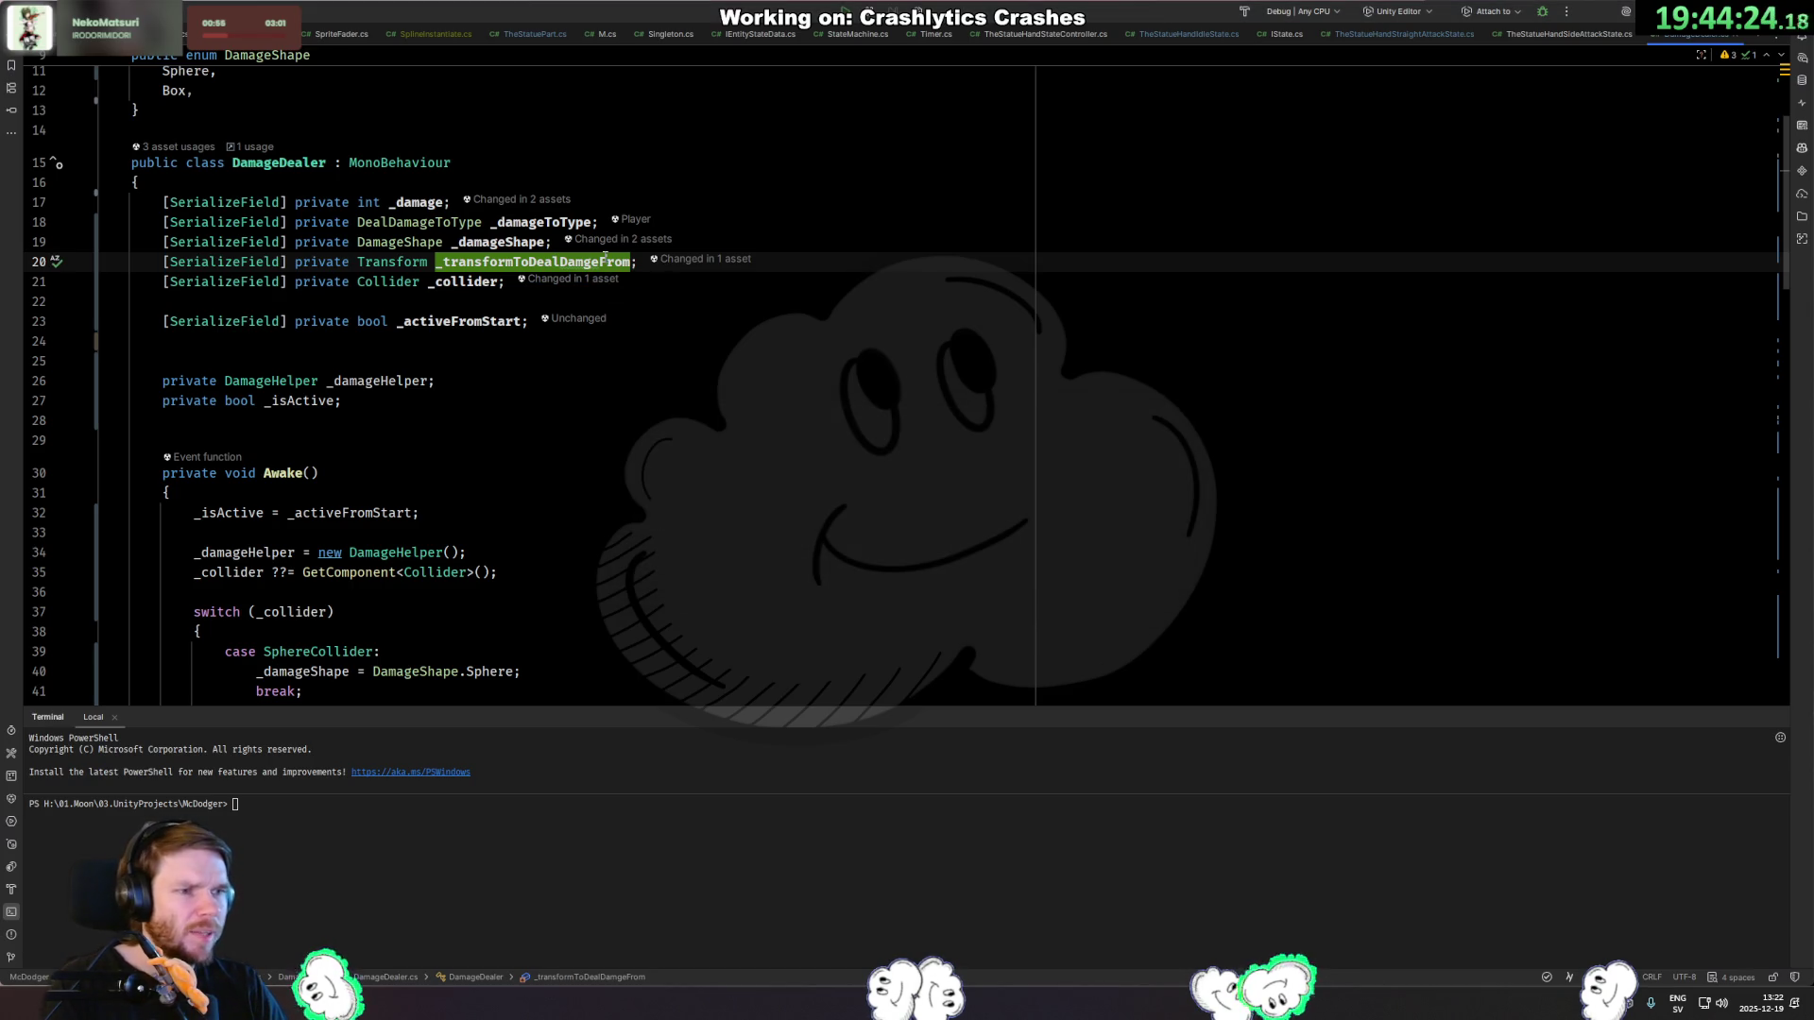
key(ctrl+y)
Review the remaining fields and the SphereCast bounds usage, then return to Unity.
click(603, 261)
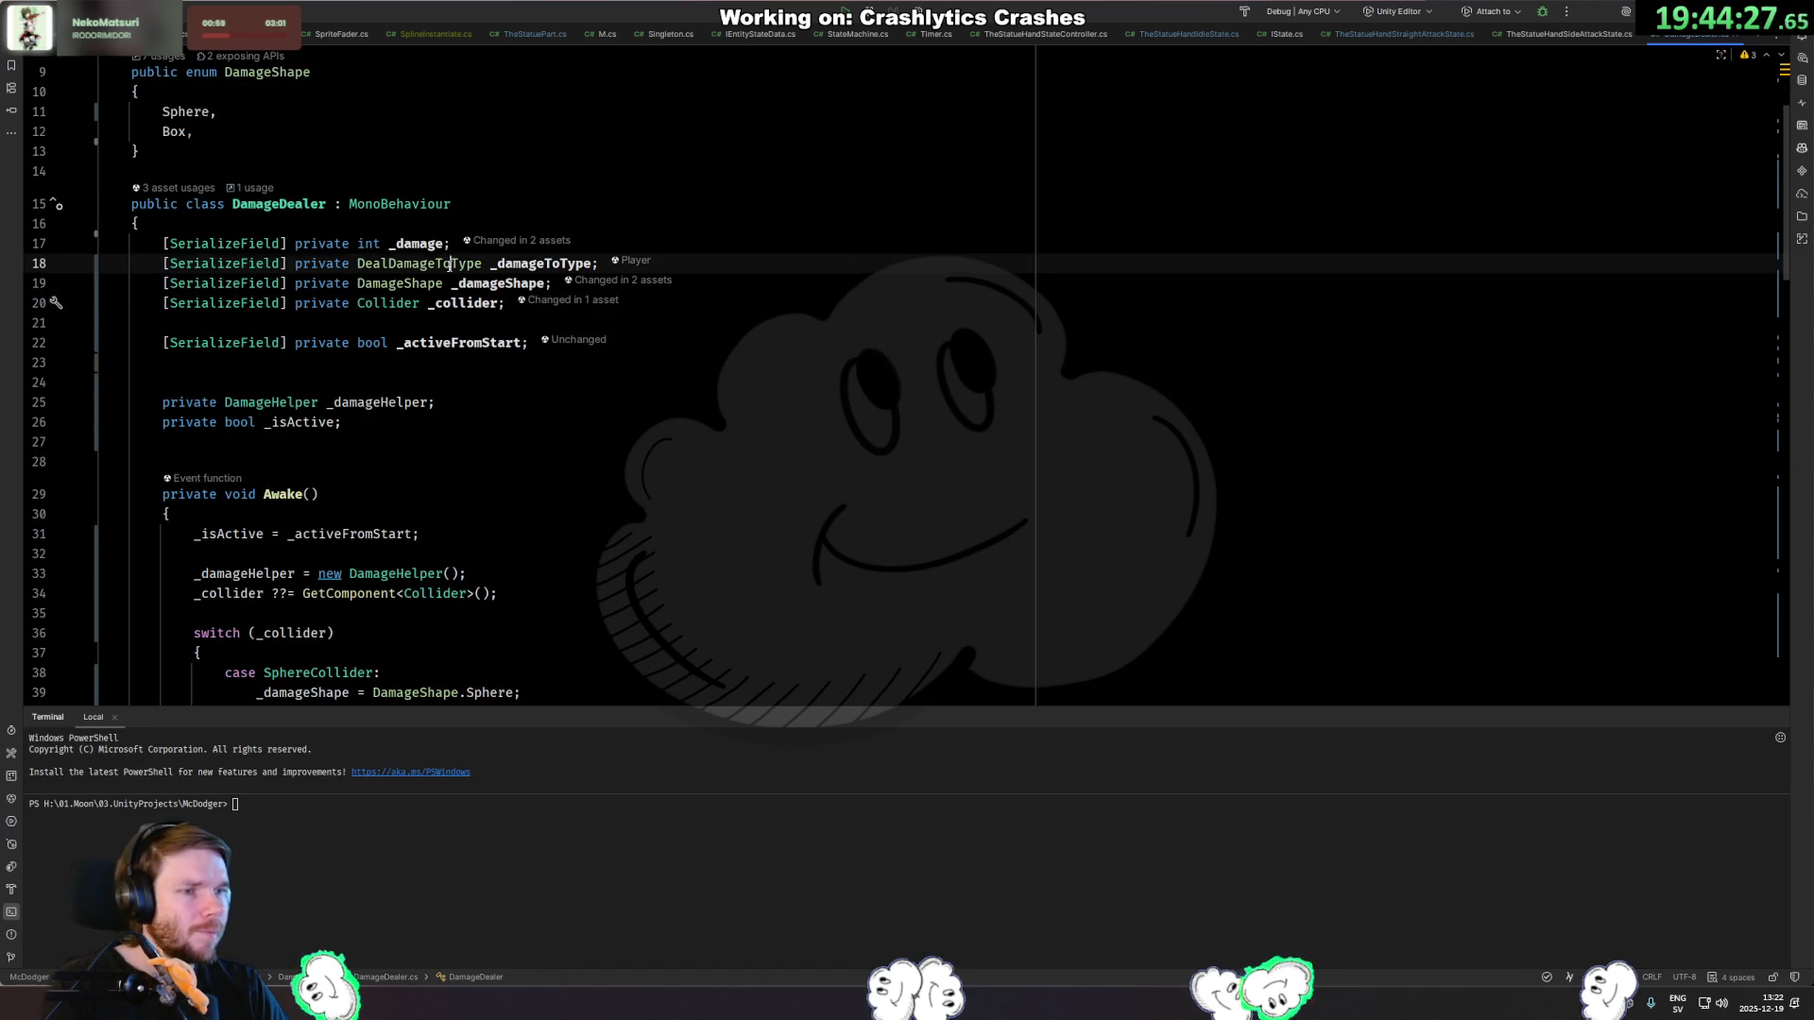
click(824, 284)
scroll(808, 278, down, 8)
scroll(636, 303, down, 1)
scroll(494, 356, up, 3)
scroll(474, 344, down, 10)
click(497, 307)
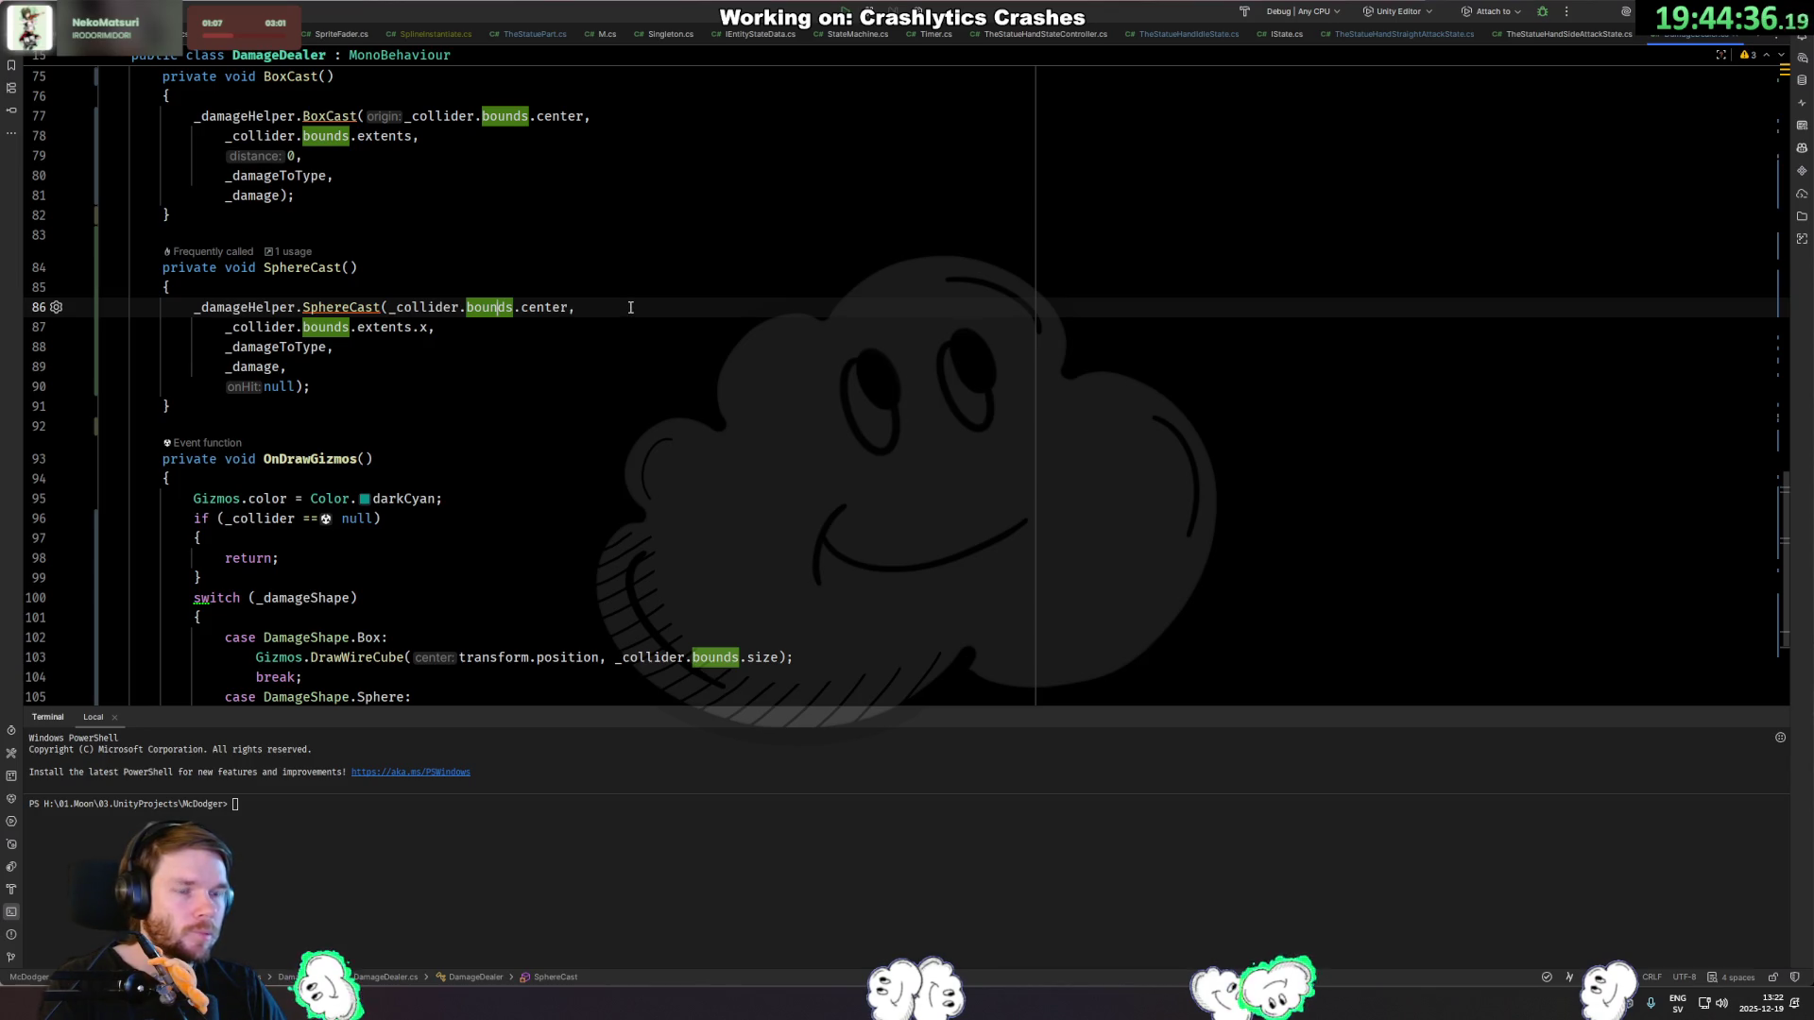
click(631, 307)
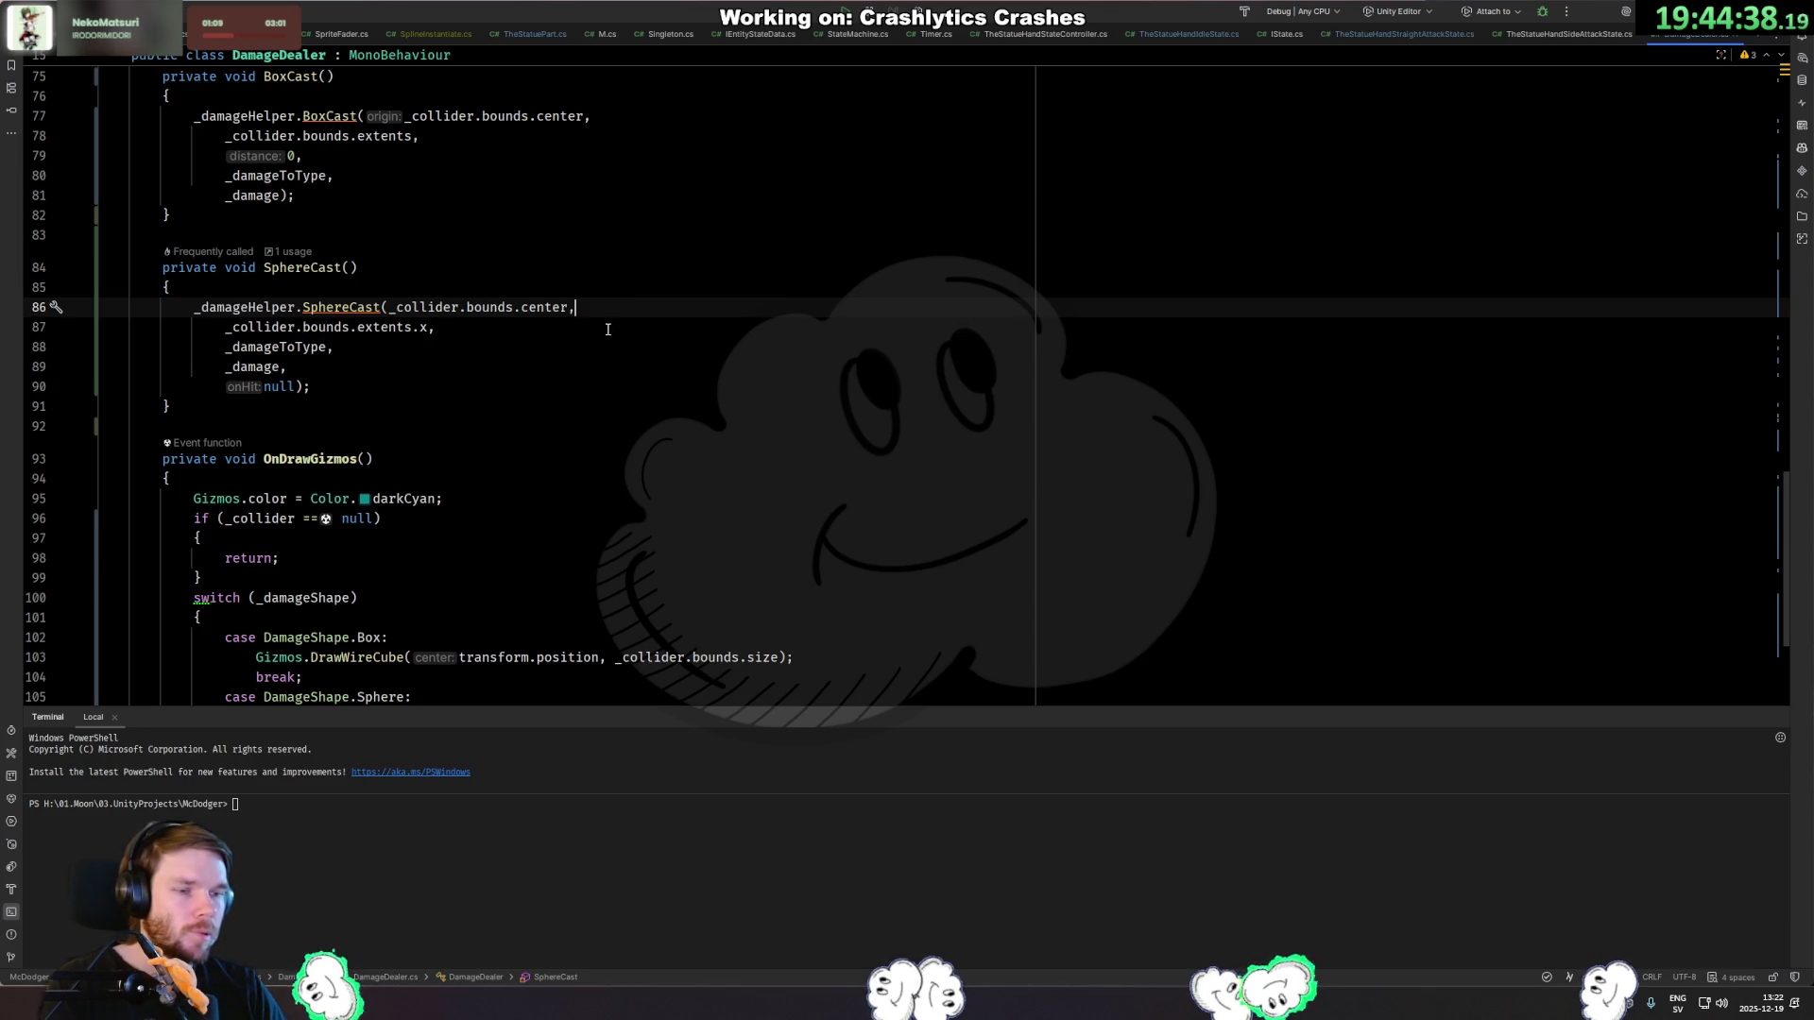
key(alt+Tab)
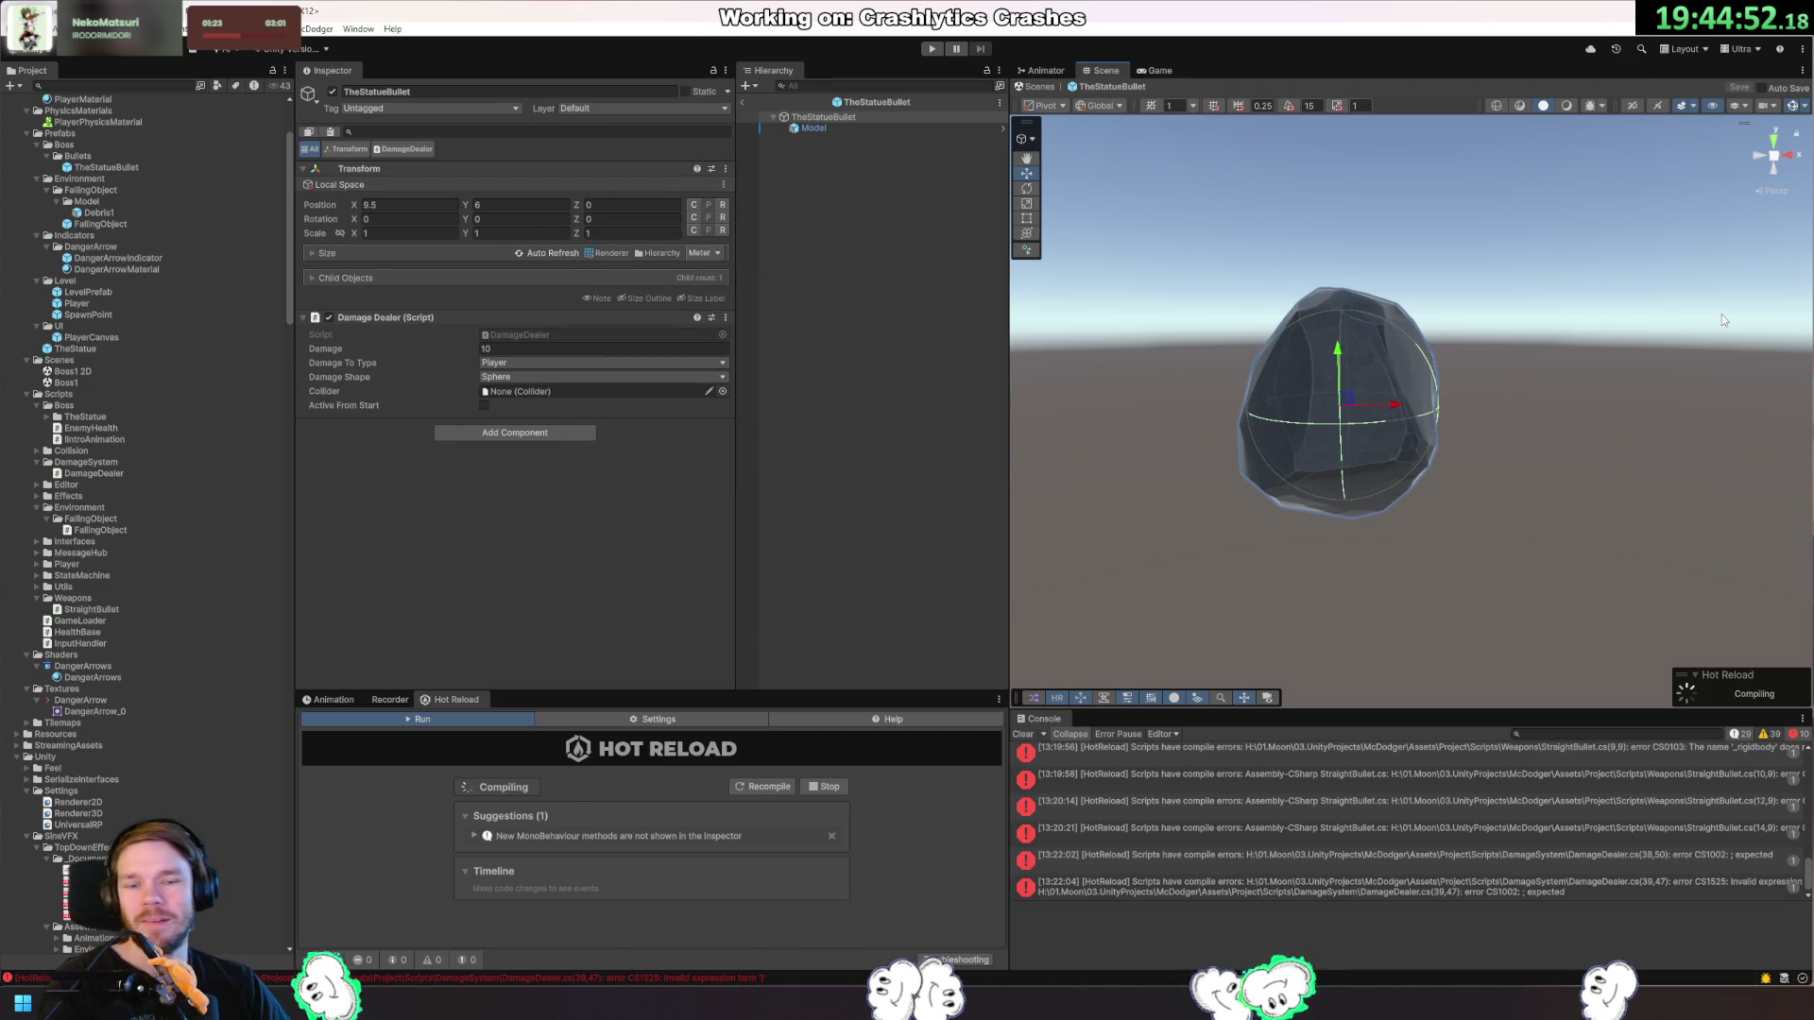
Clear the Console, tick Is Trigger on Model's Sphere Collider, and enter Play mode.
click(1023, 734)
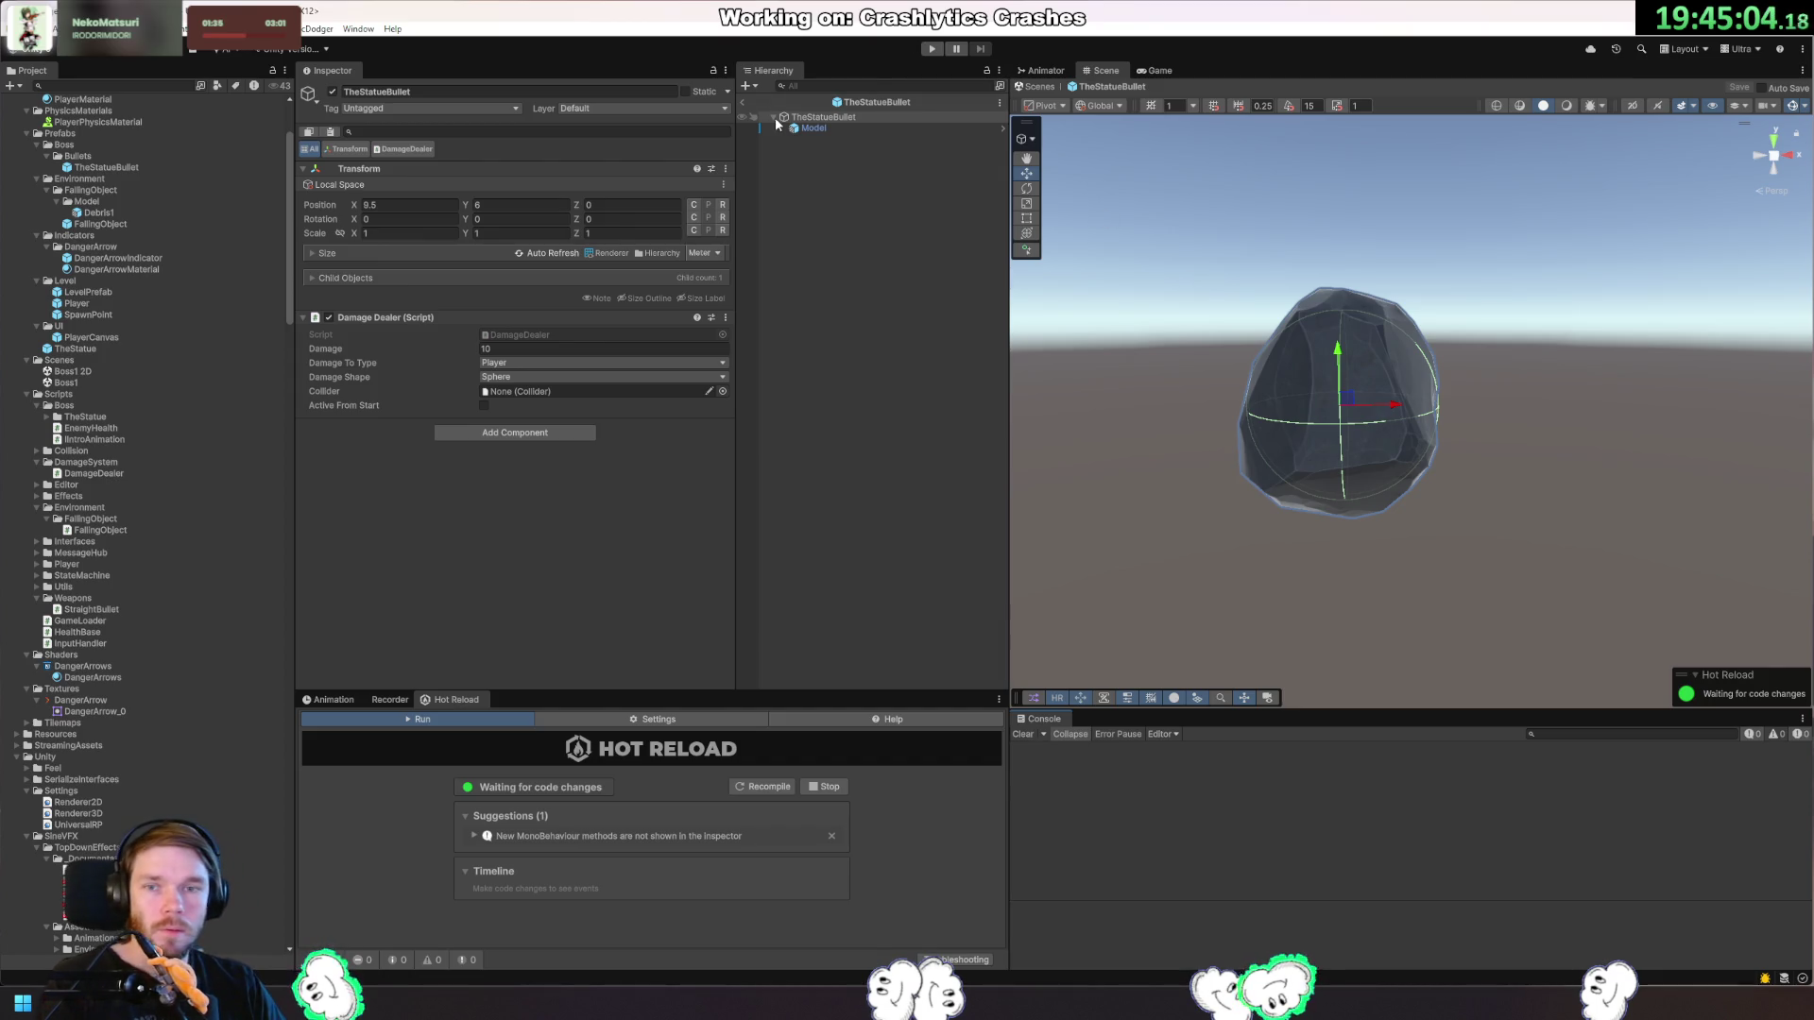
click(841, 124)
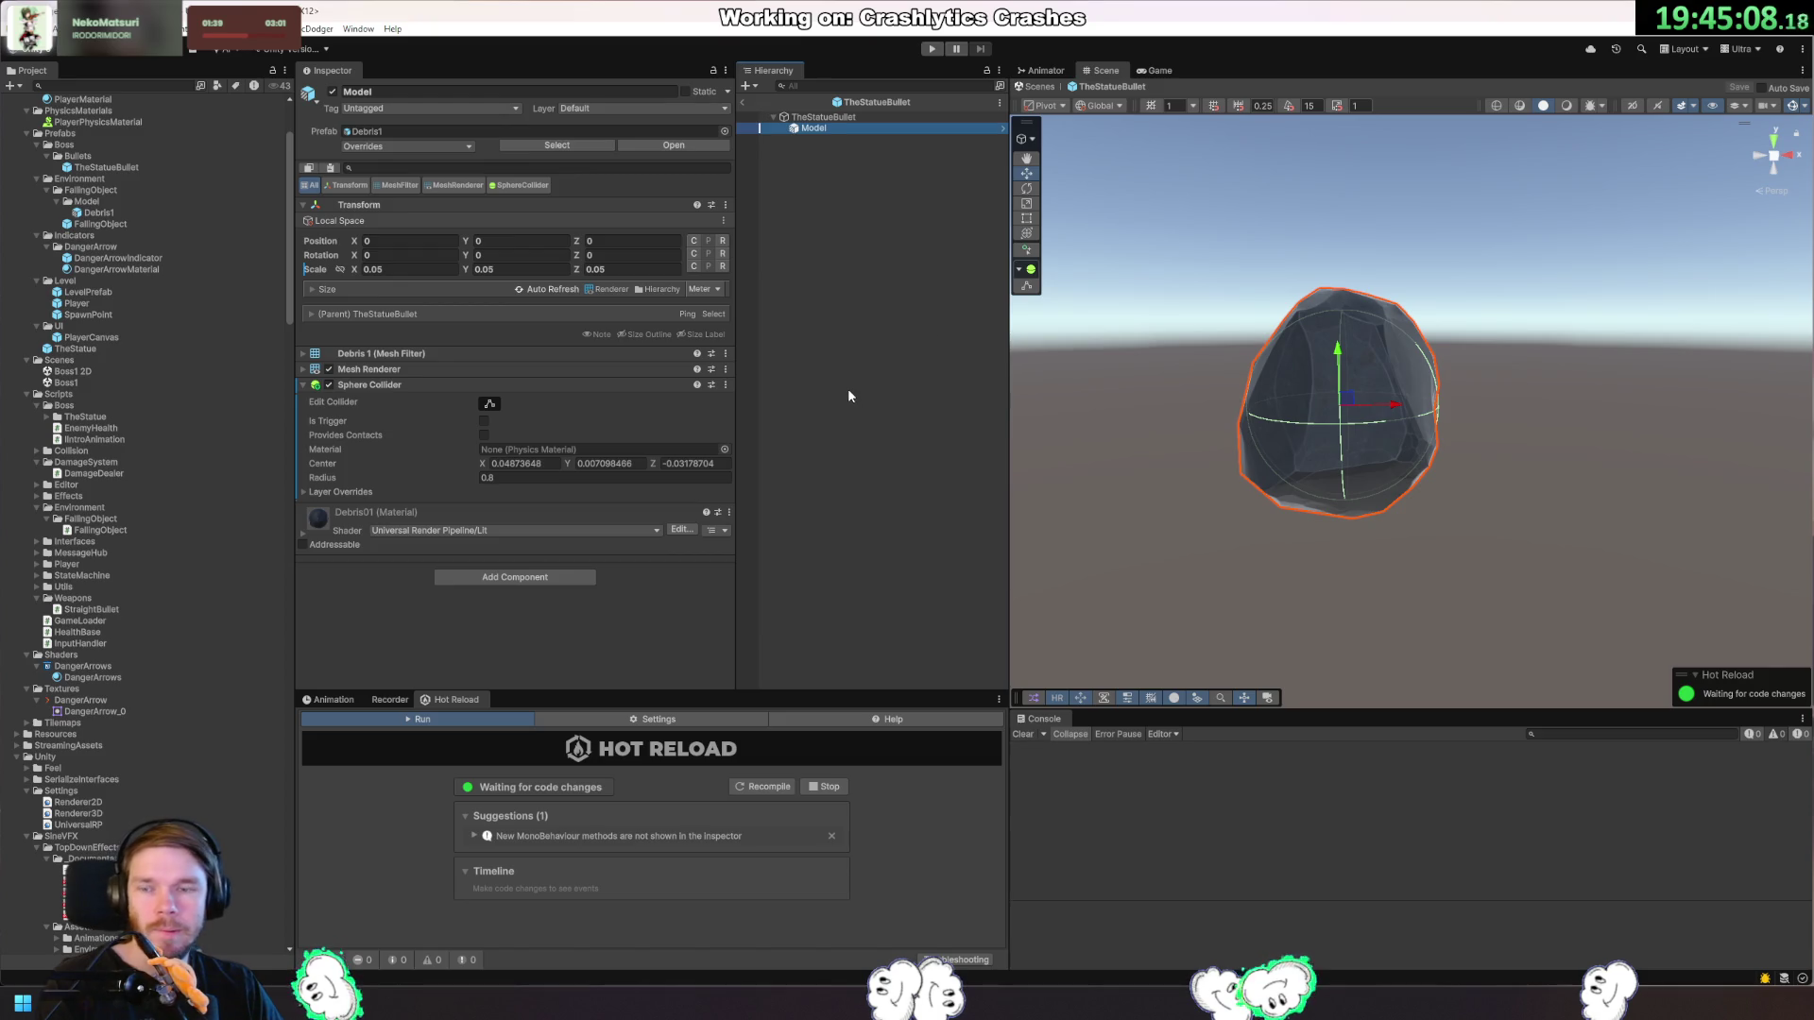
click(485, 422)
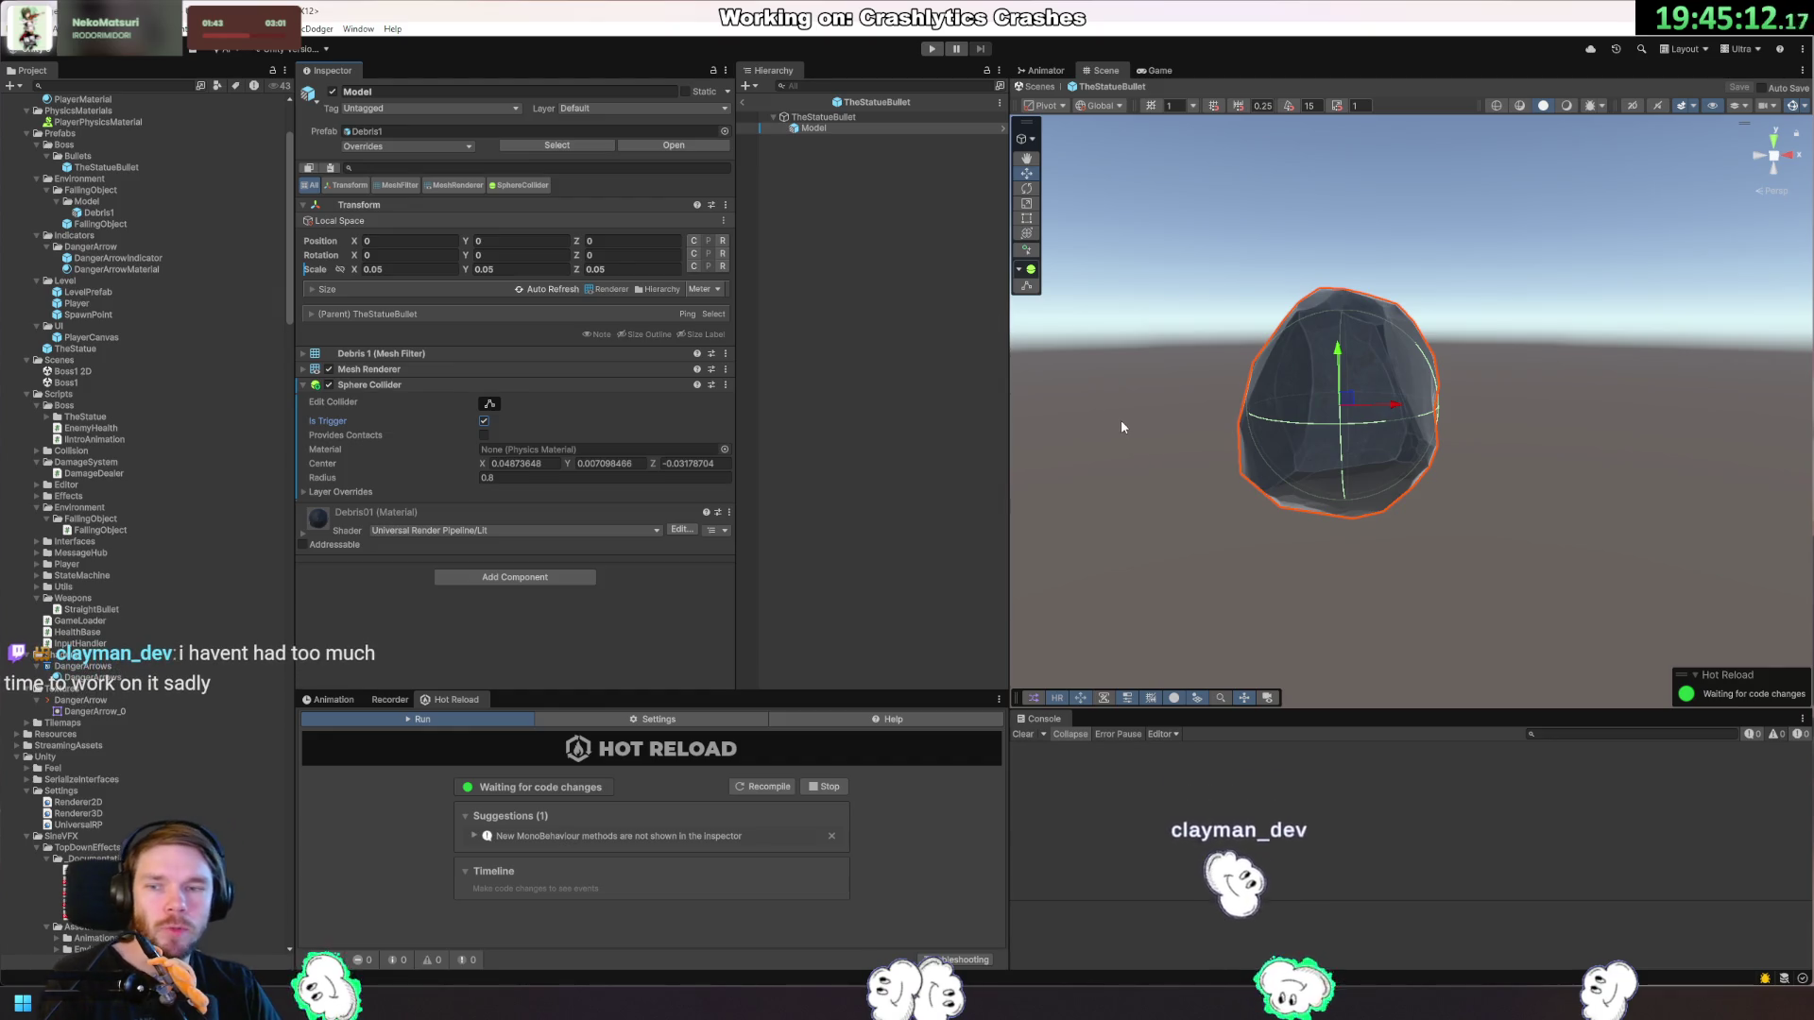
key(ctrl+p)
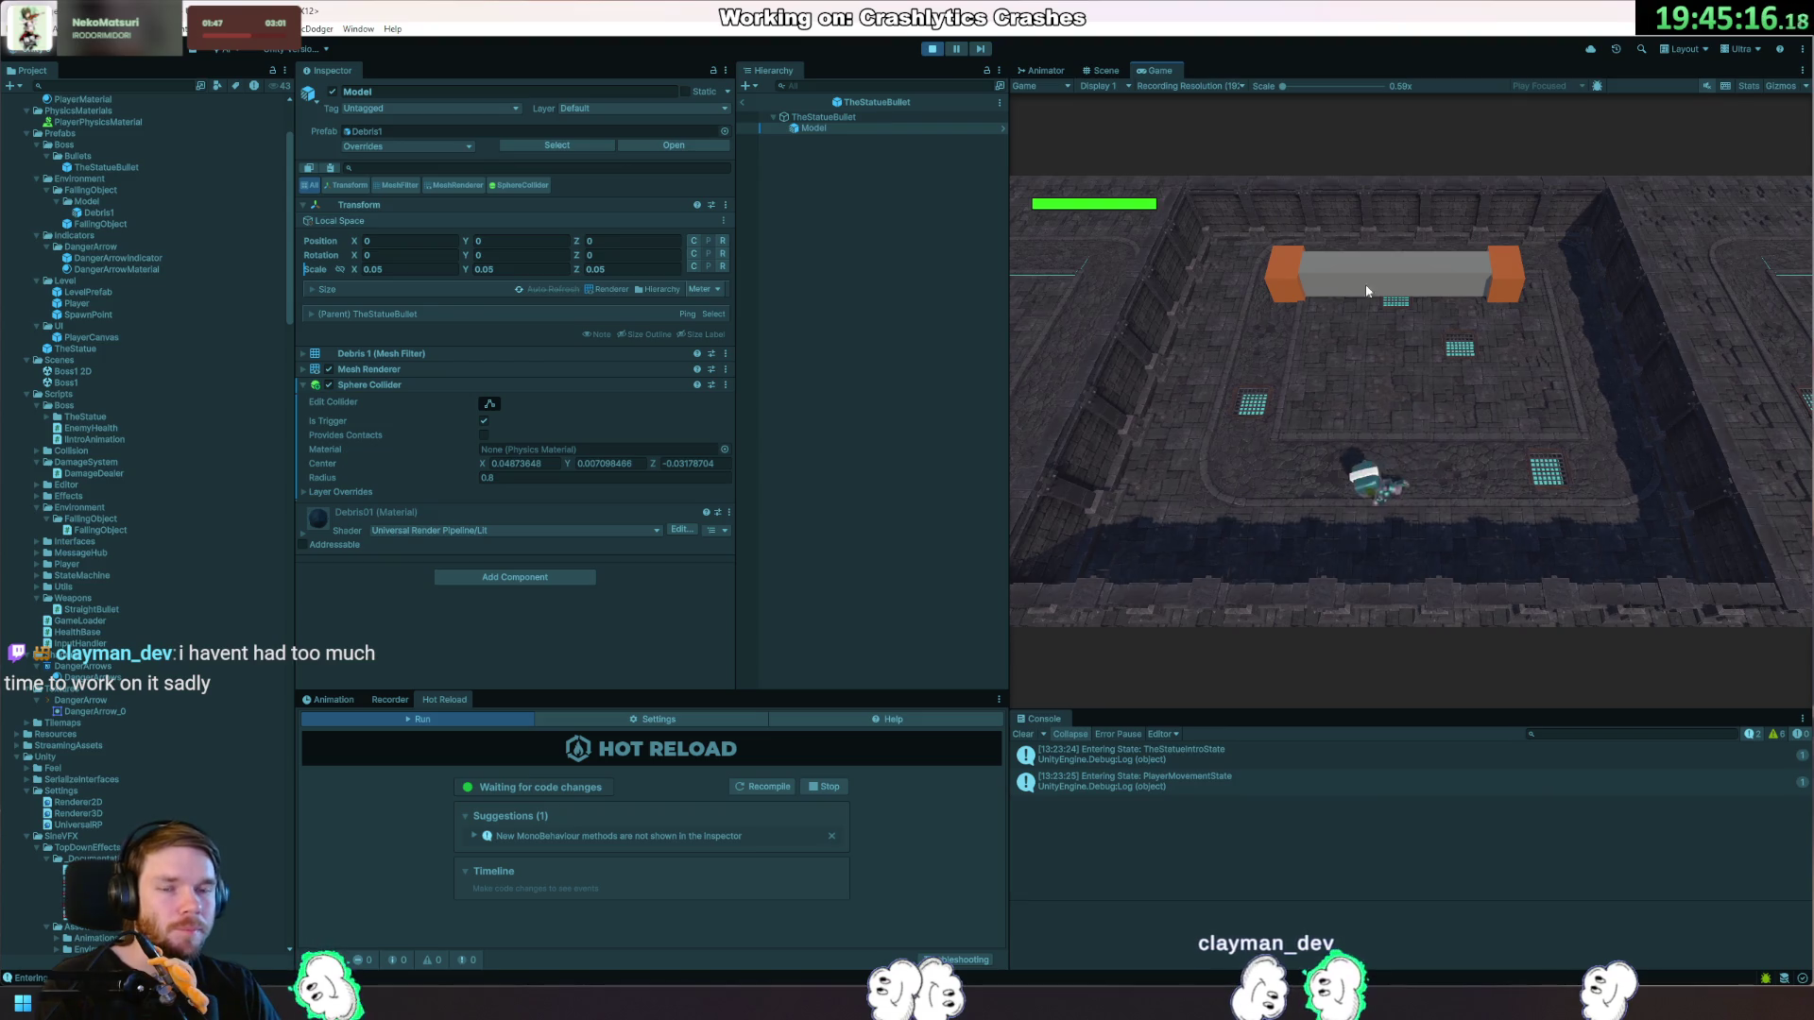
Stop Play mode, exit the bullet prefab, and try assigning TheStatueBullet to AimedBulletState's Bullet Prefab.
click(931, 49)
click(1273, 836)
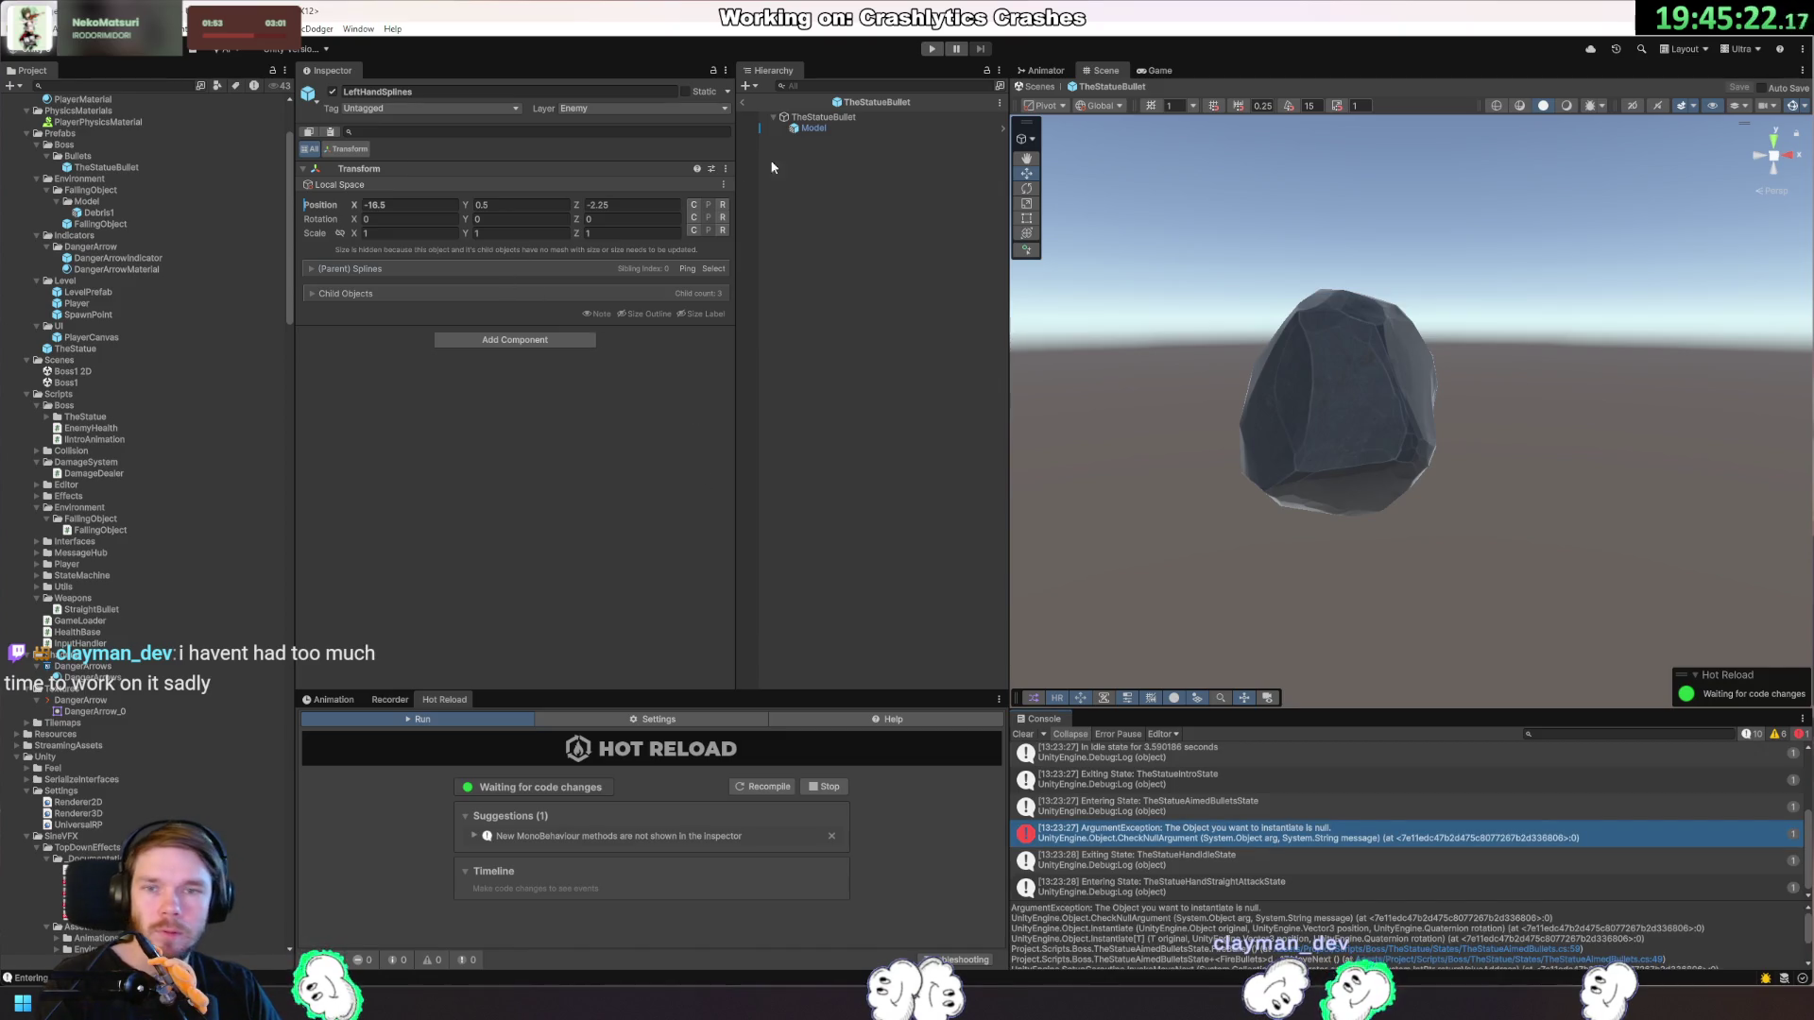
click(747, 105)
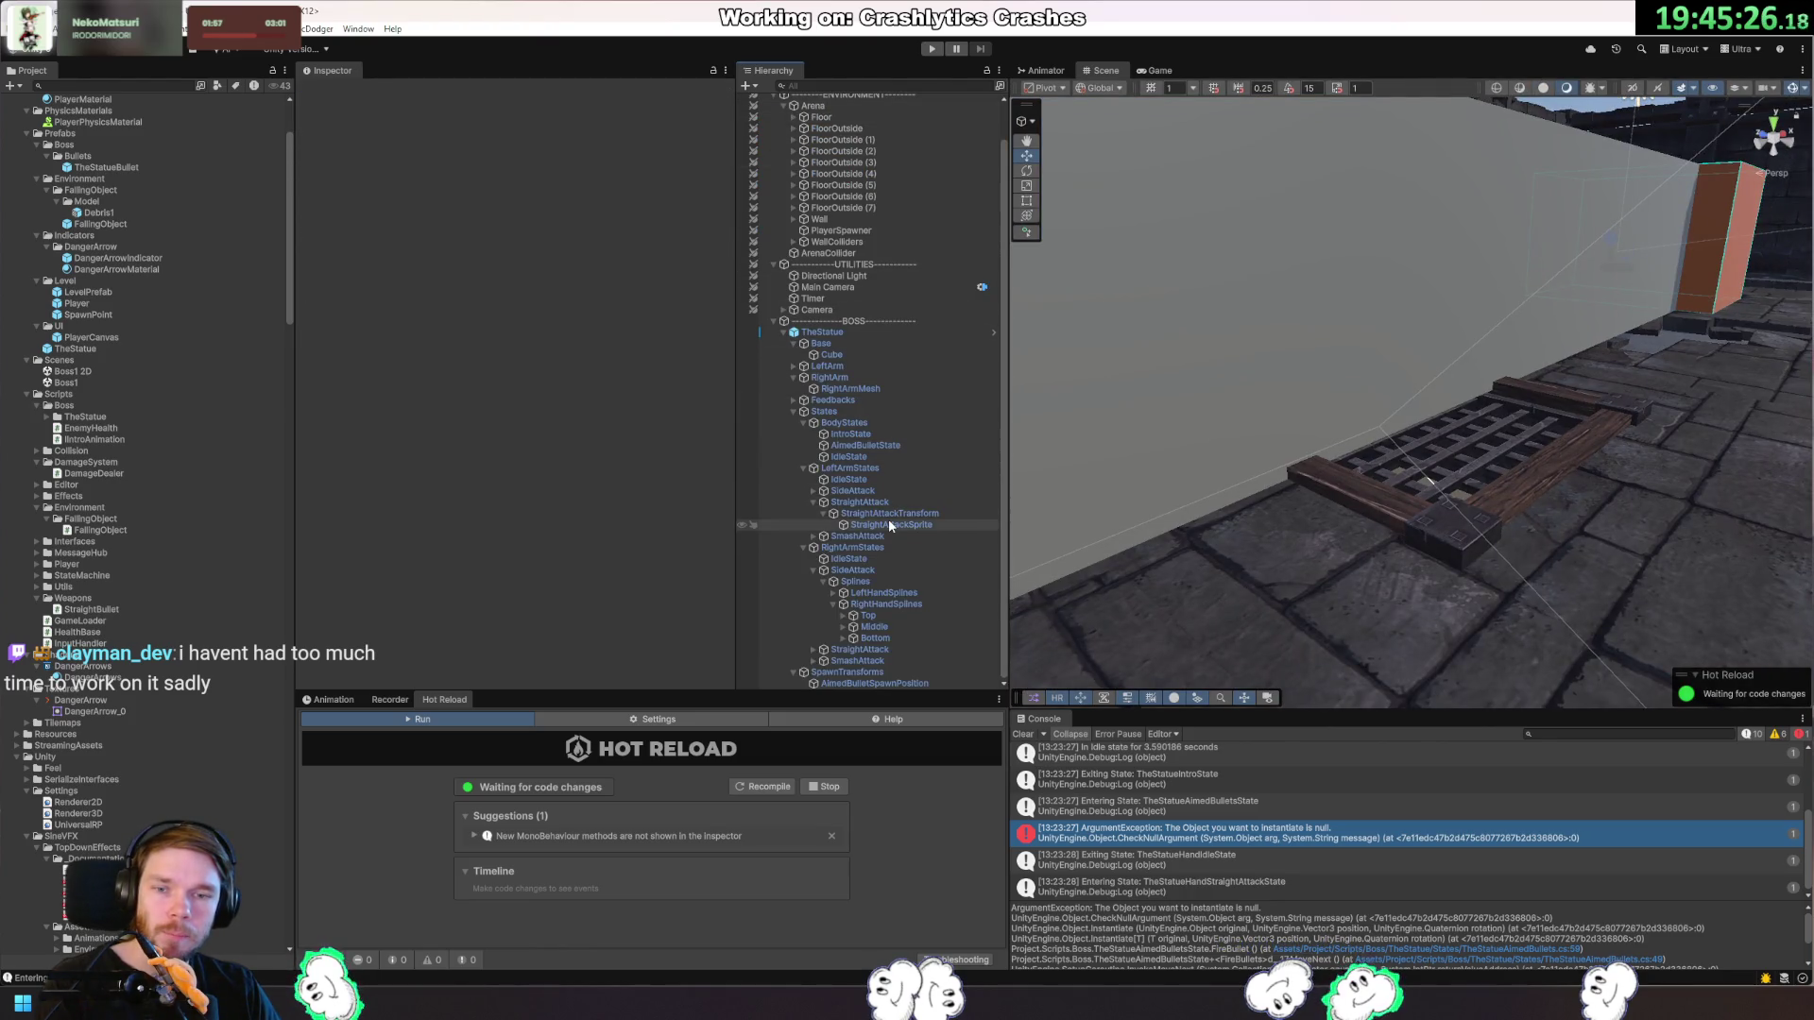
click(879, 445)
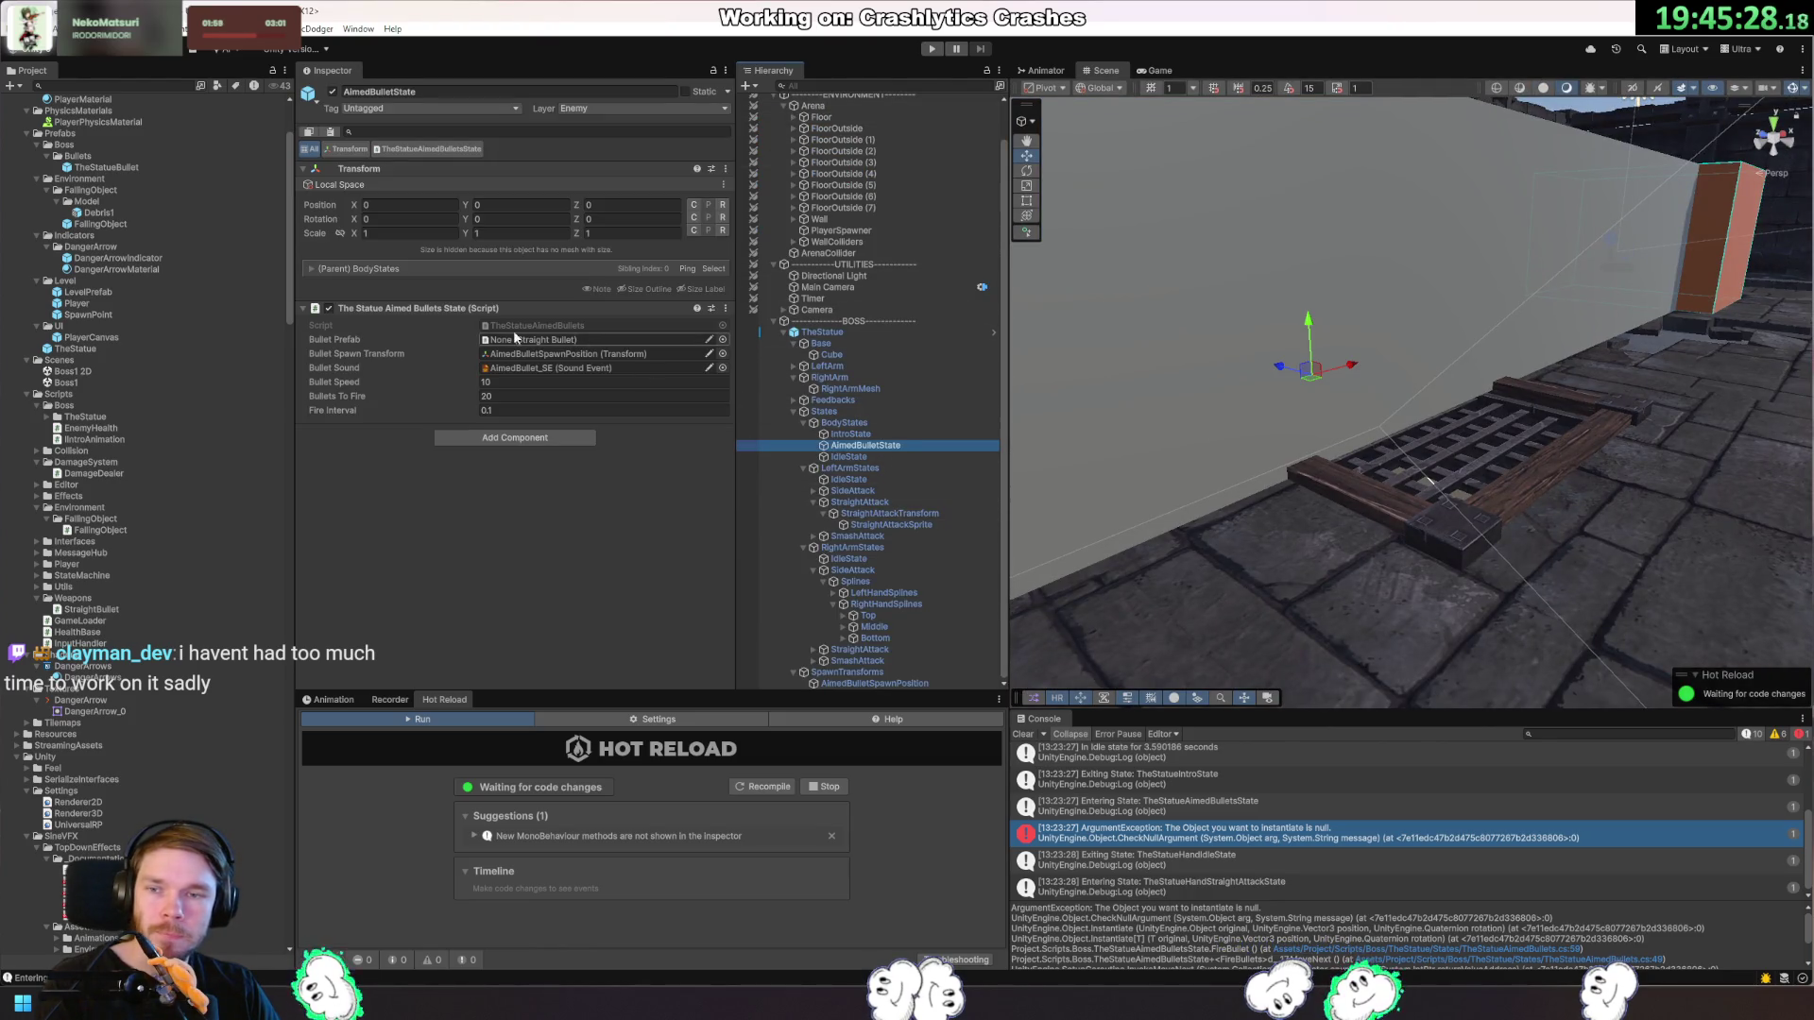
mouse_move(111, 162)
mouse_down()
mouse_move(120, 185)
mouse_move(425, 302)
mouse_move(571, 338)
mouse_up()
click(112, 170)
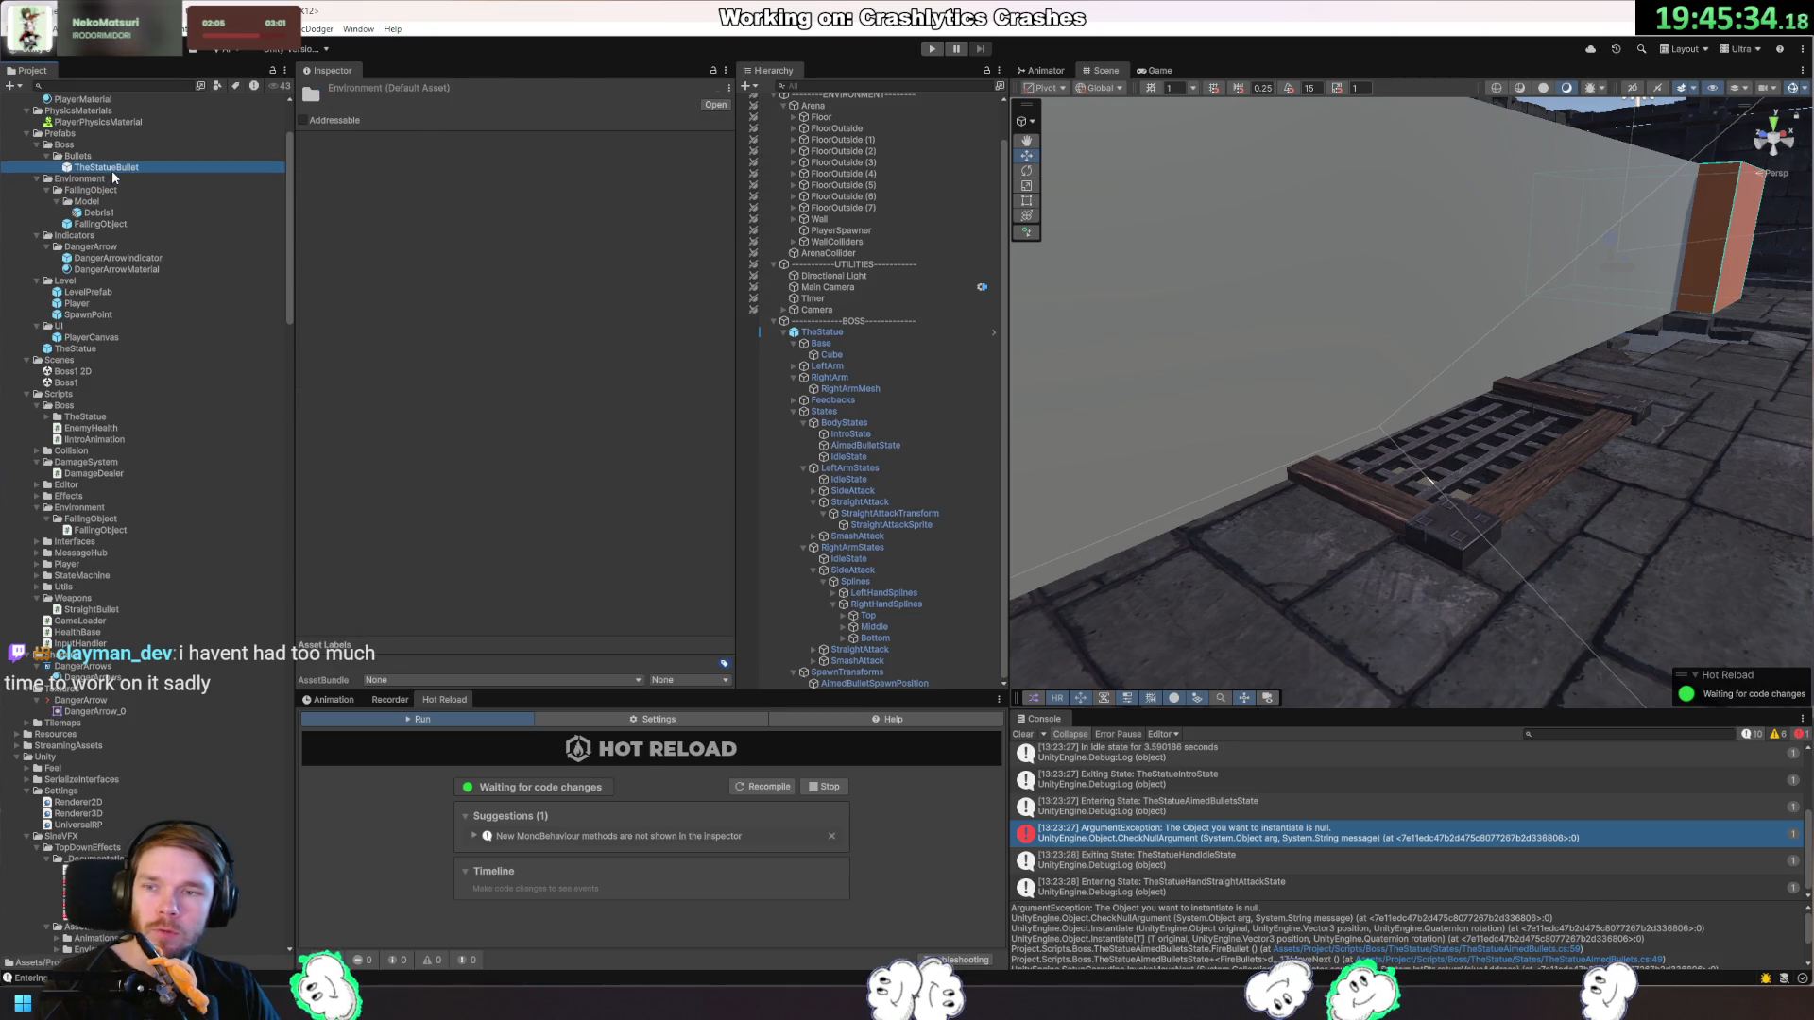
Add a Straight Bullet component and set the Damage Dealer collider to Model's Sphere Collider.
click(576, 518)
text(straight)
key(Return)
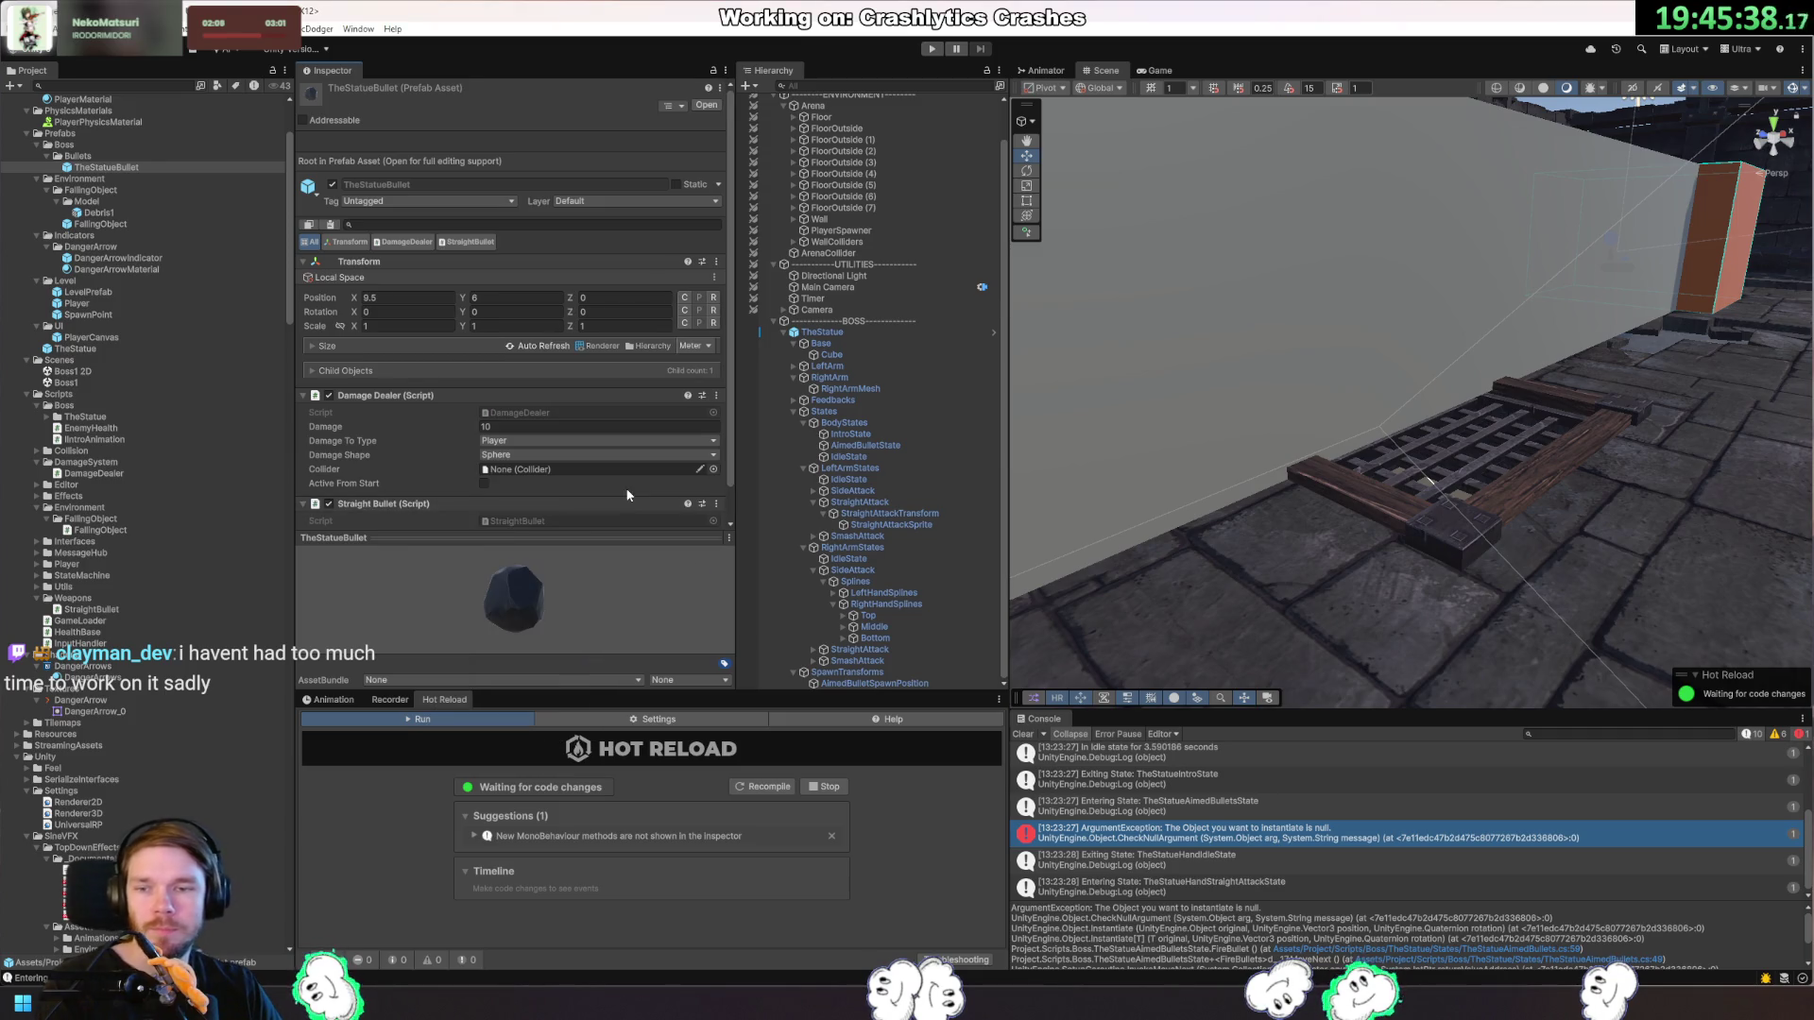
double_click(133, 168)
drag(813, 127, 516, 397)
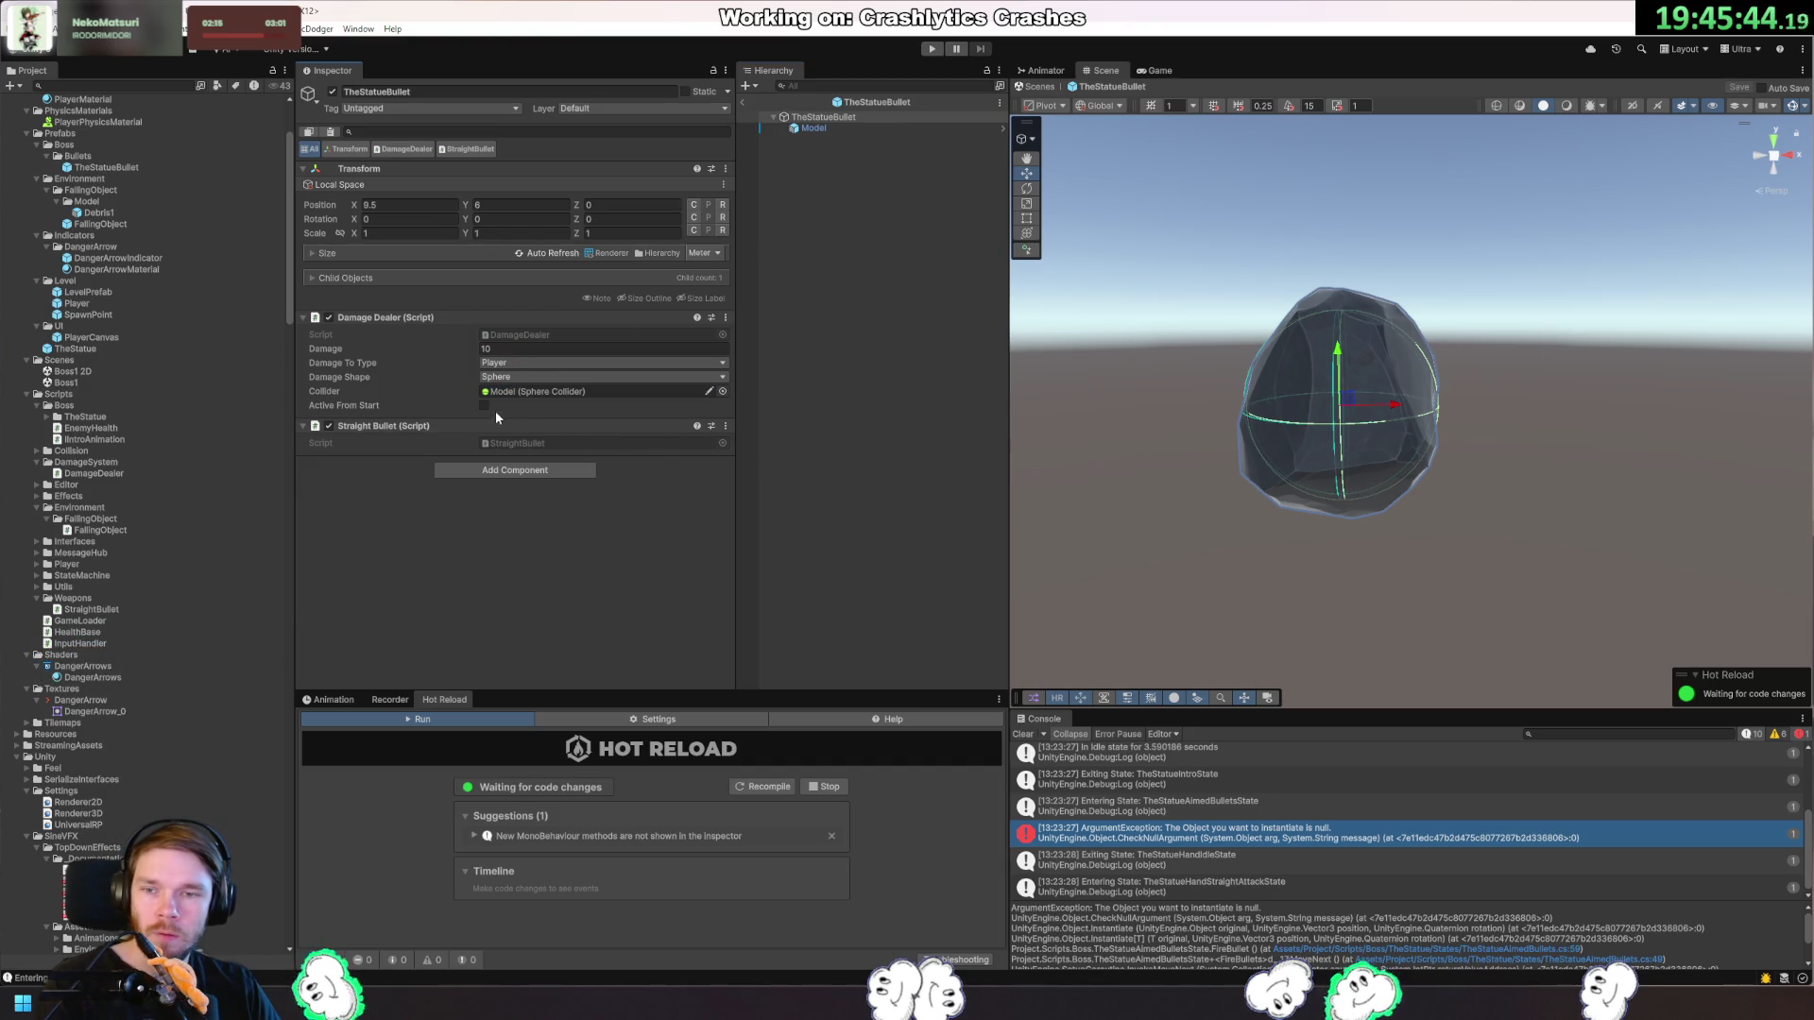
Play and stop the game, then exit the prefab and select AimedBulletState.
click(929, 49)
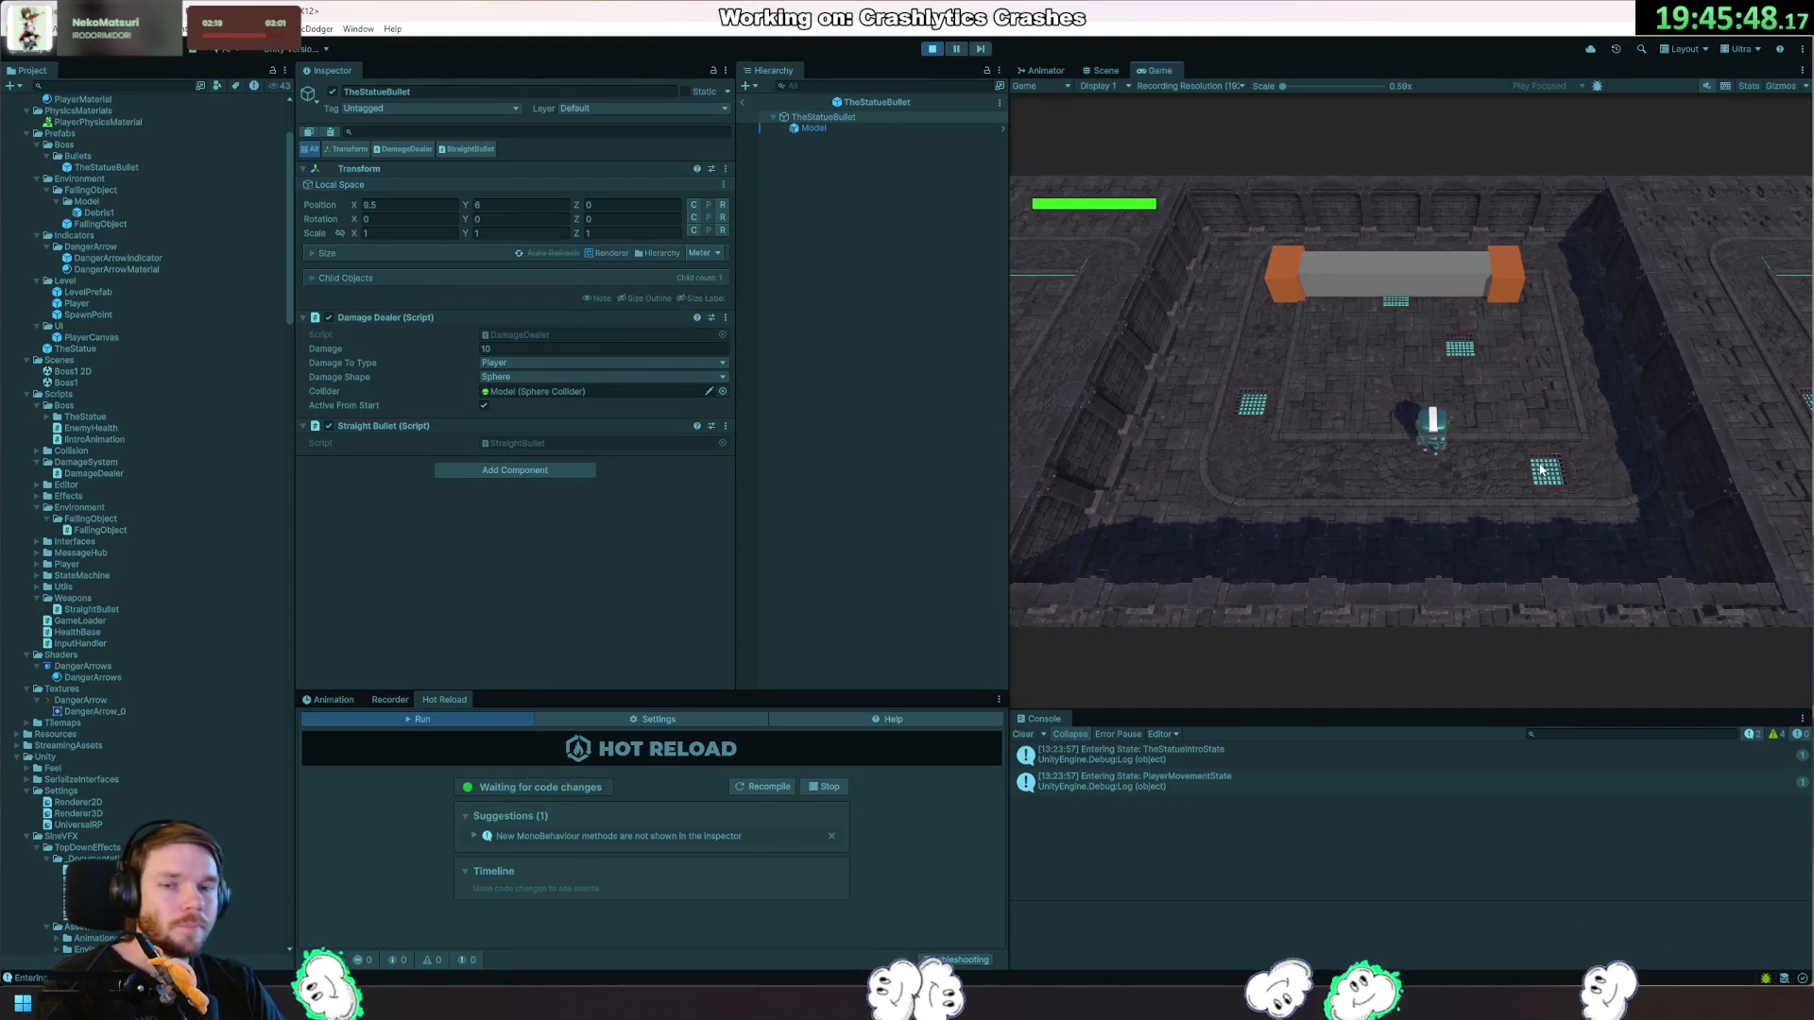
click(931, 50)
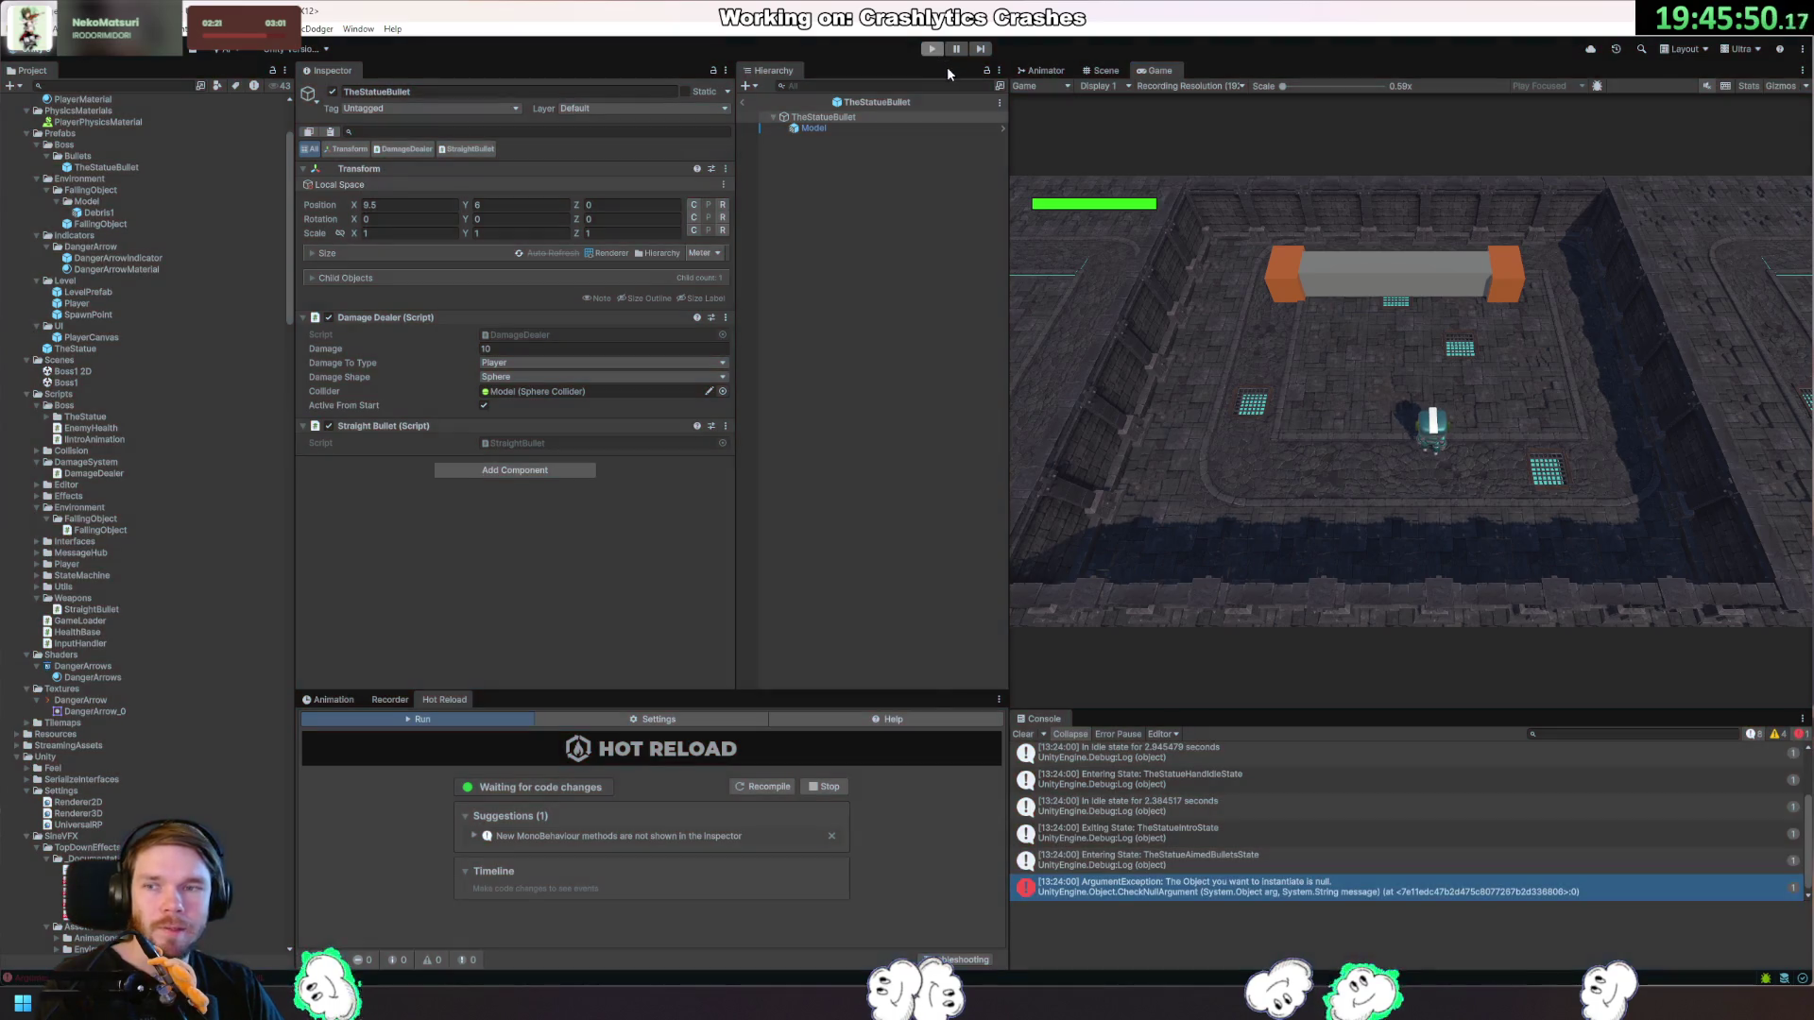
click(741, 102)
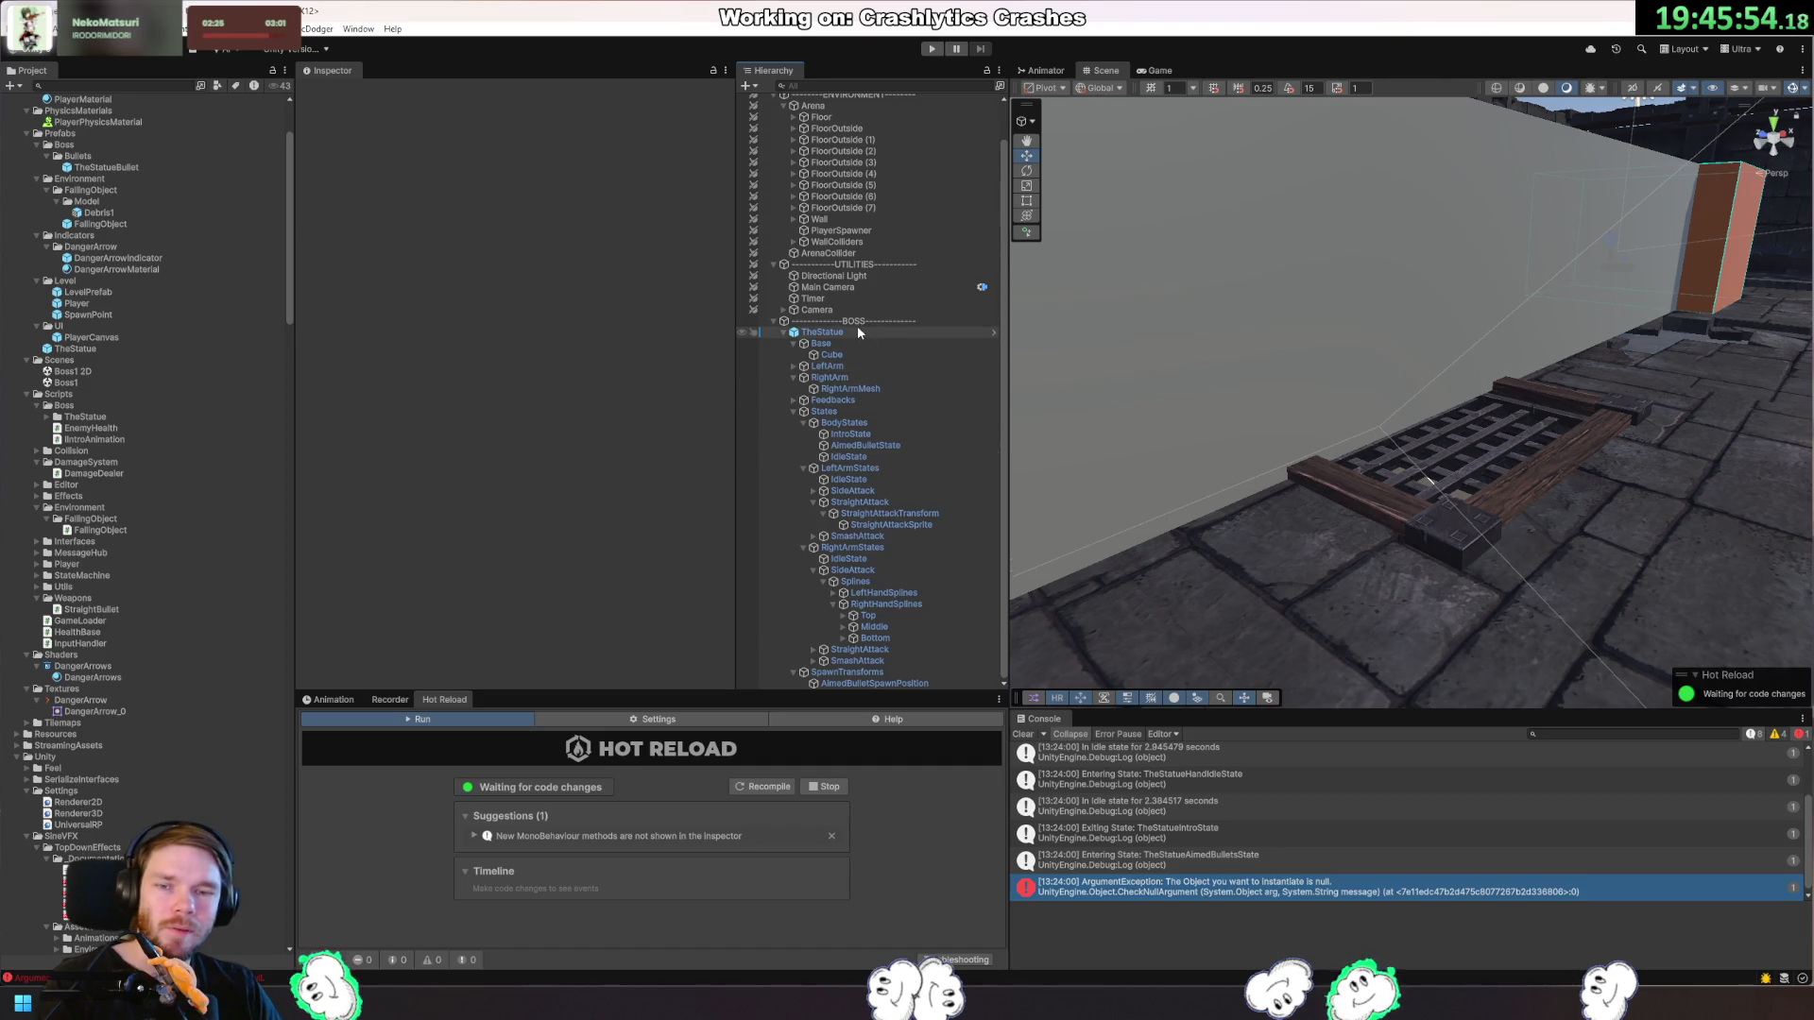
click(888, 446)
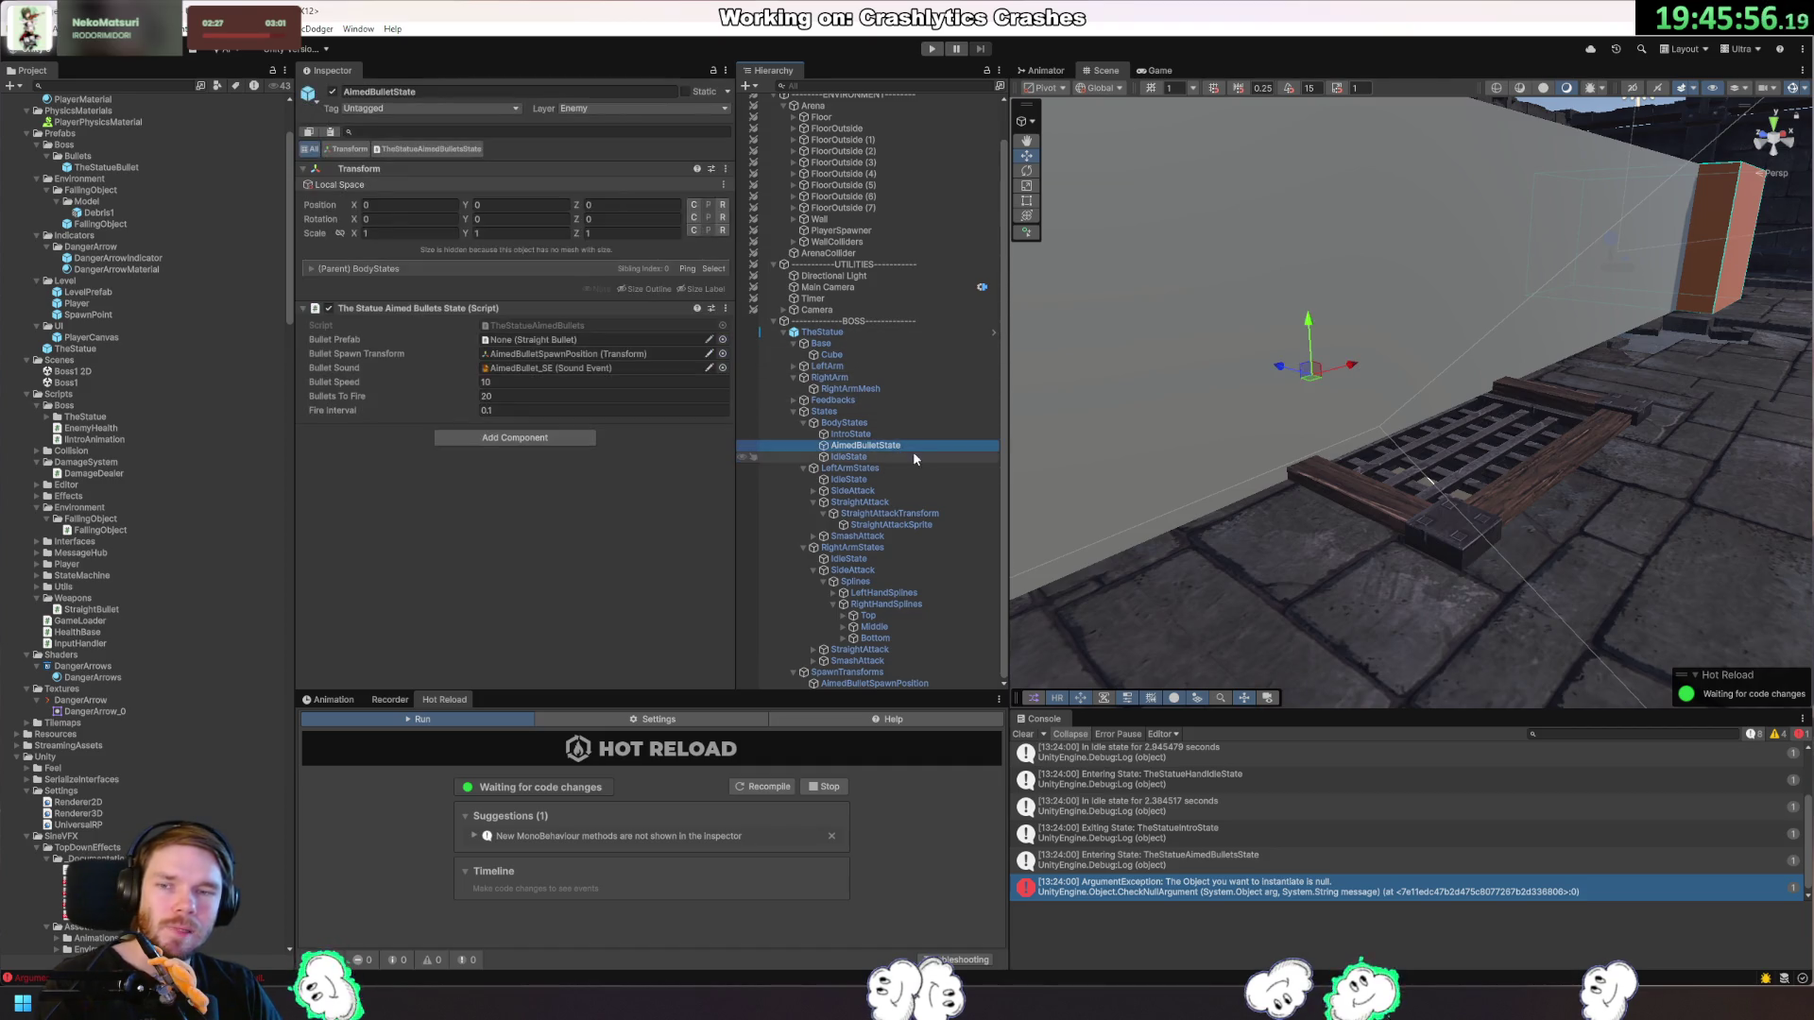
Set AimedBulletState's Bullet Prefab to TheStatueBullet and apply all overrides to TheStatue.
drag(70, 167, 554, 343)
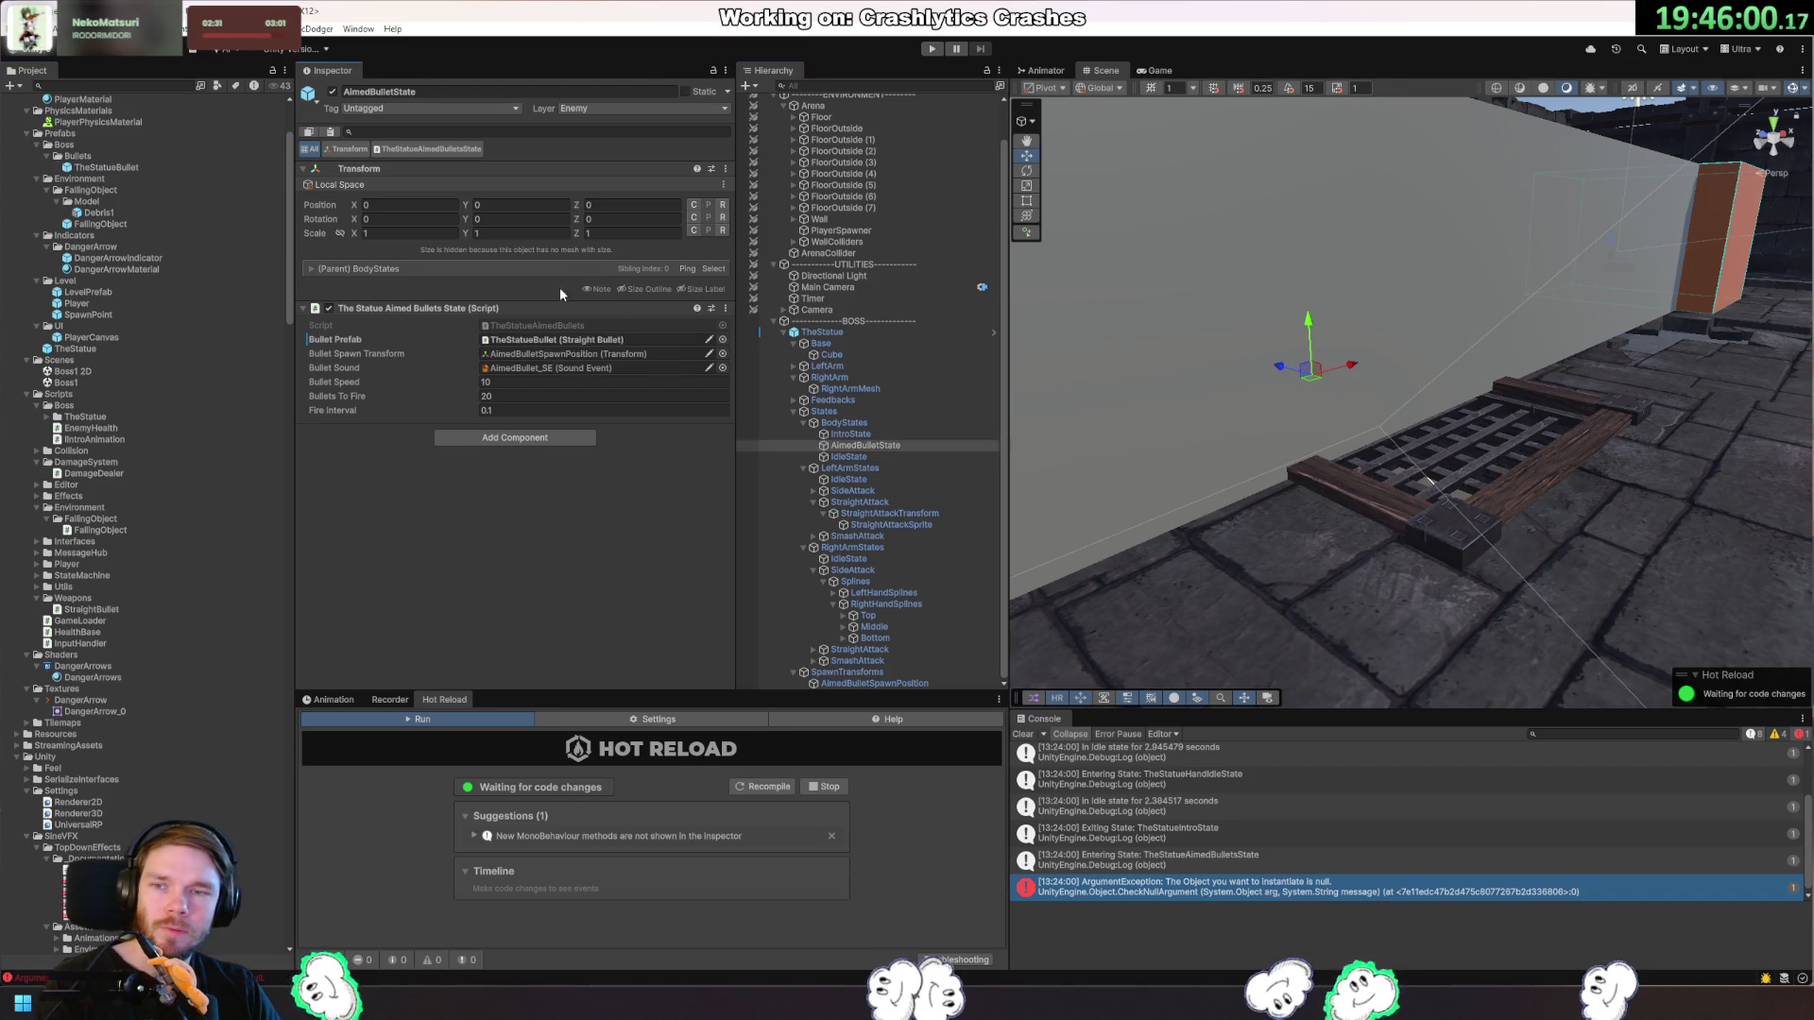
click(827, 332)
click(360, 147)
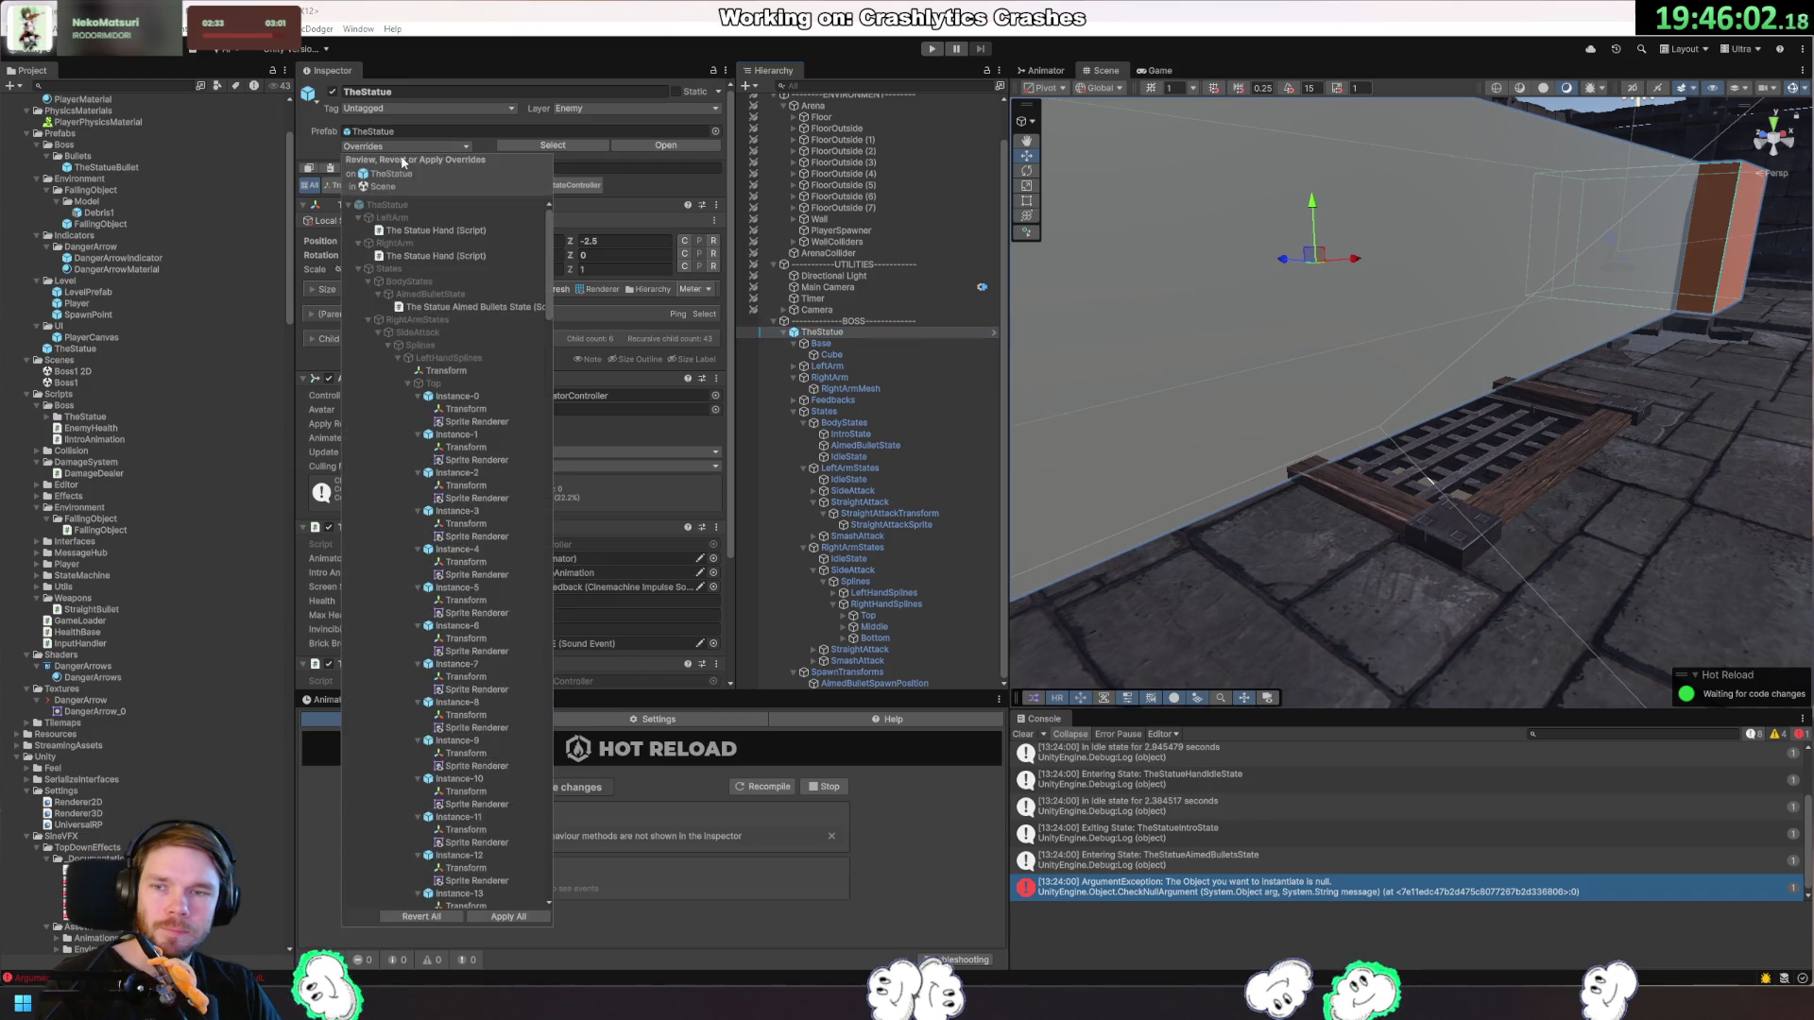
scroll(472, 831, down, 5)
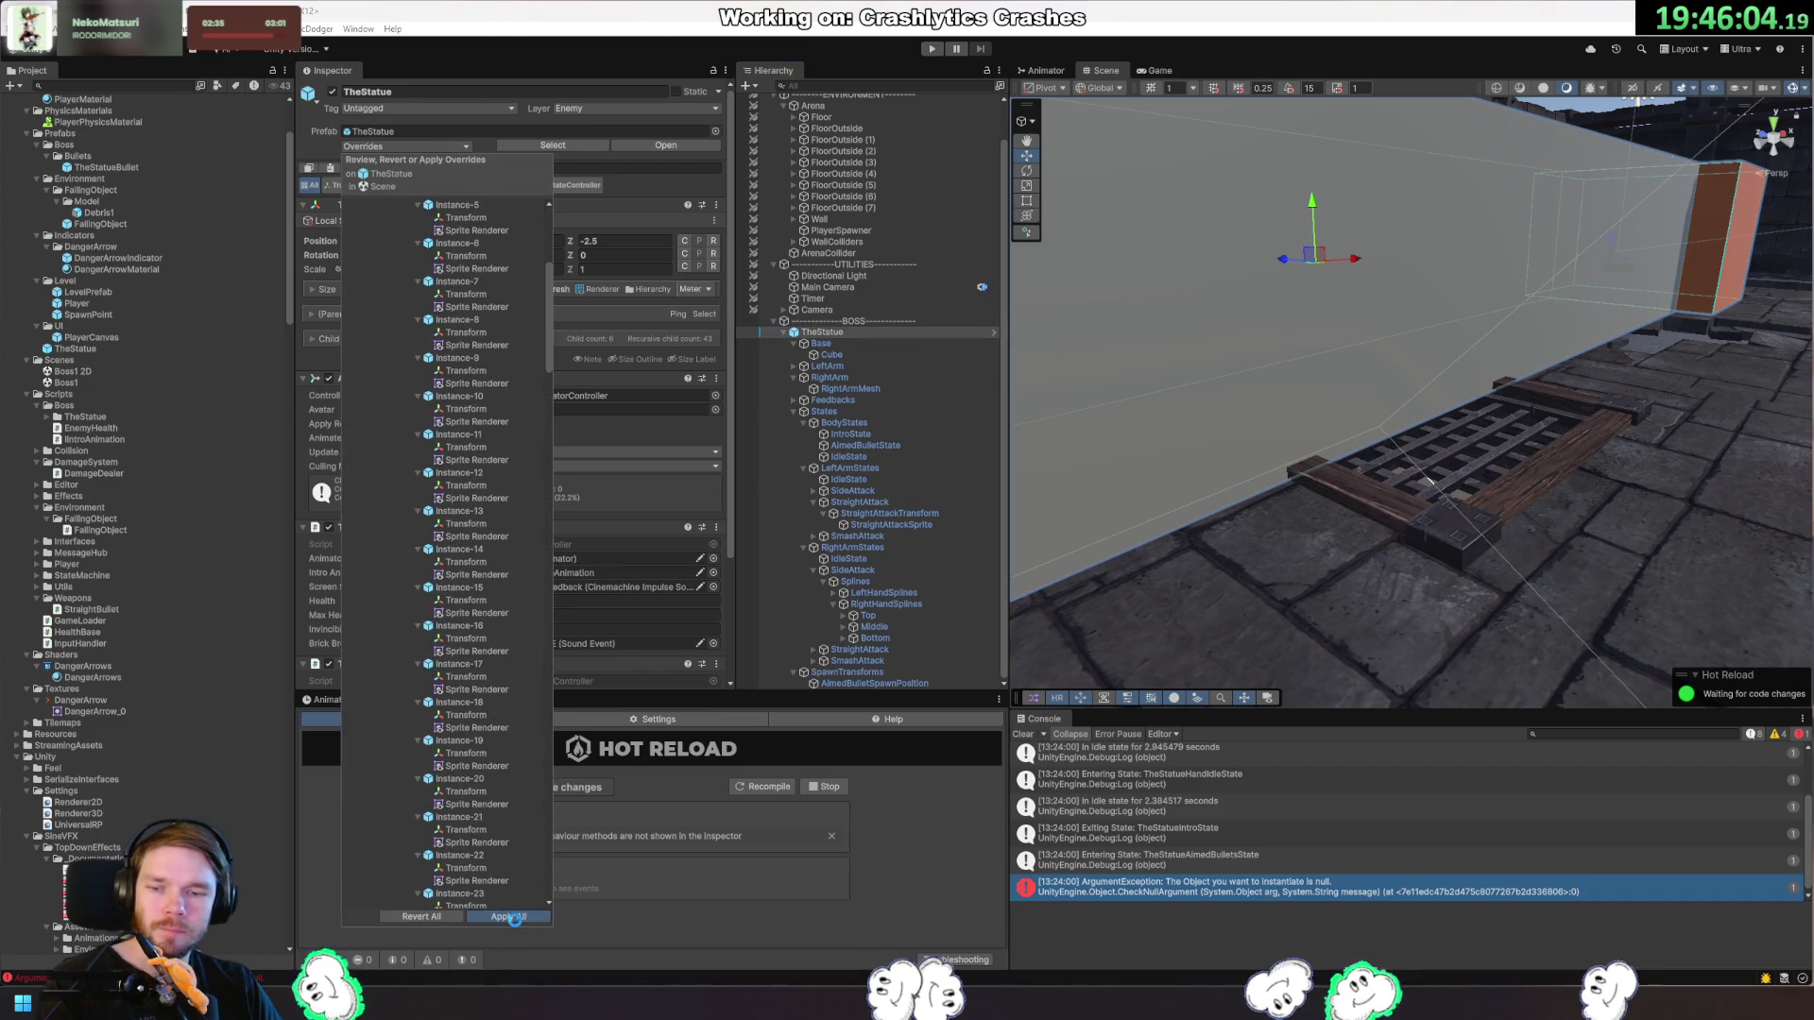
click(514, 920)
Playtest the boss fight, moving with S, D, A and dodging, then stop.
click(930, 49)
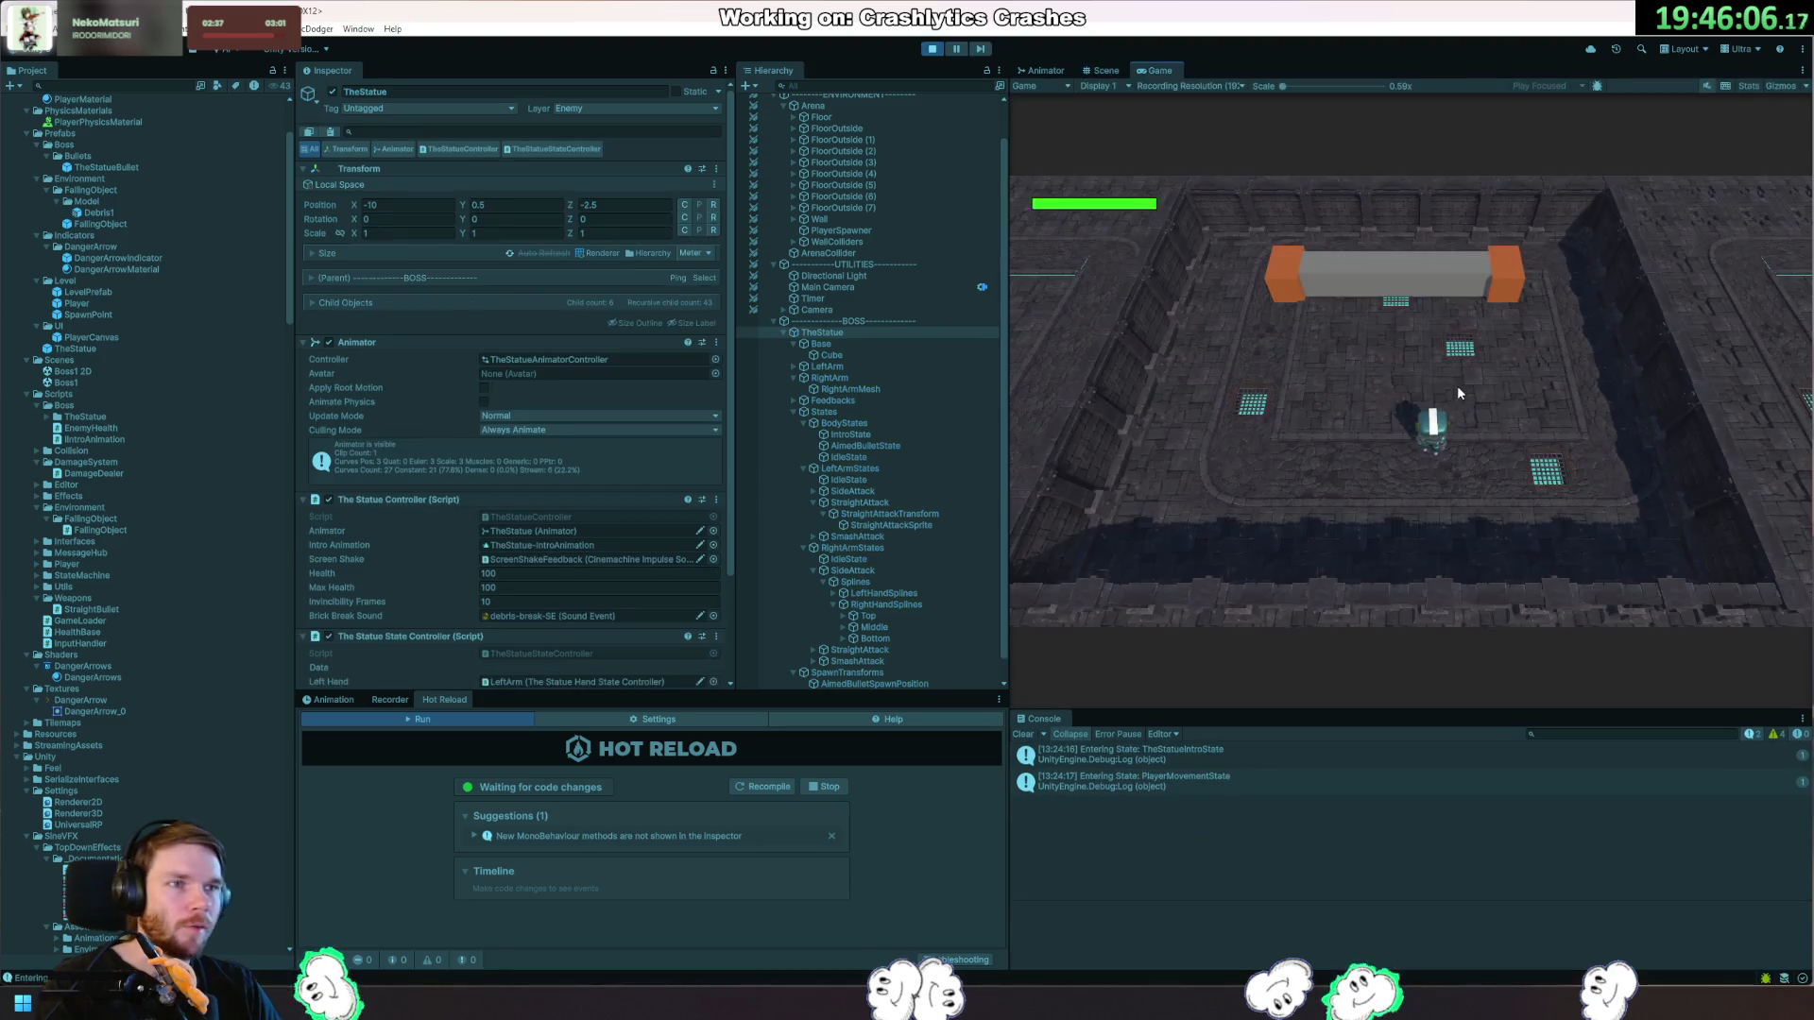
key(s)
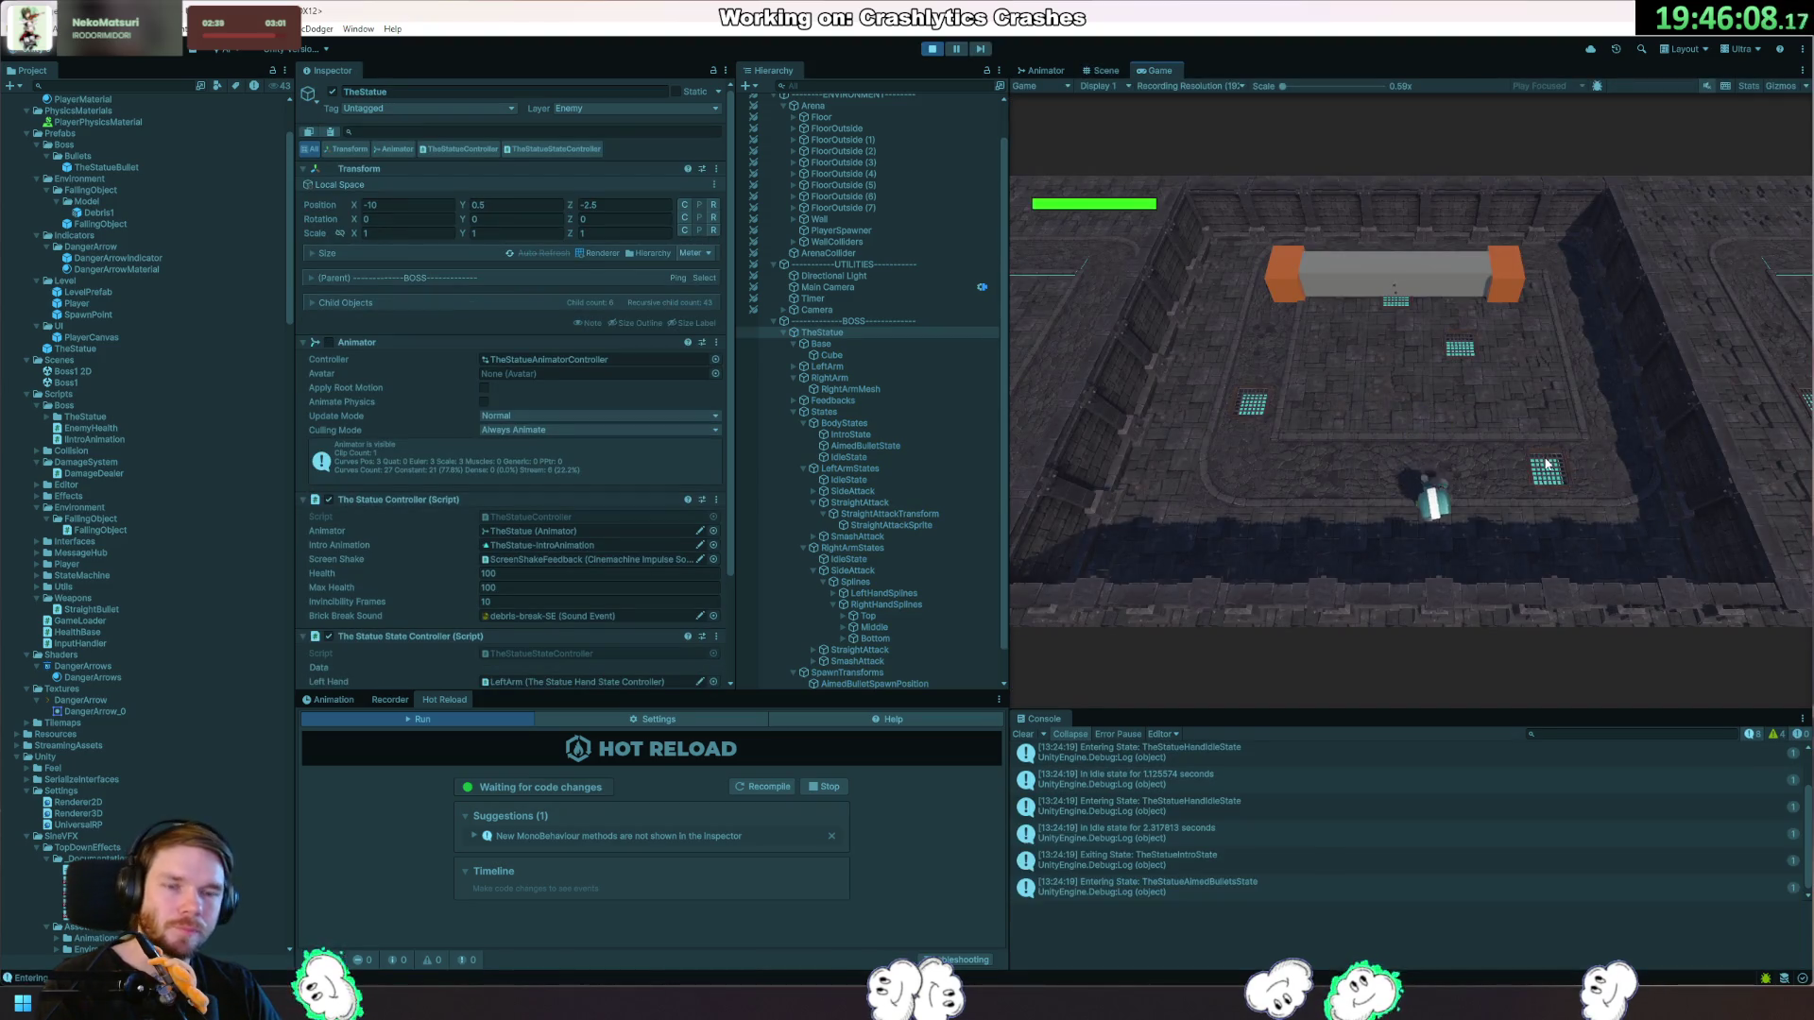
key(d)
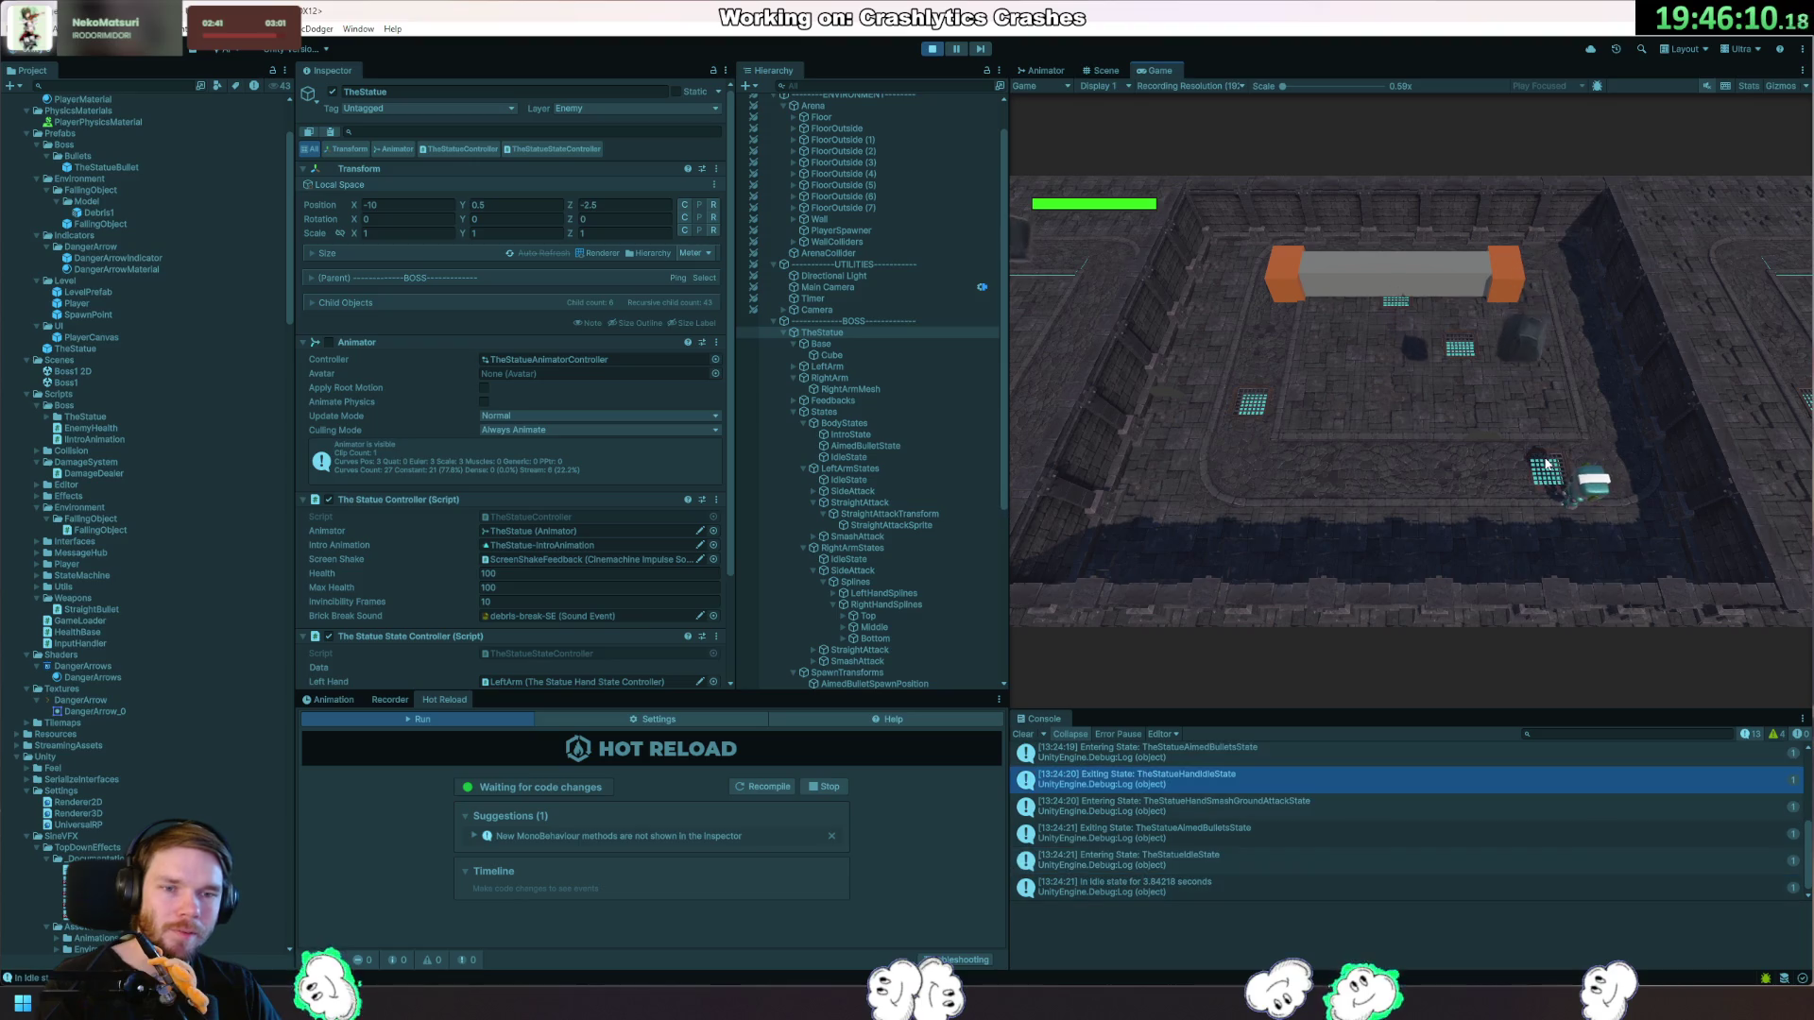
key(a)
key(space)
key(ctrl+p)
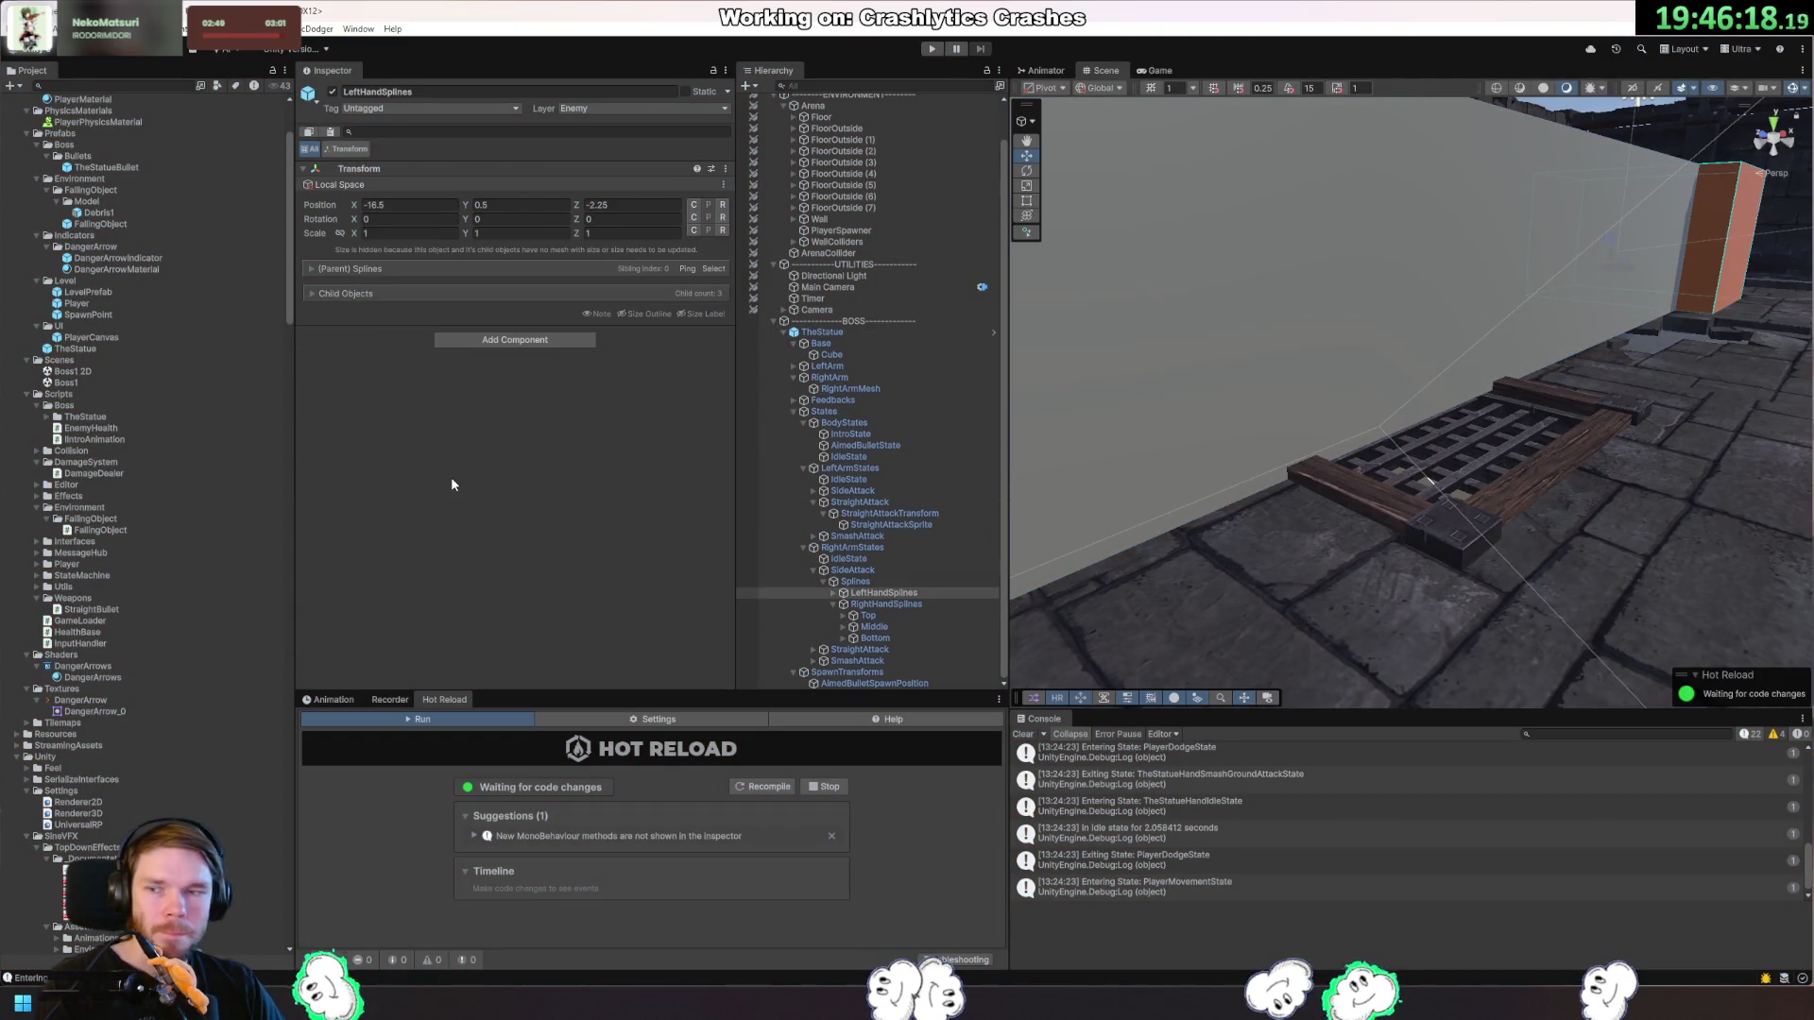
click(98, 214)
Open the FallingObject prefab, select its Debris1 child, and expand the Debris01 material.
double_click(100, 224)
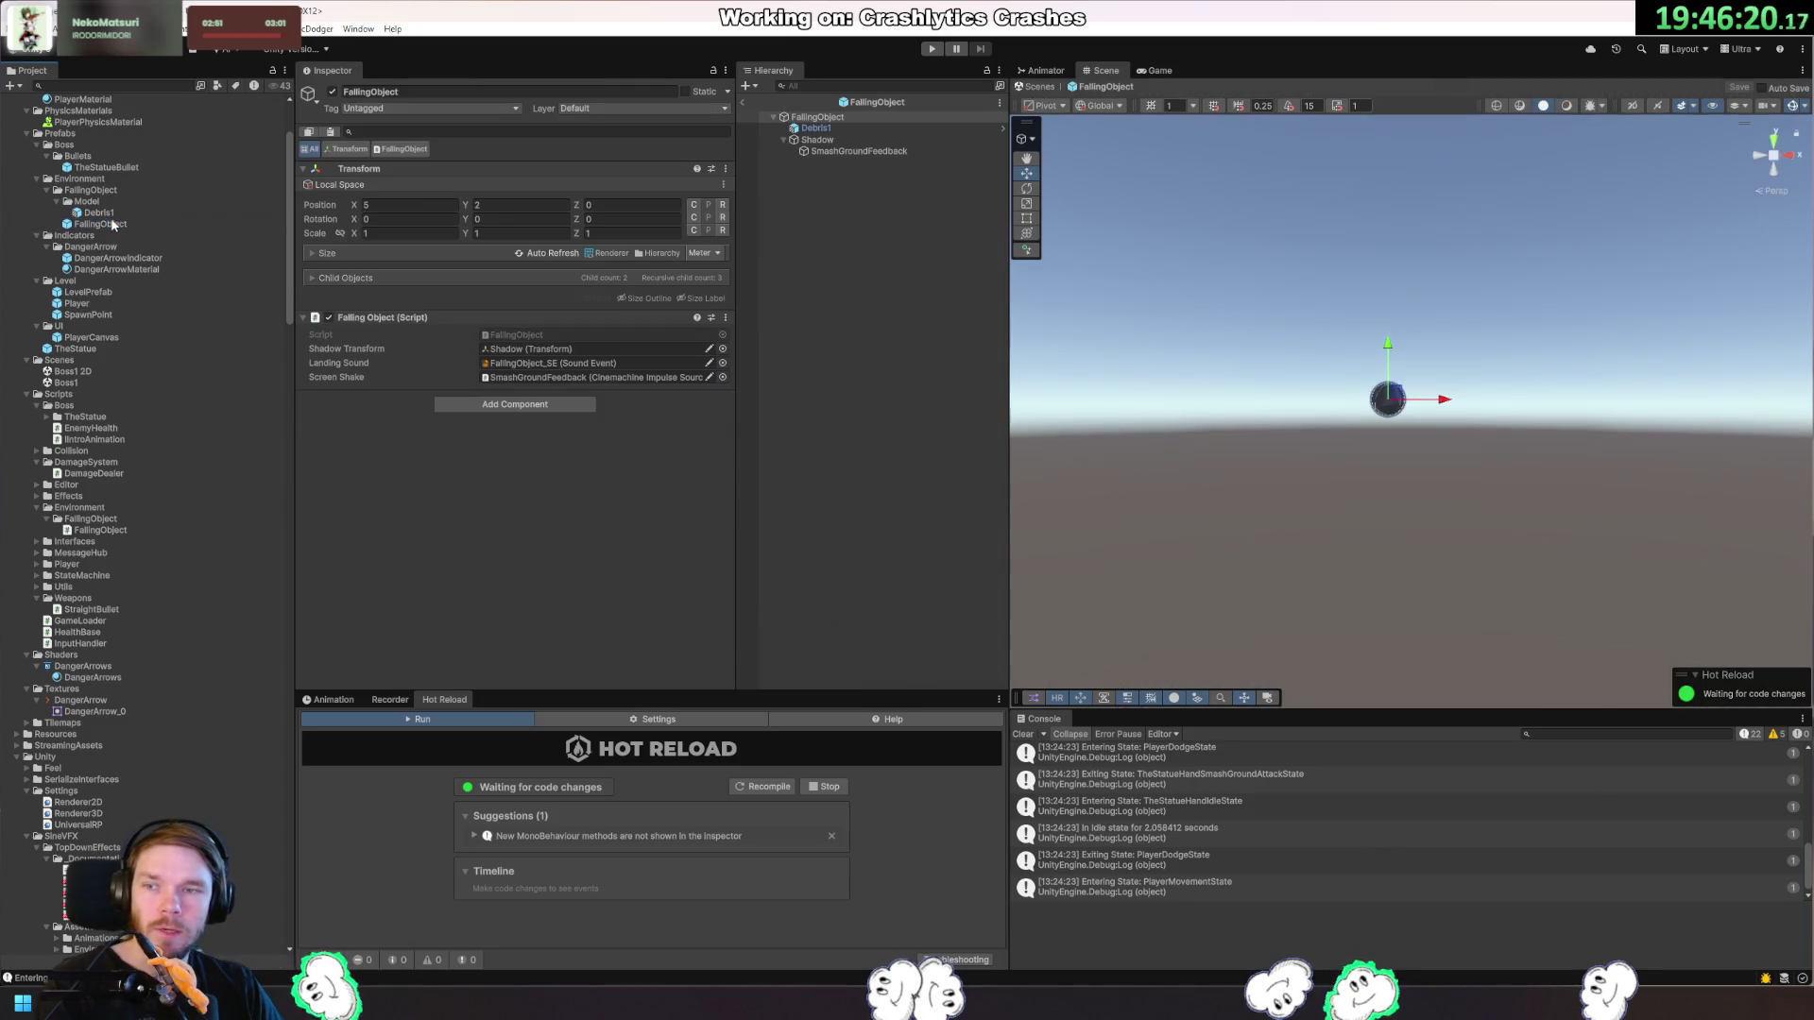
click(851, 139)
click(859, 116)
click(849, 126)
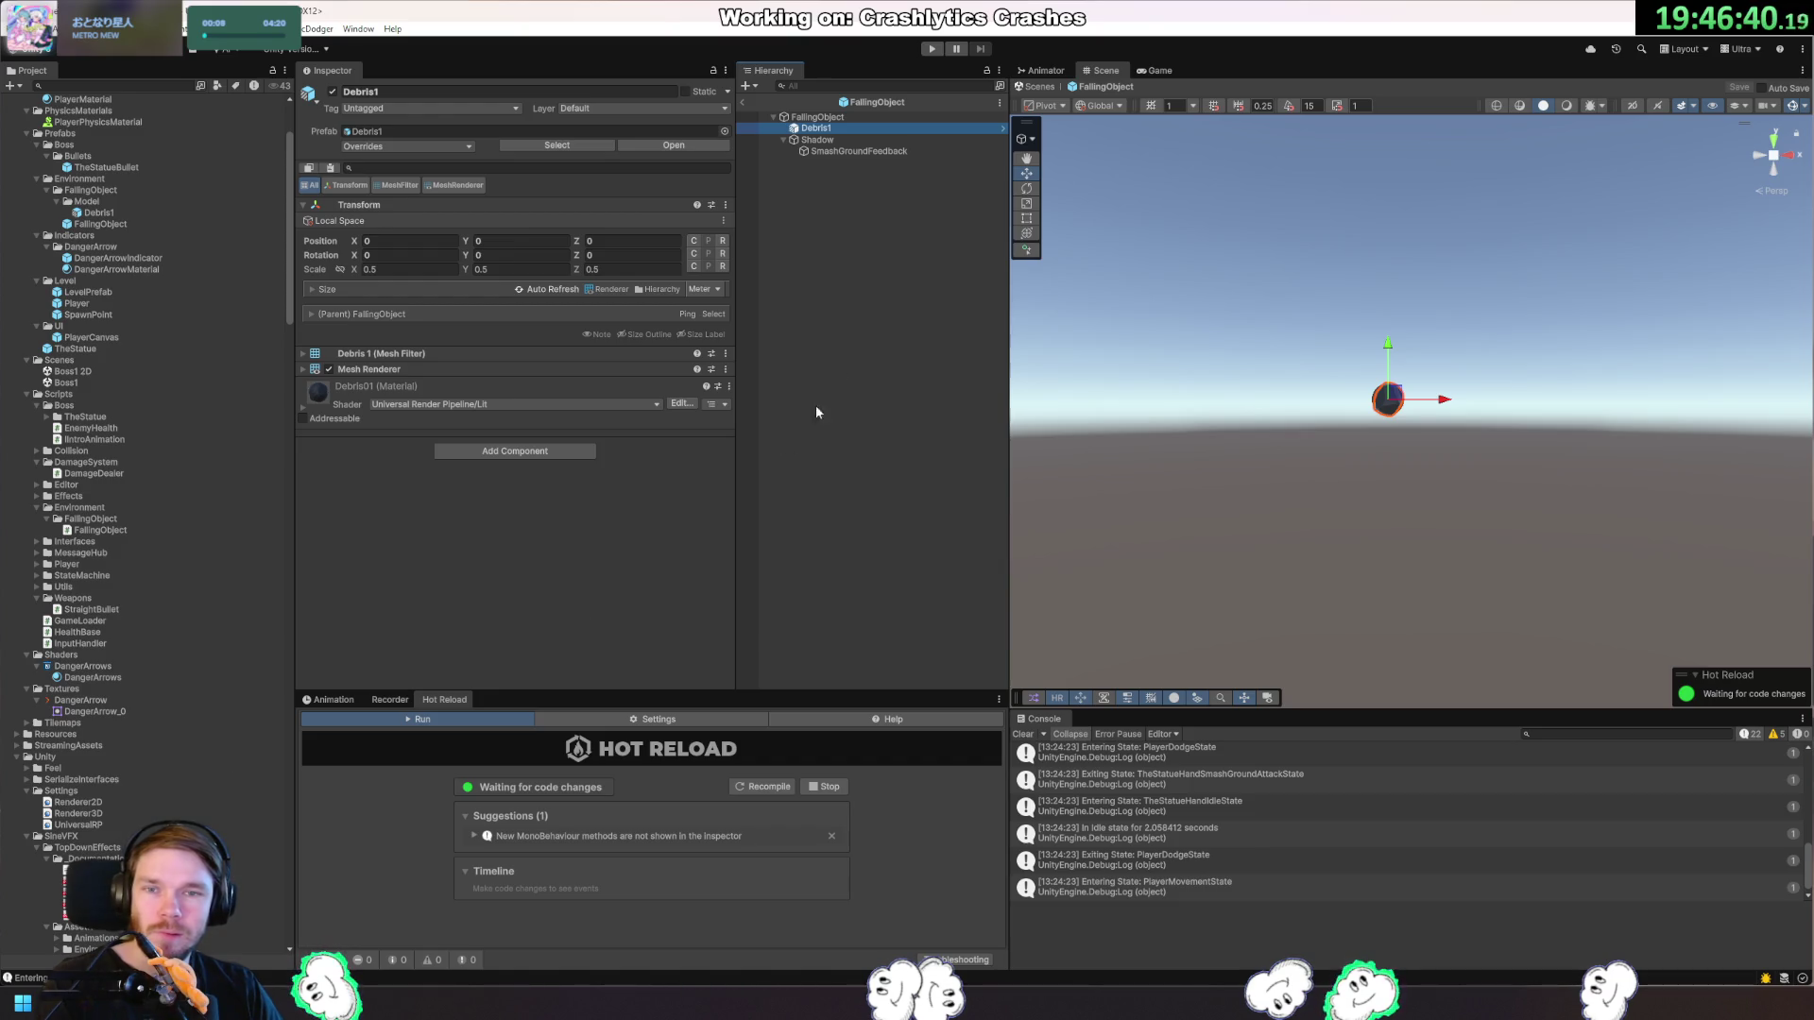
click(451, 388)
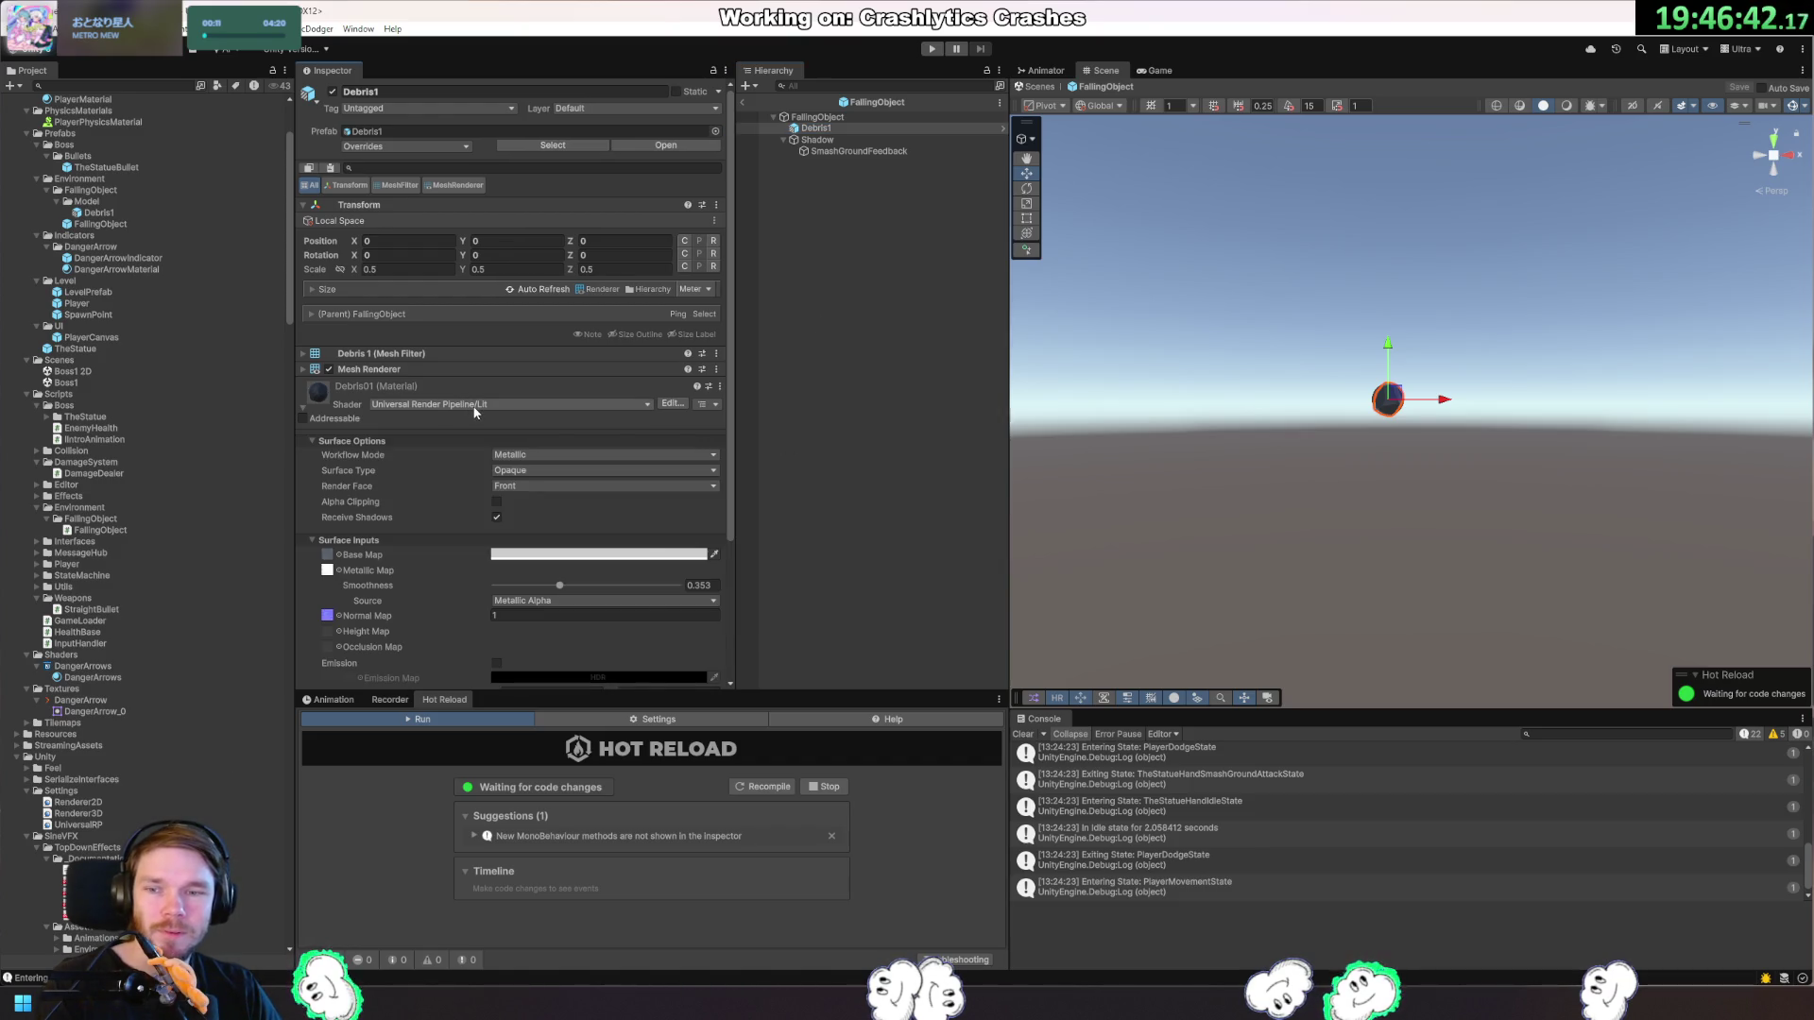
Try the MK4/Lava Glow shader on Debris01, undo back to URP/Lit, and deselect Debris1.
click(463, 404)
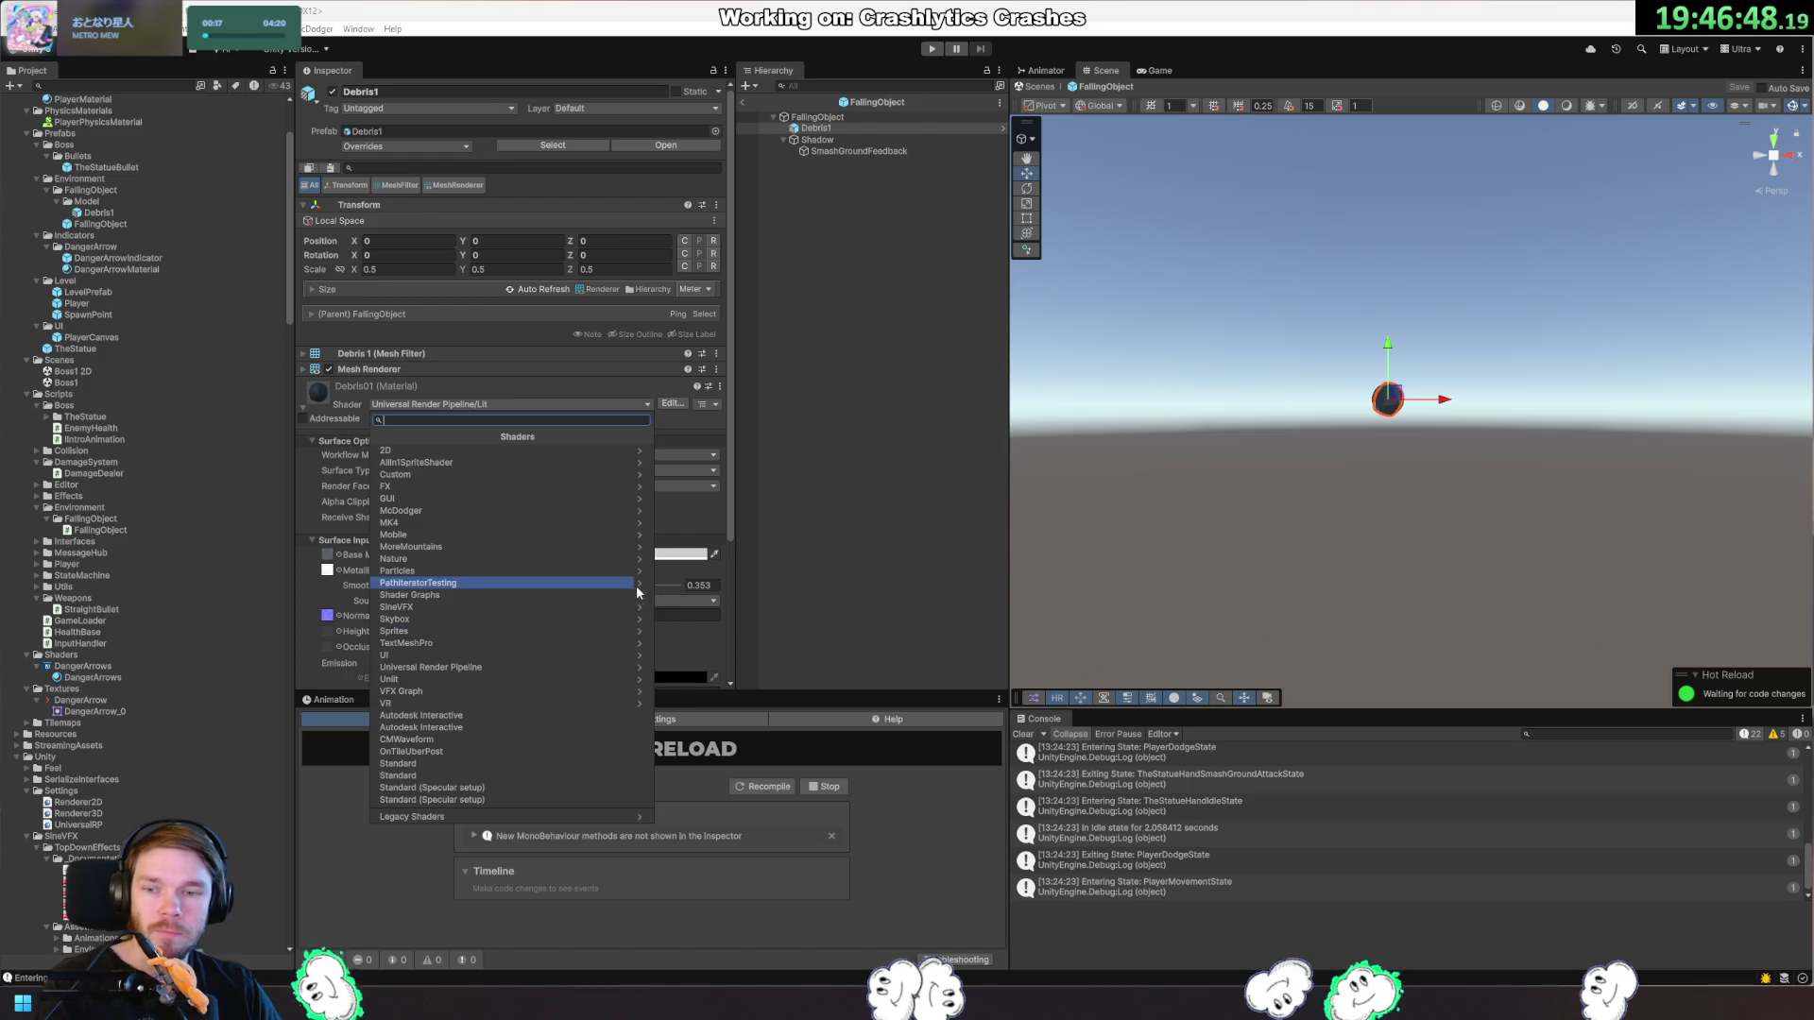
click(453, 510)
click(382, 439)
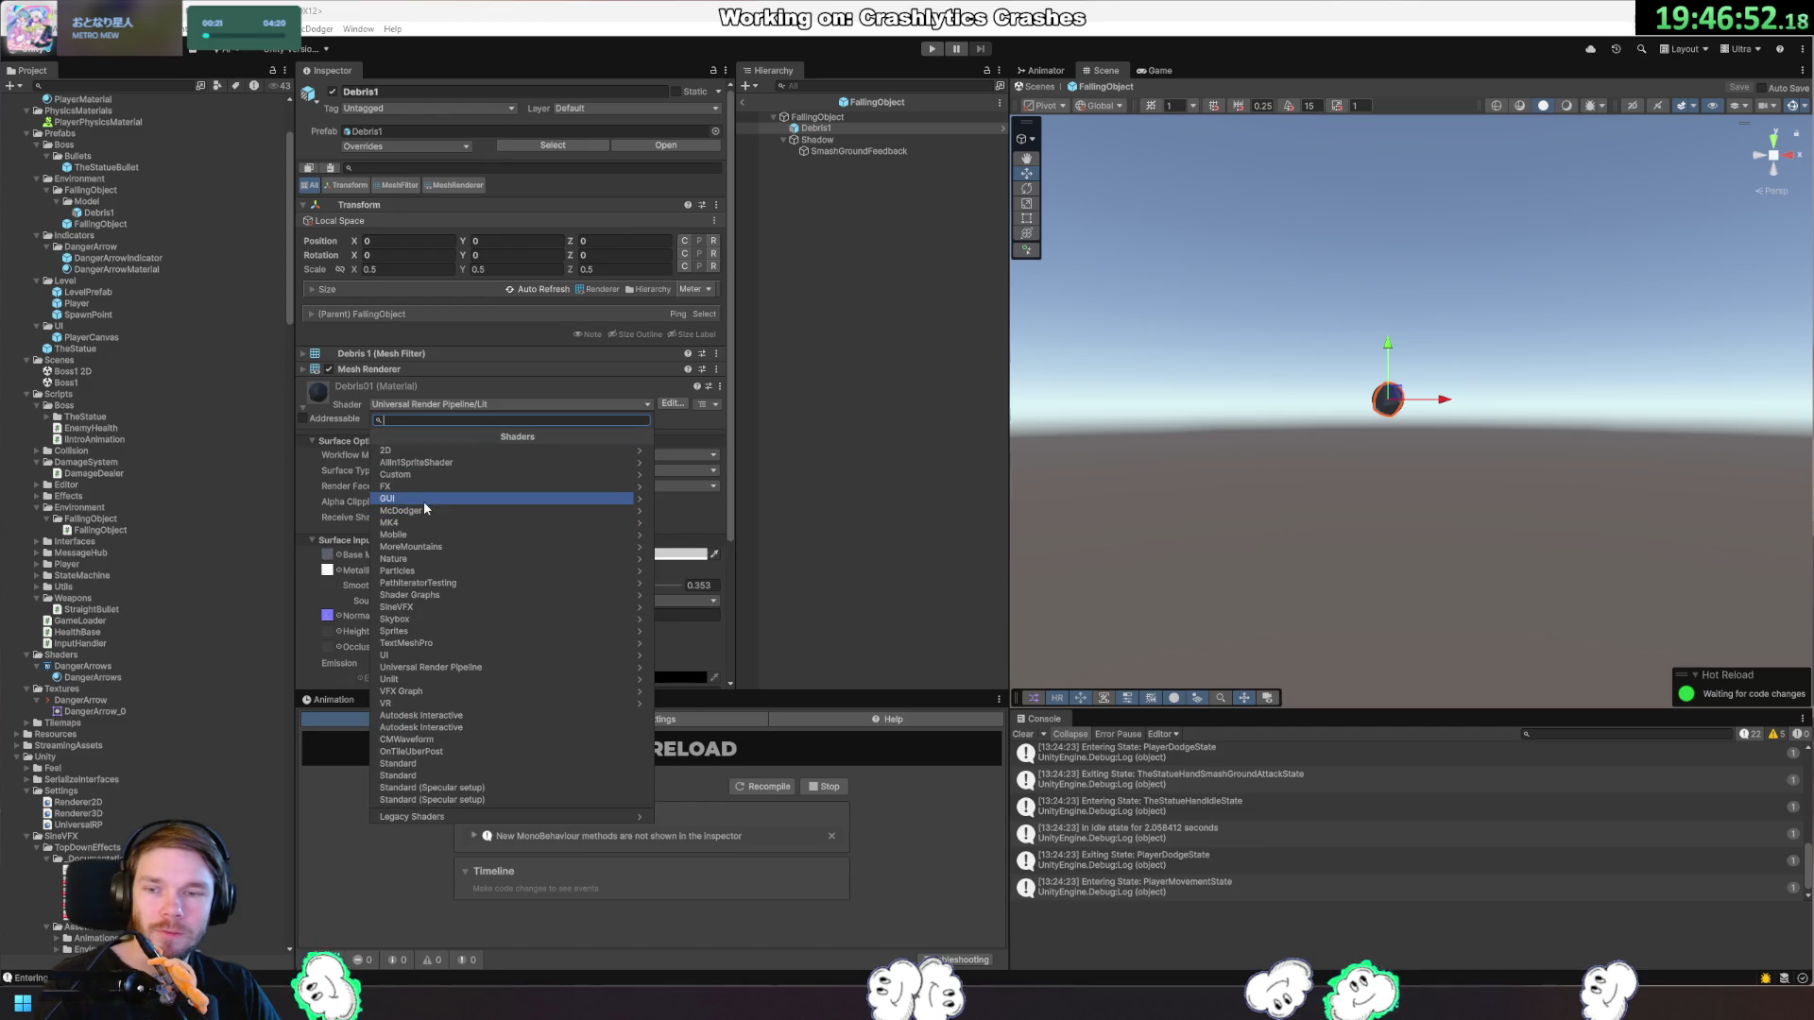
click(445, 524)
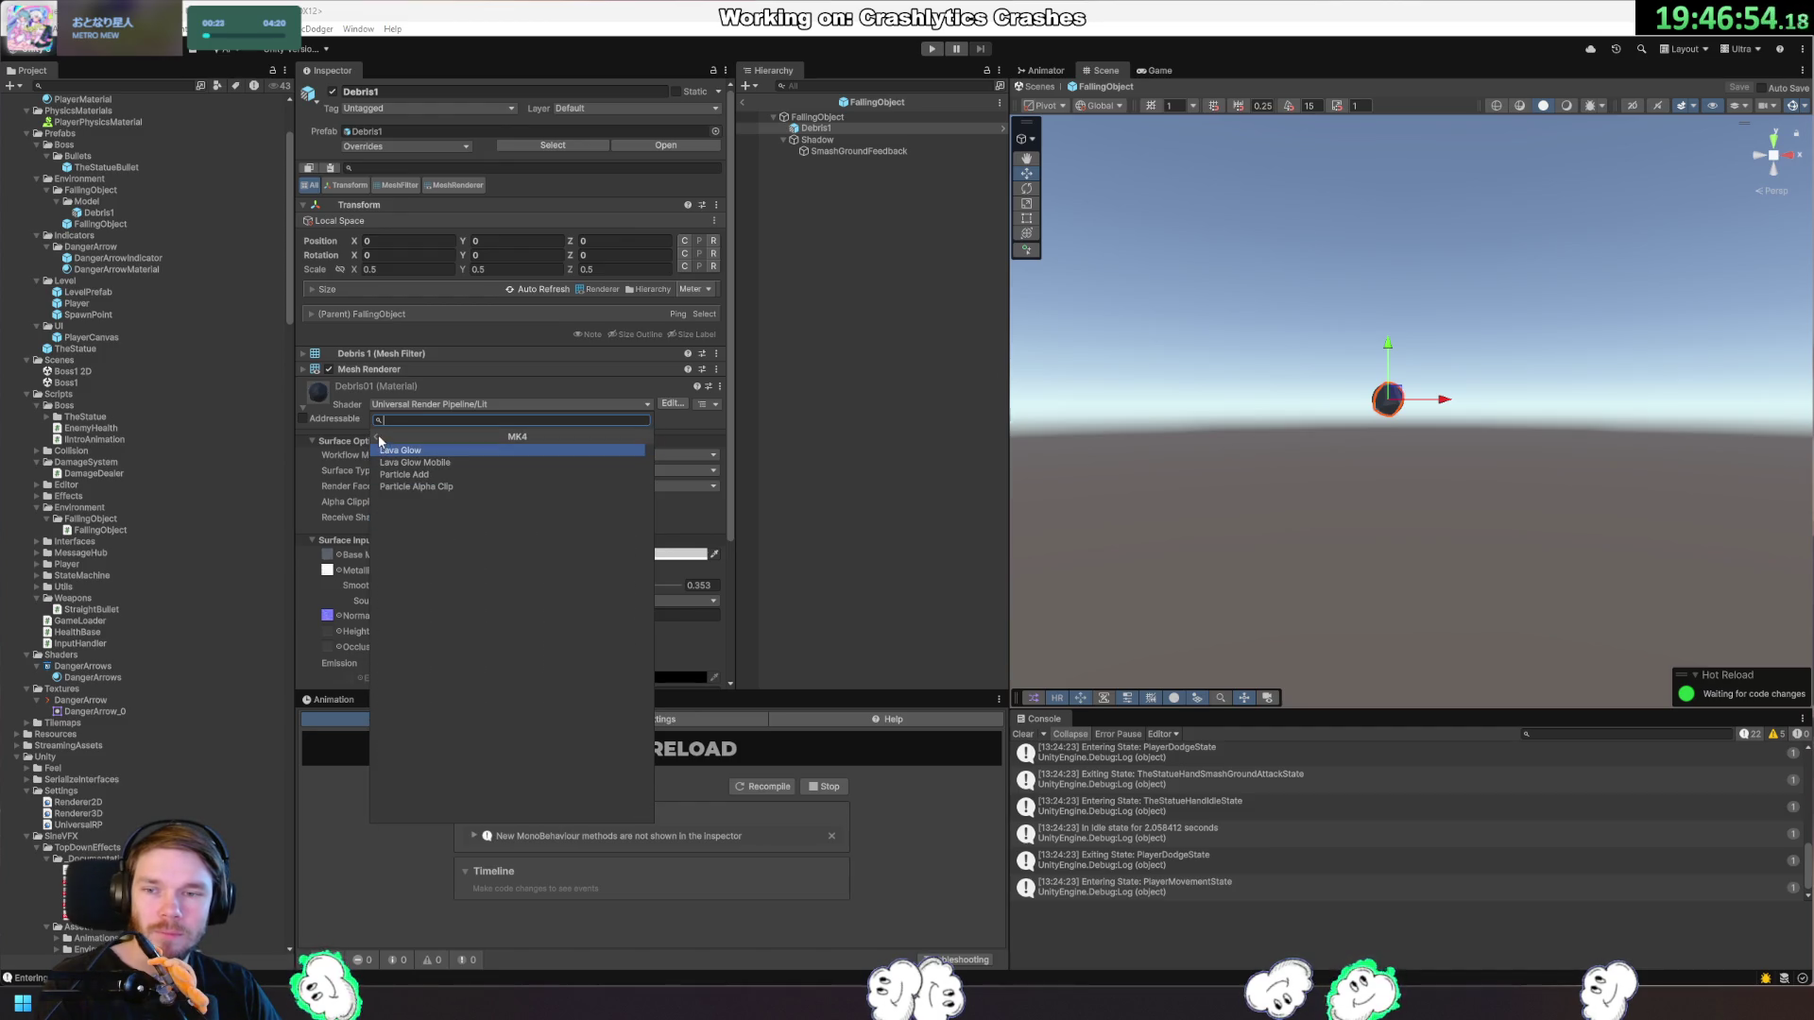
click(404, 451)
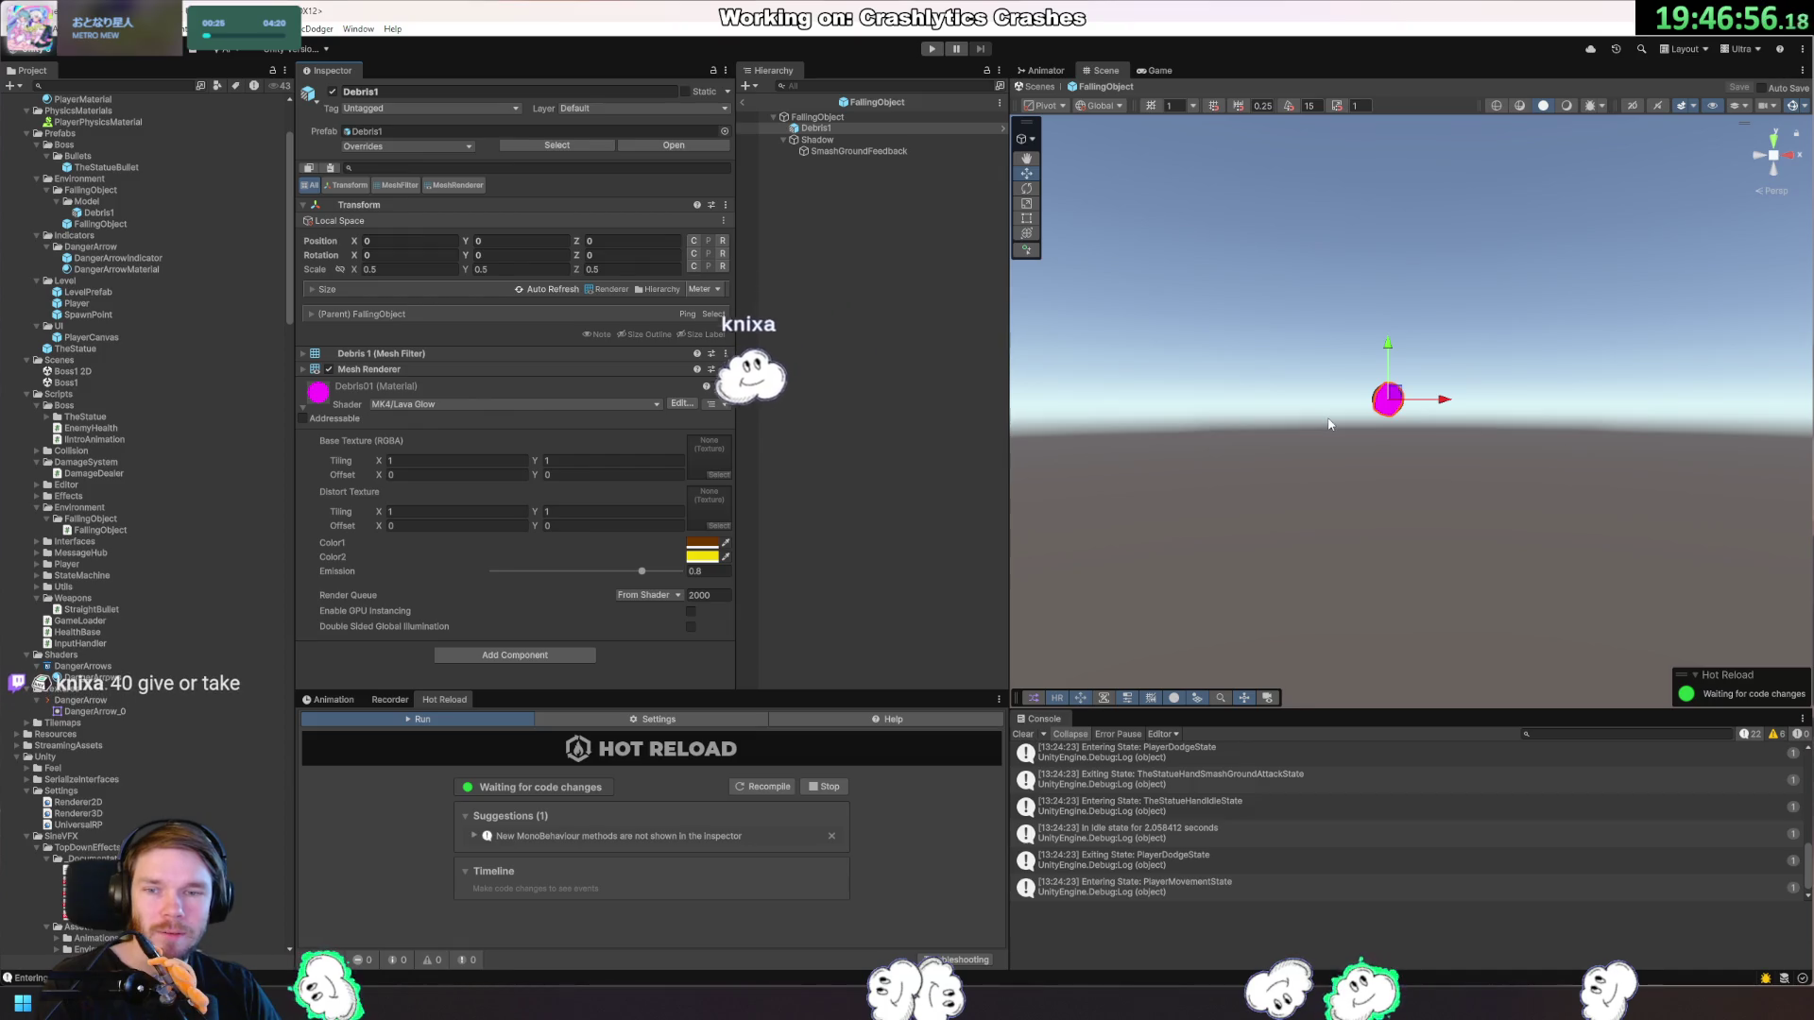
key(ctrl+z)
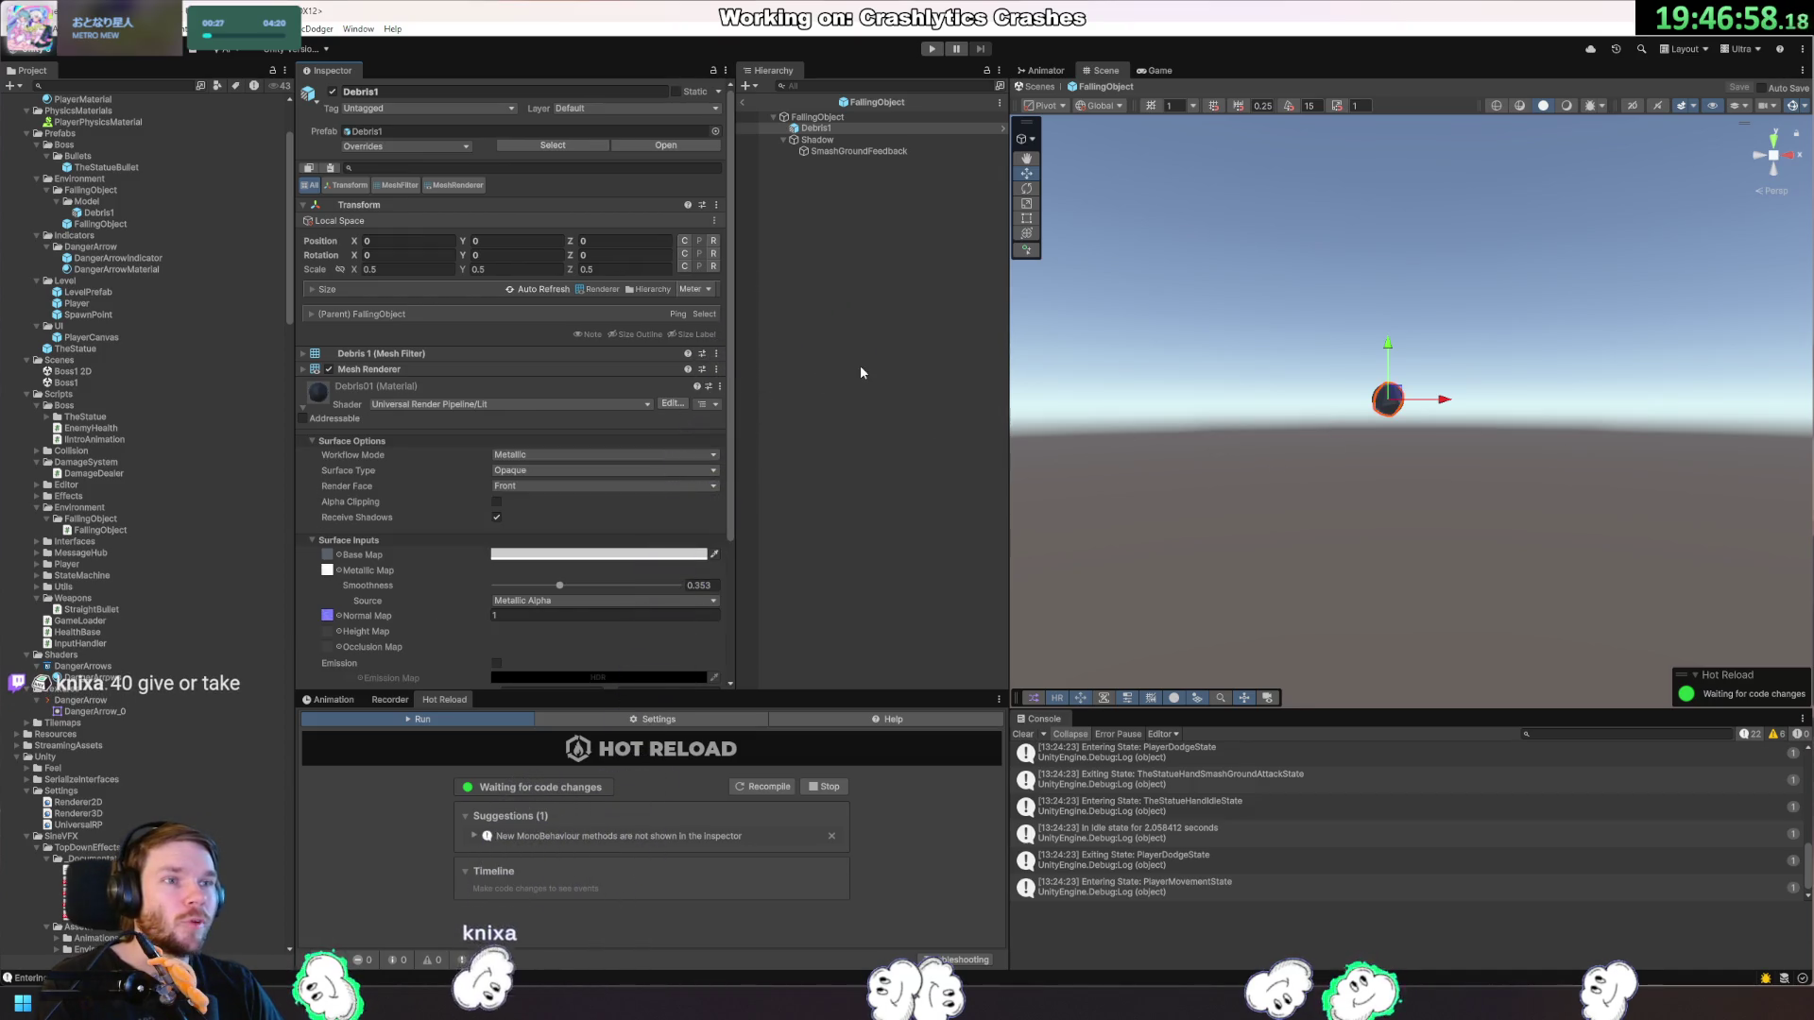
click(899, 293)
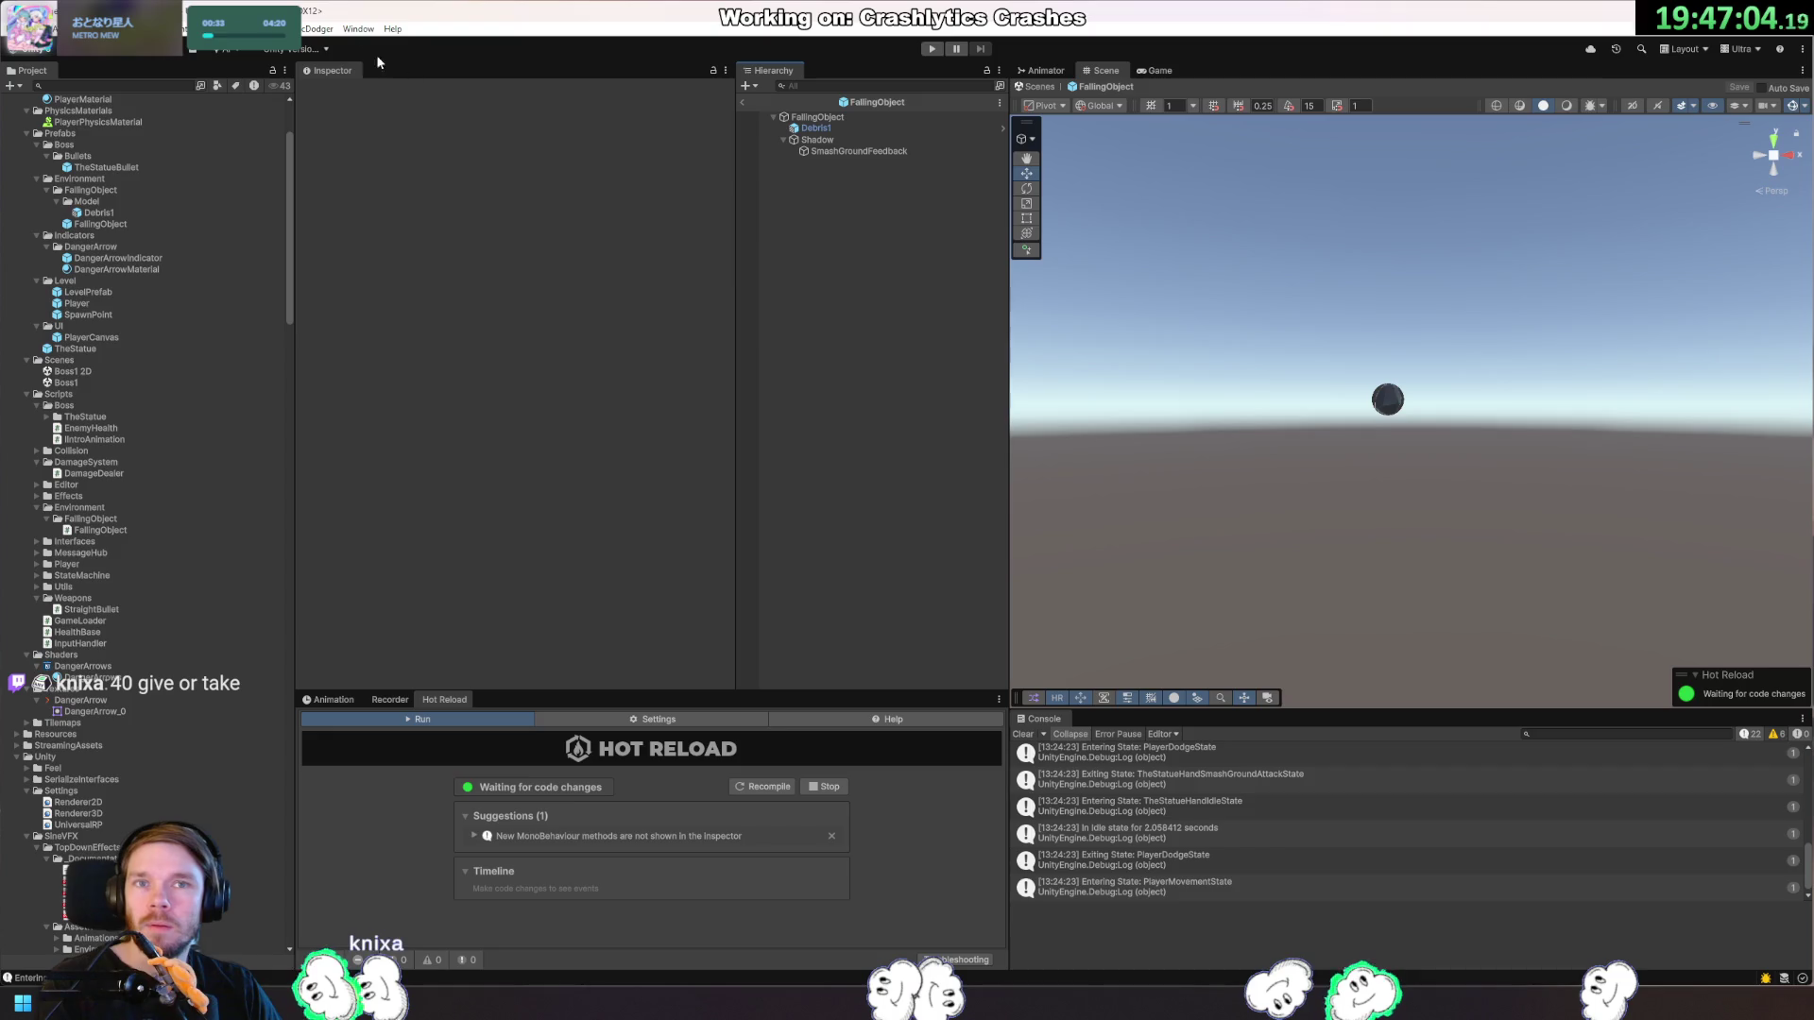
click(1388, 402)
Frame the Debris1 rock in the Scene view and orbit around it.
key(f)
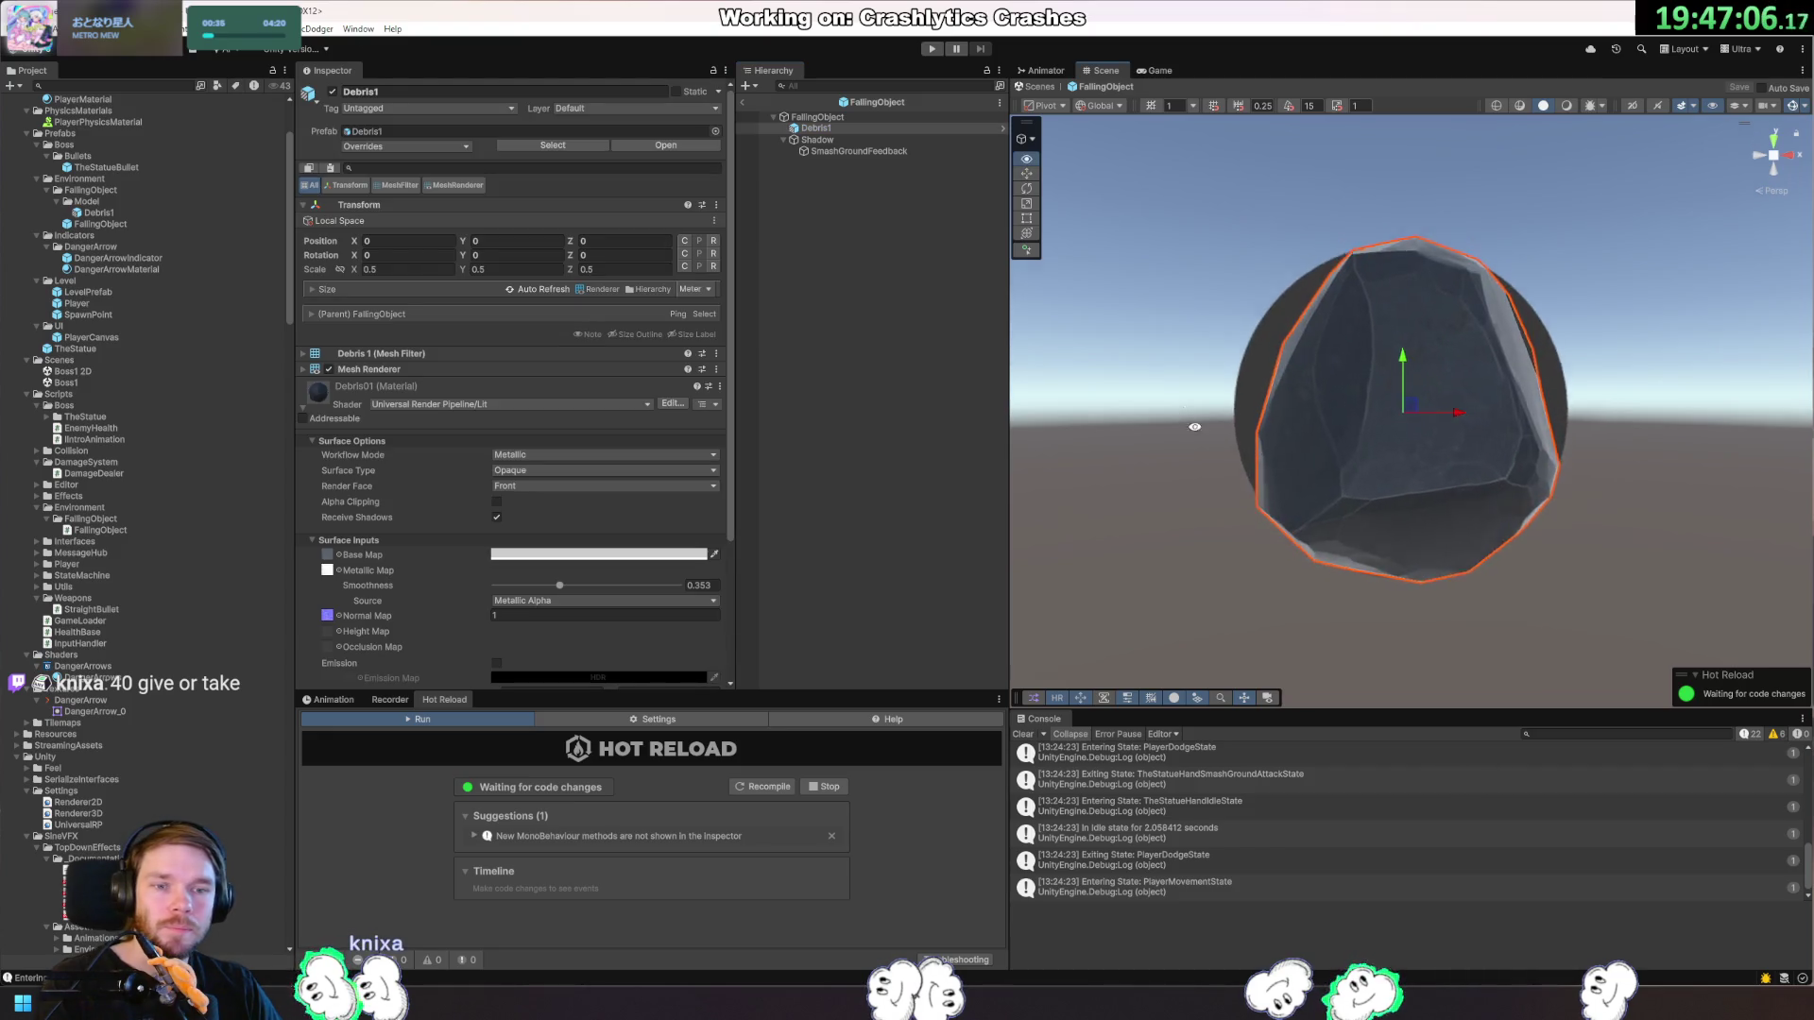
alt+drag(1476, 482, 1309, 372)
scroll(1266, 521, down, 3)
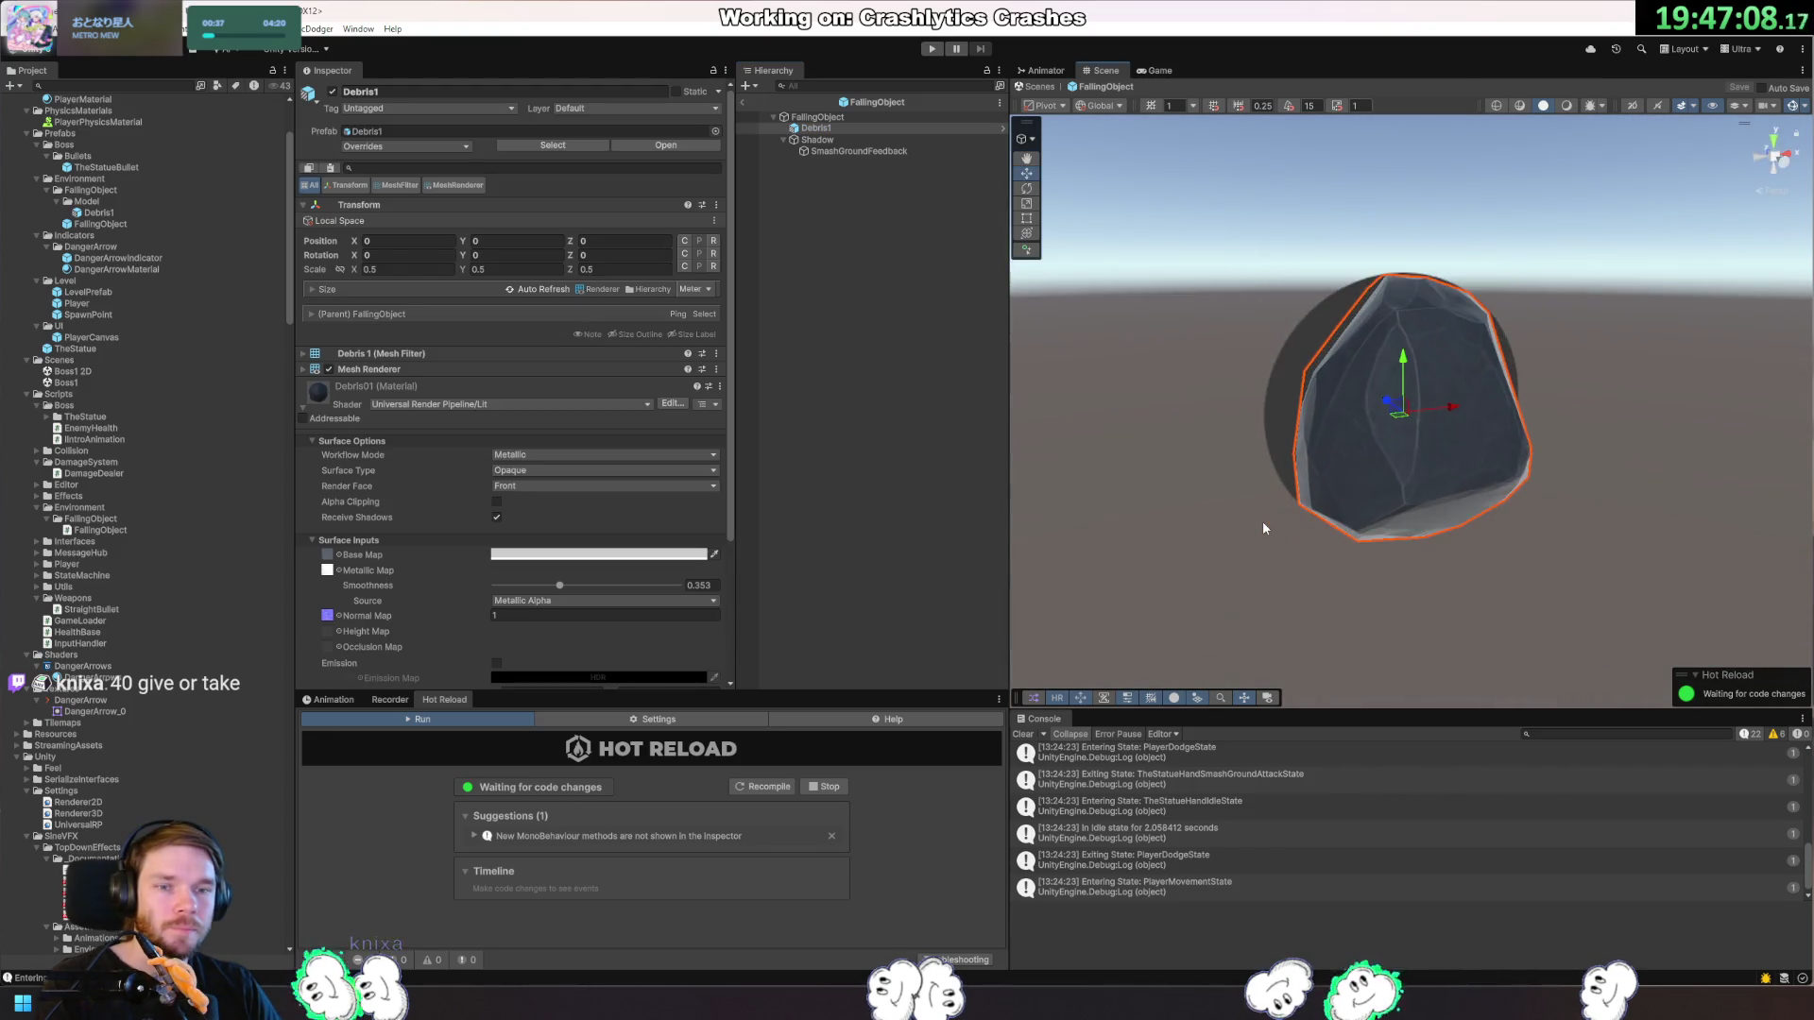
scroll(1262, 519, down, 1)
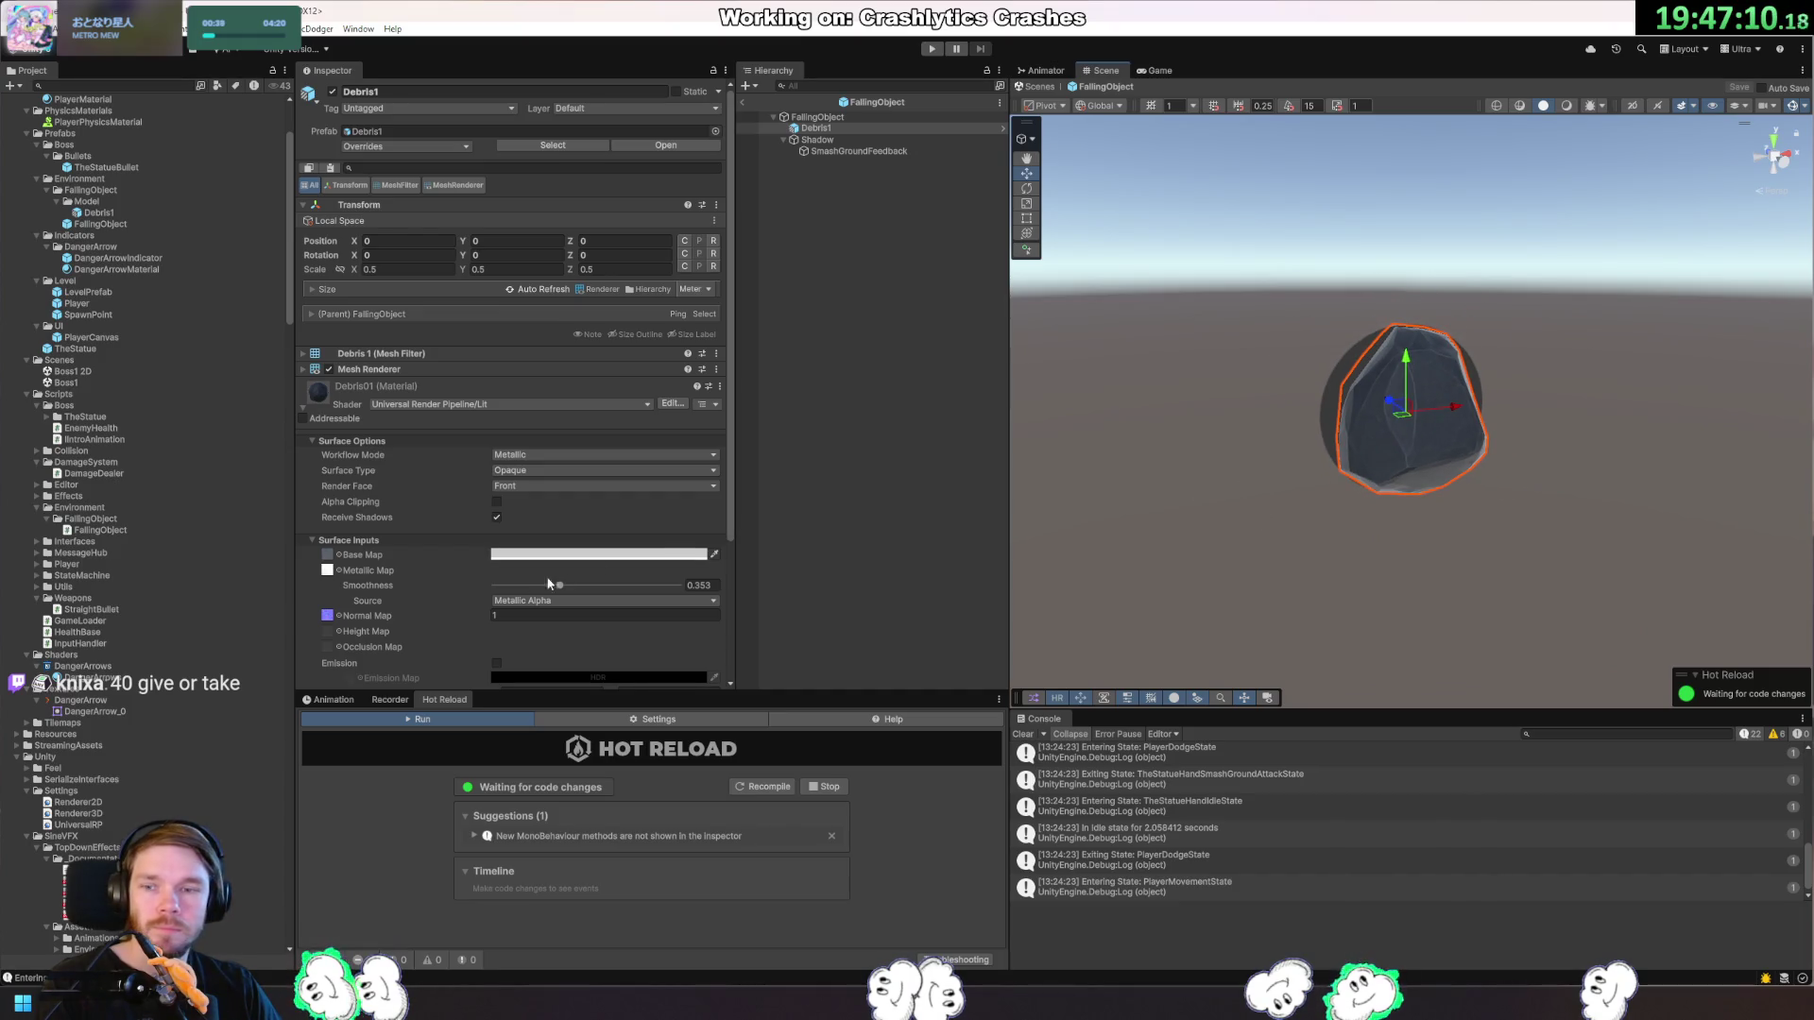
Collapse Surface Options and Surface Inputs, then list the Universal Render Pipeline shaders.
click(440, 541)
click(440, 441)
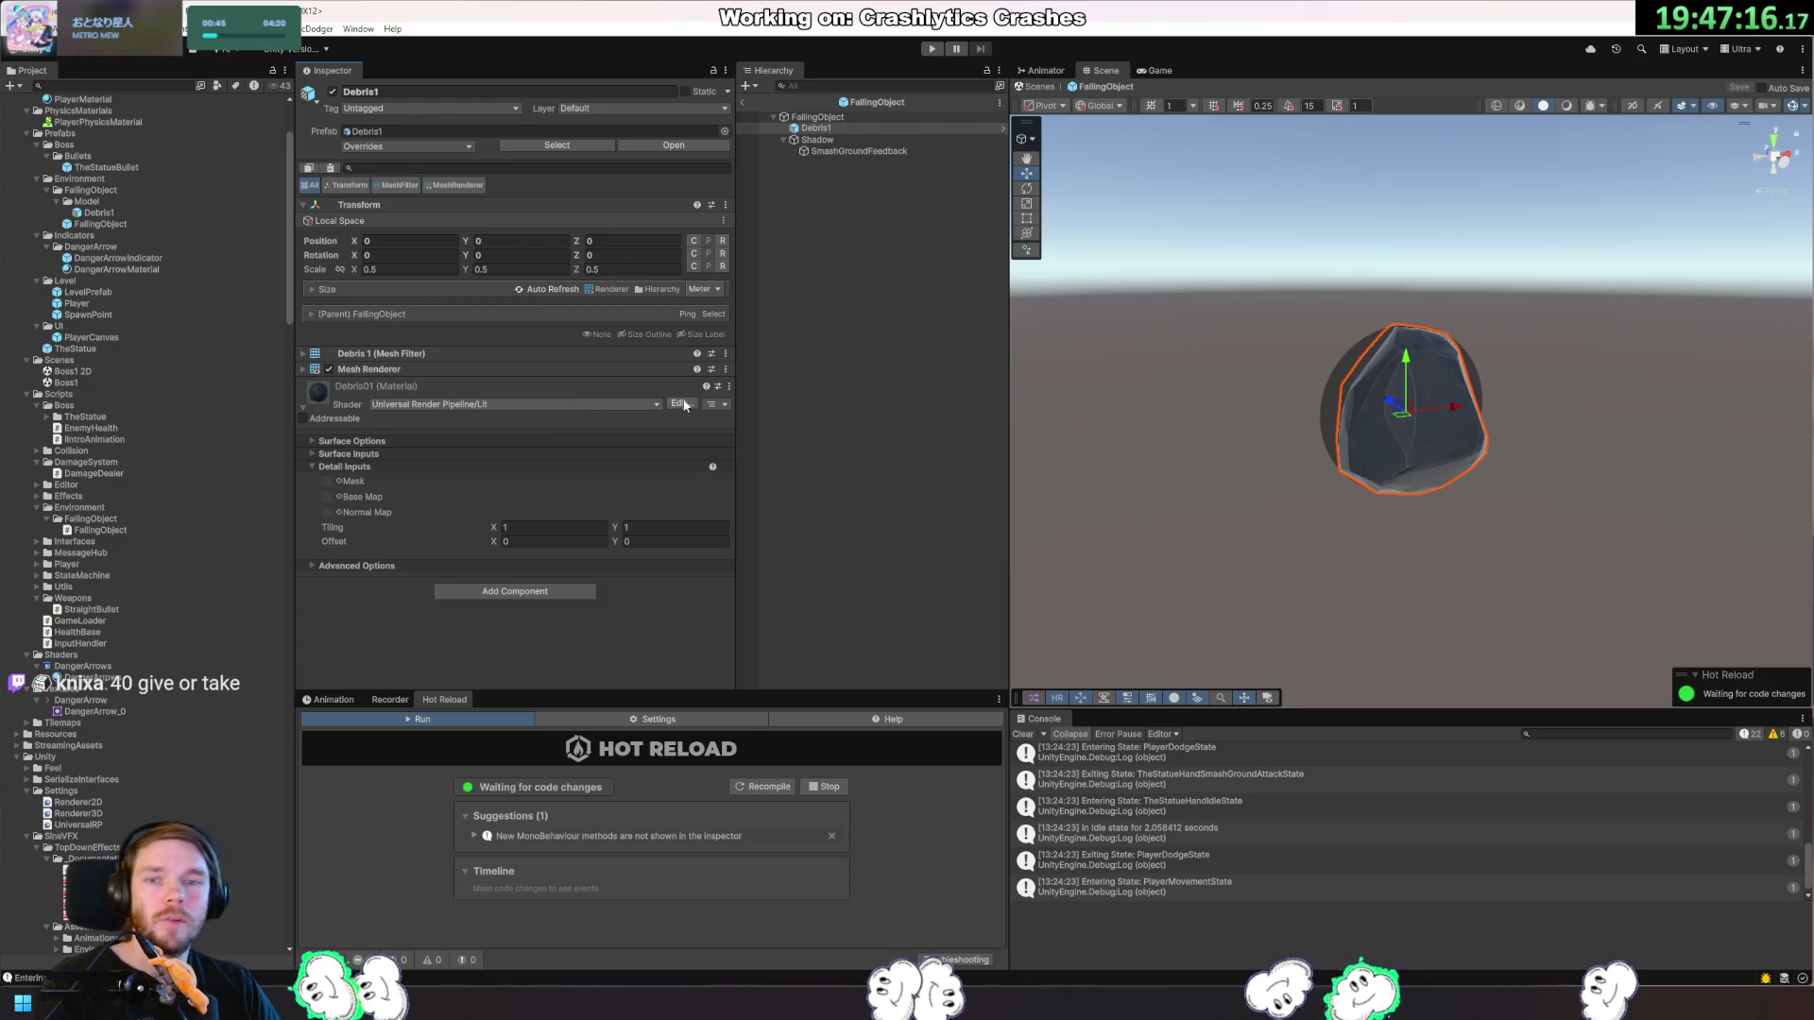
click(538, 404)
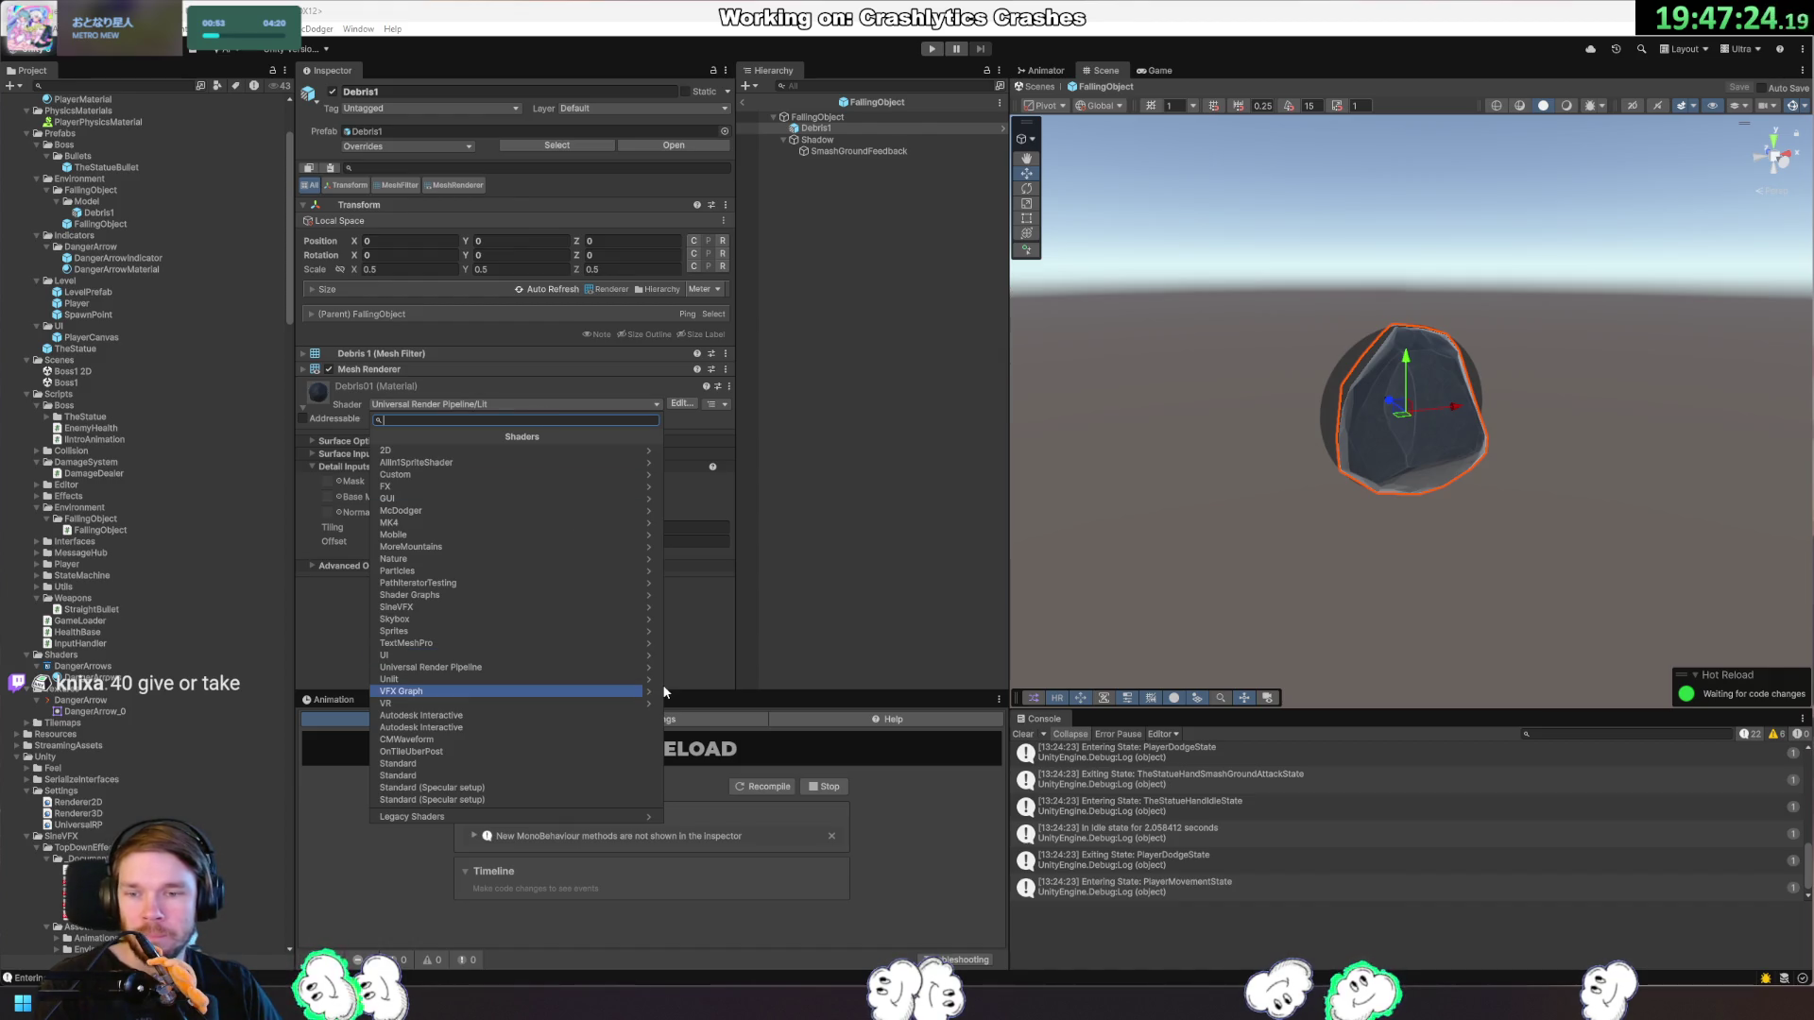
click(544, 665)
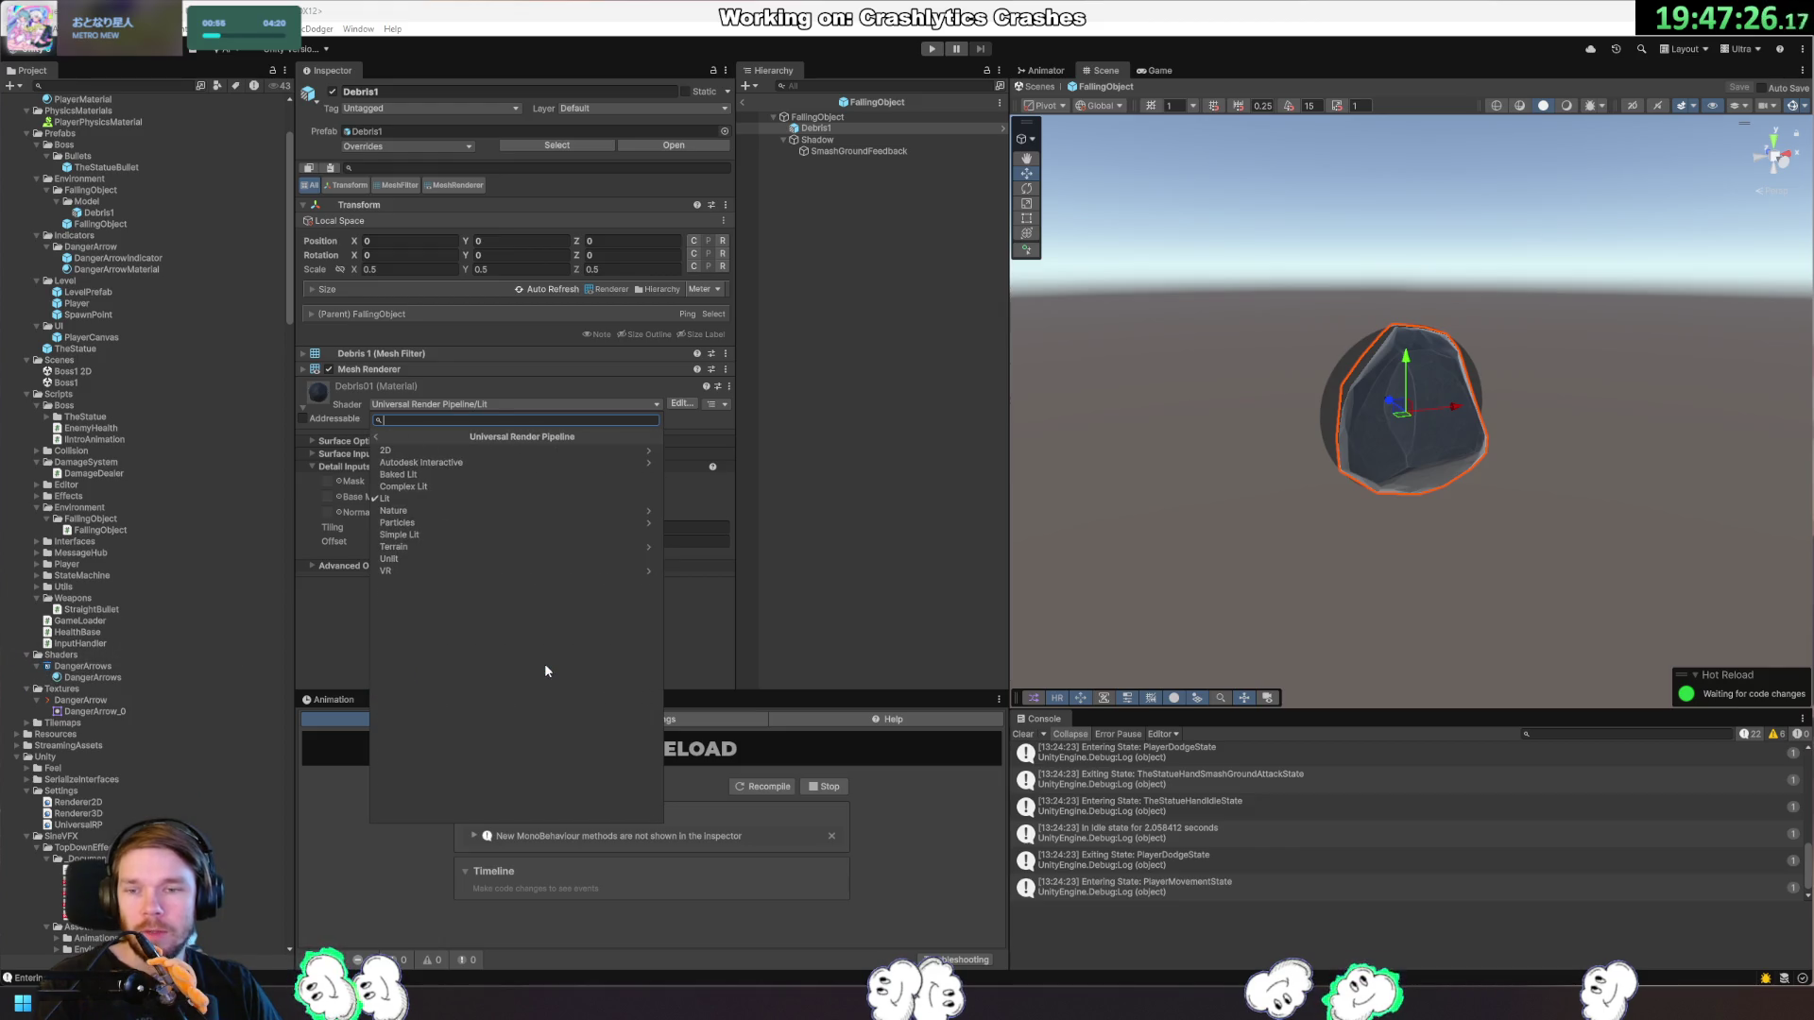
Close the shader list leaving Lit unchanged, then choose My Assets from the Asset Store menu.
click(376, 436)
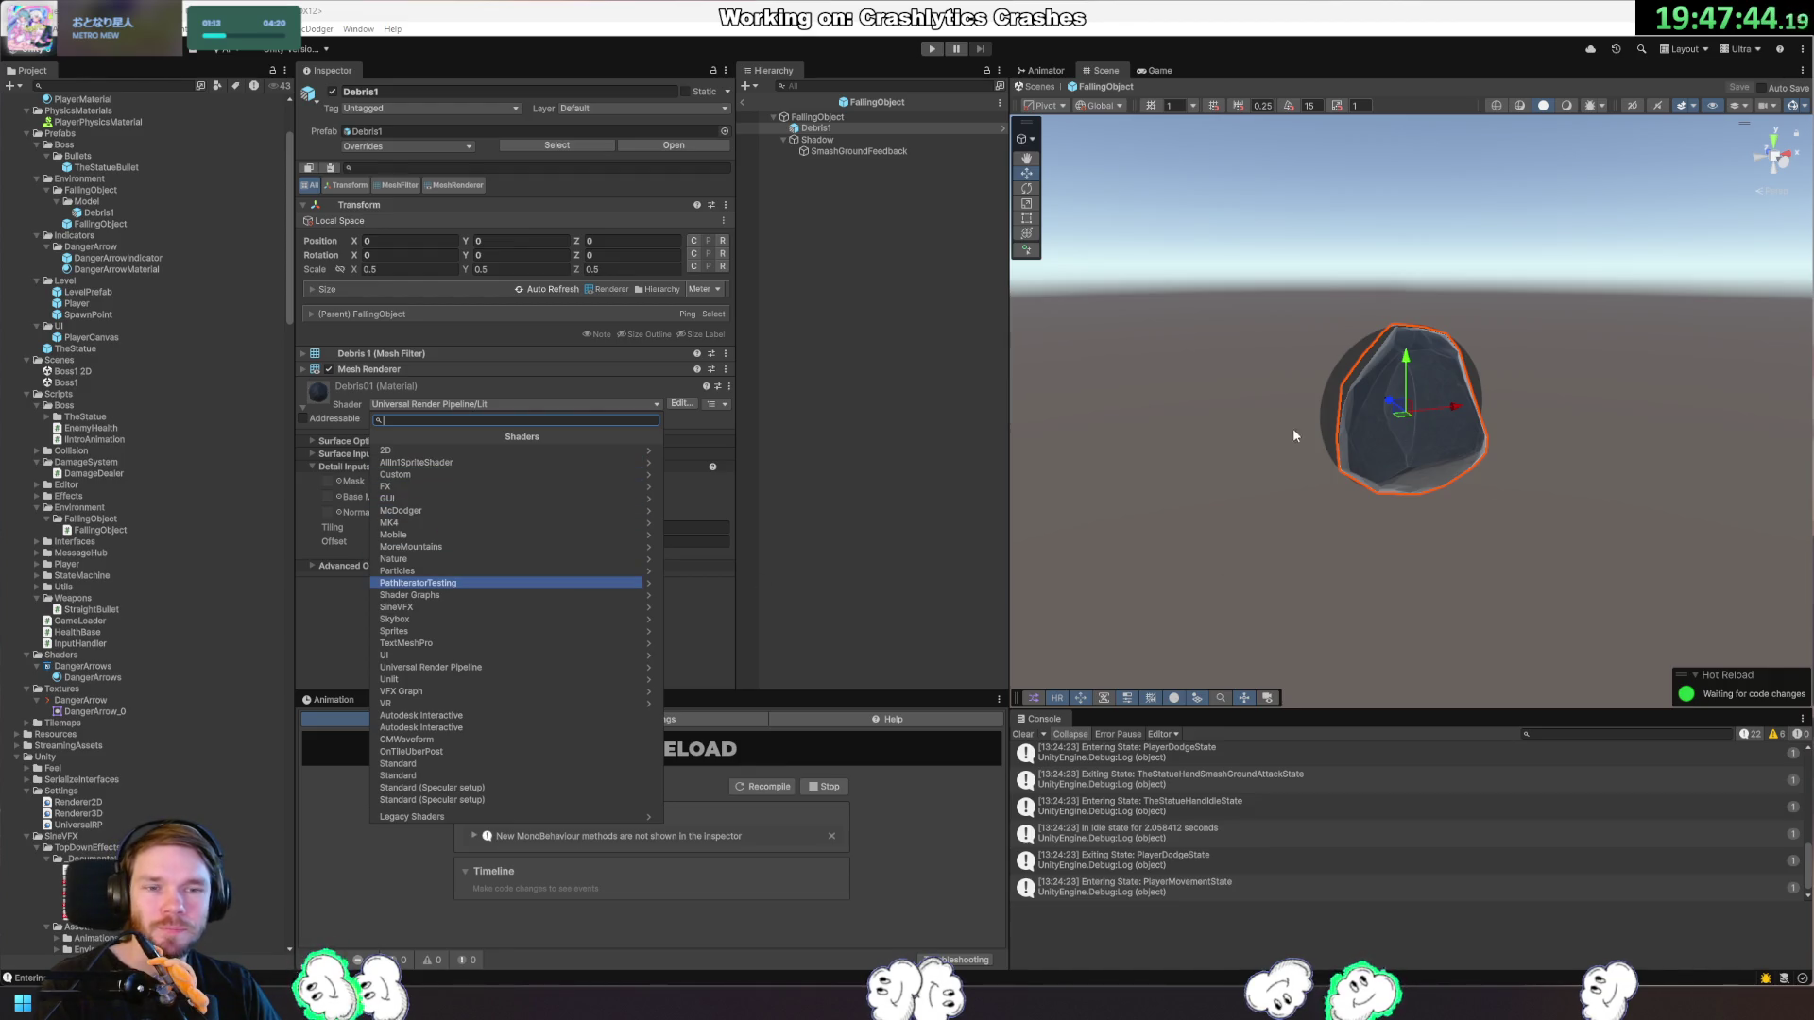
click(870, 526)
click(318, 28)
click(141, 48)
click(157, 83)
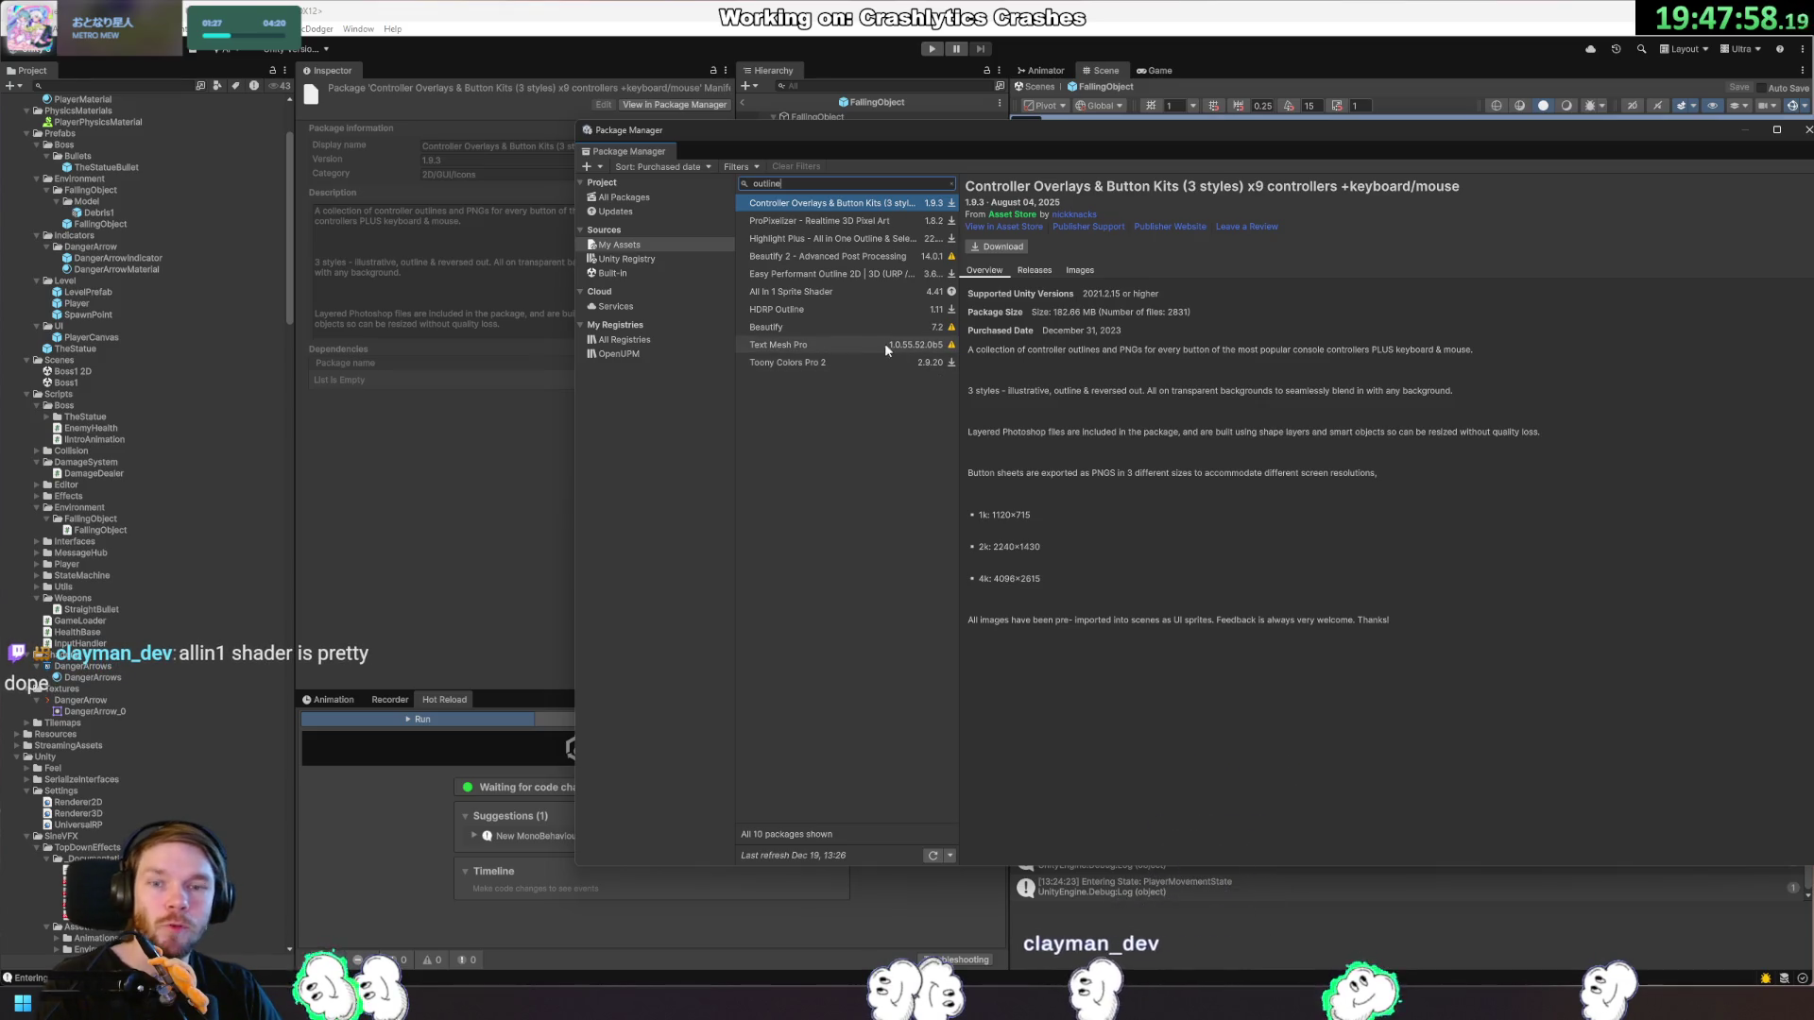
Show the Easy Performant Outline 2D | 3D (URP / HDRP) package details.
click(856, 275)
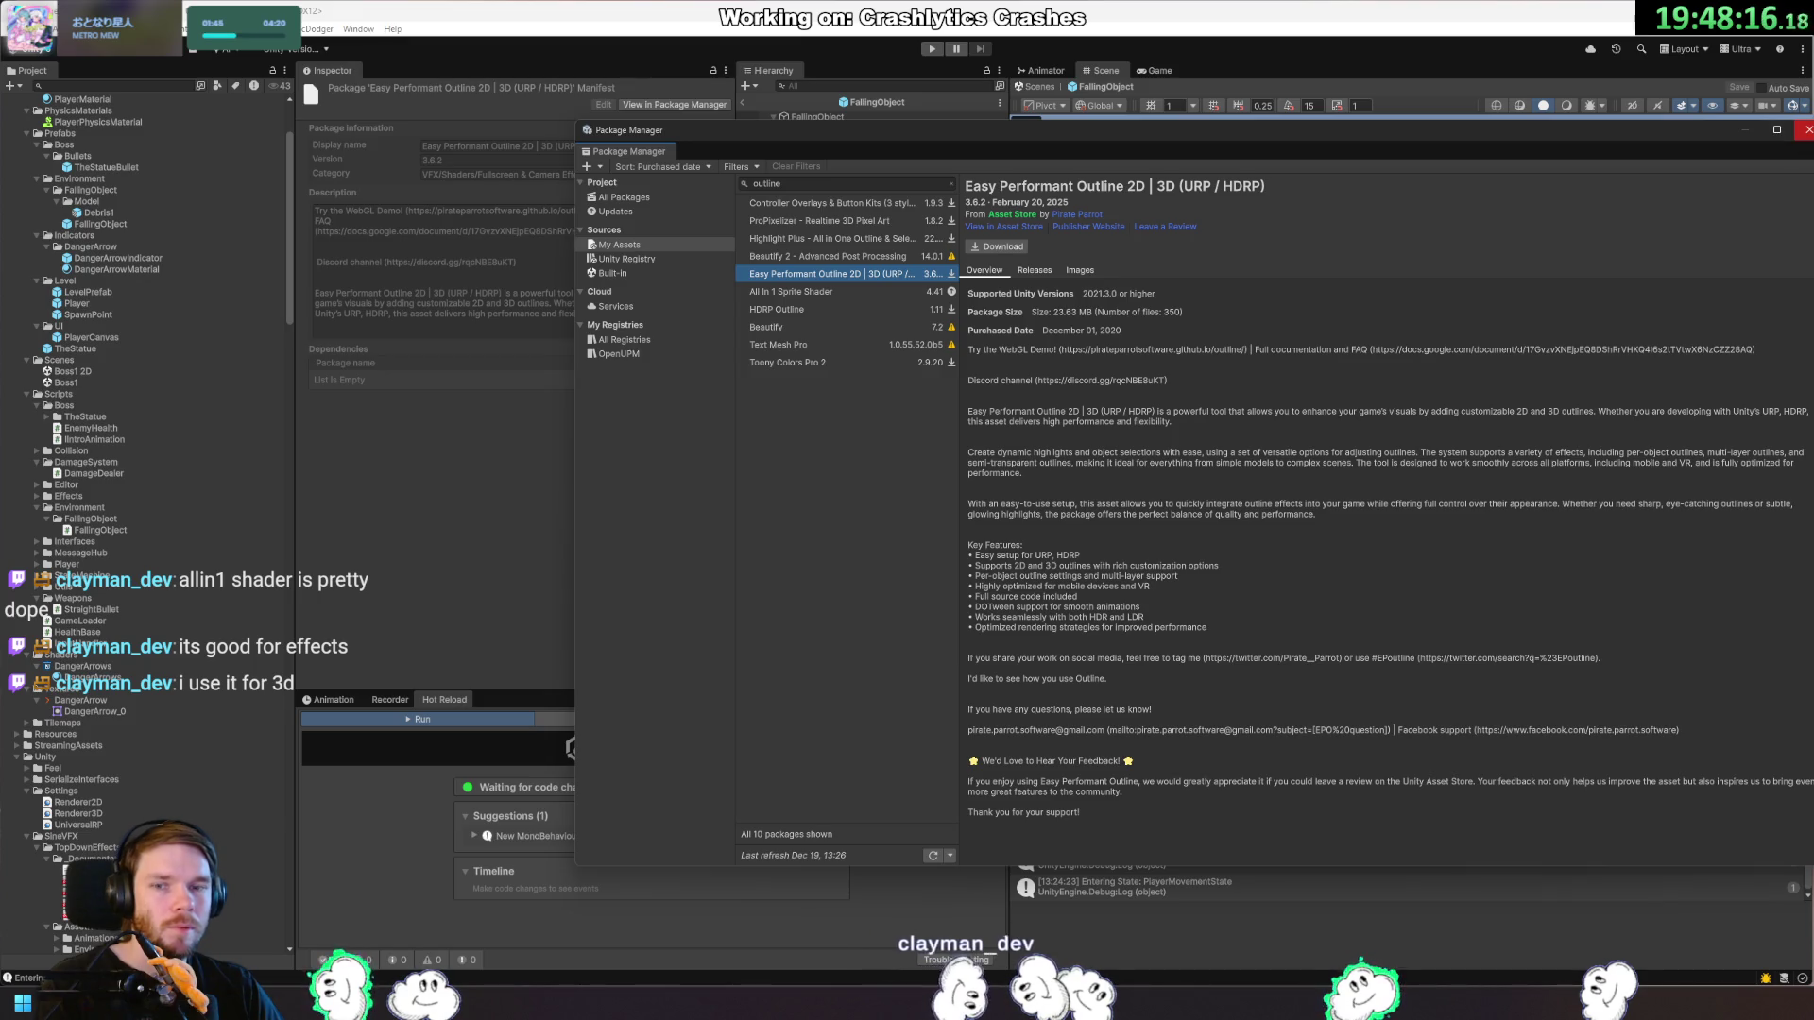
View Toony Colors Pro 2's screenshots and changelog, previewing the cat, robot and anime comparisons.
click(835, 364)
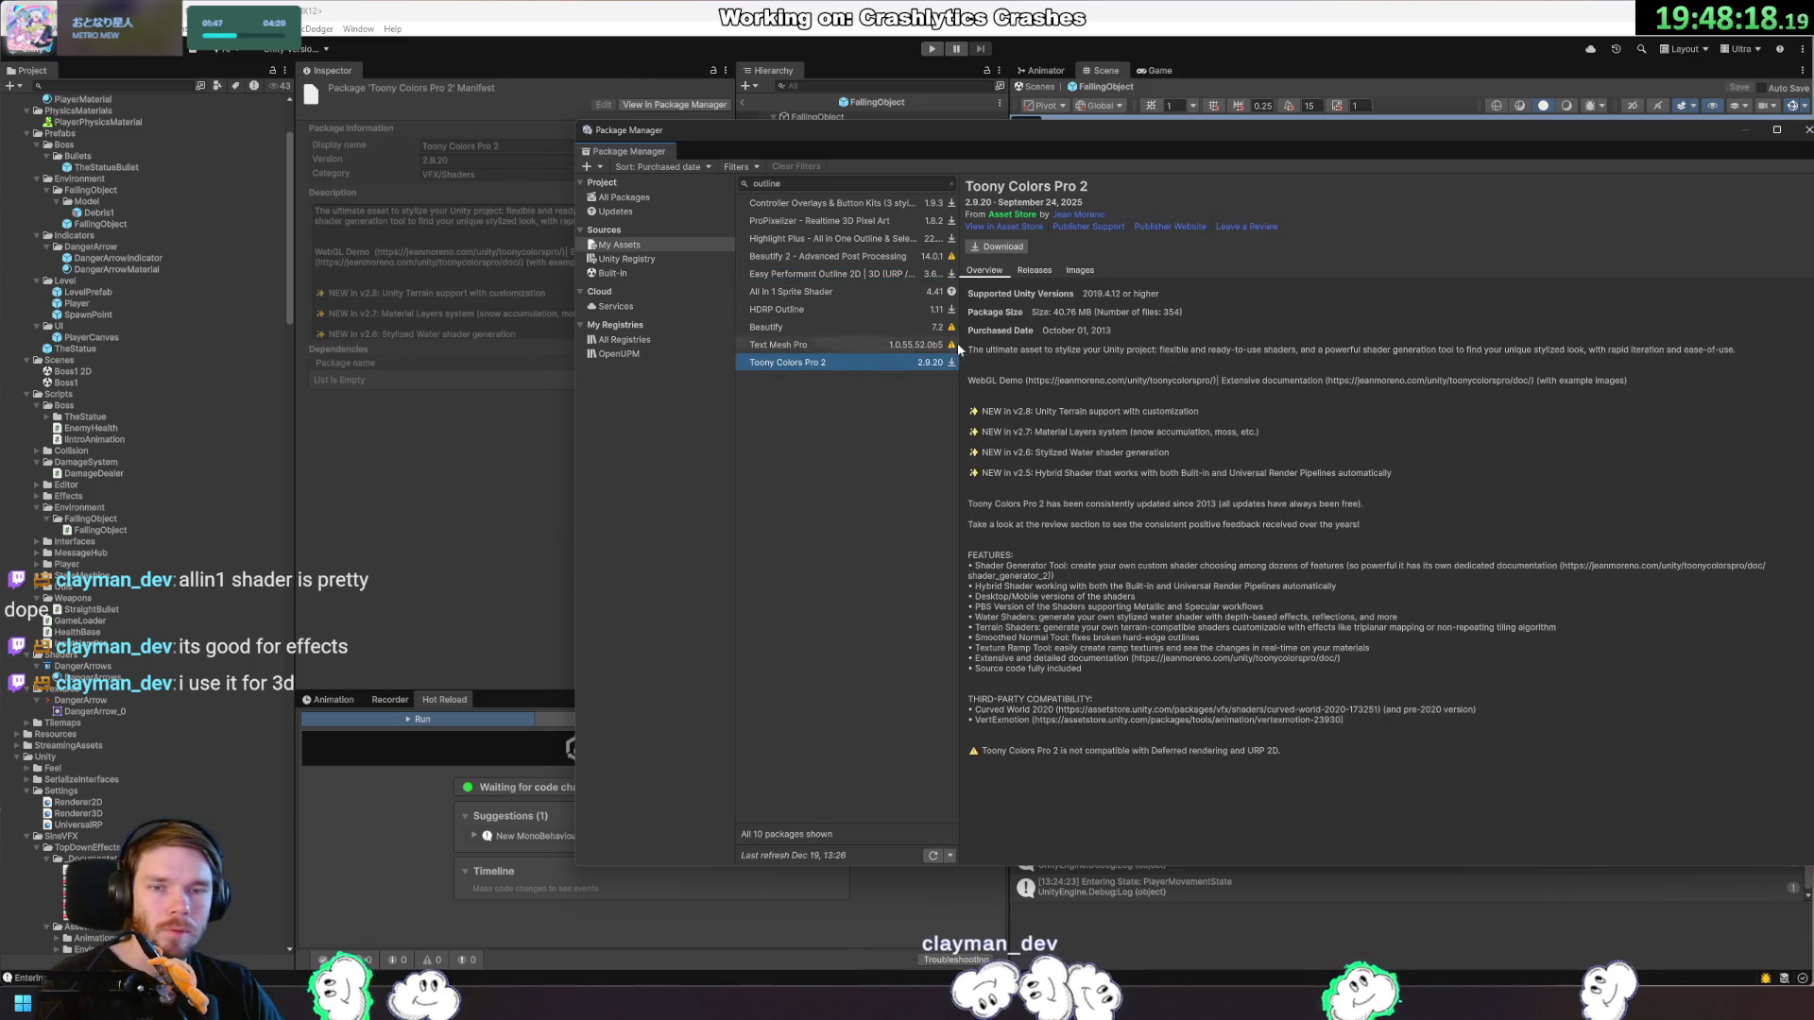
click(1087, 272)
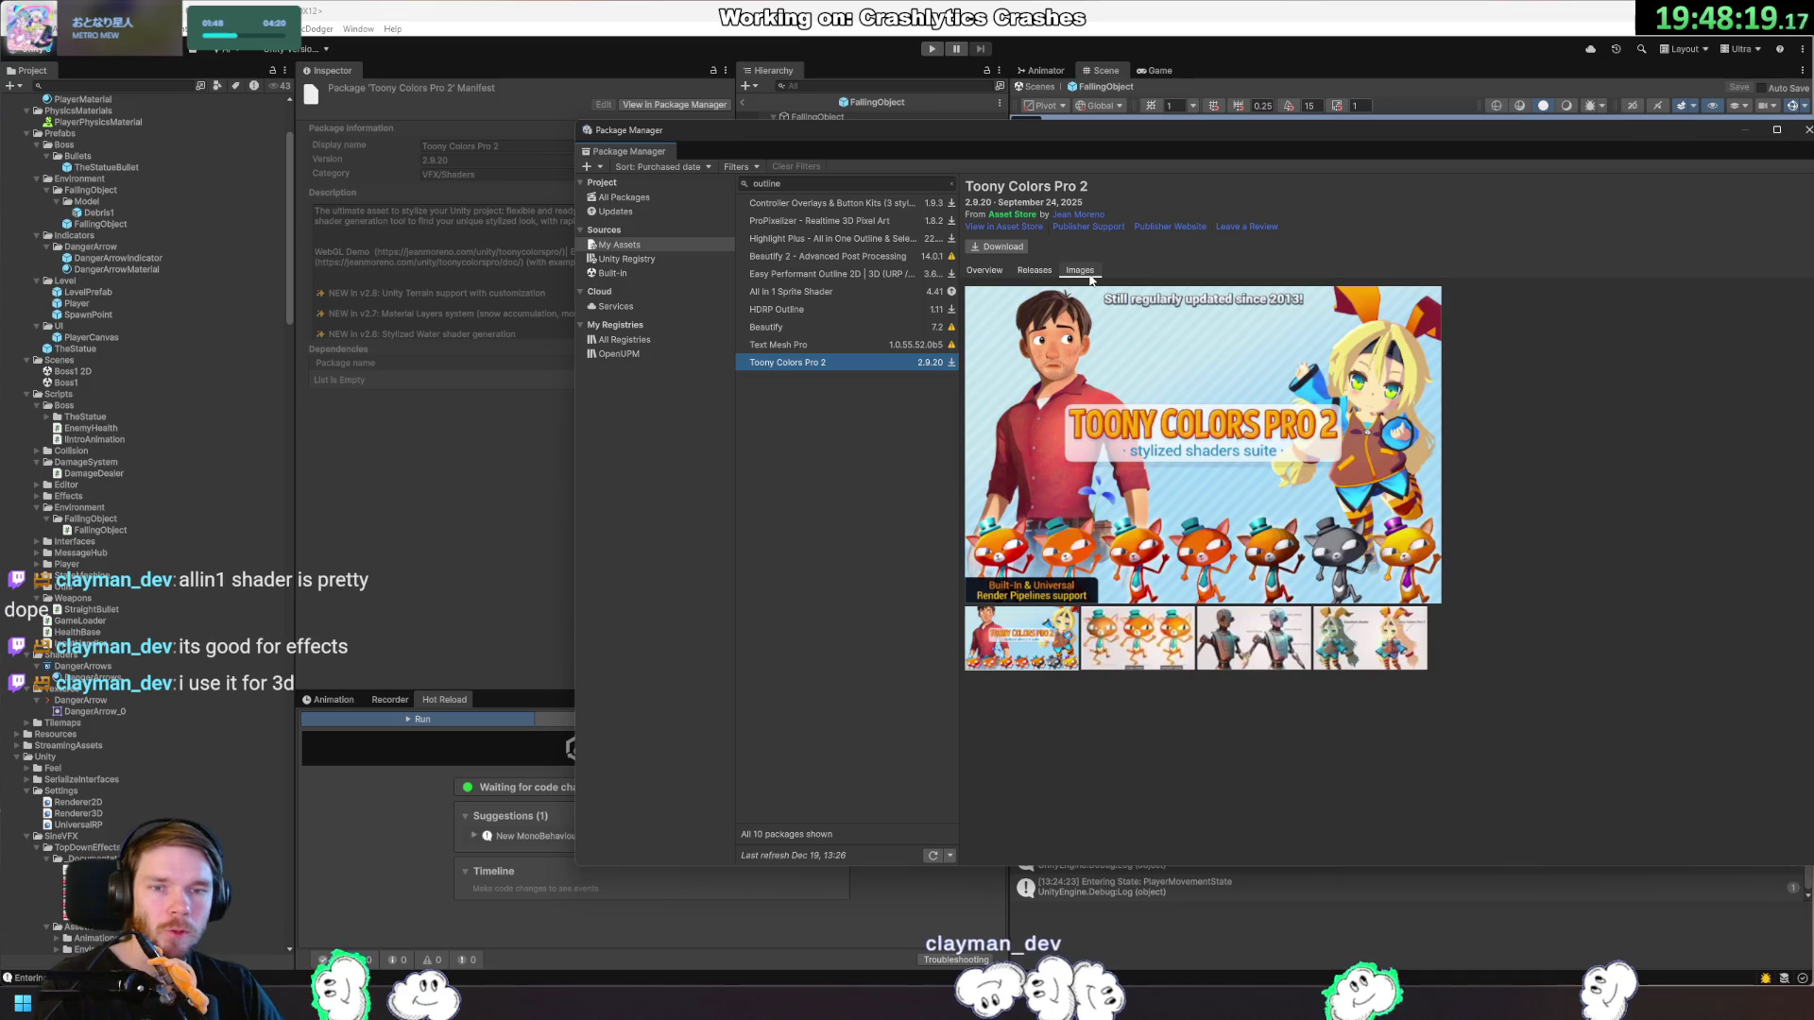
click(1037, 272)
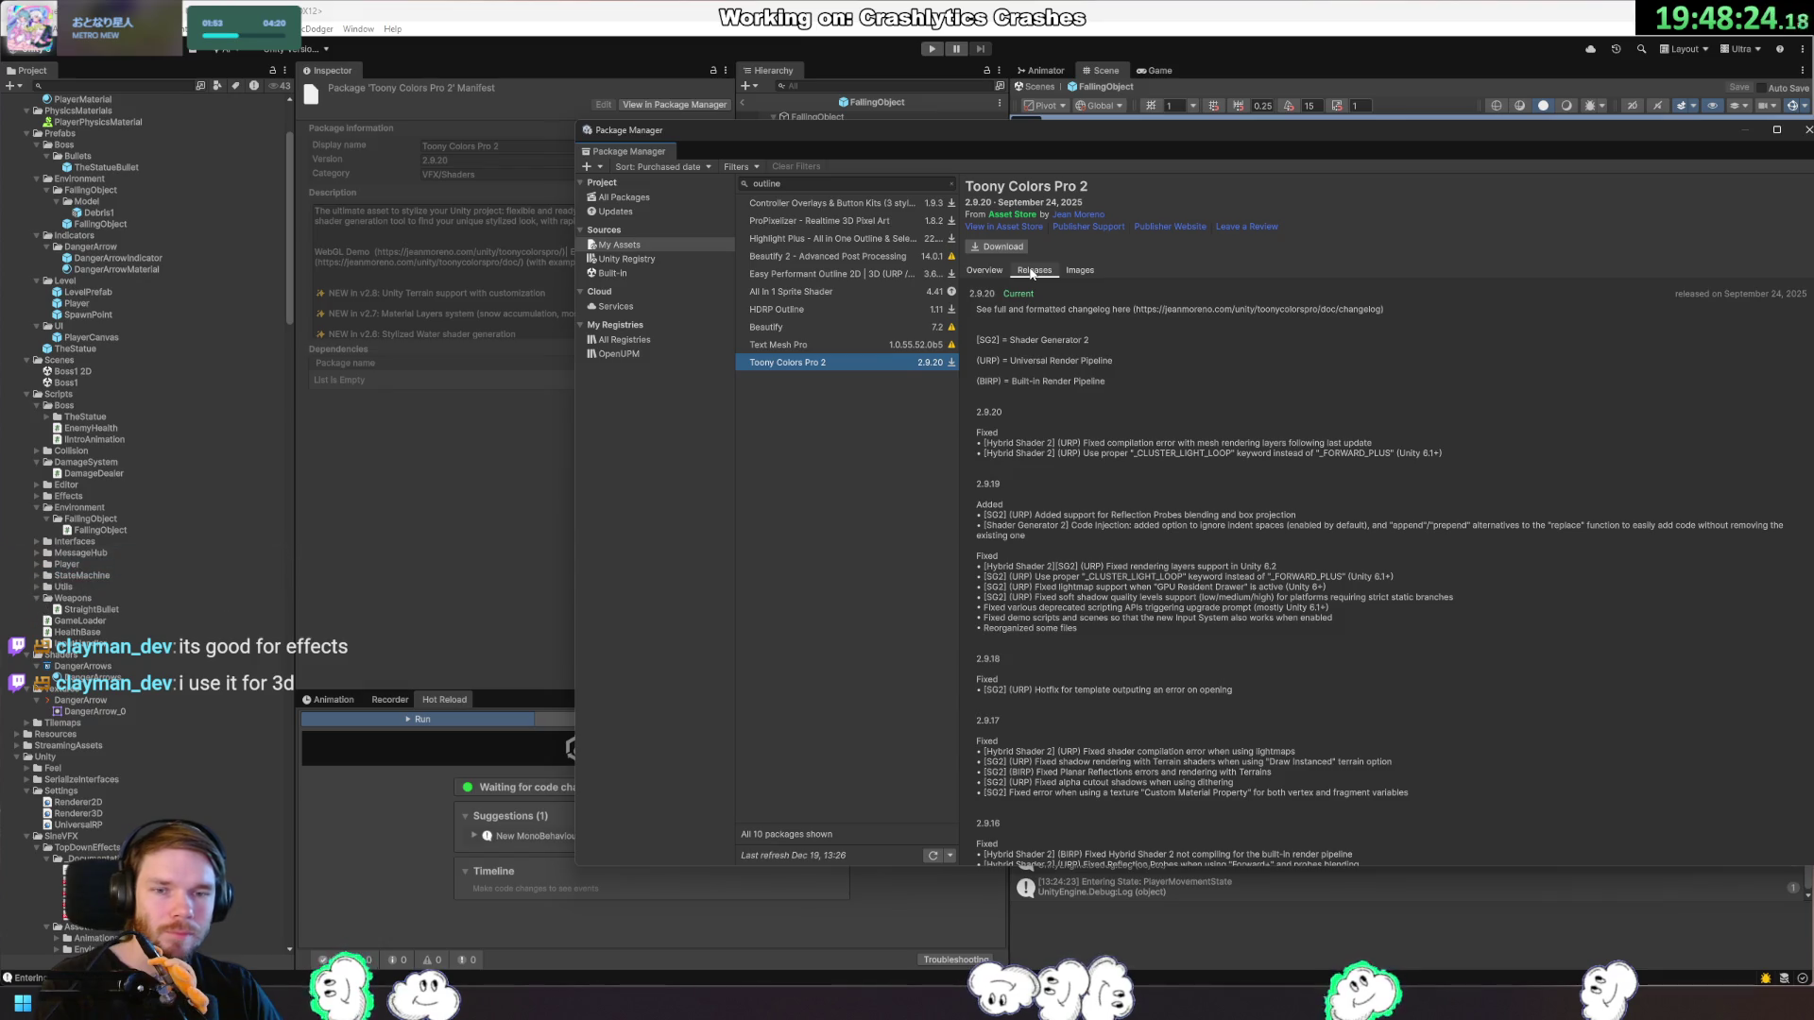
click(1078, 272)
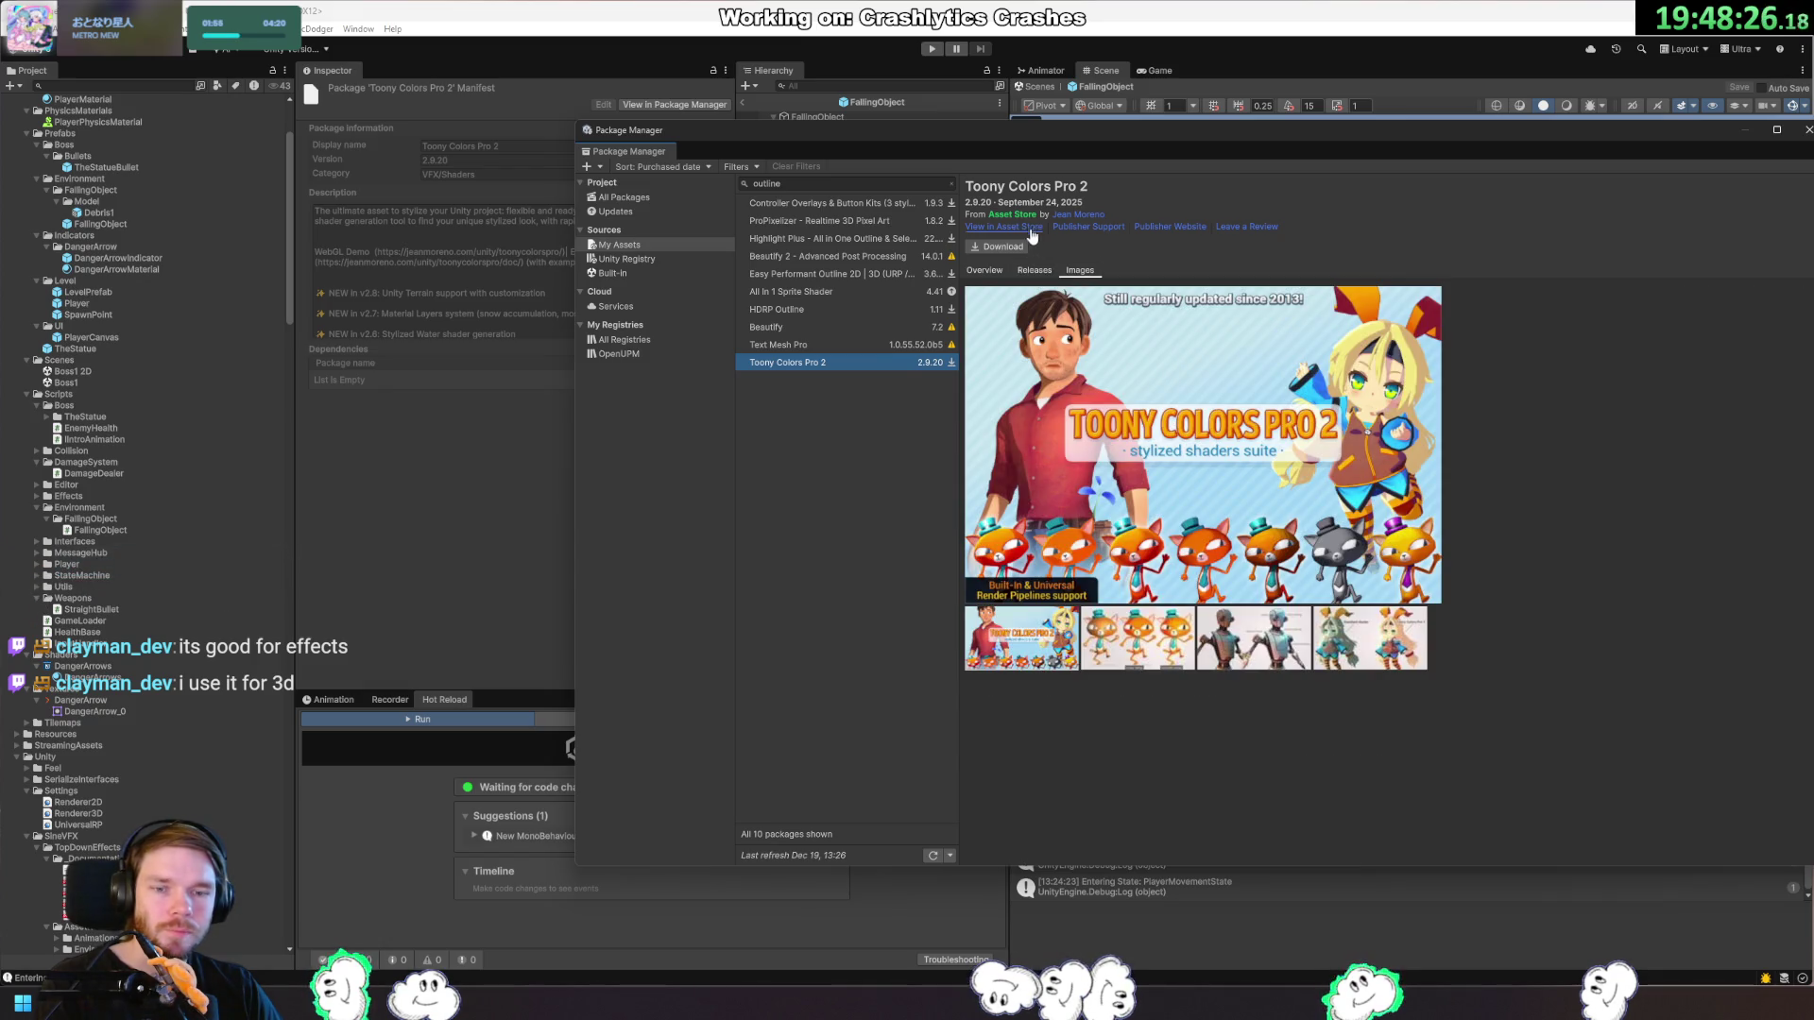
click(1172, 642)
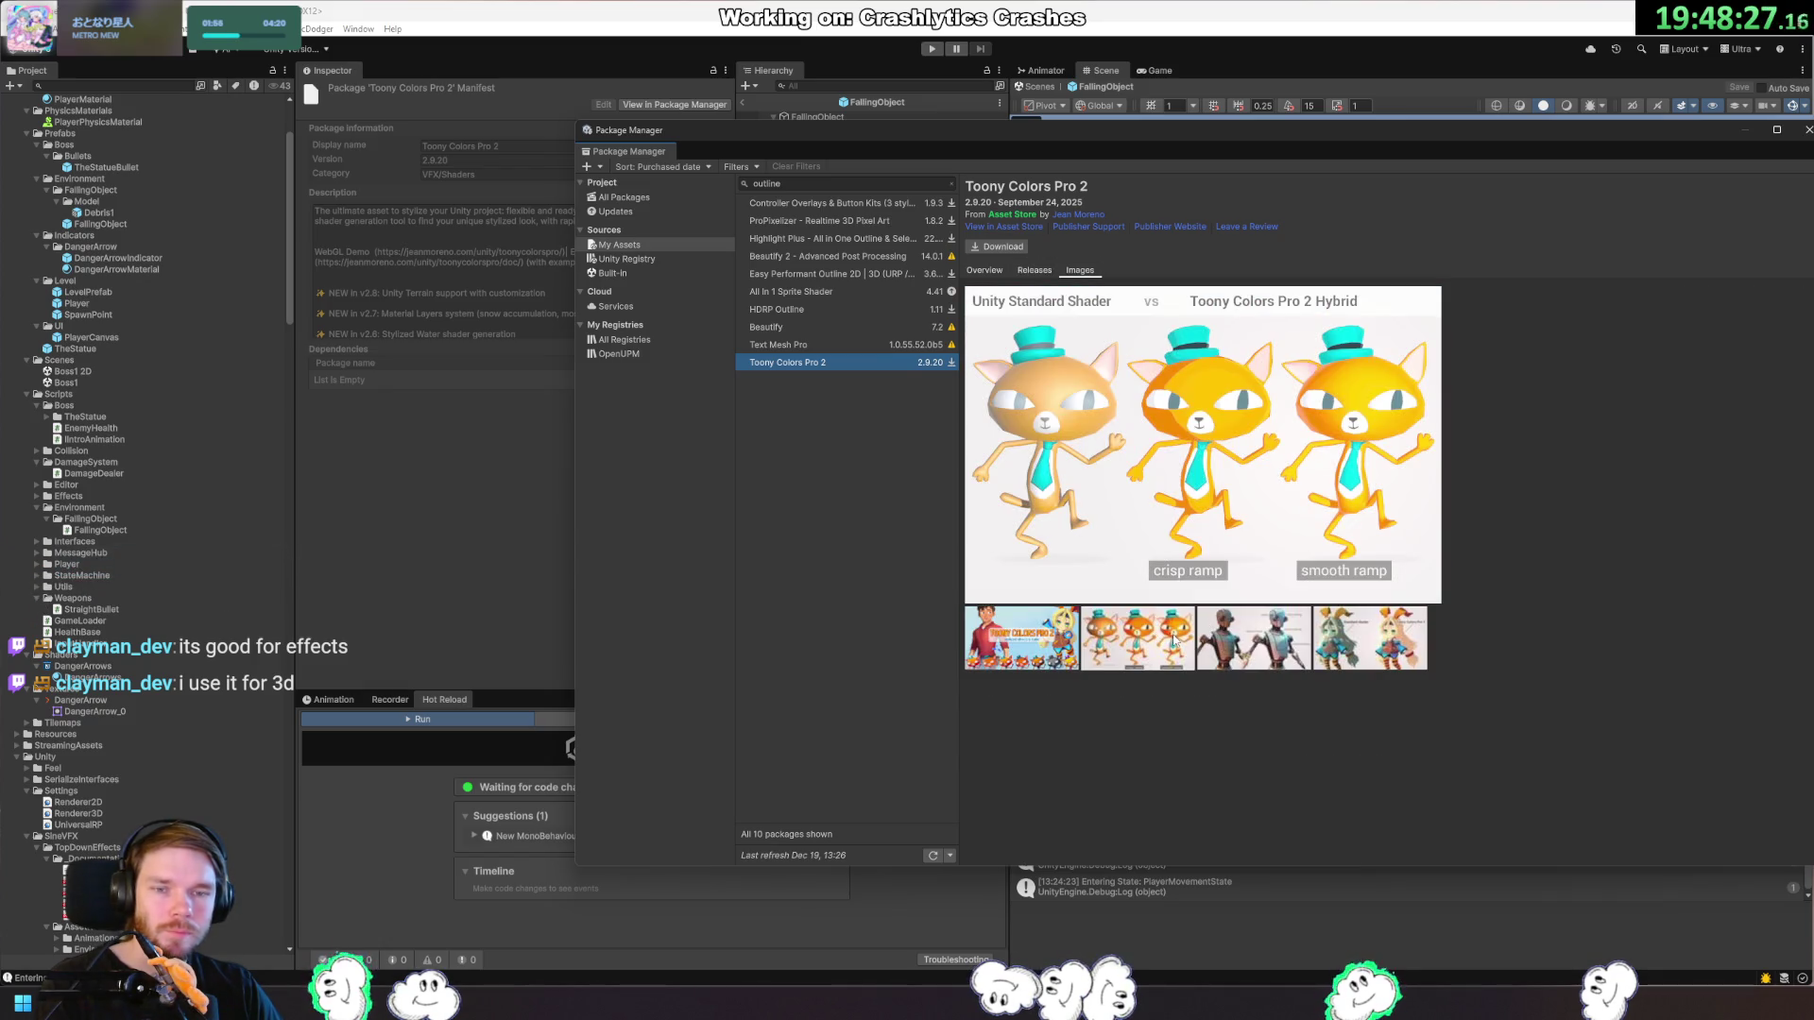
click(1249, 650)
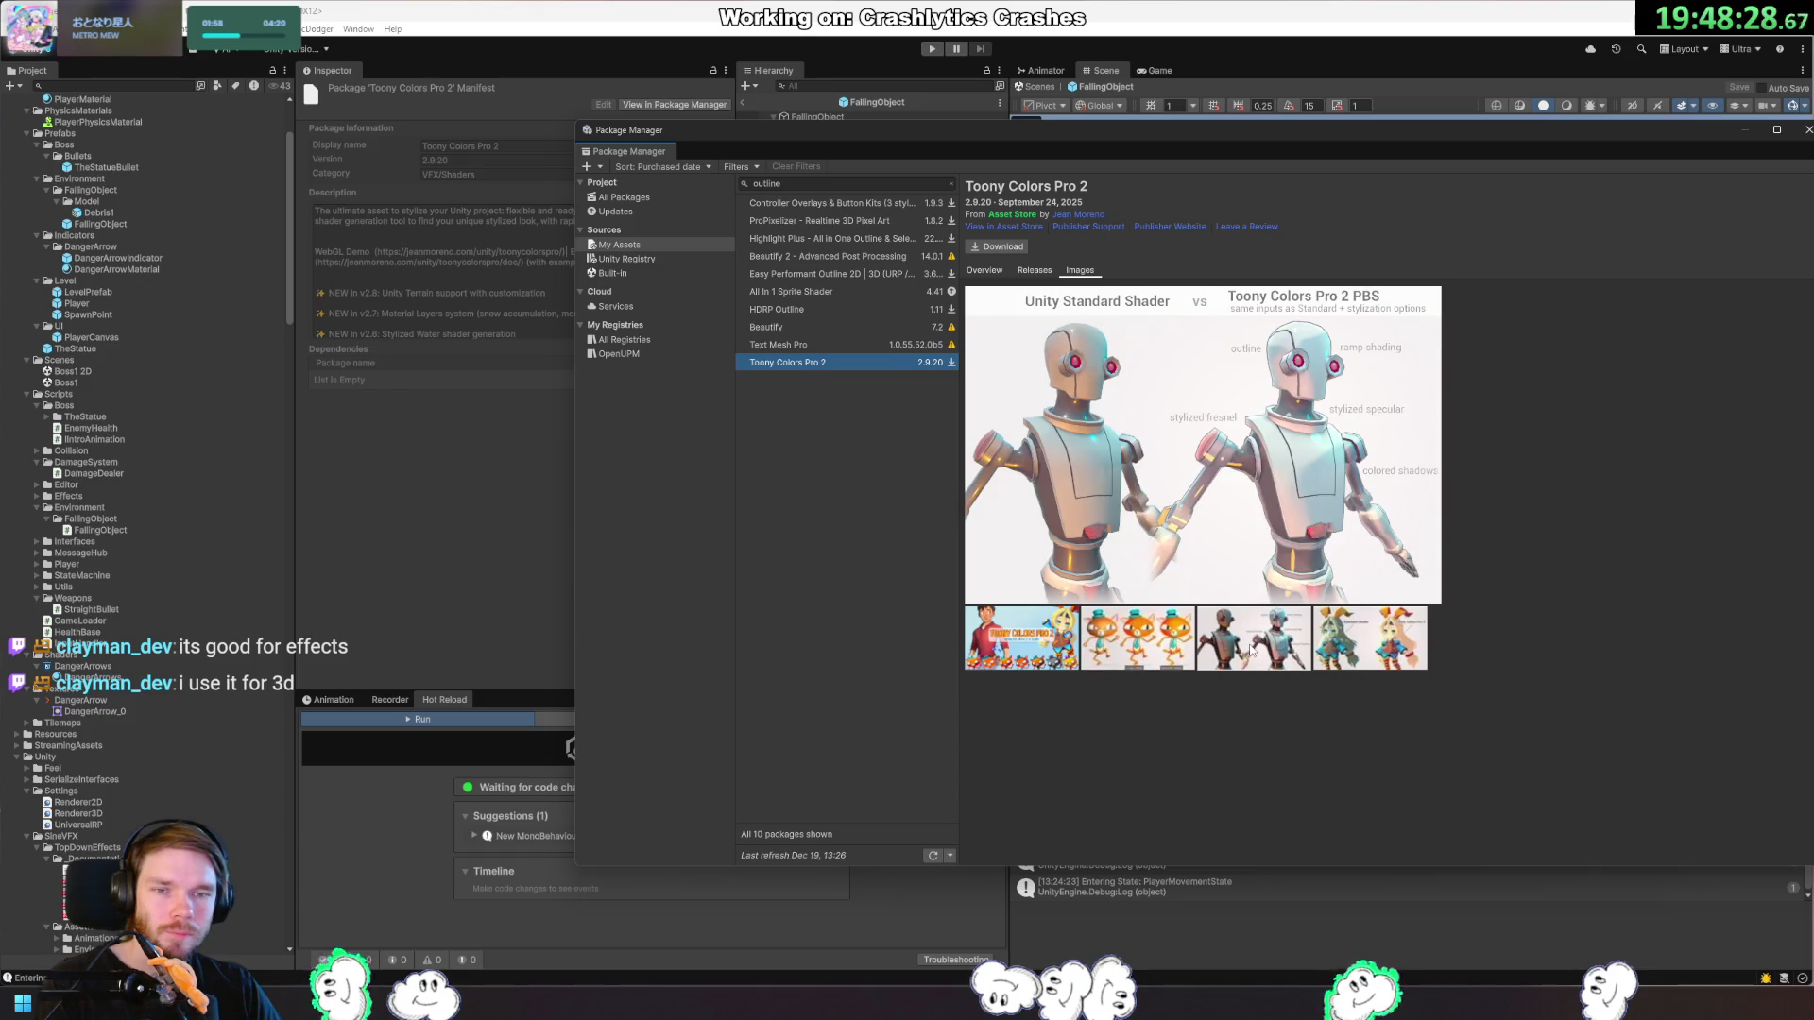
click(1383, 658)
click(1022, 658)
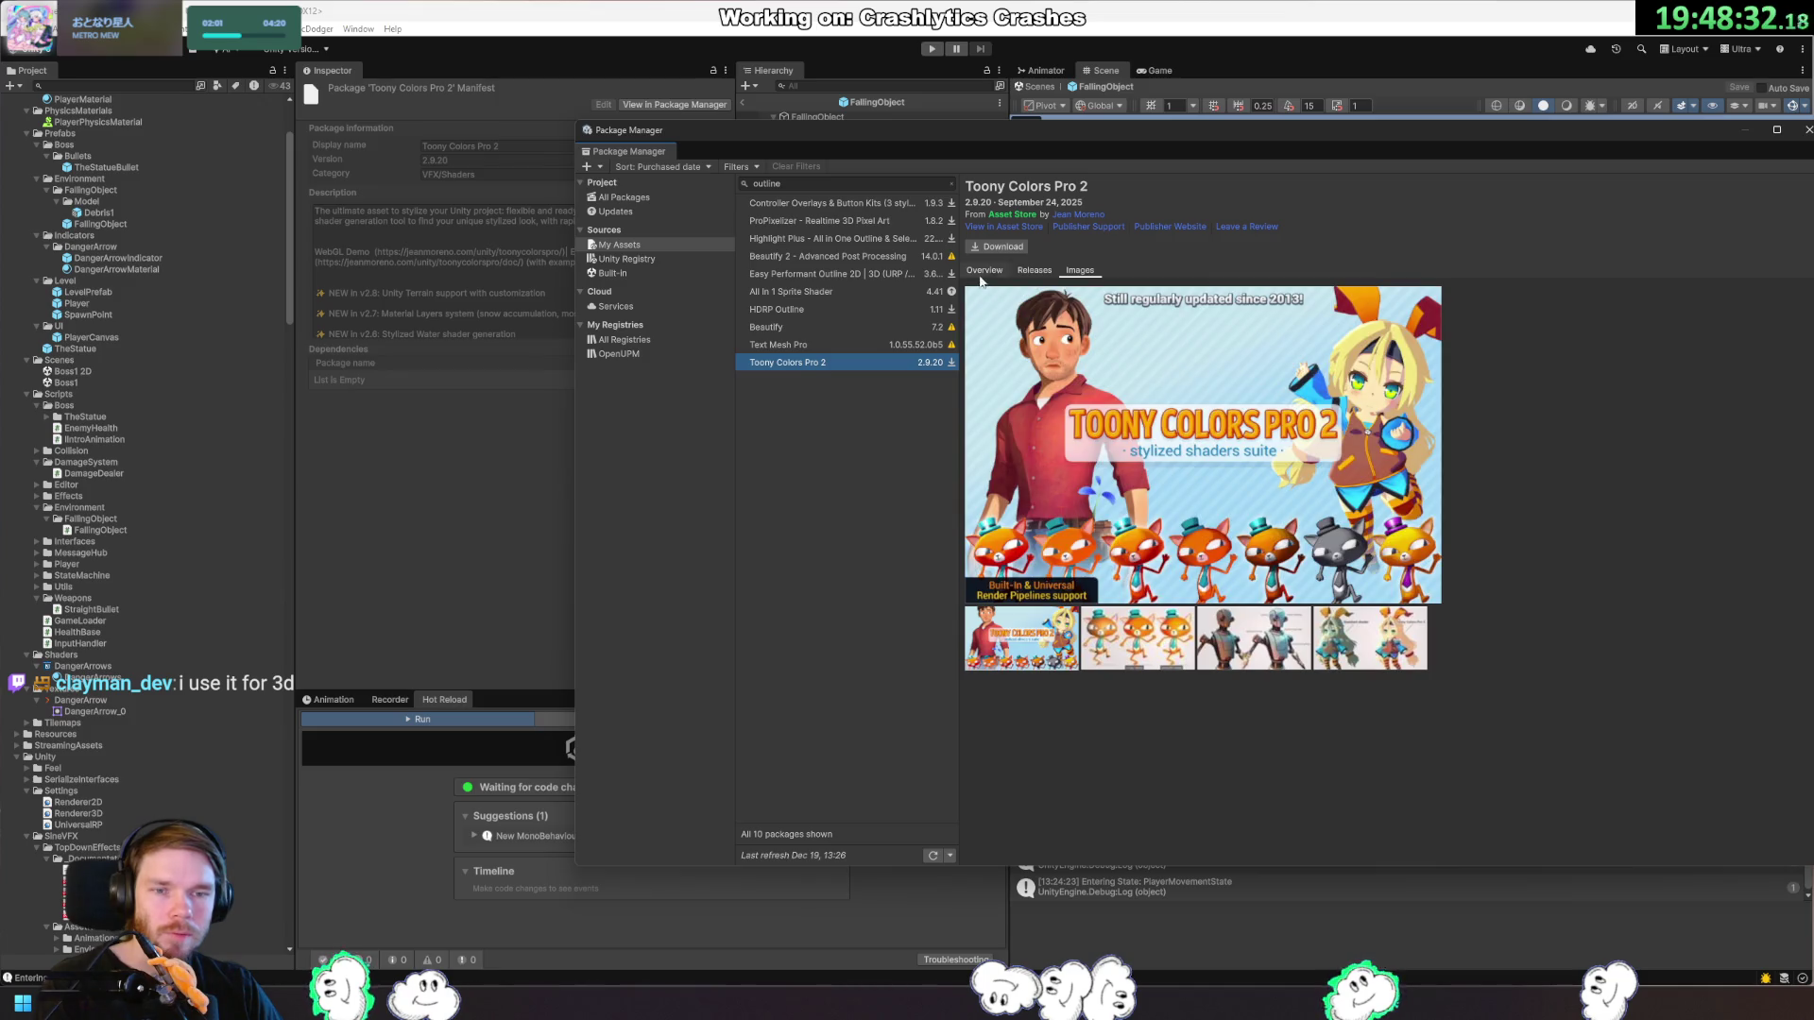
Check the HDRP Outline package, then return to Toony Colors Pro 2 and cycle its screenshots.
mouse_move(951, 292)
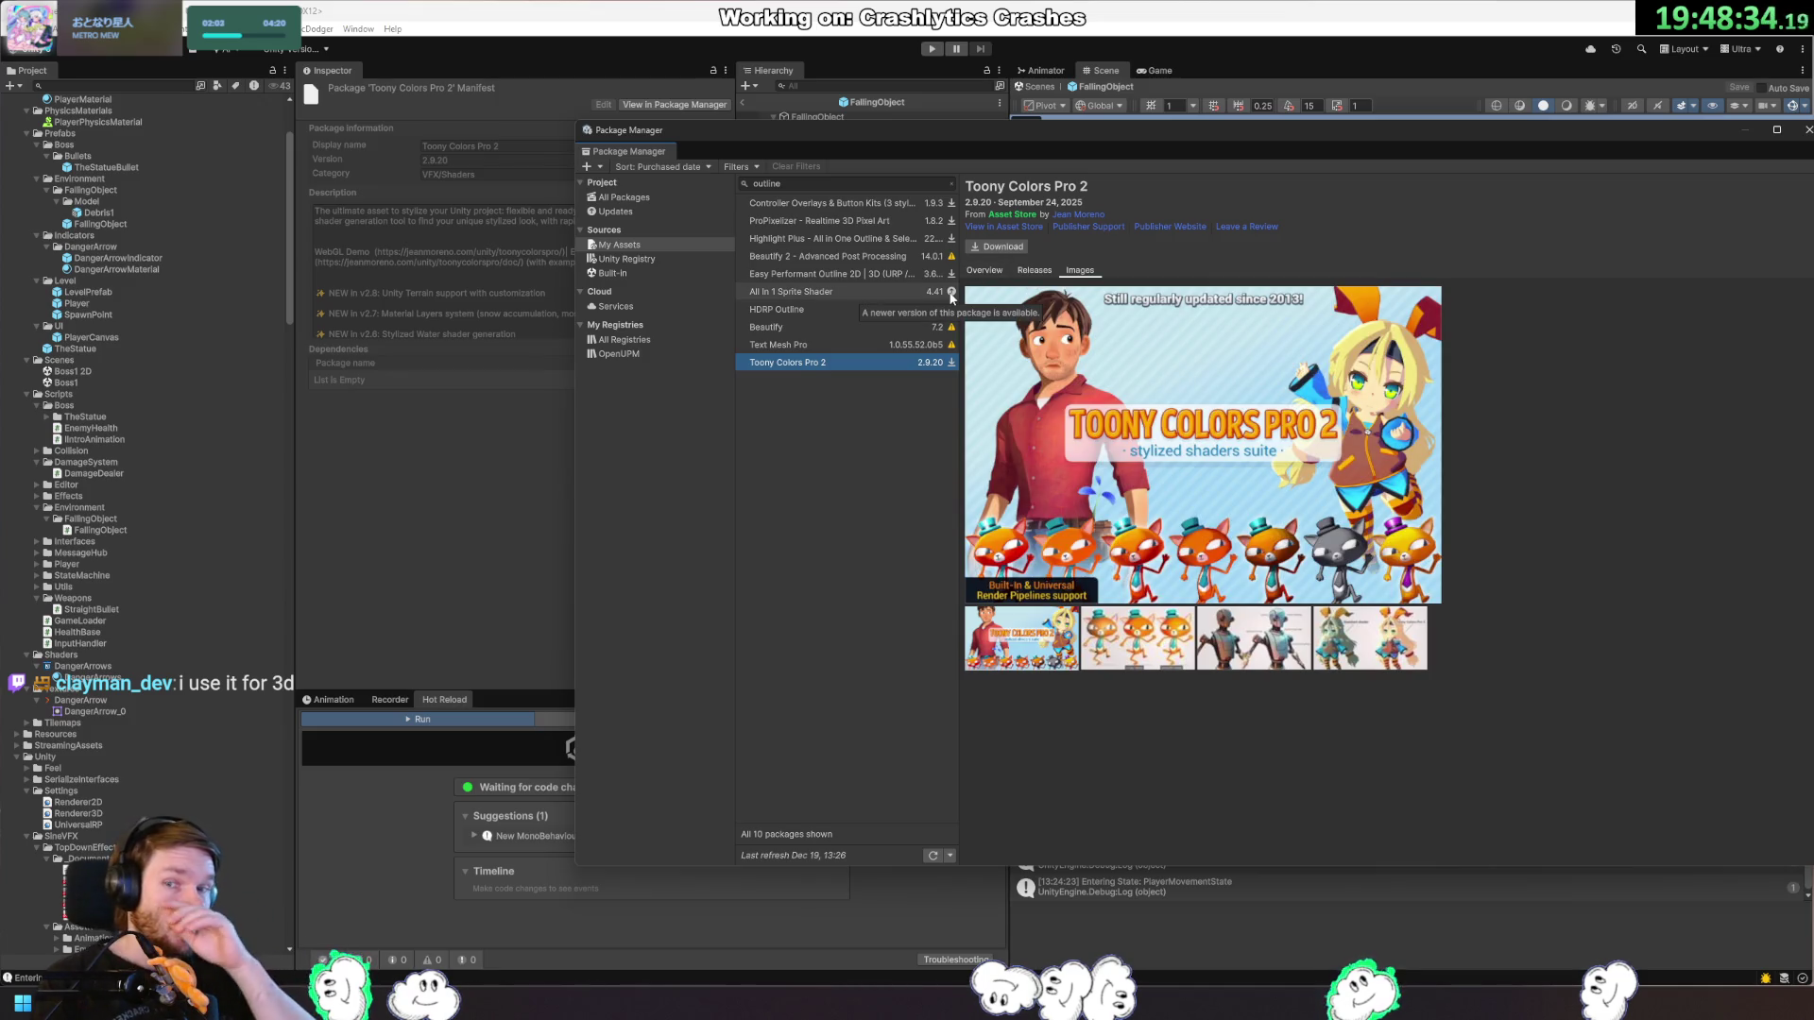
click(909, 309)
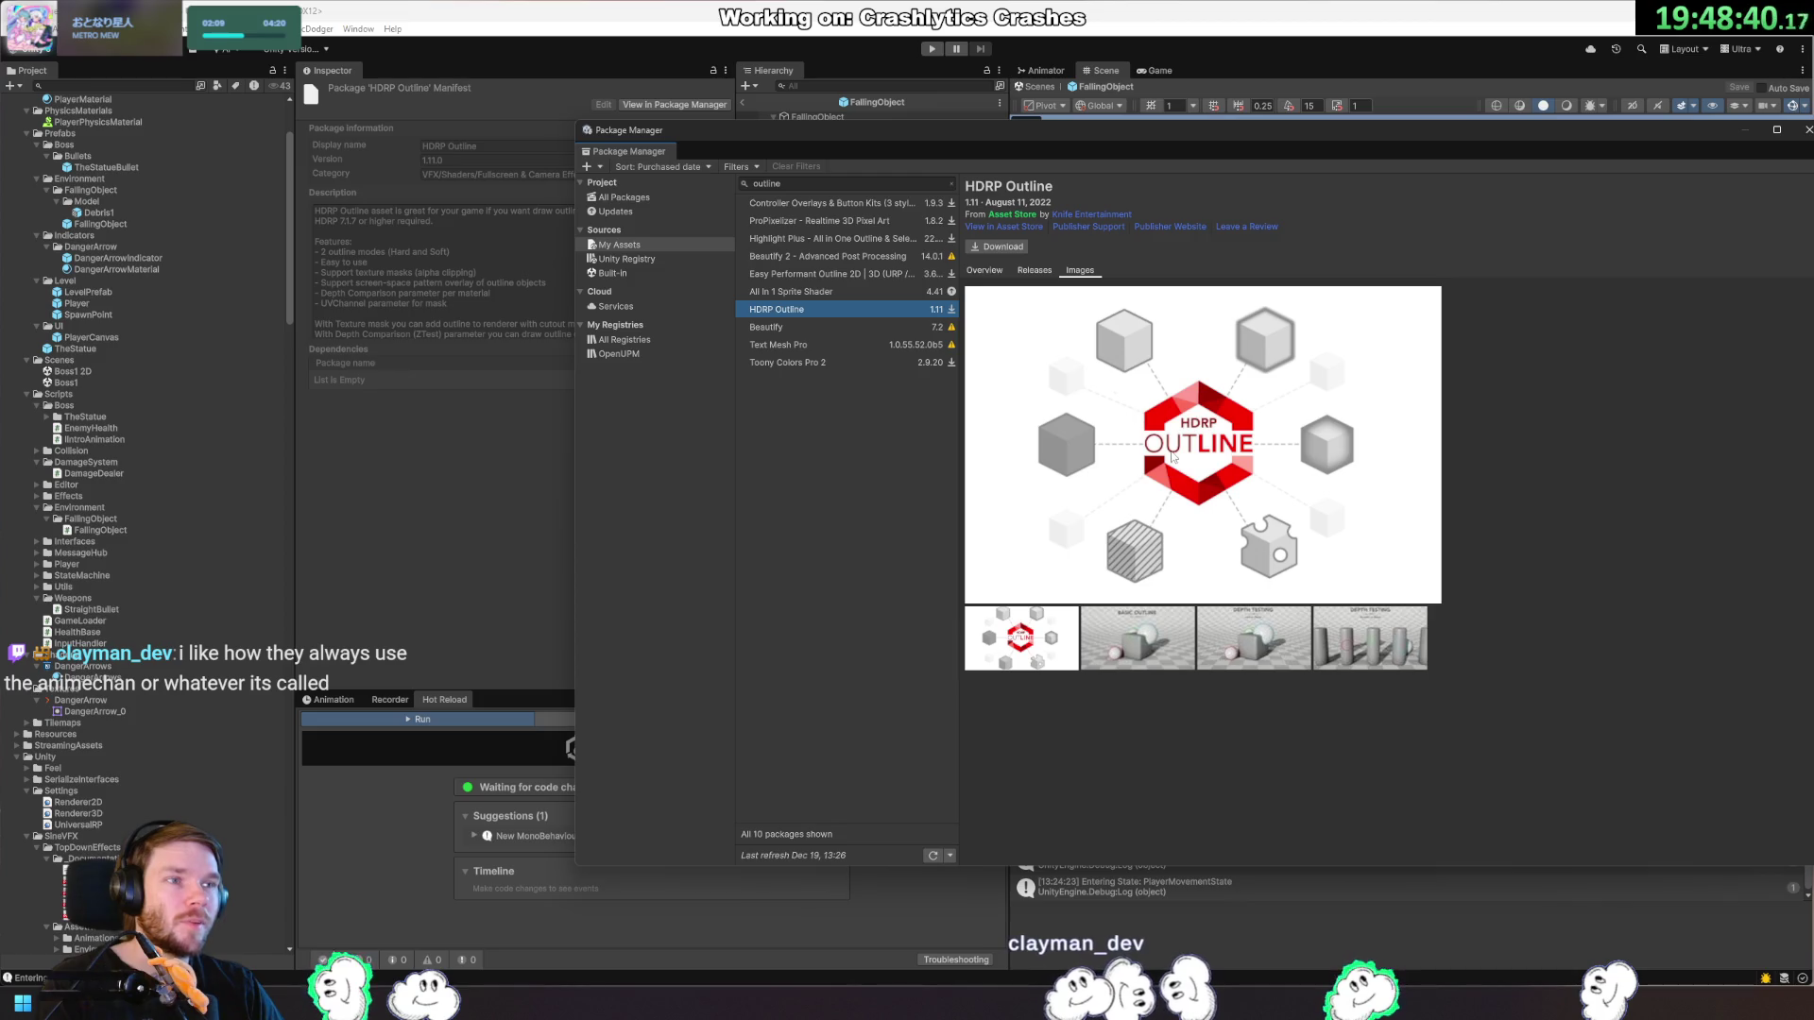
click(894, 364)
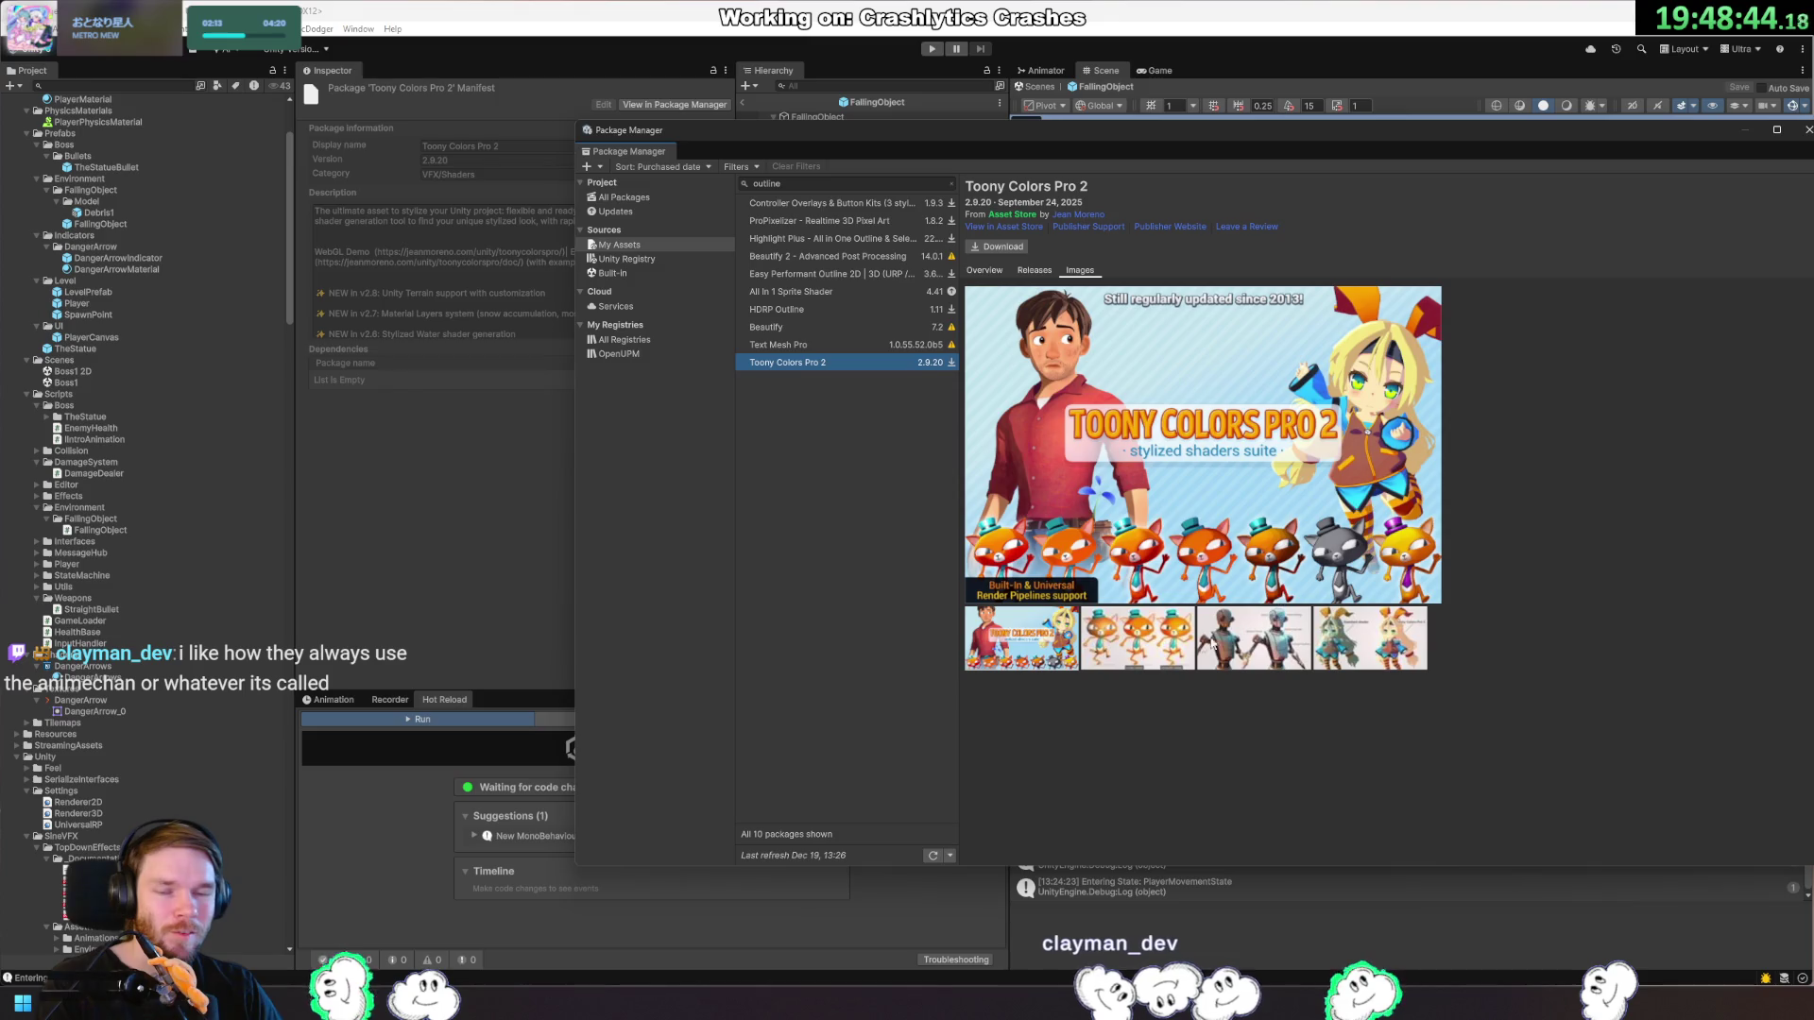
click(1143, 666)
click(1275, 658)
click(1375, 664)
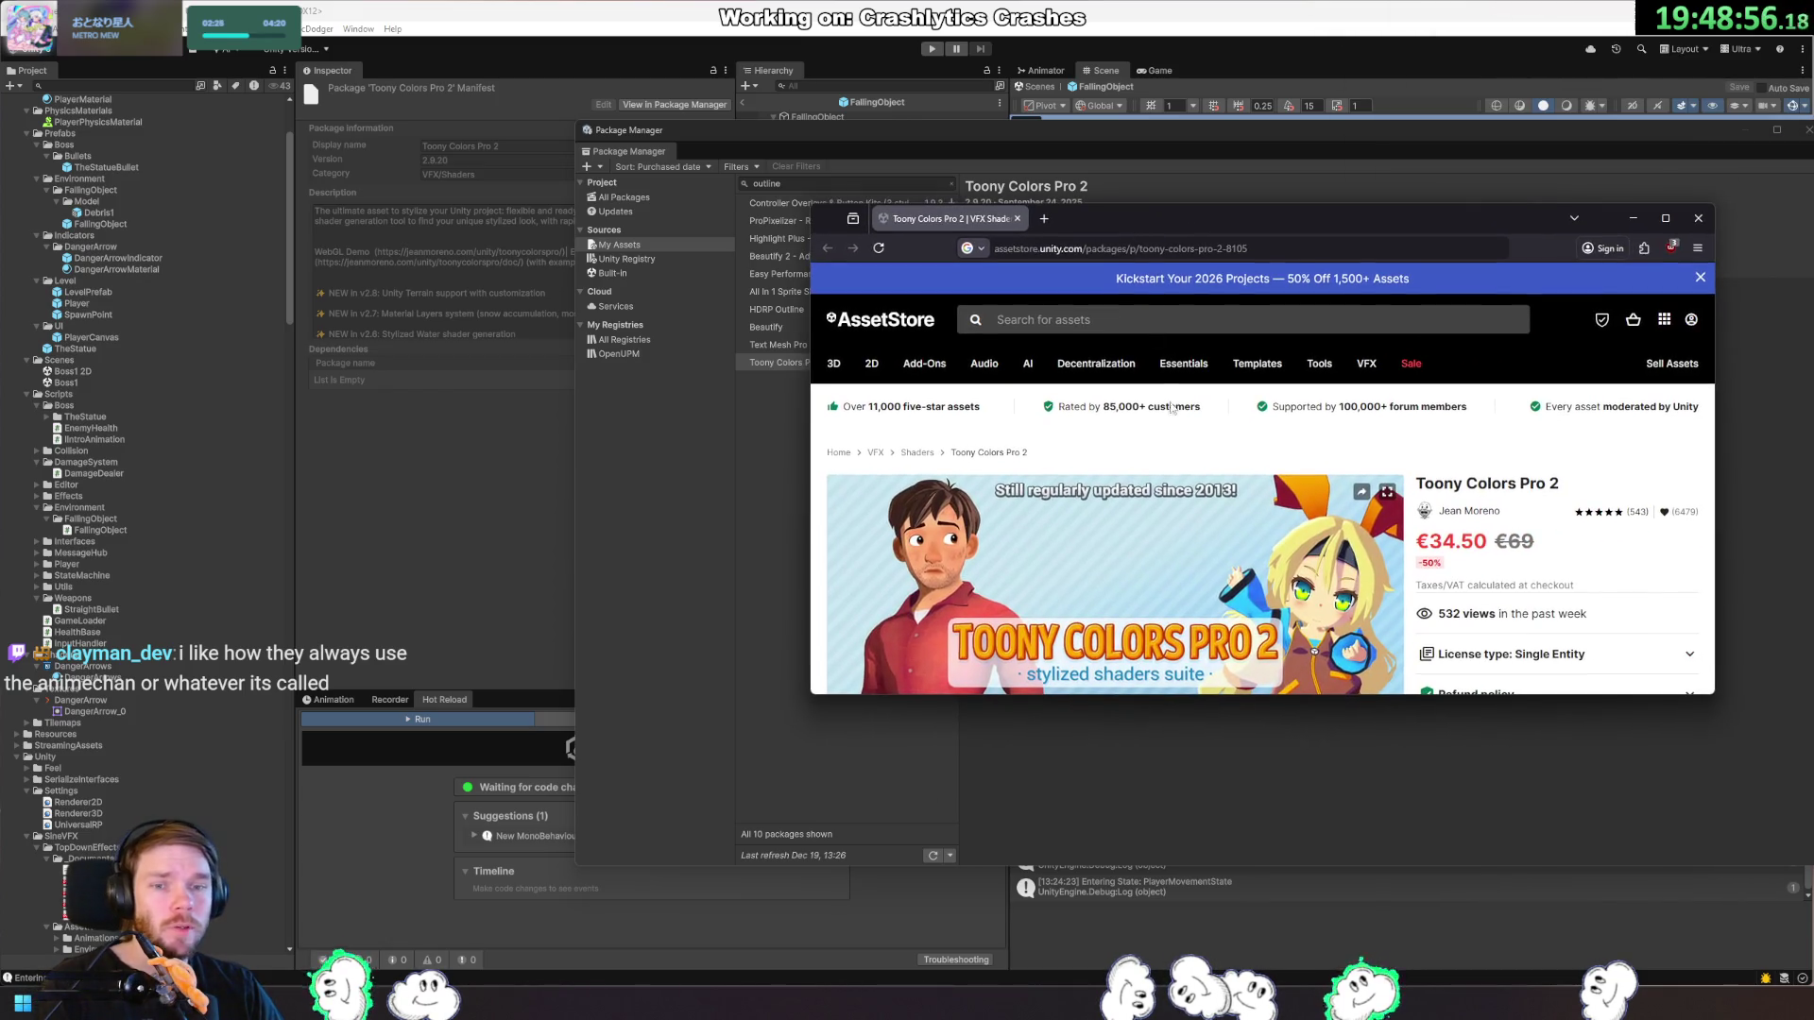
Enlarge the browser, scroll the VFX/Shaders listings, and open PotaToon in a new tab.
drag(1715, 695, 1749, 944)
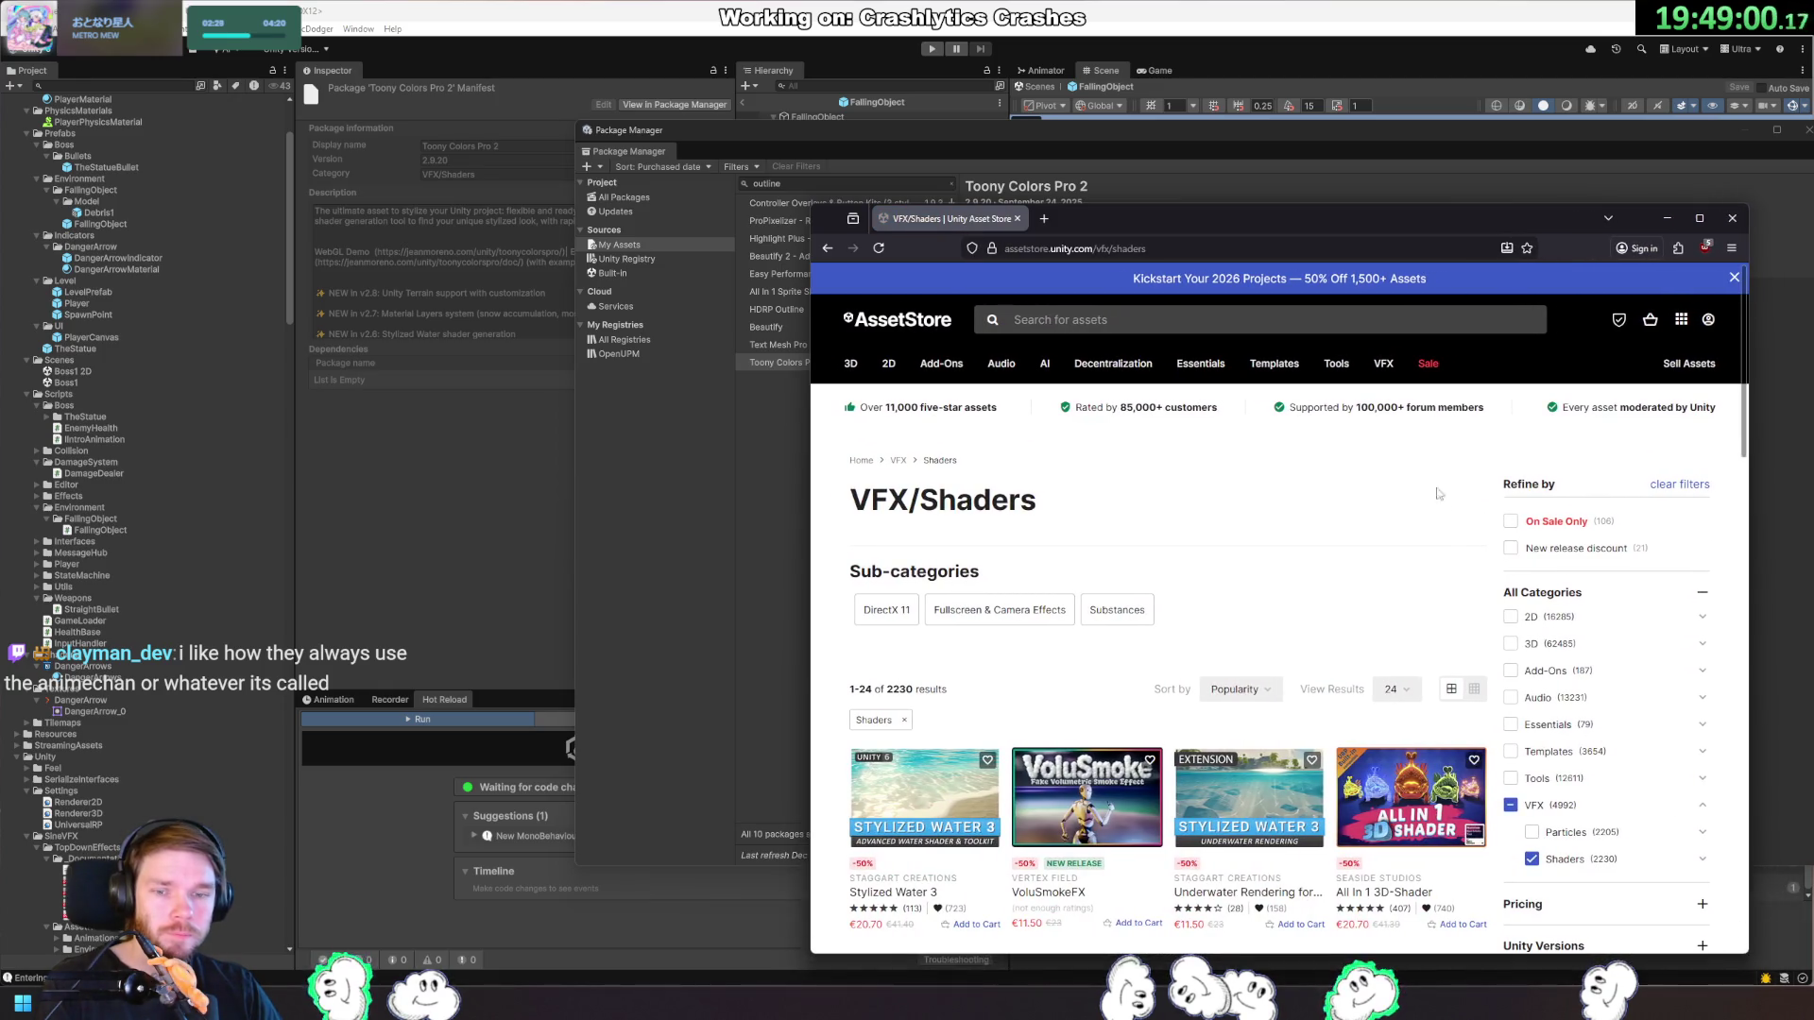
scroll(1369, 394, down, 4)
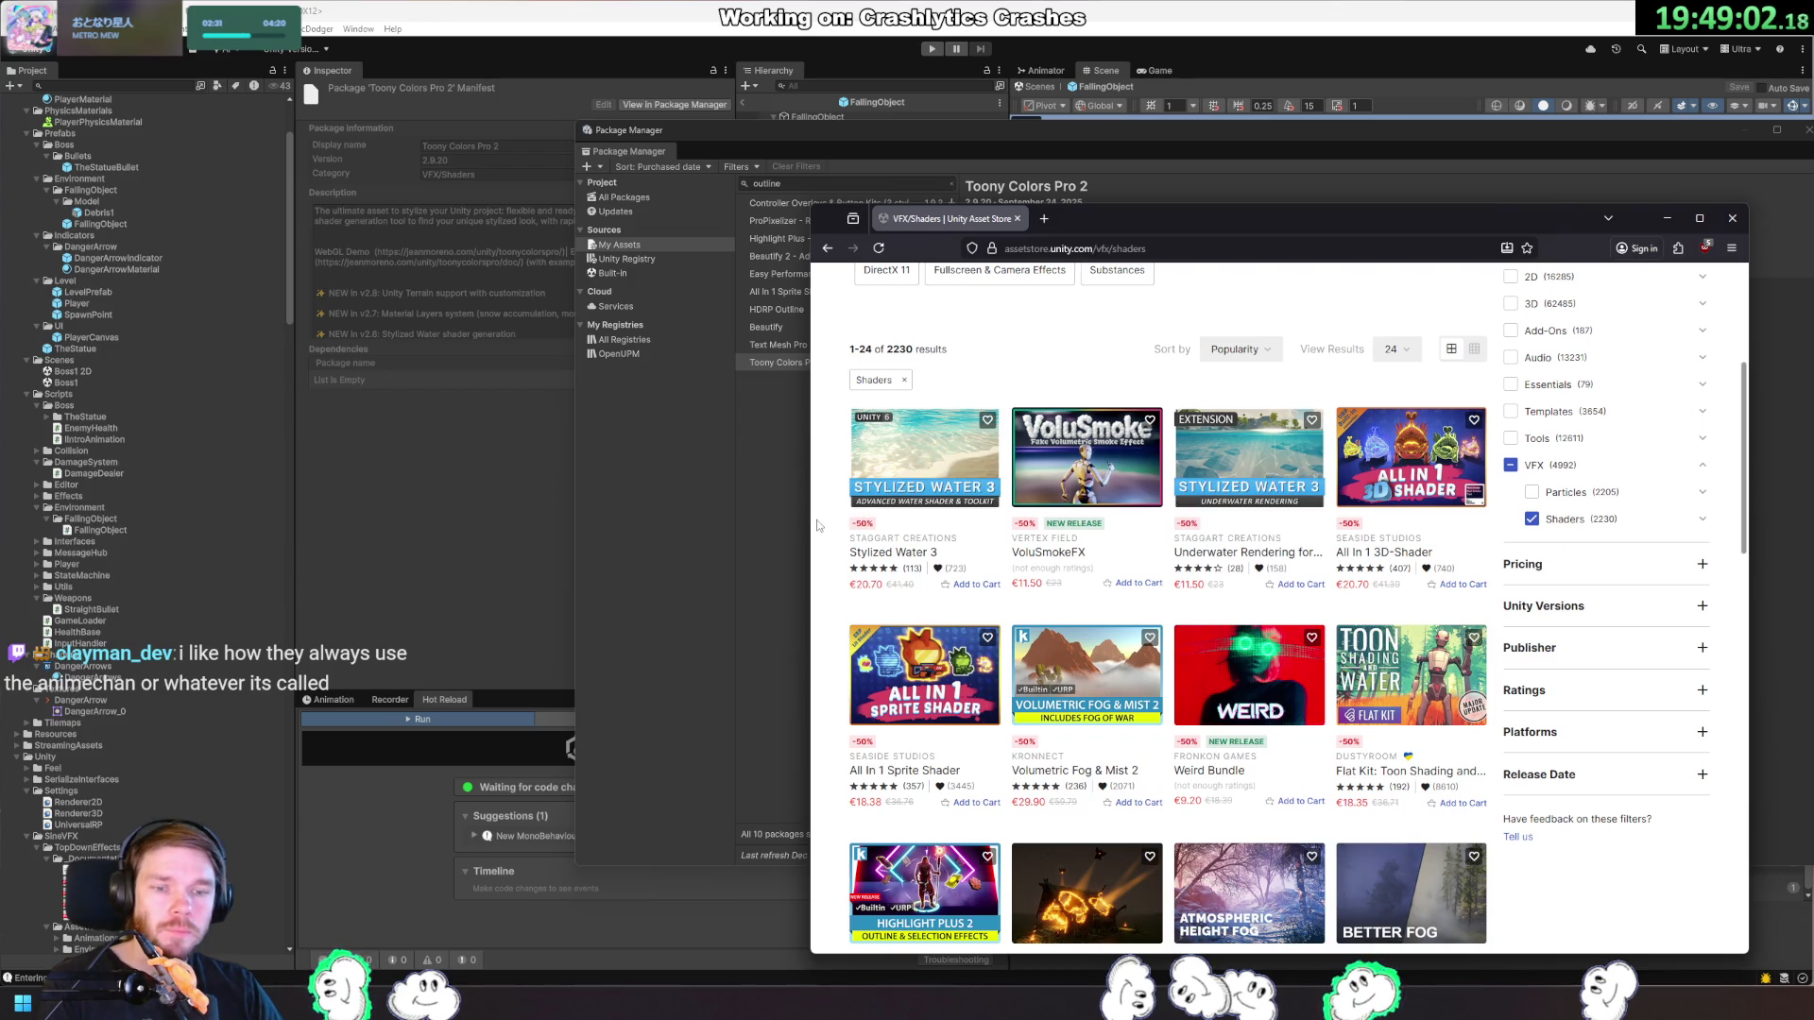
scroll(818, 526, down, 4)
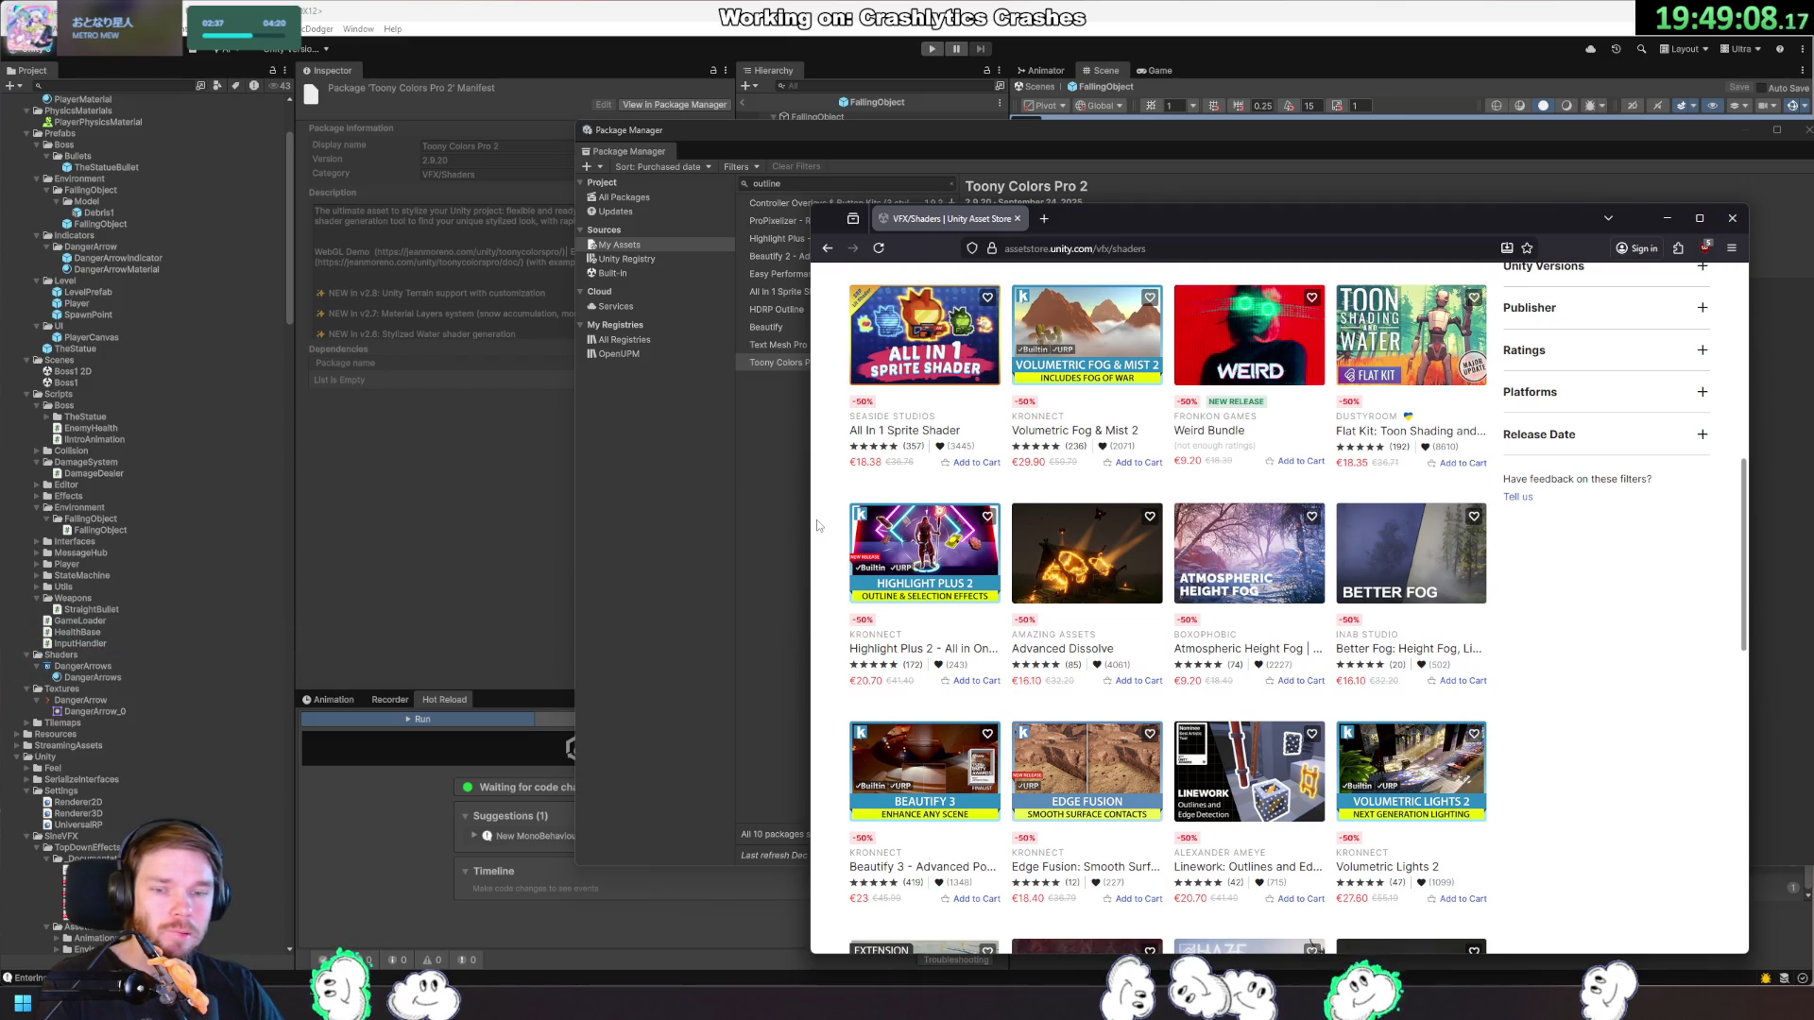
scroll(818, 526, down, 6)
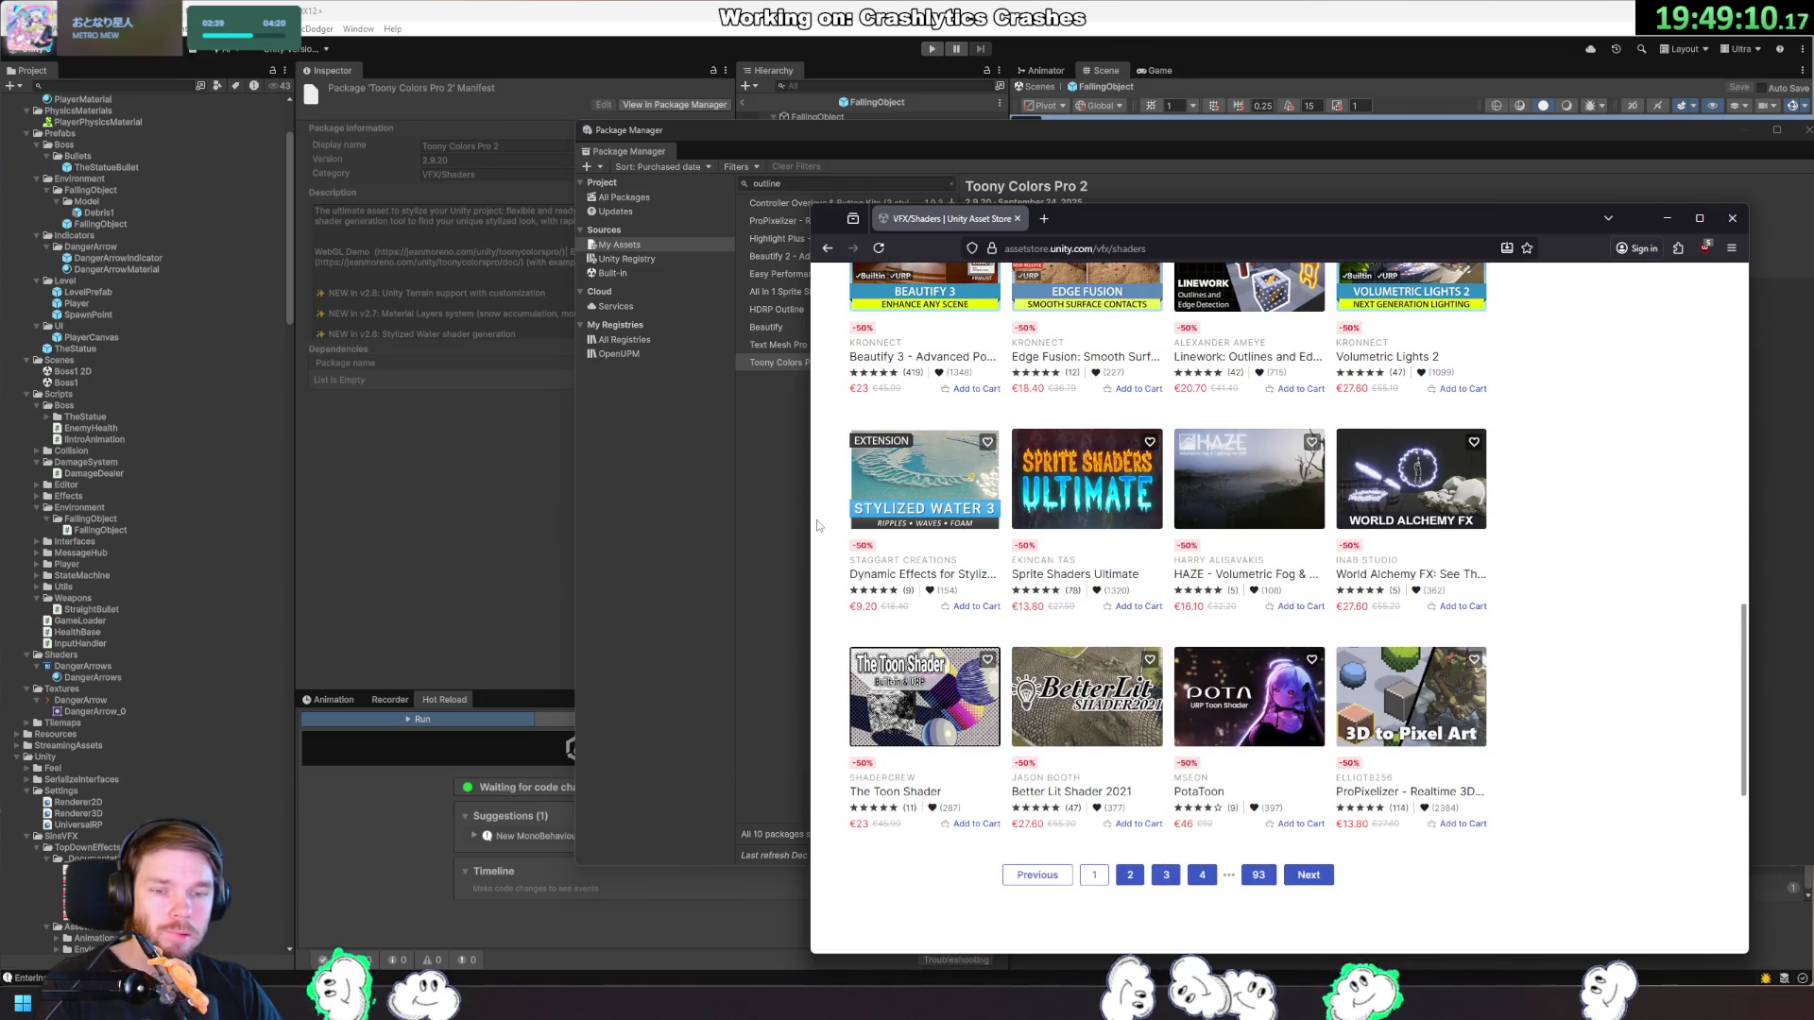
middle_click(1252, 697)
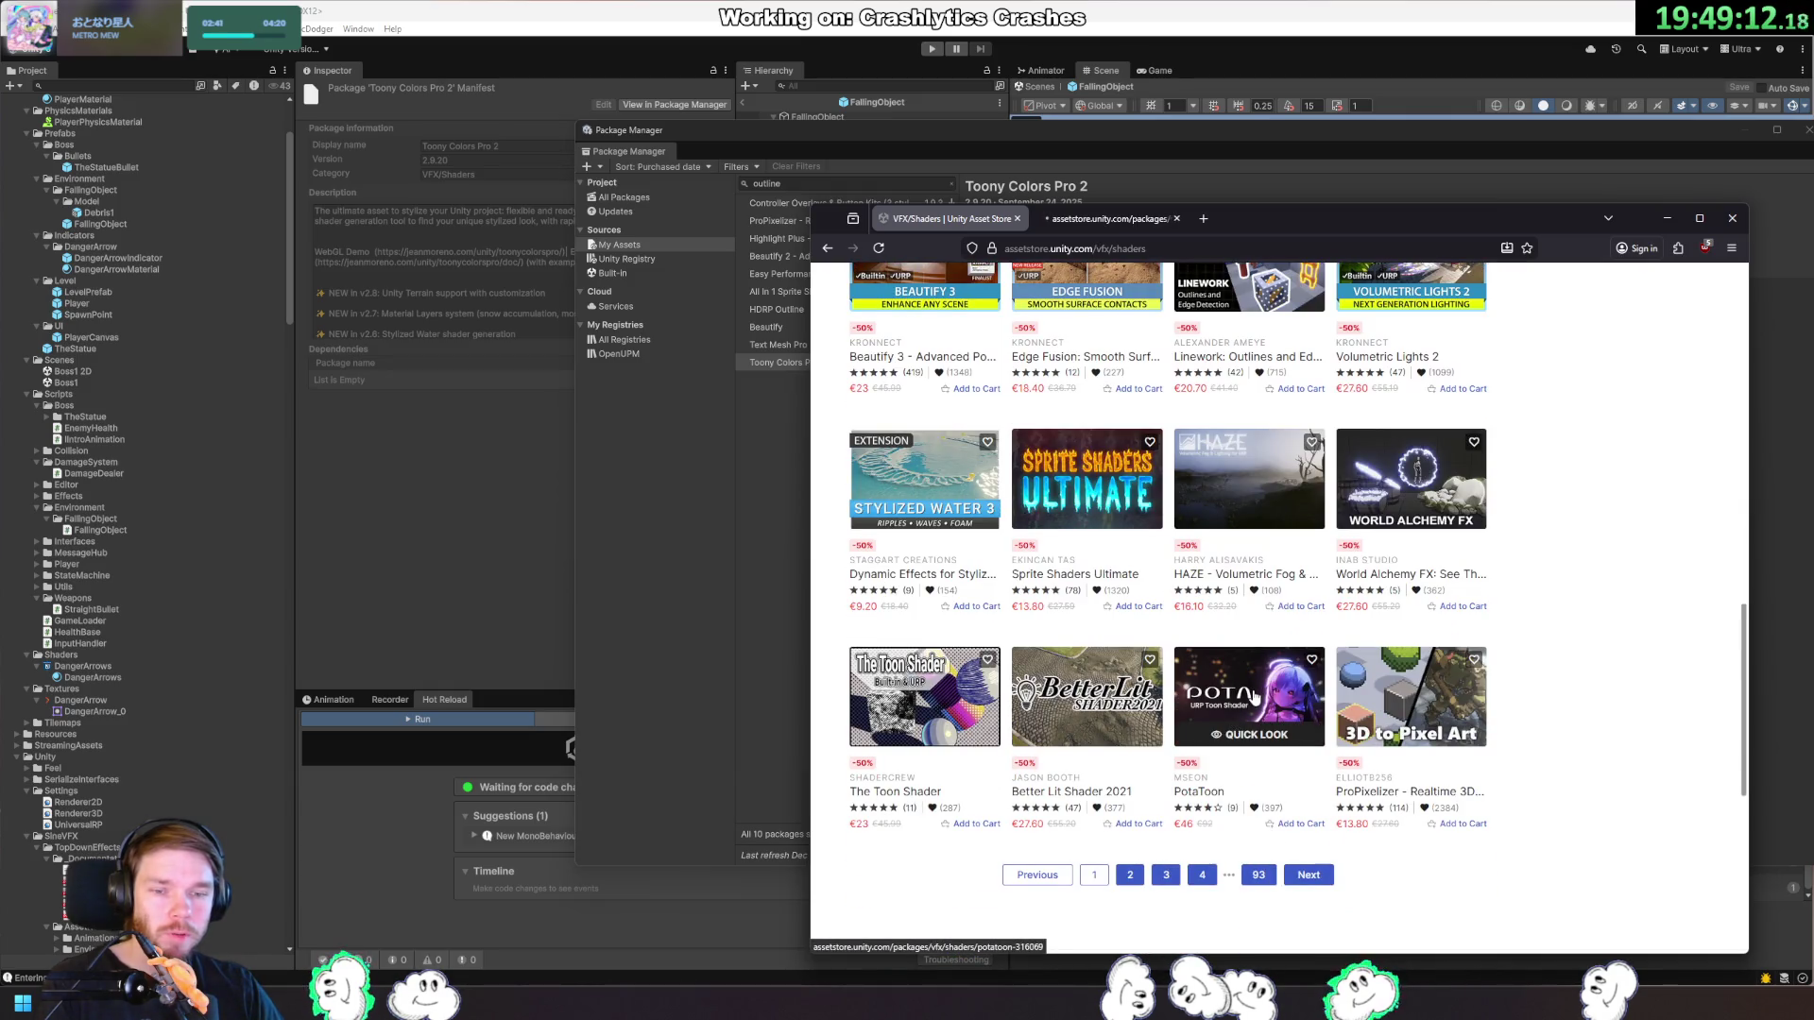
click(1095, 219)
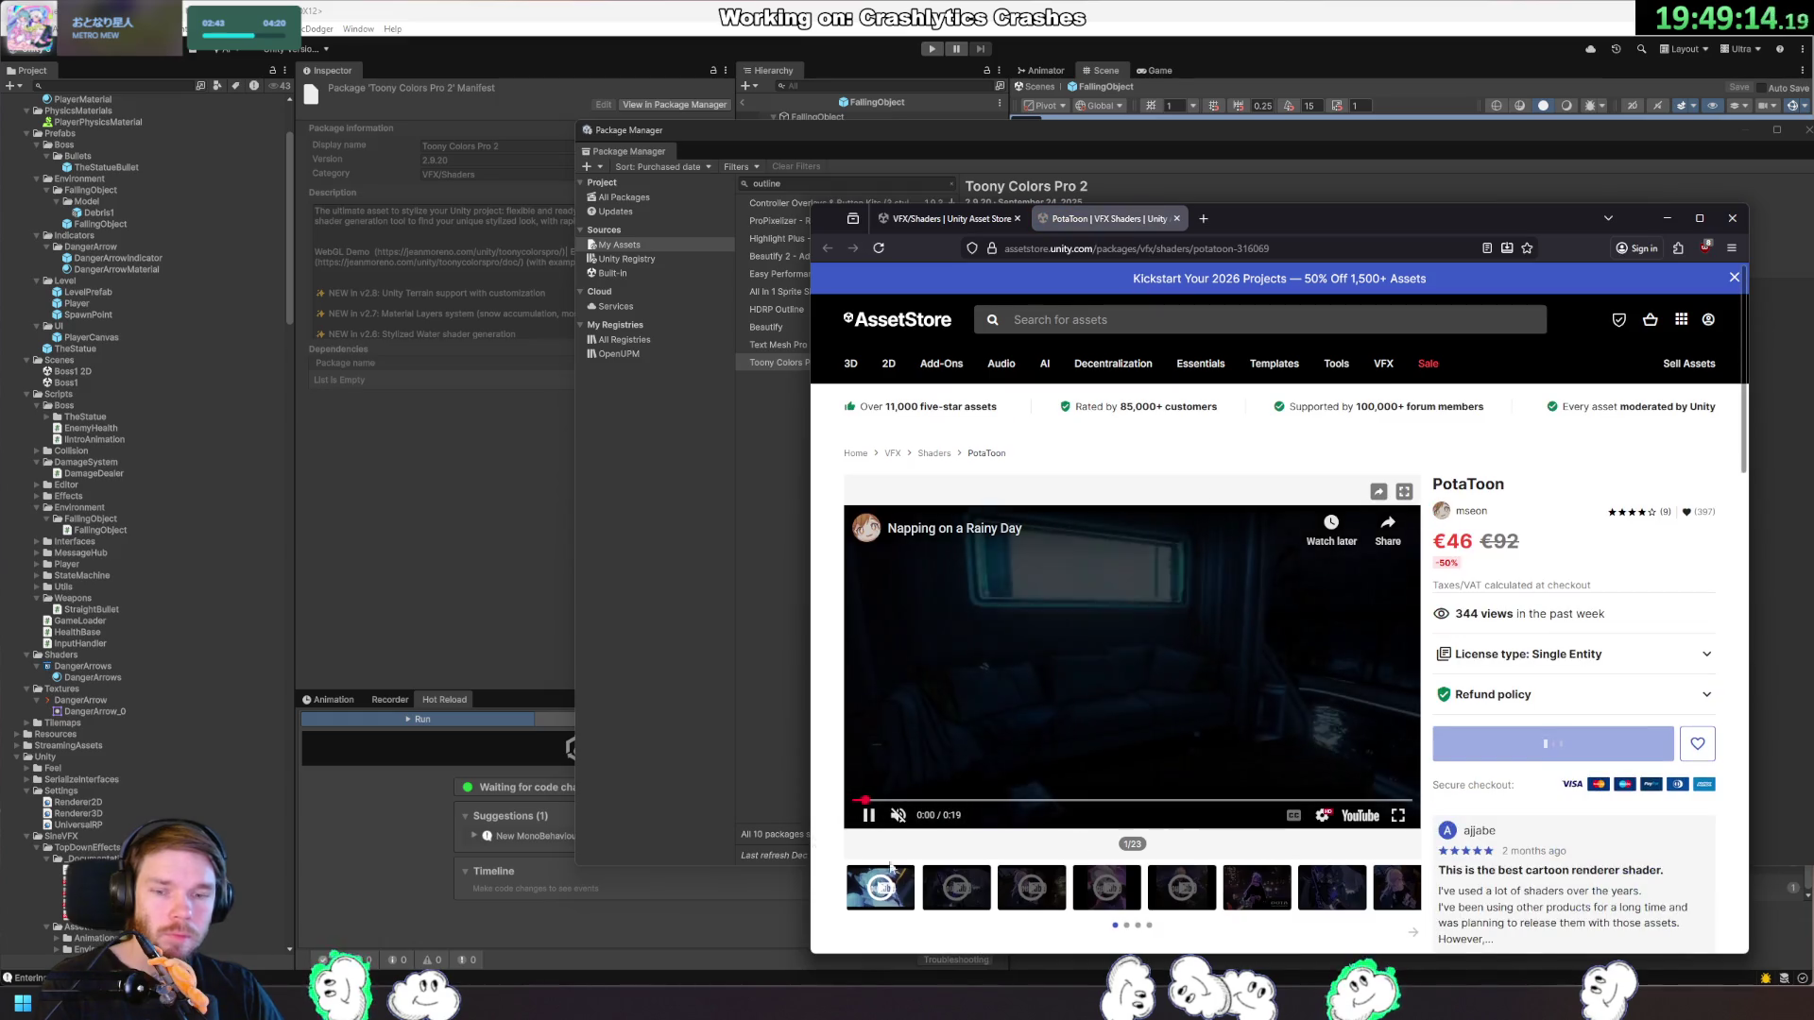
Play PotaToon's City 1 and City 4 demo videos, then pause and dismiss suggestions.
scroll(833, 680, down, 1)
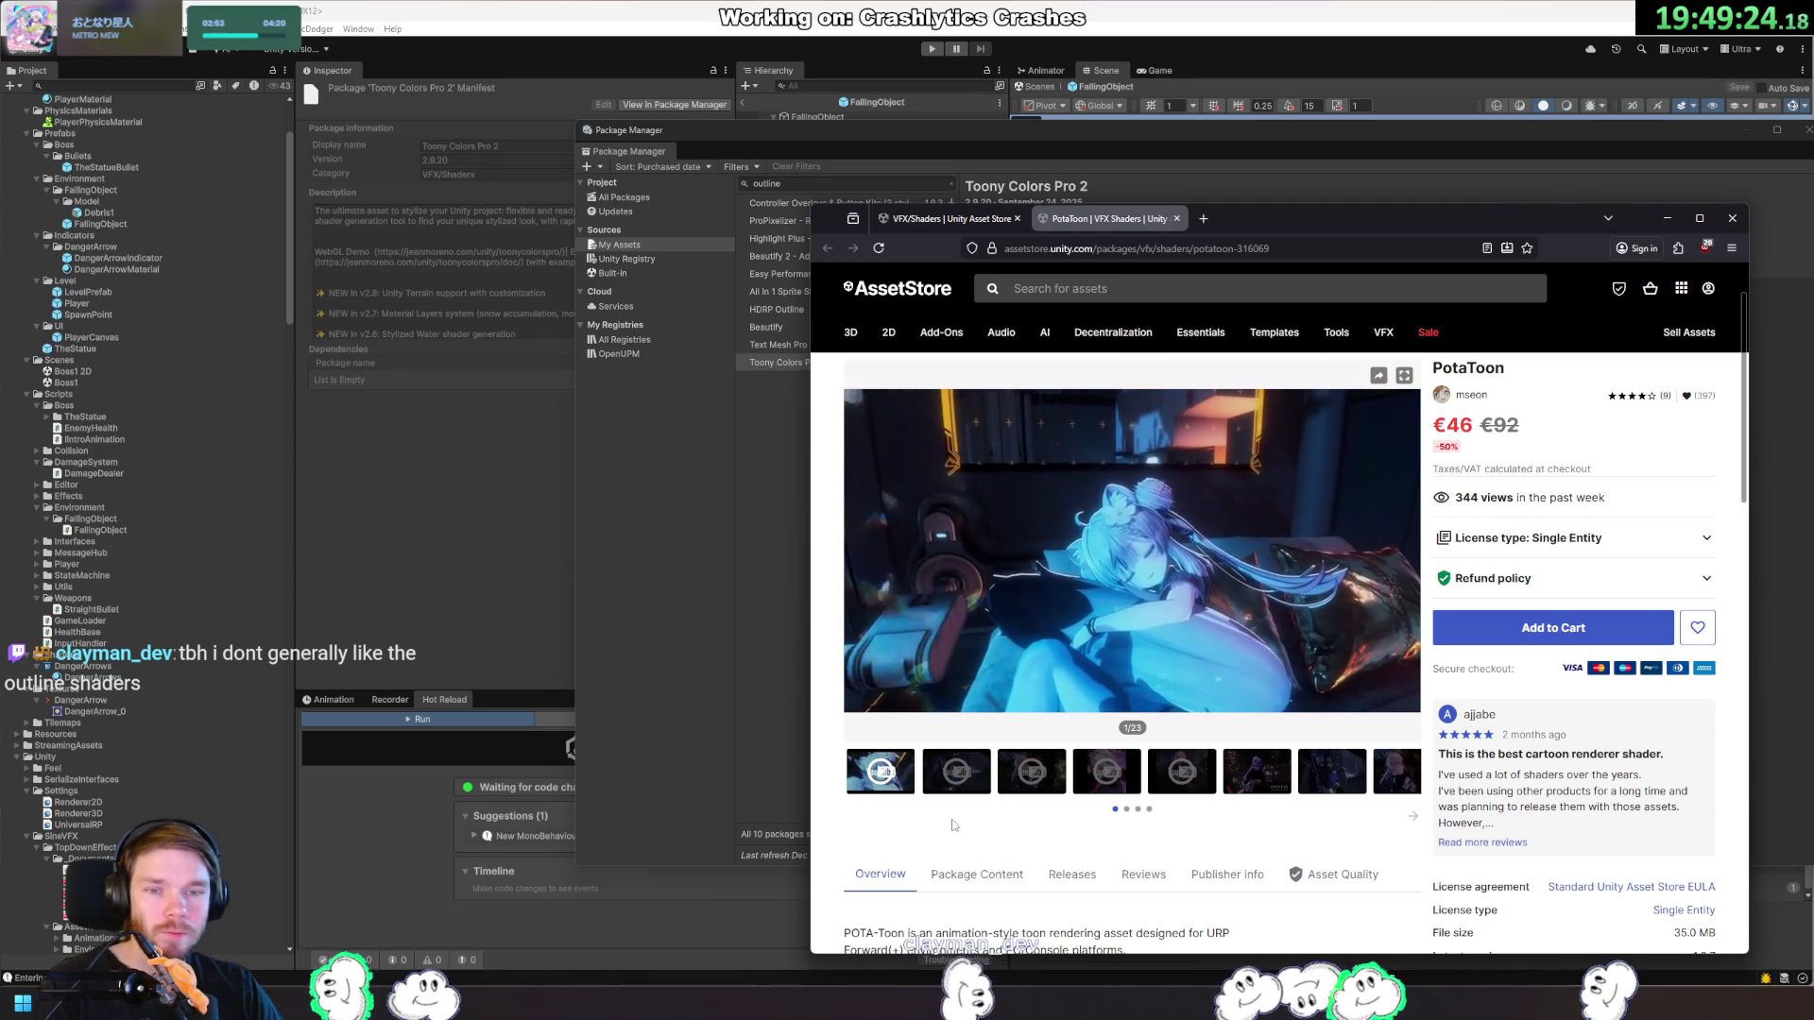
click(1289, 698)
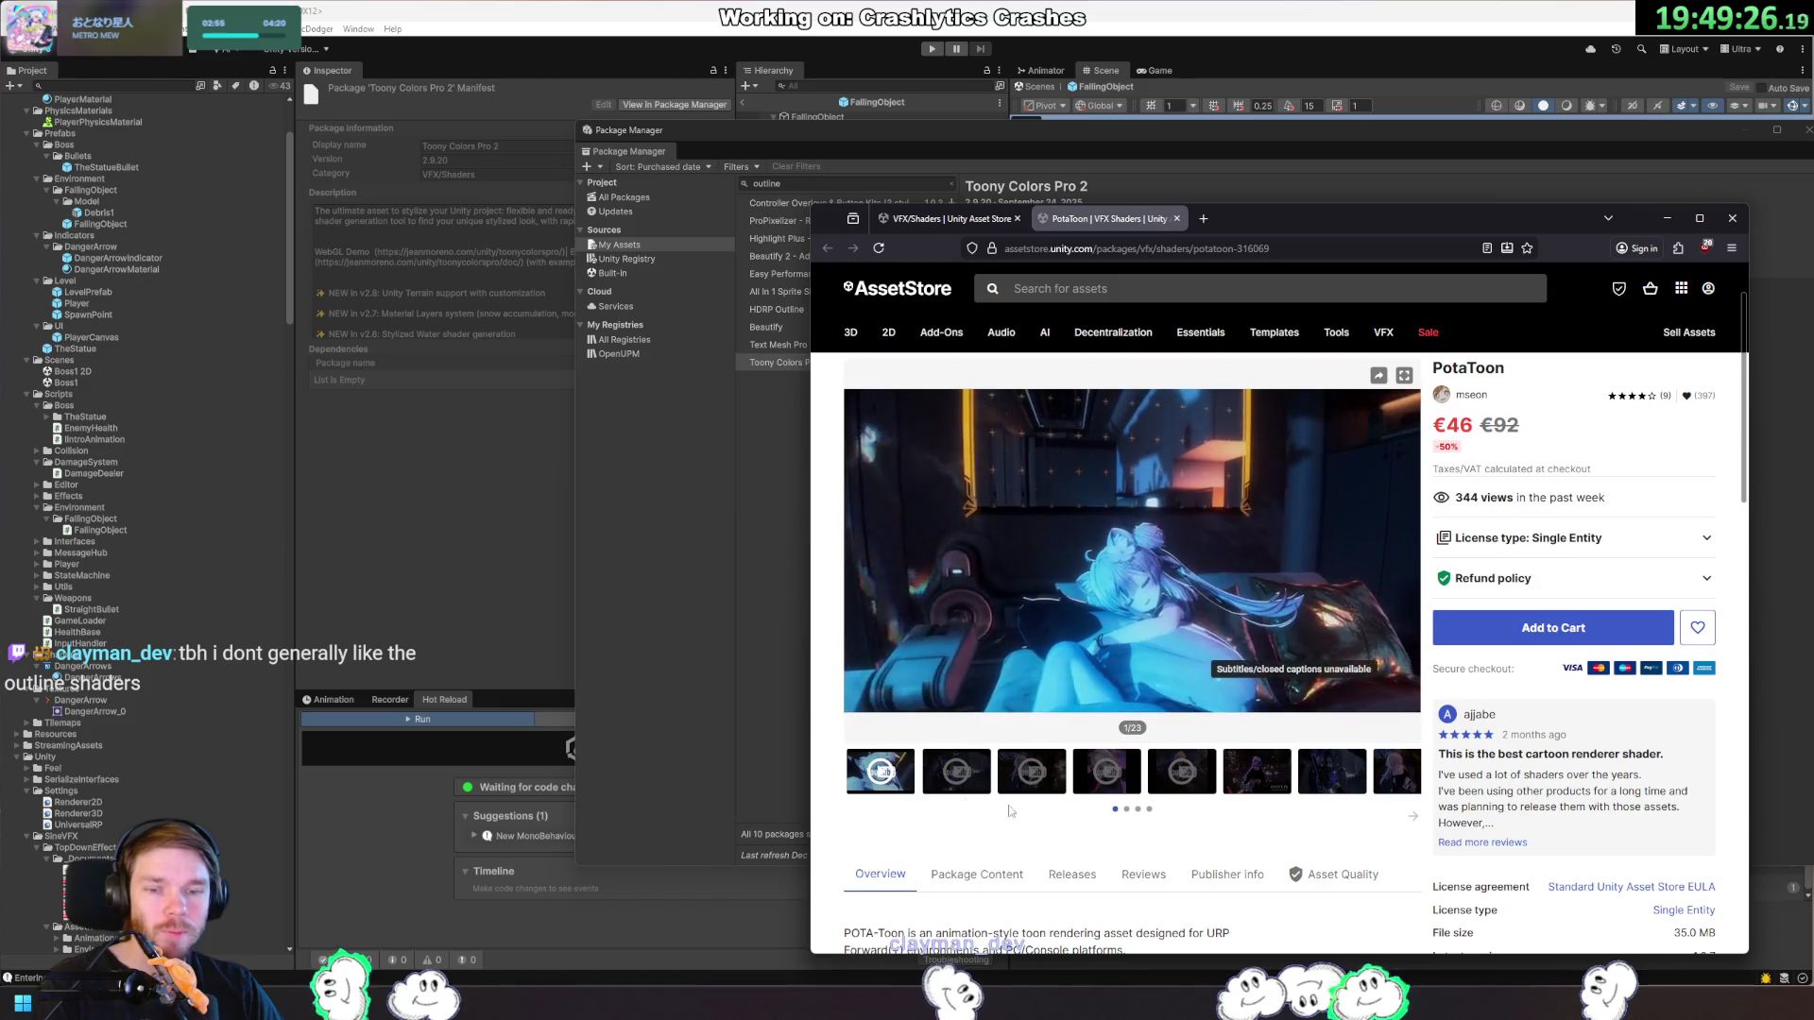
click(960, 782)
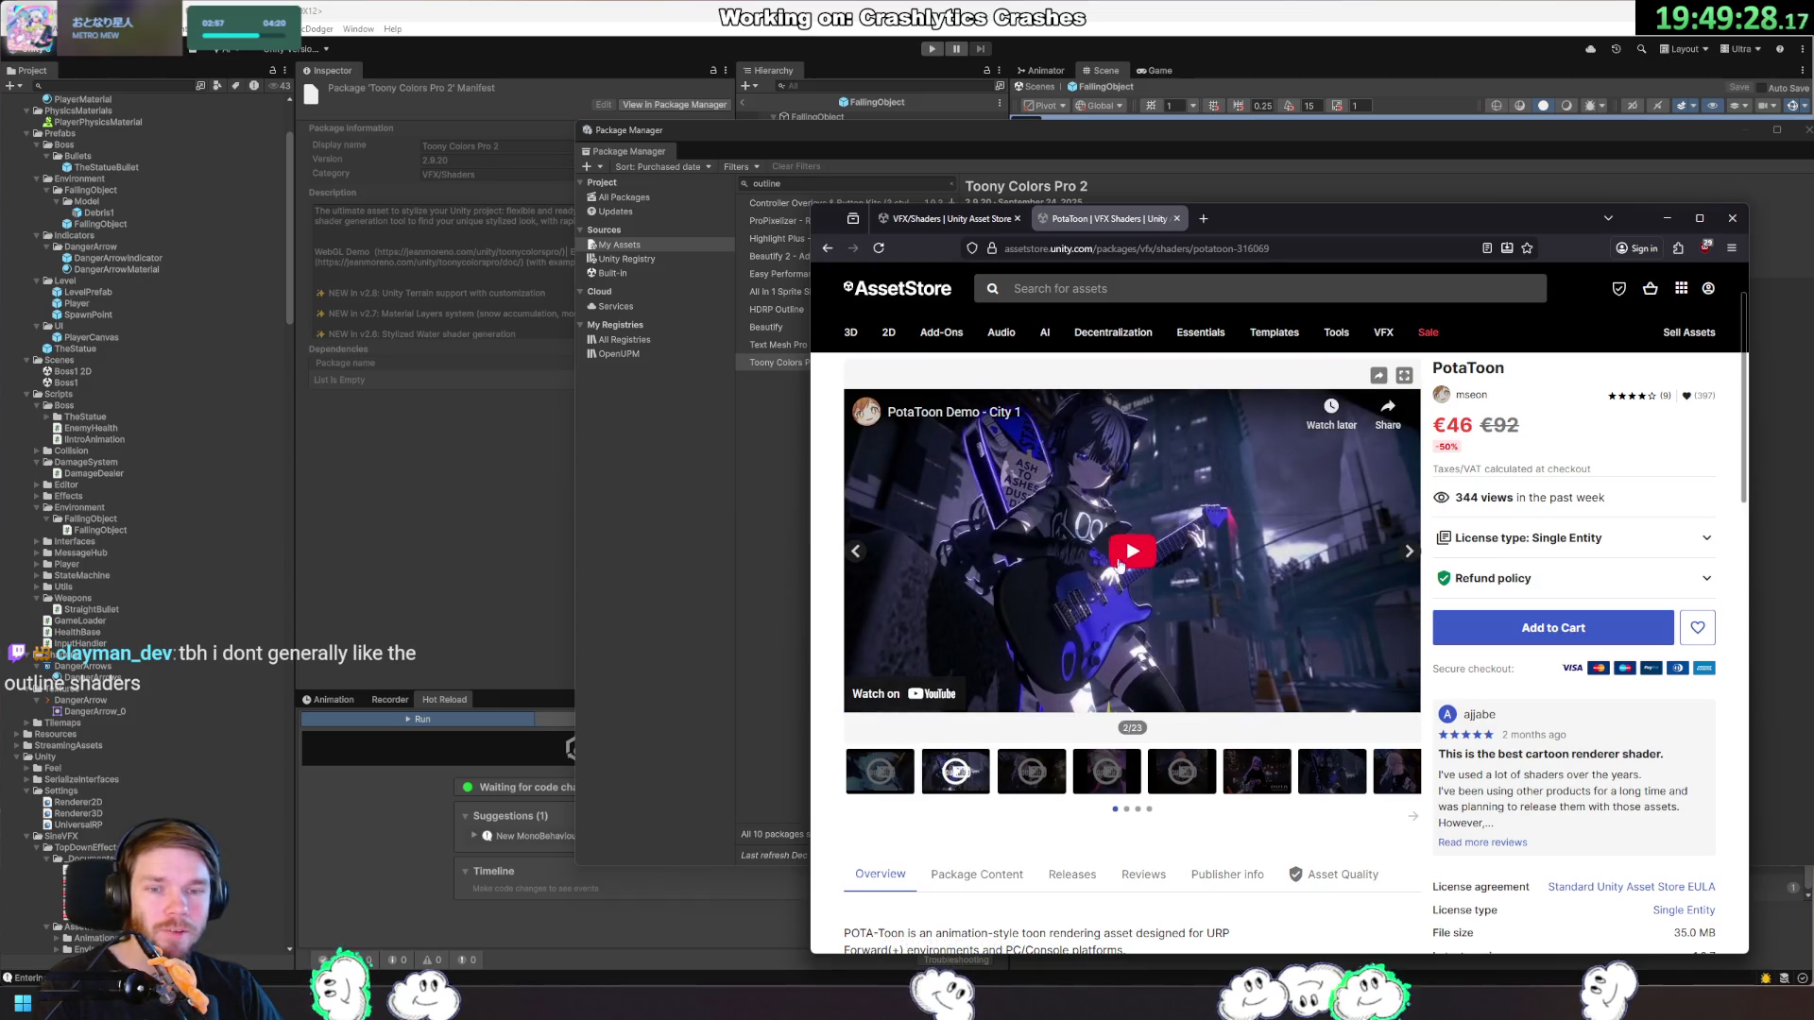
click(1120, 561)
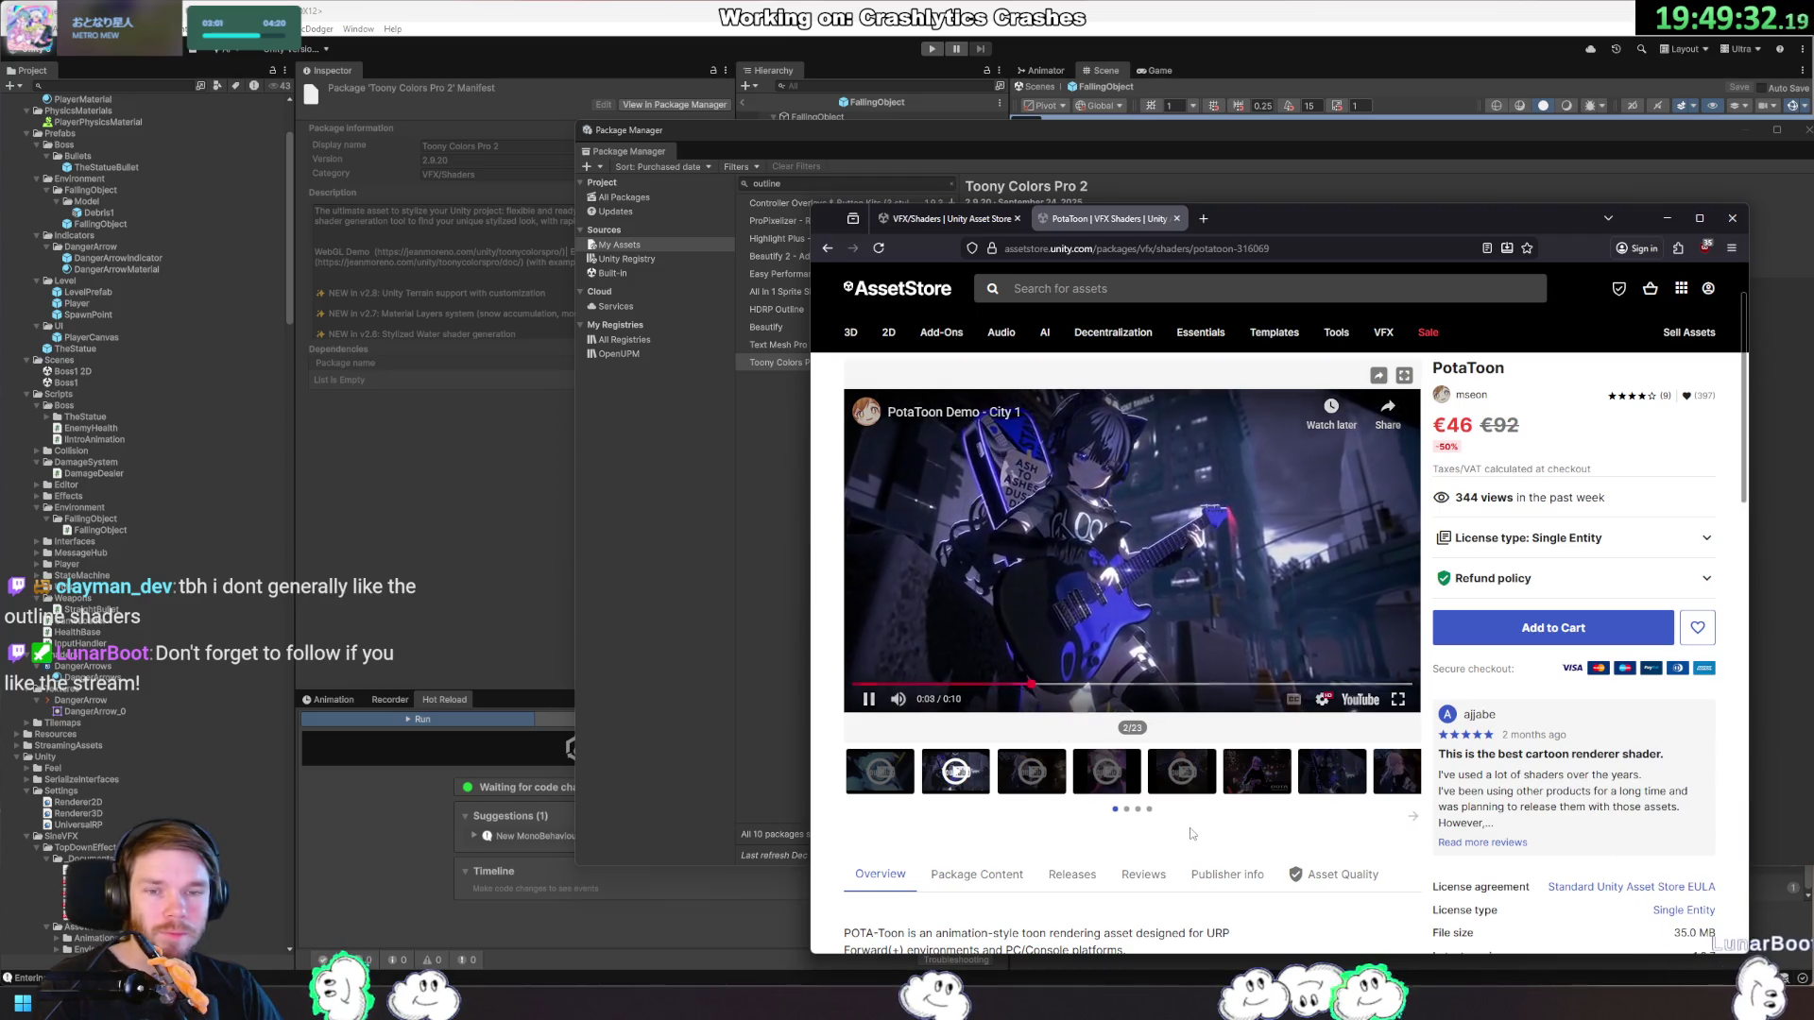
click(1029, 778)
click(1132, 551)
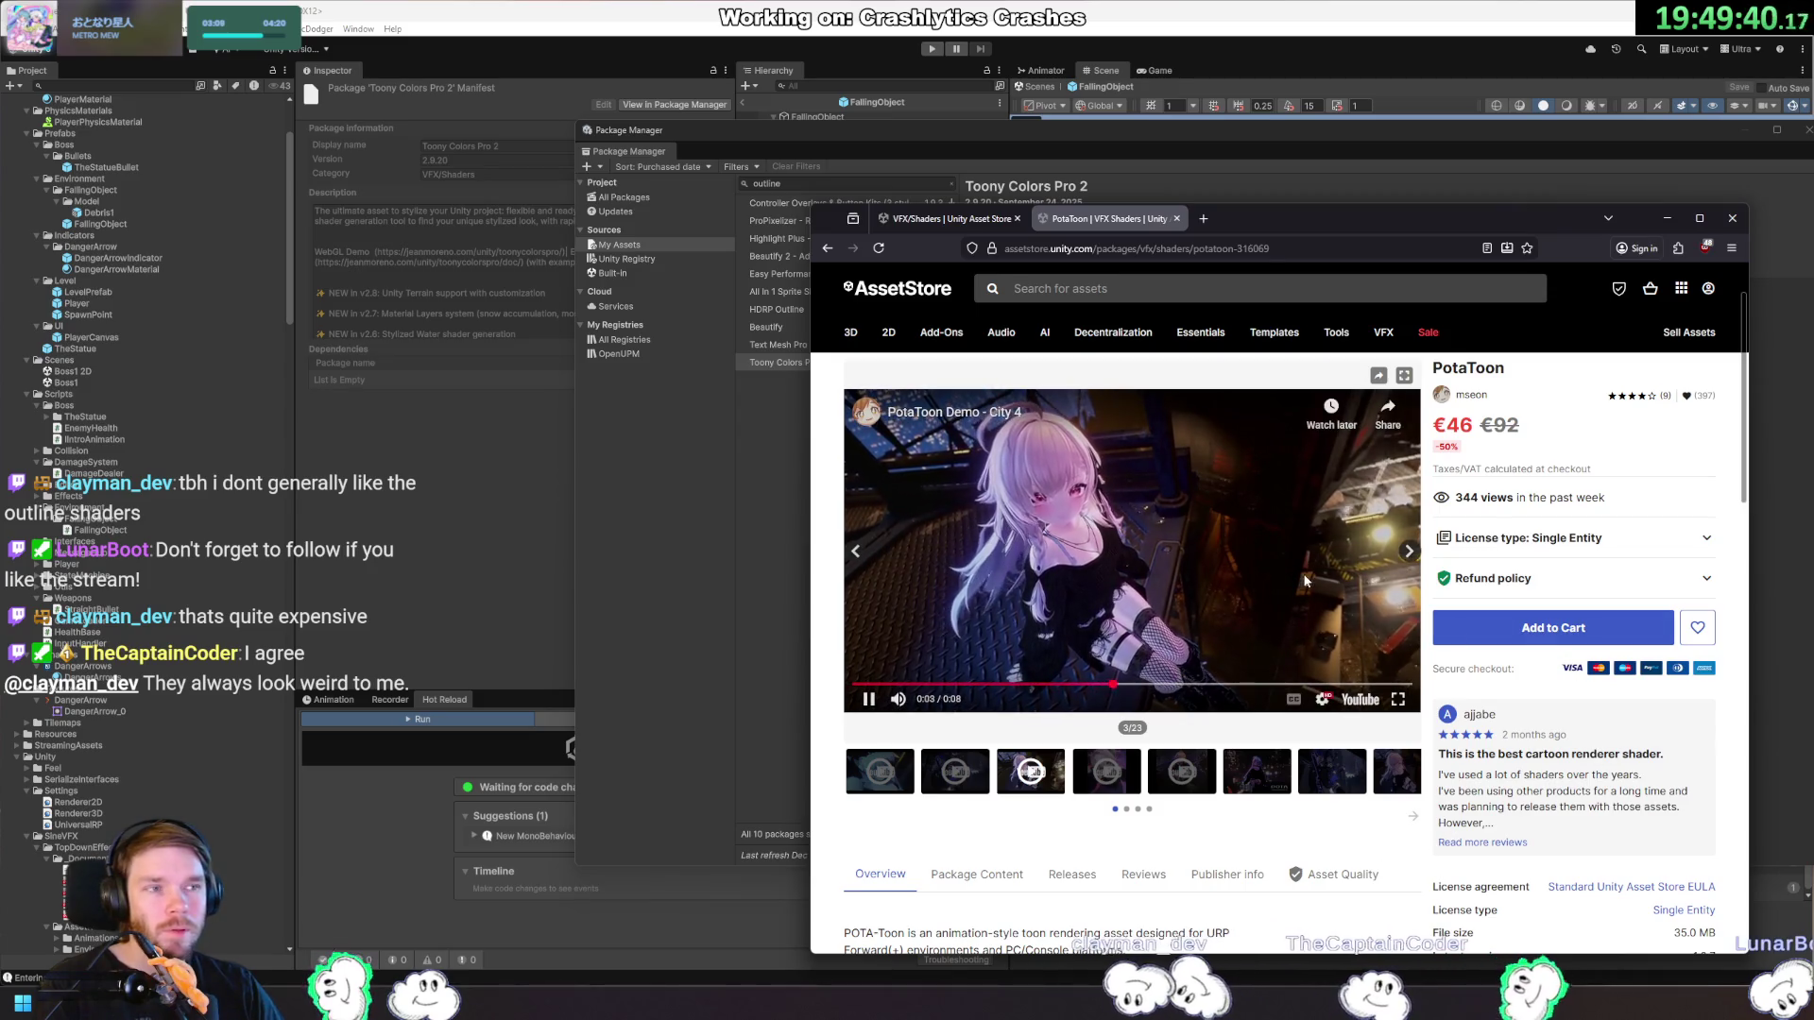
click(1243, 544)
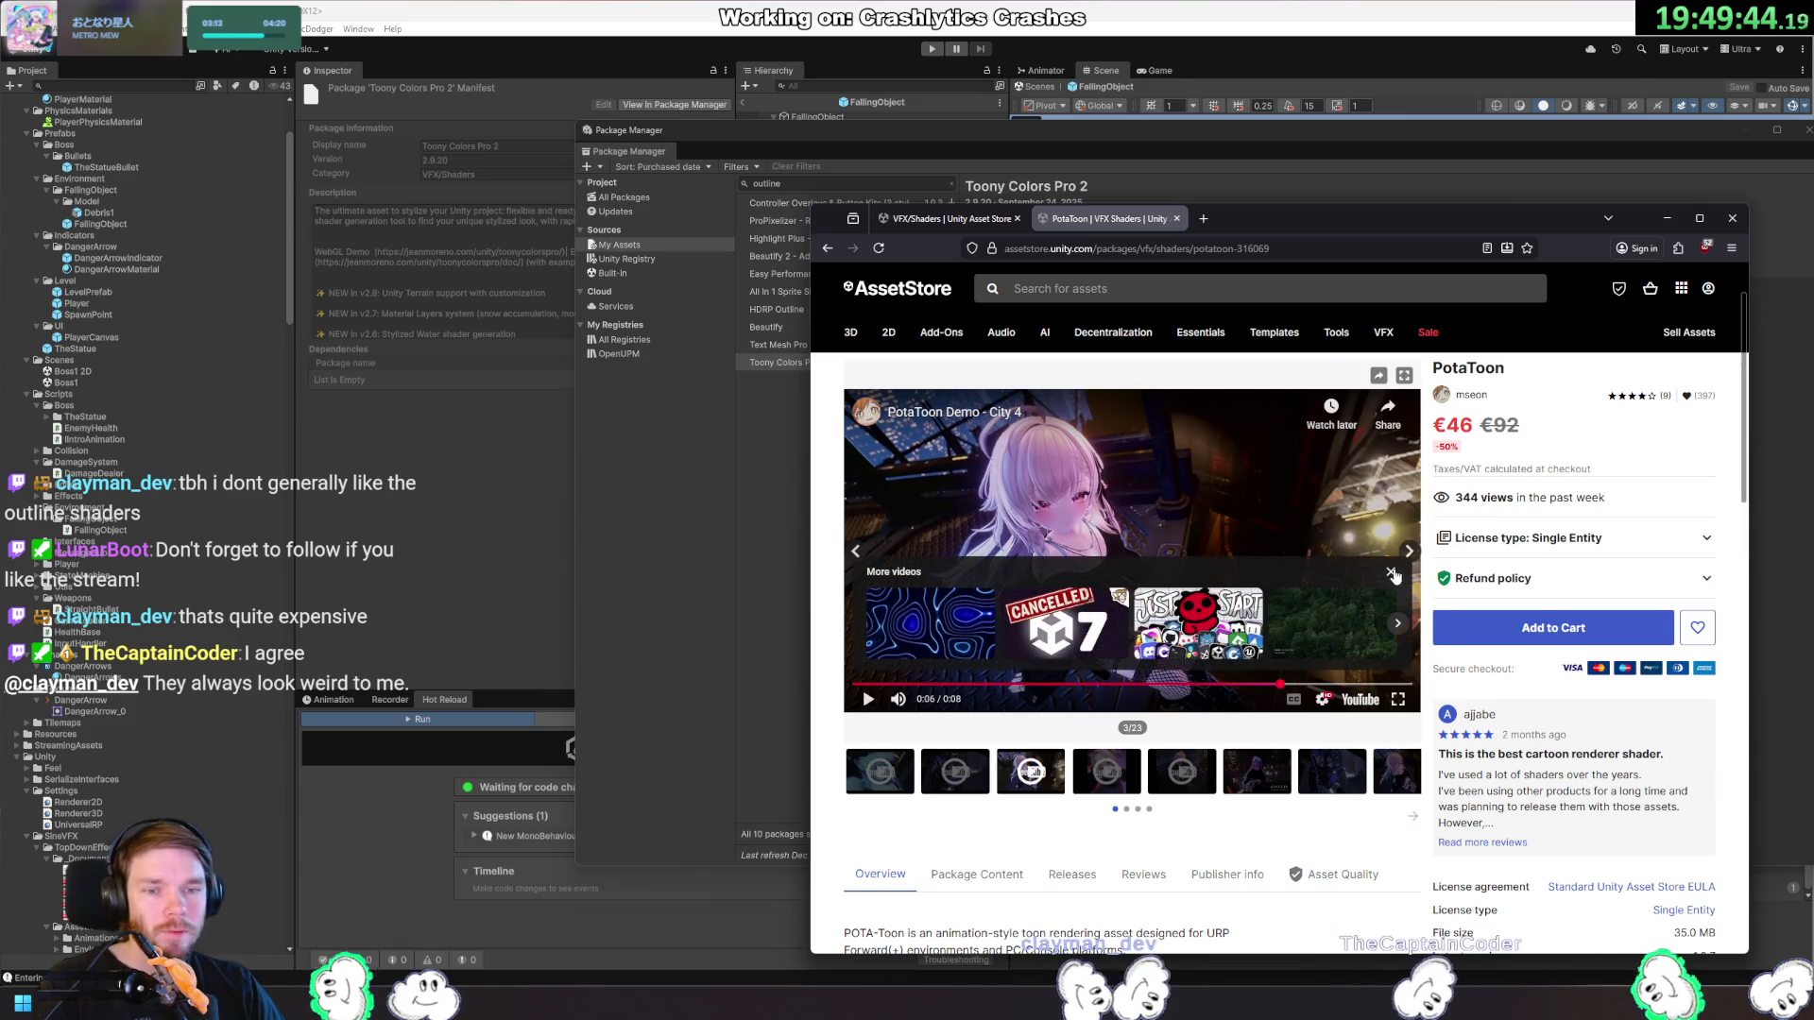
click(1392, 574)
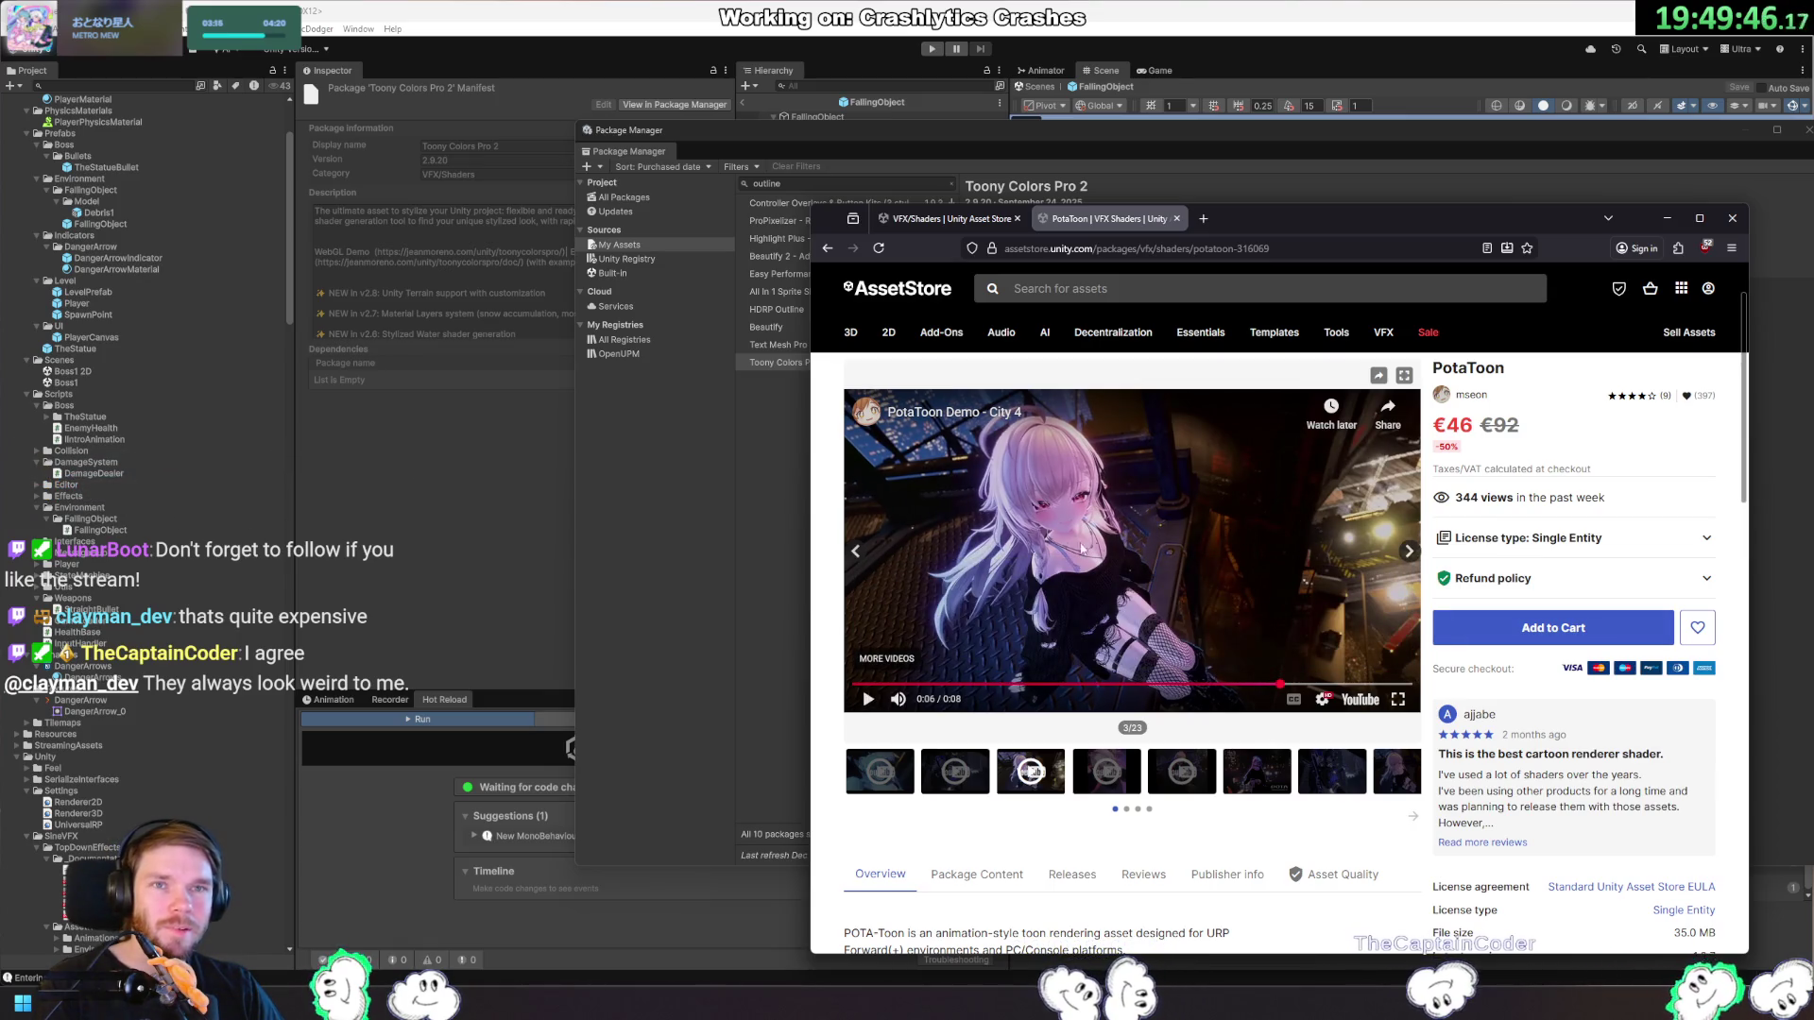
Scroll through PotaToon's description, then close the store page to return to Unity.
scroll(1213, 548, down, 10)
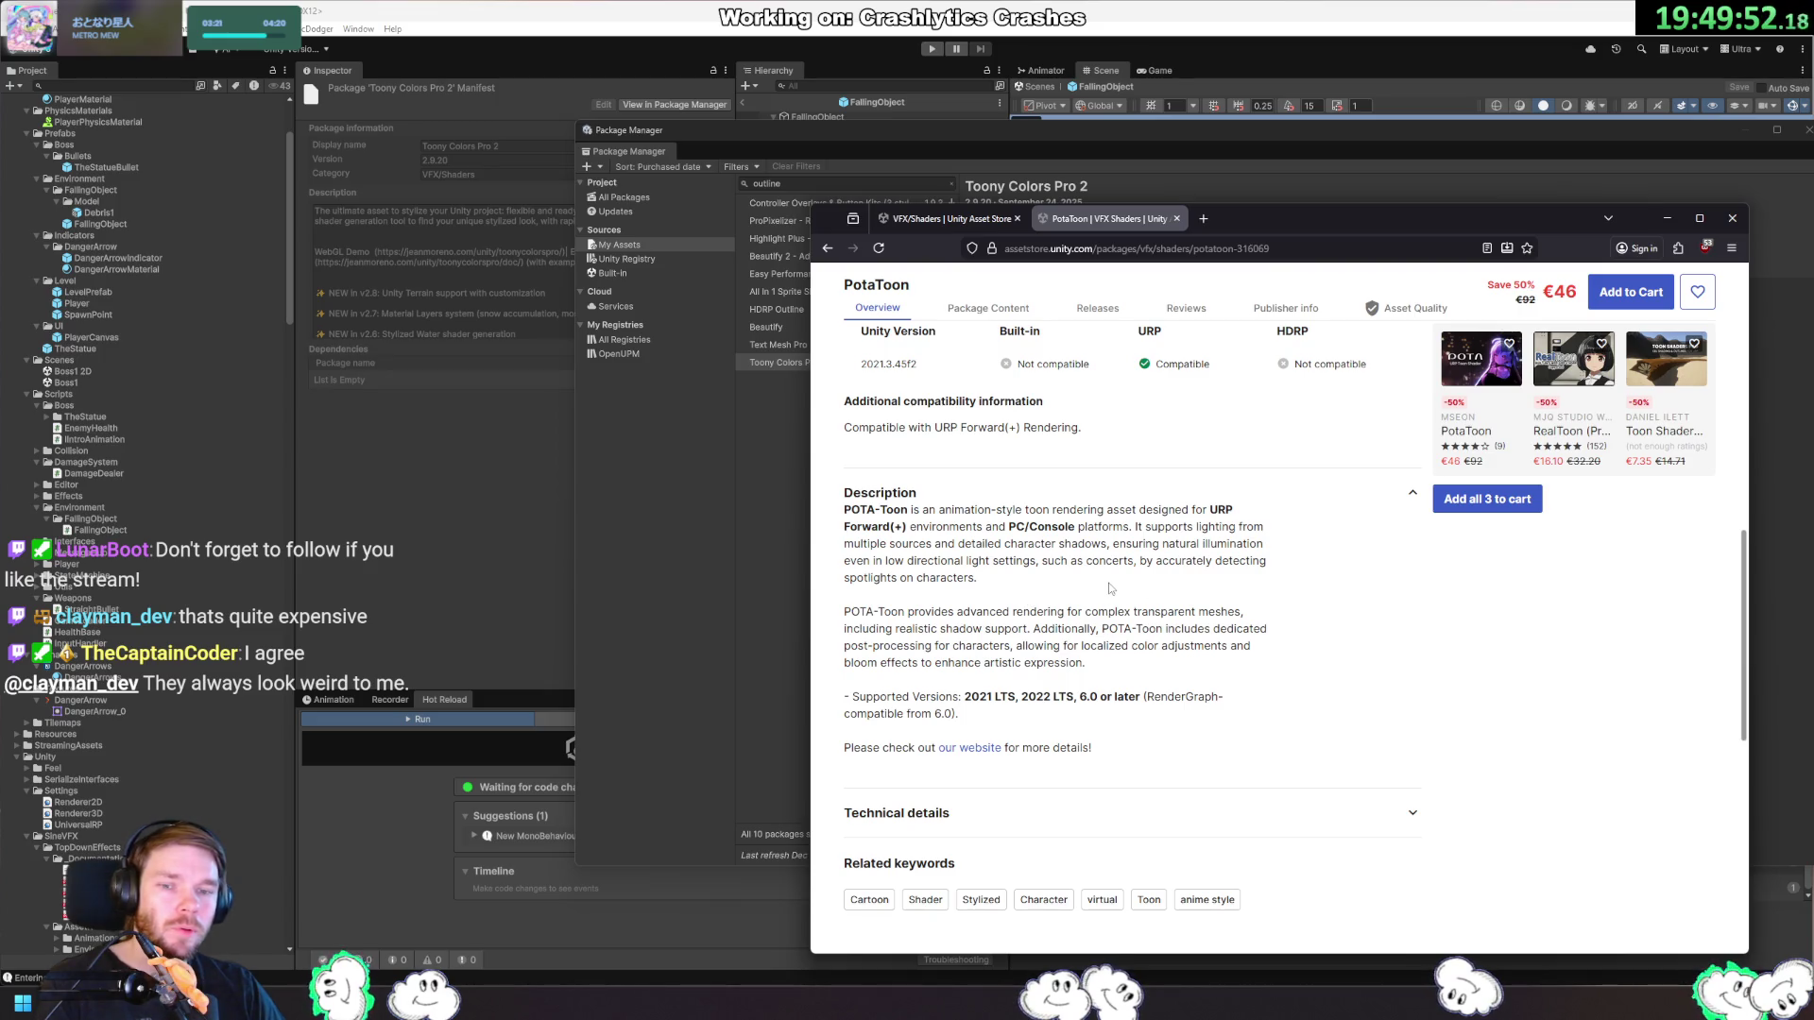
scroll(1110, 591, down, 4)
scroll(1177, 599, up, 5)
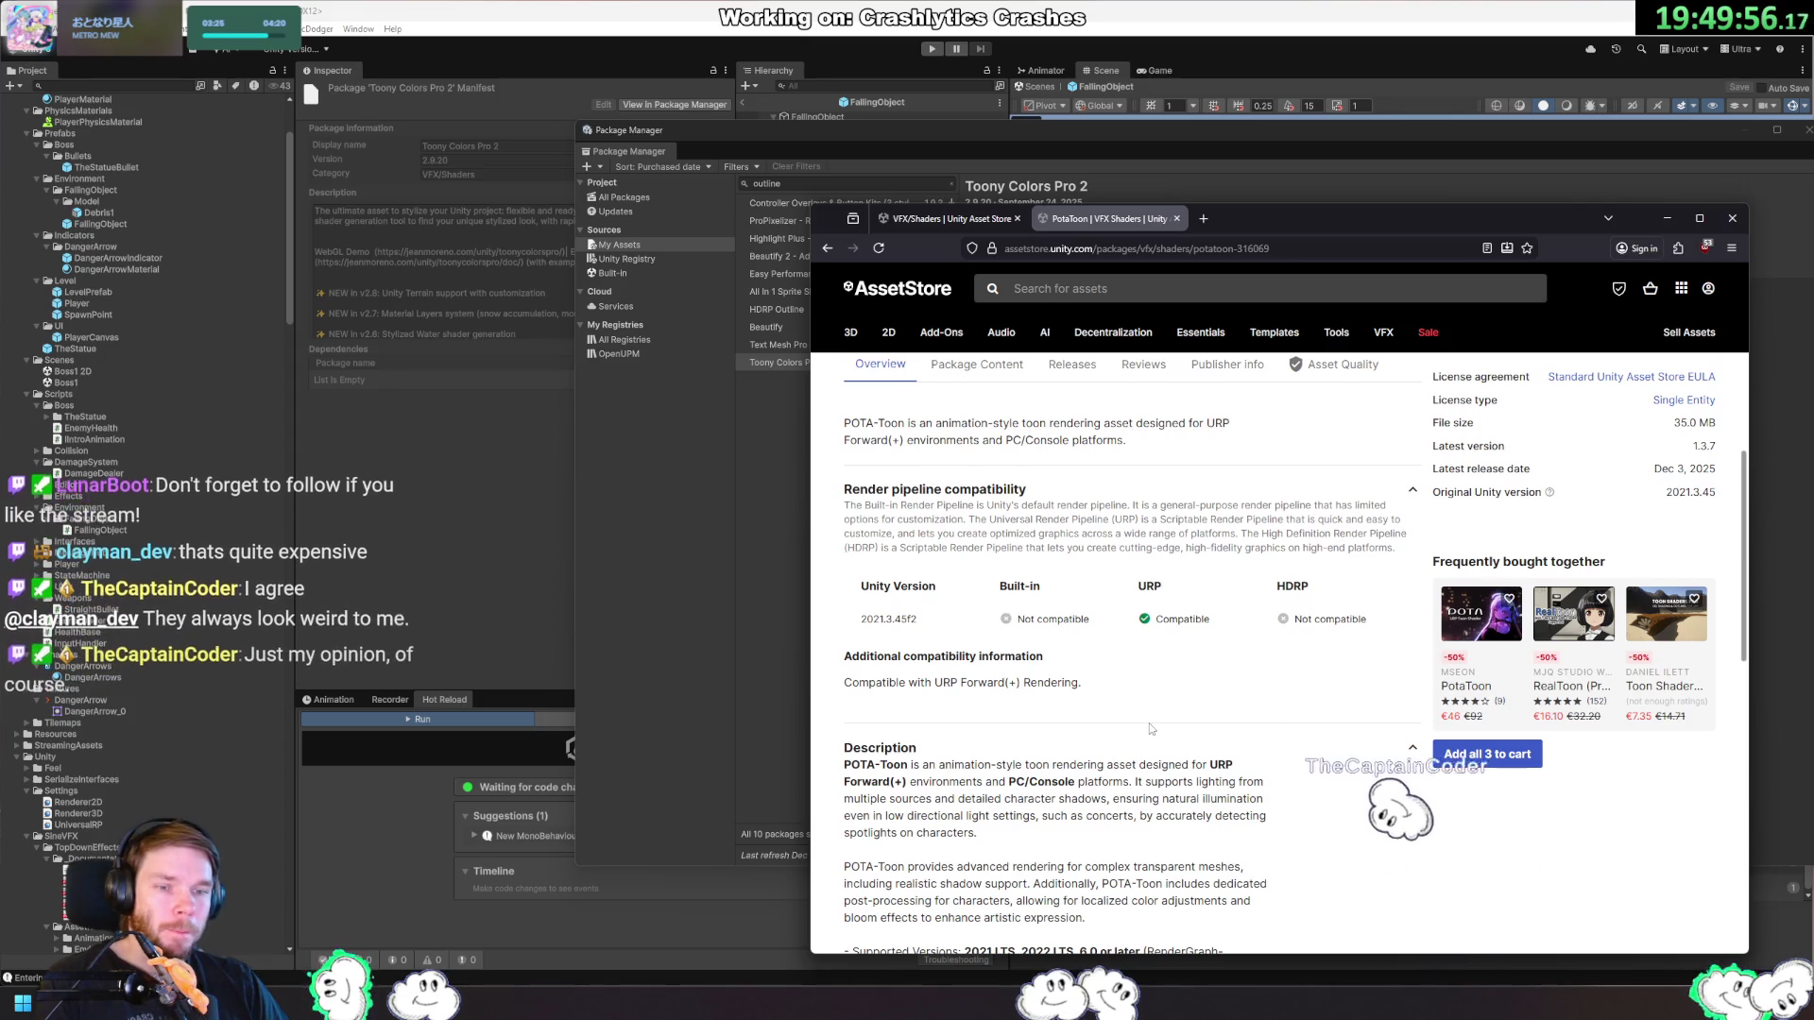
scroll(1150, 729, up, 3)
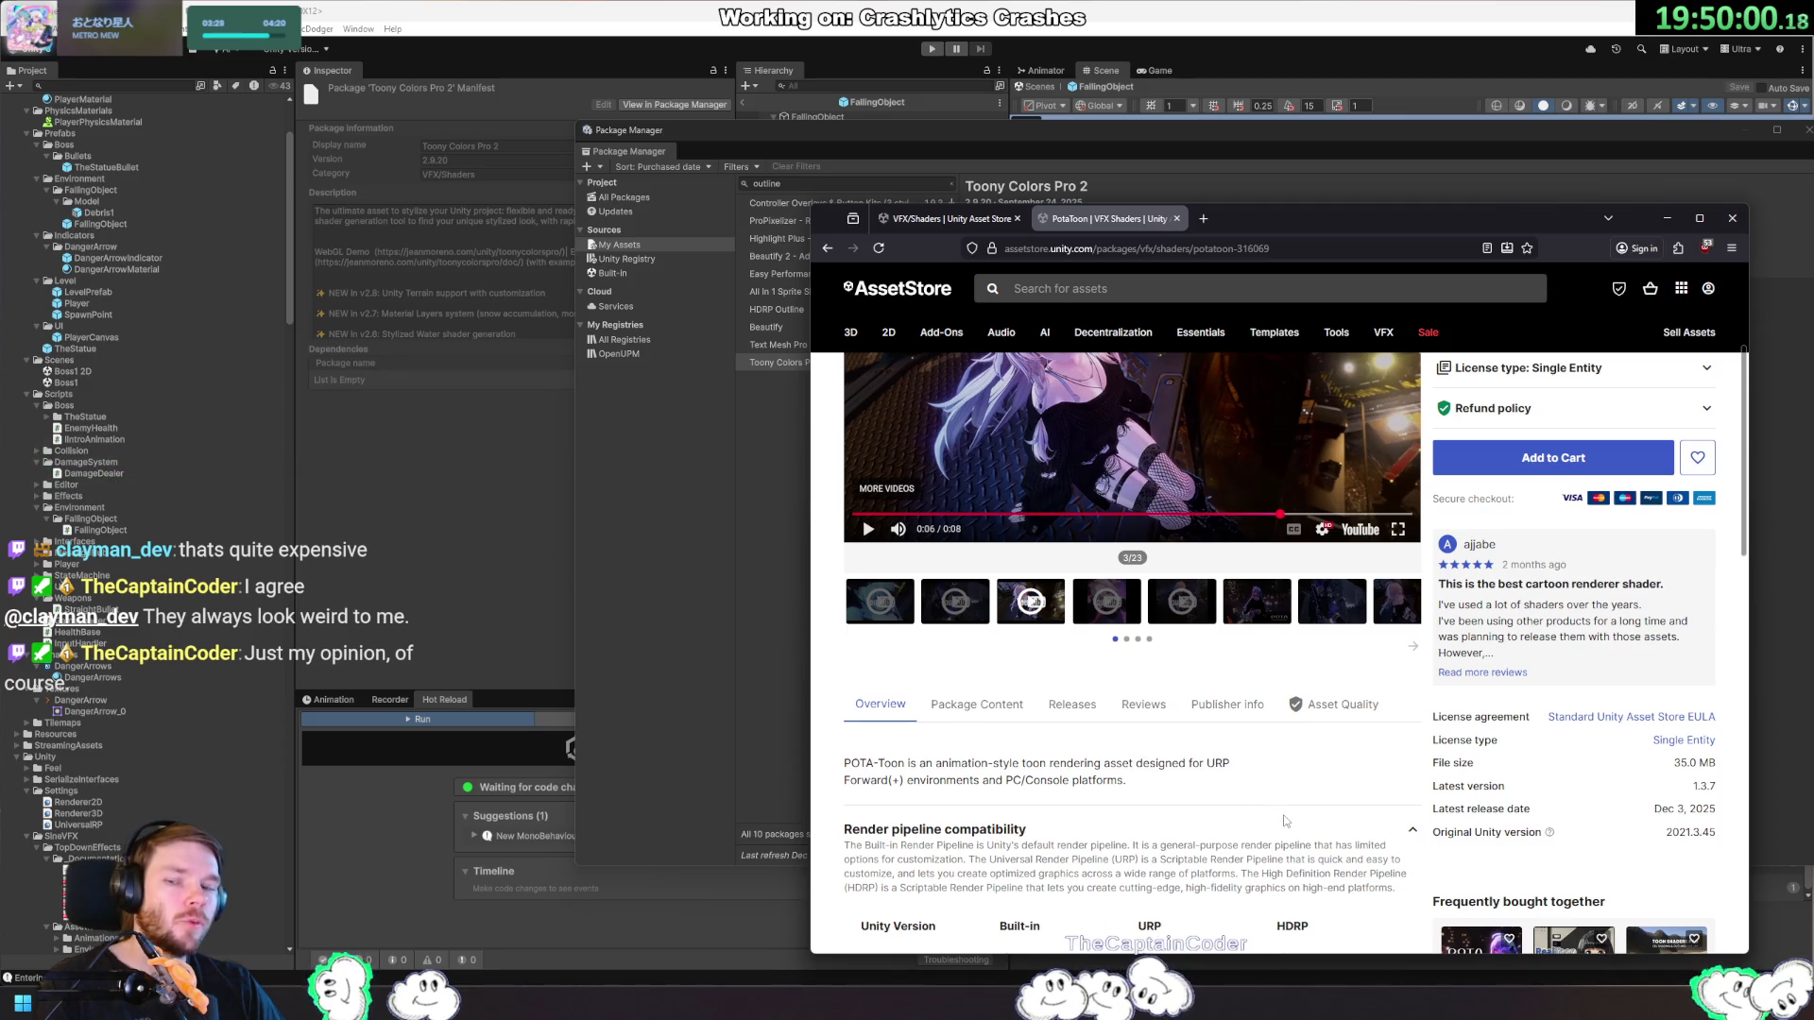
scroll(1274, 810, up, 3)
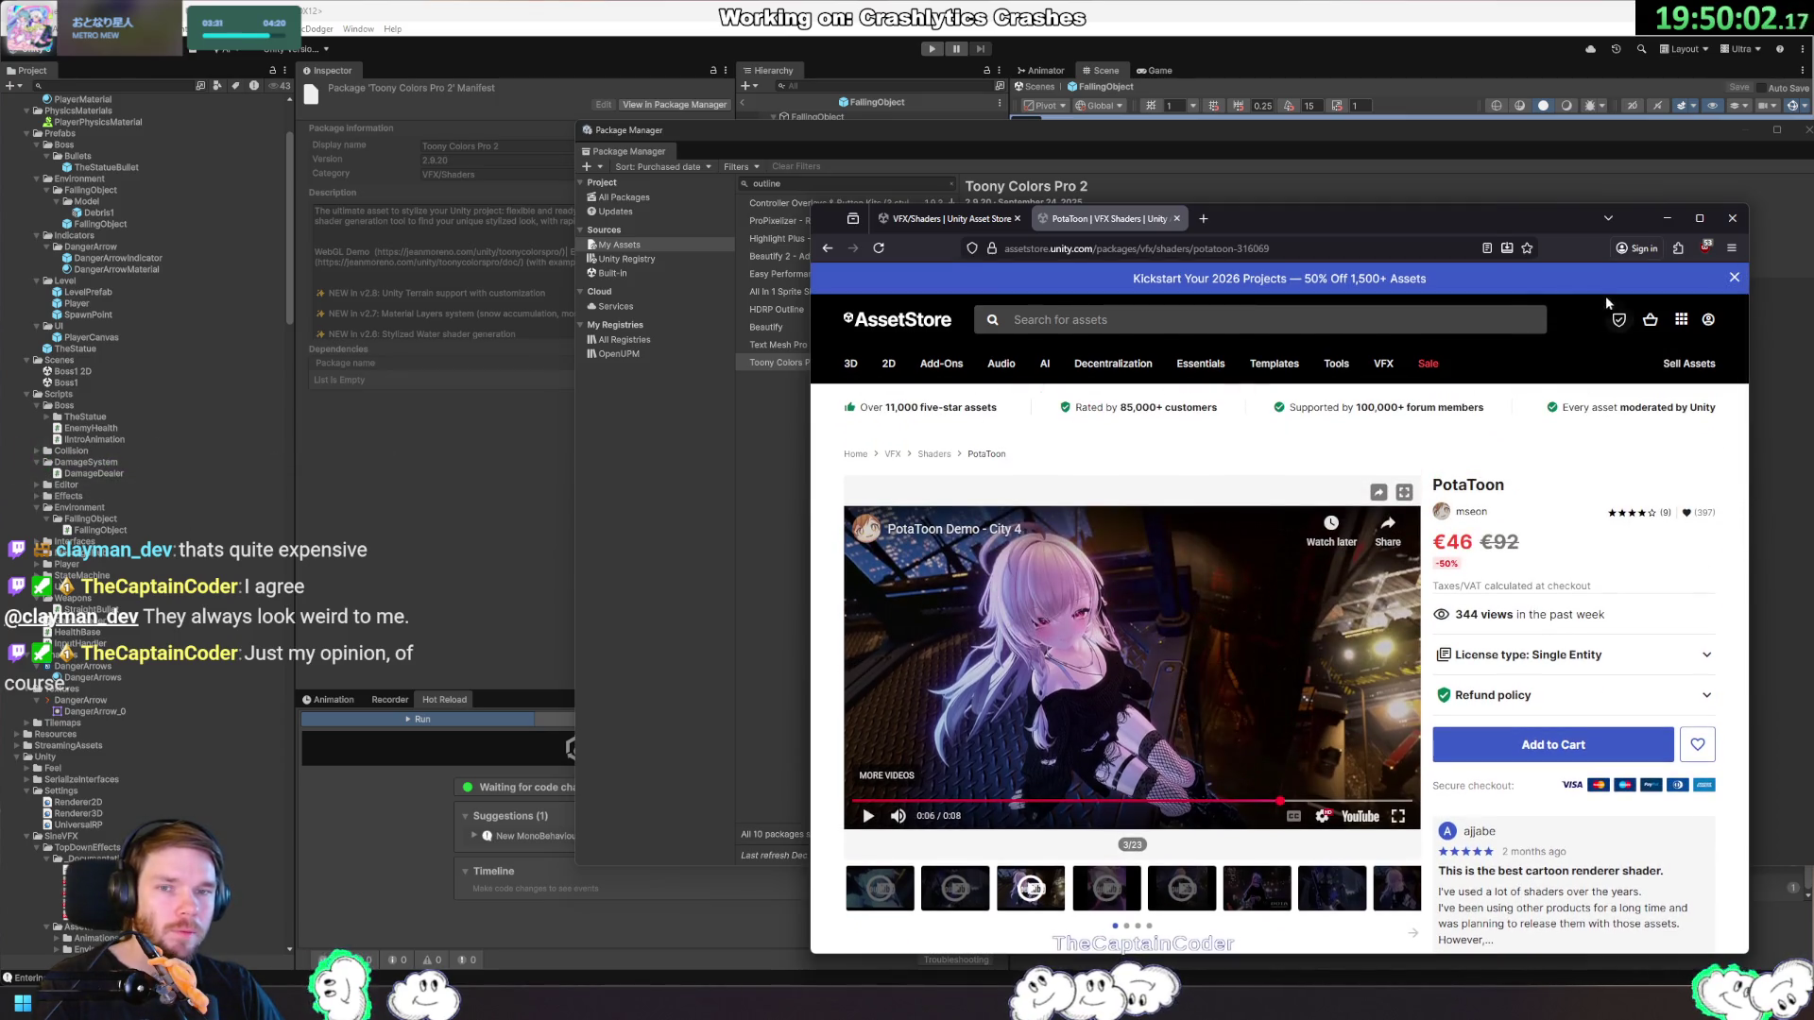
click(1732, 220)
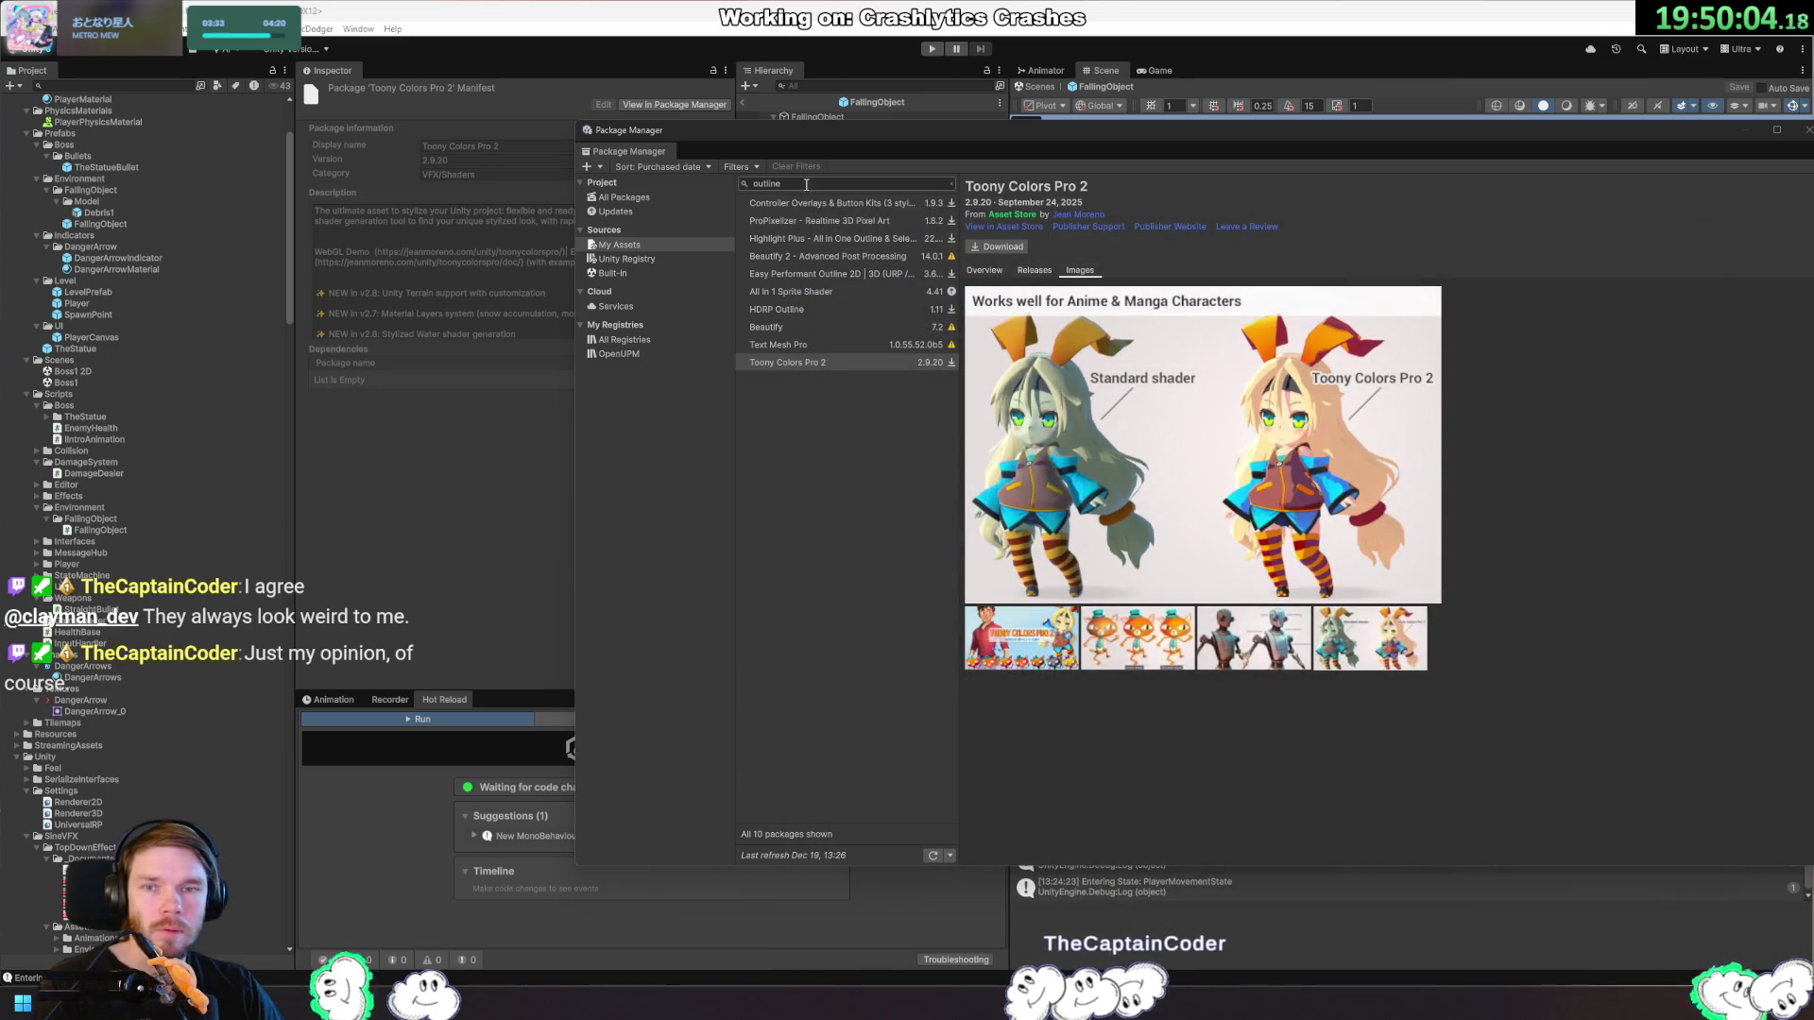
Clear the 'outline' search in My Assets and look over the package Filters options.
click(952, 182)
click(742, 166)
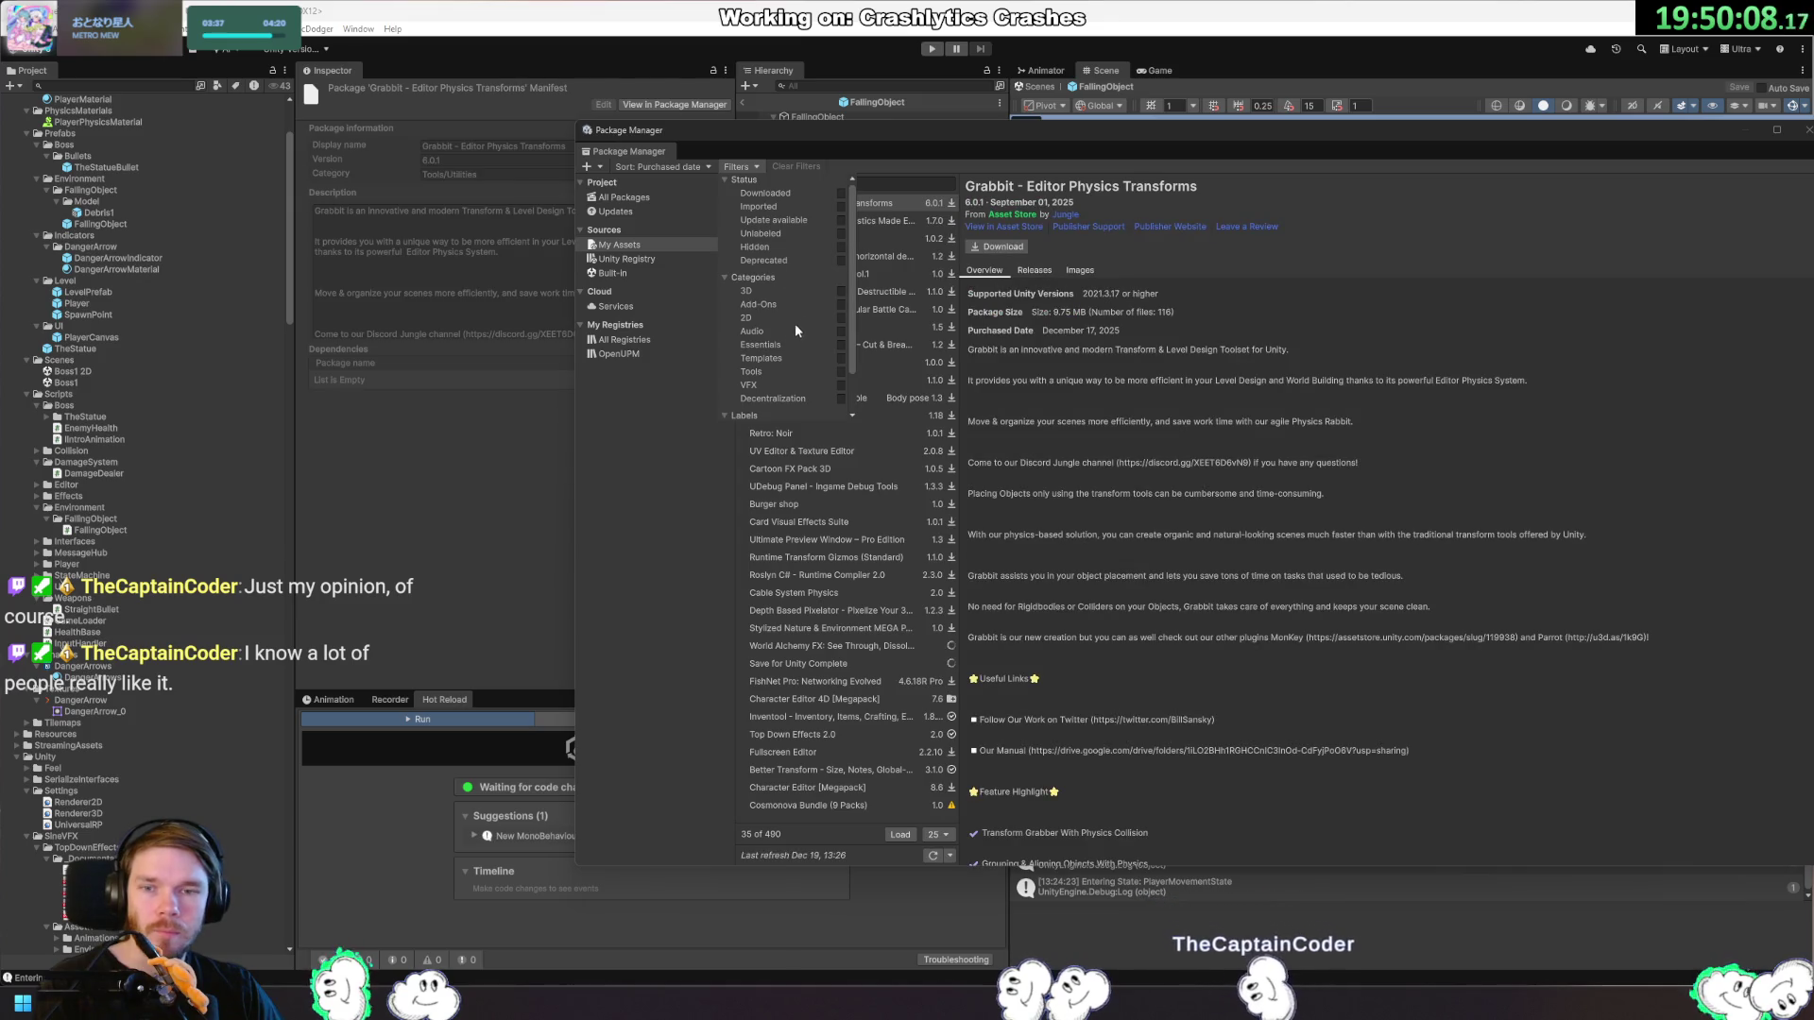
scroll(784, 331, down, 2)
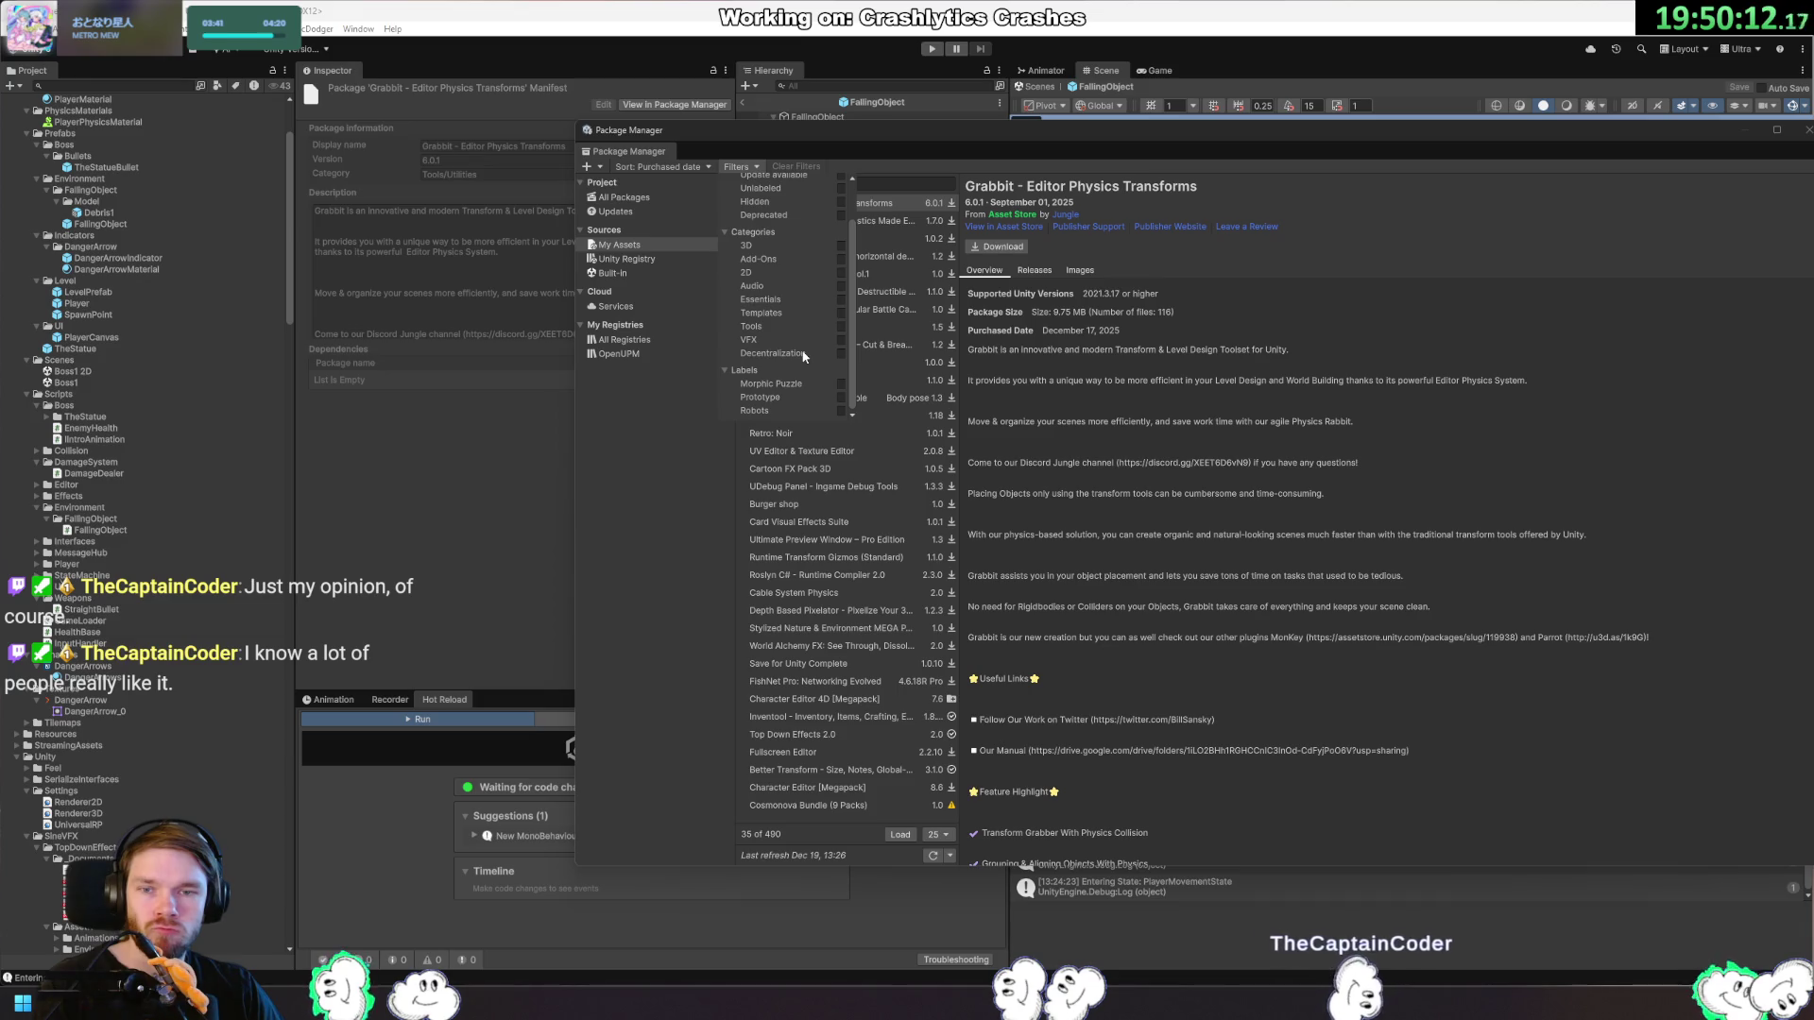
click(891, 192)
text(shader)
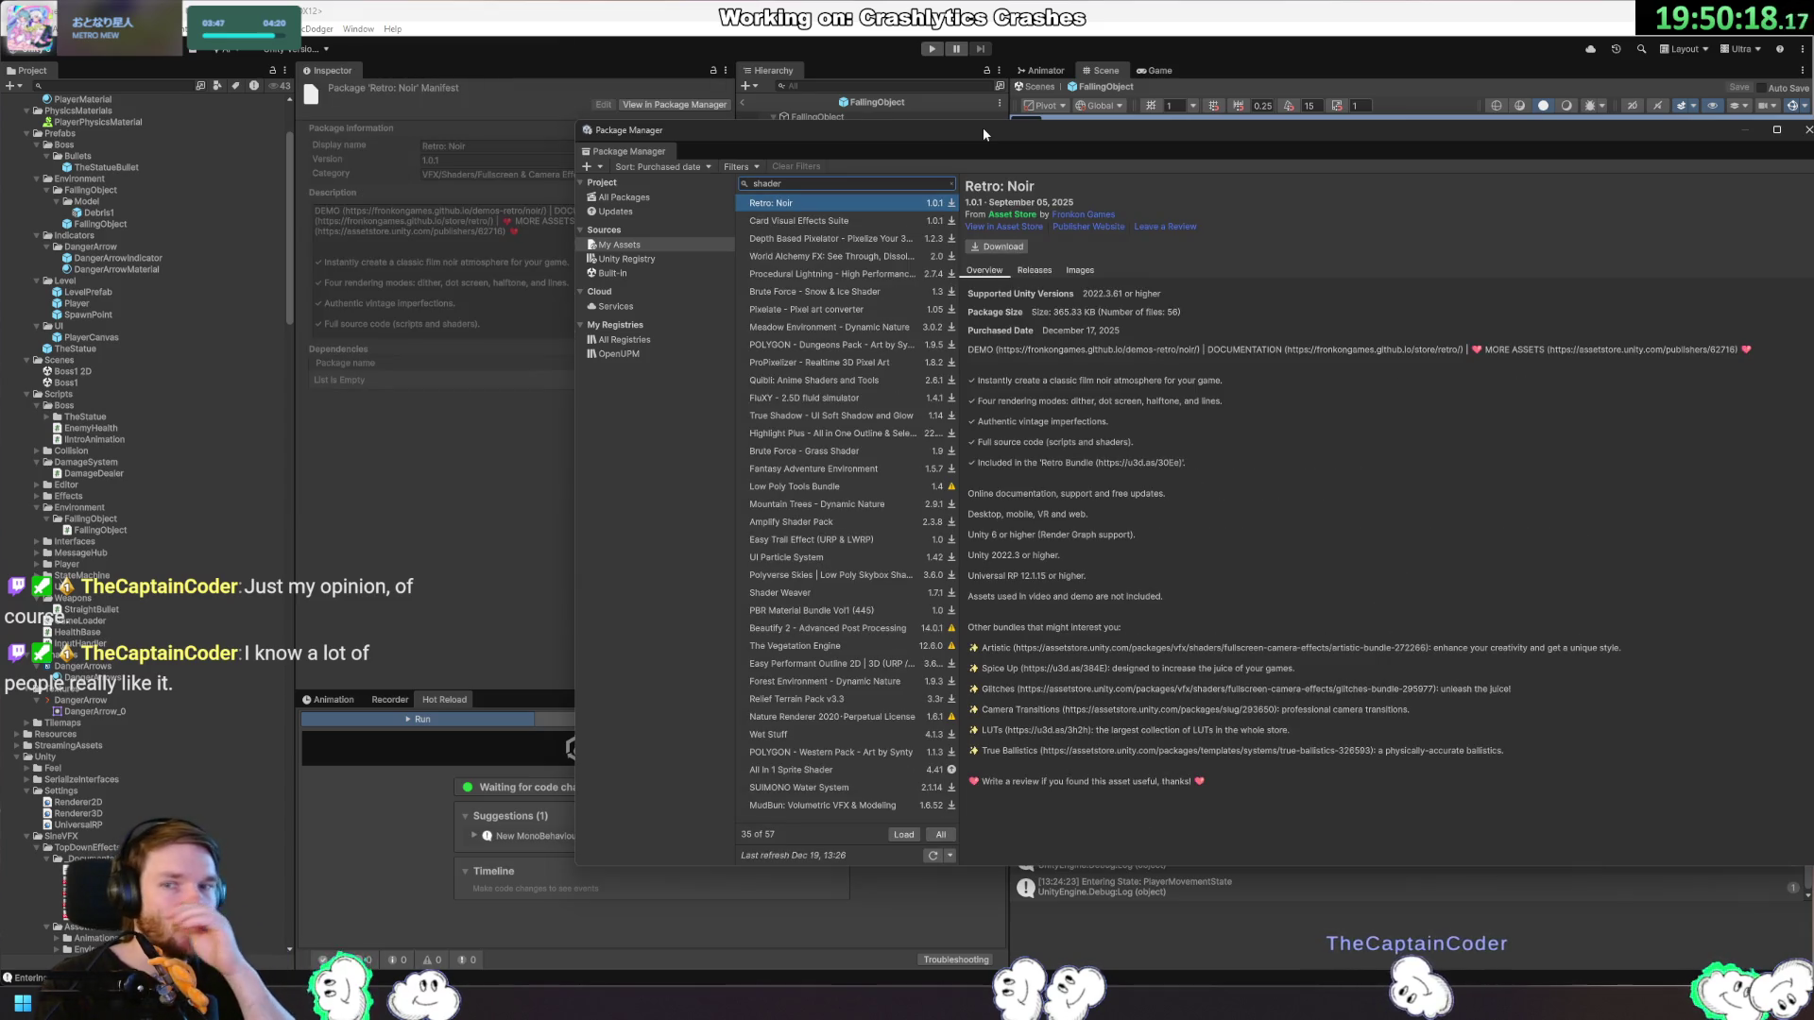
Preview the shader packages from Retro: Noir through ProPixelizer on the Images tab.
click(1079, 271)
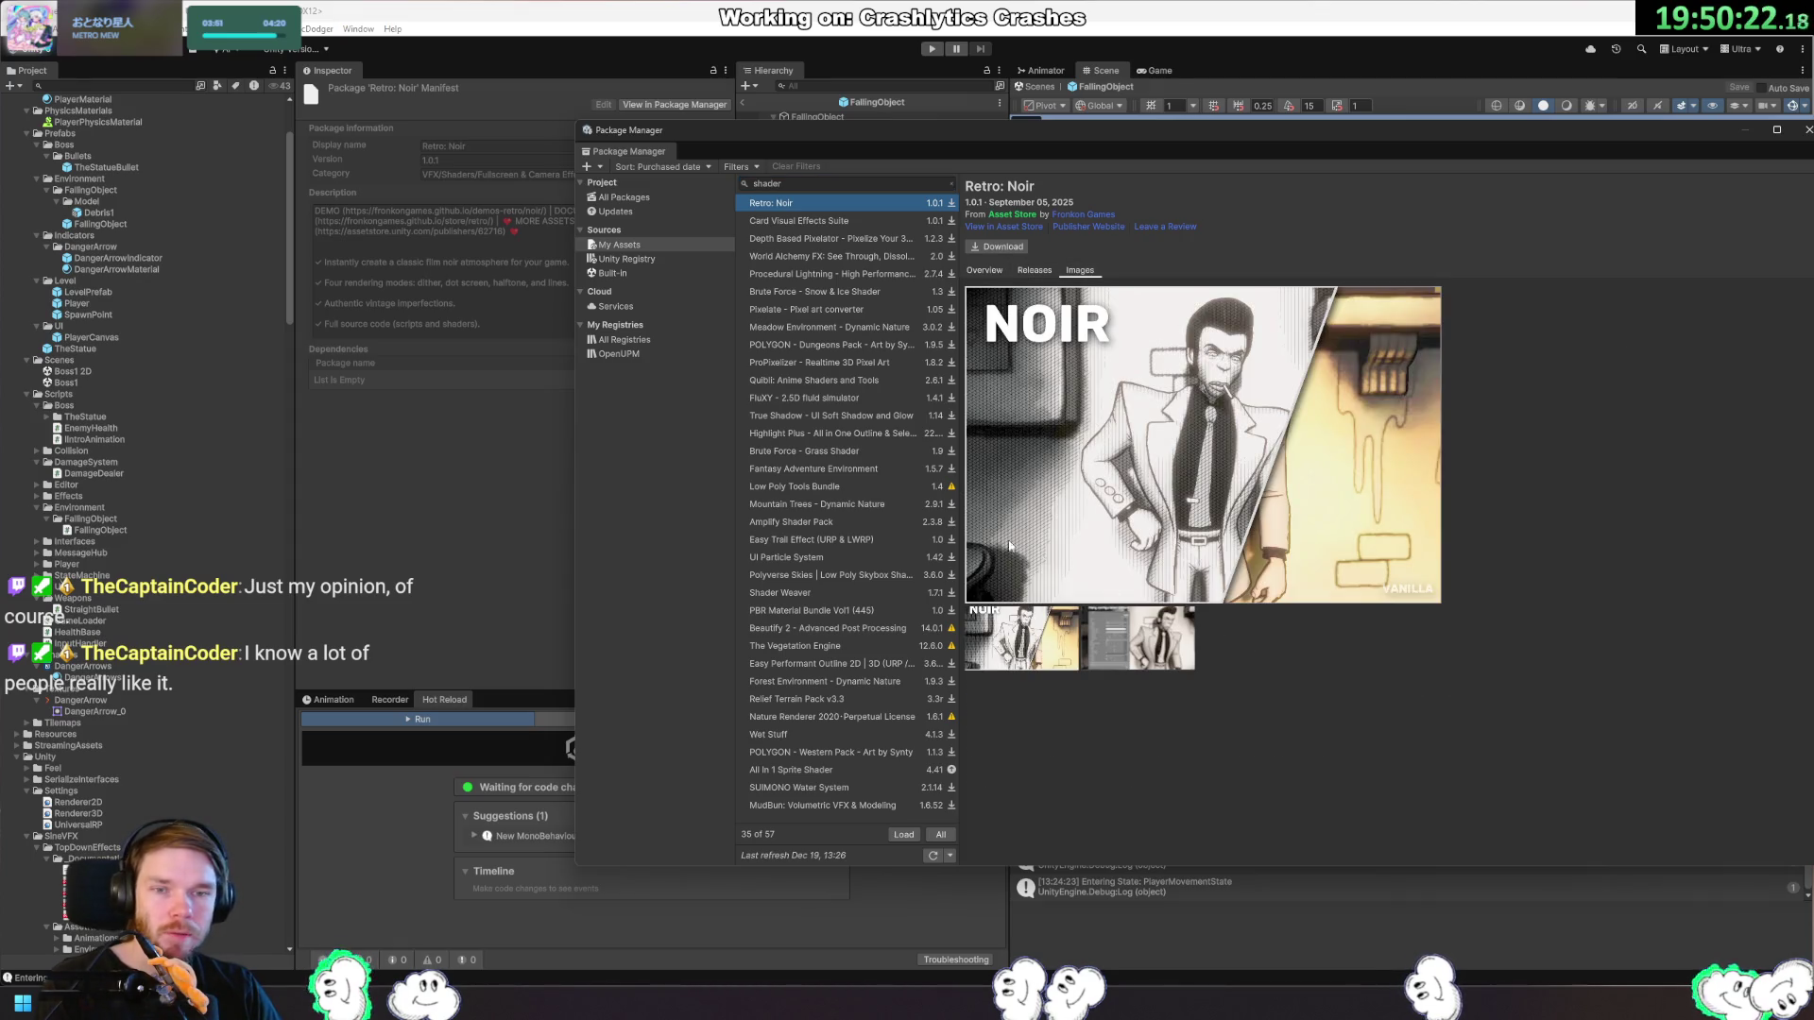
click(796, 221)
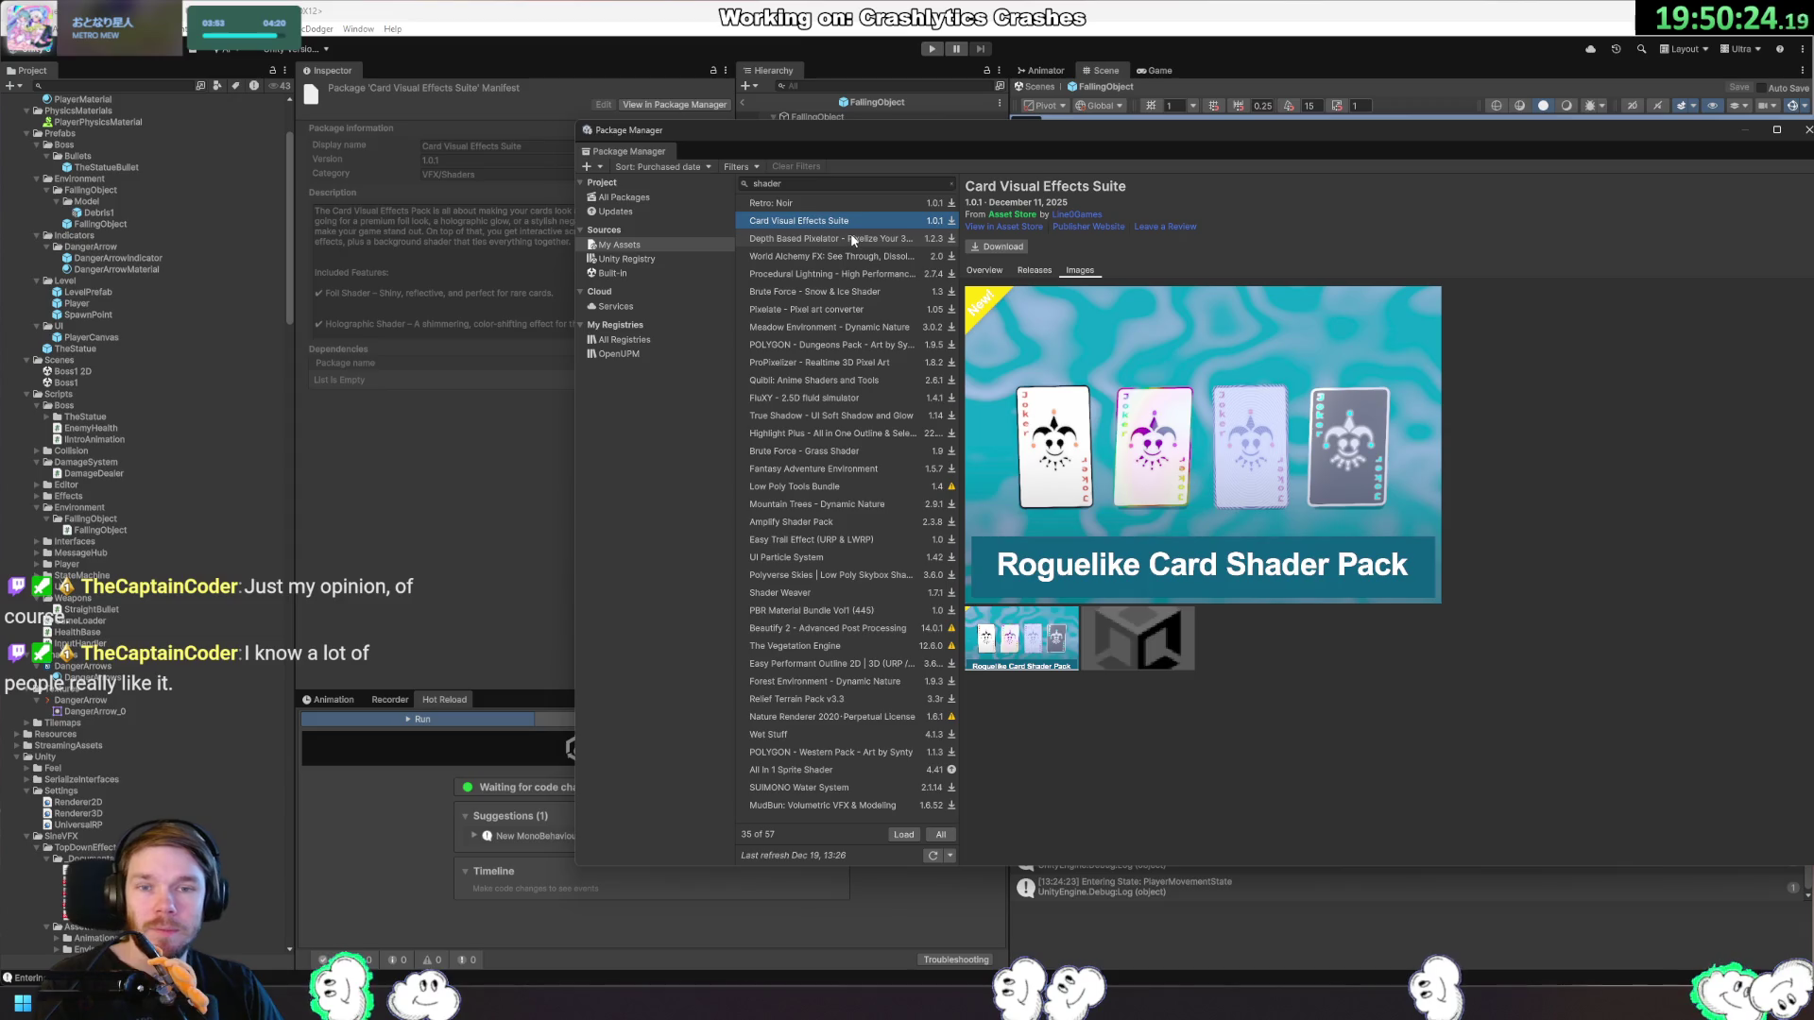
click(850, 239)
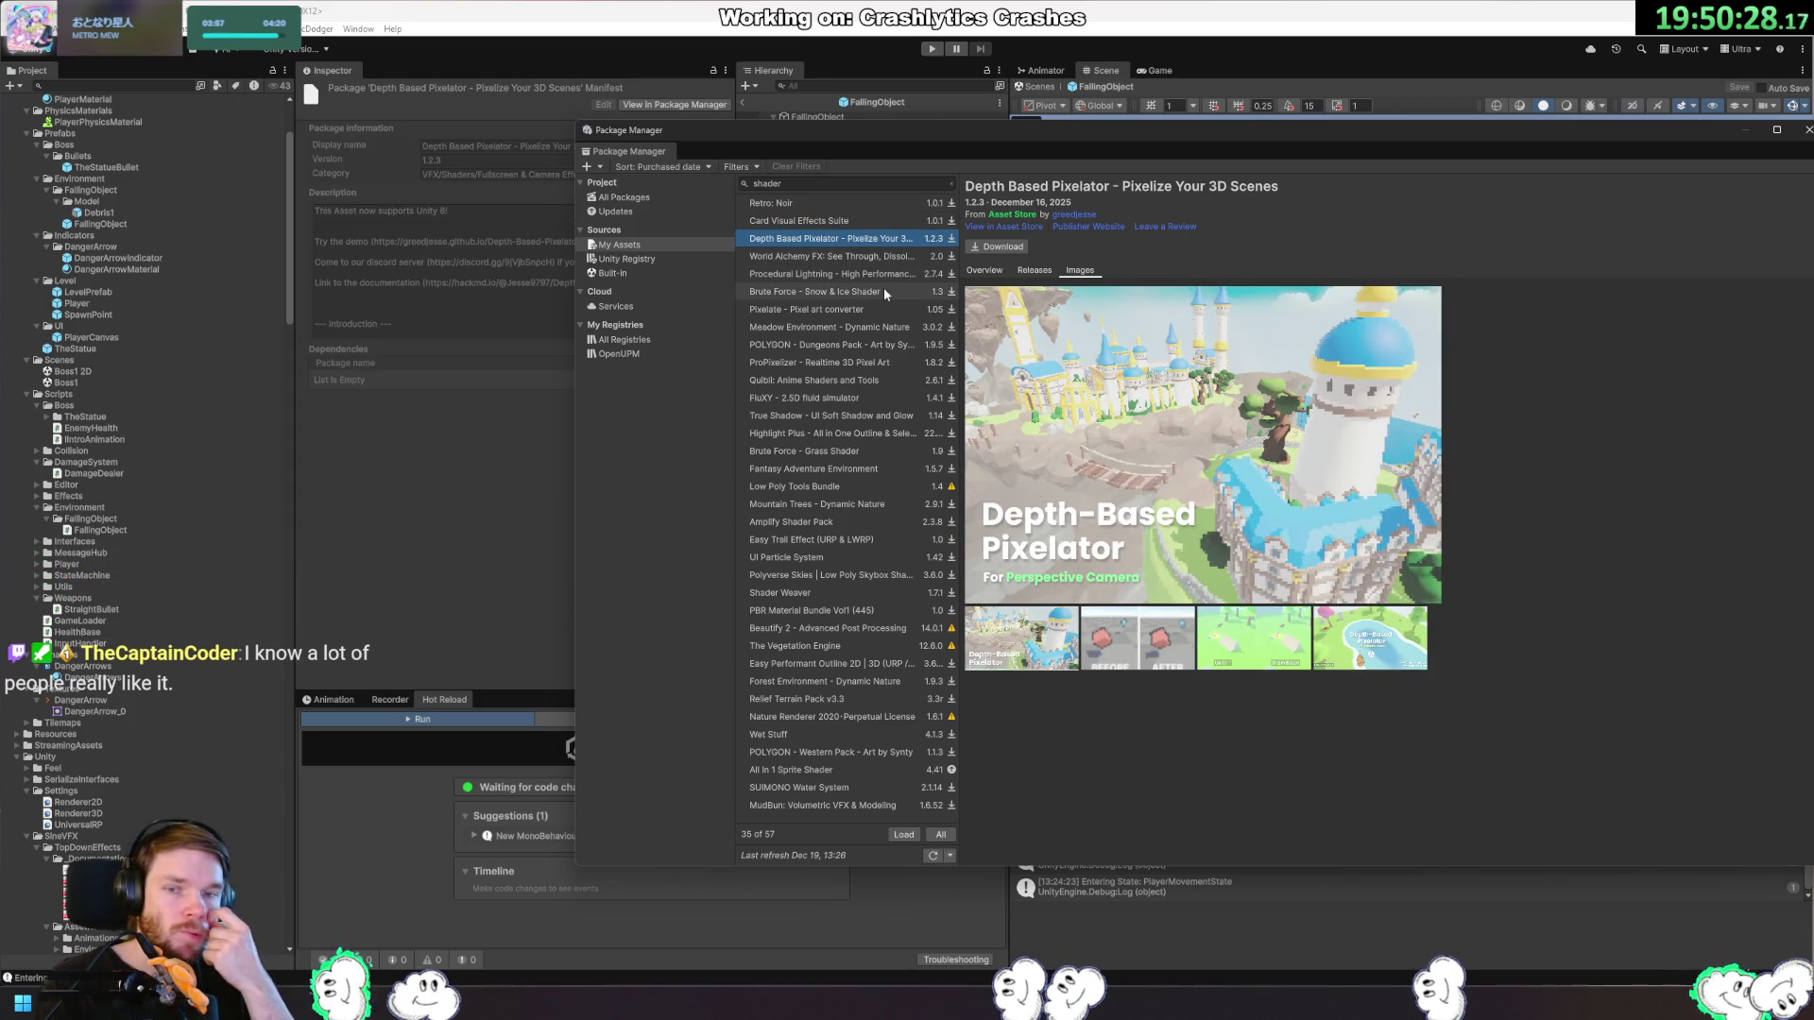
click(867, 257)
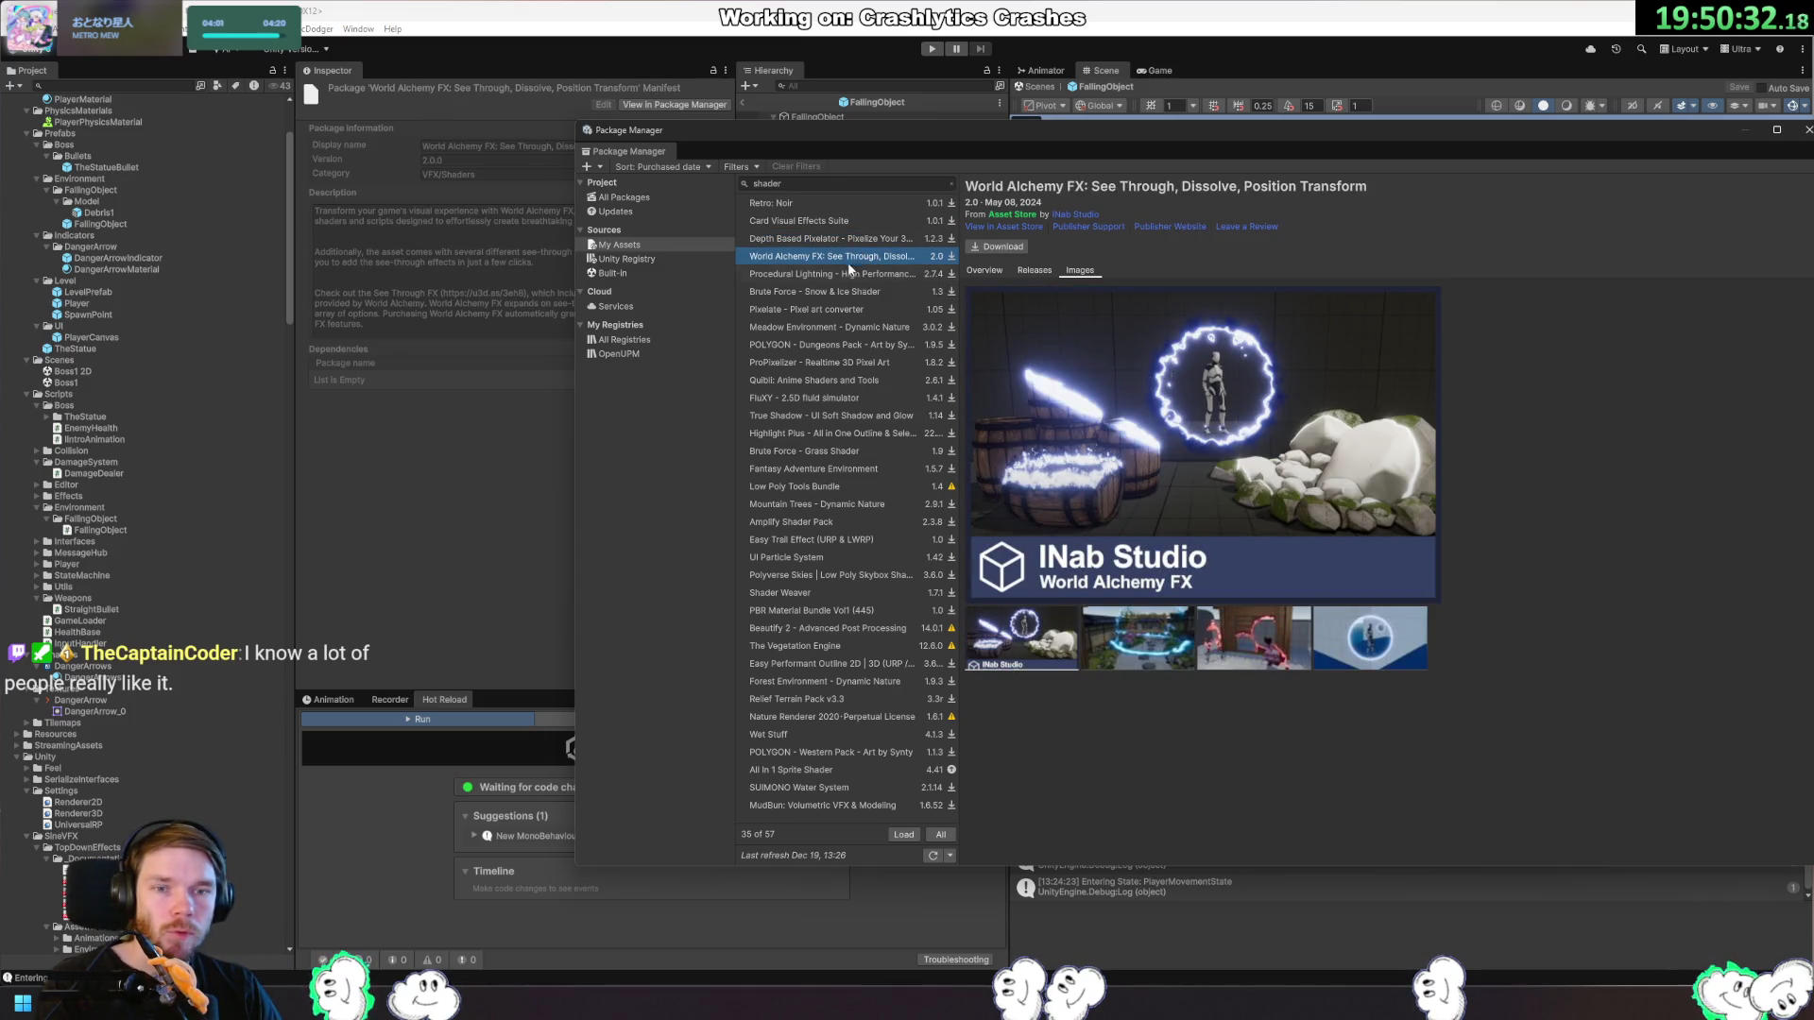
click(846, 274)
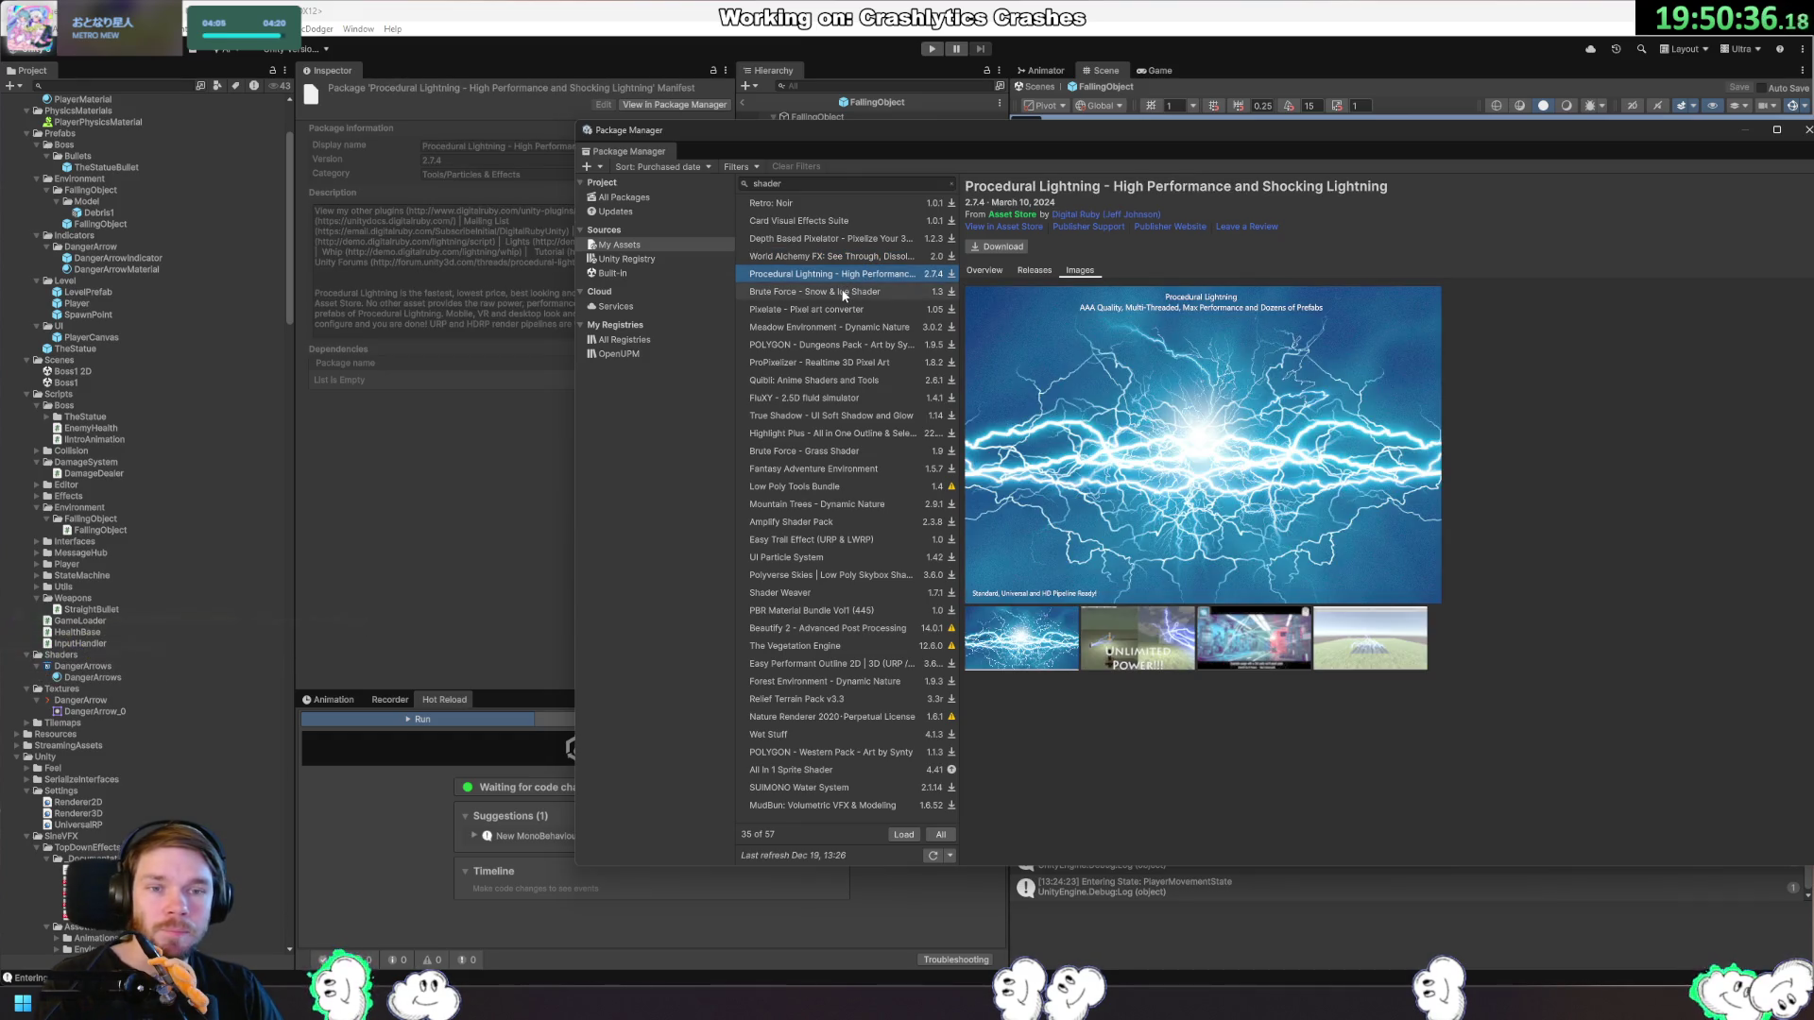
click(844, 293)
click(850, 307)
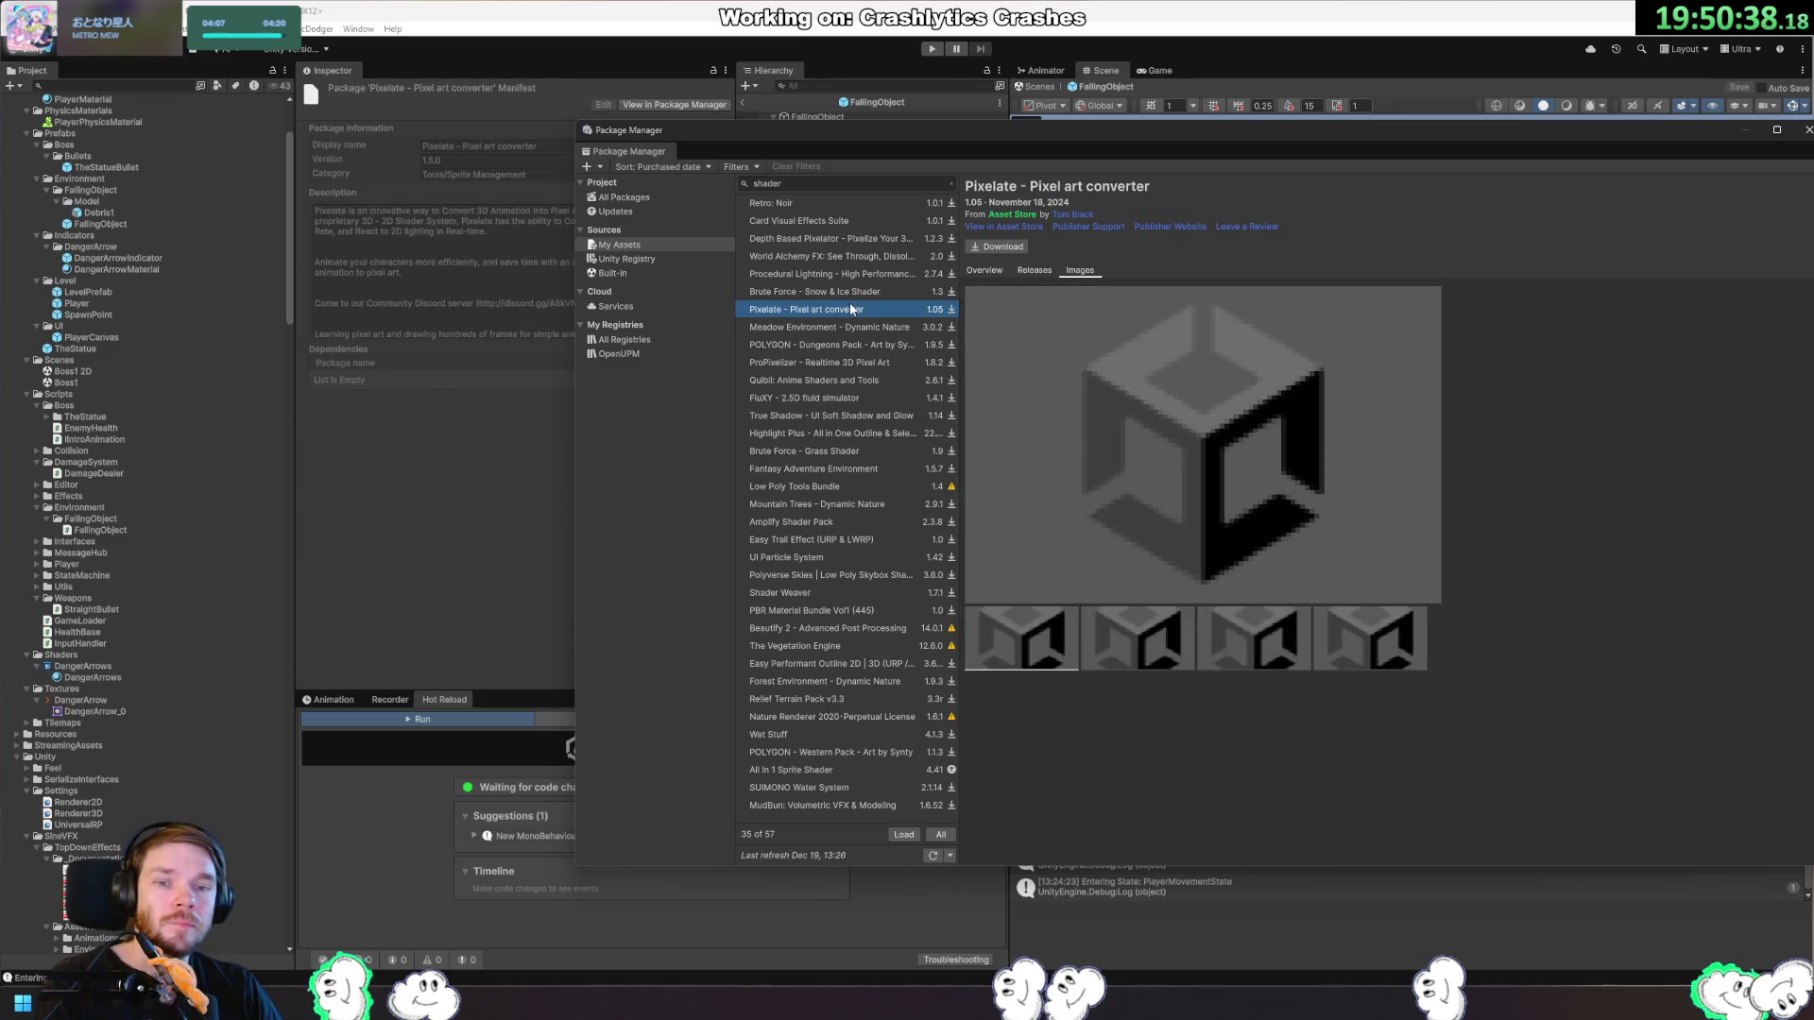
click(848, 327)
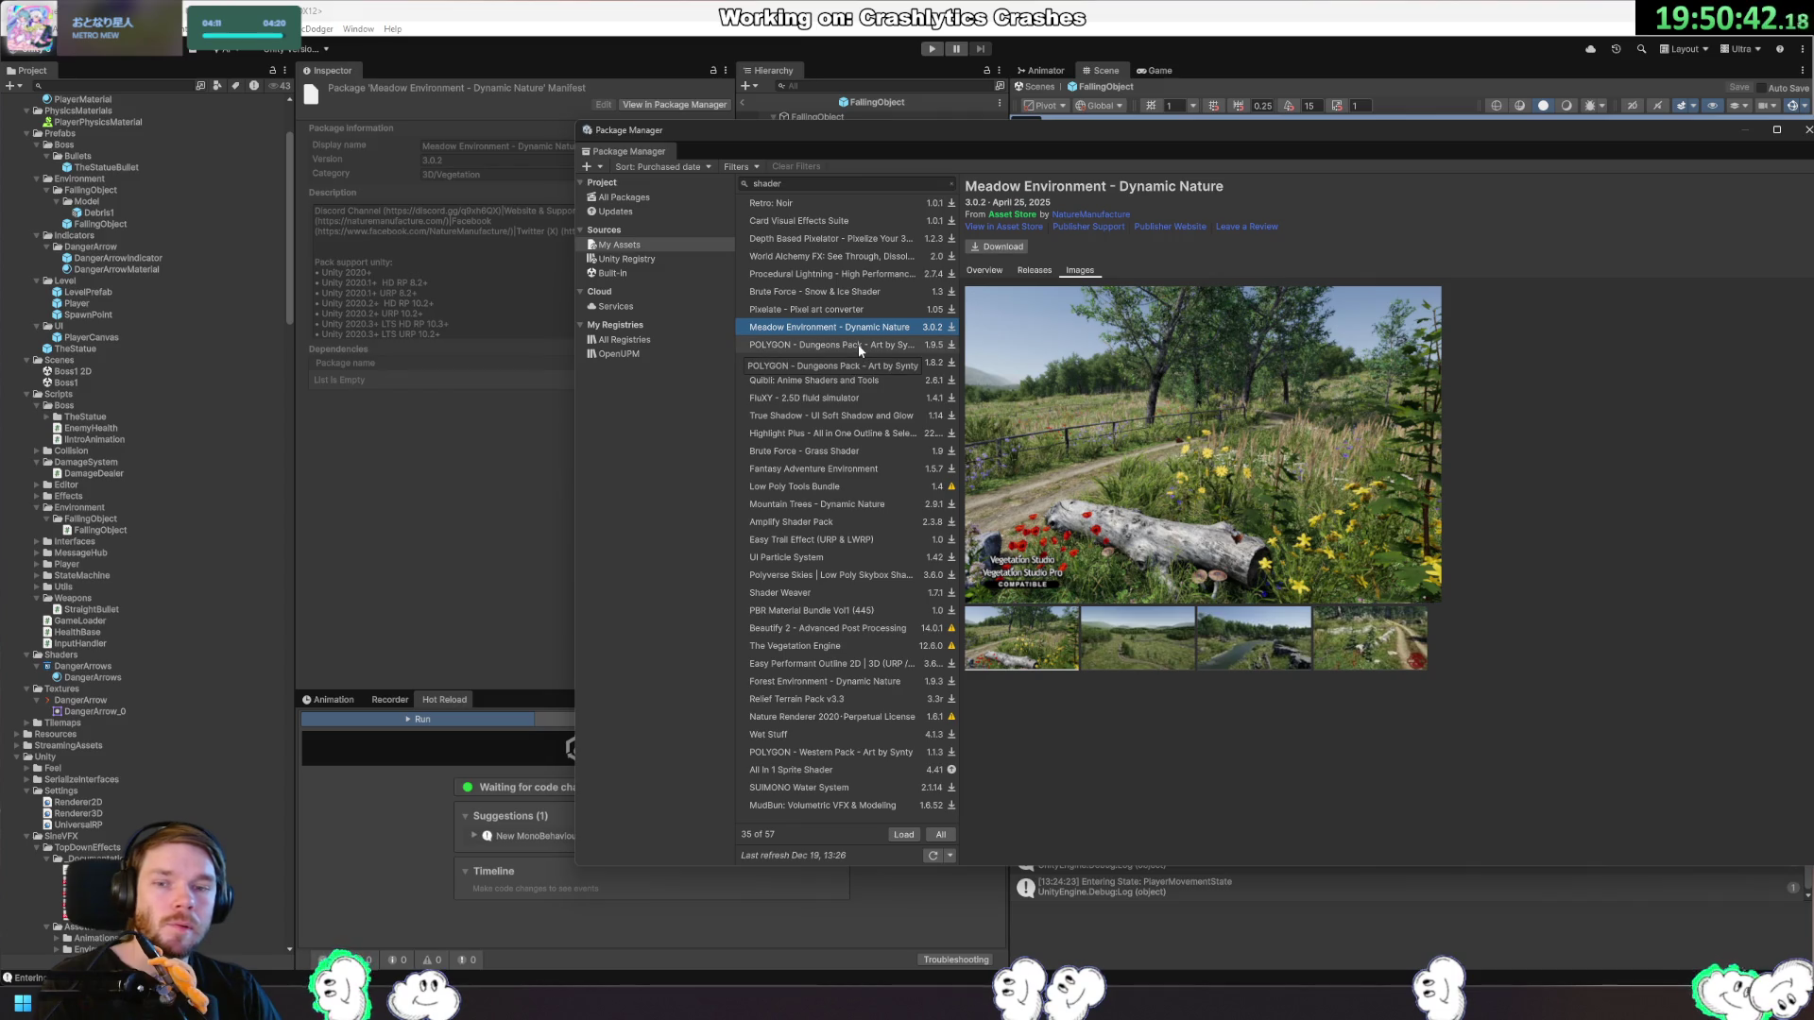
click(858, 344)
click(854, 362)
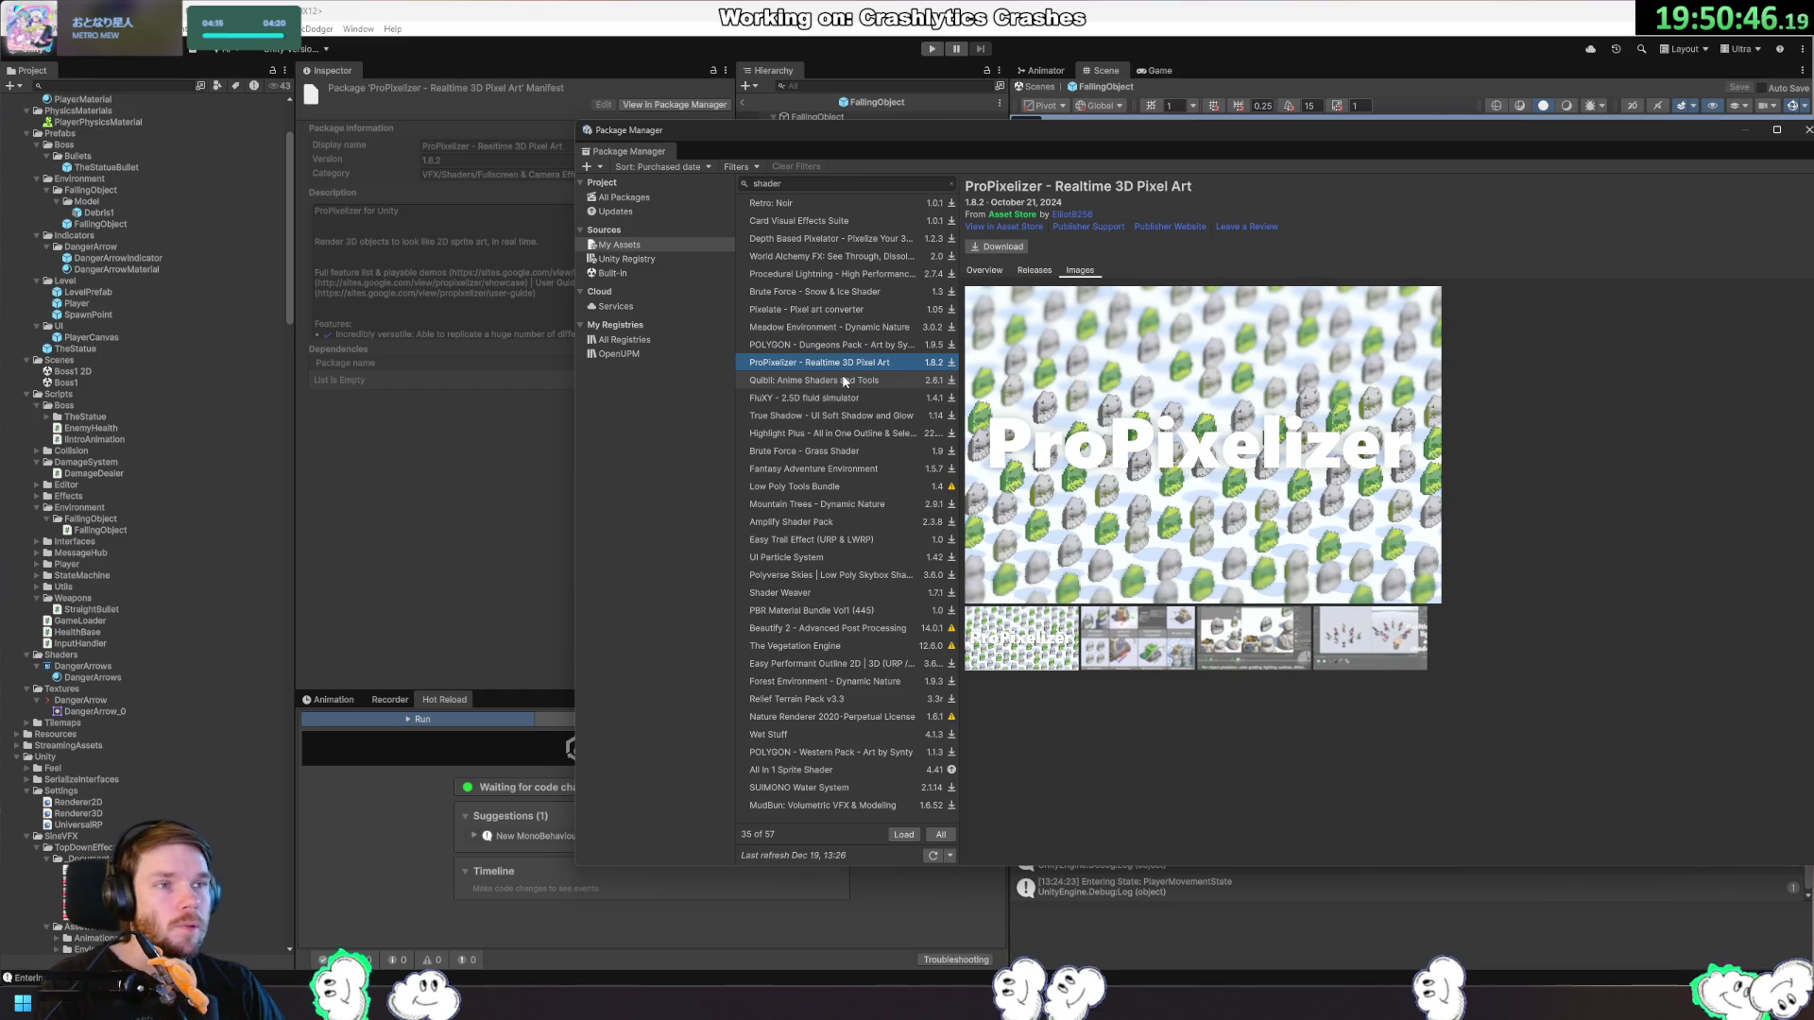
Enlarge Quibli: Anime Shaders and Tools preview images, then view FluXY.
click(845, 380)
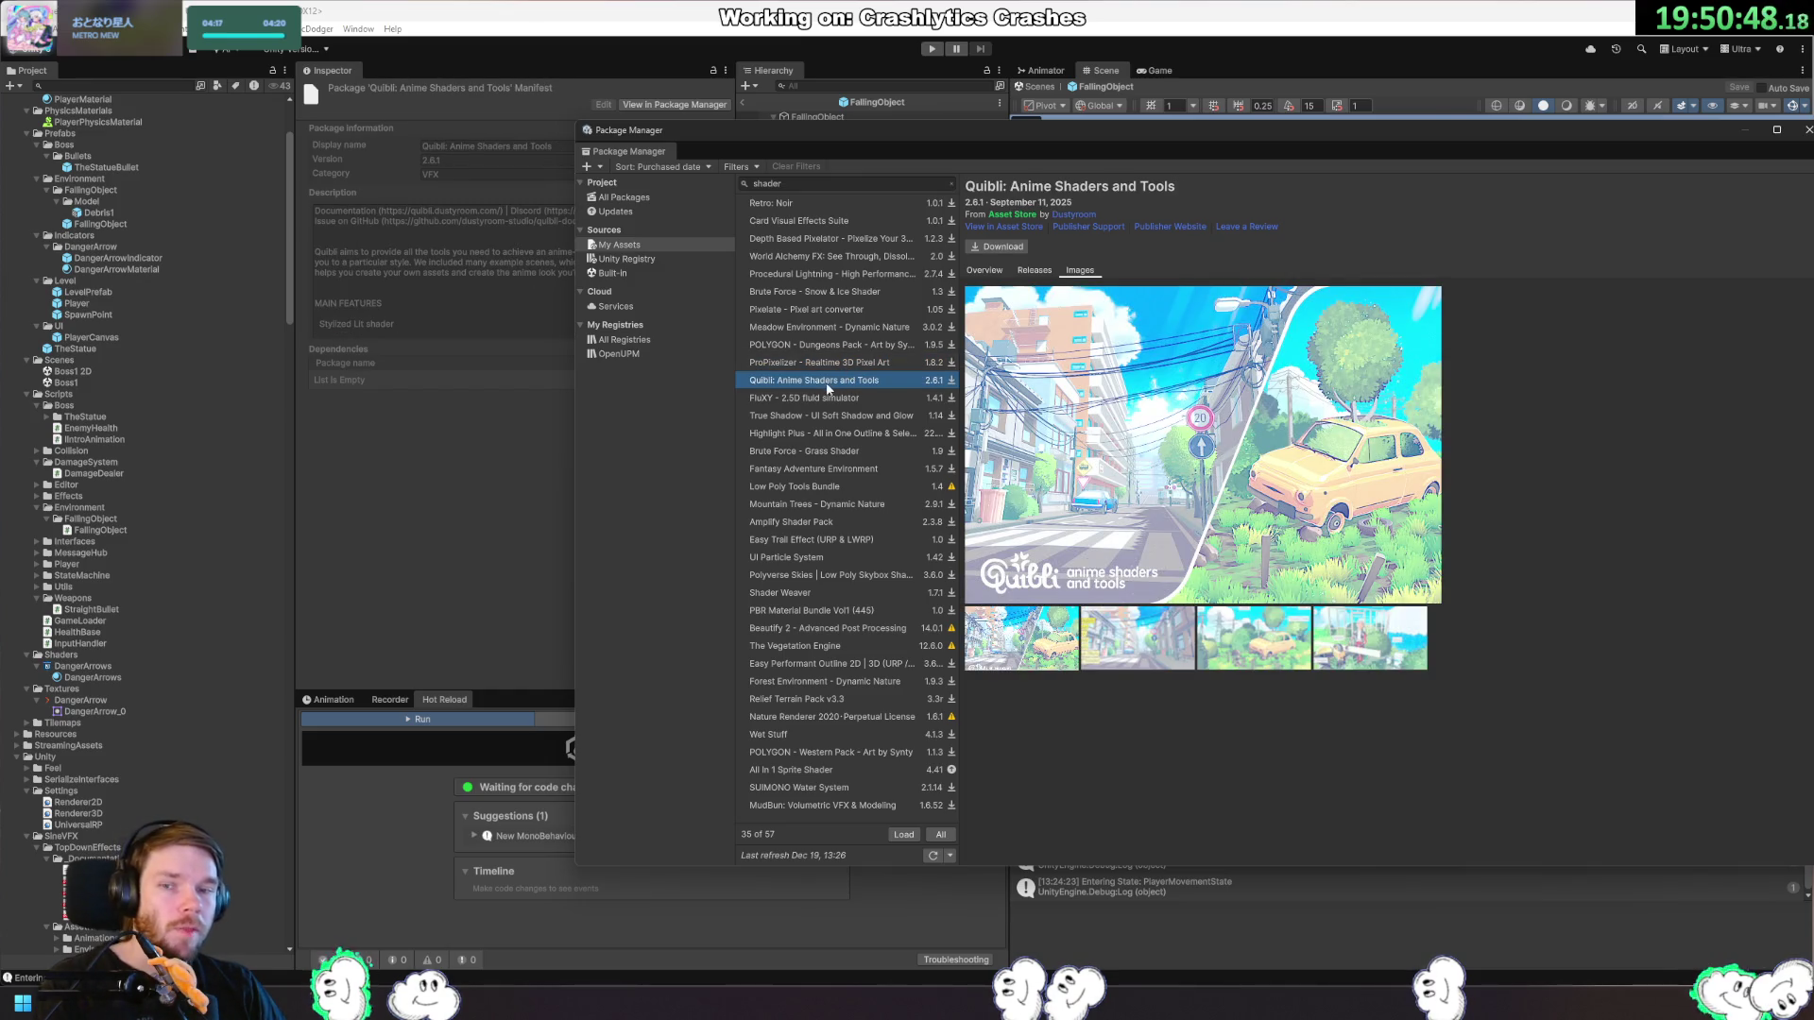
click(1268, 664)
click(1360, 658)
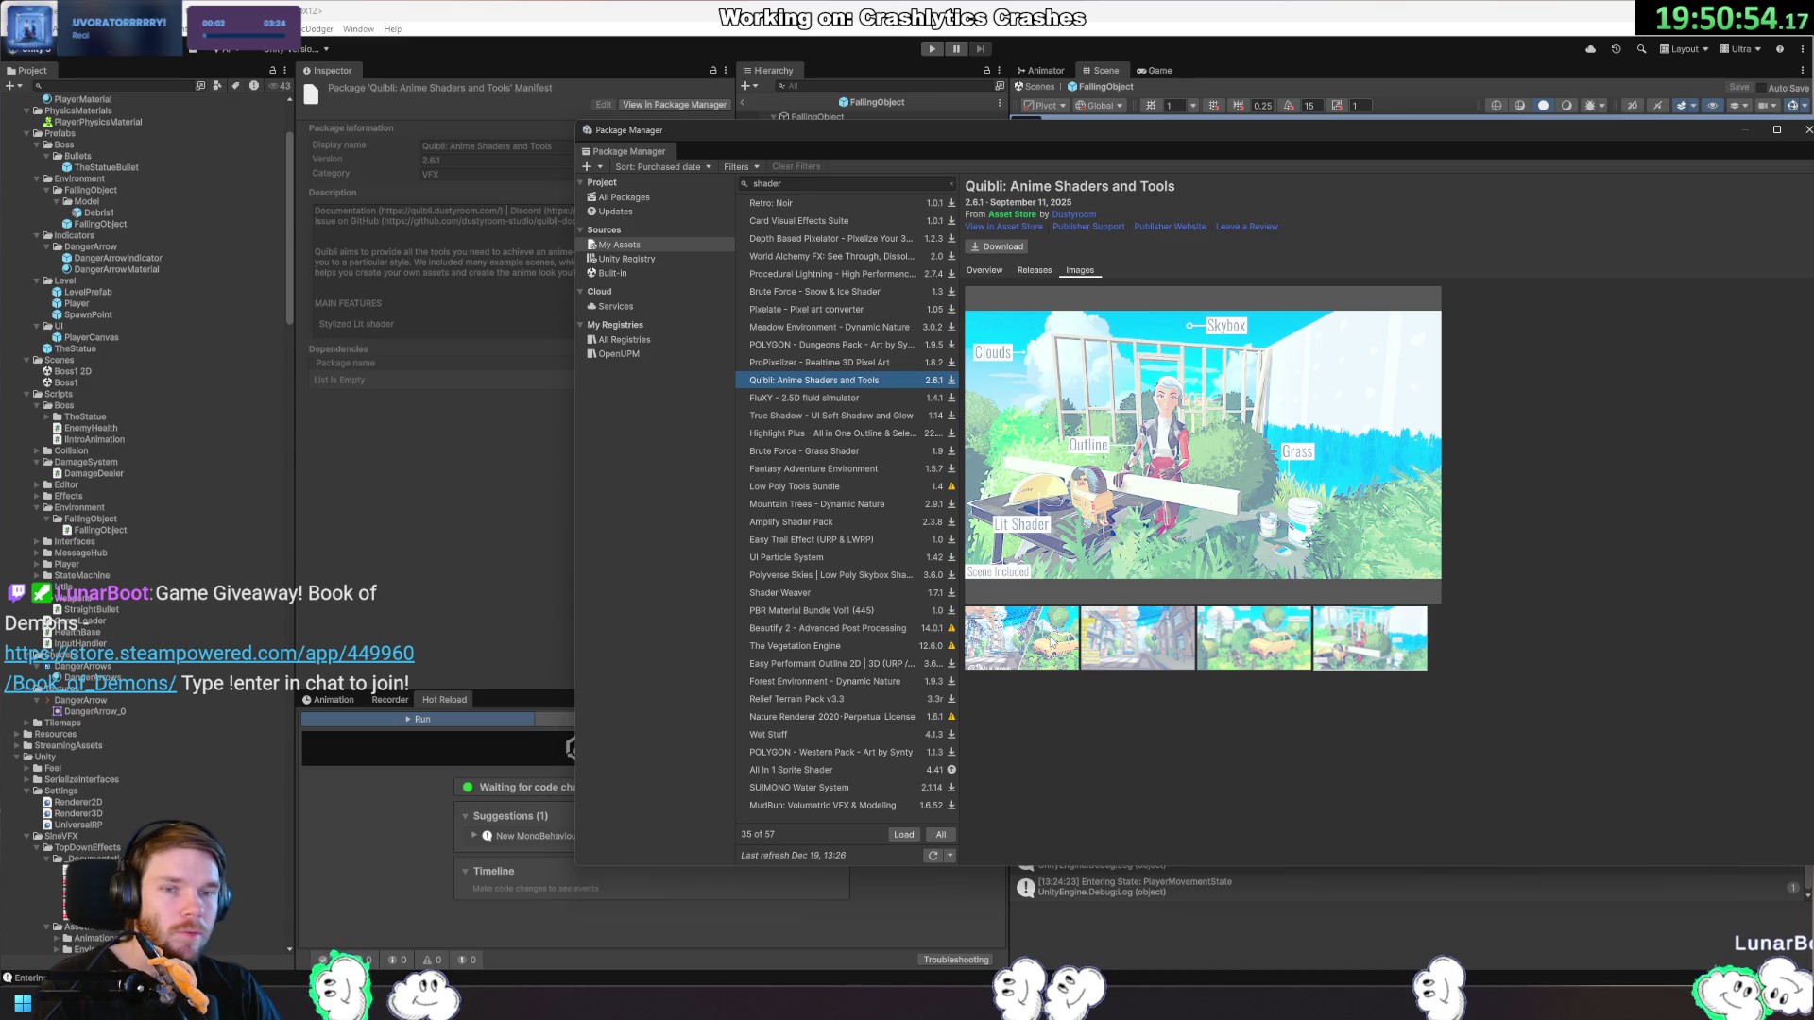
click(1052, 642)
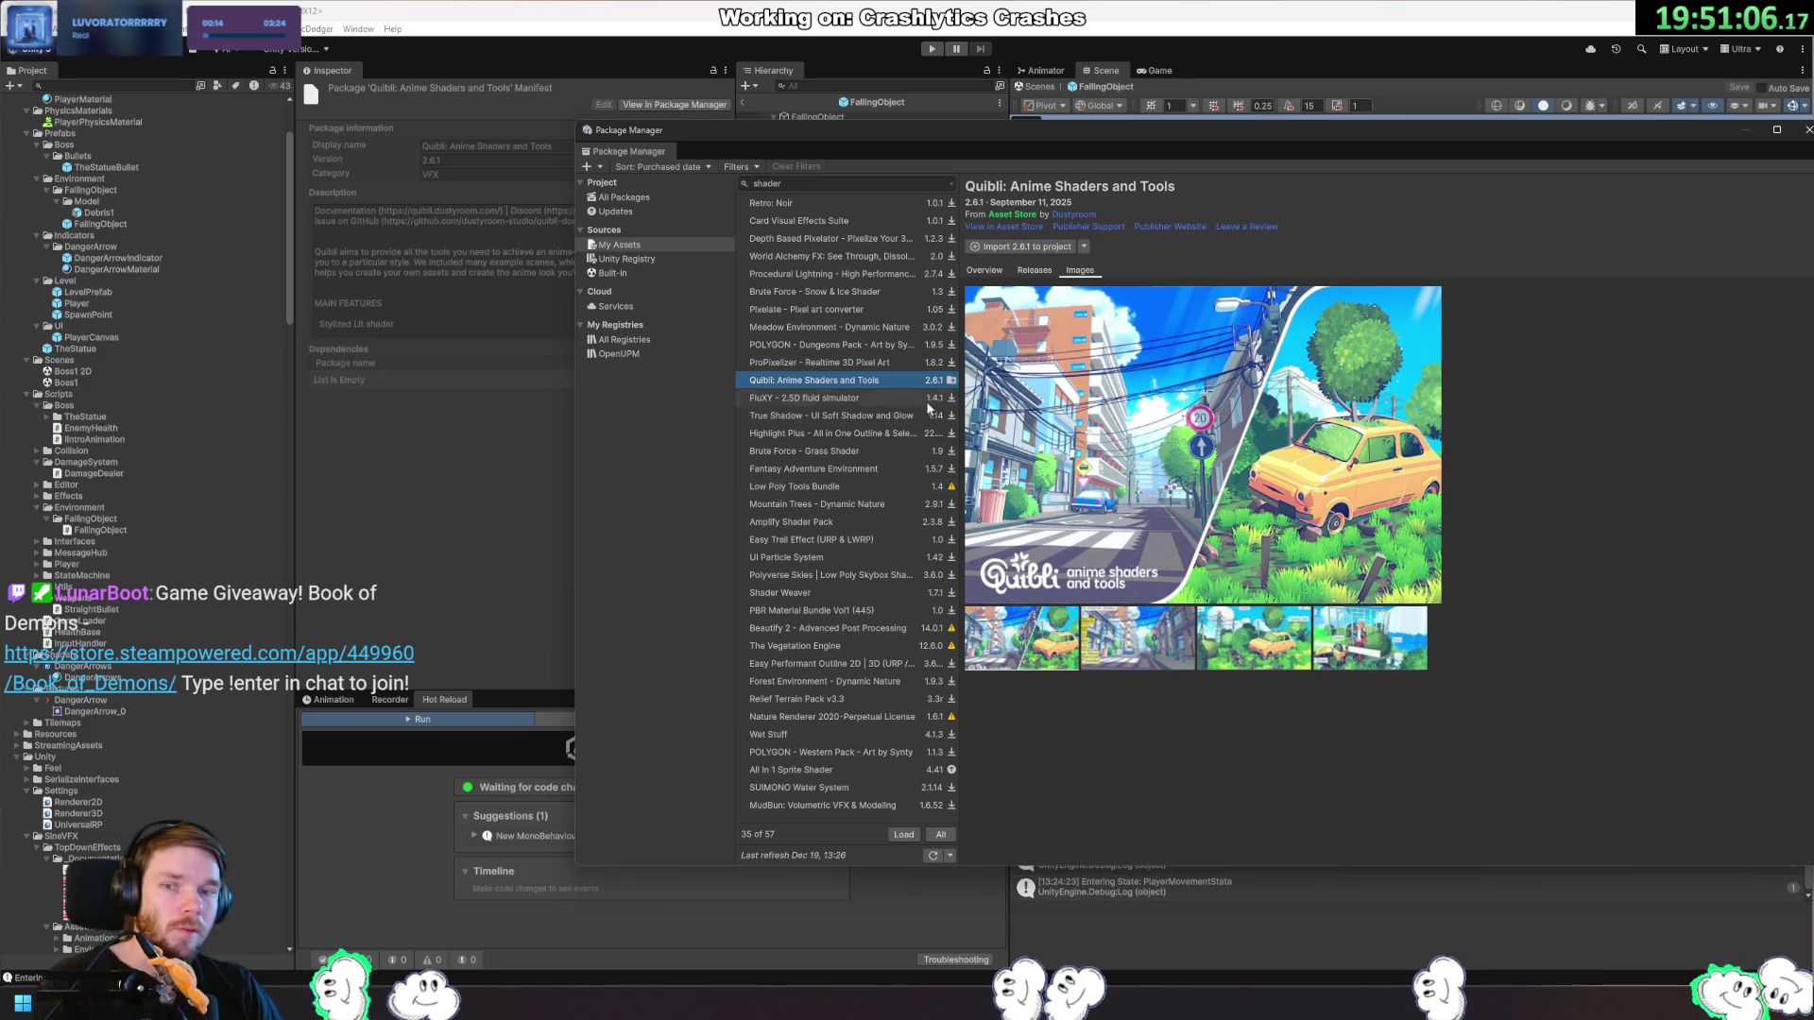
click(876, 397)
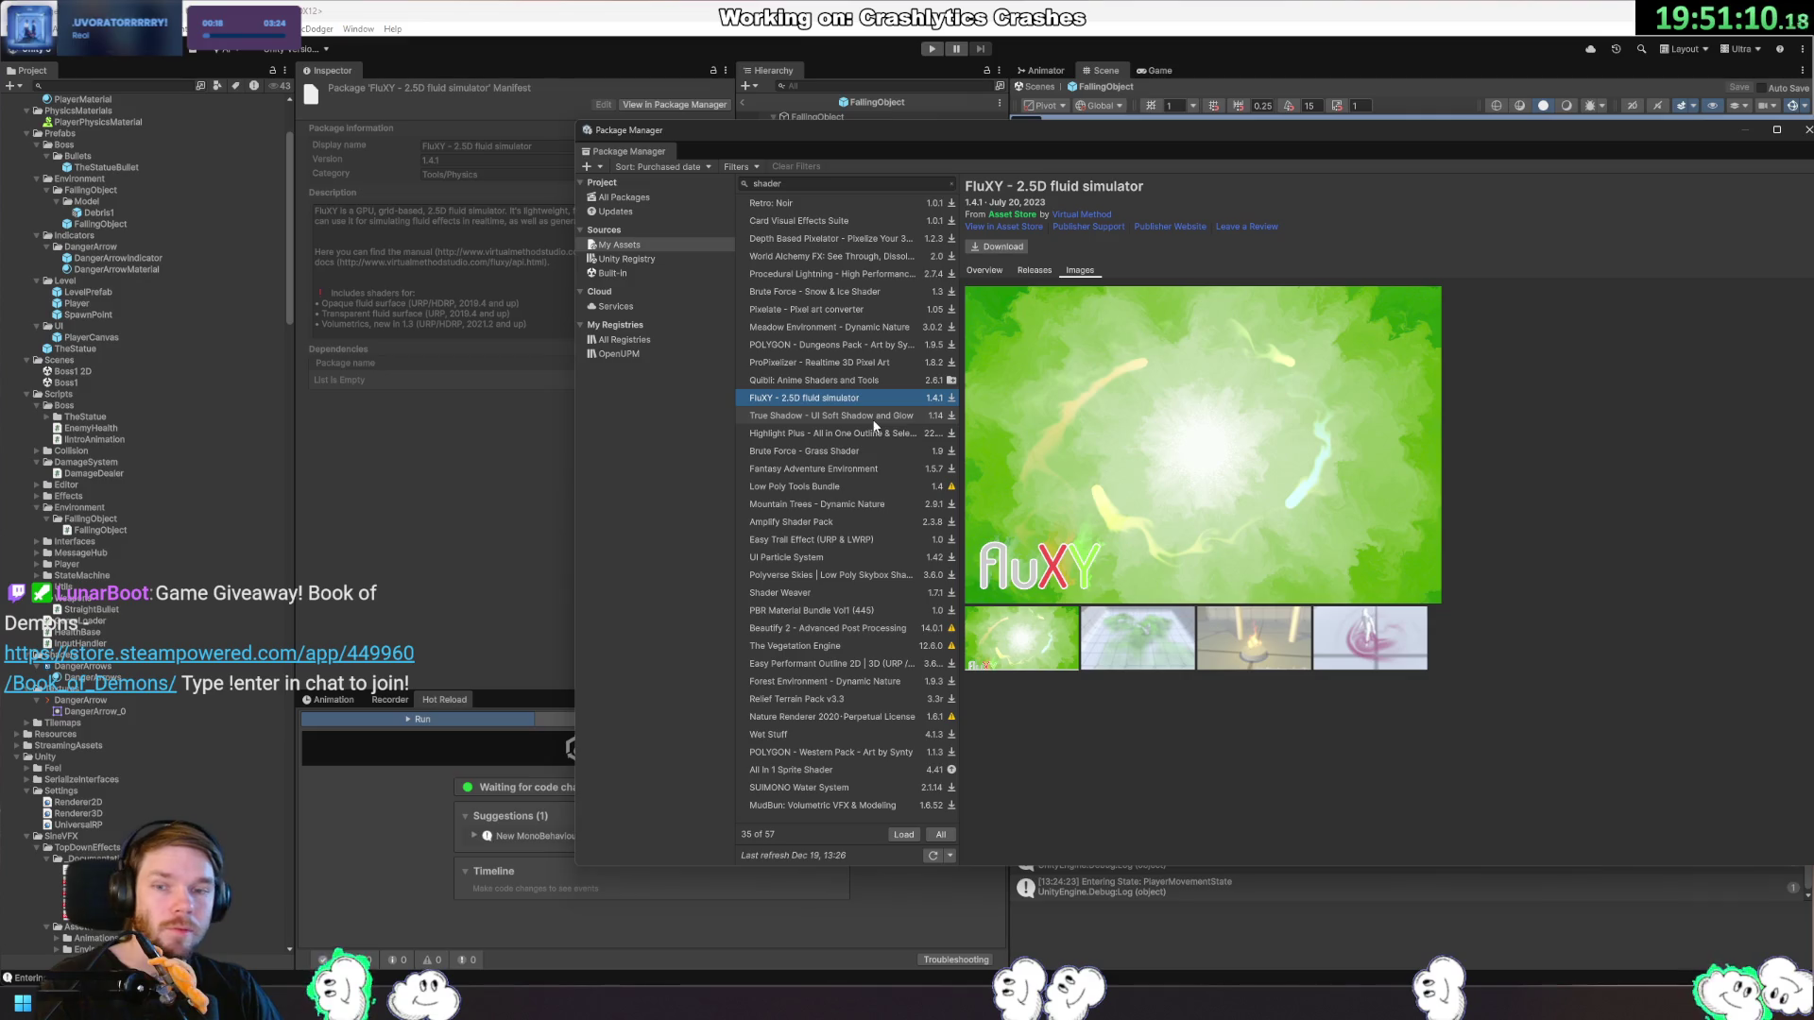
Browse True Shadow through Easy Trail Effect, viewing Easy Trail Effect's preview images.
click(874, 421)
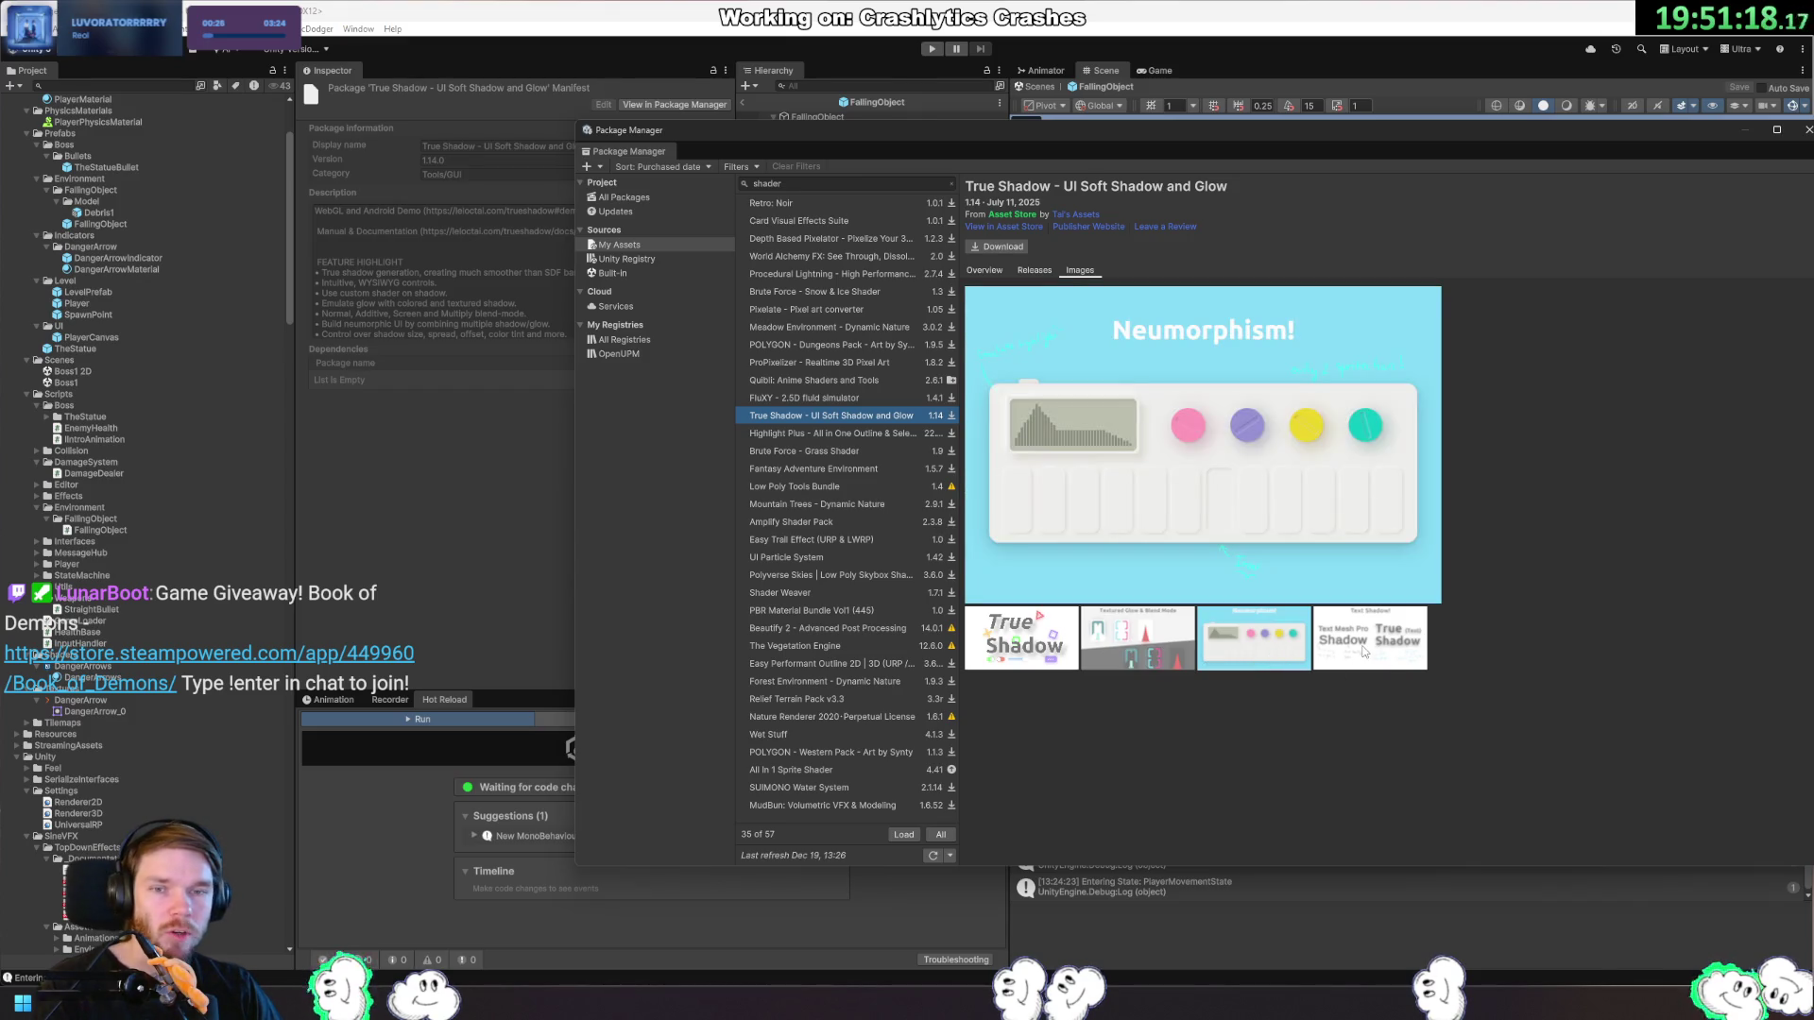
click(881, 434)
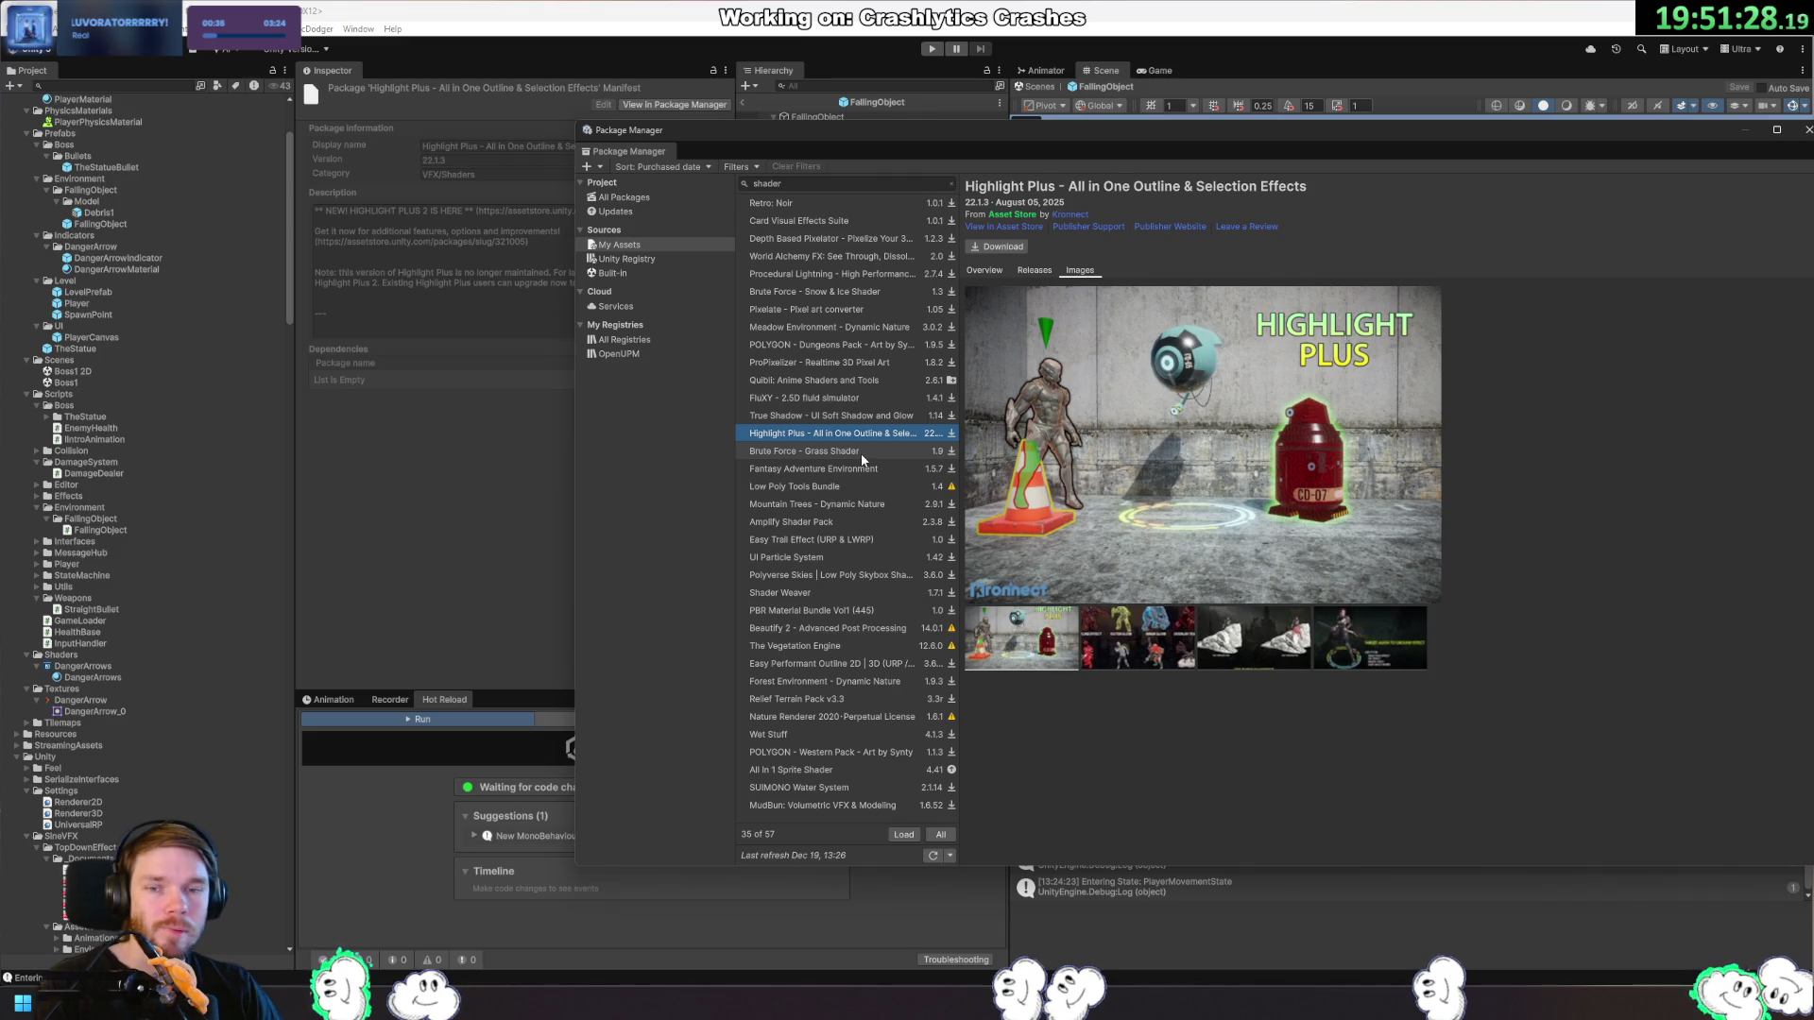
click(862, 452)
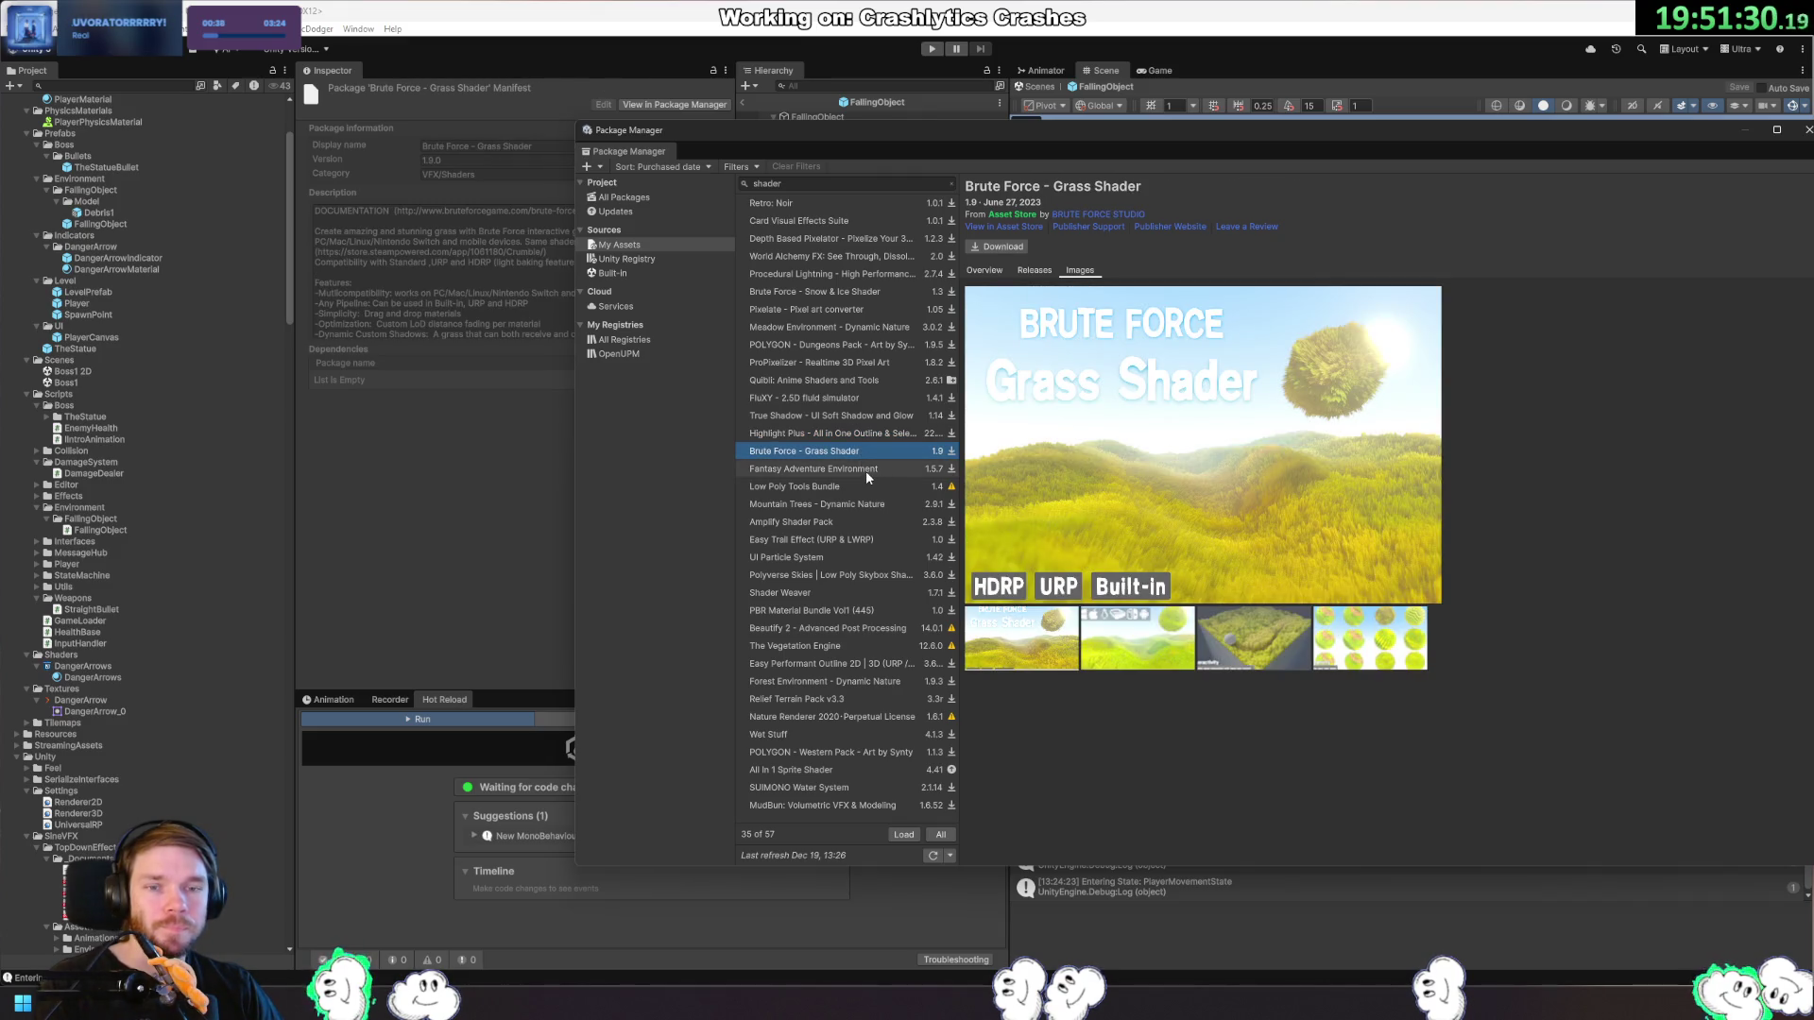
key(Down)
key(Down)
click(873, 504)
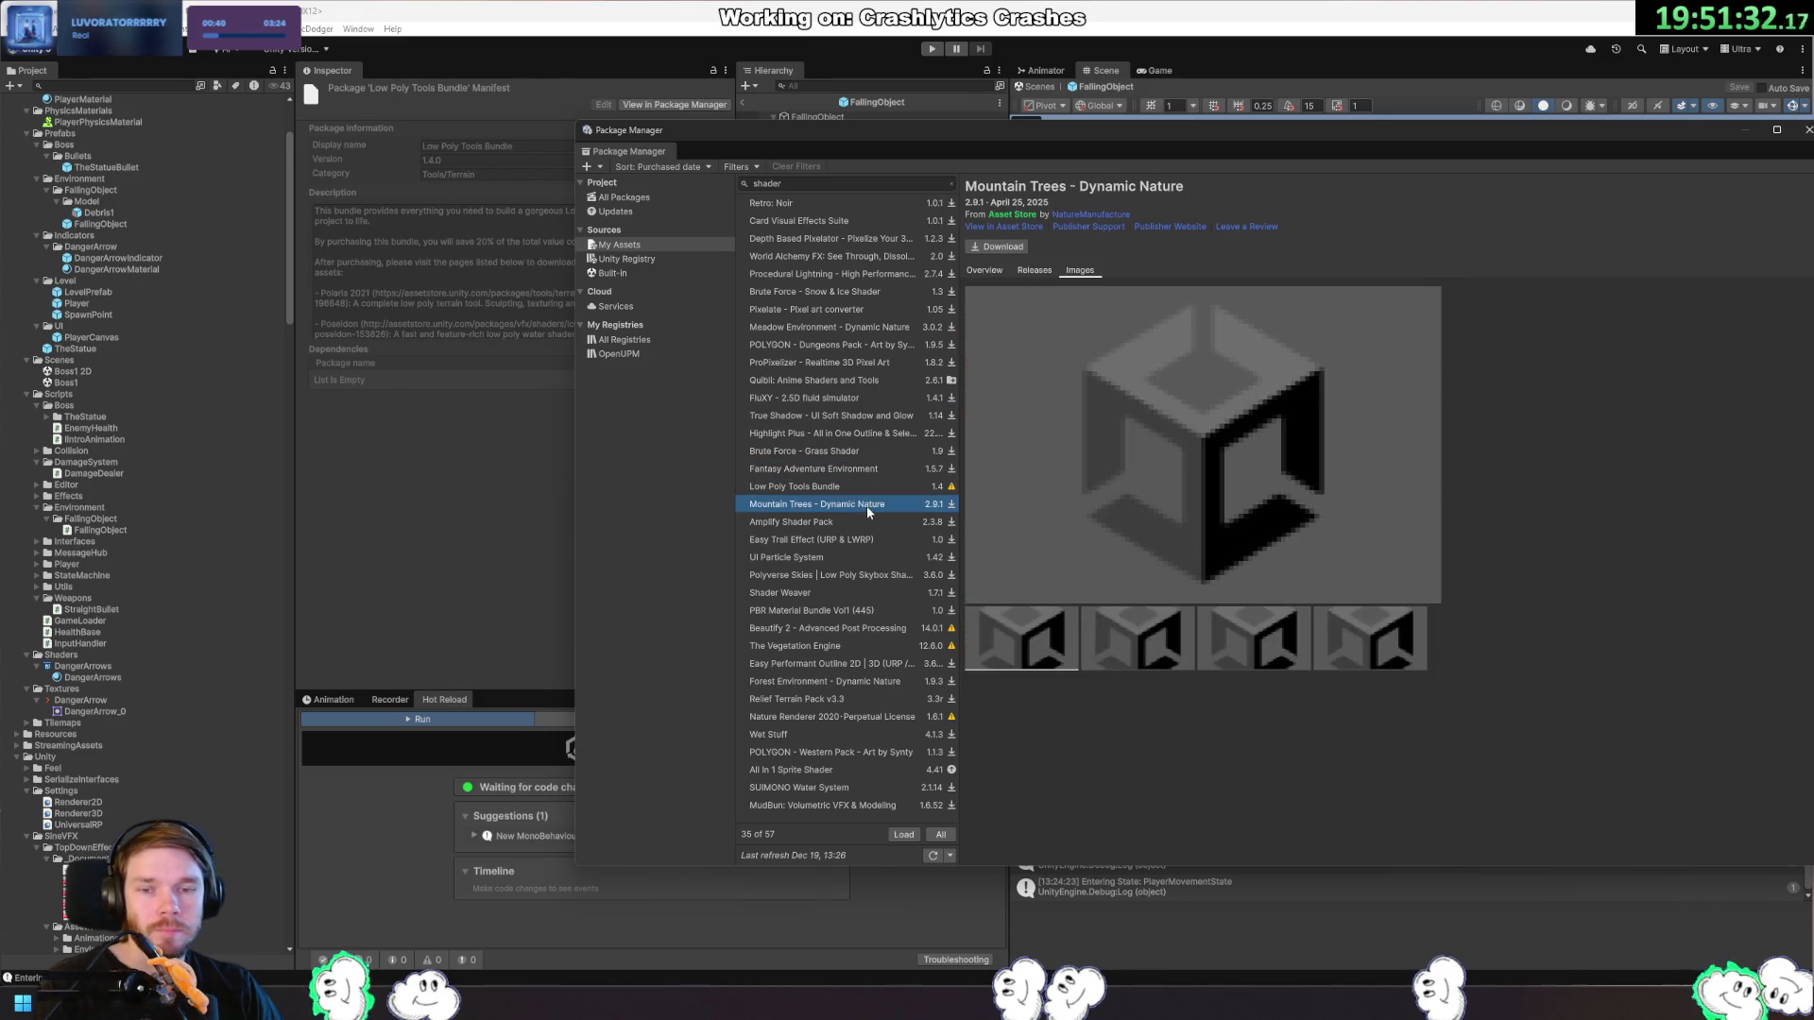
click(880, 525)
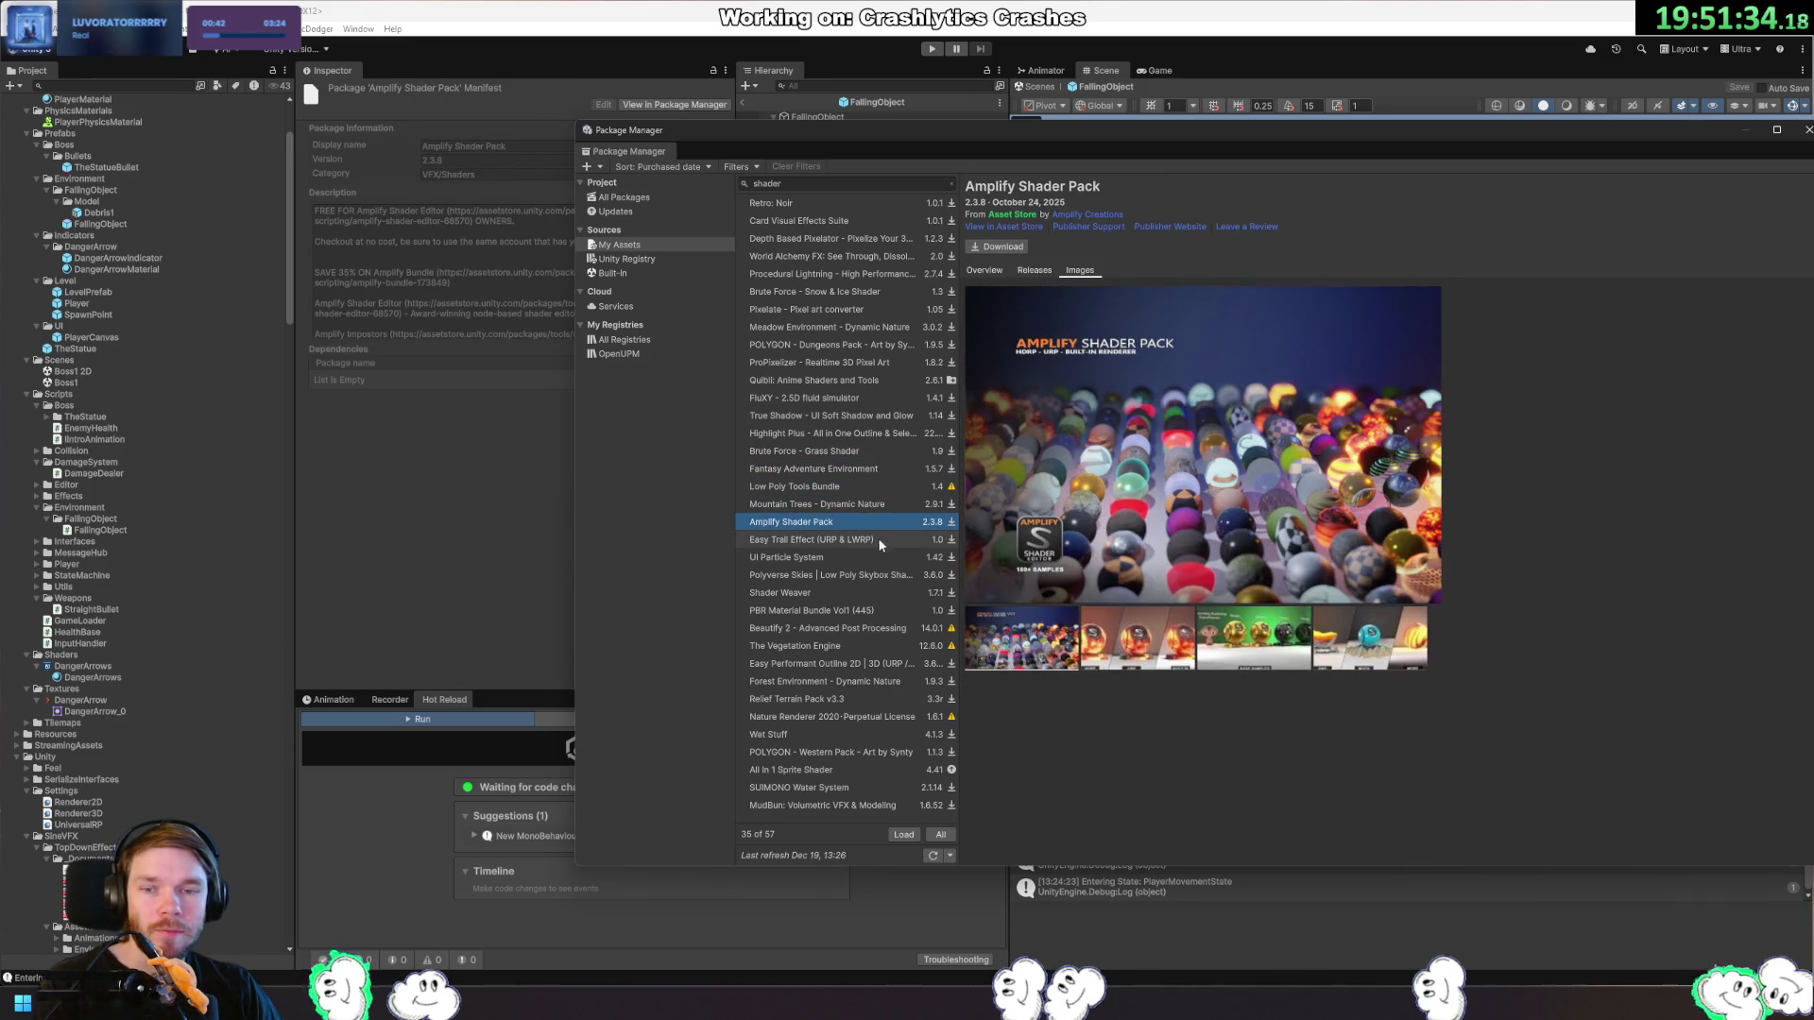
click(879, 542)
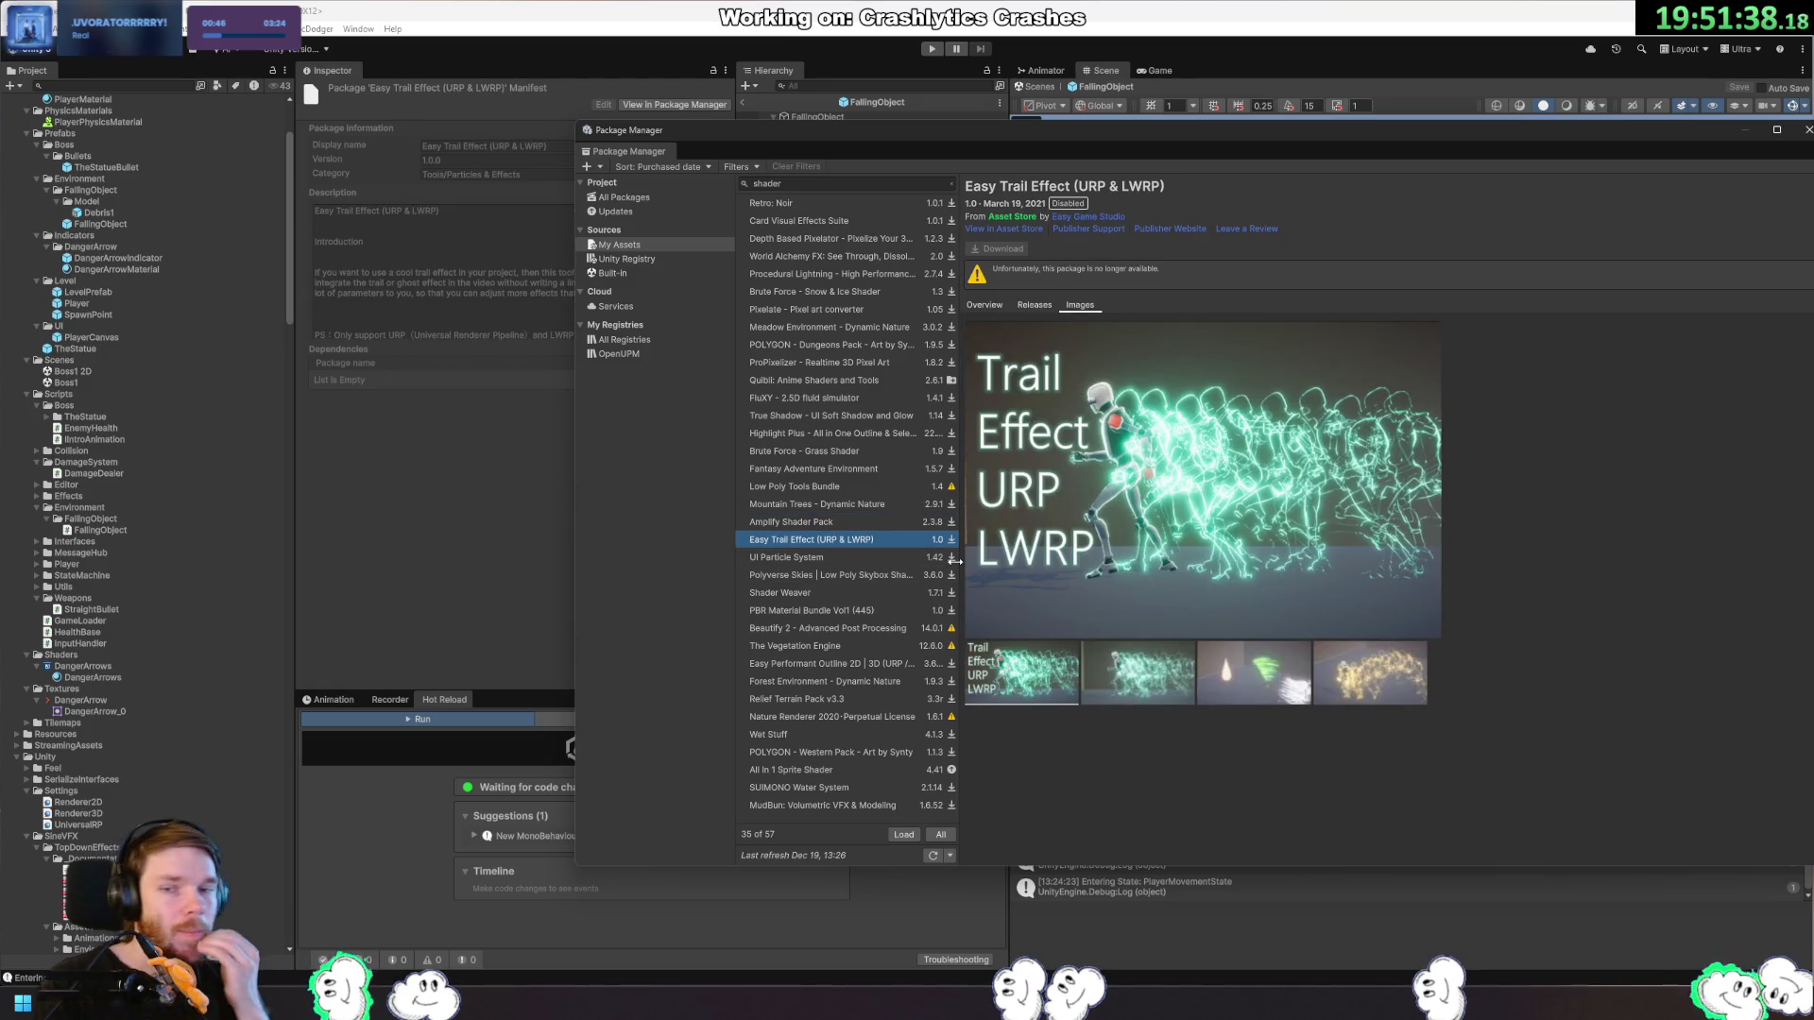
click(1149, 701)
click(1256, 677)
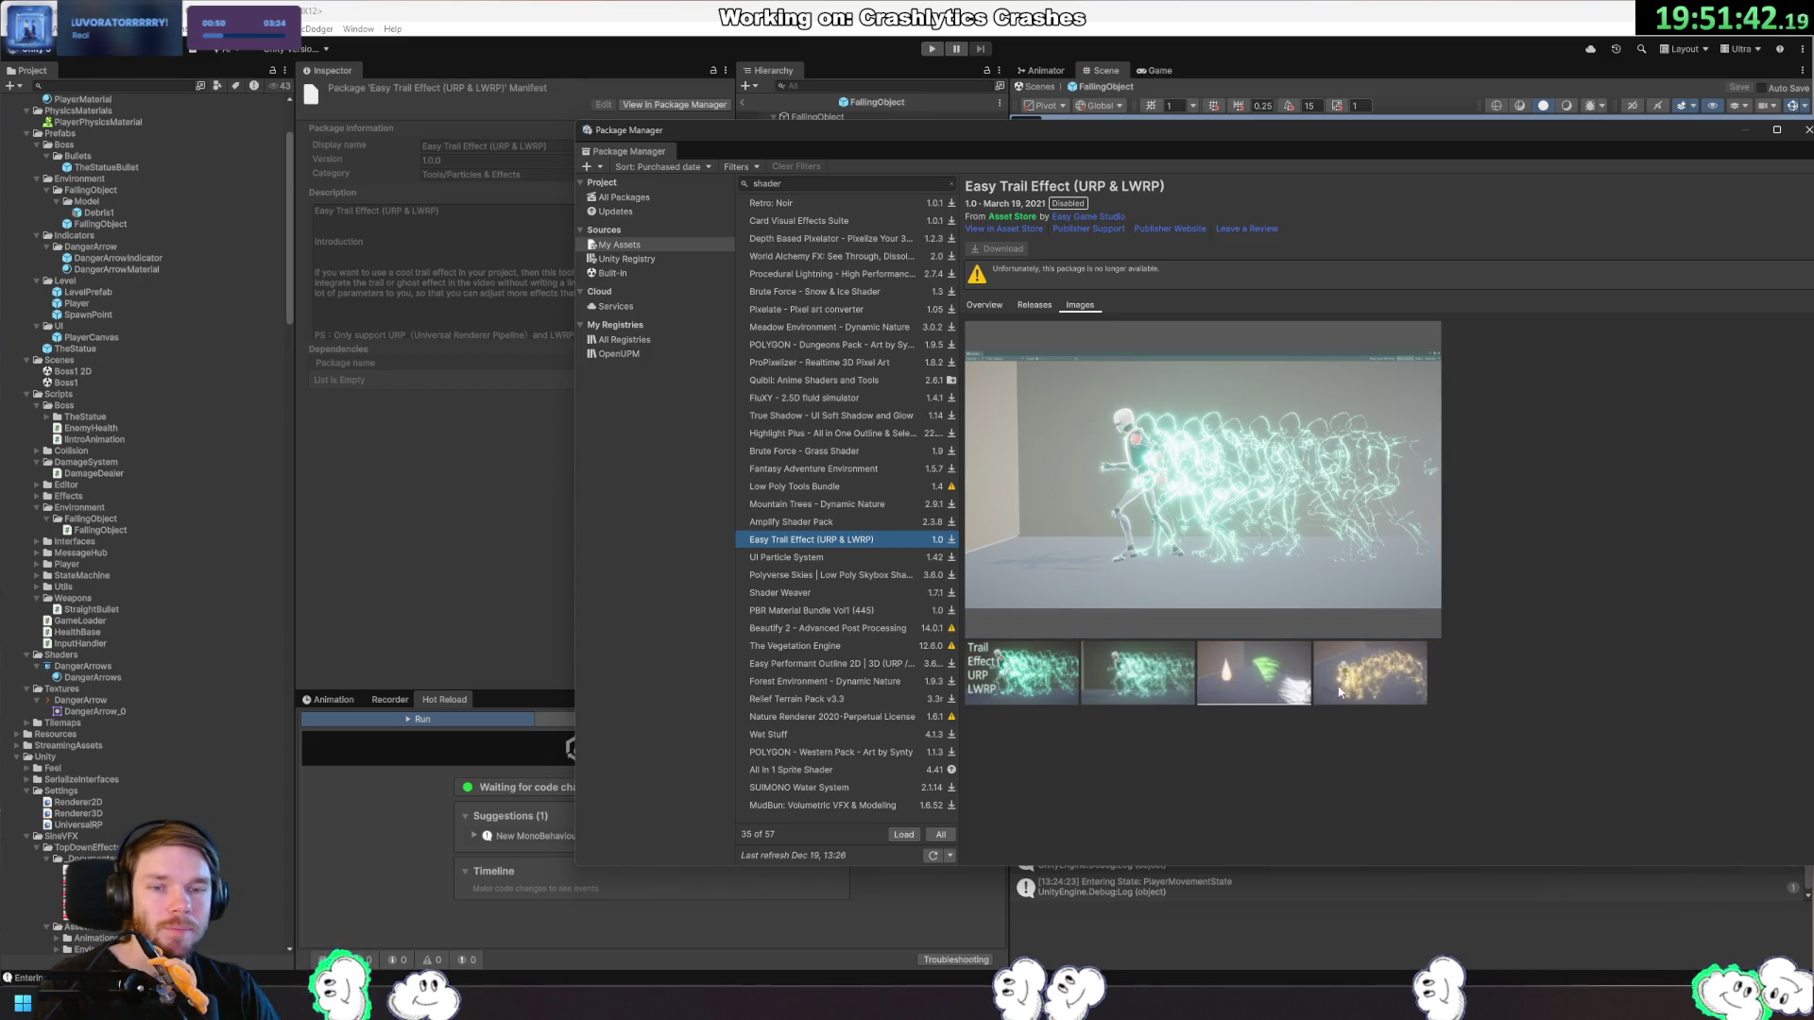
click(1368, 695)
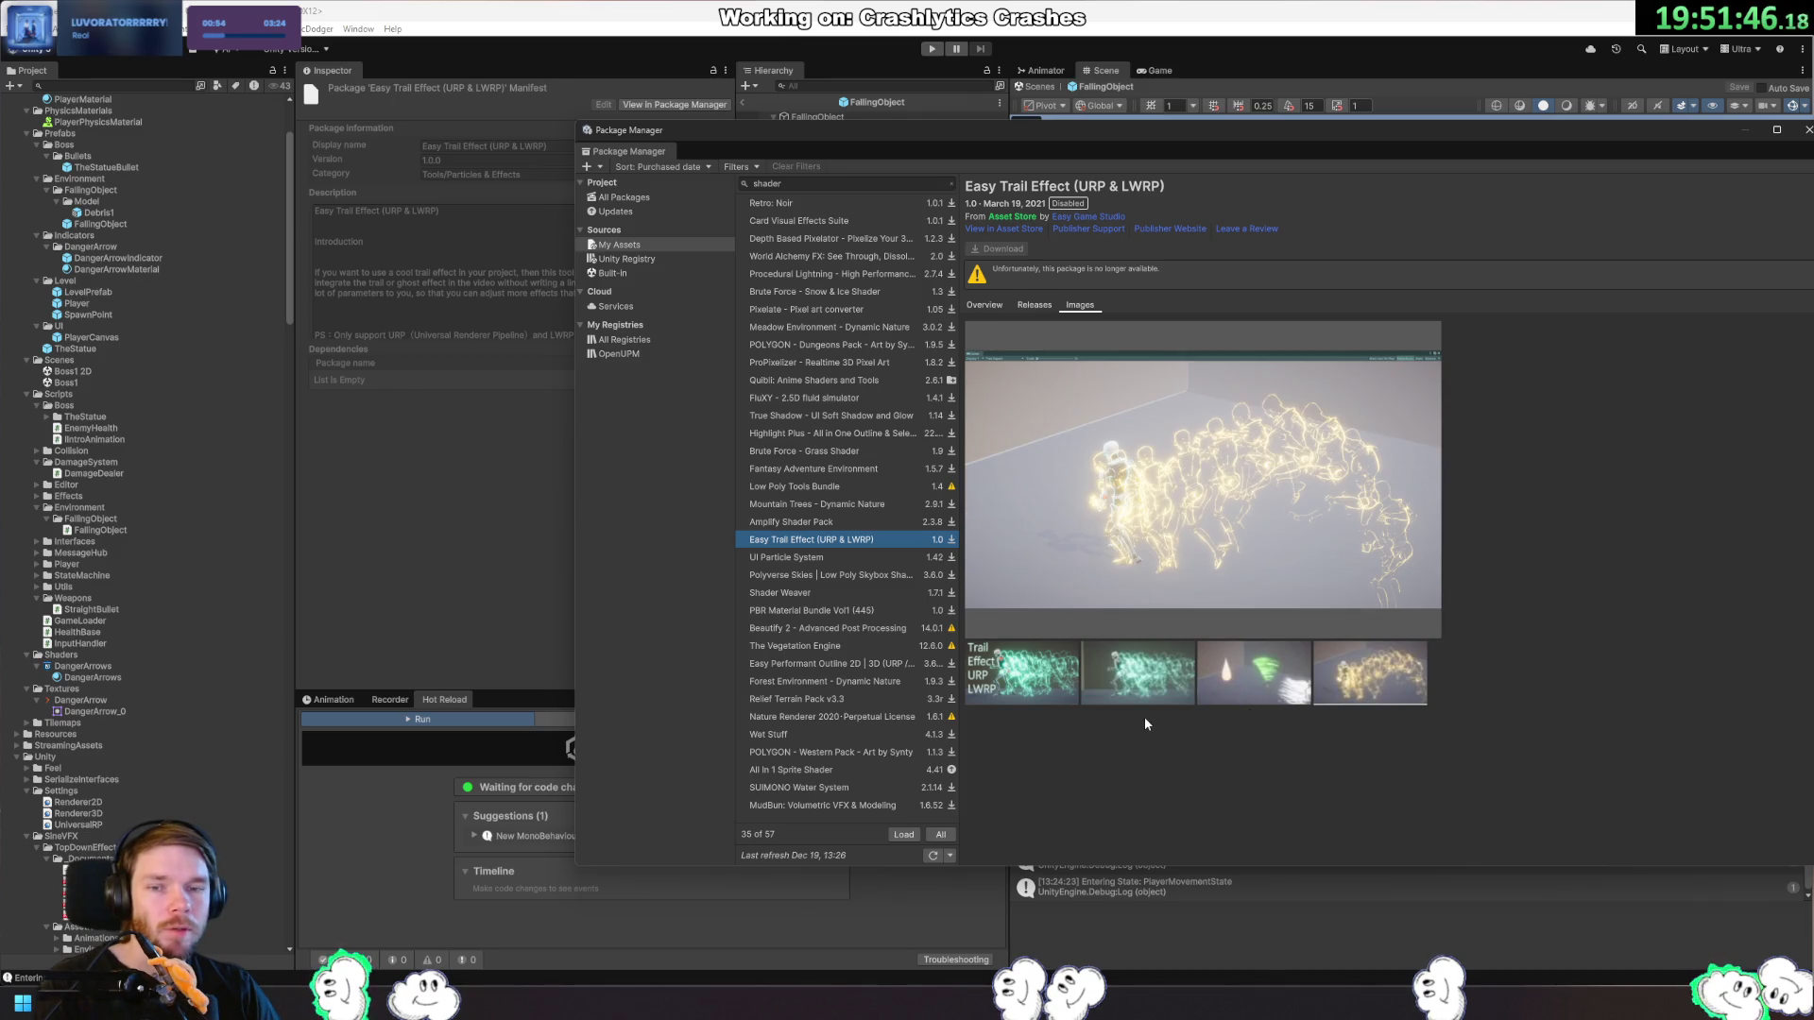
View UI Particle System through Beautify 2 and read Beautify 2's description.
click(816, 558)
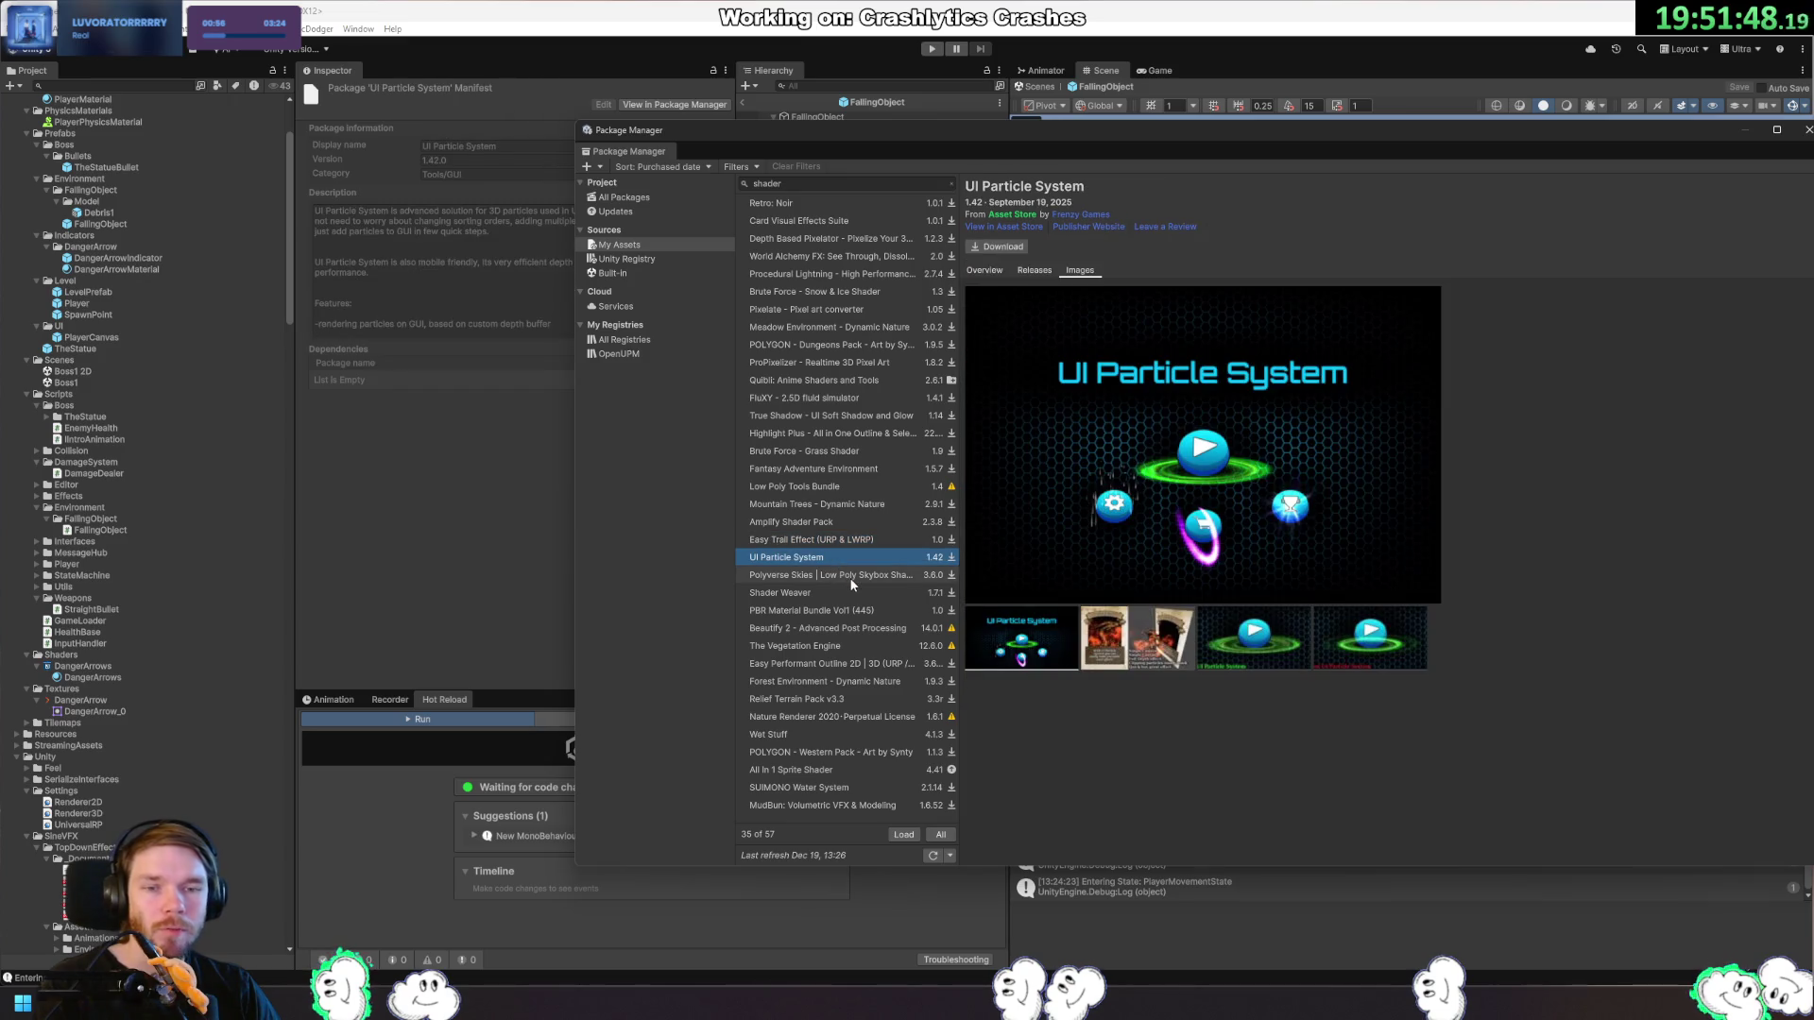
click(852, 578)
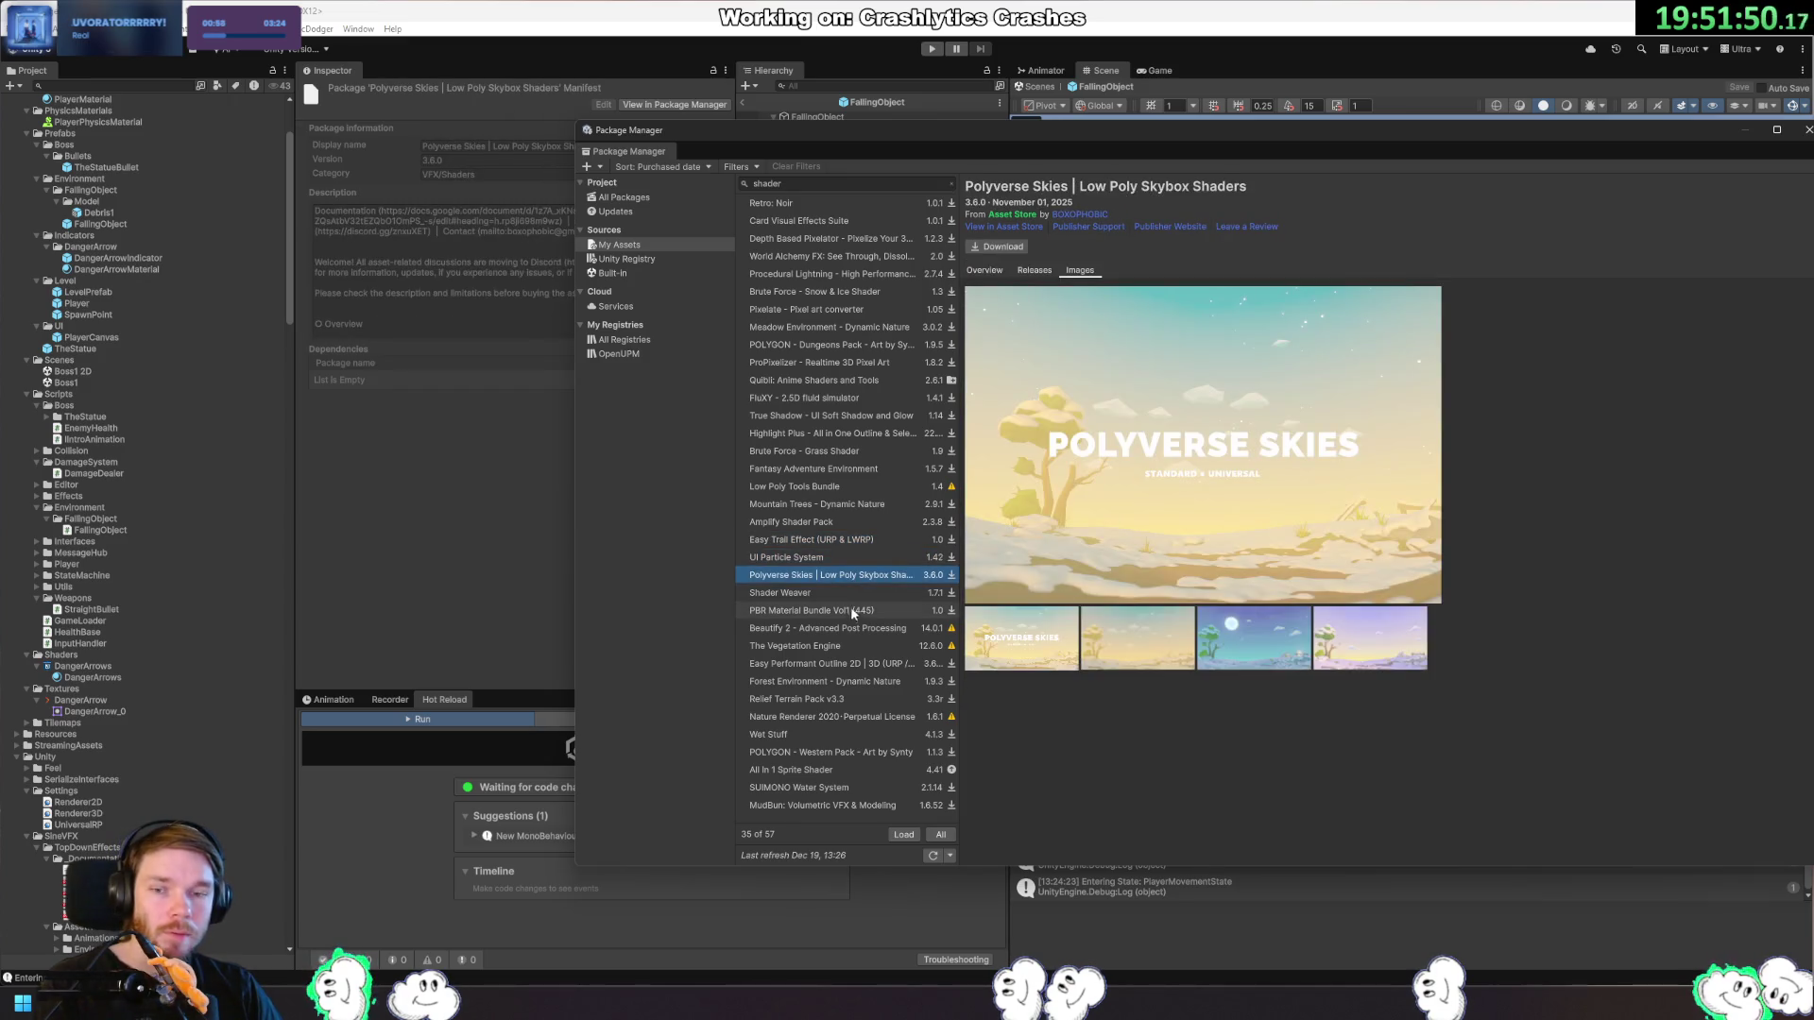
click(856, 594)
click(863, 612)
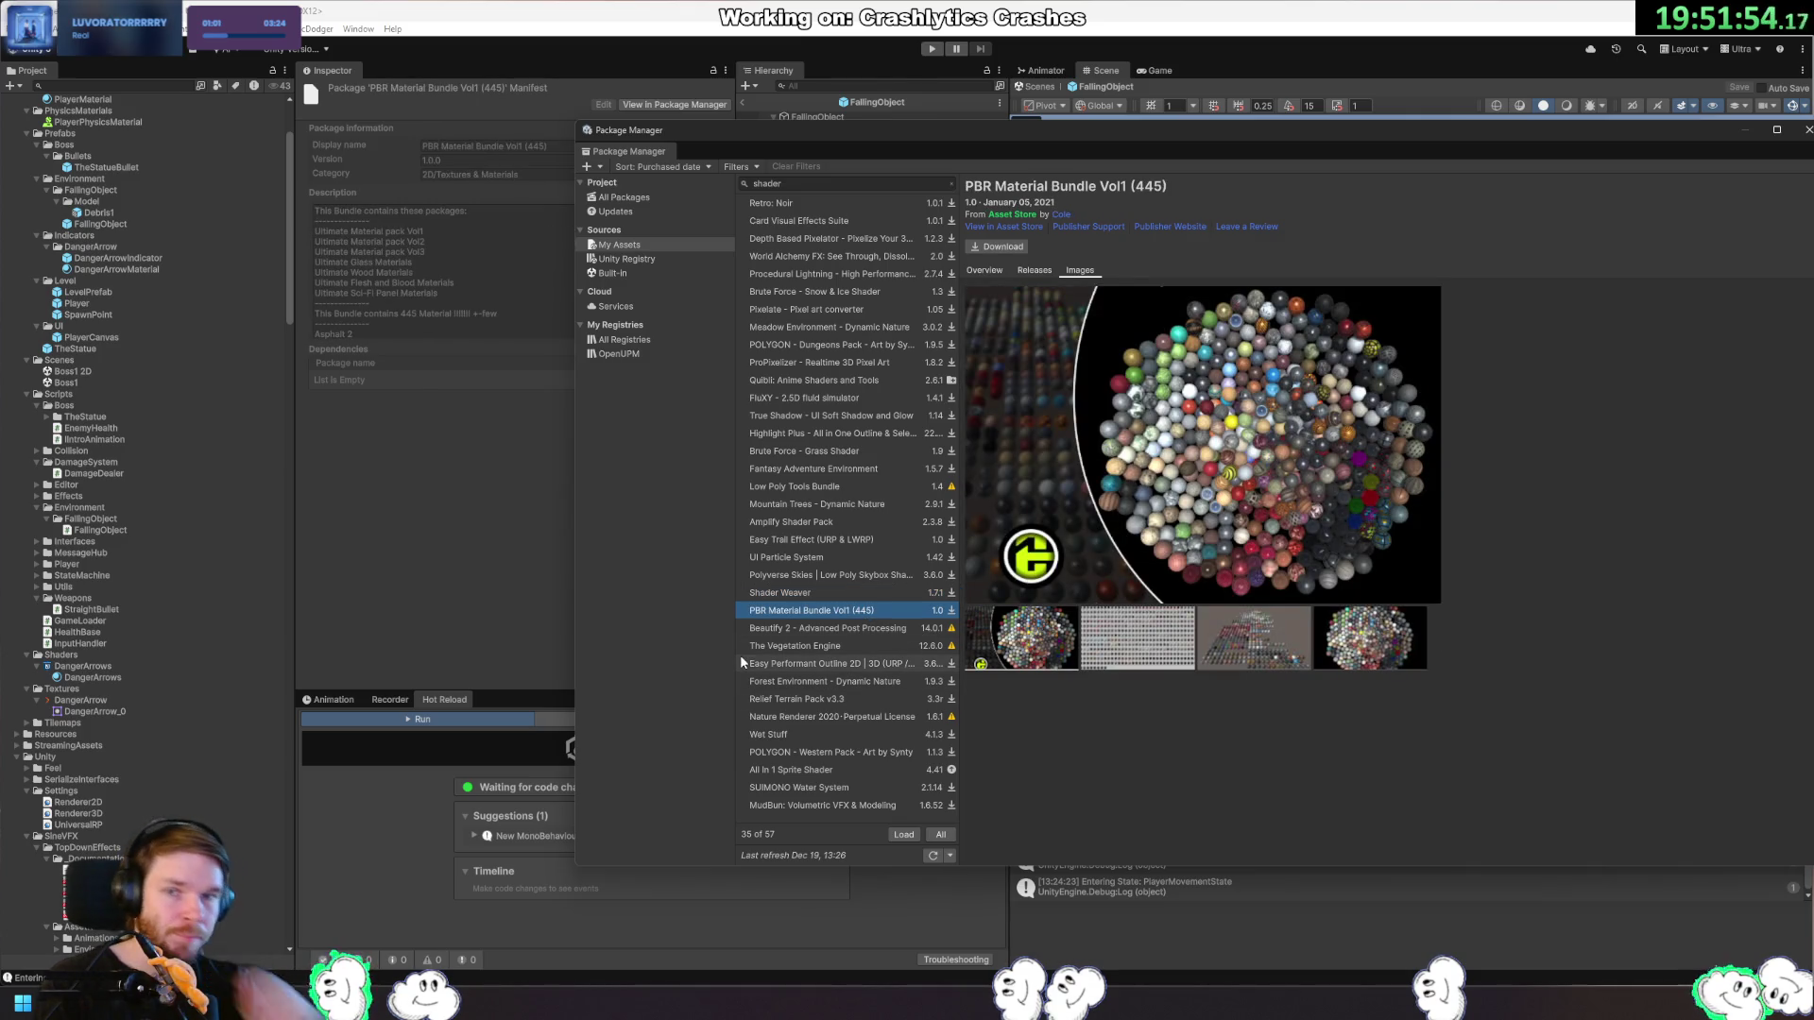
click(816, 630)
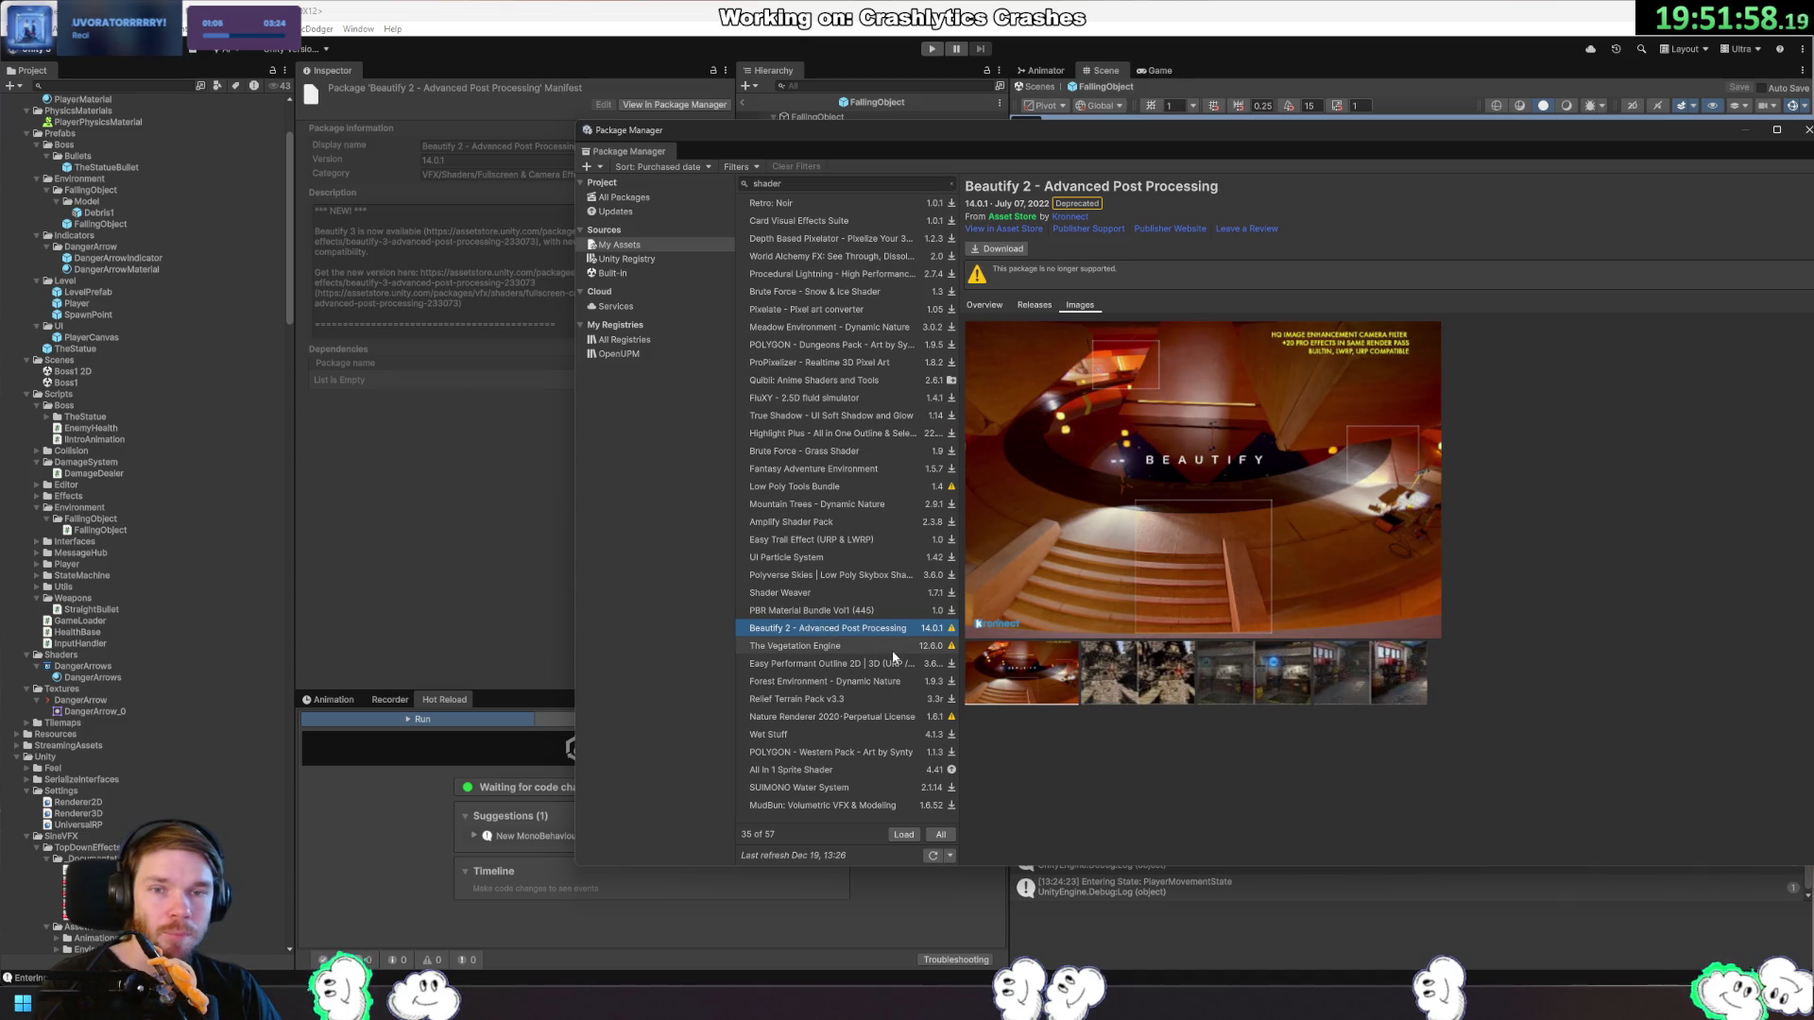
click(985, 305)
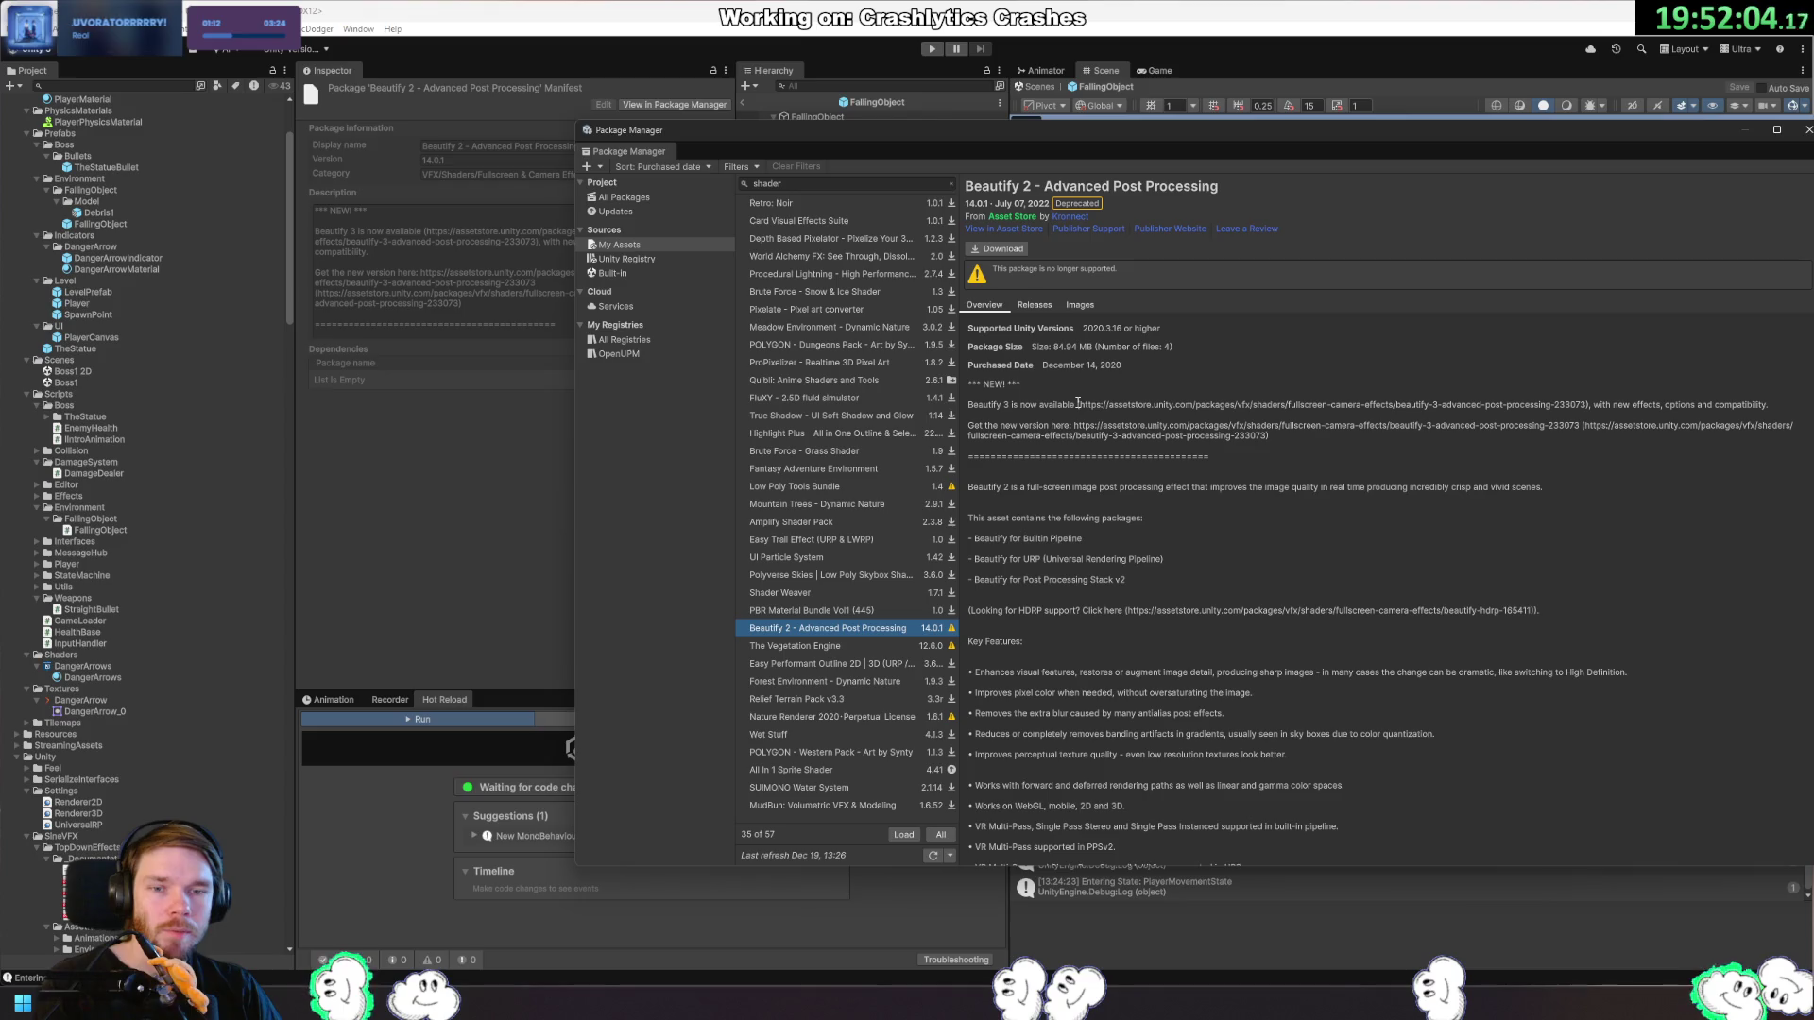
drag(1081, 404, 1419, 422)
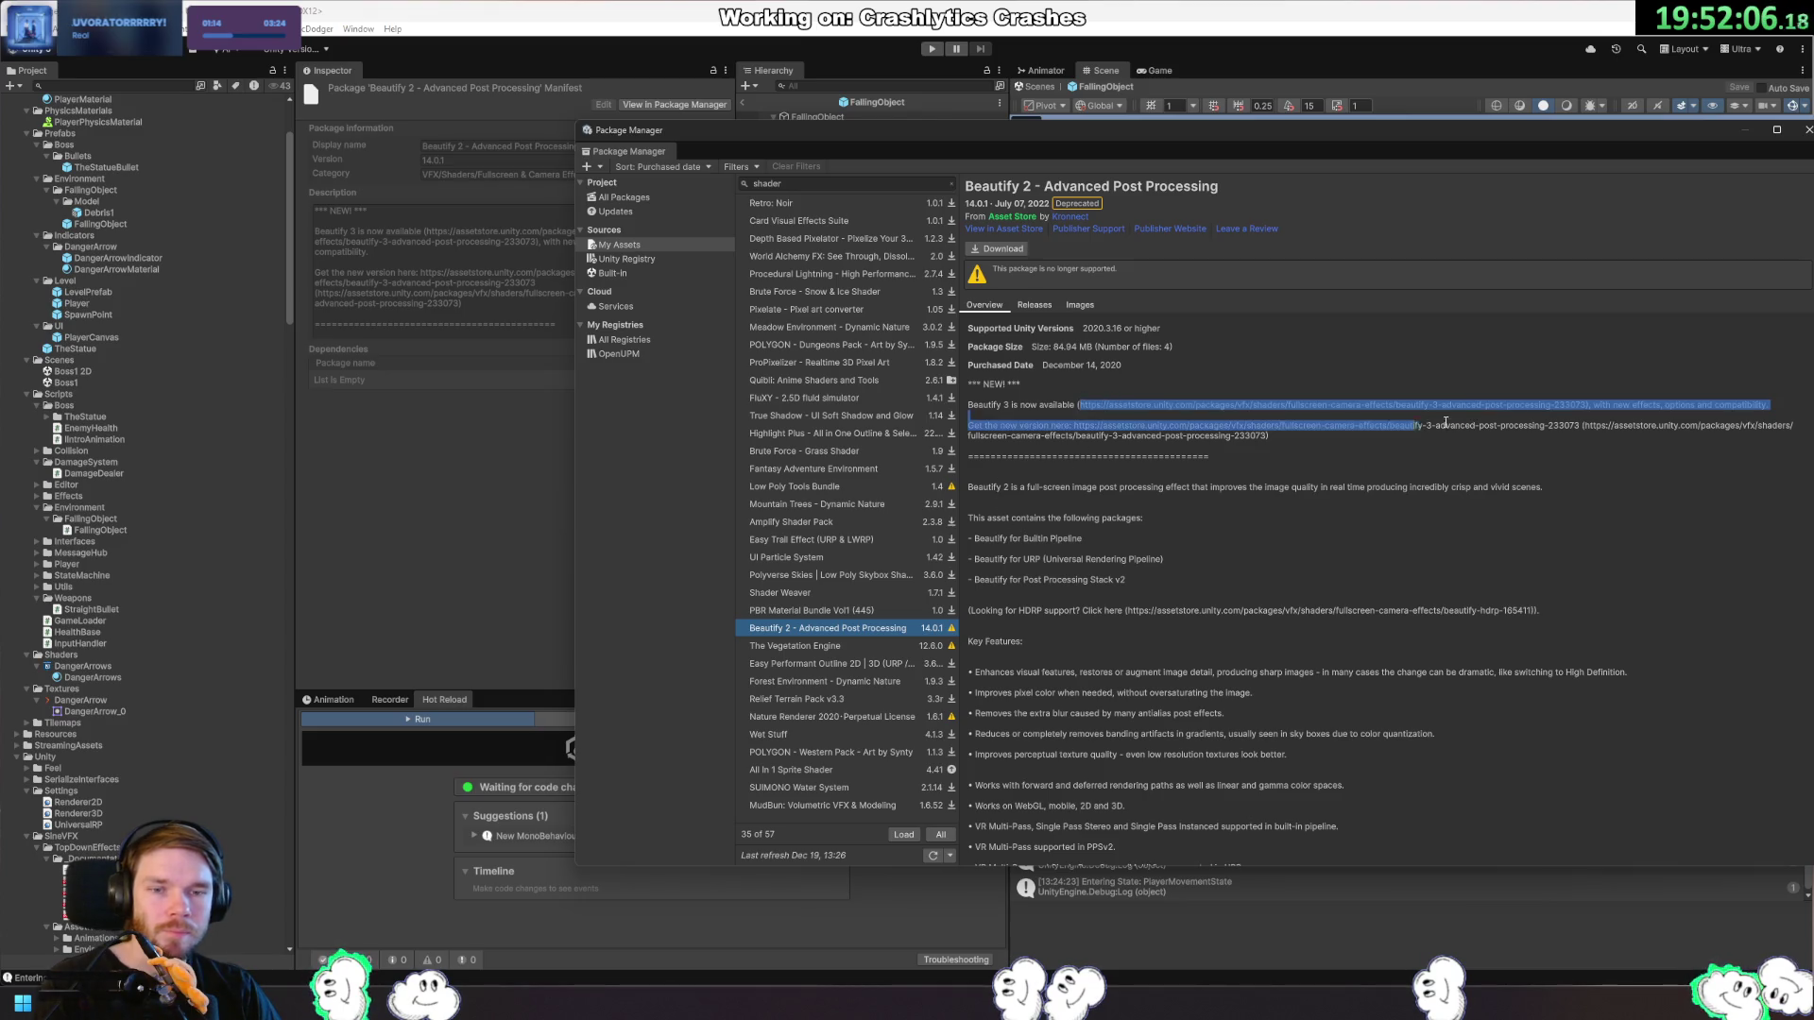
drag(1753, 416, 1584, 407)
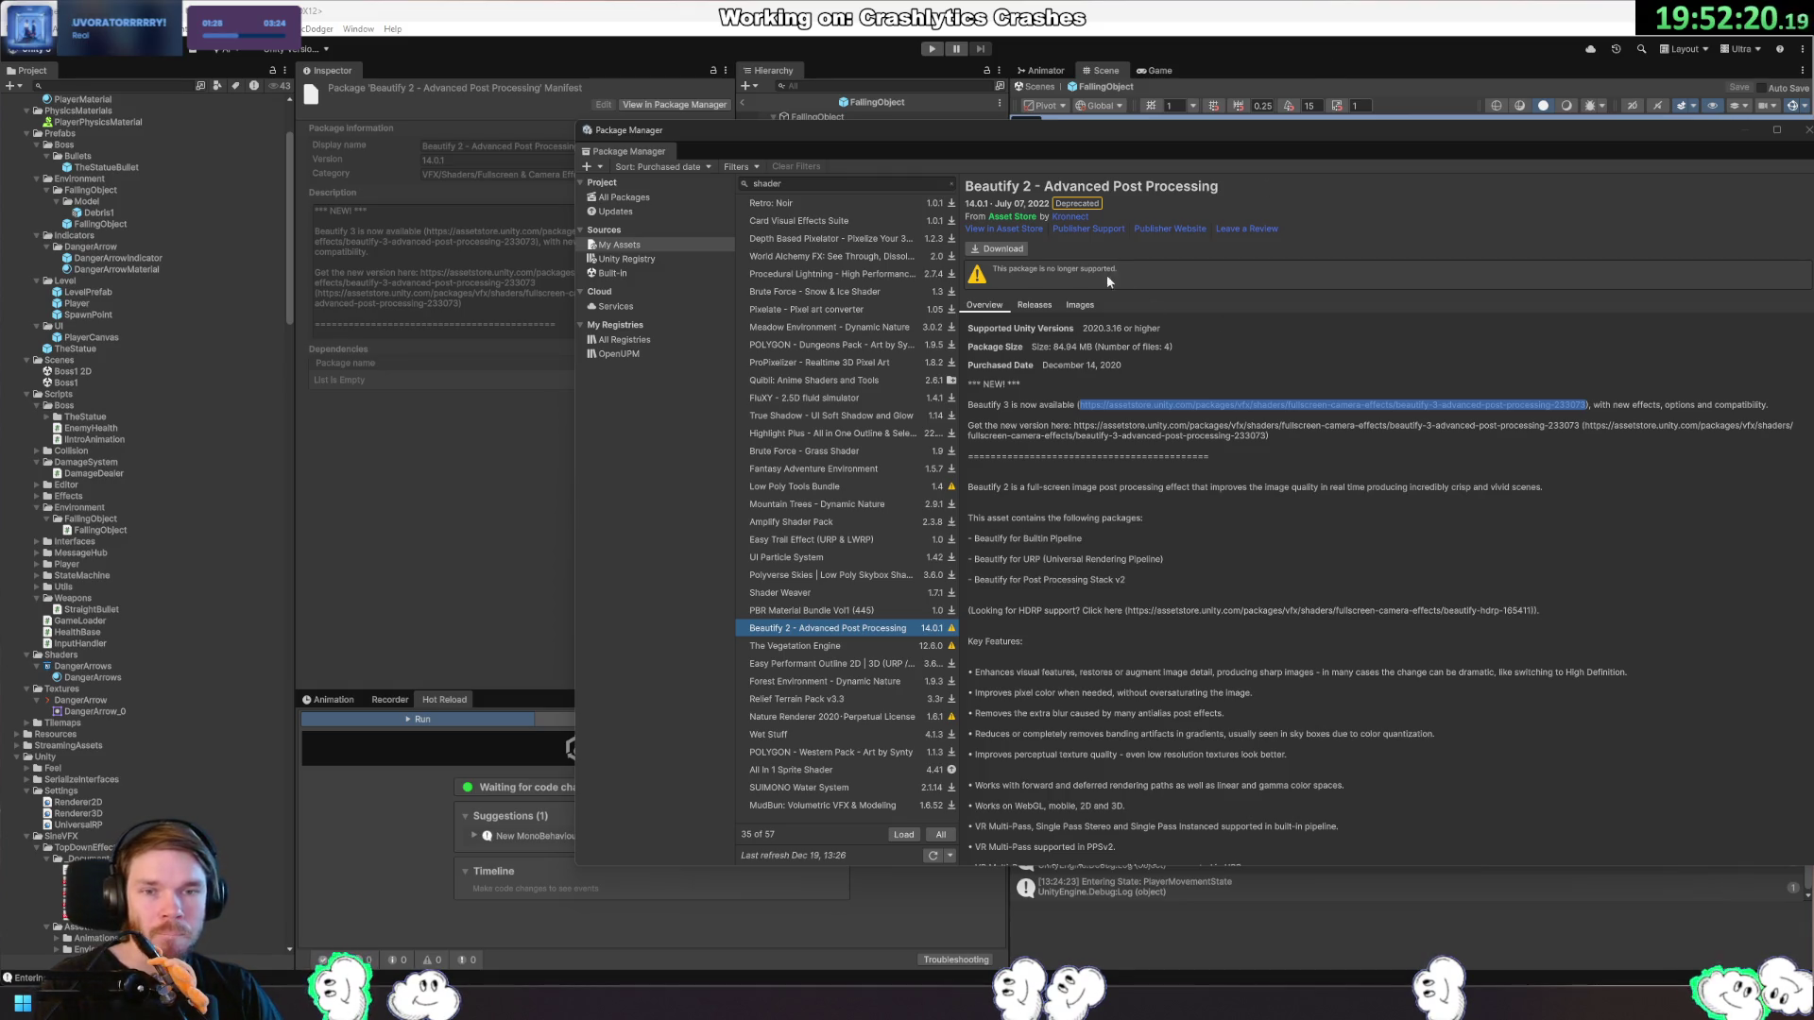
click(1080, 306)
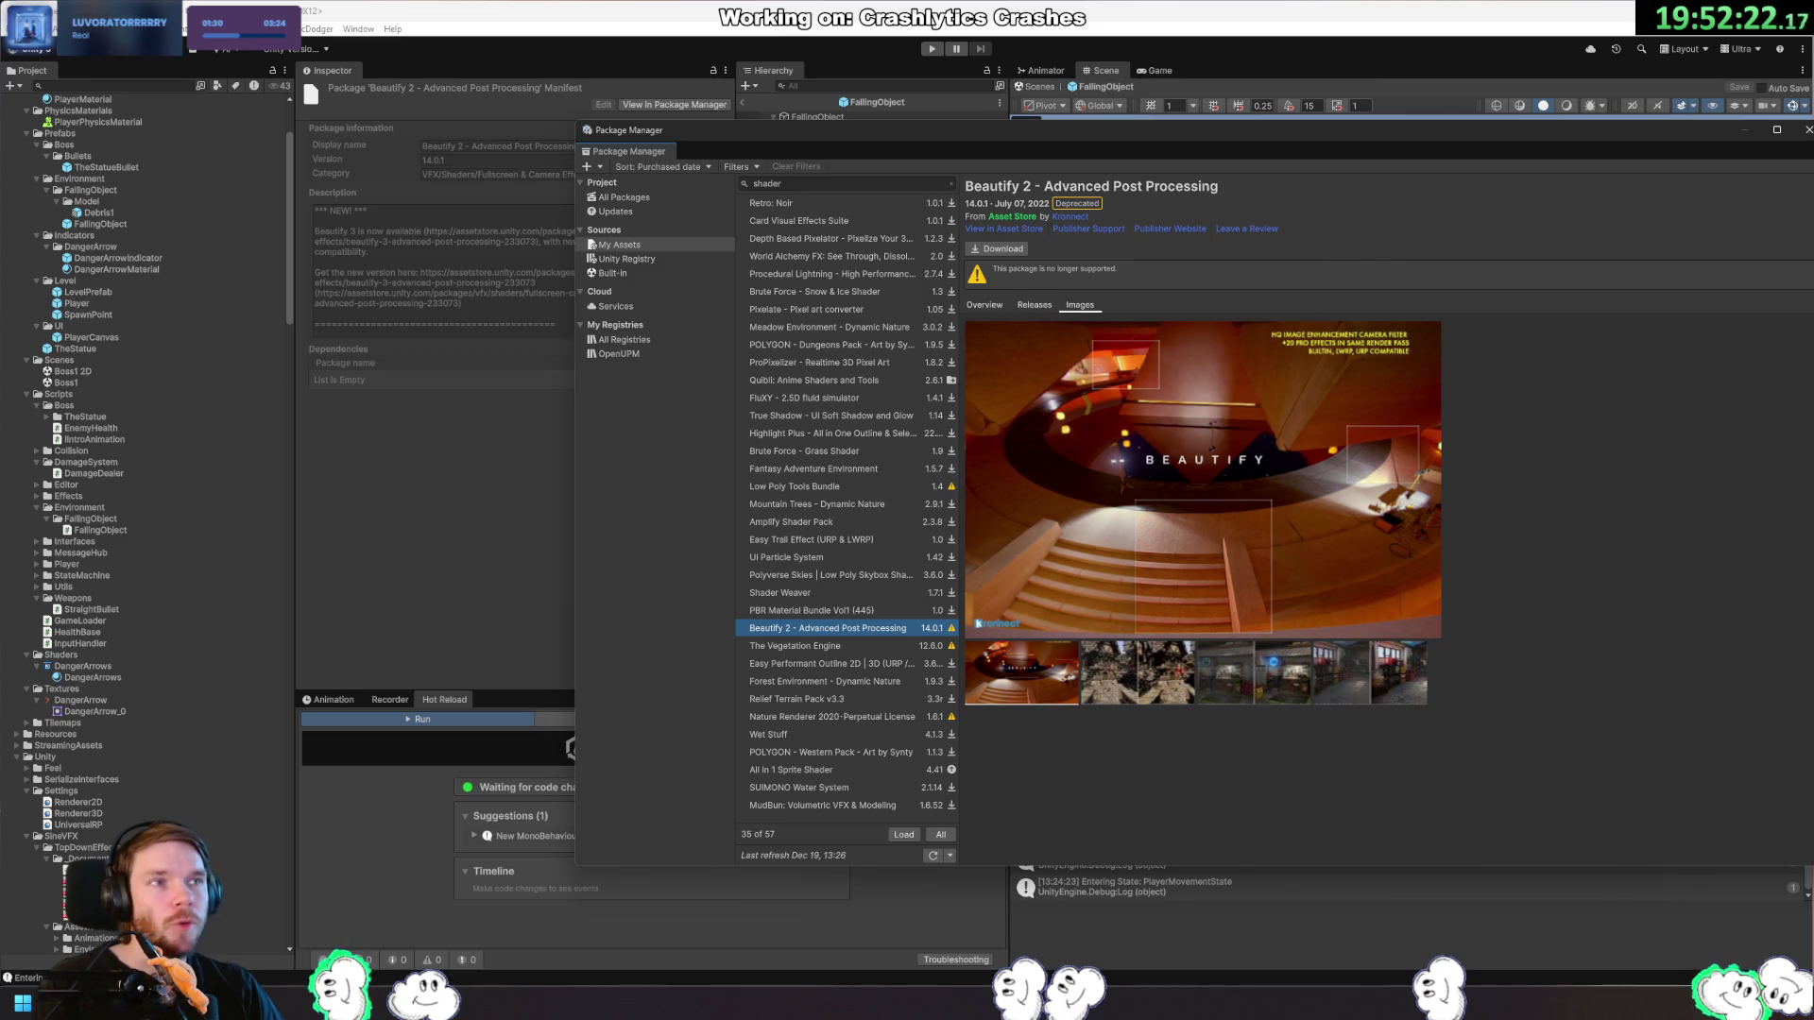
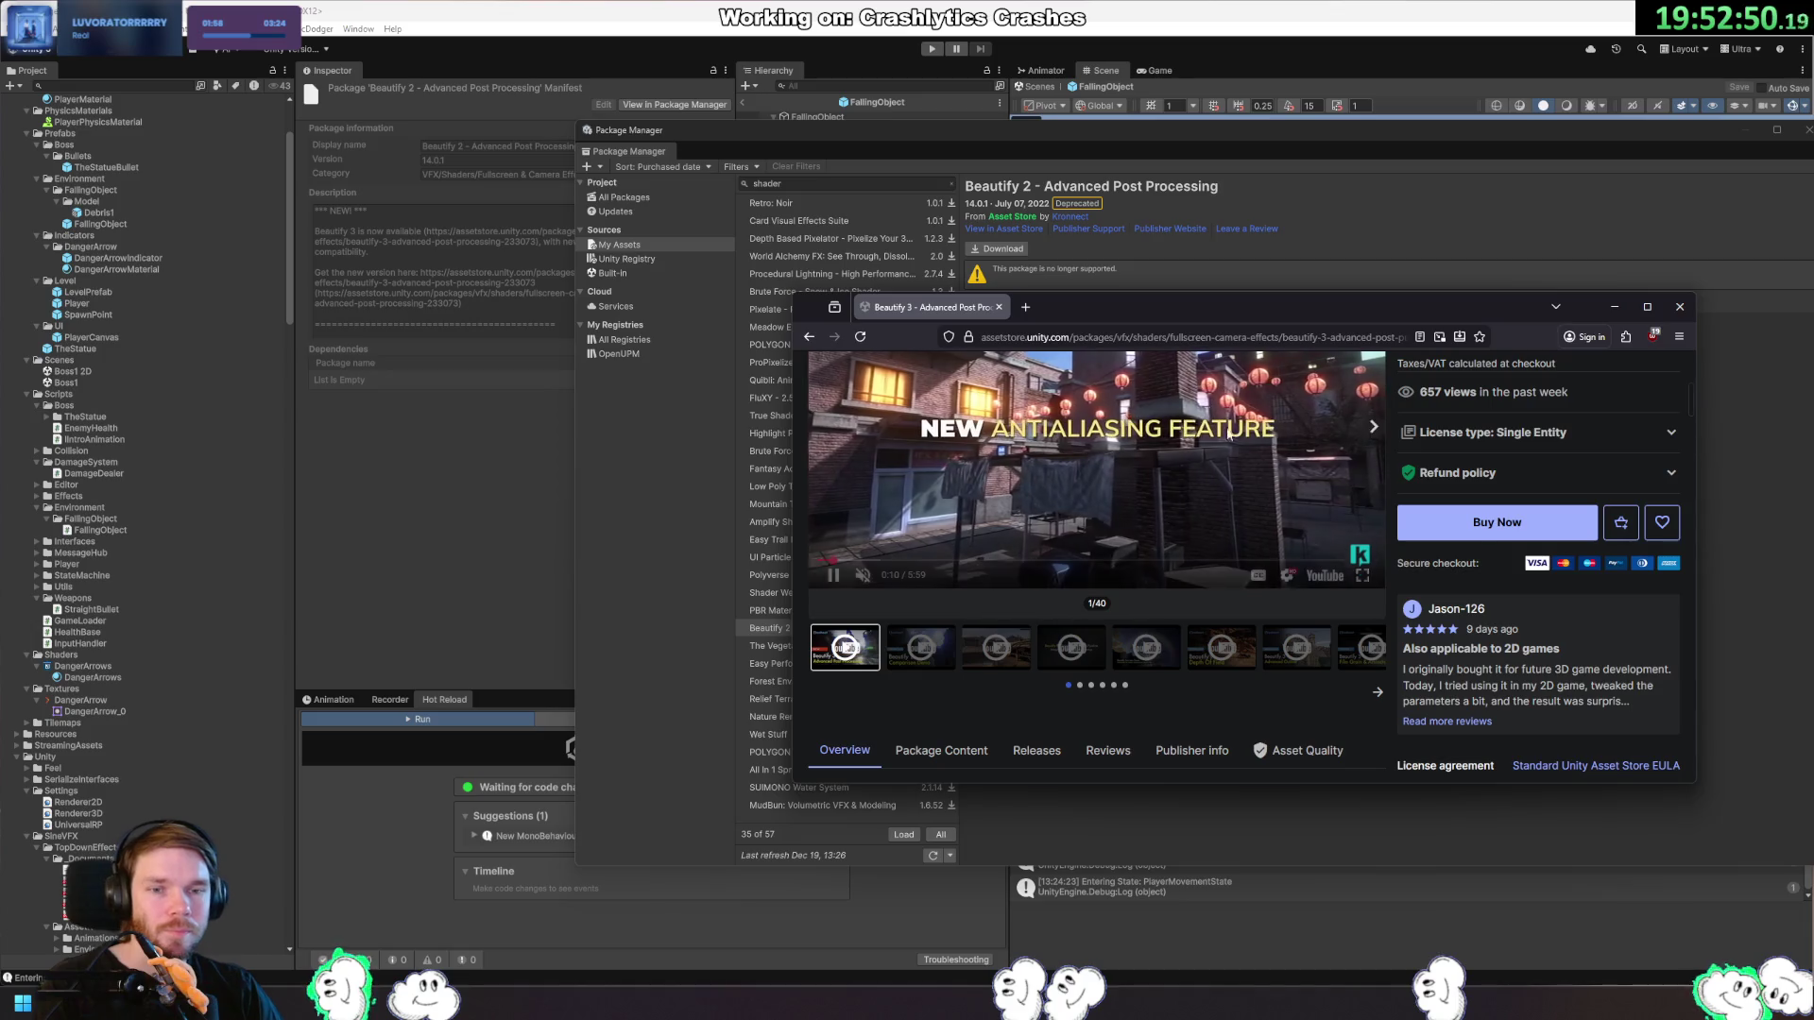
Skim the Beautify 3 reviews, then open its promo video on YouTube and reposition the browser.
scroll(1095, 567, down, 15)
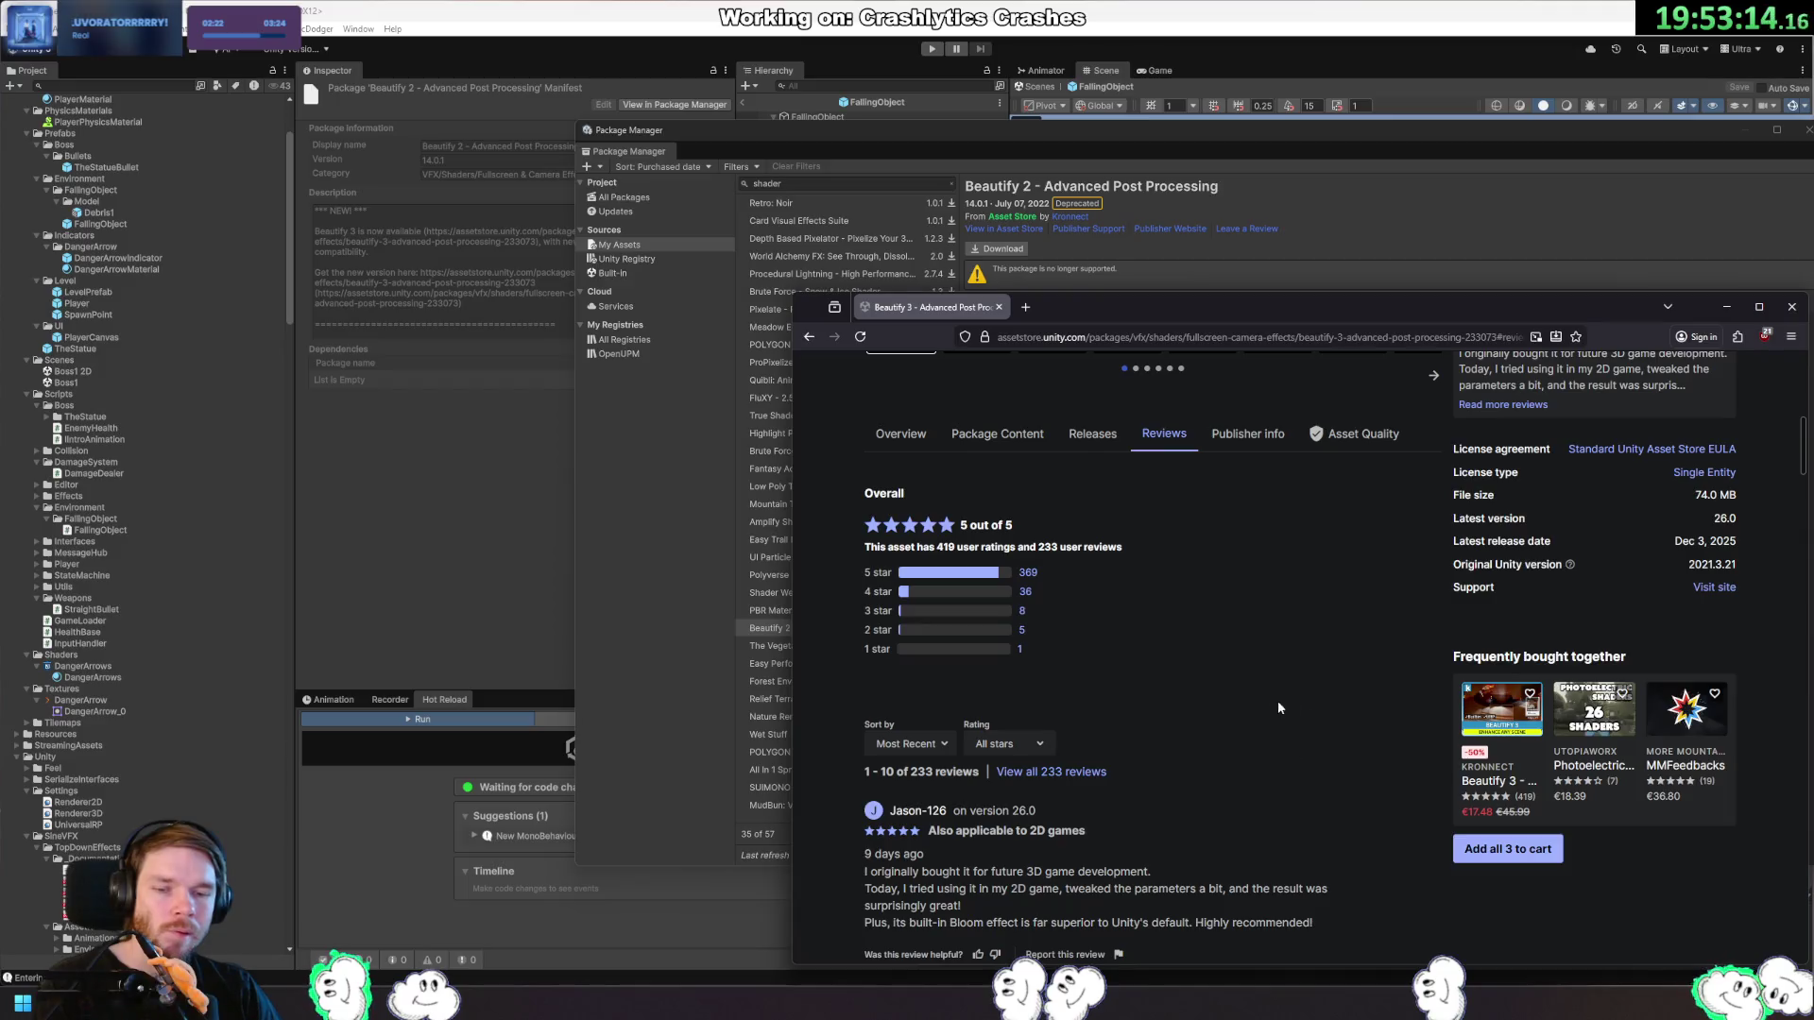
scroll(1266, 713, down, 10)
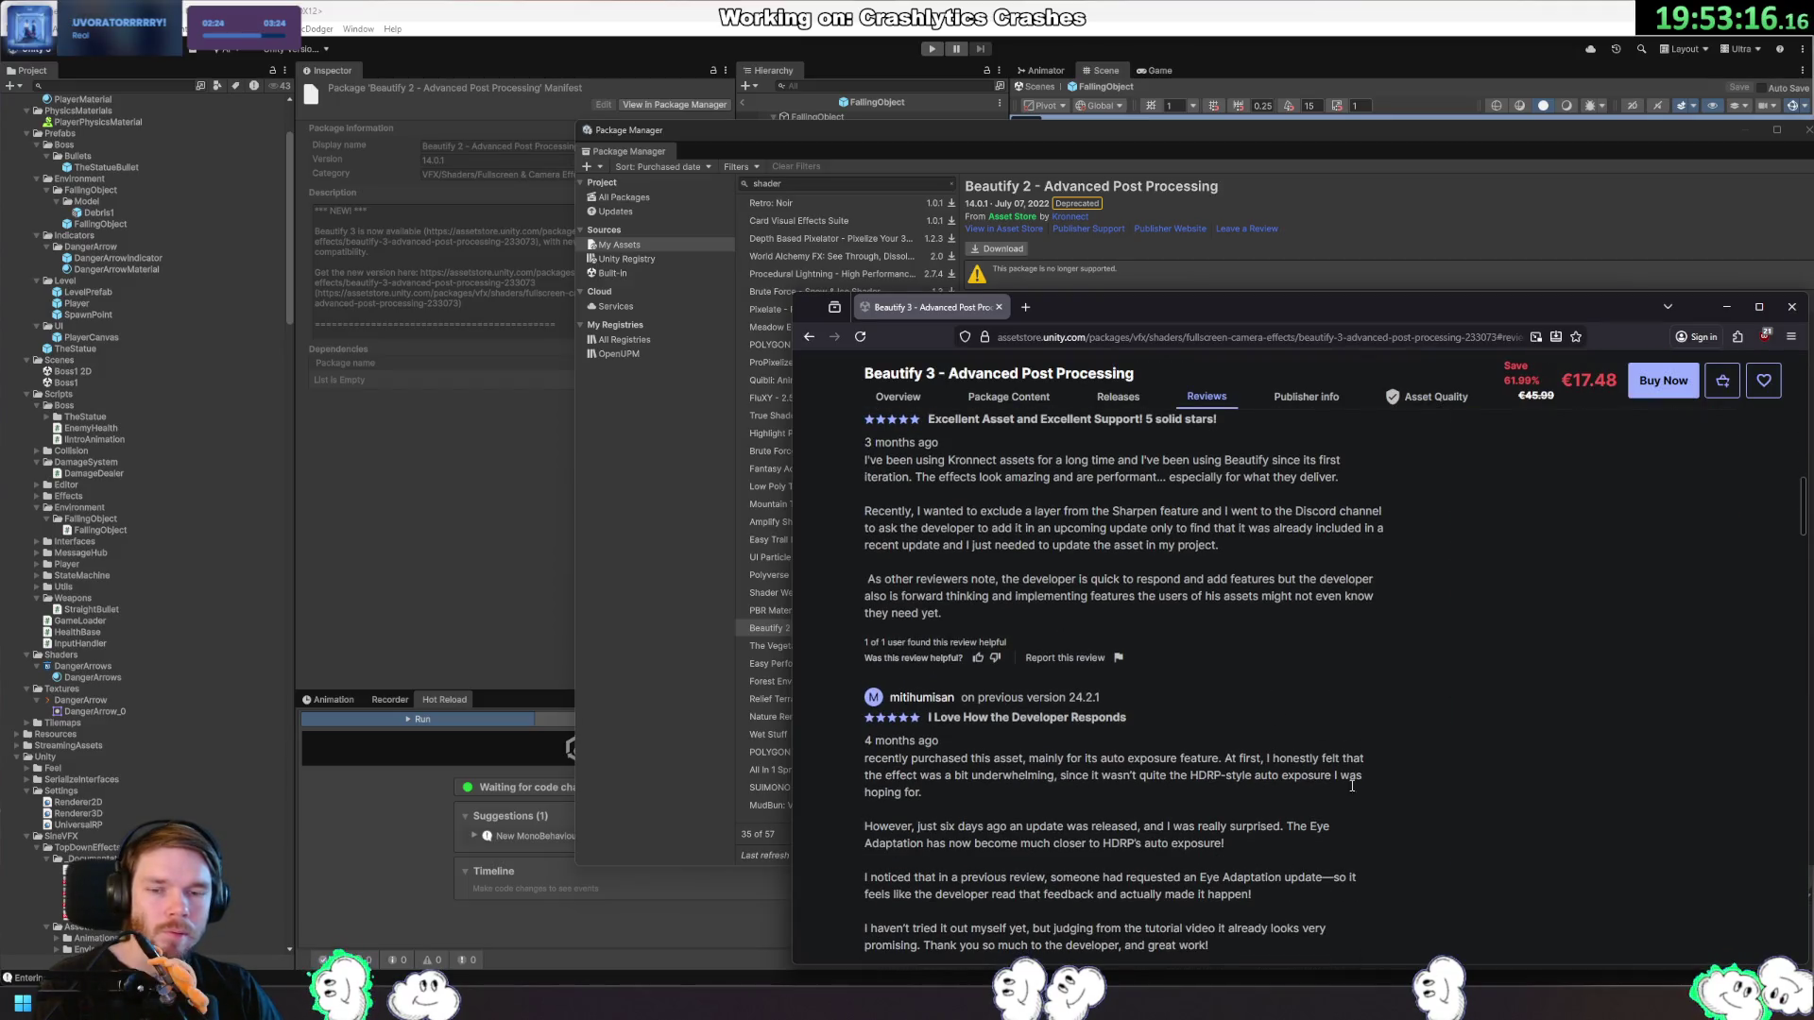
key(Home)
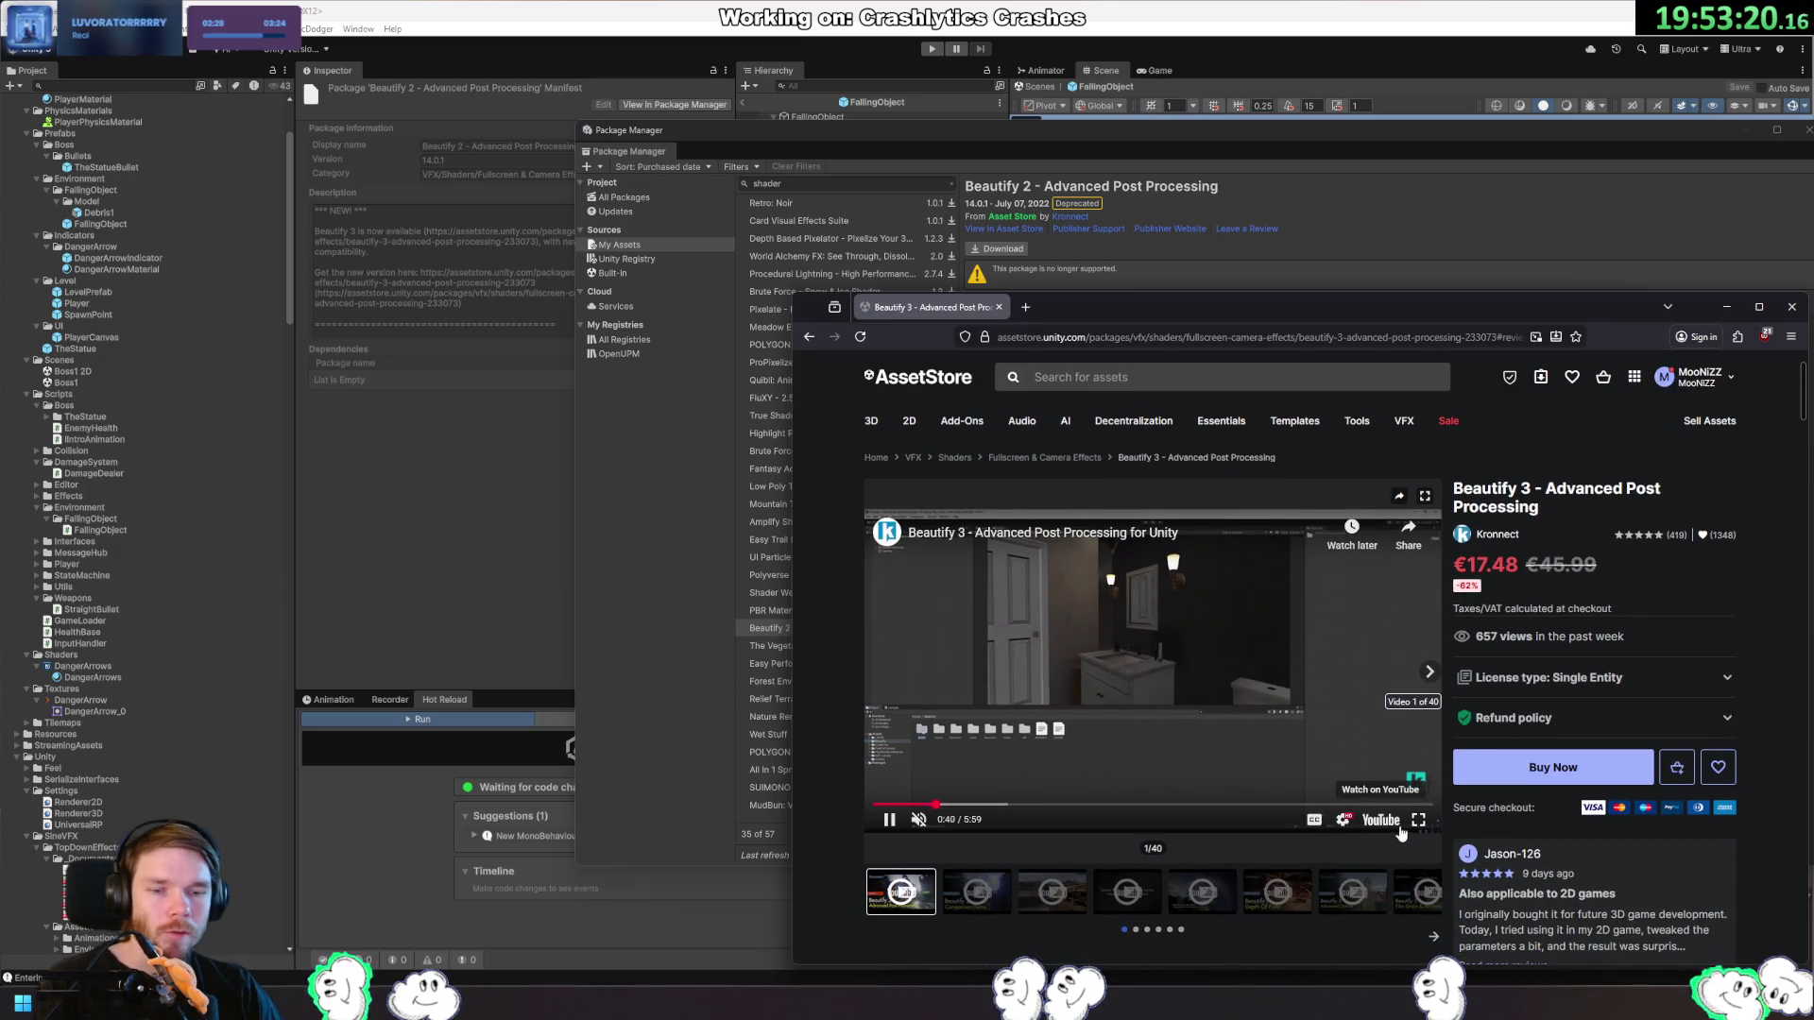
click(1382, 821)
drag(1237, 306, 1025, 169)
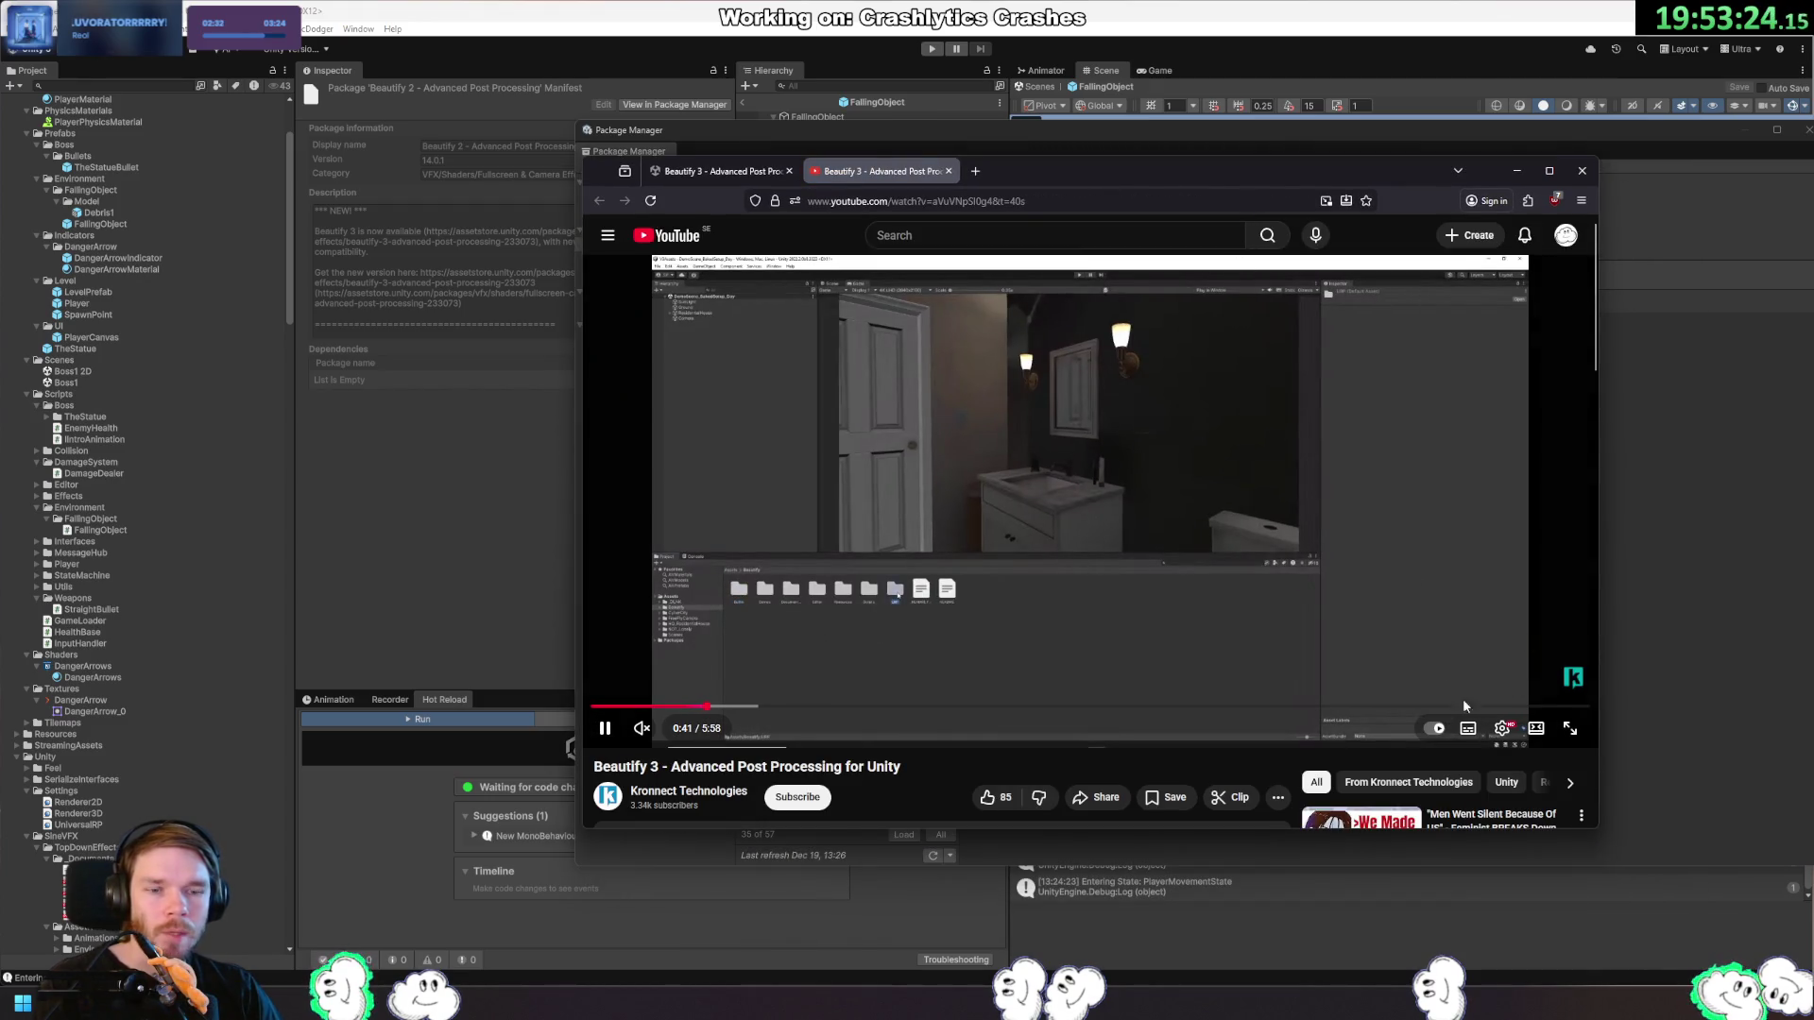
Pick a different YouTube playback resolution and enlarge the Firefox window.
click(1502, 729)
click(1560, 681)
click(1516, 488)
drag(1595, 831, 1809, 982)
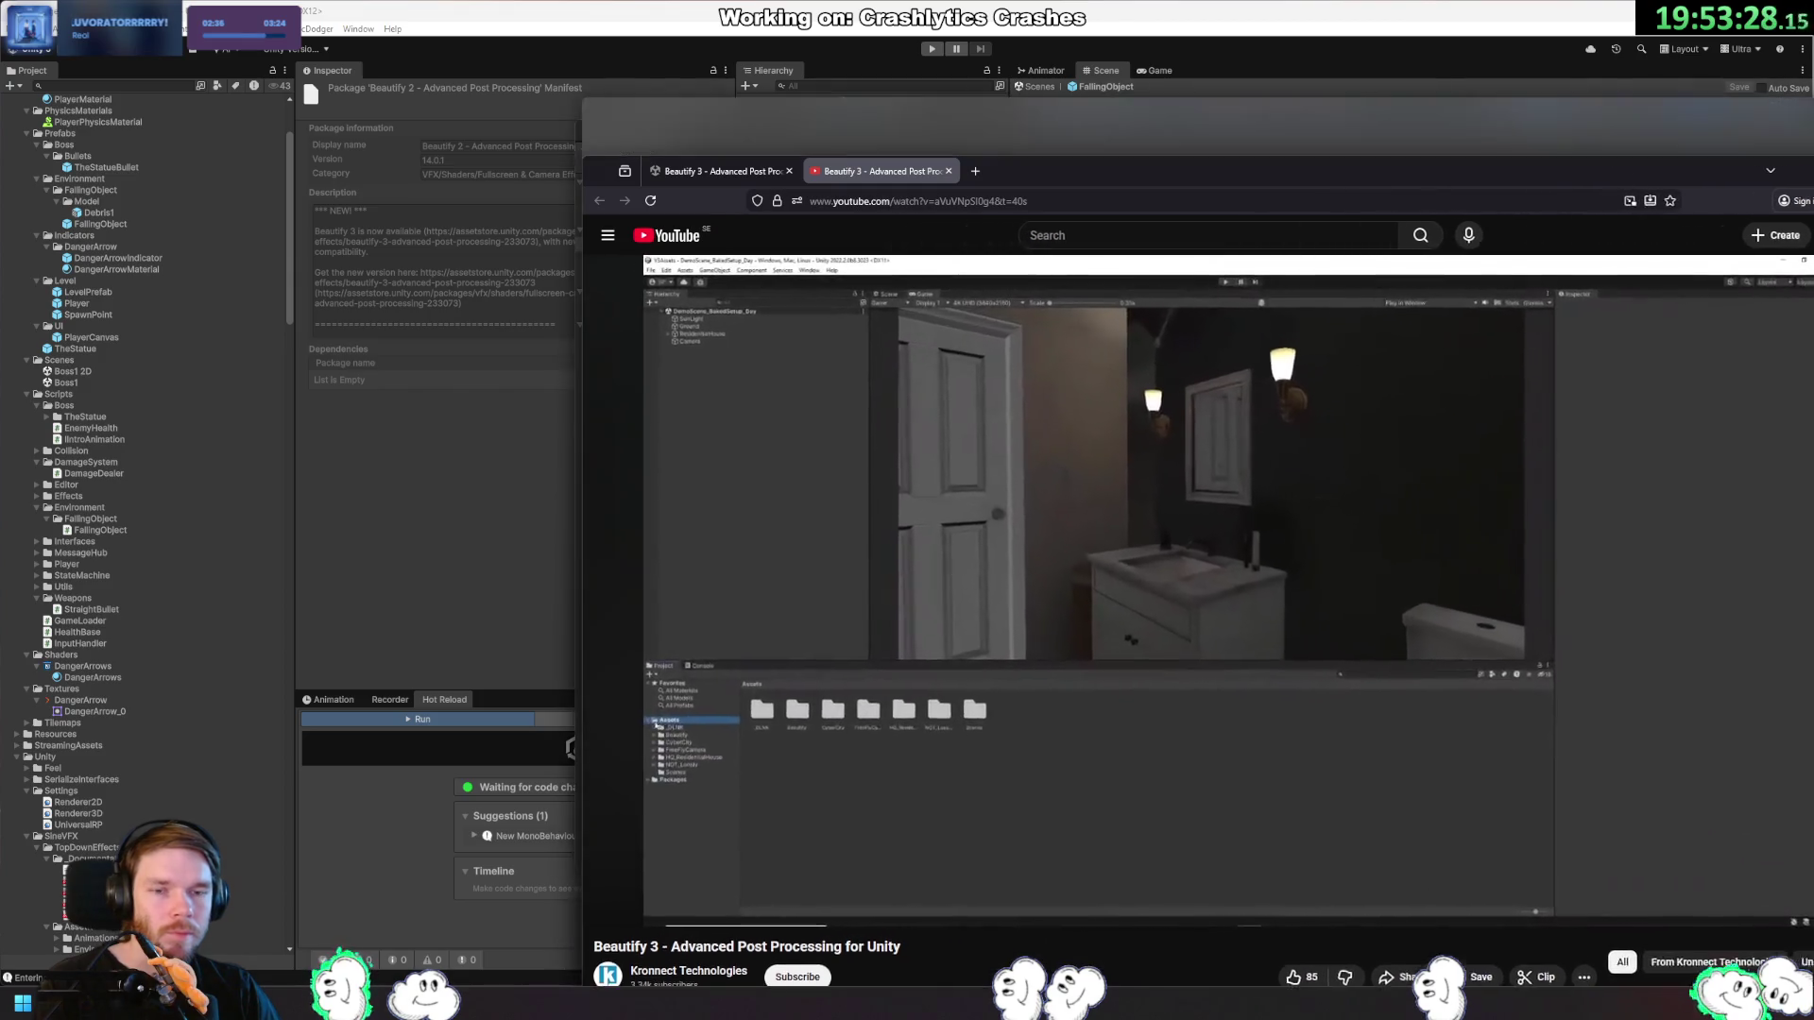
drag(1465, 80, 1398, 31)
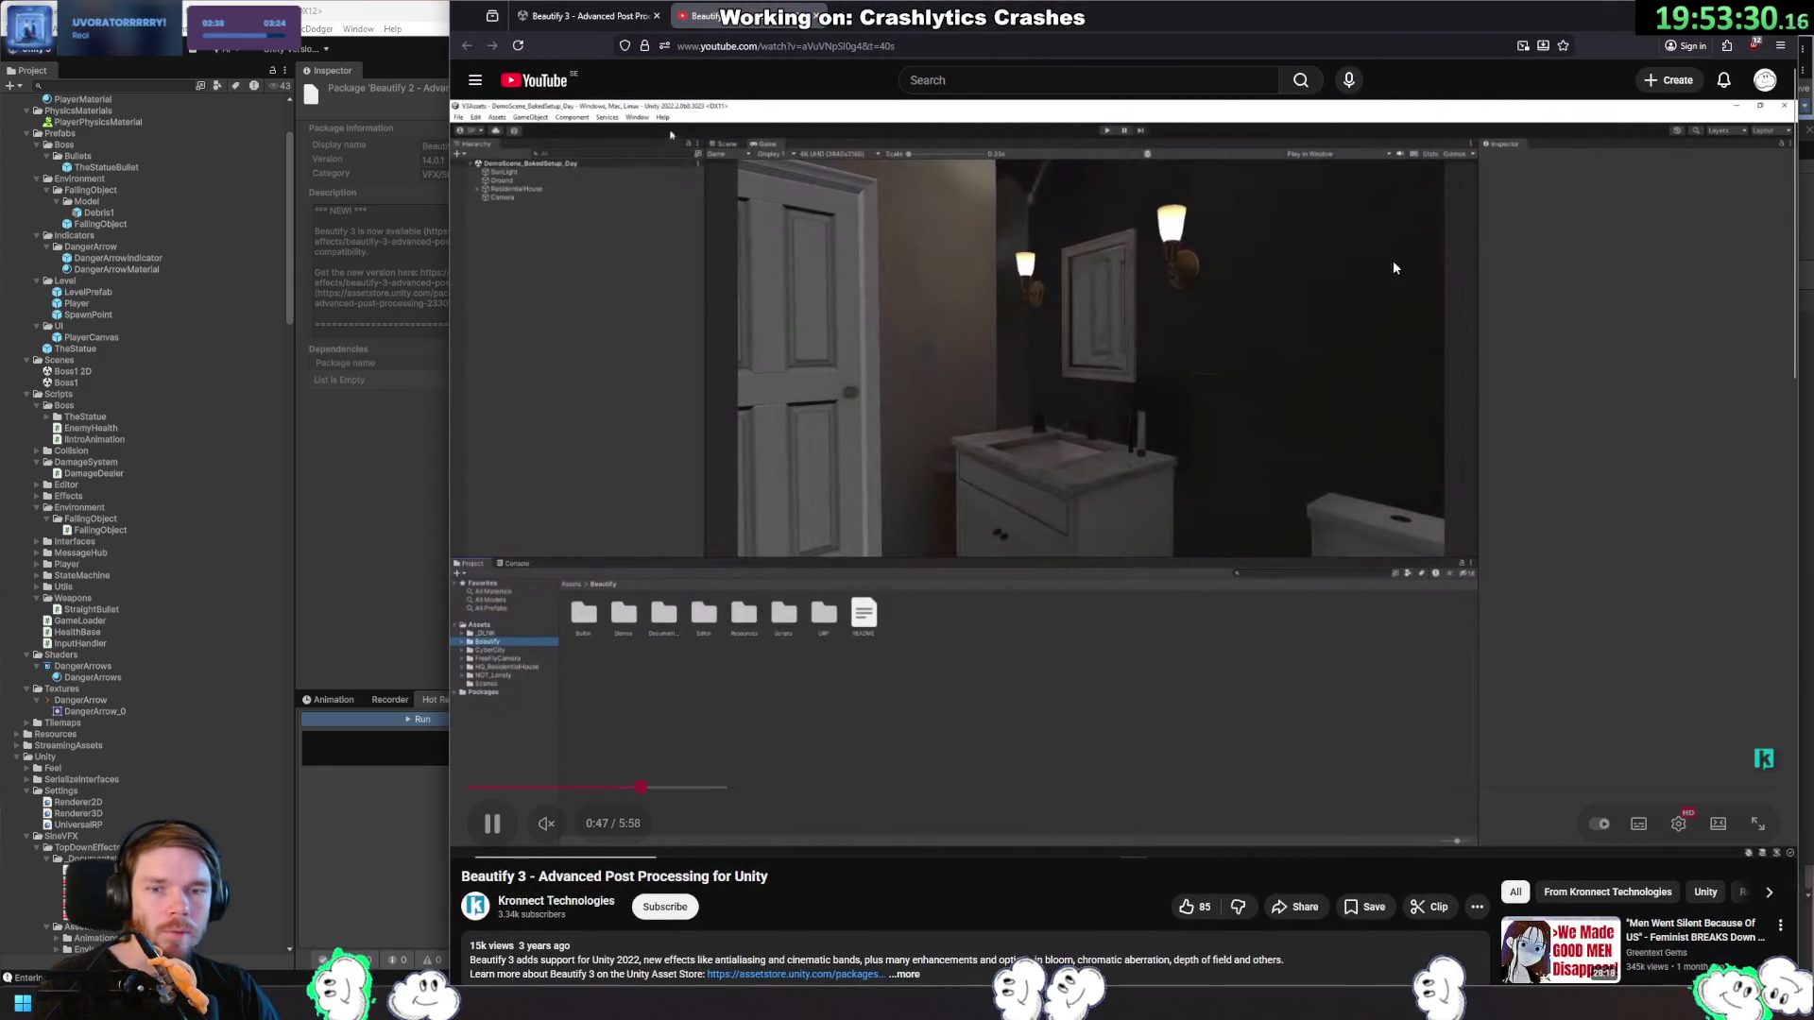
Skim the Beautify 3 trailer from 0:56 through 1:21, 1:39, 2:01 and 2:15 to 2:46.
drag(742, 786, 673, 791)
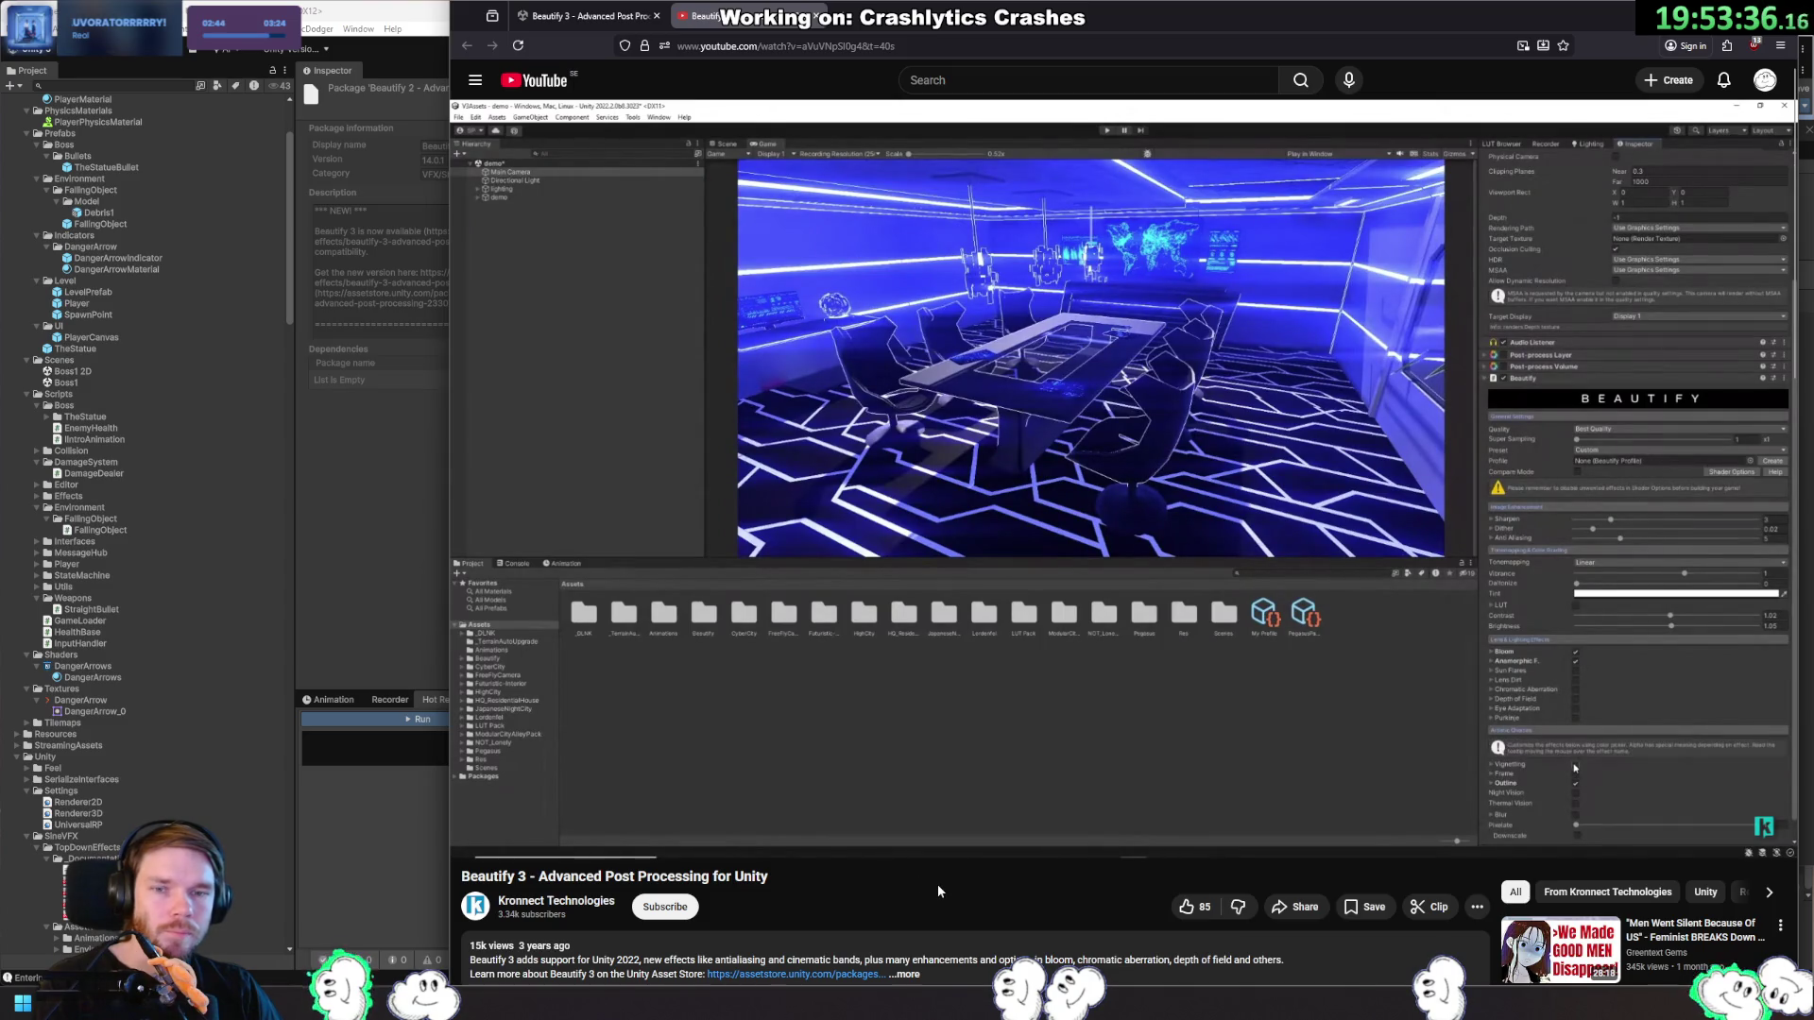
mouse_move(818, 803)
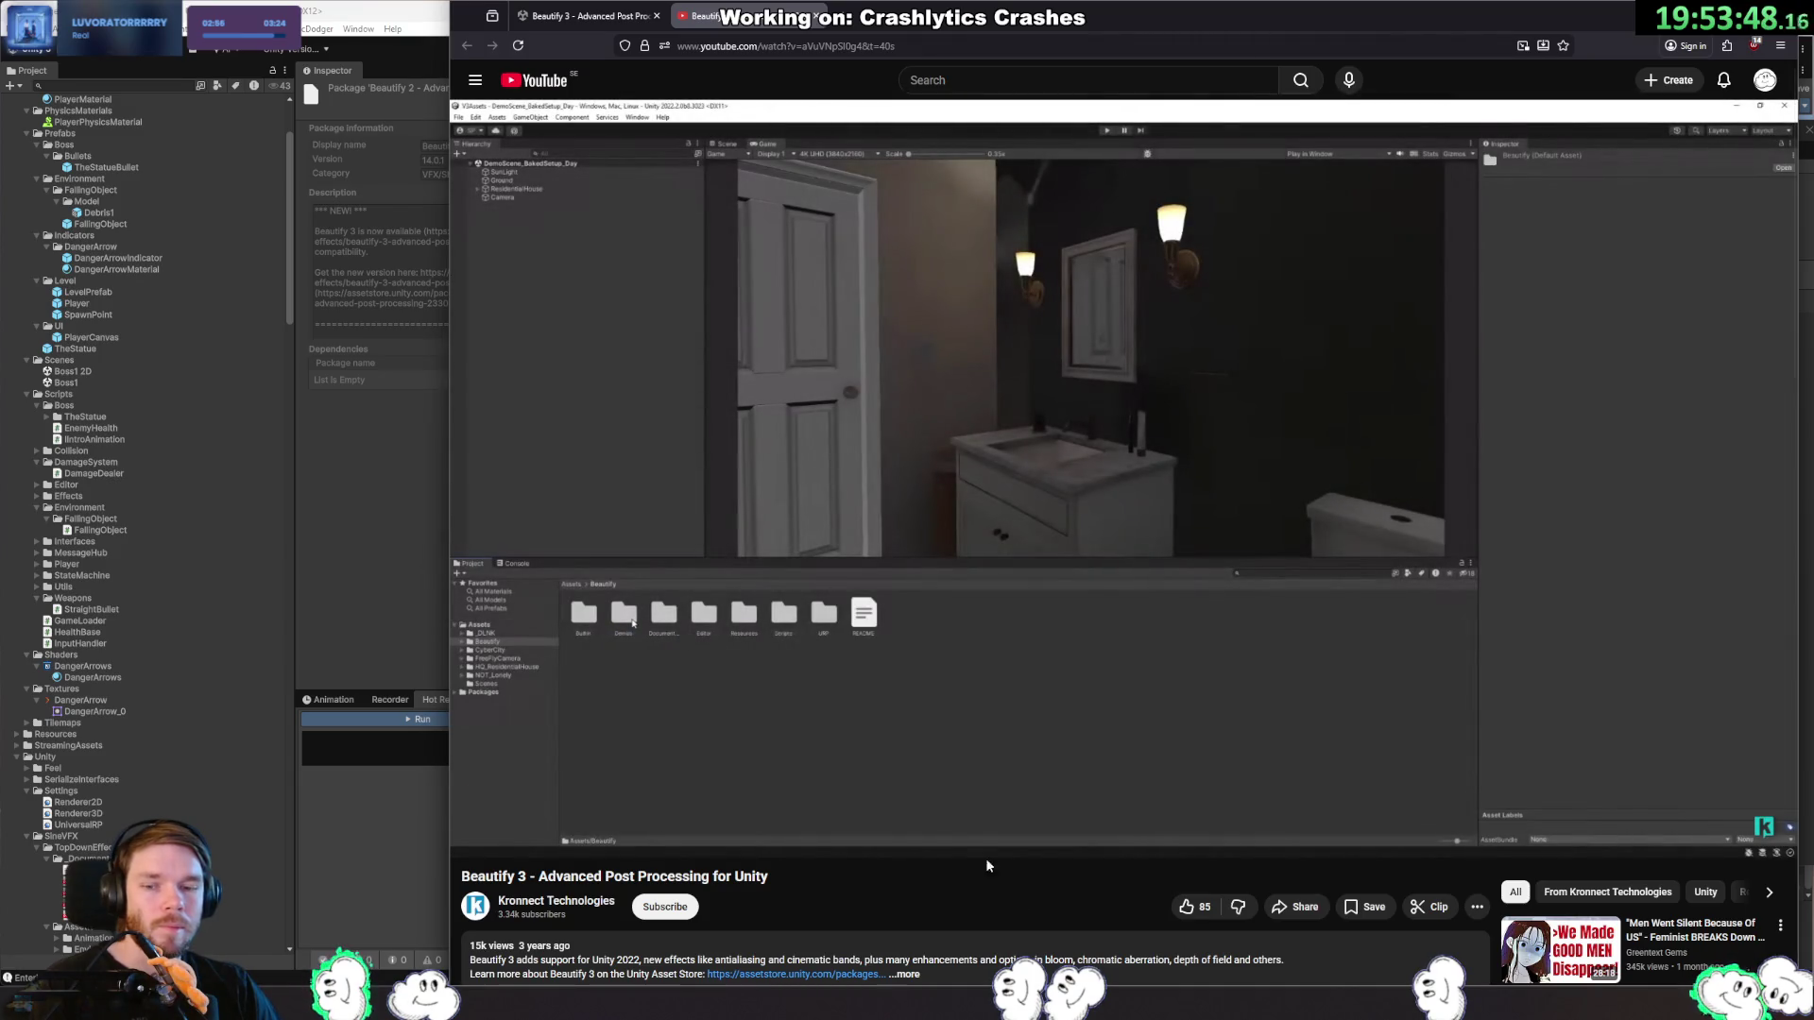
click(766, 791)
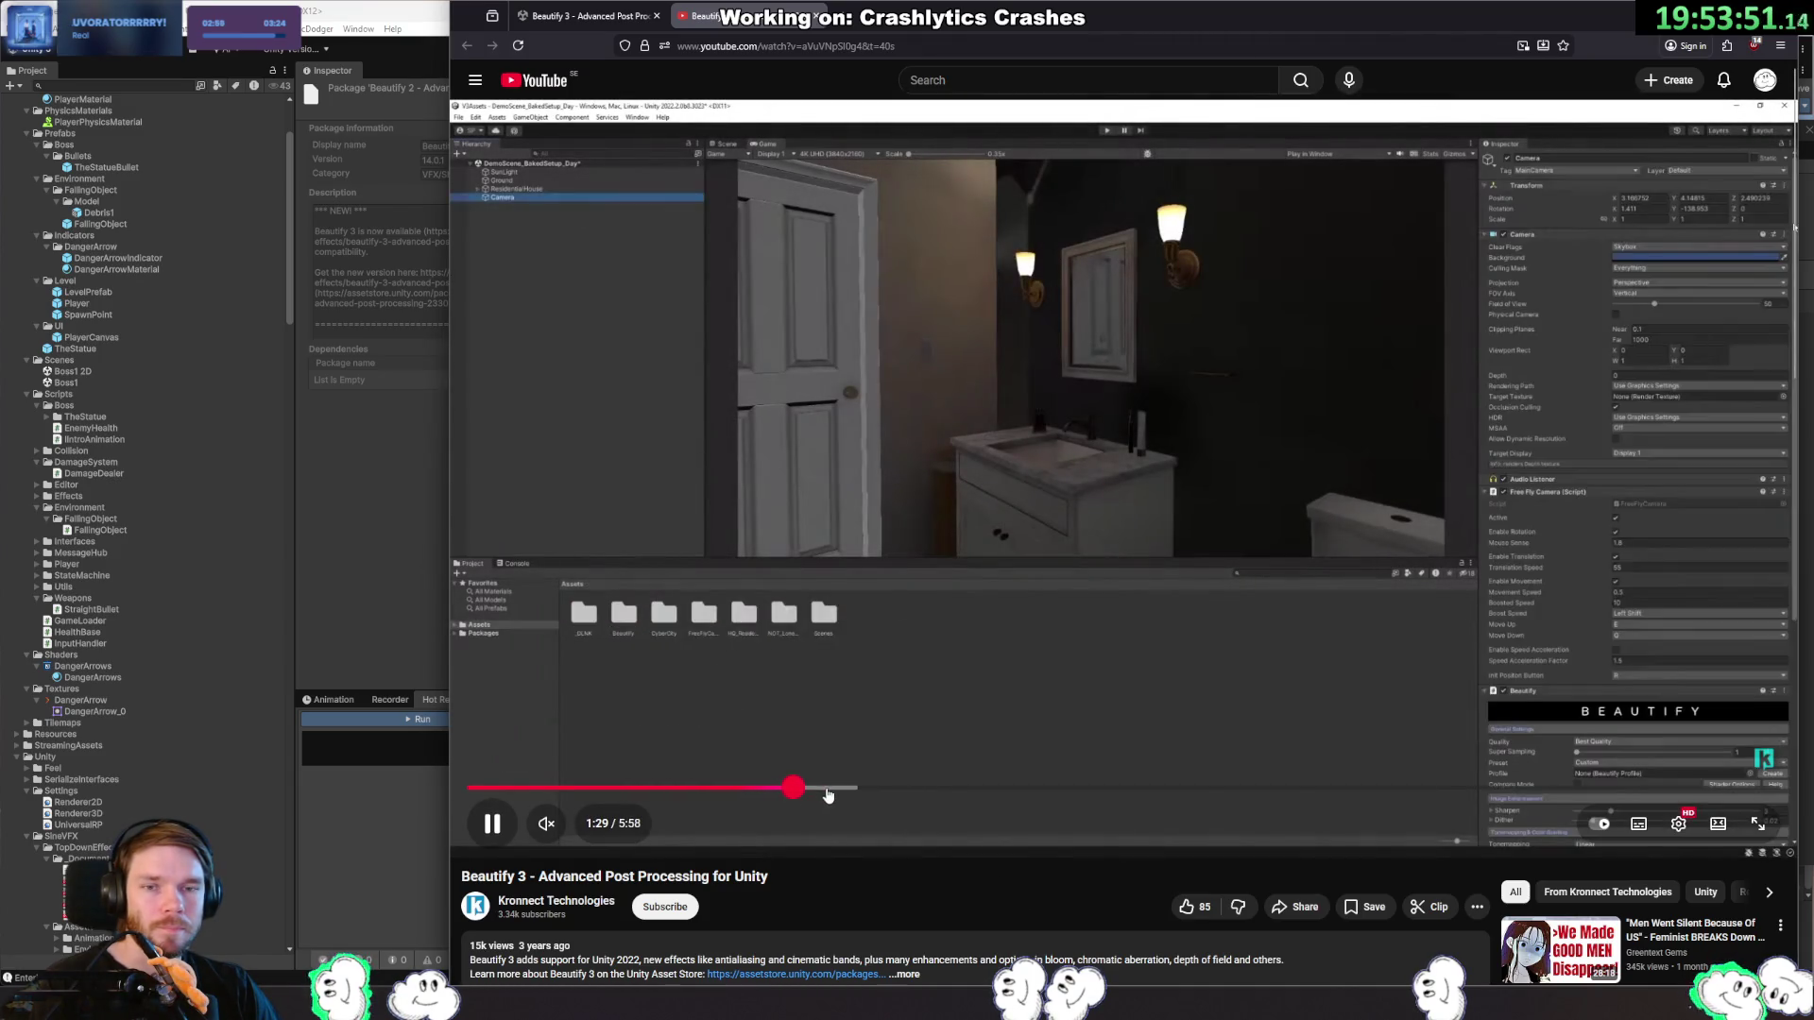
click(830, 791)
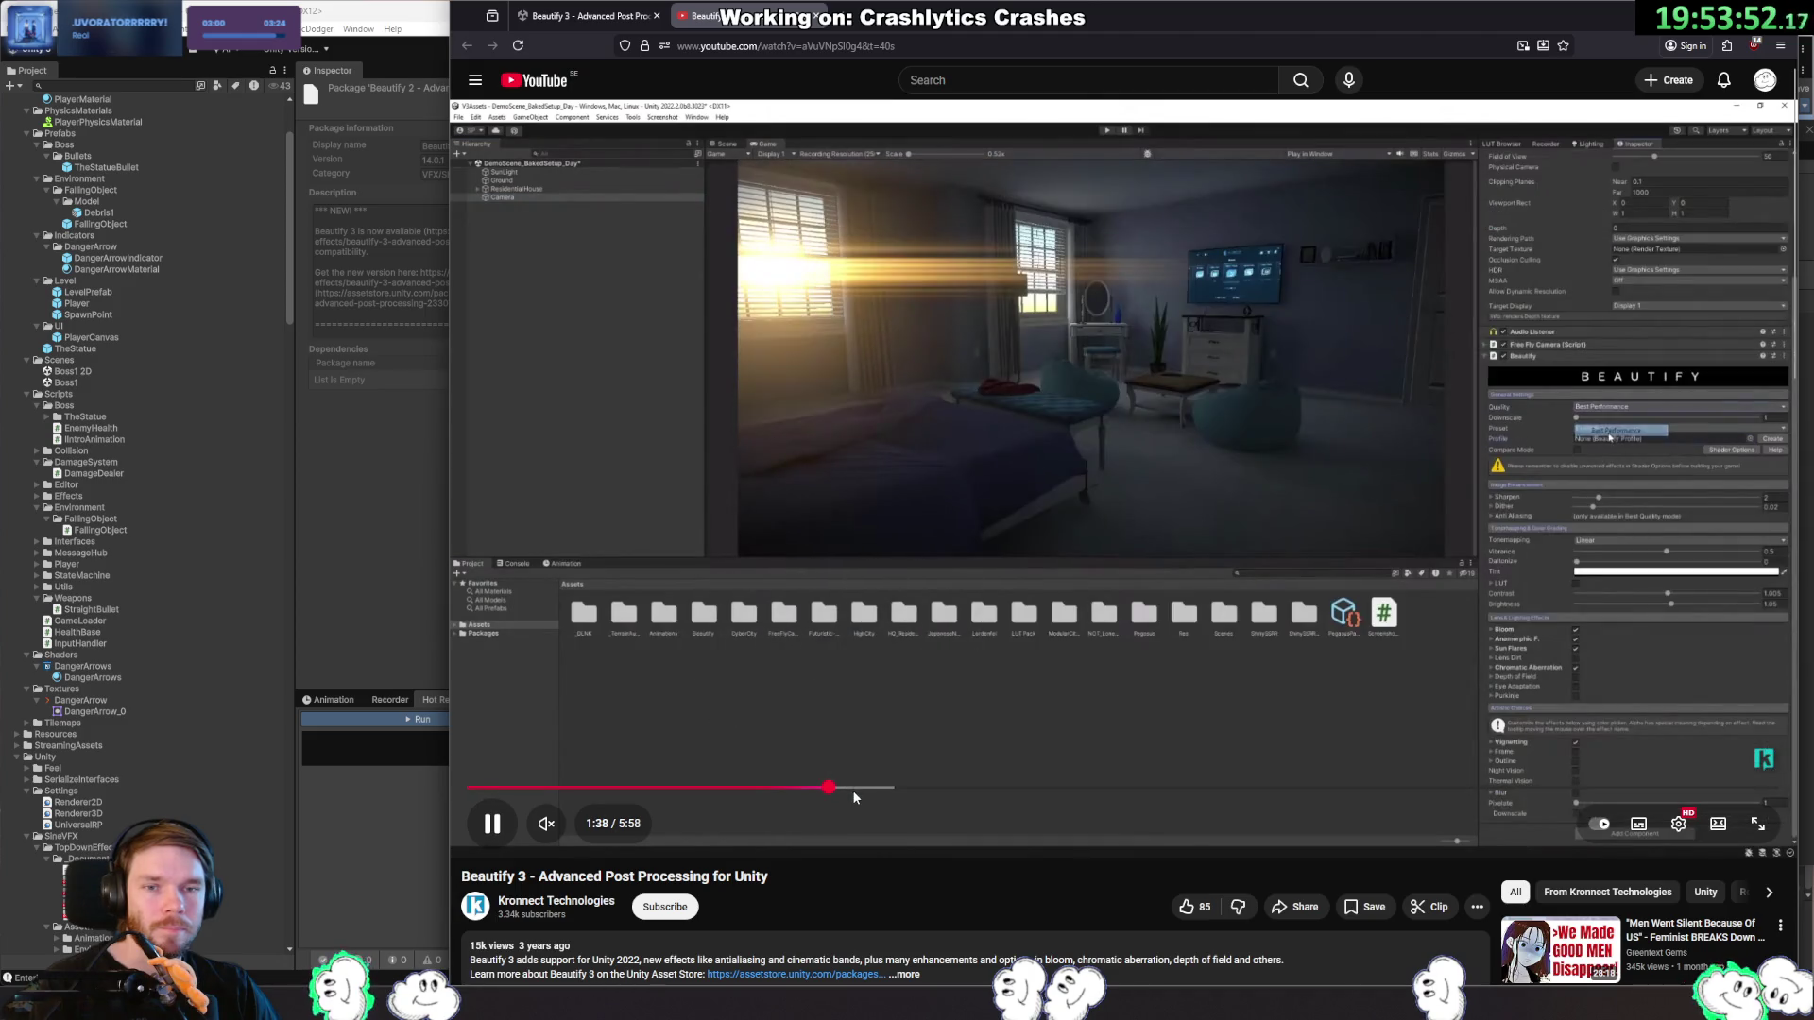
drag(865, 791, 914, 789)
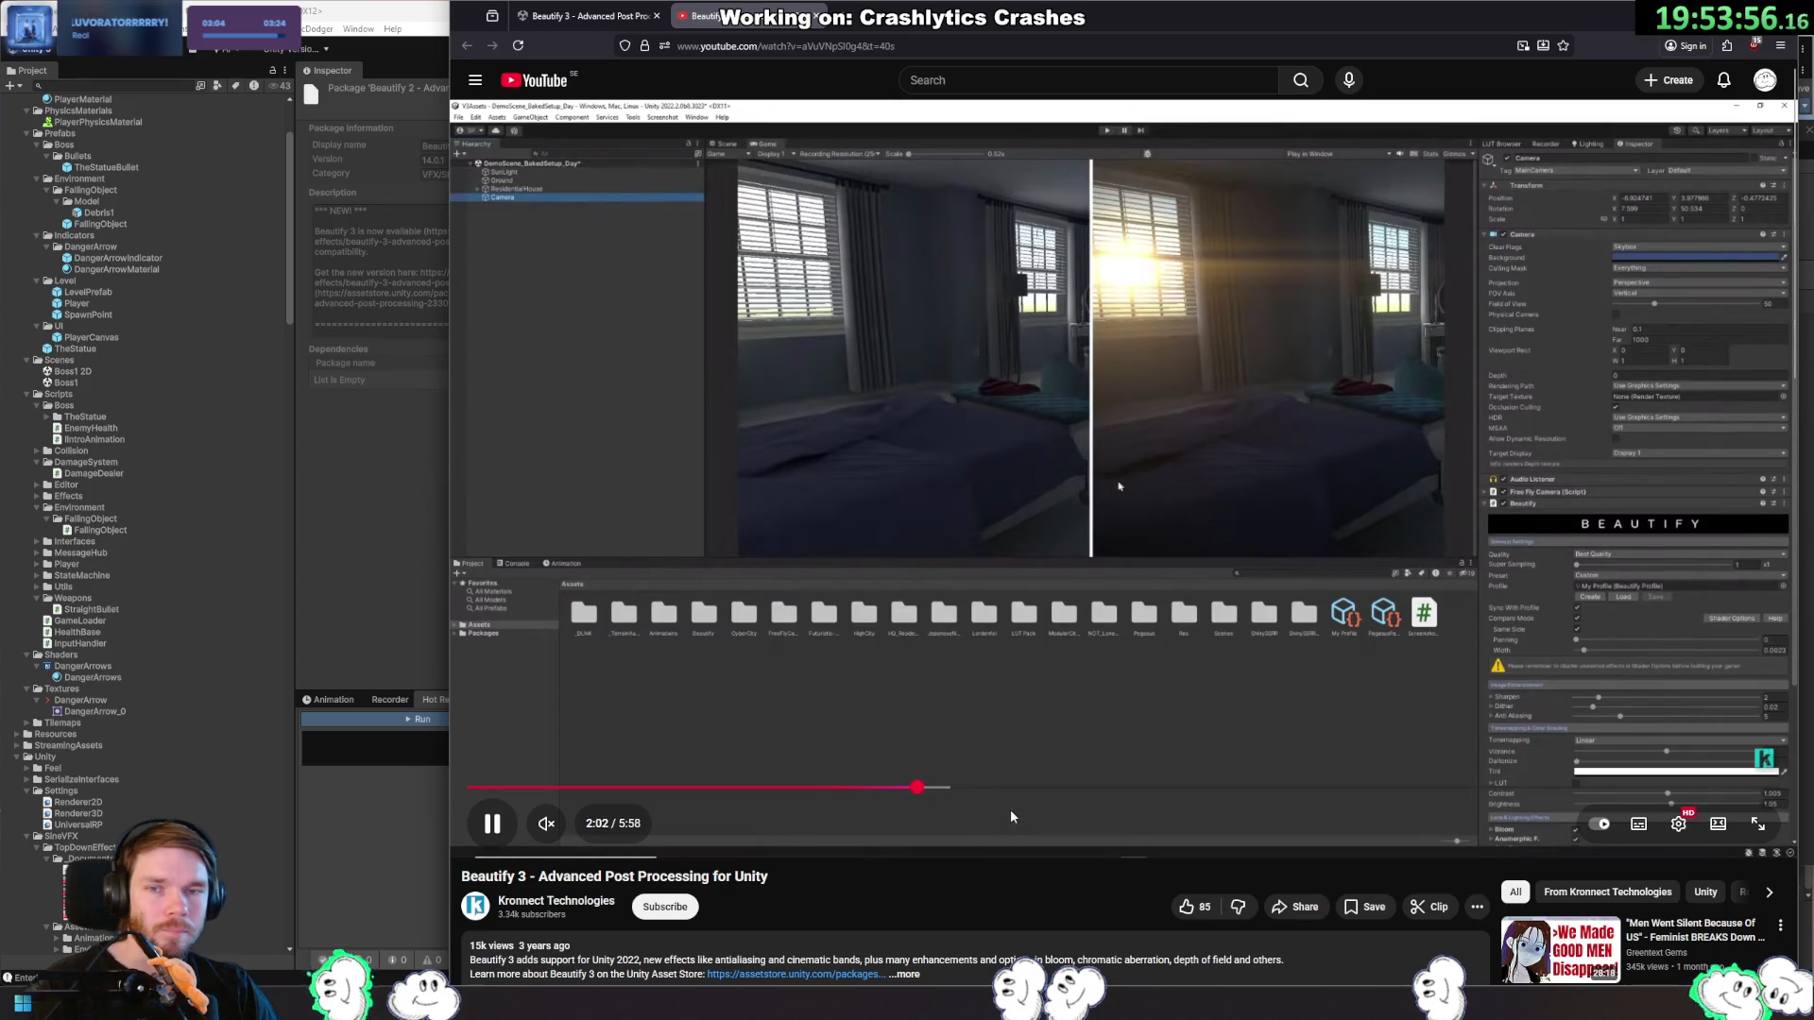
click(969, 779)
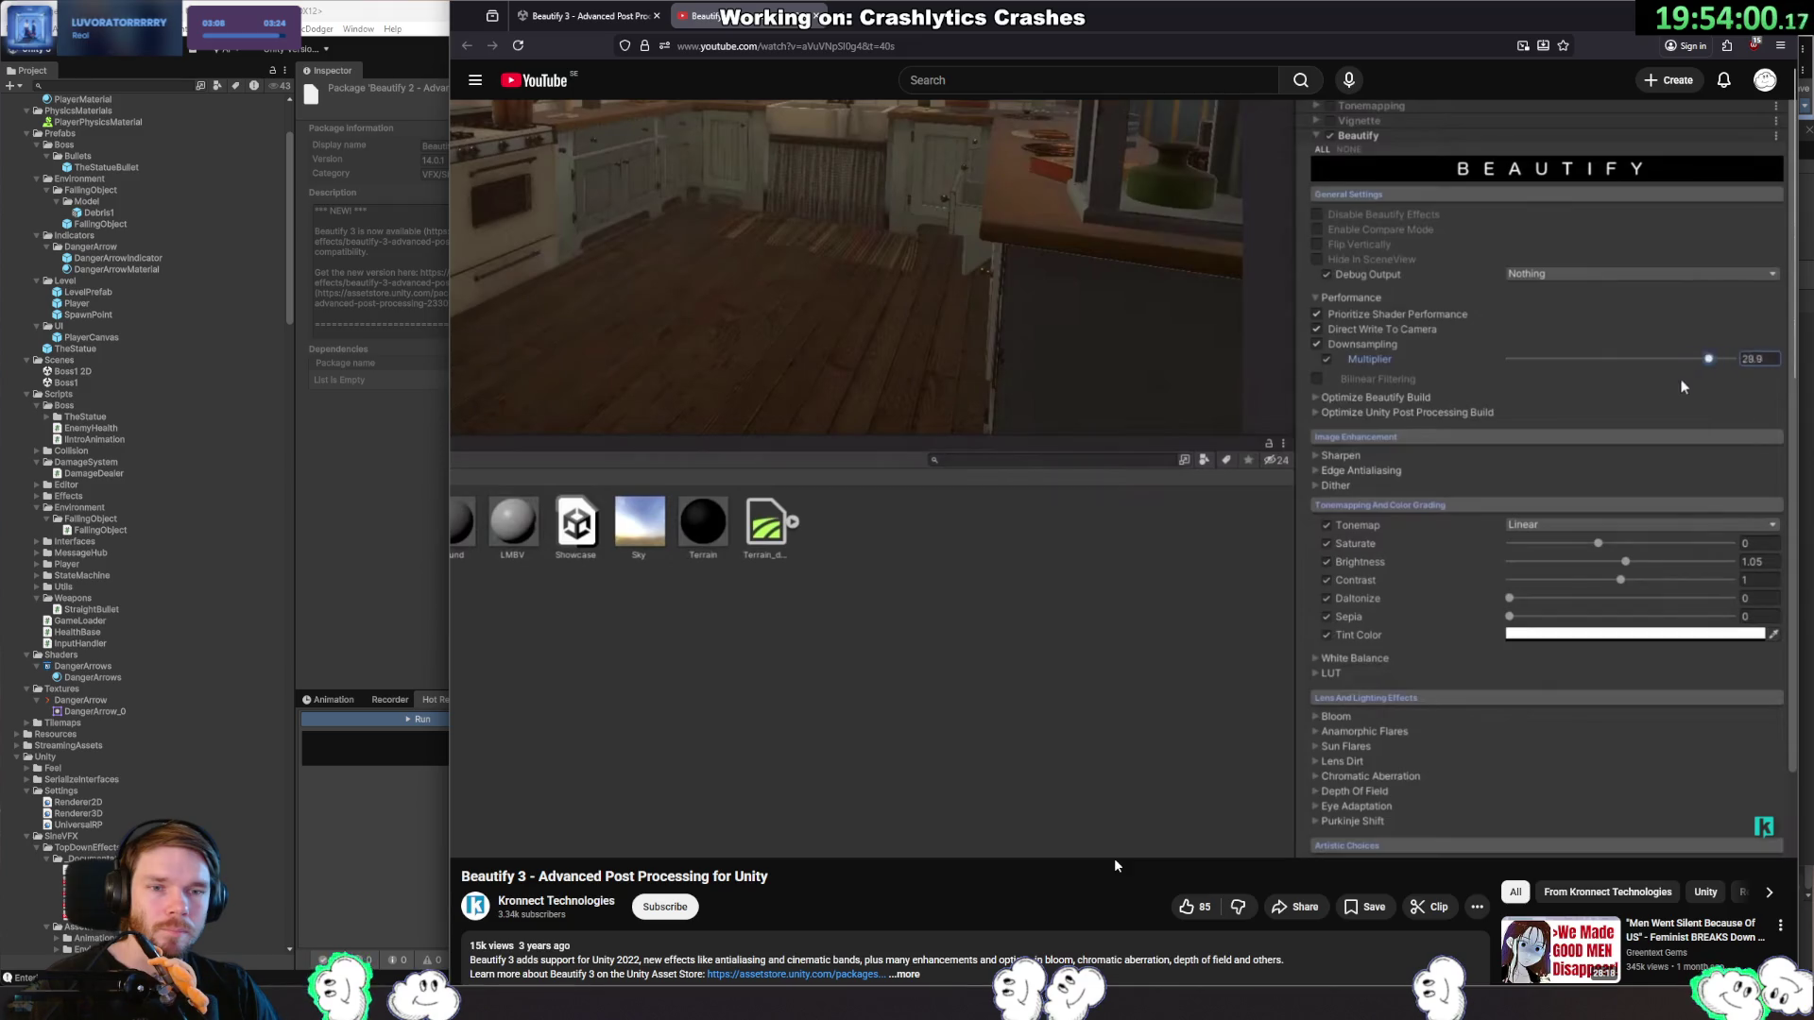
drag(1044, 790, 1080, 789)
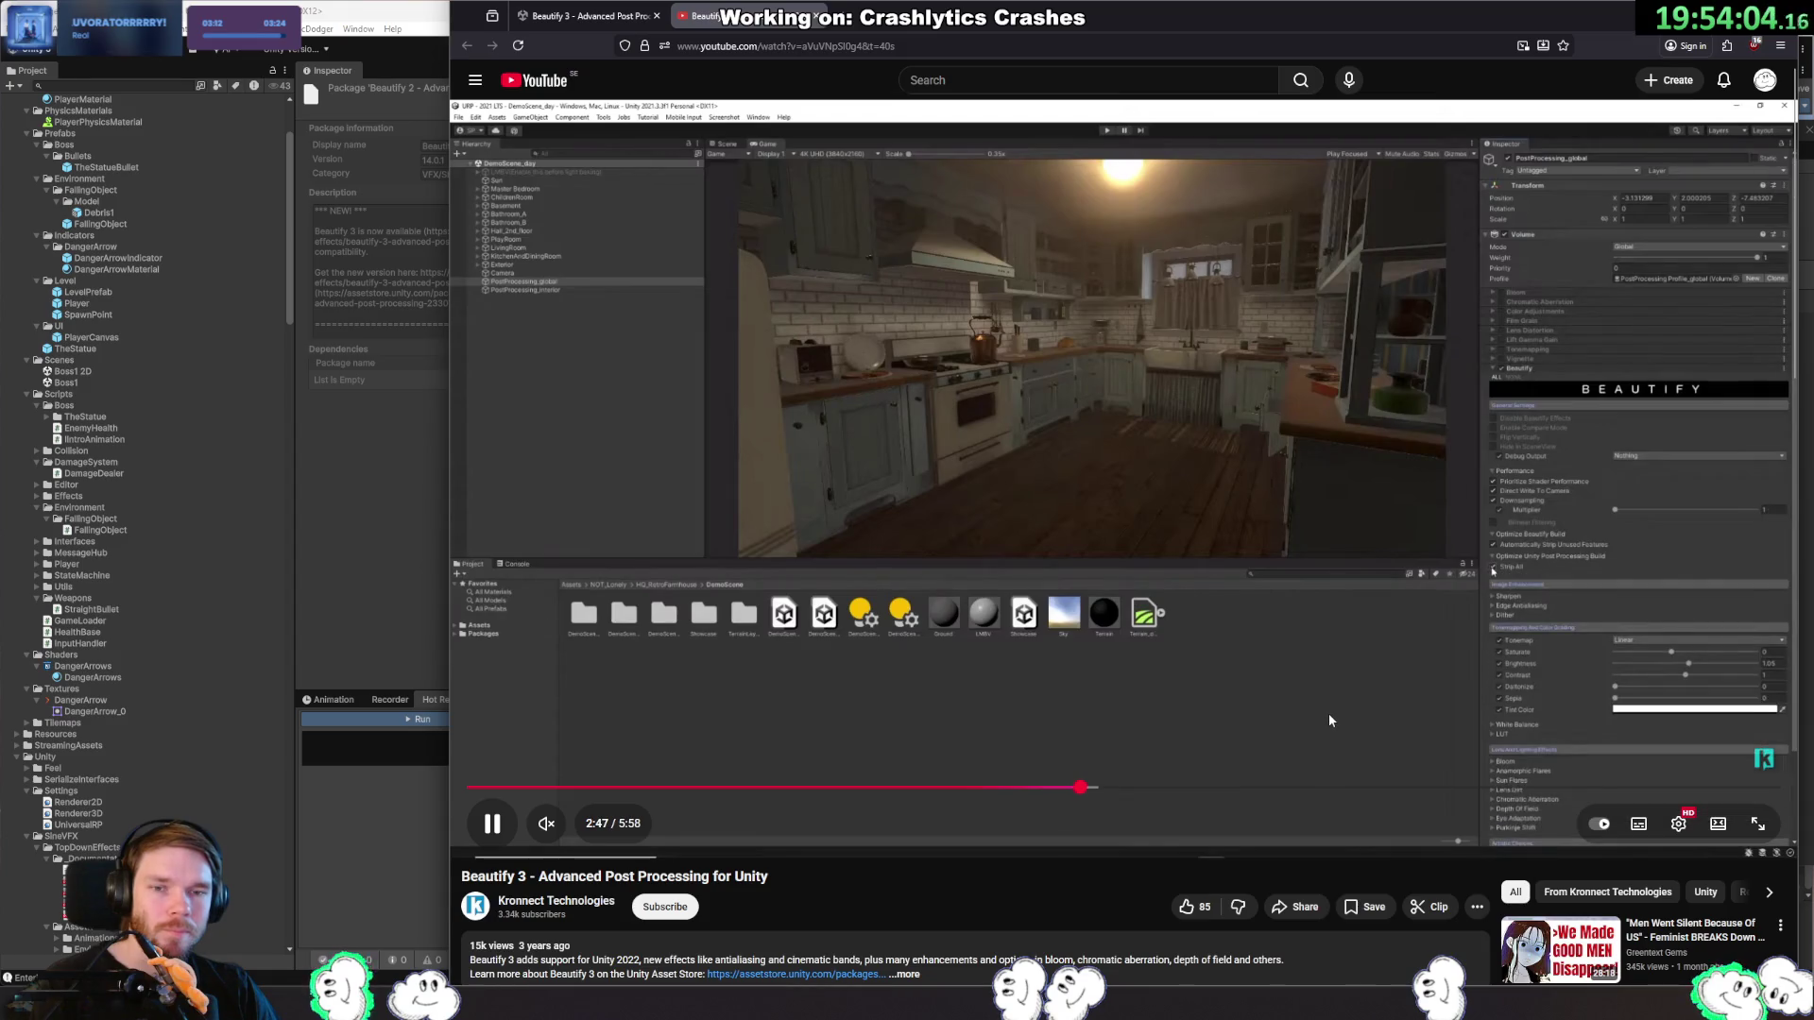
Preview the city scene at 3:05-3:13, revisit the kitchen at 2:50, then skim to about 4:12.
click(1176, 788)
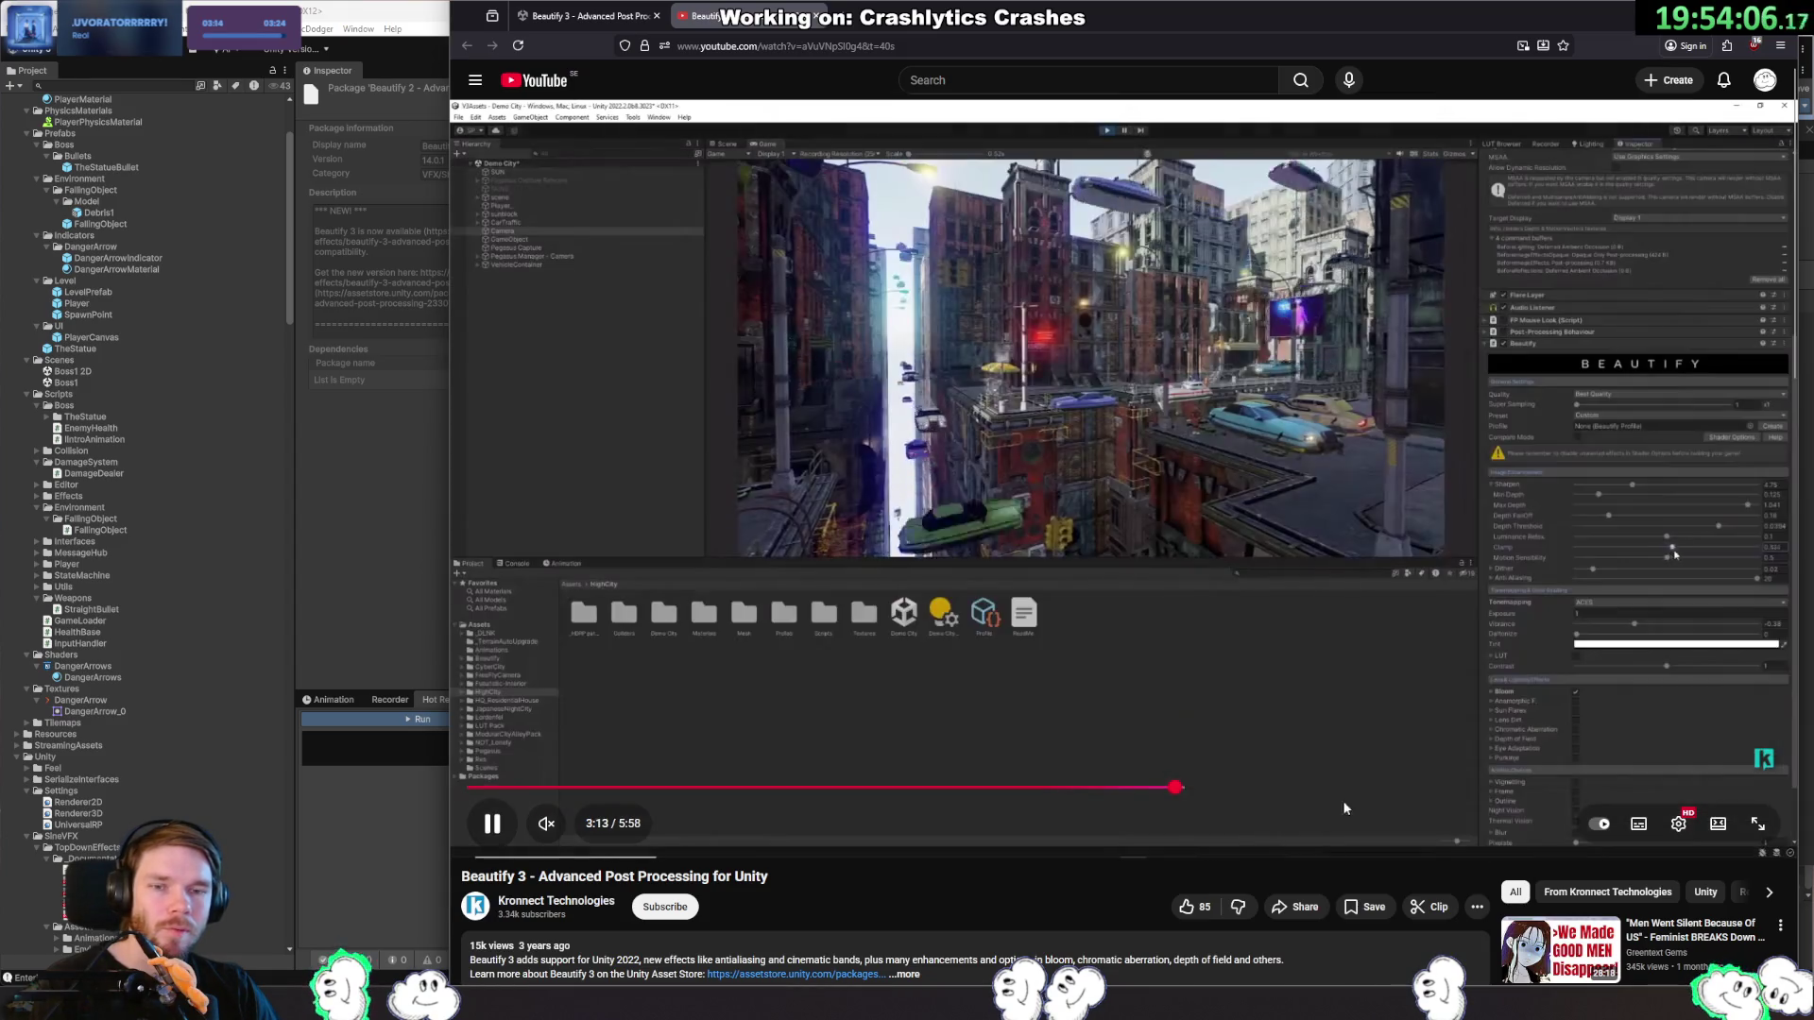
drag(1176, 788, 1130, 790)
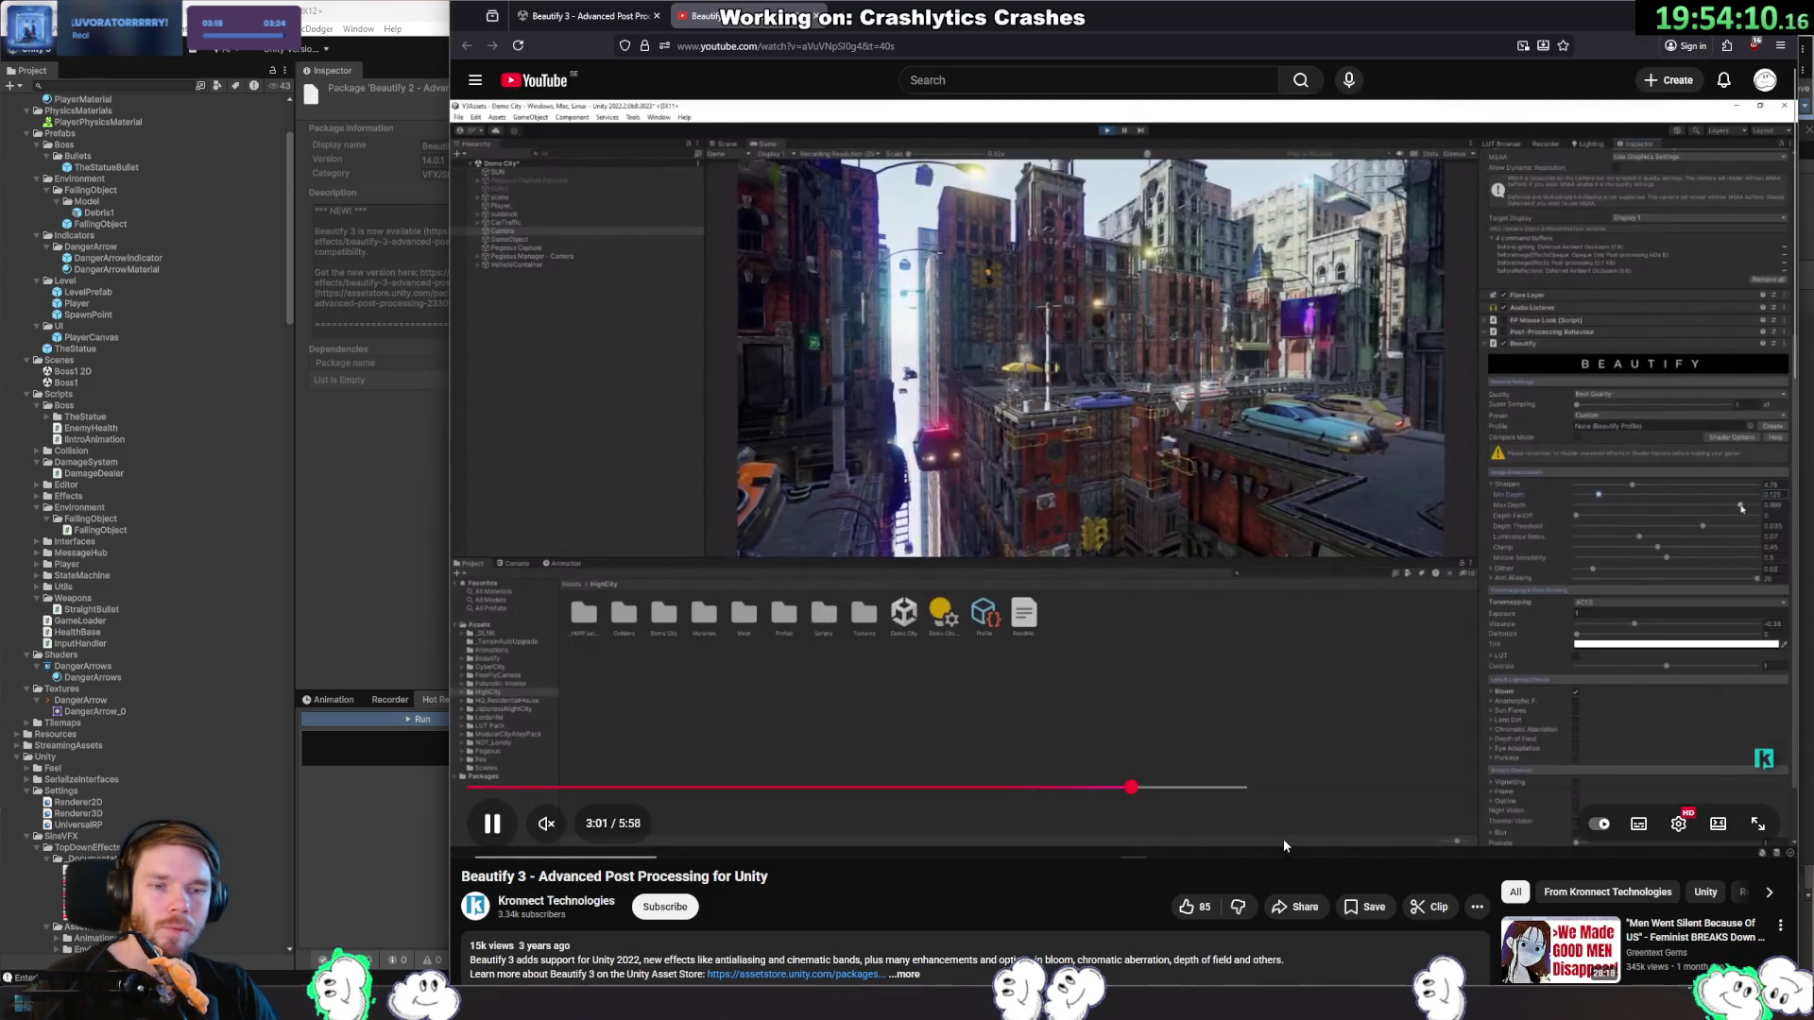
click(1088, 790)
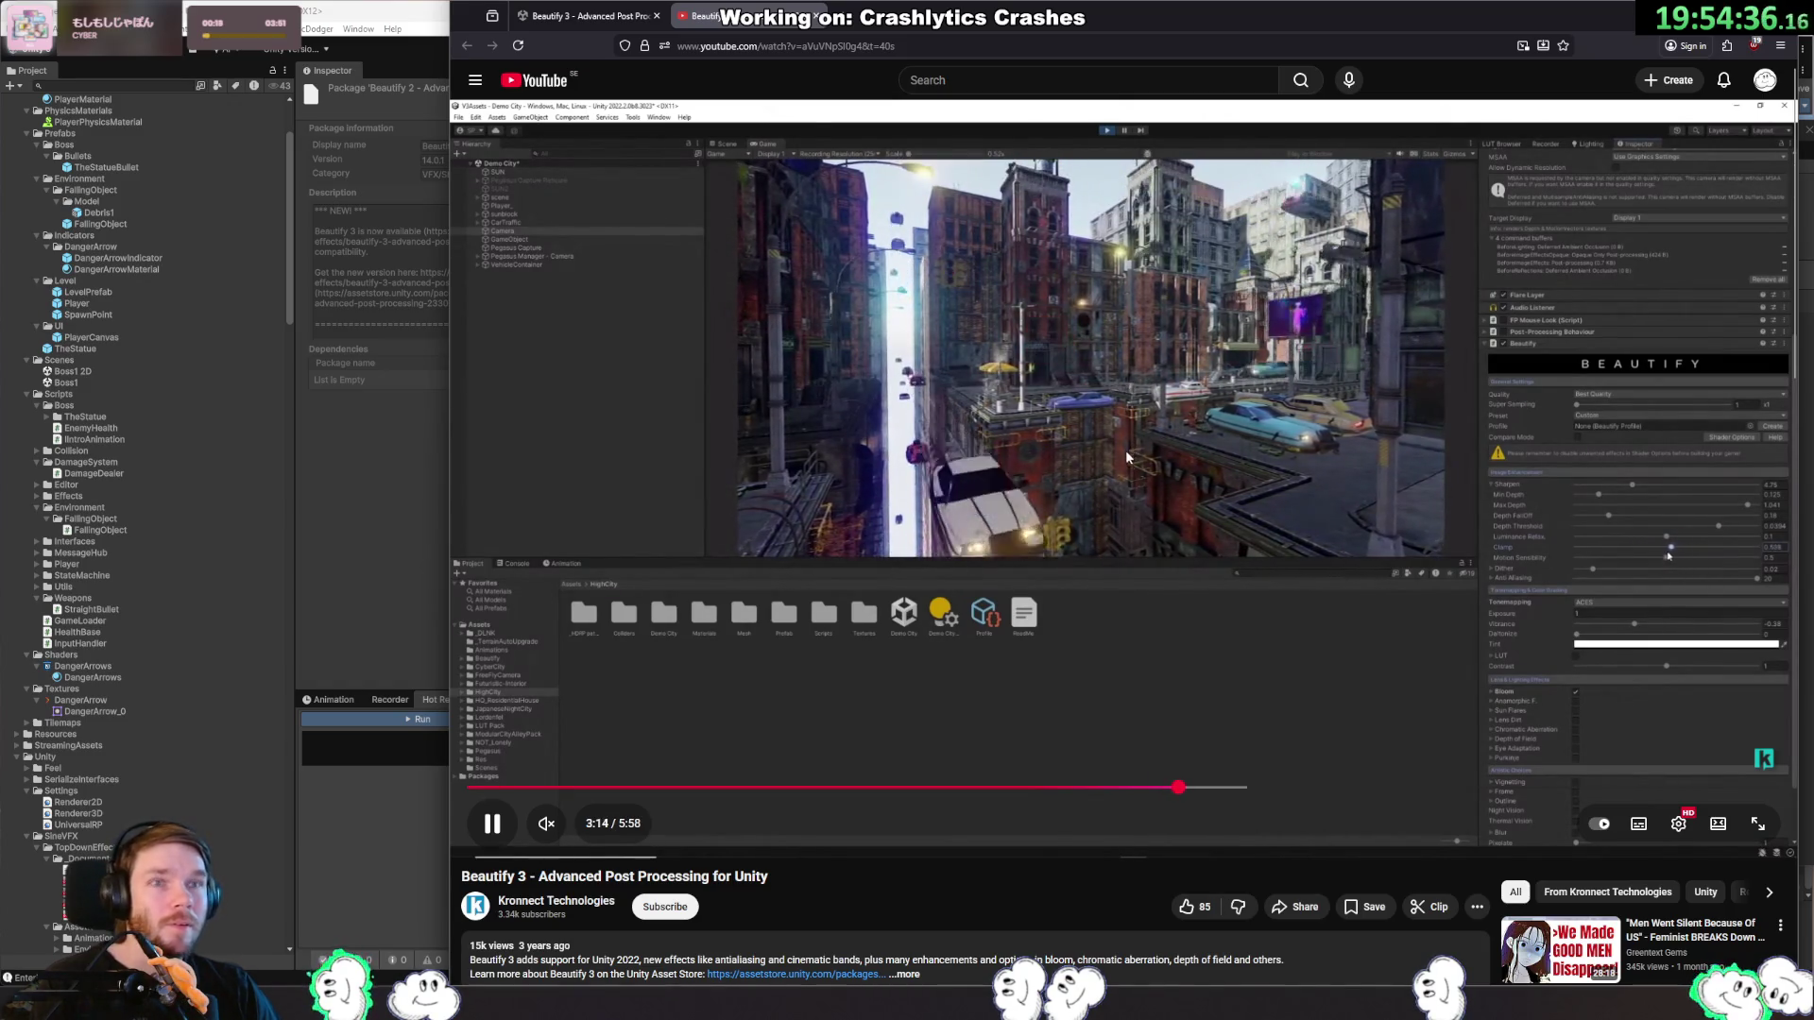
click(1241, 790)
click(1316, 788)
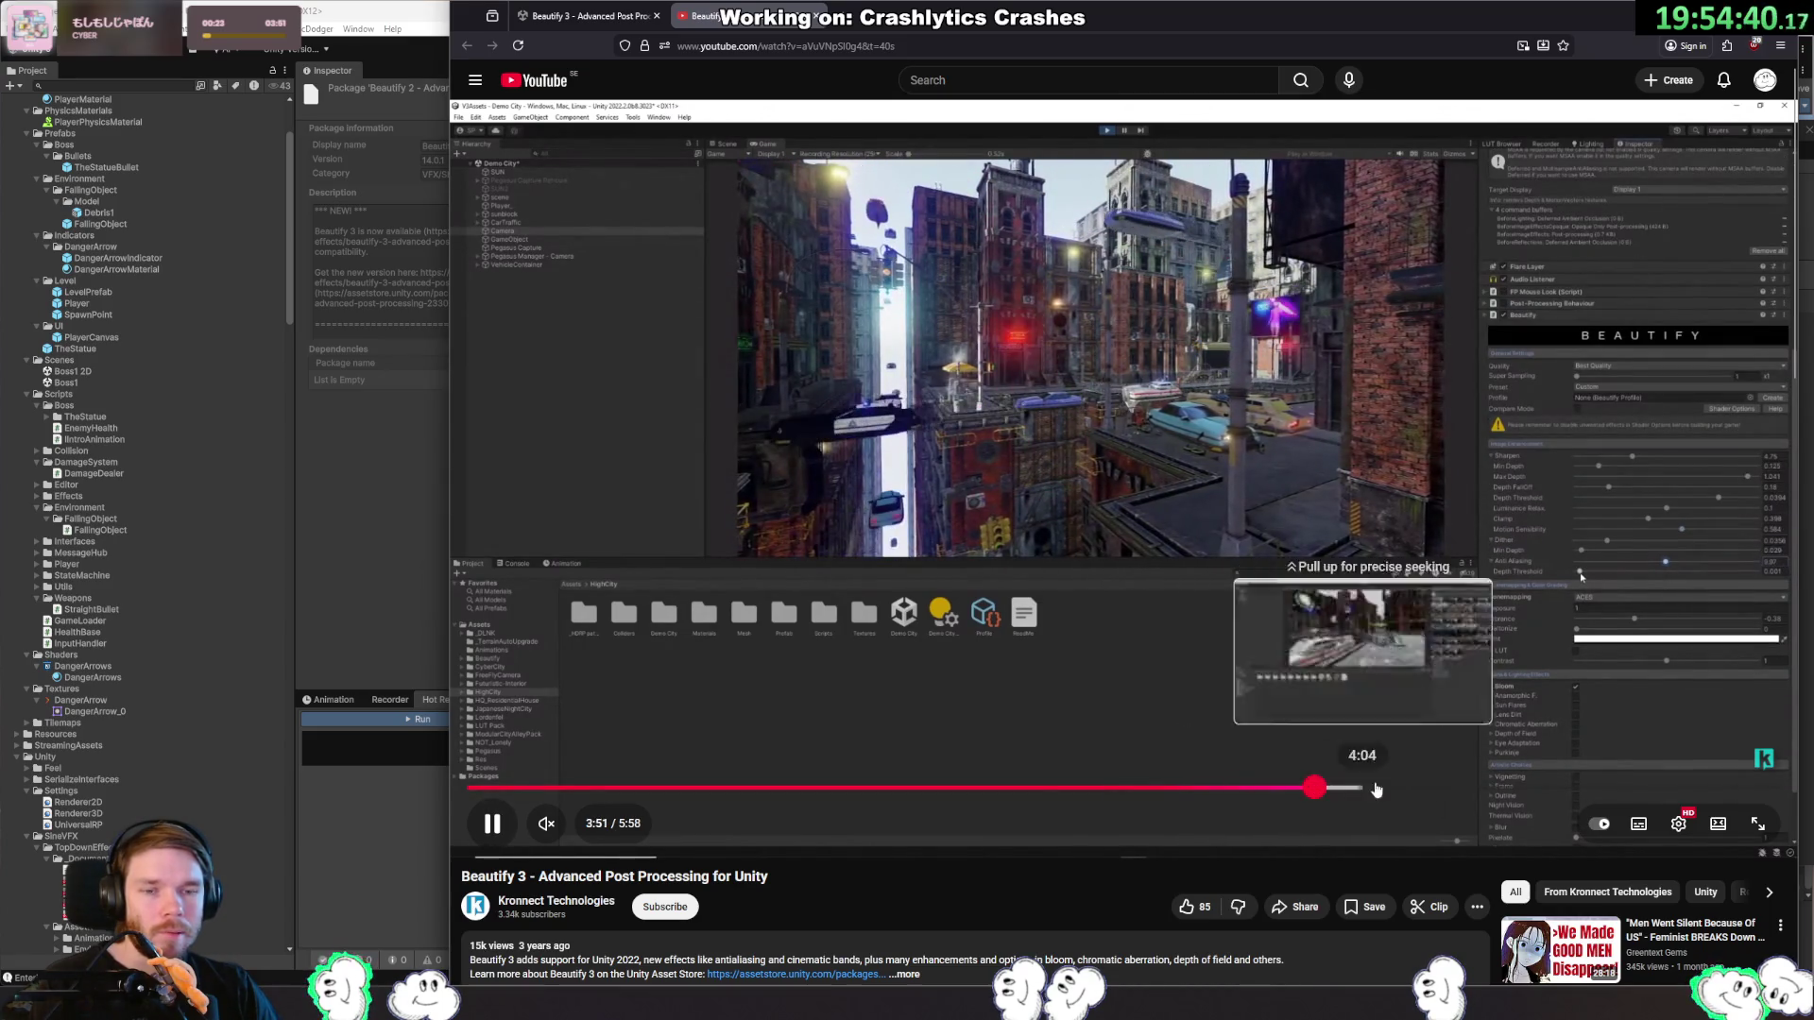
click(1389, 788)
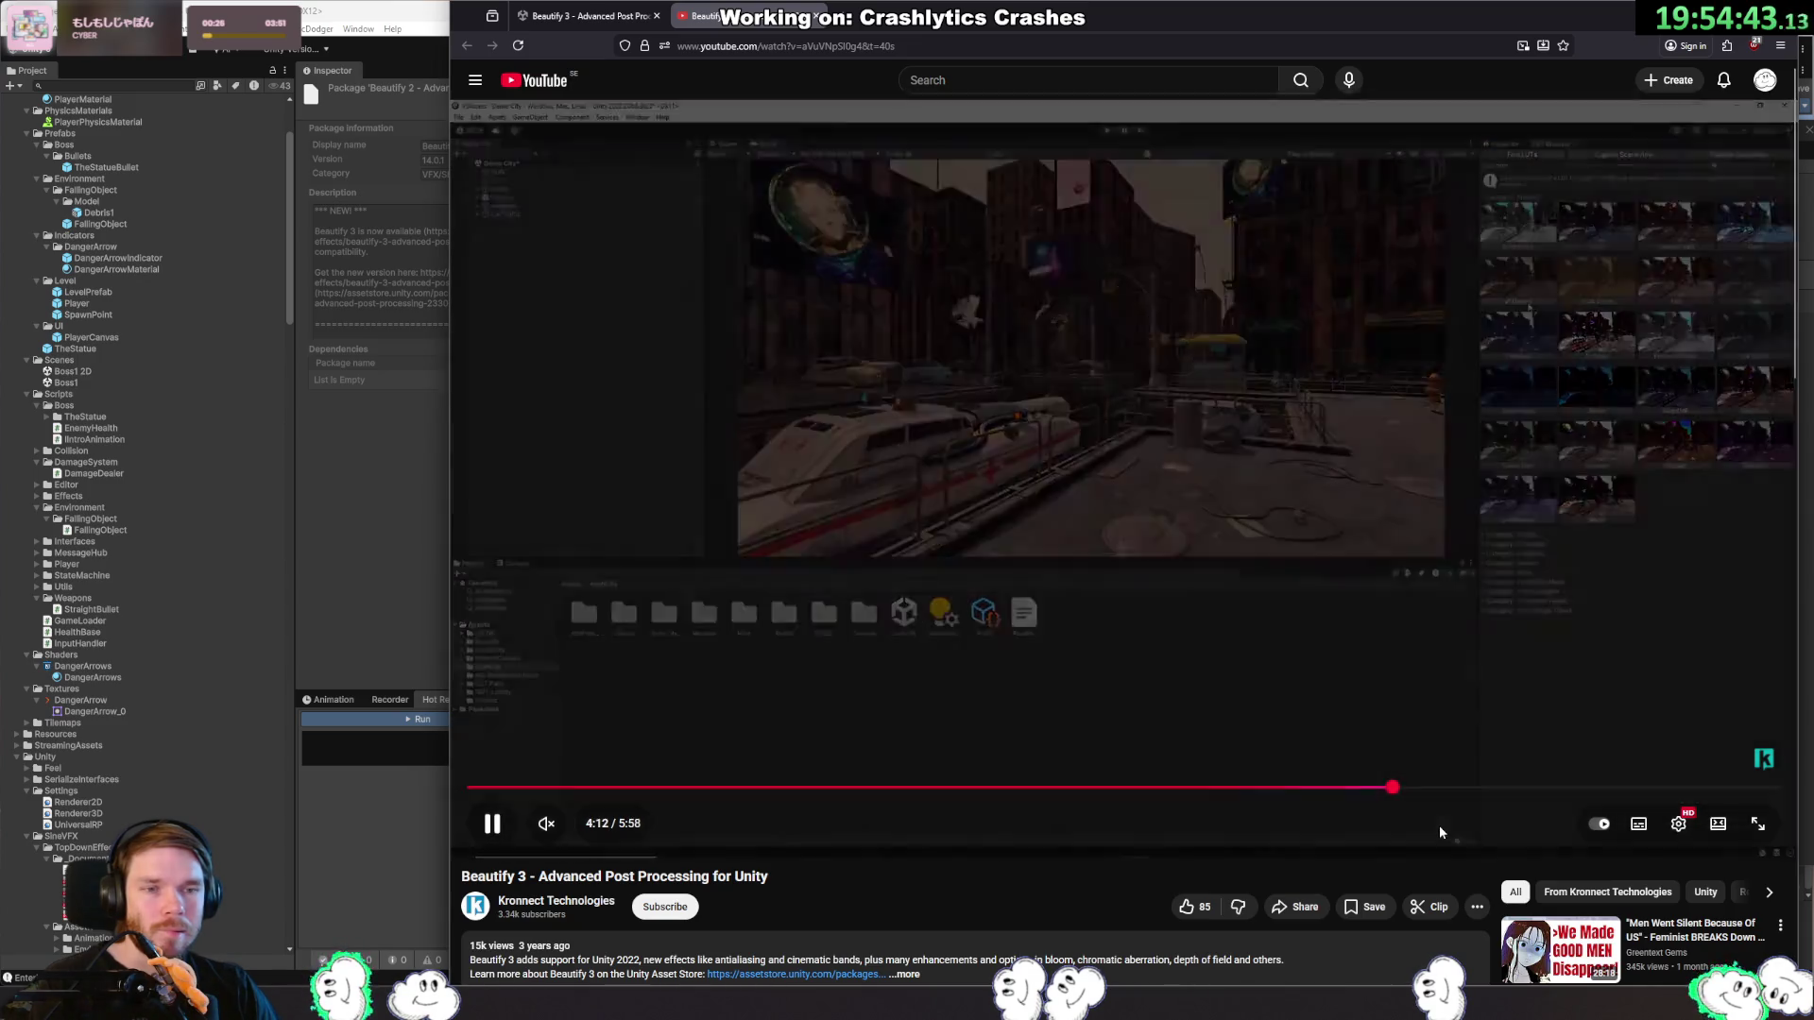
Skim ahead to 4:25, 4:40, 5:05 and 5:14, then pause the video and return to Unity.
click(1440, 790)
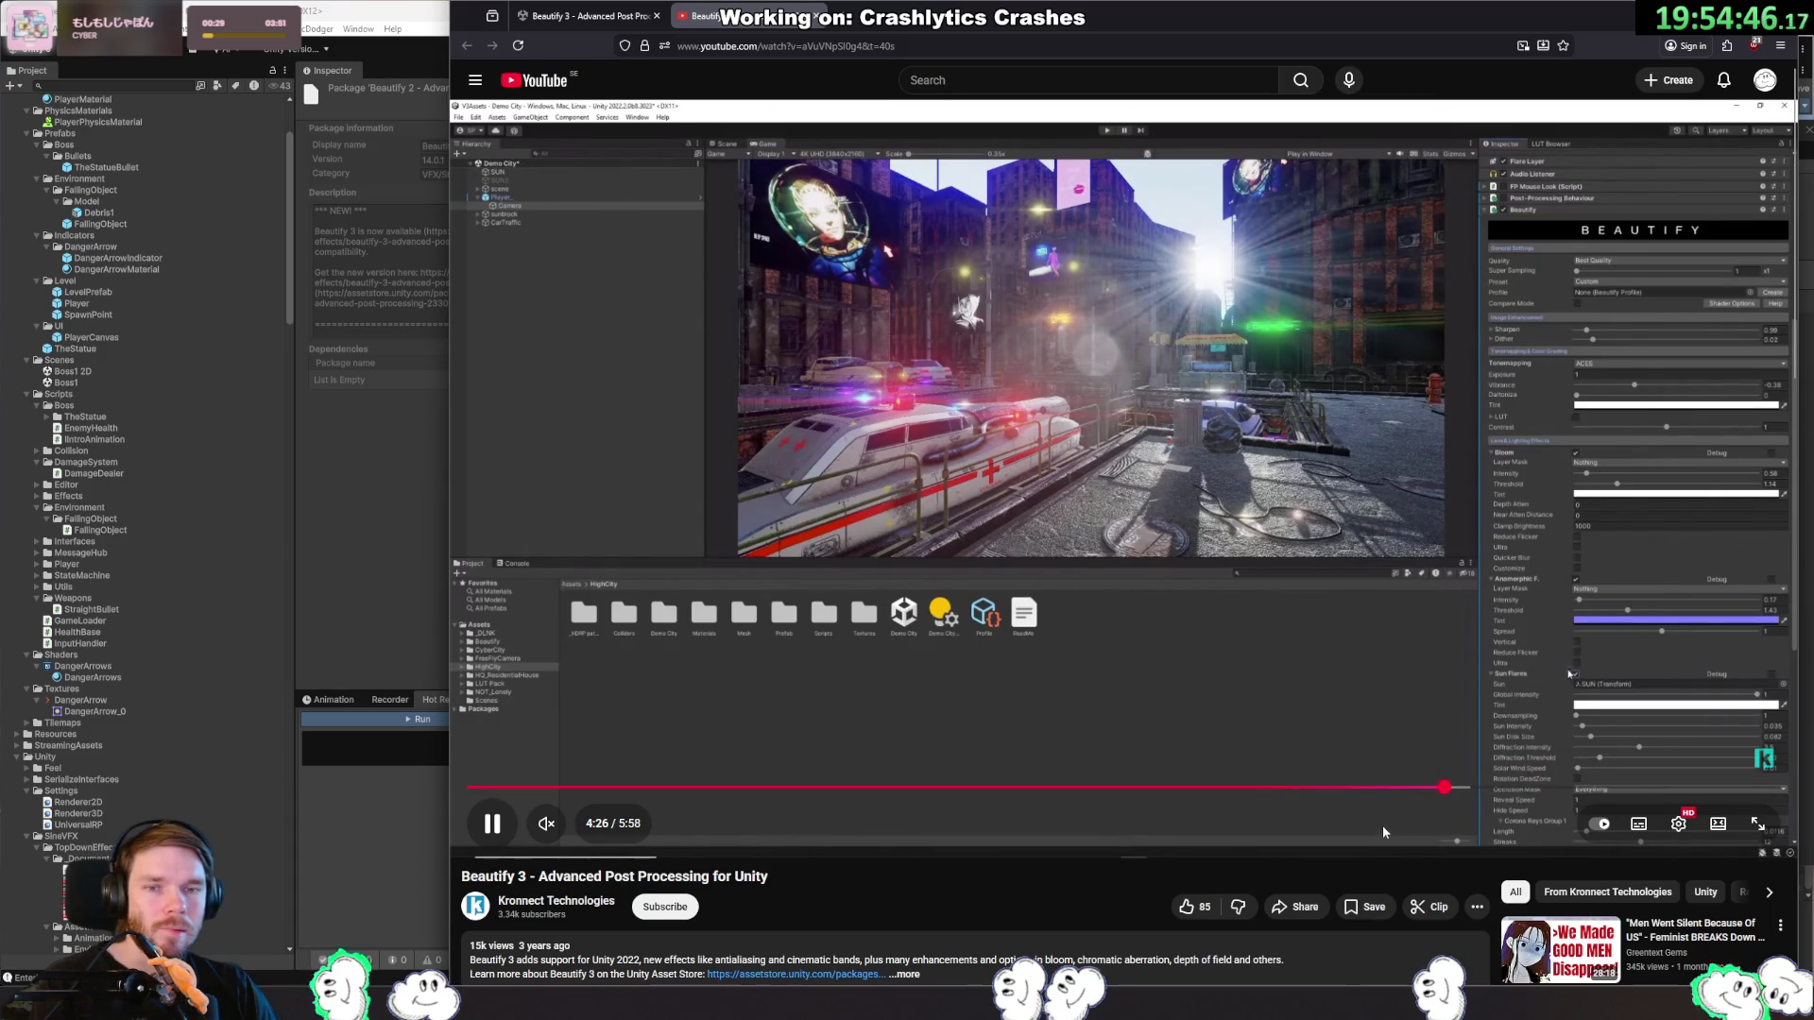
click(1494, 789)
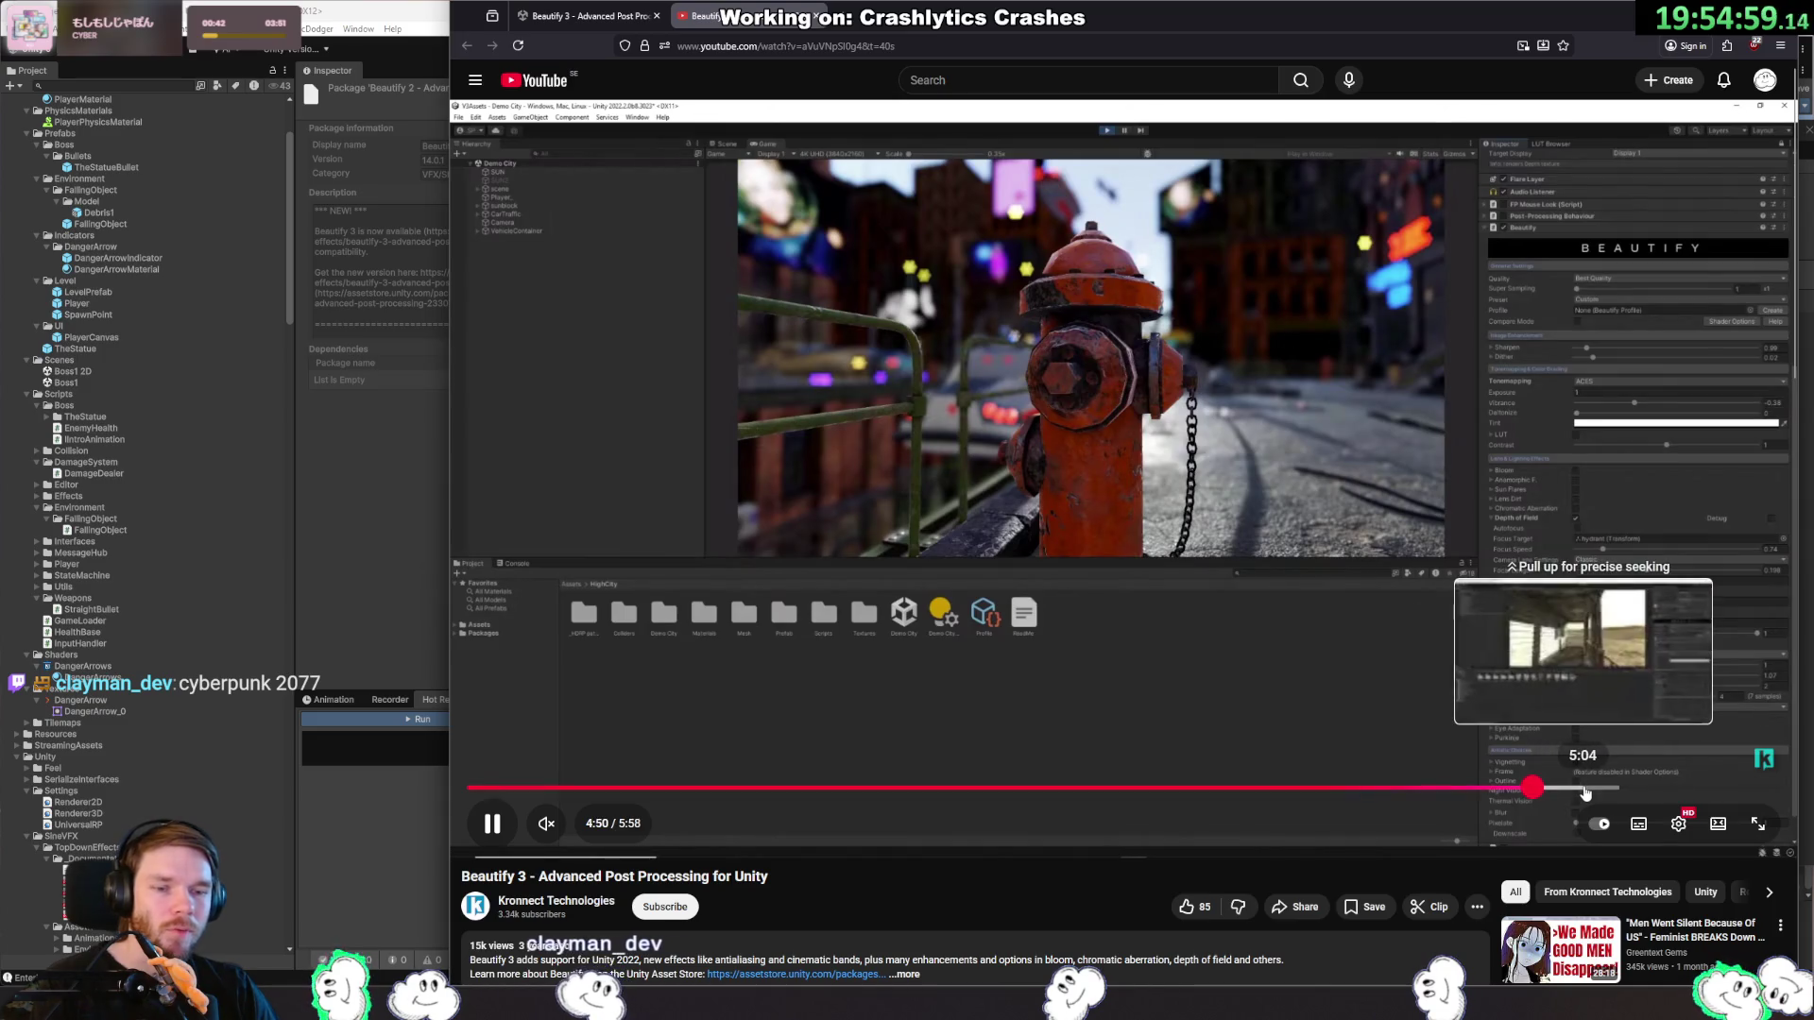
click(1589, 788)
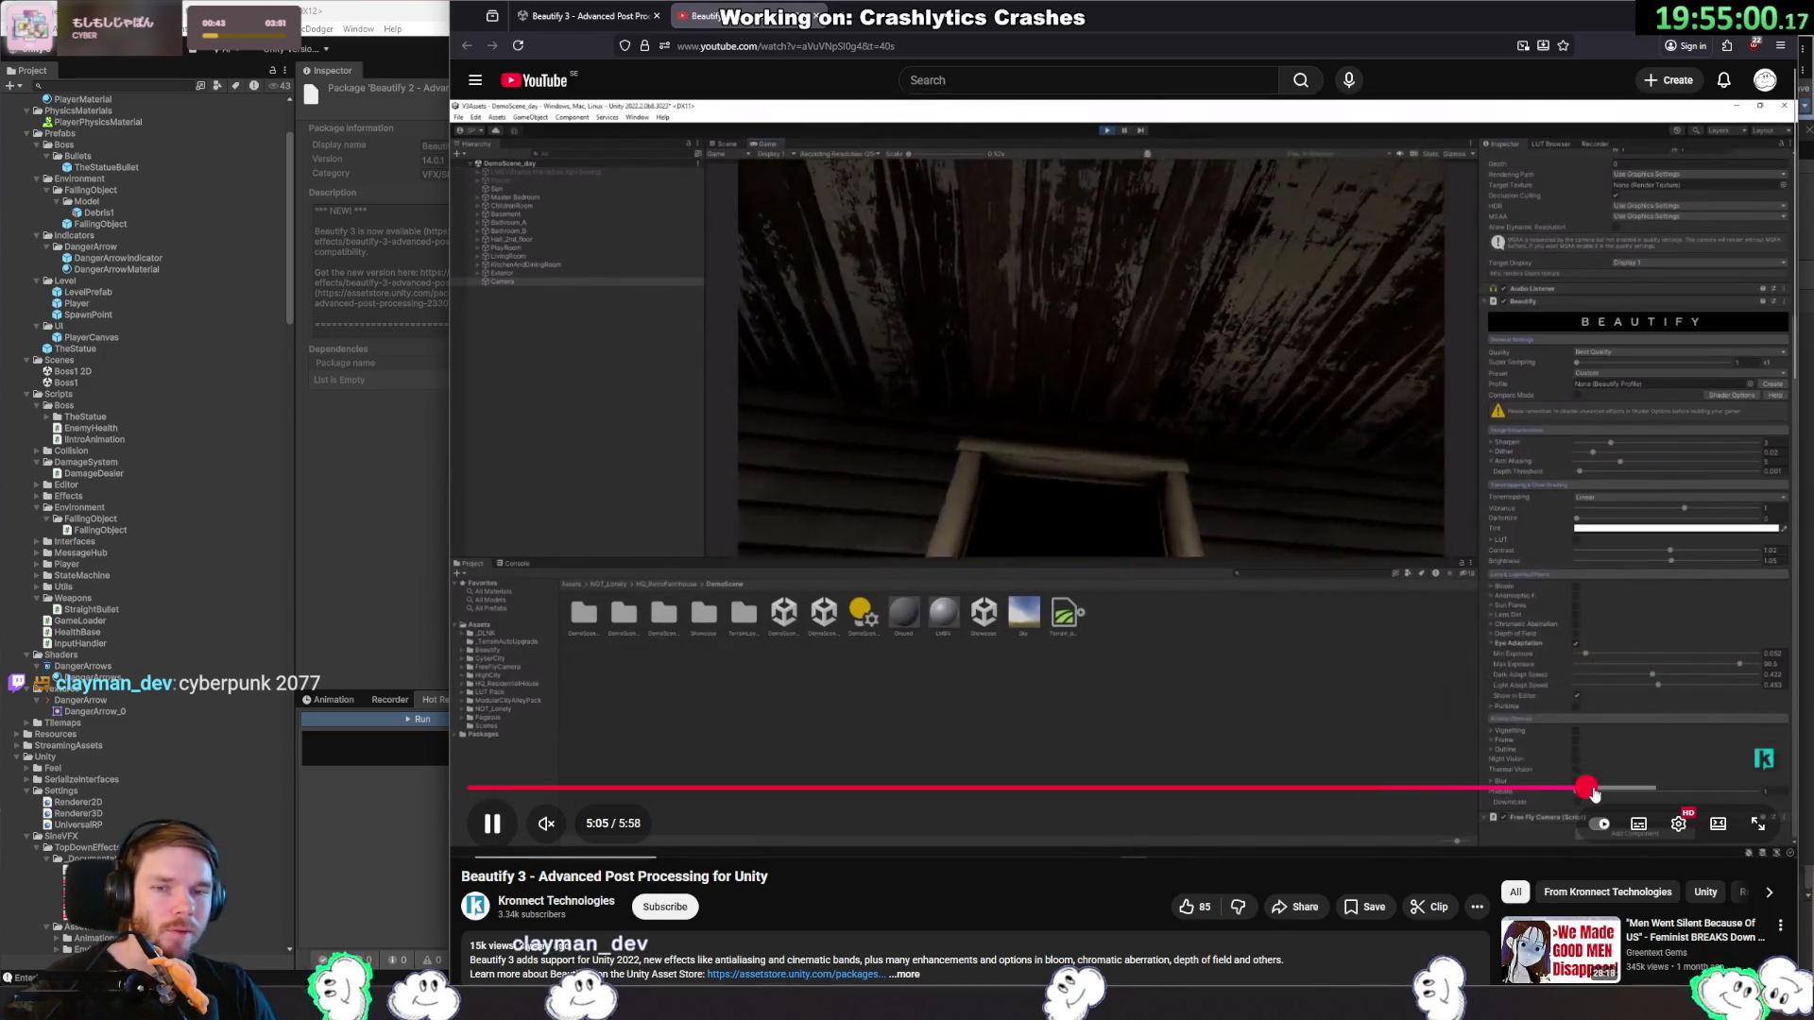
click(1619, 788)
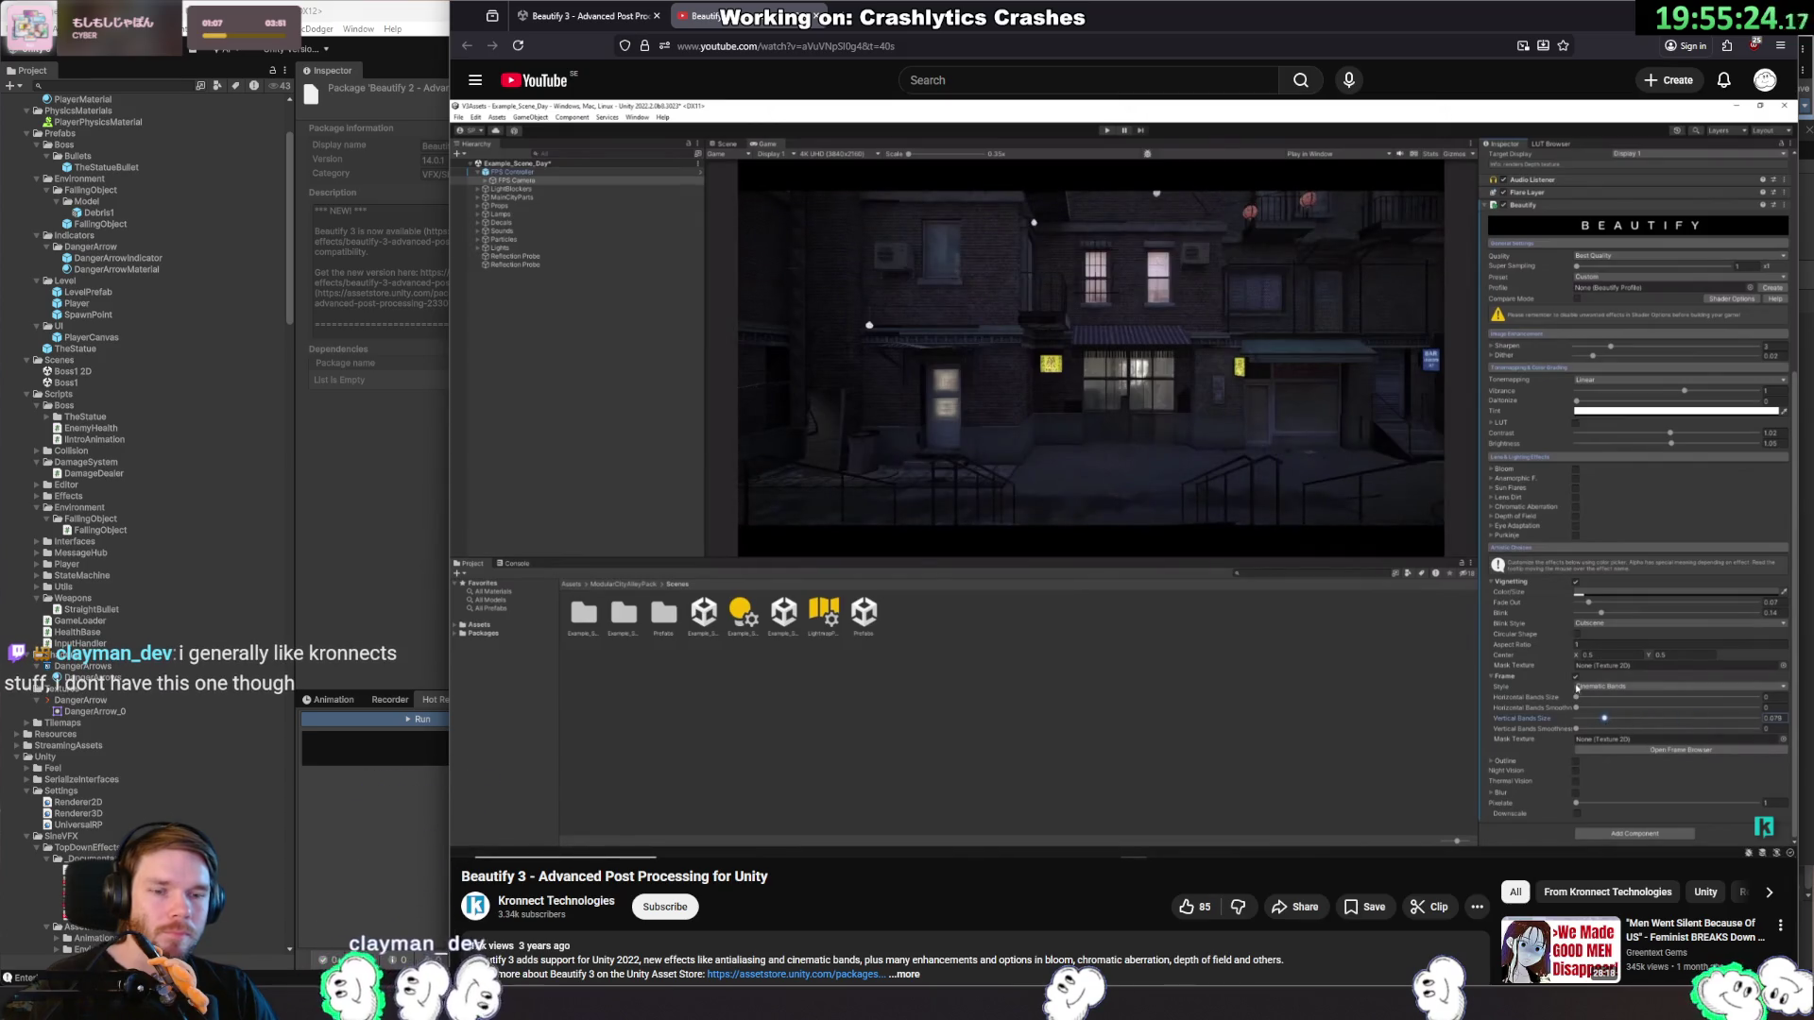
key(space)
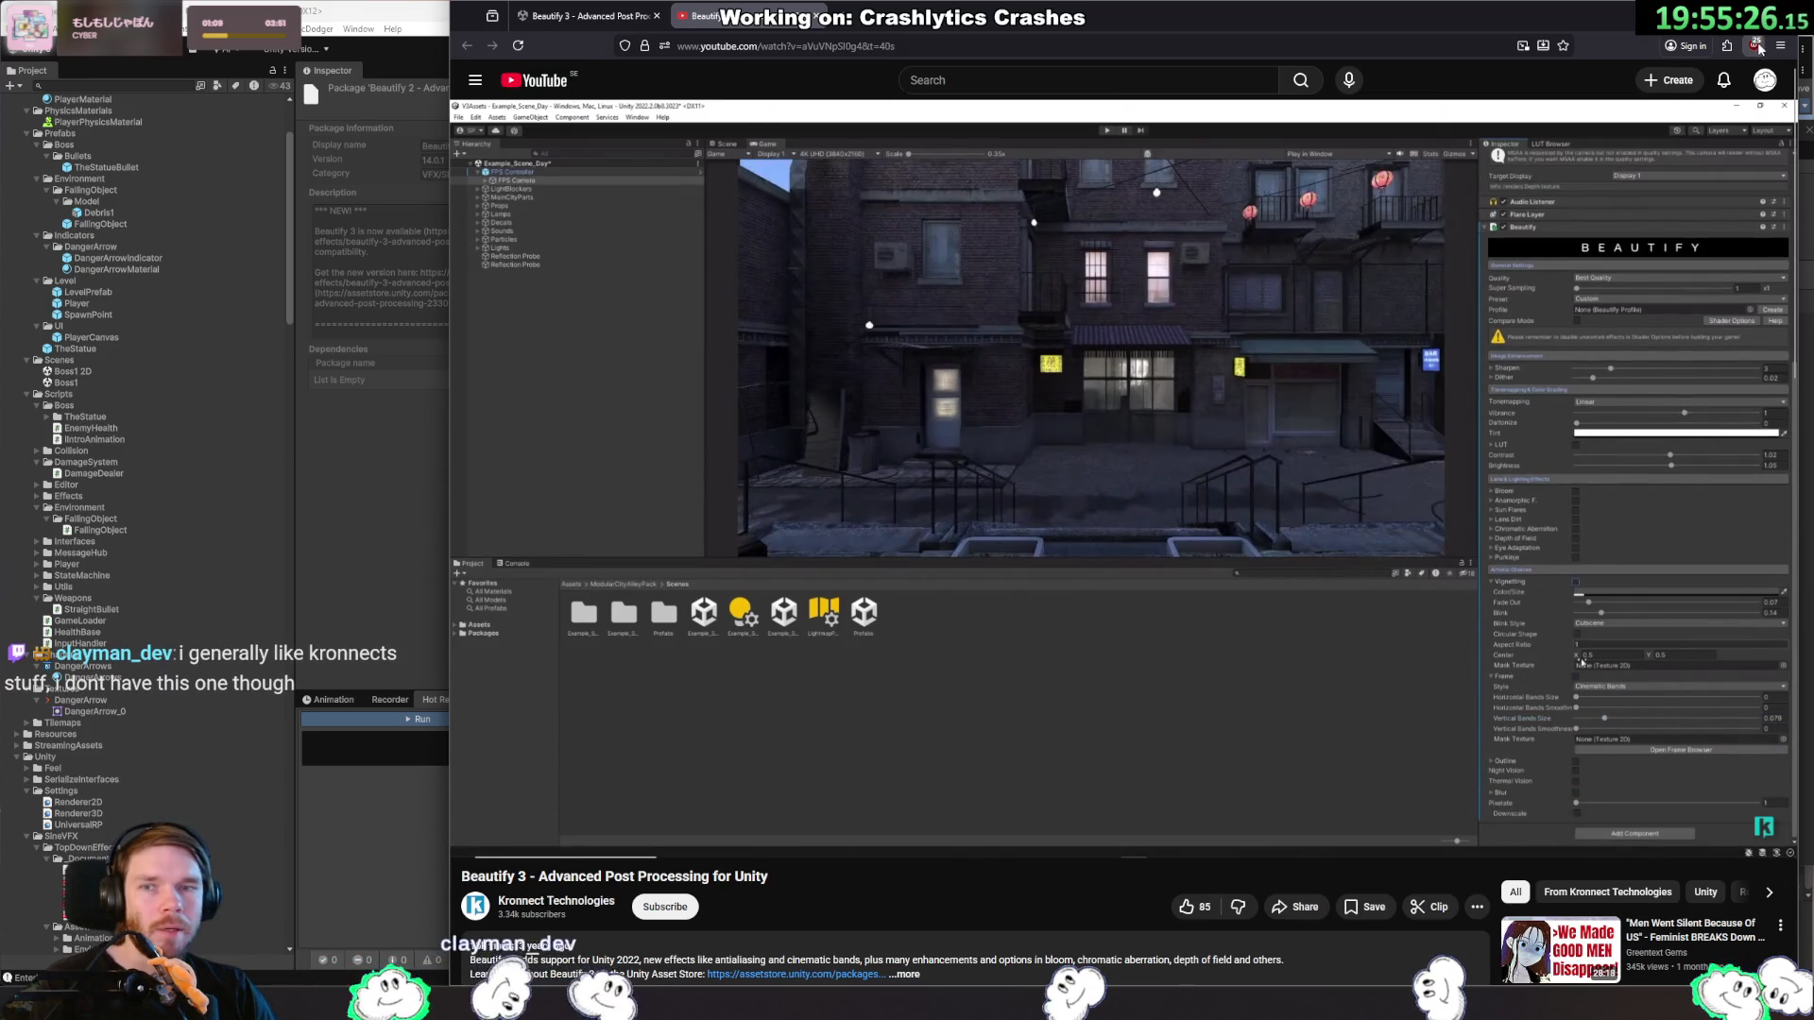
key(alt+Tab)
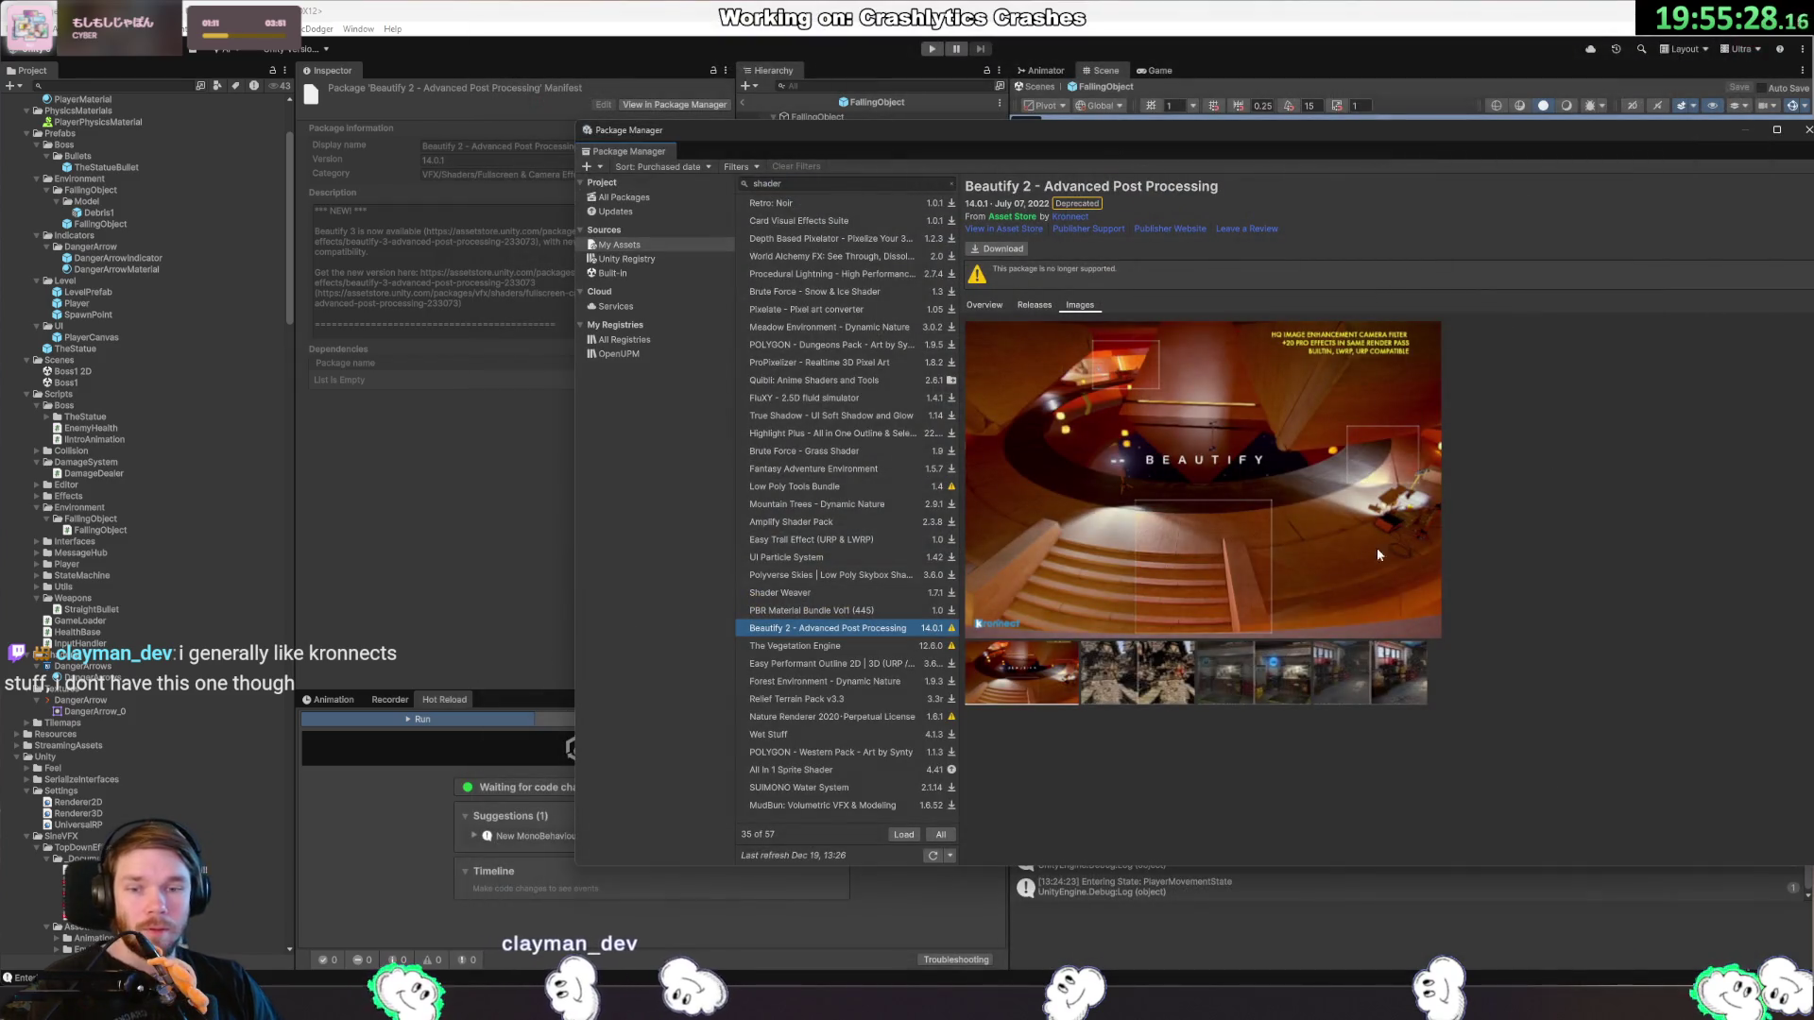
Browse Forest Environment, Easy Performant Outline, Relief Terrain Pack and Nature Renderer 2020's description.
click(884, 682)
click(897, 664)
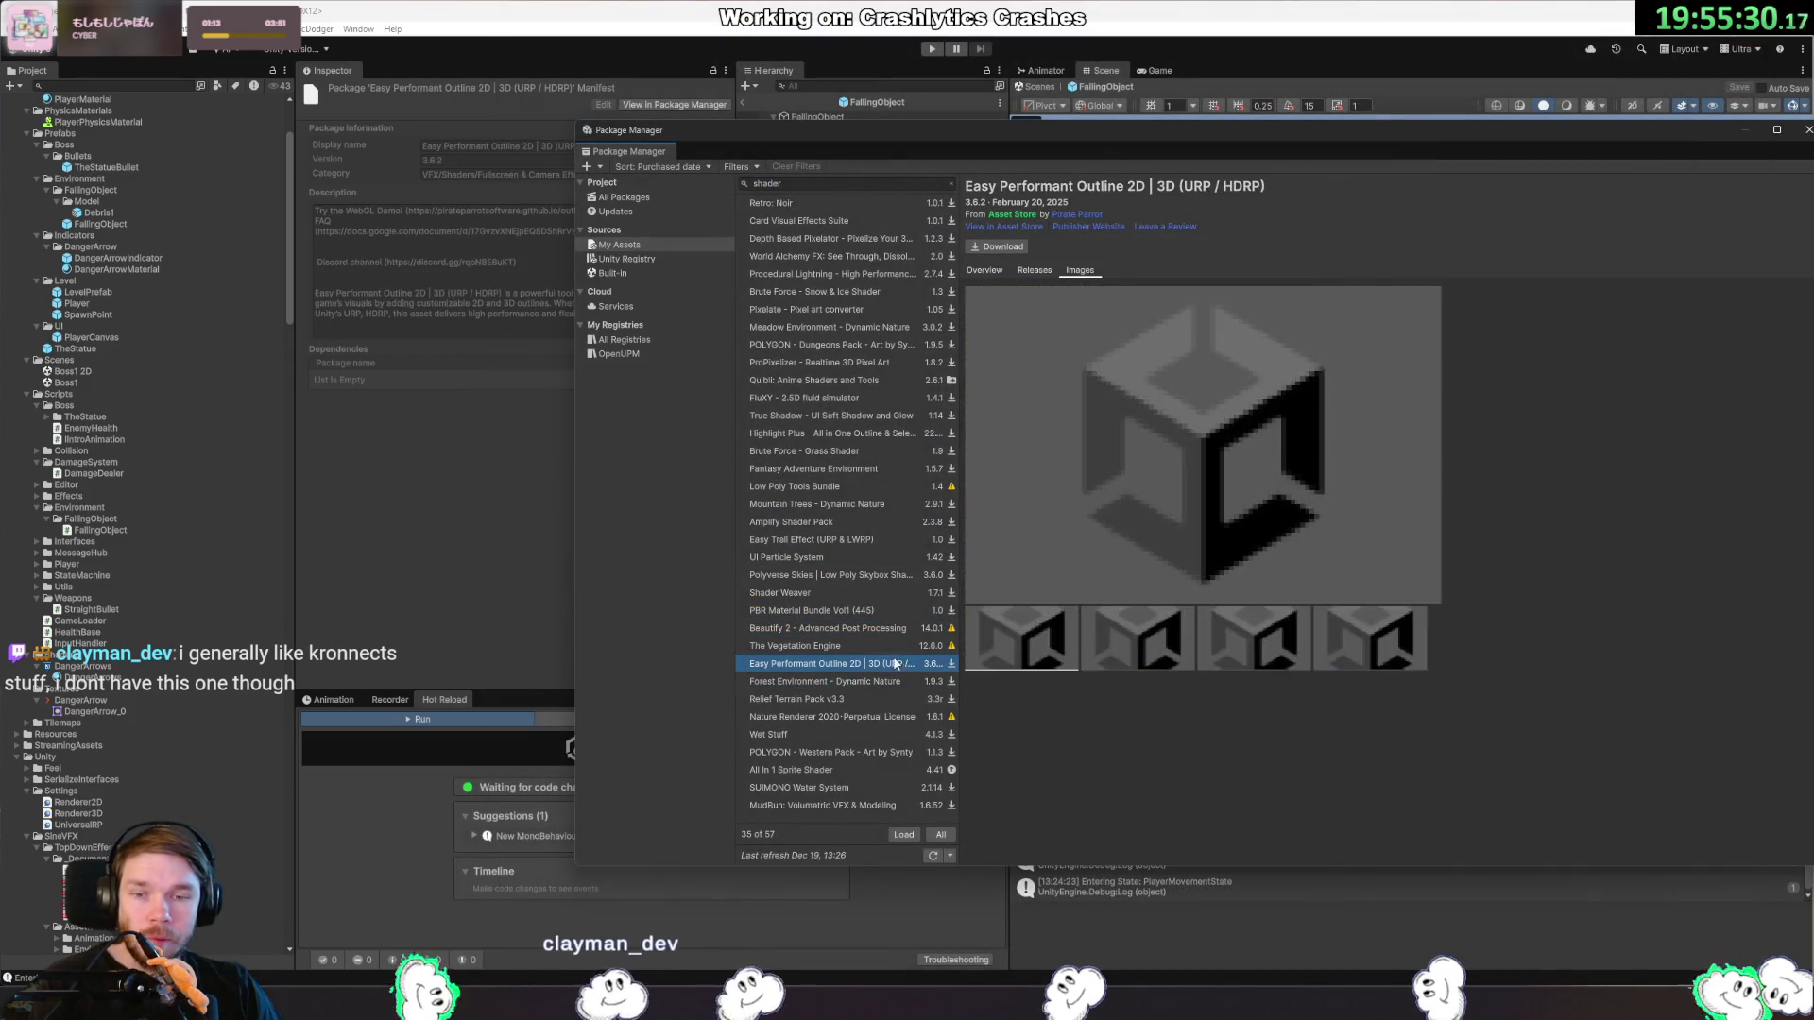
click(895, 699)
click(899, 716)
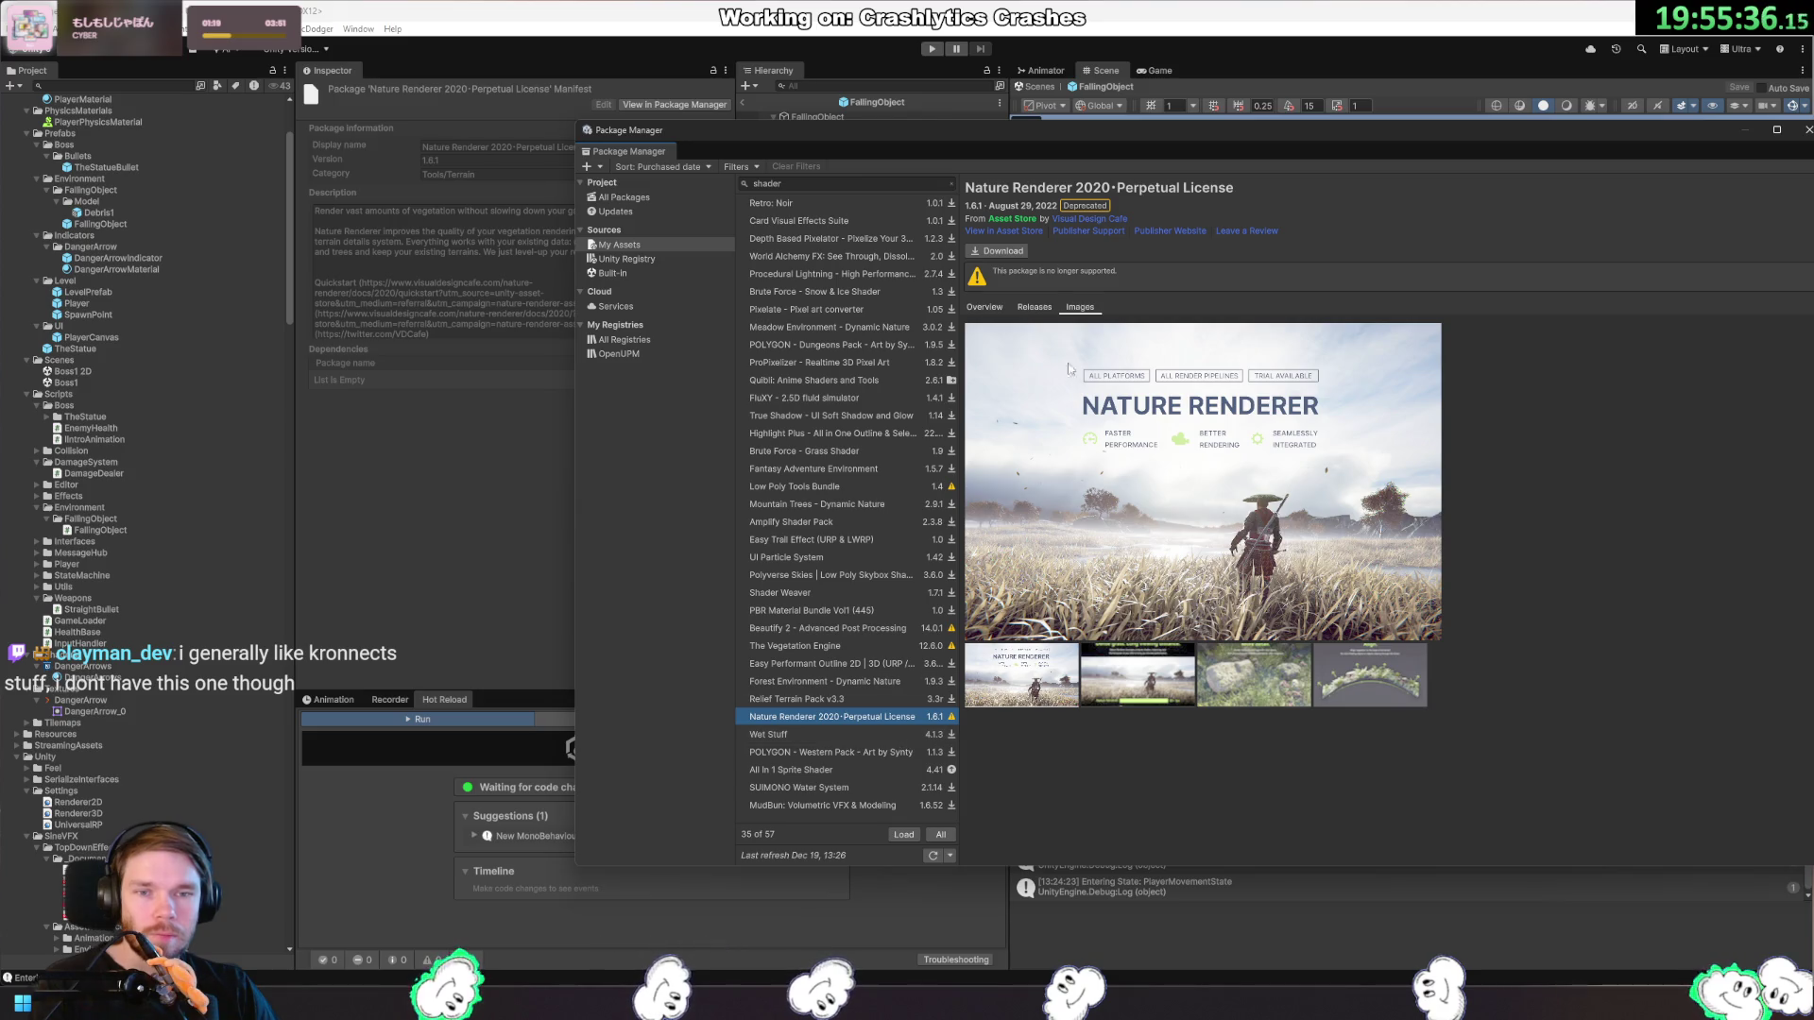
click(983, 307)
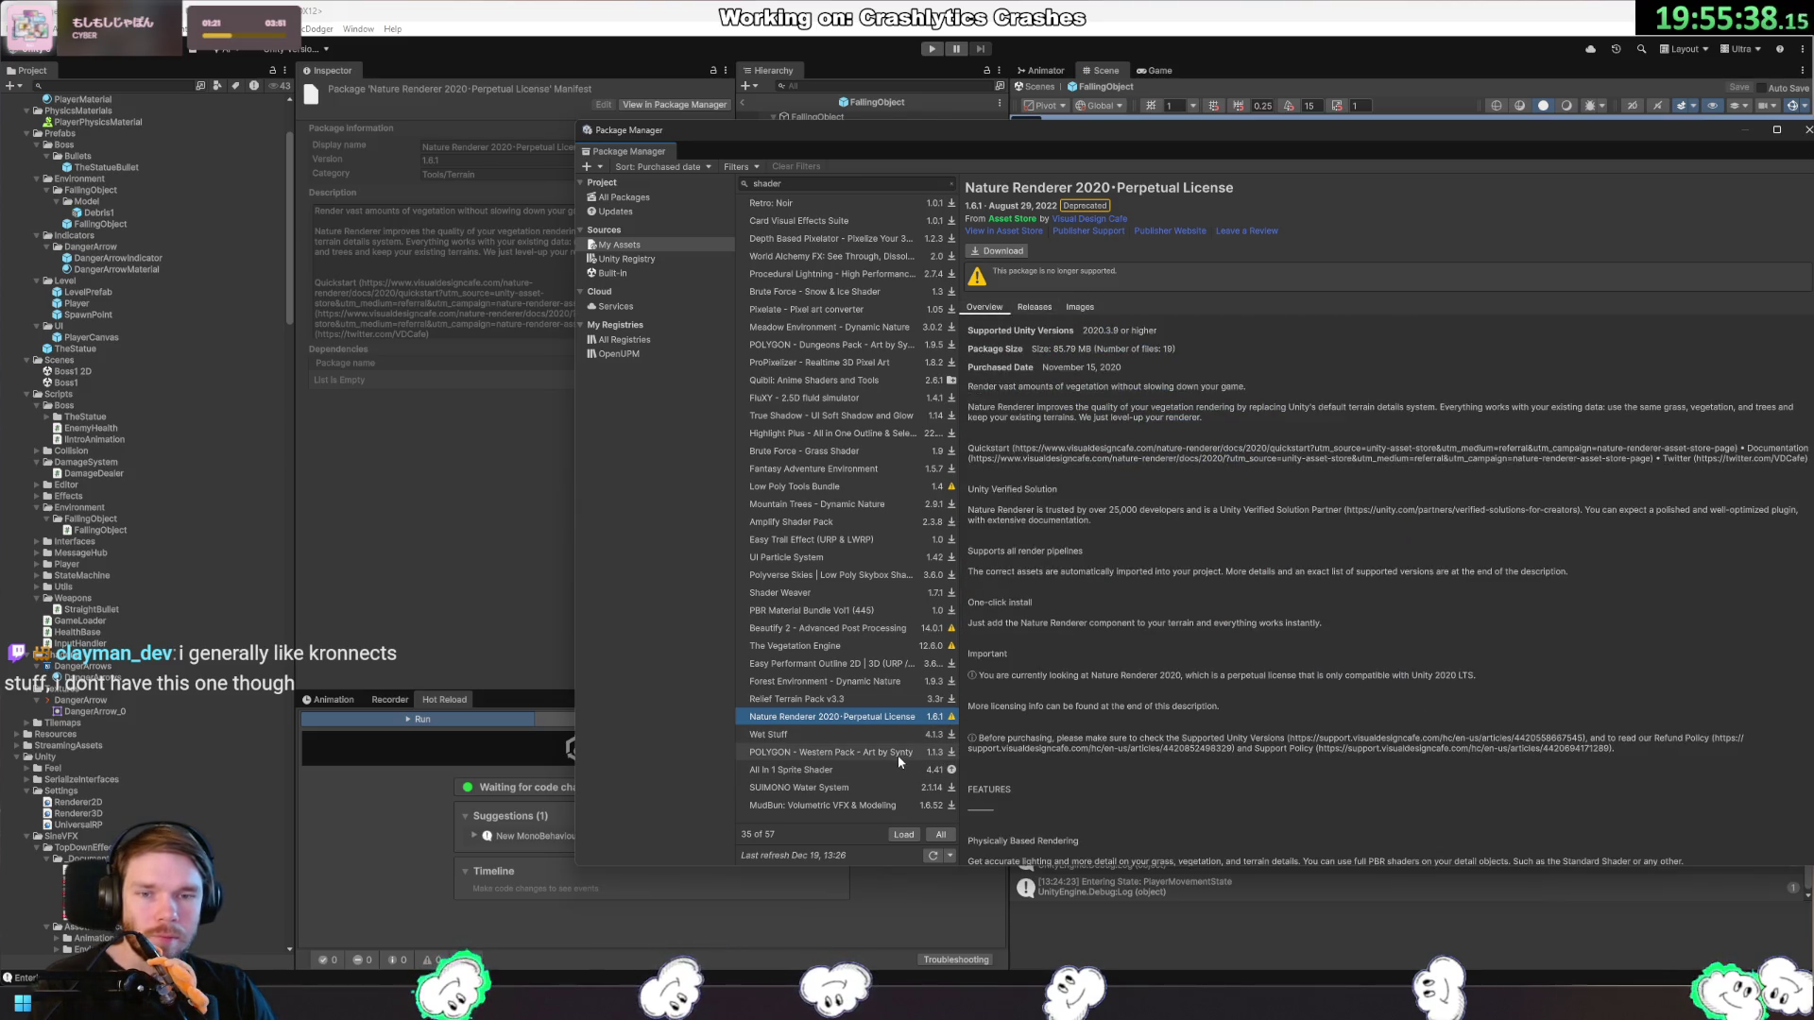
View Wet Stuff's barrels, Drip Drip Drip and Off/On images, then select Brute Force Snow & Ice Shader.
click(915, 734)
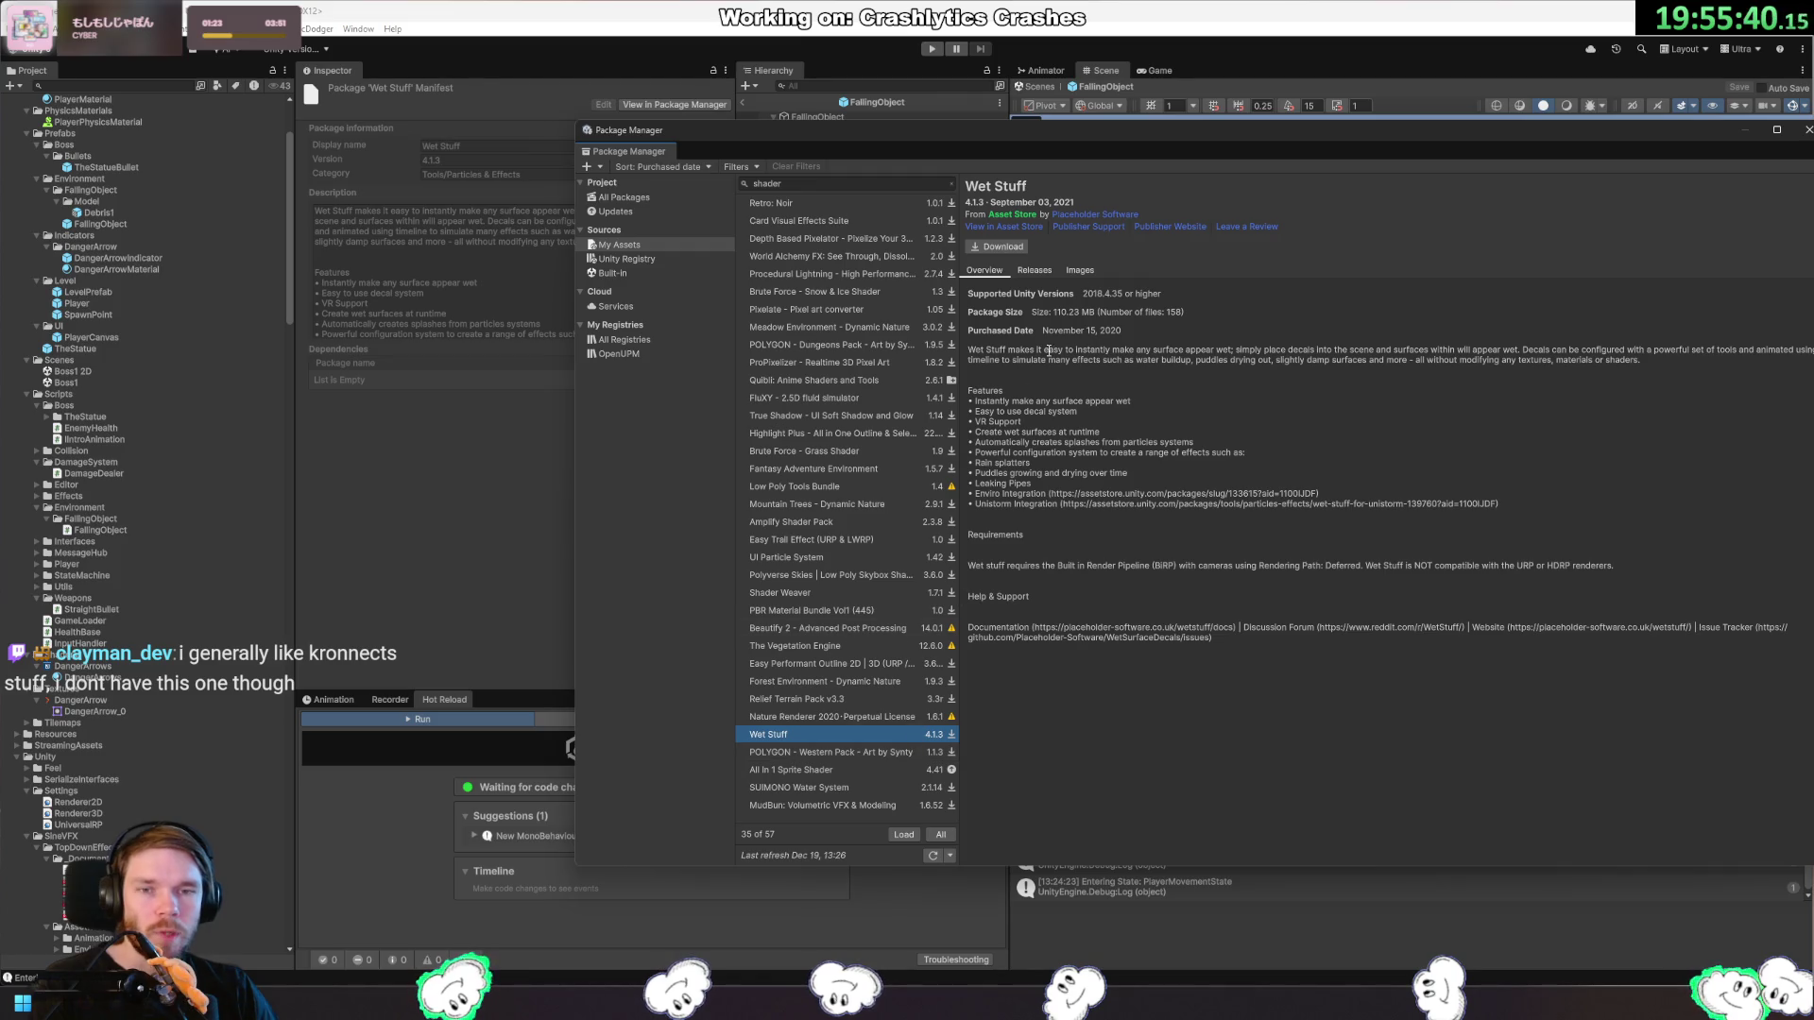
click(1080, 270)
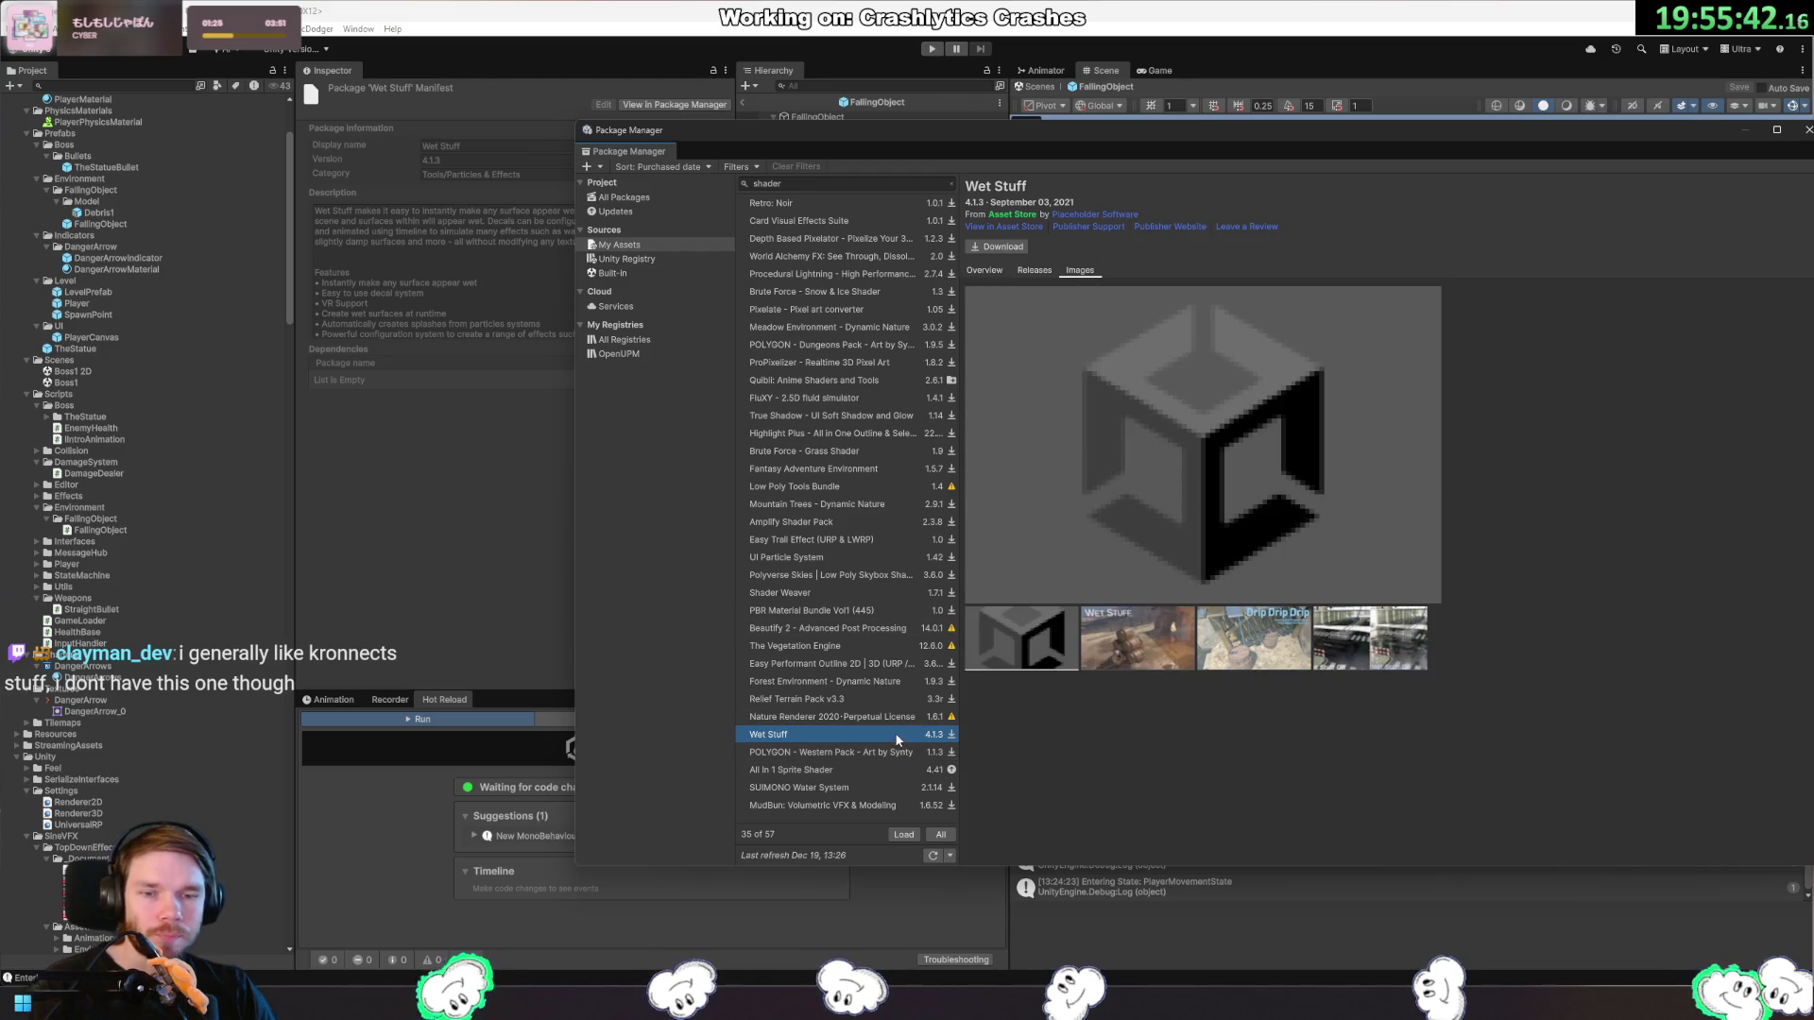
click(1128, 666)
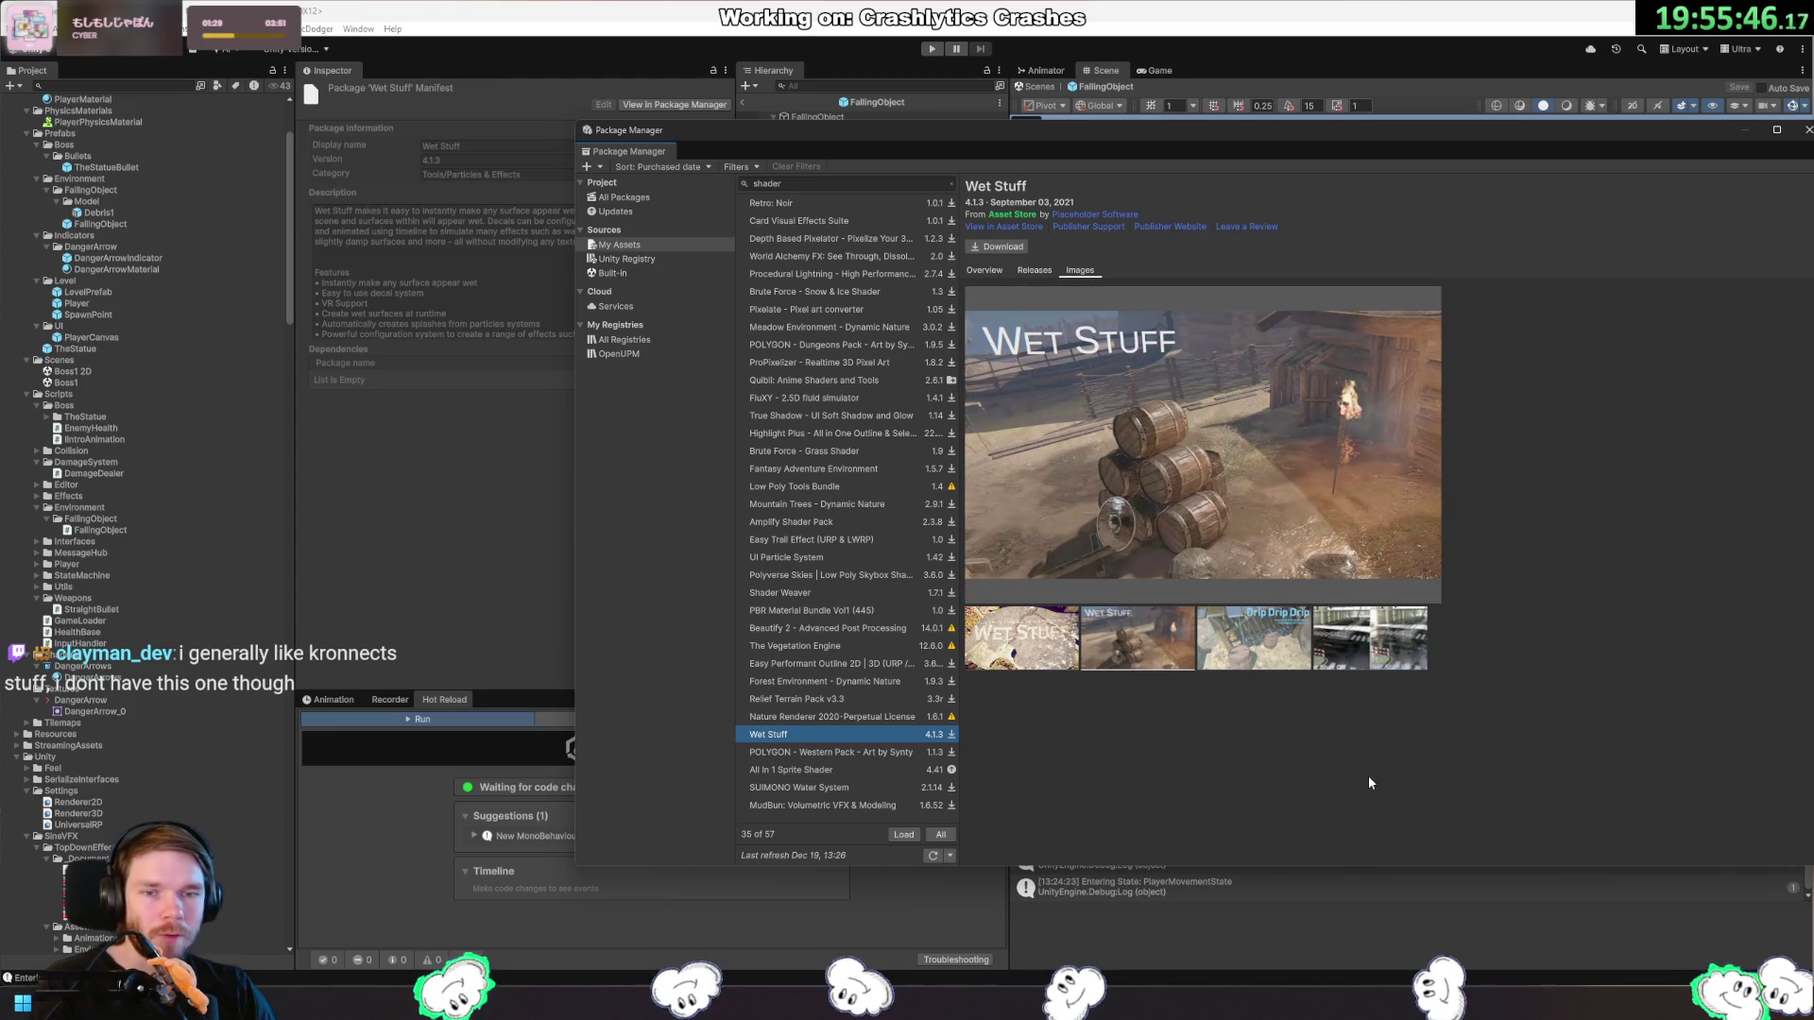
click(1412, 643)
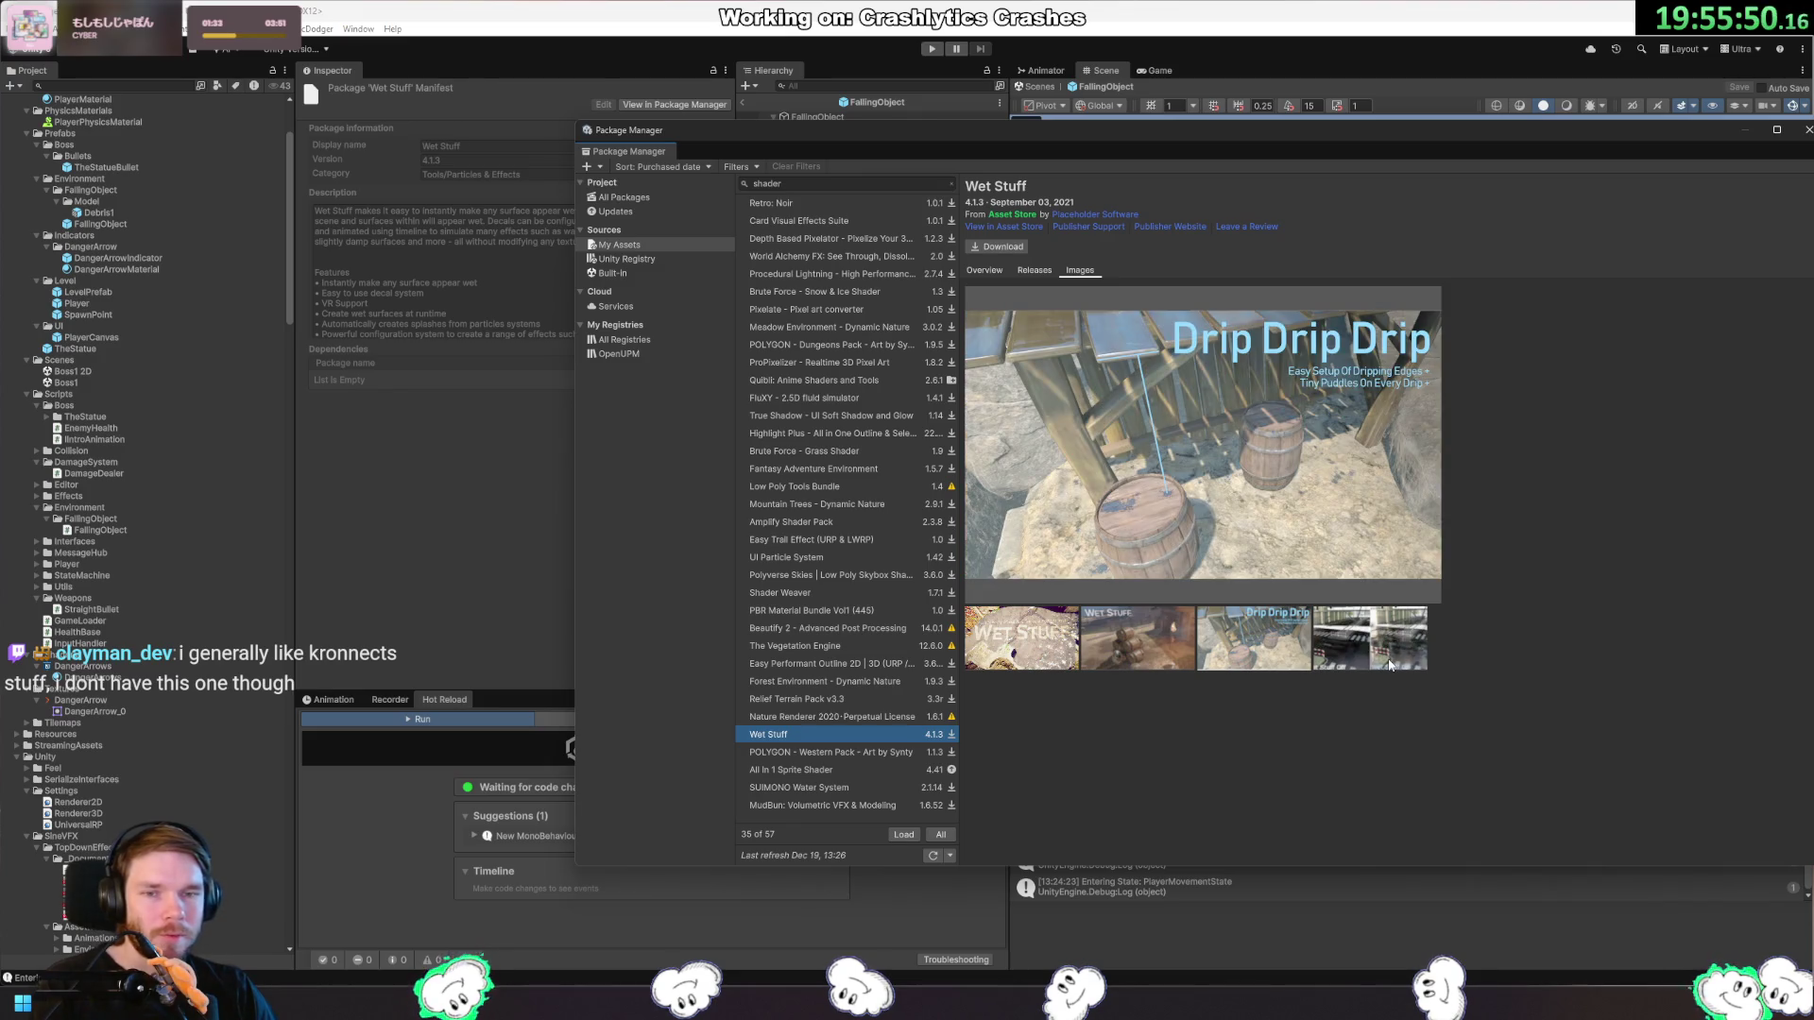
click(1389, 660)
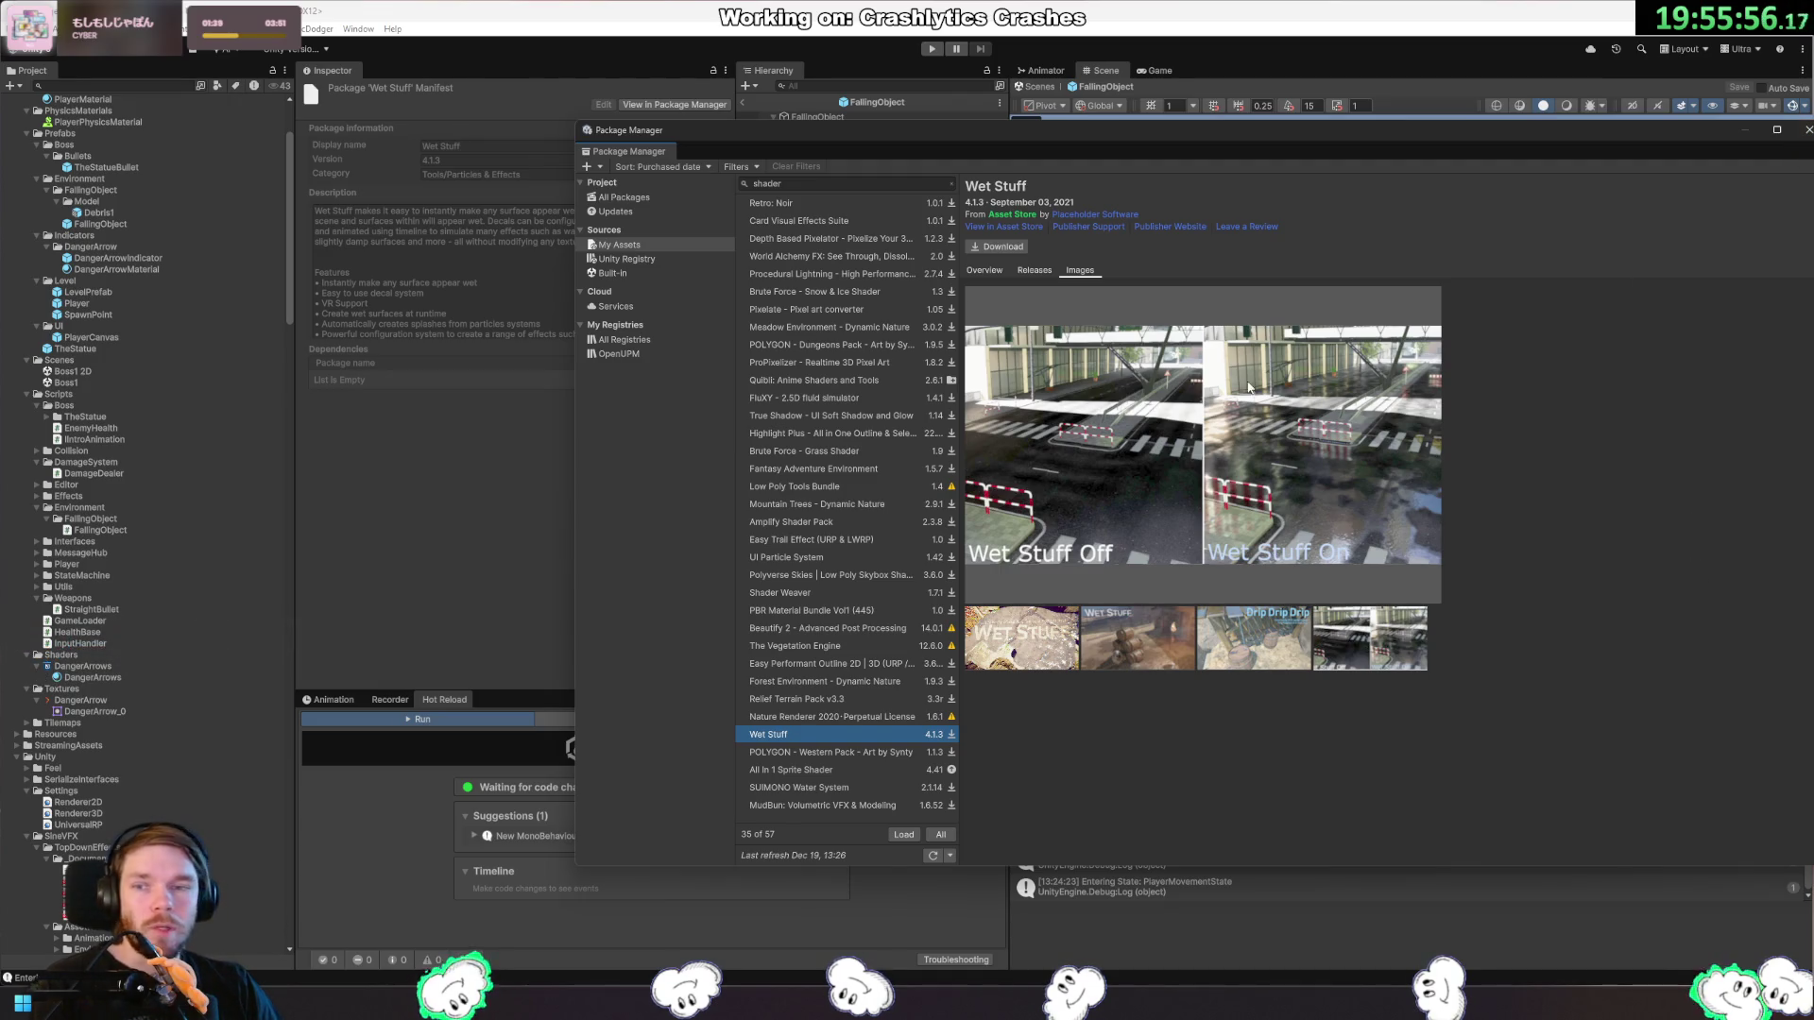
click(890, 309)
click(888, 292)
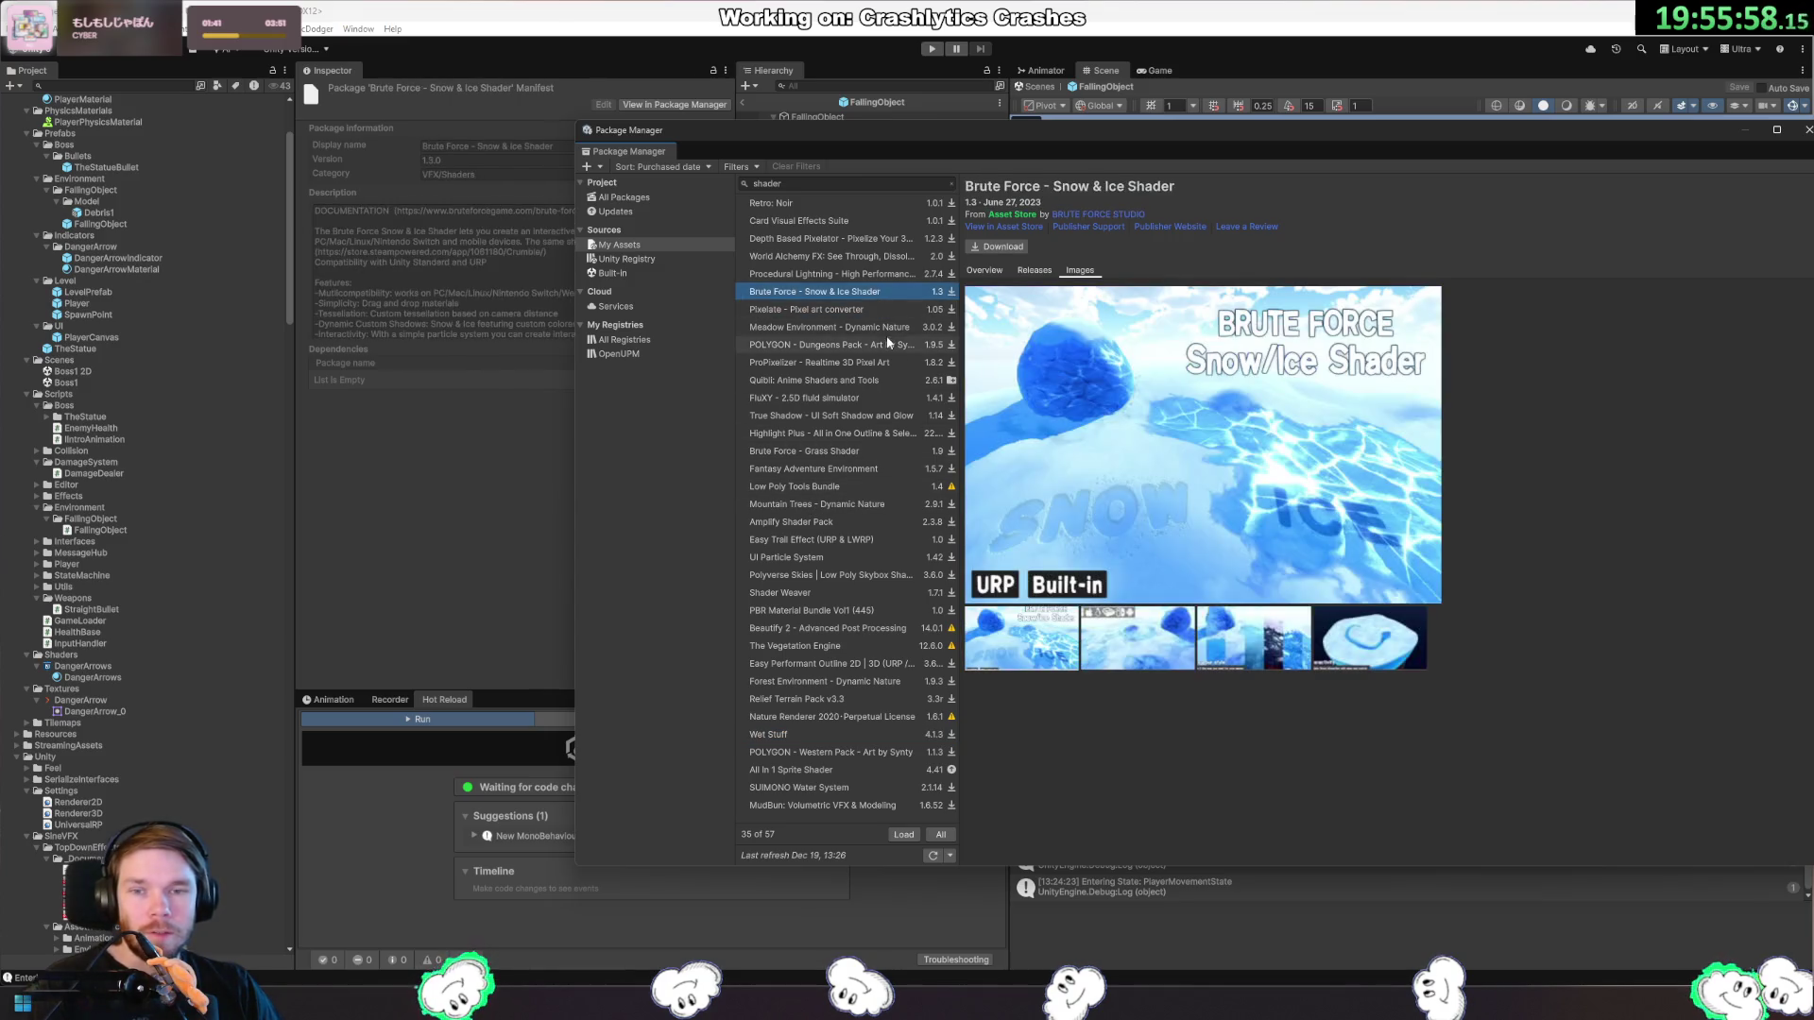
Import Quibli: Anime Shaders and Tools 2.6.1, installing its required render pipeline dependency.
click(886, 341)
click(885, 380)
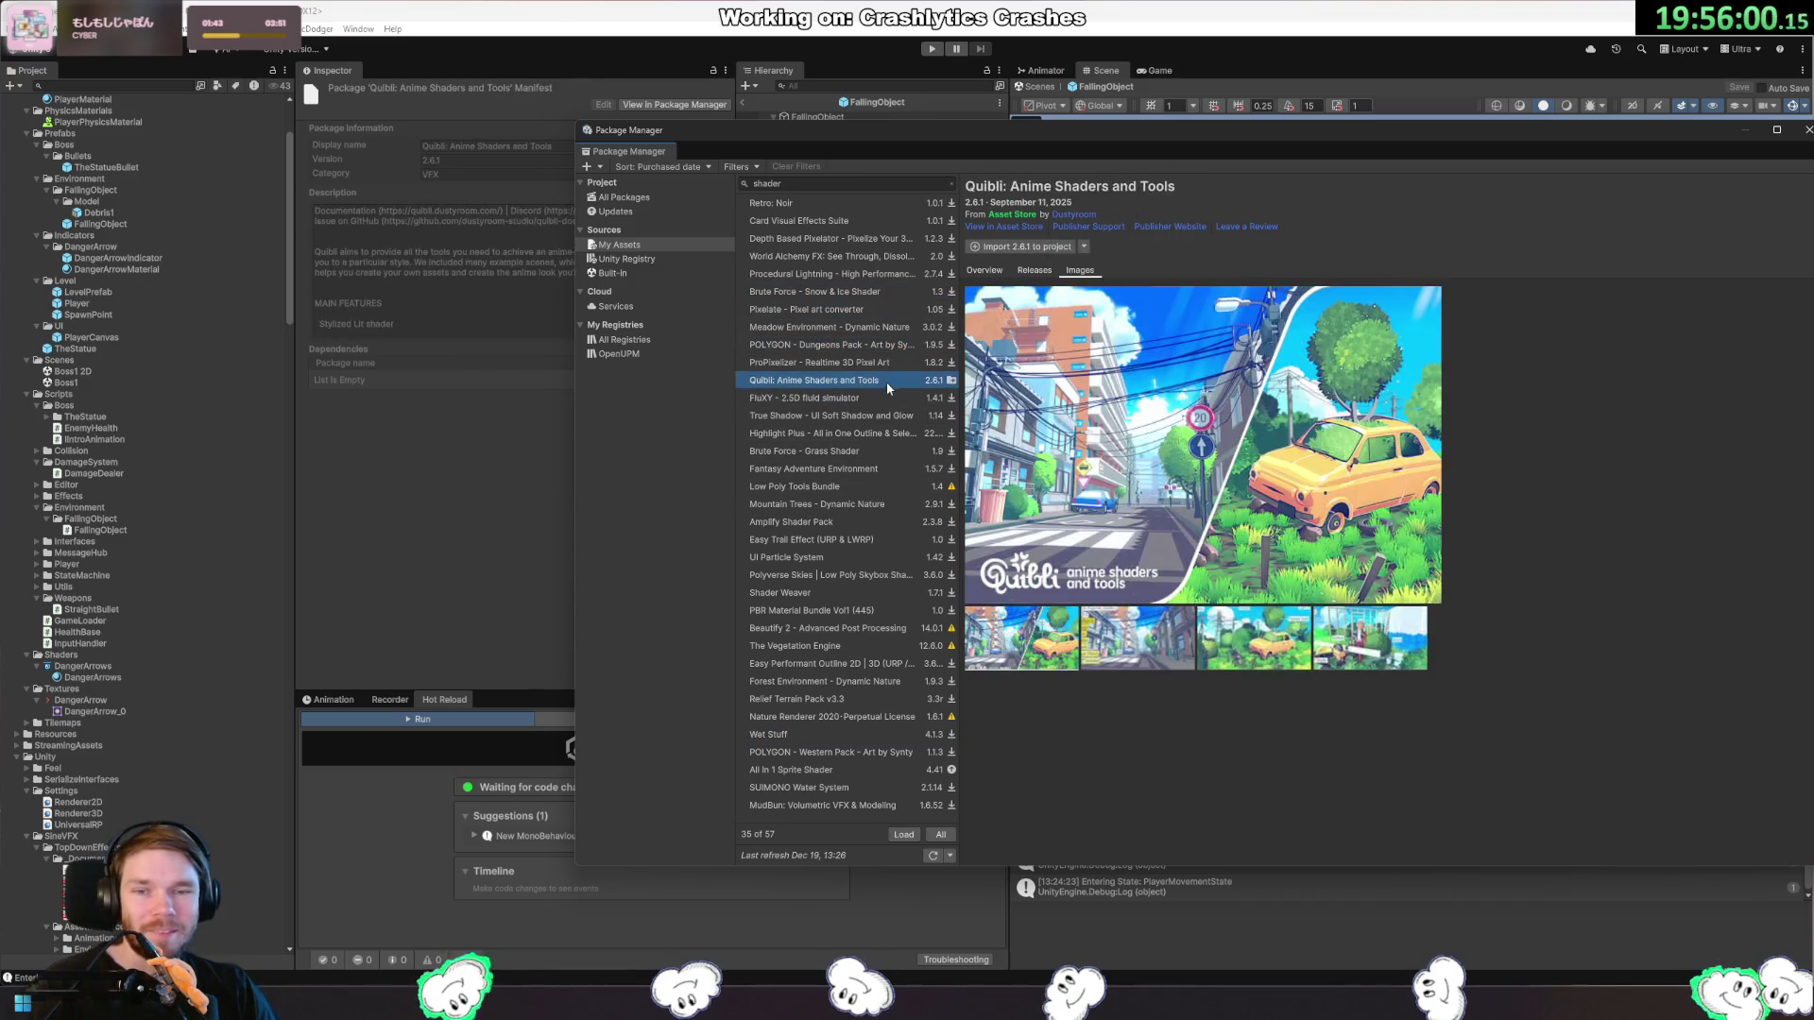
click(1039, 249)
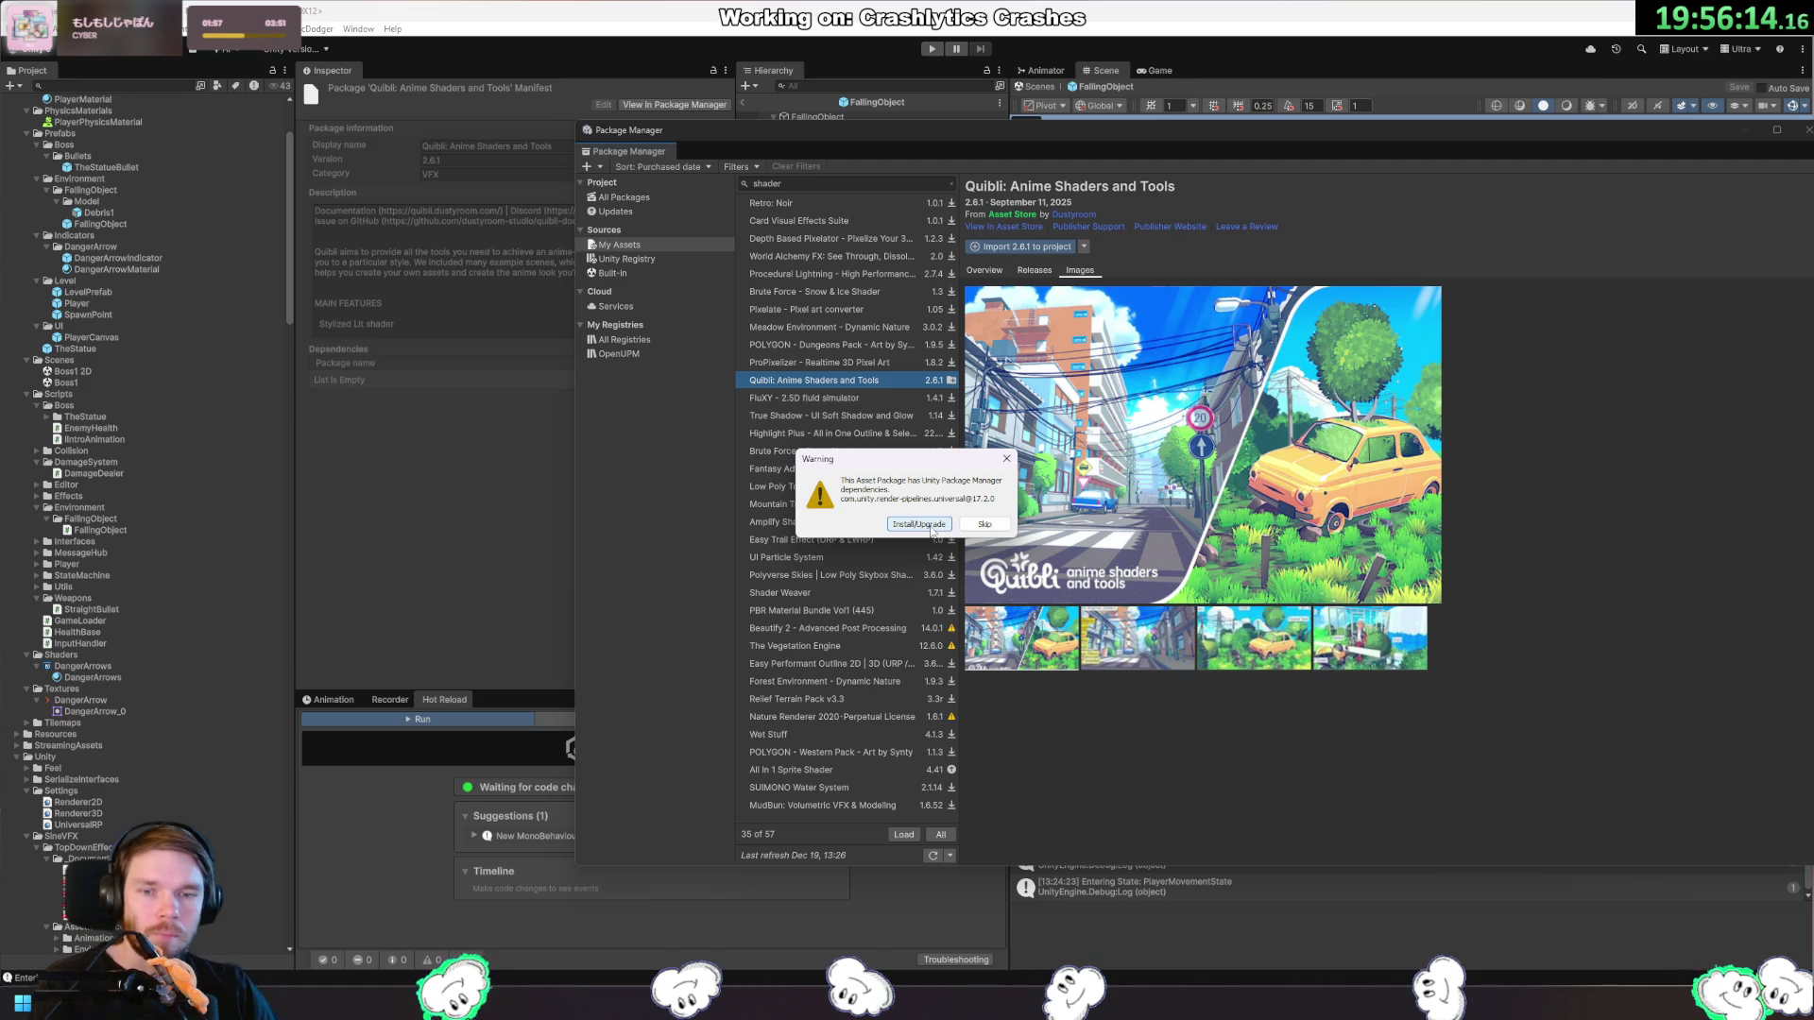
click(932, 529)
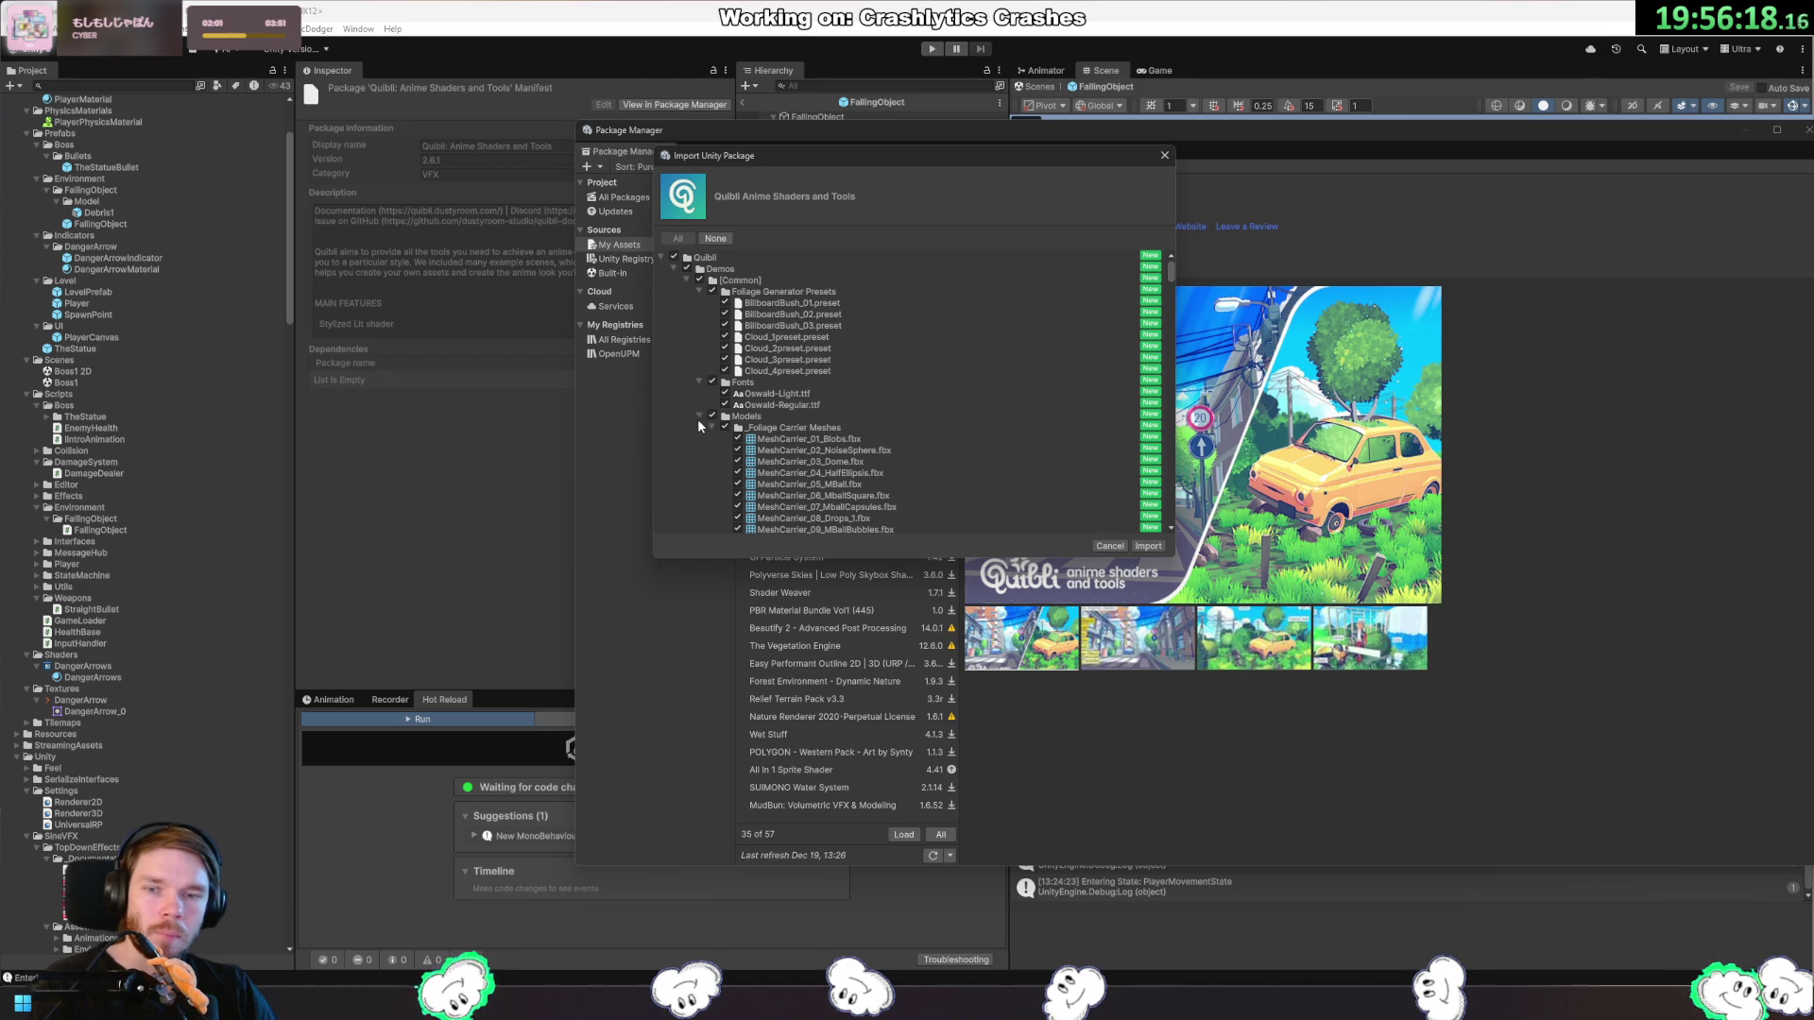
click(700, 417)
Exclude the City, Clouds and Kitchenware demo folders from the Quibli import.
click(700, 451)
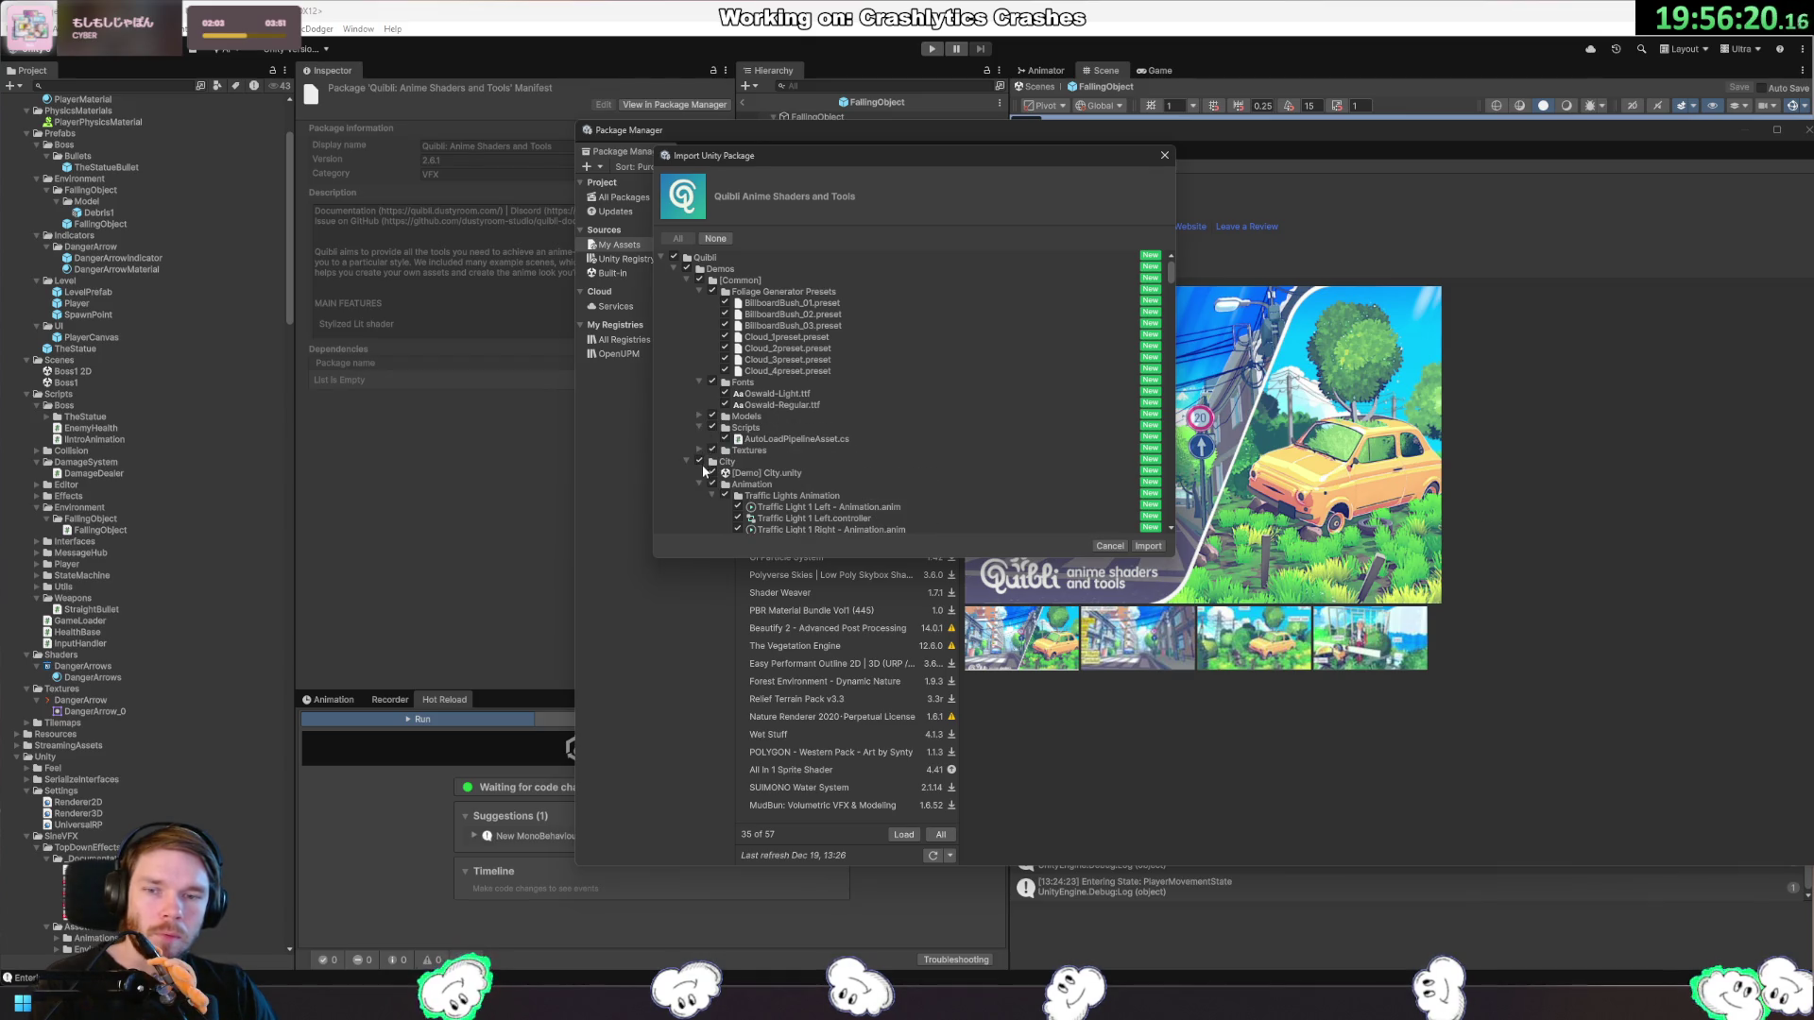
click(687, 461)
click(699, 462)
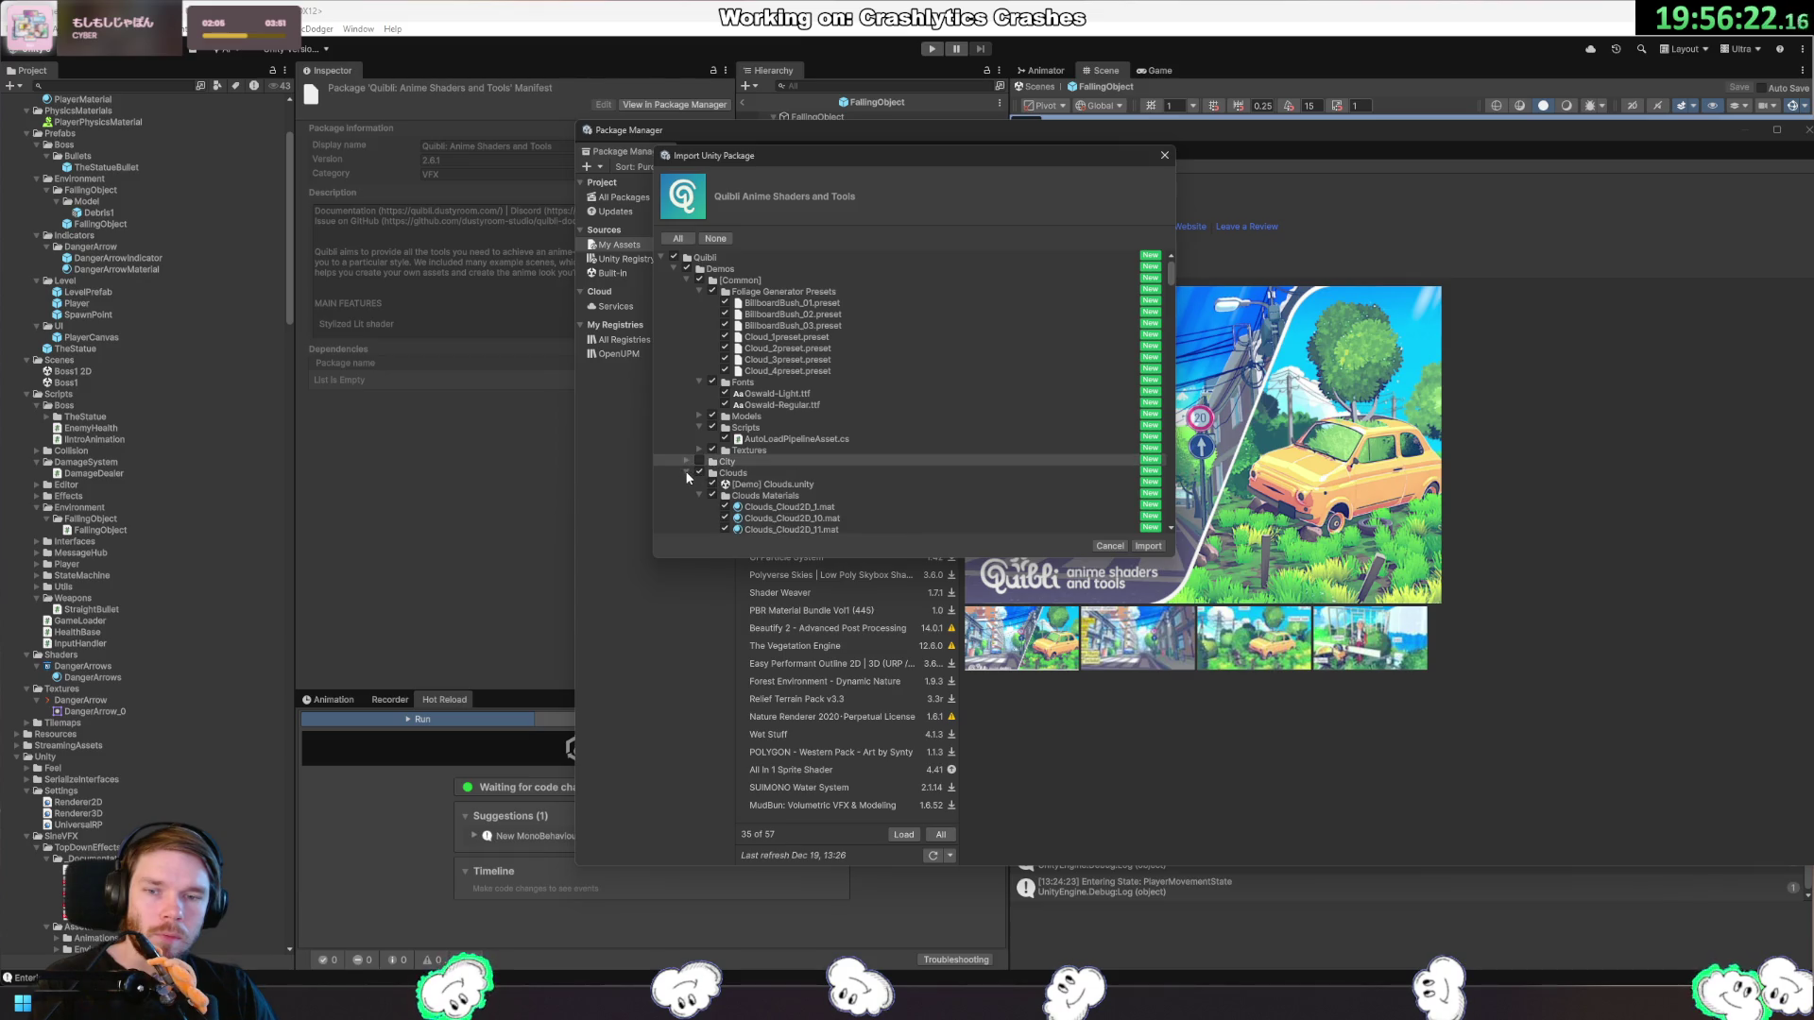
click(687, 472)
click(699, 472)
click(699, 483)
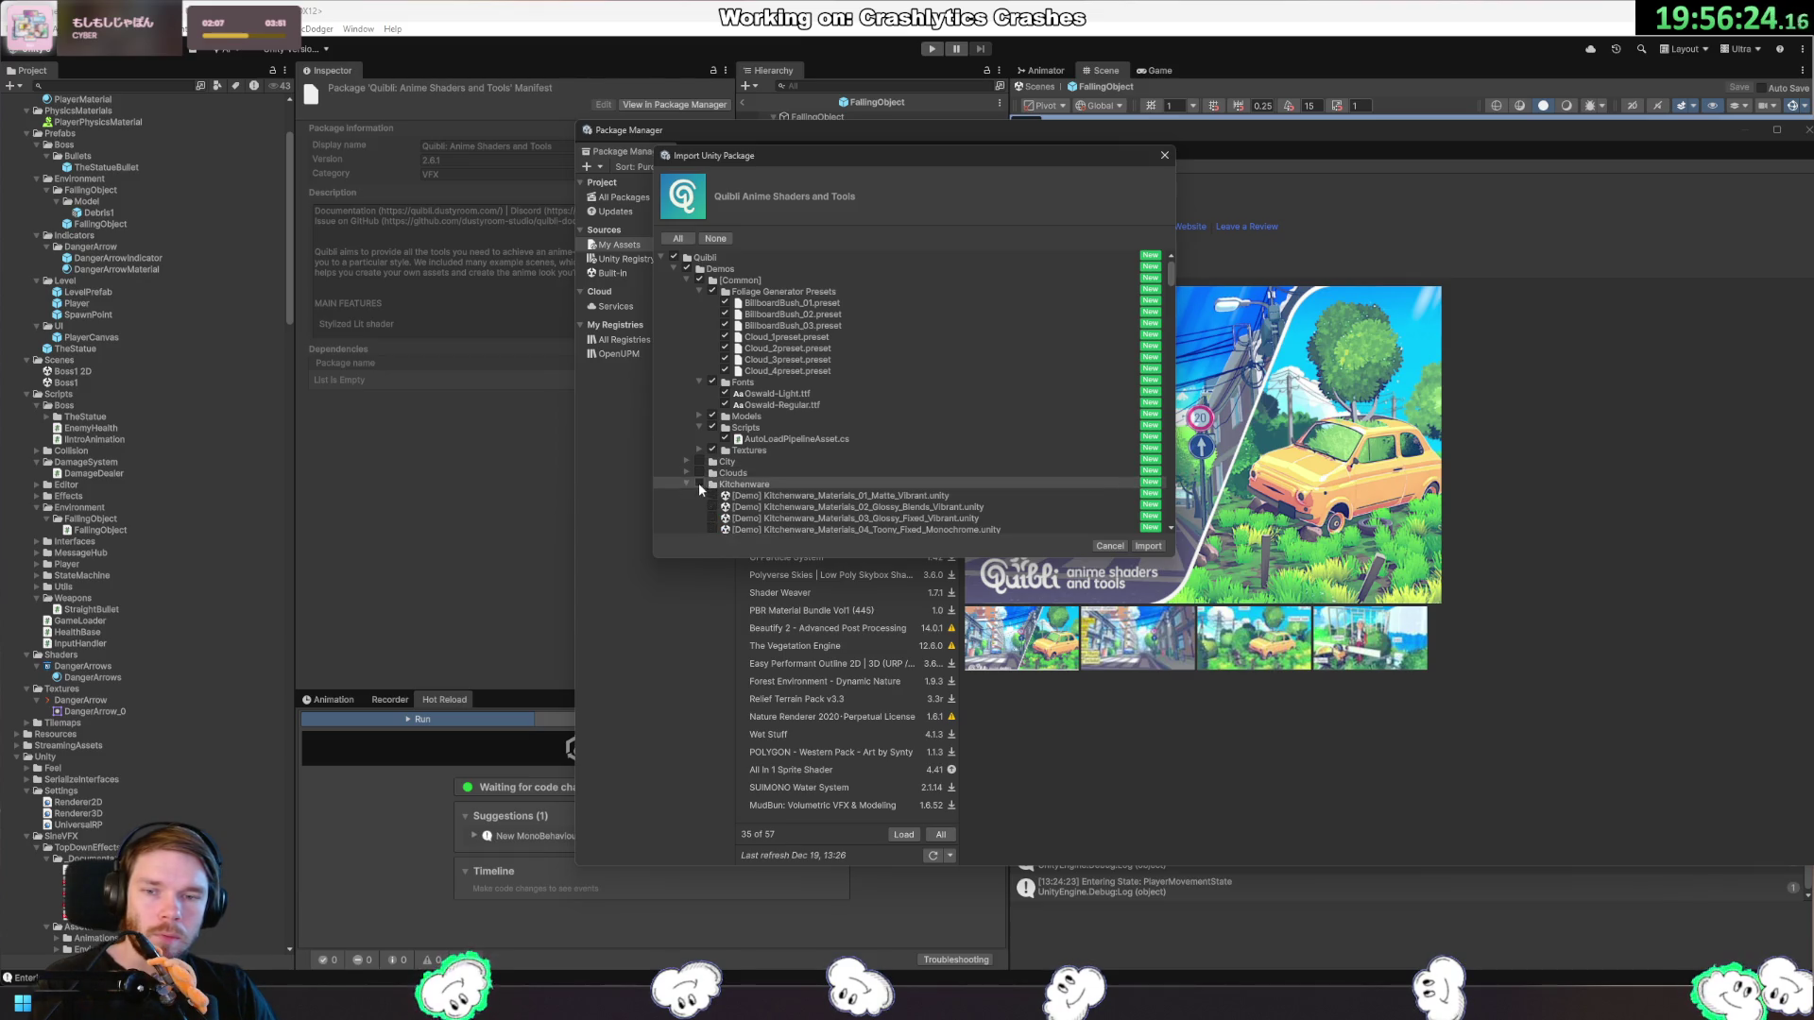
click(686, 484)
scroll(716, 450, down, 3)
Exclude the Mugs, Nature, Plants and Sample Scene with Quibli folders, then import the rest.
click(699, 367)
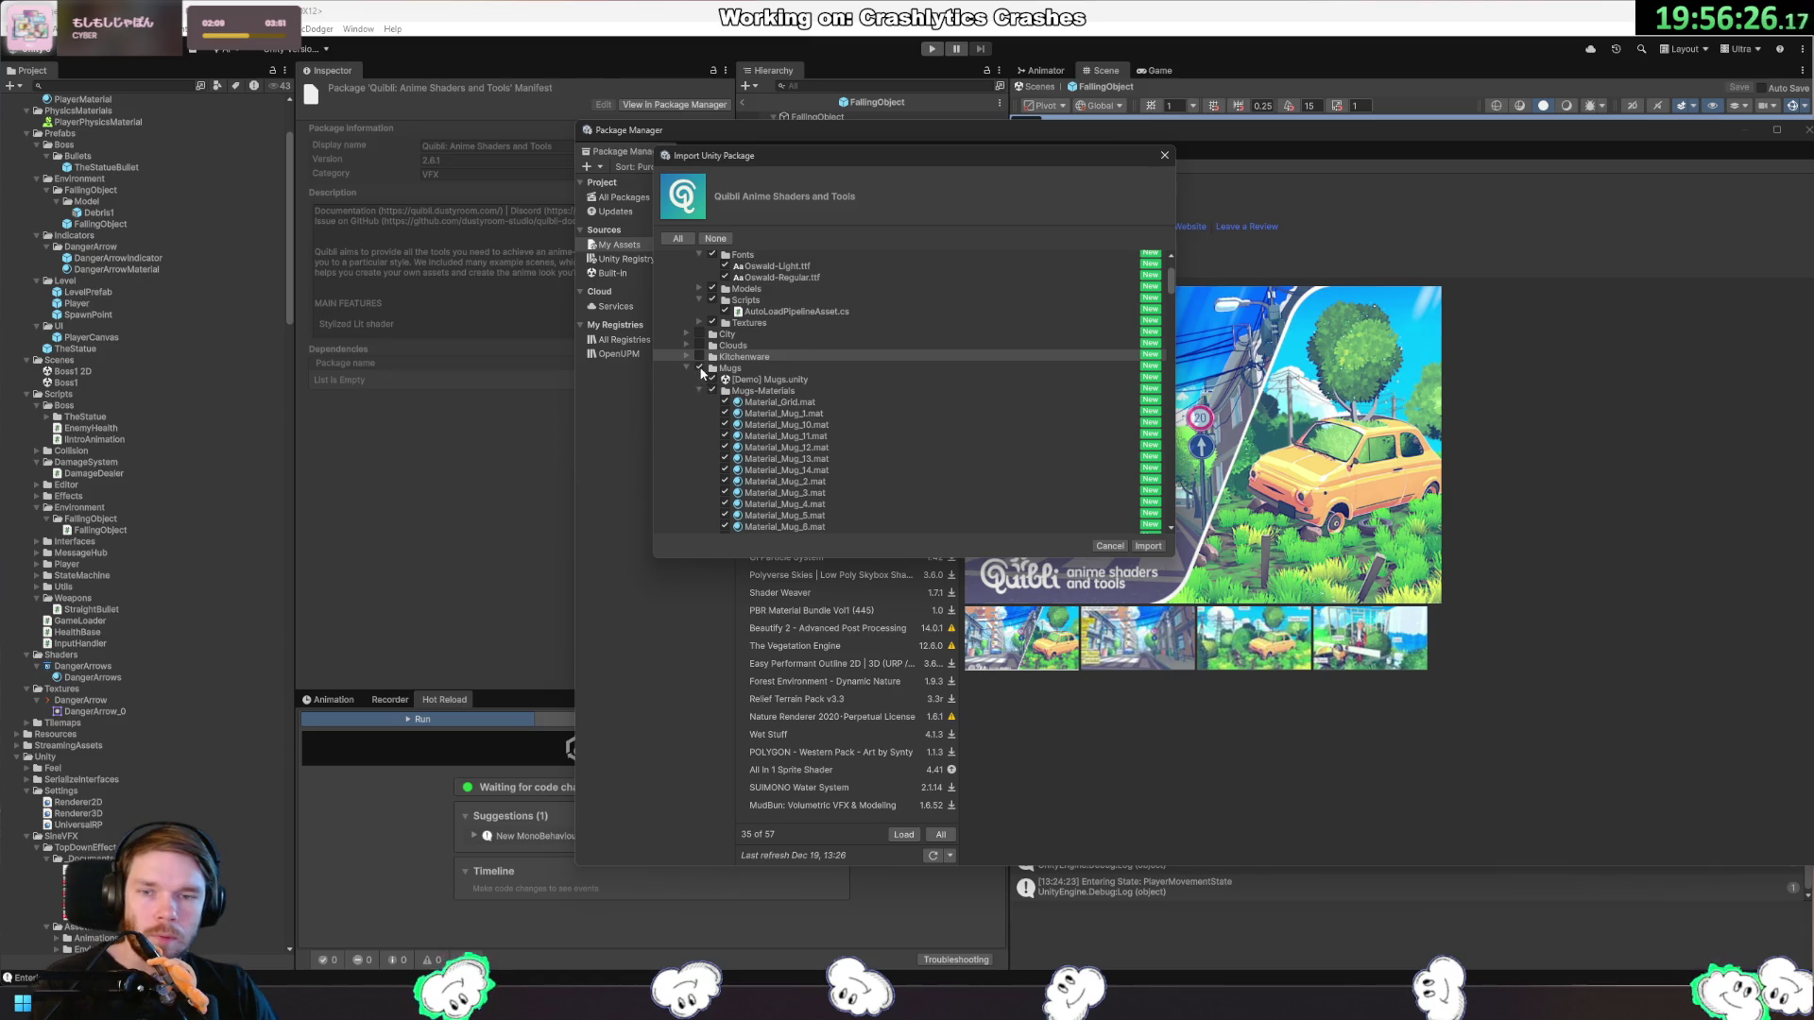
click(687, 367)
click(699, 378)
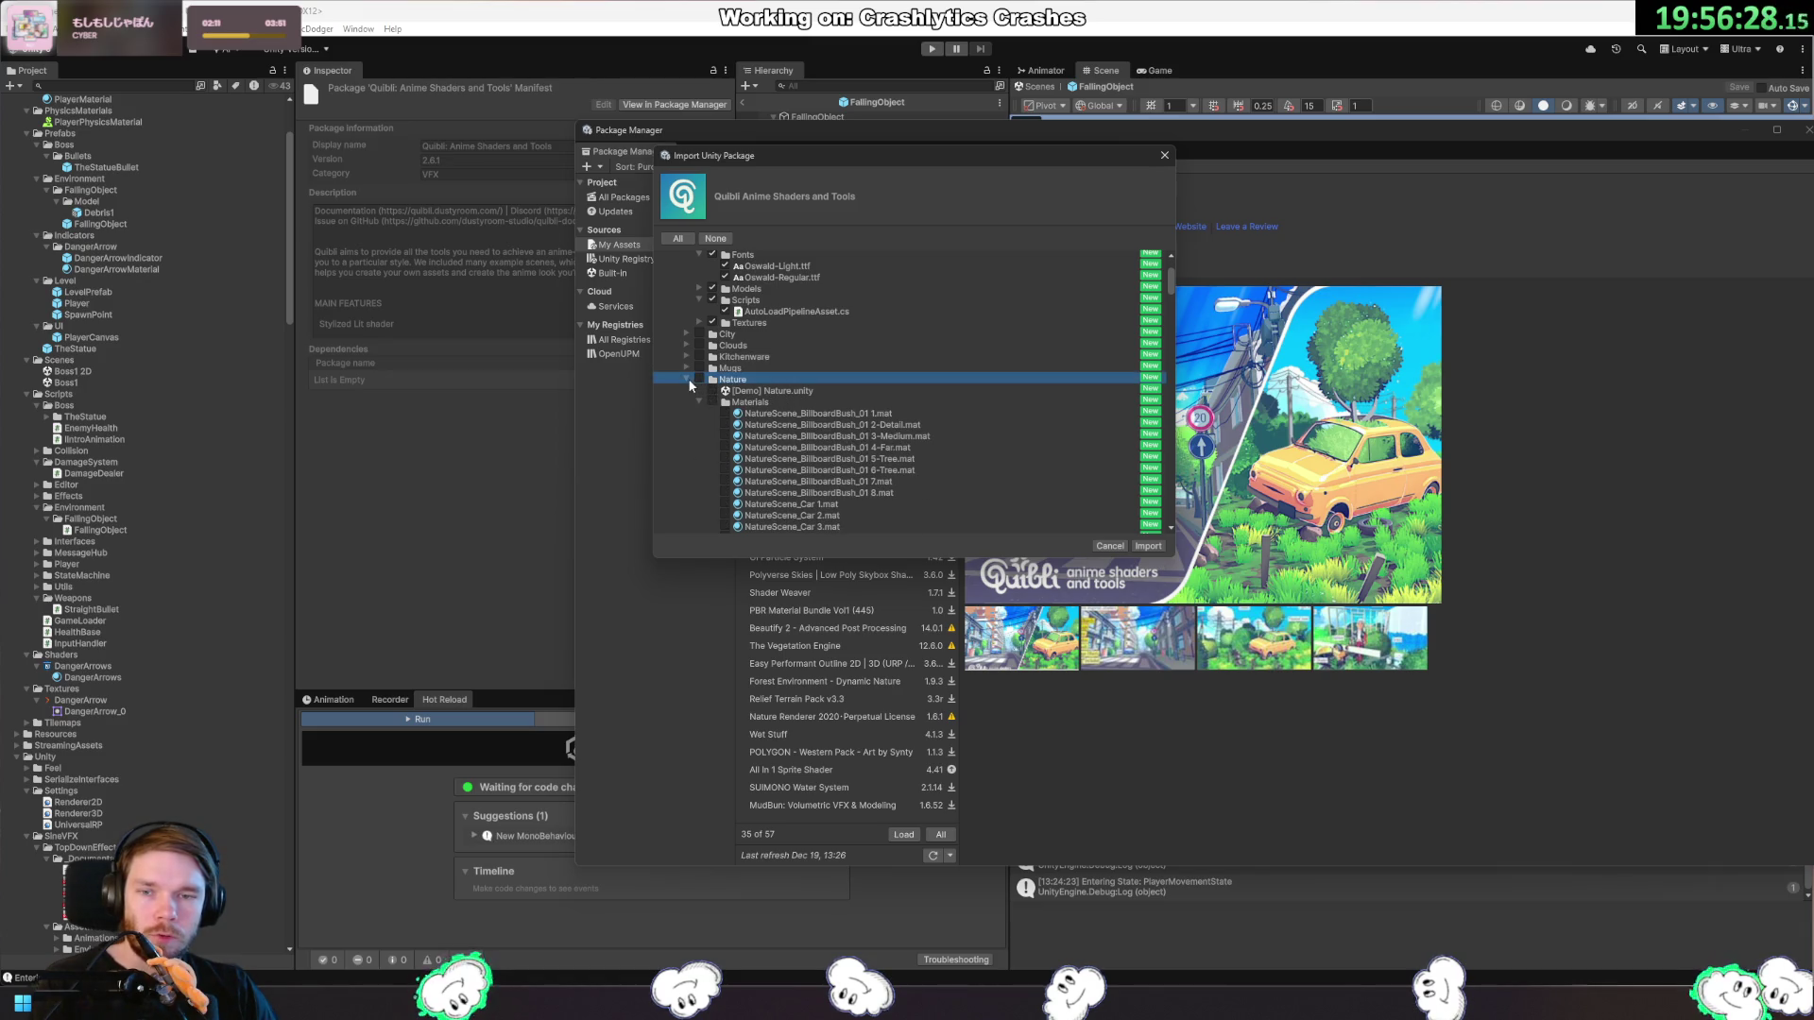
click(686, 379)
click(699, 390)
click(687, 390)
click(700, 402)
click(686, 402)
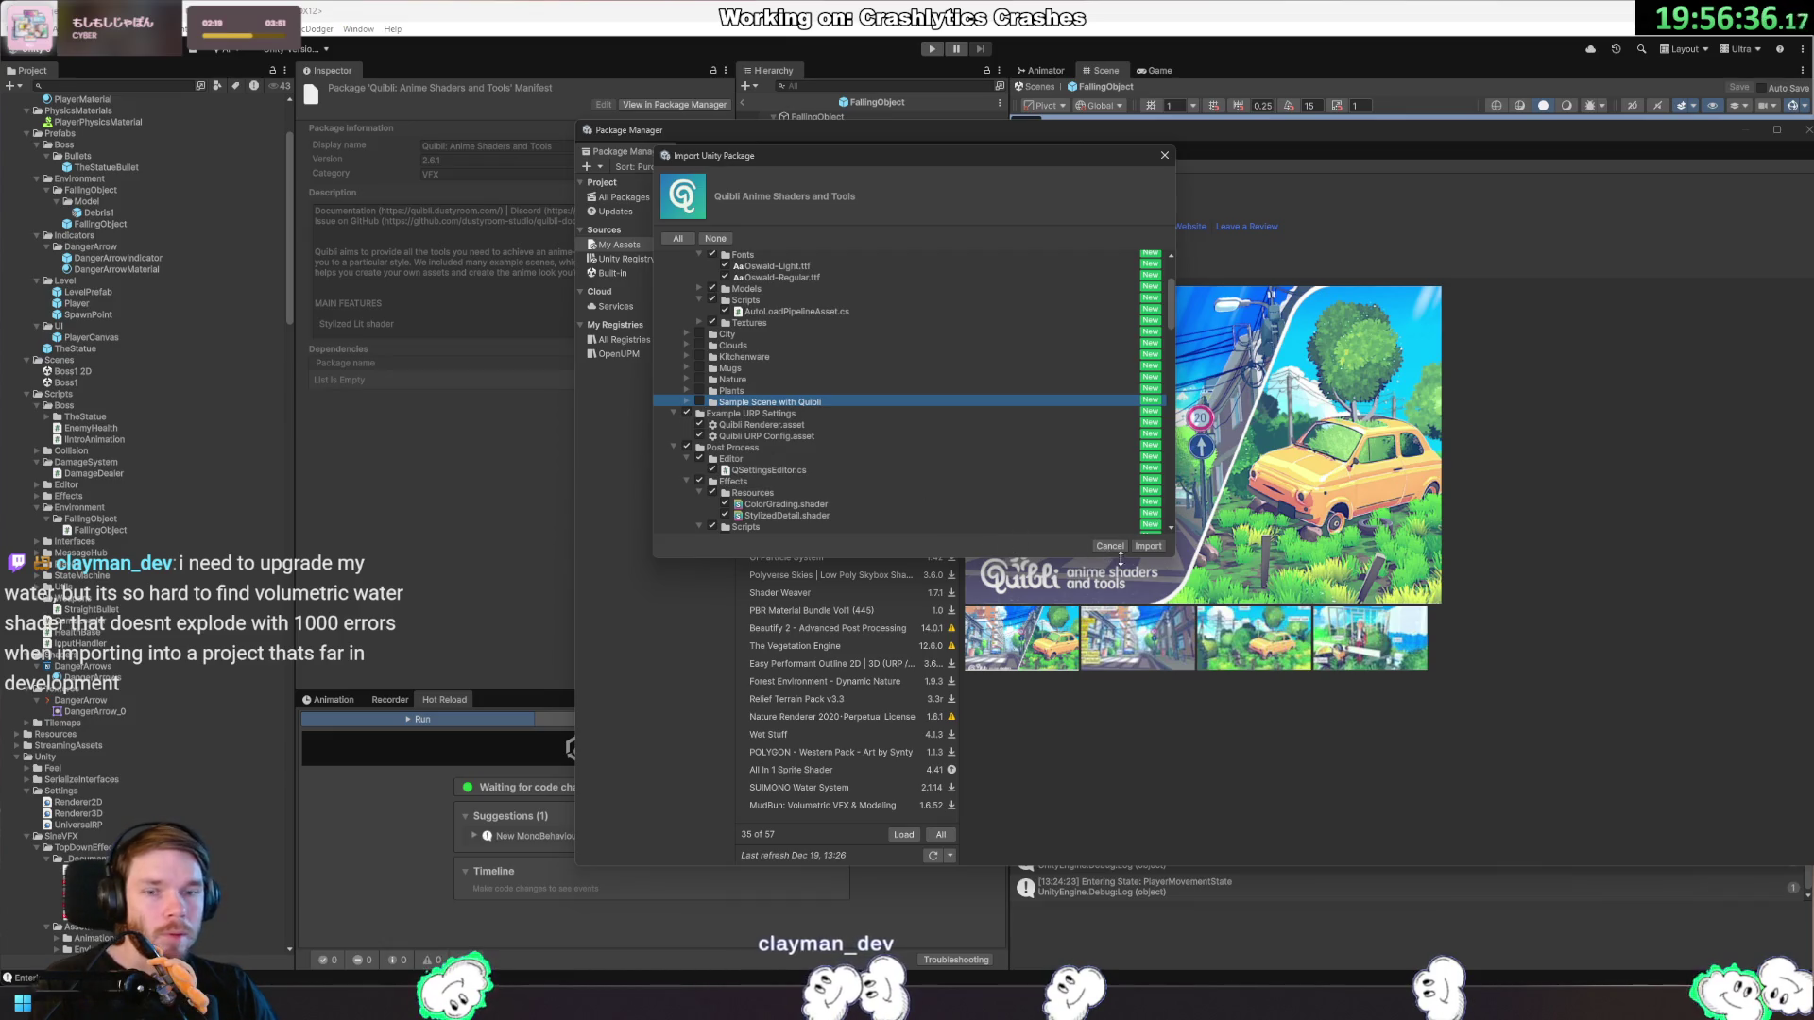
click(1147, 546)
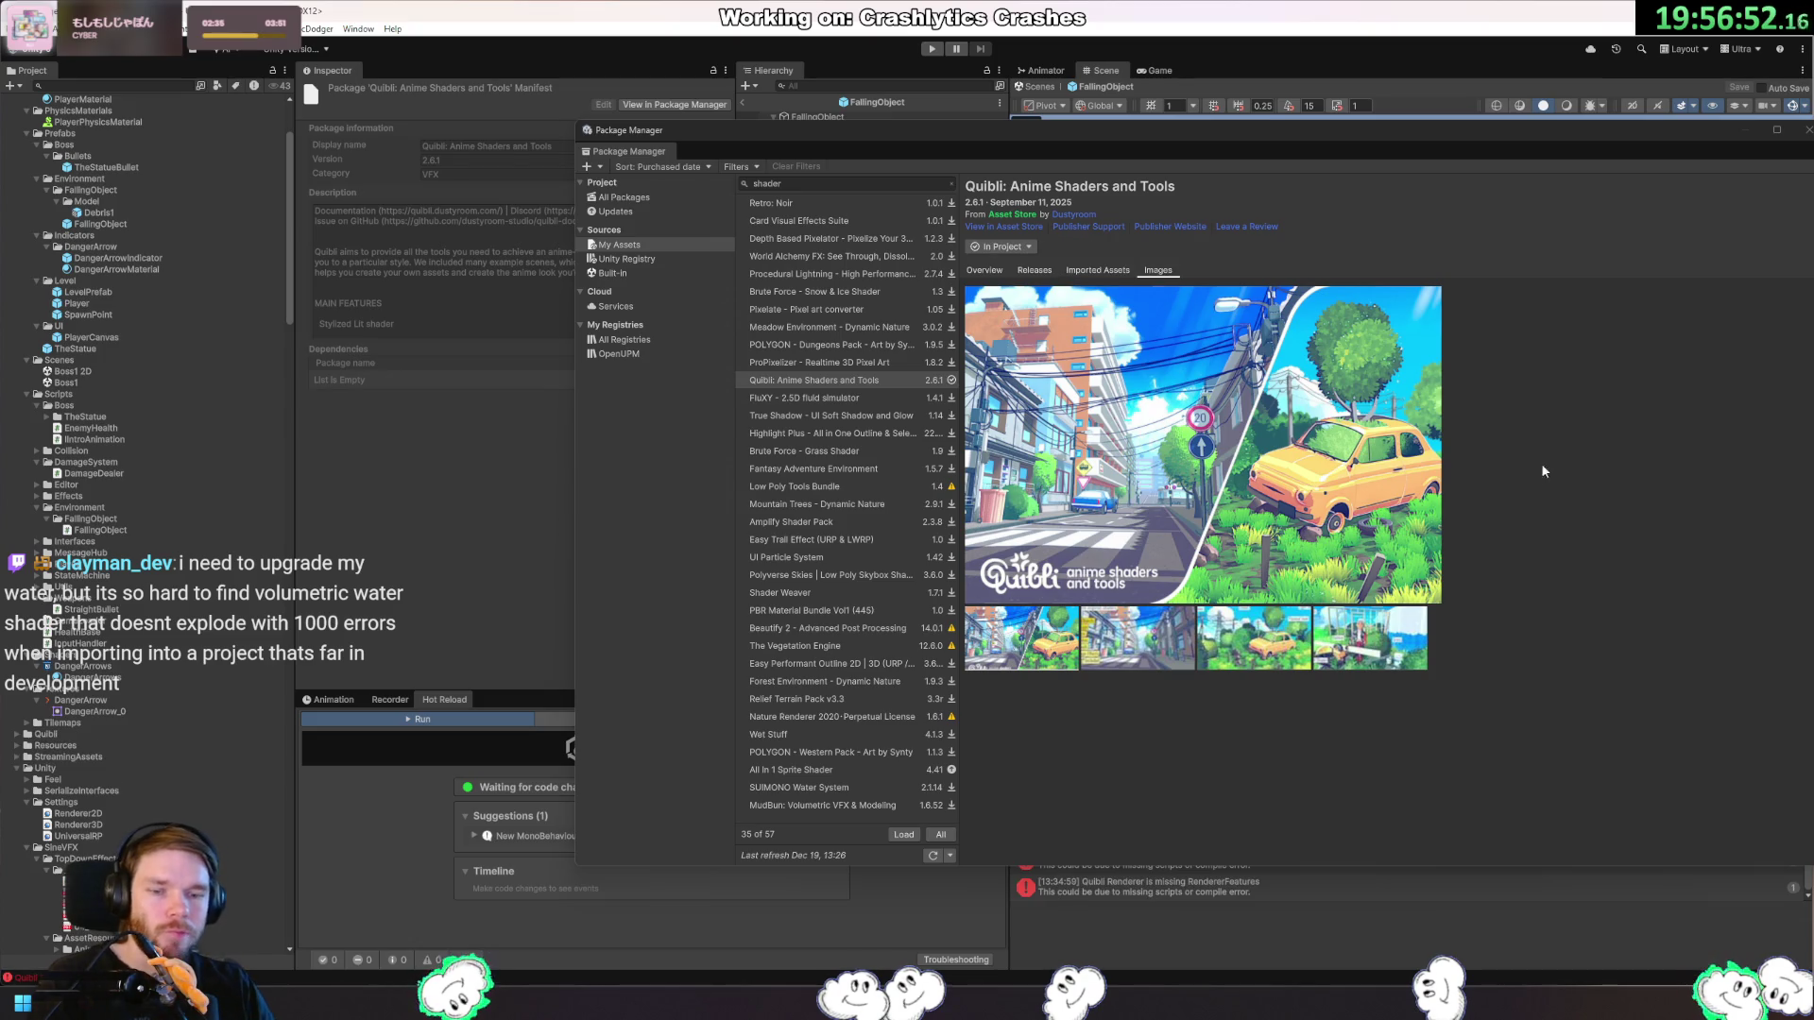
Close Package Manager, select Quibli Renderer via the console error, and choose Attempt Fix.
click(1807, 130)
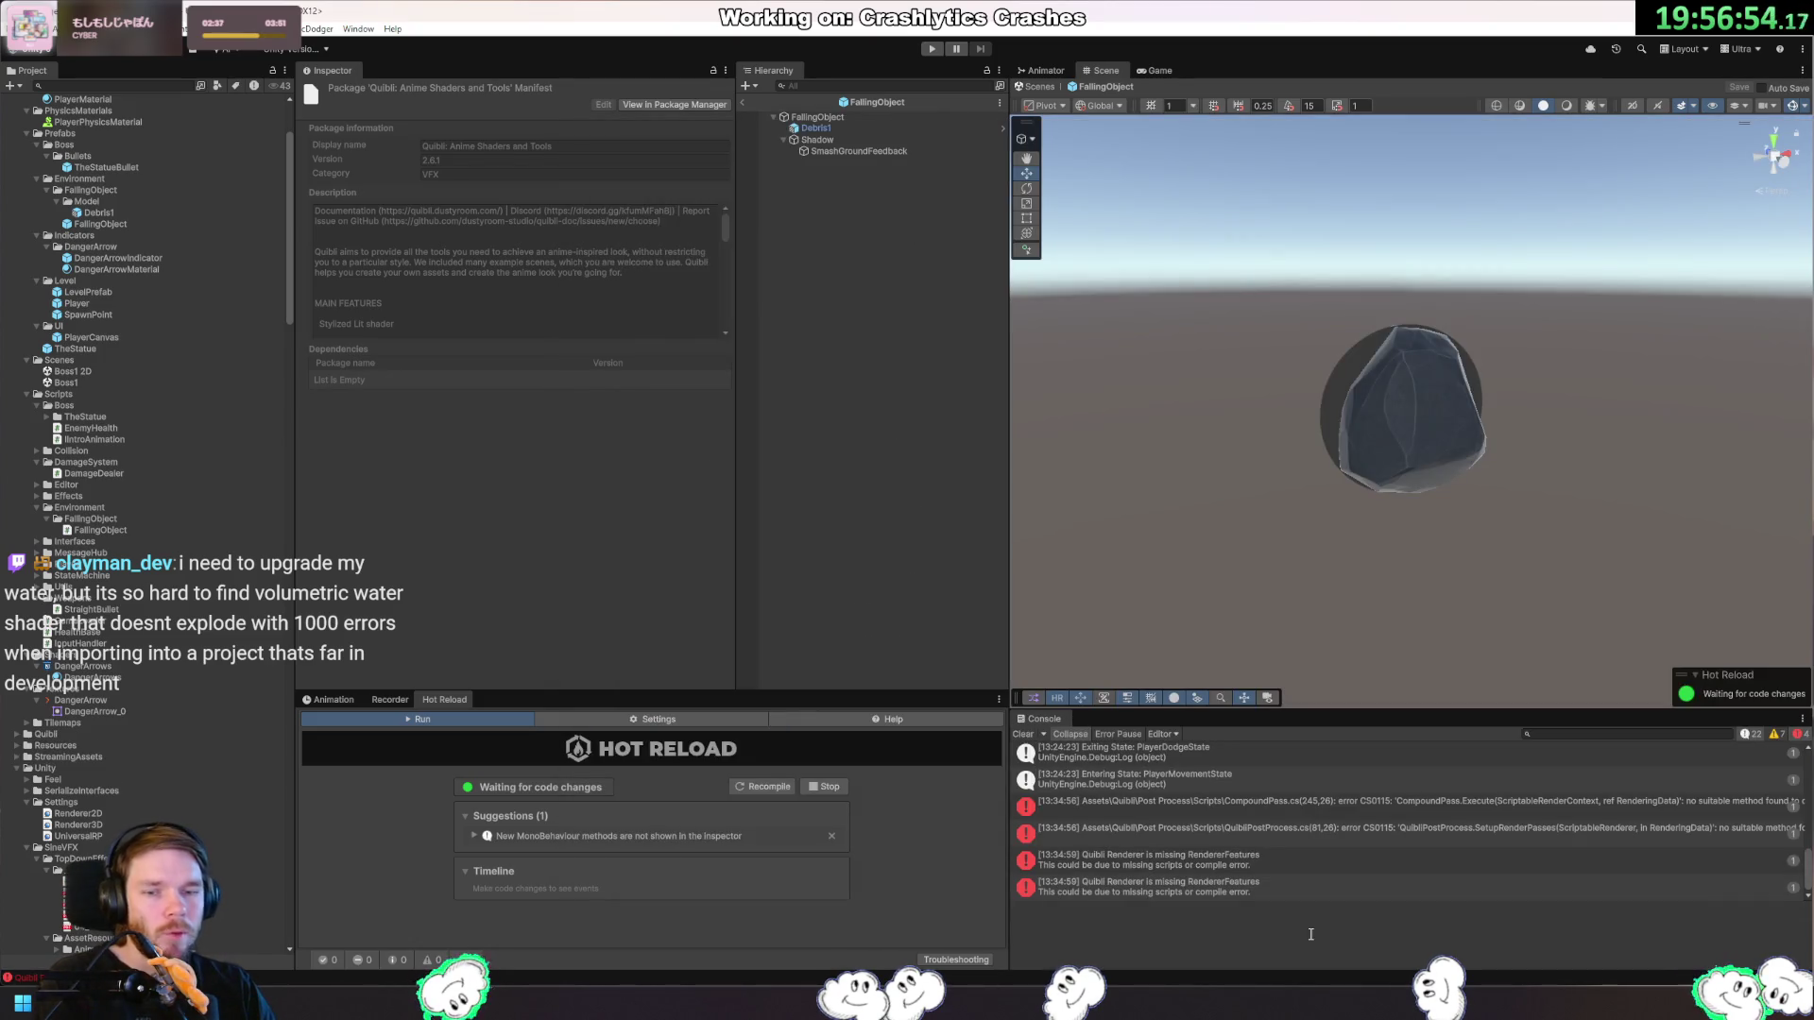
click(1296, 862)
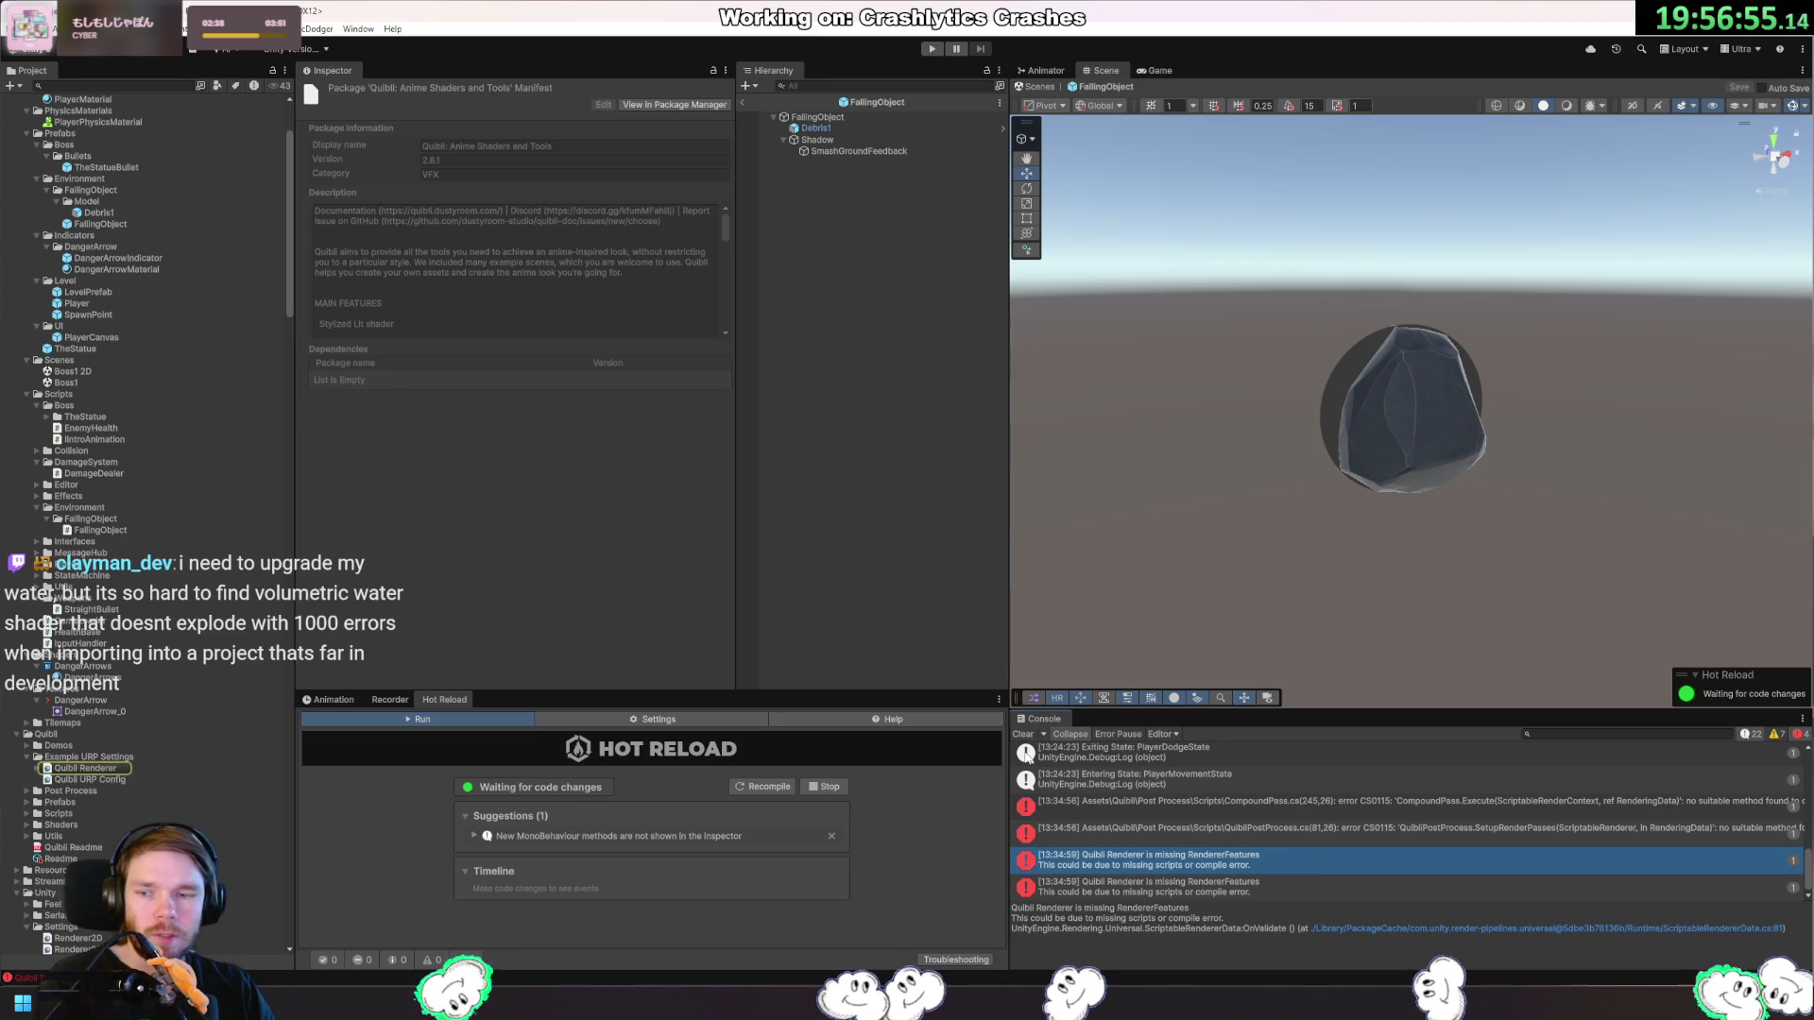
click(134, 768)
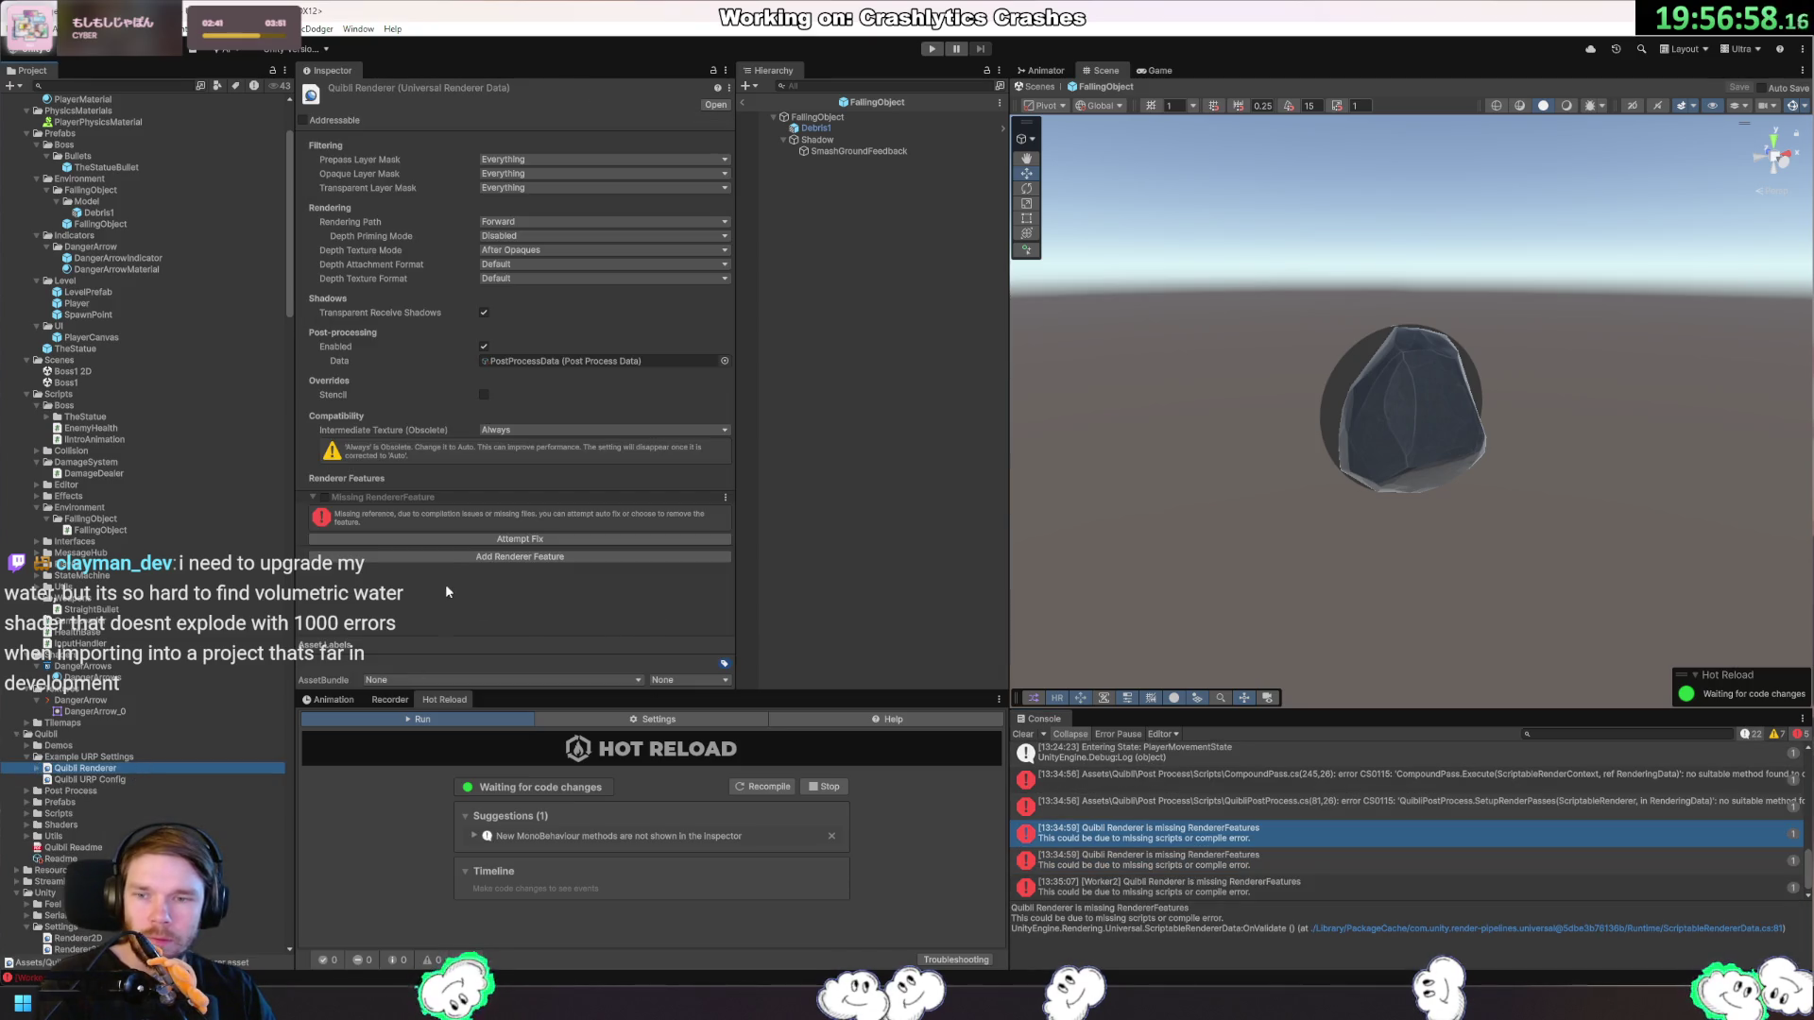
click(557, 537)
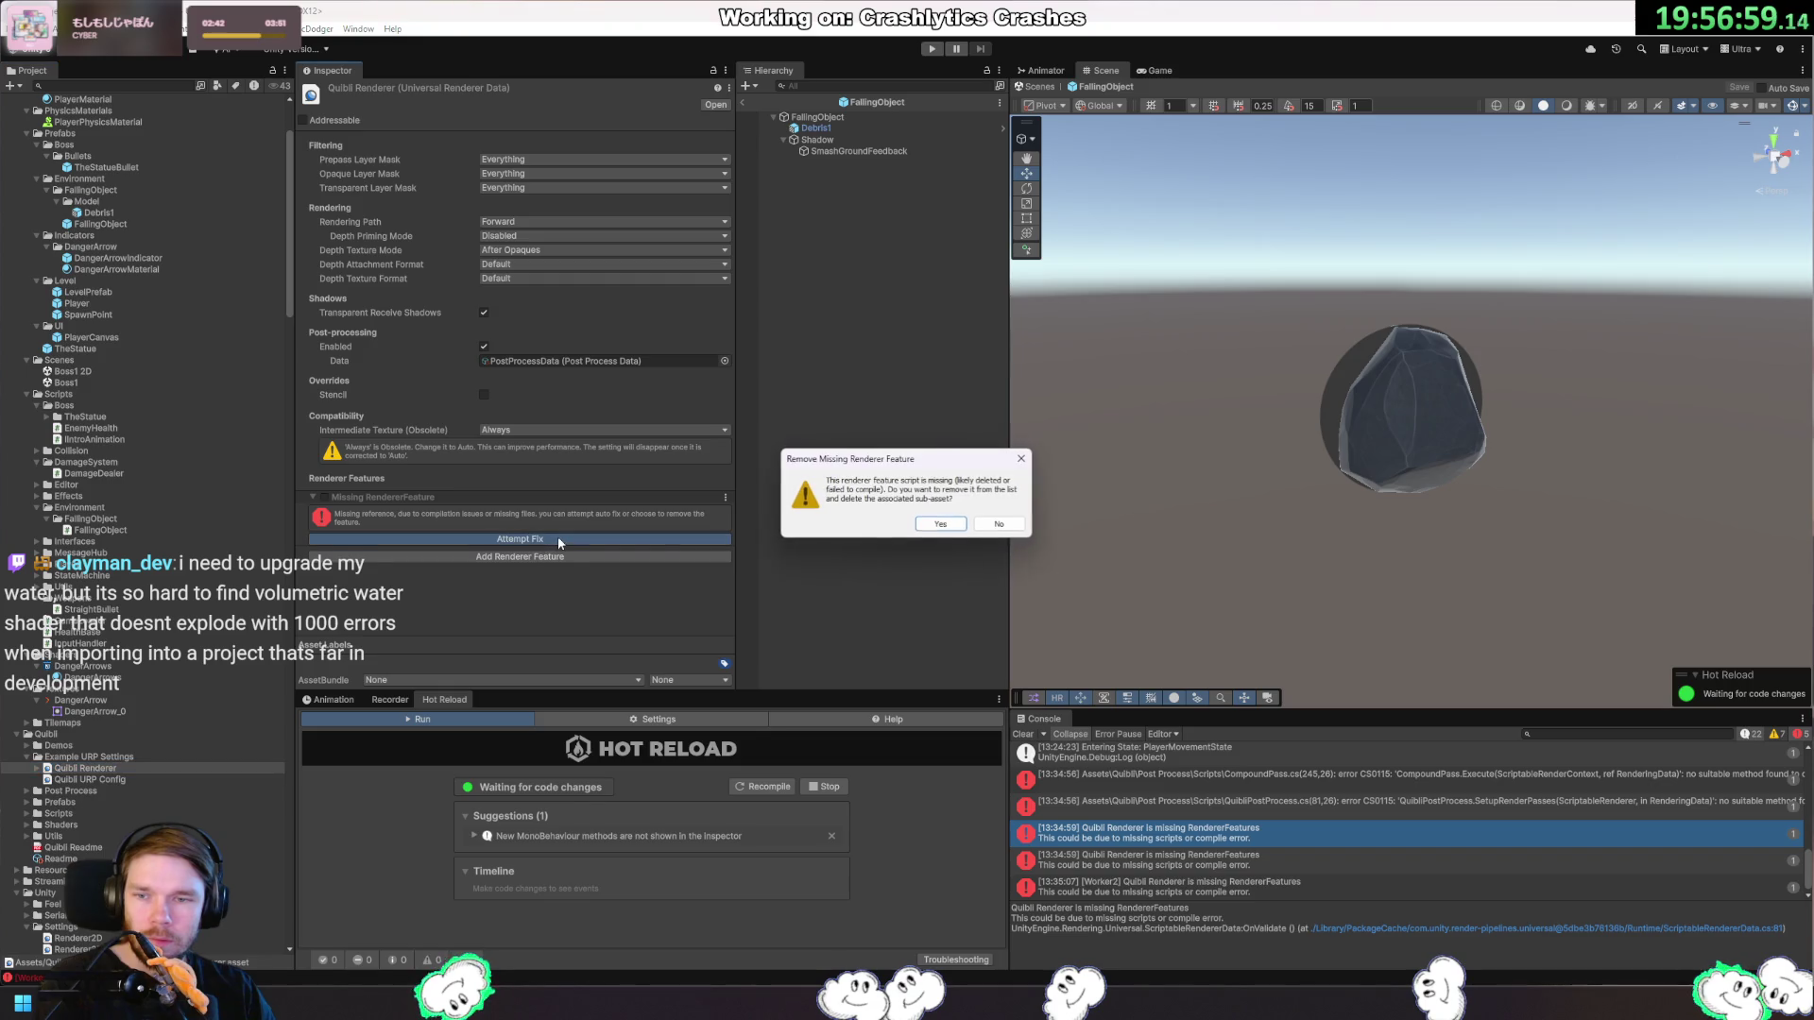
Confirm removing the missing renderer feature, and close the Add Renderer Feature list without adding anything.
click(949, 525)
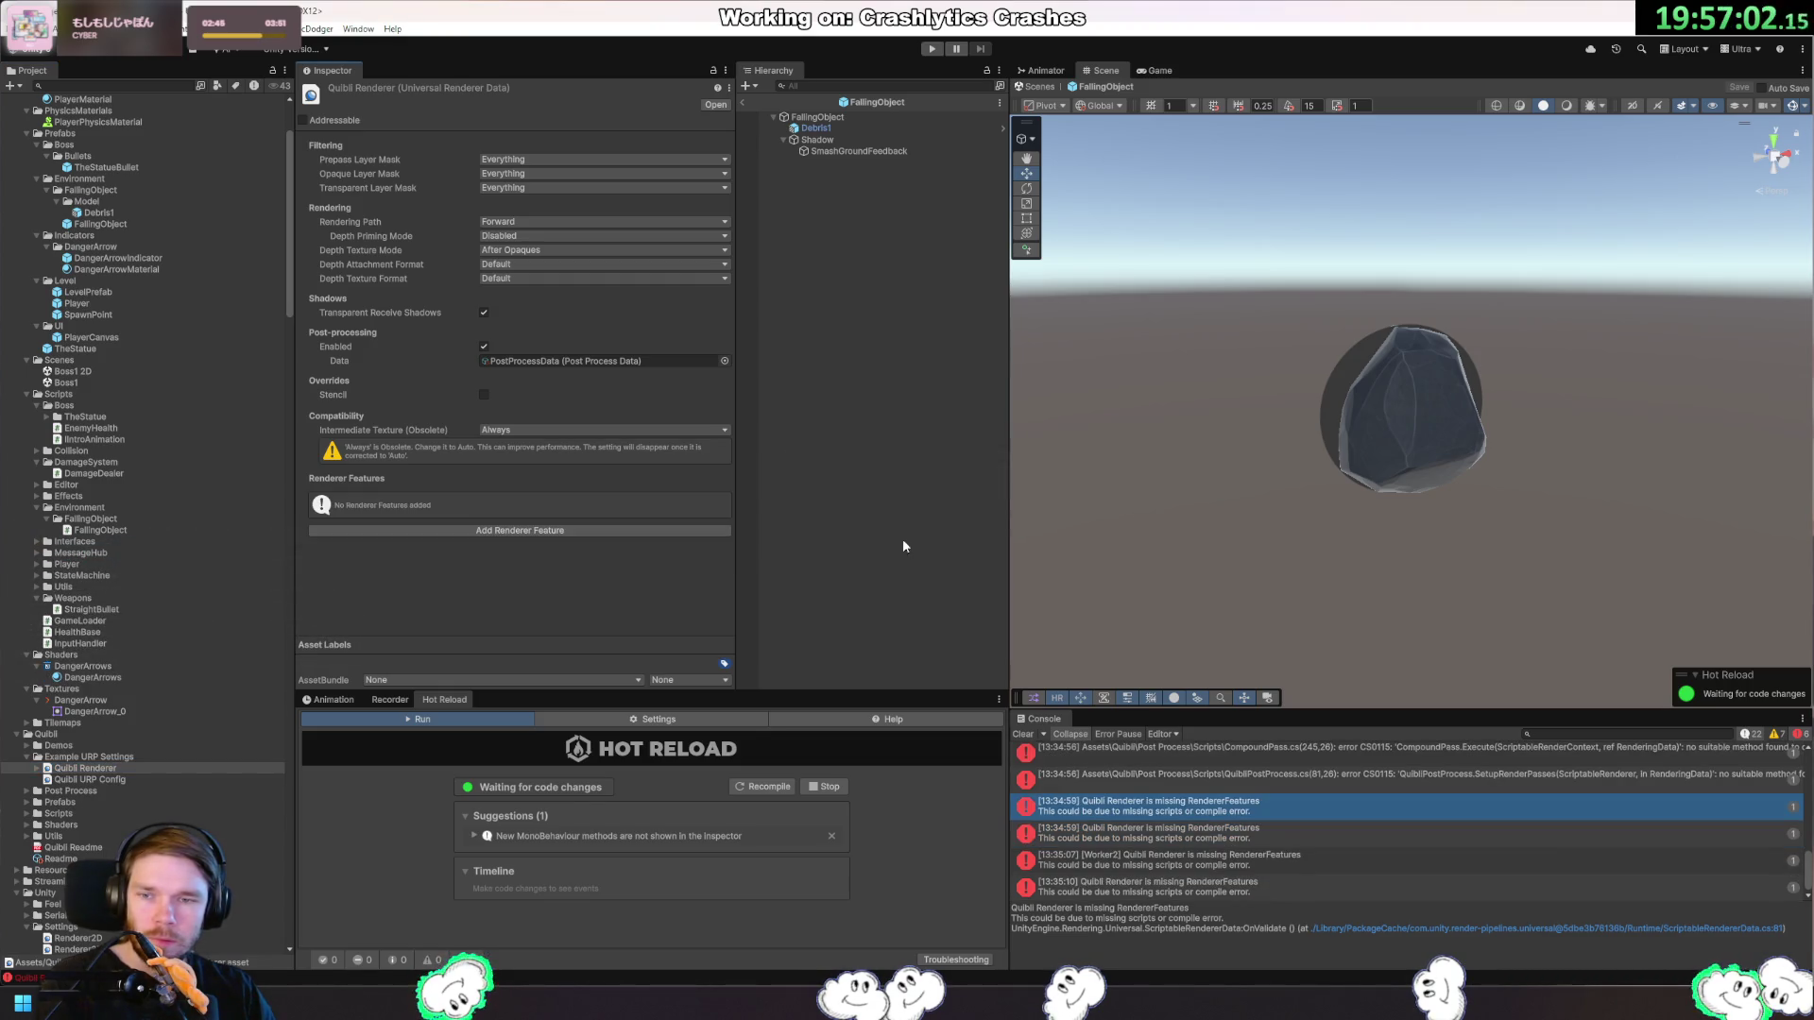
click(503, 530)
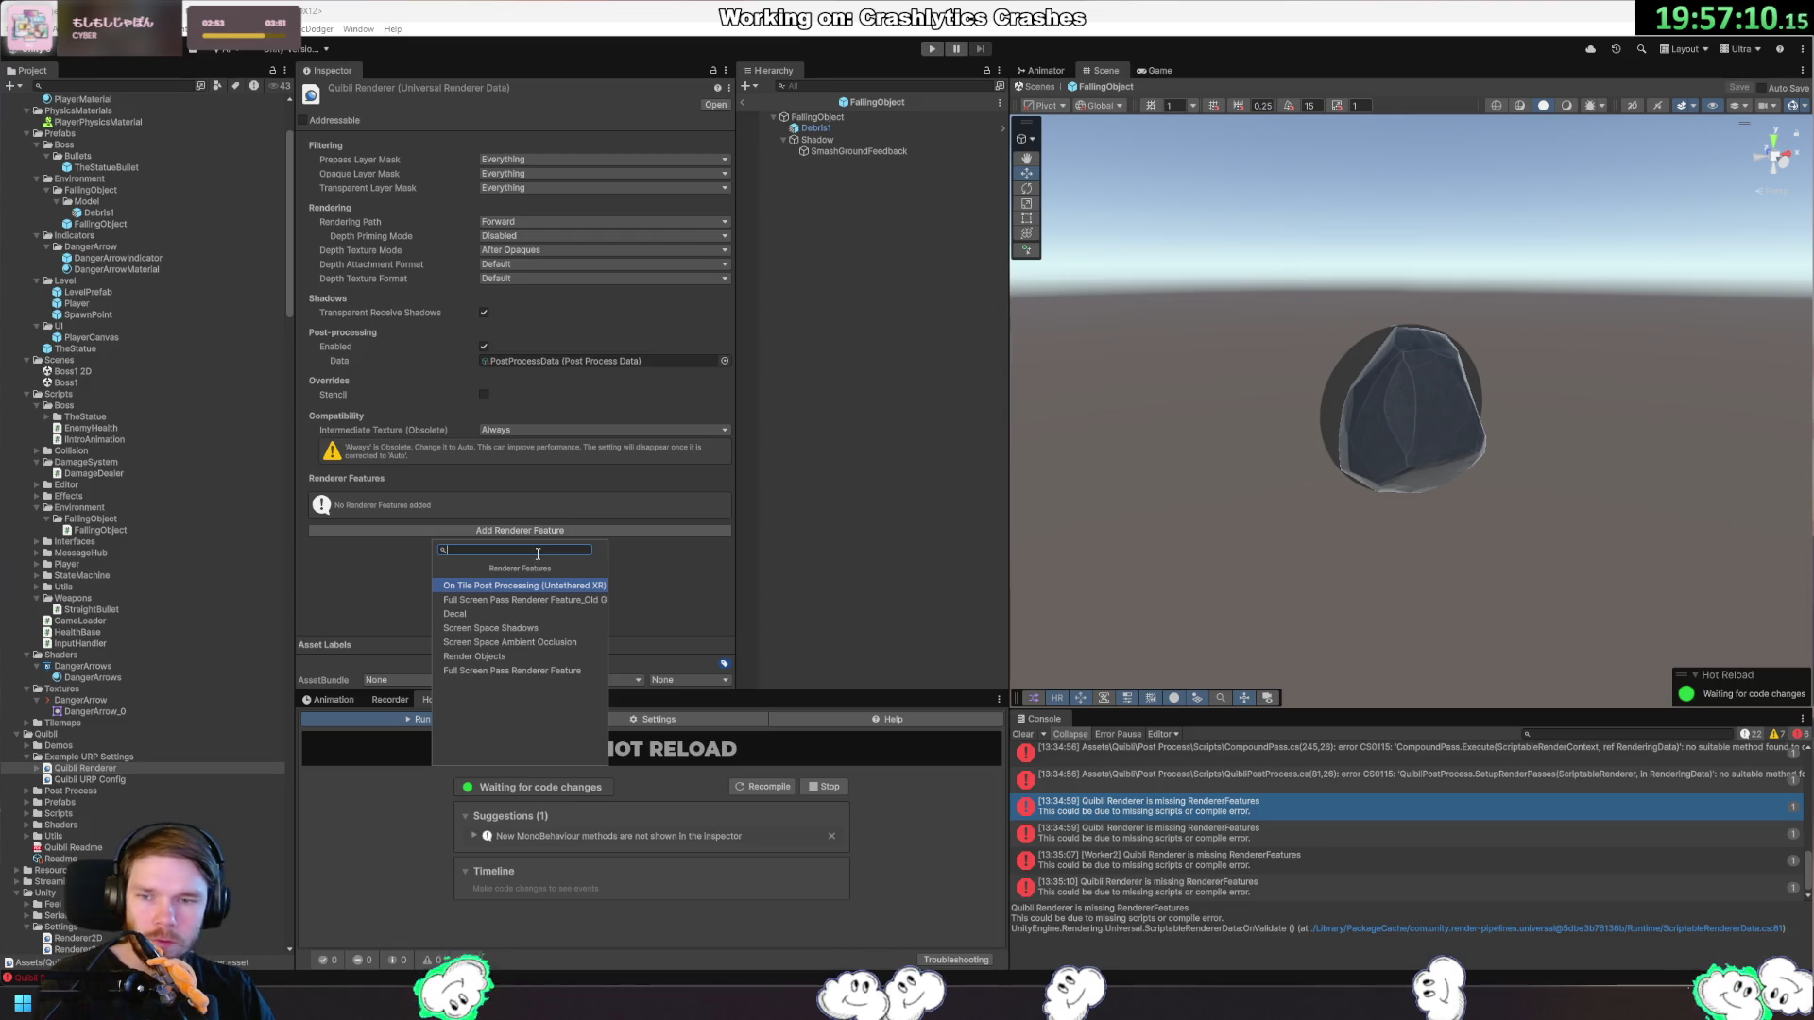
click(417, 549)
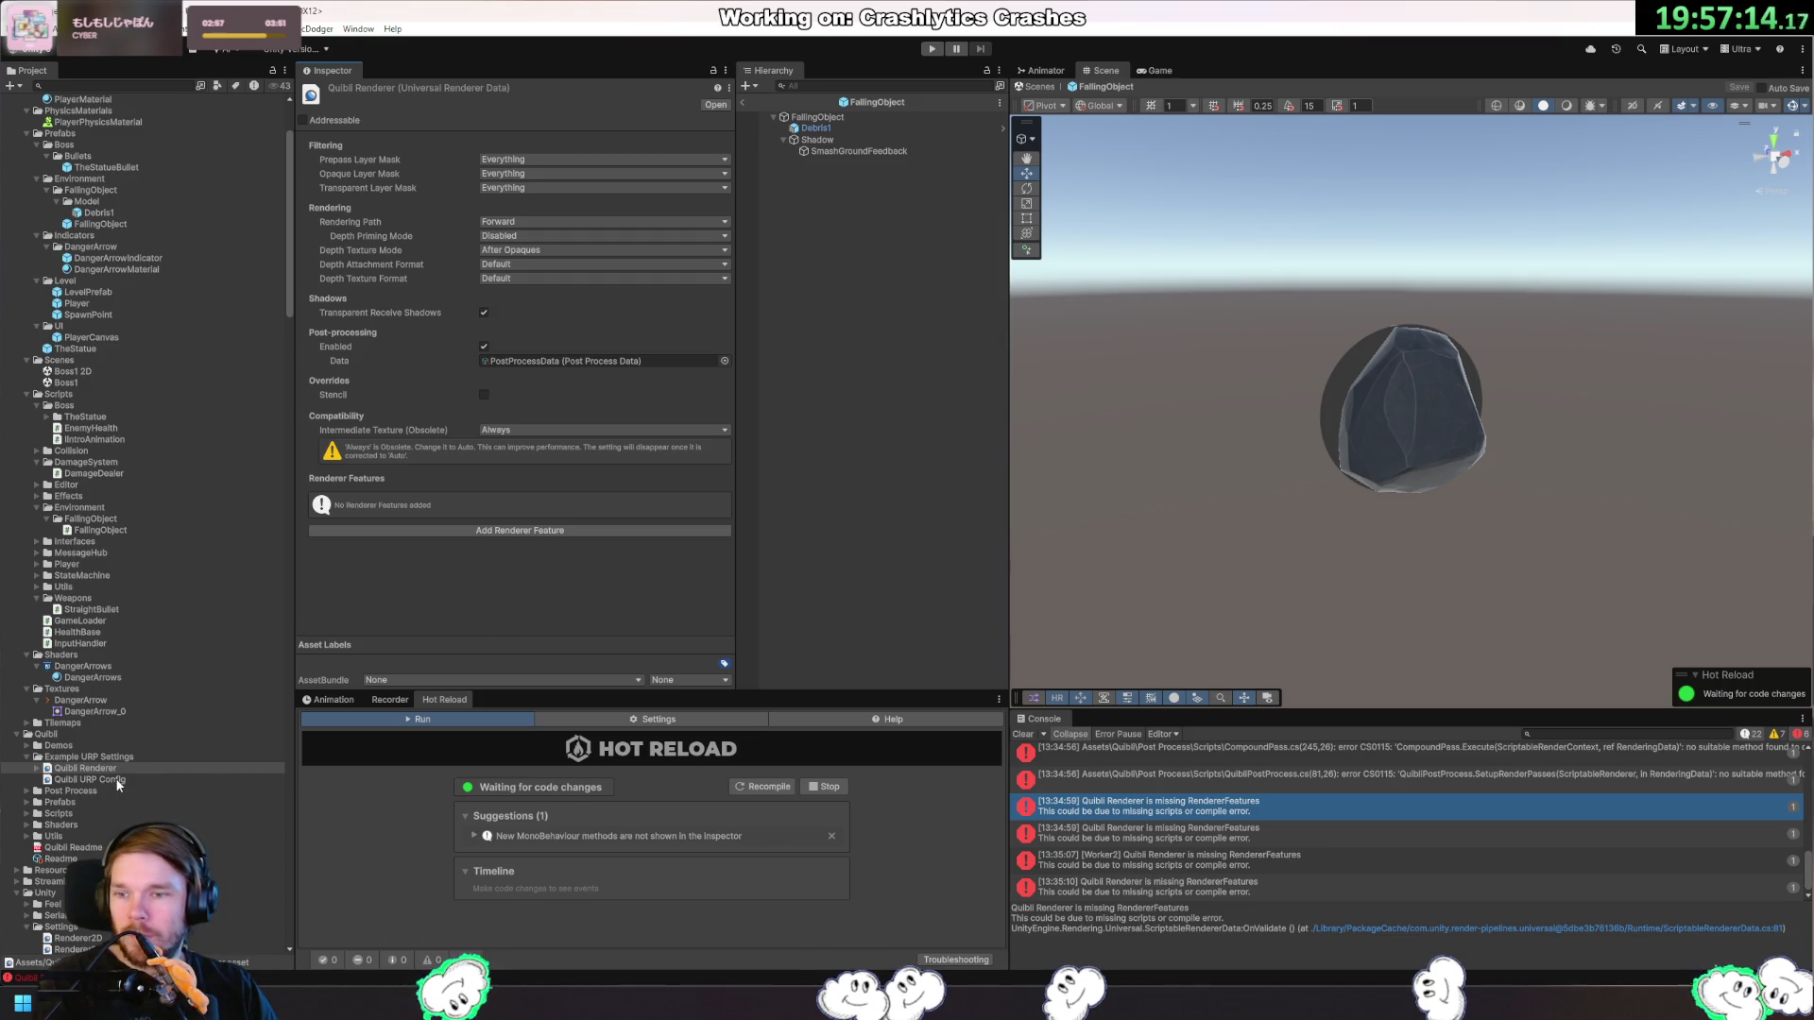
Scroll the Project window and select the Quibli Readme script.
scroll(123, 755, down, 10)
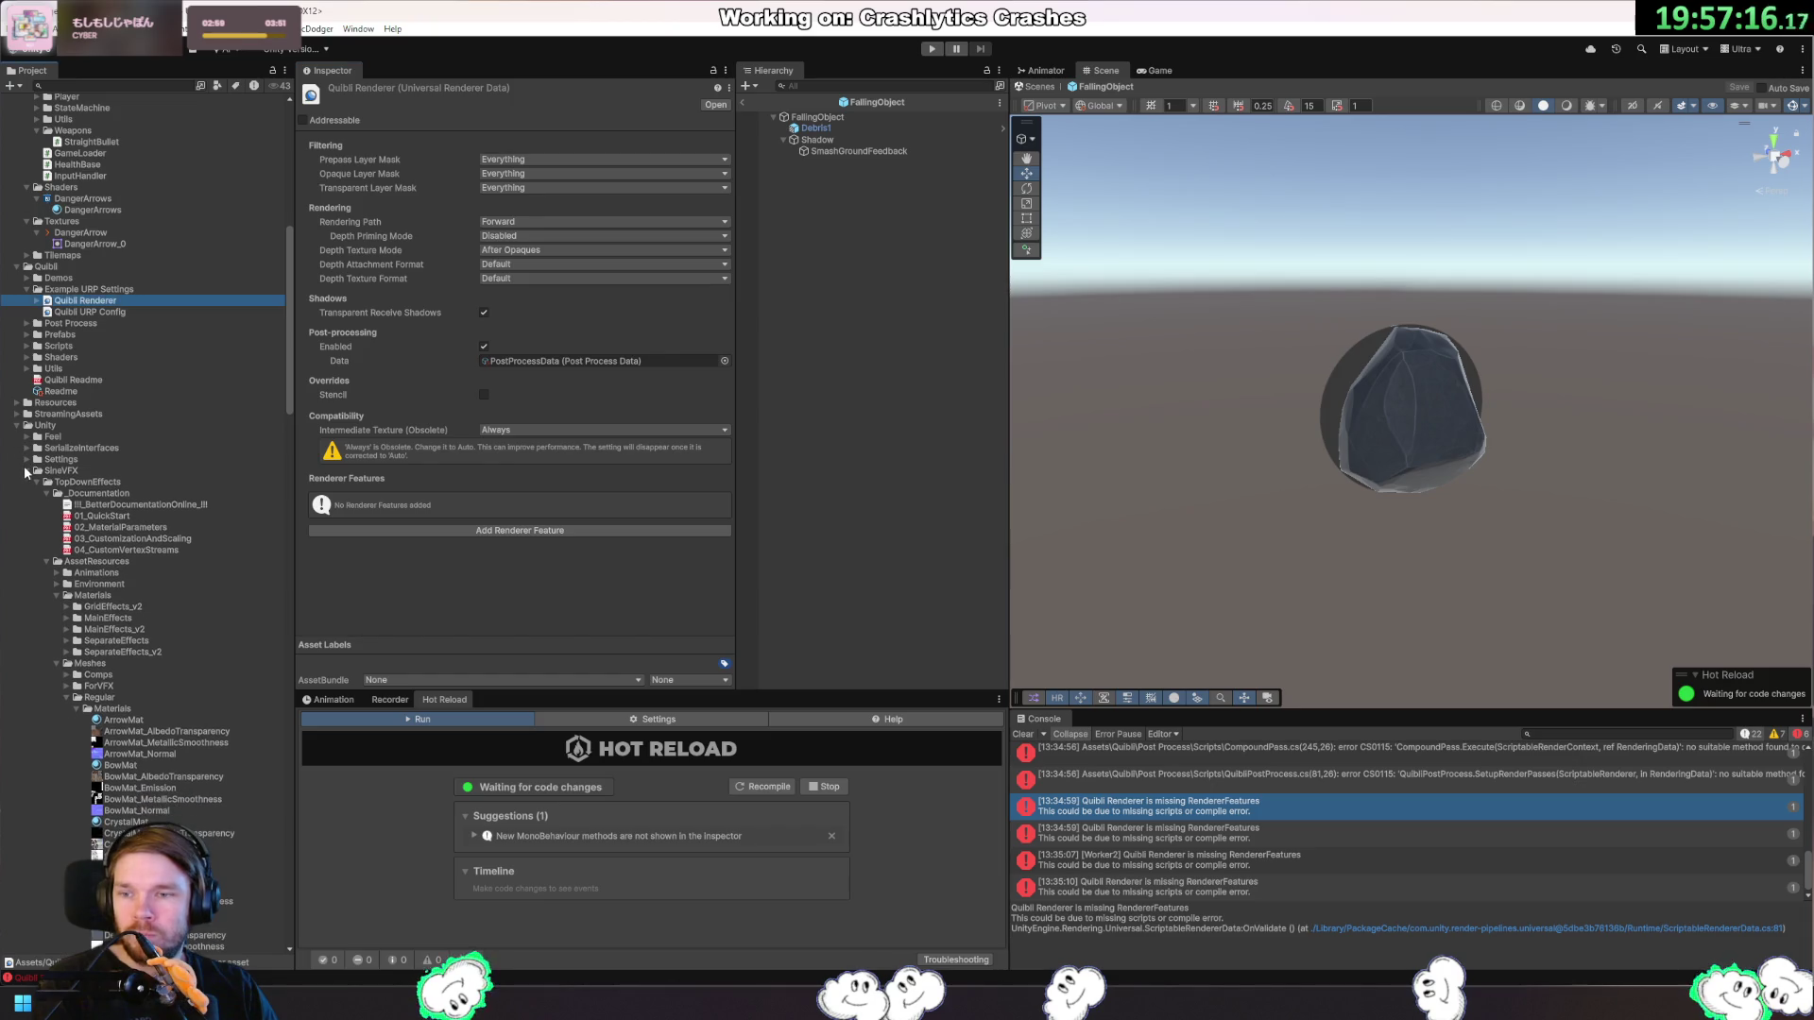
scroll(25, 473, up, 7)
scroll(74, 217, up, 3)
scroll(74, 217, up, 2)
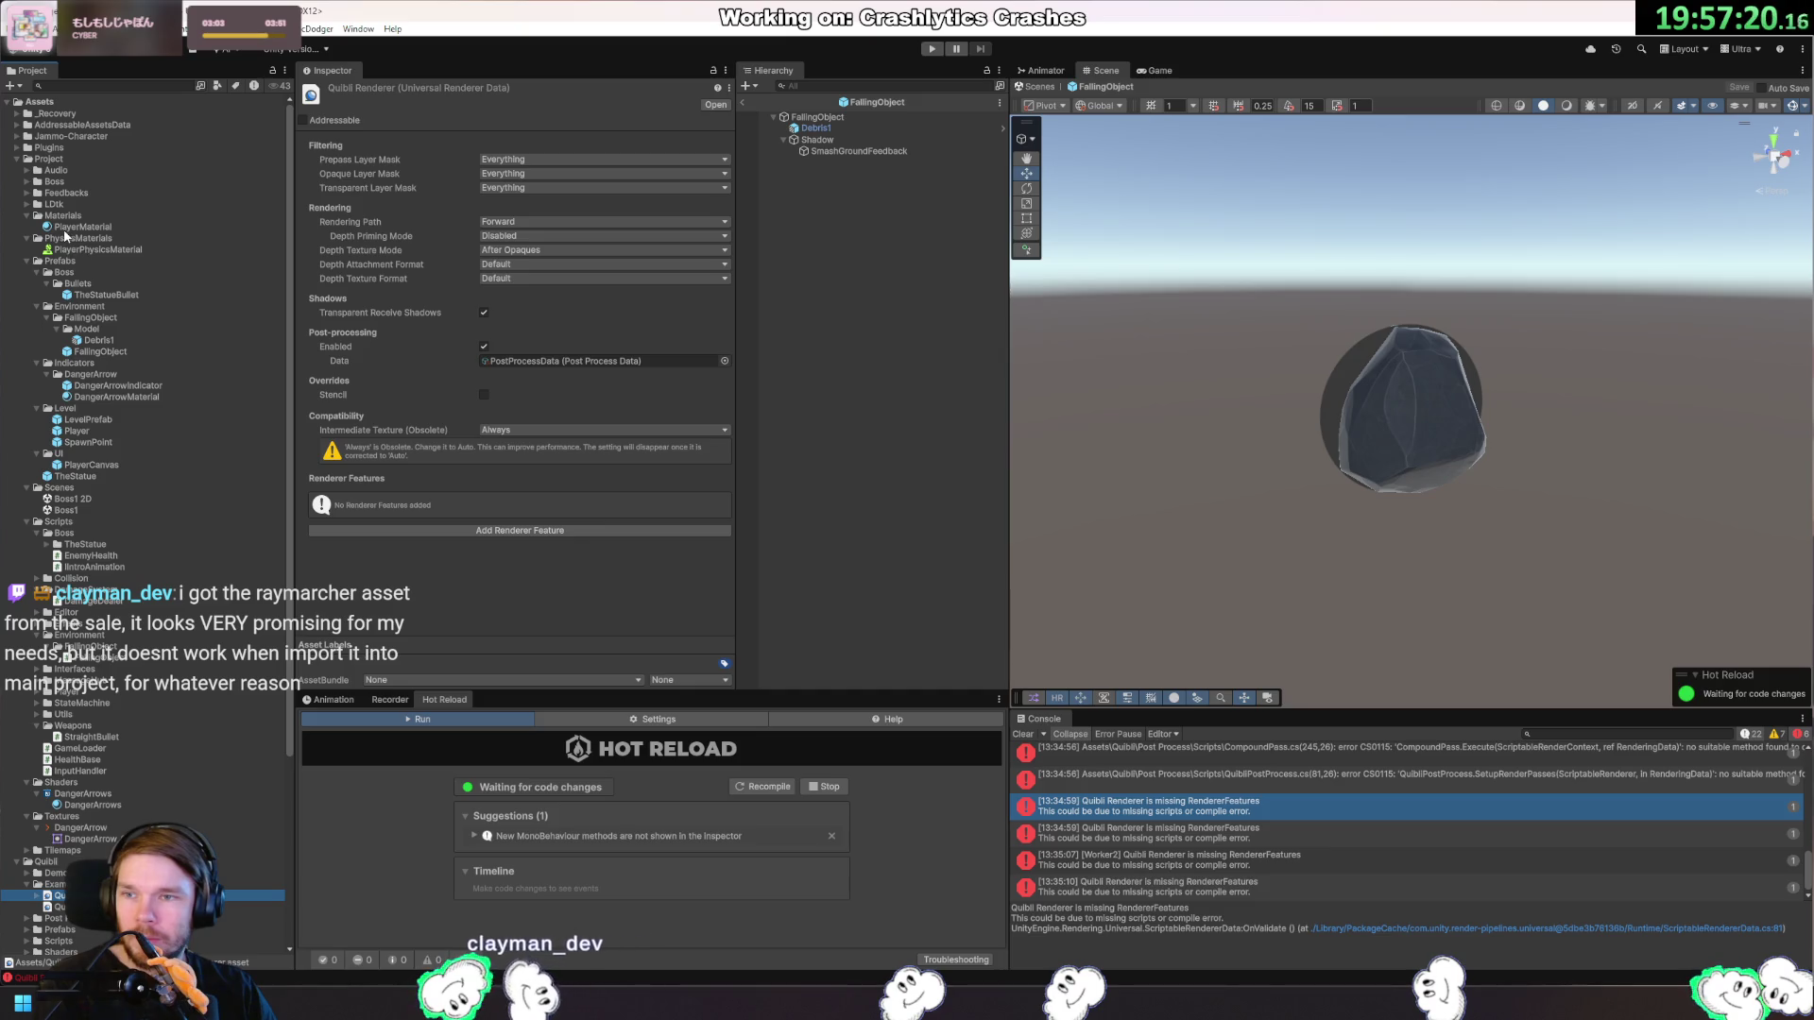
scroll(64, 236, down, 5)
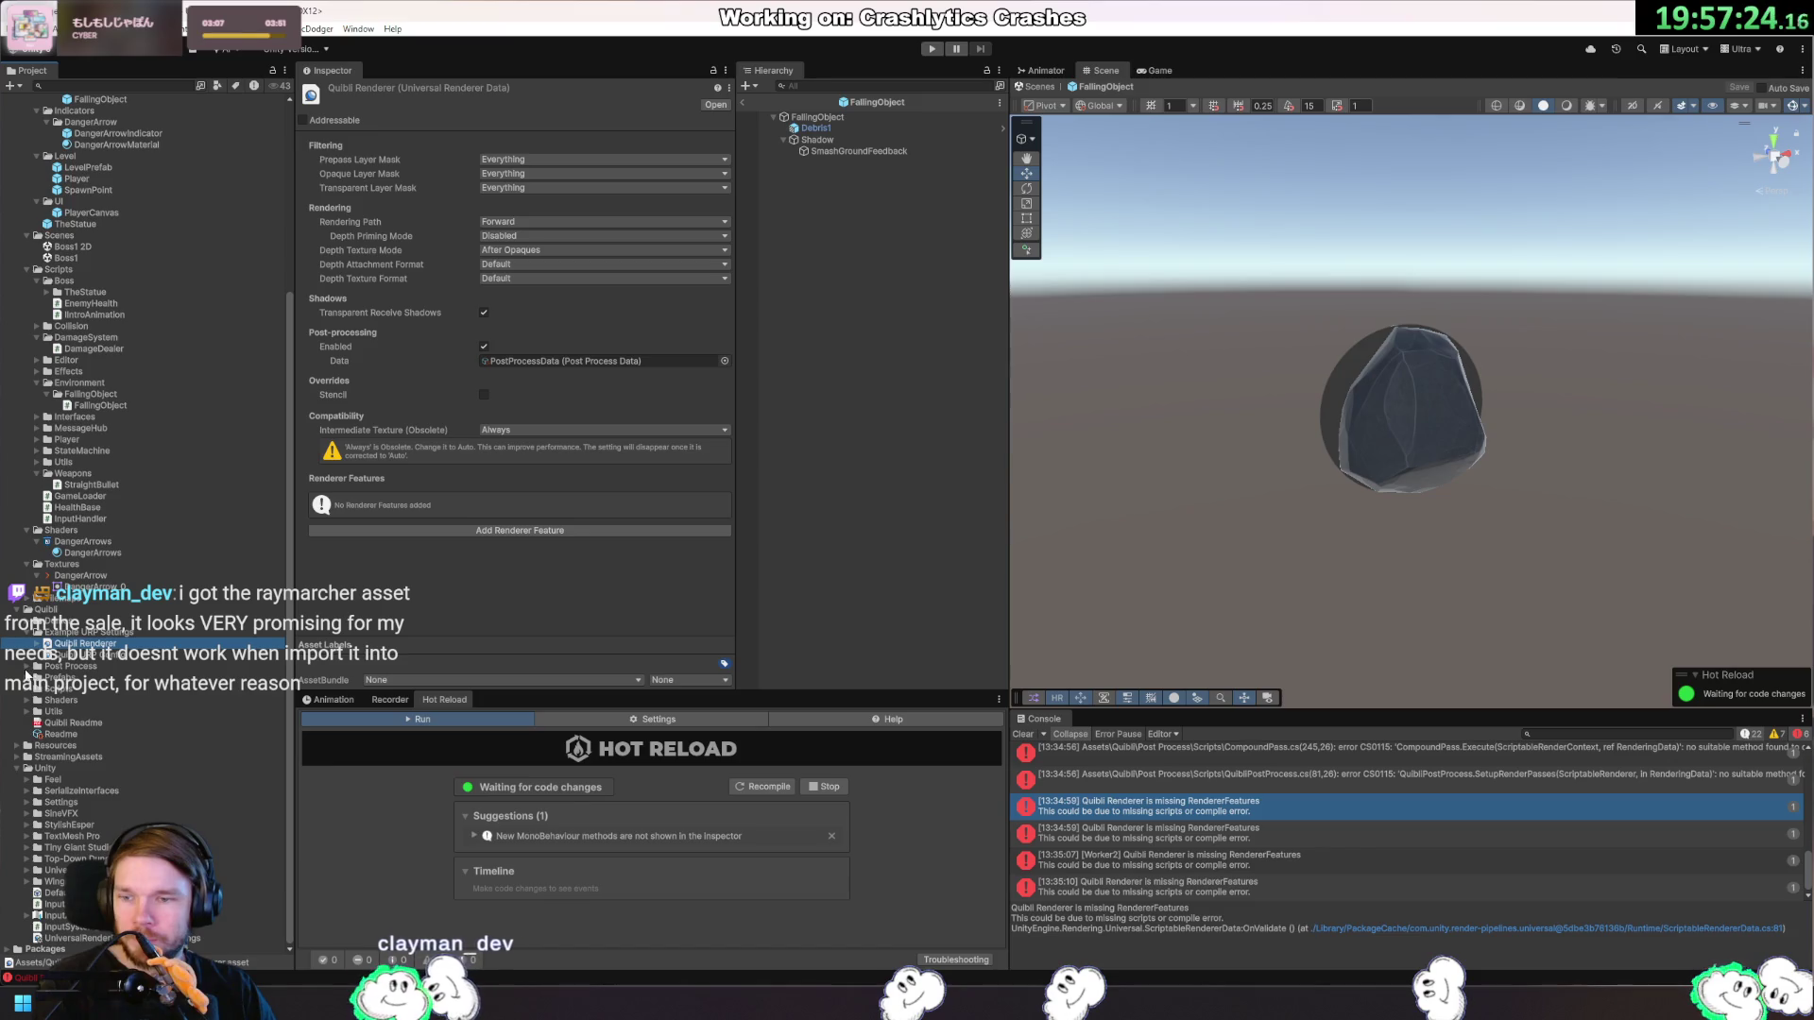
click(66, 736)
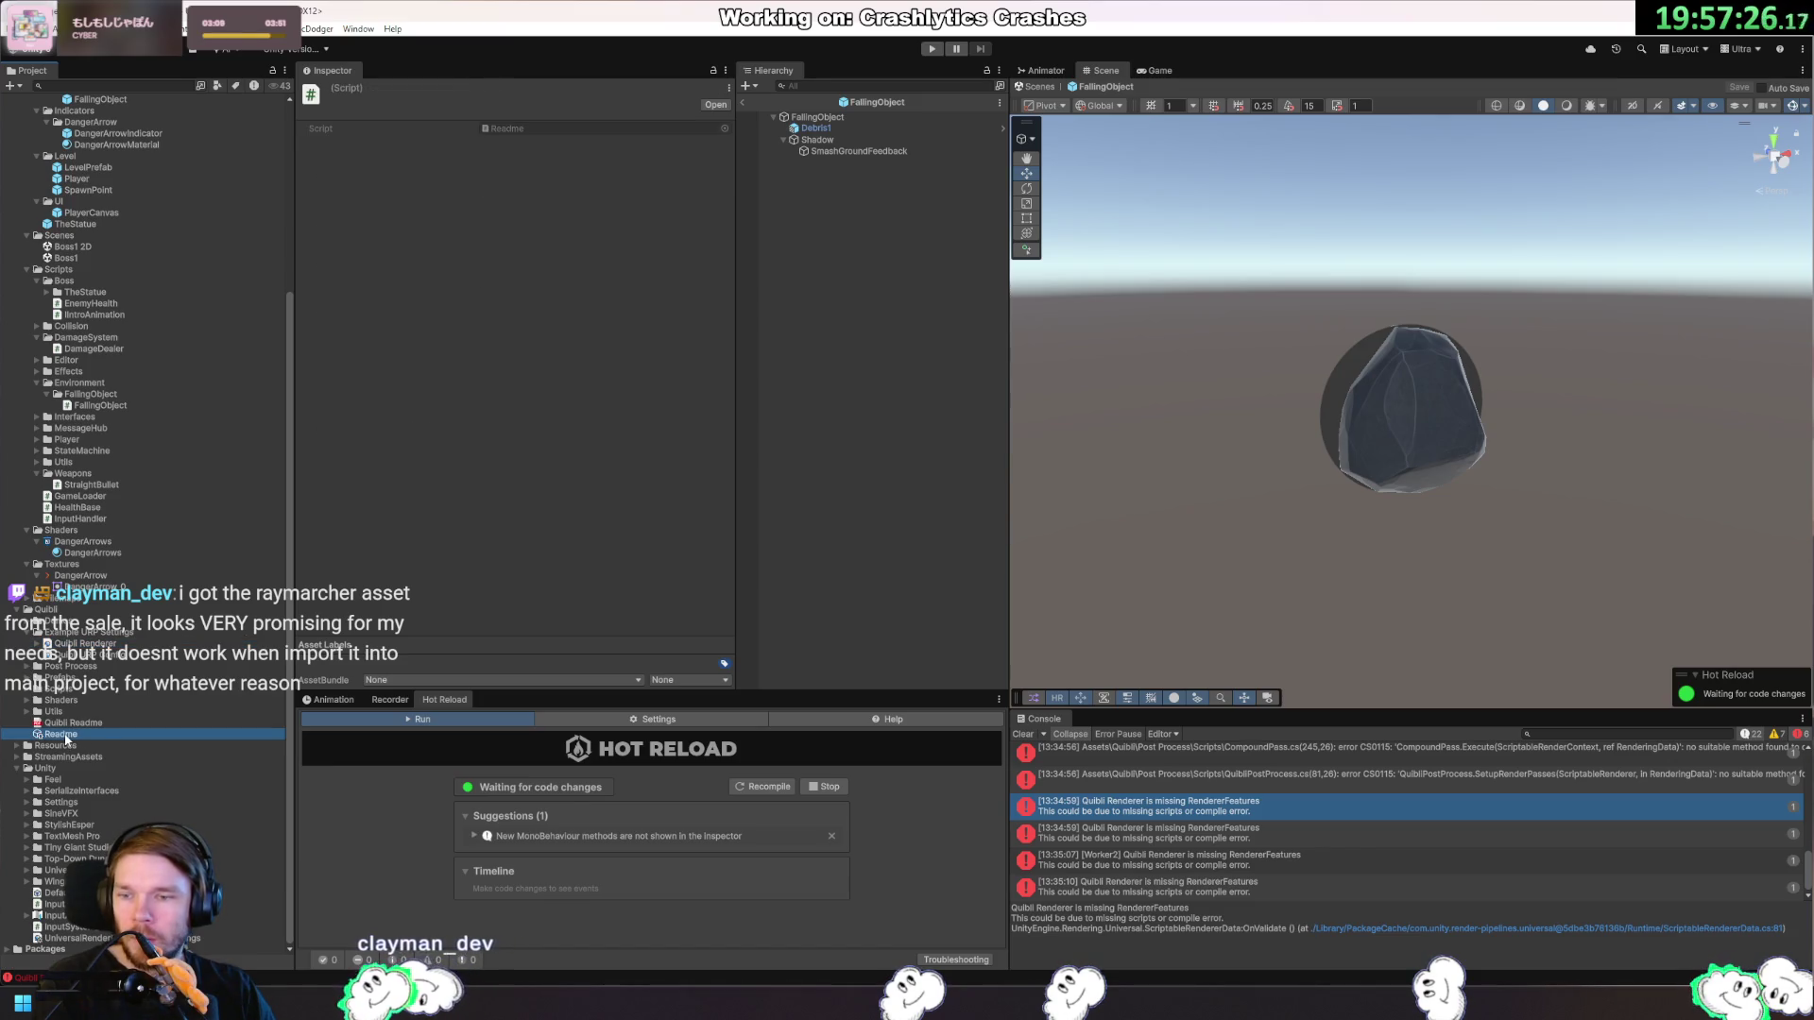
Inspect the Quibli Readme assets, clear the Console, and select the CompoundPass CS0115 error.
click(68, 725)
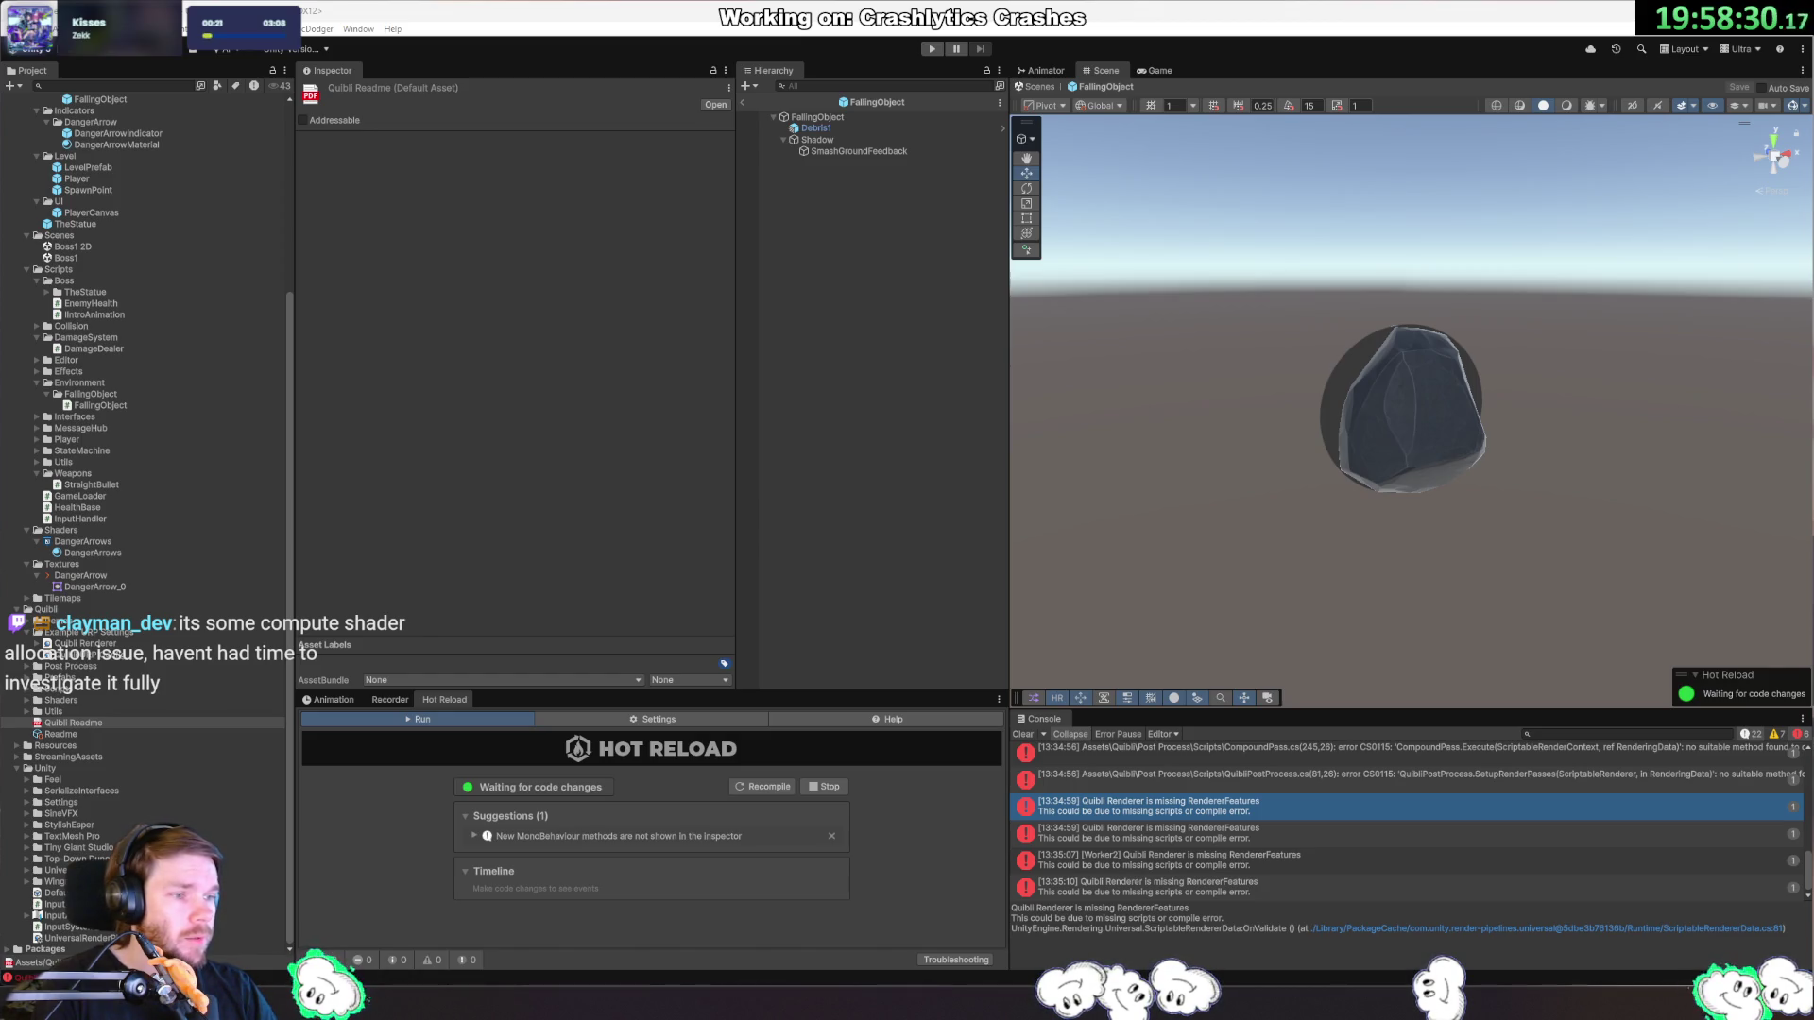
click(72, 735)
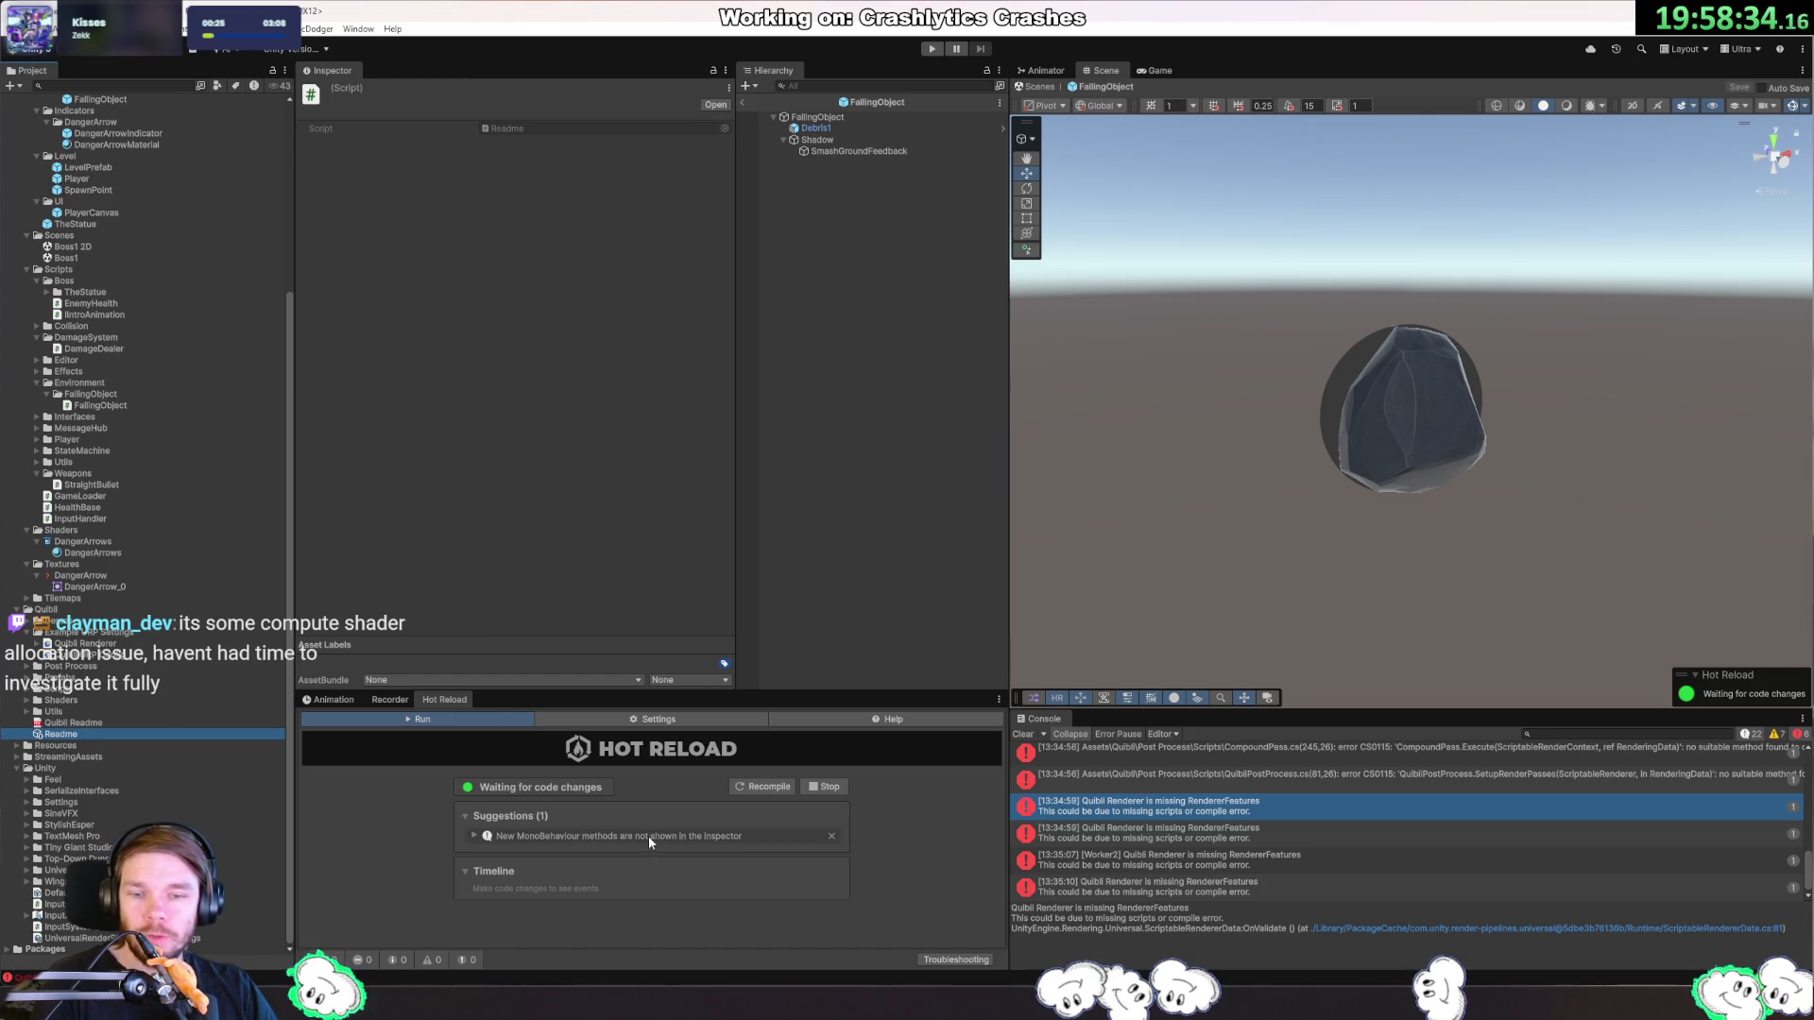
click(1023, 734)
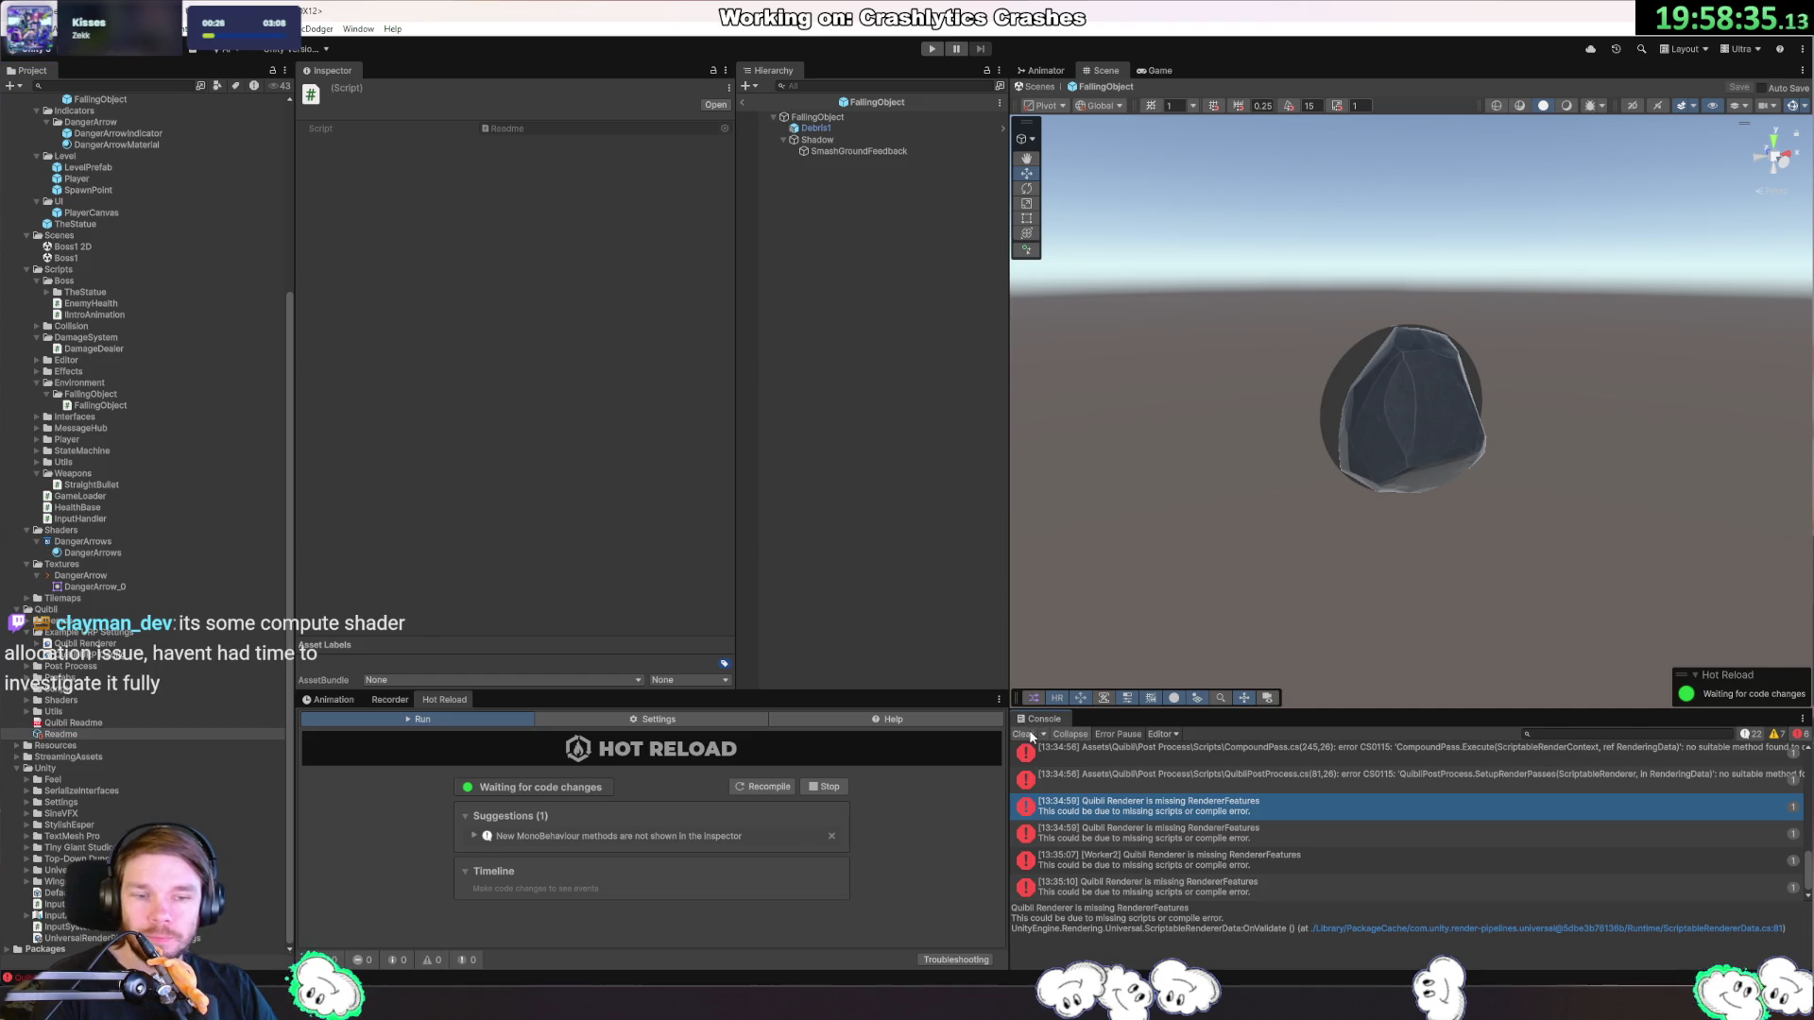
click(1664, 763)
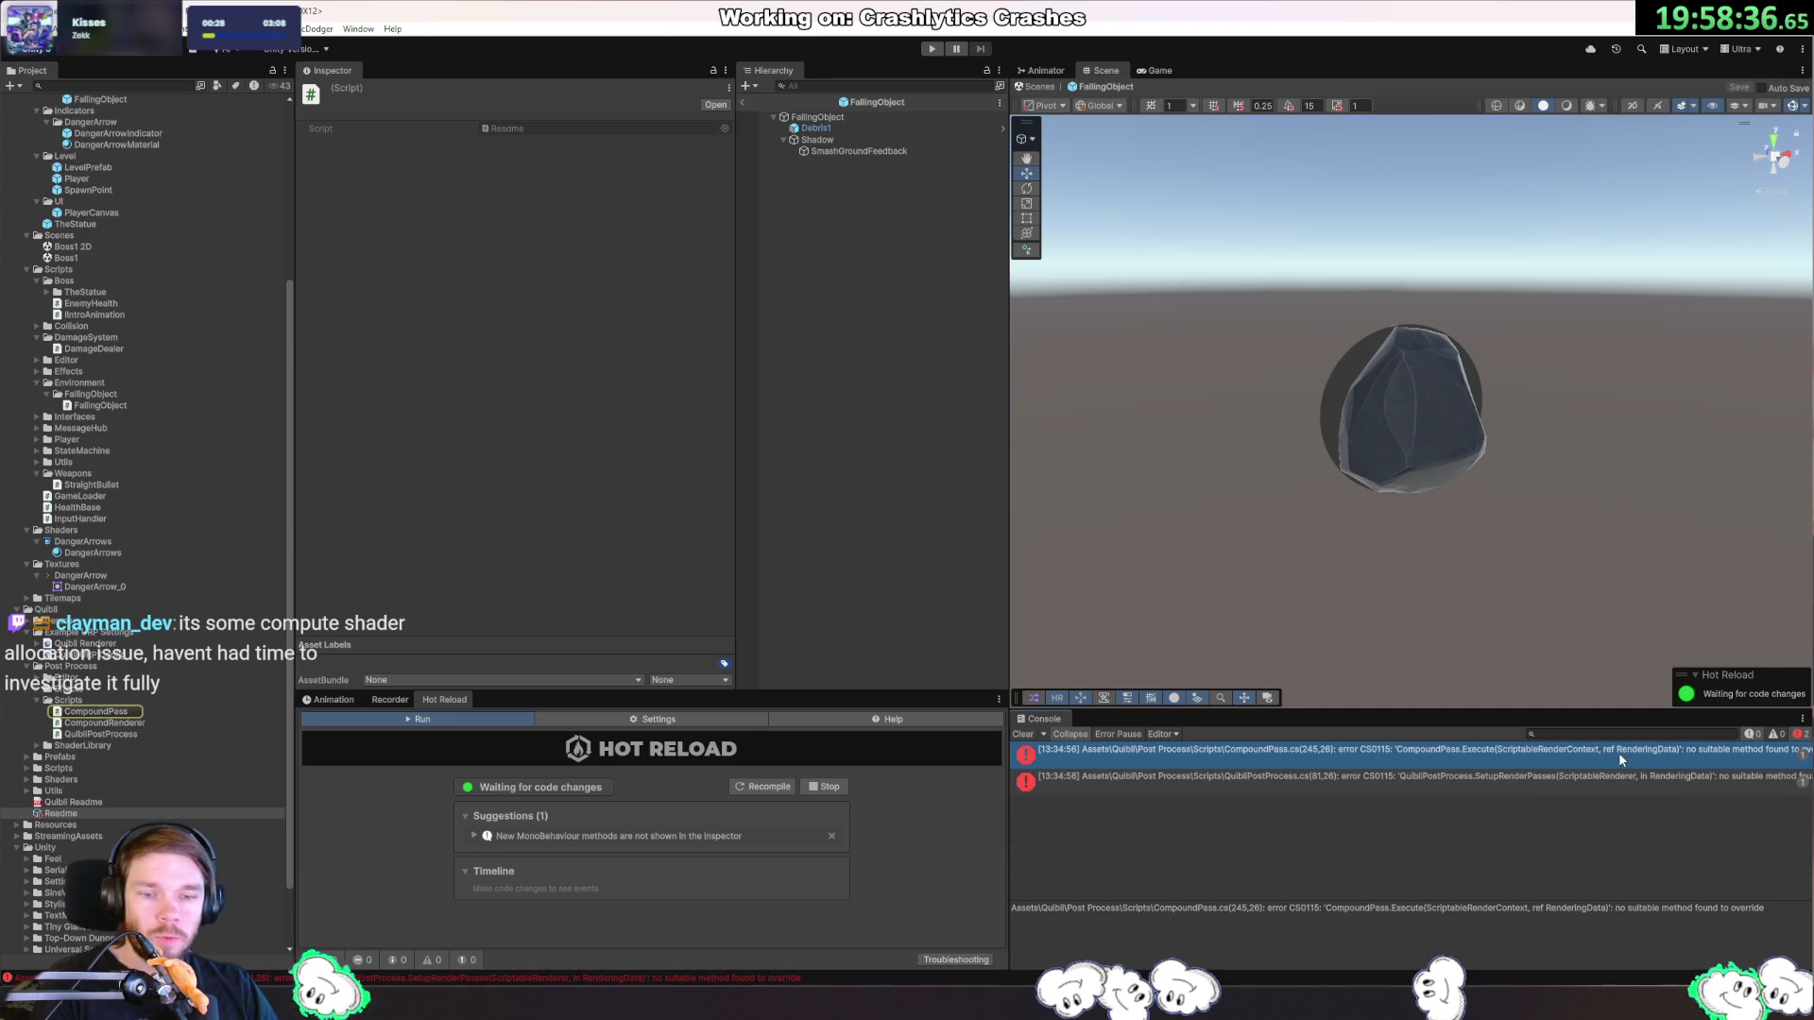
Open CompoundPass.cs in Rider and review Execute, RecordRenderGraph and the UNITY_6000_0_OR_NEWER conditional.
double_click(1306, 758)
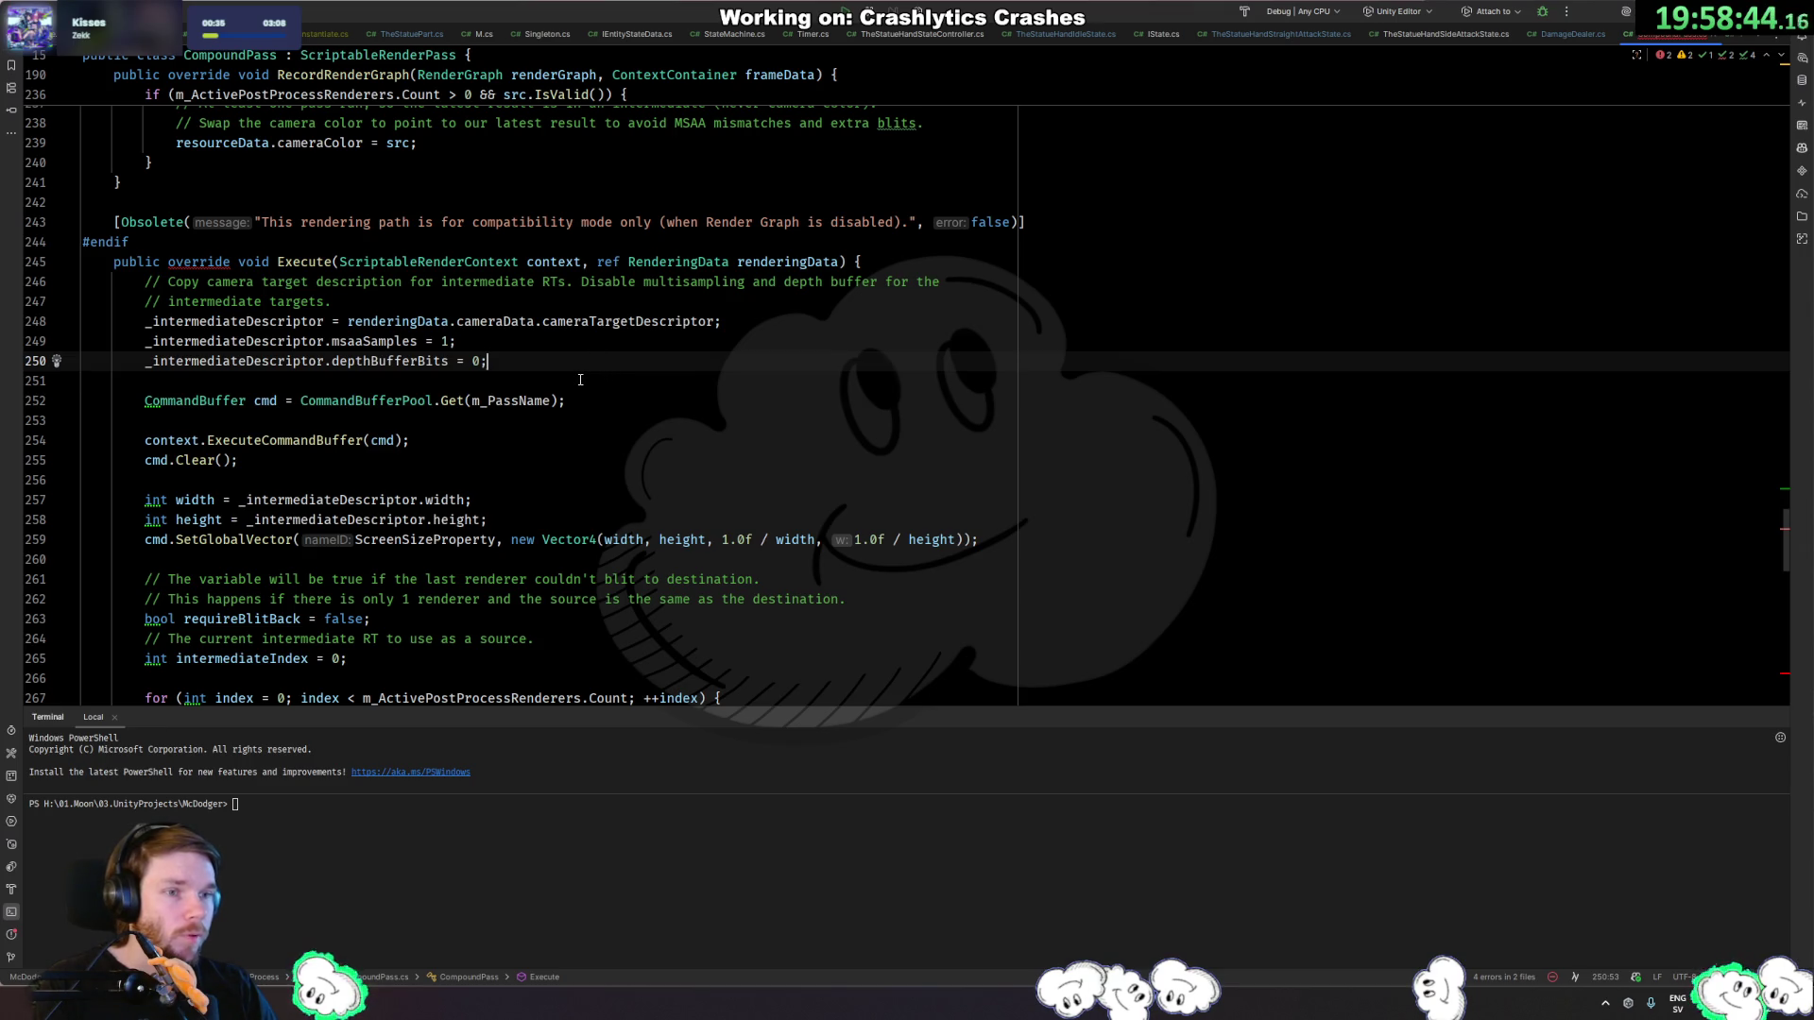
click(207, 263)
scroll(777, 428, up, 10)
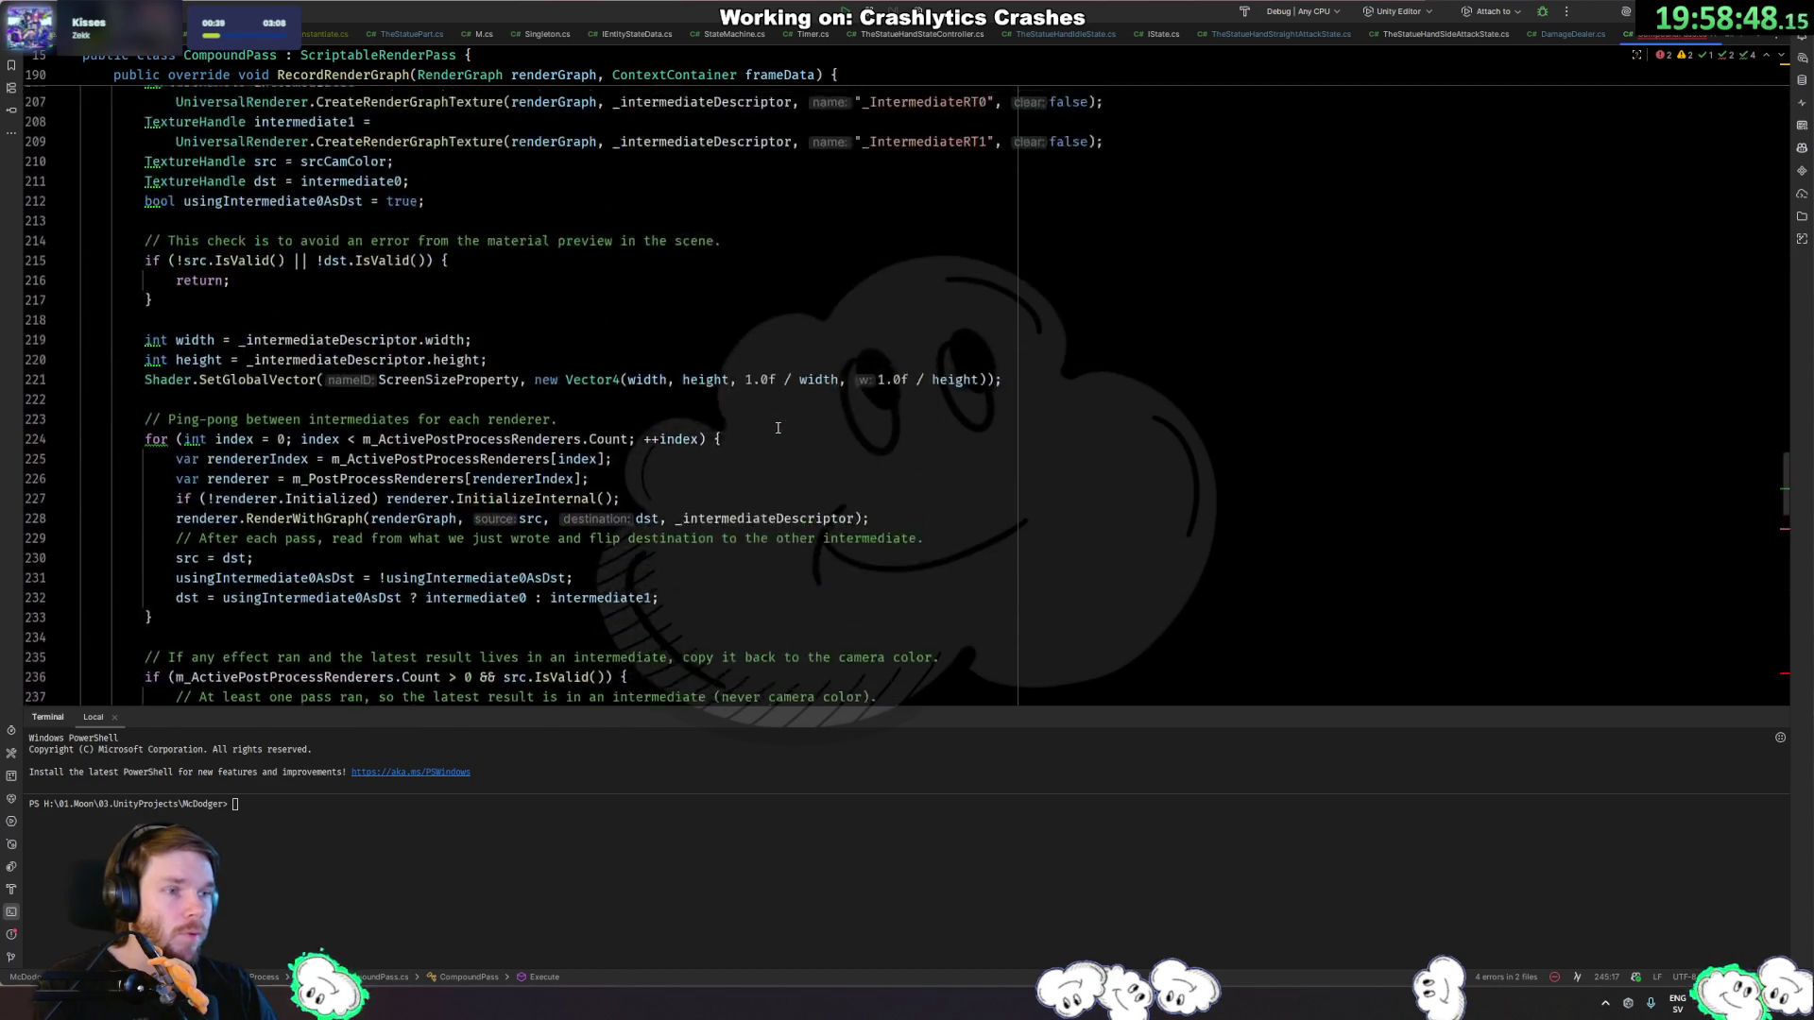
scroll(777, 427, up, 6)
click(766, 382)
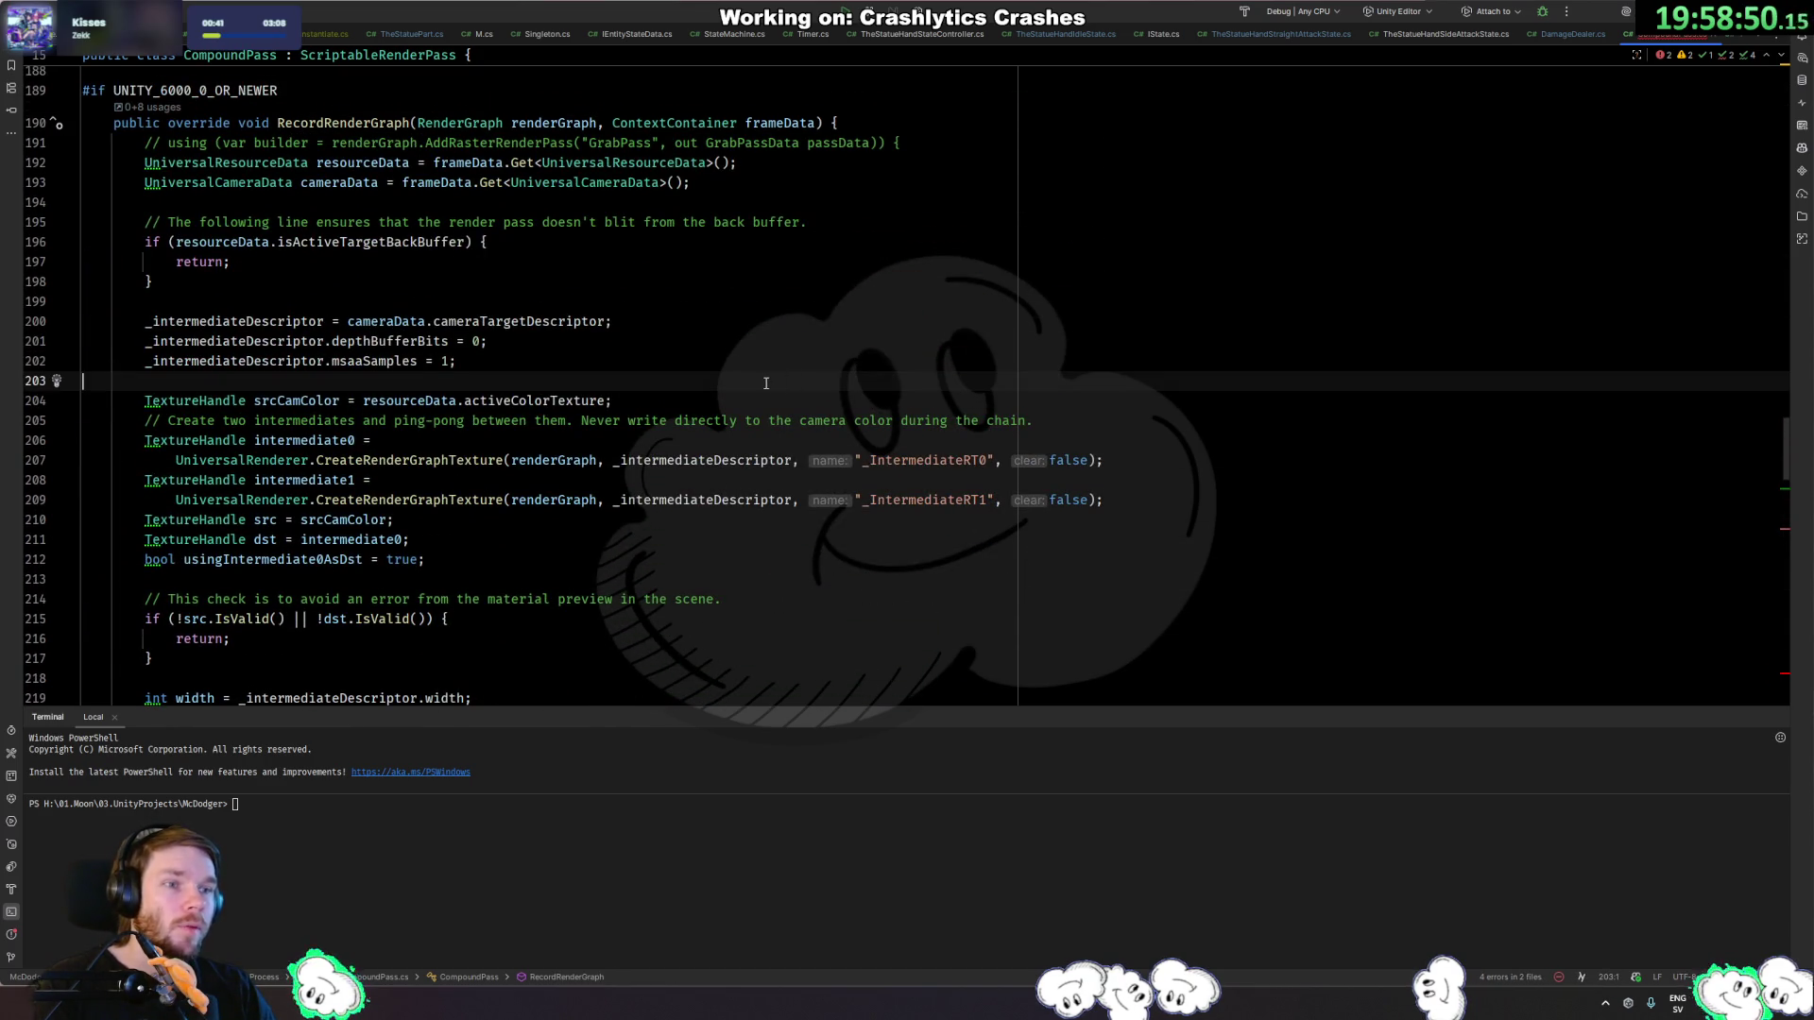
click(238, 91)
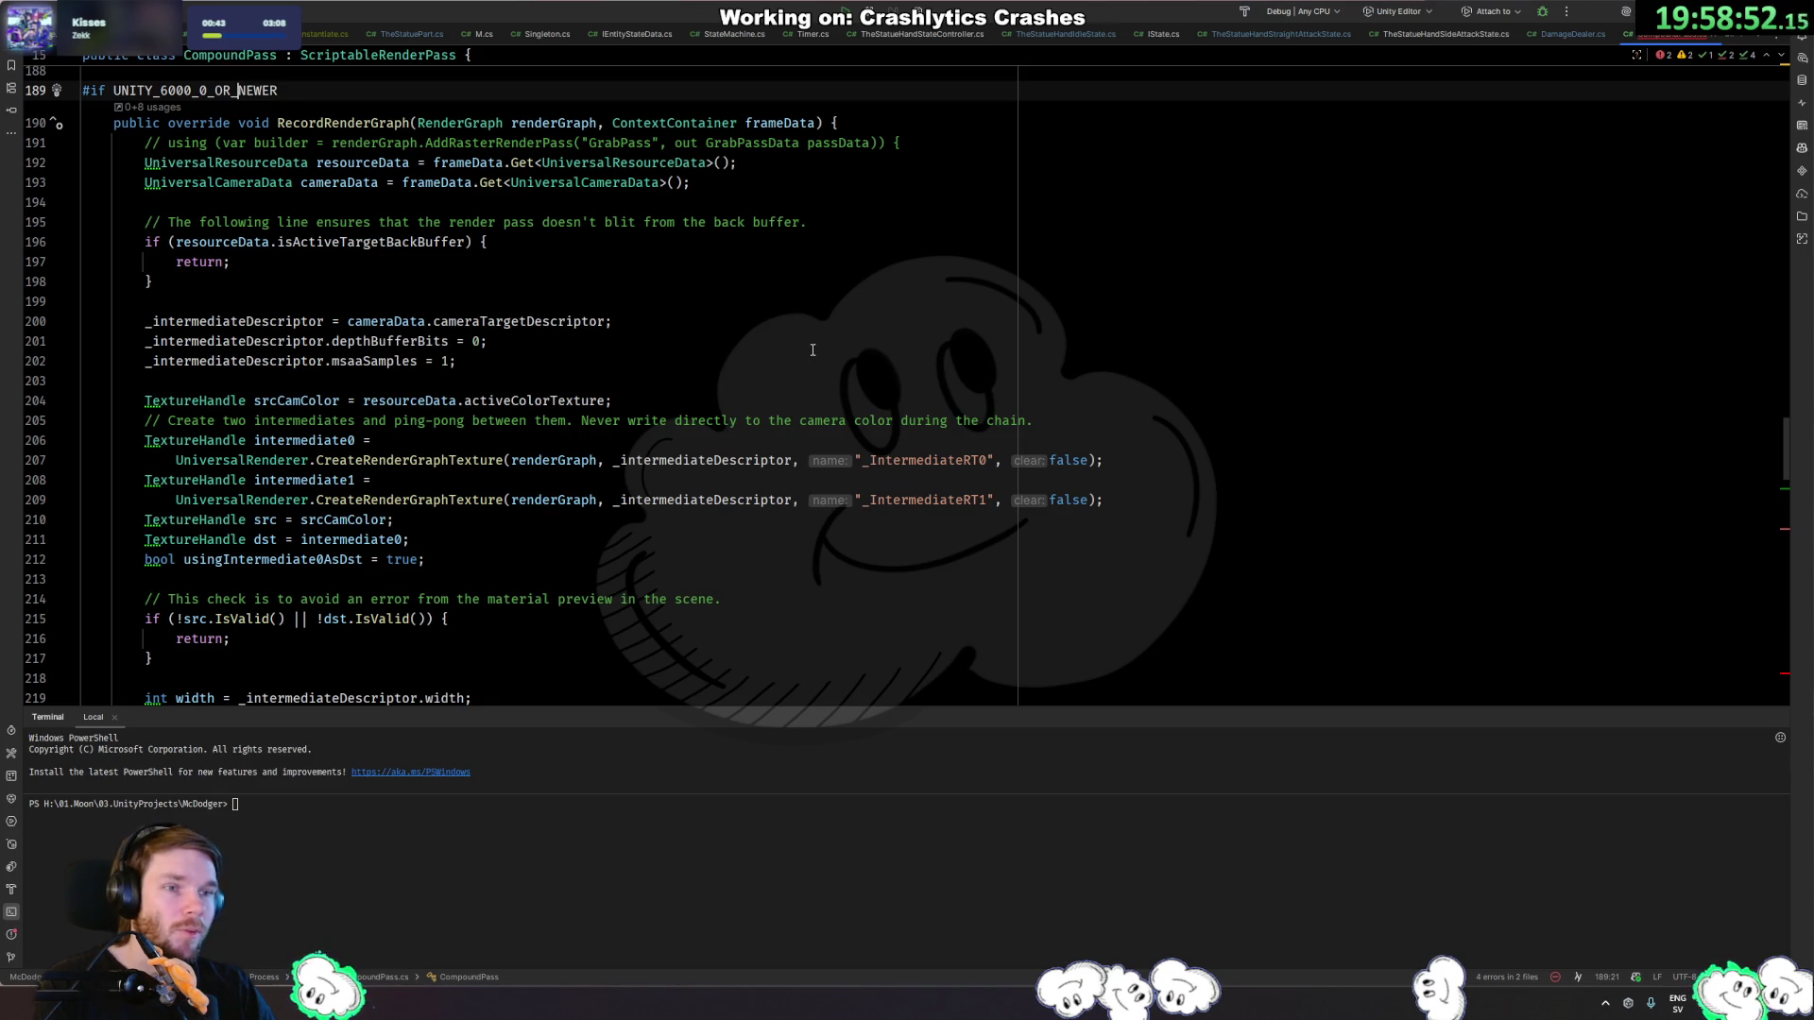
scroll(834, 320, down, 10)
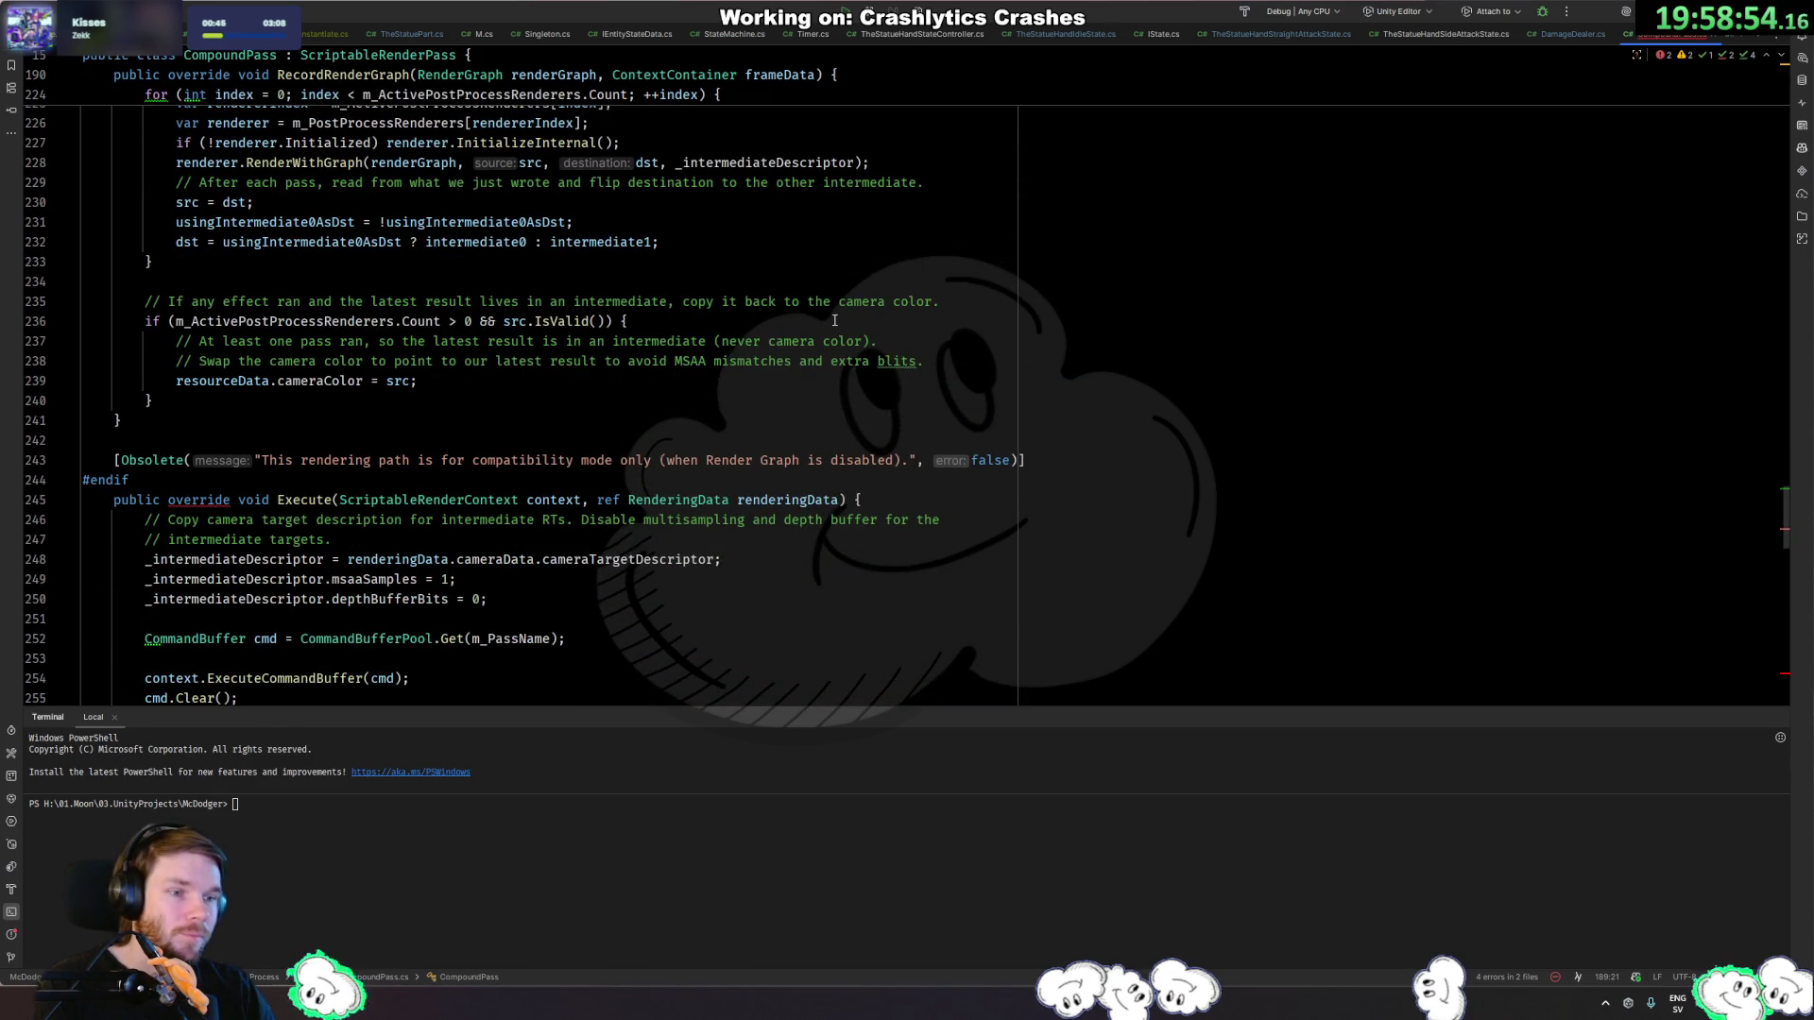
Select and delete the obsolete compatibility-mode Execute method through the end of the file.
click(425, 440)
scroll(424, 404, down, 13)
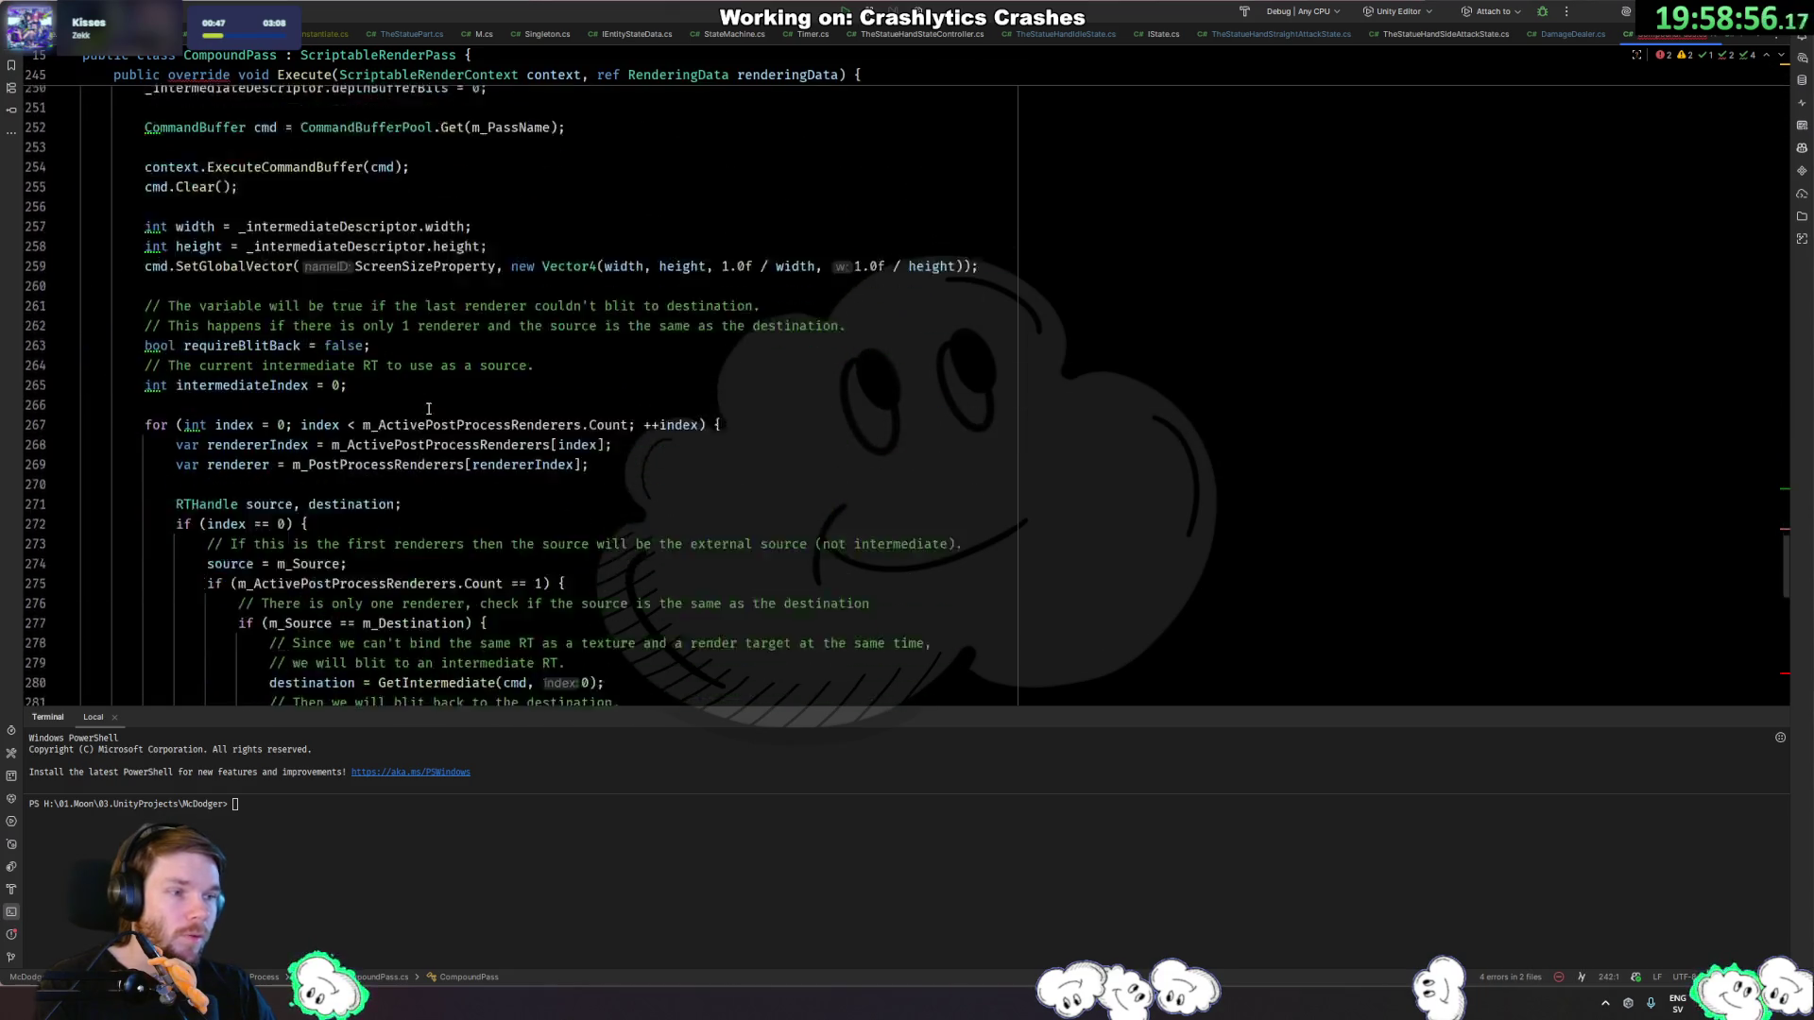
scroll(425, 405, down, 10)
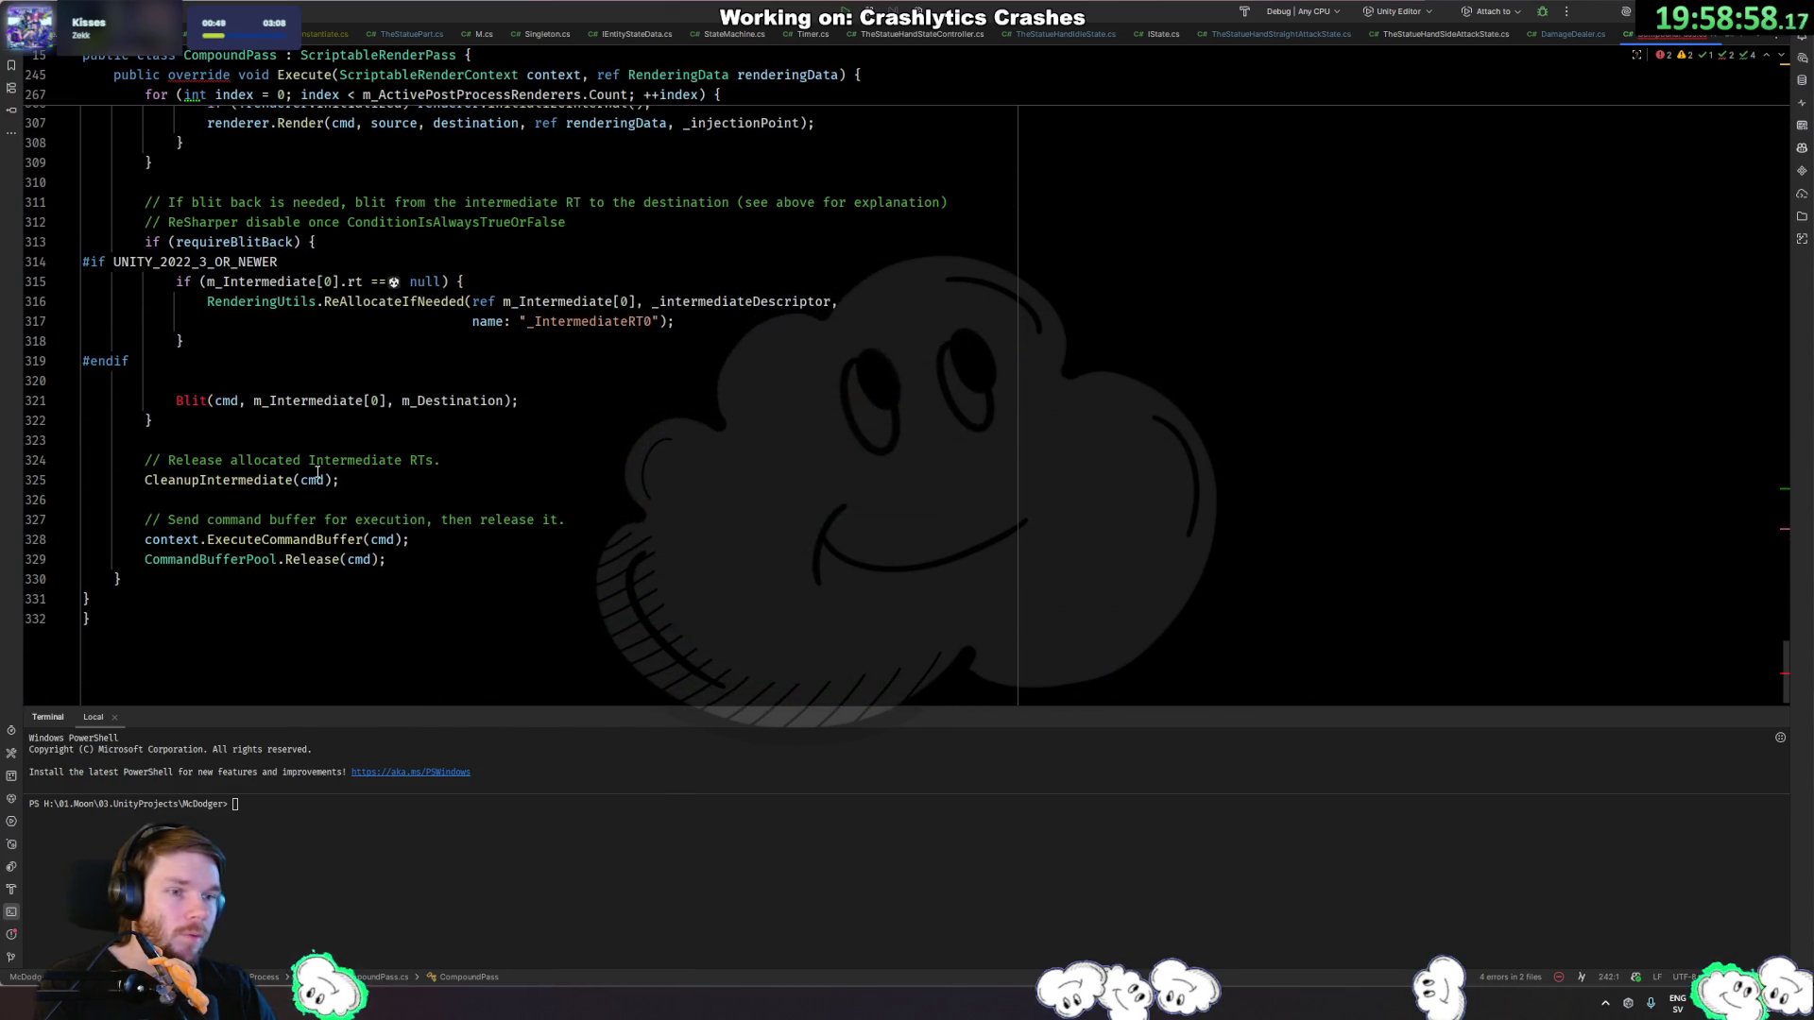
shift+click(283, 574)
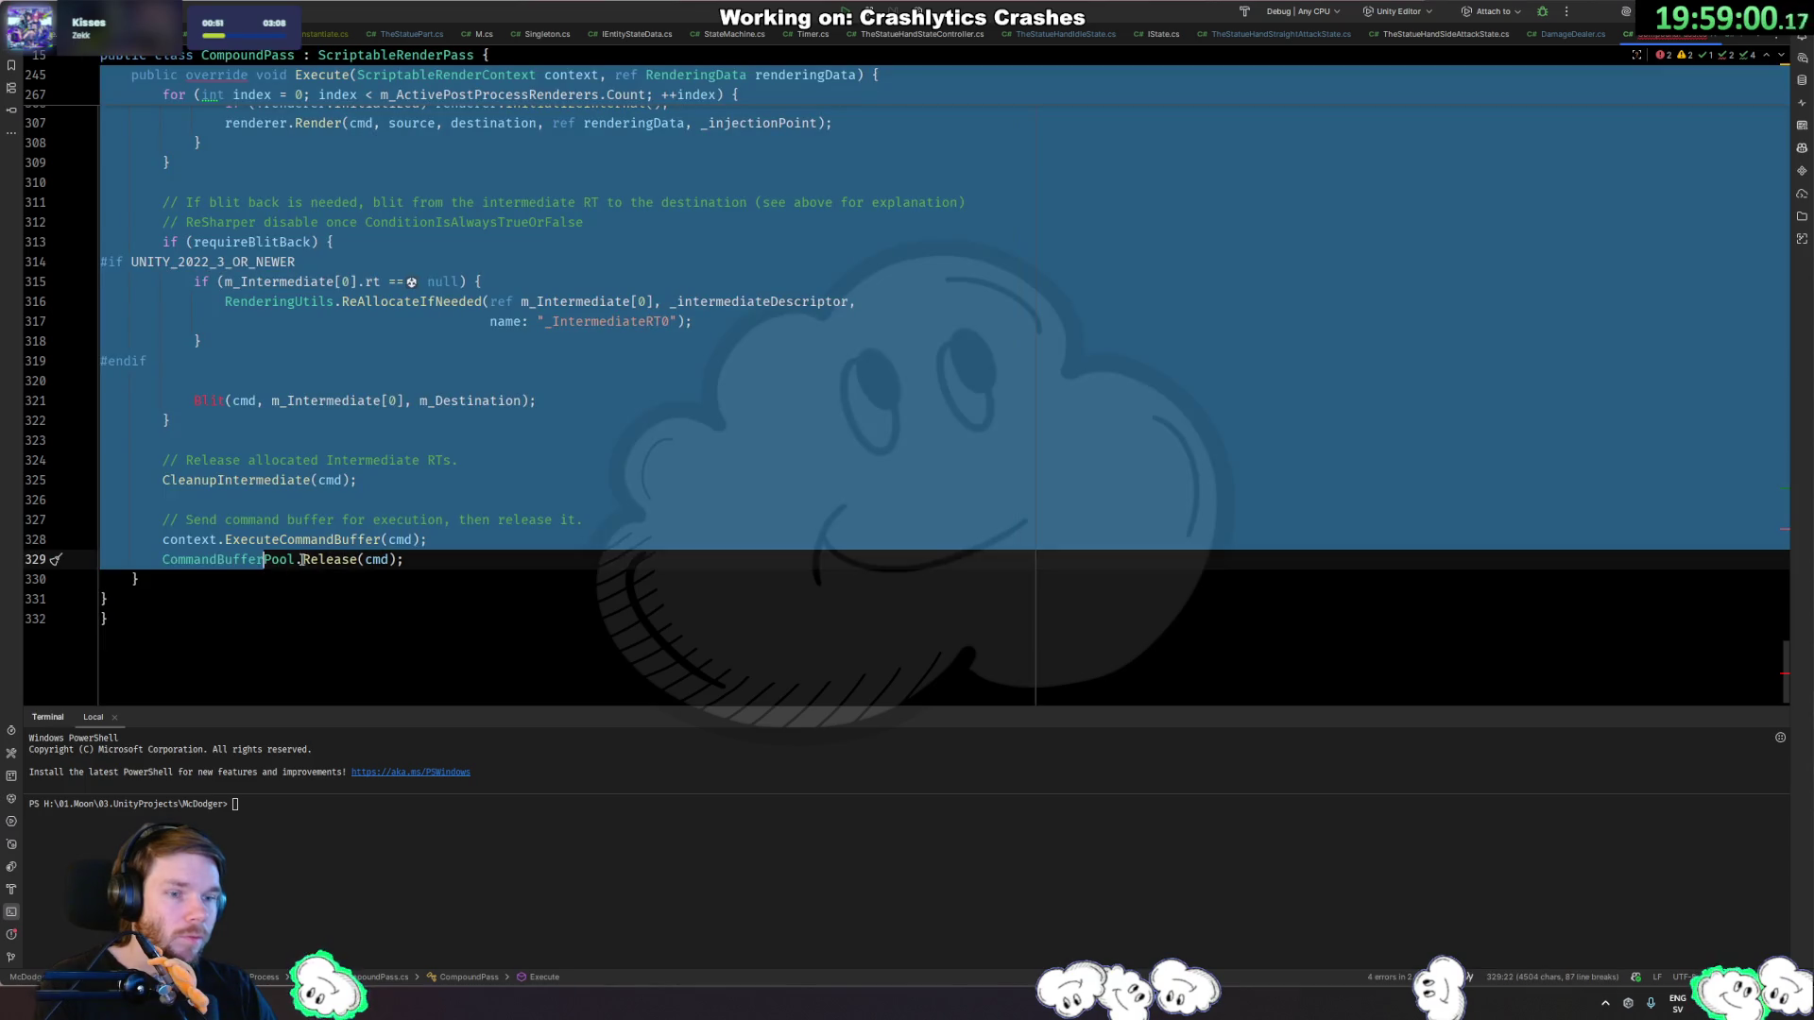
key(BackSpace)
Rebalance the closing braces at the end of CompoundPass.cs.
key(Return)
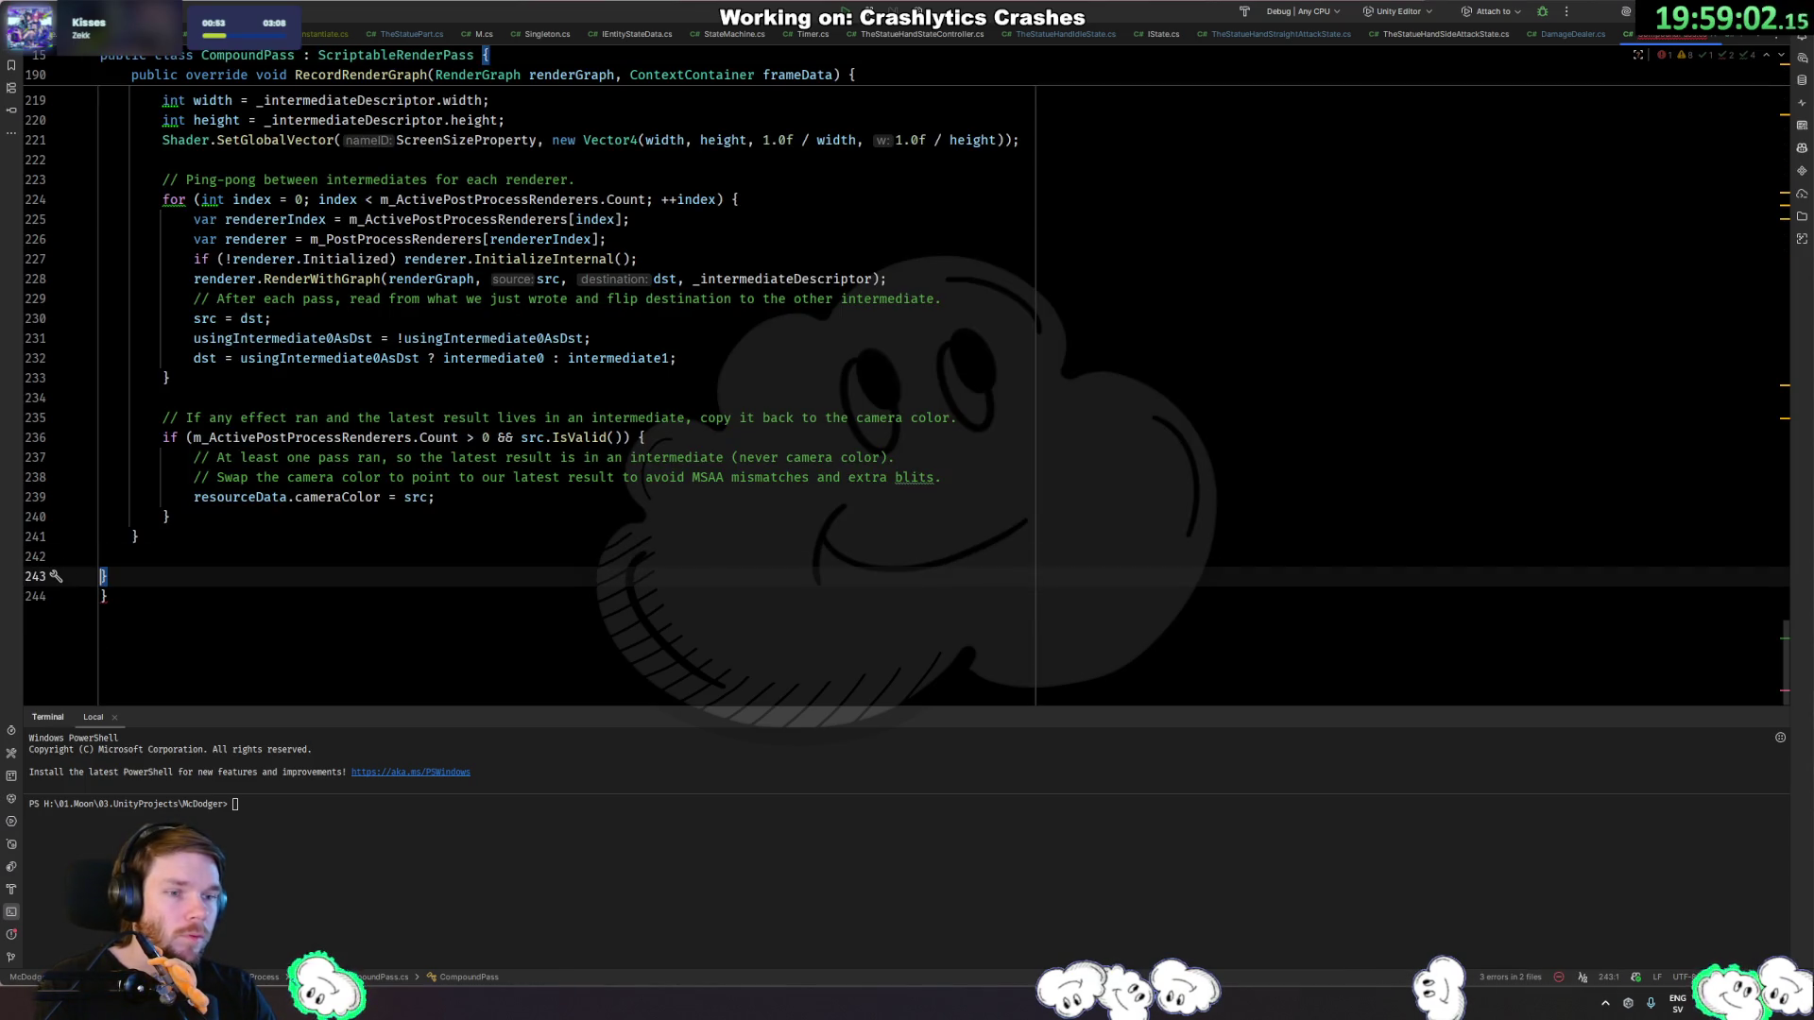
text(})
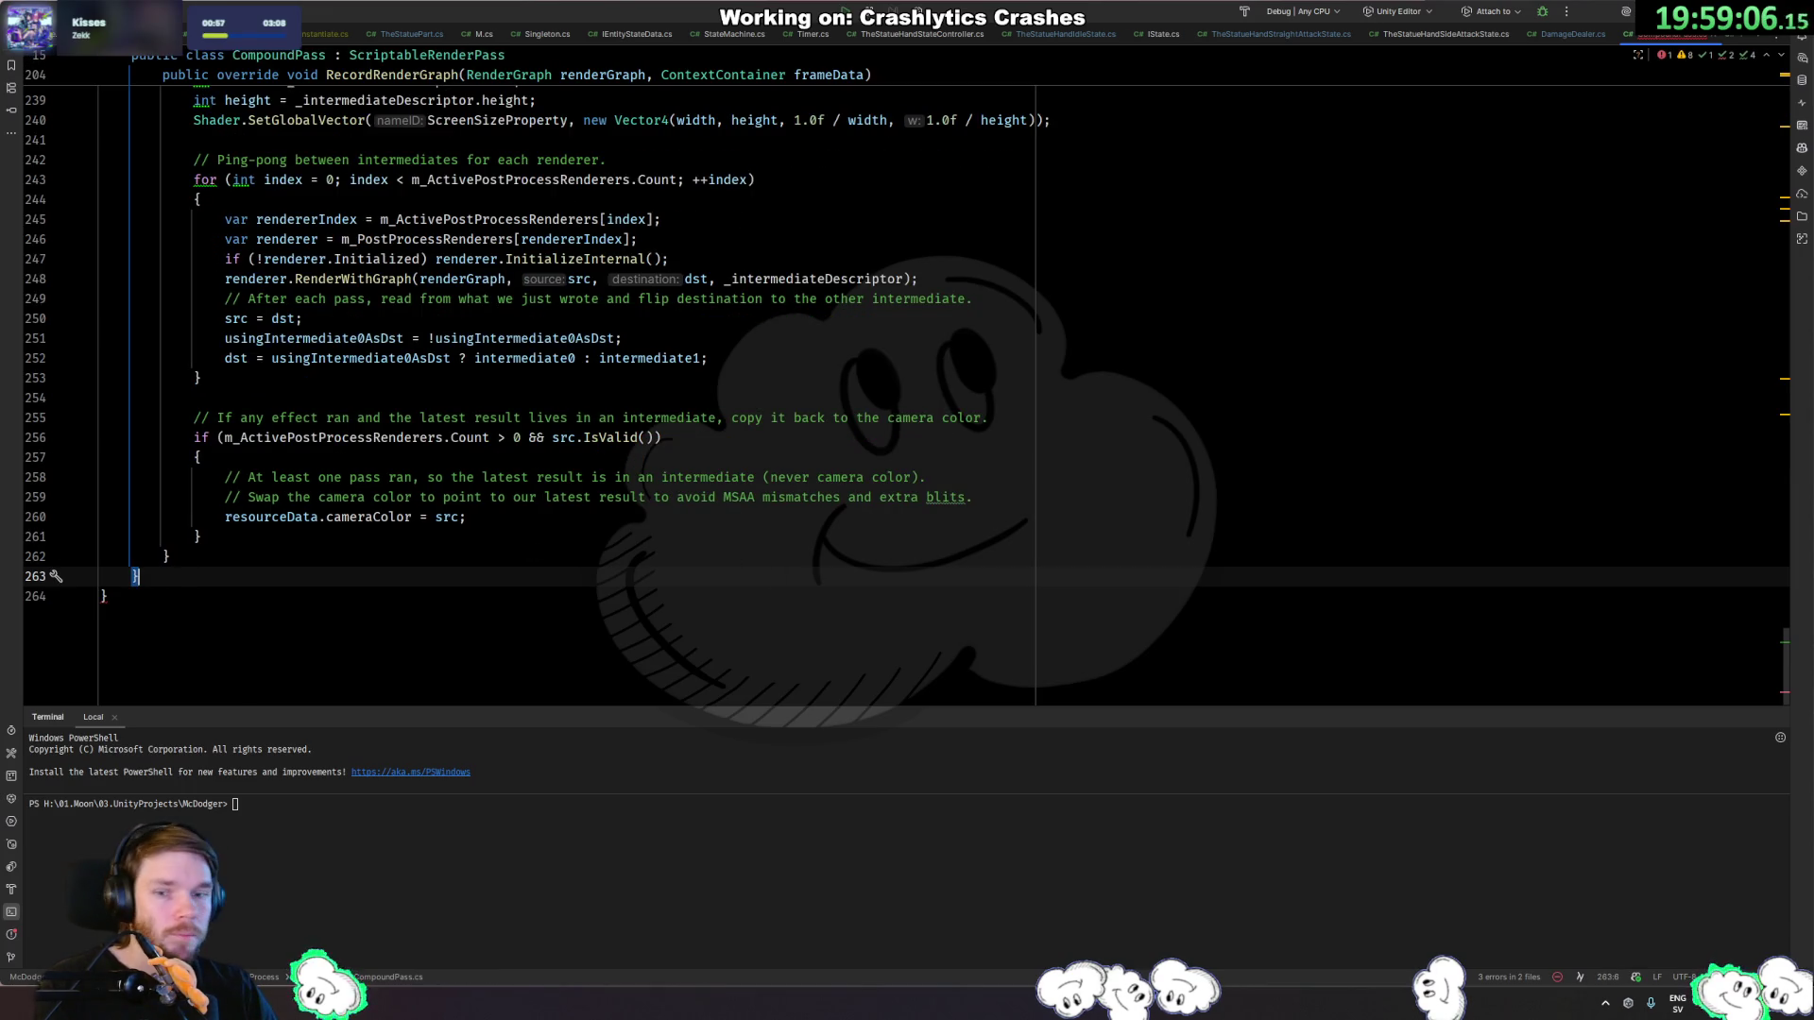
key(Down)
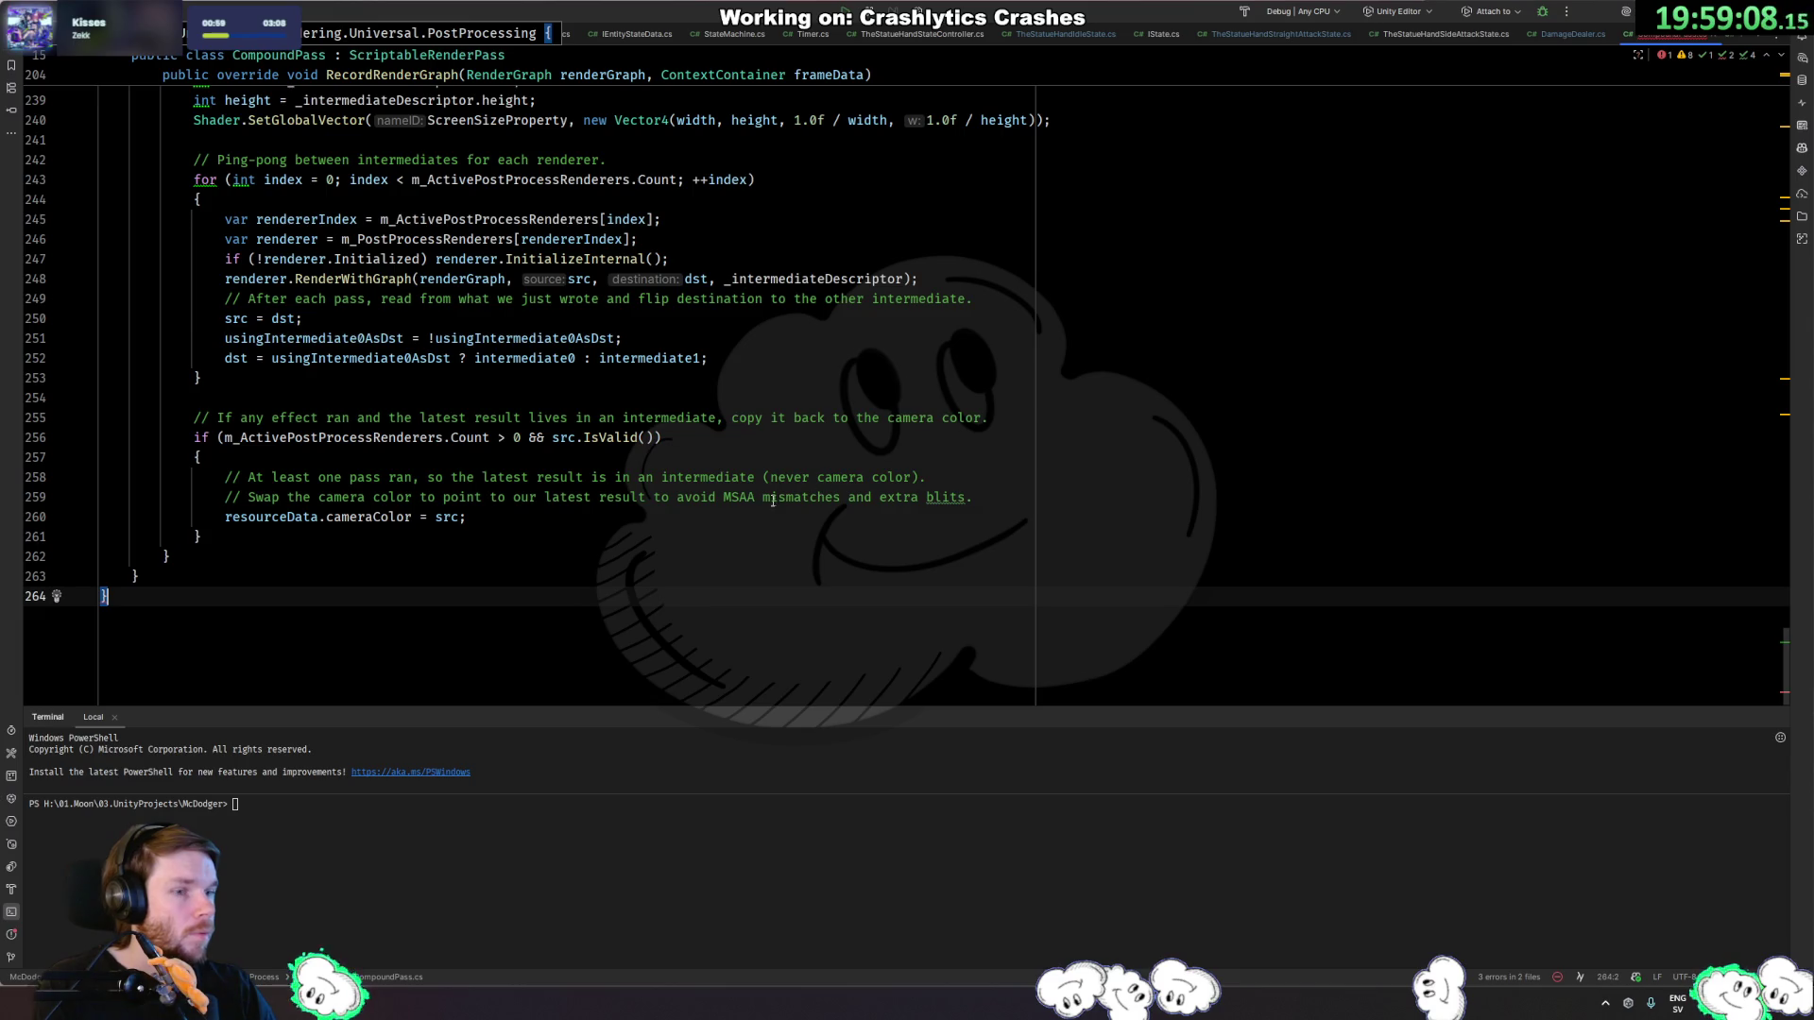
key(Left)
key(Return)
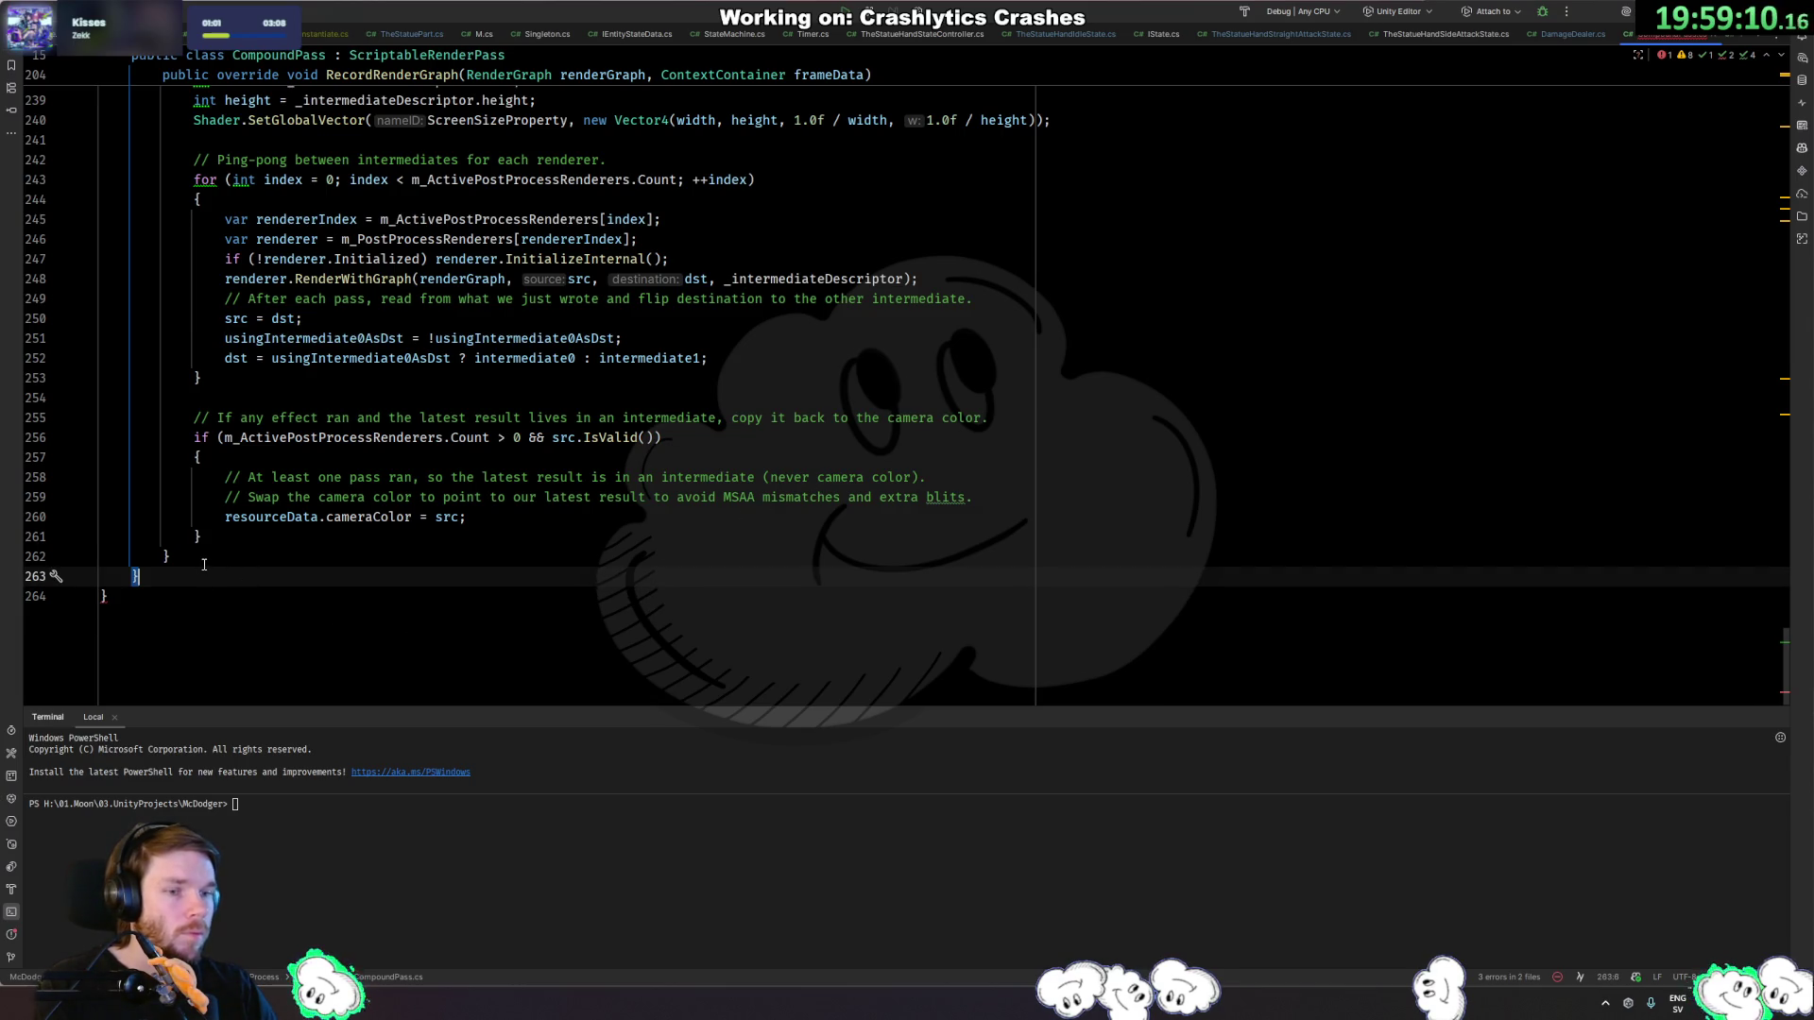
text(})
key(BackSpace)
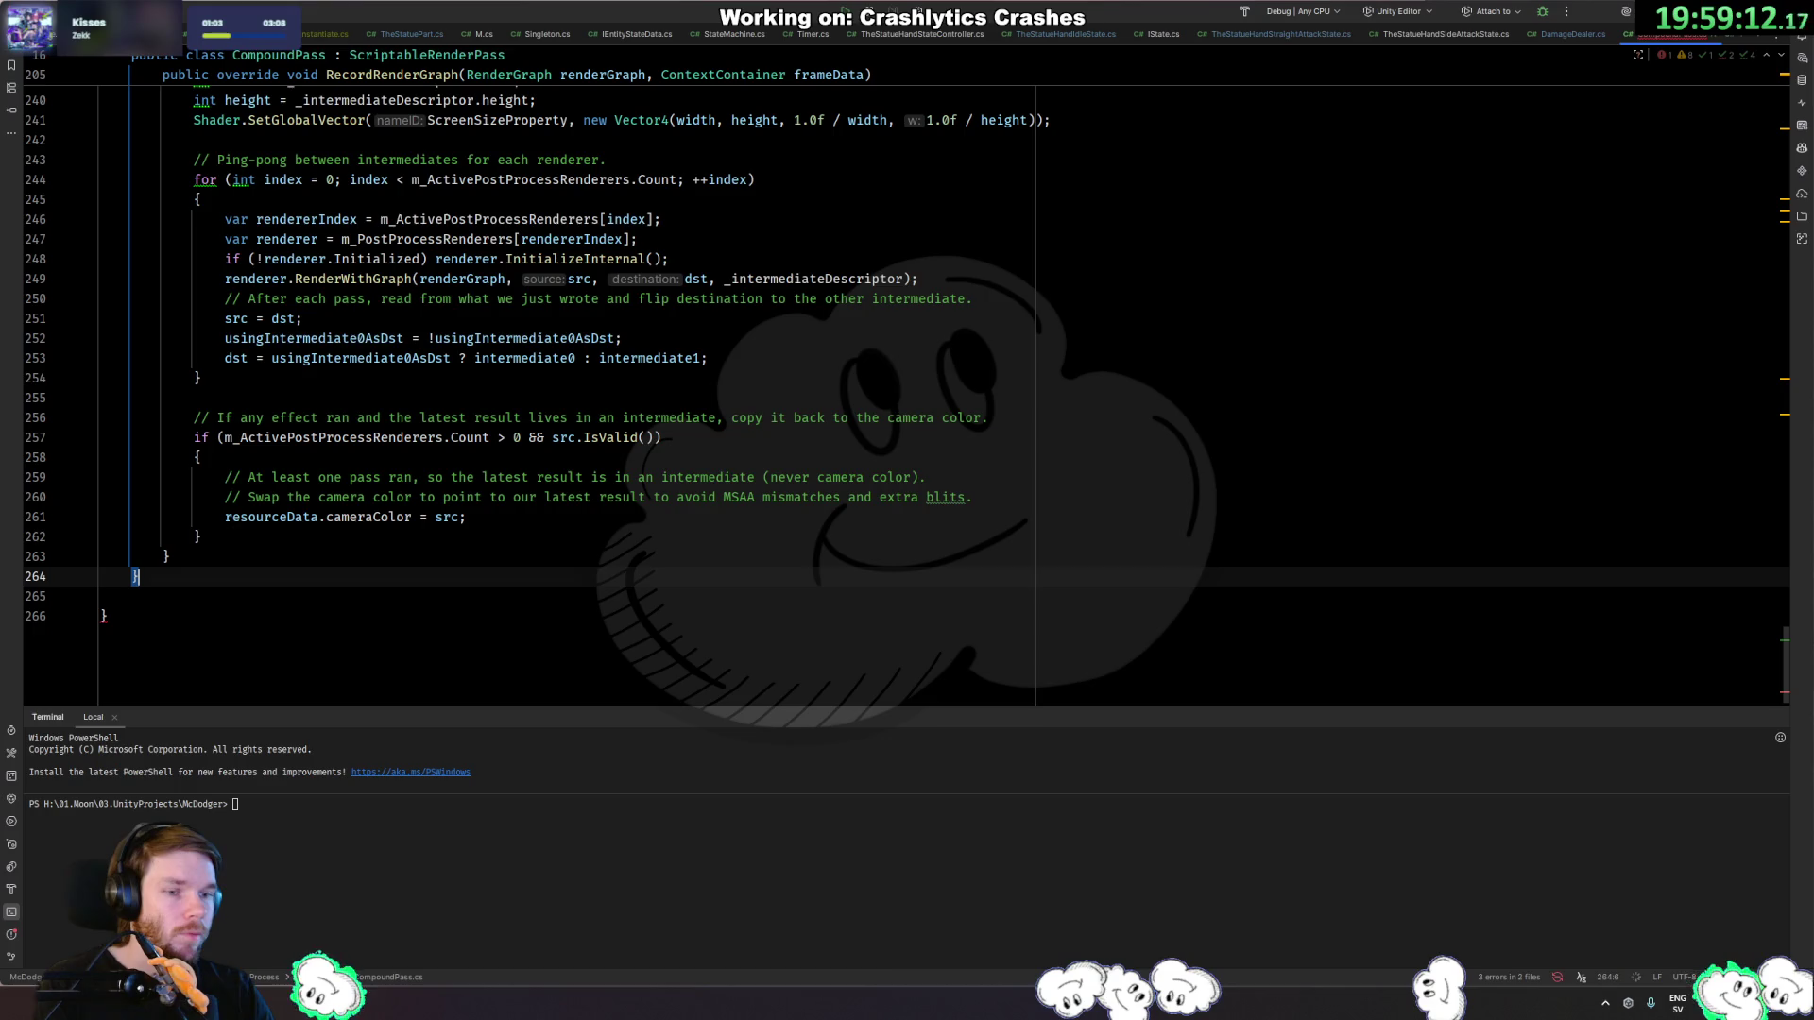
key(ctrl+Home)
key(ctrl+End)
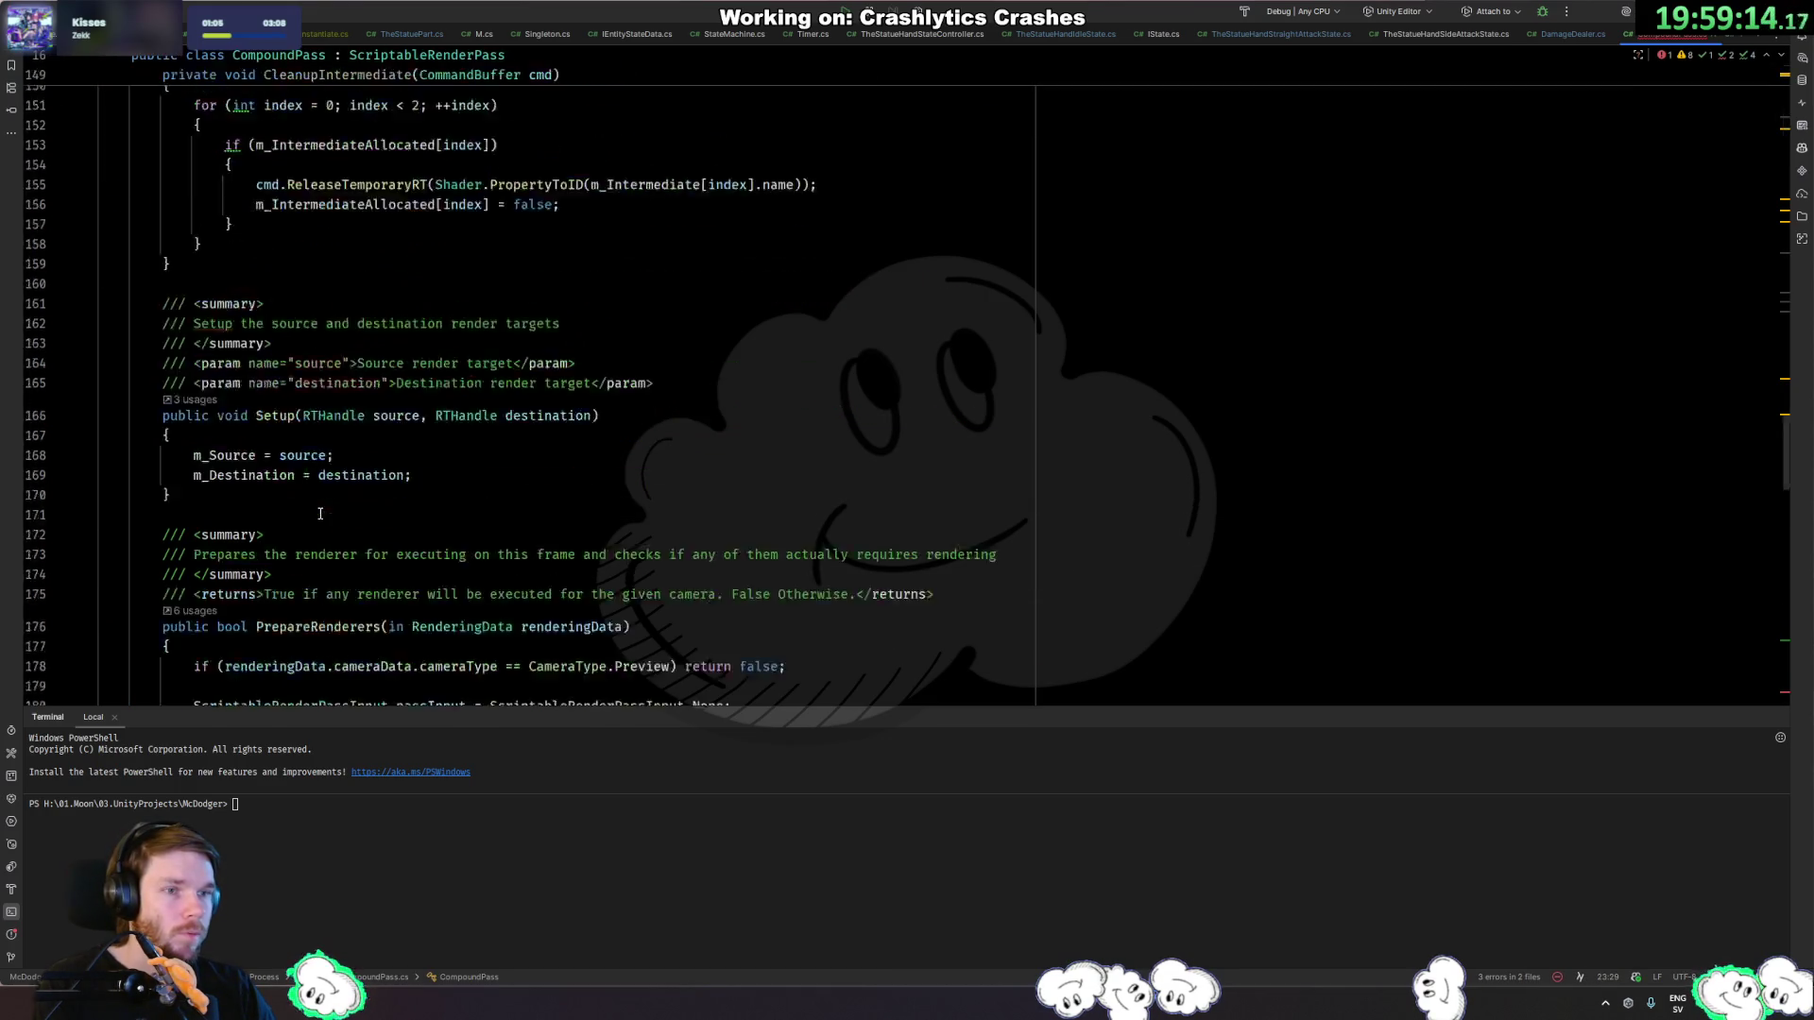
key(BackSpace)
key(BackSpace)
key(BackSpace)
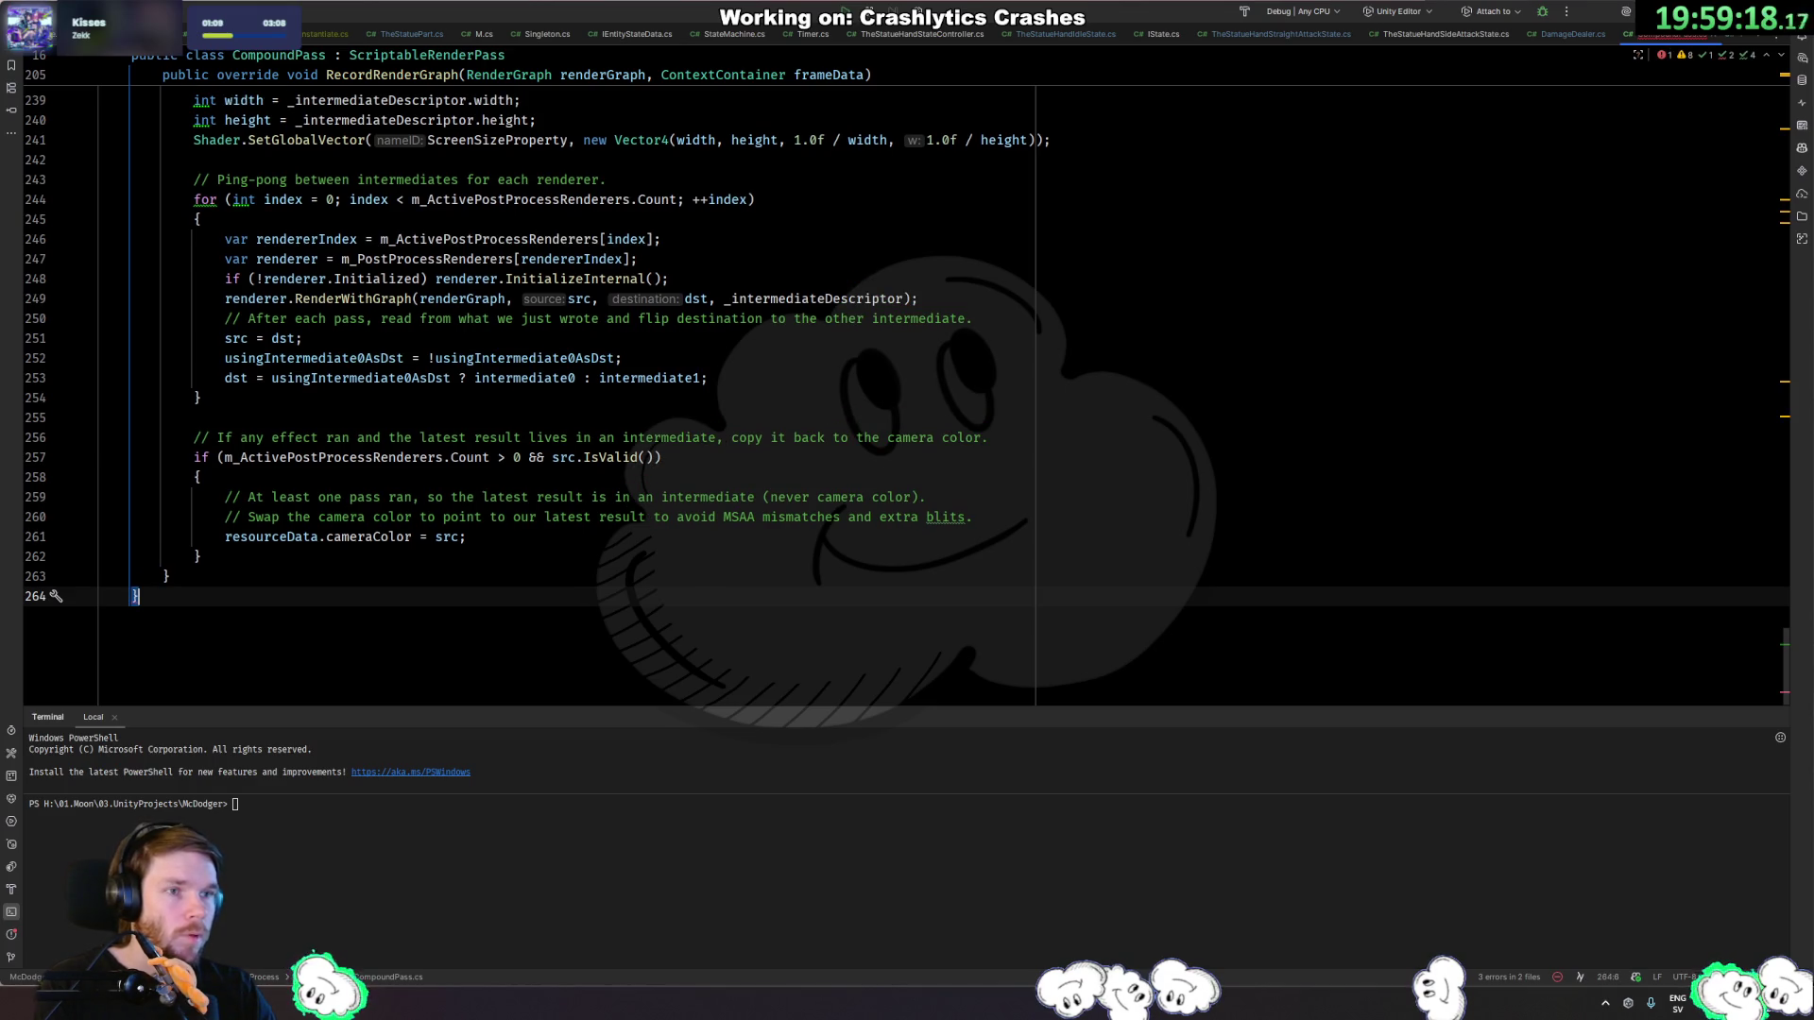
Add the final closing brace to CompoundPass.cs and return to Unity to recompile.
key(ctrl+Home)
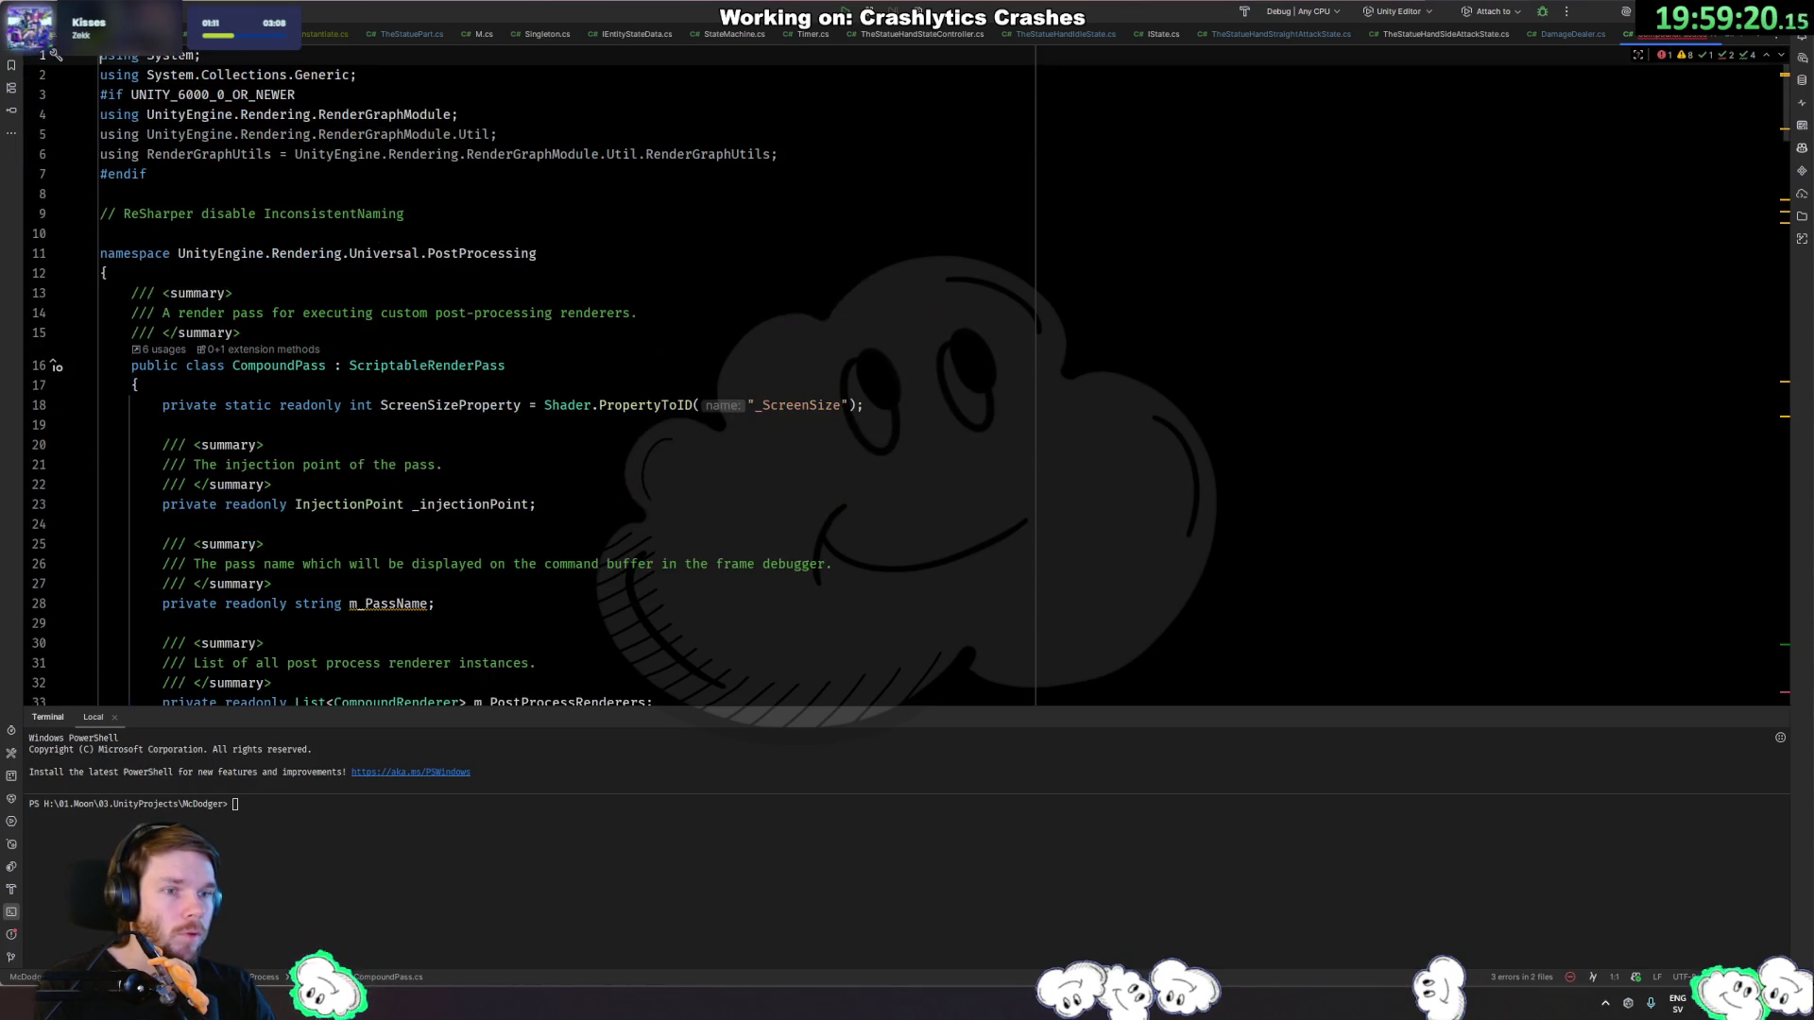
key(ctrl+End)
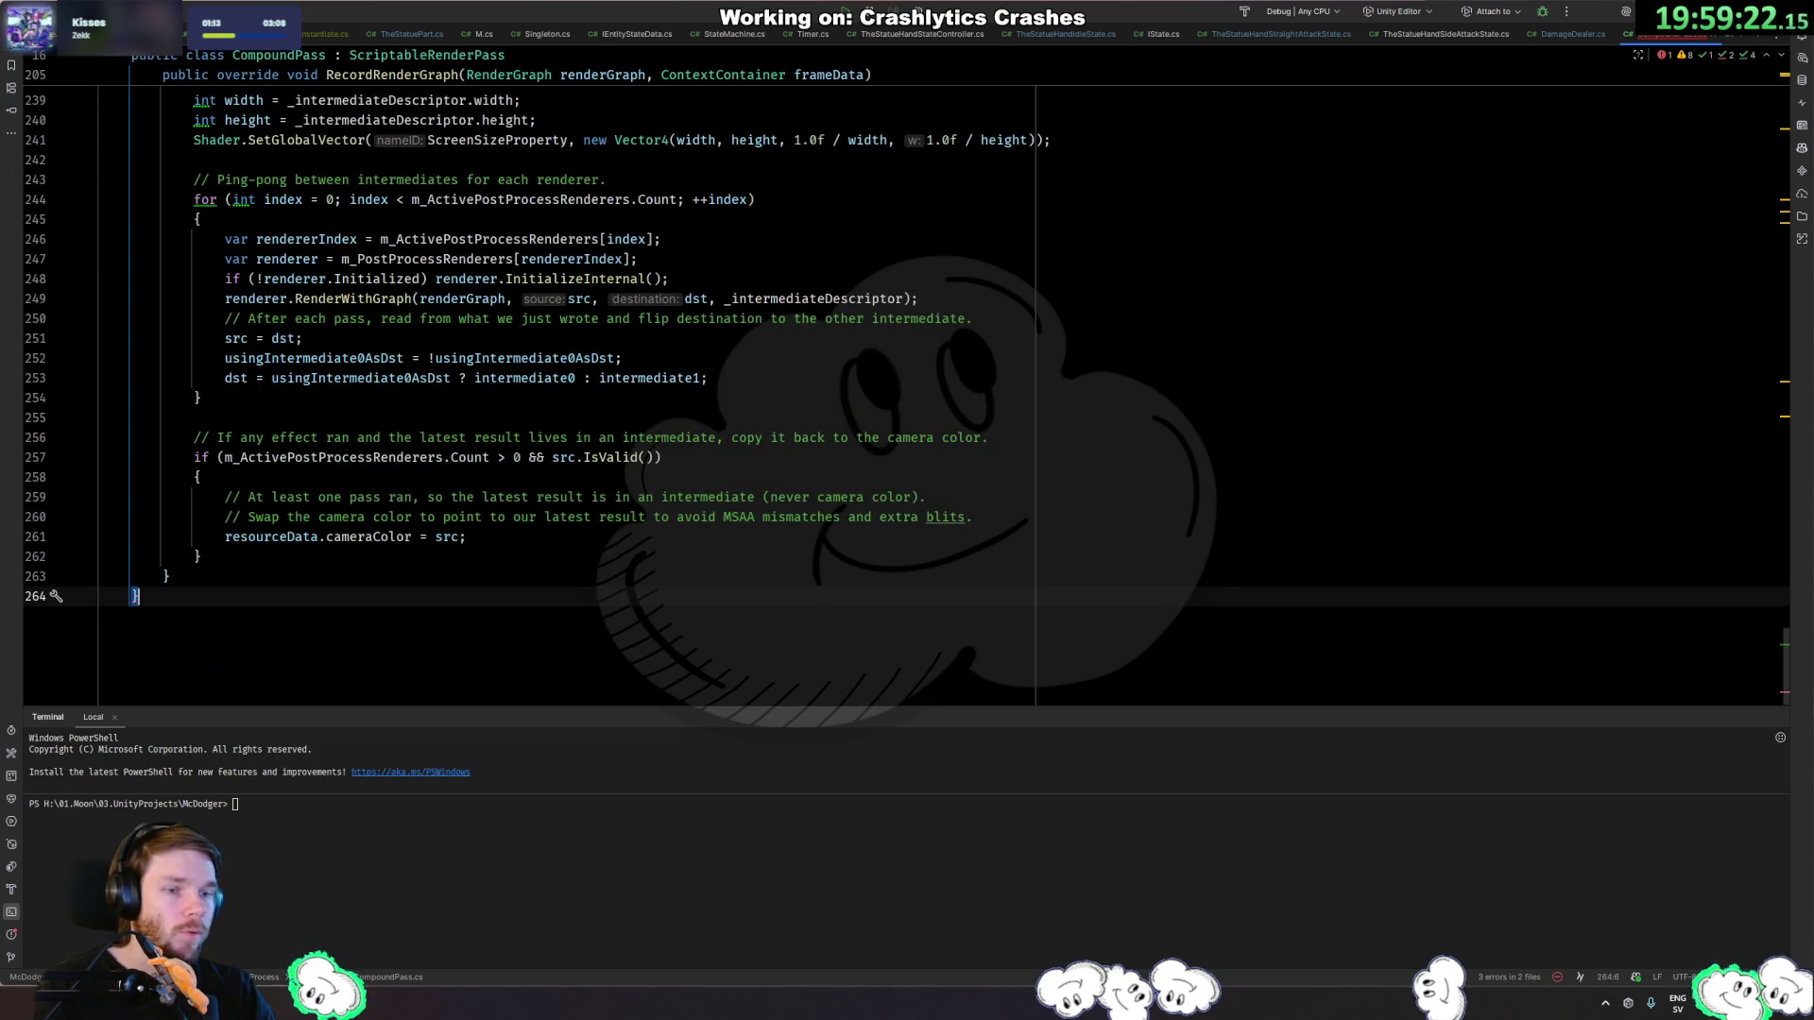
key(Return)
text(})
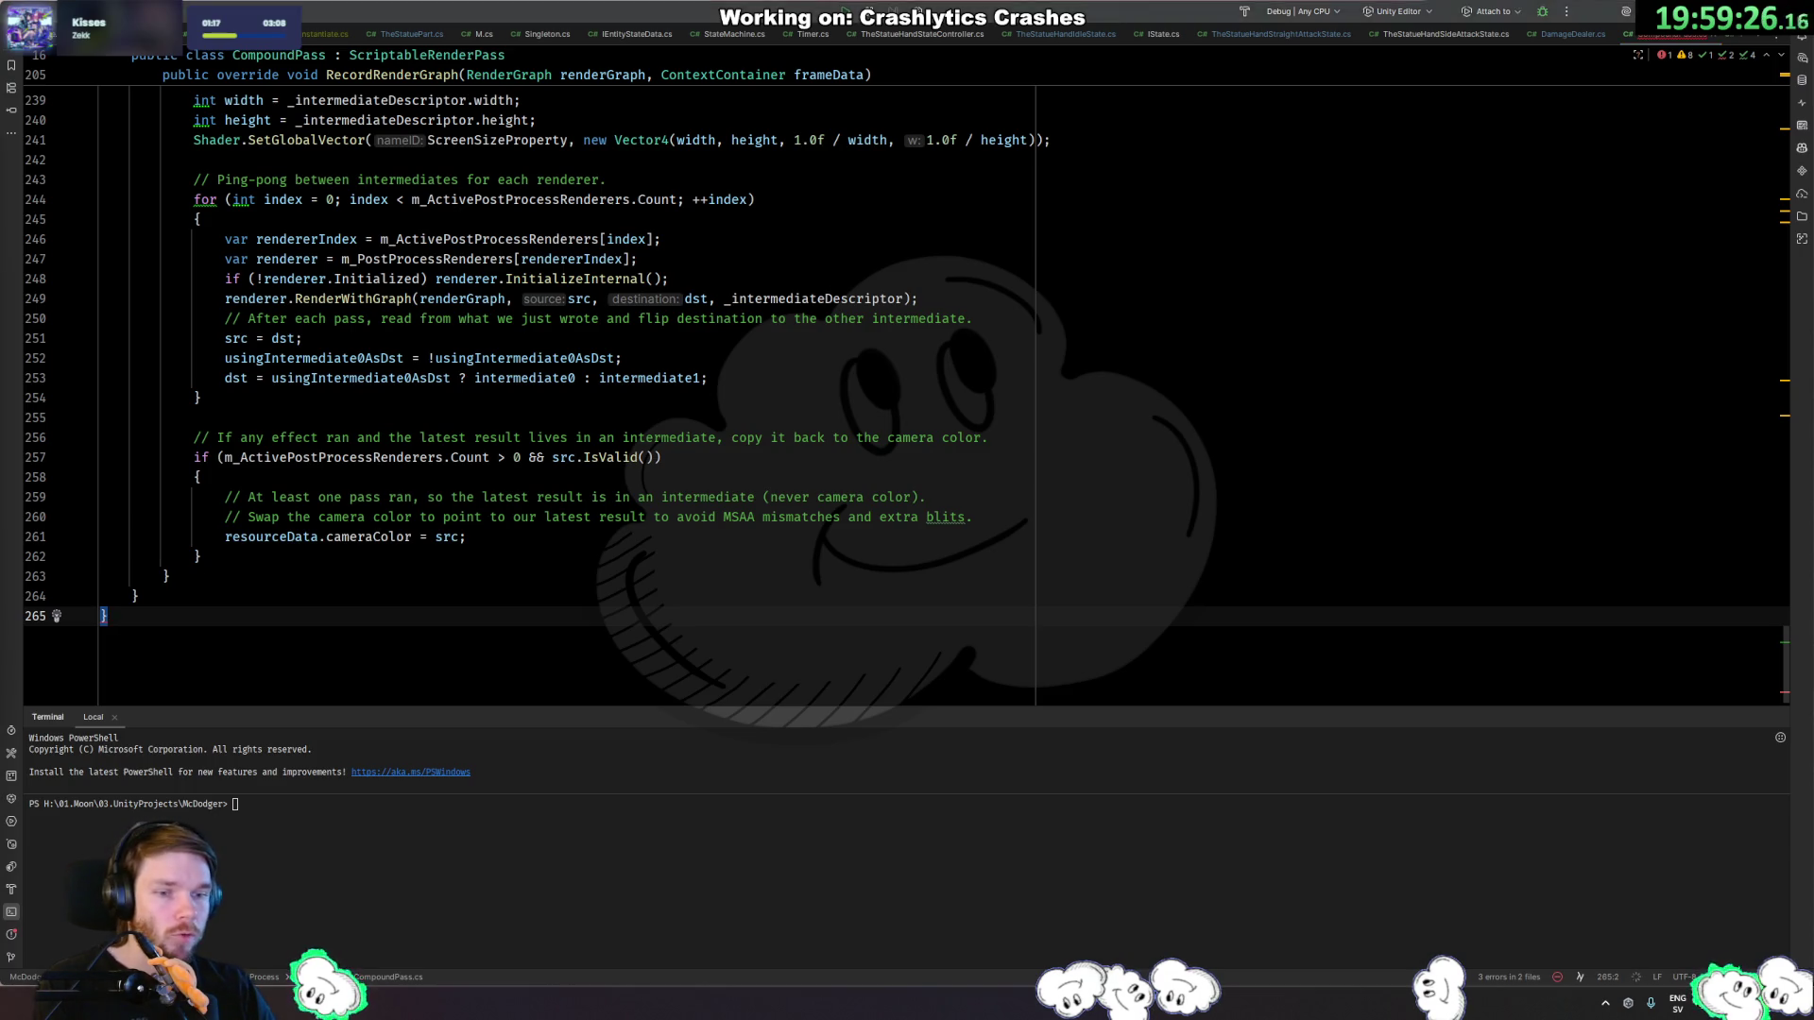
key(alt+Tab)
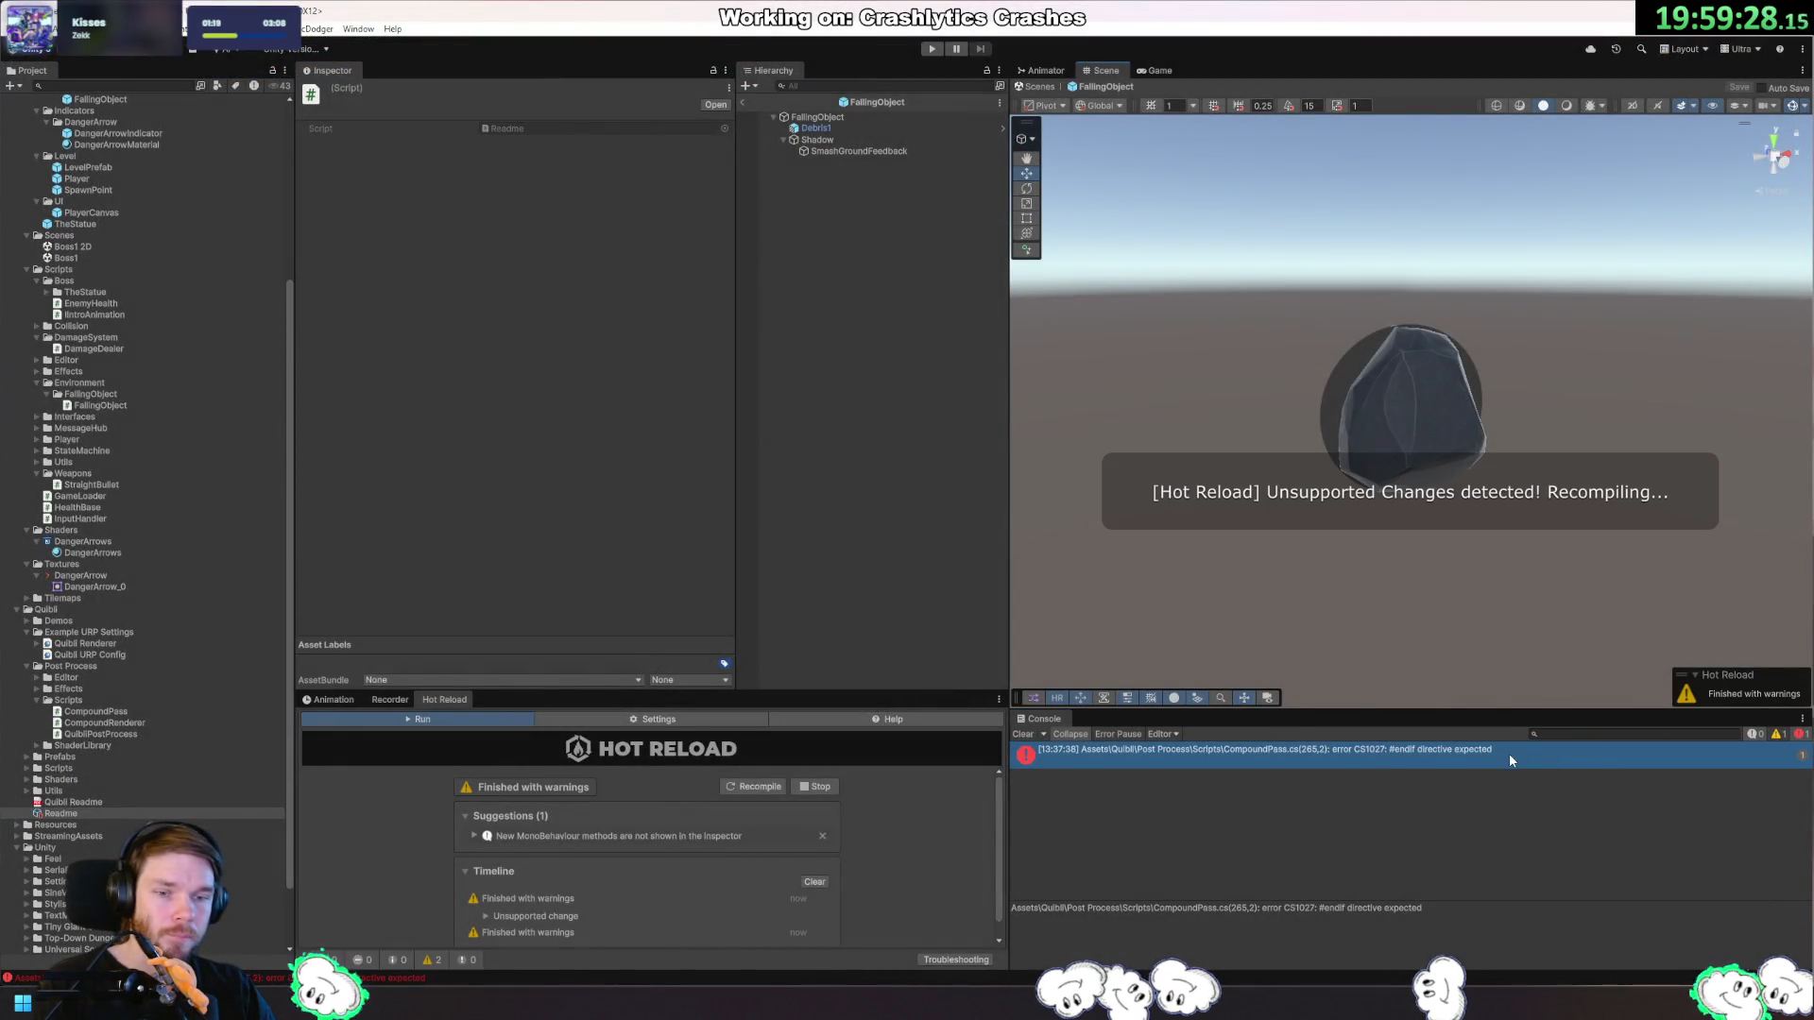
Add the missing #endif after RecordRenderGraph in CompoundPass.cs, then jump to the remaining QuibliPostProcess.cs error.
key(alt+Tab)
scroll(279, 559, up, 15)
scroll(279, 559, up, 2)
scroll(321, 454, down, 4)
click(354, 382)
scroll(360, 381, down, 15)
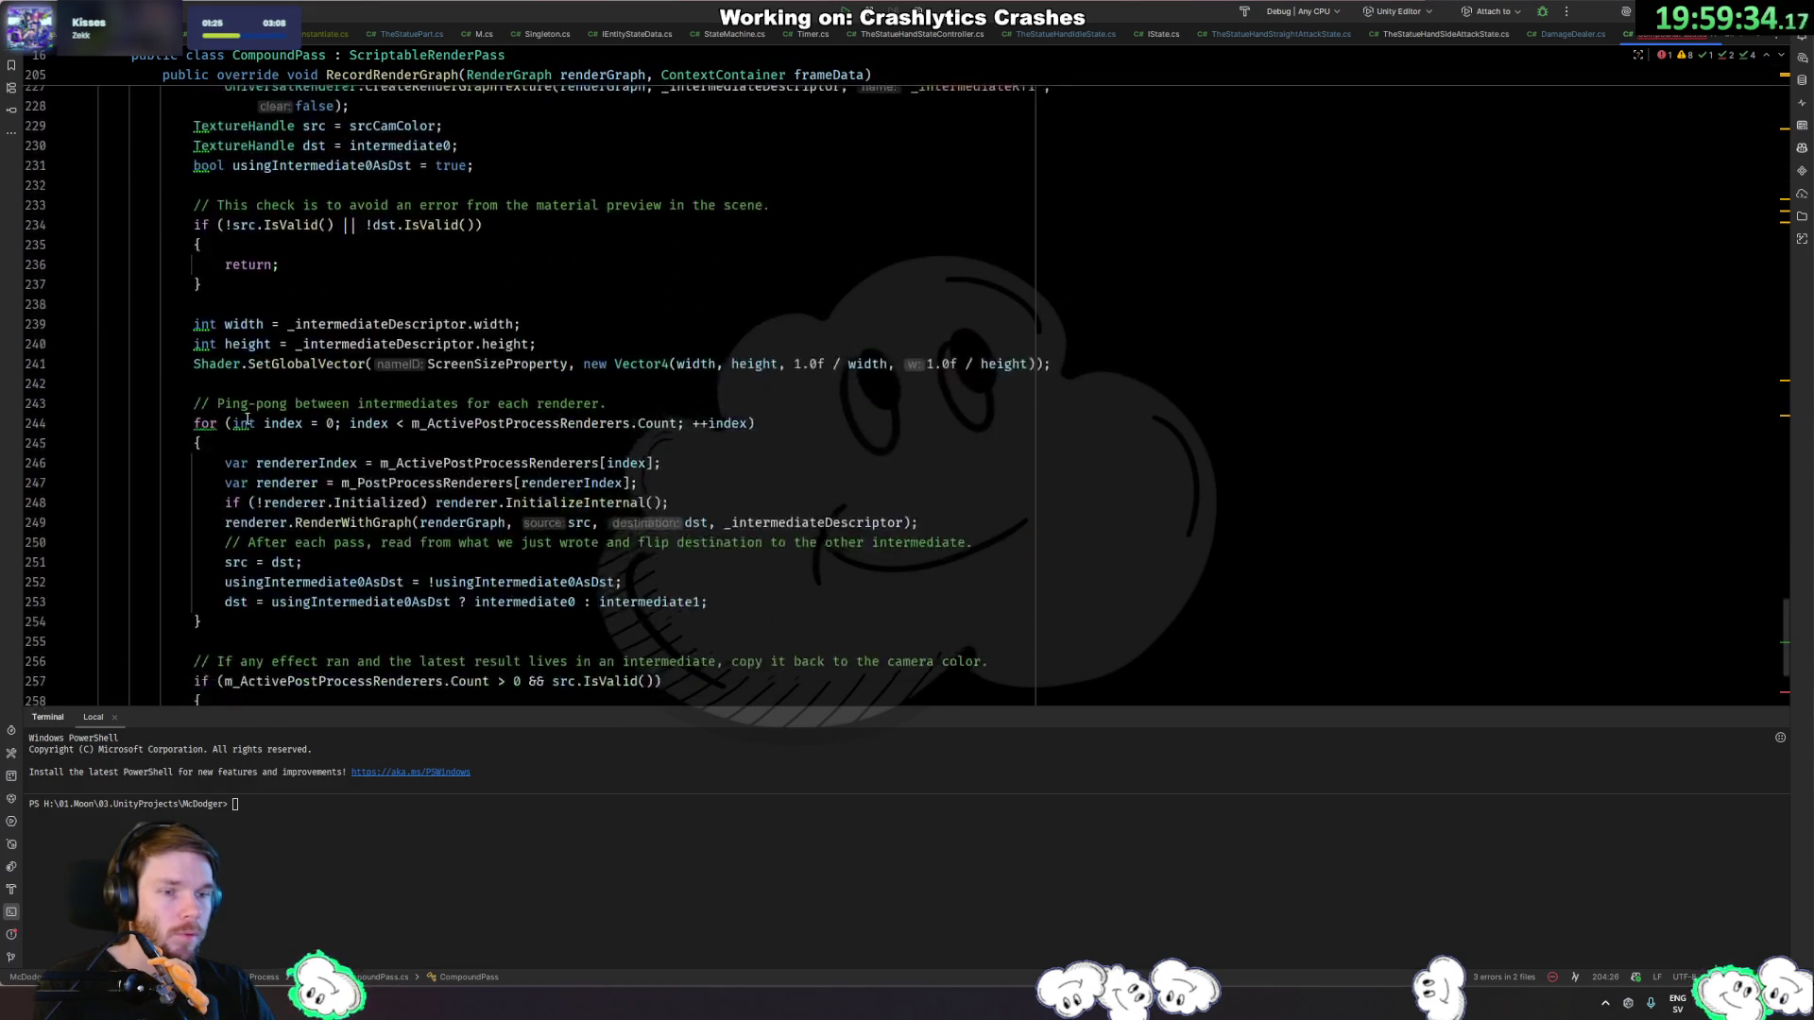
click(202, 580)
key(Return)
text(#endif)
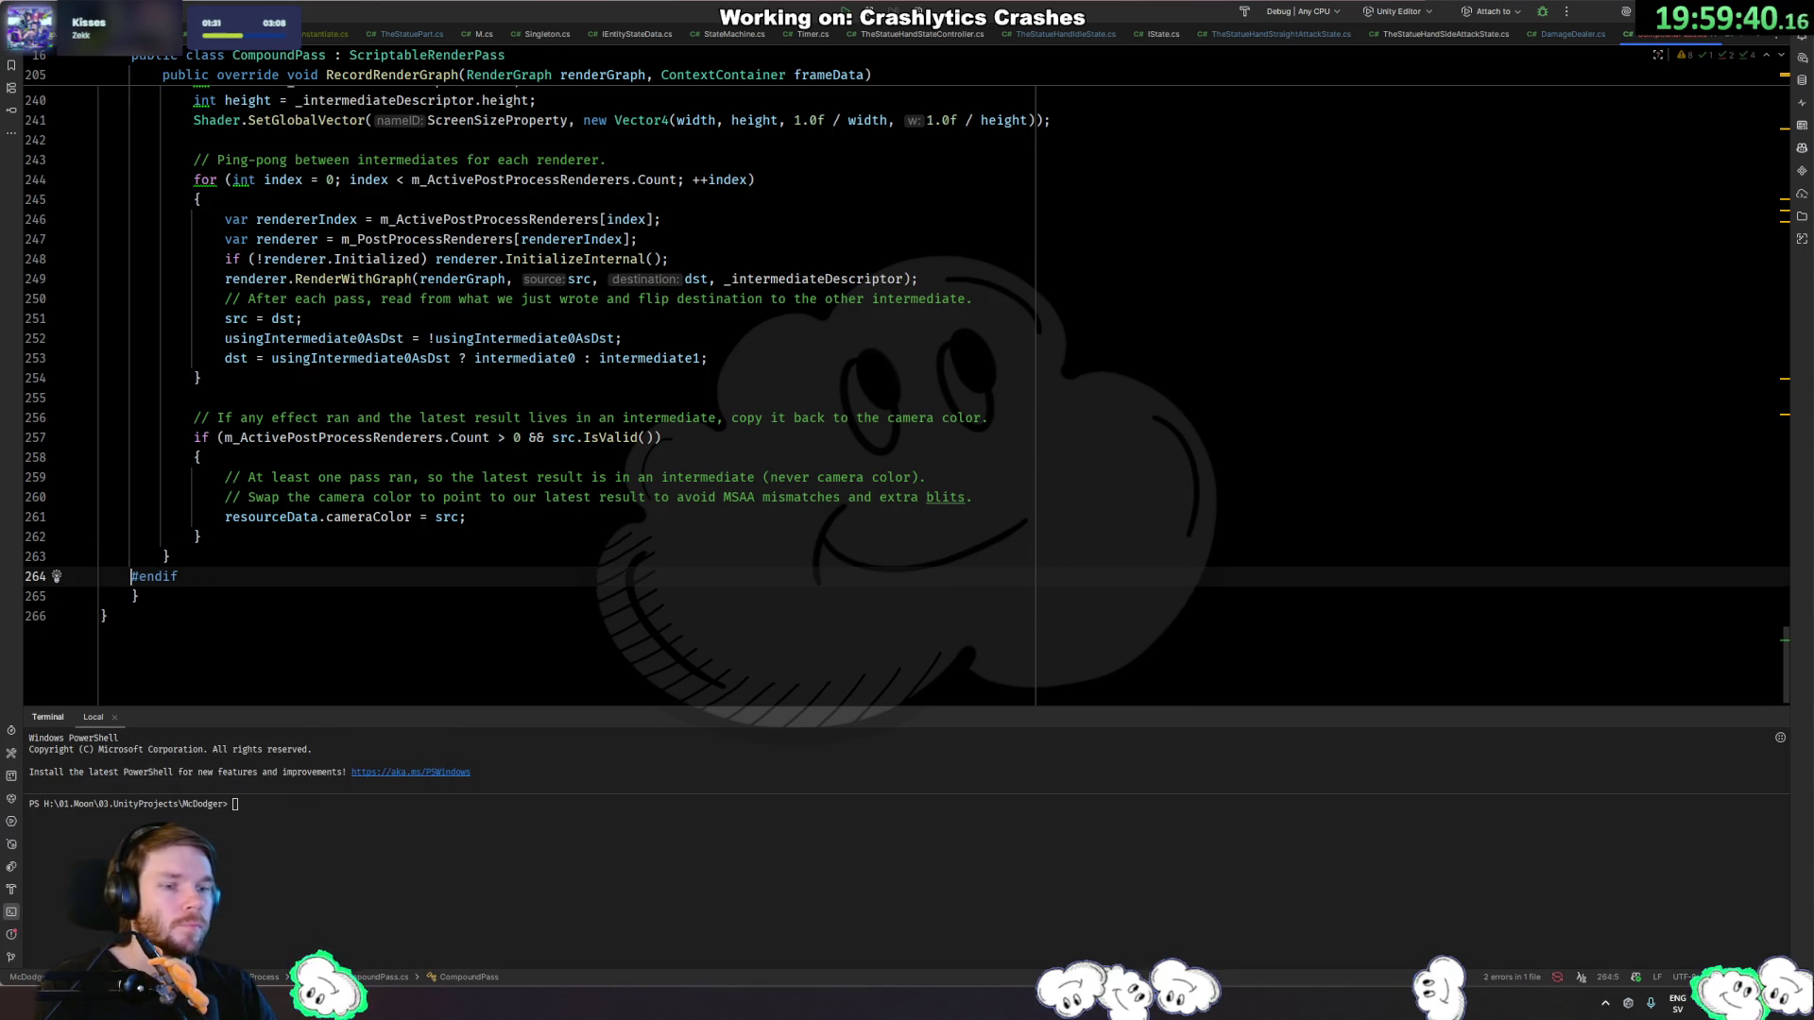
key(alt+Tab)
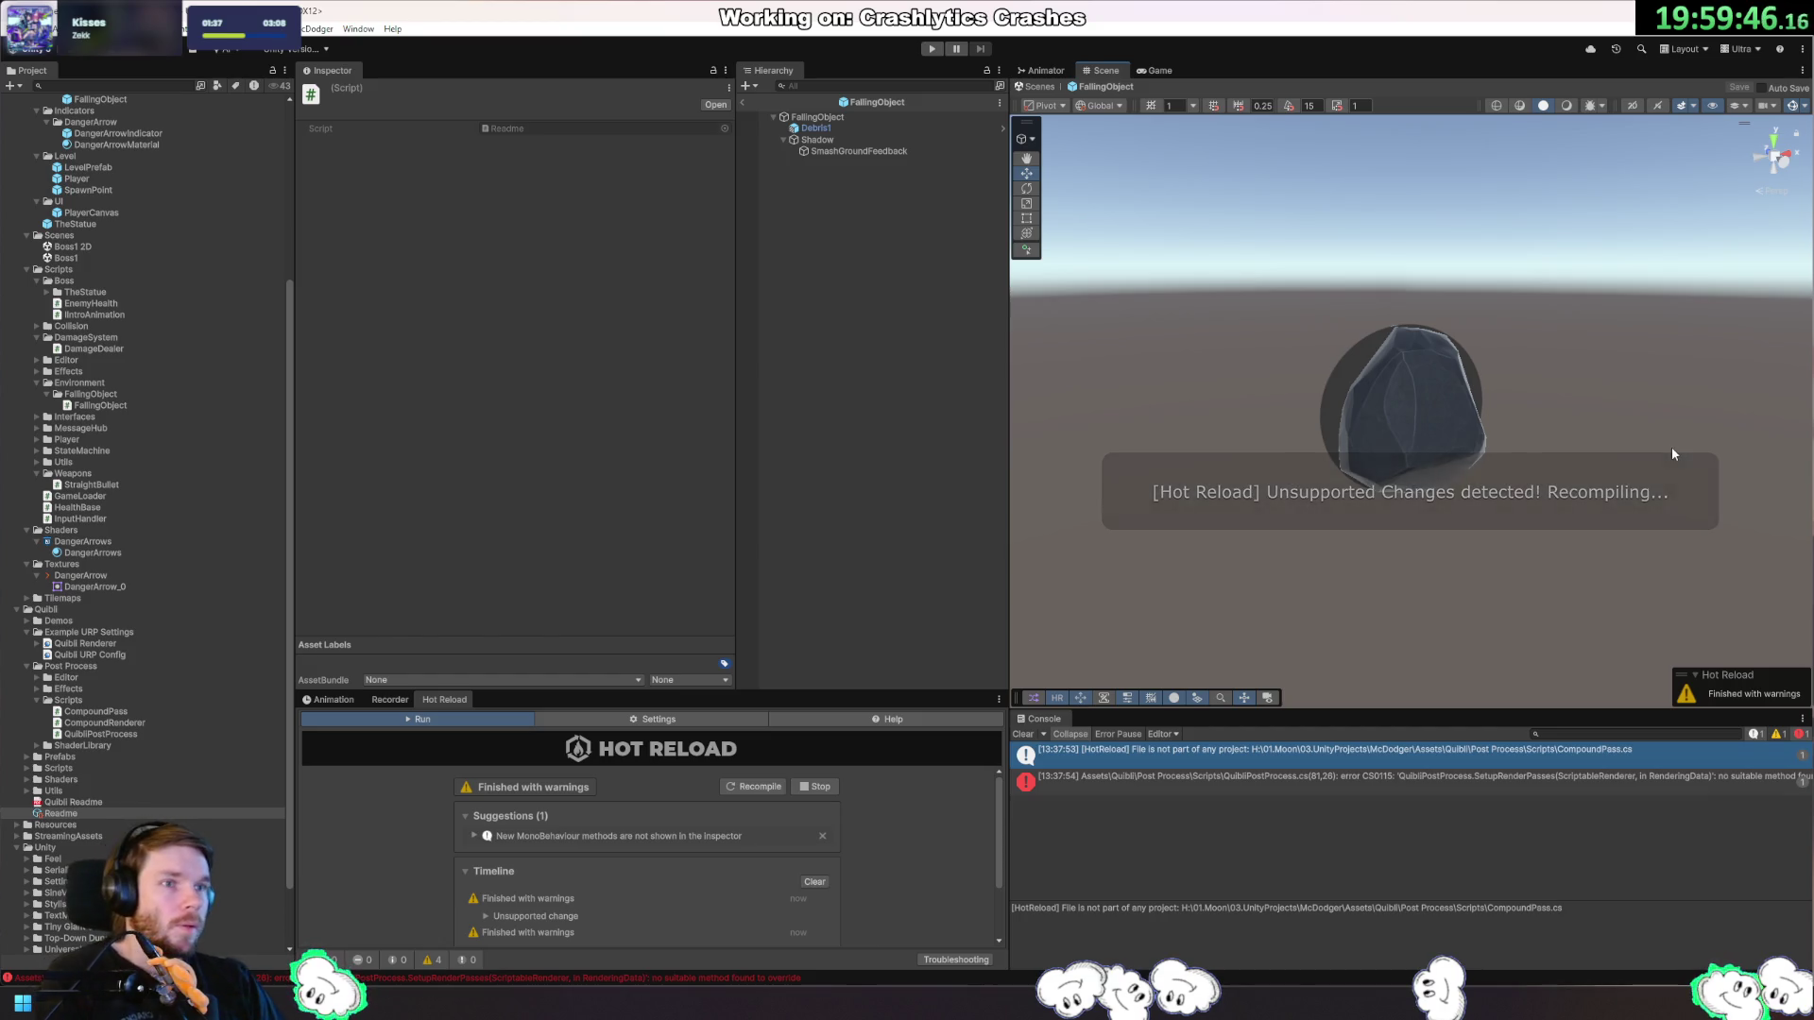
double_click(1063, 777)
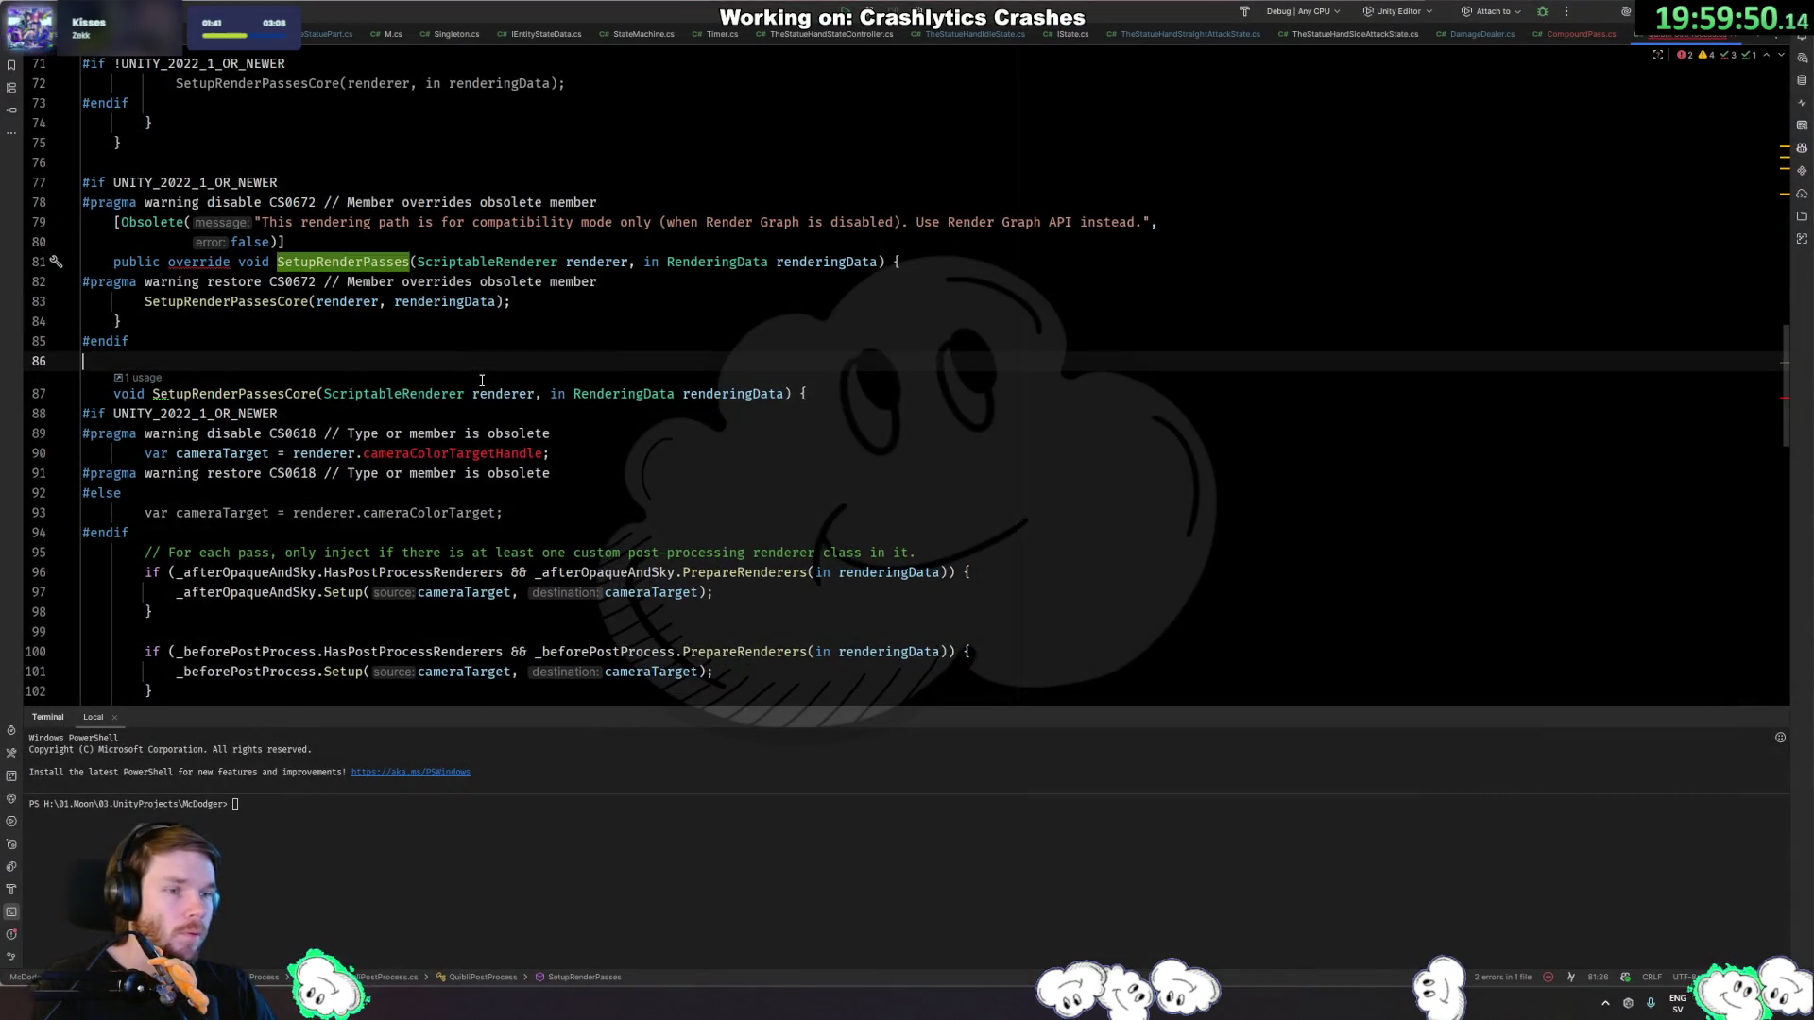
Try removing the SetupRenderPasses override and editing cameraColorTargetHandle, then undo those changes.
click(385, 365)
mouse_move(142, 342)
mouse_down()
mouse_move(94, 295)
mouse_move(71, 171)
mouse_up()
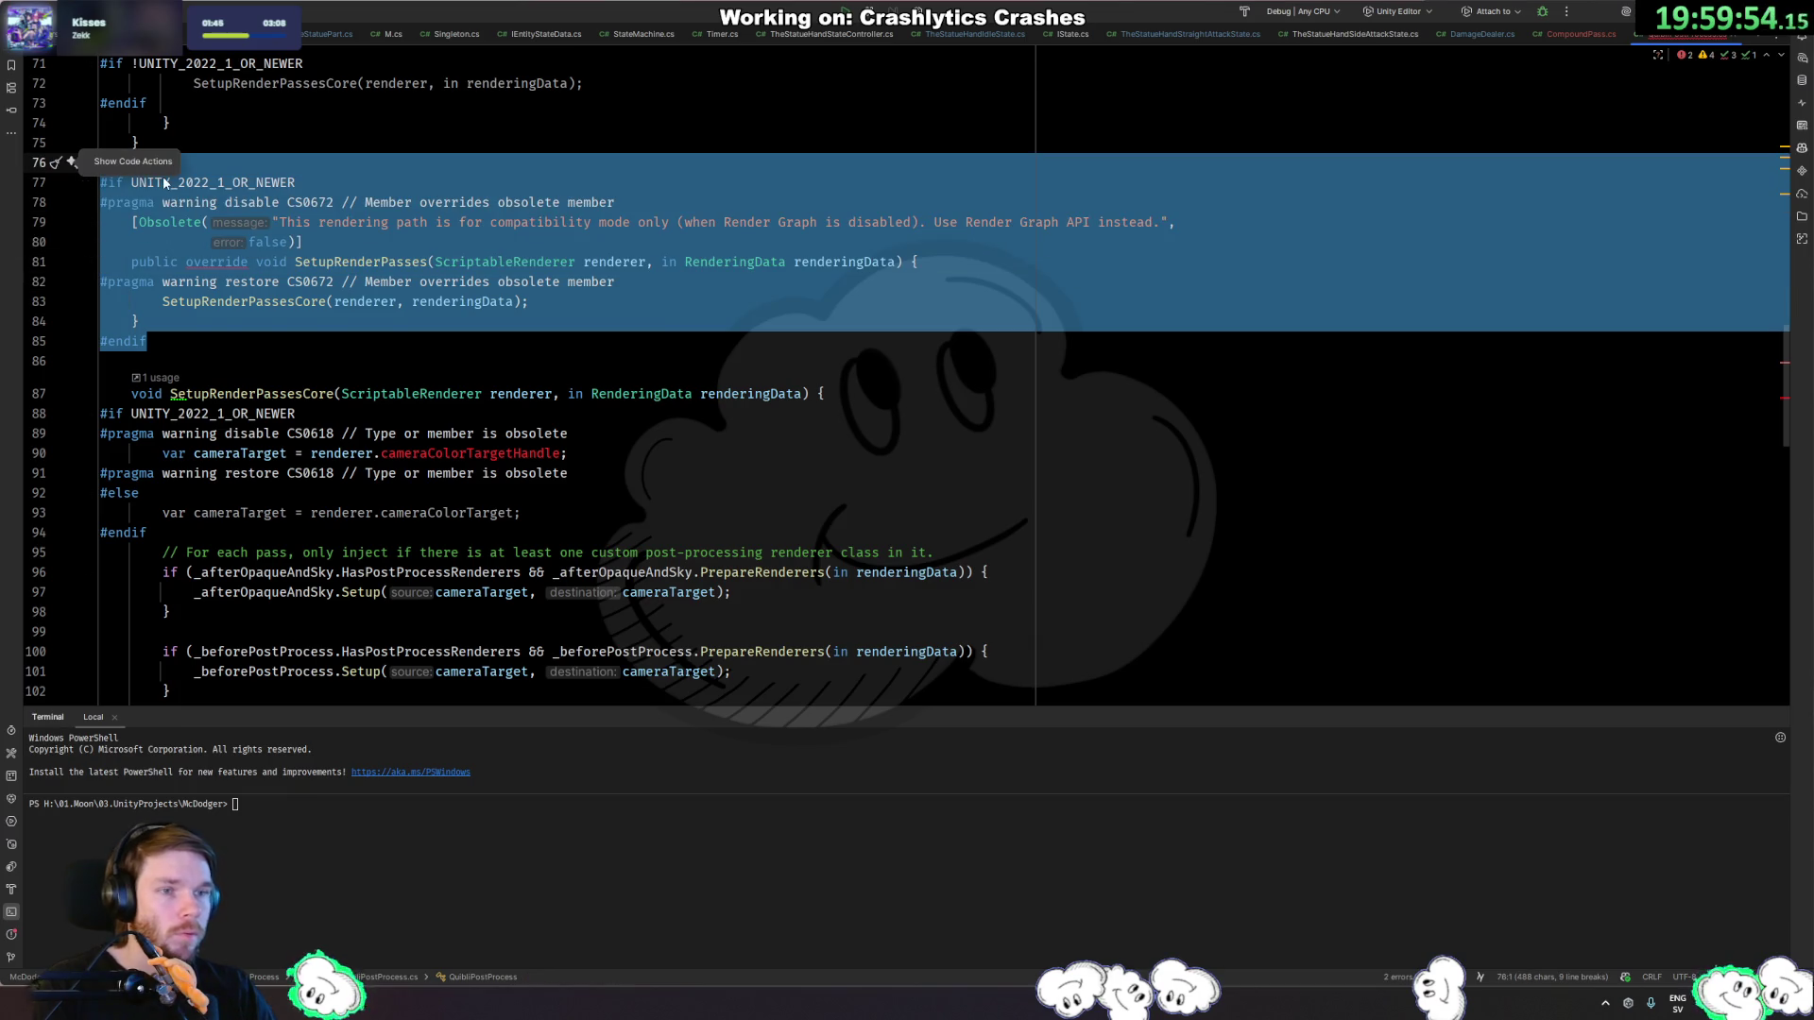
key(Delete)
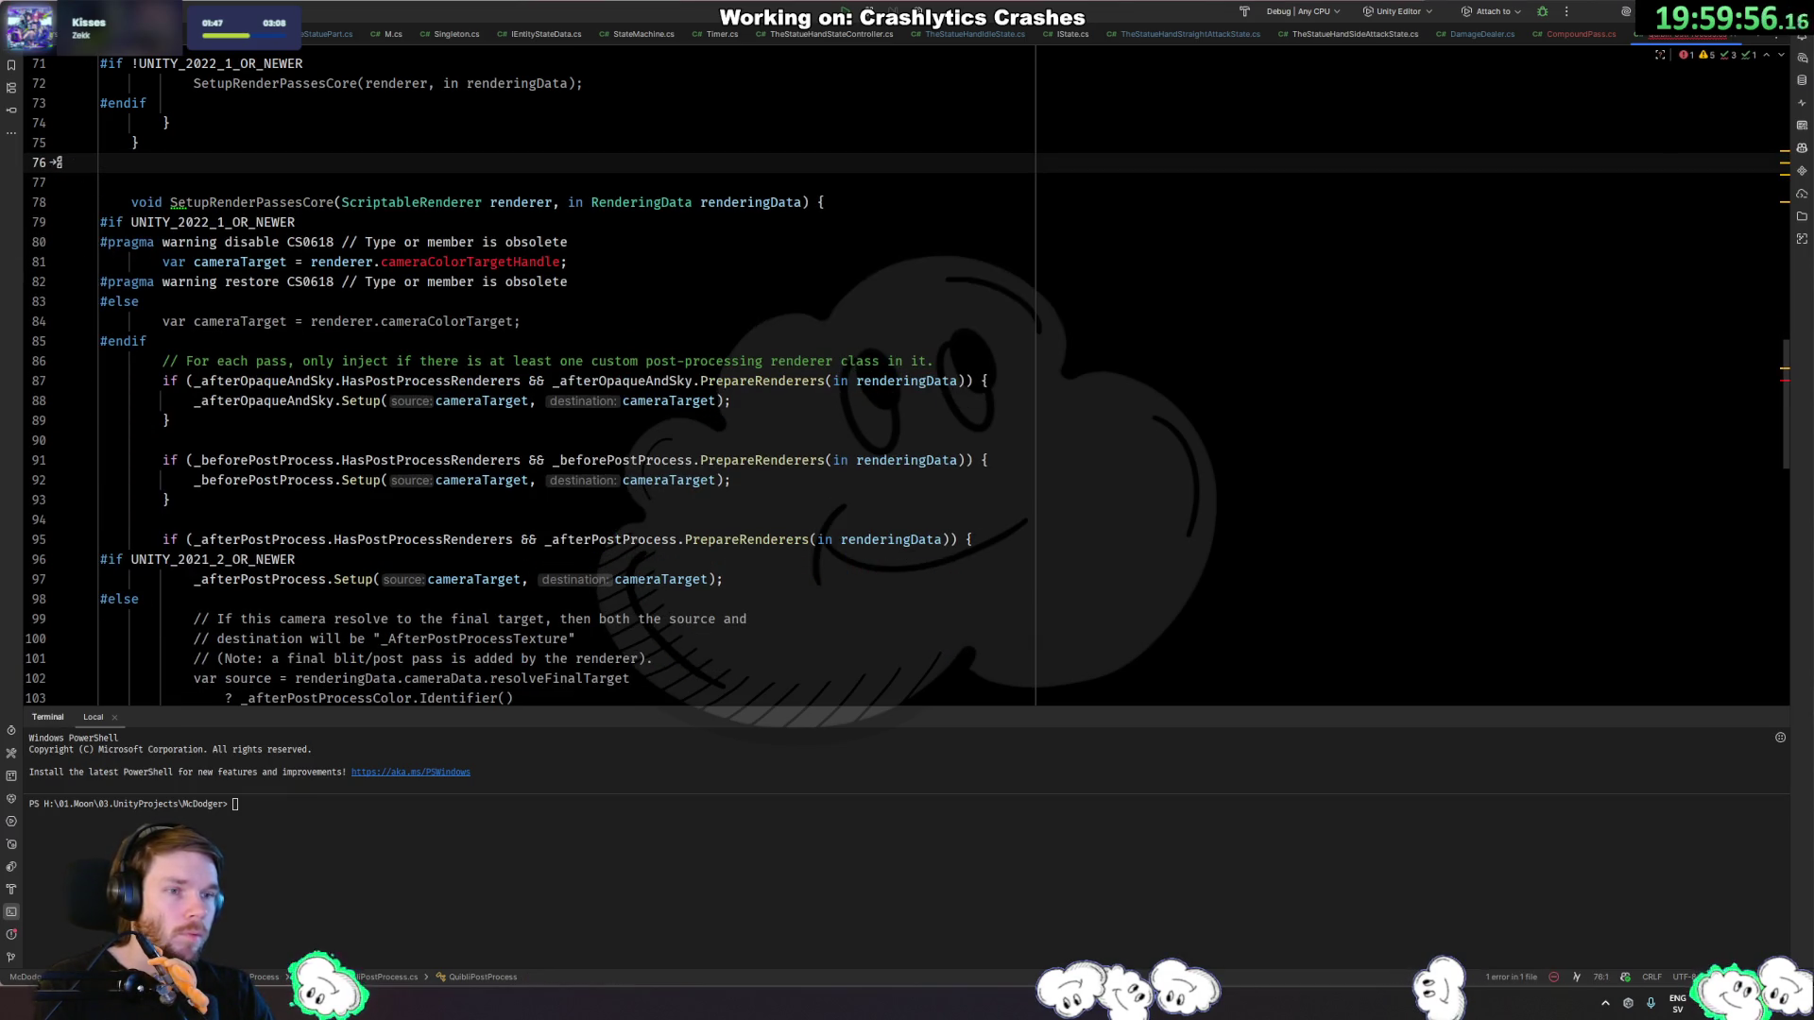
key(BackSpace)
click(530, 242)
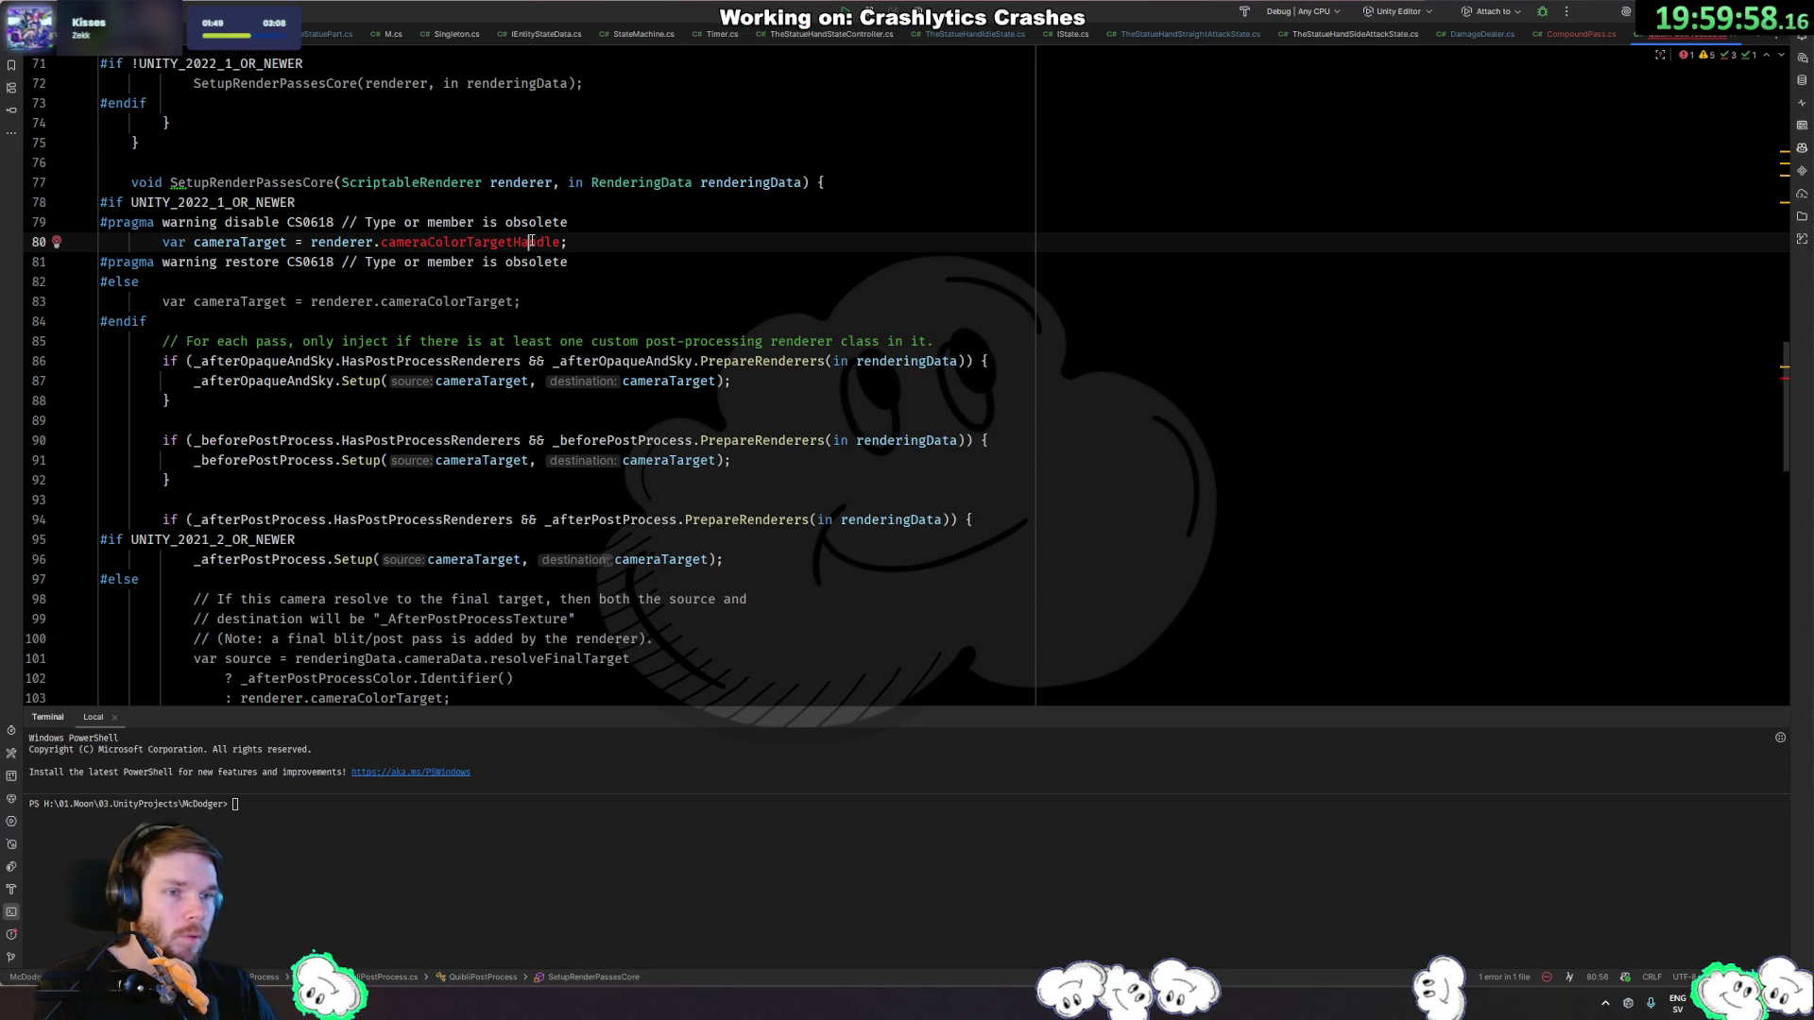
double_click(510, 242)
text(camera)
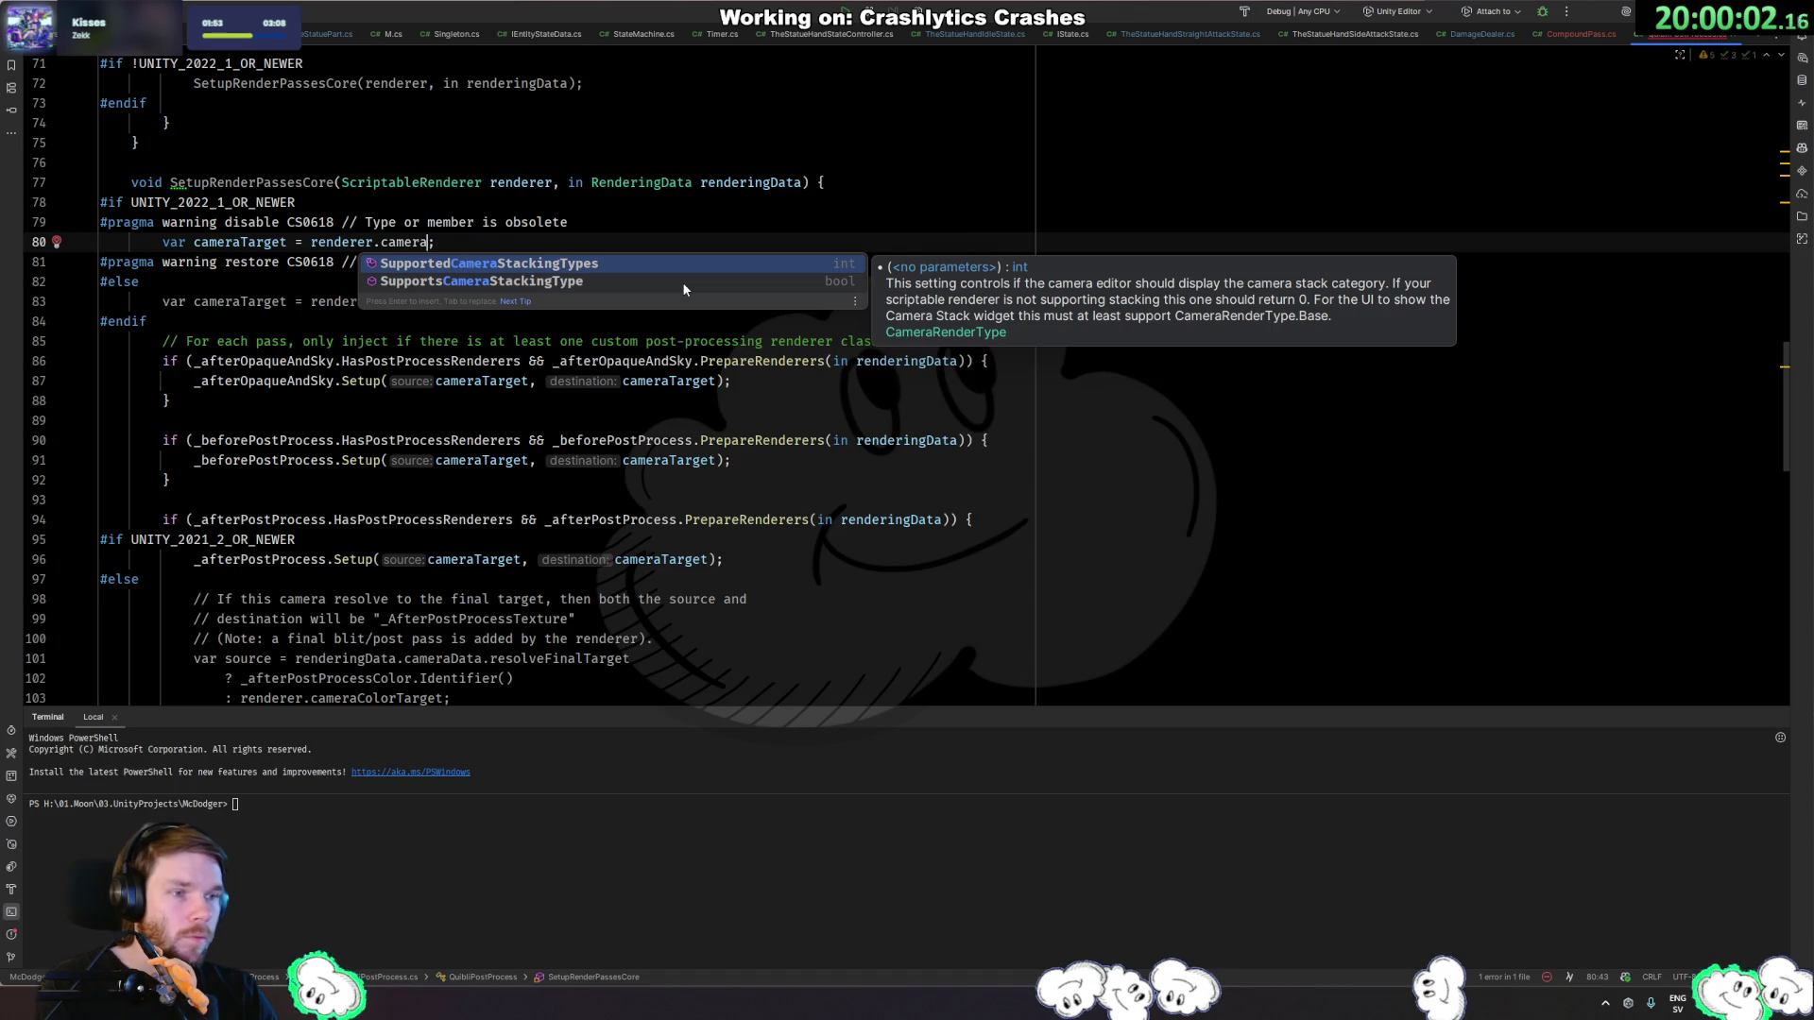
key(ctrl+z)
key(Left)
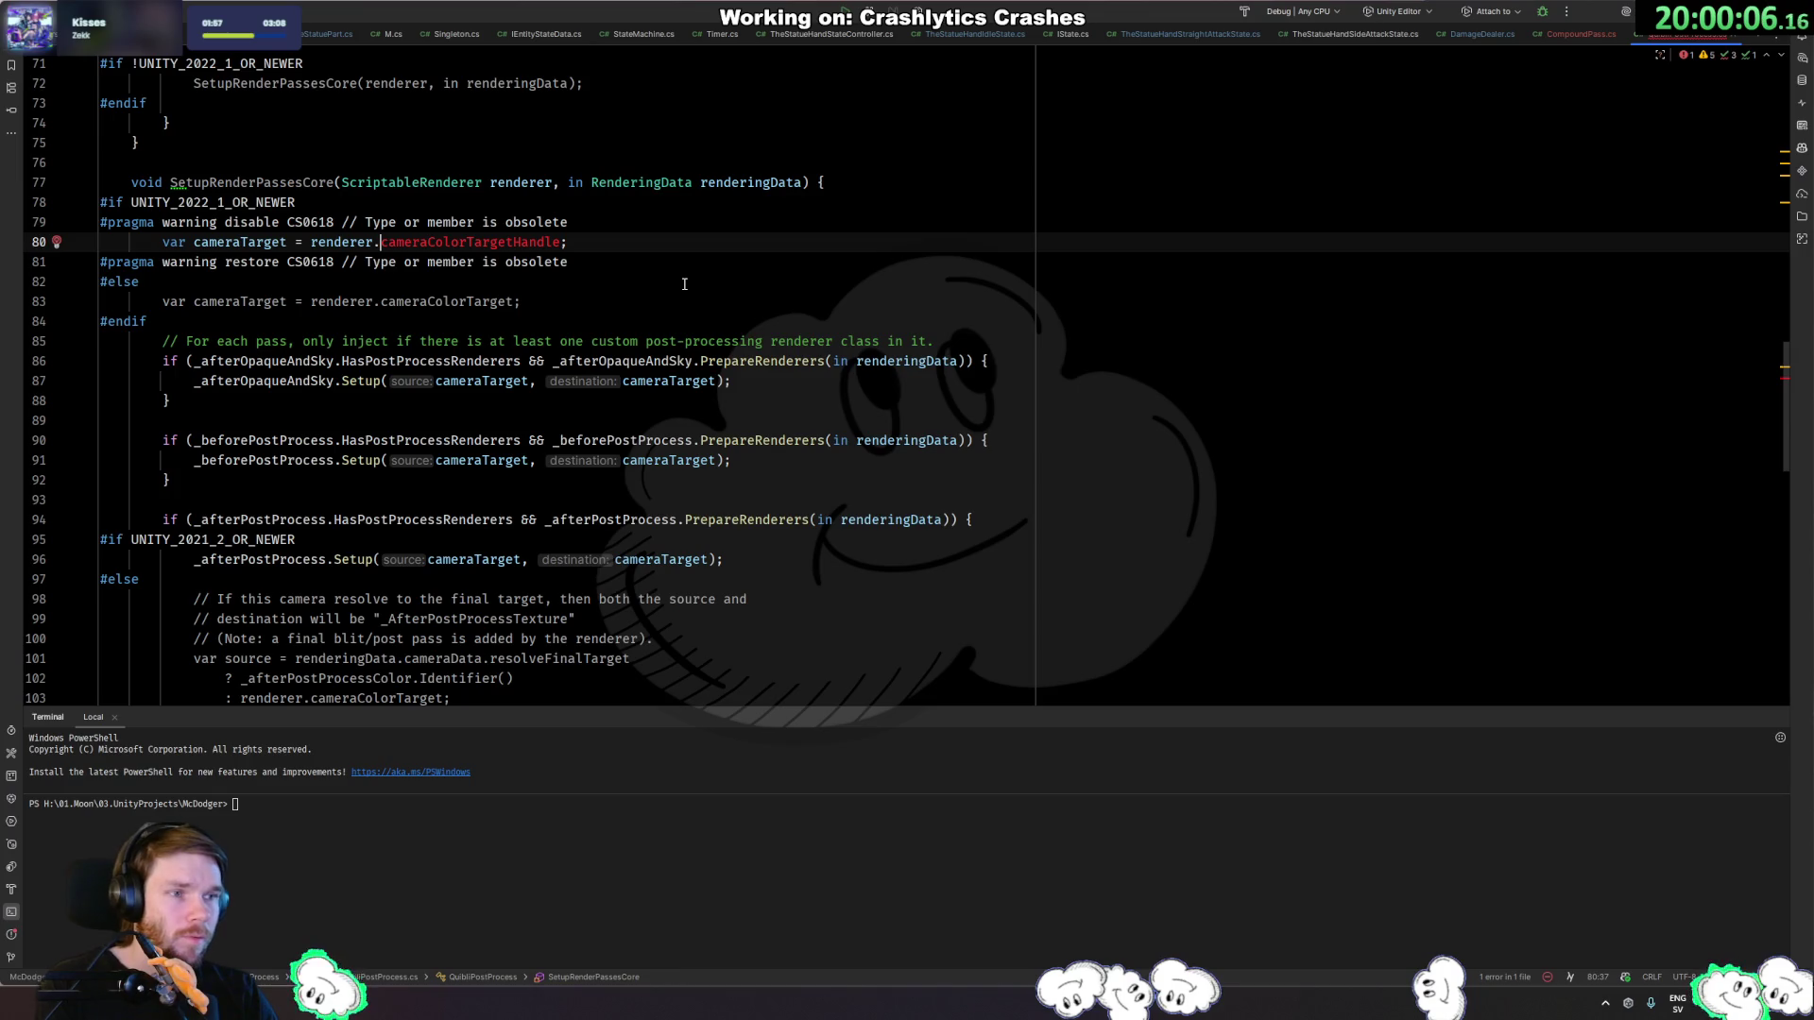
key(ctrl+z)
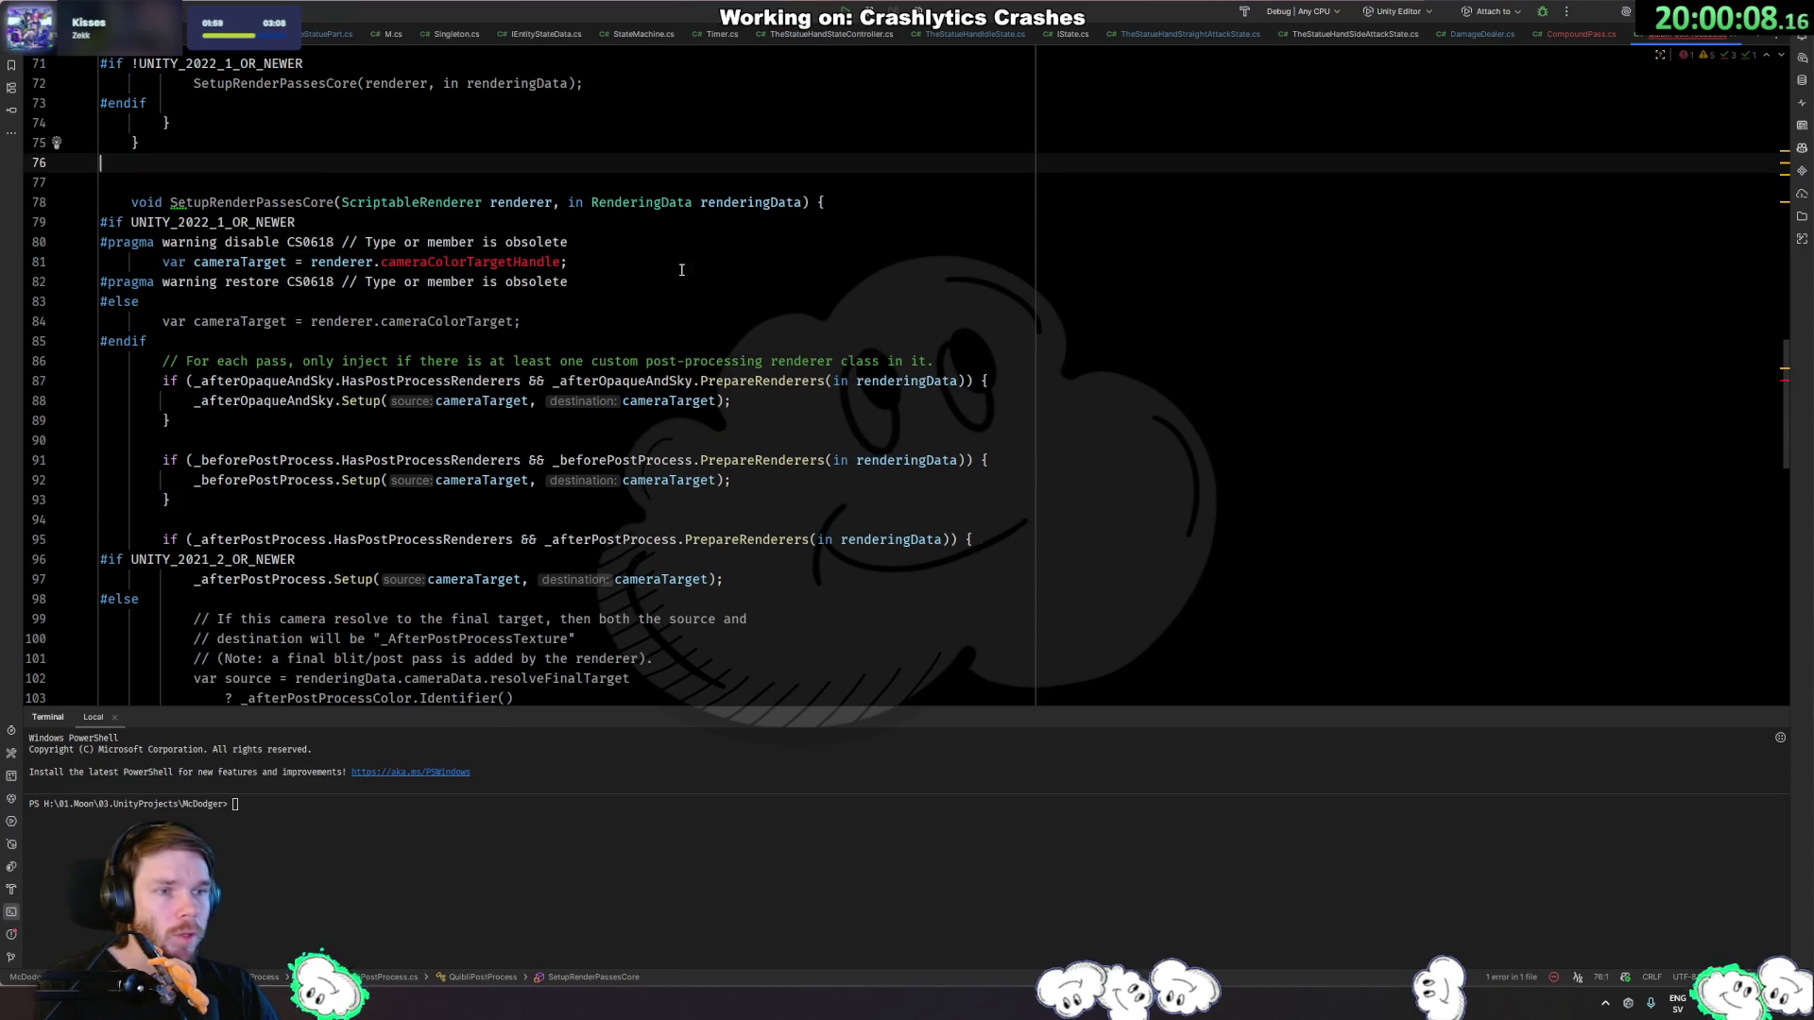
Delete lines 76–117 covering SetupRenderPasses and SetupRenderPassesCore, plus the leftover empty line.
click(233, 304)
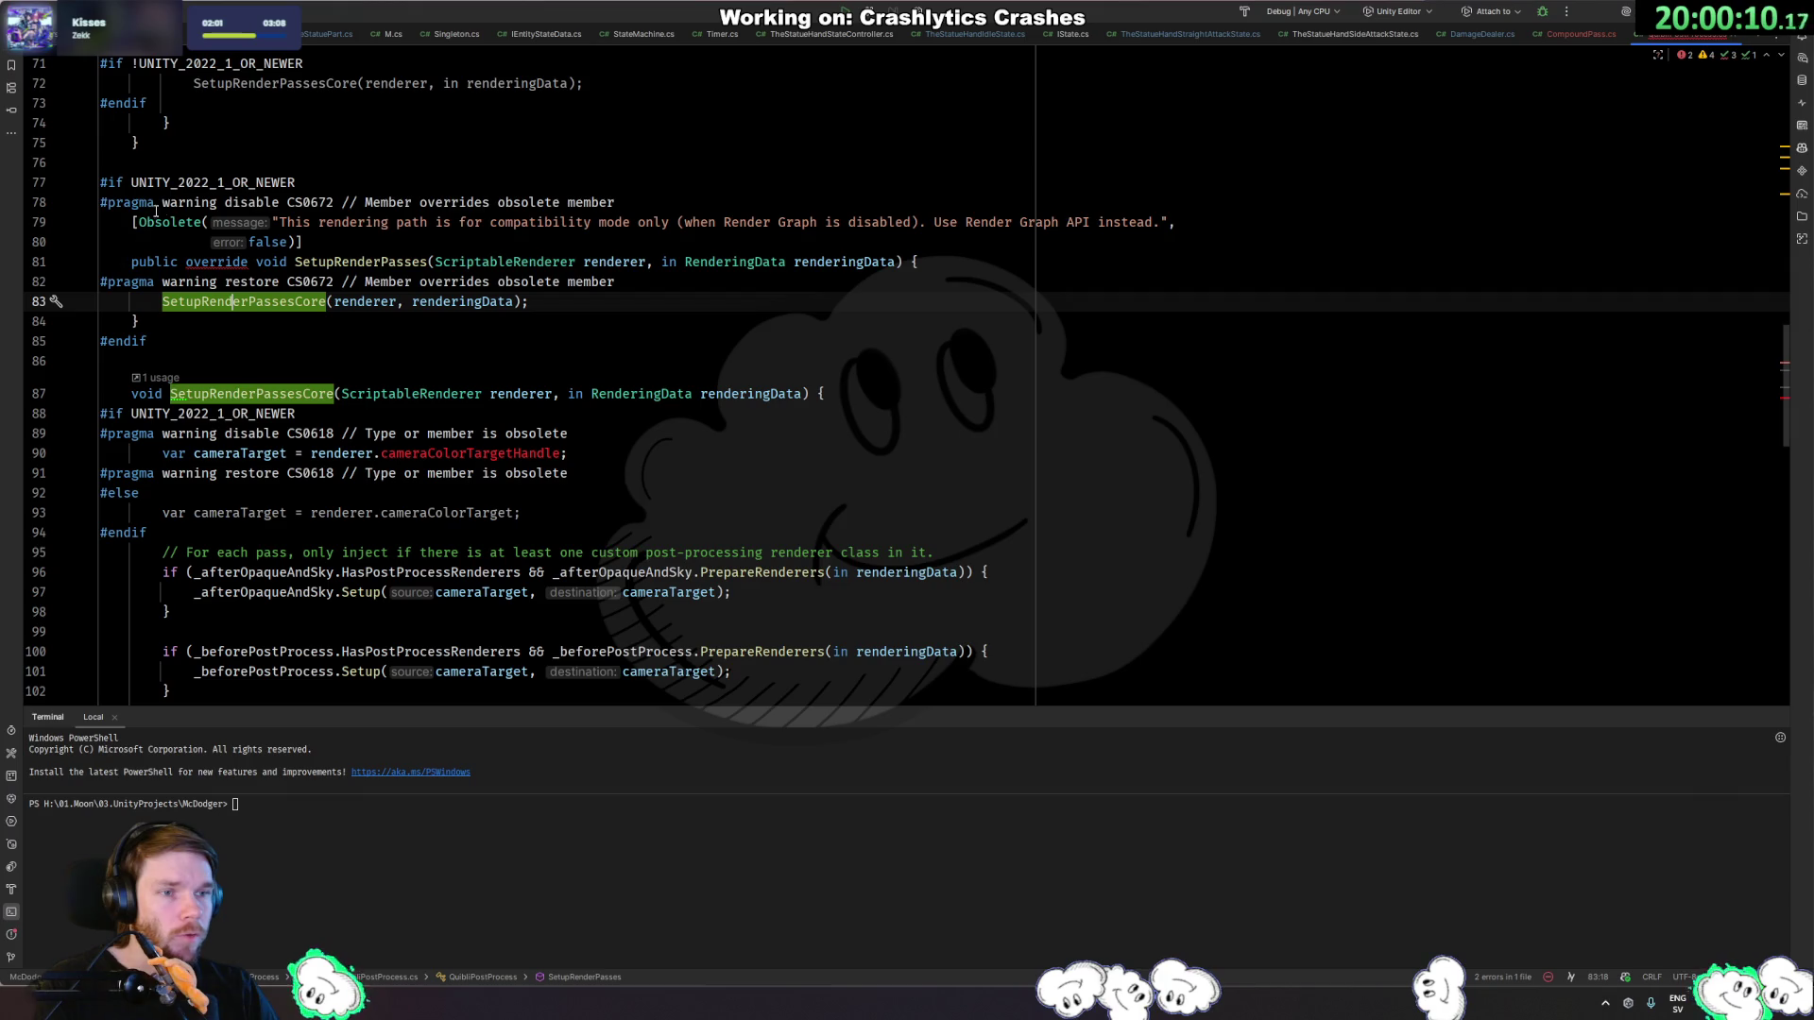
mouse_move(138, 222)
mouse_down()
mouse_move(189, 248)
mouse_move(283, 458)
mouse_up()
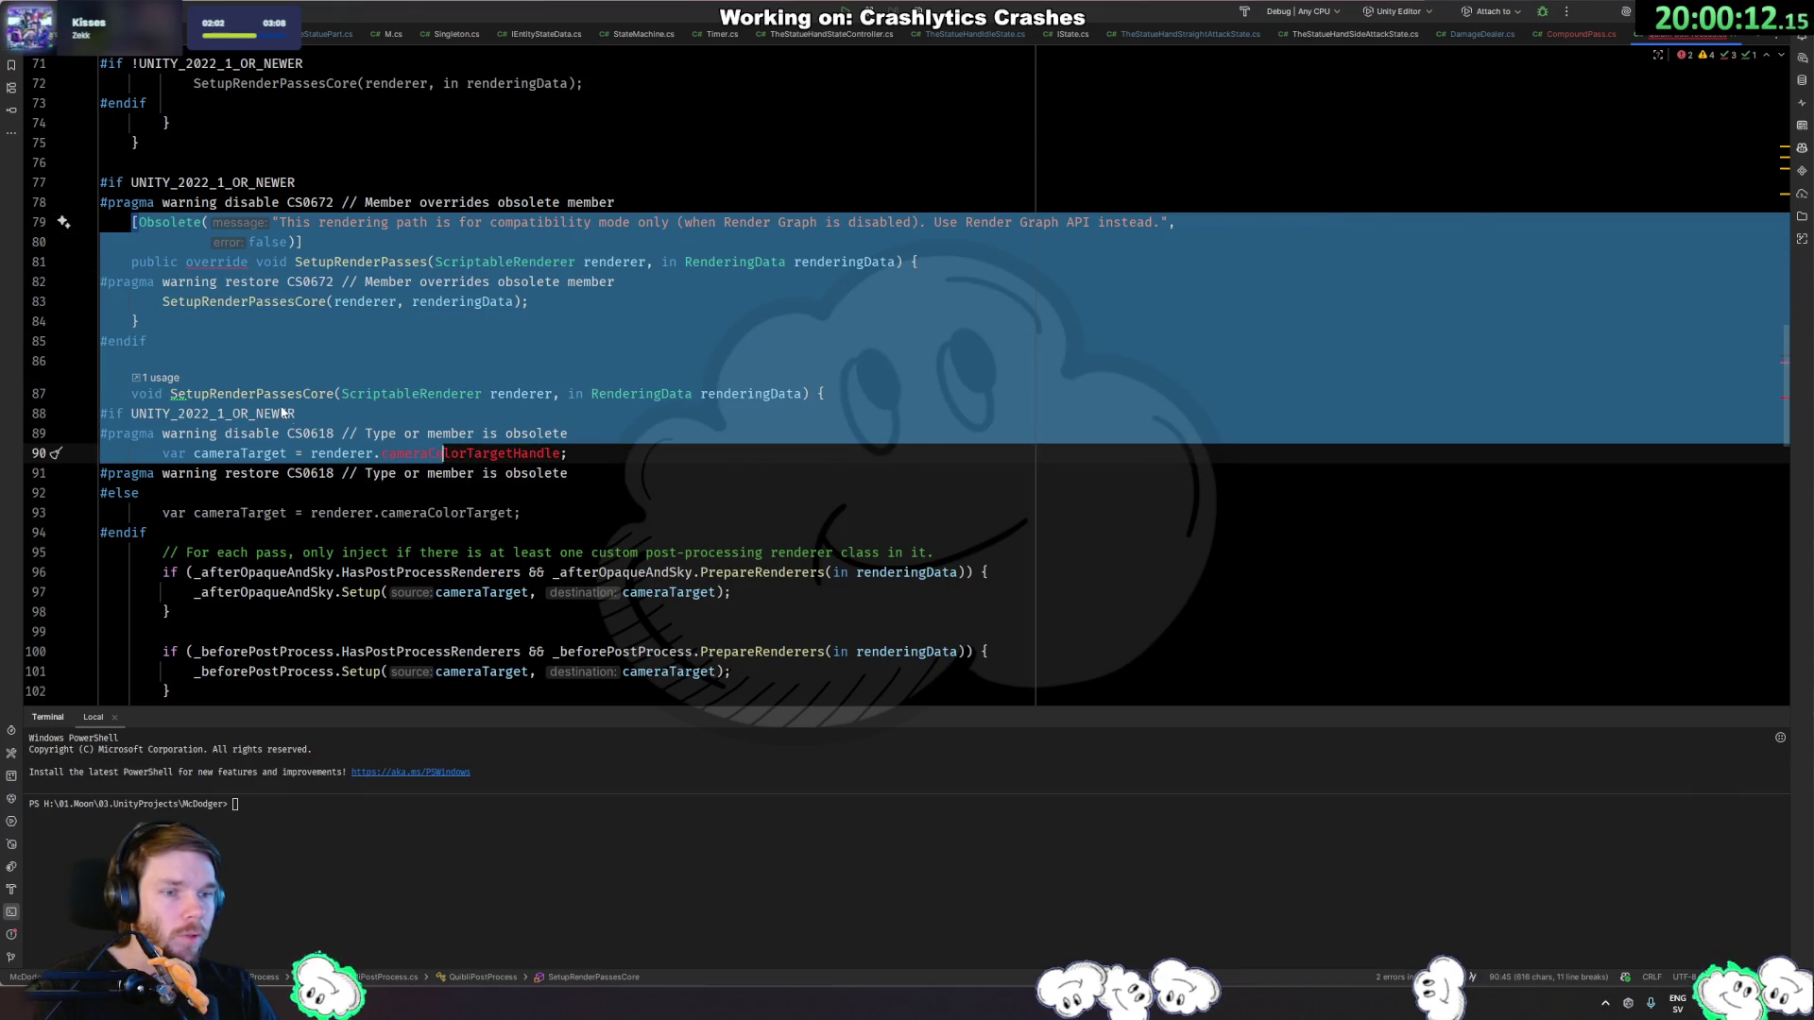
click(284, 414)
click(193, 162)
scroll(335, 272, down, 5)
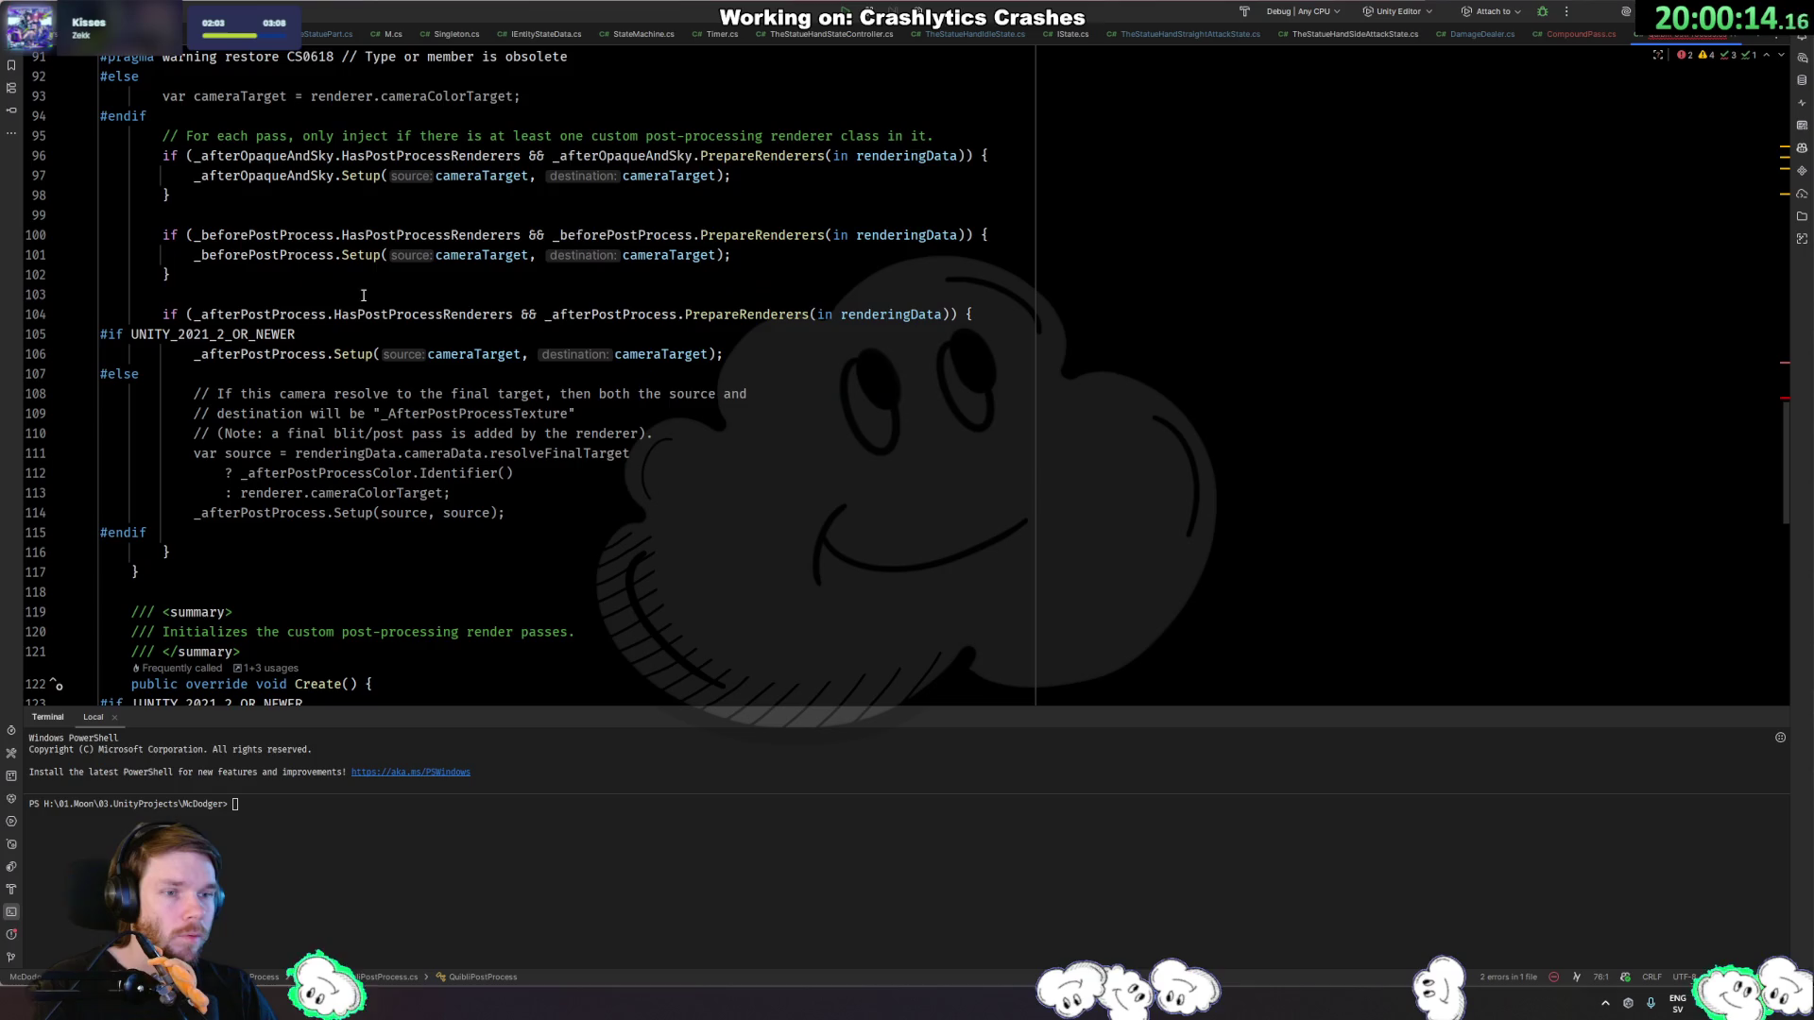
shift+click(262, 567)
key(Delete)
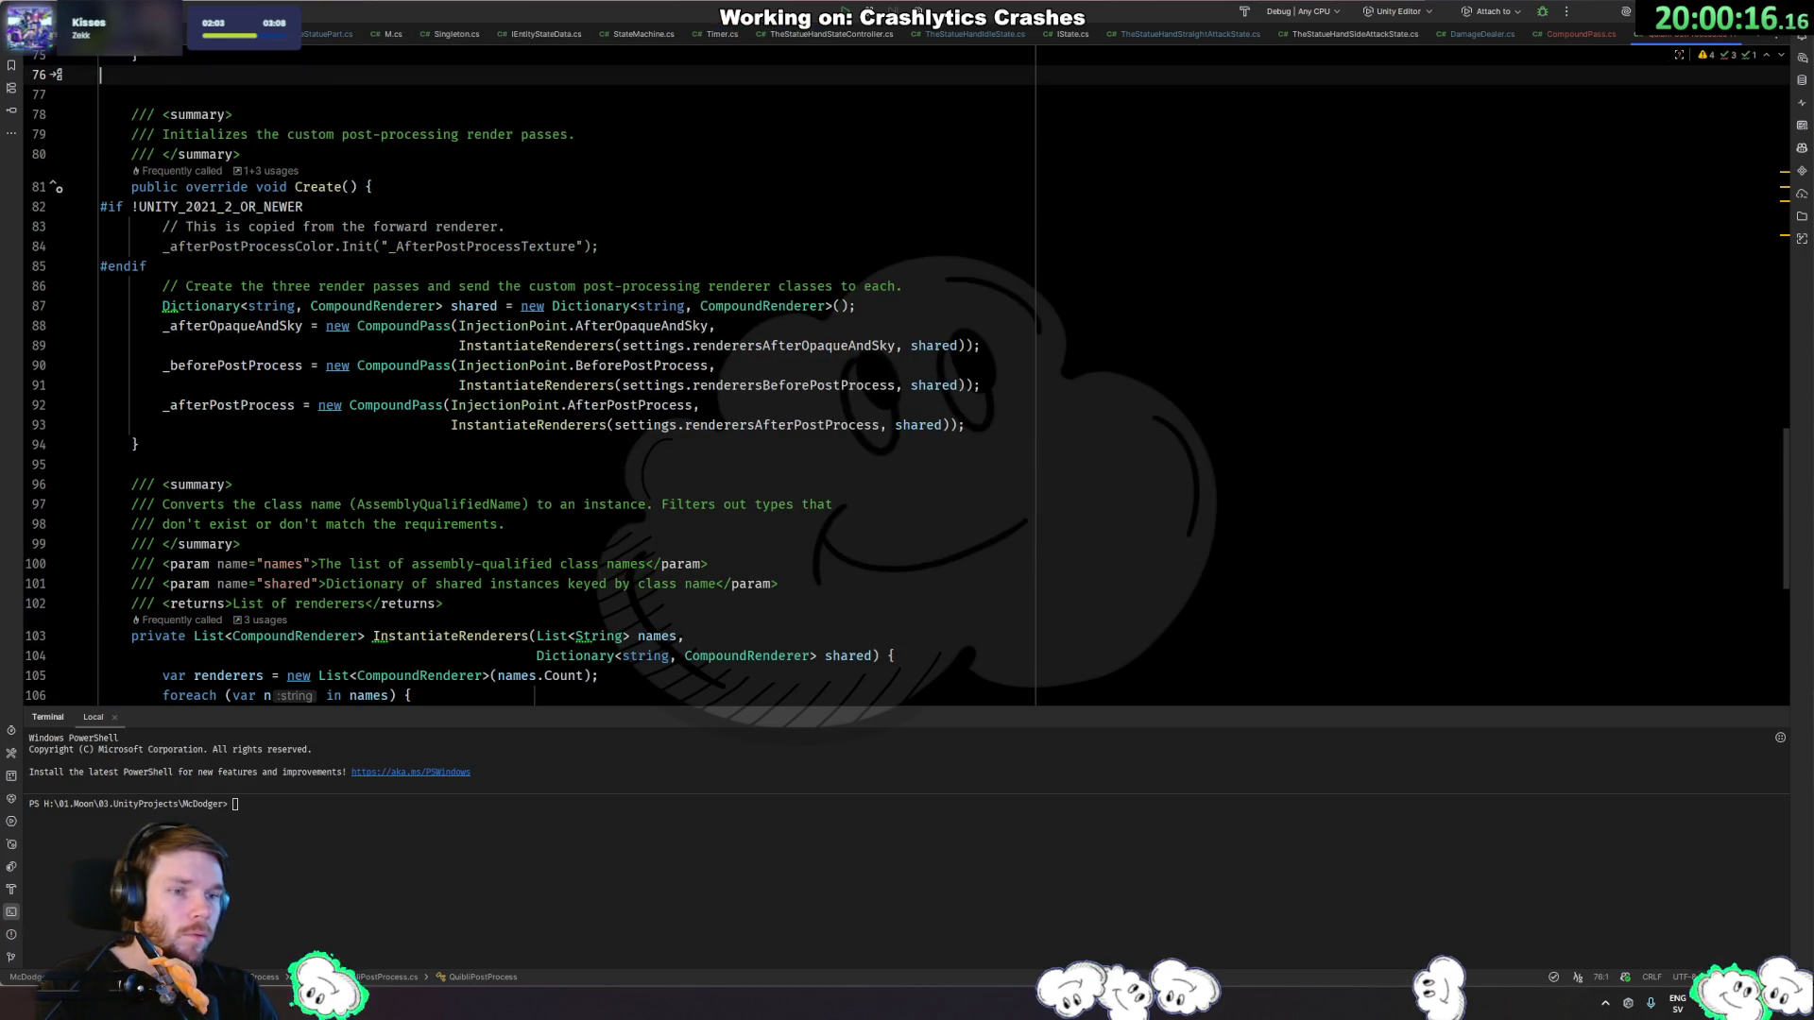
key(BackSpace)
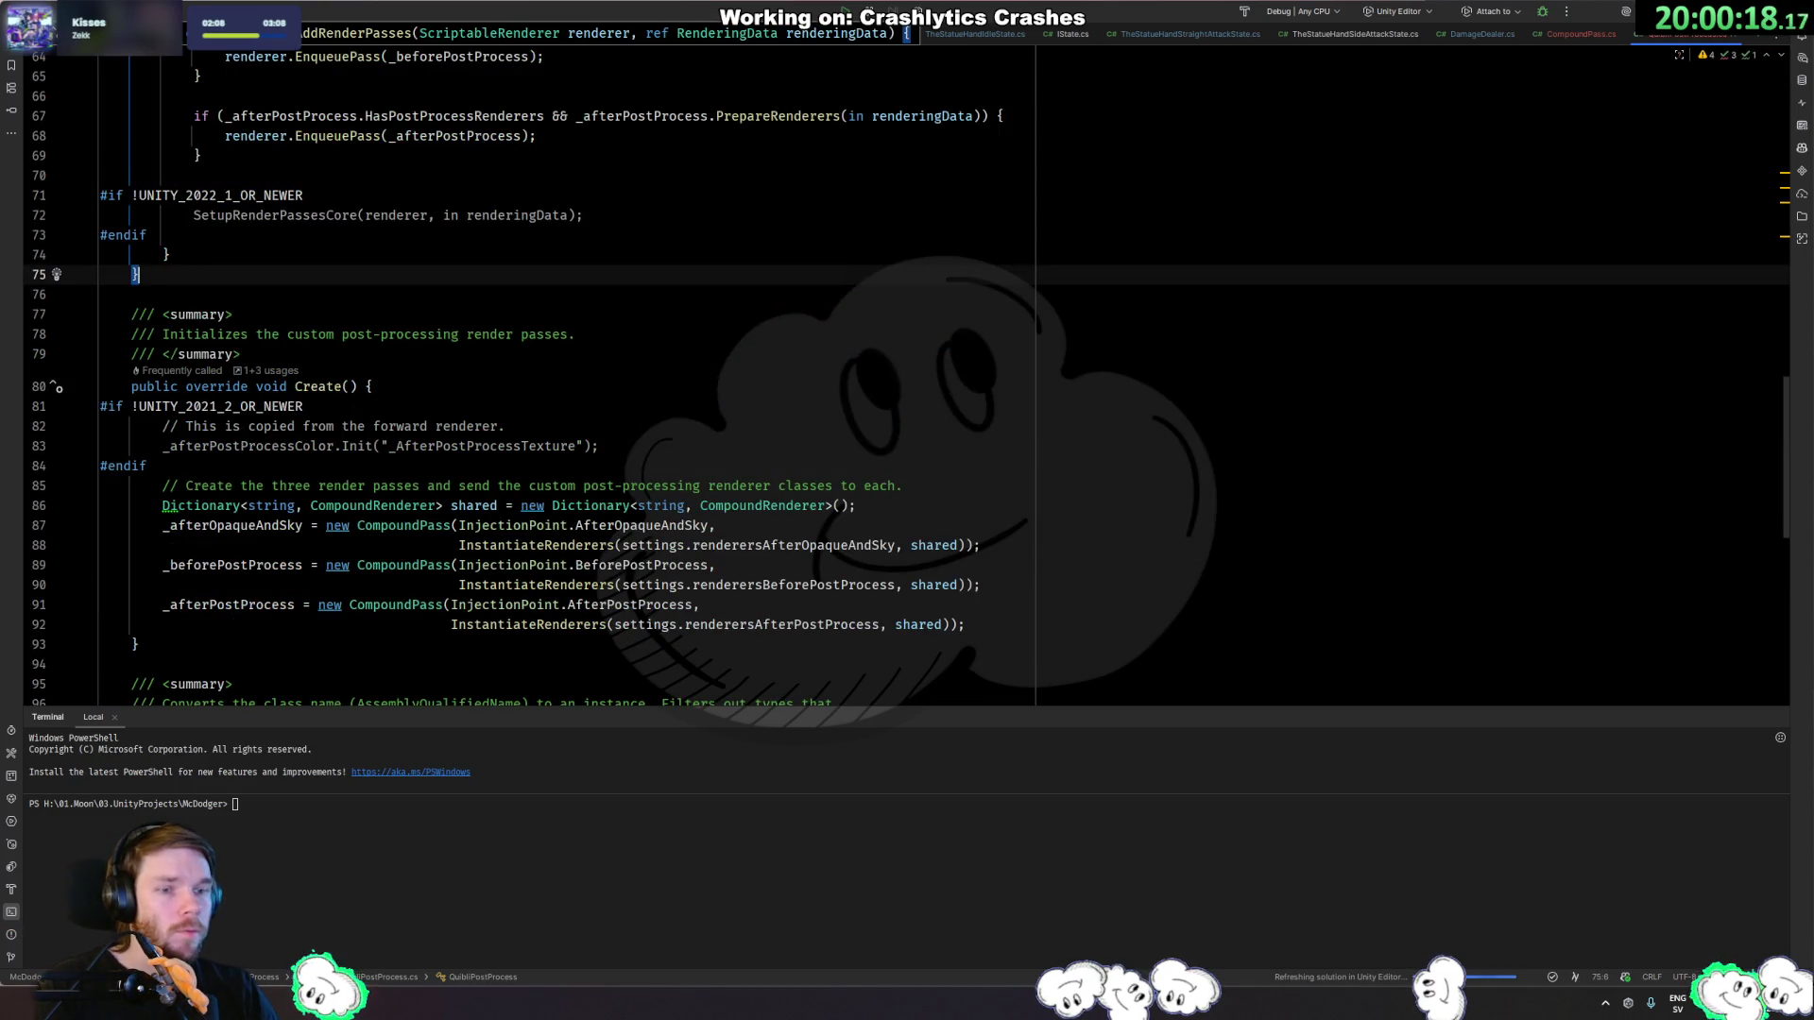
Return to Unity so Hot Reload recompiles the edited post-process scripts.
key(alt+Tab)
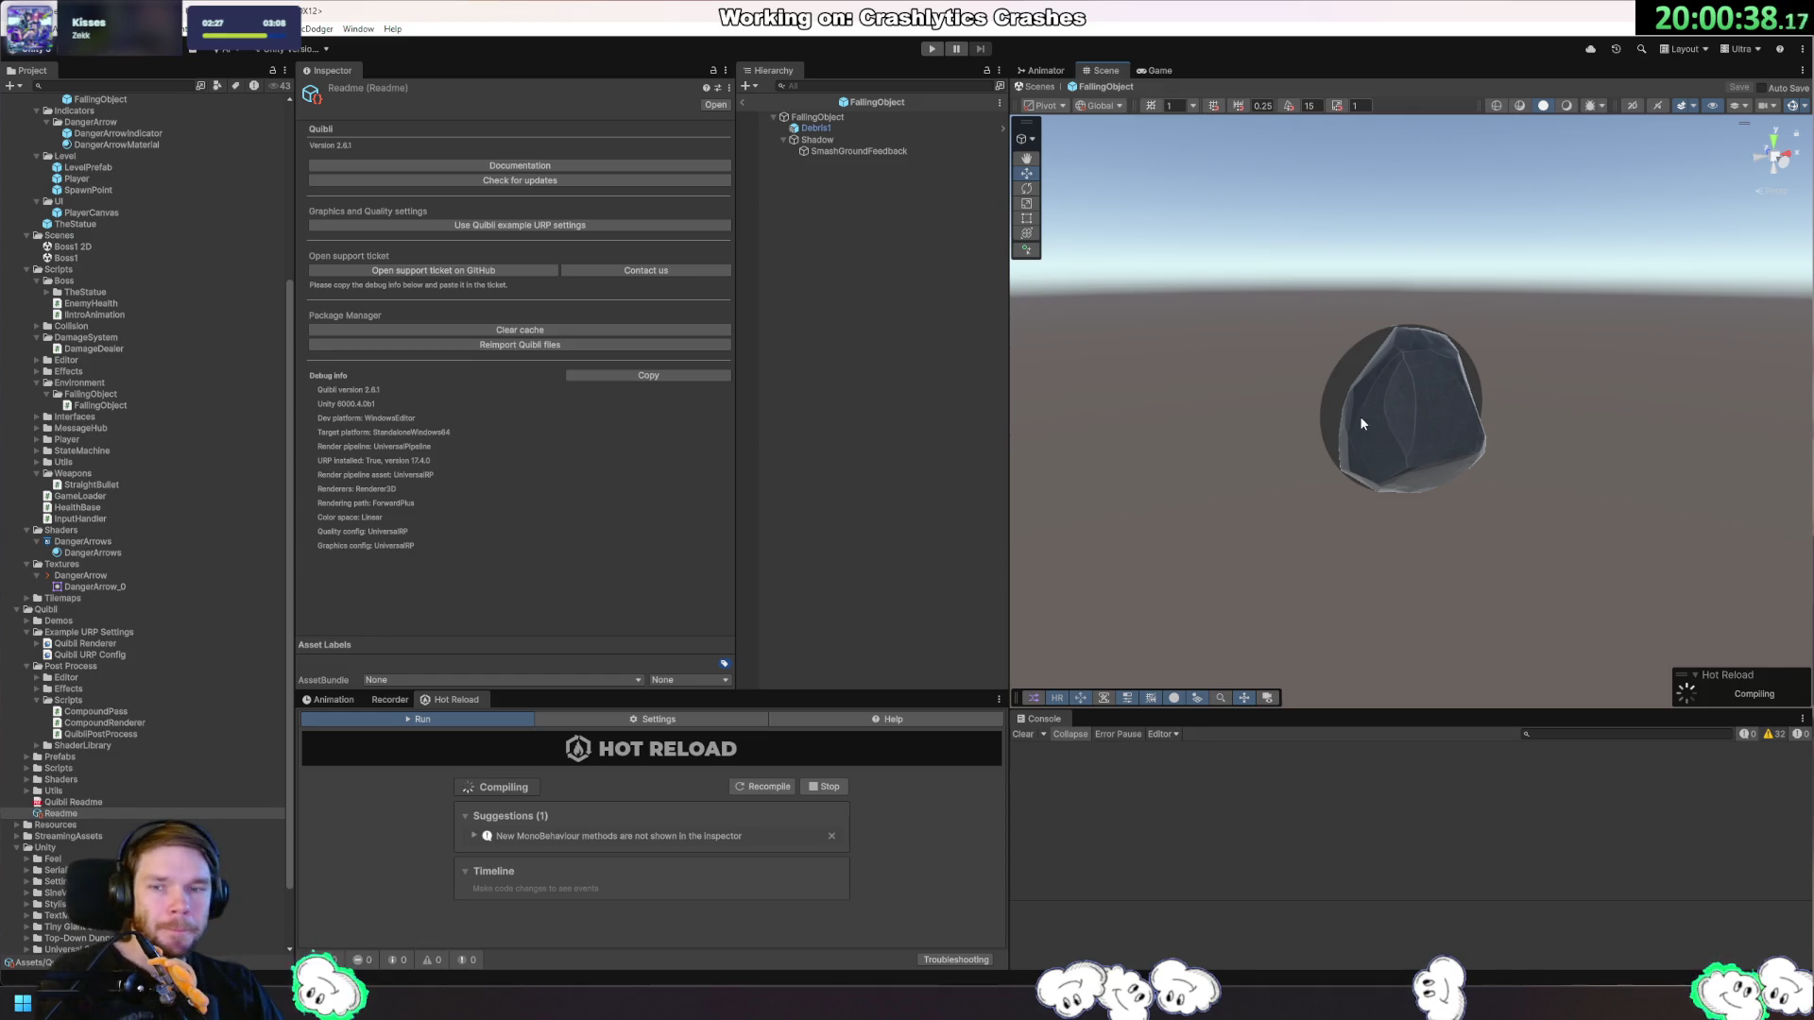
Add a Quibli Post Process renderer feature to the Quibli Renderer in Example URP Settings.
click(94, 632)
click(115, 644)
click(444, 530)
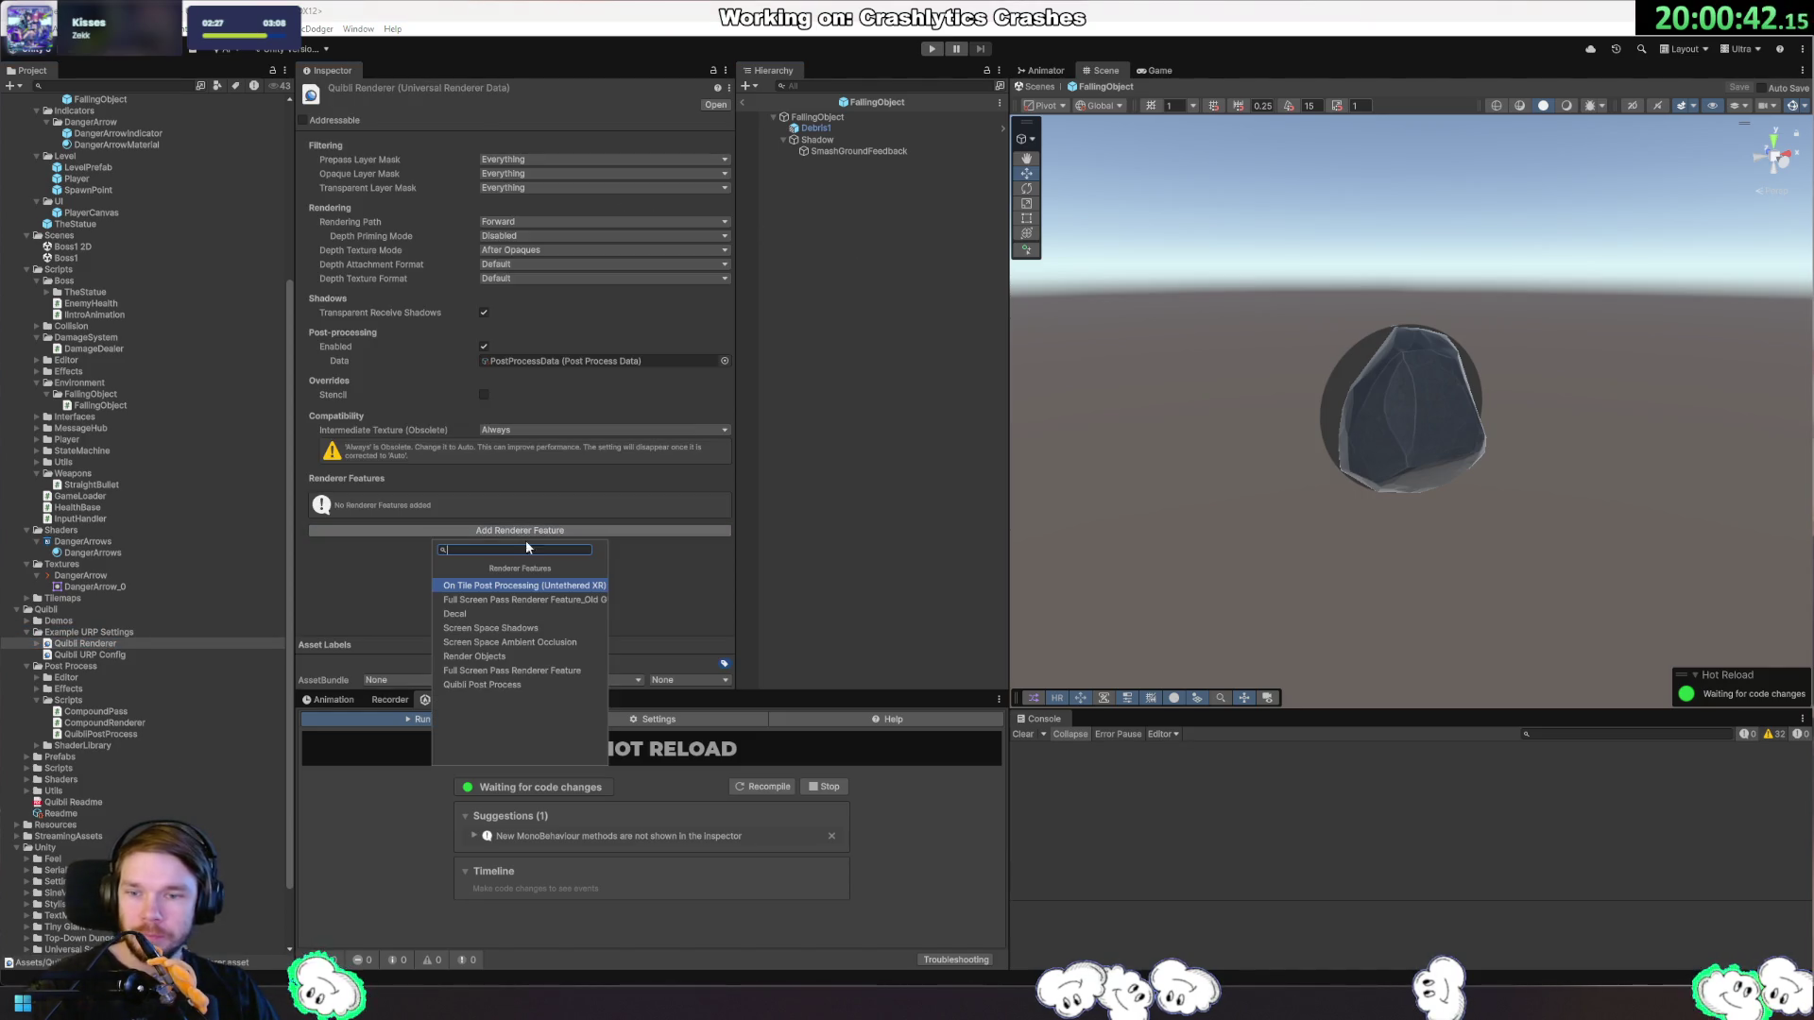
click(514, 685)
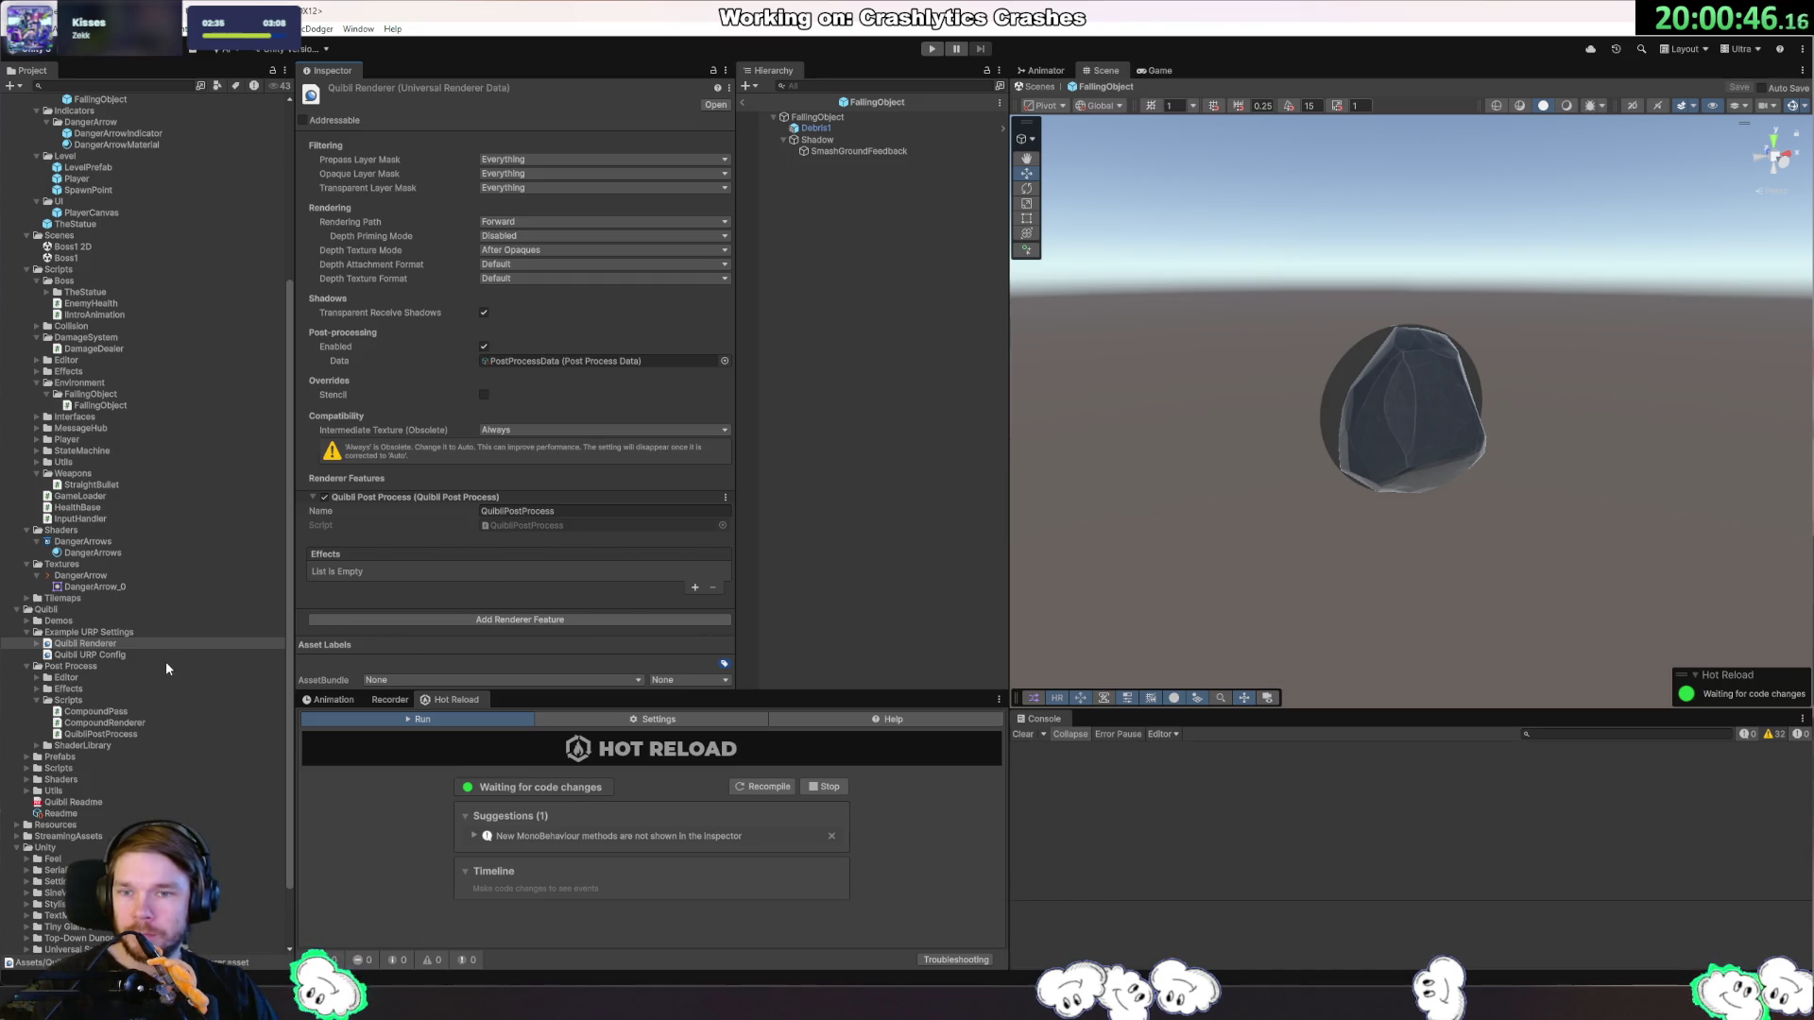
Show the Quibli Renderer properties in a separate floating window moved aside.
right_click(121, 646)
click(236, 631)
drag(684, 98, 1324, 117)
click(42, 28)
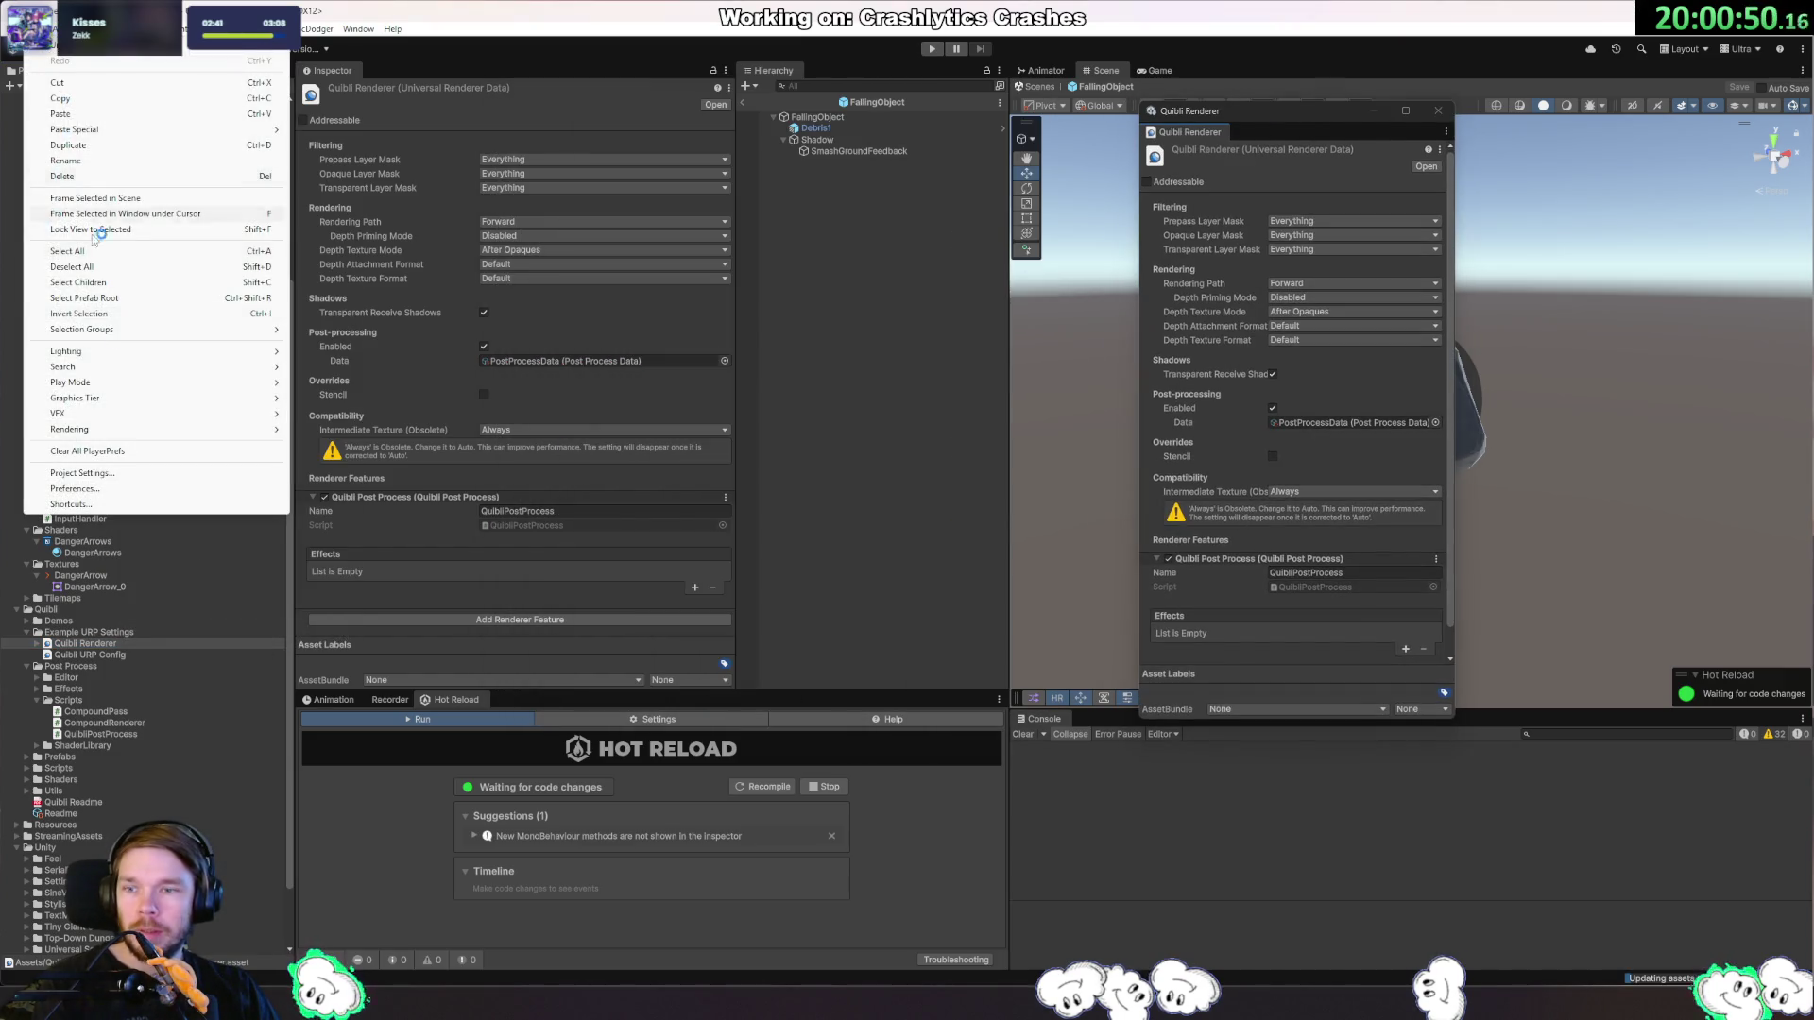
Inspect UniversalRP, the Default Render Pipeline asset in Graphics settings, then close Project Settings.
click(142, 483)
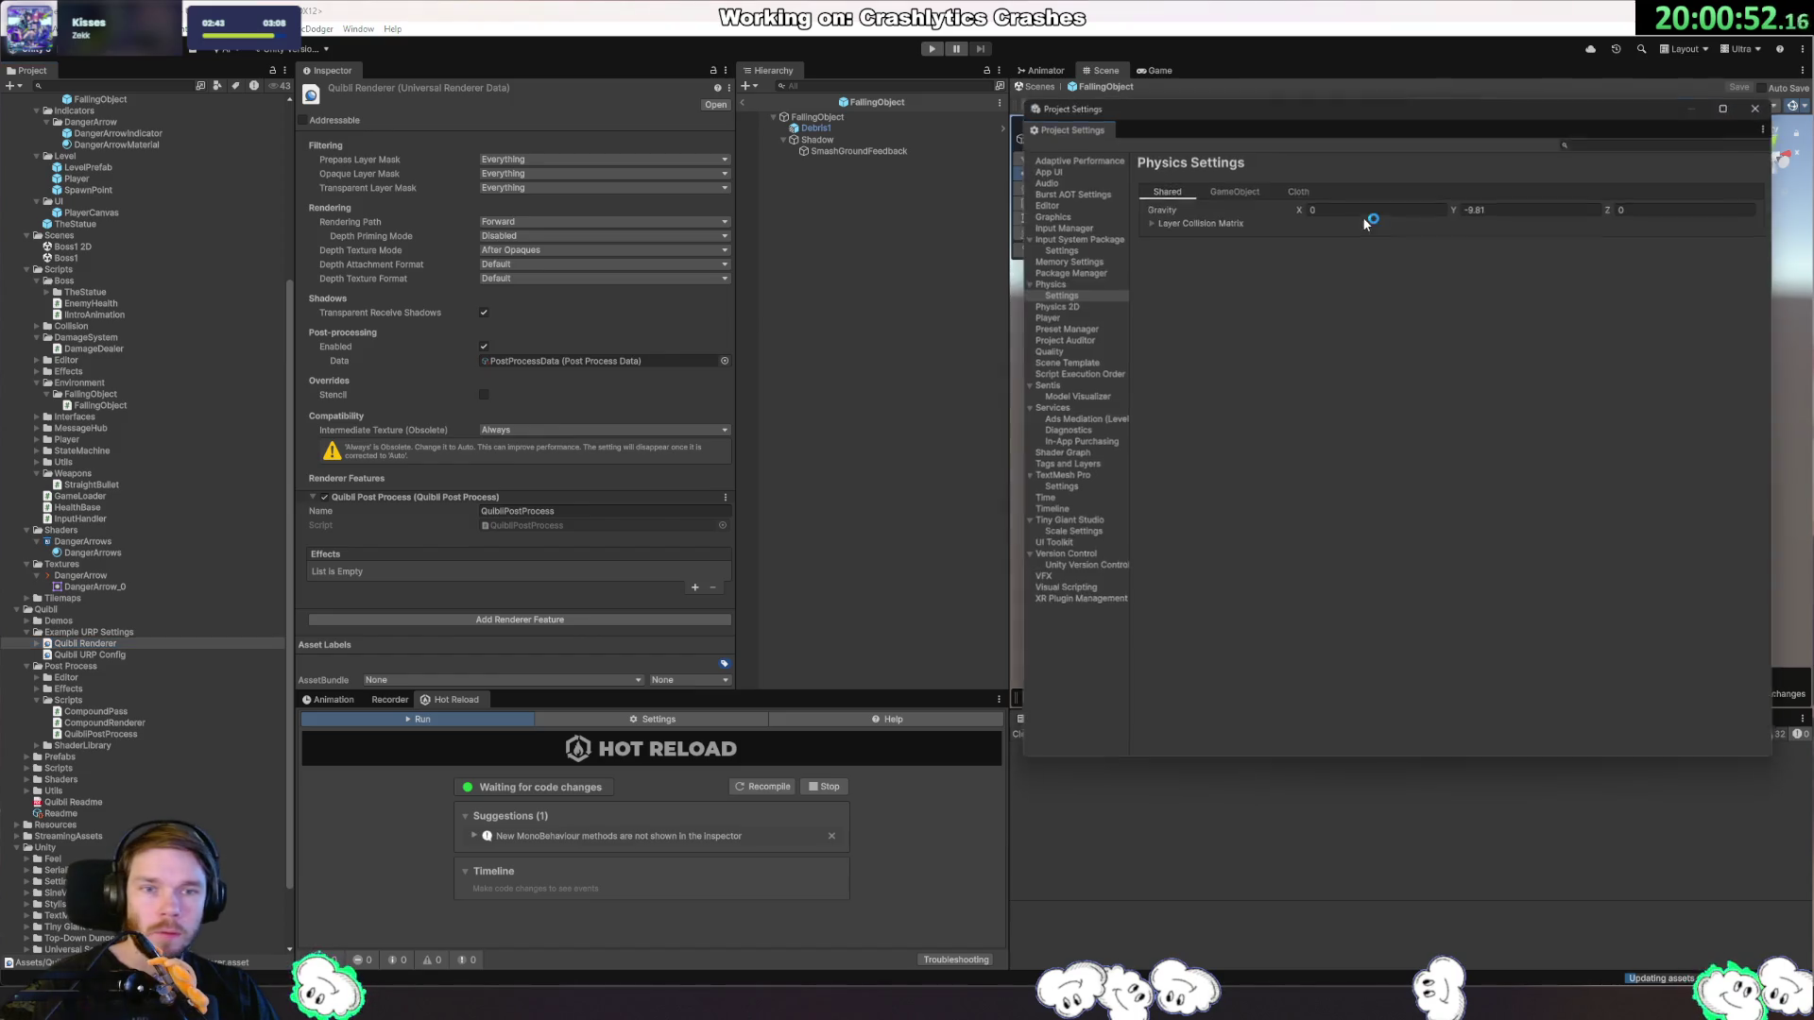
drag(1275, 108, 422, 219)
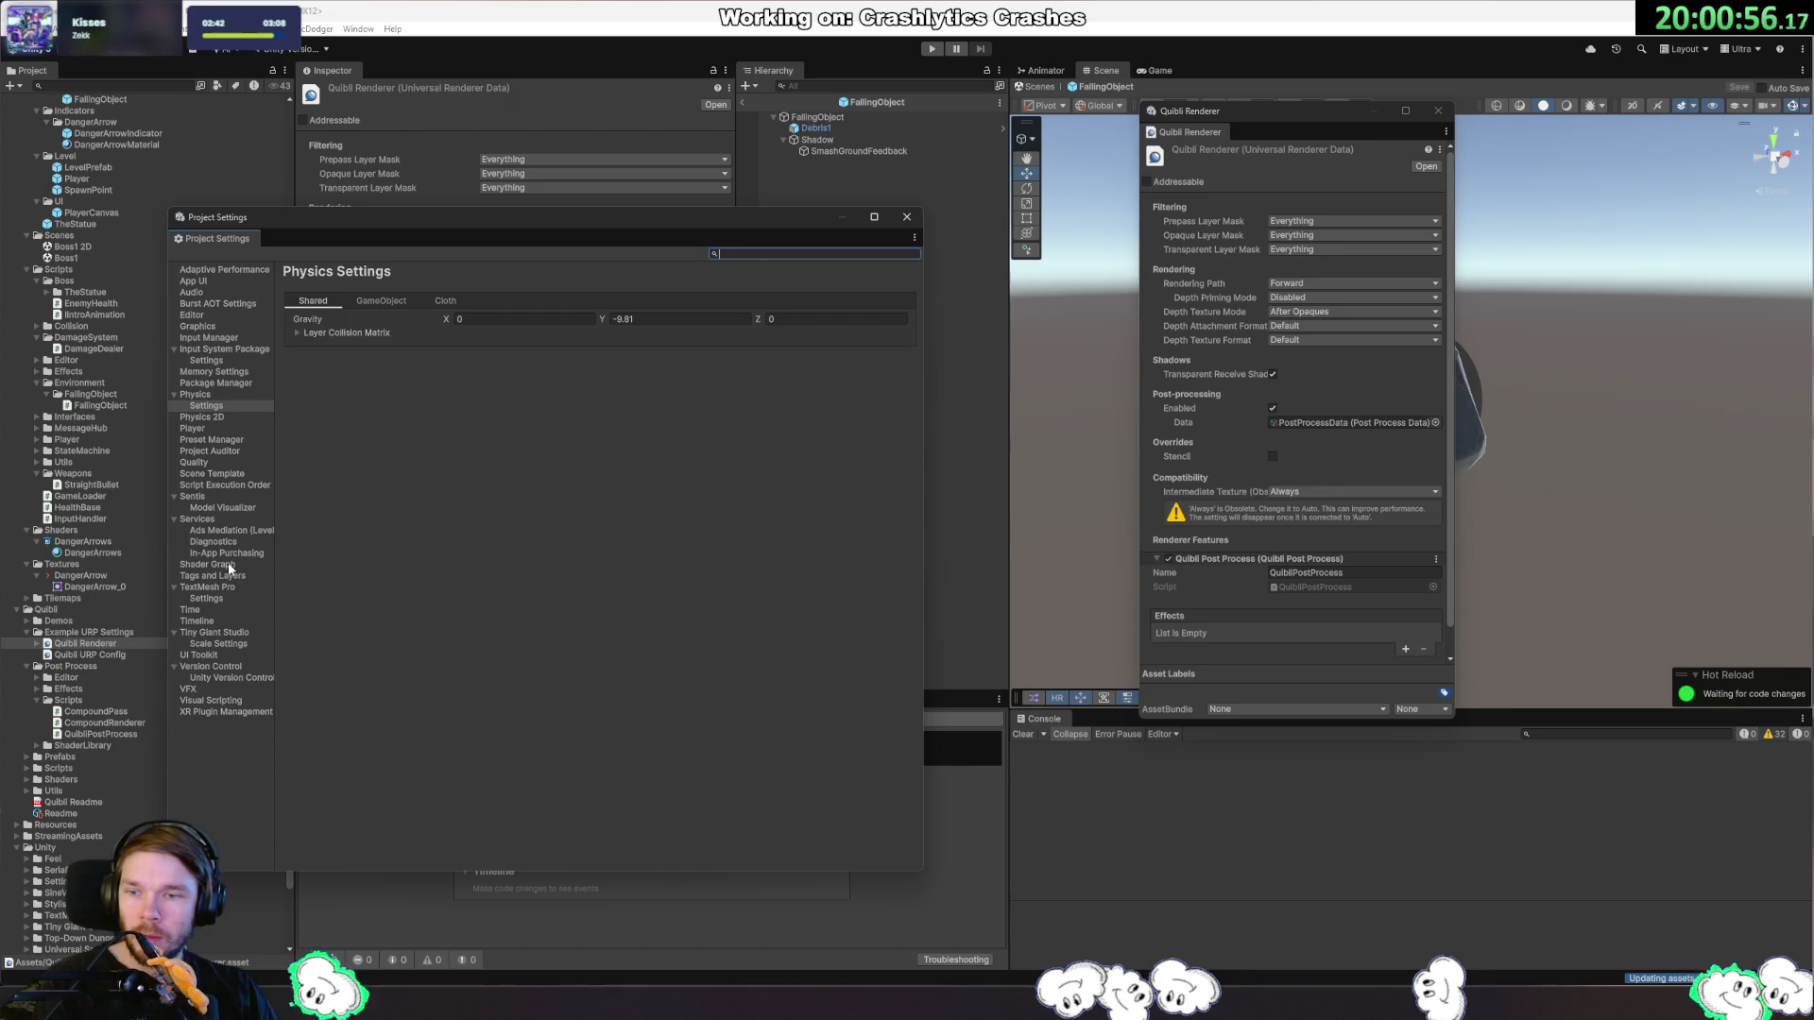
click(232, 439)
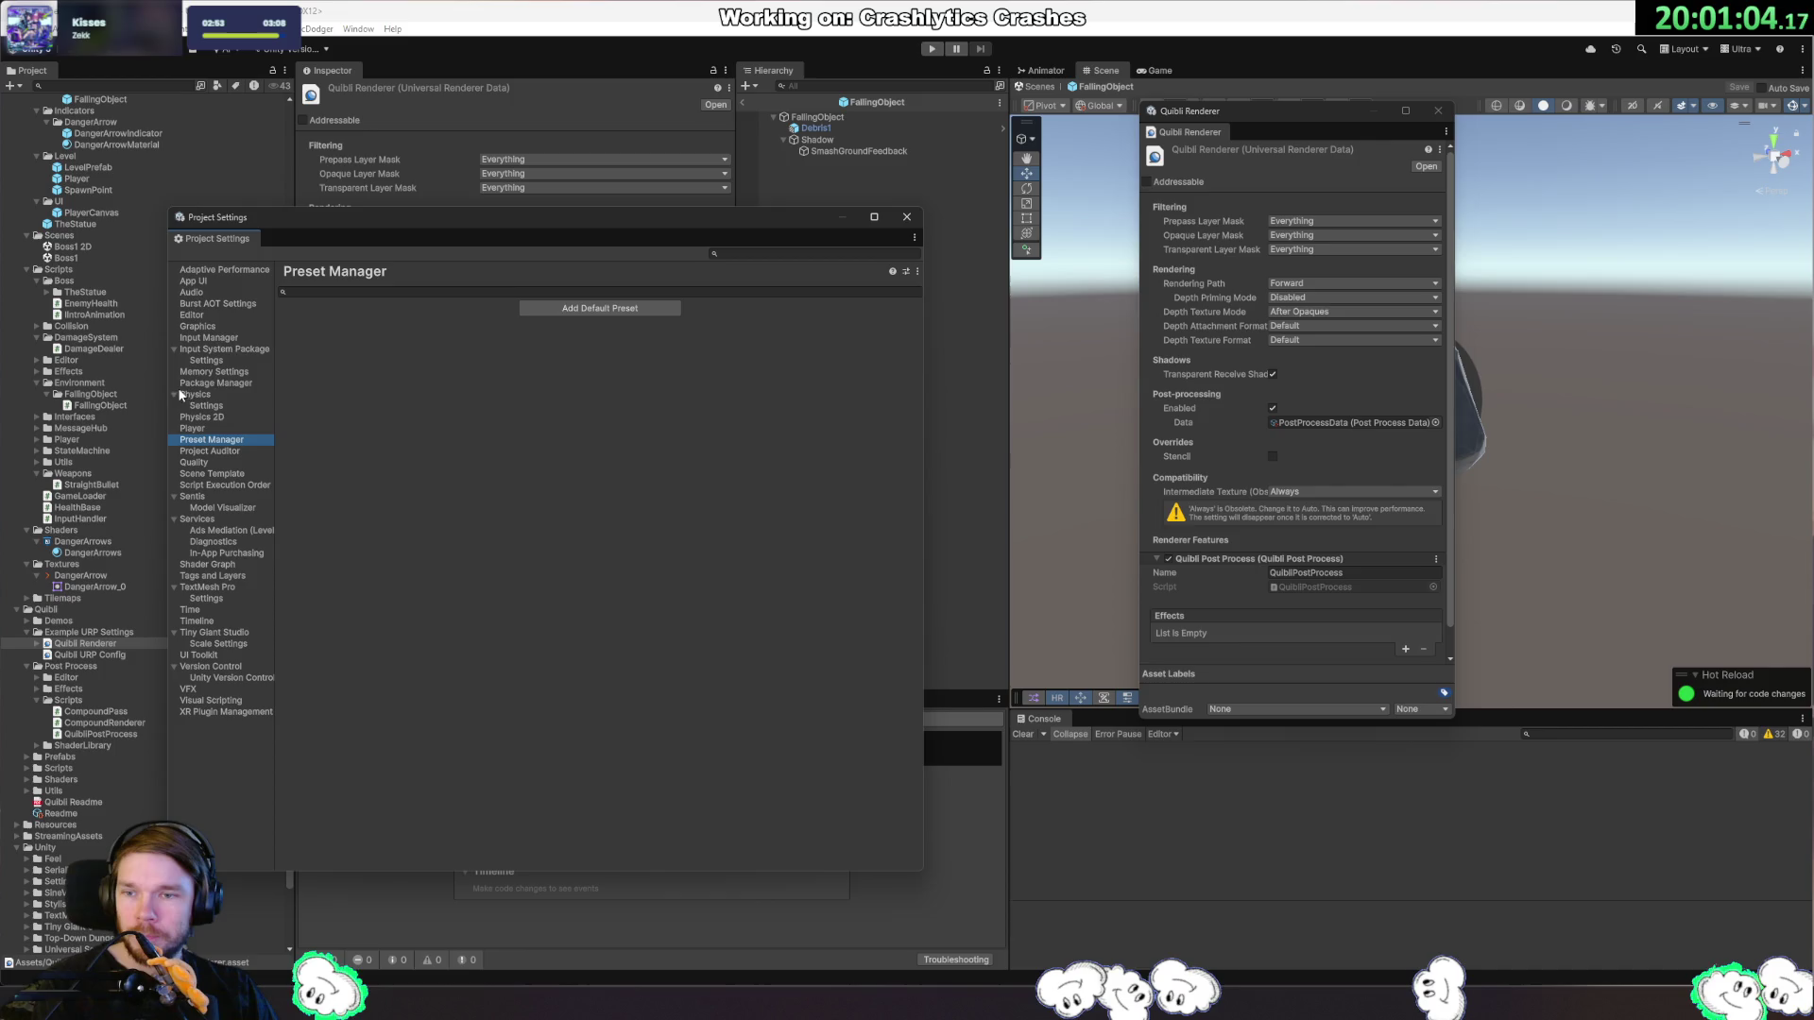
click(198, 326)
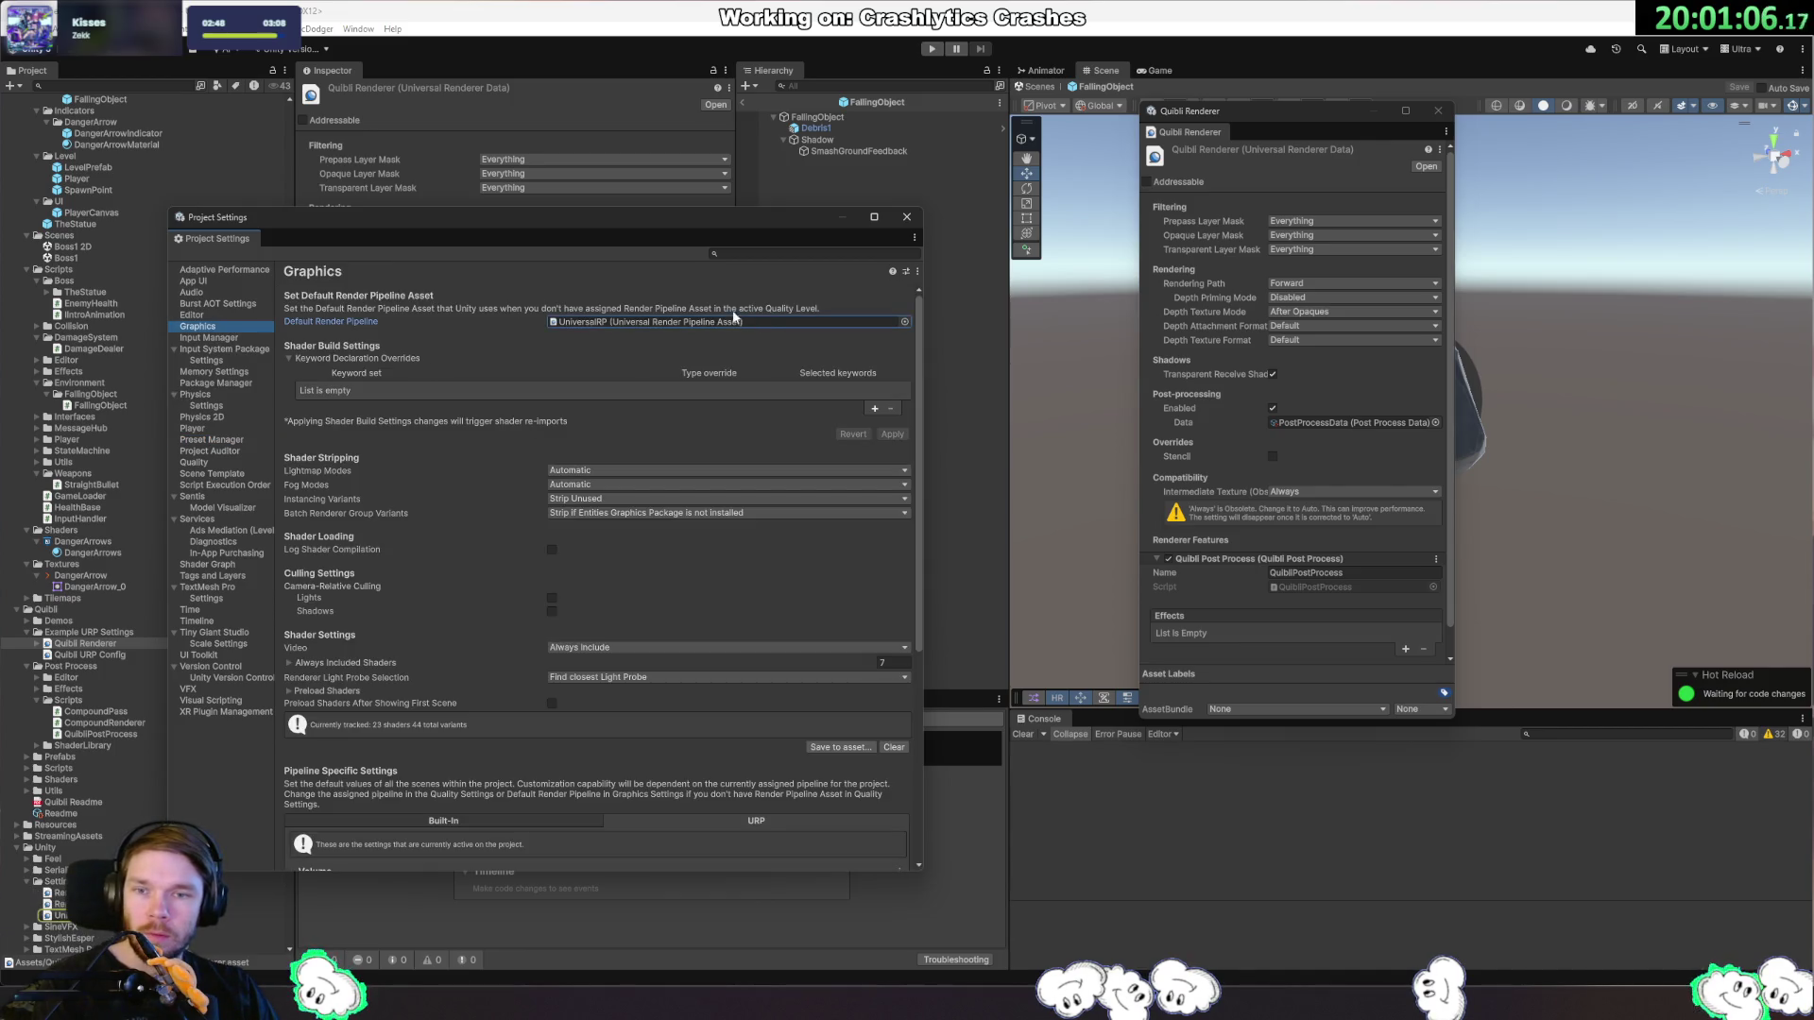
double_click(652, 321)
click(906, 216)
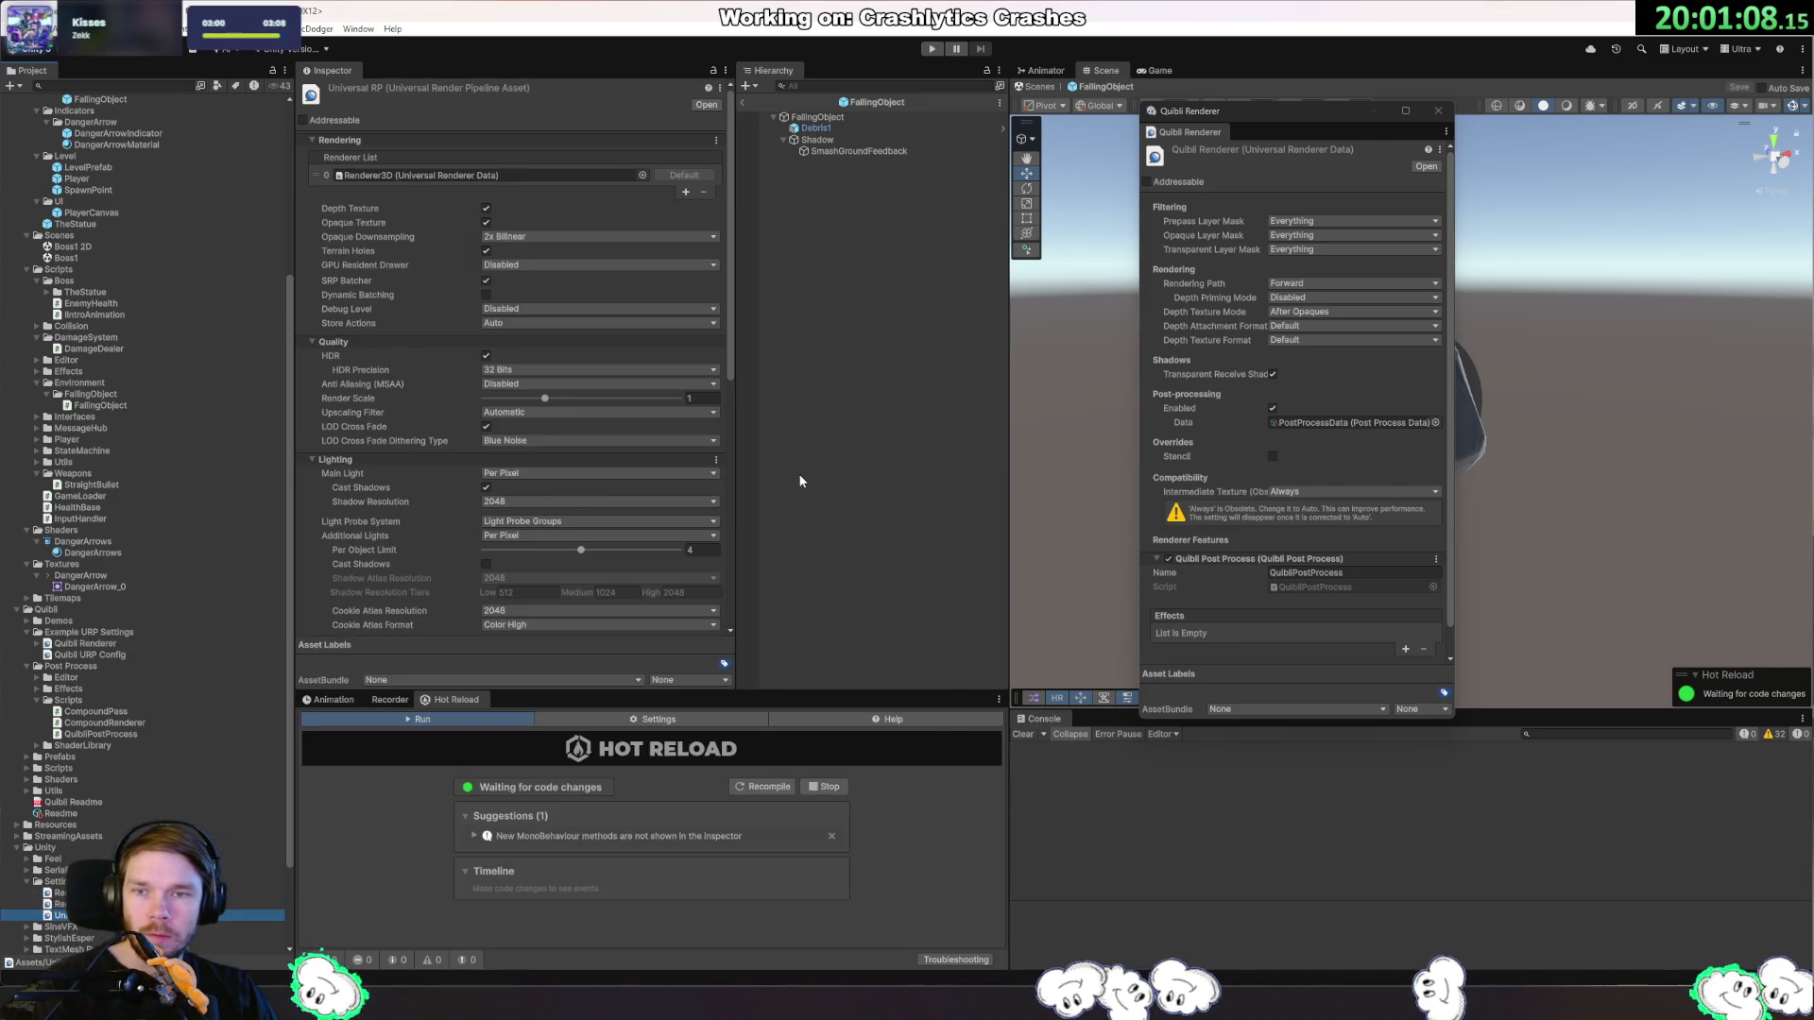
Add a Quibli Post Process renderer feature to the Renderer 3D data used by UniversalRP.
click(420, 178)
double_click(421, 178)
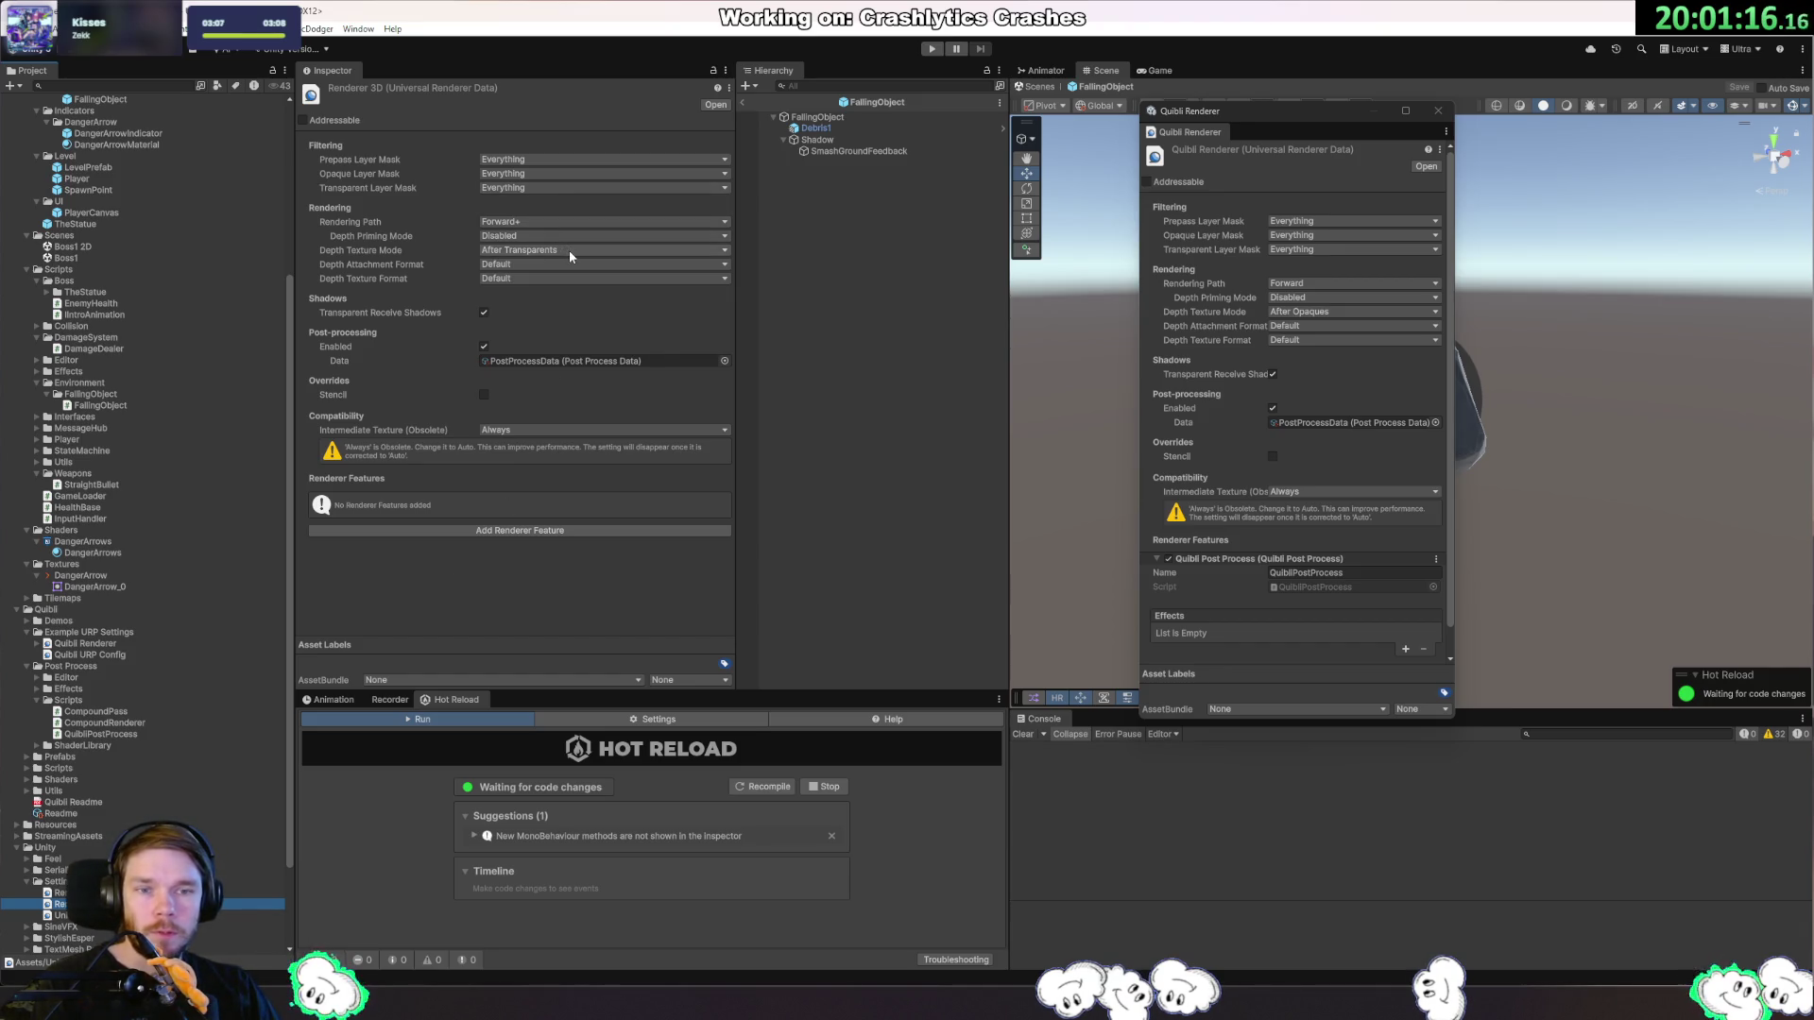
click(519, 532)
click(525, 680)
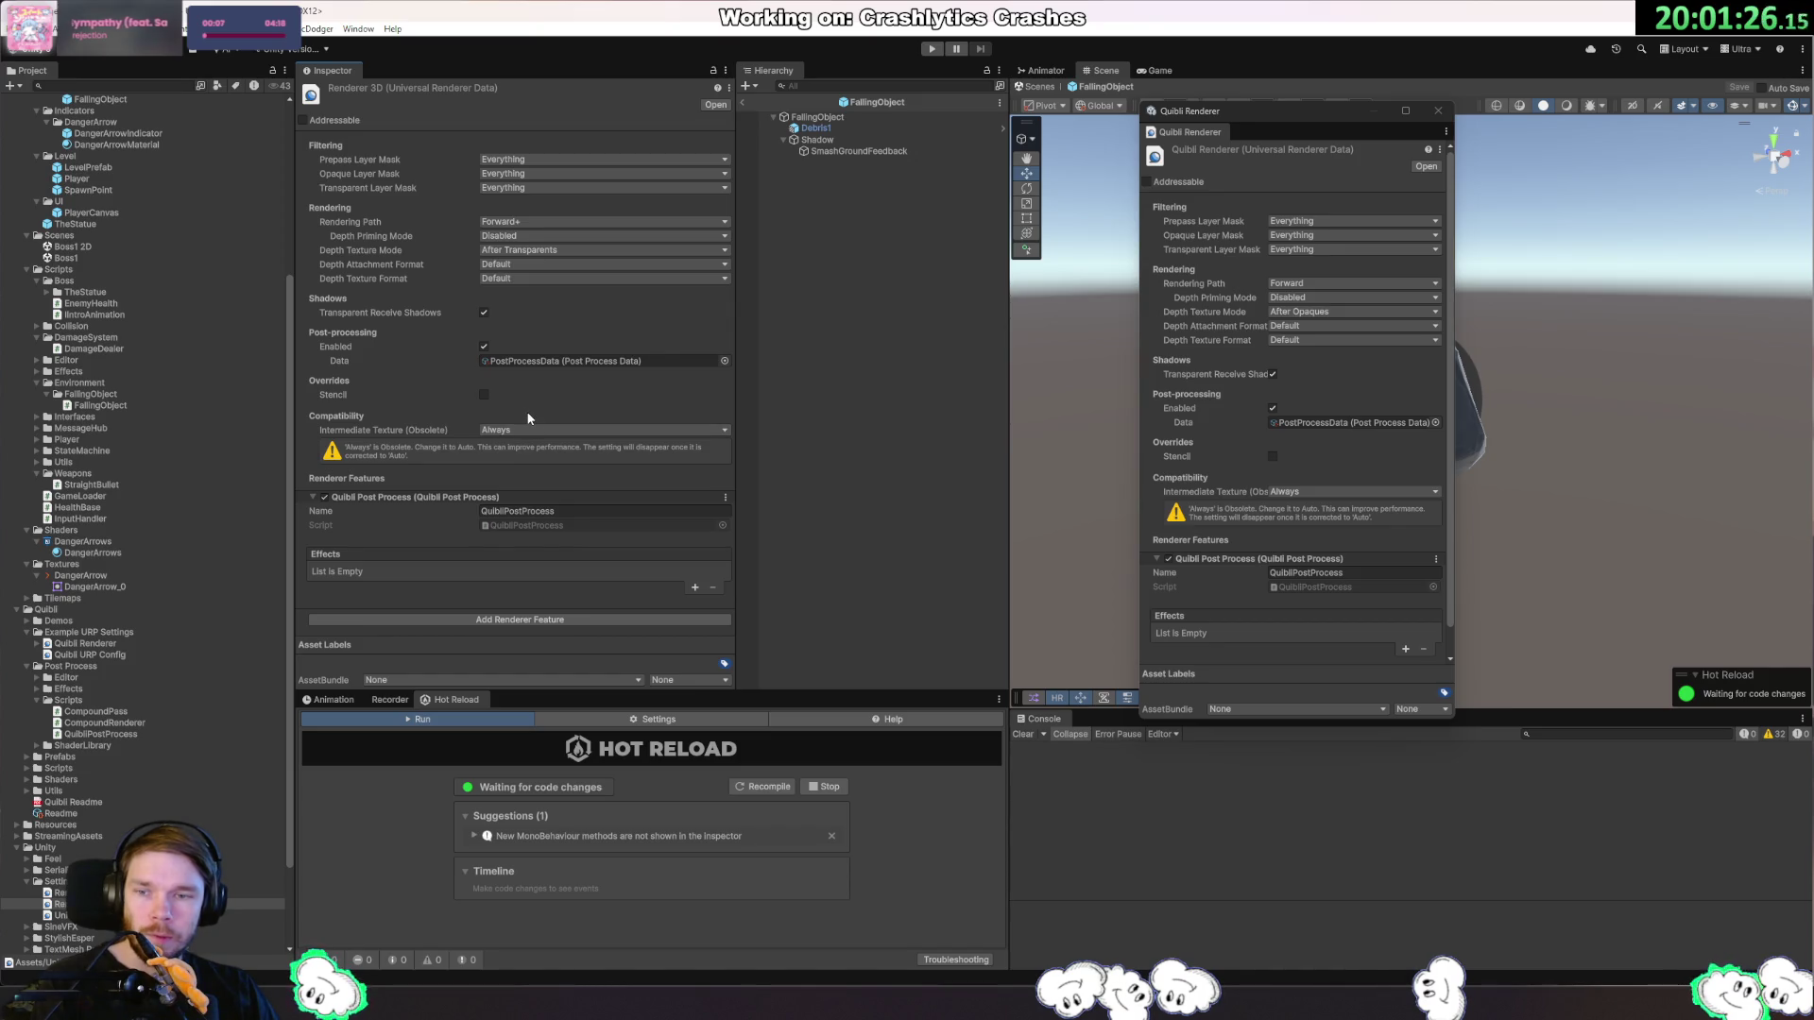
Set Renderer 3D's Intermediate Texture to Auto and close the floating Quibli Renderer properties.
click(546, 431)
click(547, 432)
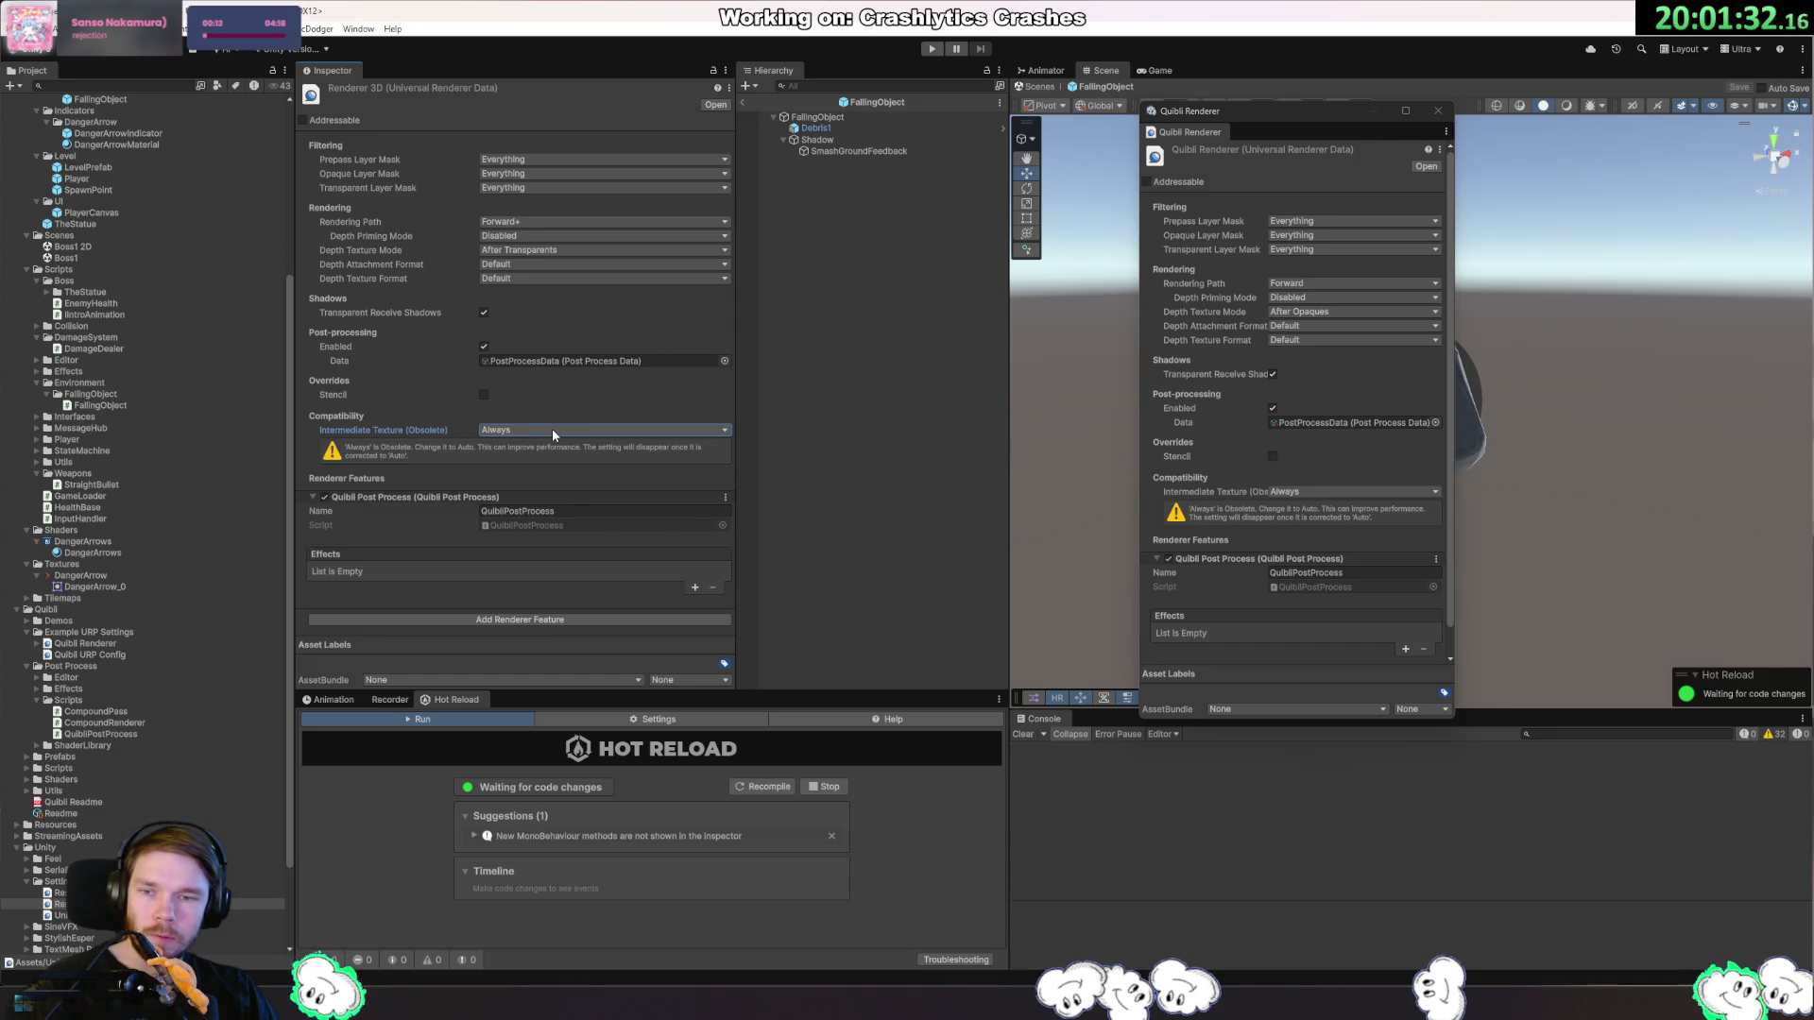
click(552, 431)
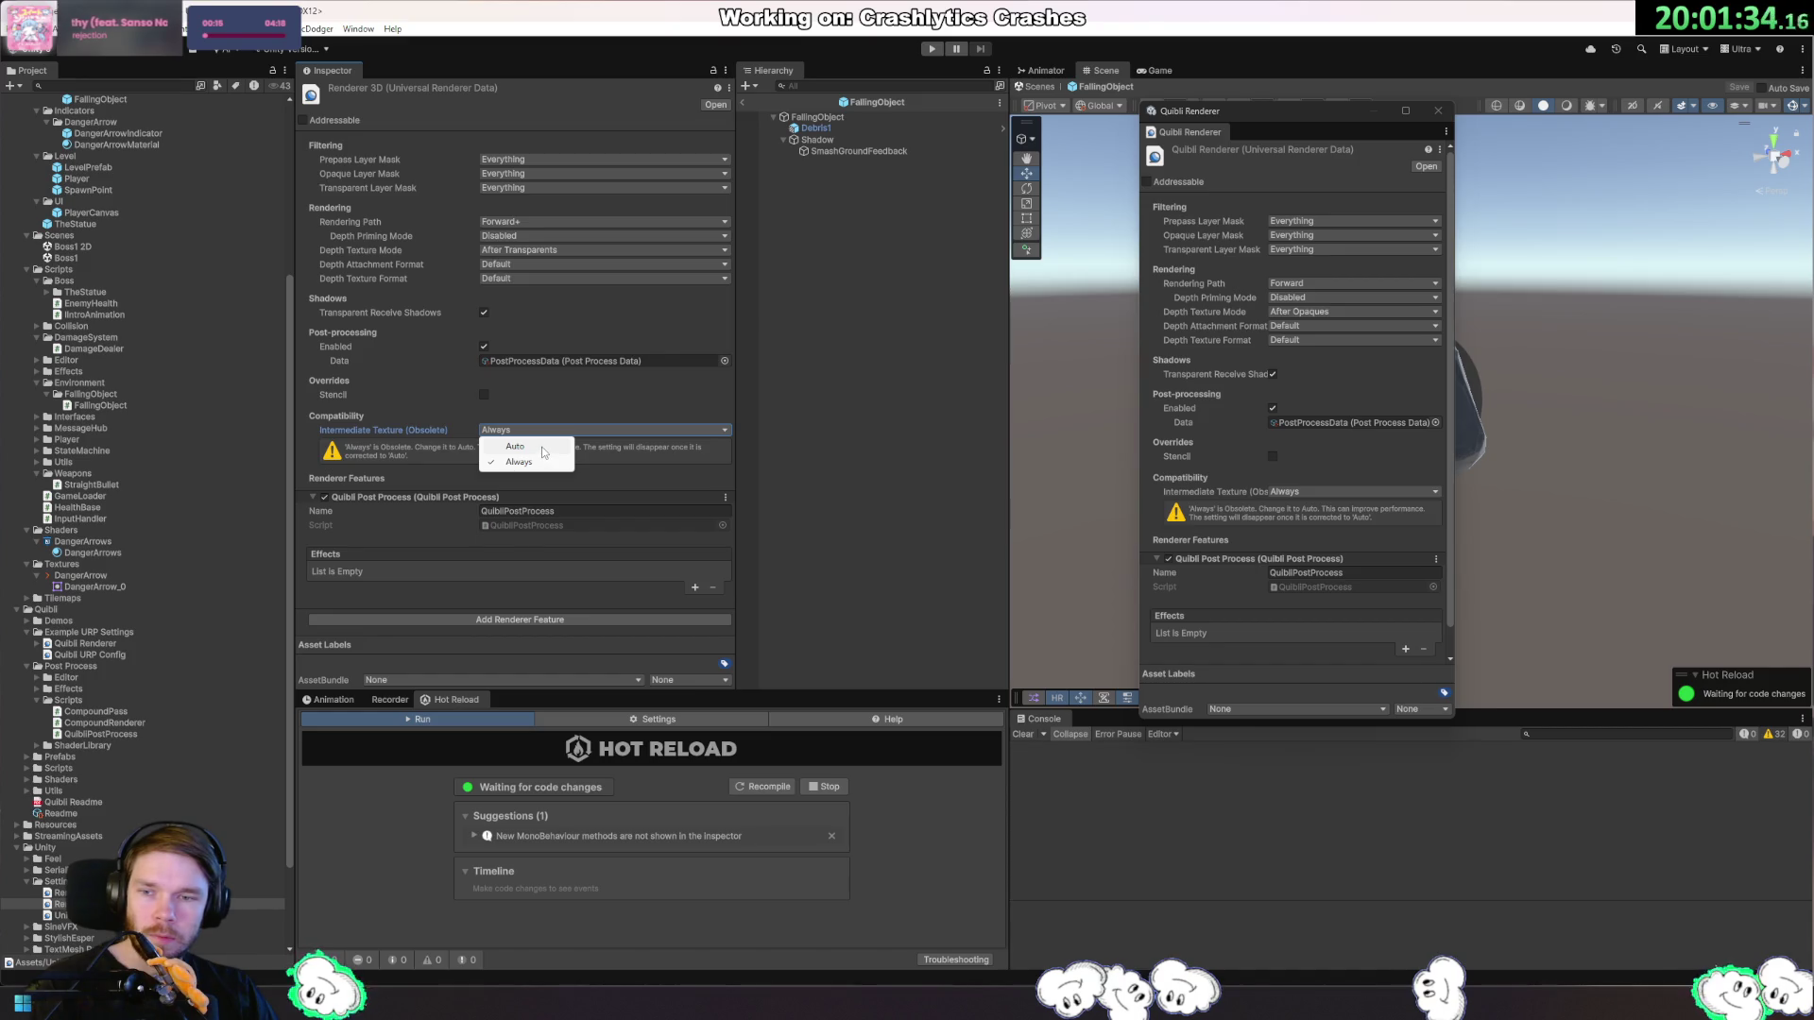
click(544, 448)
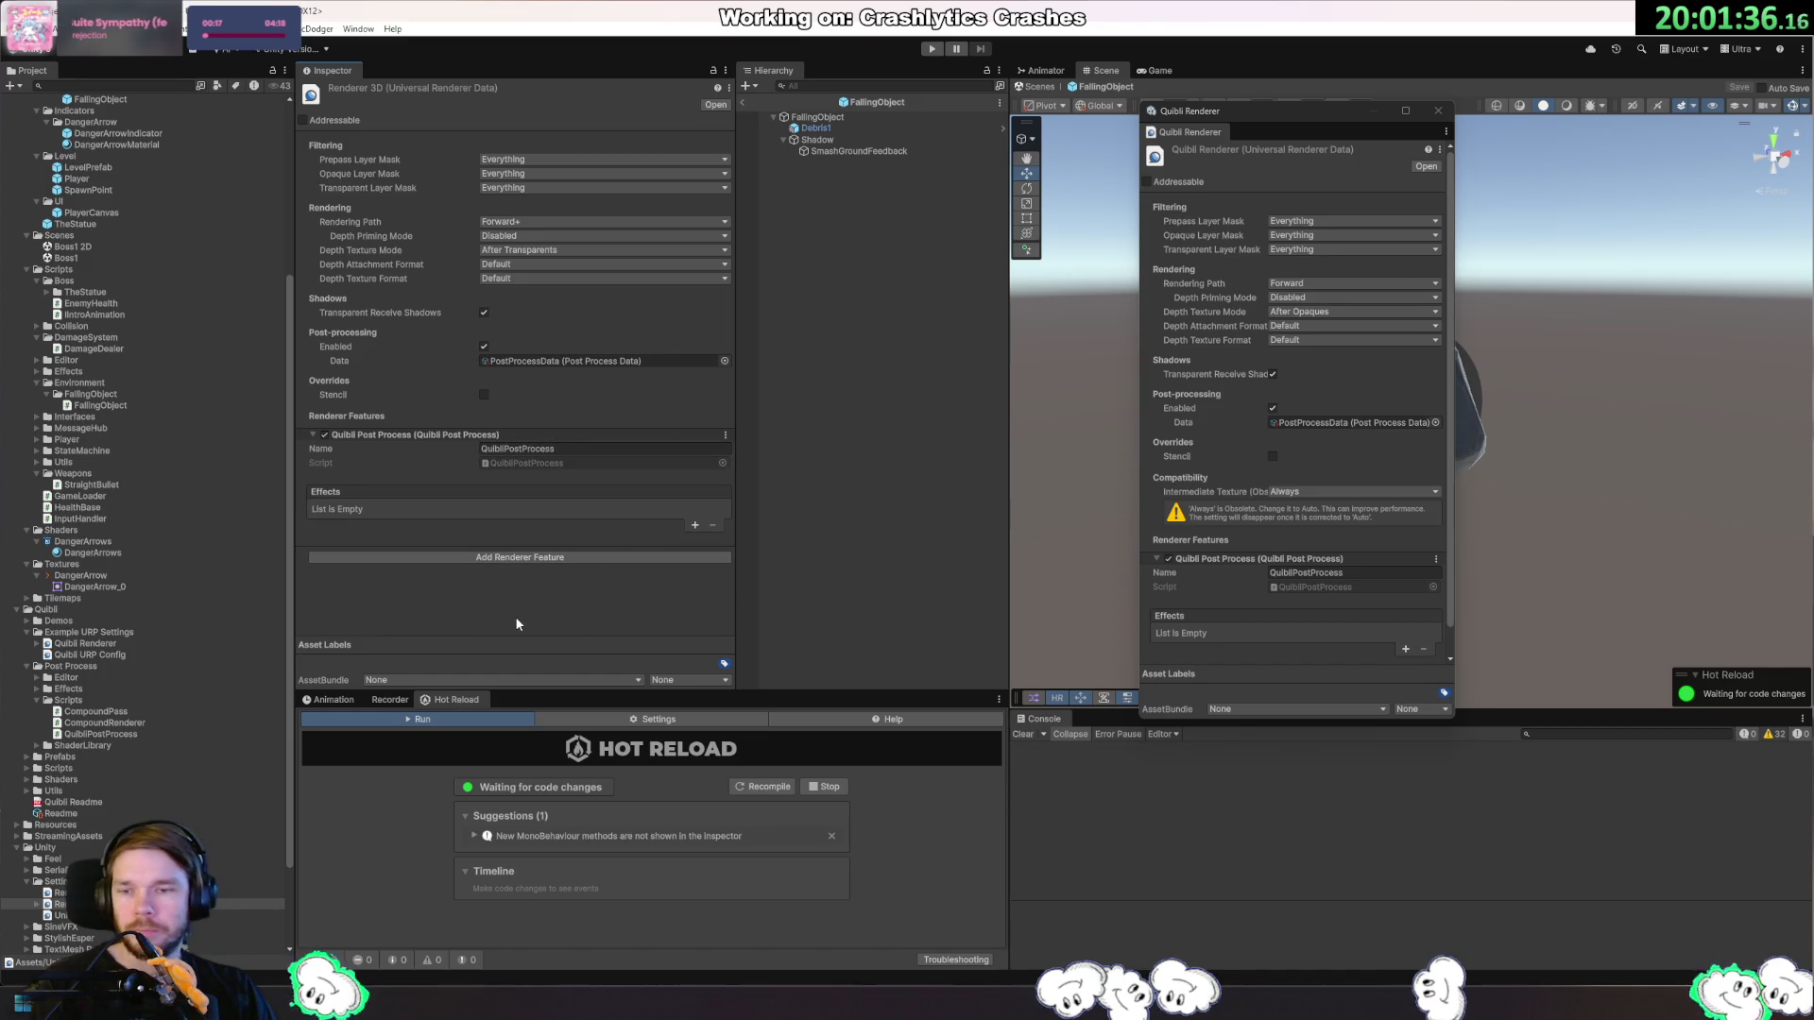
click(1438, 111)
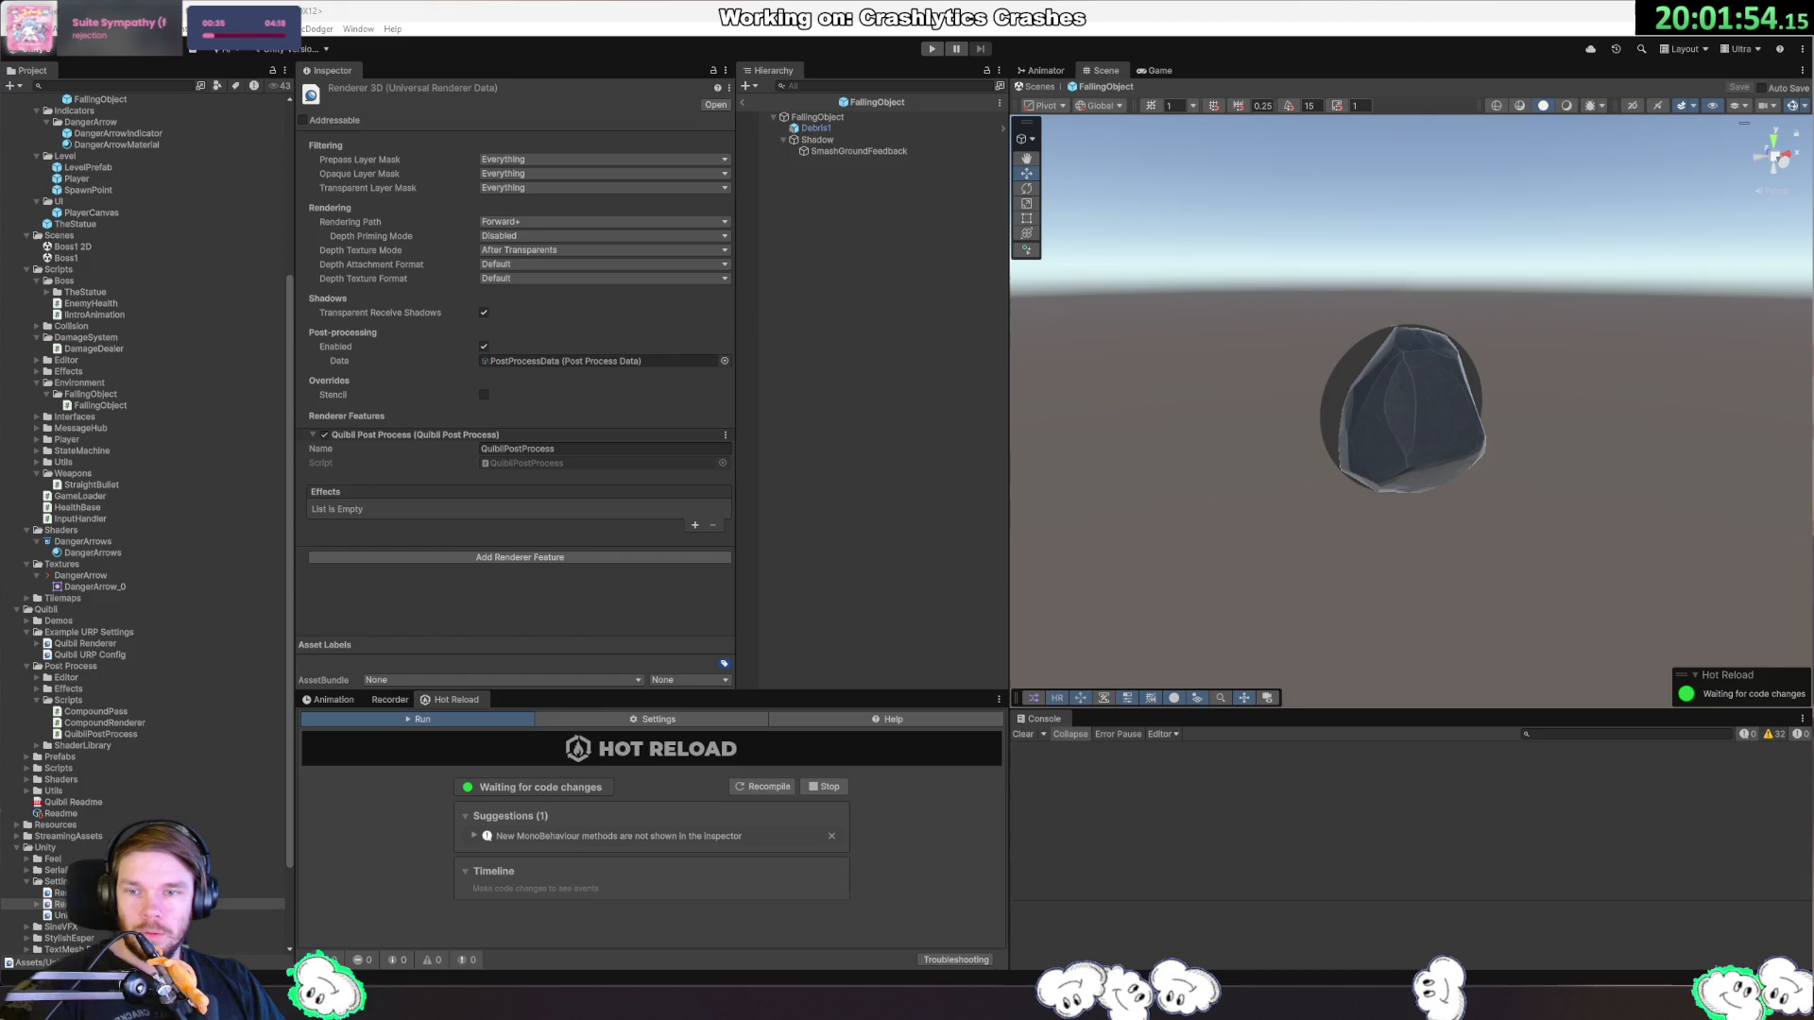
Apply 'Use Quibli example URP settings' from the Quibli Readme, clear the Console, and select Renderer3D.
scroll(127, 665, down, 3)
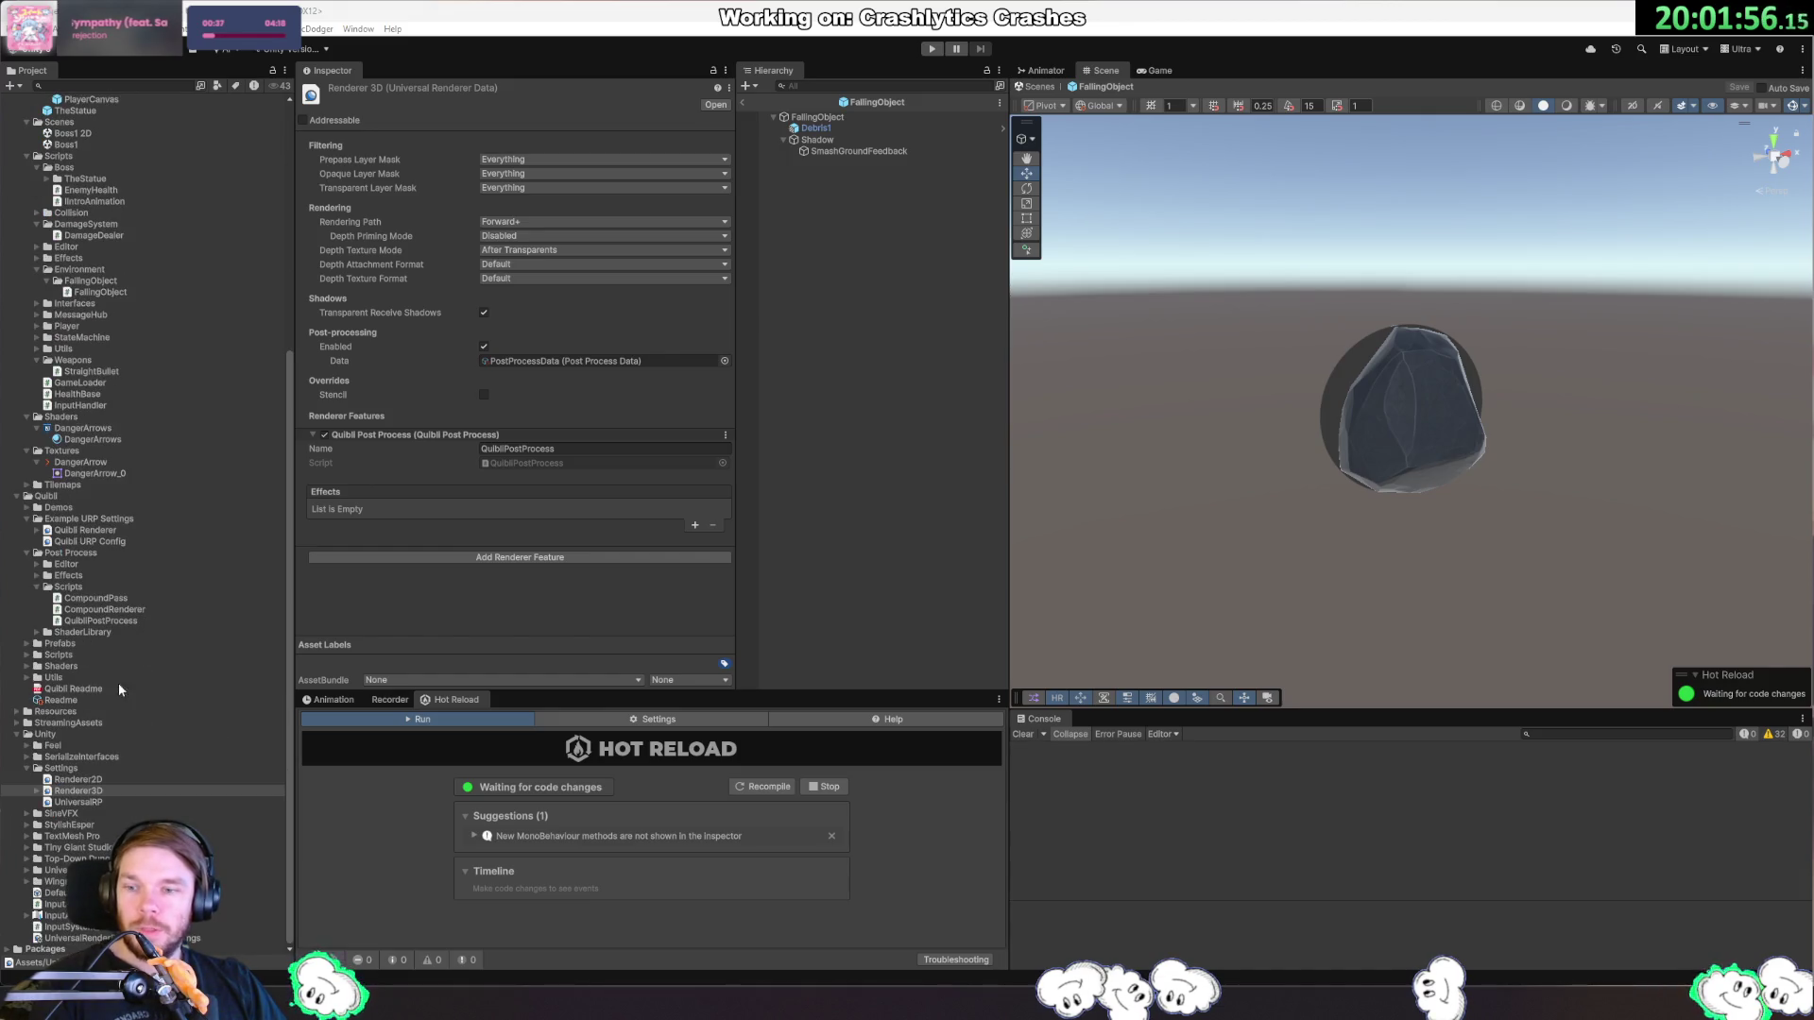
click(76, 702)
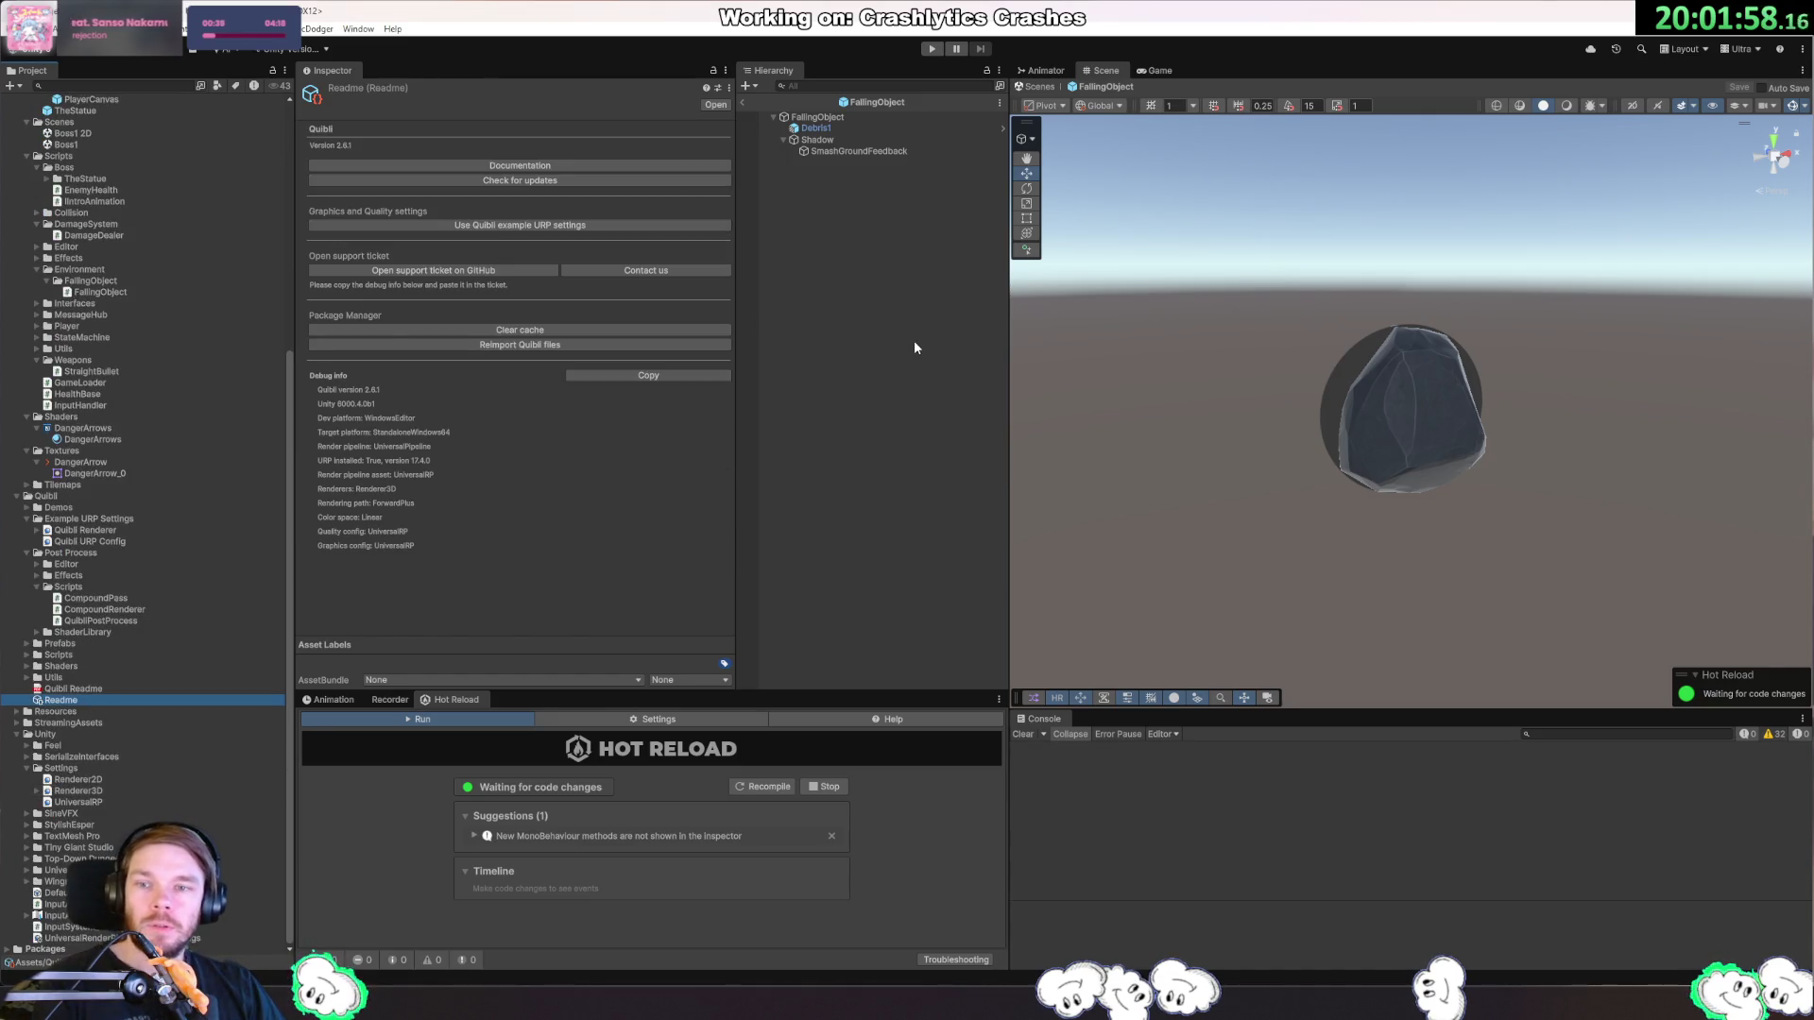
click(538, 227)
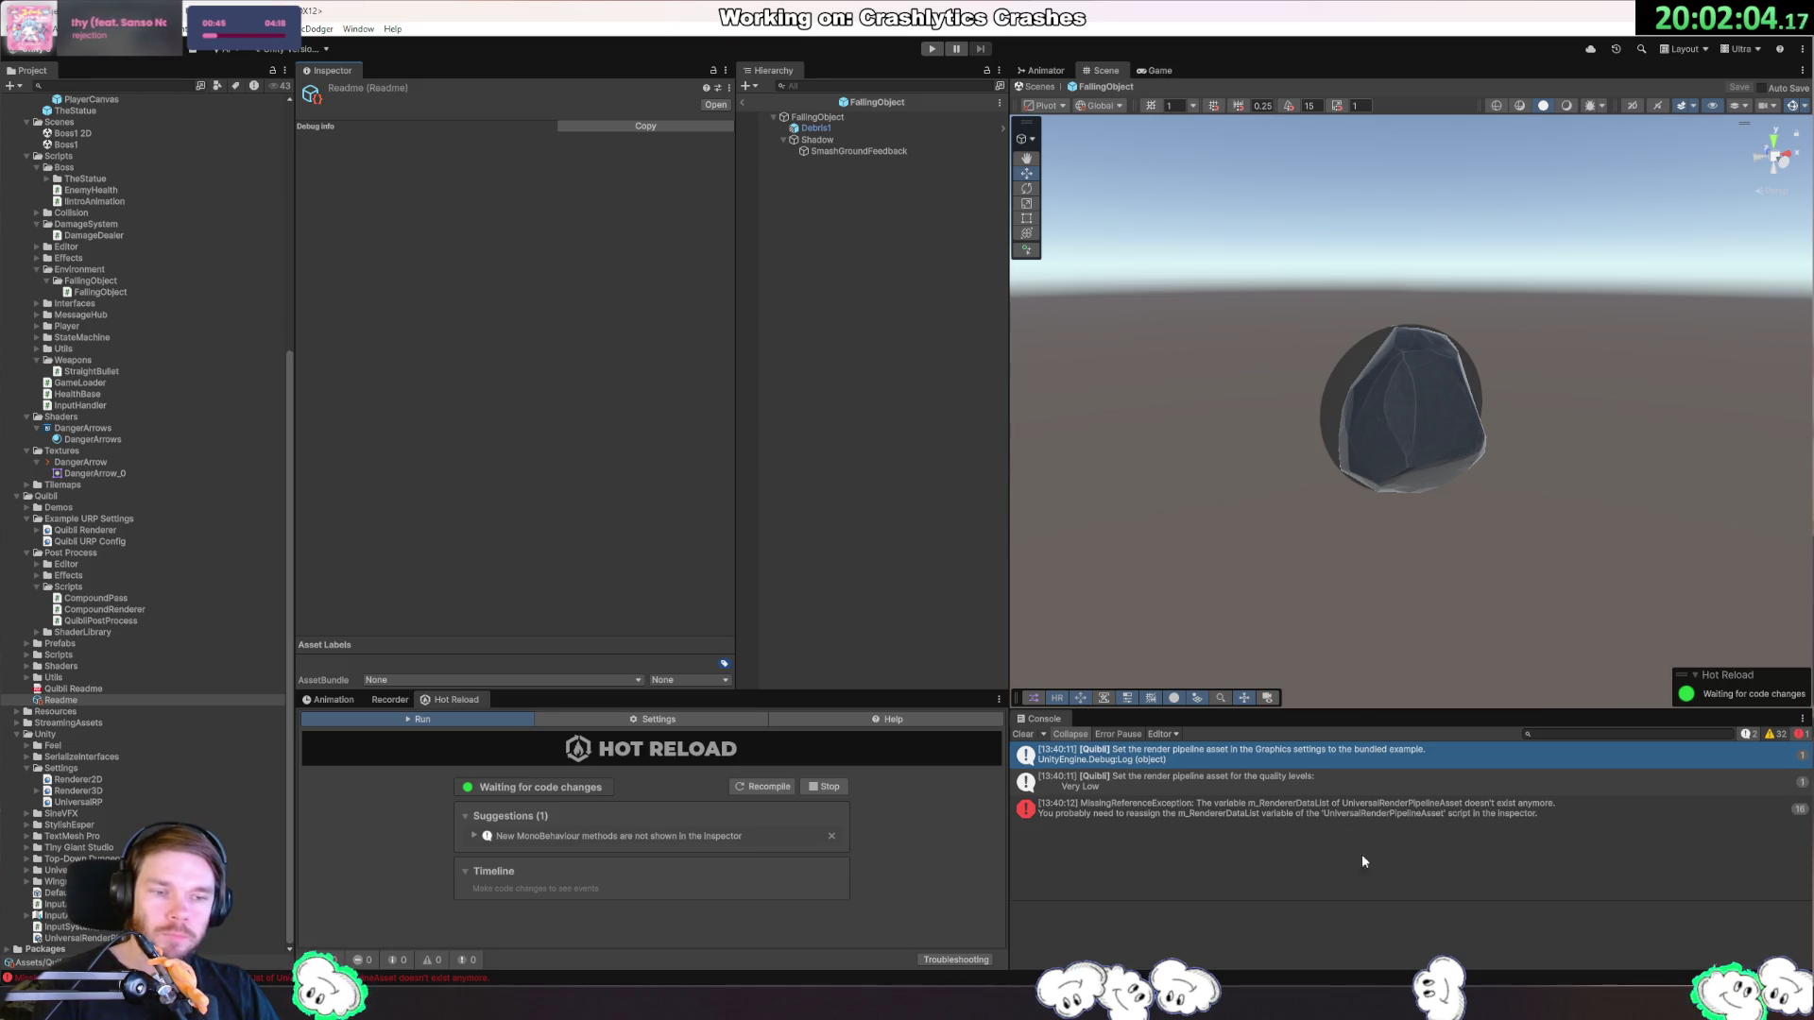
click(1021, 735)
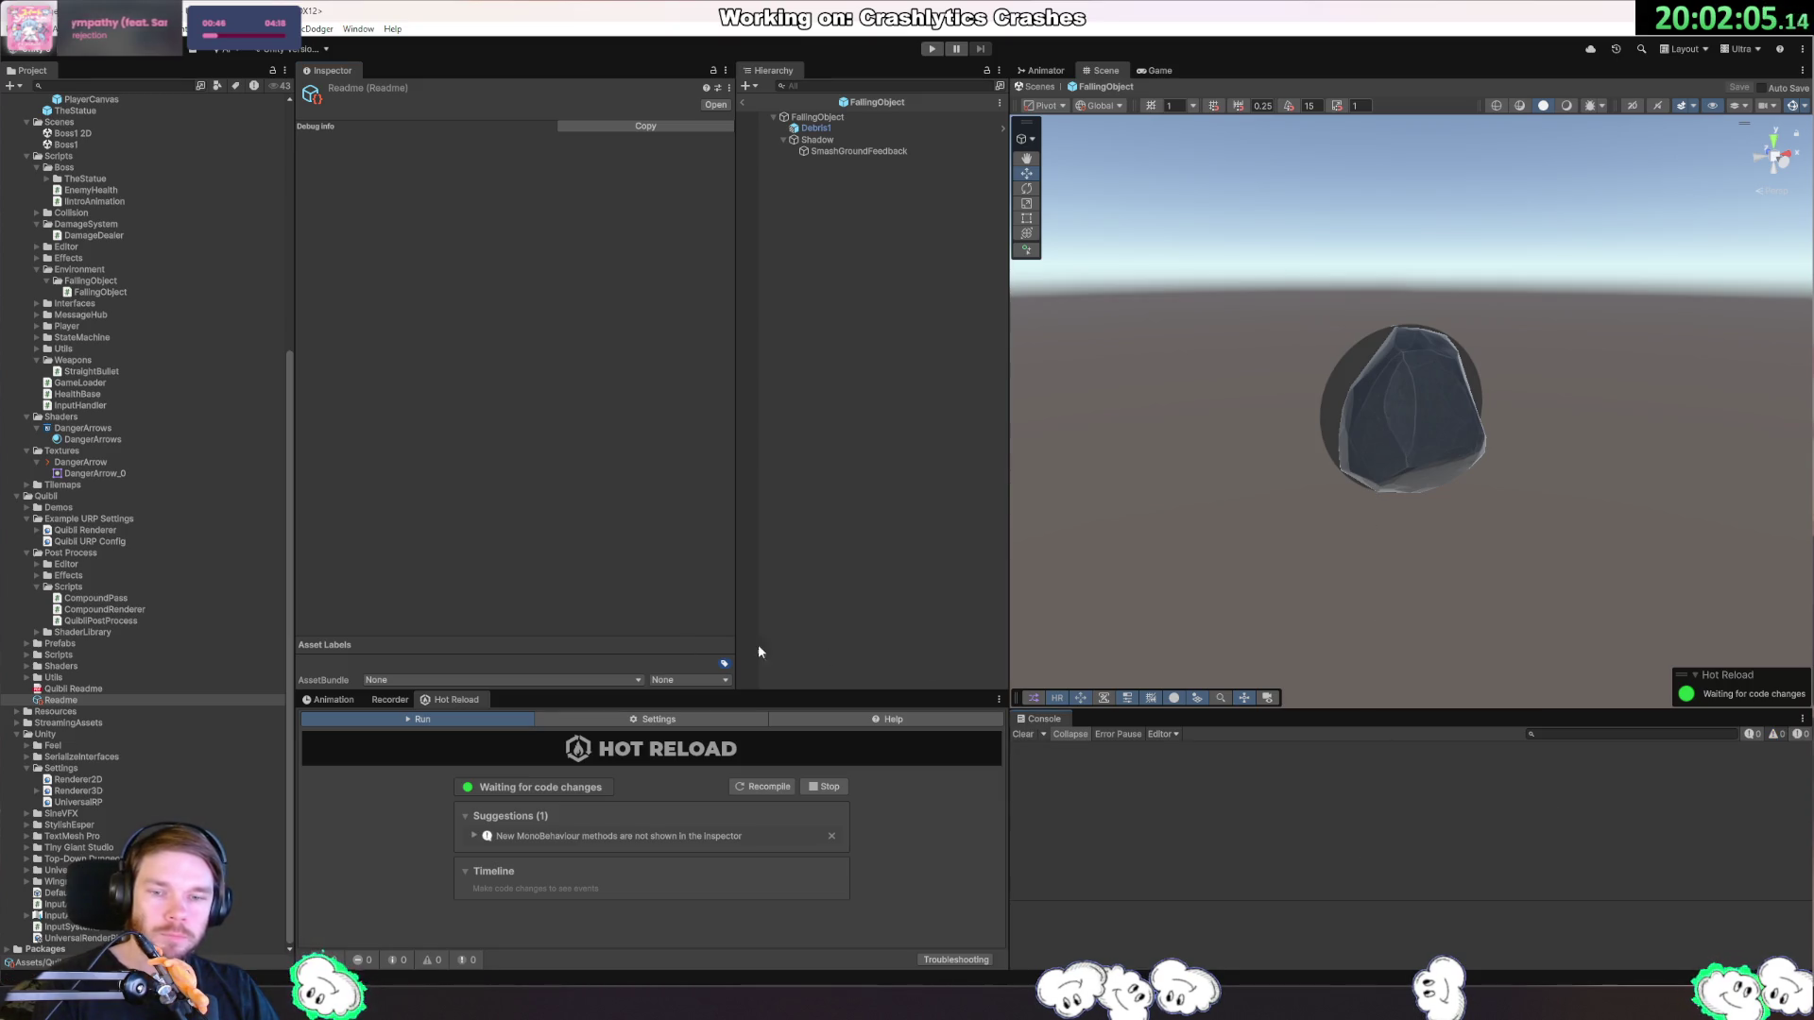
click(128, 791)
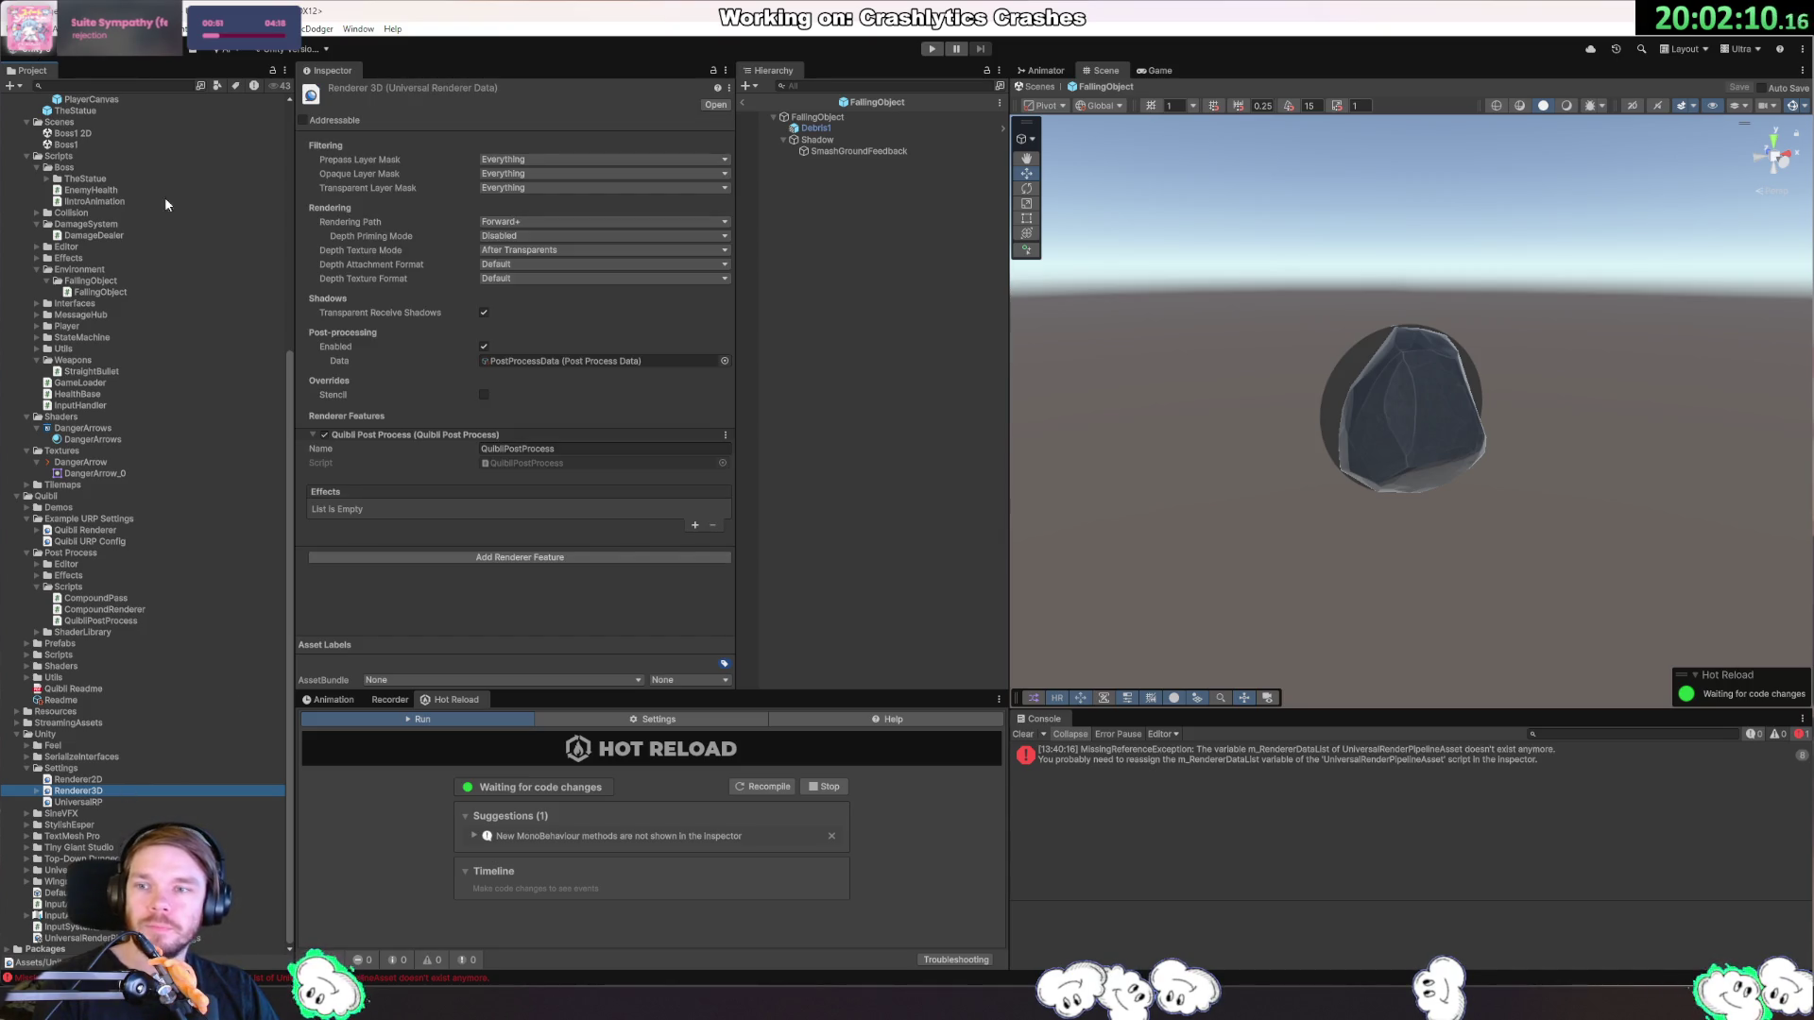
Remove the three Missing renderer entries from the Quibli URP Config renderer list.
click(43, 29)
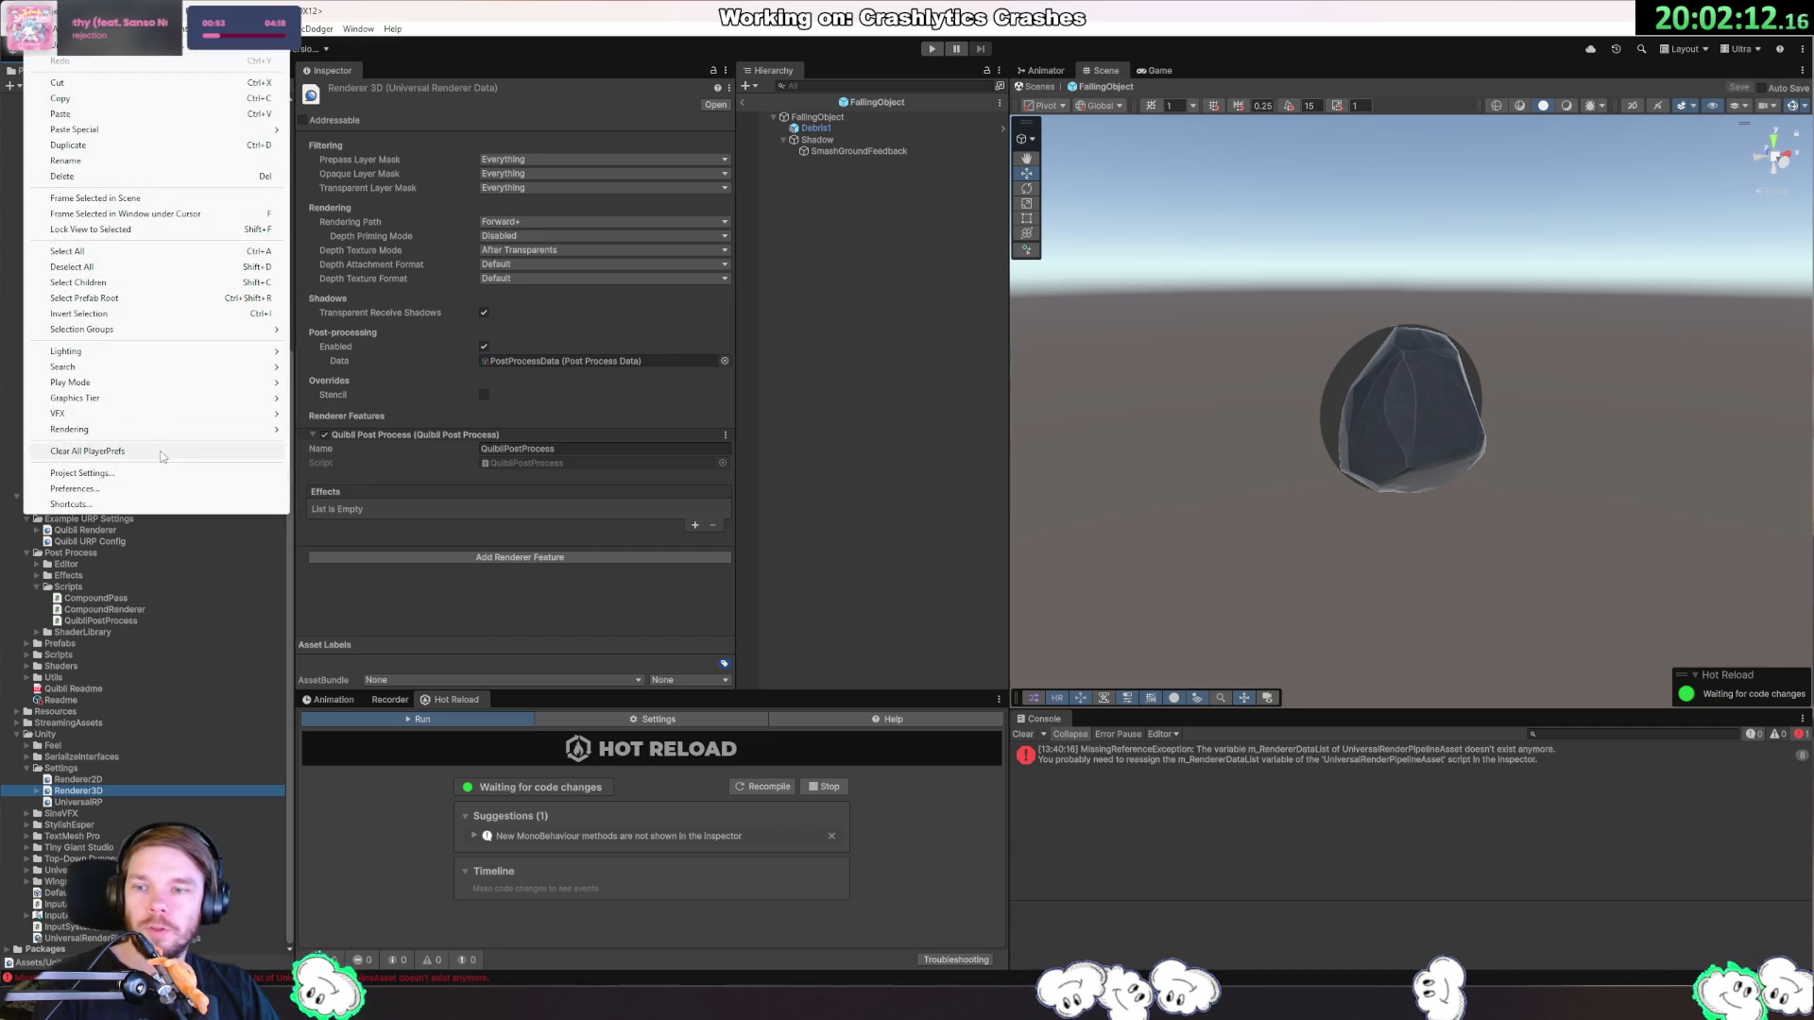
click(113, 472)
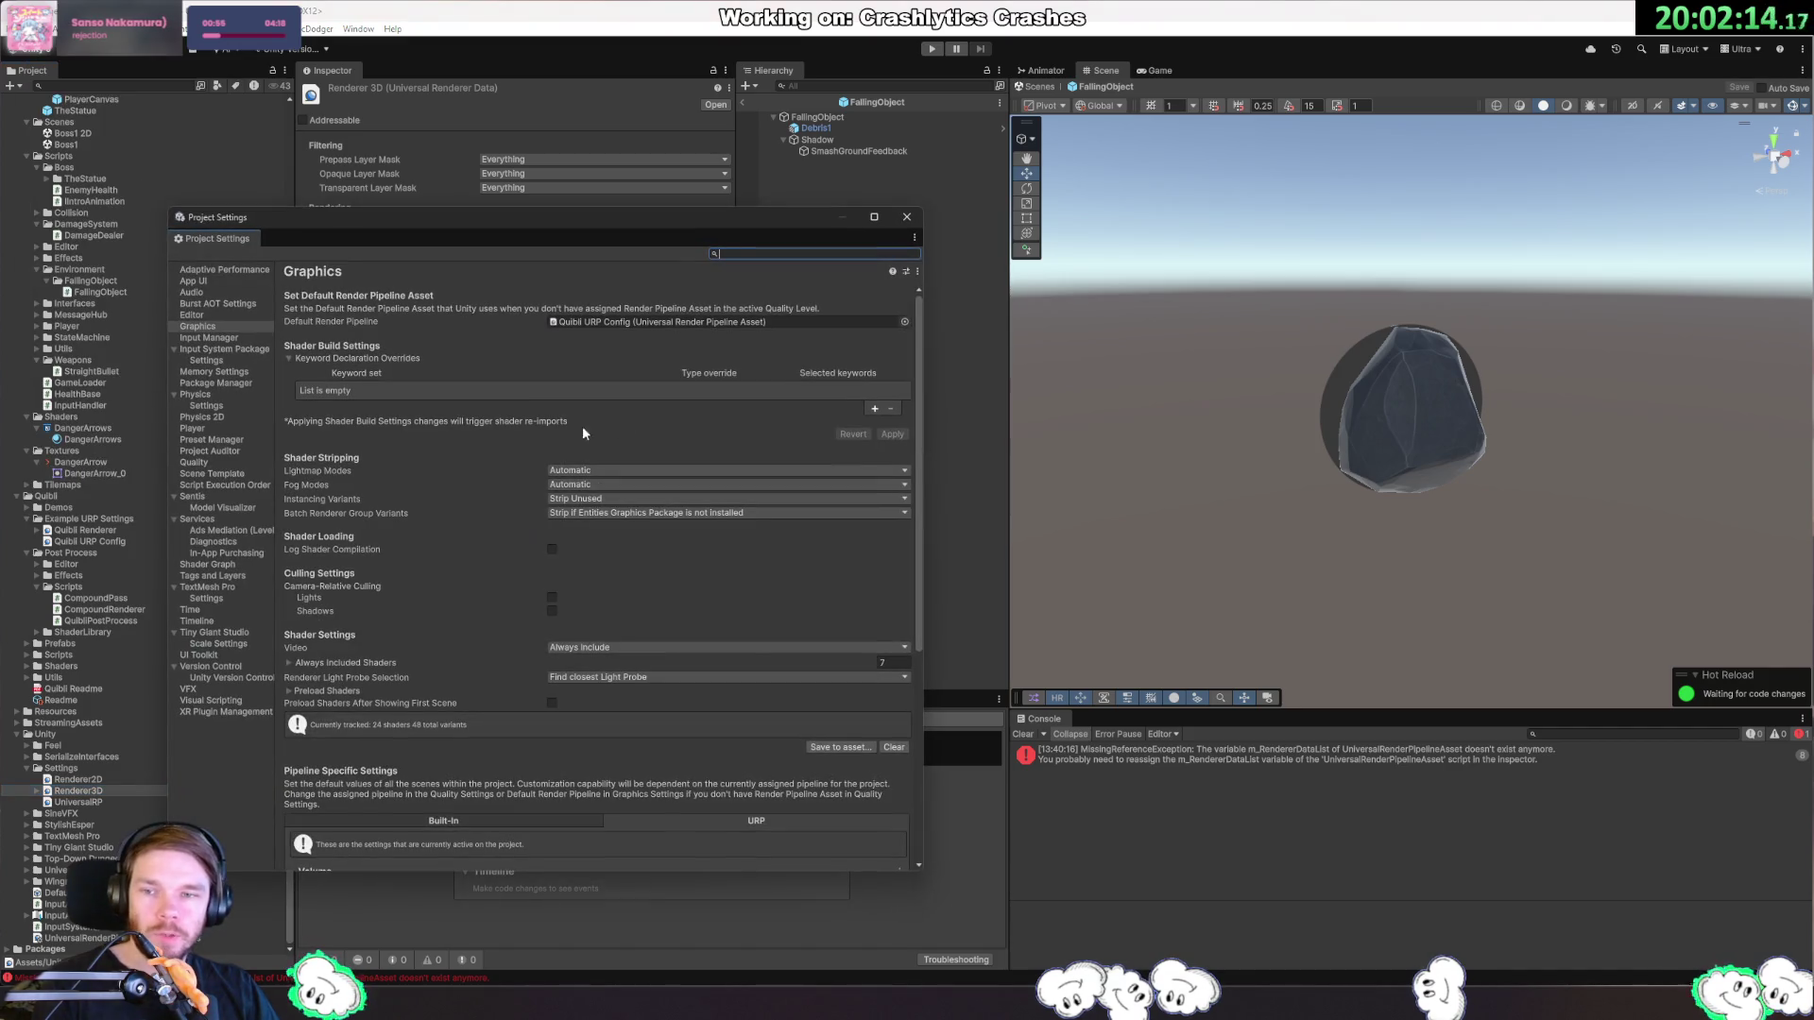
click(649, 320)
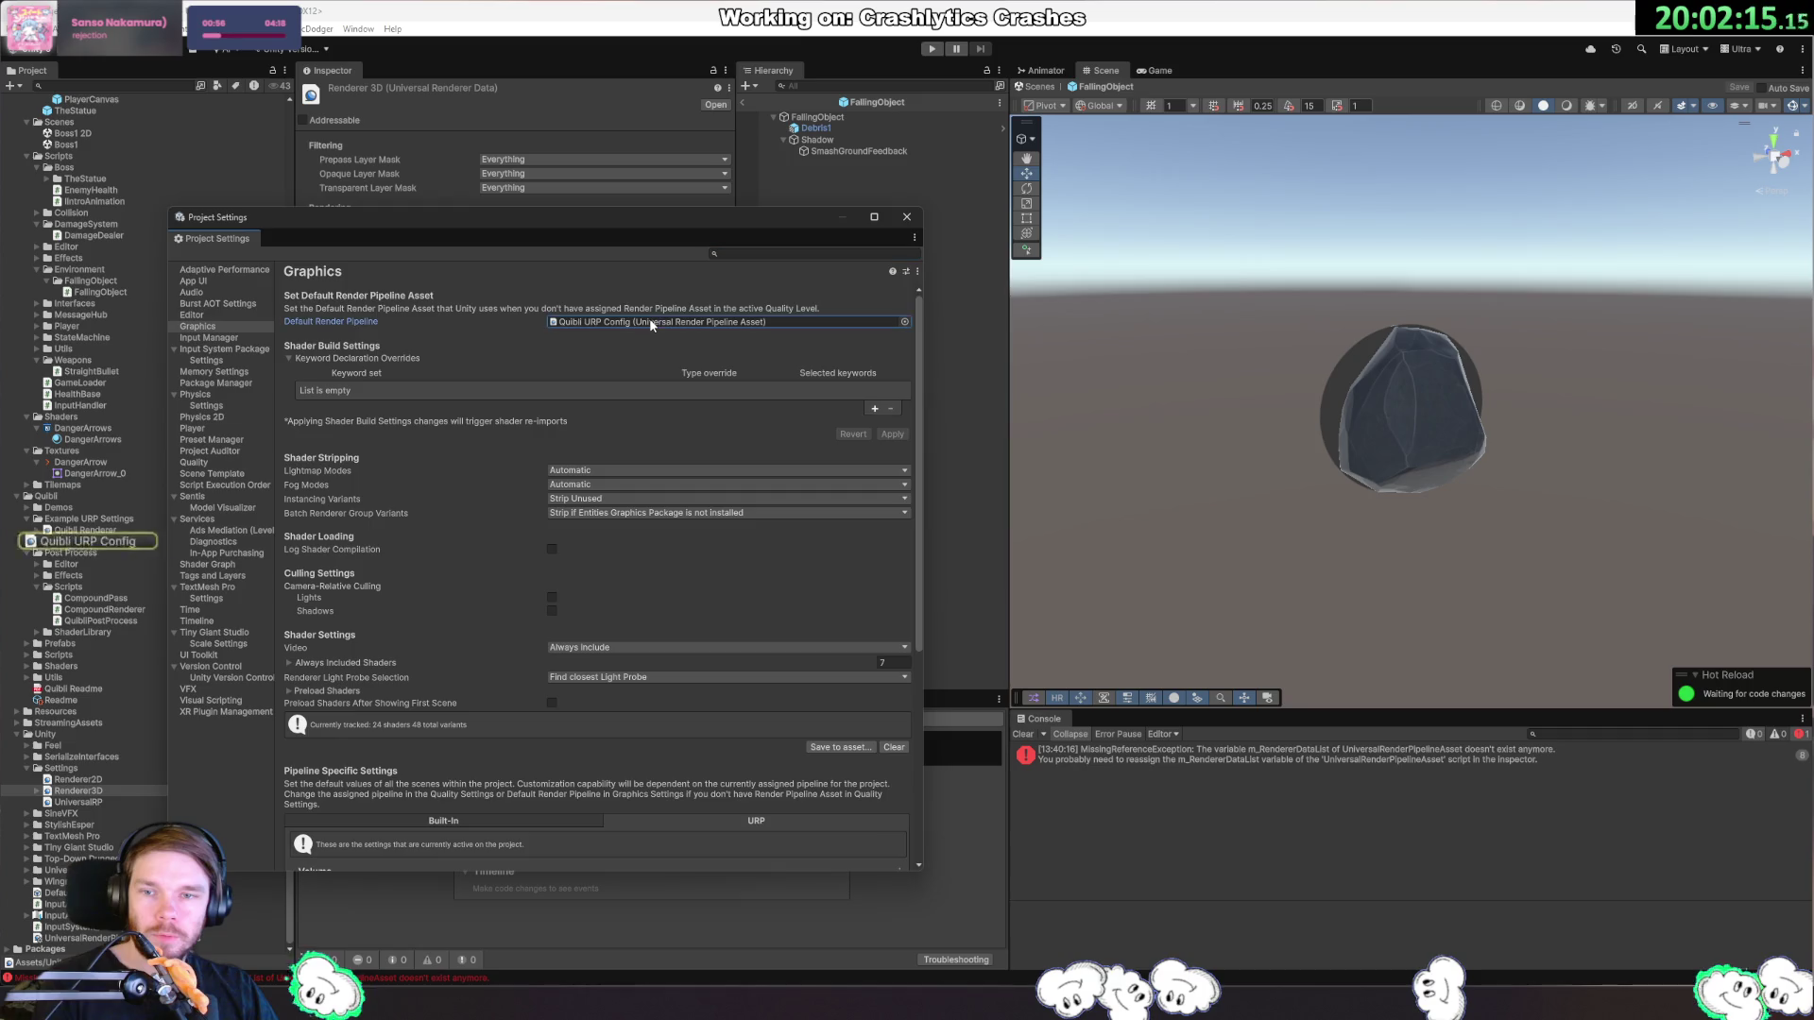
click(907, 217)
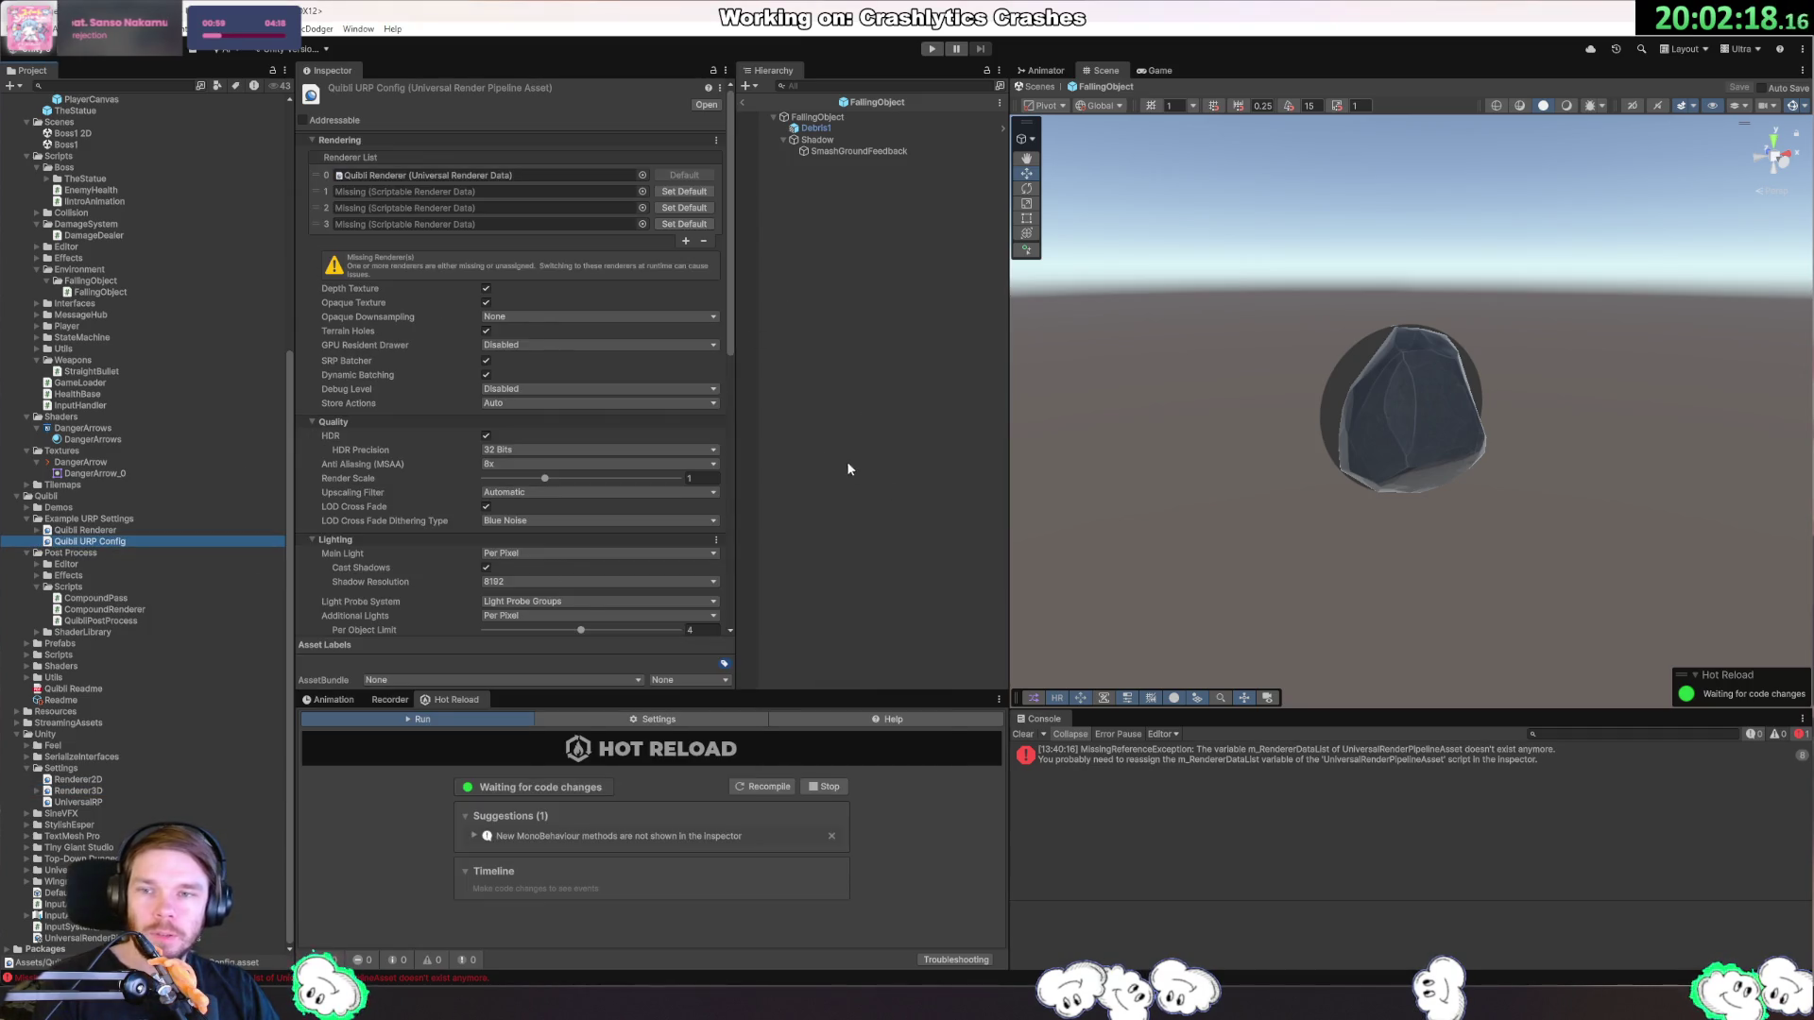
click(314, 194)
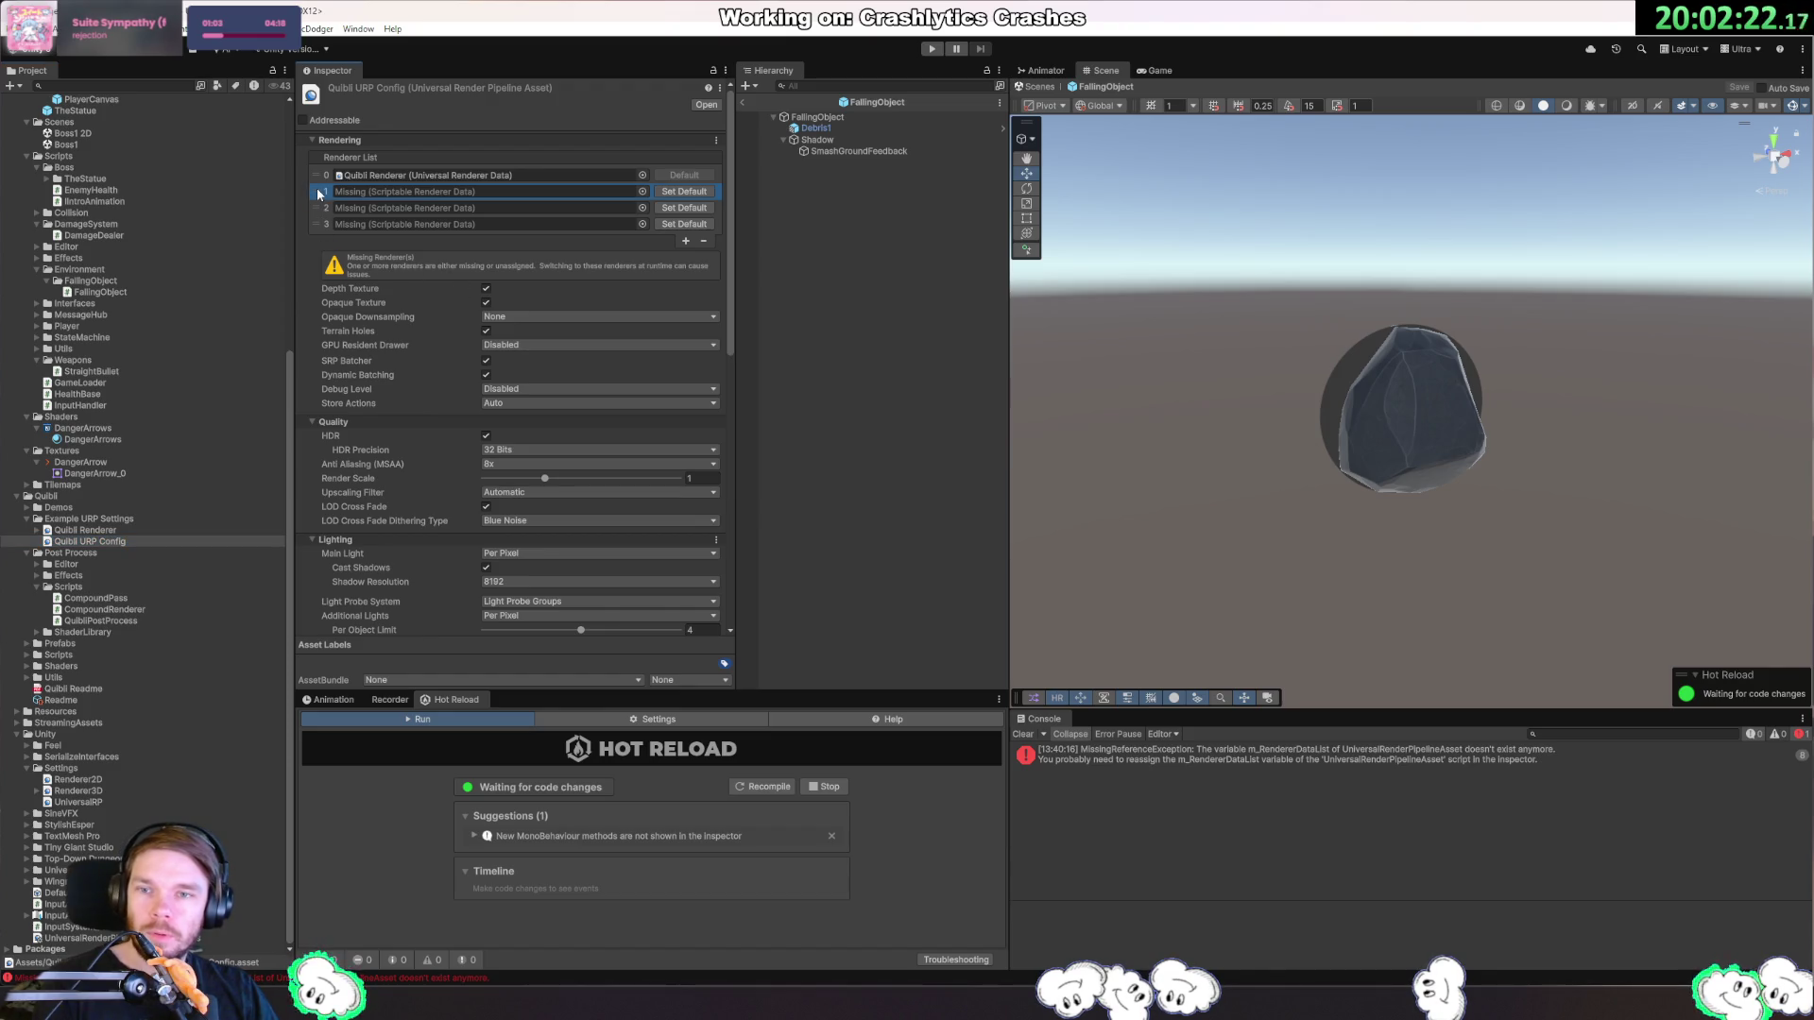
click(703, 242)
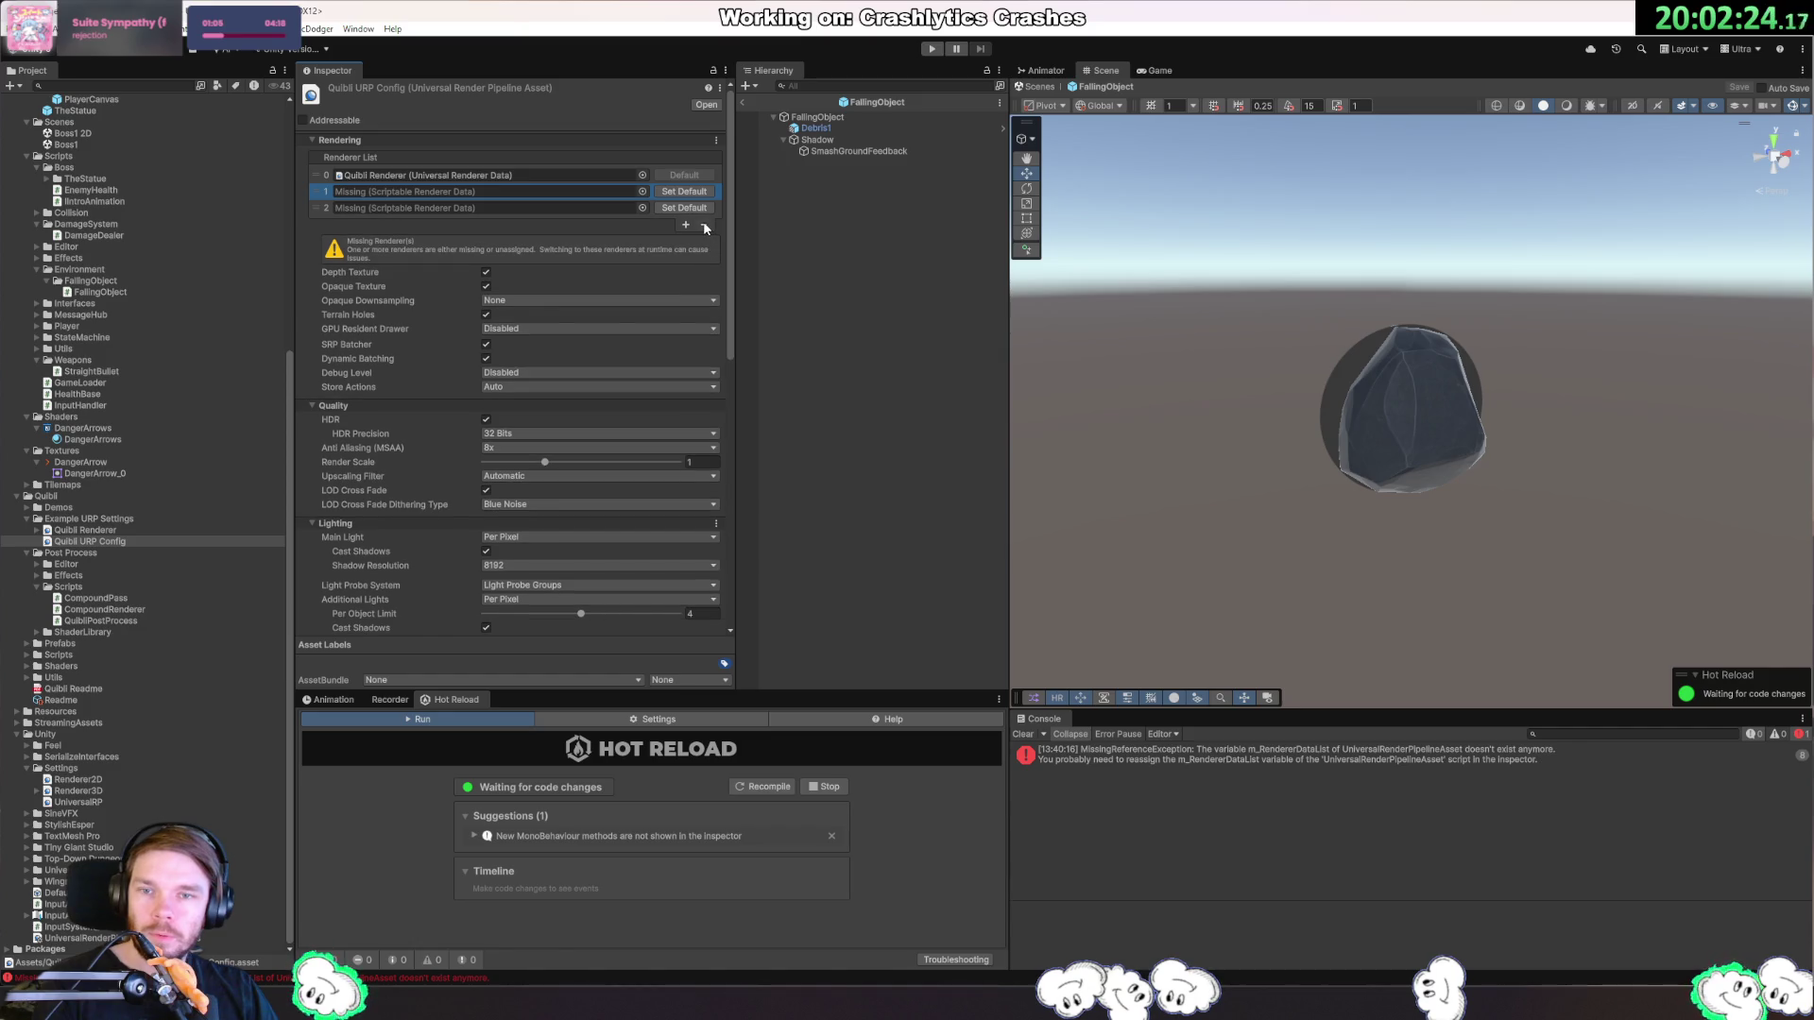
click(703, 224)
click(703, 209)
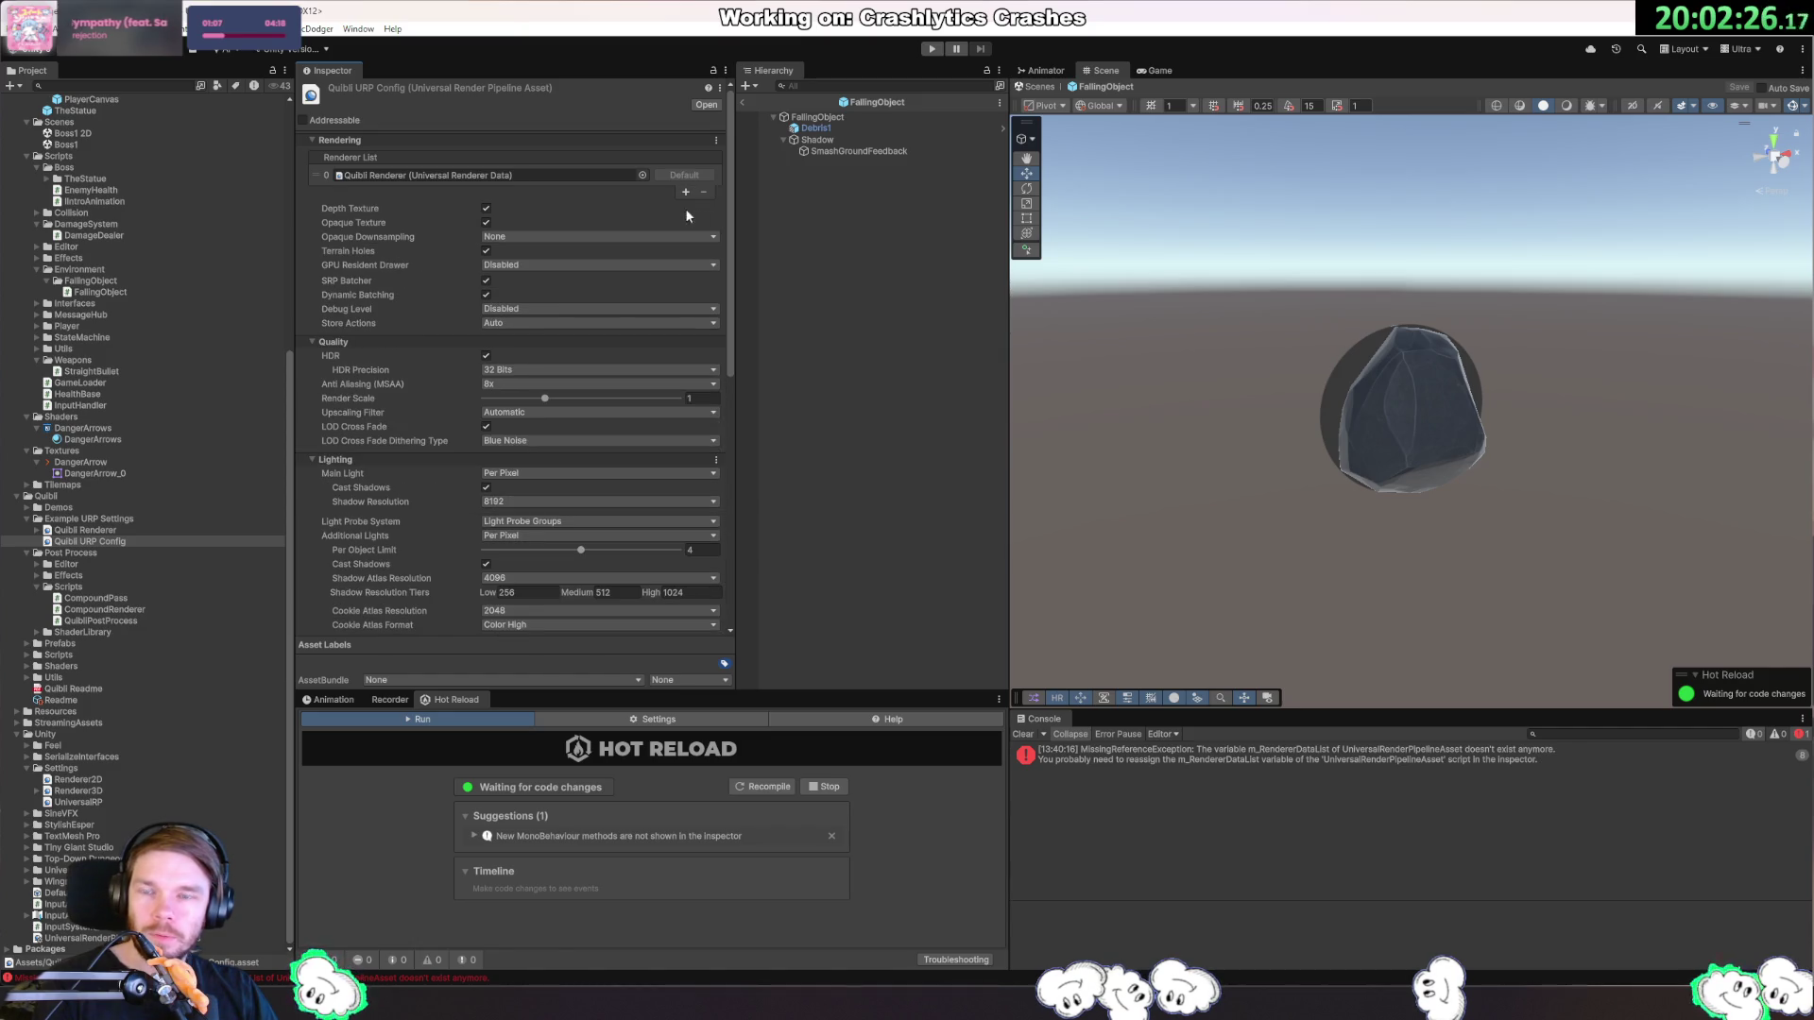
Set the Quibli Renderer's Intermediate Texture to Auto and locate its post-process data asset.
click(517, 176)
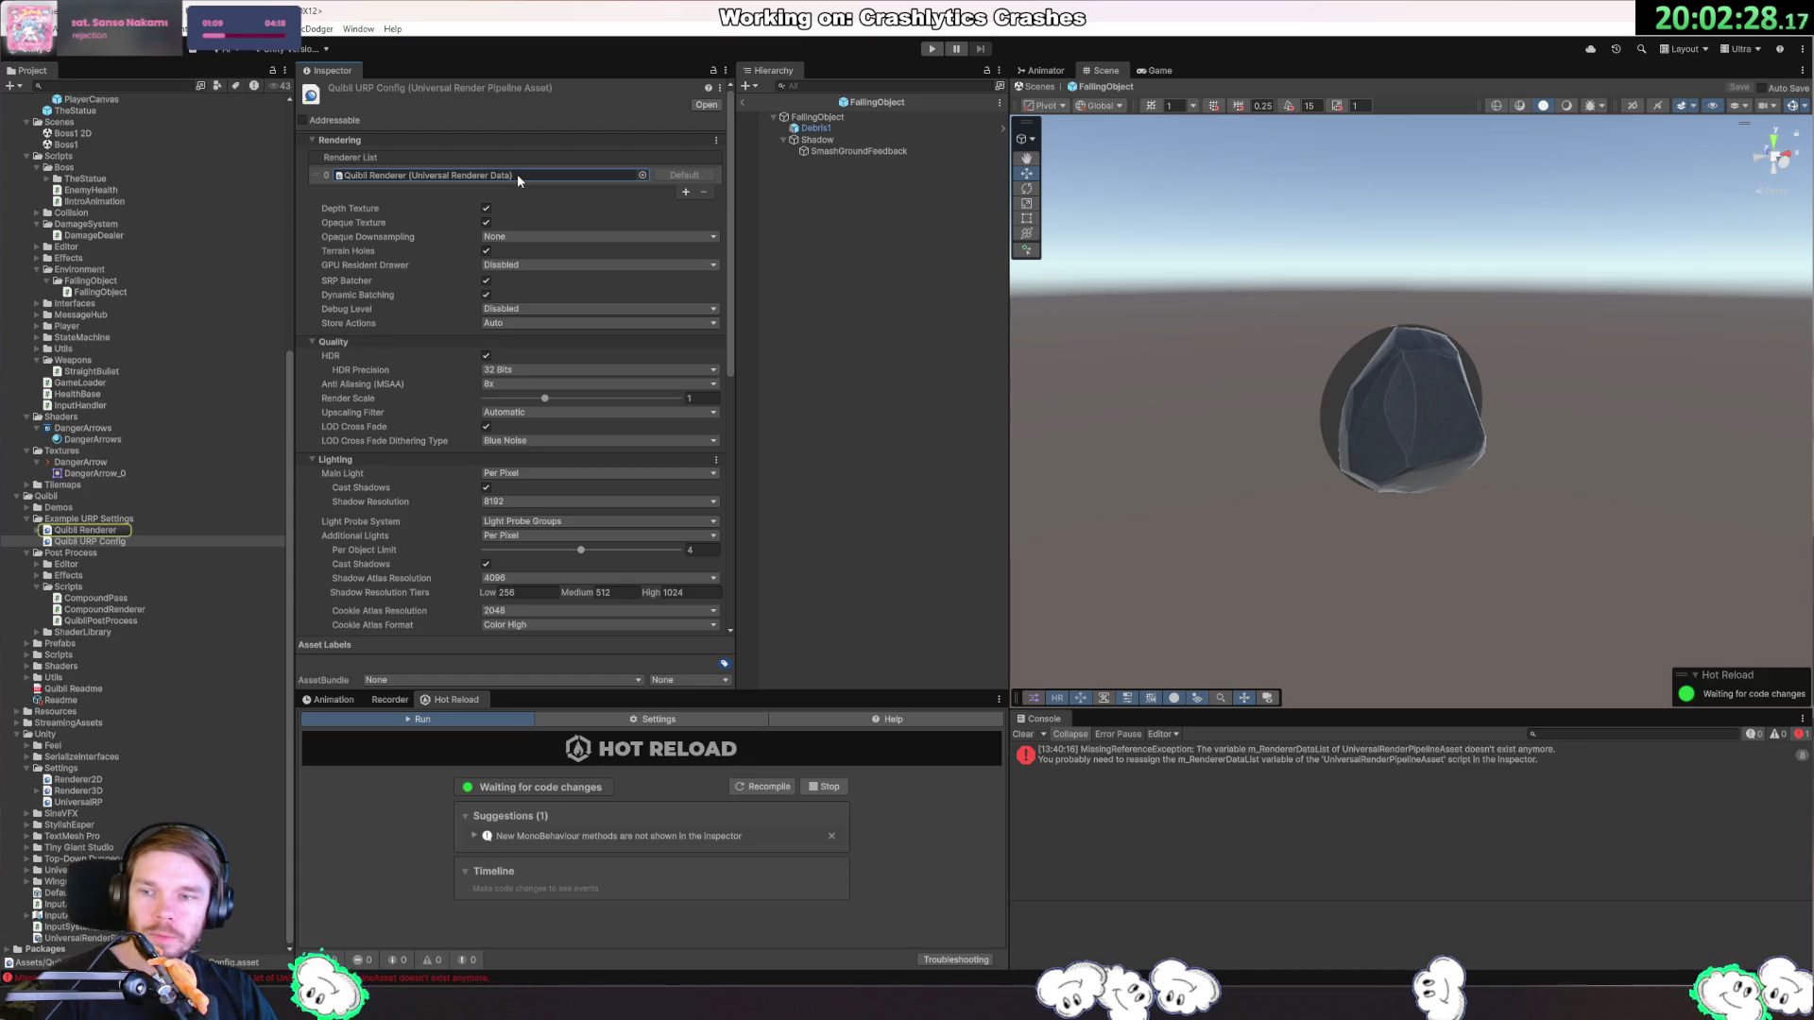
click(37, 531)
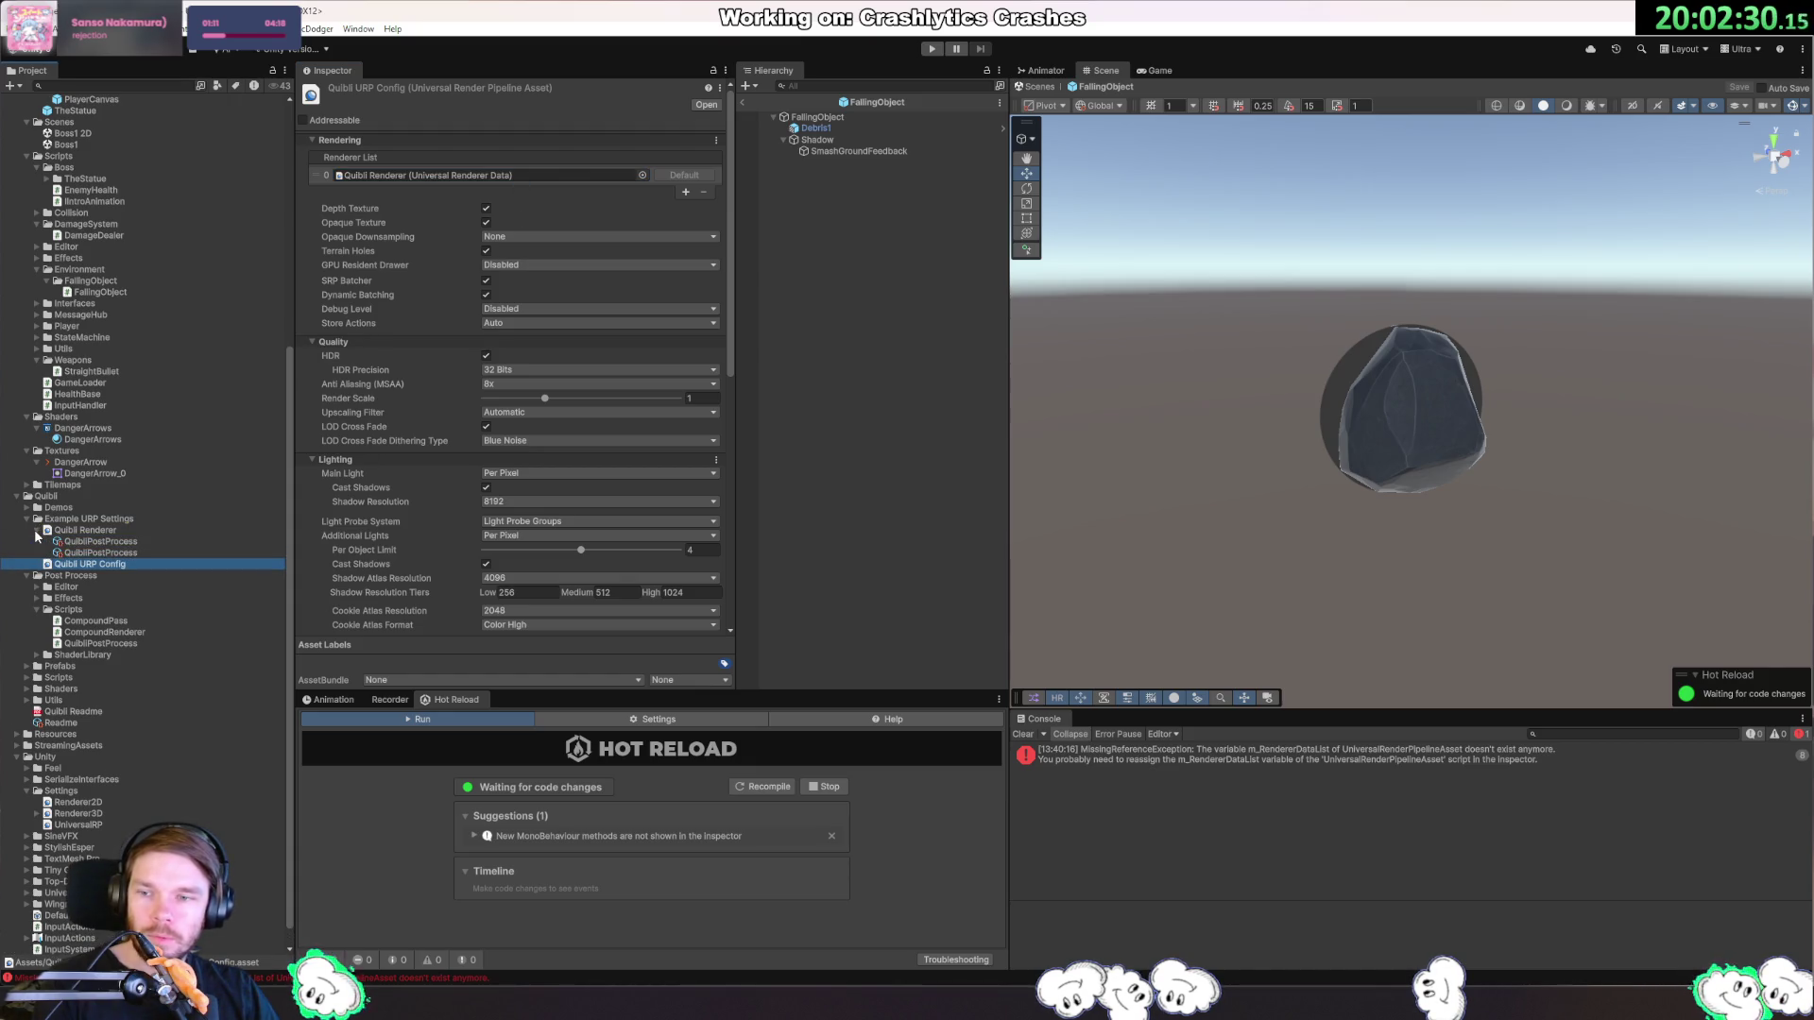
scroll(540, 453, down, 10)
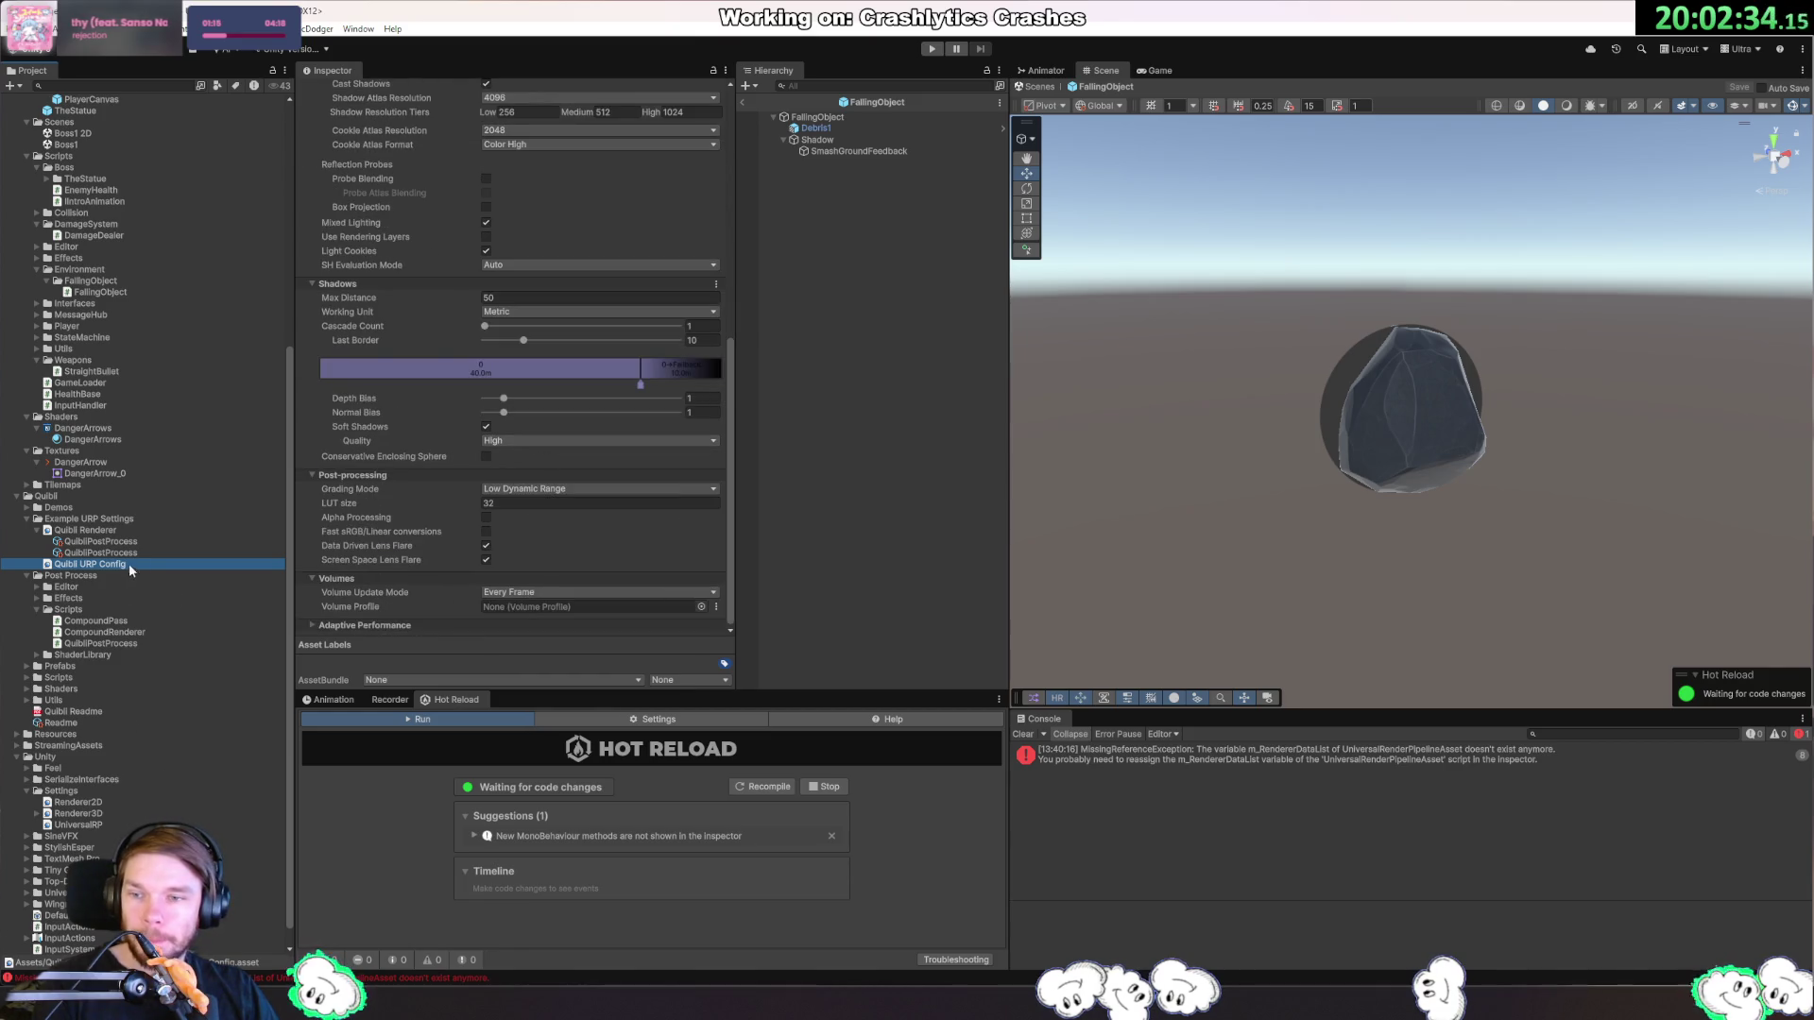
click(127, 531)
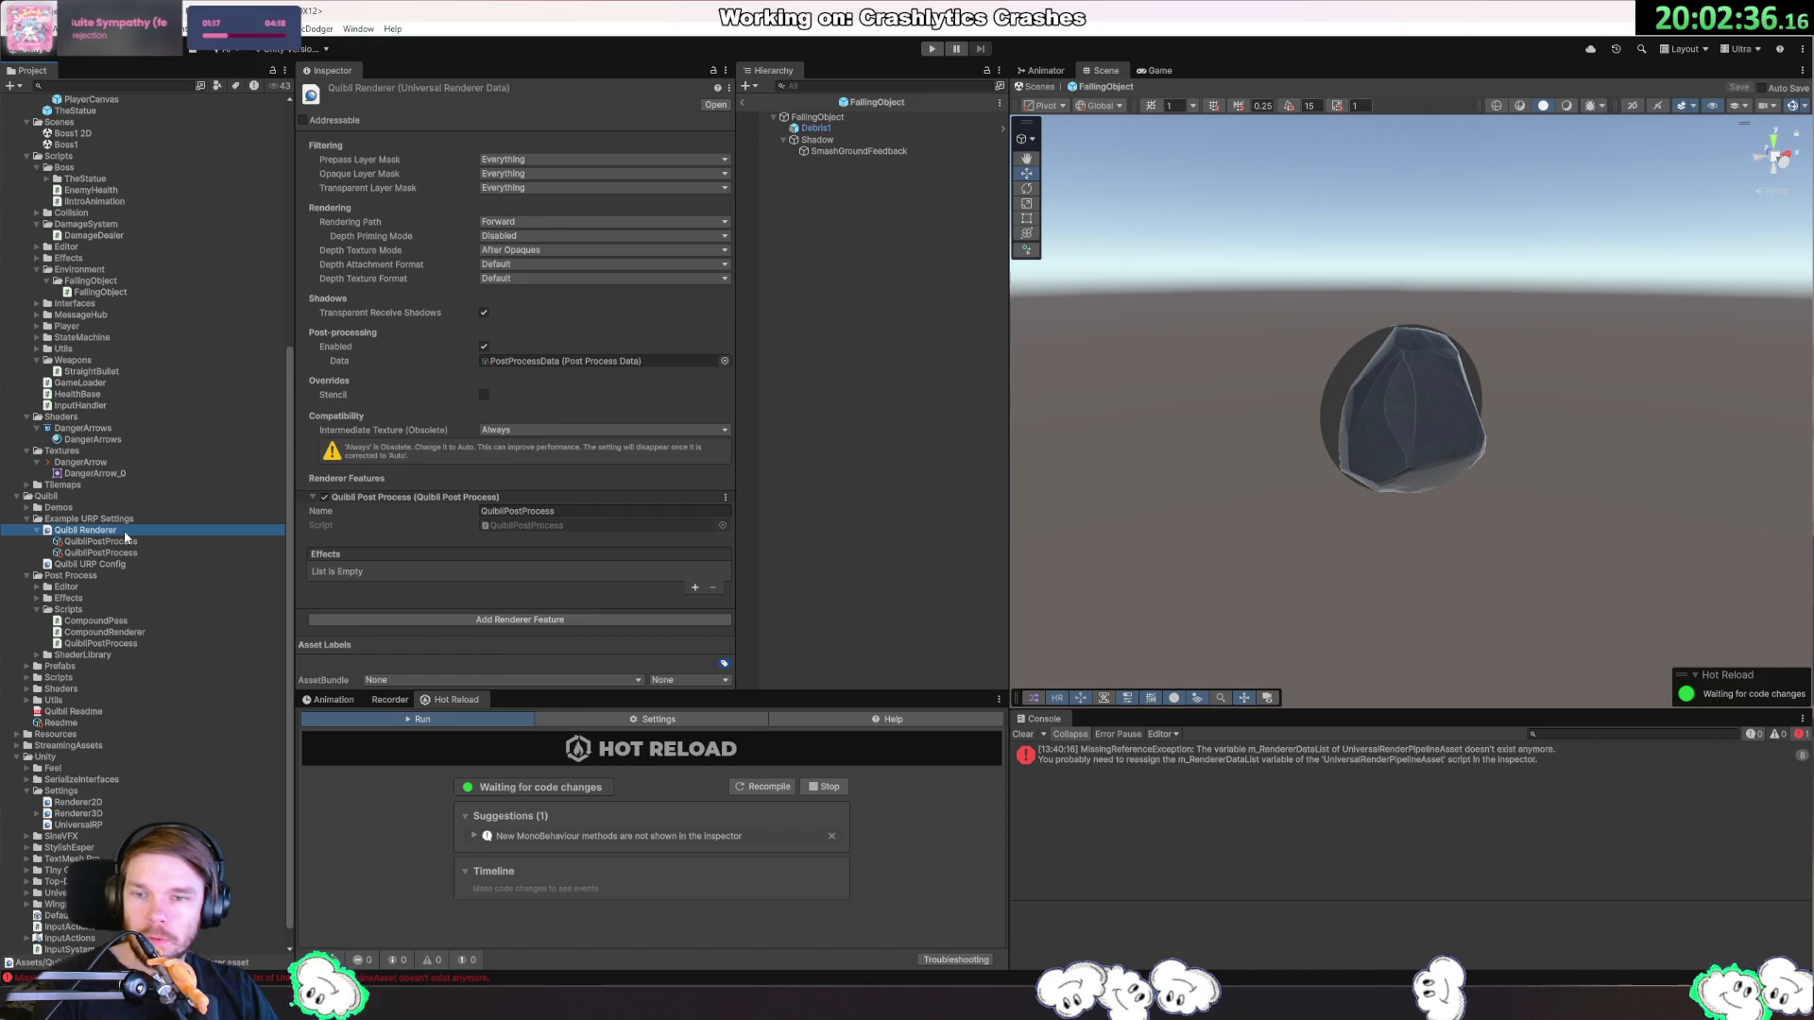
click(558, 431)
click(557, 447)
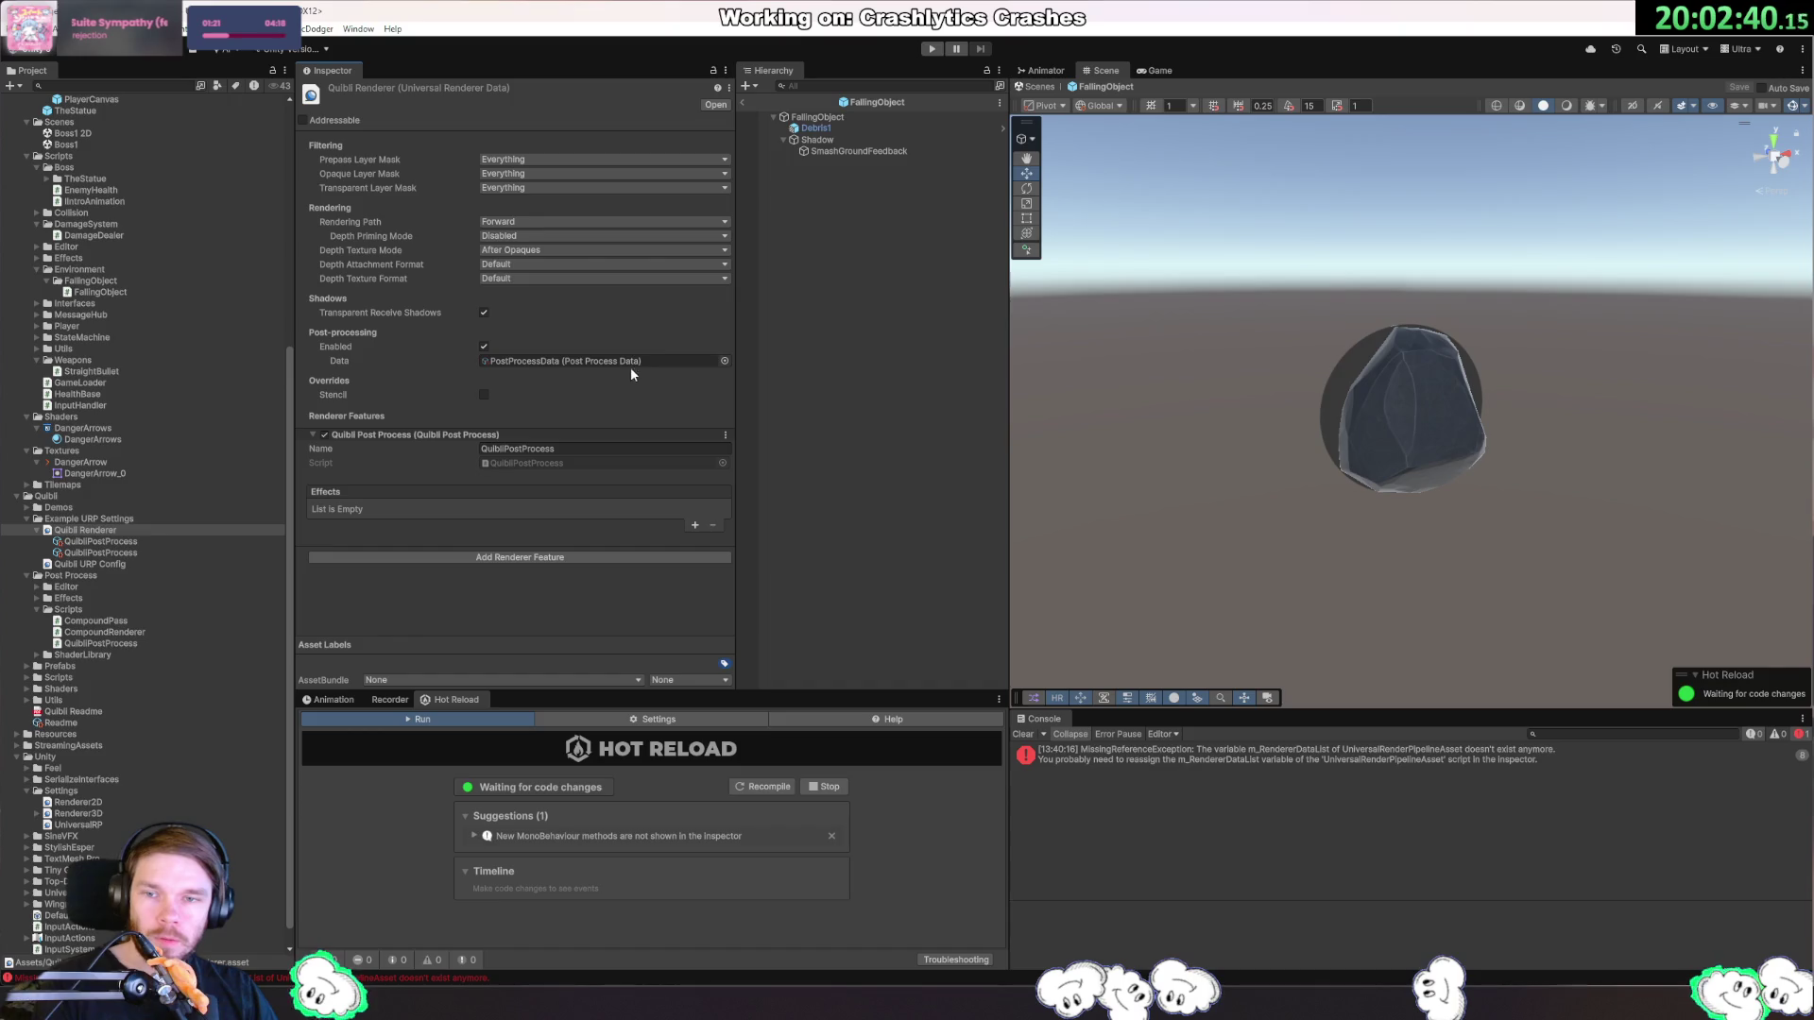
click(633, 361)
click(694, 526)
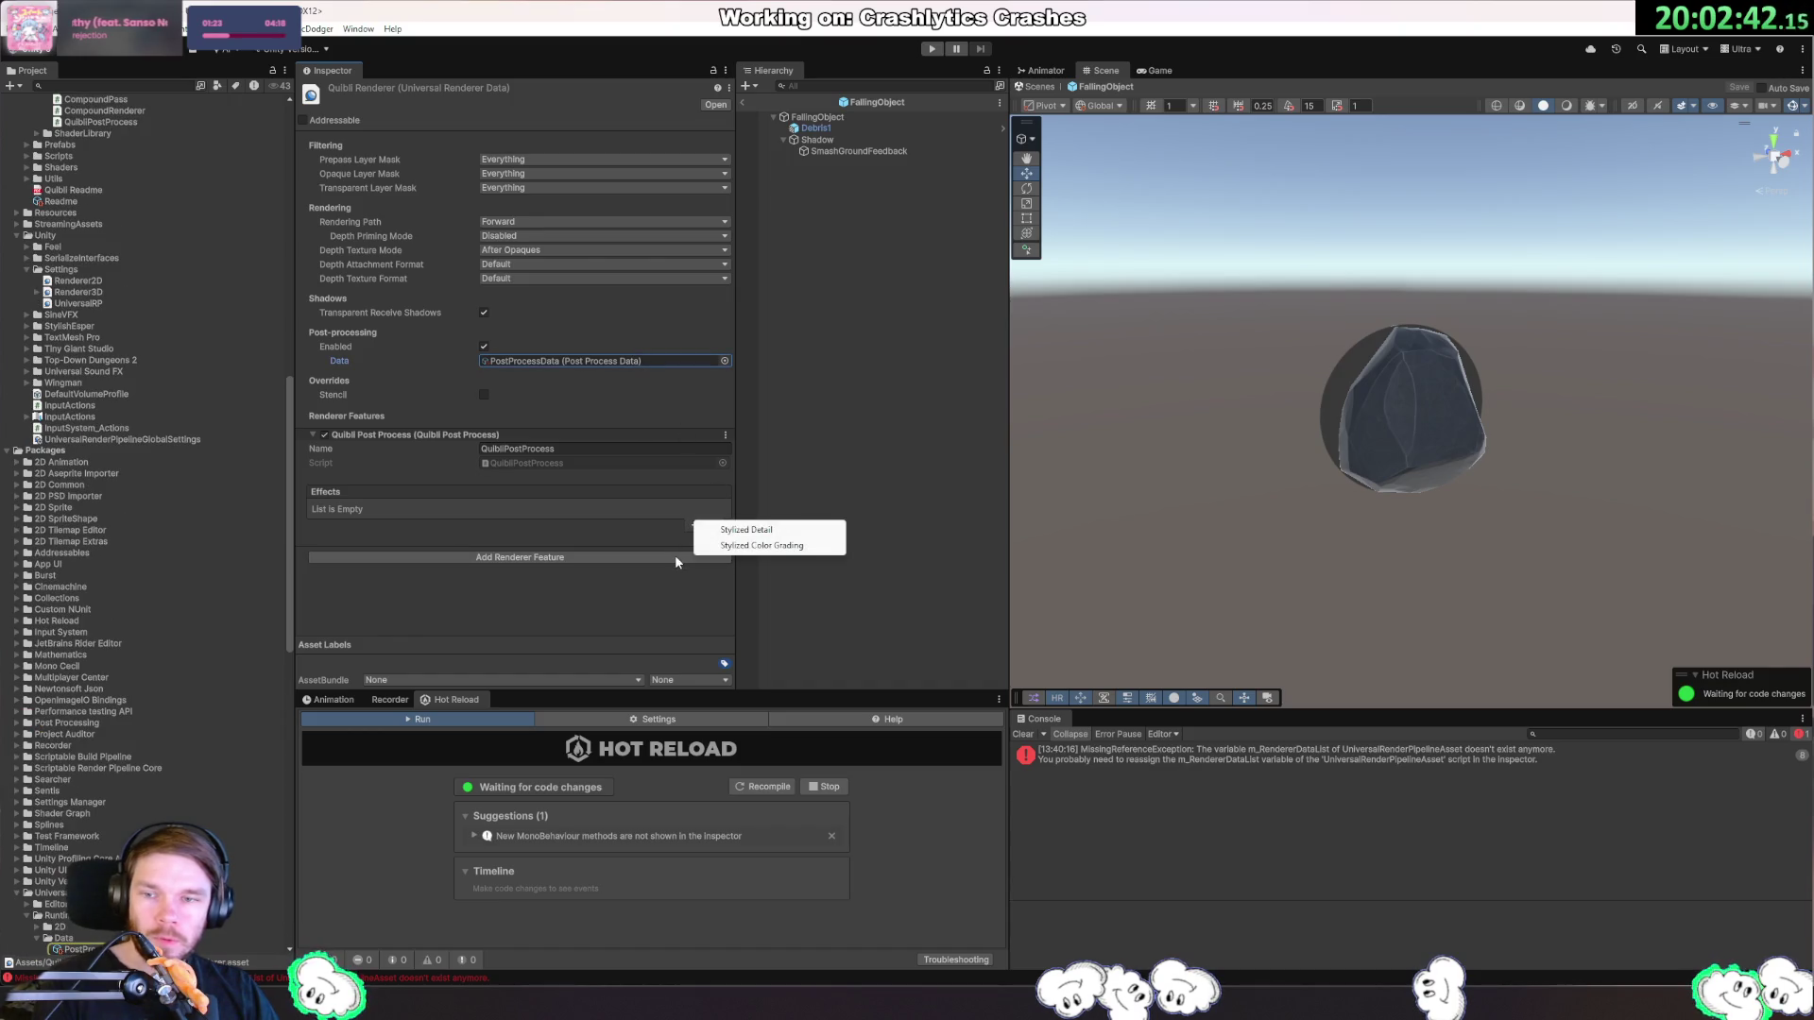
Add Stylized Detail and Stylized Color Grading effects, then exit the FallingObject prefab to the arena scene.
click(746, 529)
click(345, 515)
click(695, 527)
click(756, 536)
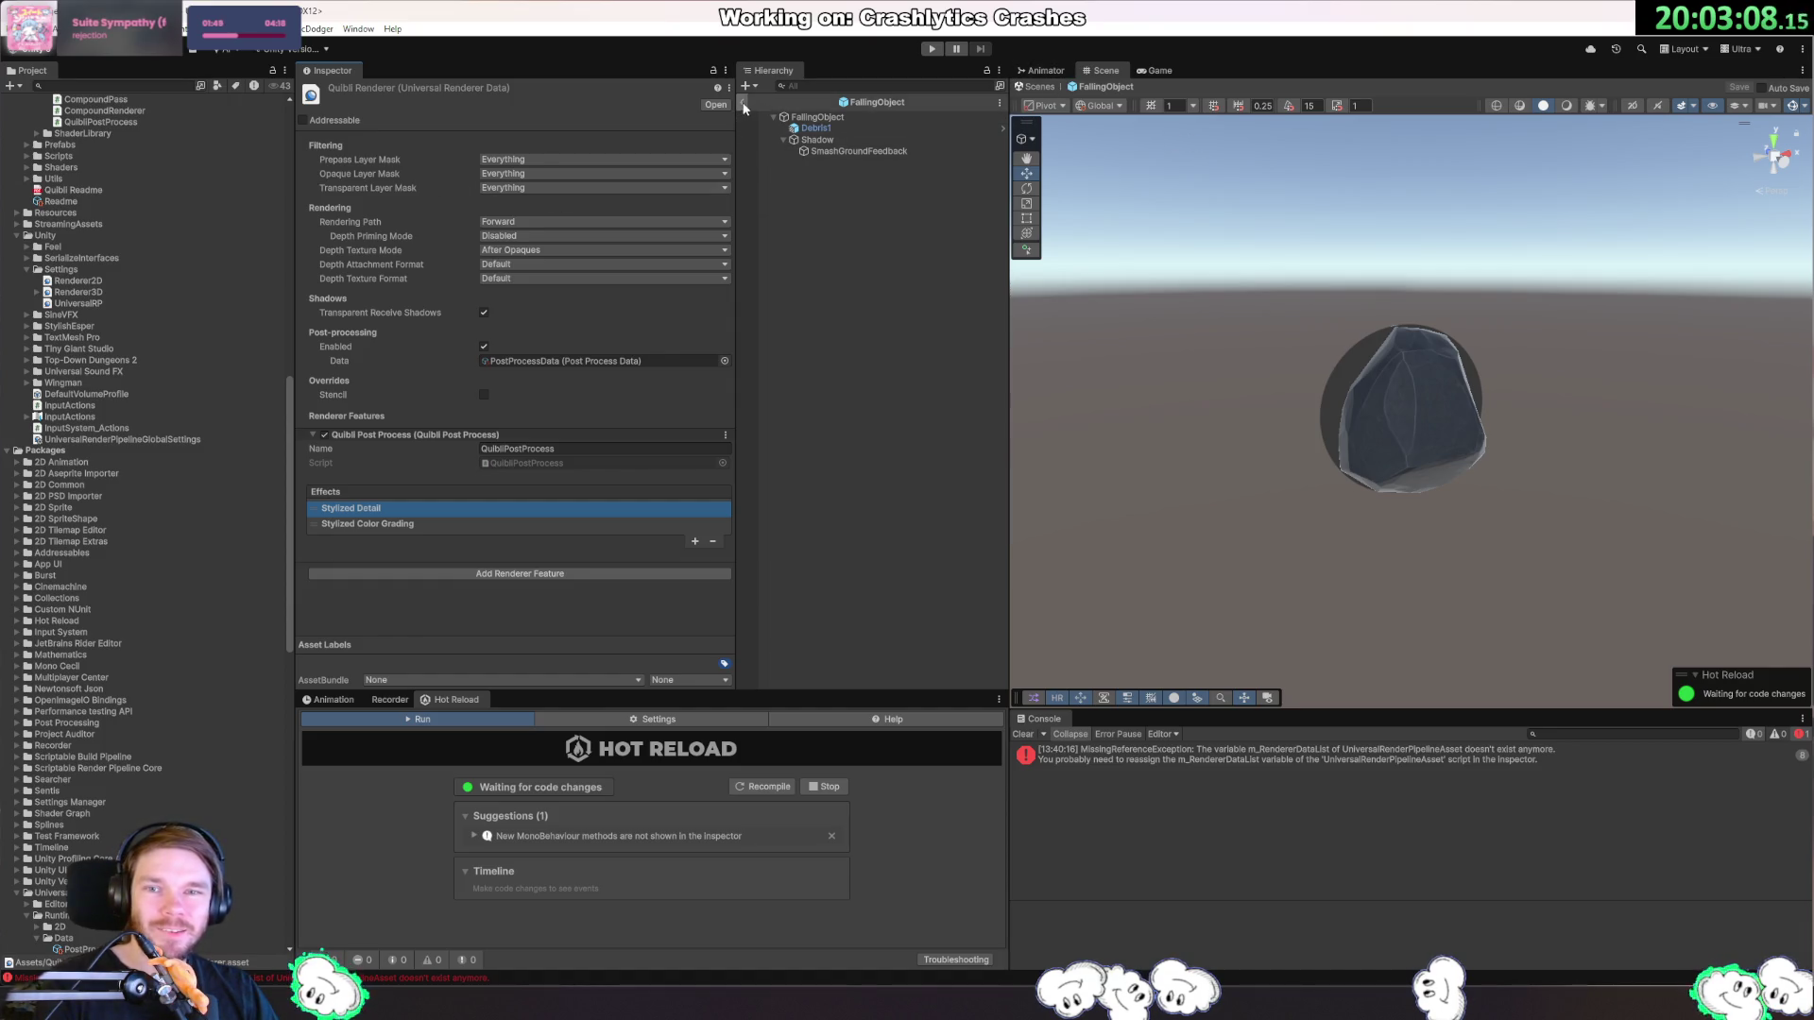
click(742, 102)
mouse_move(1452, 404)
mouse_down()
mouse_move(1438, 484)
mouse_move(1442, 455)
mouse_move(1584, 482)
mouse_move(1500, 459)
mouse_move(1494, 438)
mouse_up()
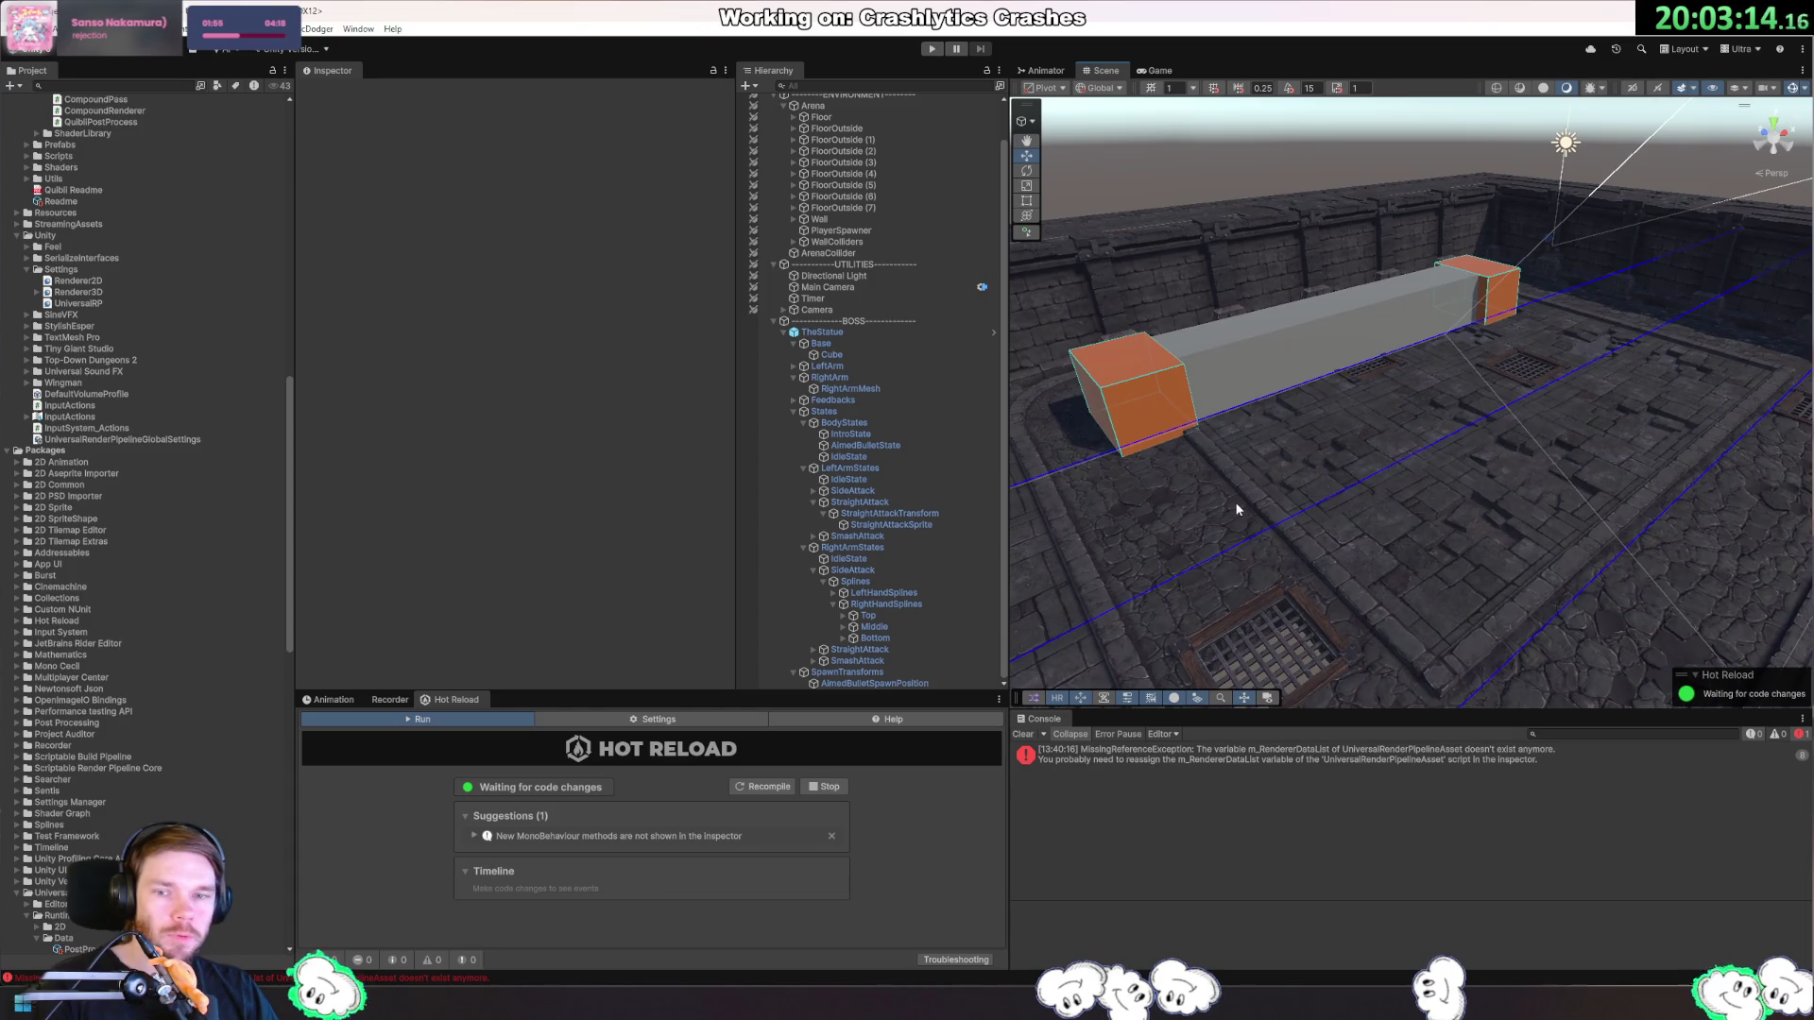
View the arena in the Game view, then inspect the Renderer3D data under Quibli URP Config.
click(1155, 71)
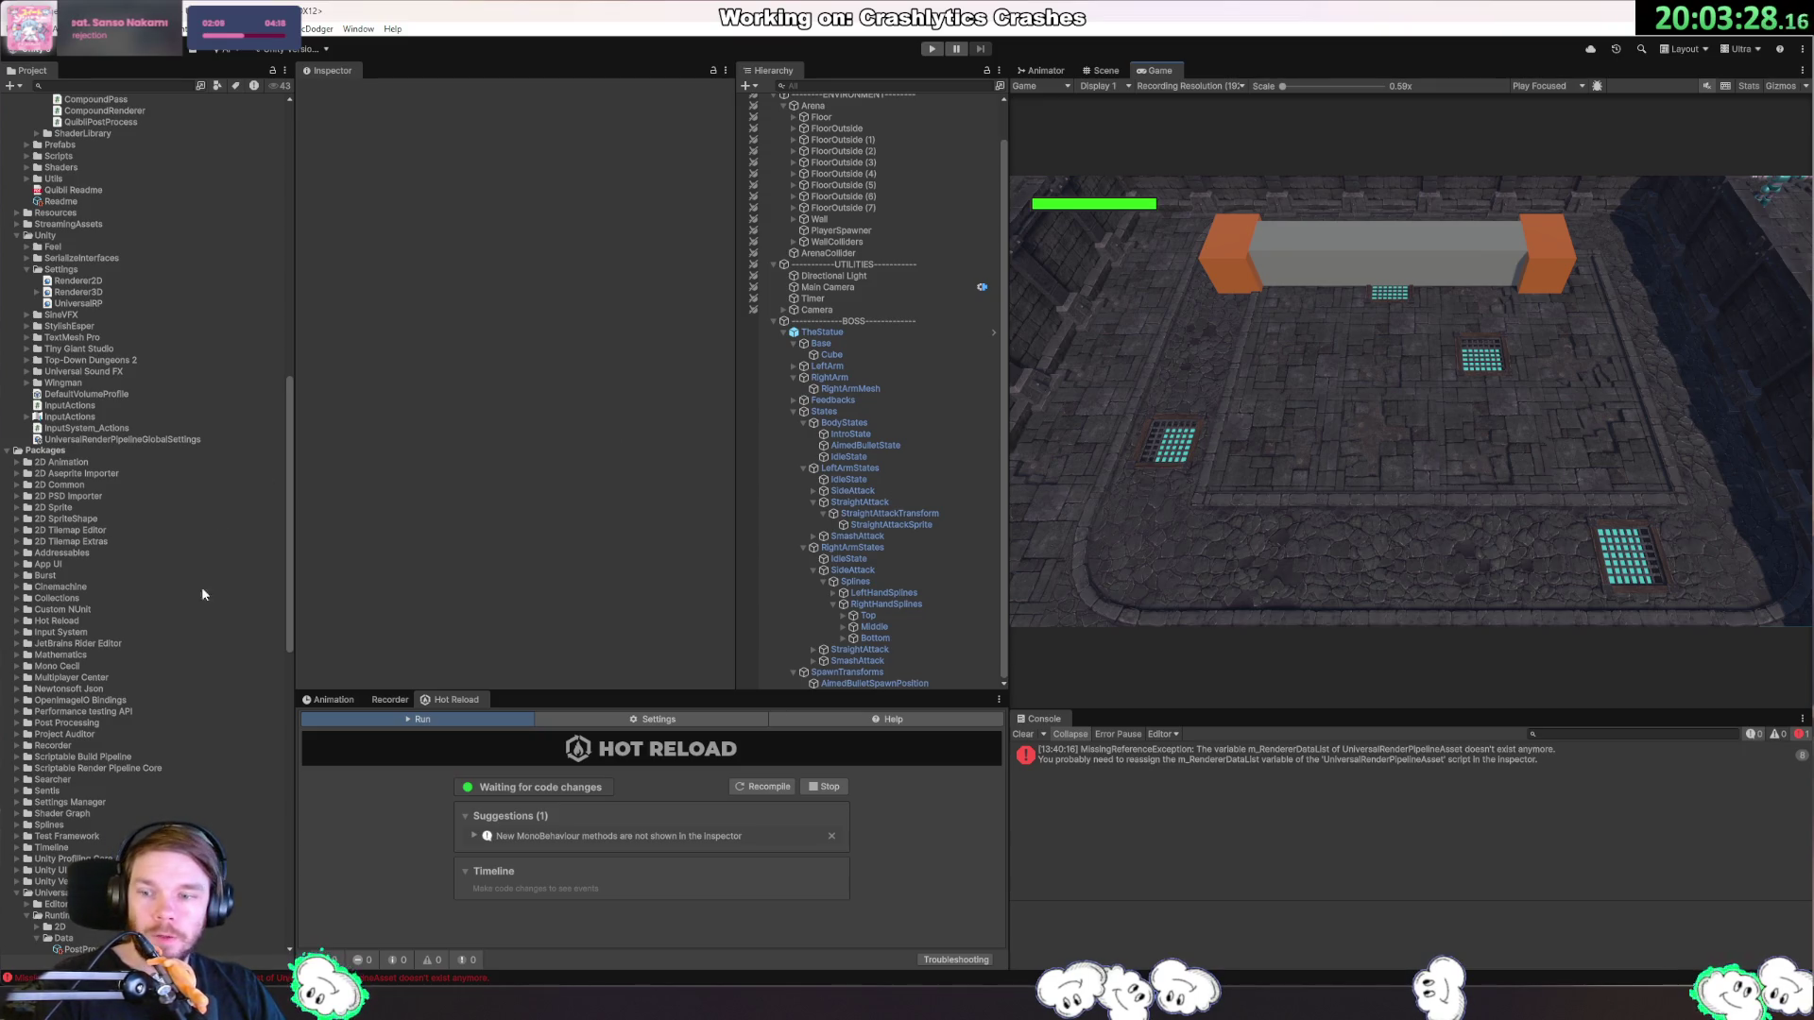
scroll(105, 748, down, 10)
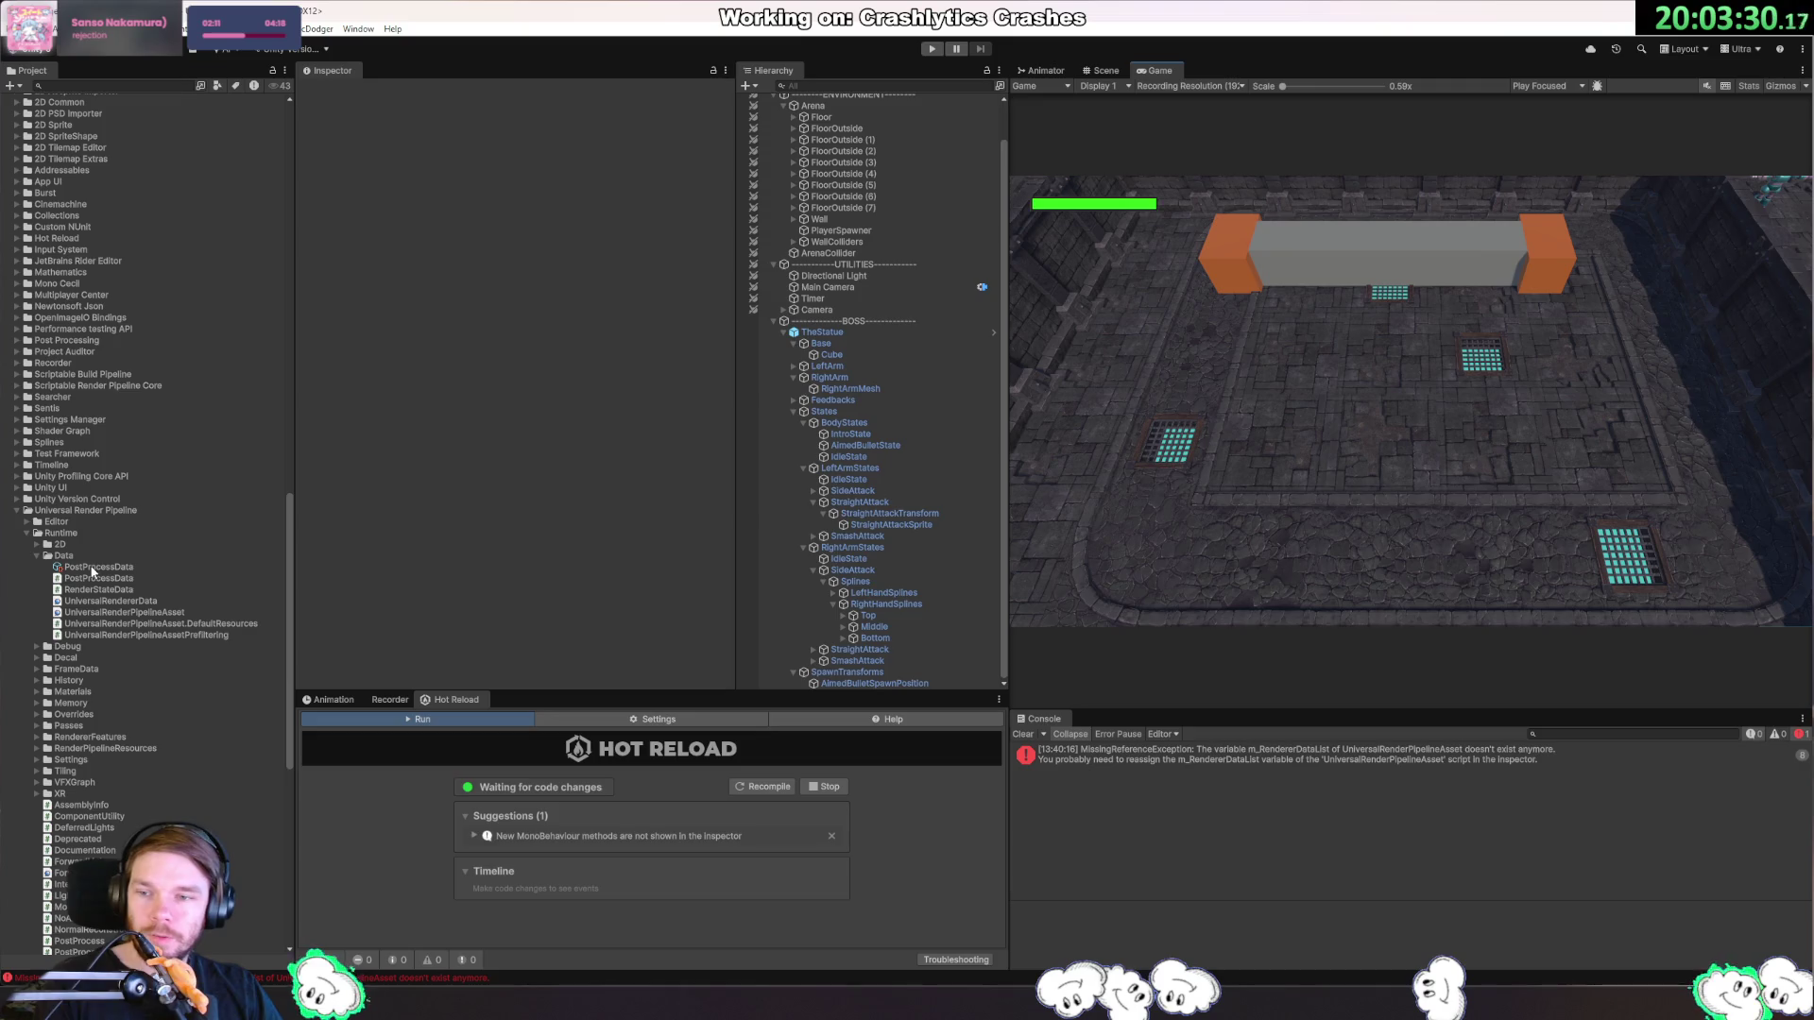
scroll(98, 610, up, 18)
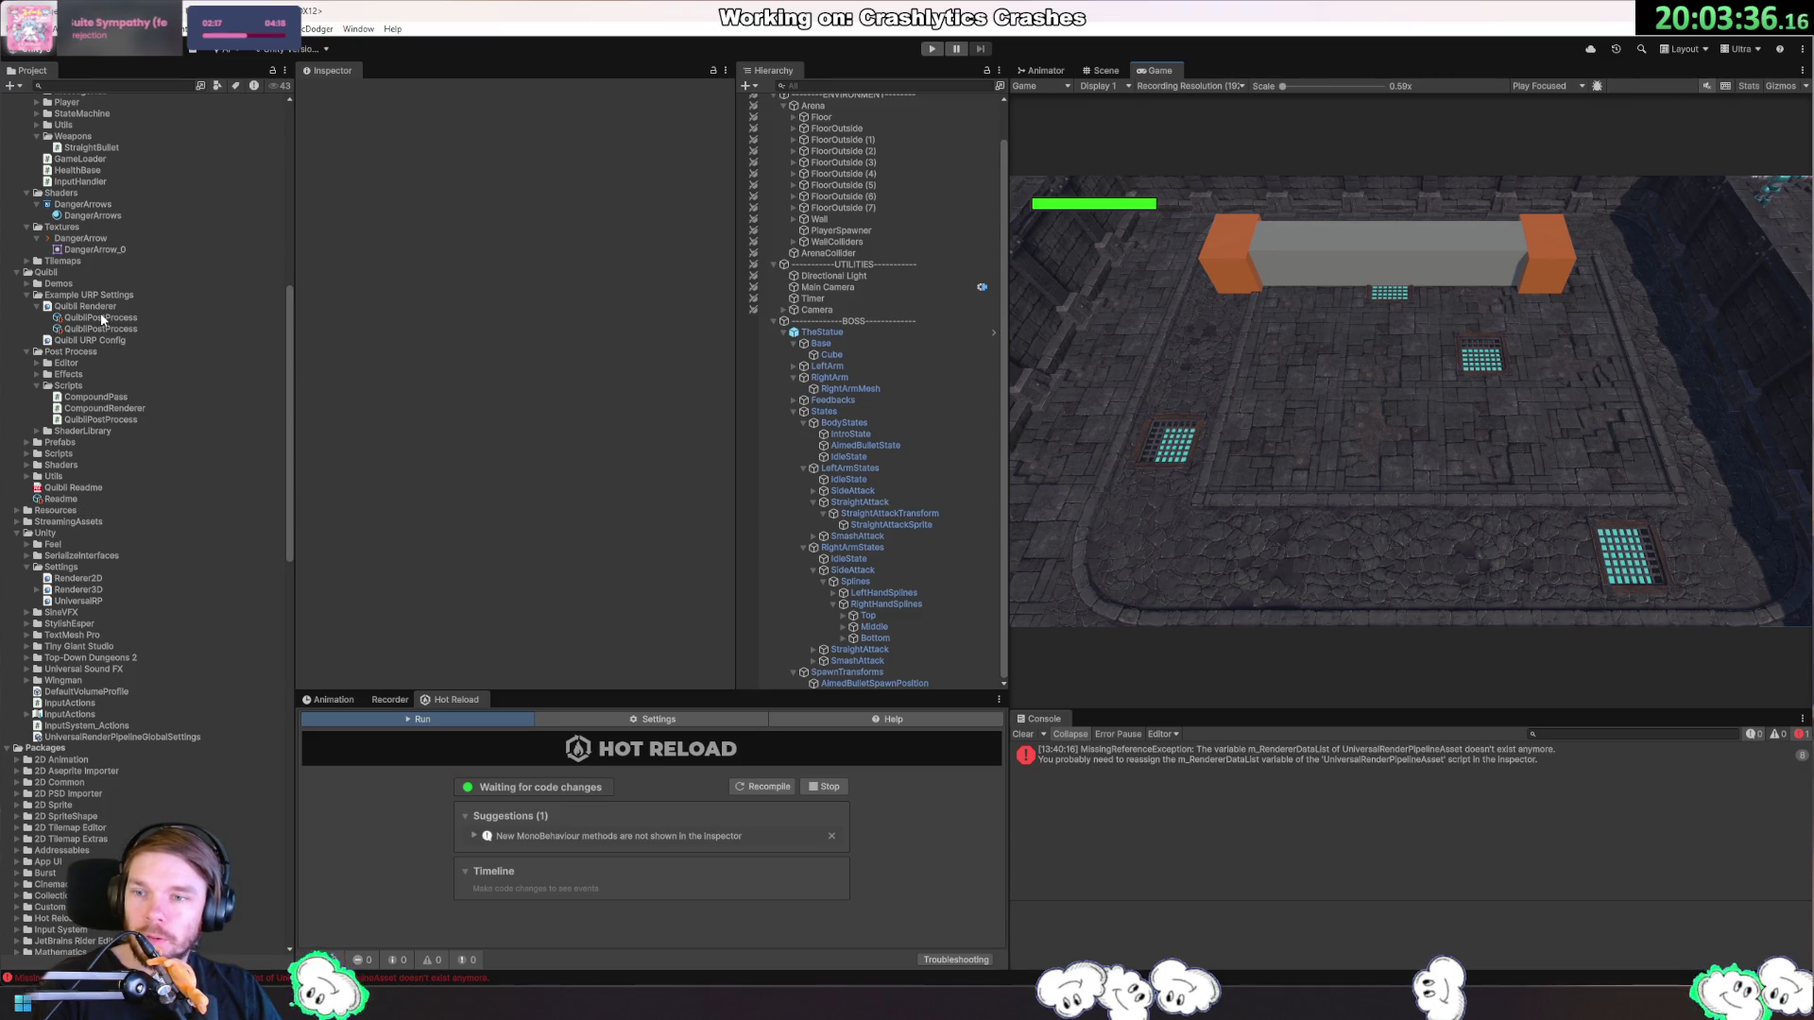
click(110, 338)
scroll(566, 539, down, 10)
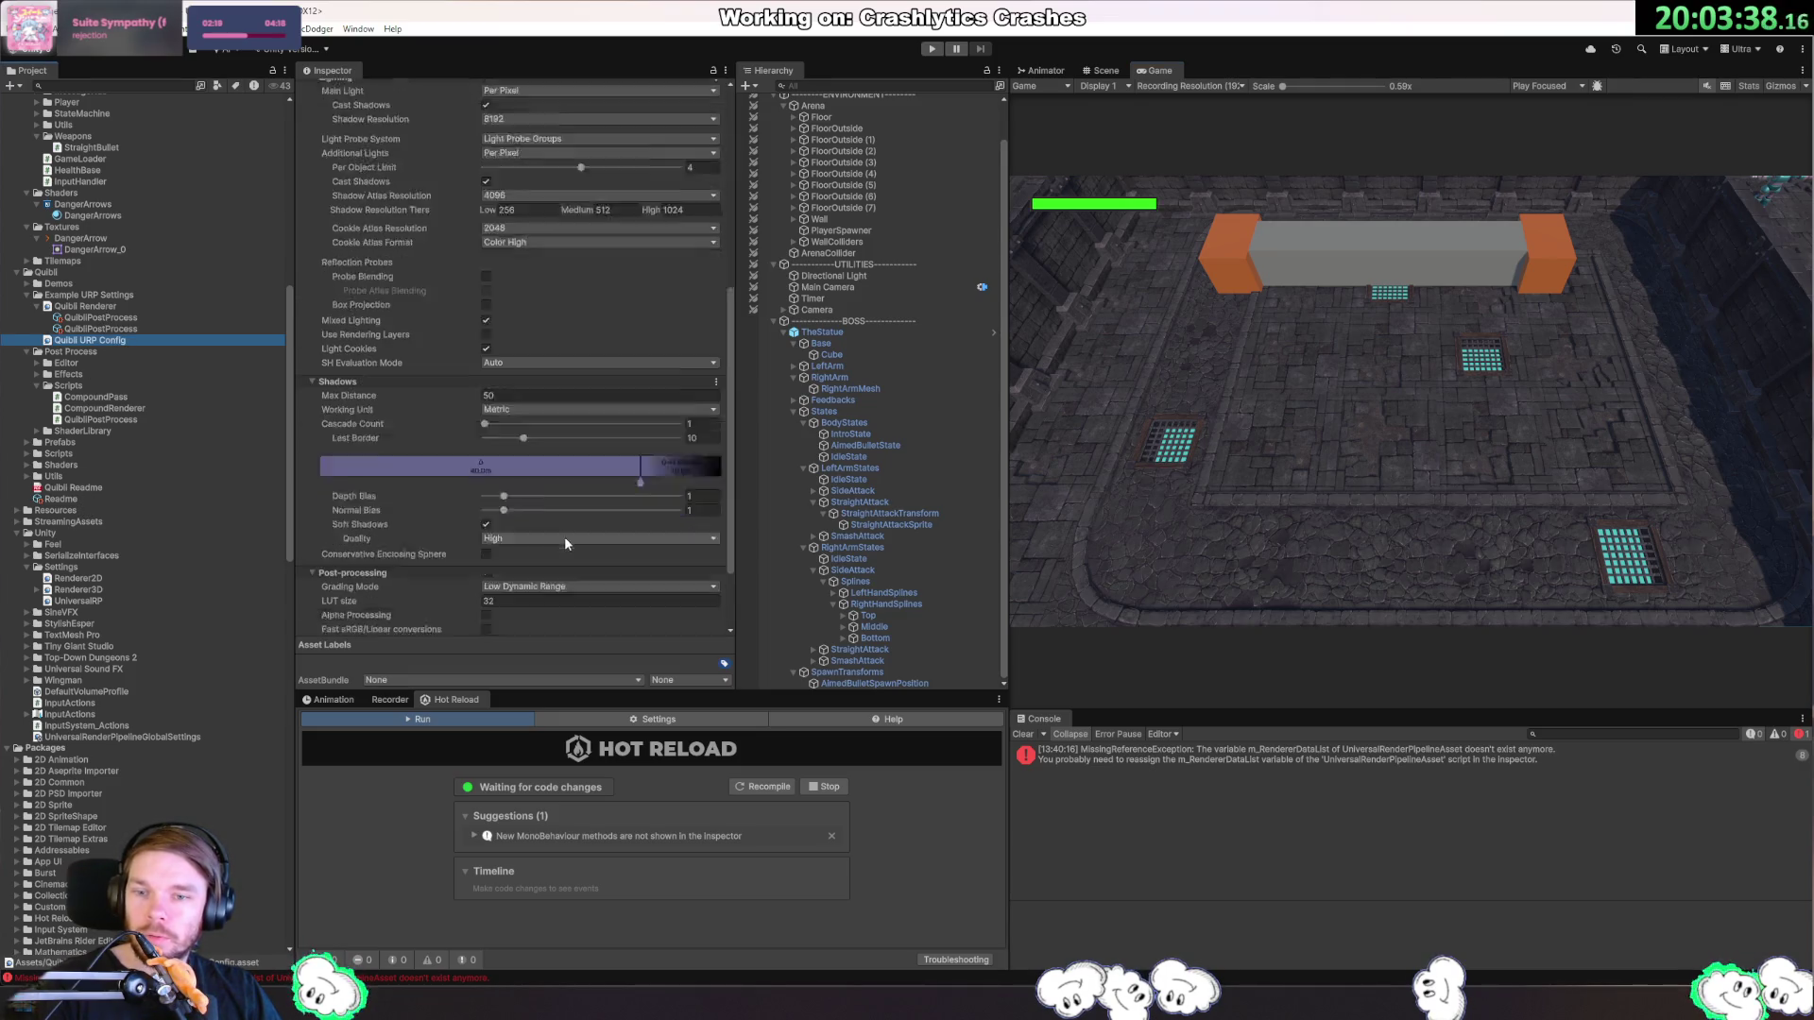
click(79, 589)
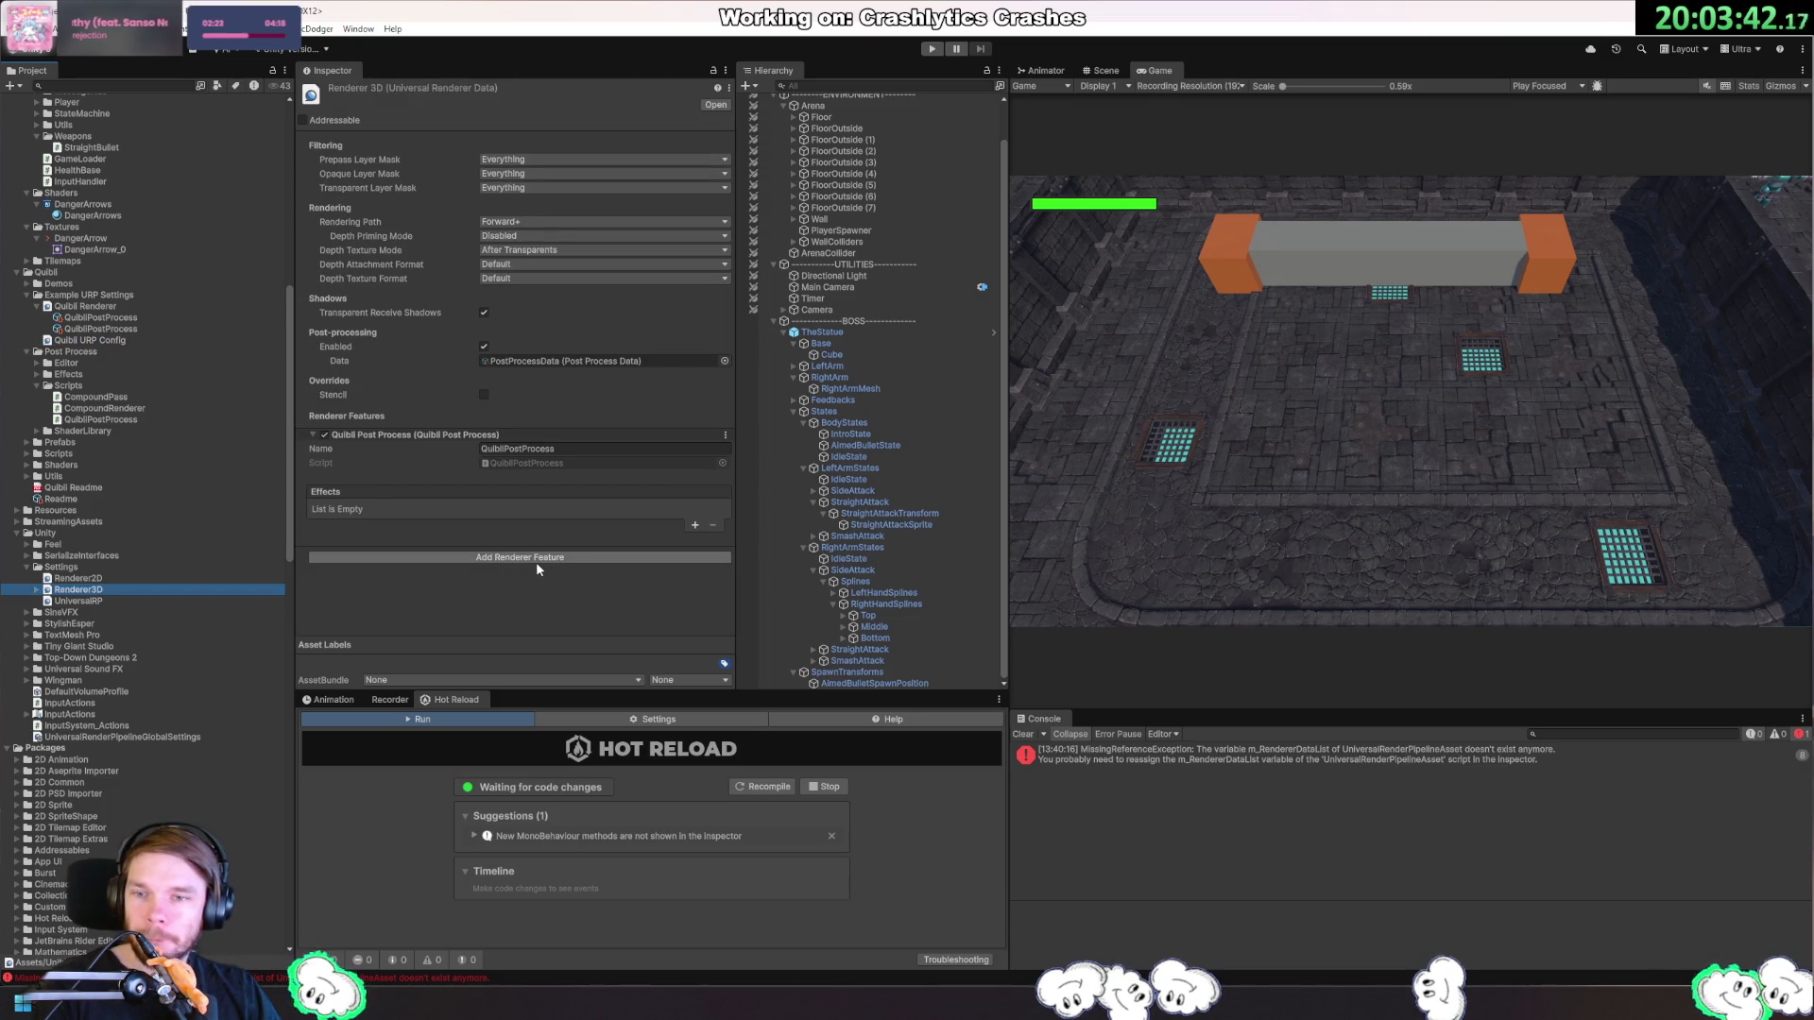
In Quibli Renderer, remove both effects and re-add Stylized Color Grading, then Stylized Detail.
click(82, 307)
click(694, 523)
click(695, 508)
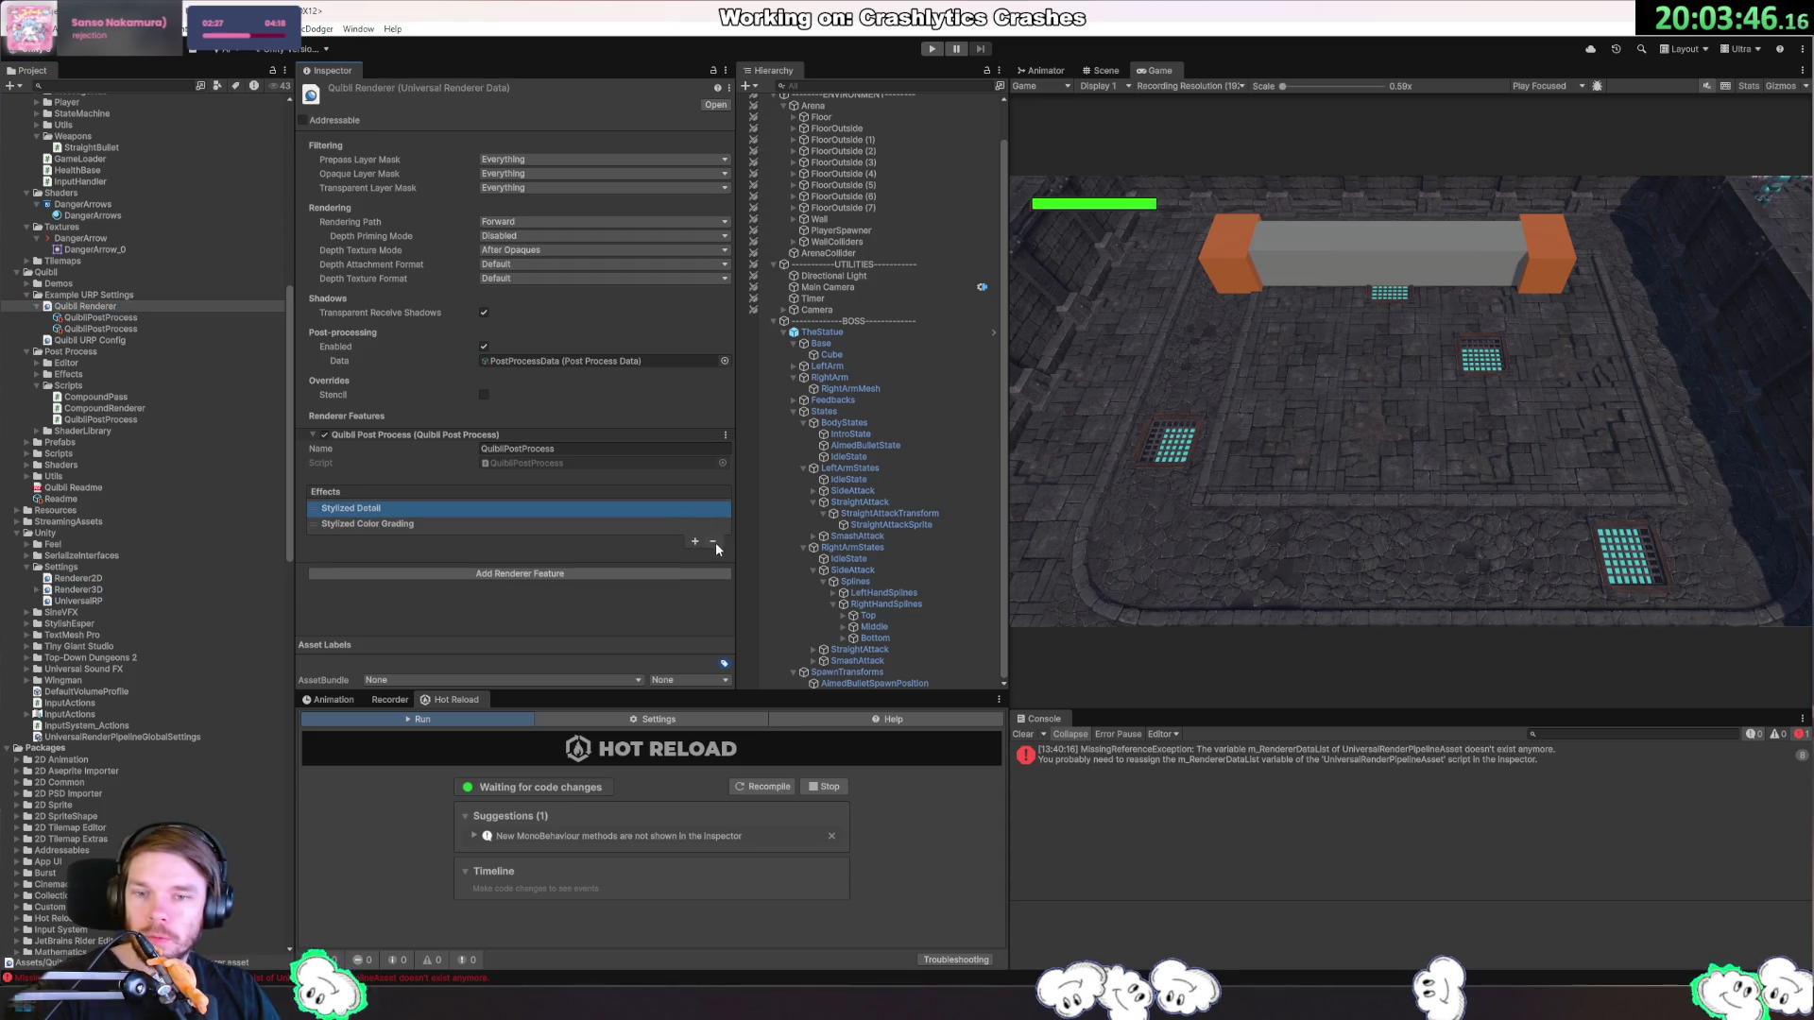
click(713, 541)
click(712, 524)
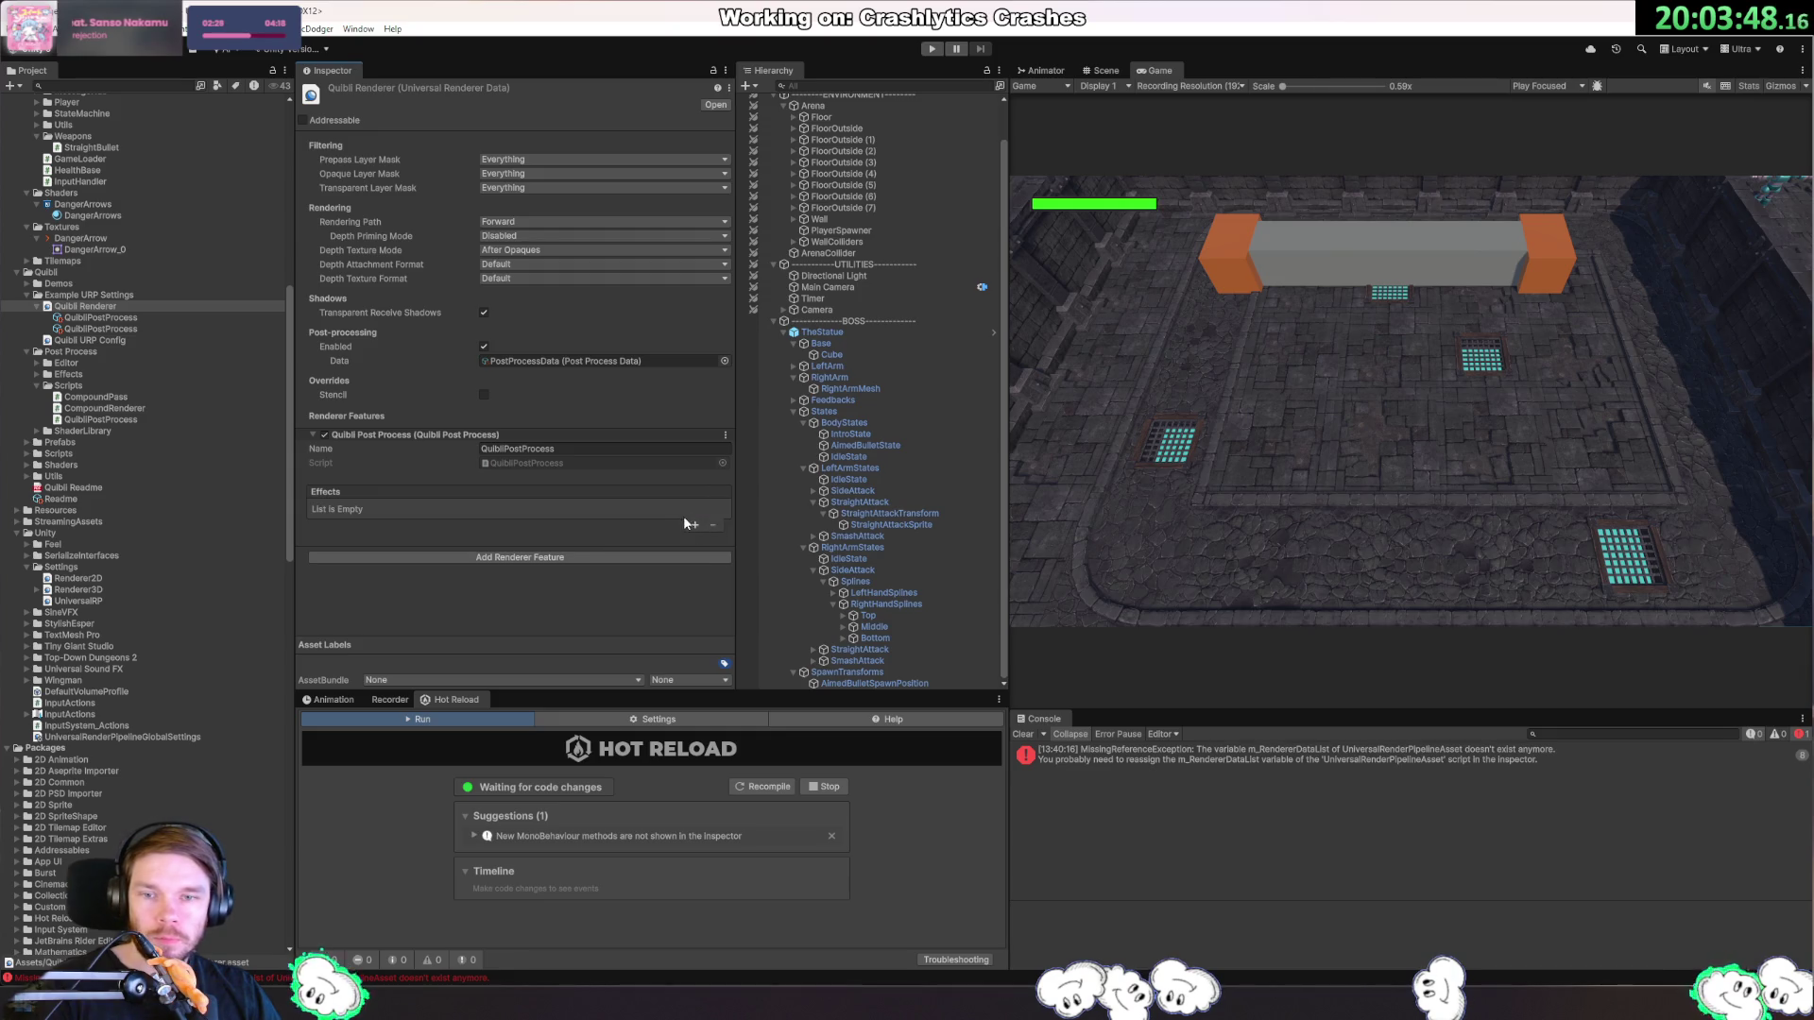
click(695, 525)
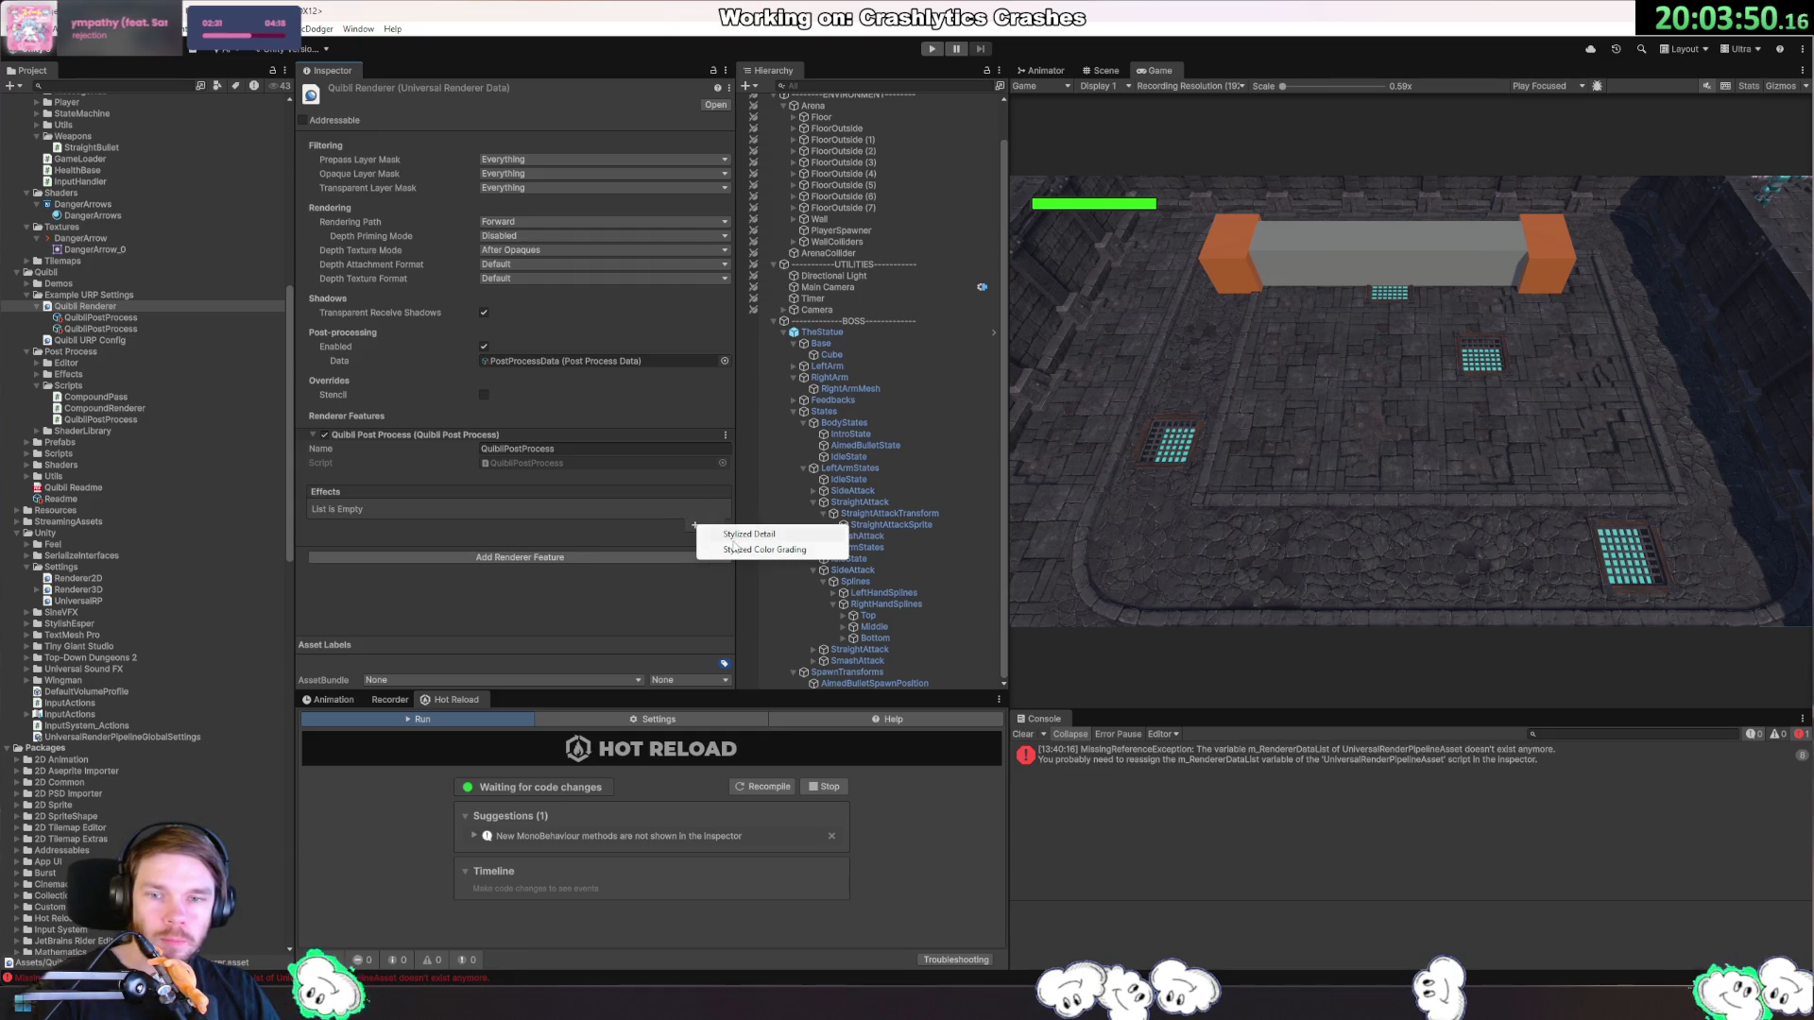
click(762, 550)
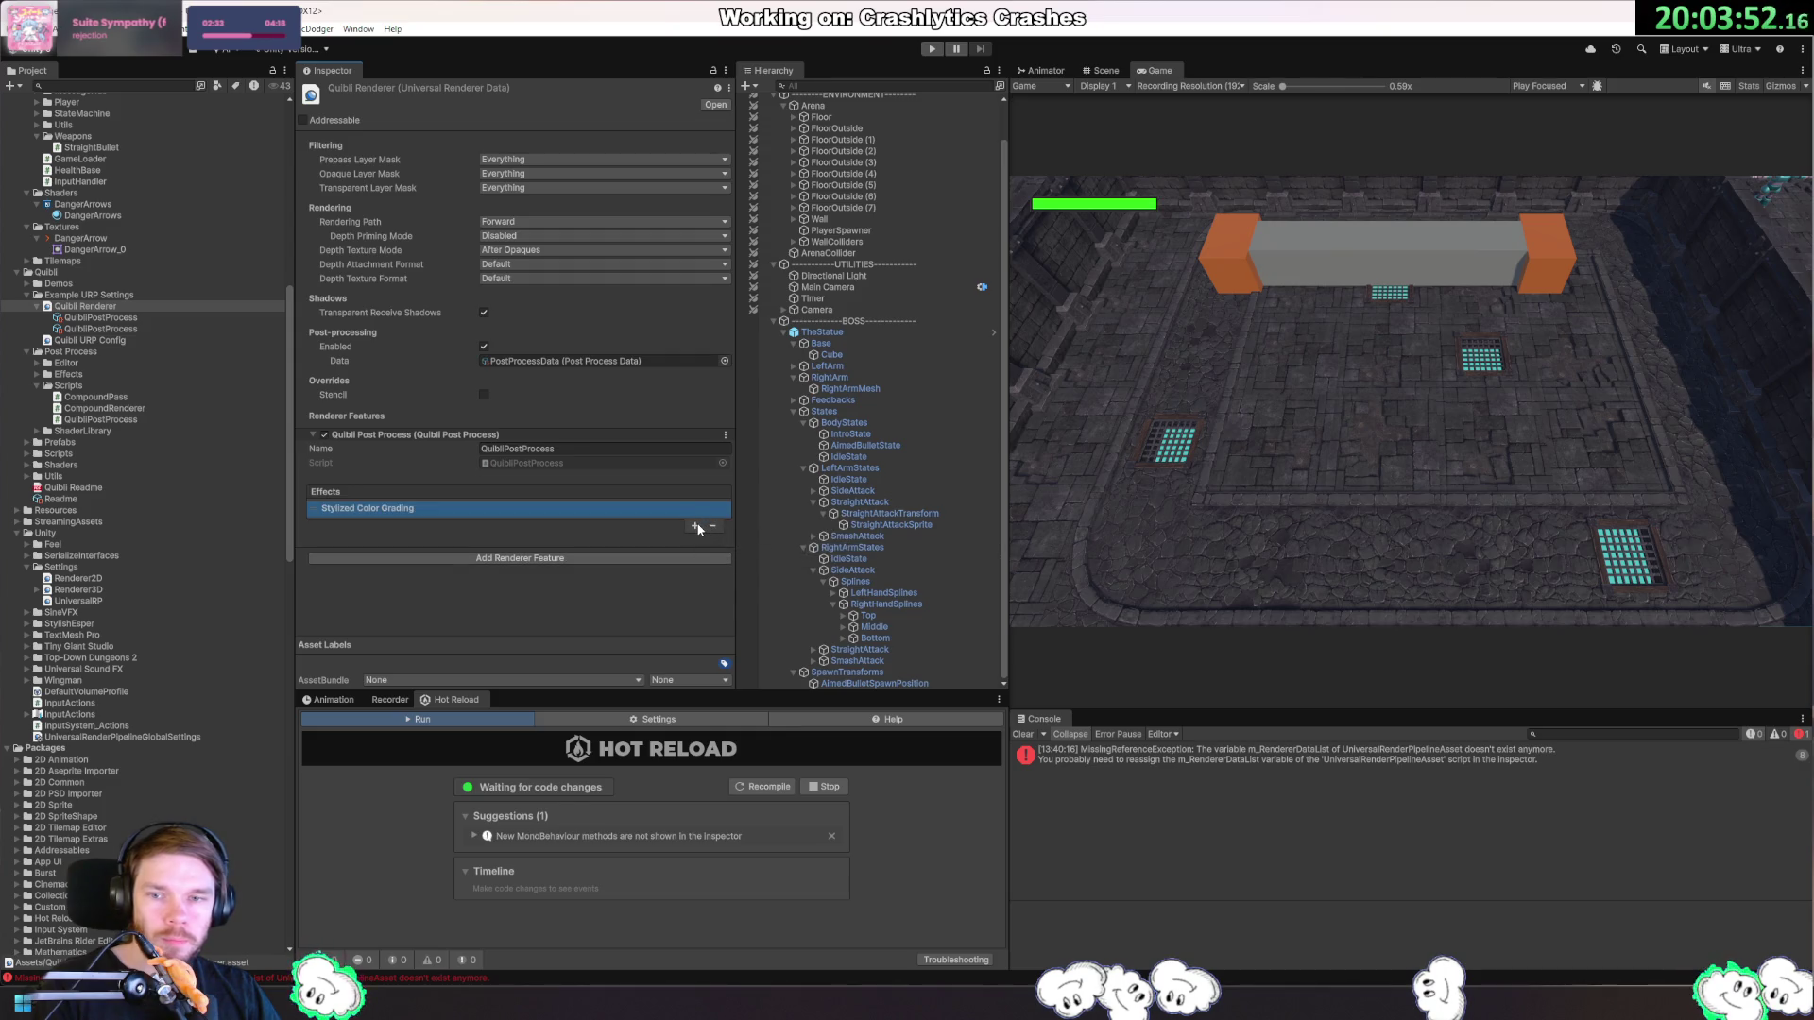
click(695, 526)
click(745, 534)
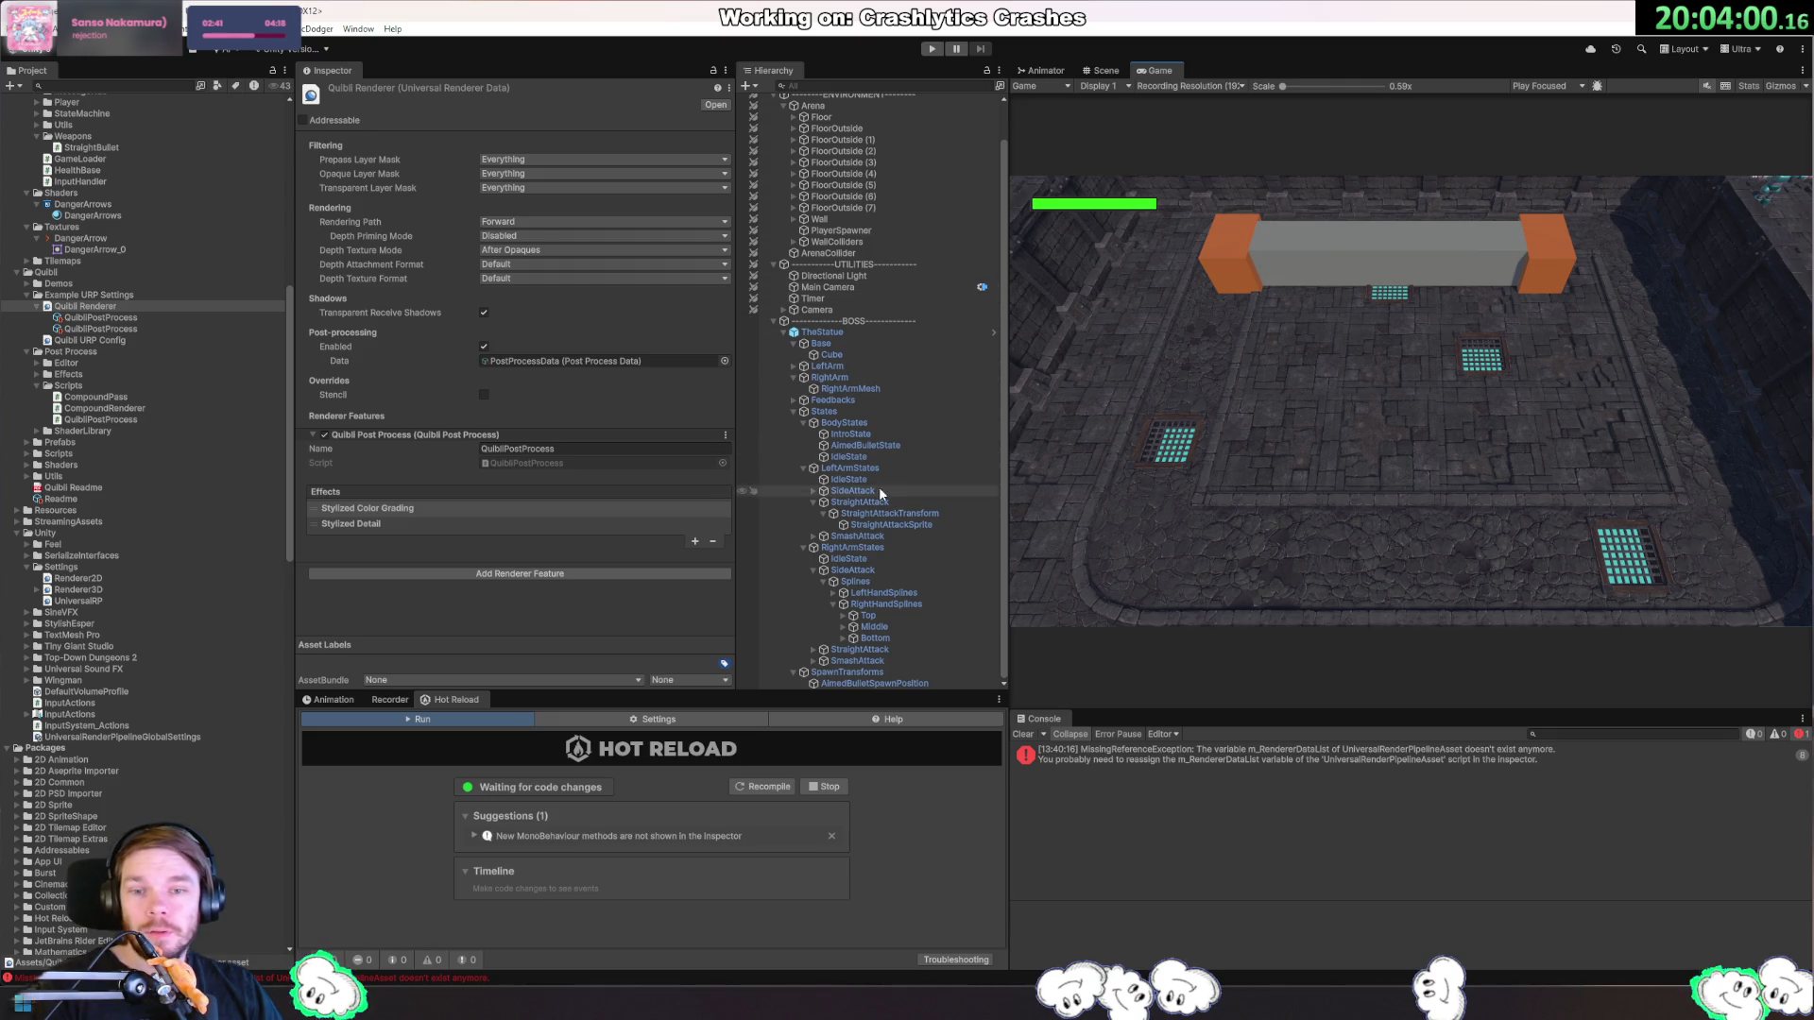
Expand FloorOutside (5) in the Hierarchy and select its floor_1B tile.
click(850, 335)
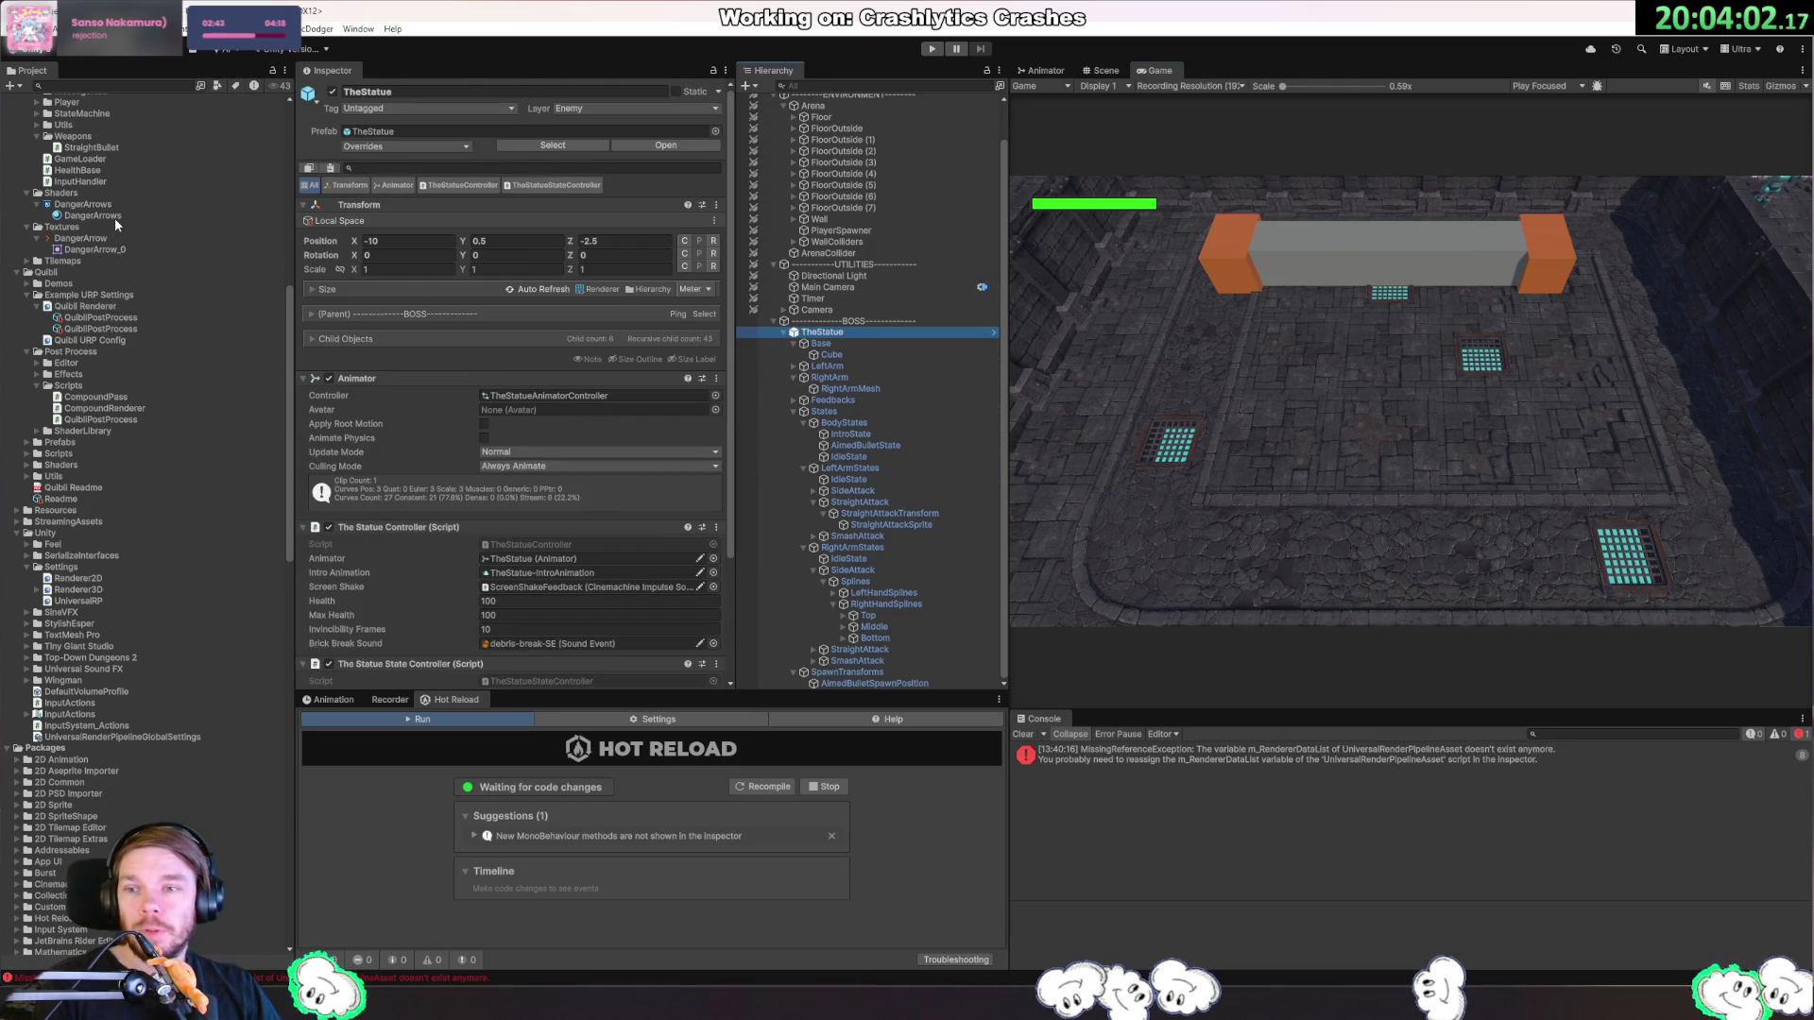
scroll(670, 451, down, 4)
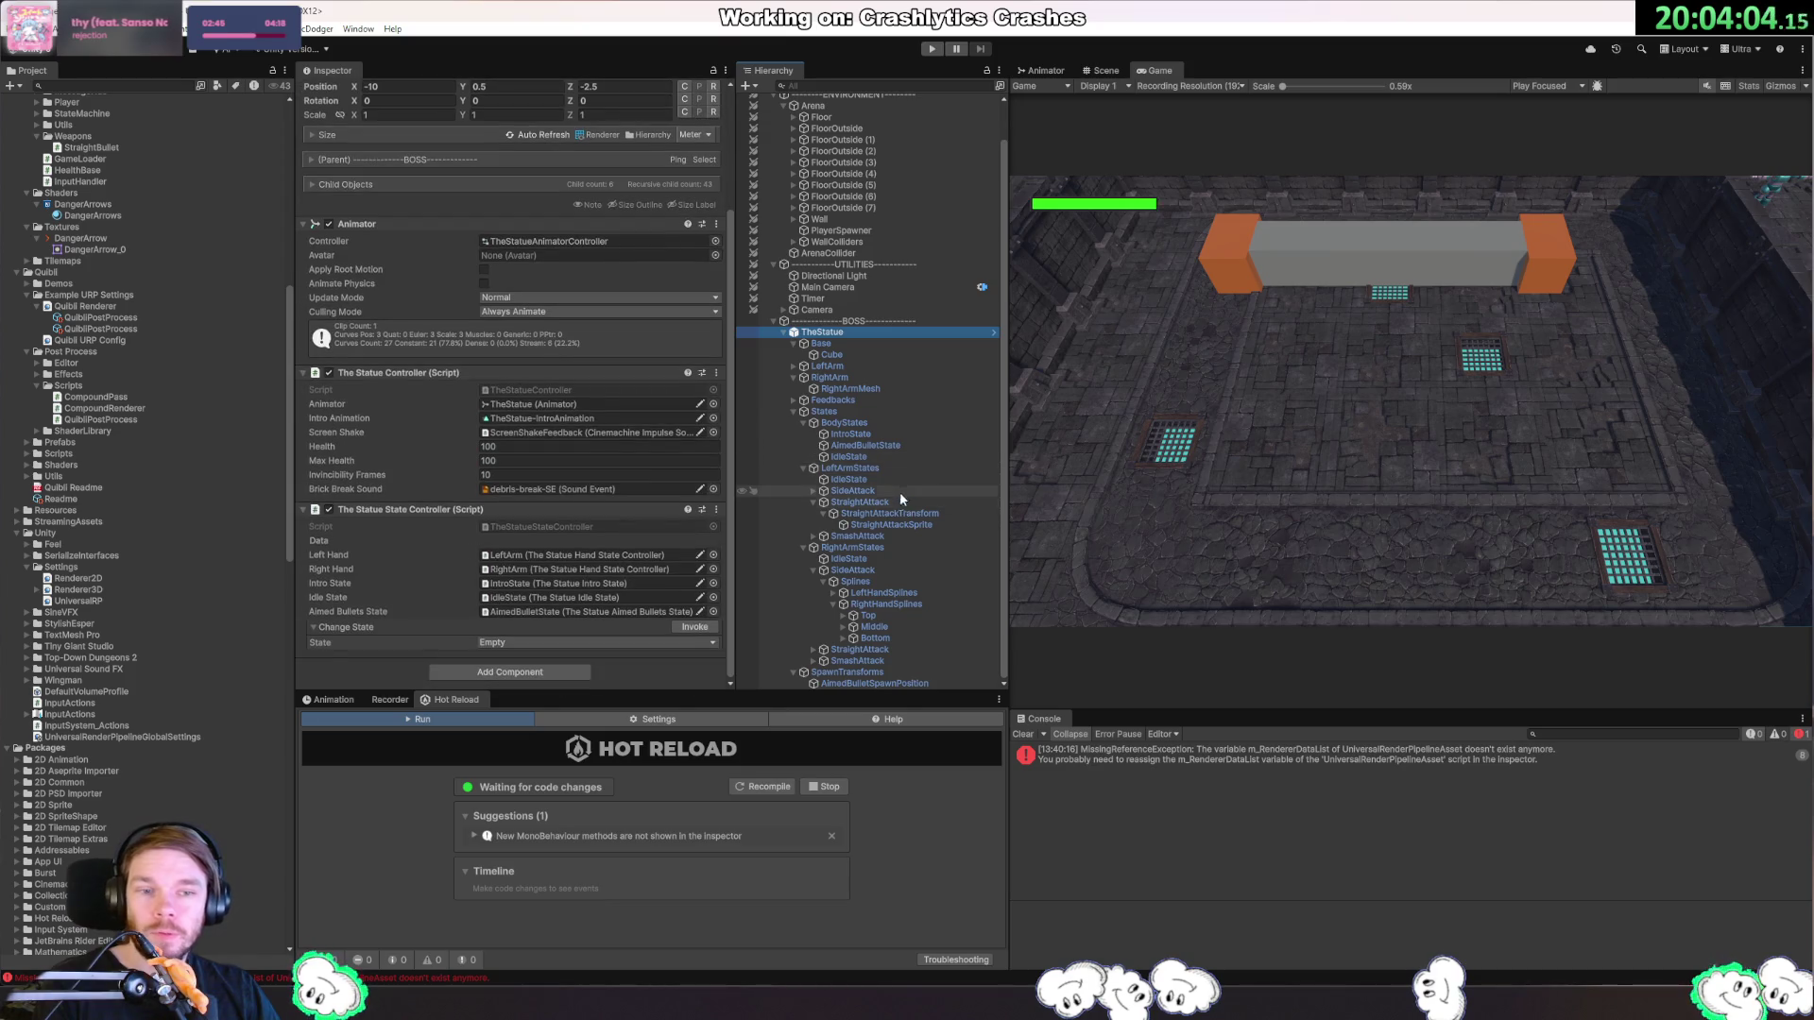
click(855, 187)
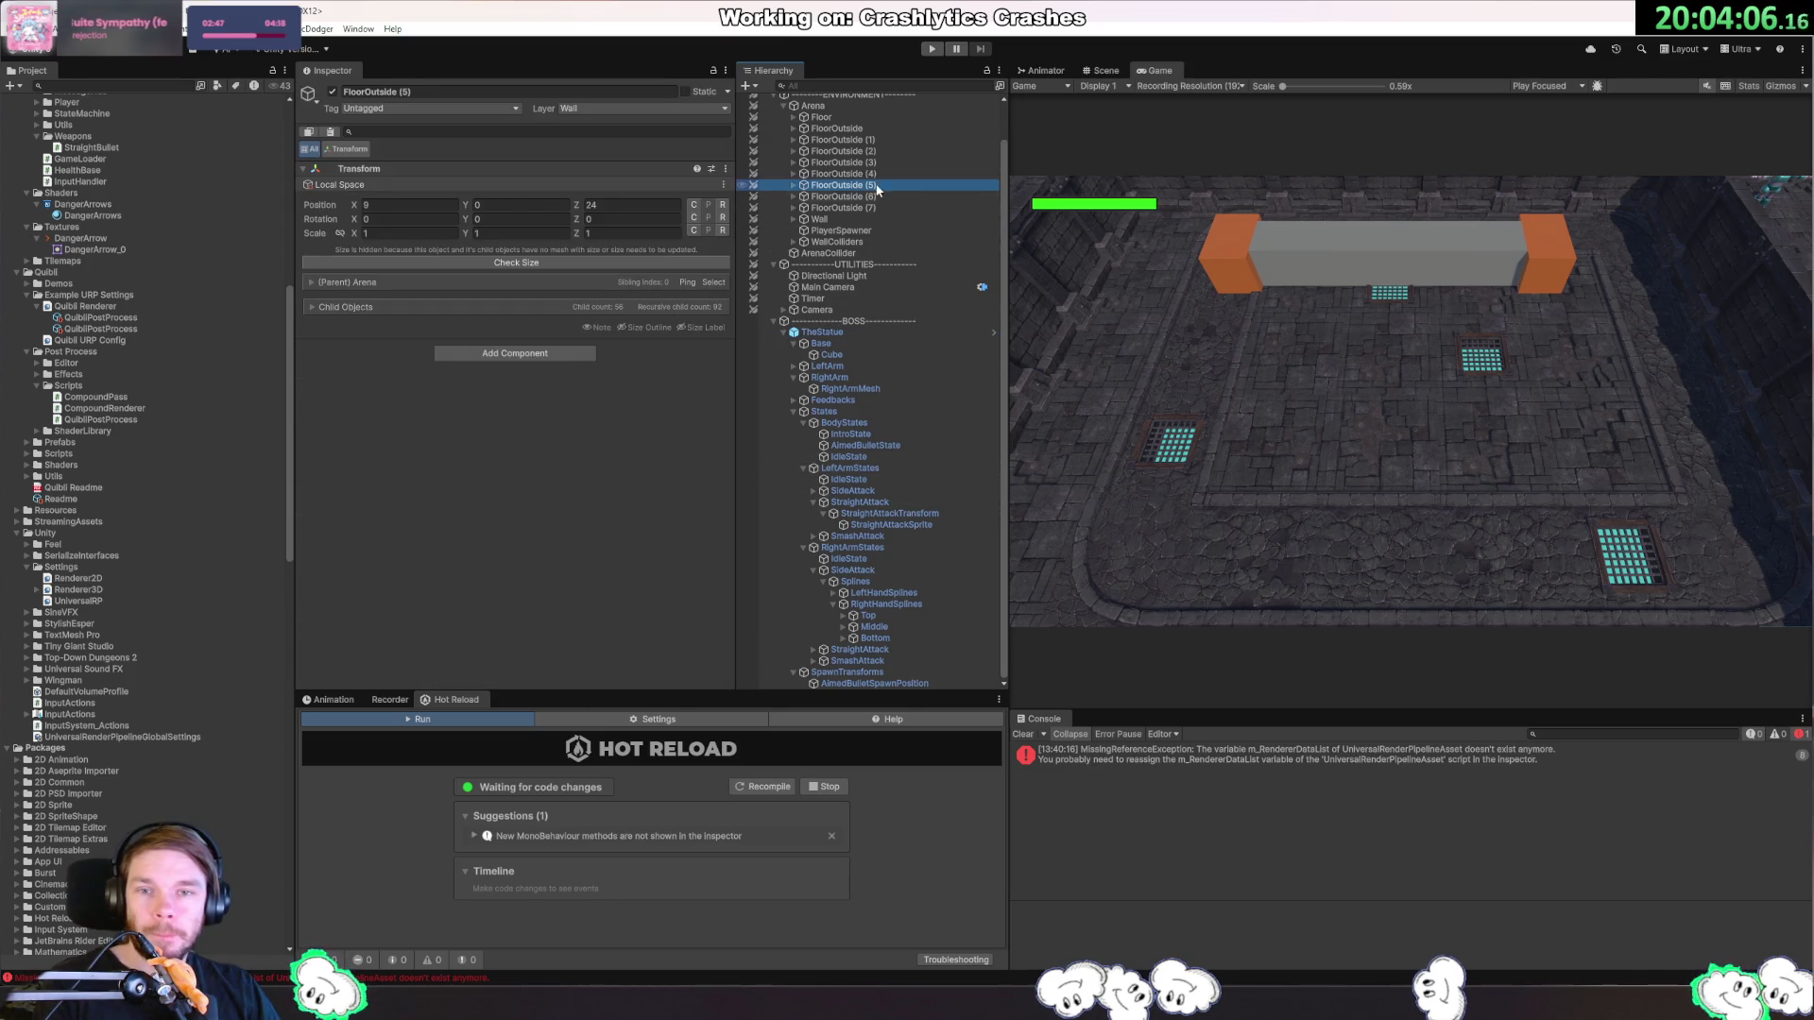
click(794, 185)
click(833, 196)
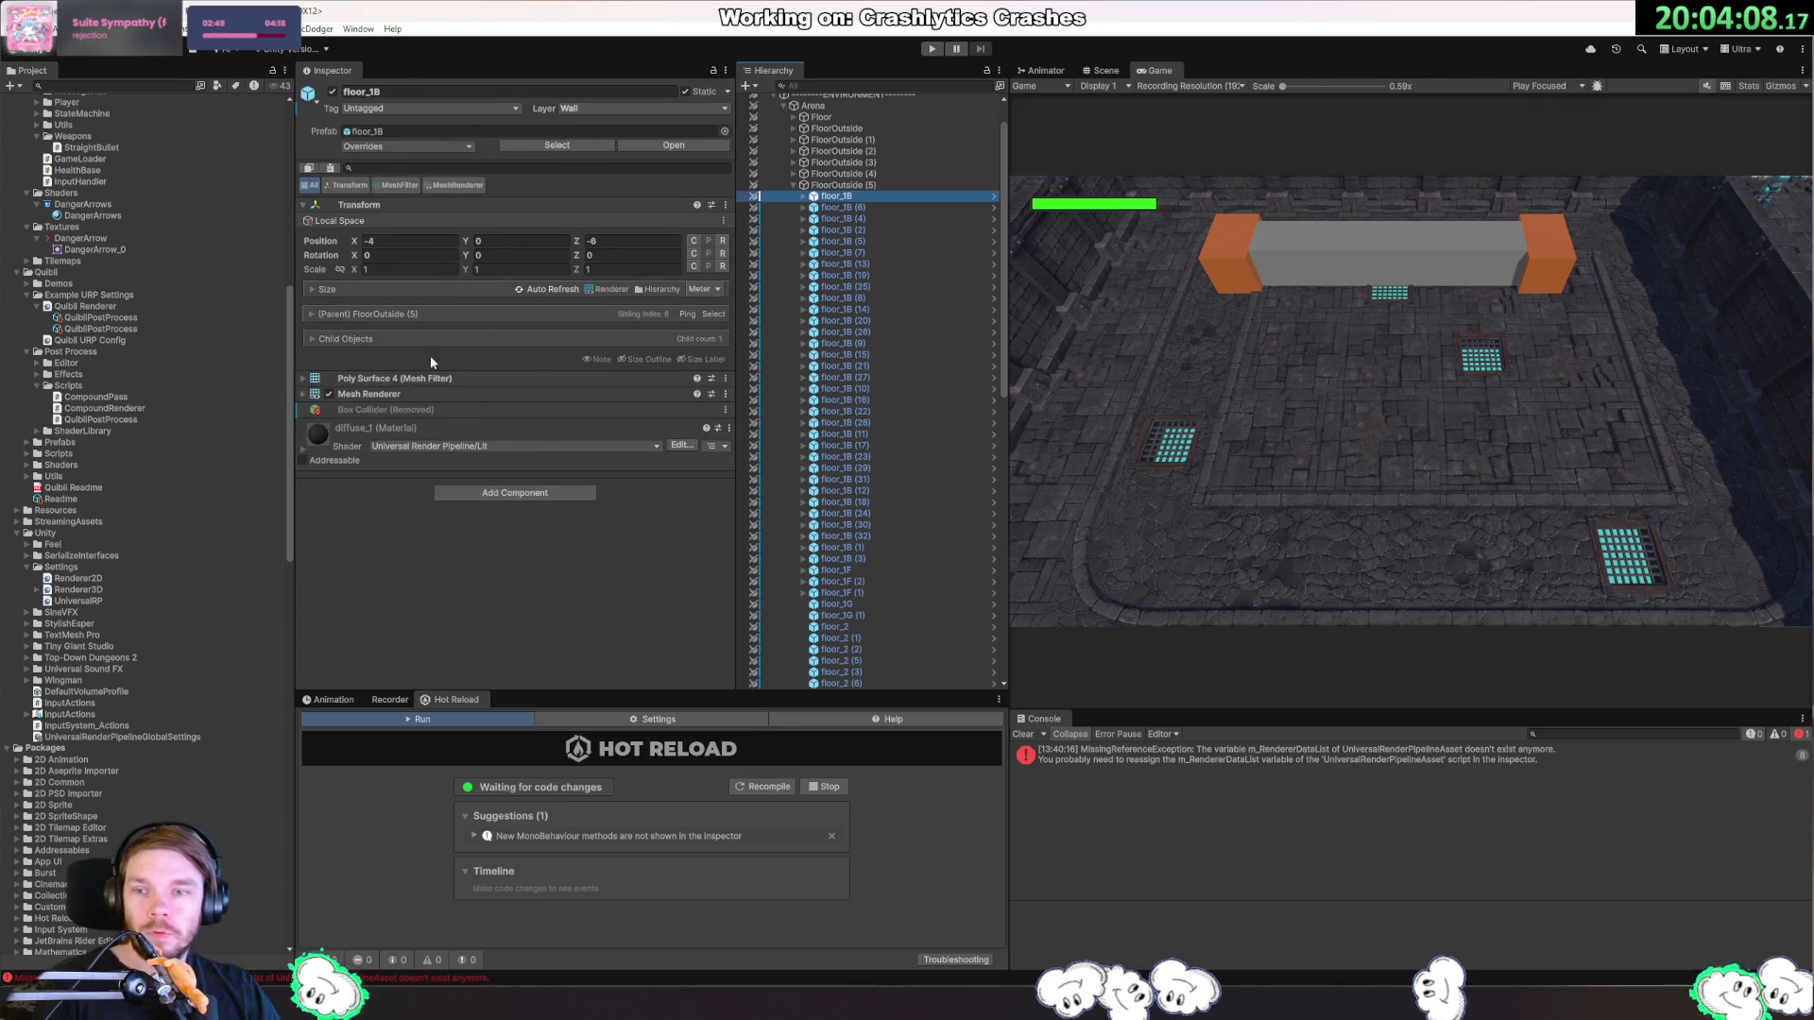
Open the tile's diffuse_1 material and change its shader to Quibli/Stylized Lit.
click(444, 394)
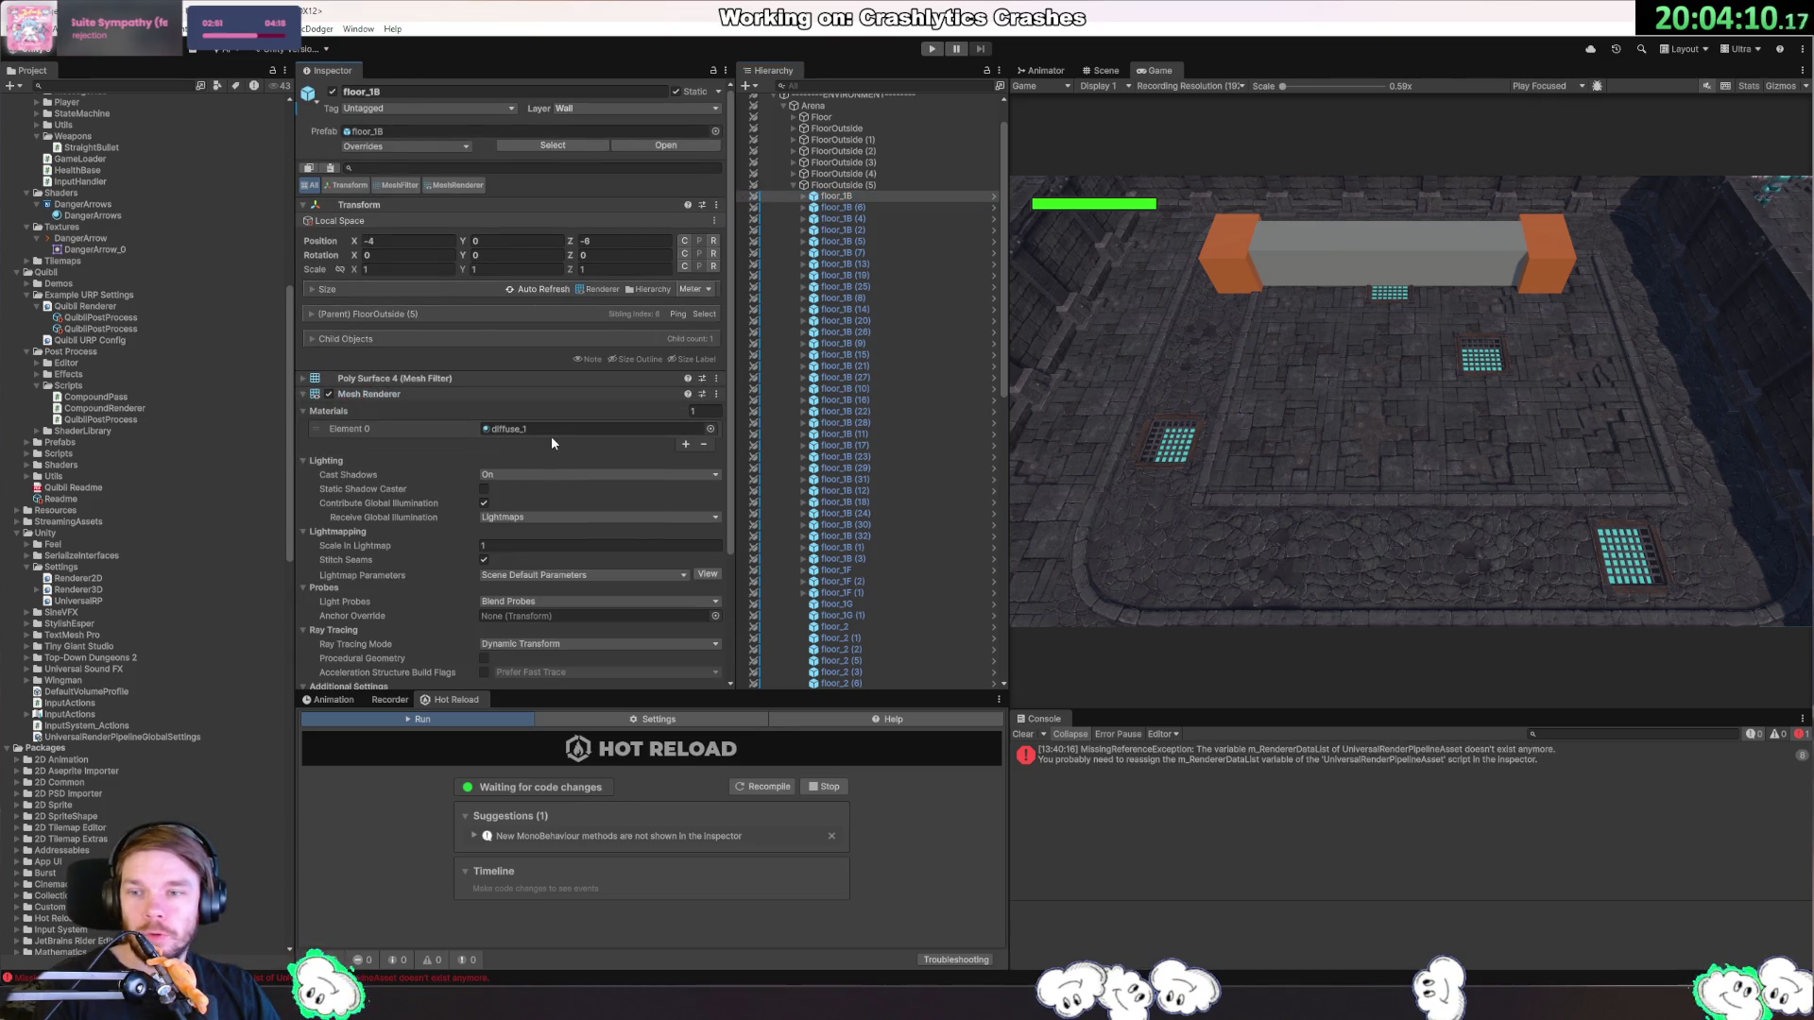
click(553, 429)
click(104, 727)
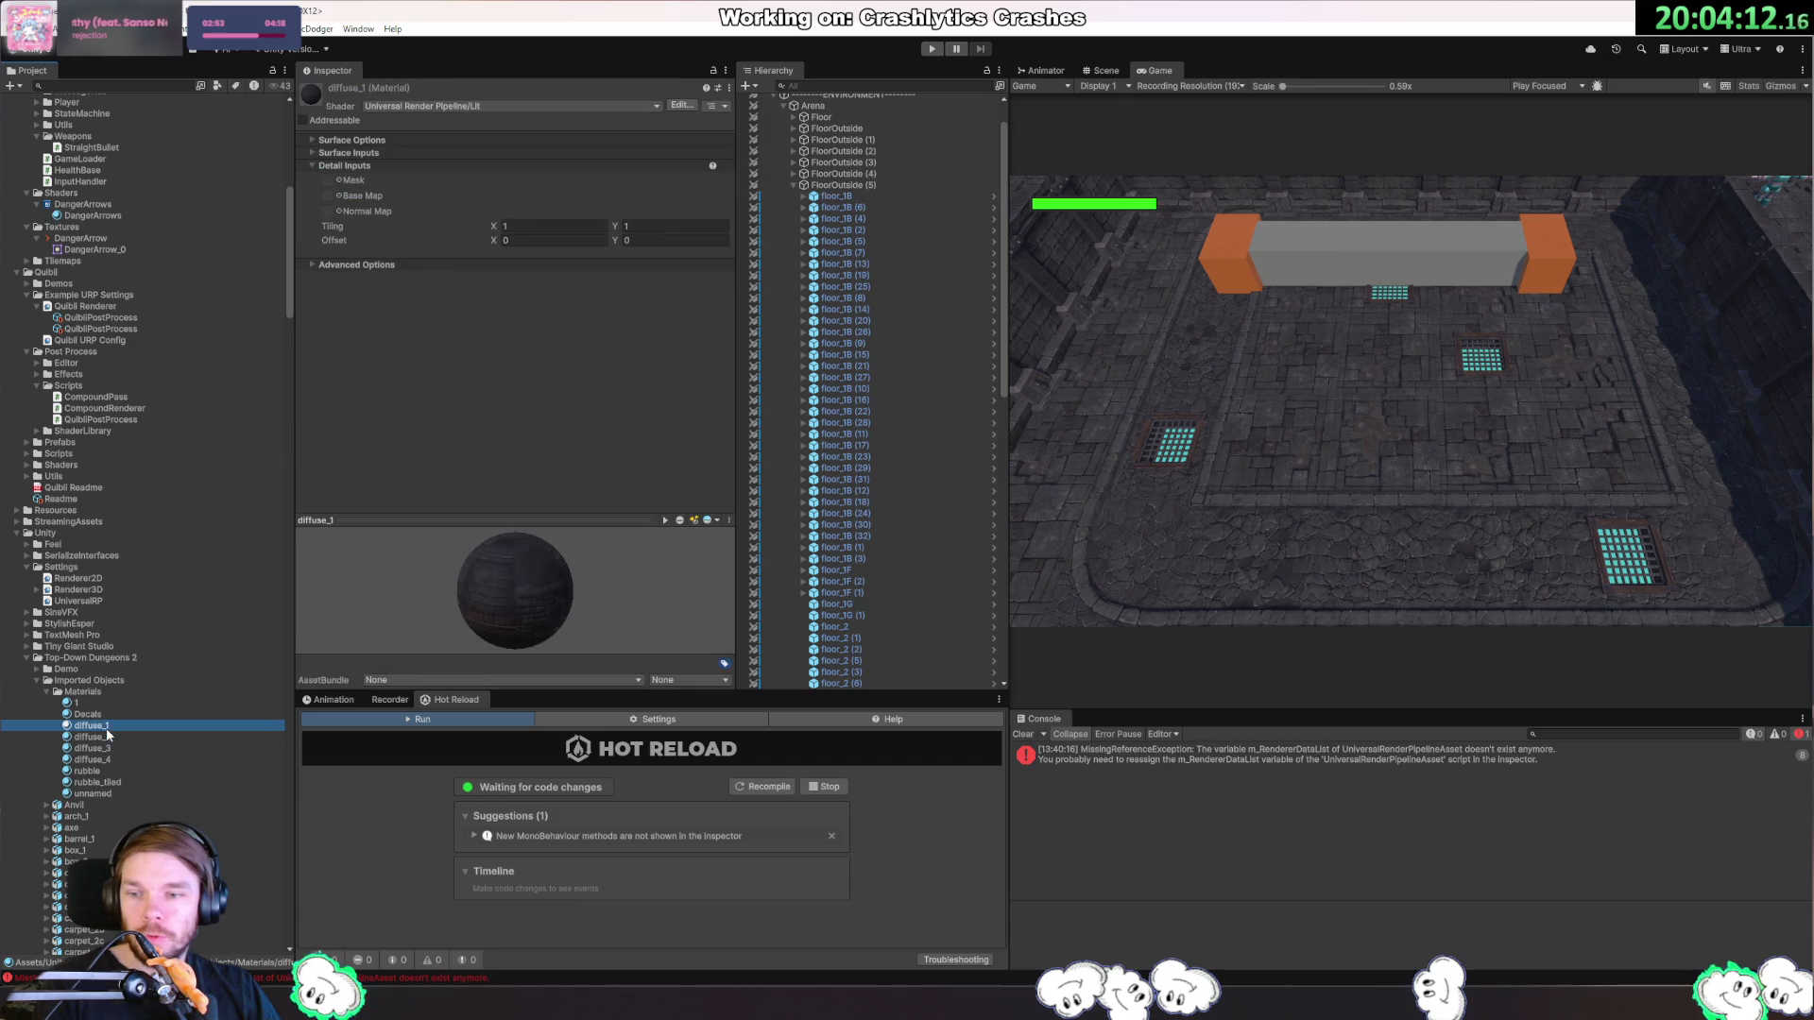
click(529, 107)
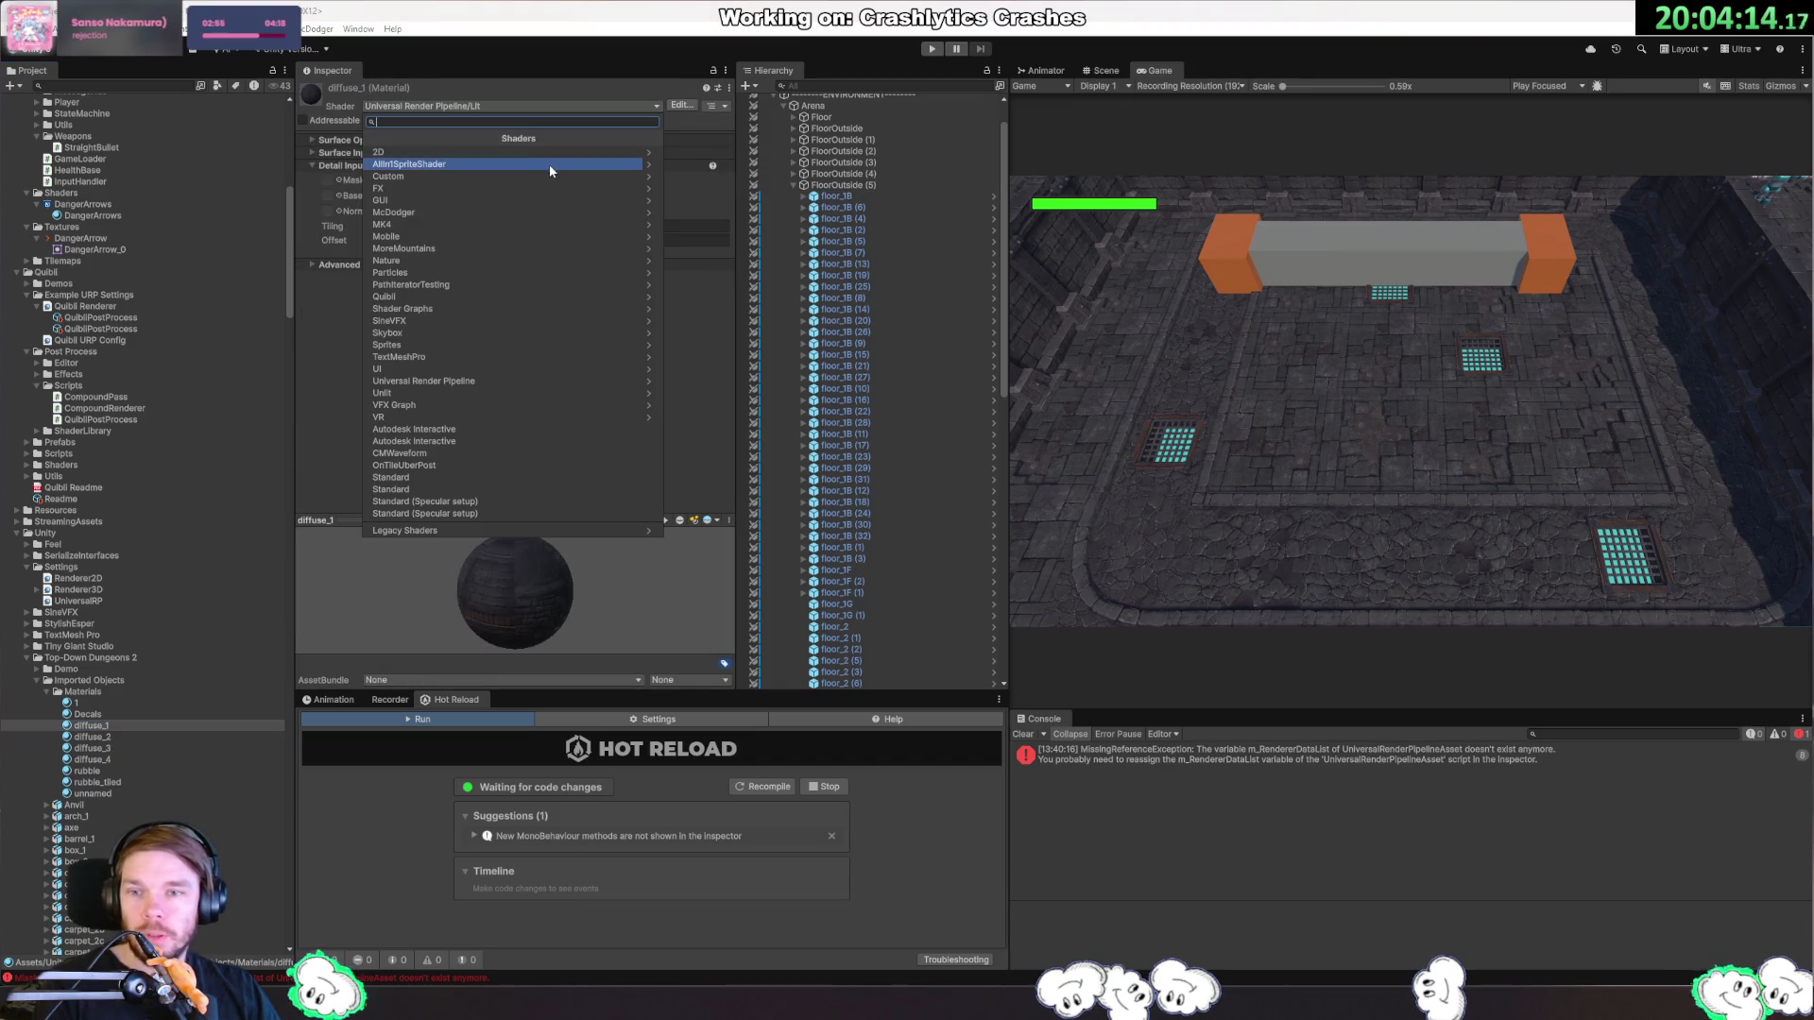
click(491, 297)
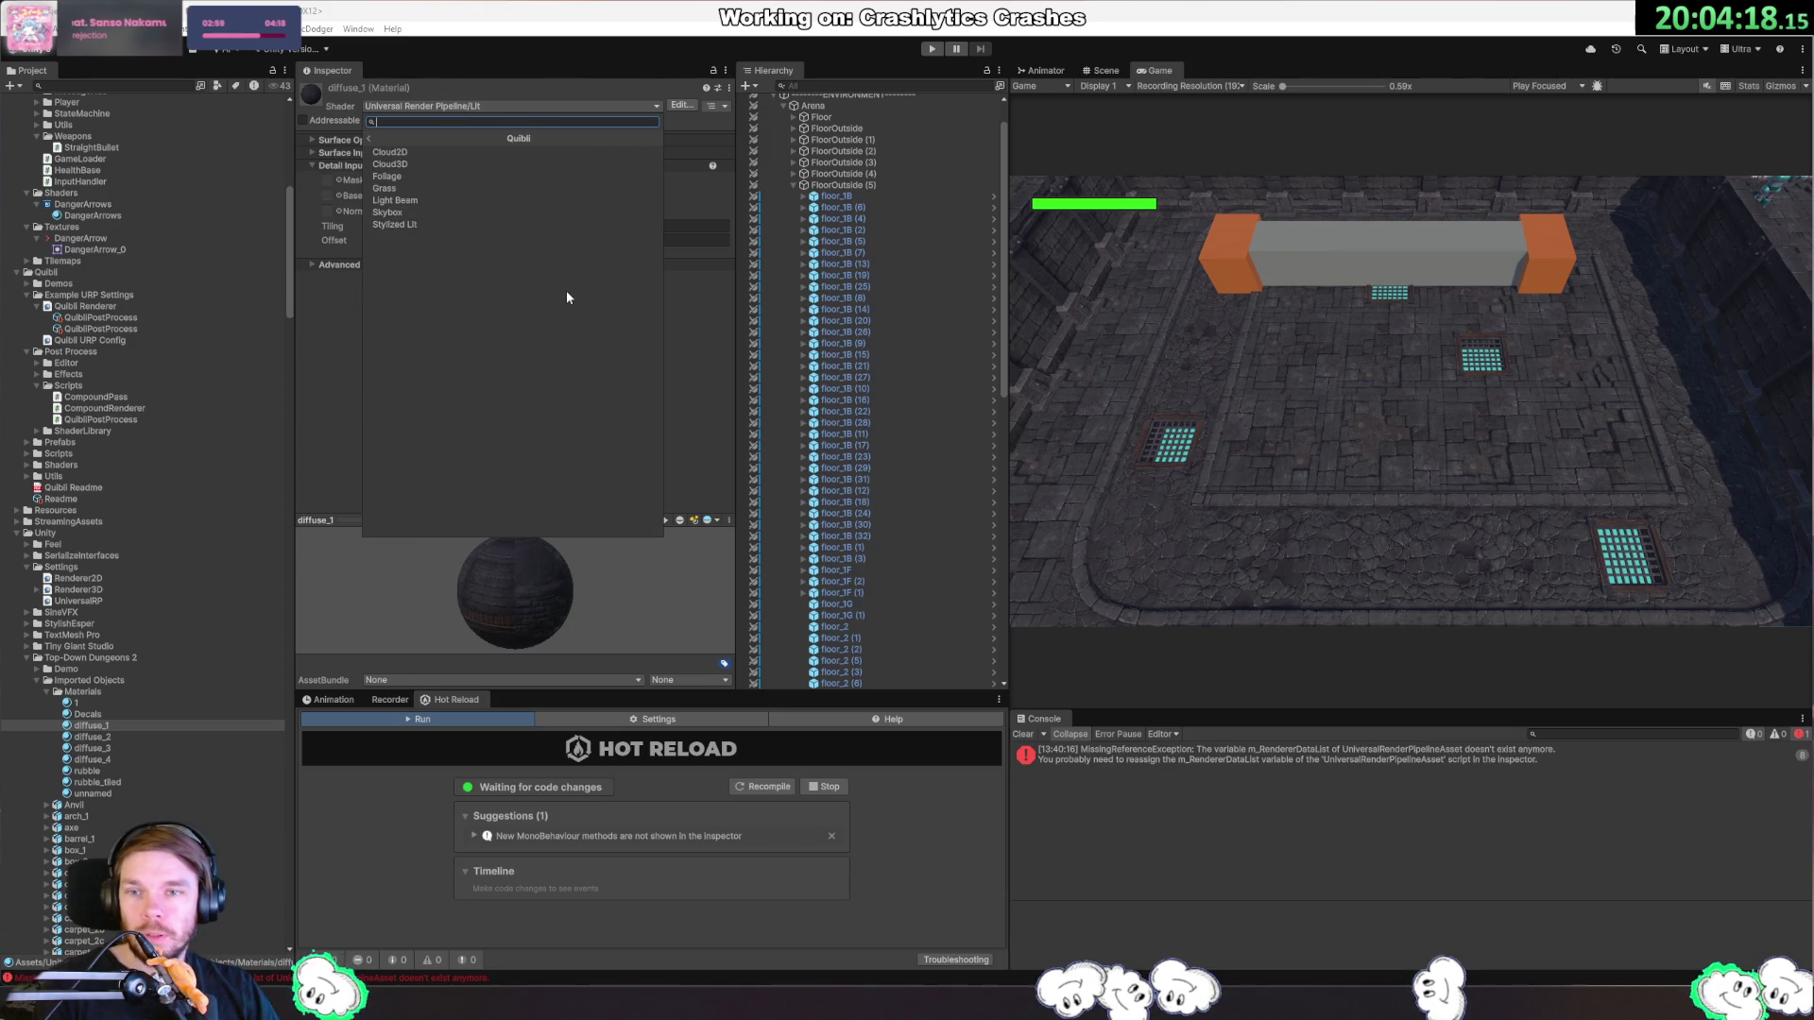
click(400, 224)
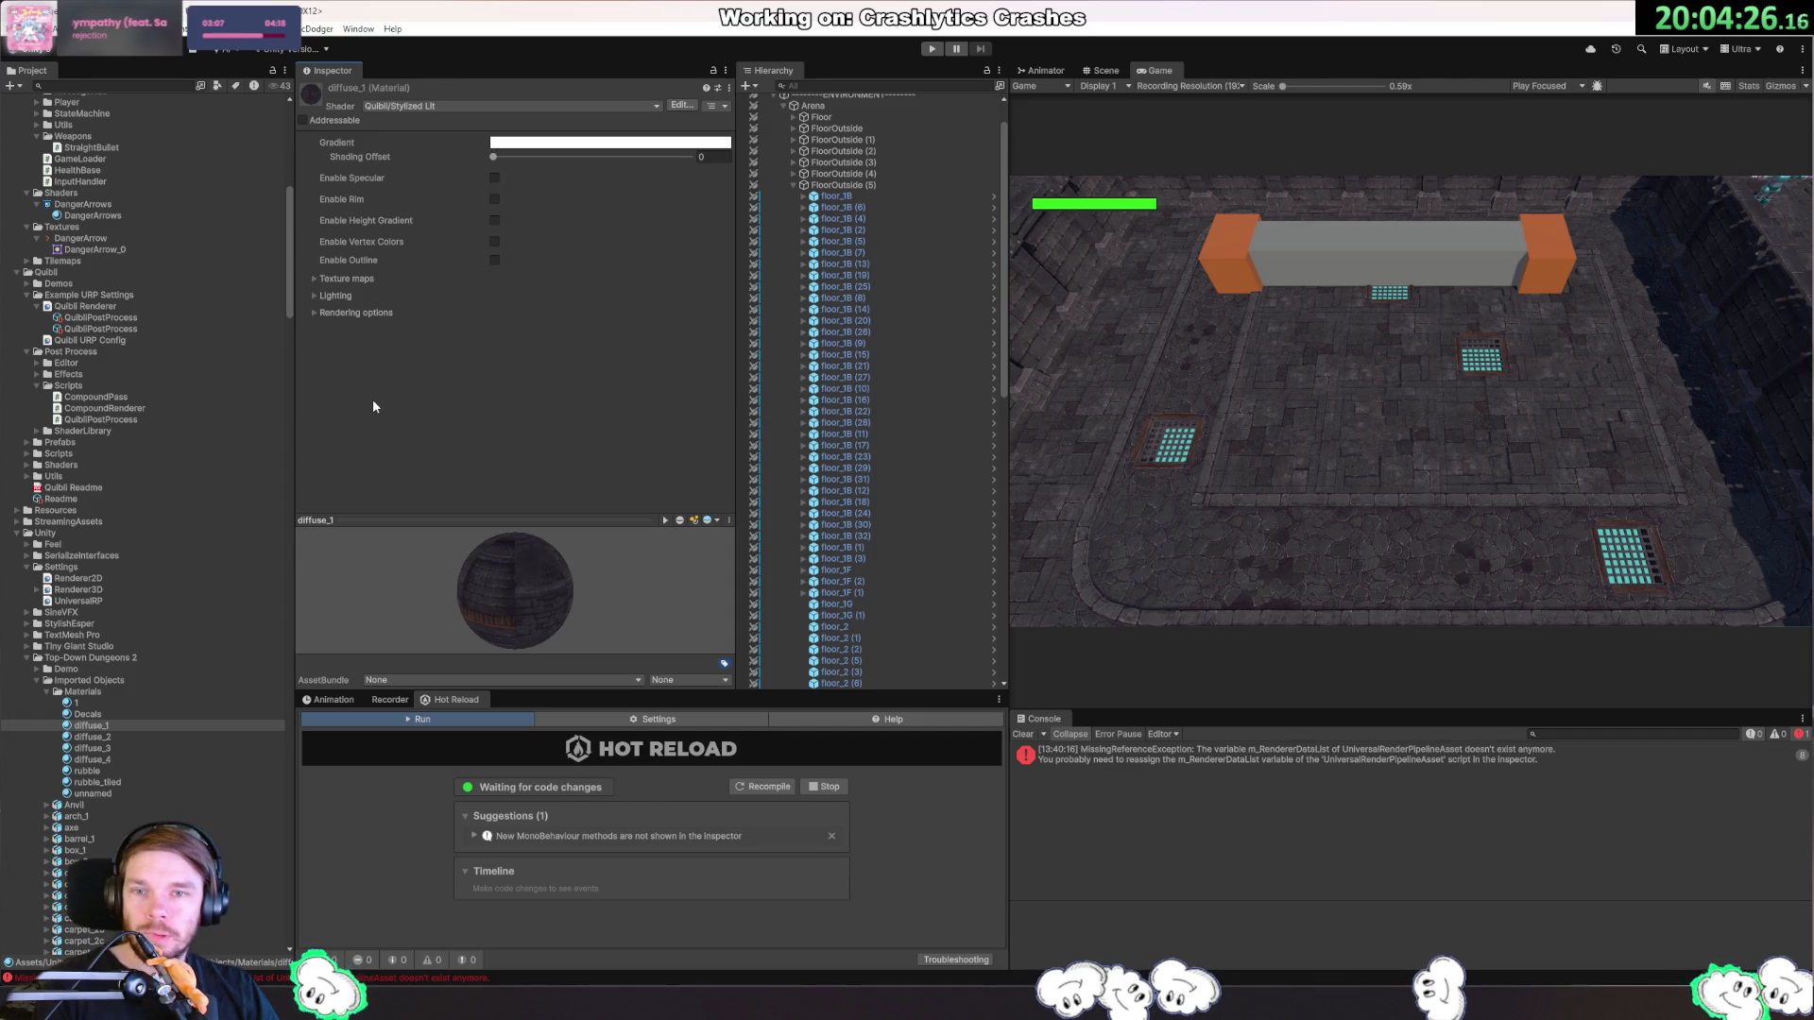
click(313, 280)
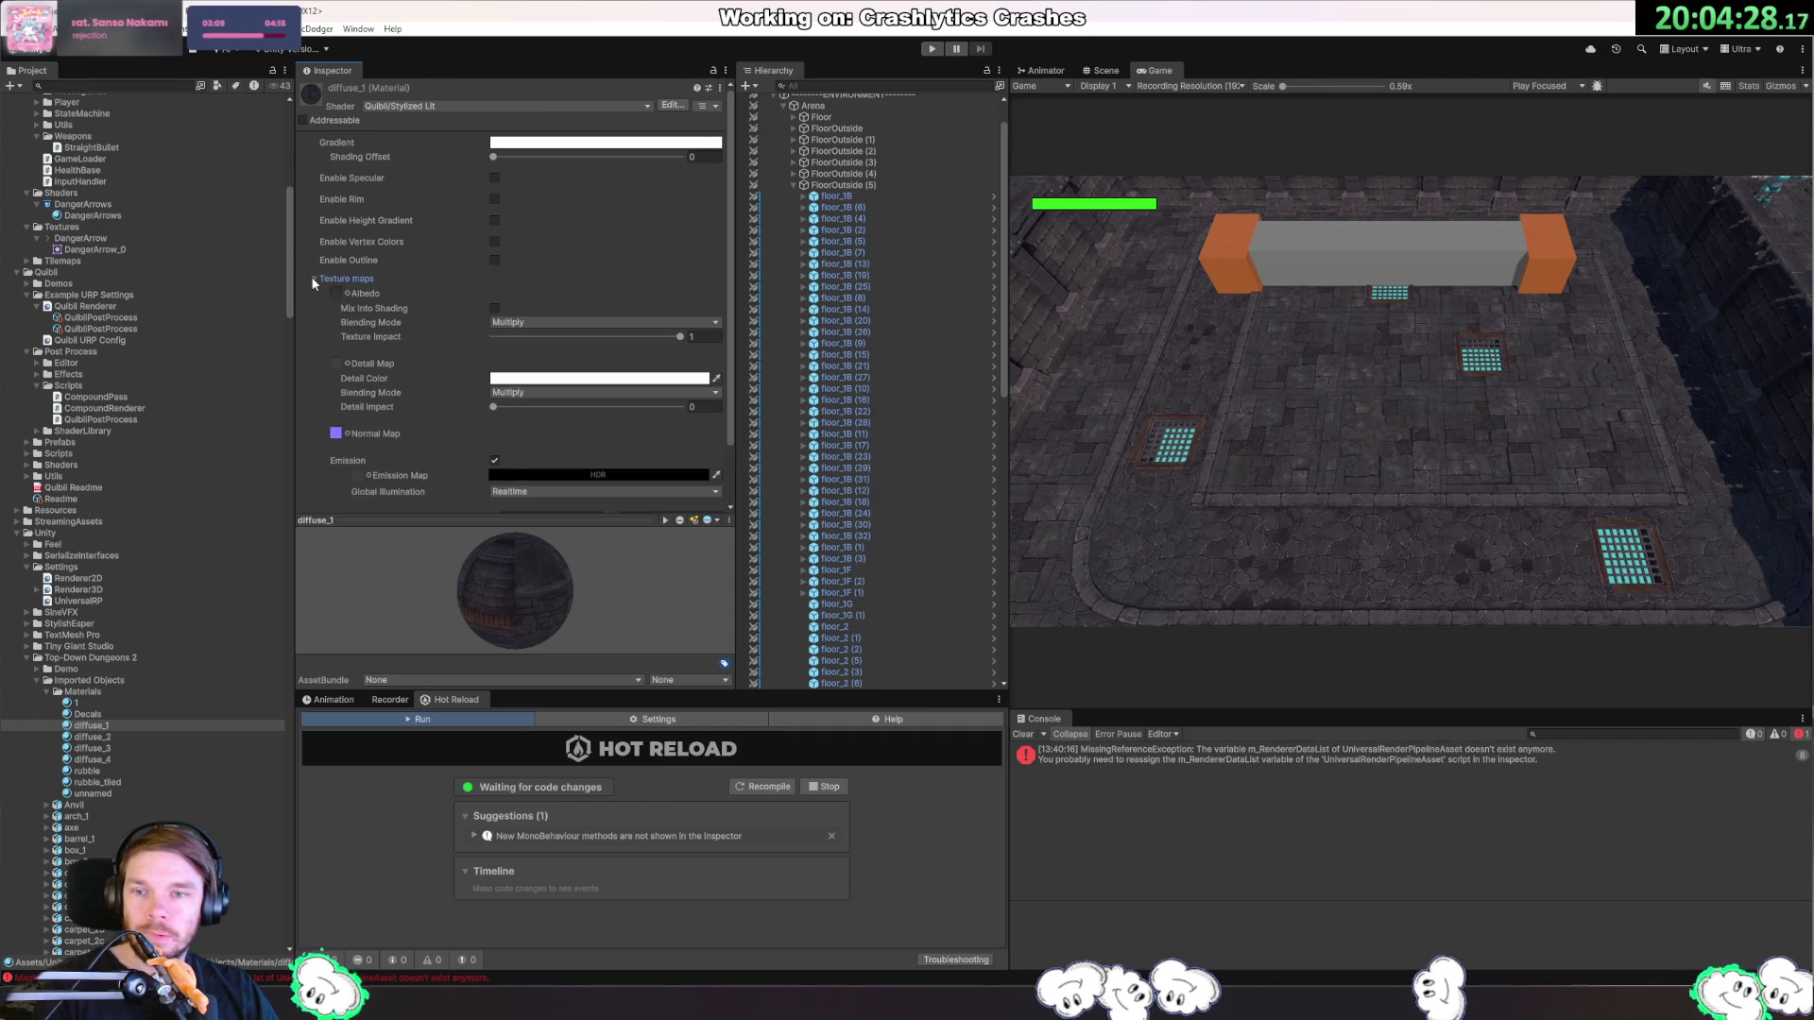
click(314, 278)
Browse diffuse_1 through diffuse_4, then select diffuse_2 to diffuse_4 together.
click(118, 726)
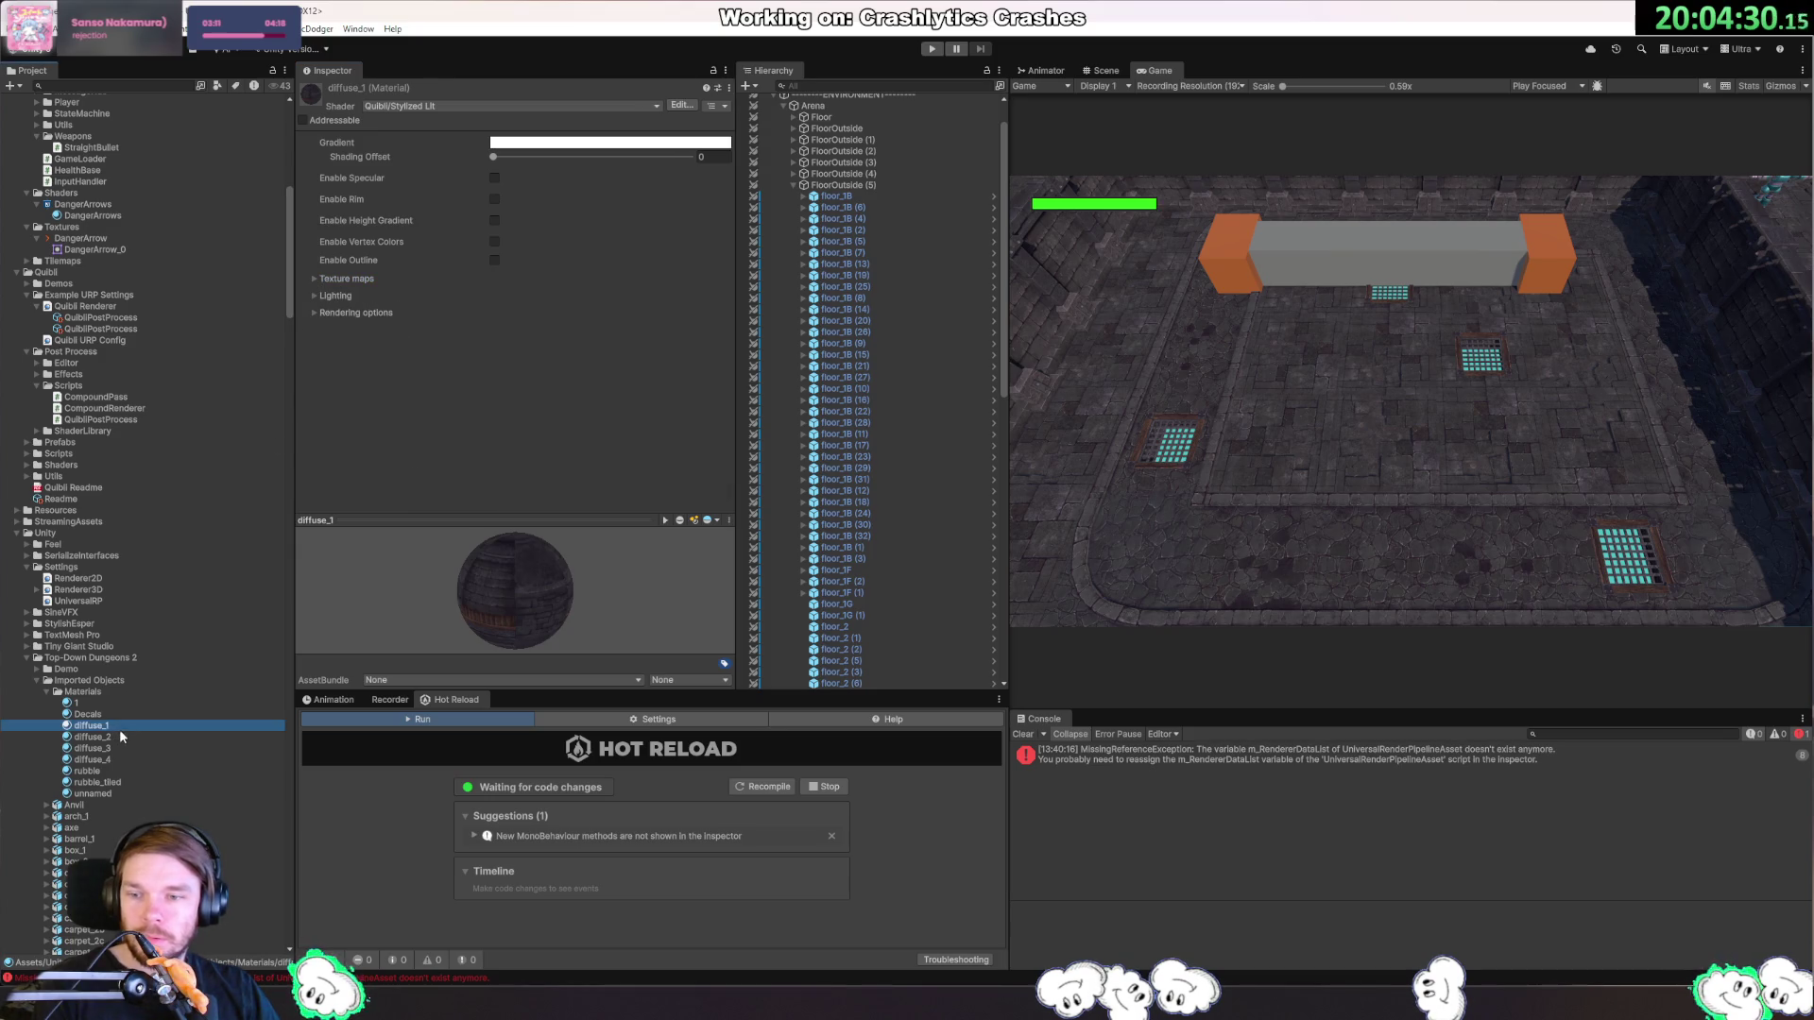
click(113, 736)
click(119, 747)
click(122, 759)
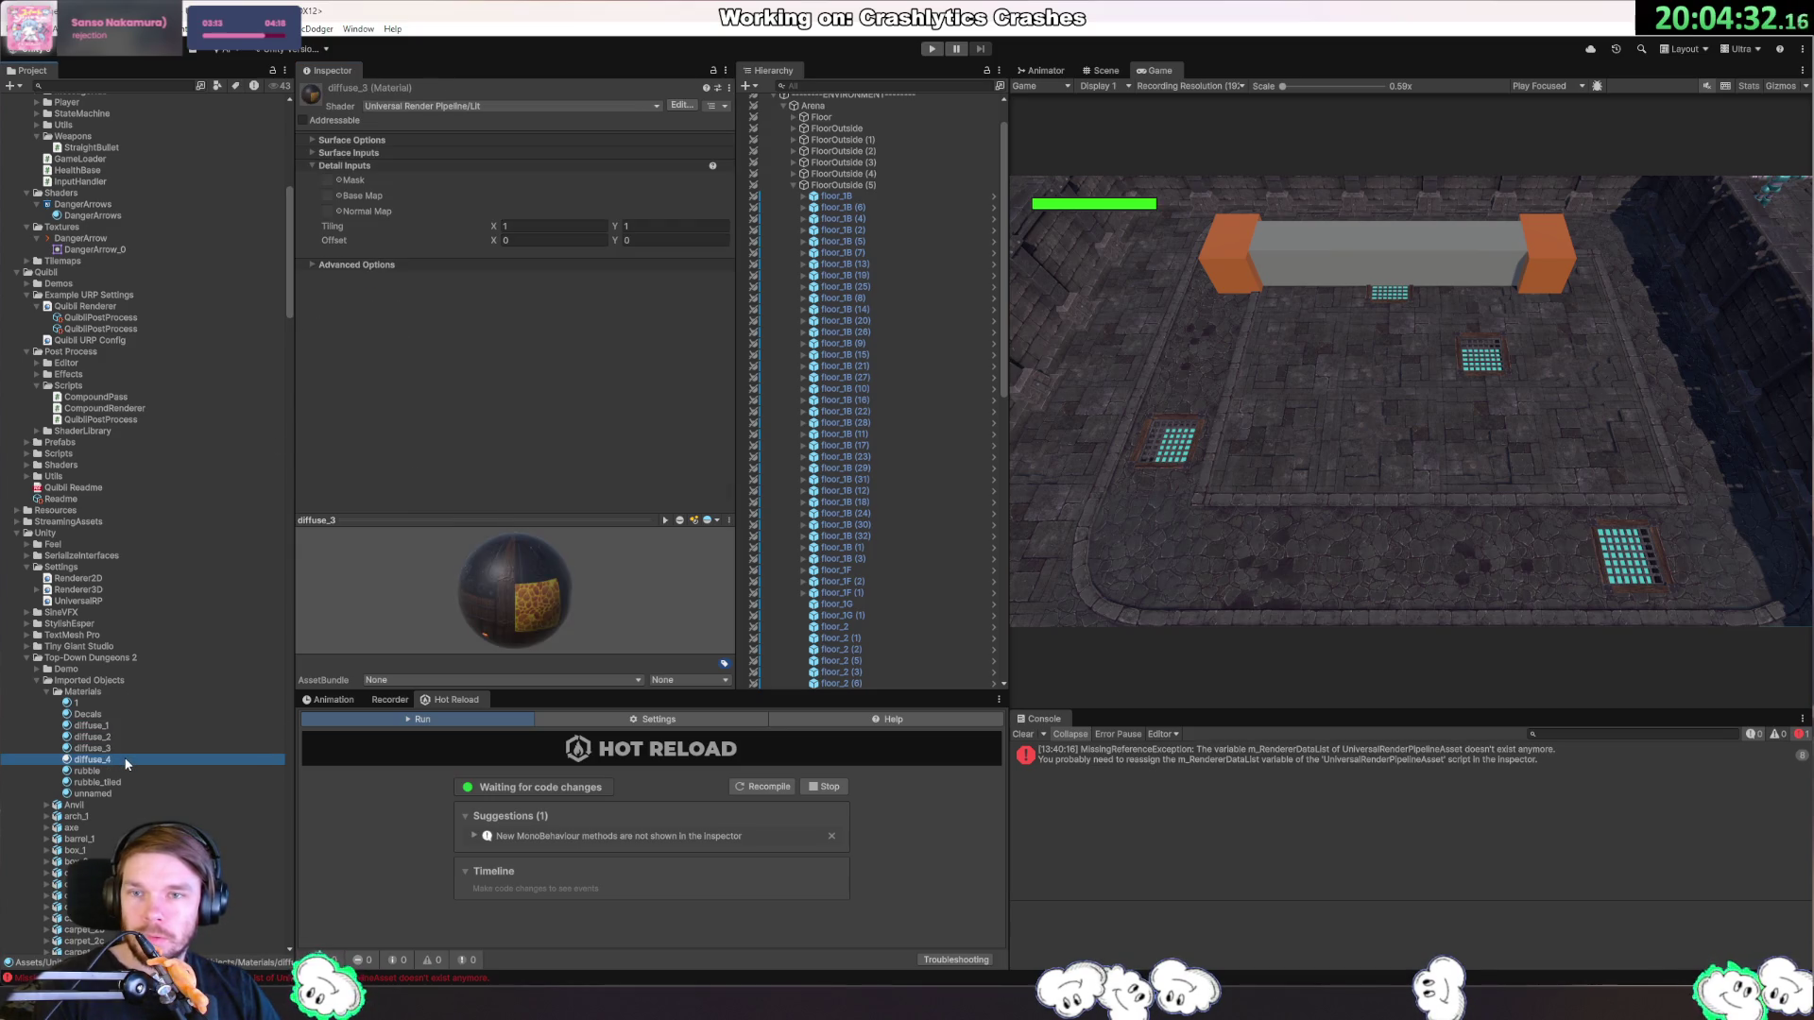
shift+click(121, 736)
Apply Quibli/Stylized Lit to diffuse_2–diffuse_4 together, then to the rubble material.
click(502, 104)
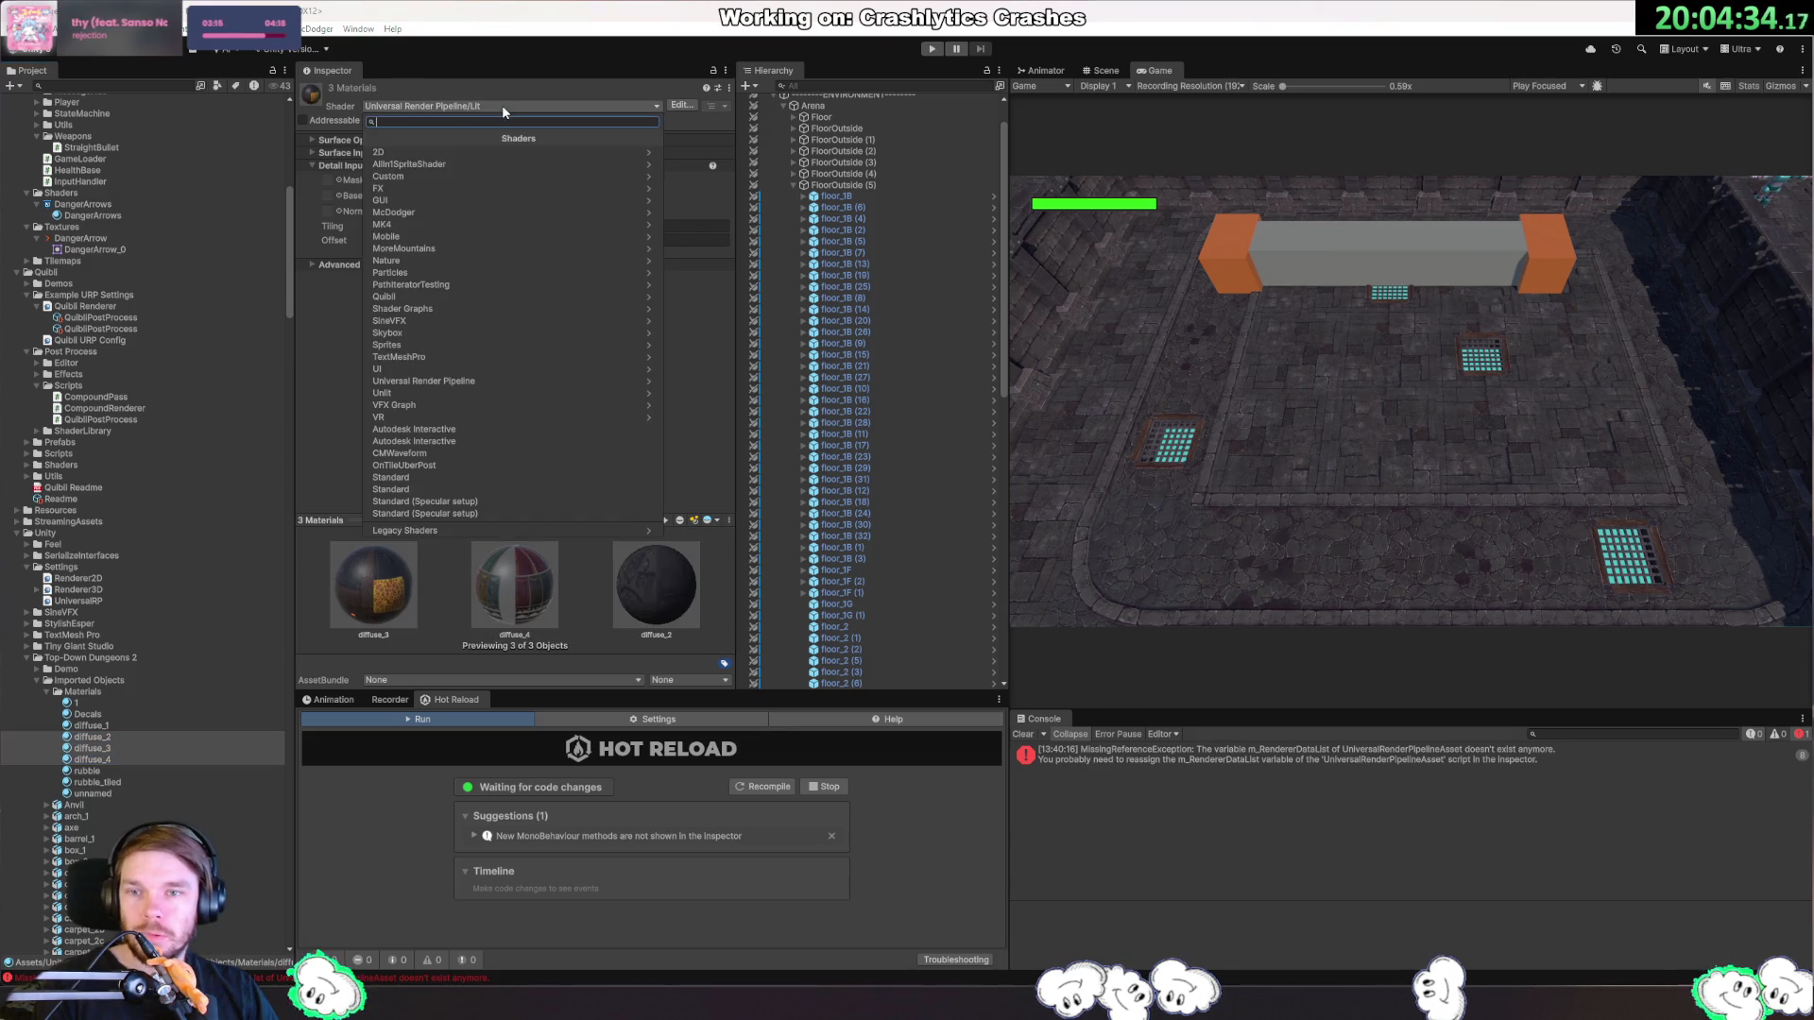
click(424, 297)
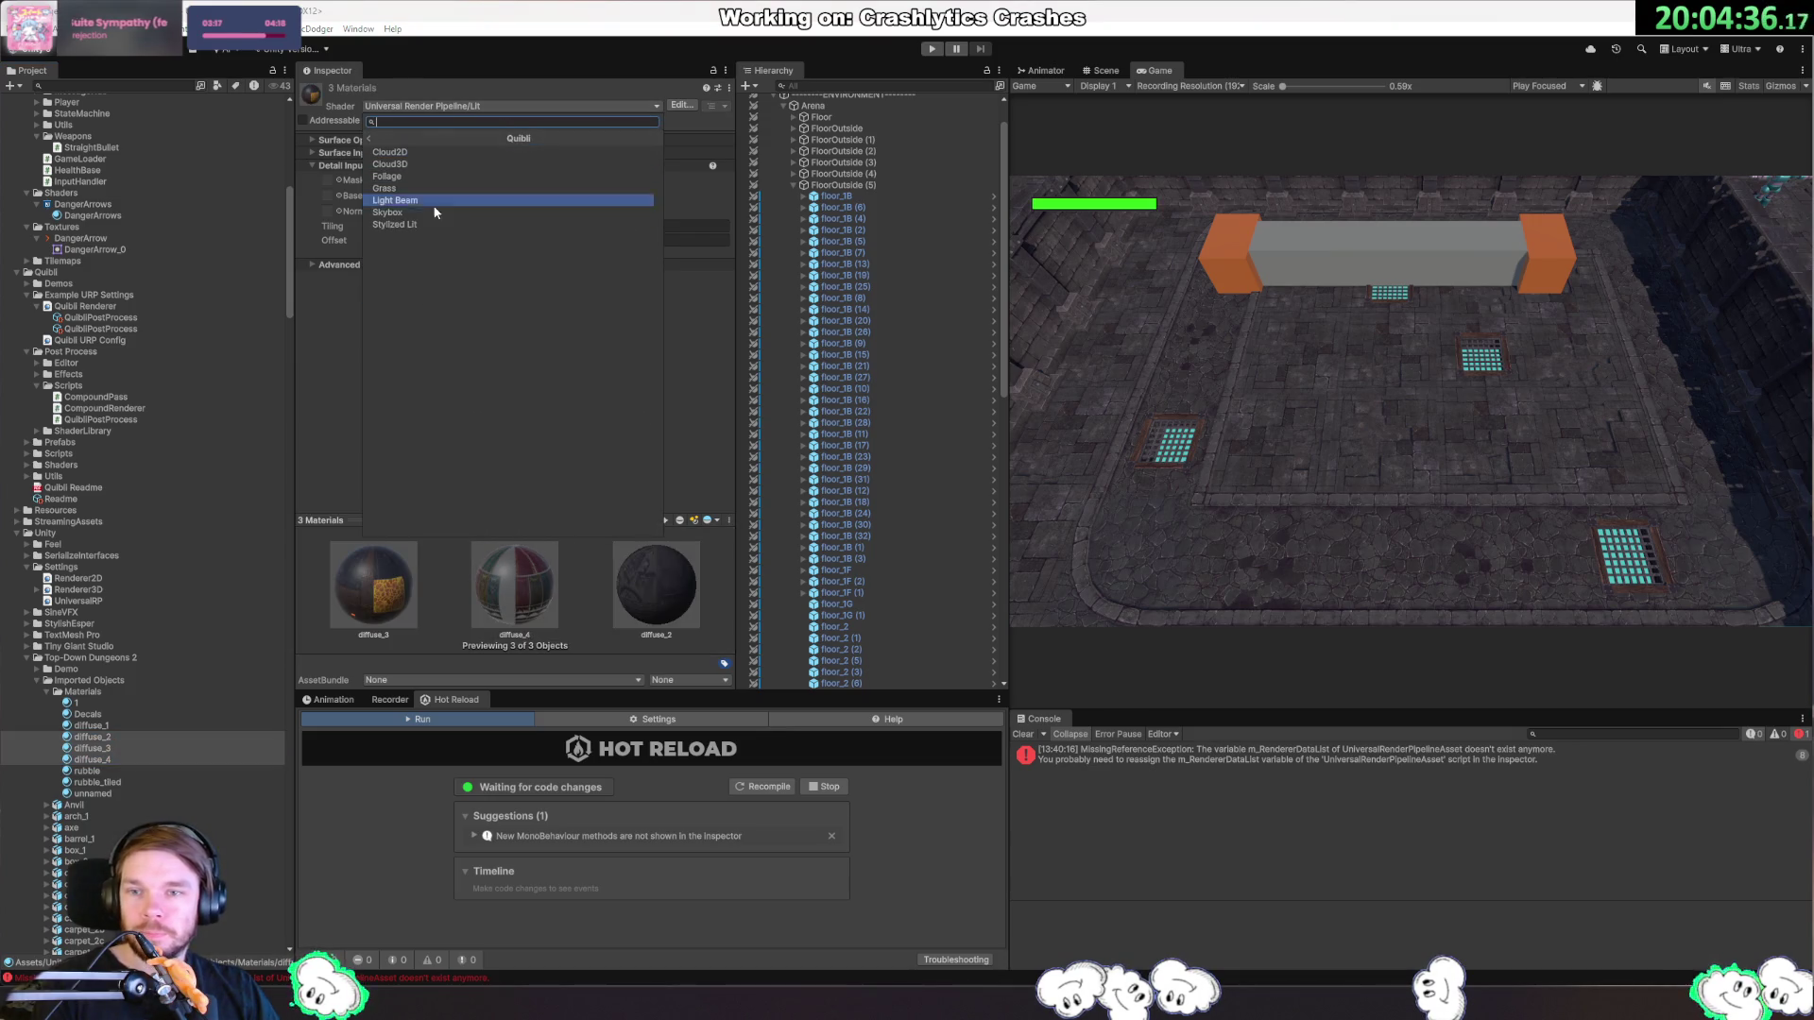
click(414, 225)
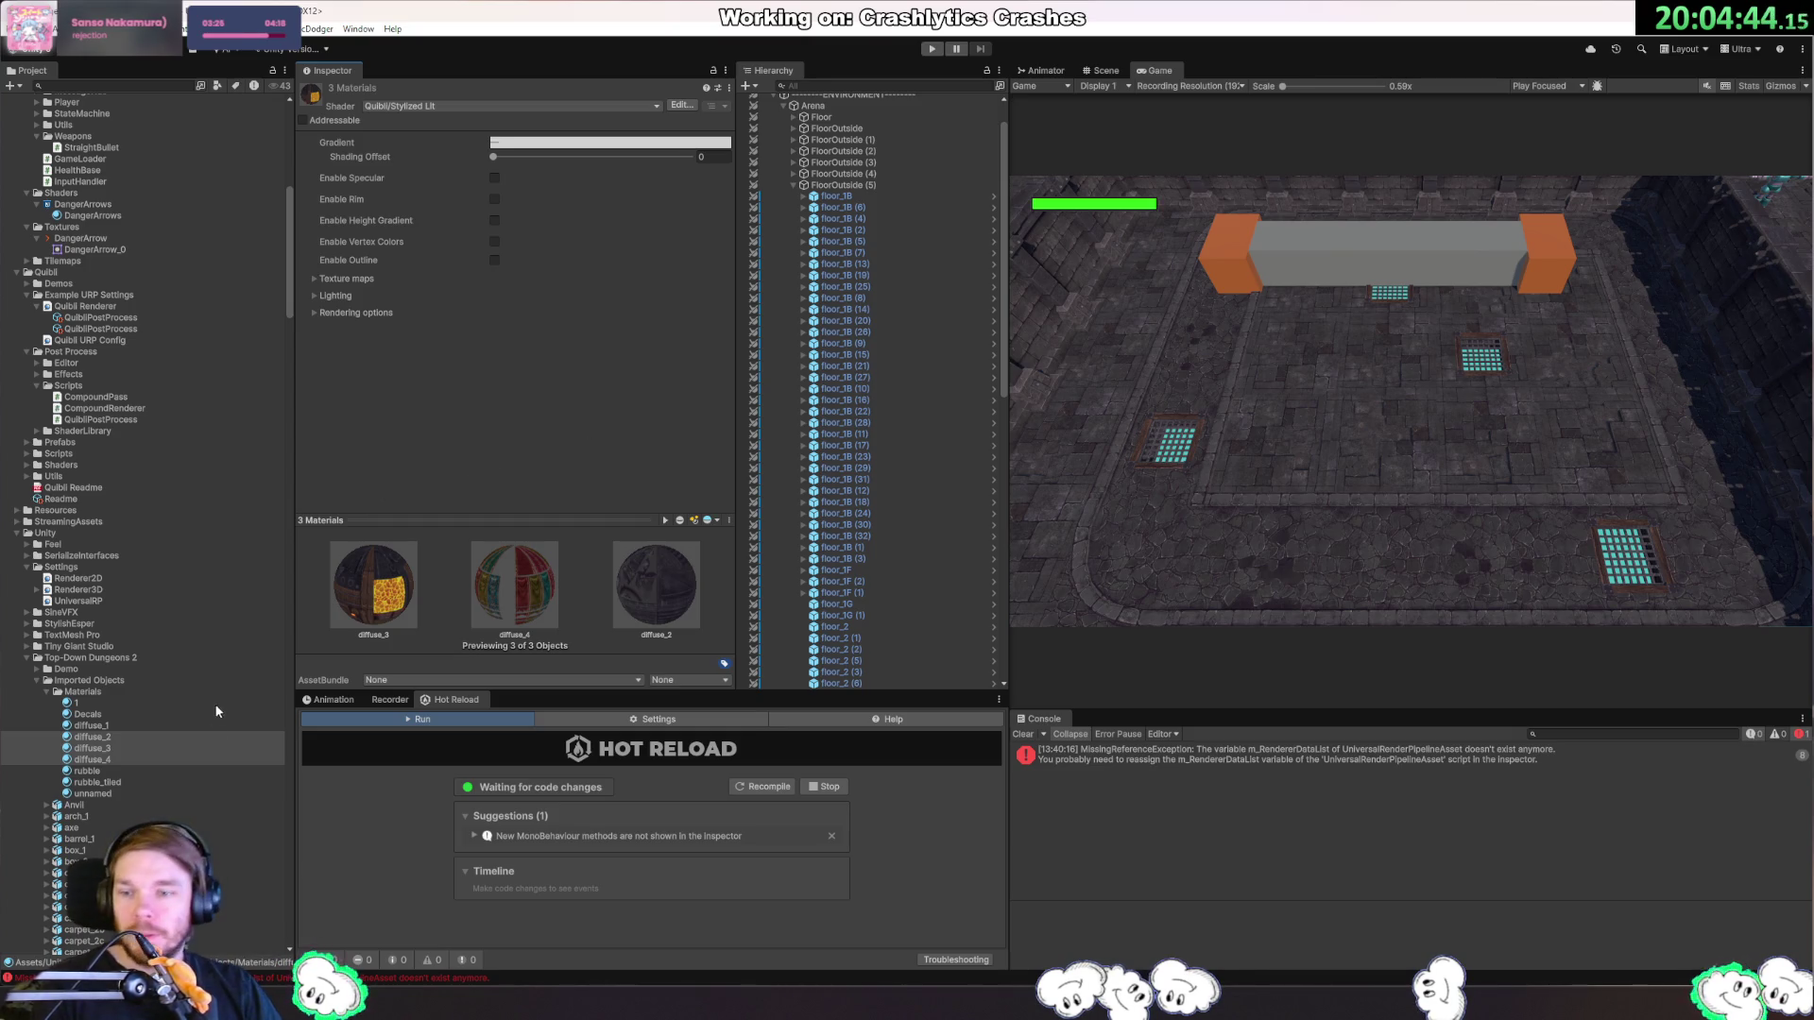
click(129, 770)
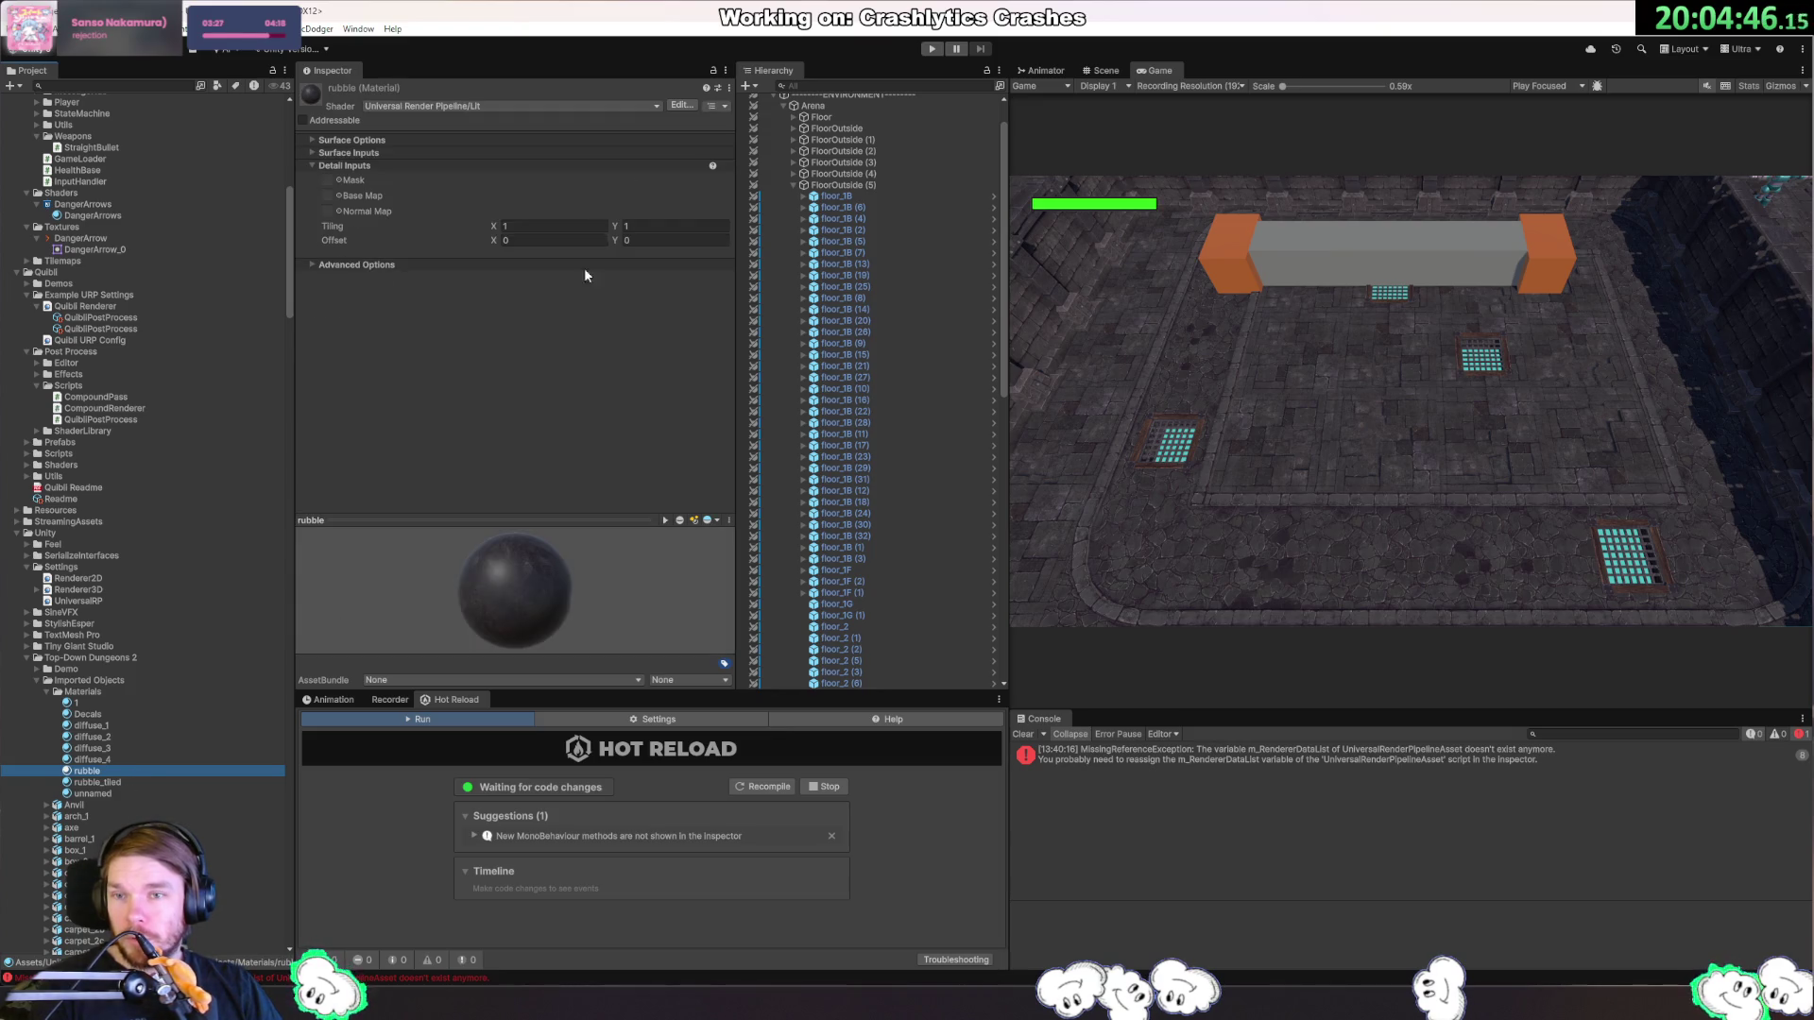
click(498, 105)
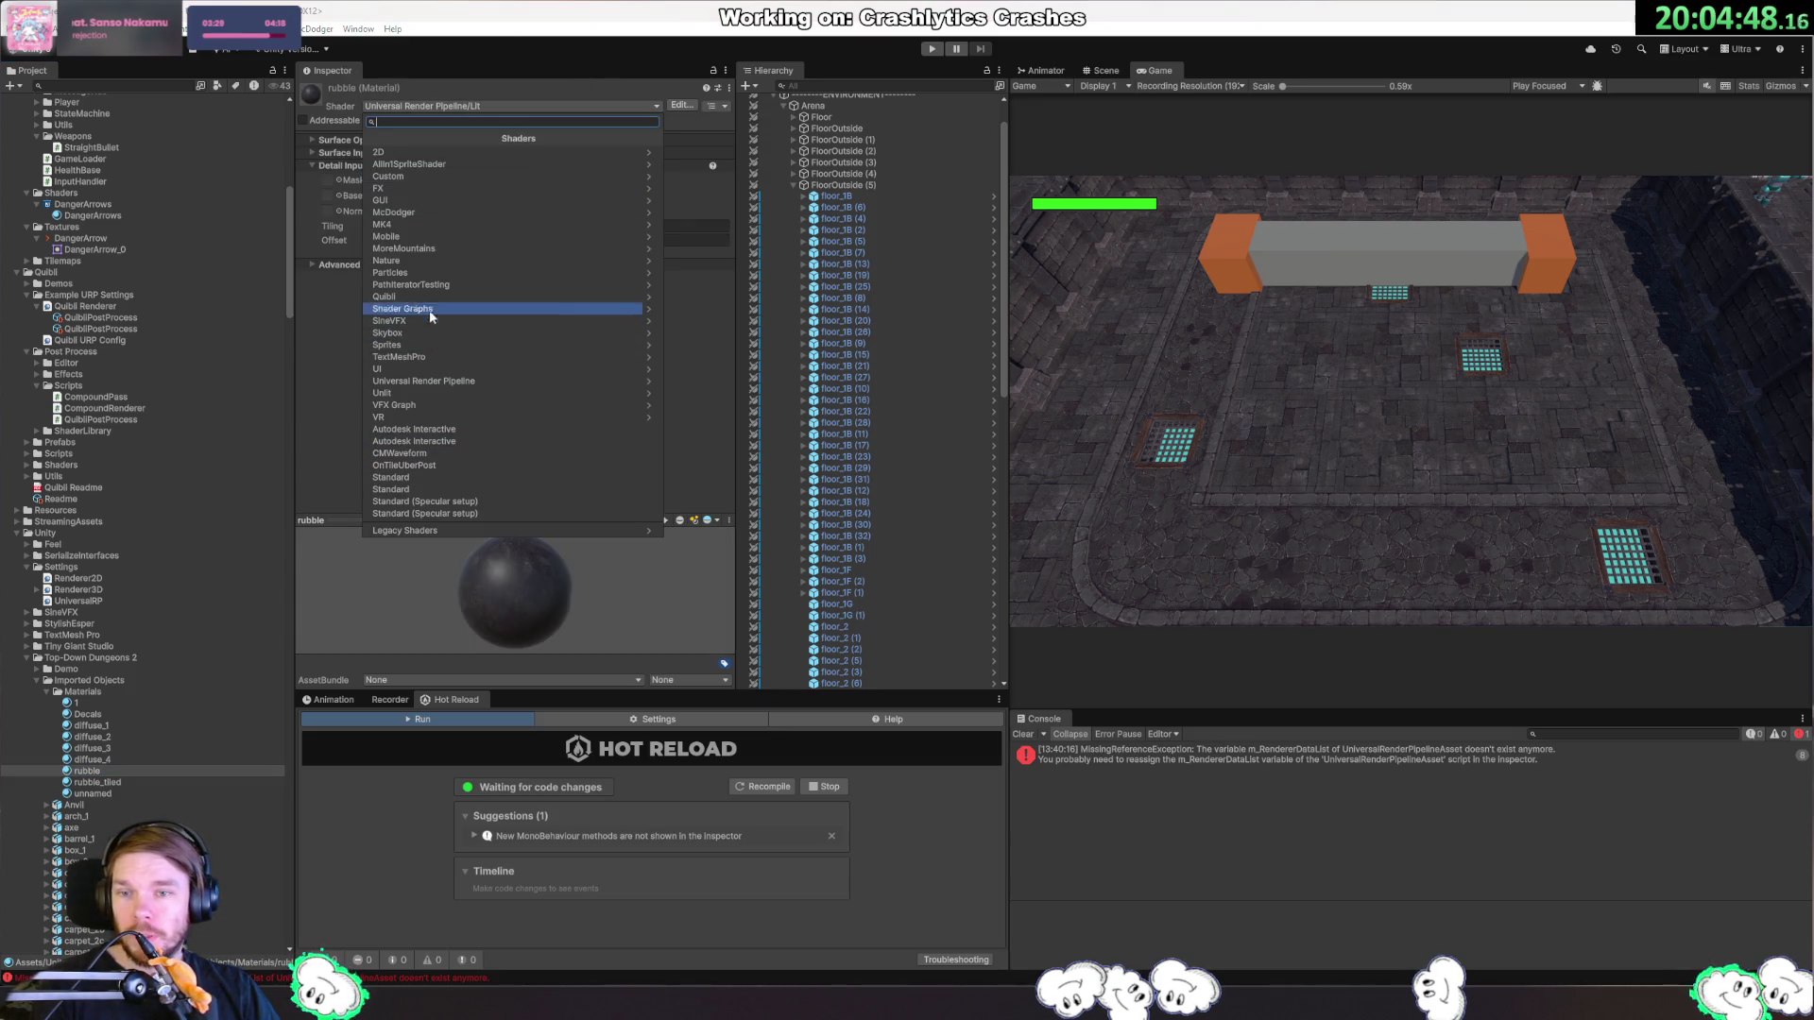
click(406, 296)
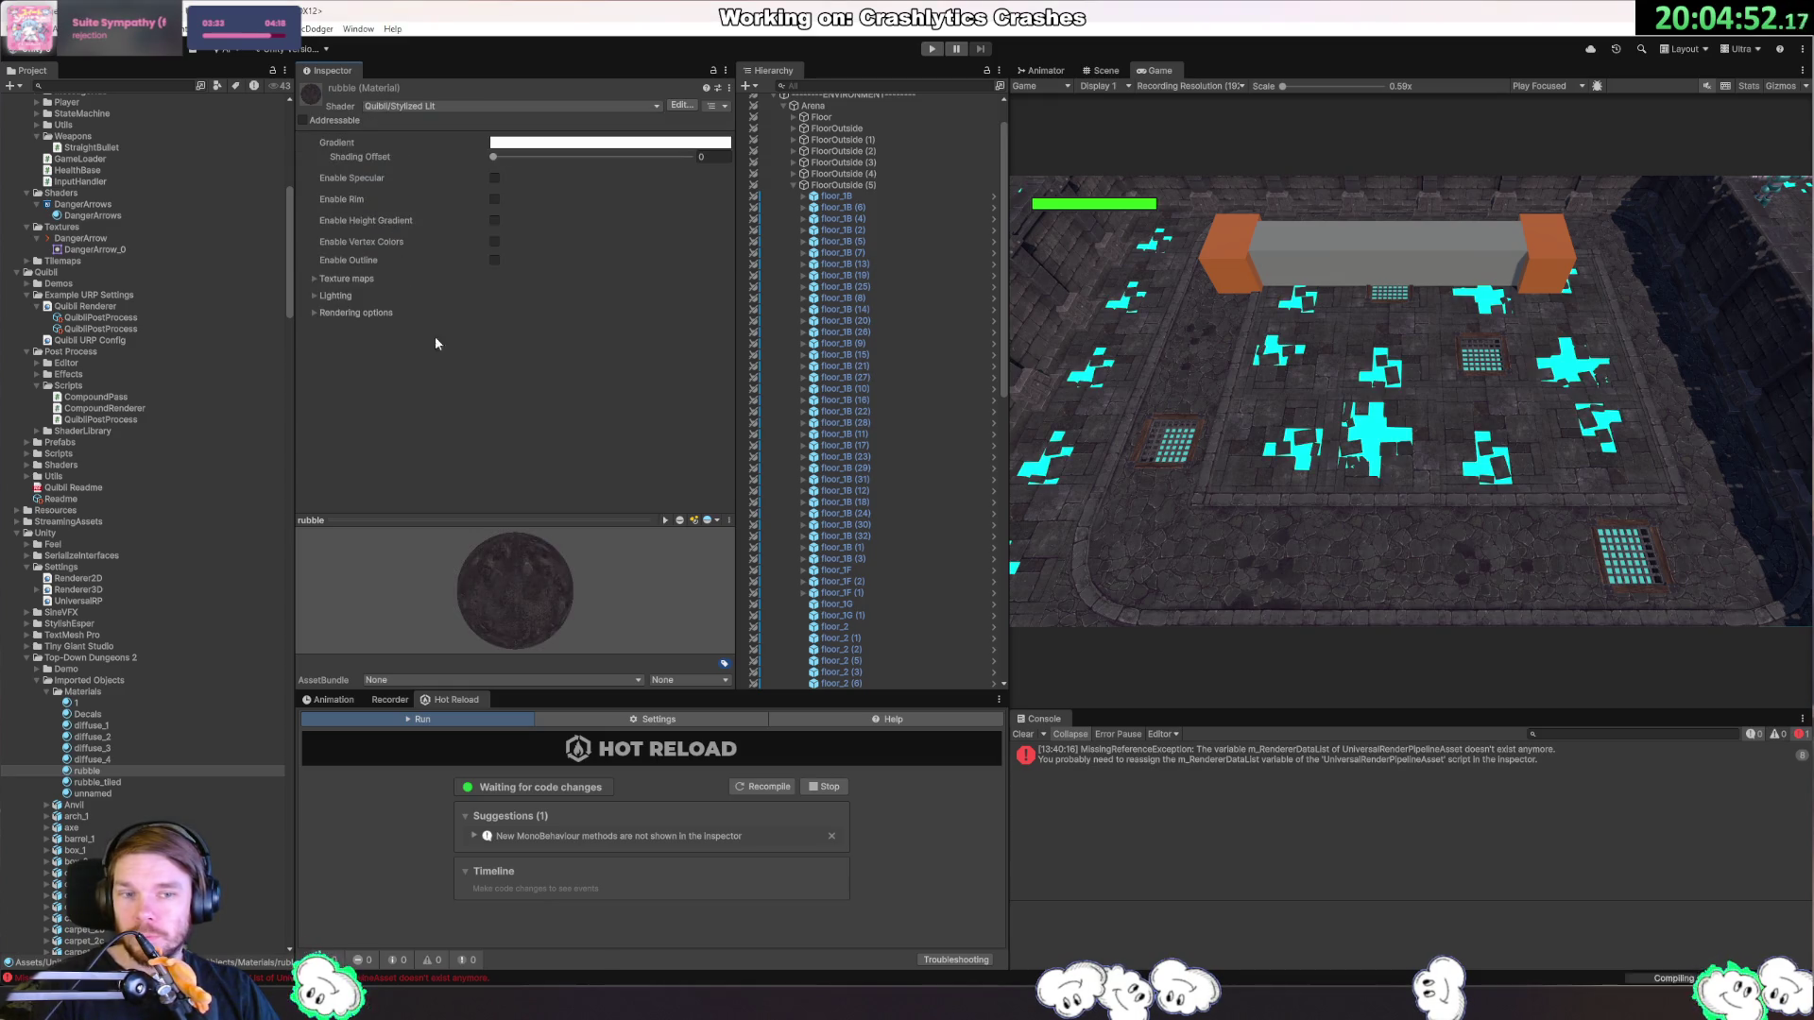
Give the rubble_tiled material the Quibli/Stylized Lit shader.
click(95, 793)
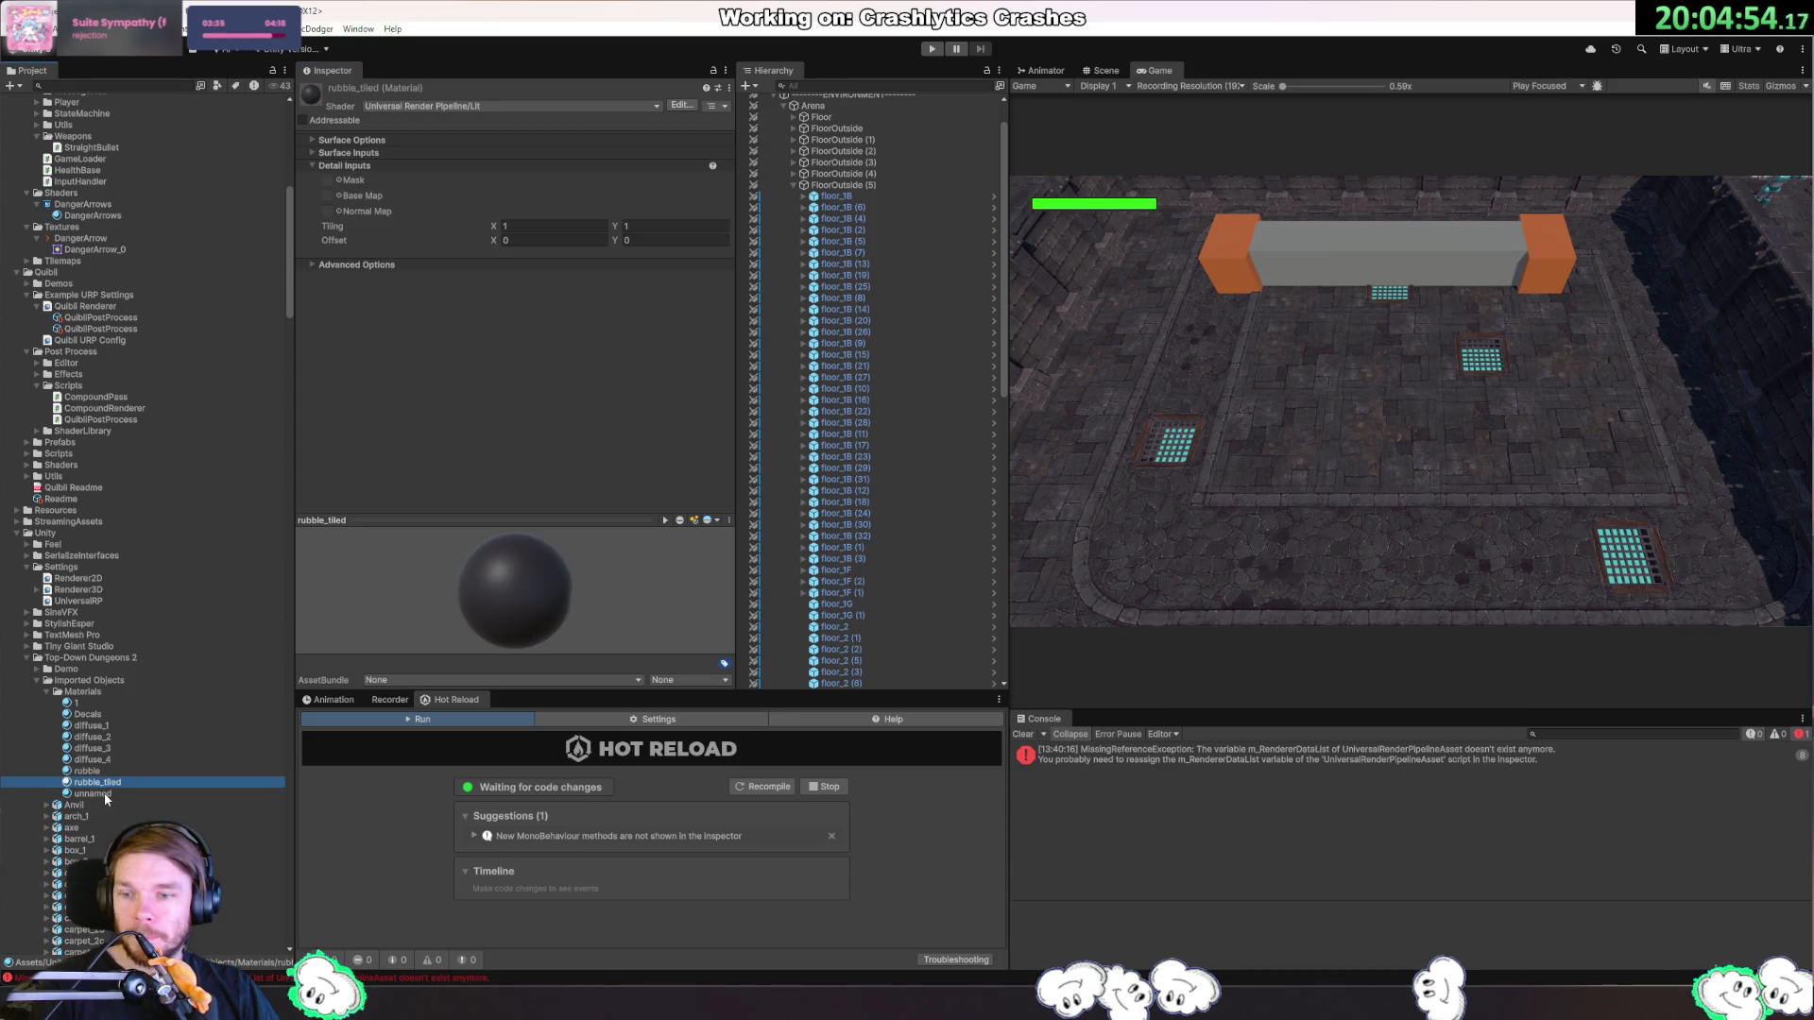
click(117, 783)
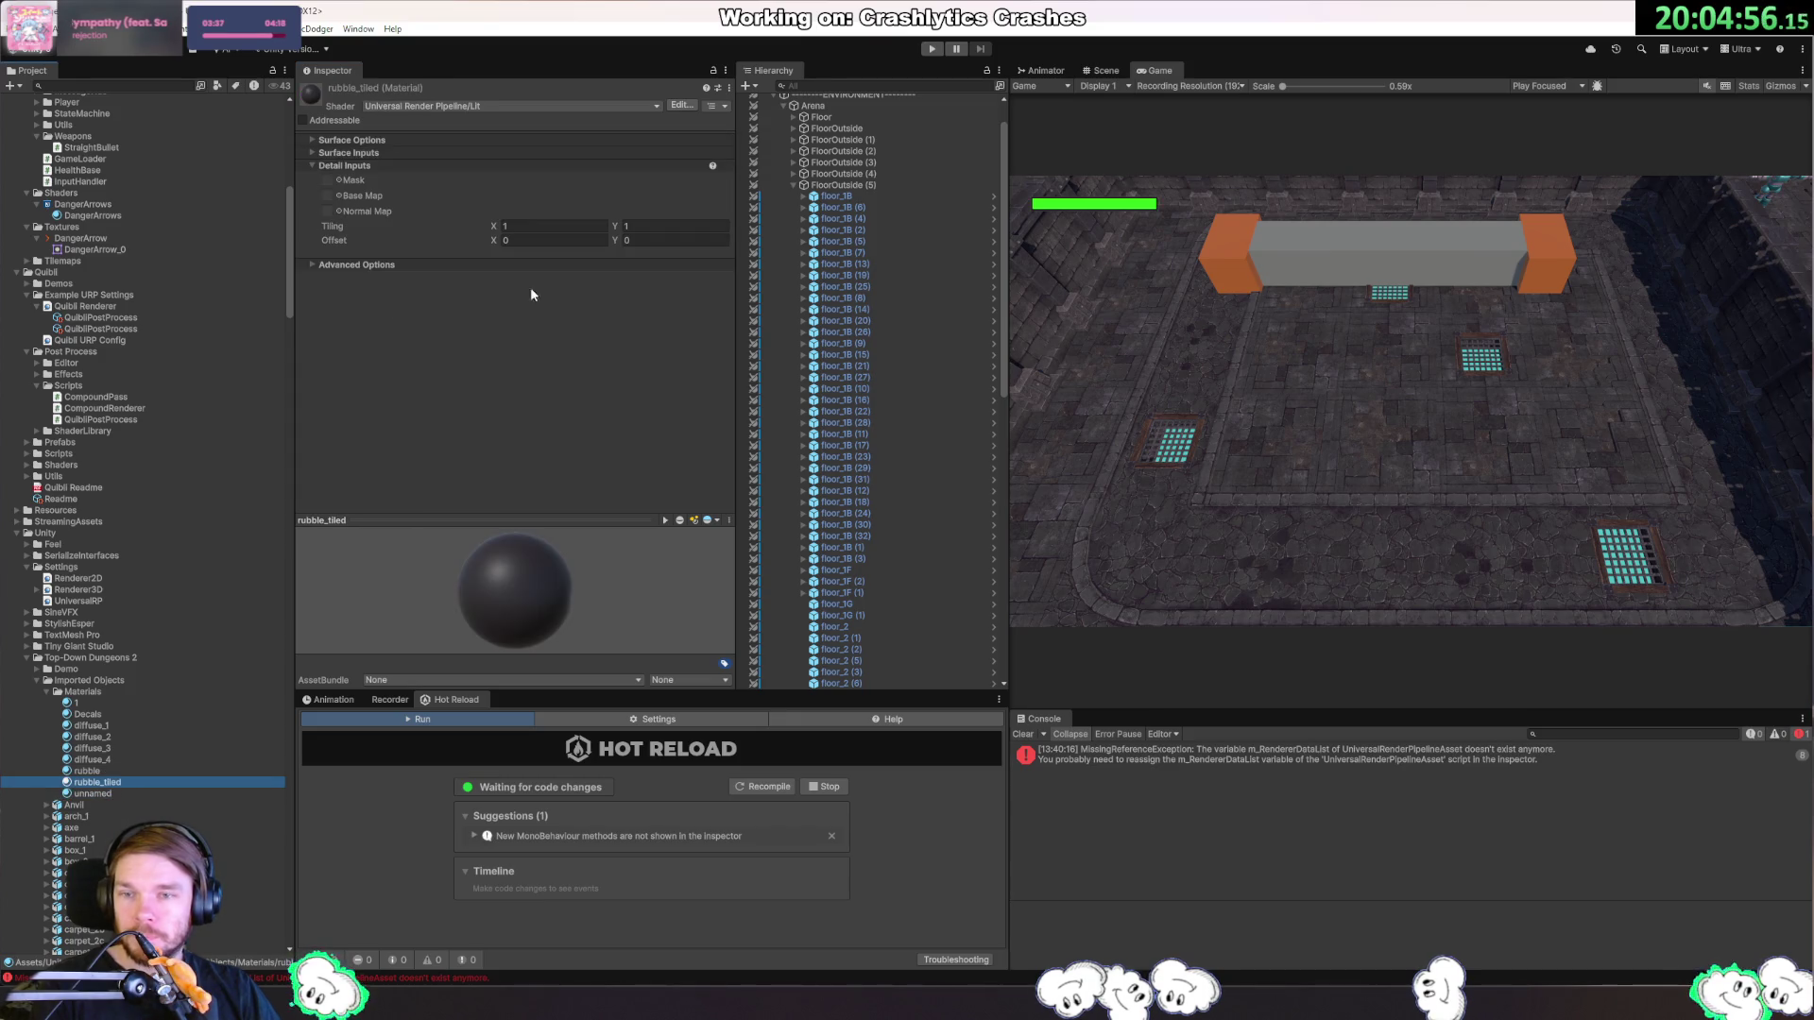
click(506, 106)
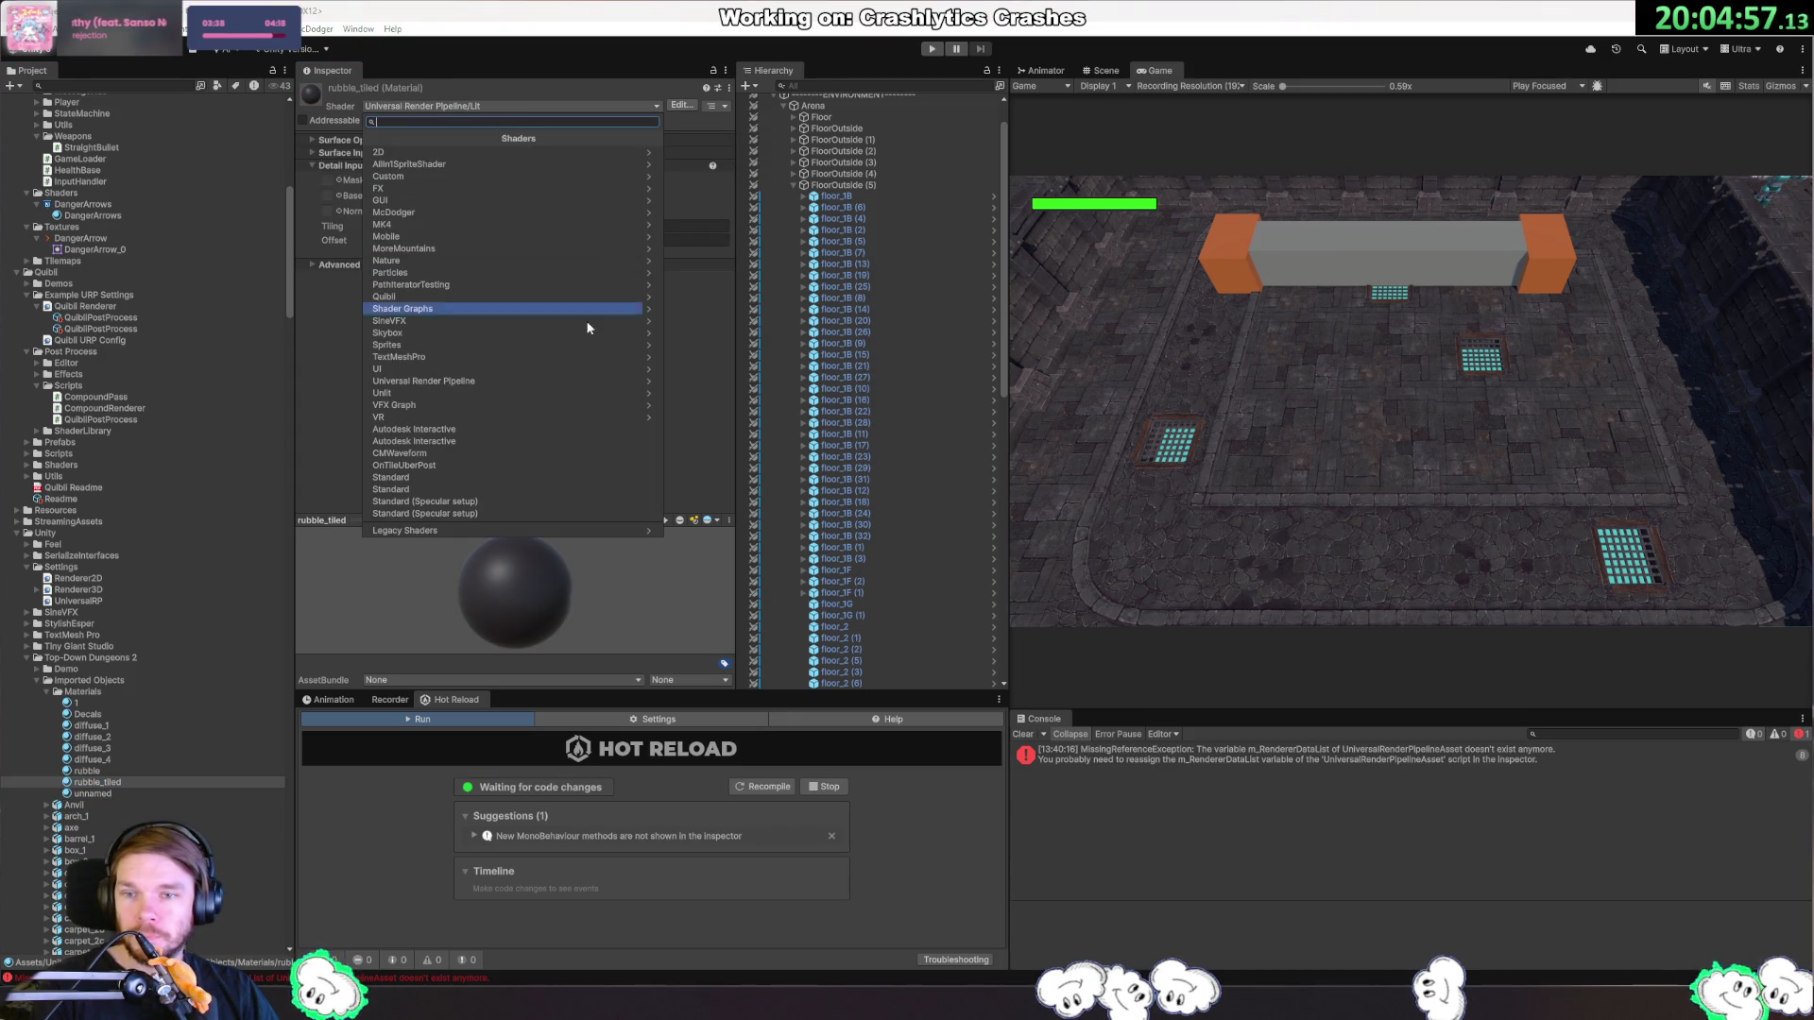
click(447, 296)
click(438, 224)
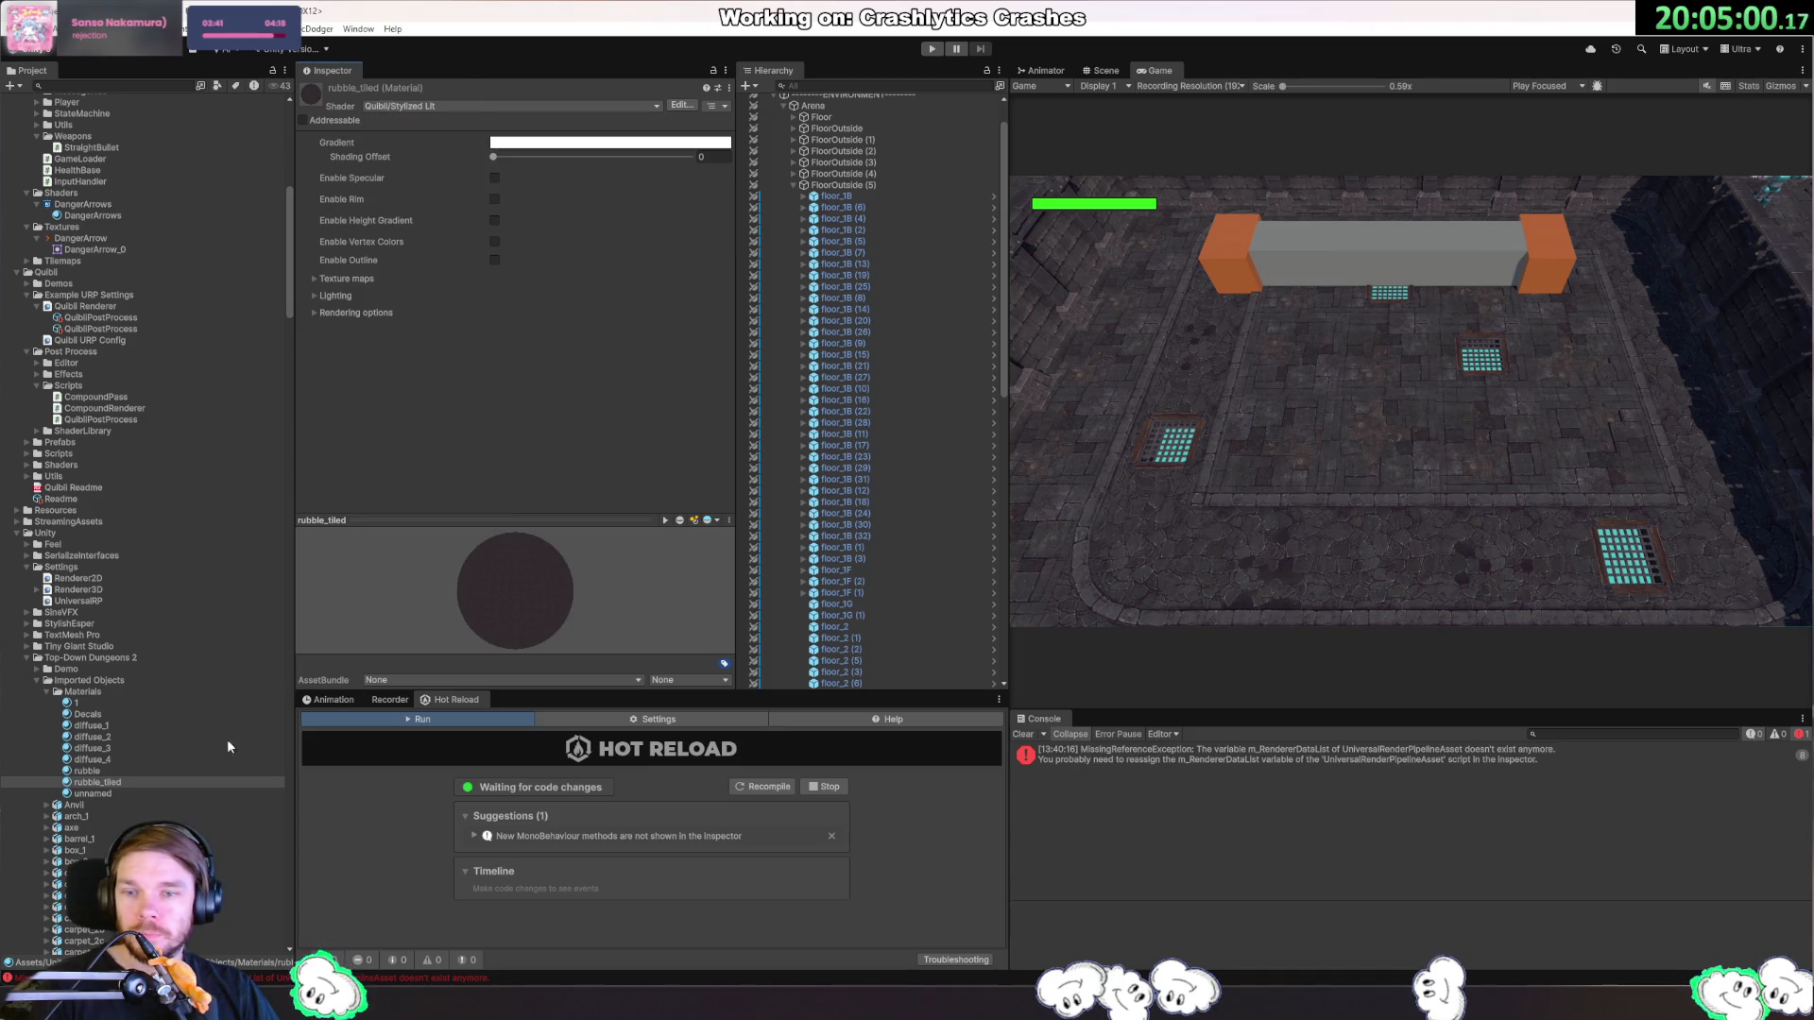
Switch Decals to Quibli/Stylized Lit with specular left off, then select diffuse_1–diffuse_4.
click(104, 714)
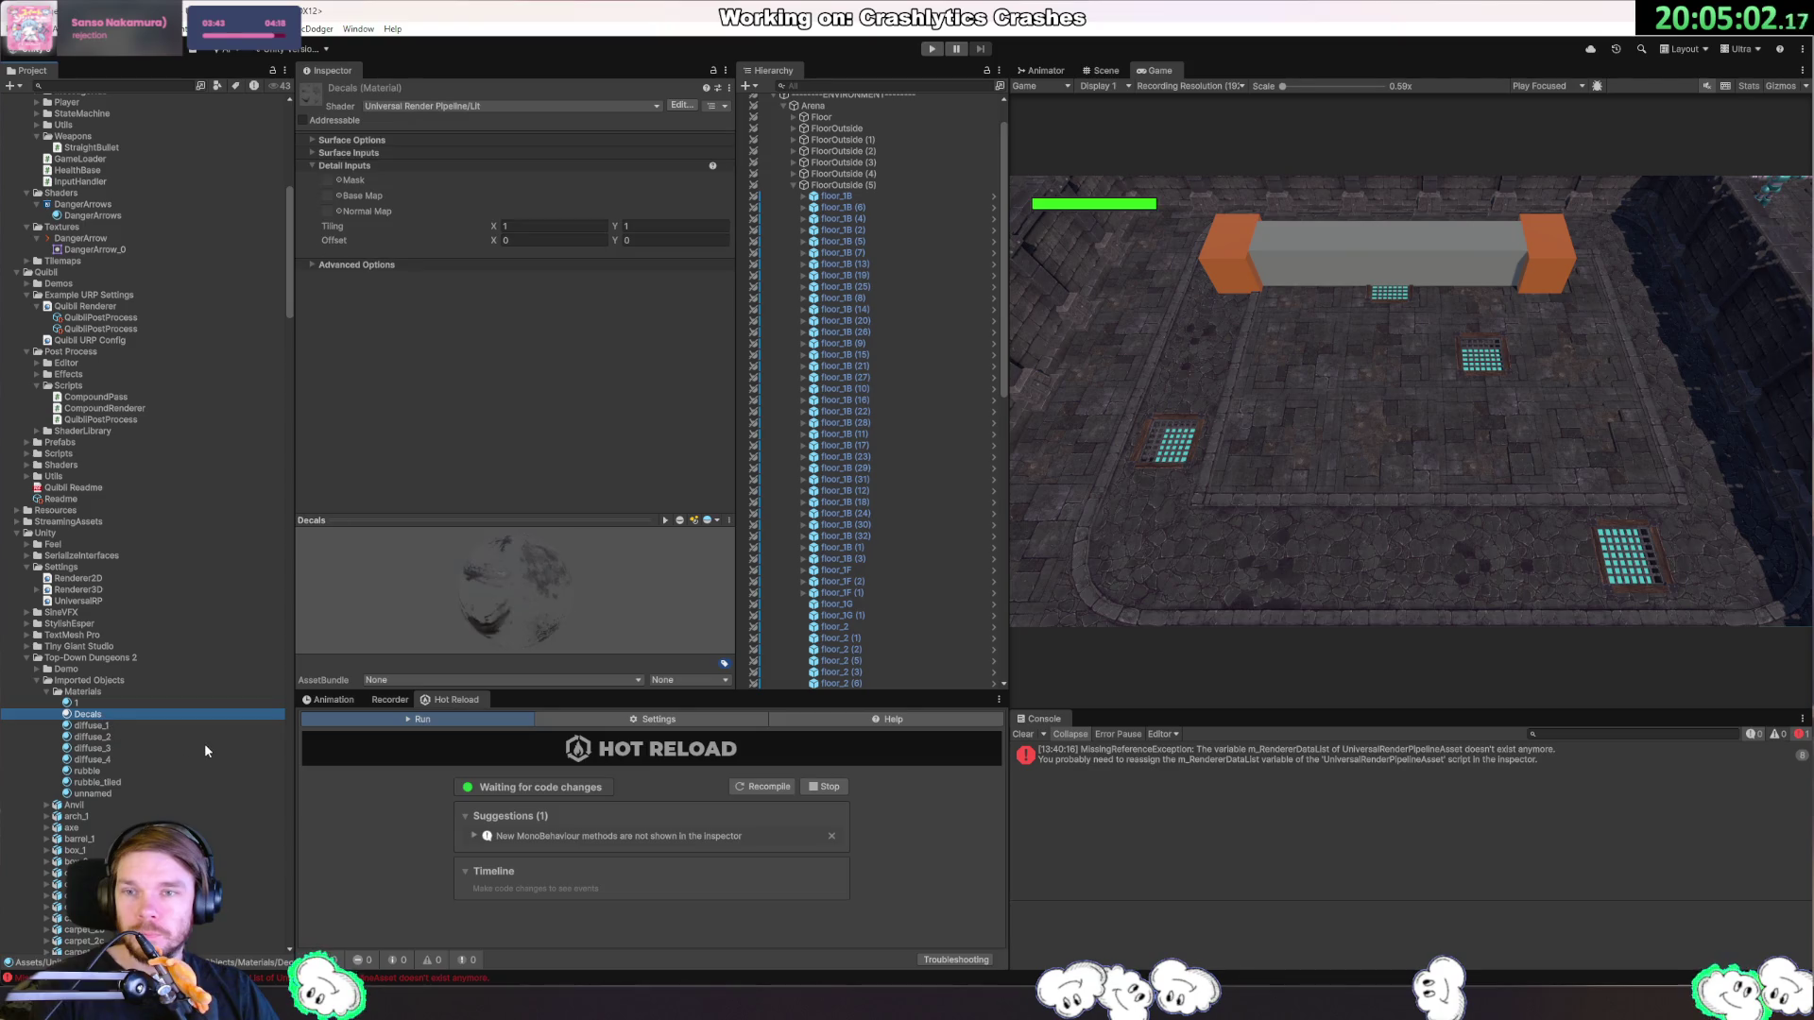
click(484, 105)
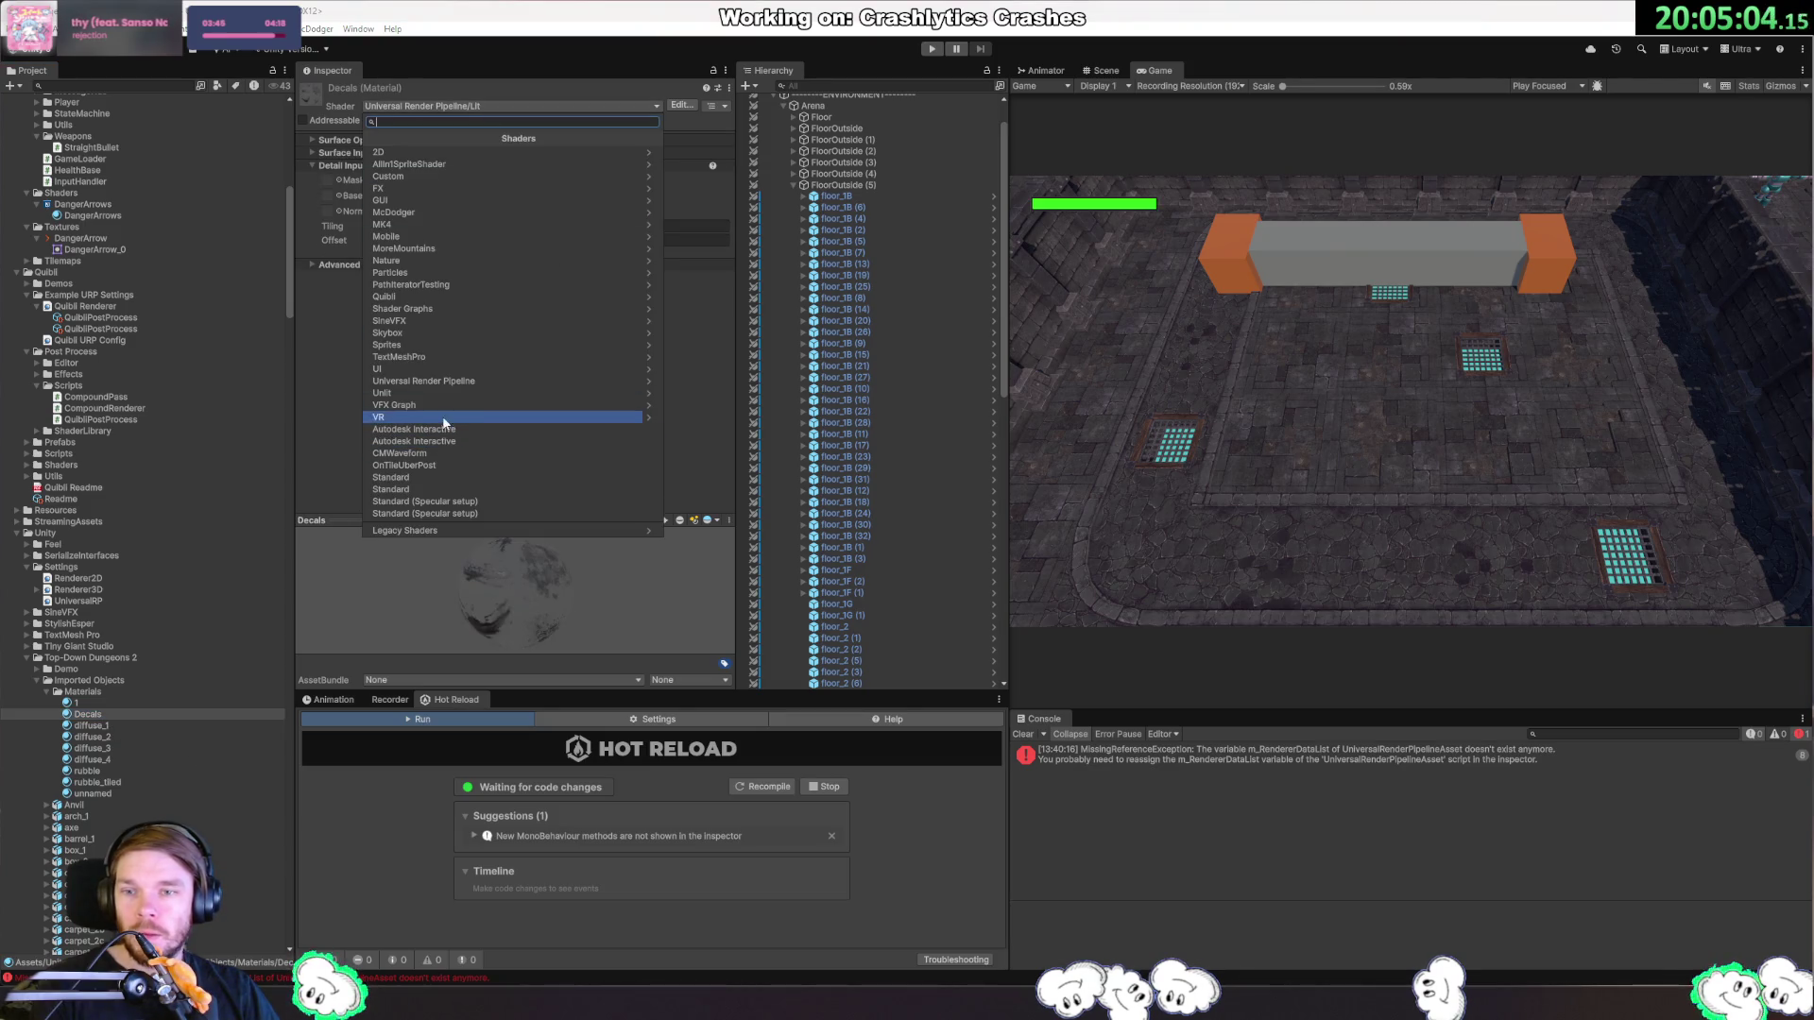
click(441, 296)
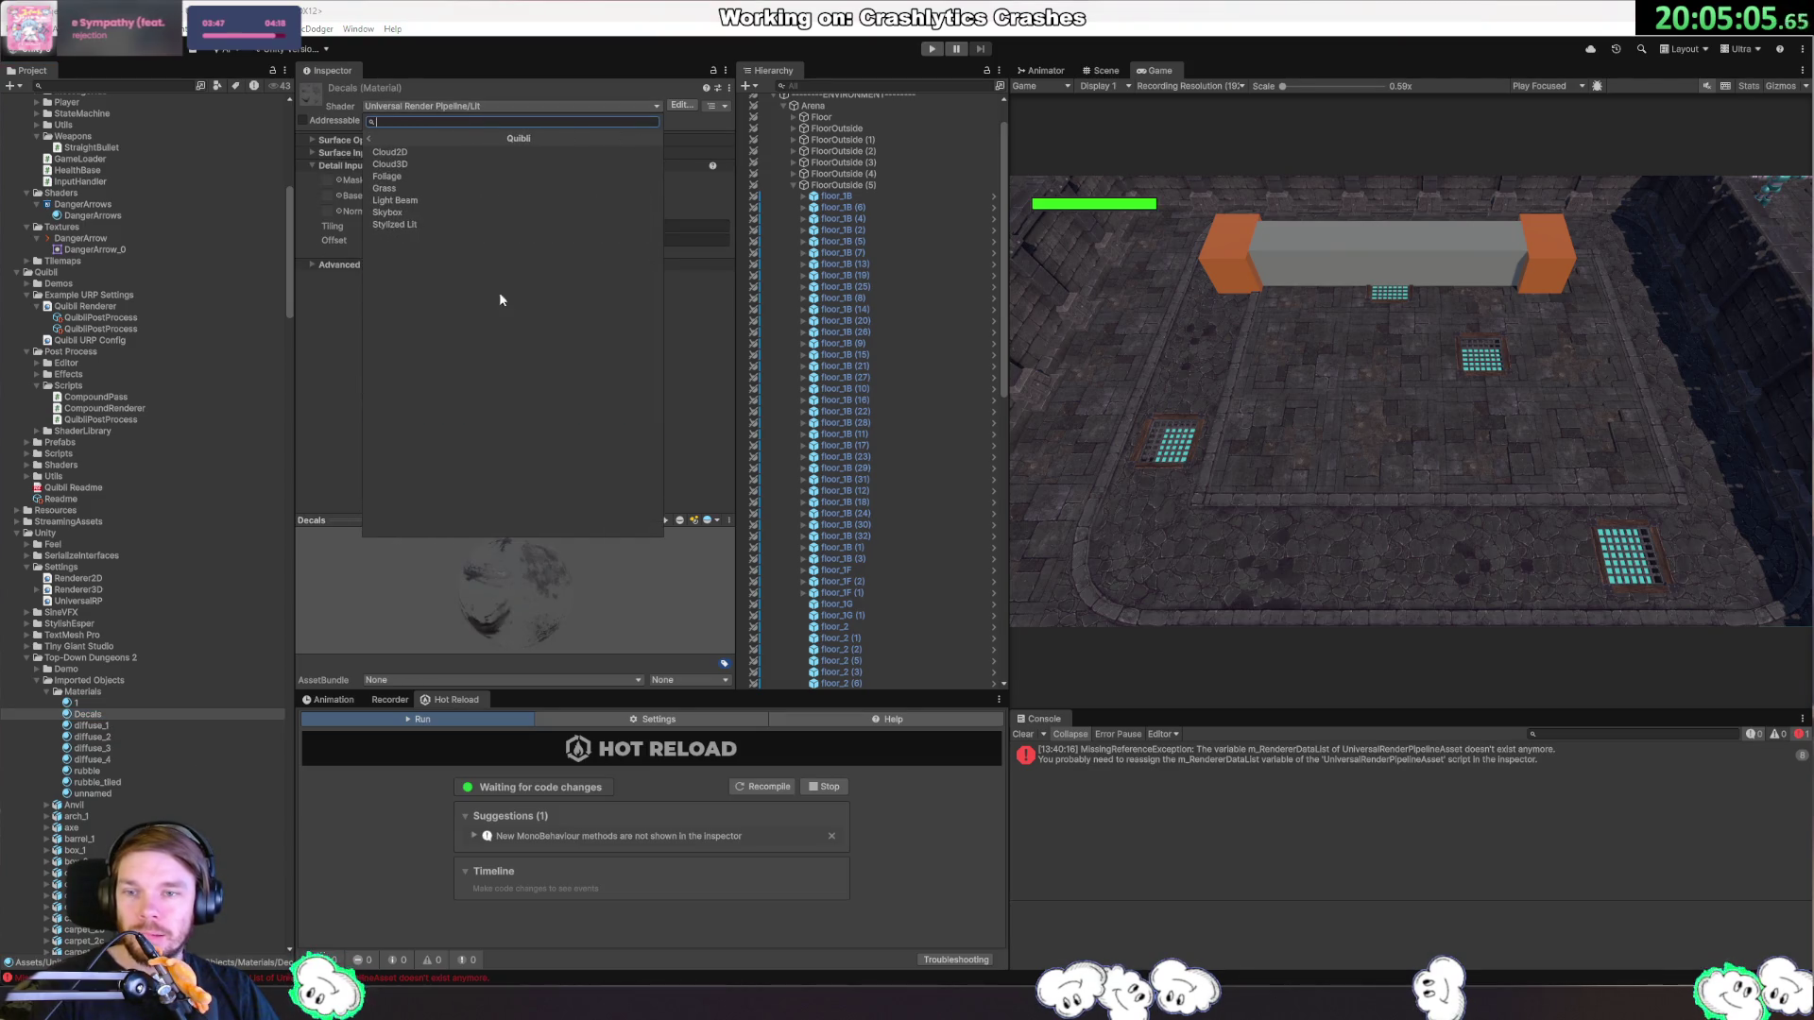
click(433, 223)
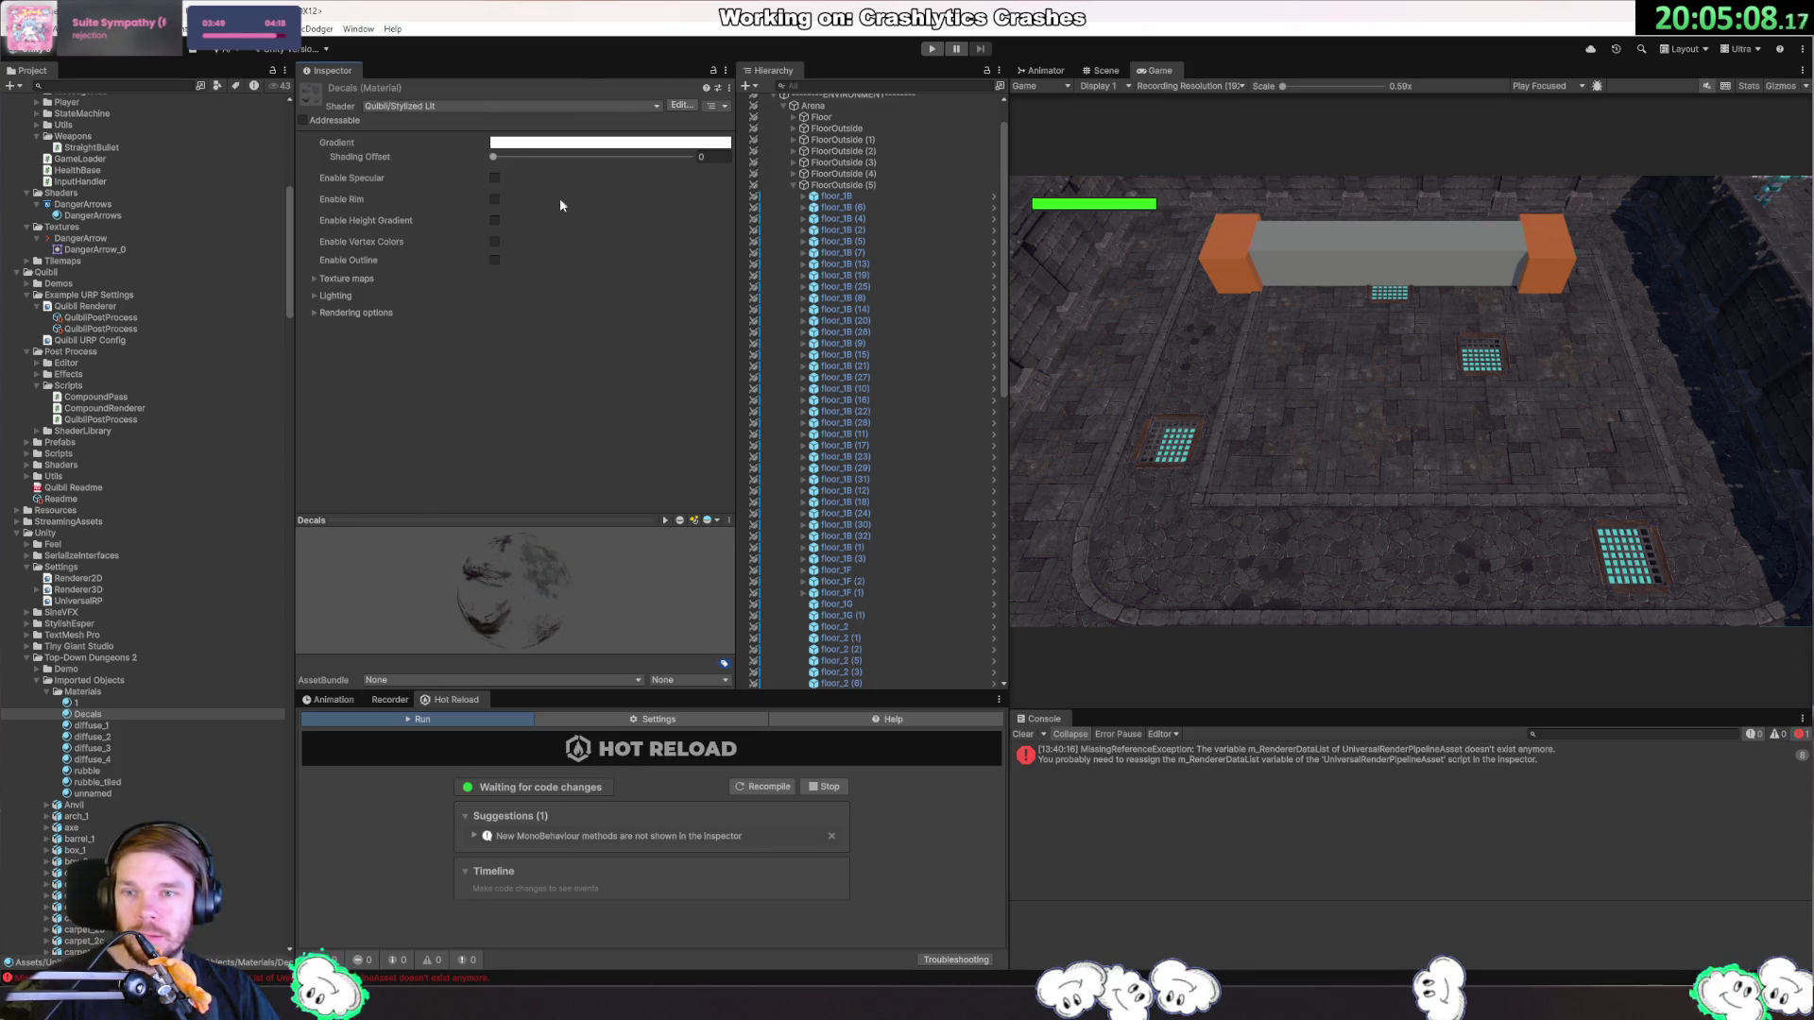
double_click(495, 178)
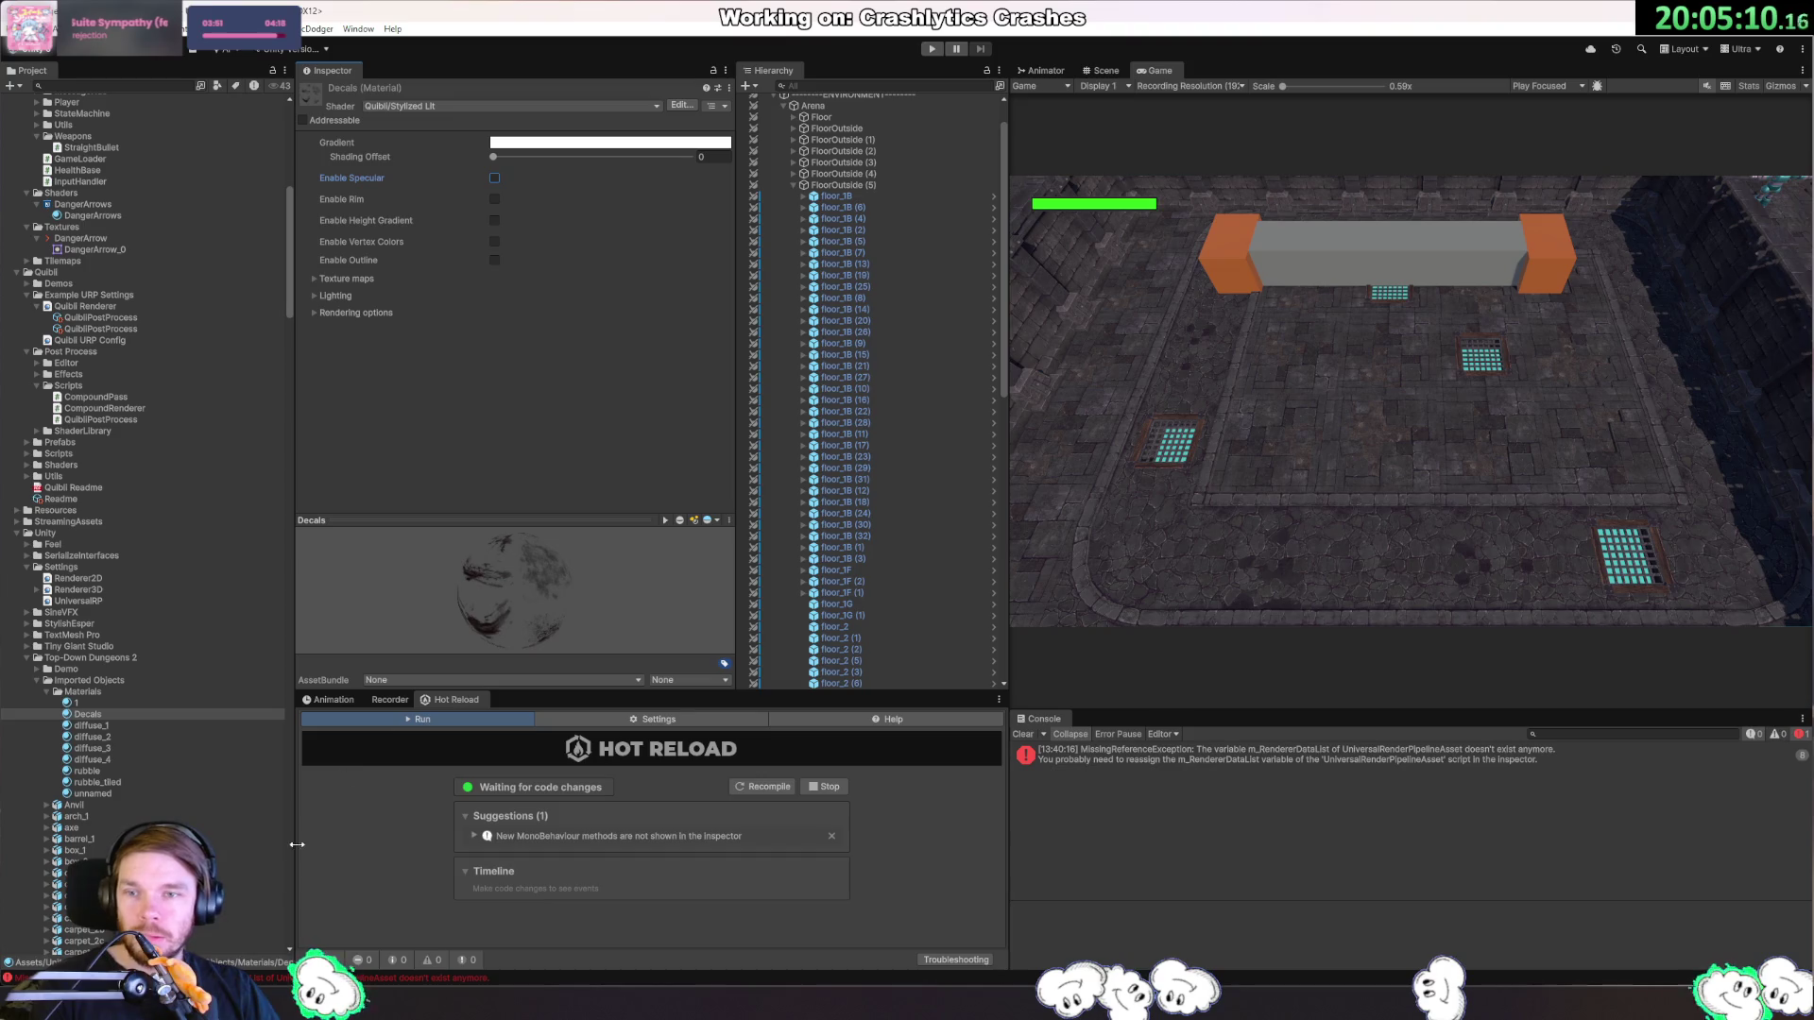
click(132, 727)
shift+click(117, 759)
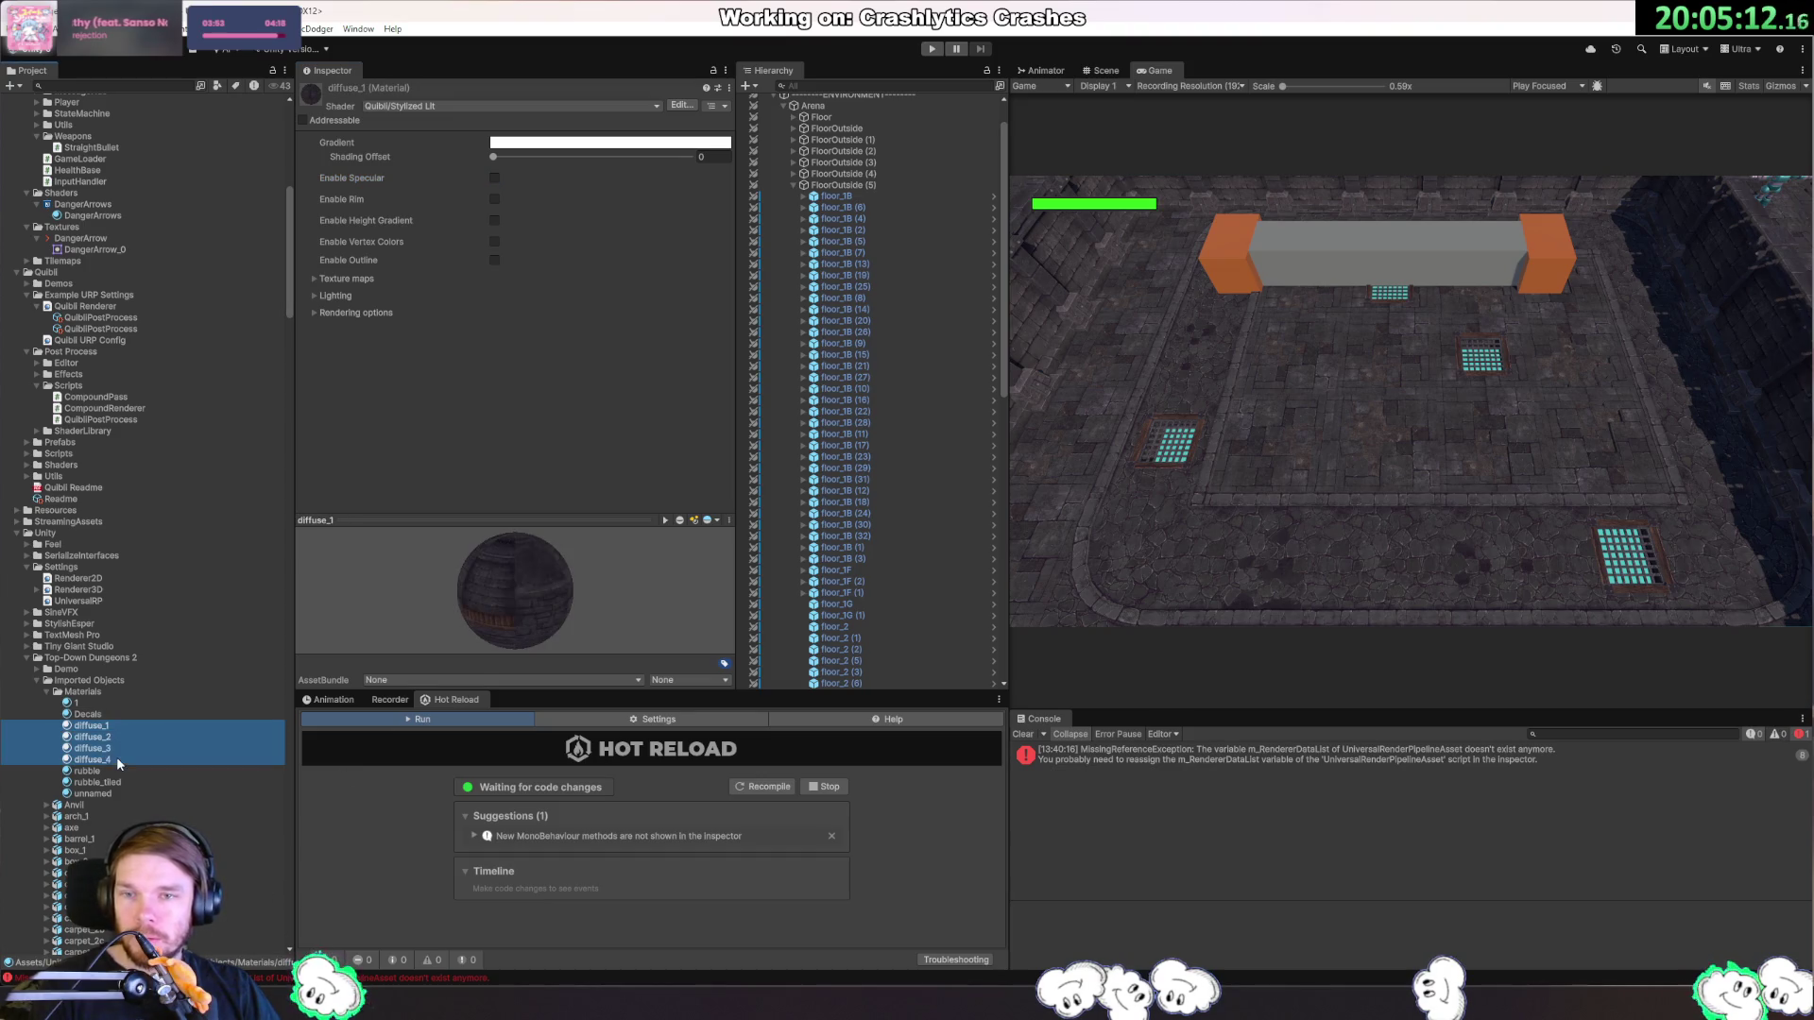
Try Enable Specular and Enable Rim on the four diffuse materials, leaving both off.
click(494, 177)
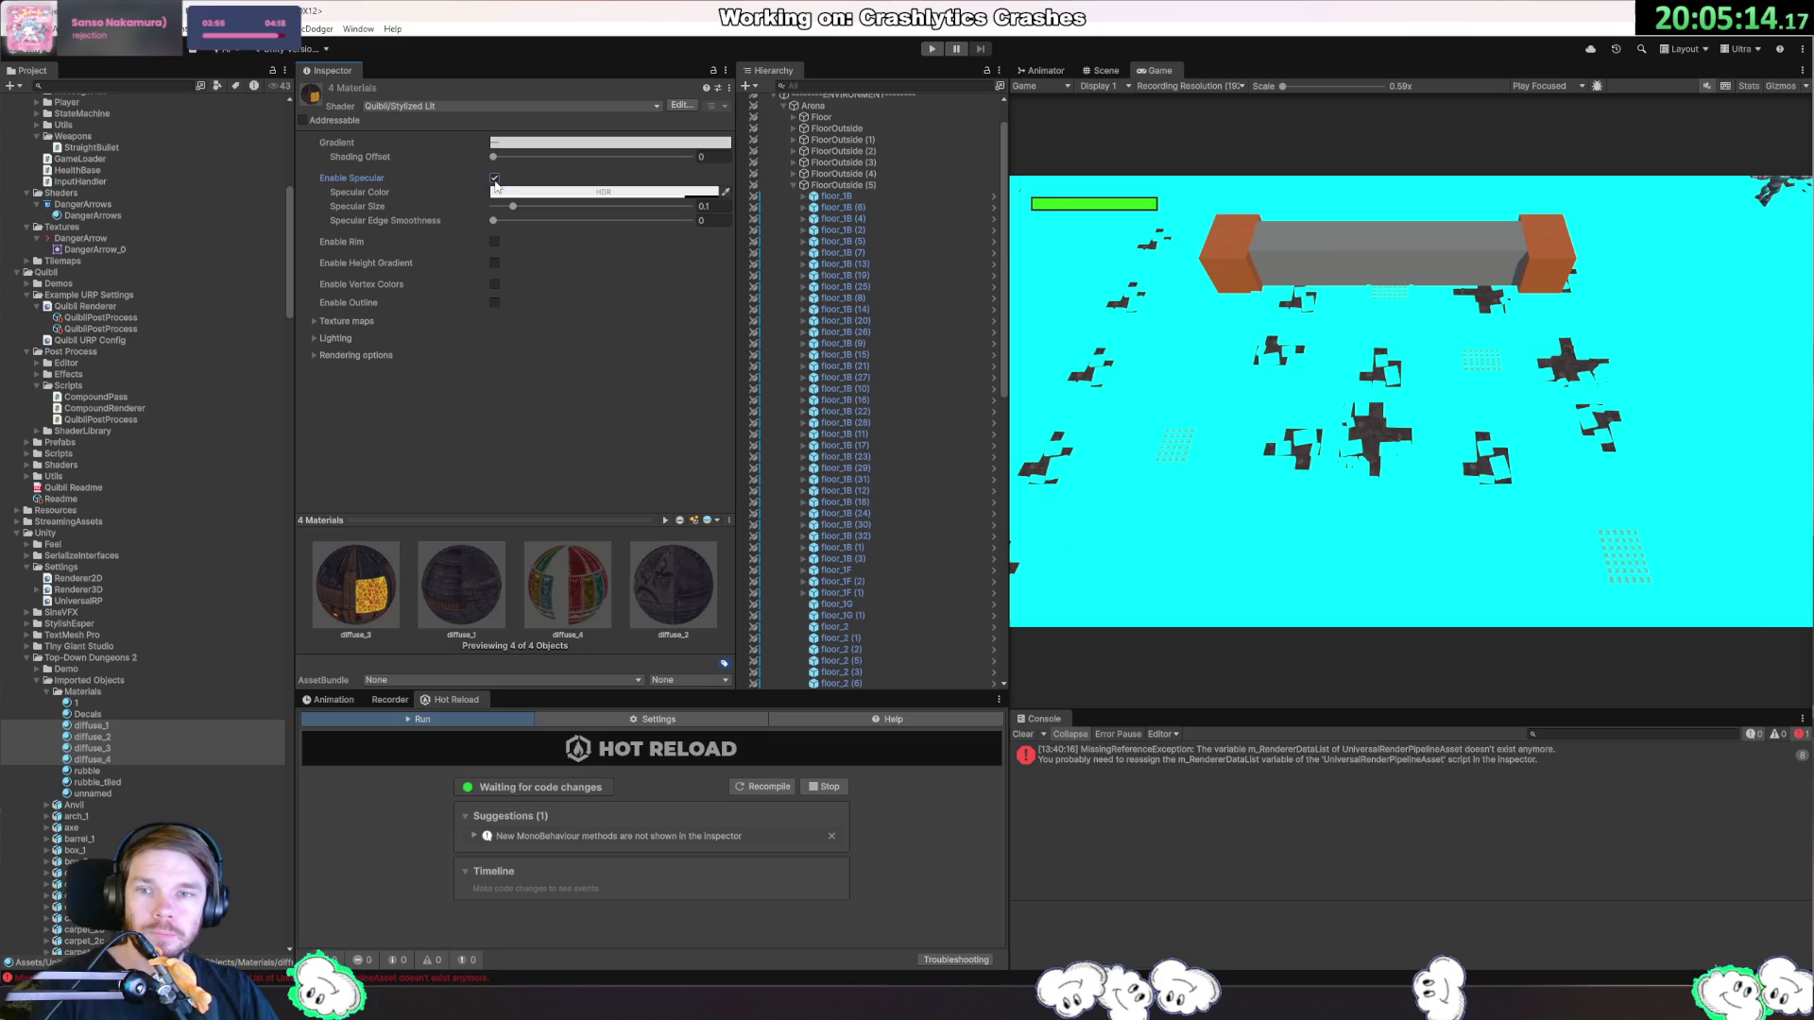
click(494, 179)
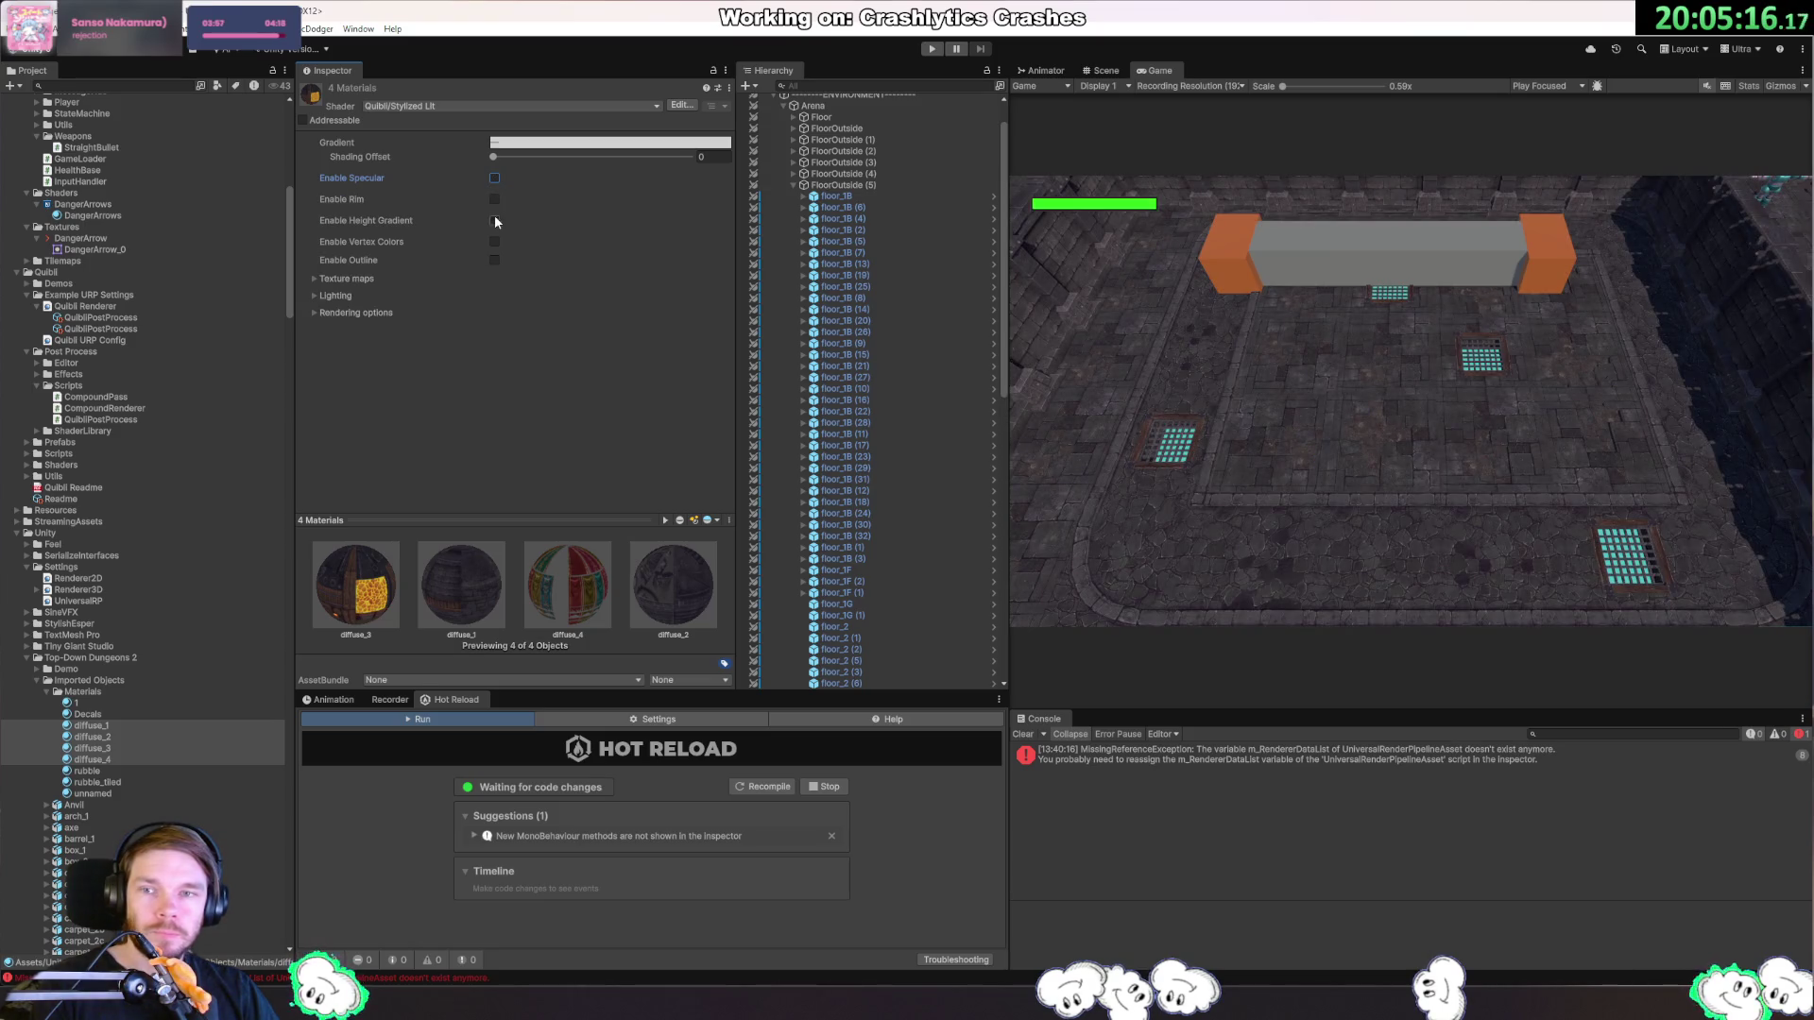
click(494, 200)
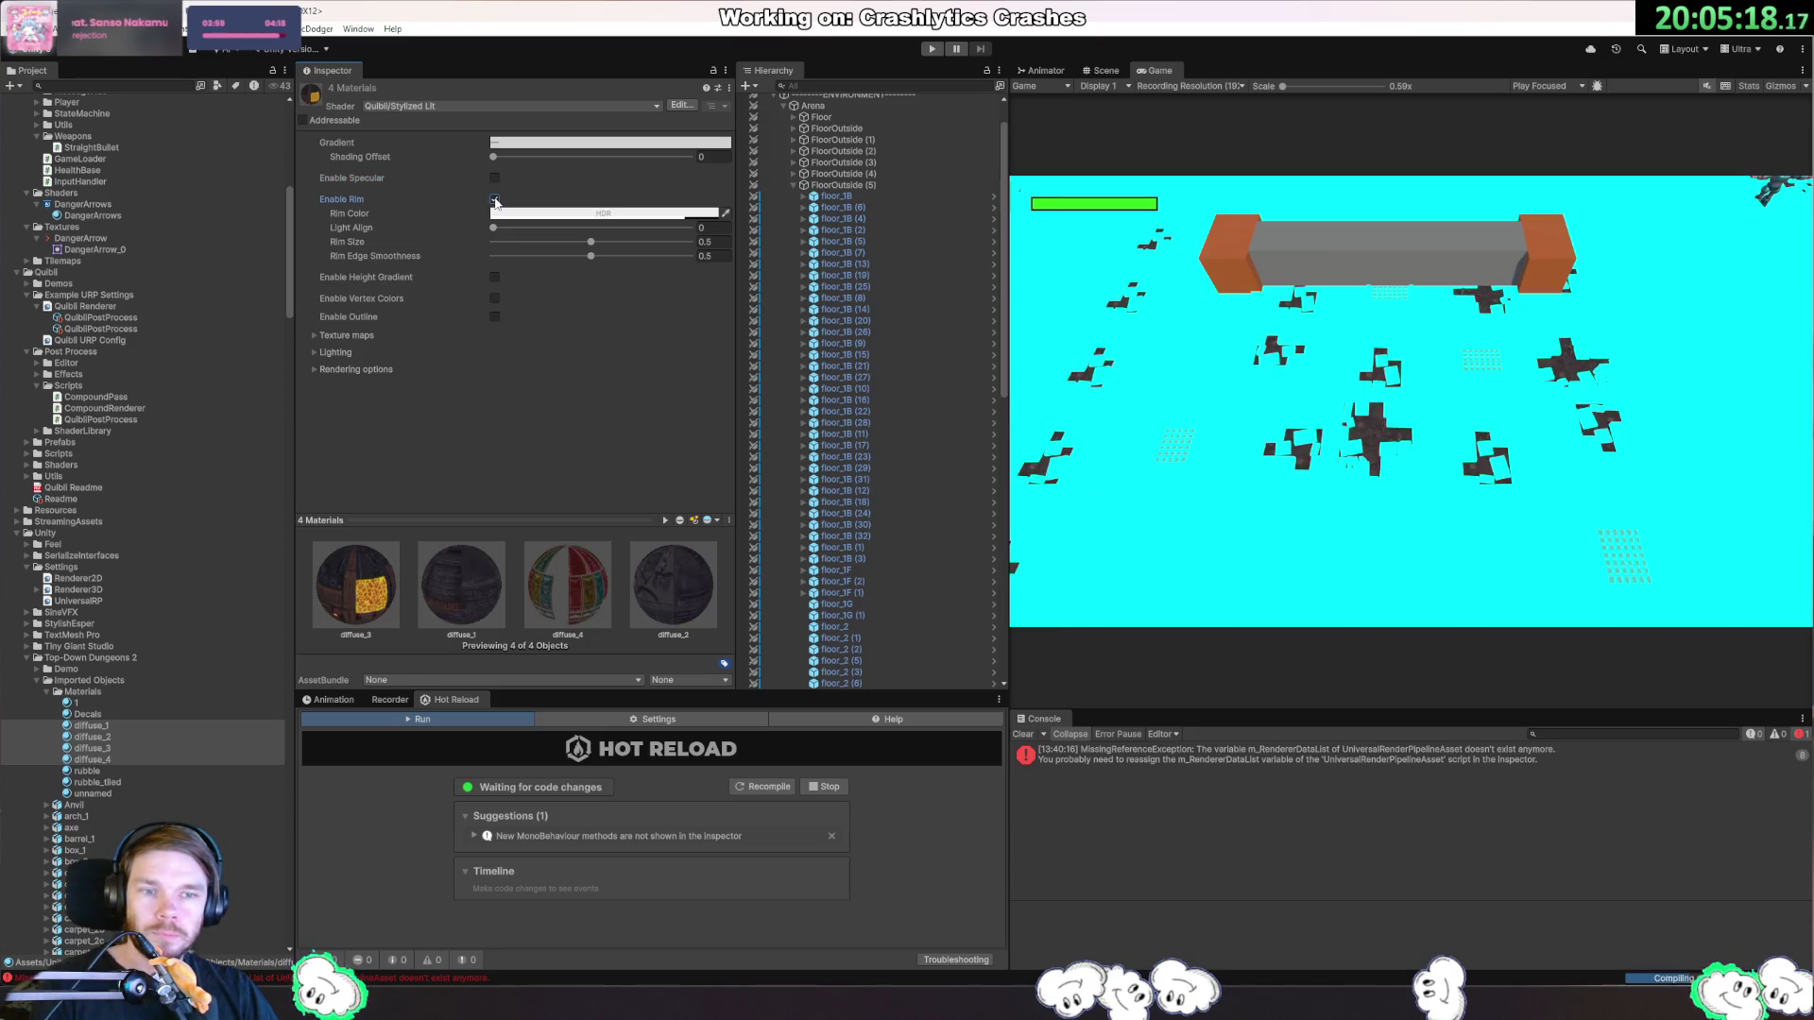
click(494, 199)
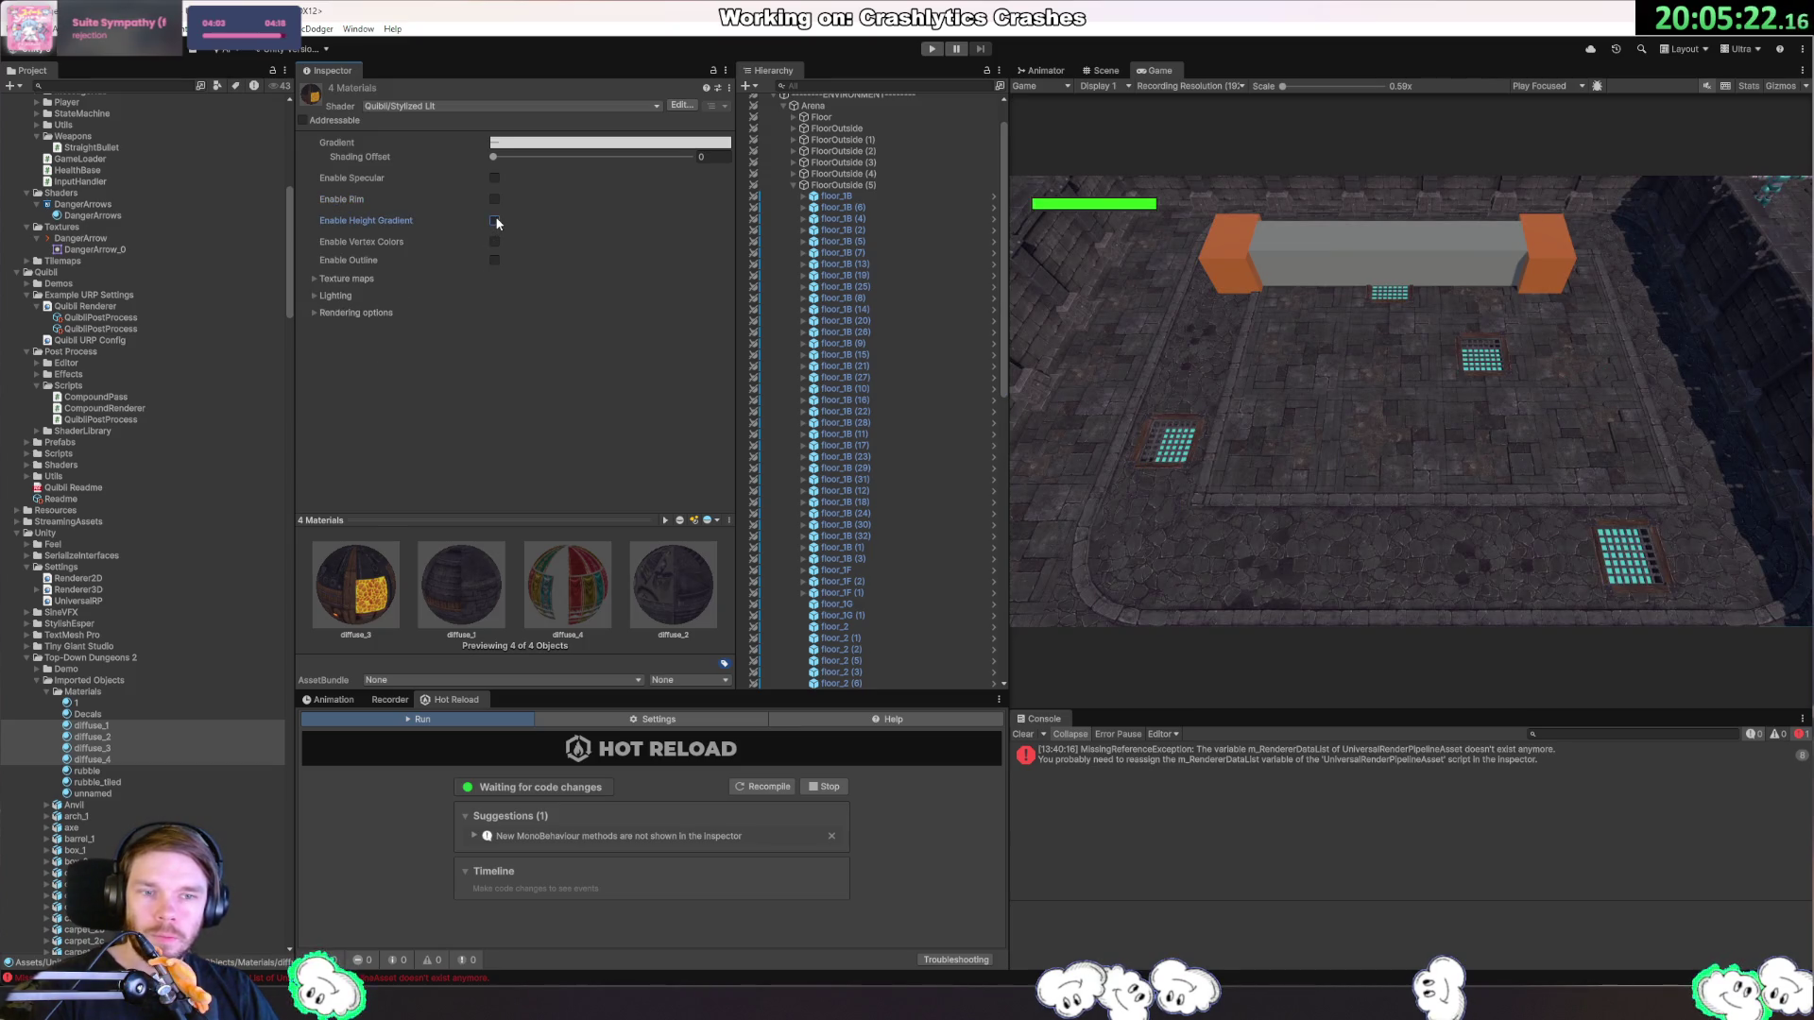
Enable Height Gradient with Size 10 and Gradient Angle 0.
click(494, 221)
click(494, 221)
click(494, 221)
click(494, 221)
click(494, 221)
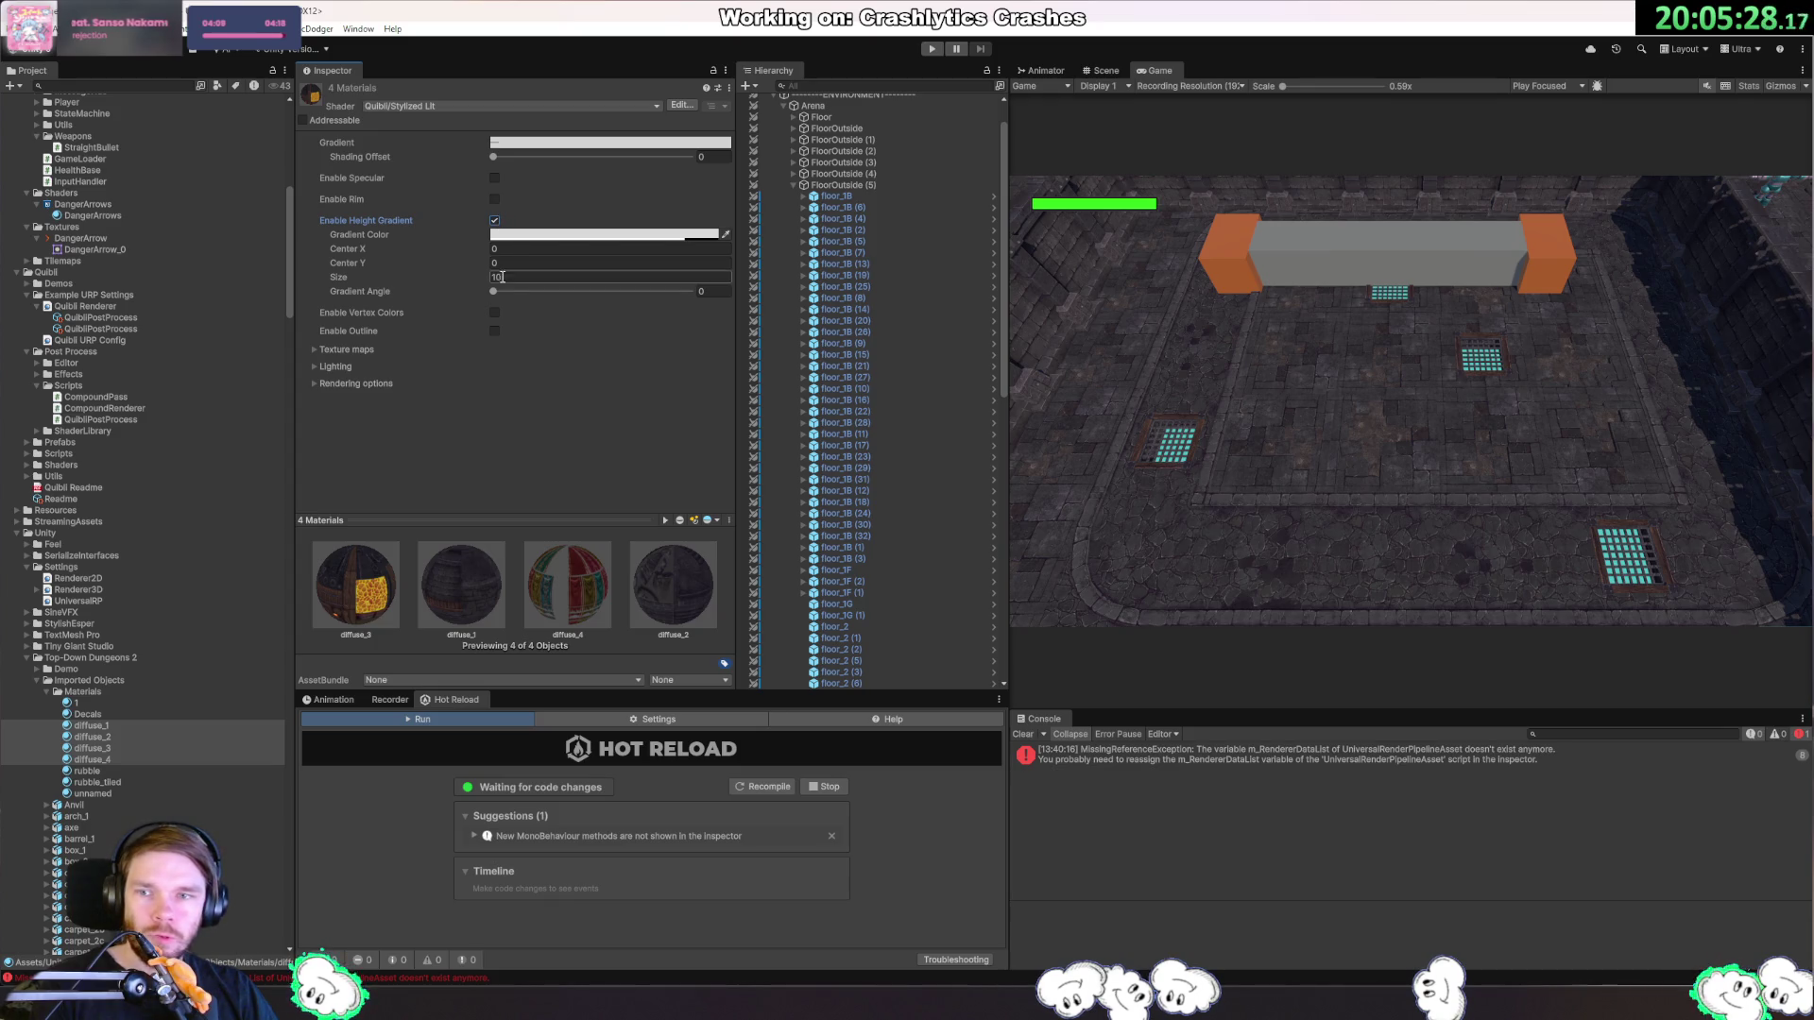
drag(389, 281, 741, 298)
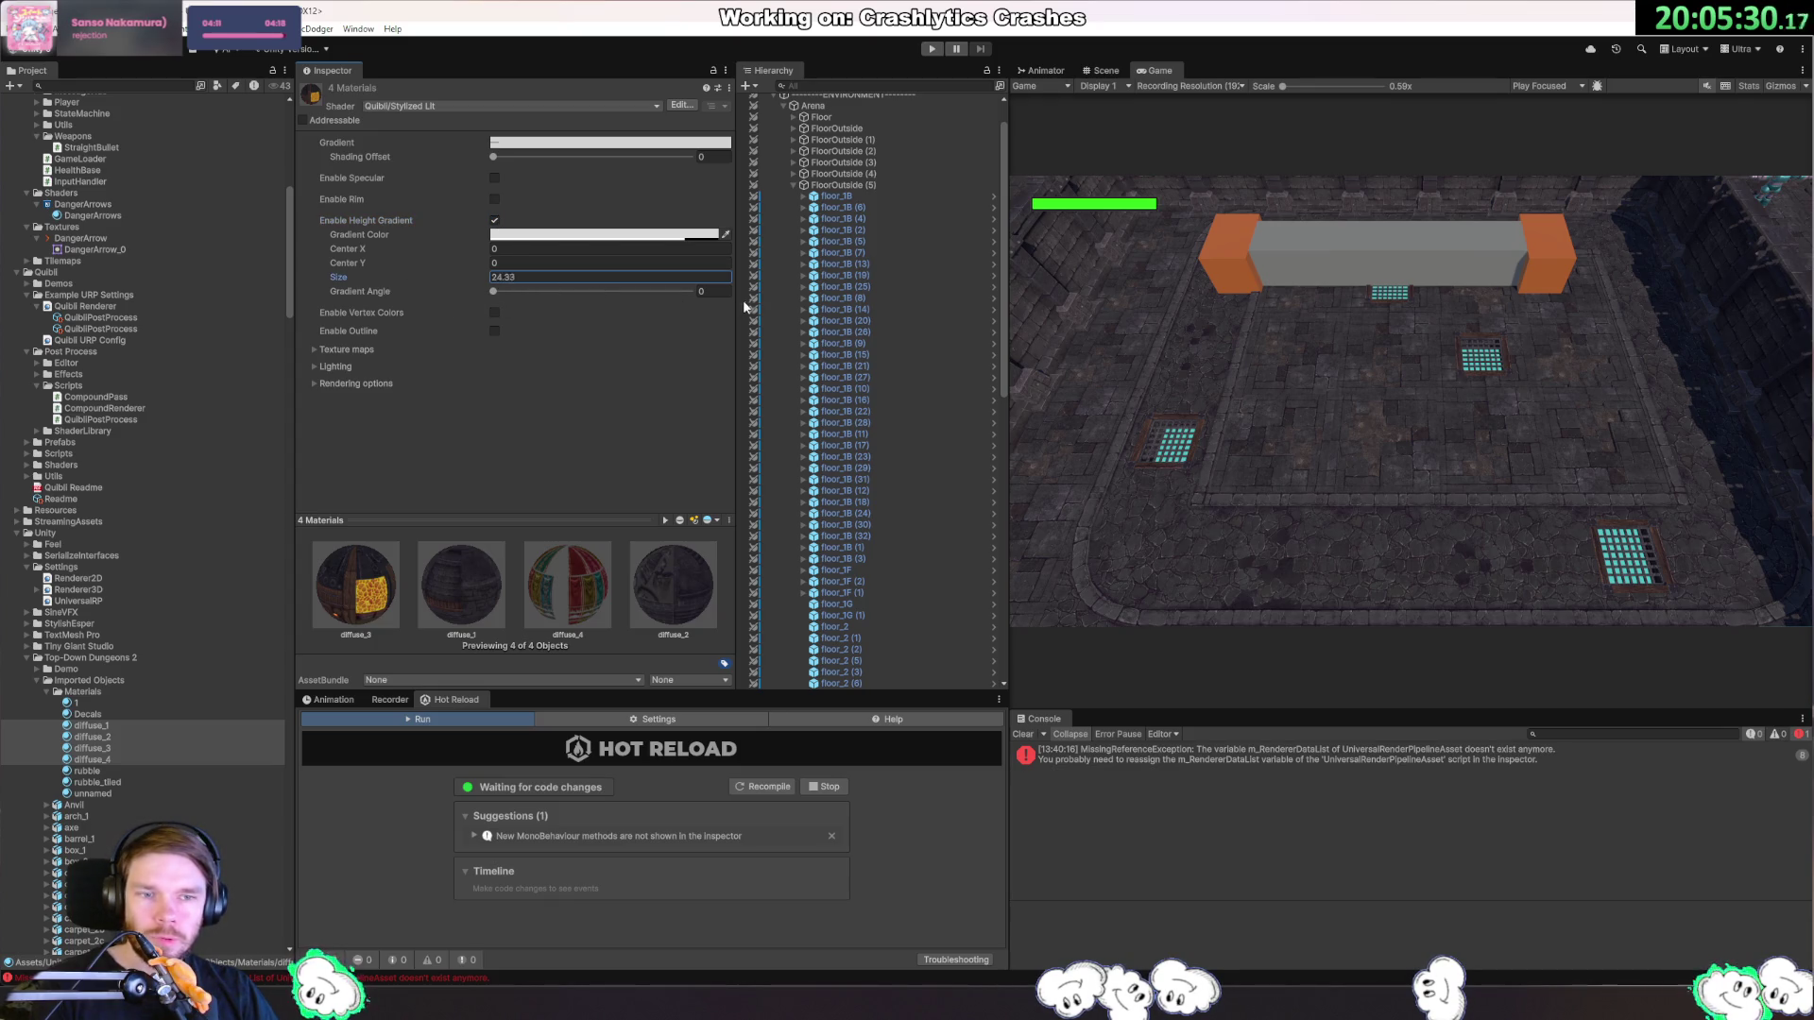
text(10)
mouse_move(493, 291)
mouse_down()
mouse_move(733, 293)
mouse_move(491, 293)
mouse_up()
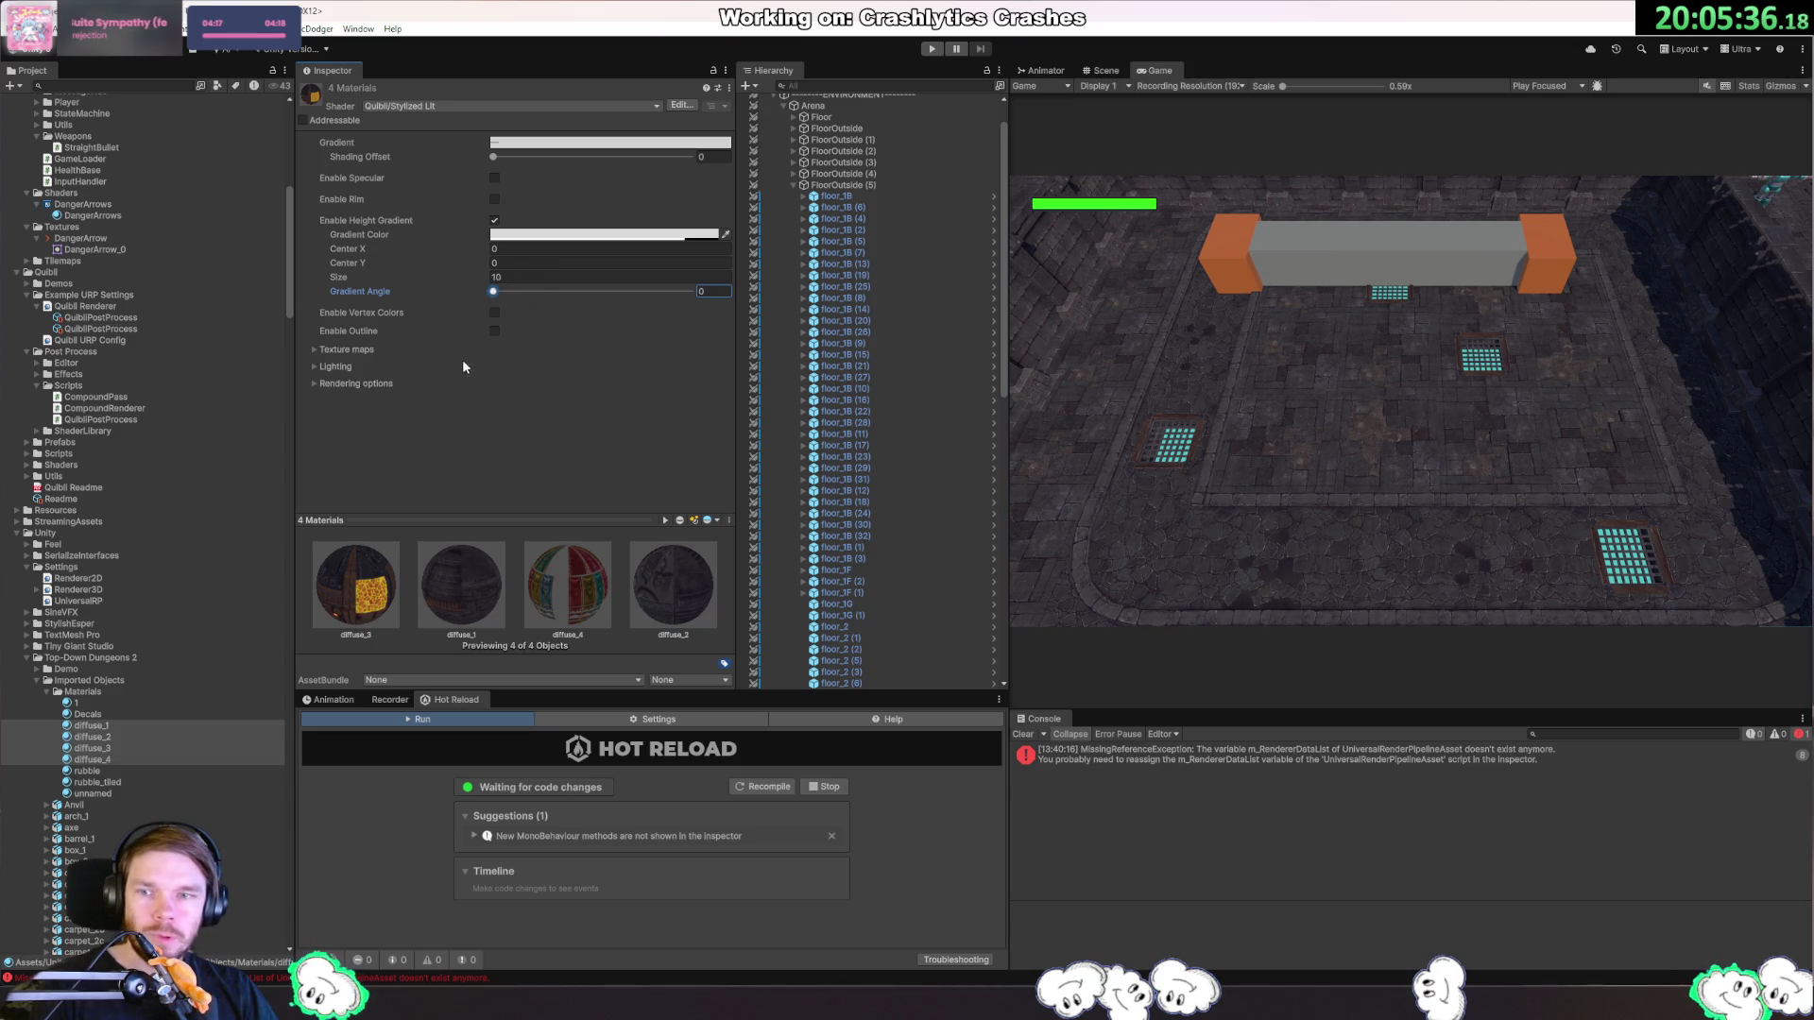
click(567, 235)
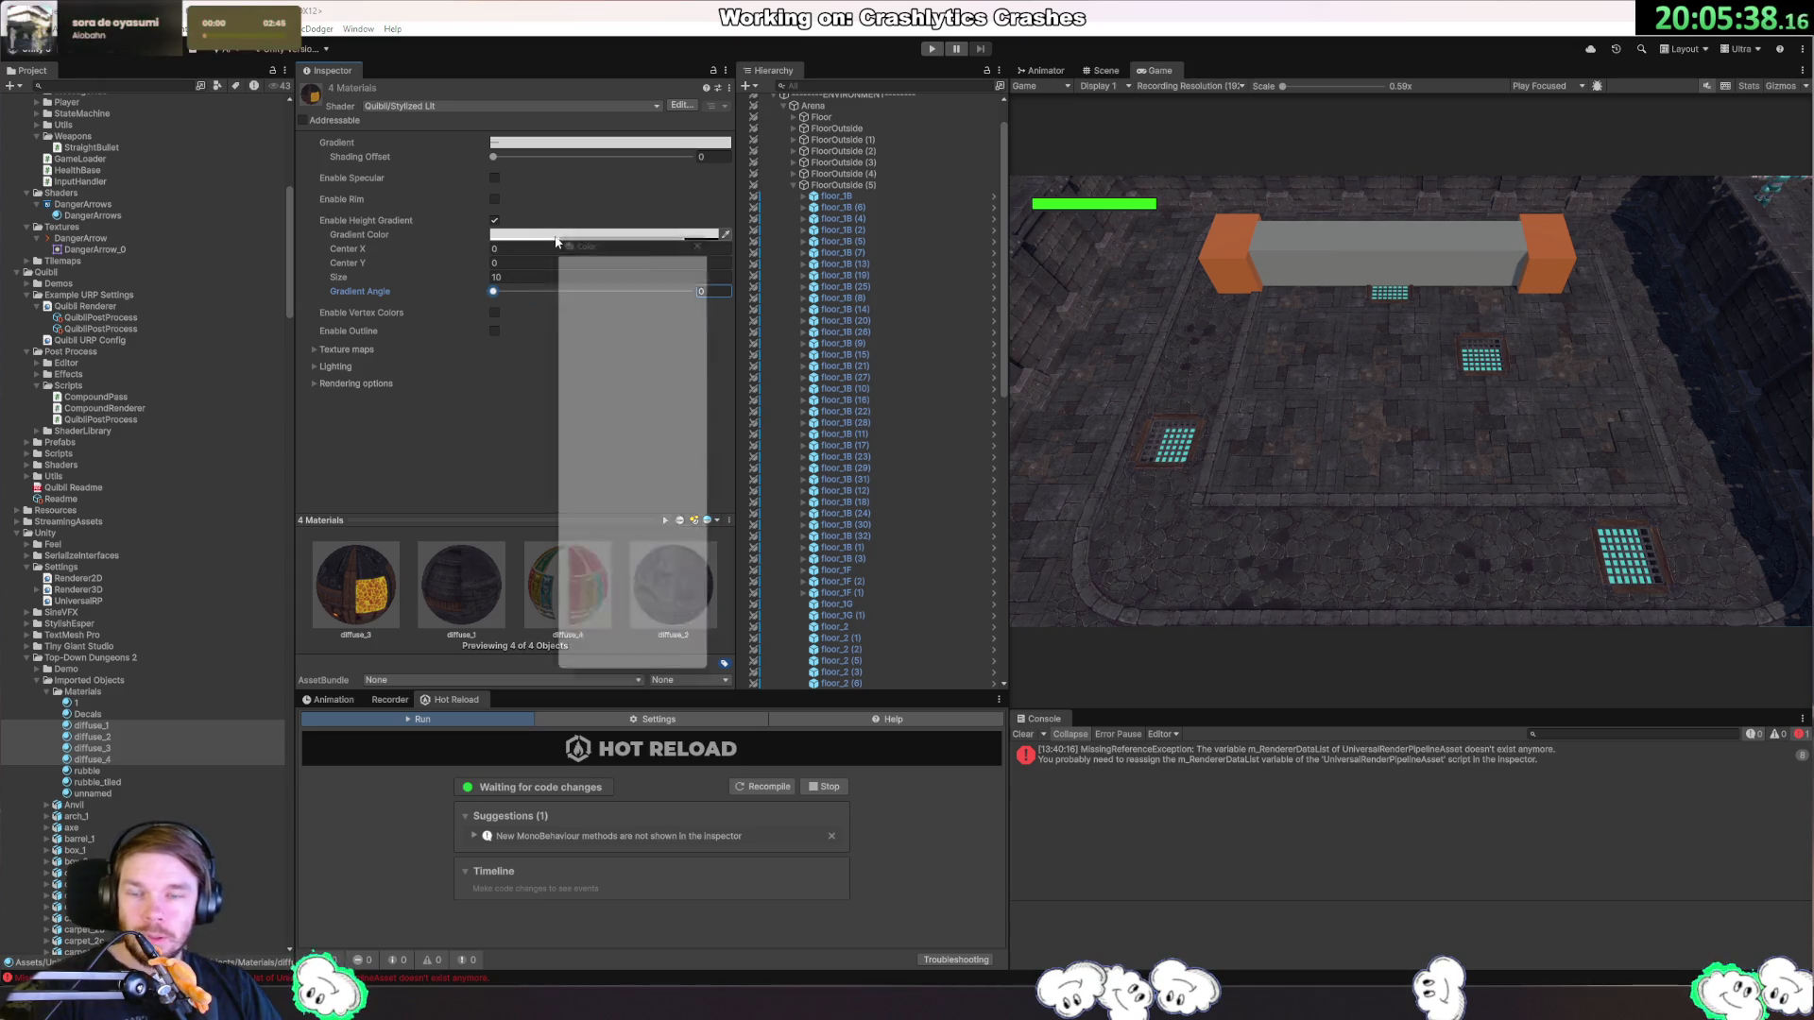
Make the gradient colour dark red B02929, adjust Center Y, and keep Light Color Impact at 1.
mouse_move(643, 326)
mouse_down()
mouse_move(724, 368)
mouse_move(677, 427)
mouse_move(599, 340)
mouse_move(601, 315)
mouse_move(606, 357)
mouse_move(580, 373)
mouse_move(582, 341)
mouse_up()
click(708, 225)
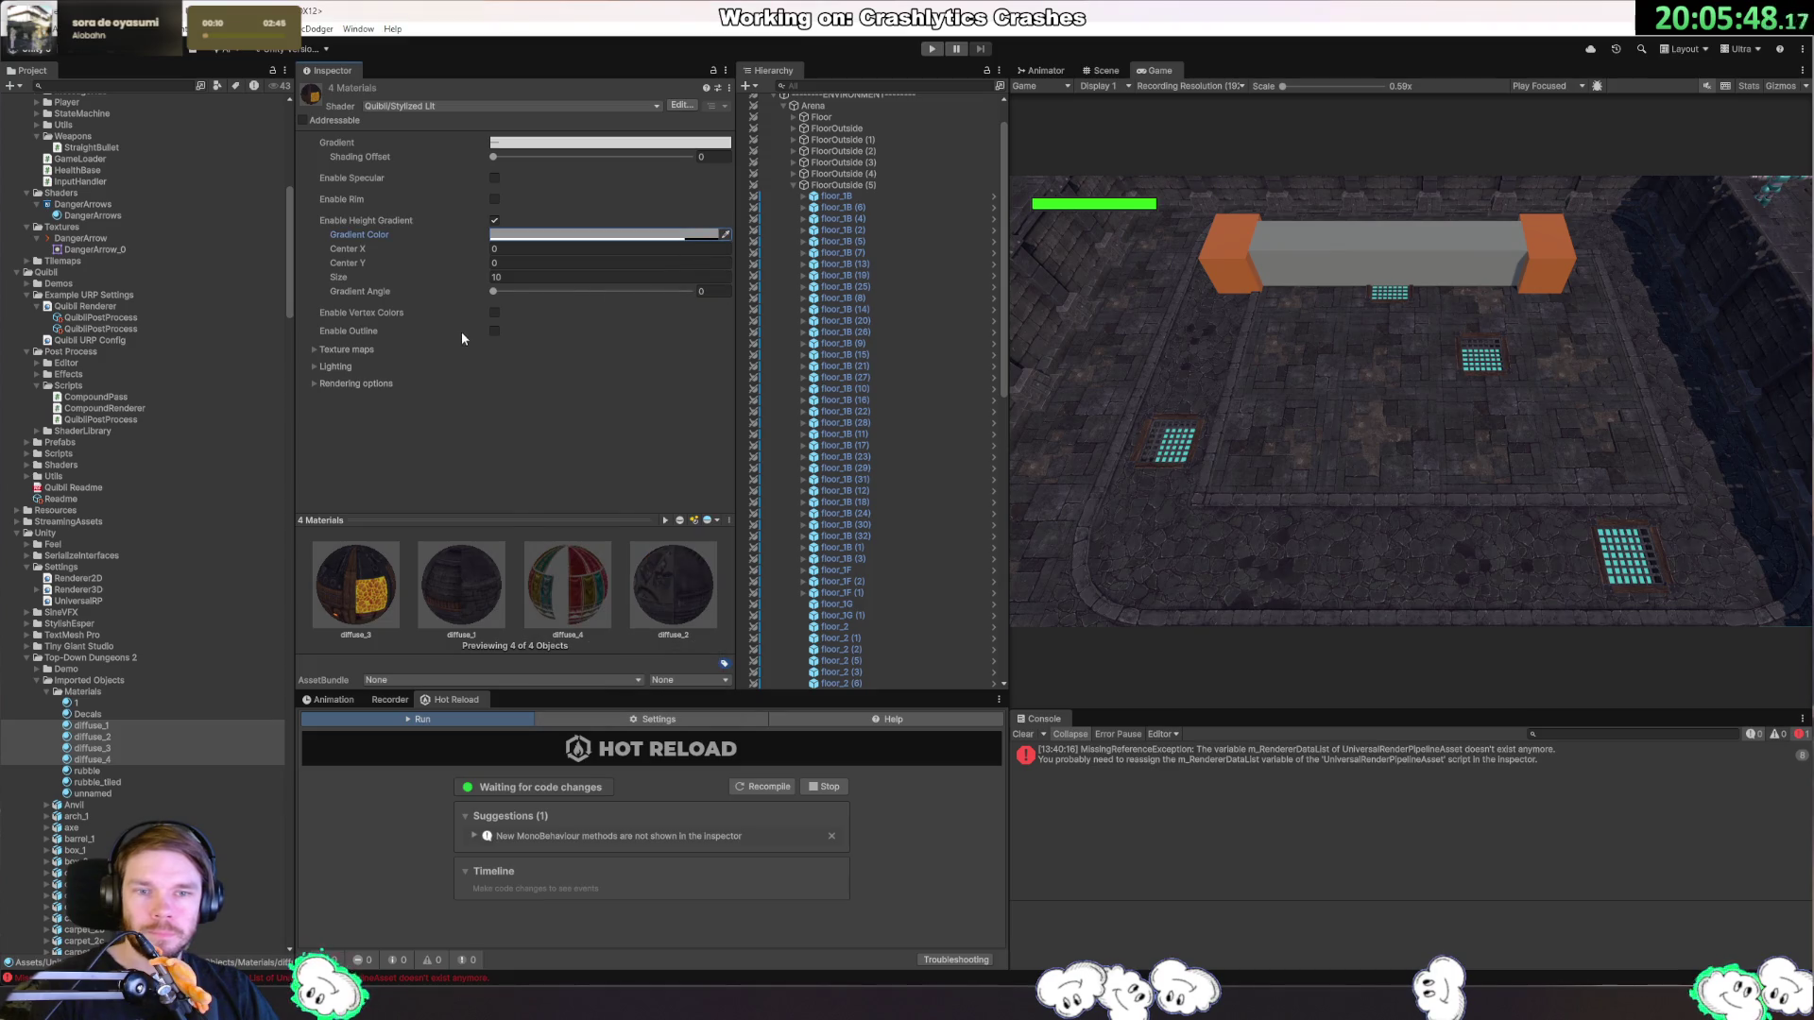
mouse_move(421, 265)
mouse_down()
mouse_move(451, 262)
mouse_move(376, 284)
mouse_move(412, 248)
mouse_move(524, 268)
mouse_up()
click(318, 367)
mouse_move(689, 380)
mouse_down()
mouse_move(557, 382)
mouse_move(737, 398)
mouse_up()
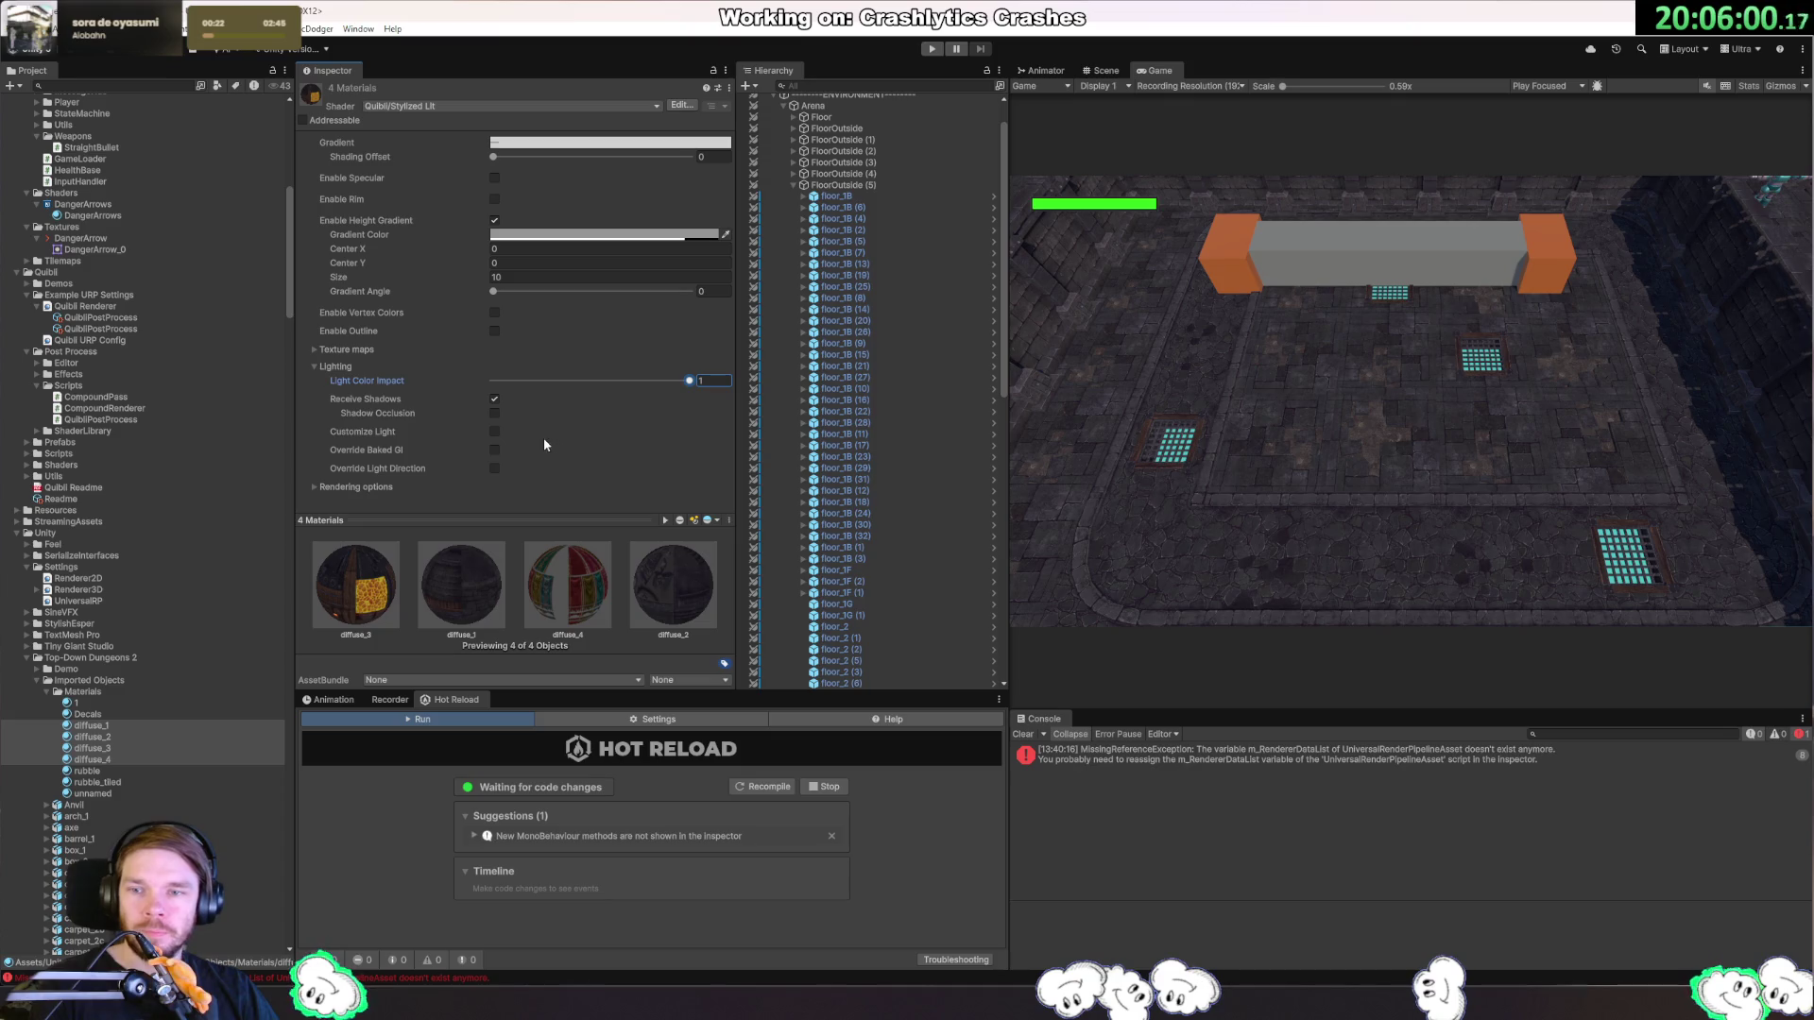
Enable Customize Light, leaving the baked GI and light direction overrides off.
click(495, 432)
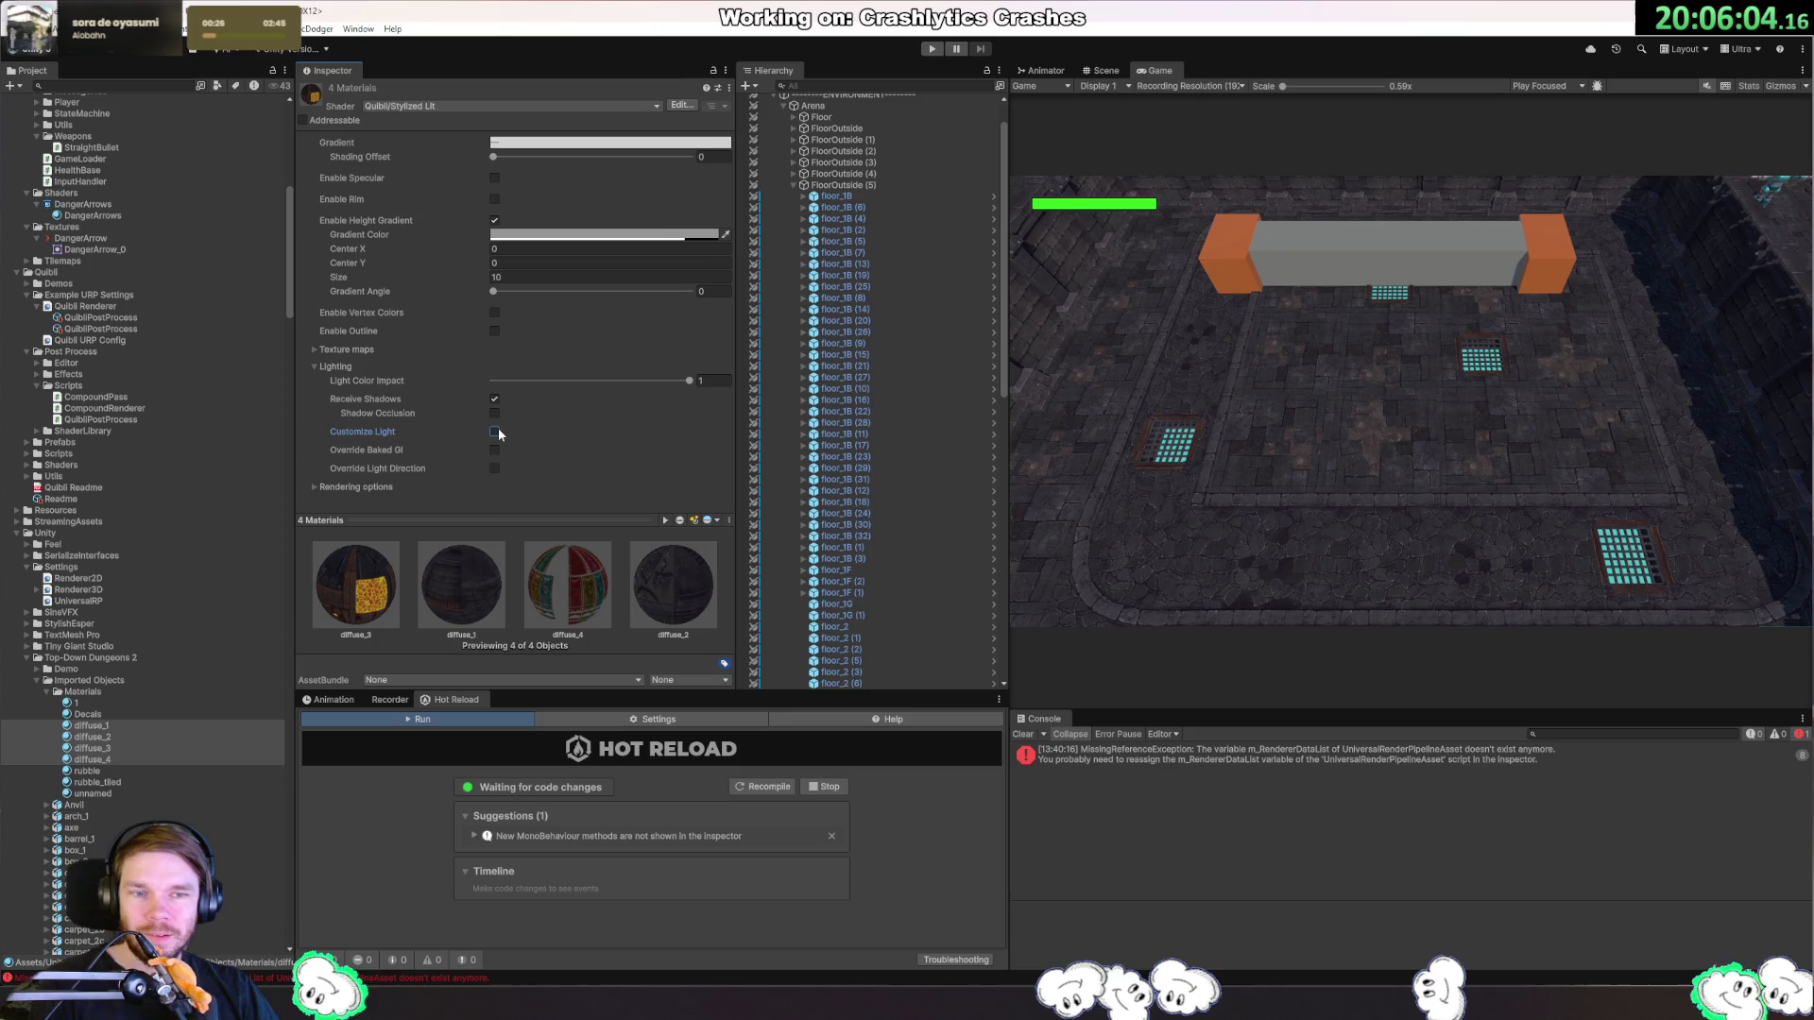
click(495, 432)
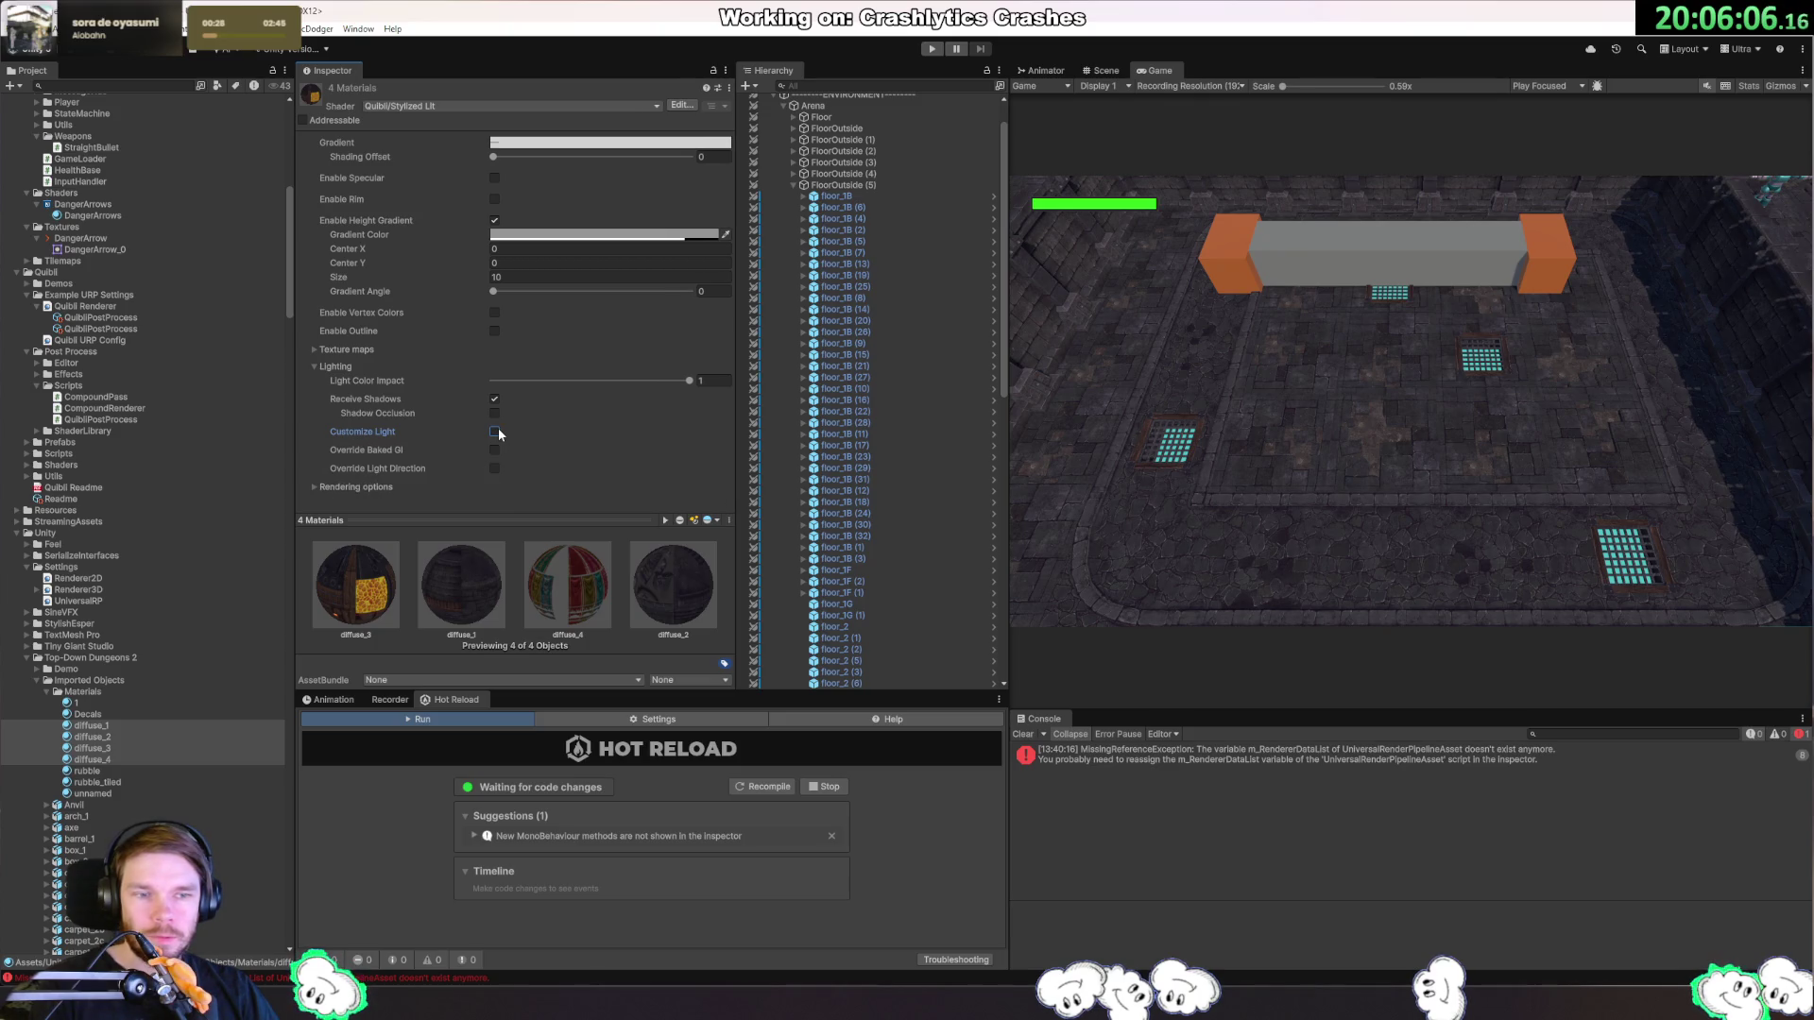
click(495, 431)
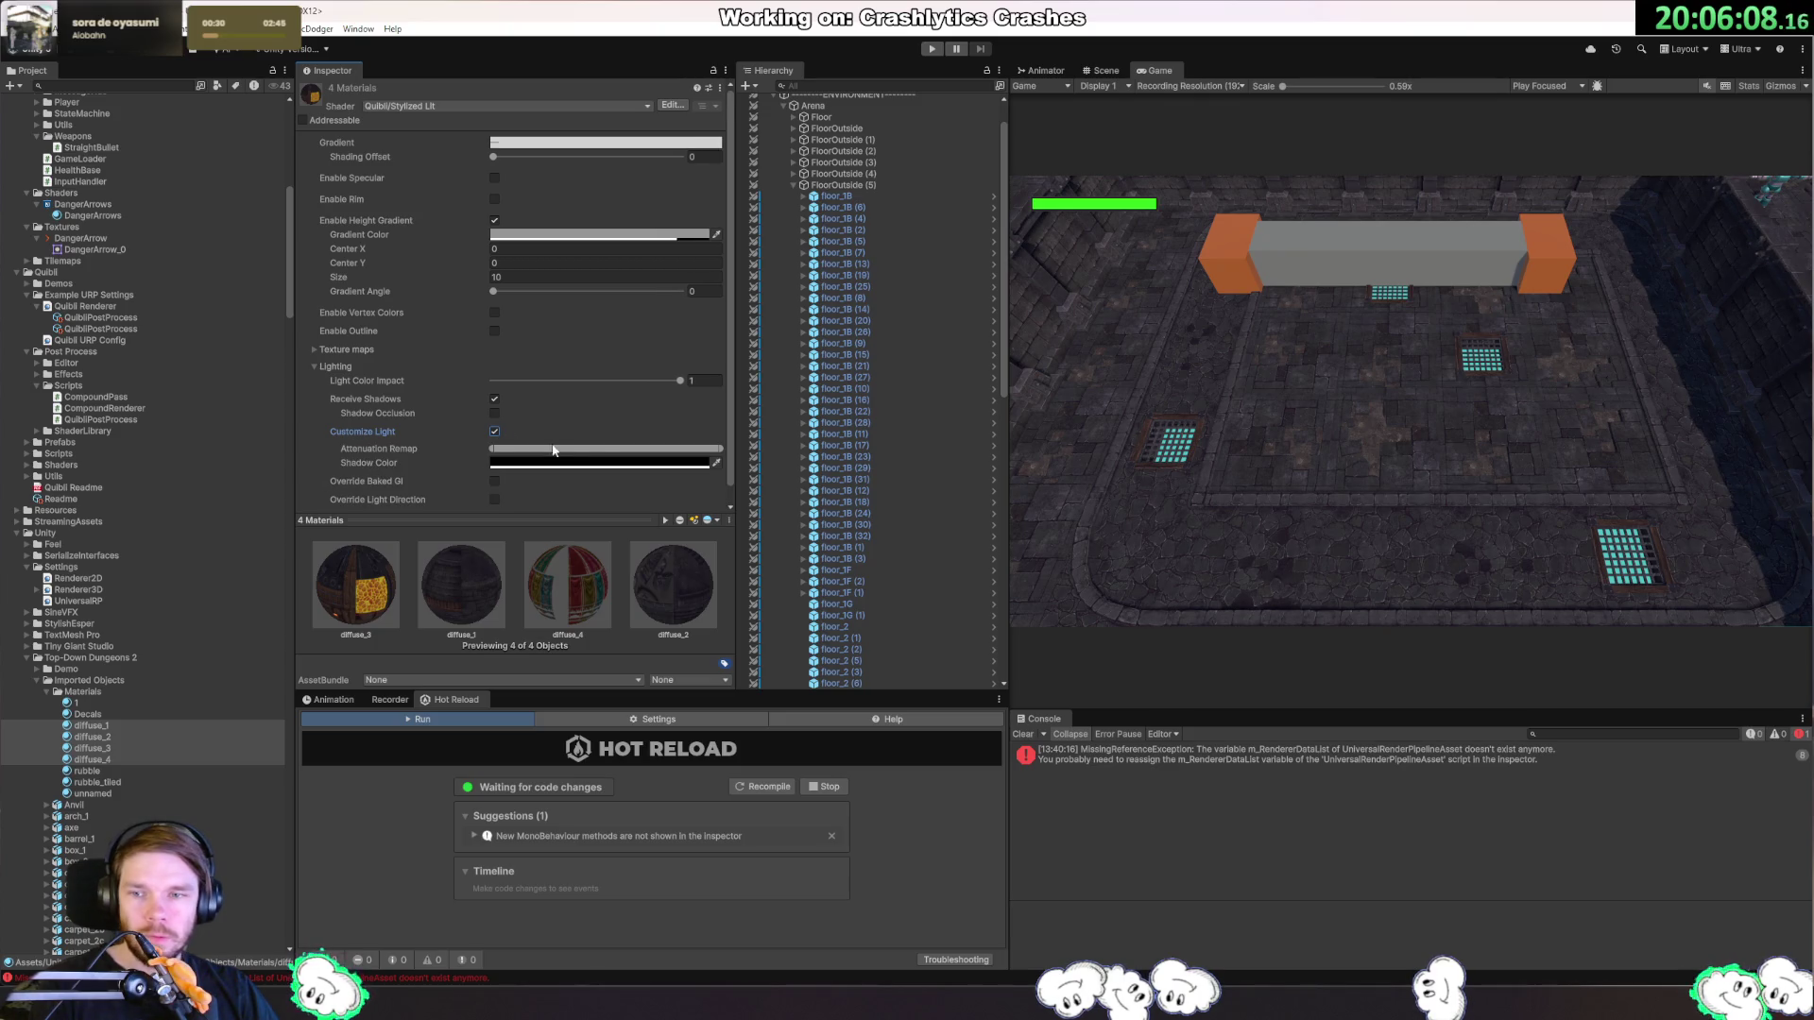
scroll(603, 463, down, 1)
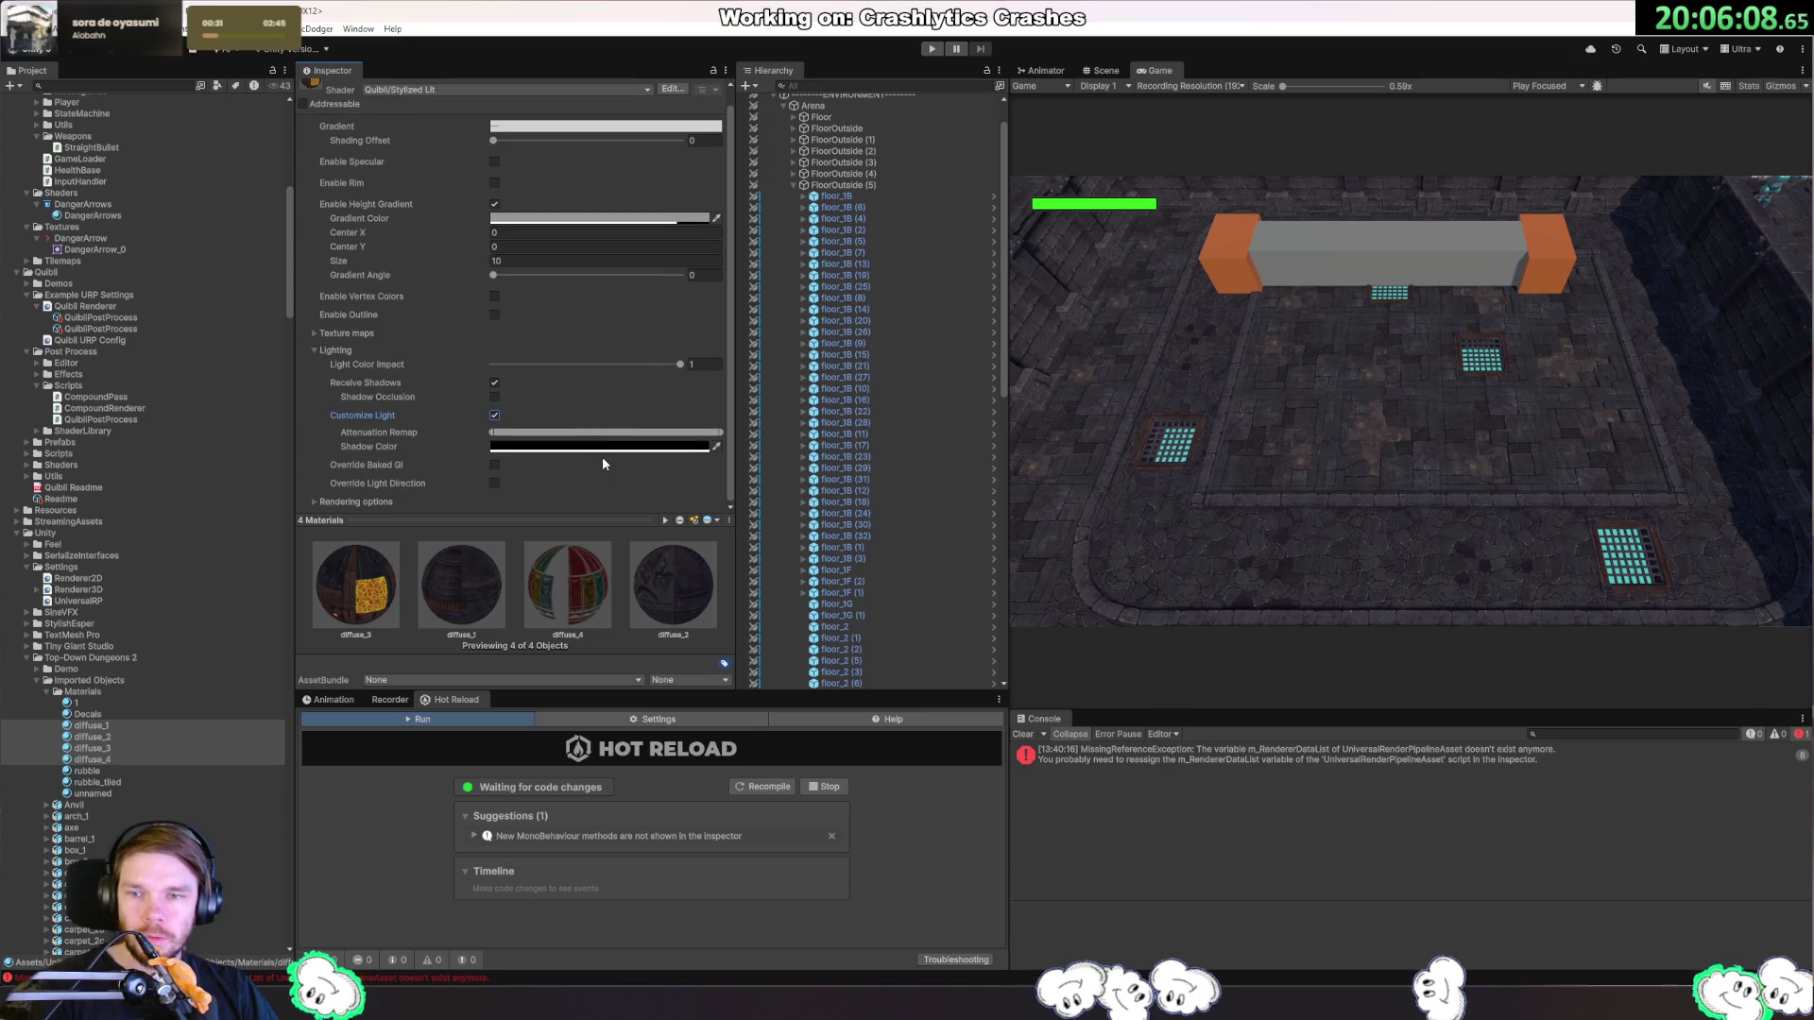
click(495, 466)
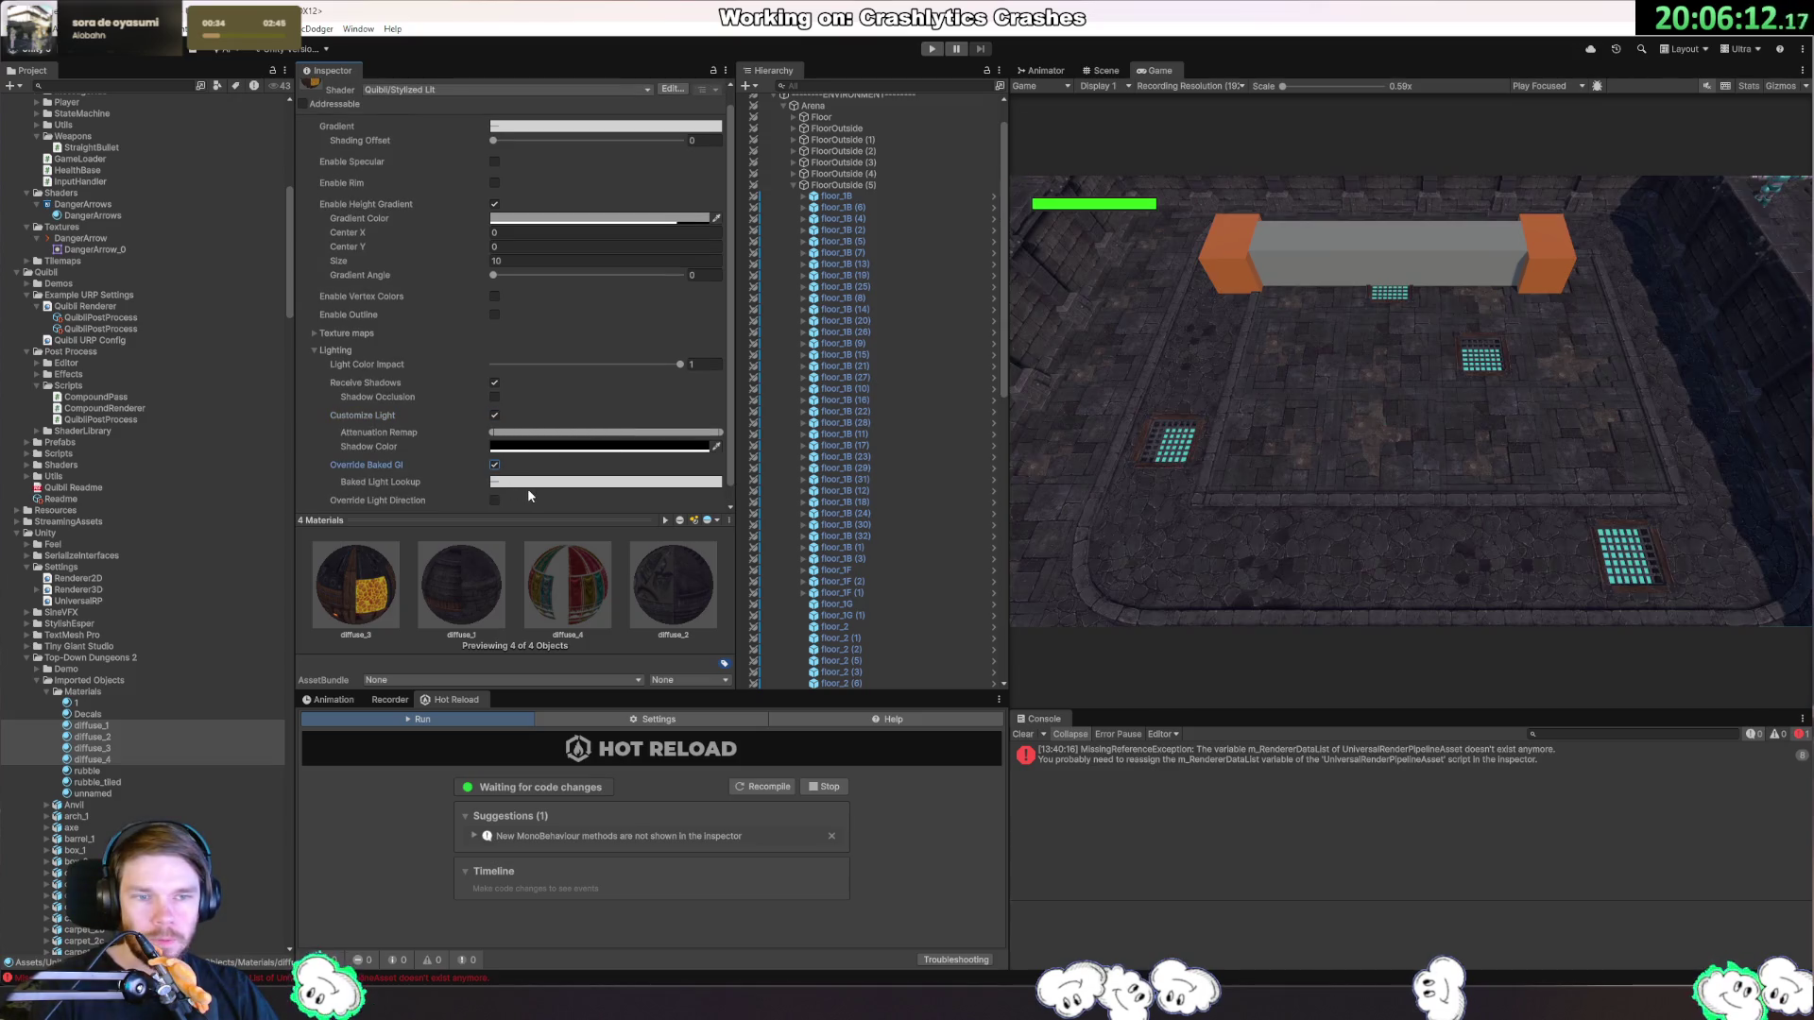
click(494, 466)
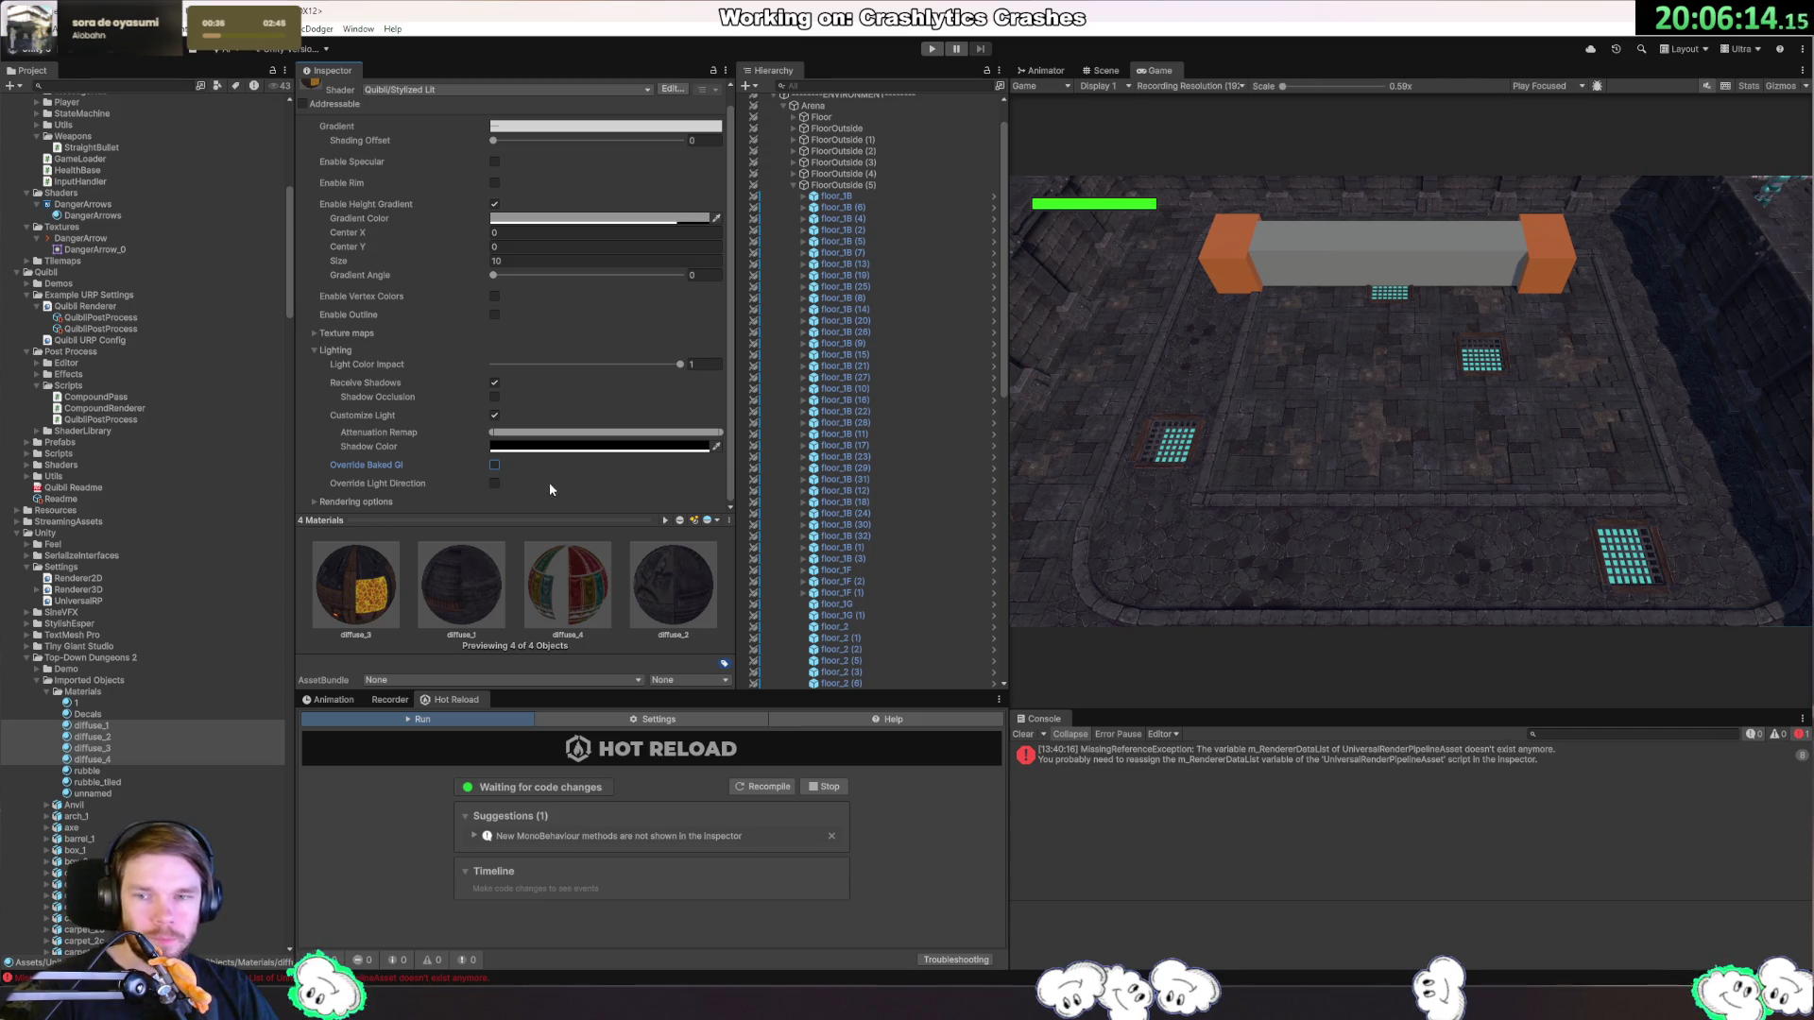
click(494, 484)
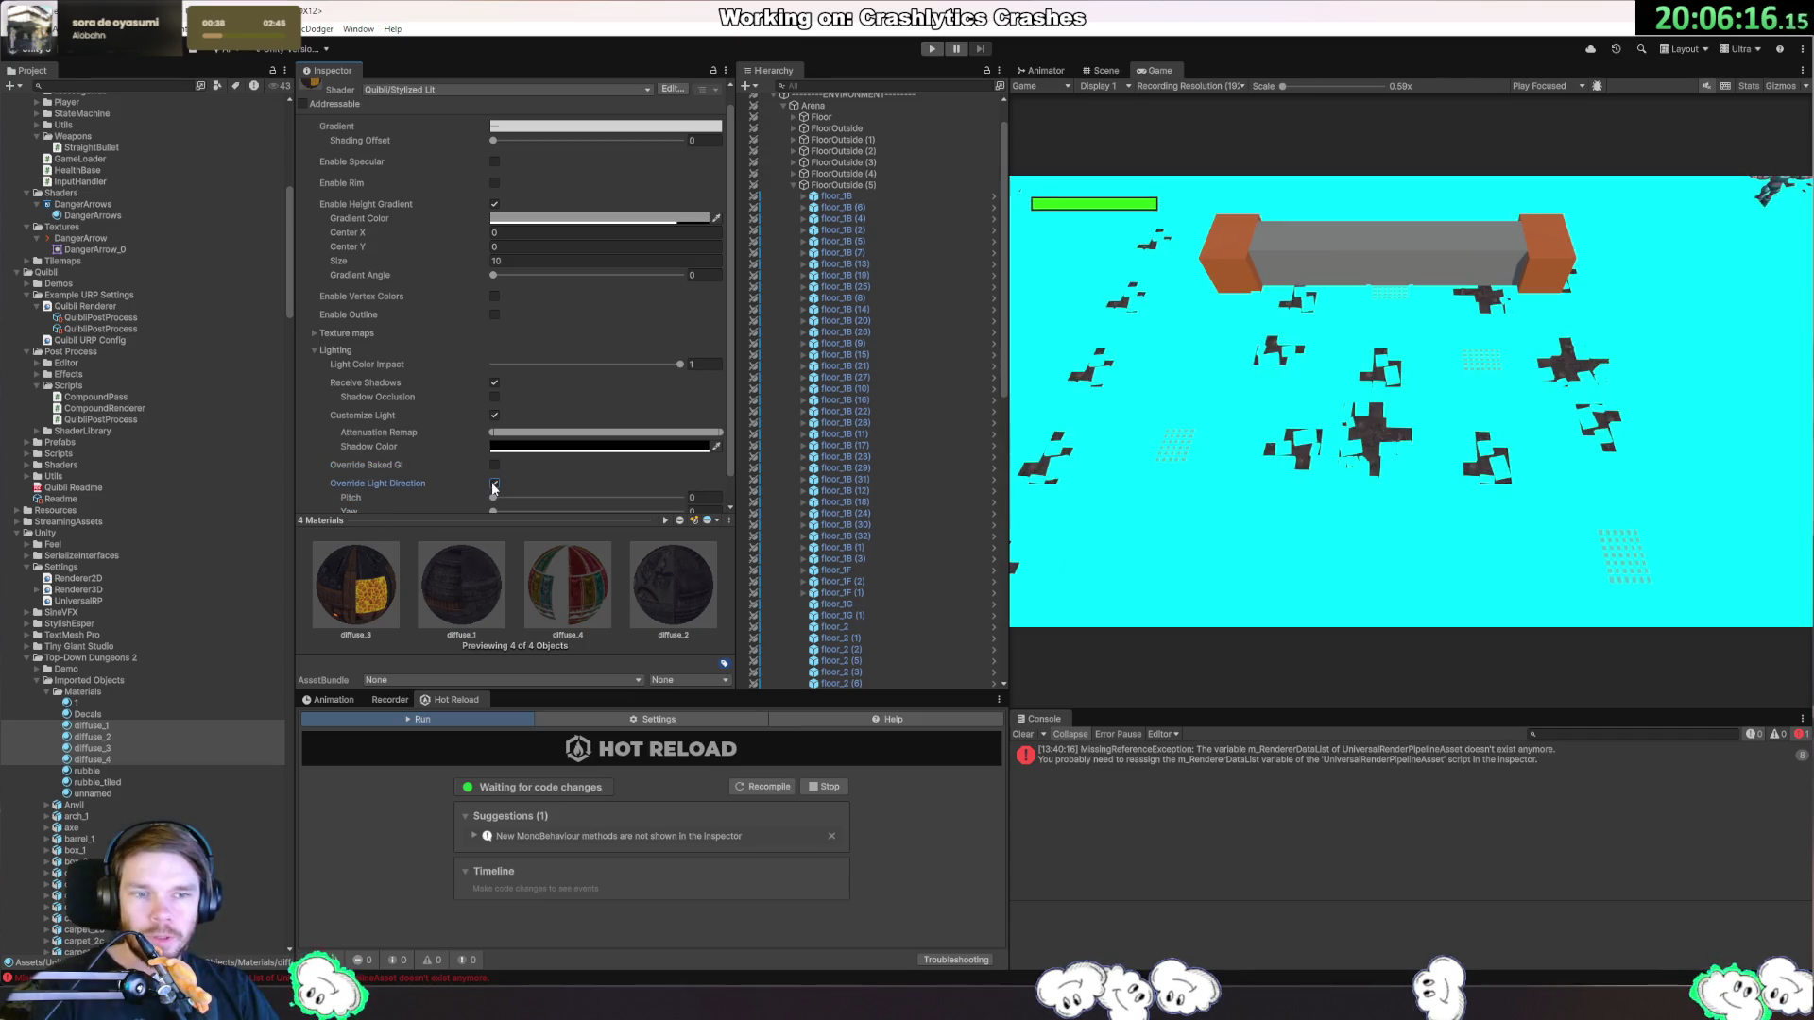
click(494, 484)
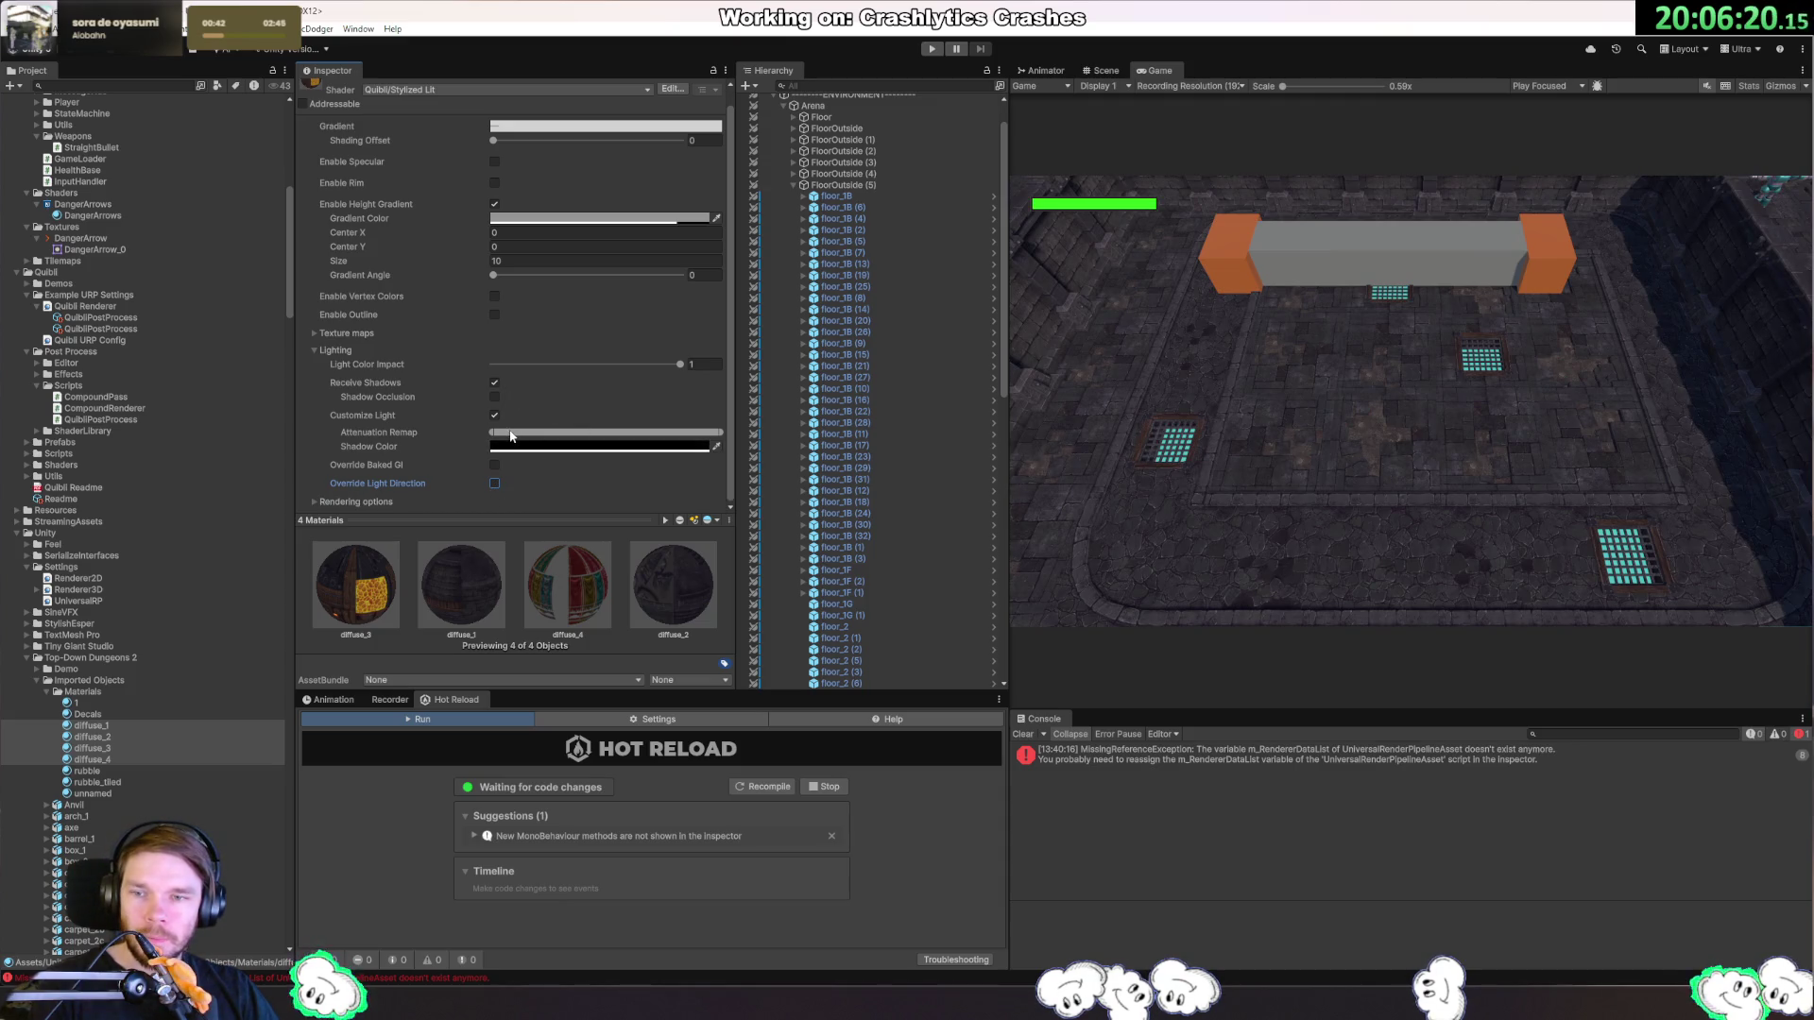
Remap the attenuation start and end, enable Shadow Occlusion, and collapse the Lighting and Texture Maps foldouts.
mouse_move(488, 432)
mouse_down()
mouse_move(793, 433)
mouse_move(469, 432)
mouse_up()
mouse_move(702, 432)
mouse_down()
mouse_move(501, 432)
mouse_move(723, 432)
mouse_up()
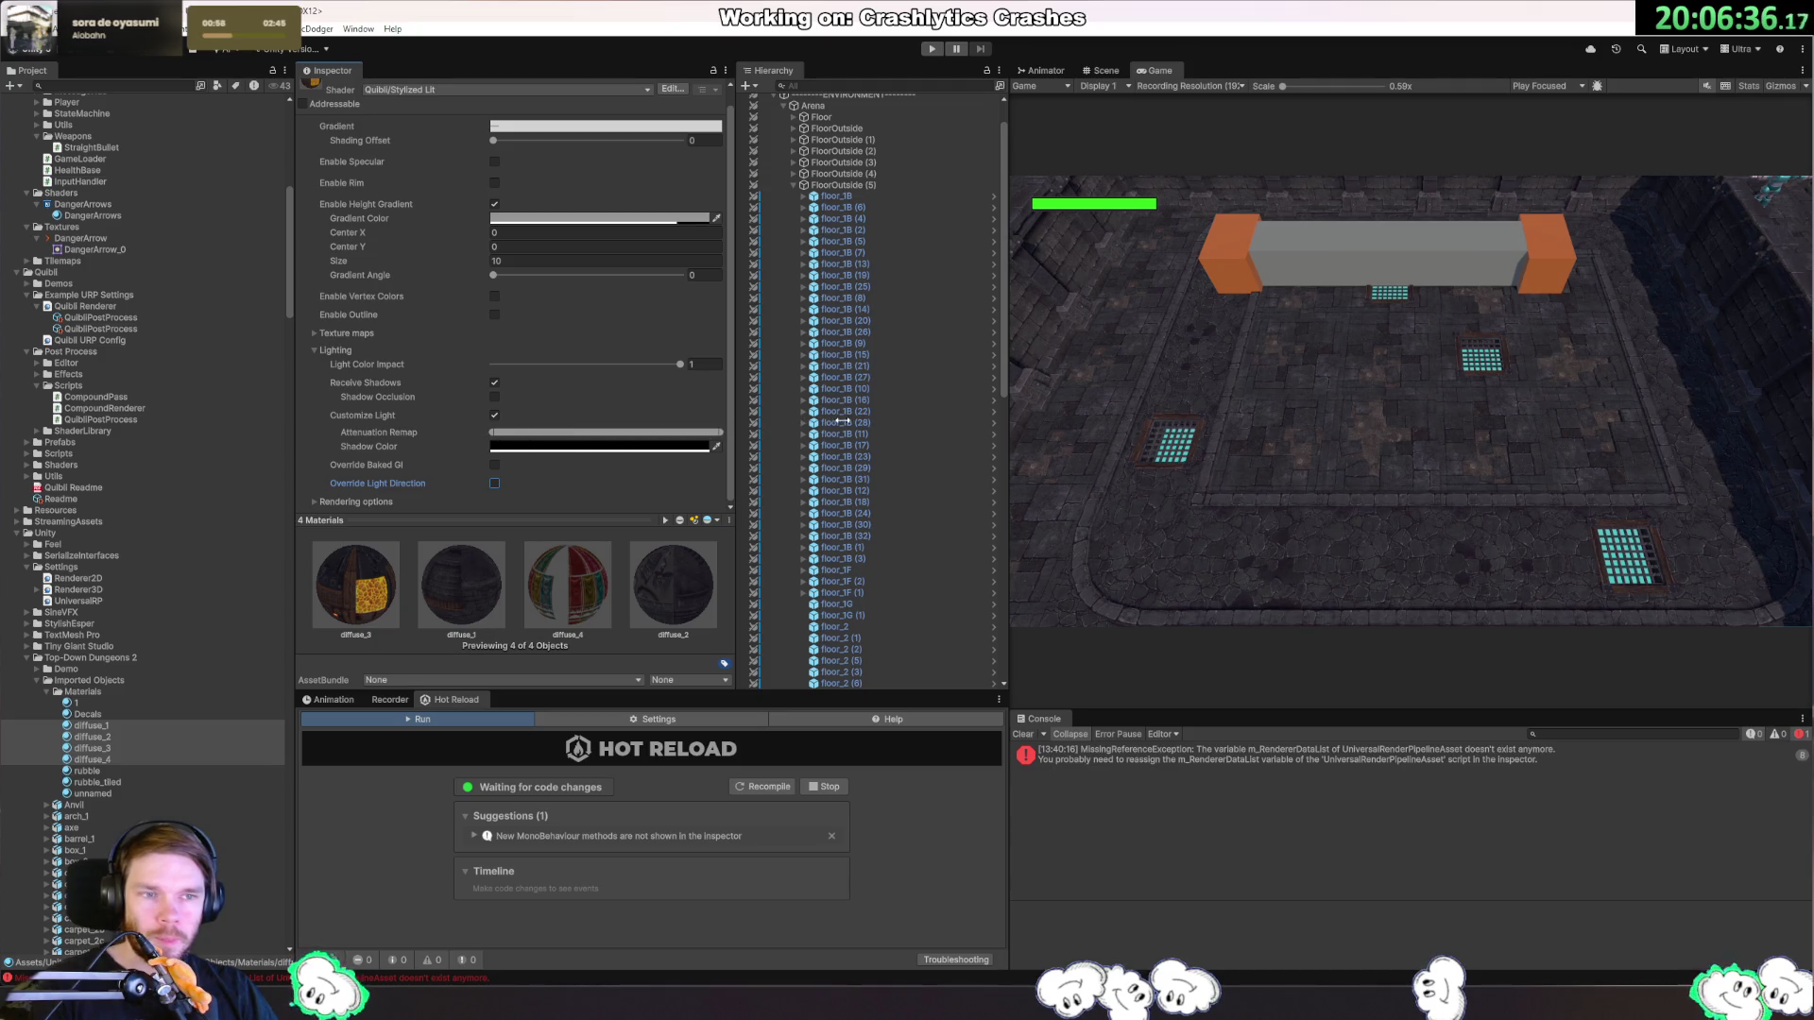
click(494, 396)
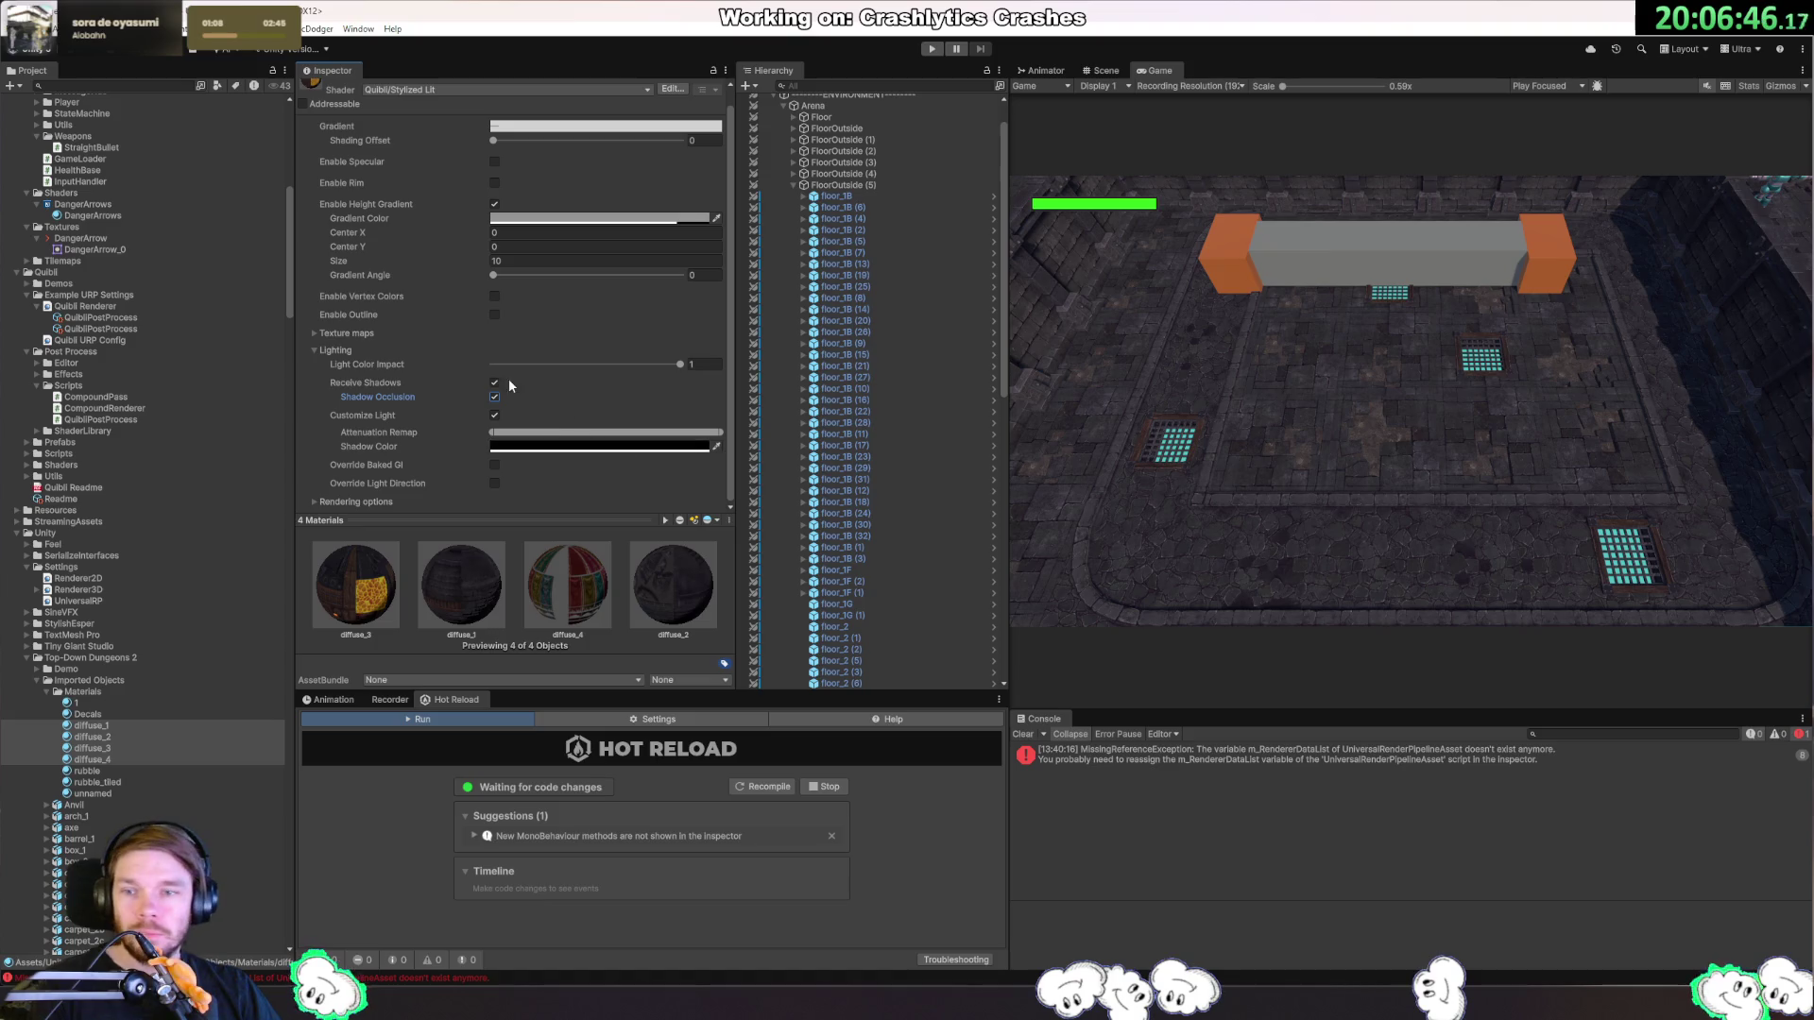
click(318, 351)
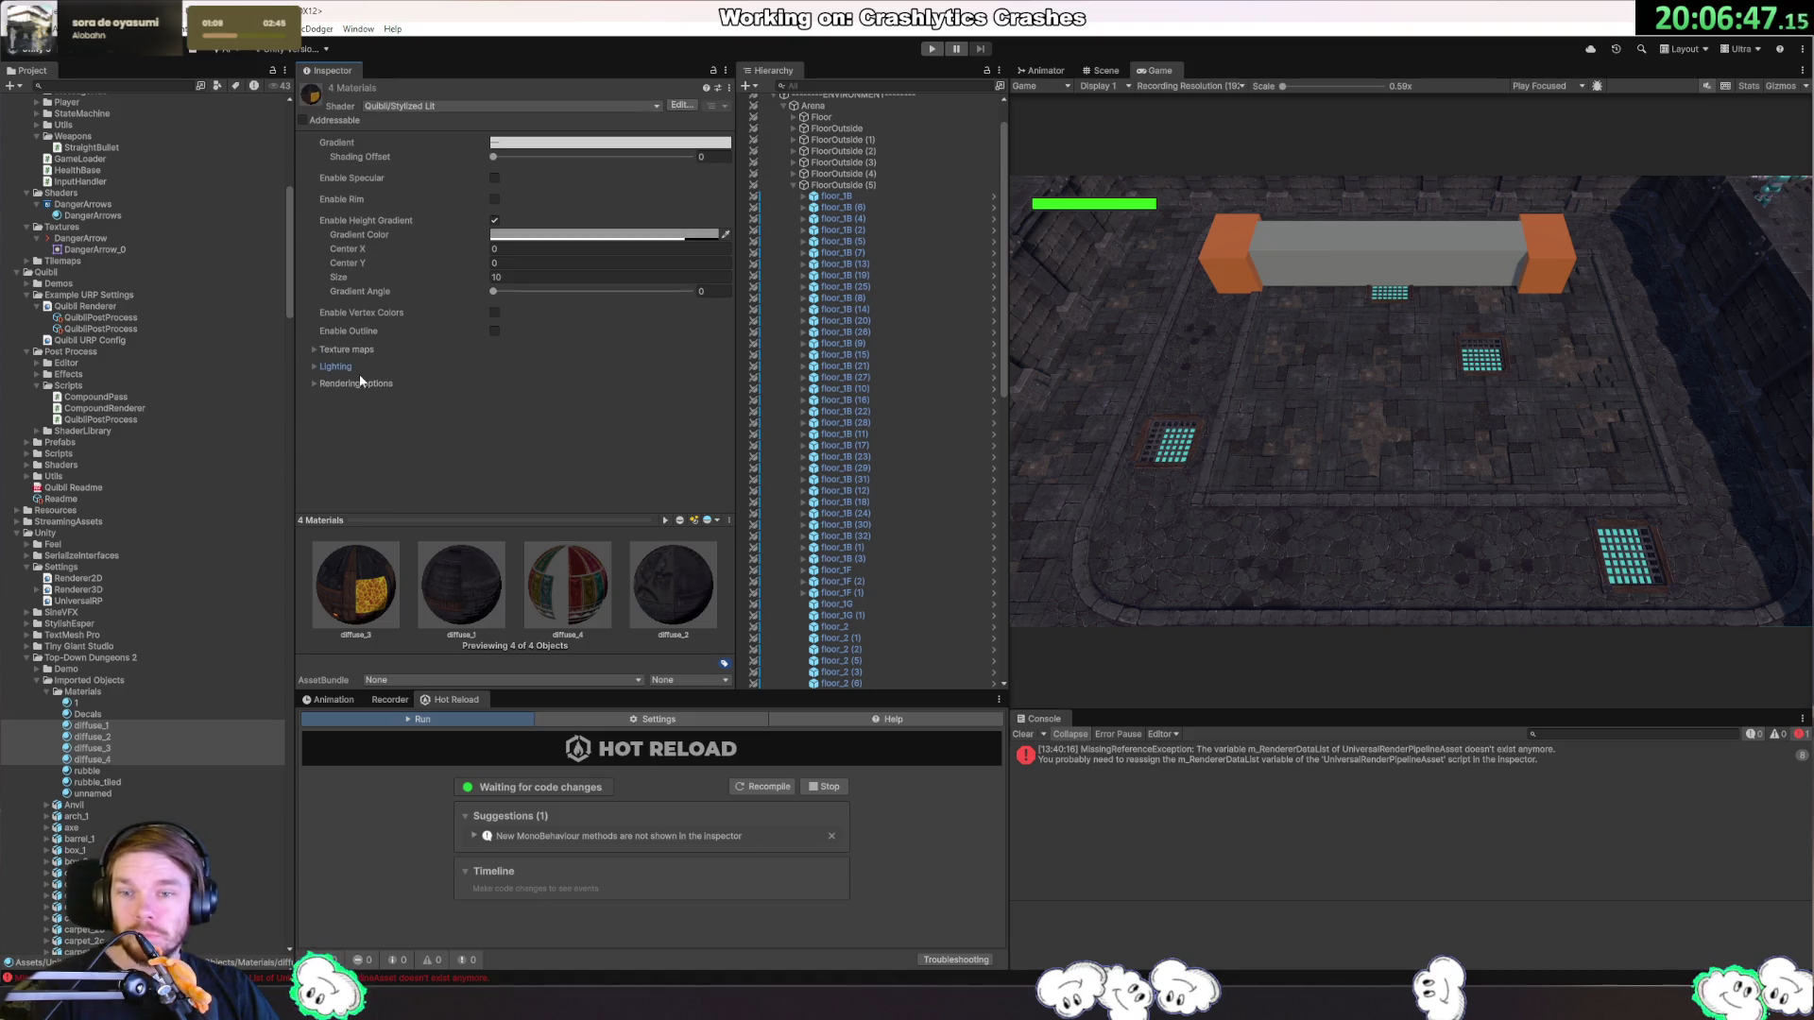
click(318, 350)
scroll(313, 346, down, 3)
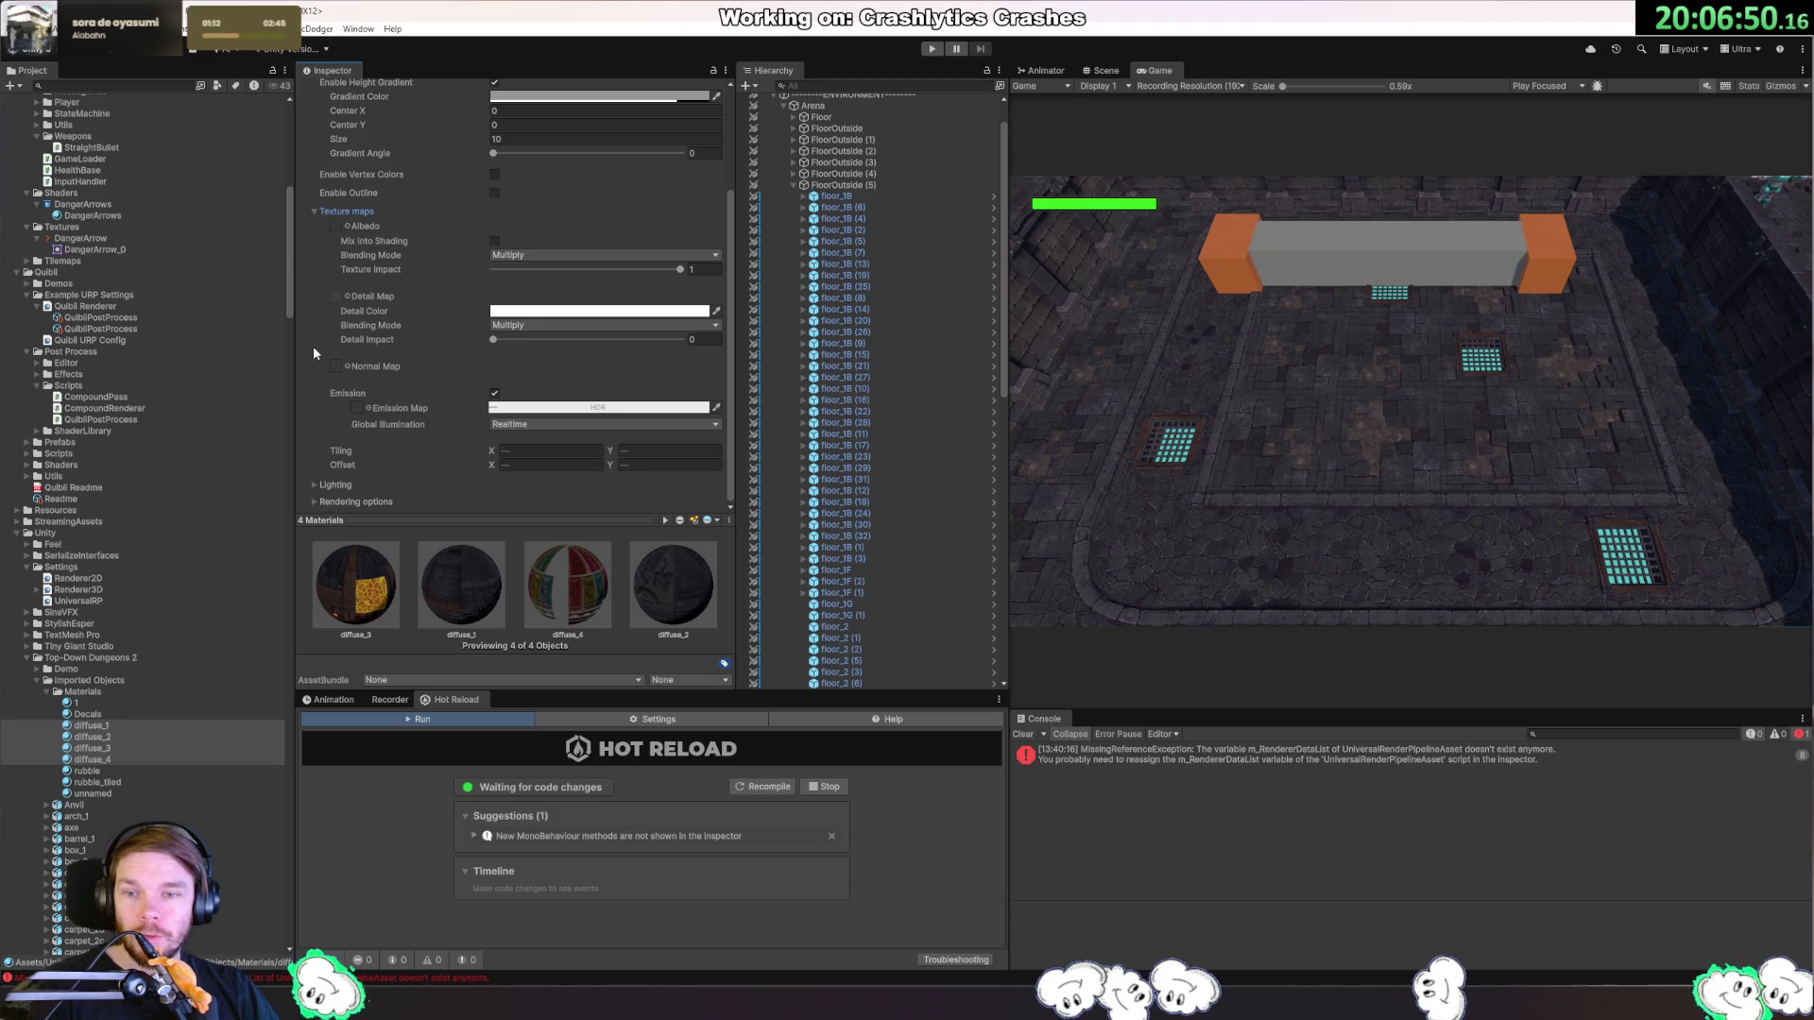
click(314, 288)
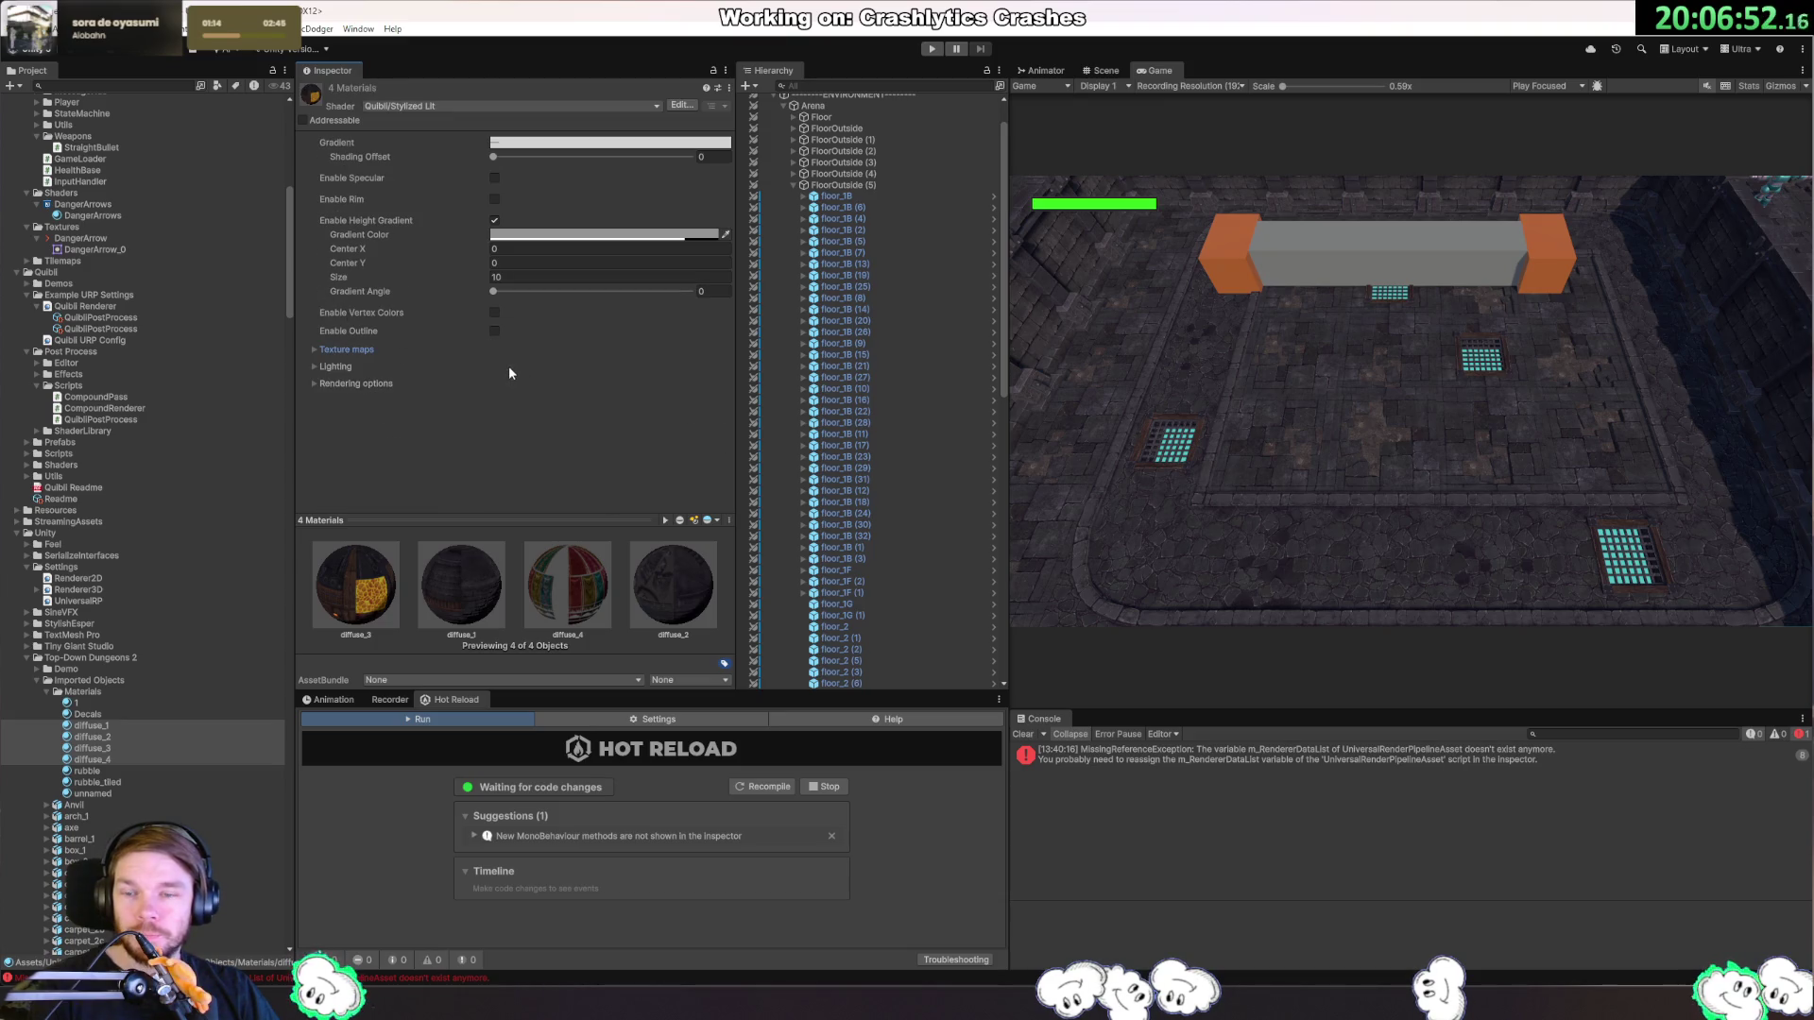
click(495, 330)
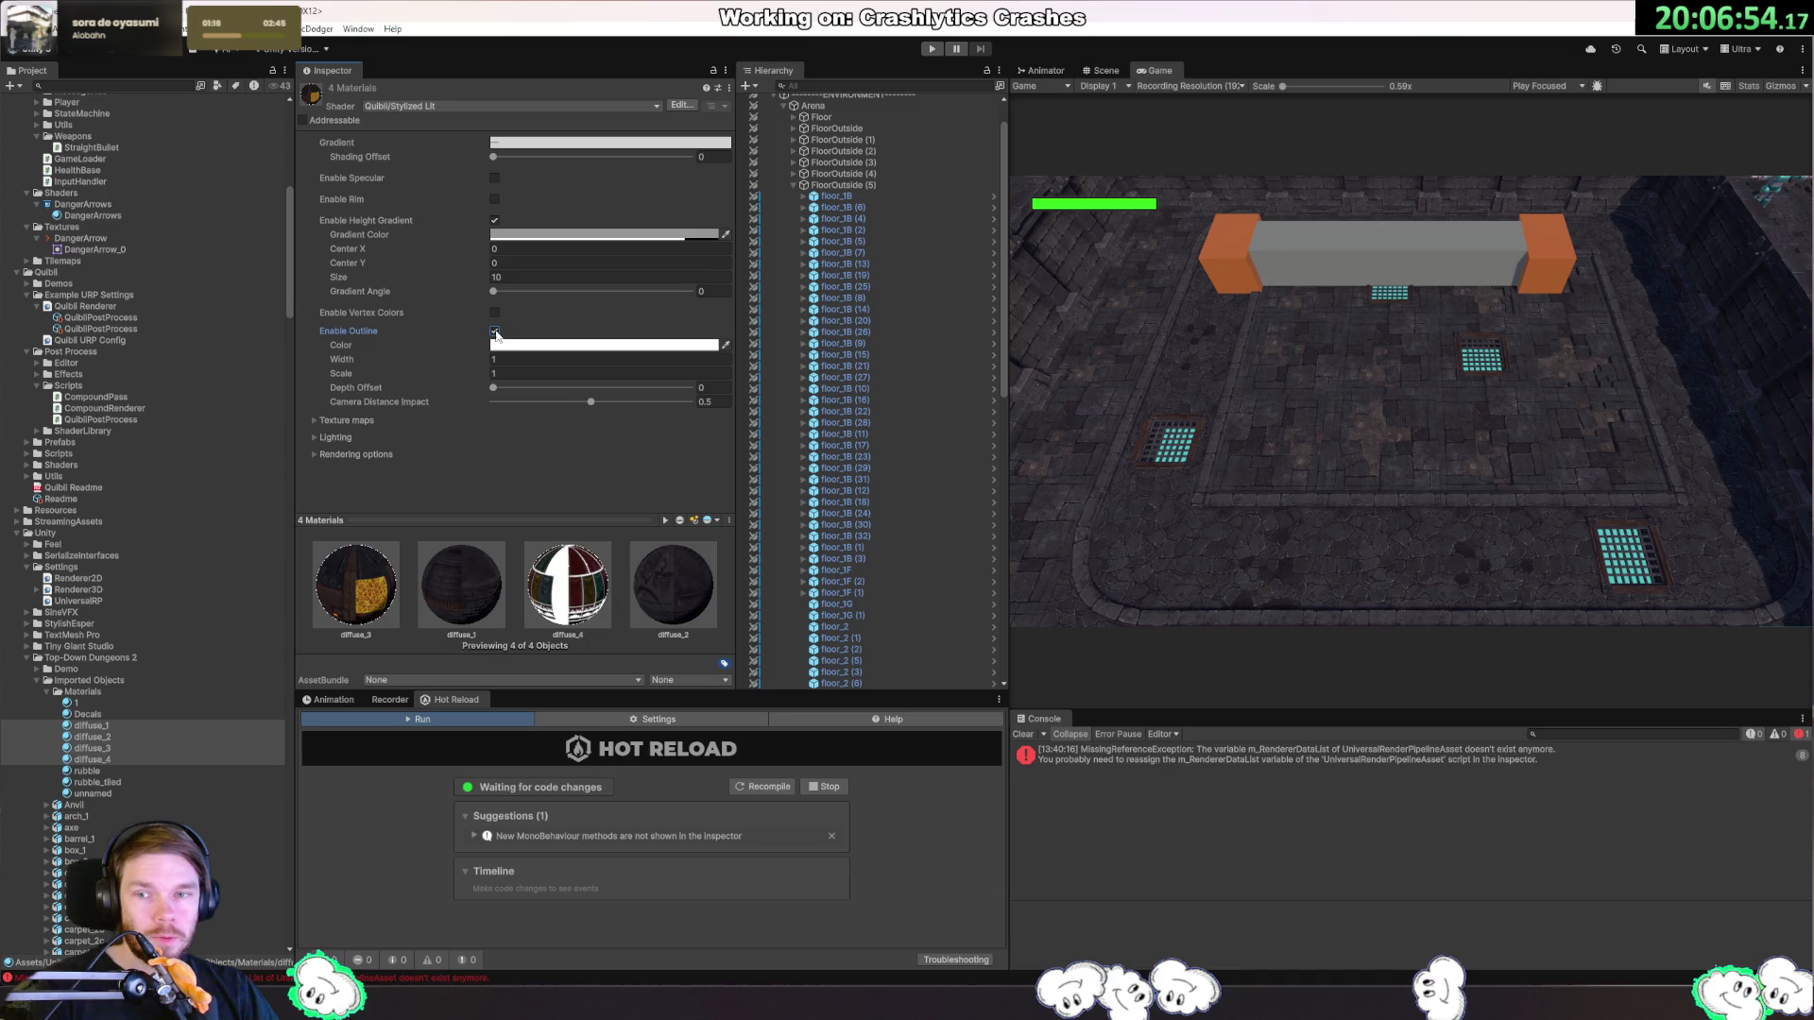
drag(491, 390, 561, 398)
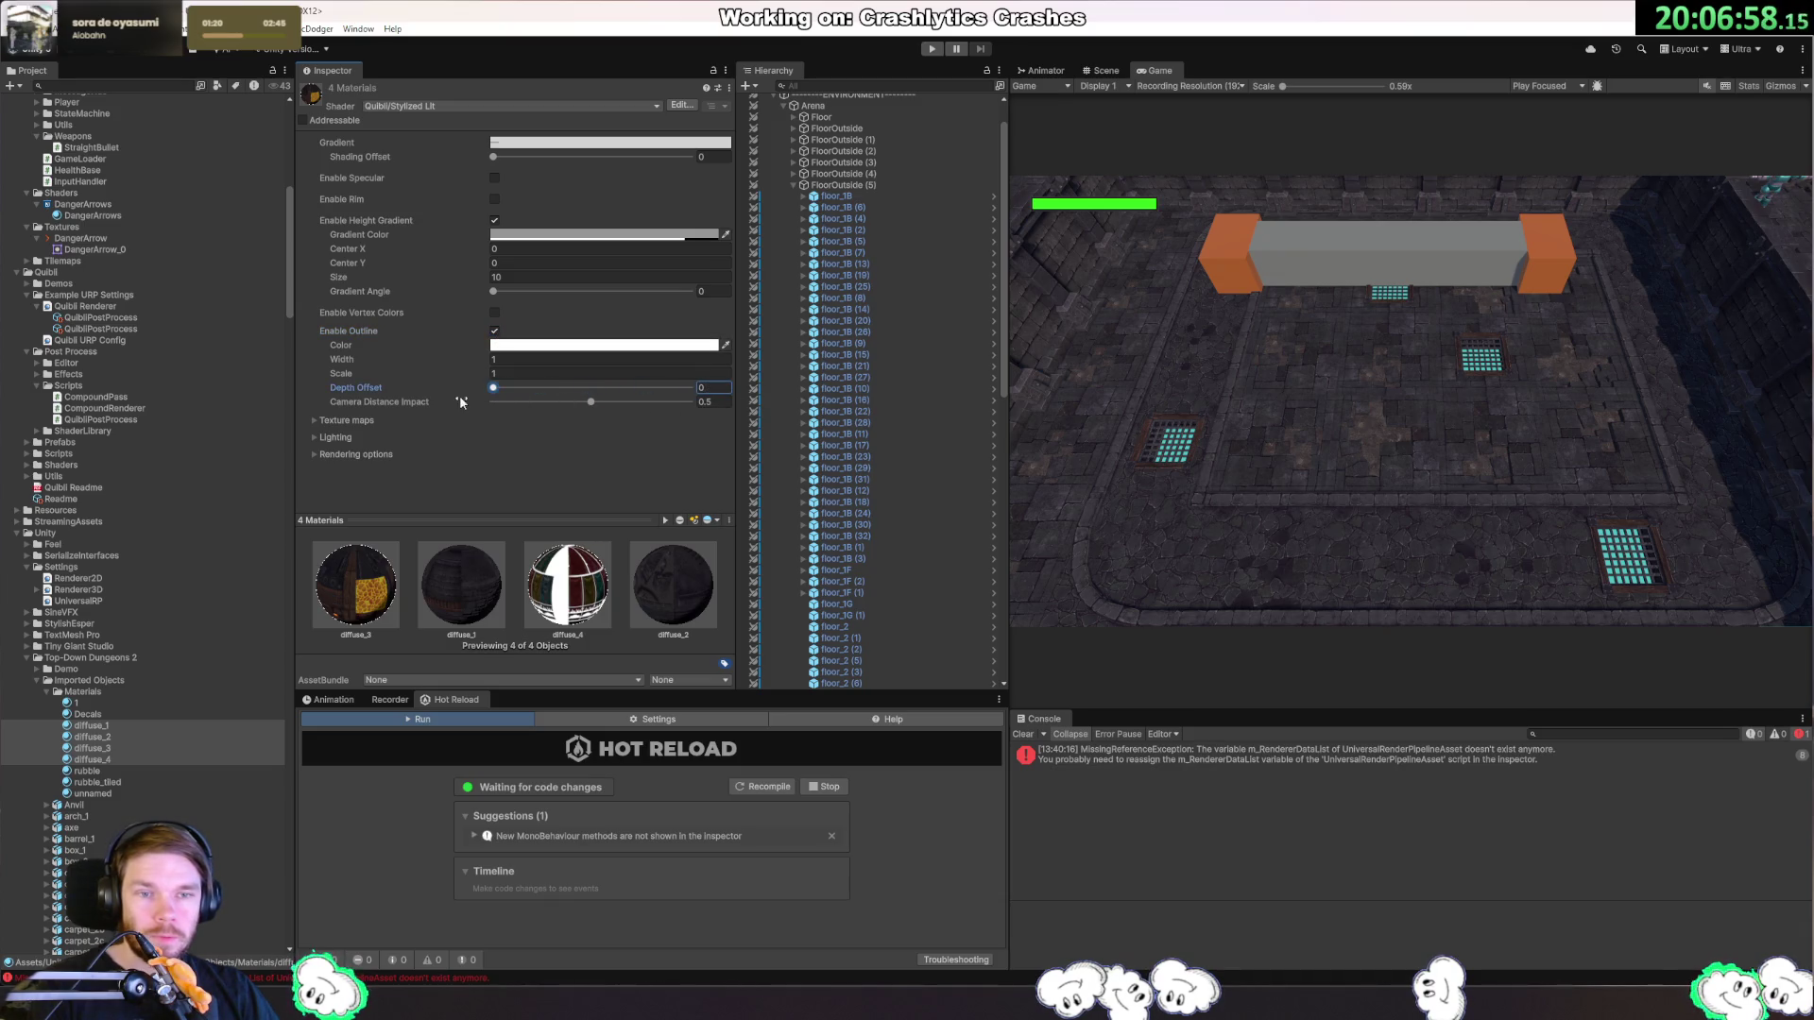
drag(649, 388, 605, 388)
click(543, 344)
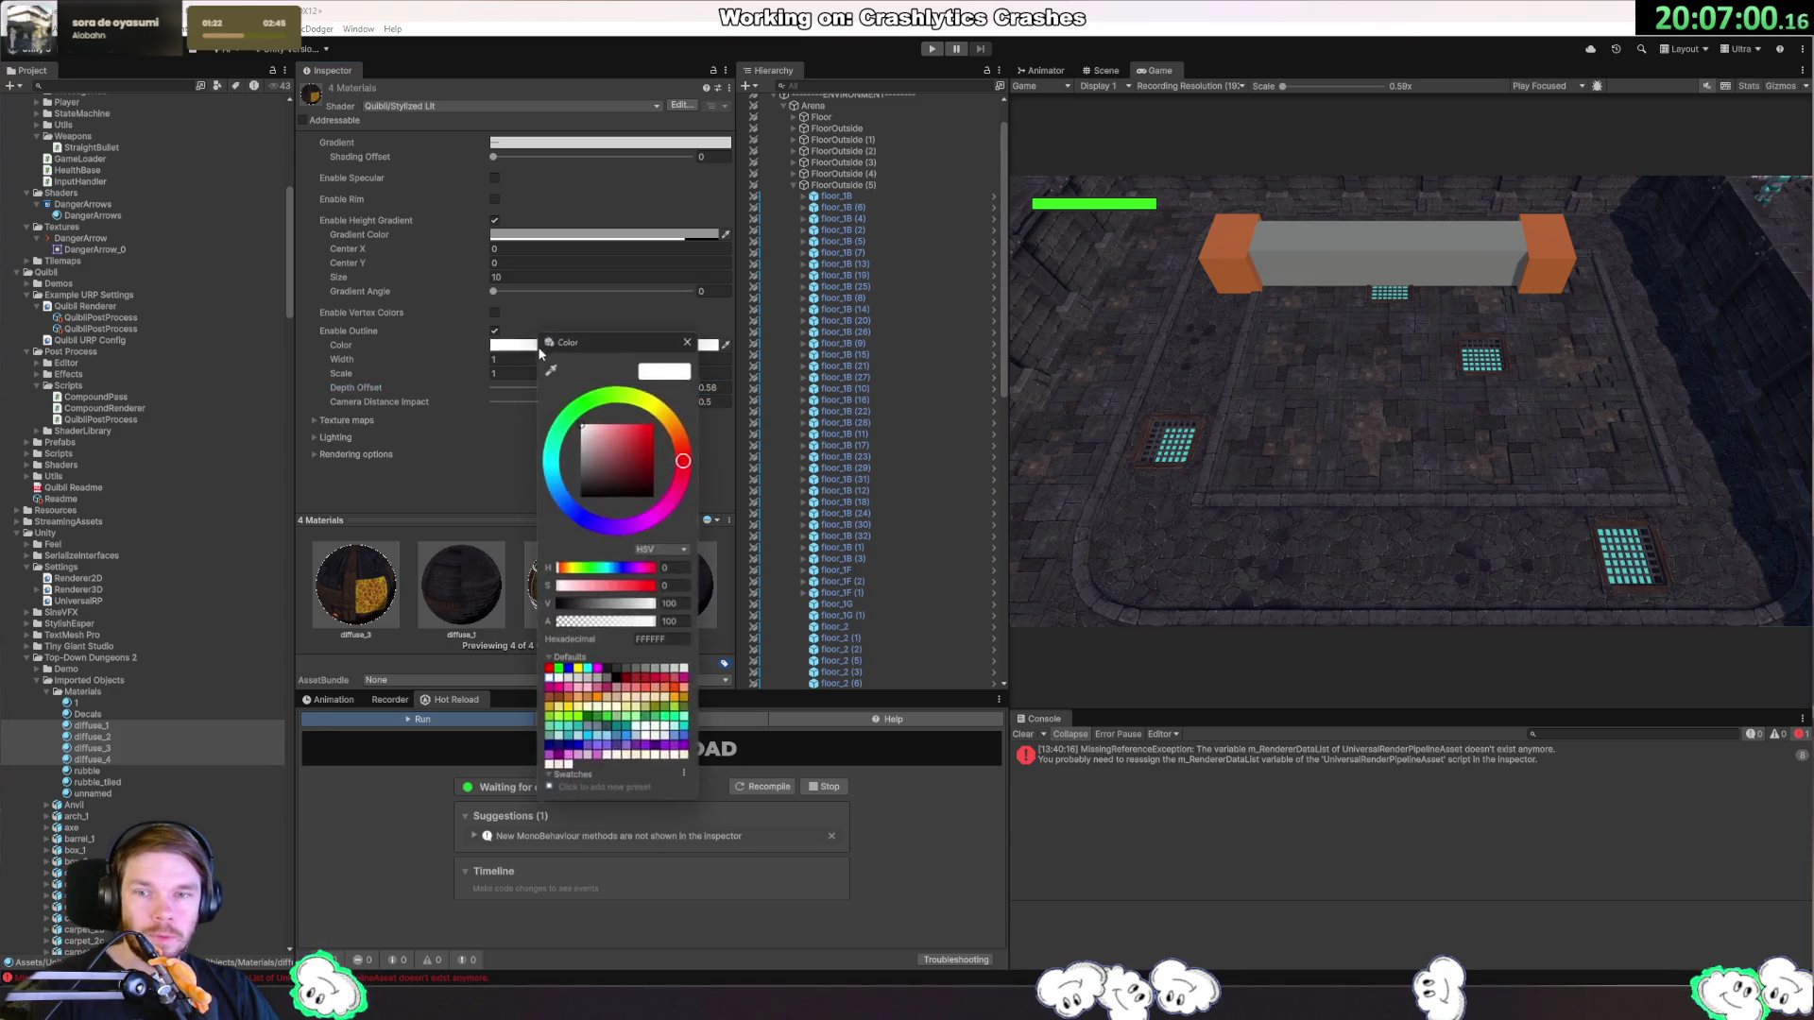
mouse_move(635, 457)
mouse_down()
mouse_move(648, 521)
mouse_move(654, 423)
mouse_up()
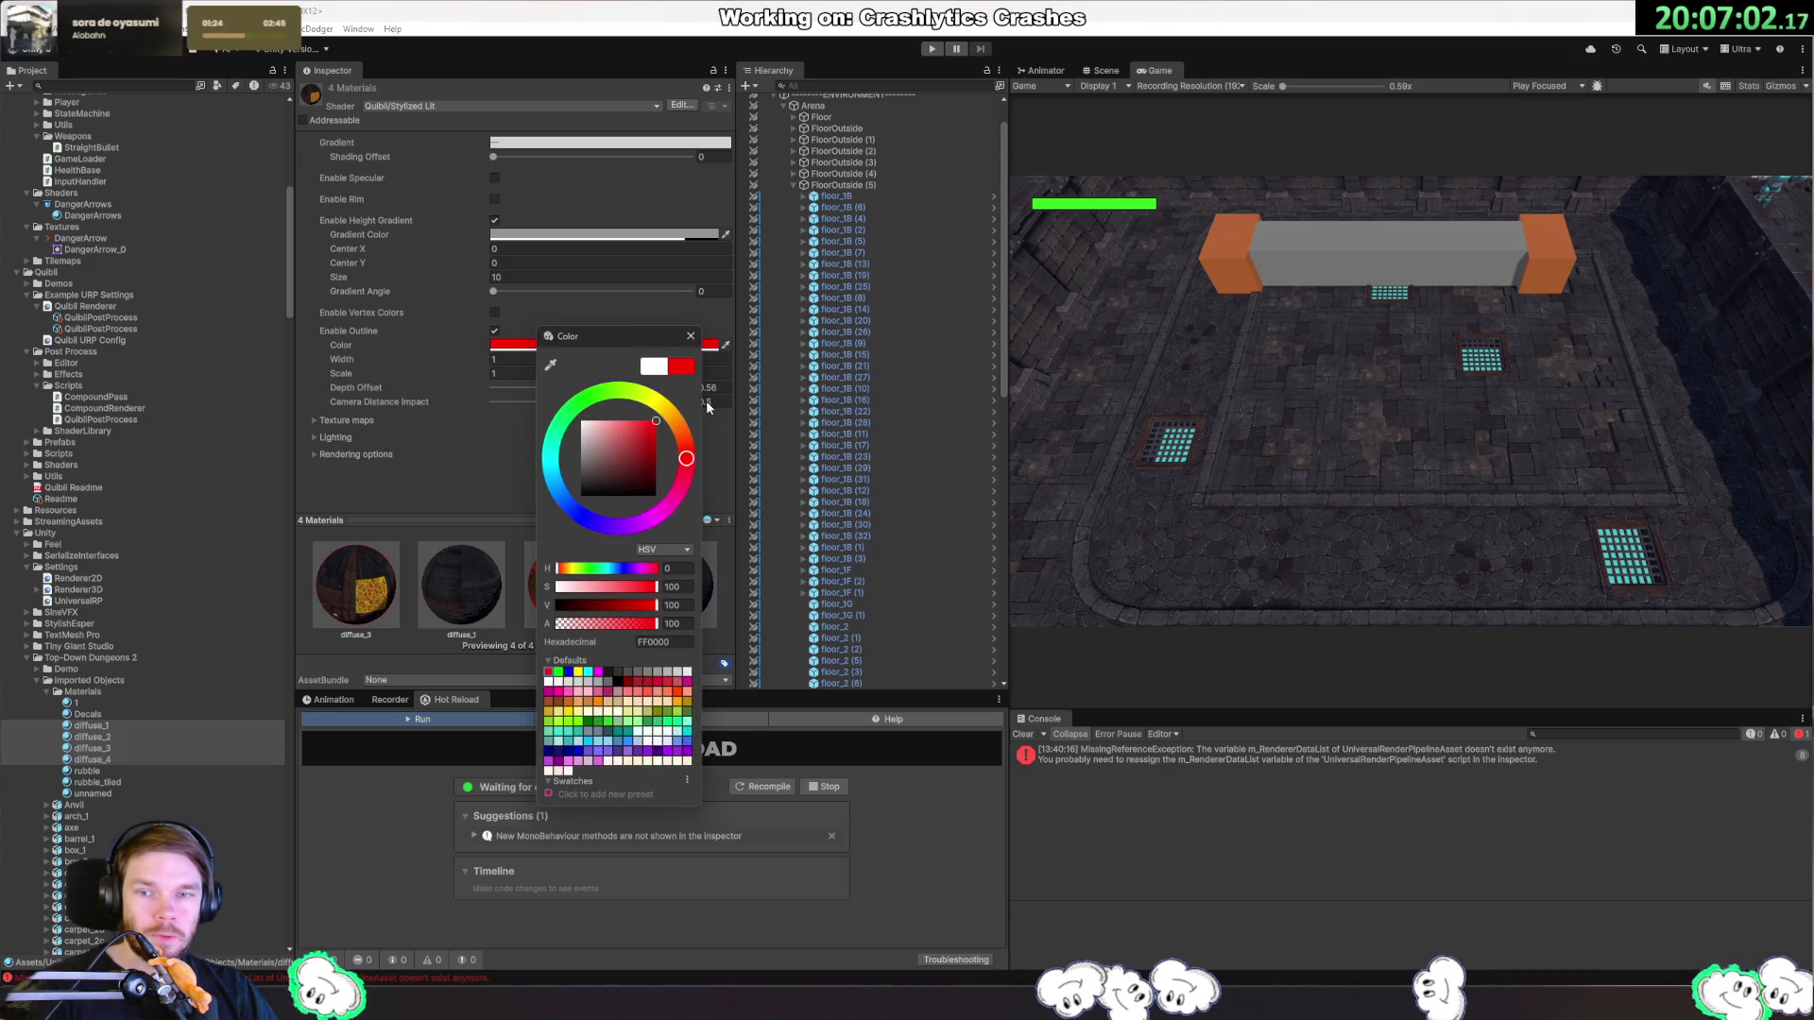
click(690, 336)
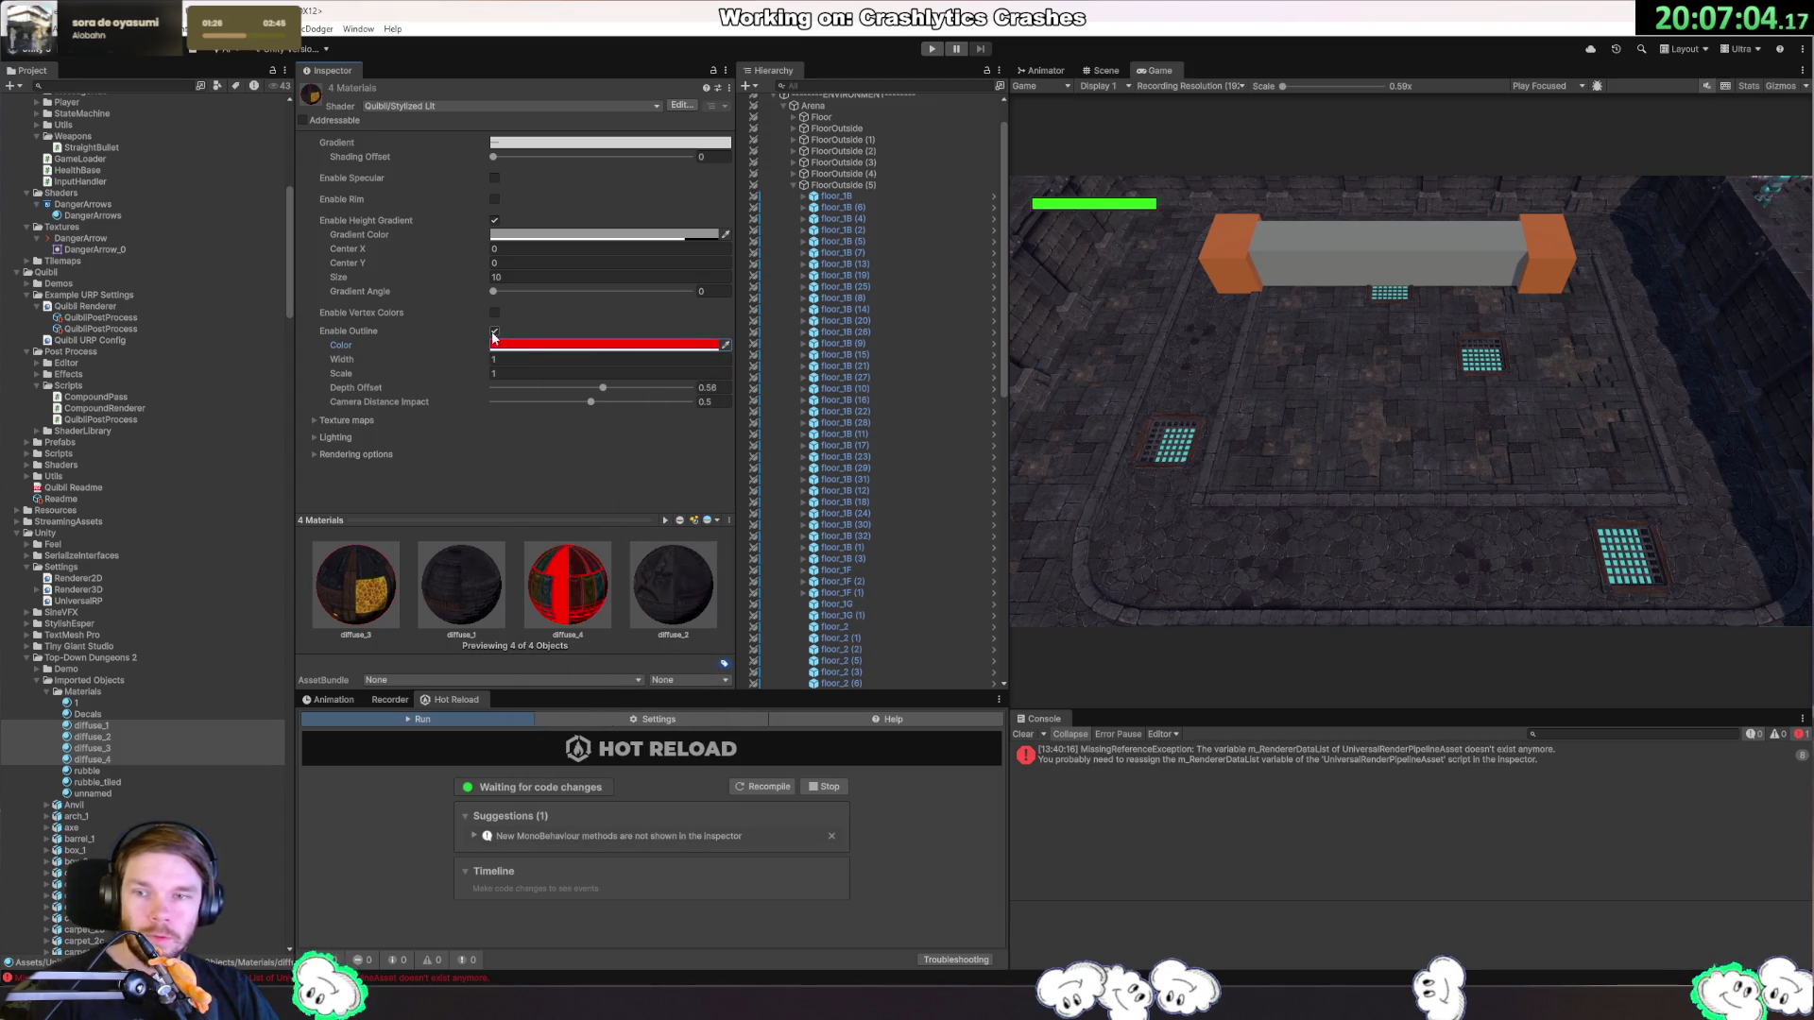
mouse_move(602, 389)
mouse_down()
mouse_move(500, 388)
mouse_move(540, 388)
mouse_up()
click(595, 401)
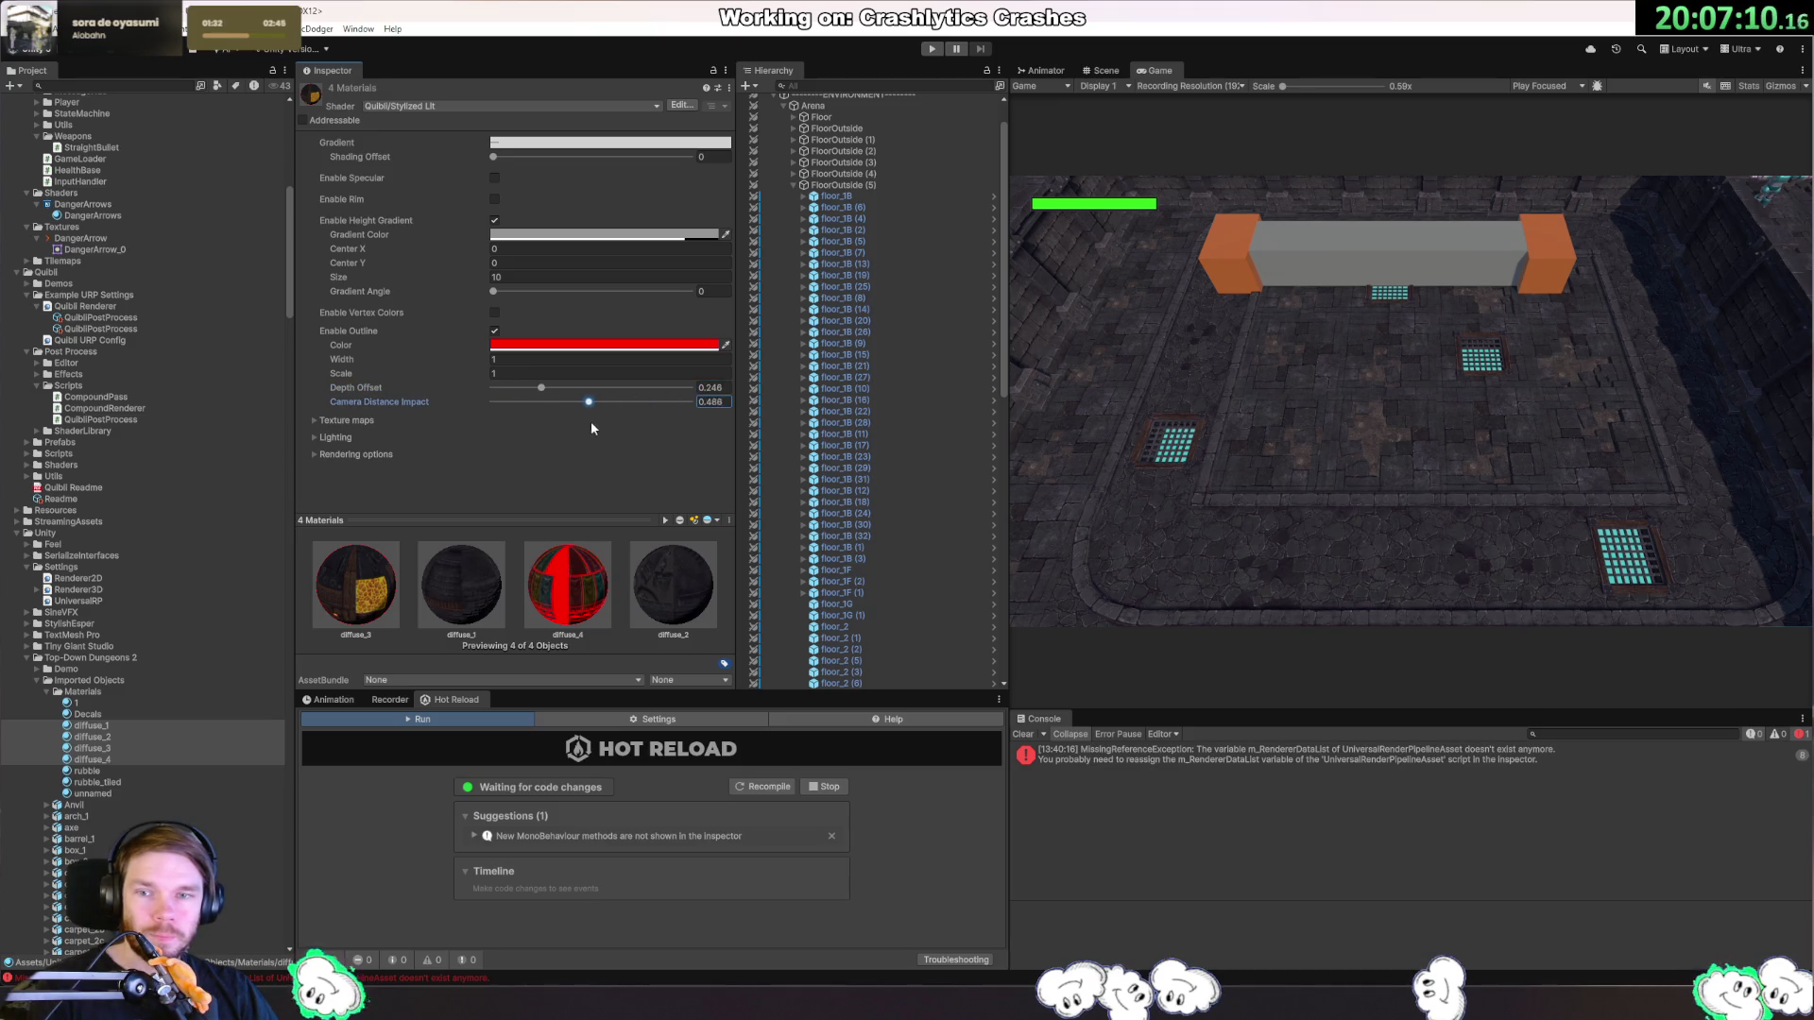
click(494, 330)
click(494, 313)
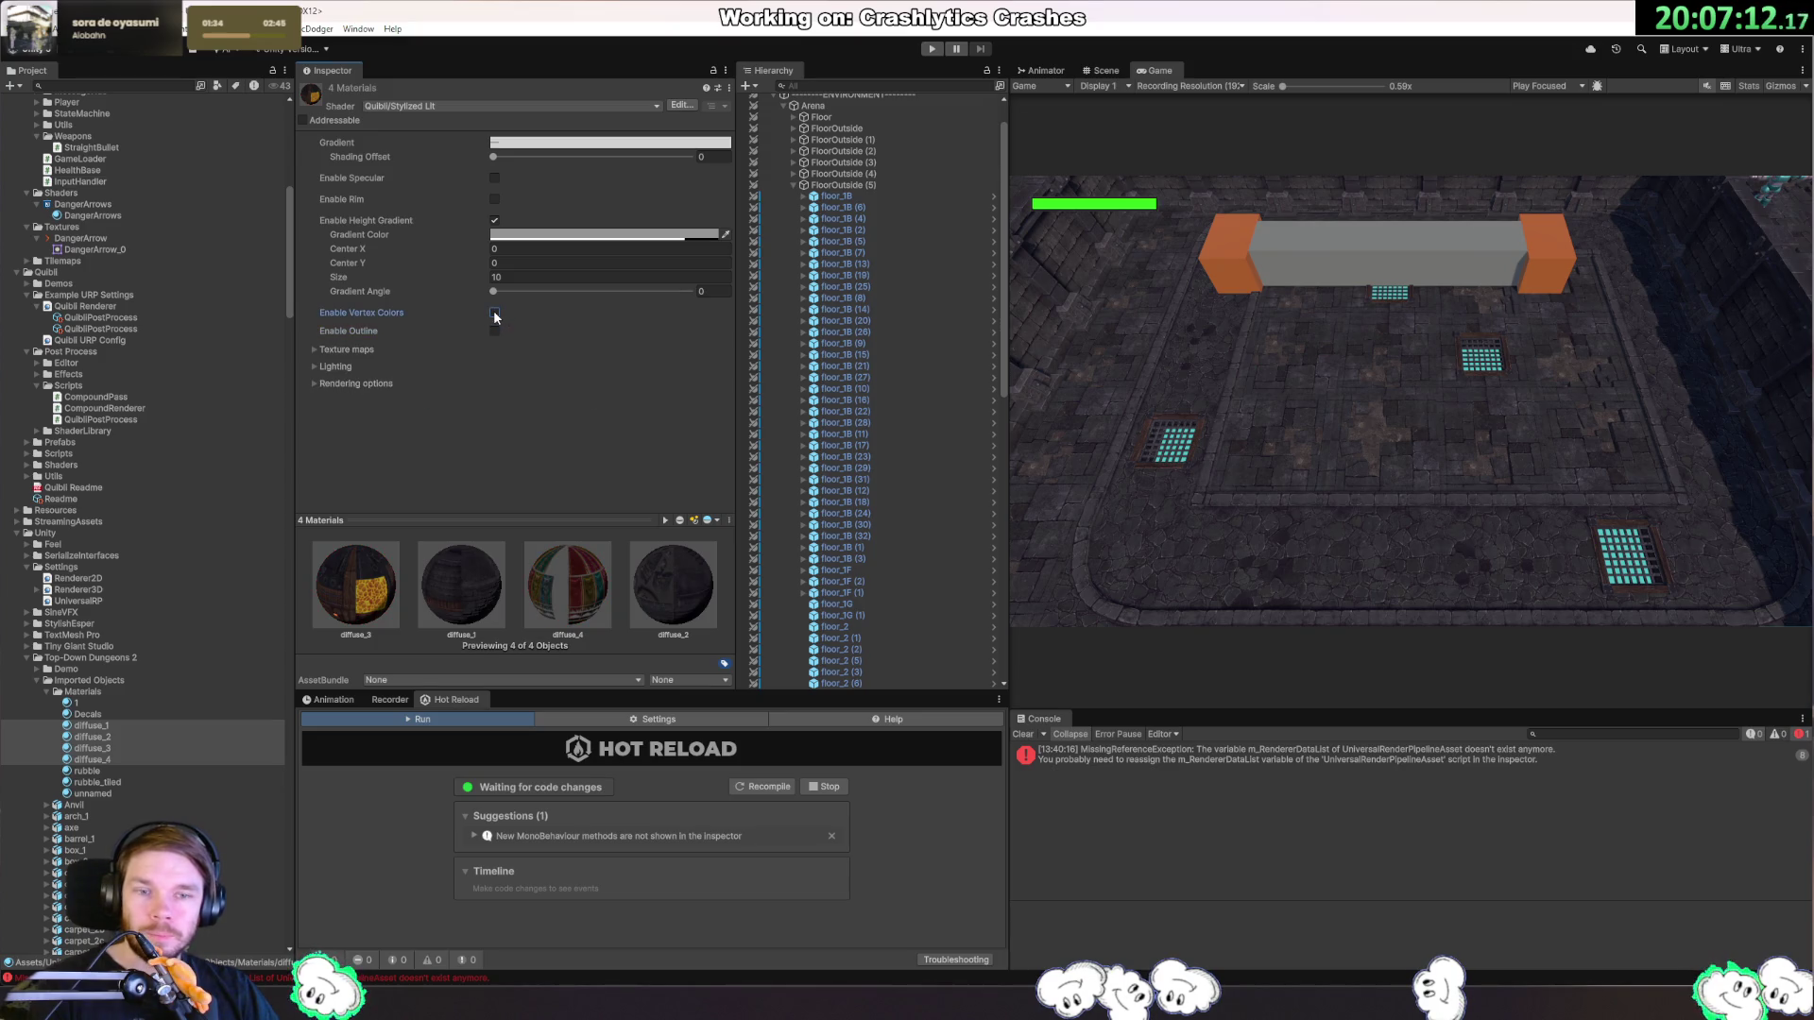
Leave vertex colours off and enable GPU Instancing on diffuse_1 through diffuse_4 together.
click(493, 312)
click(493, 312)
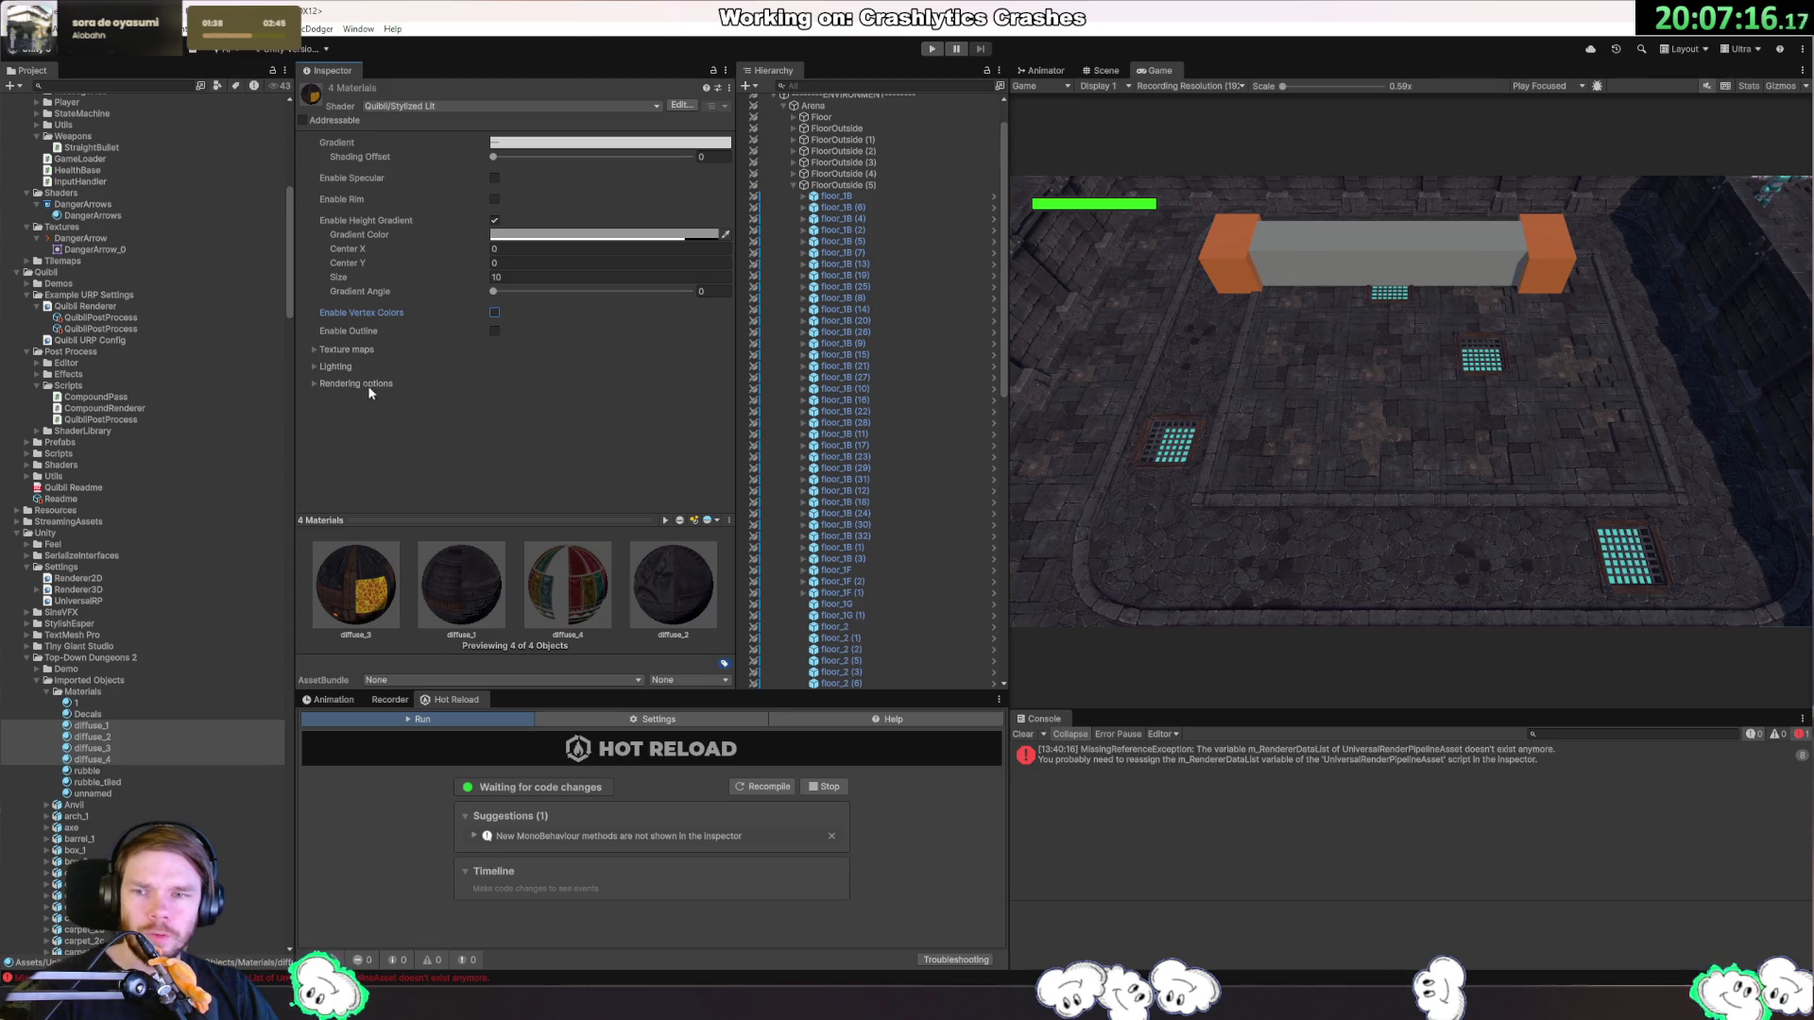
click(315, 384)
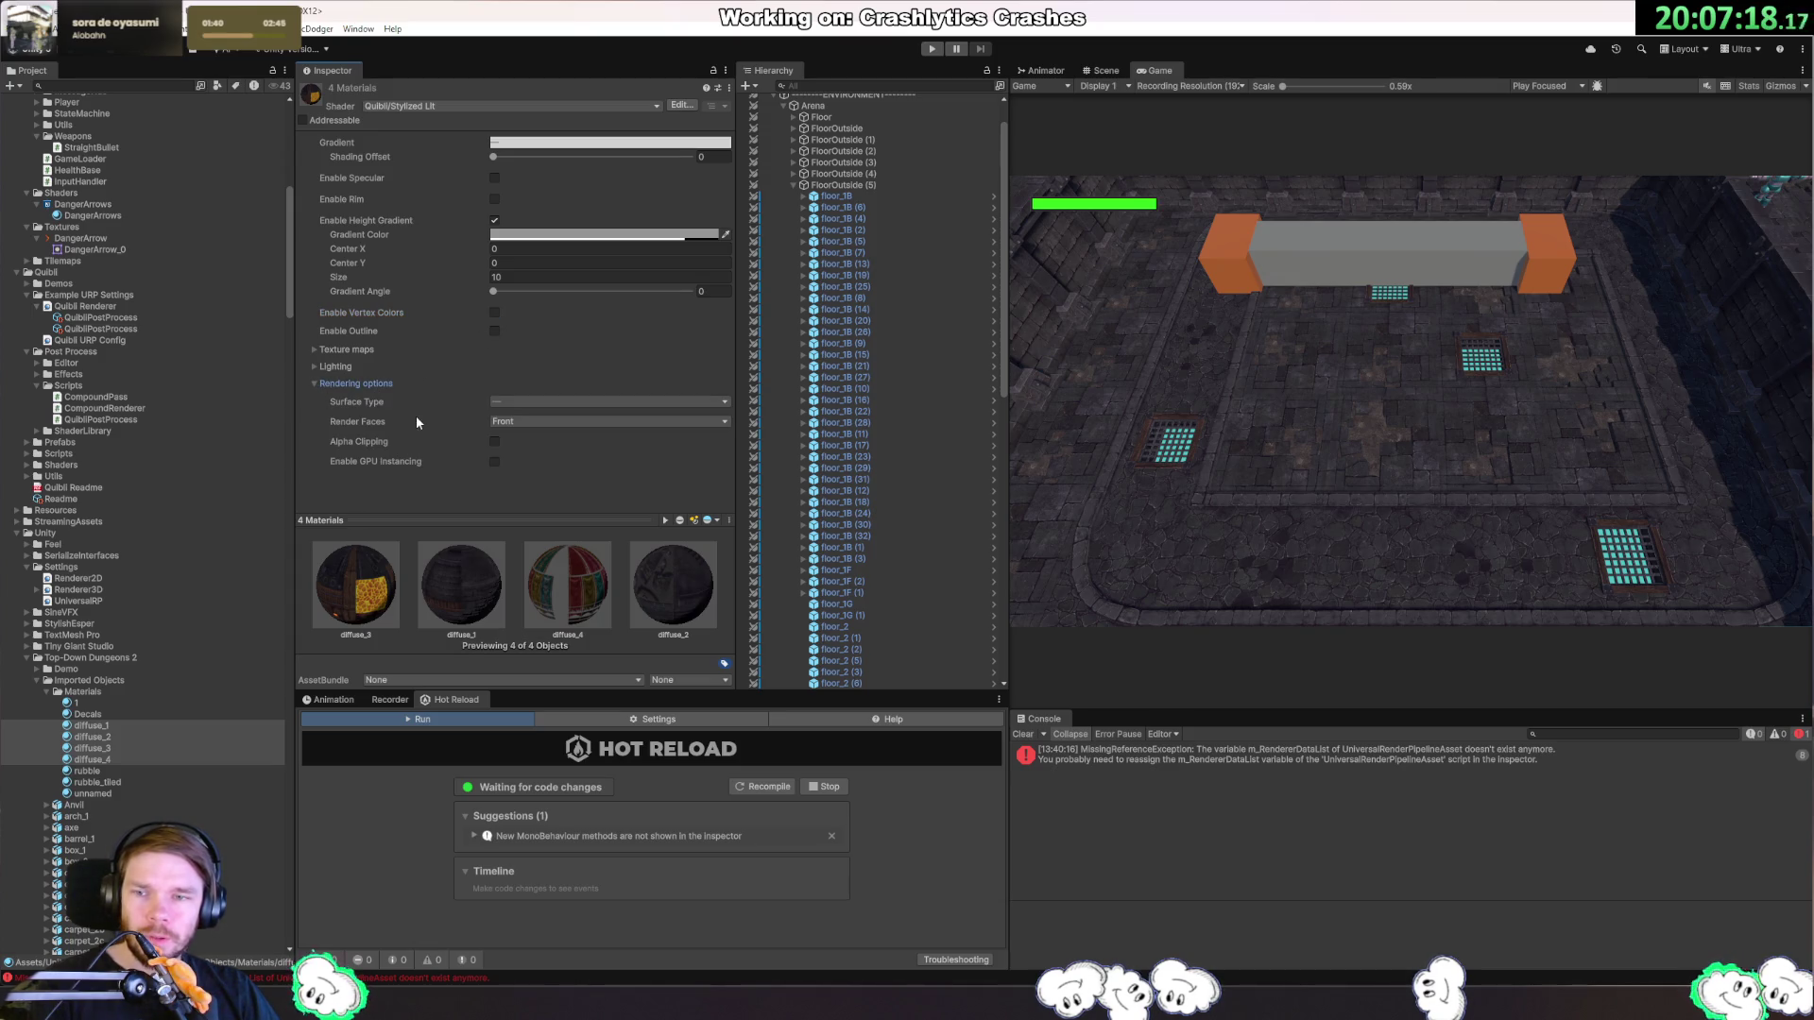
click(113, 725)
click(114, 736)
click(116, 749)
click(123, 759)
click(110, 725)
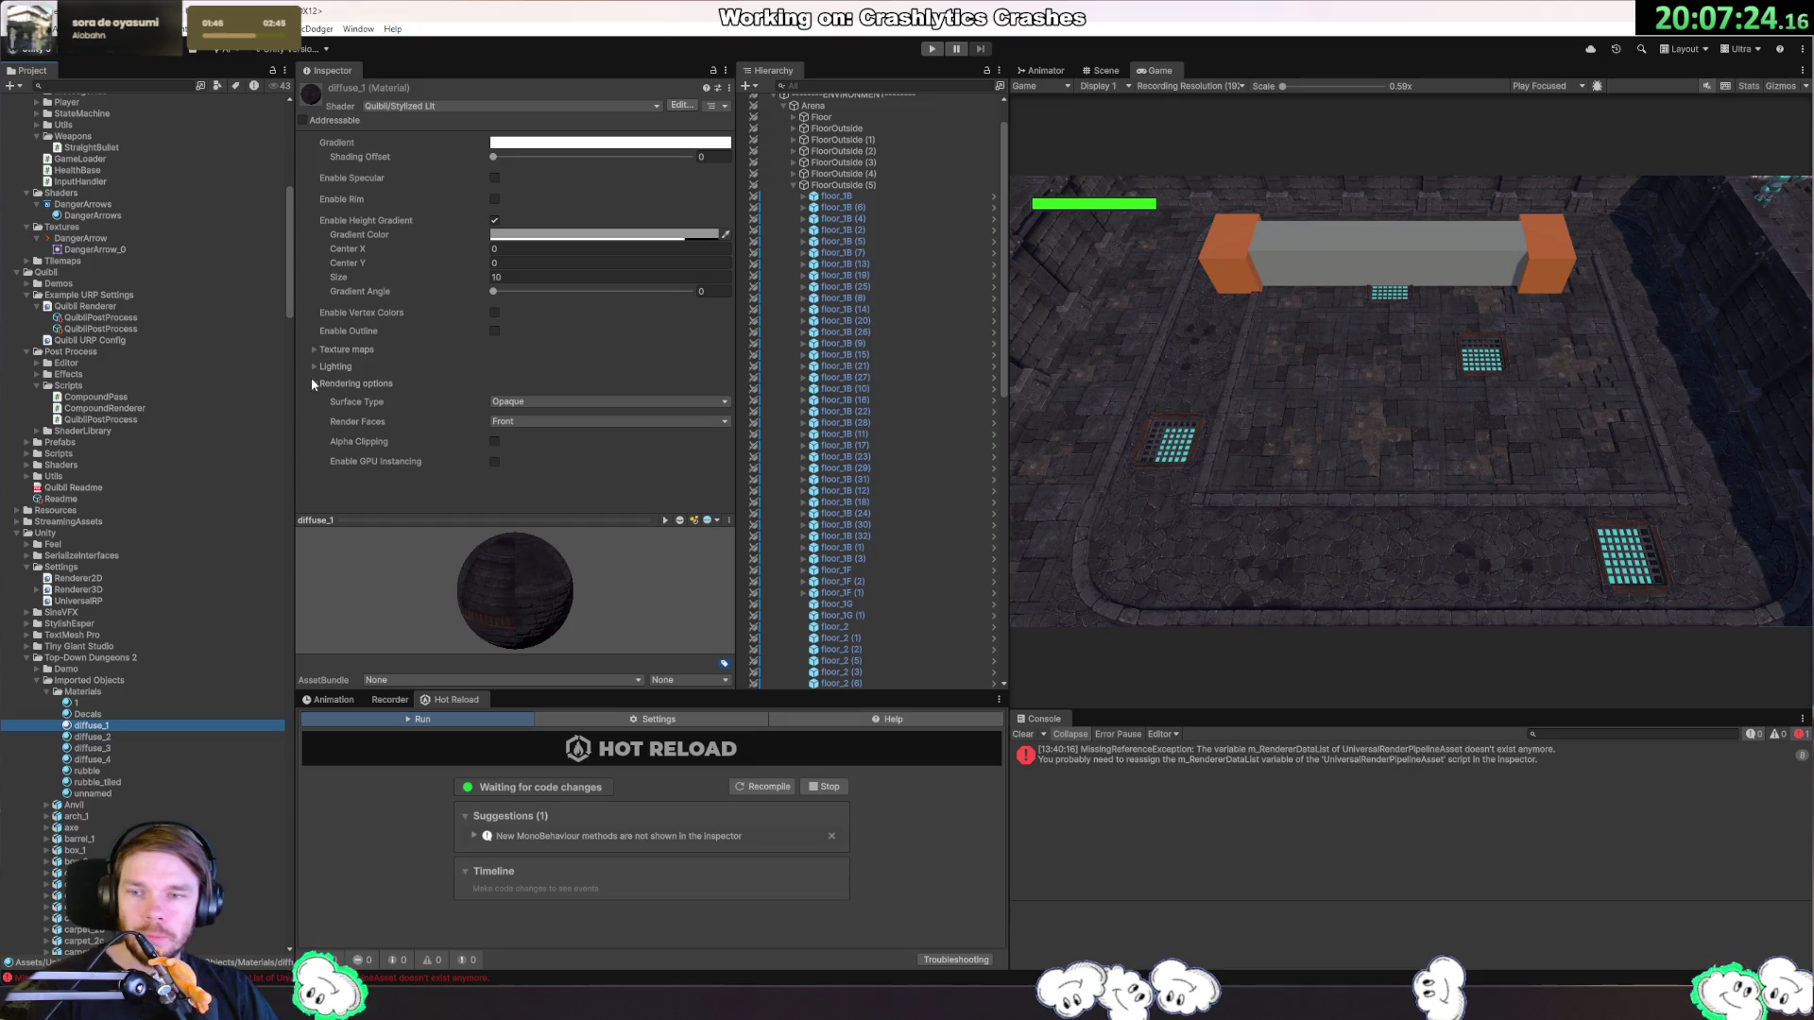
shift+click(117, 761)
click(494, 461)
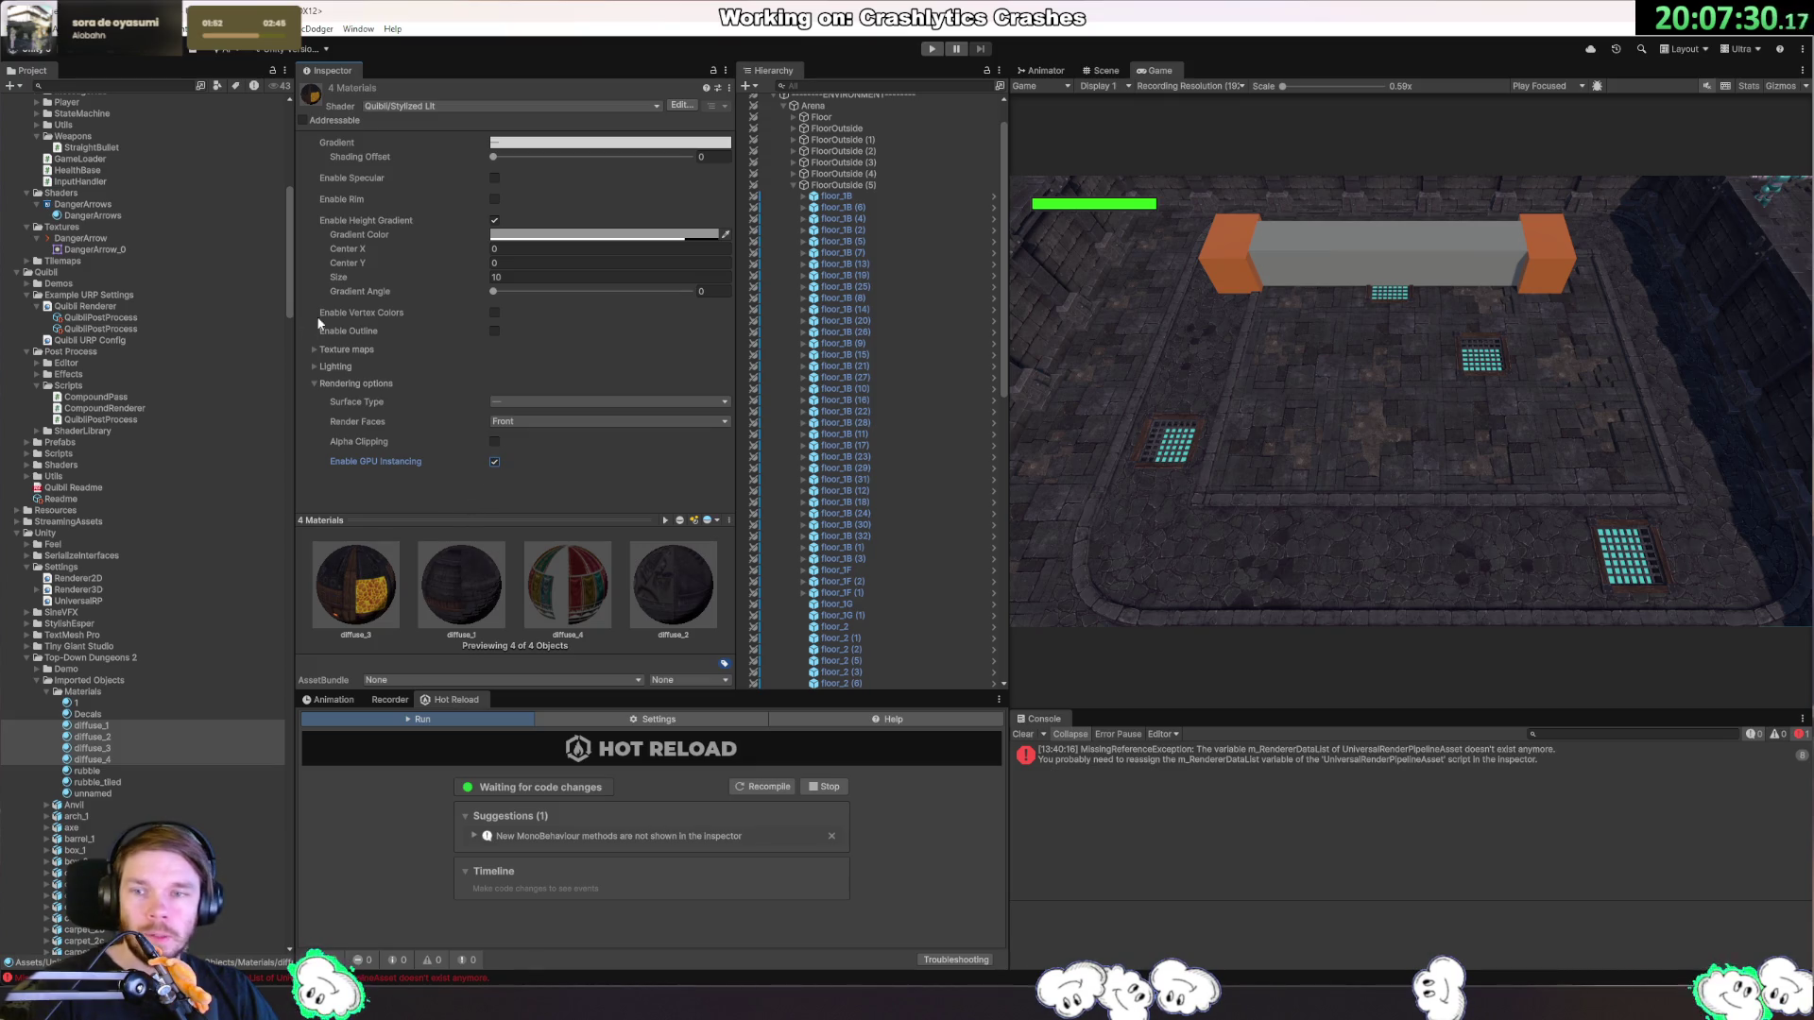
click(337, 382)
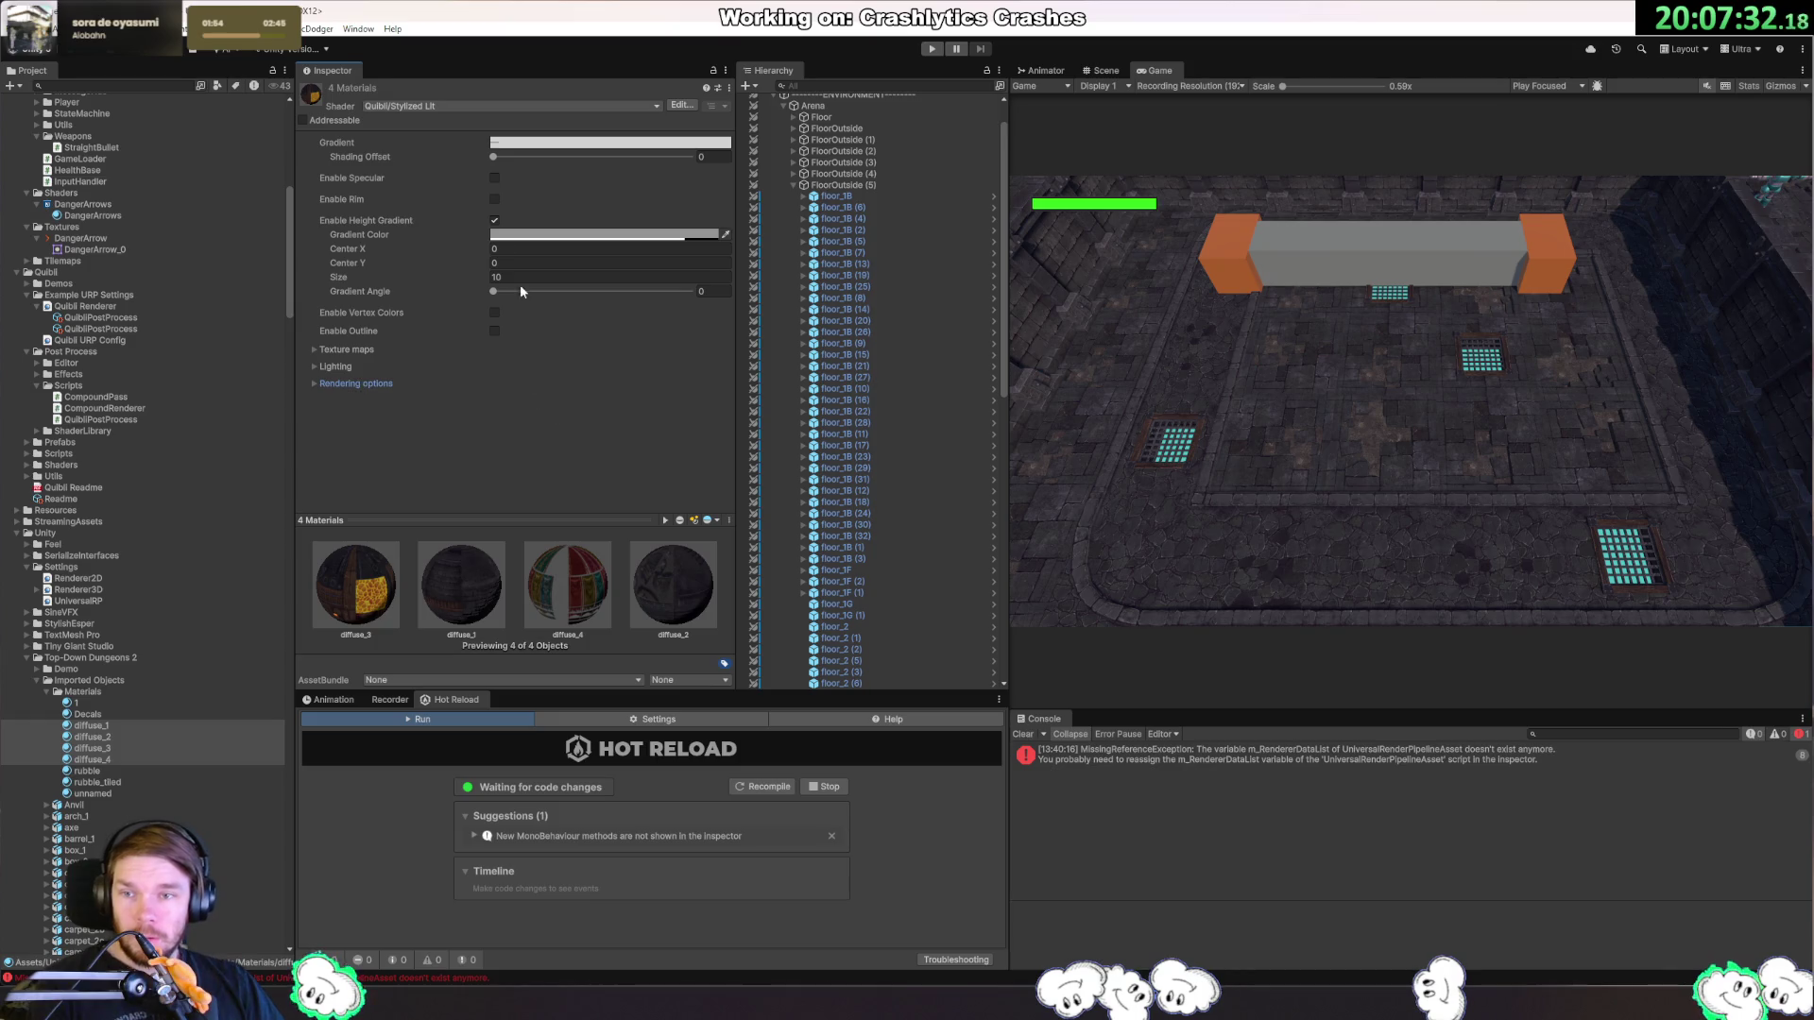
Enable rim lighting on the four diffuse materials and enter Play mode.
click(493, 200)
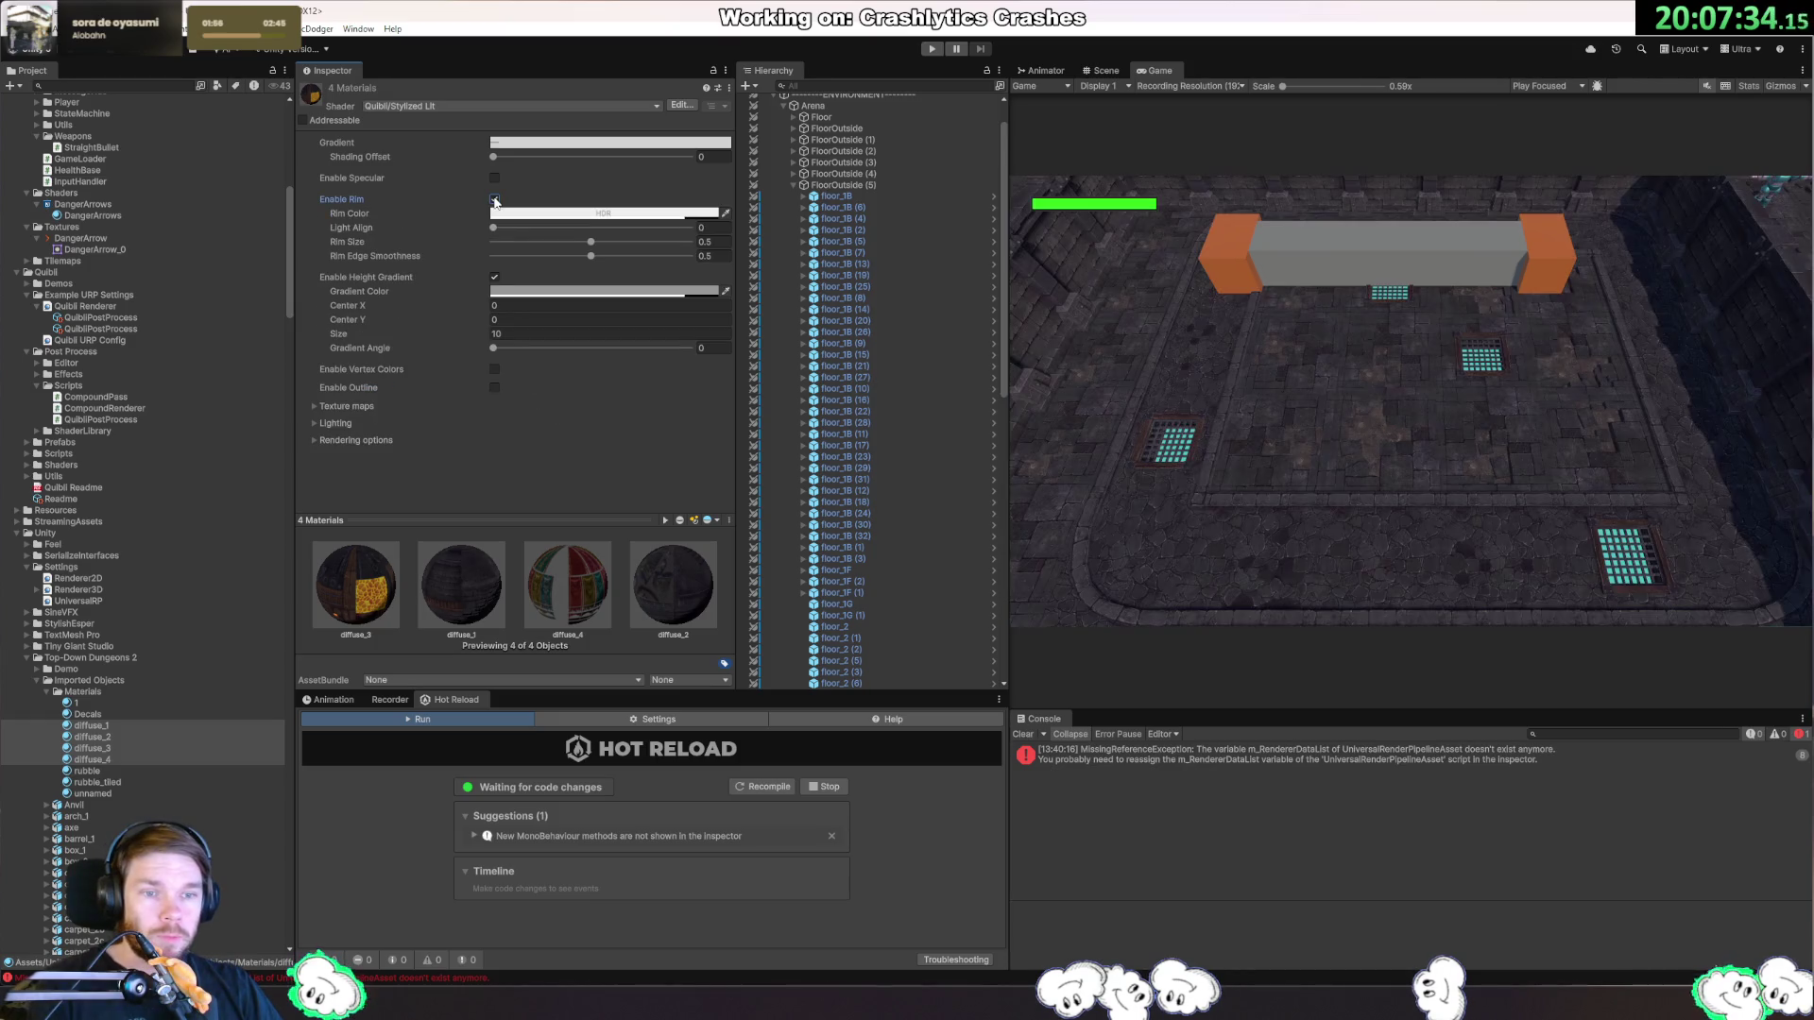
click(493, 199)
click(493, 200)
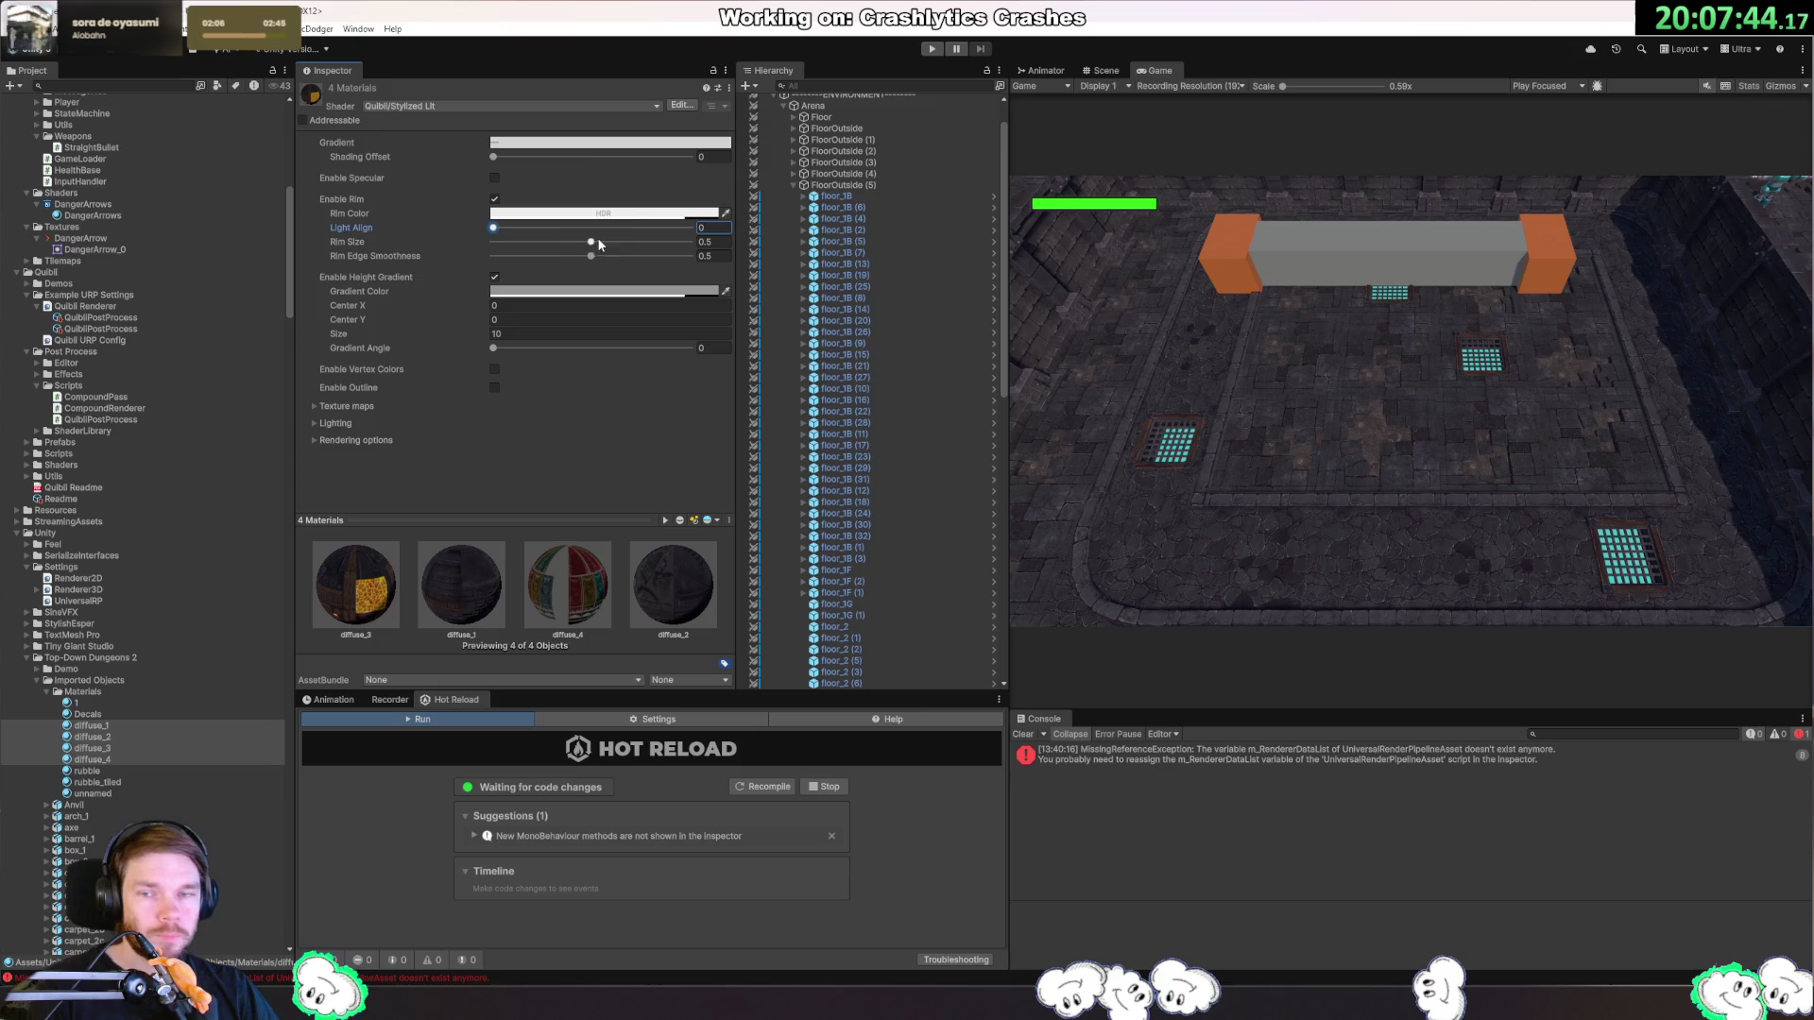
click(932, 49)
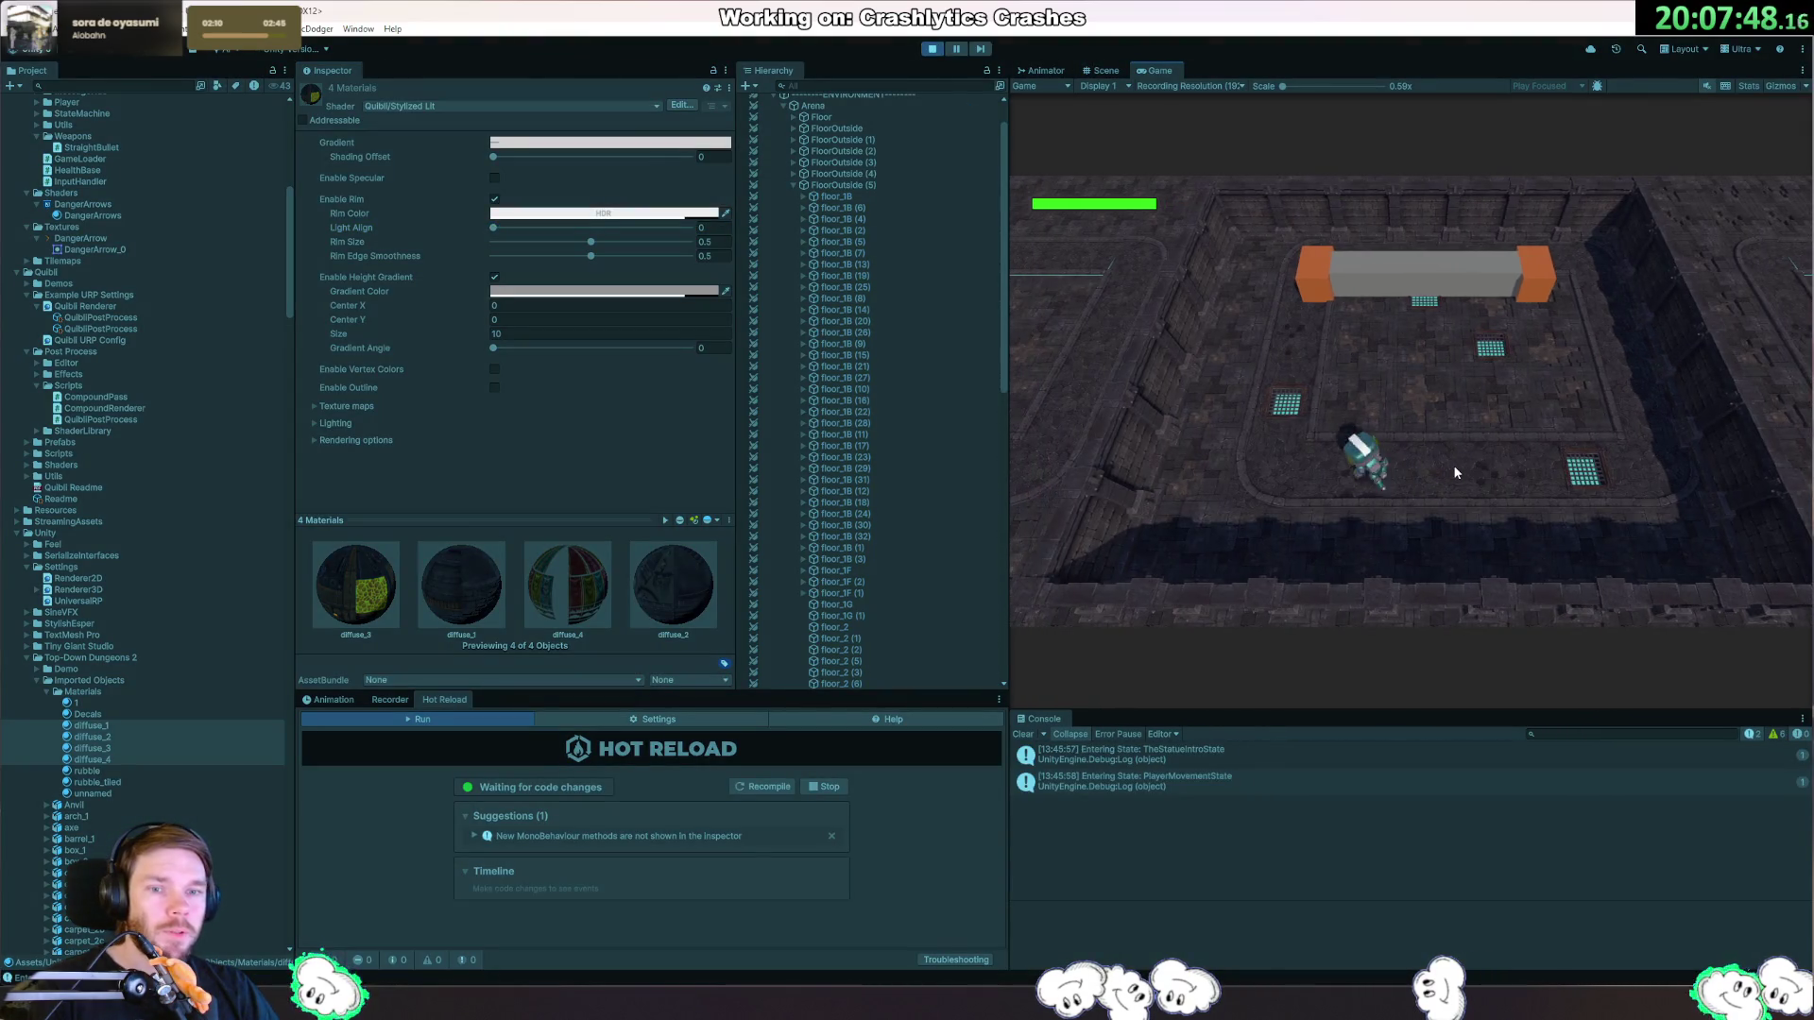
Move the player around the arena with D, W, S and A to dodge the boss, then stop playing.
key(d)
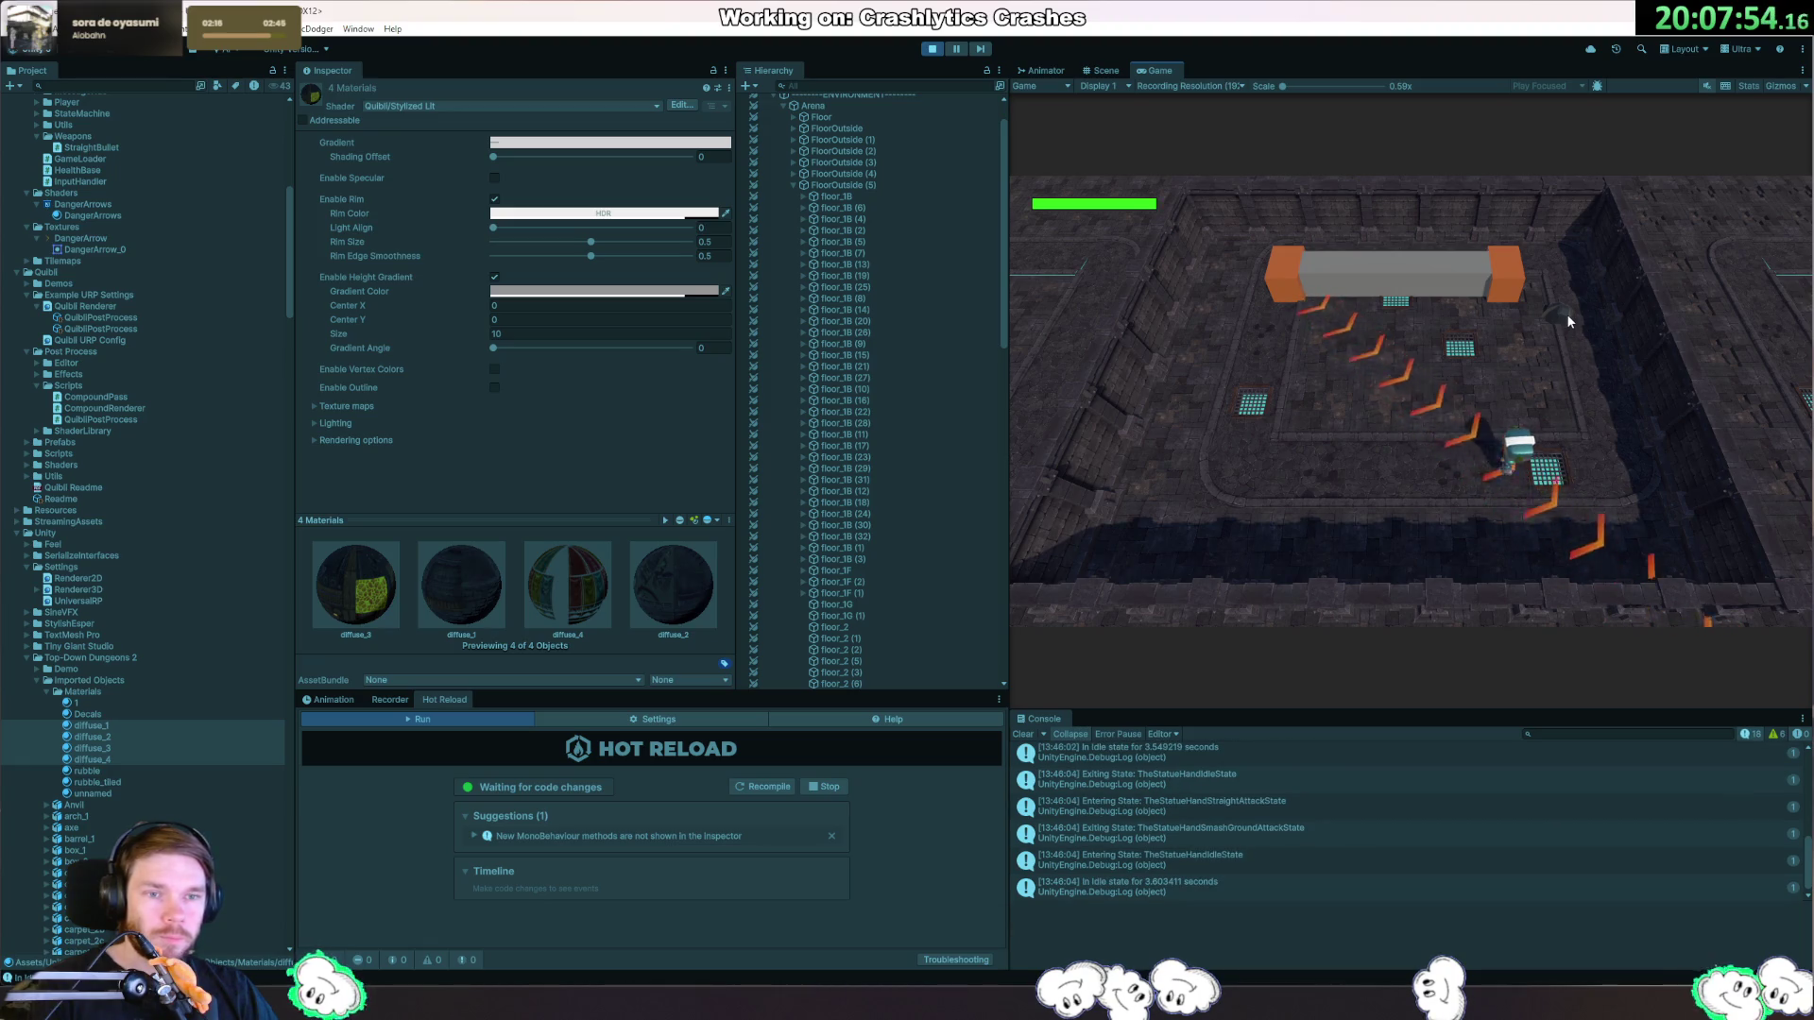
key(w)
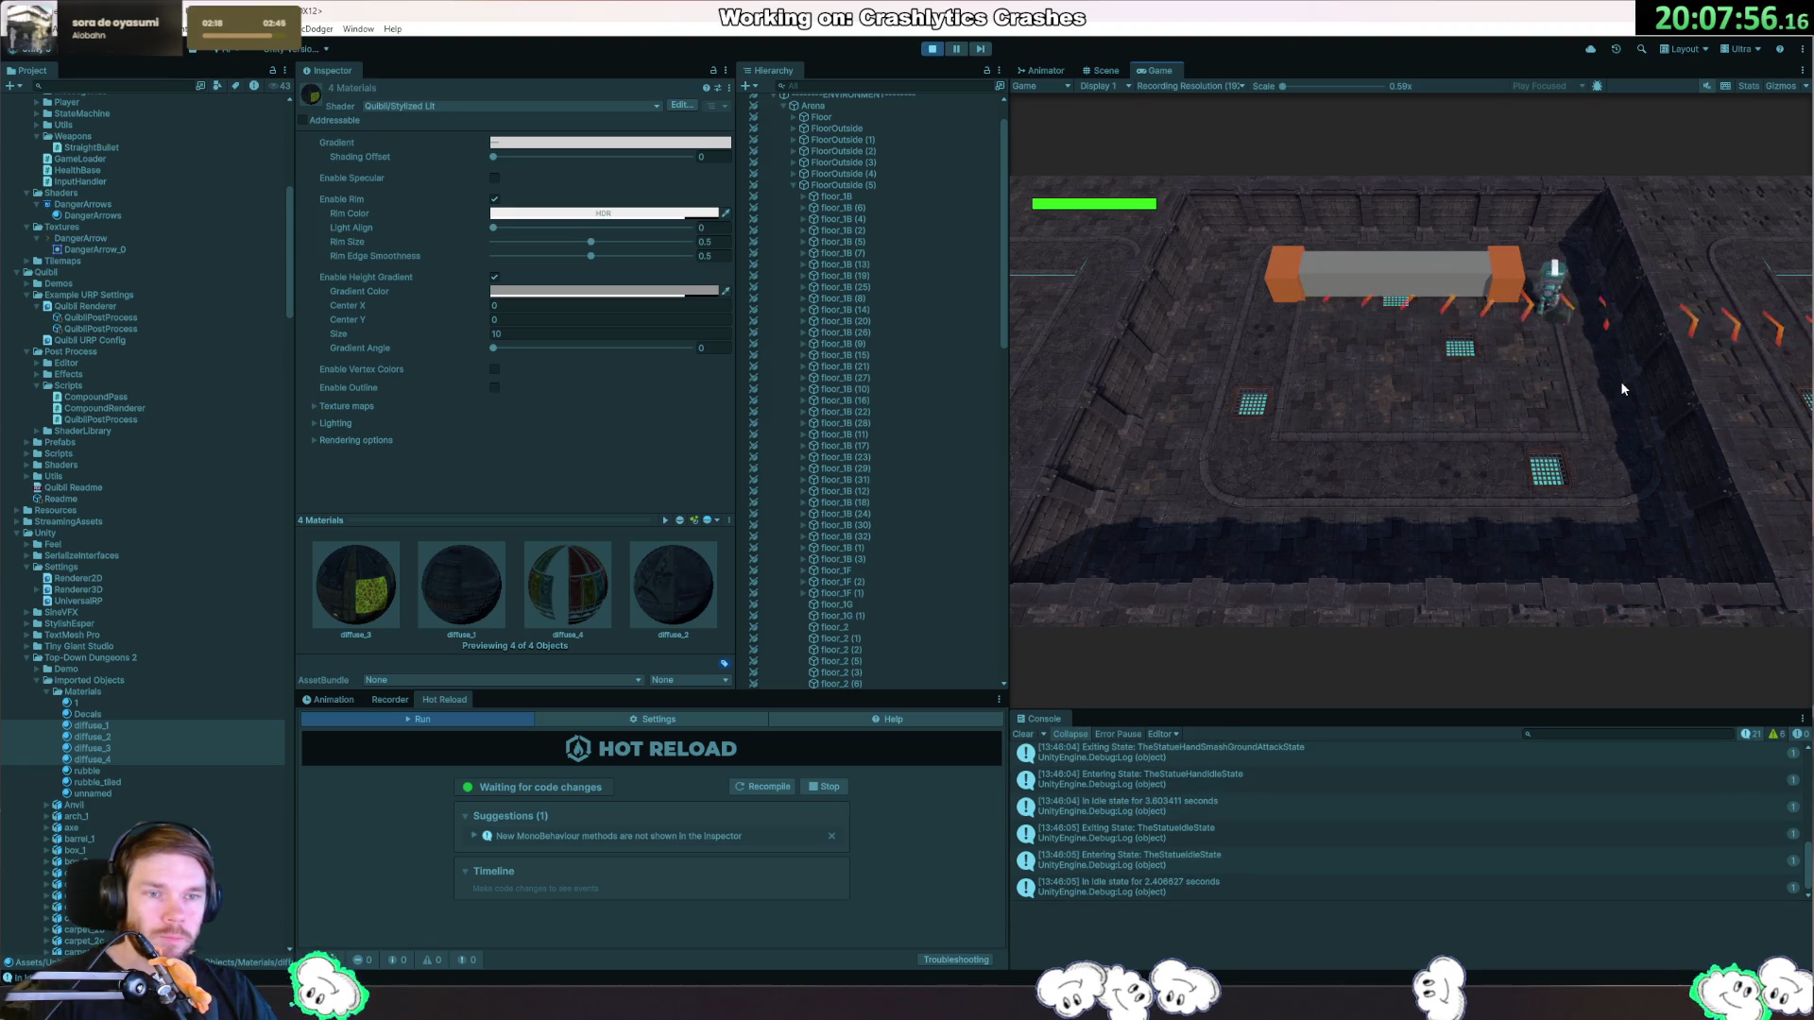
key(s)
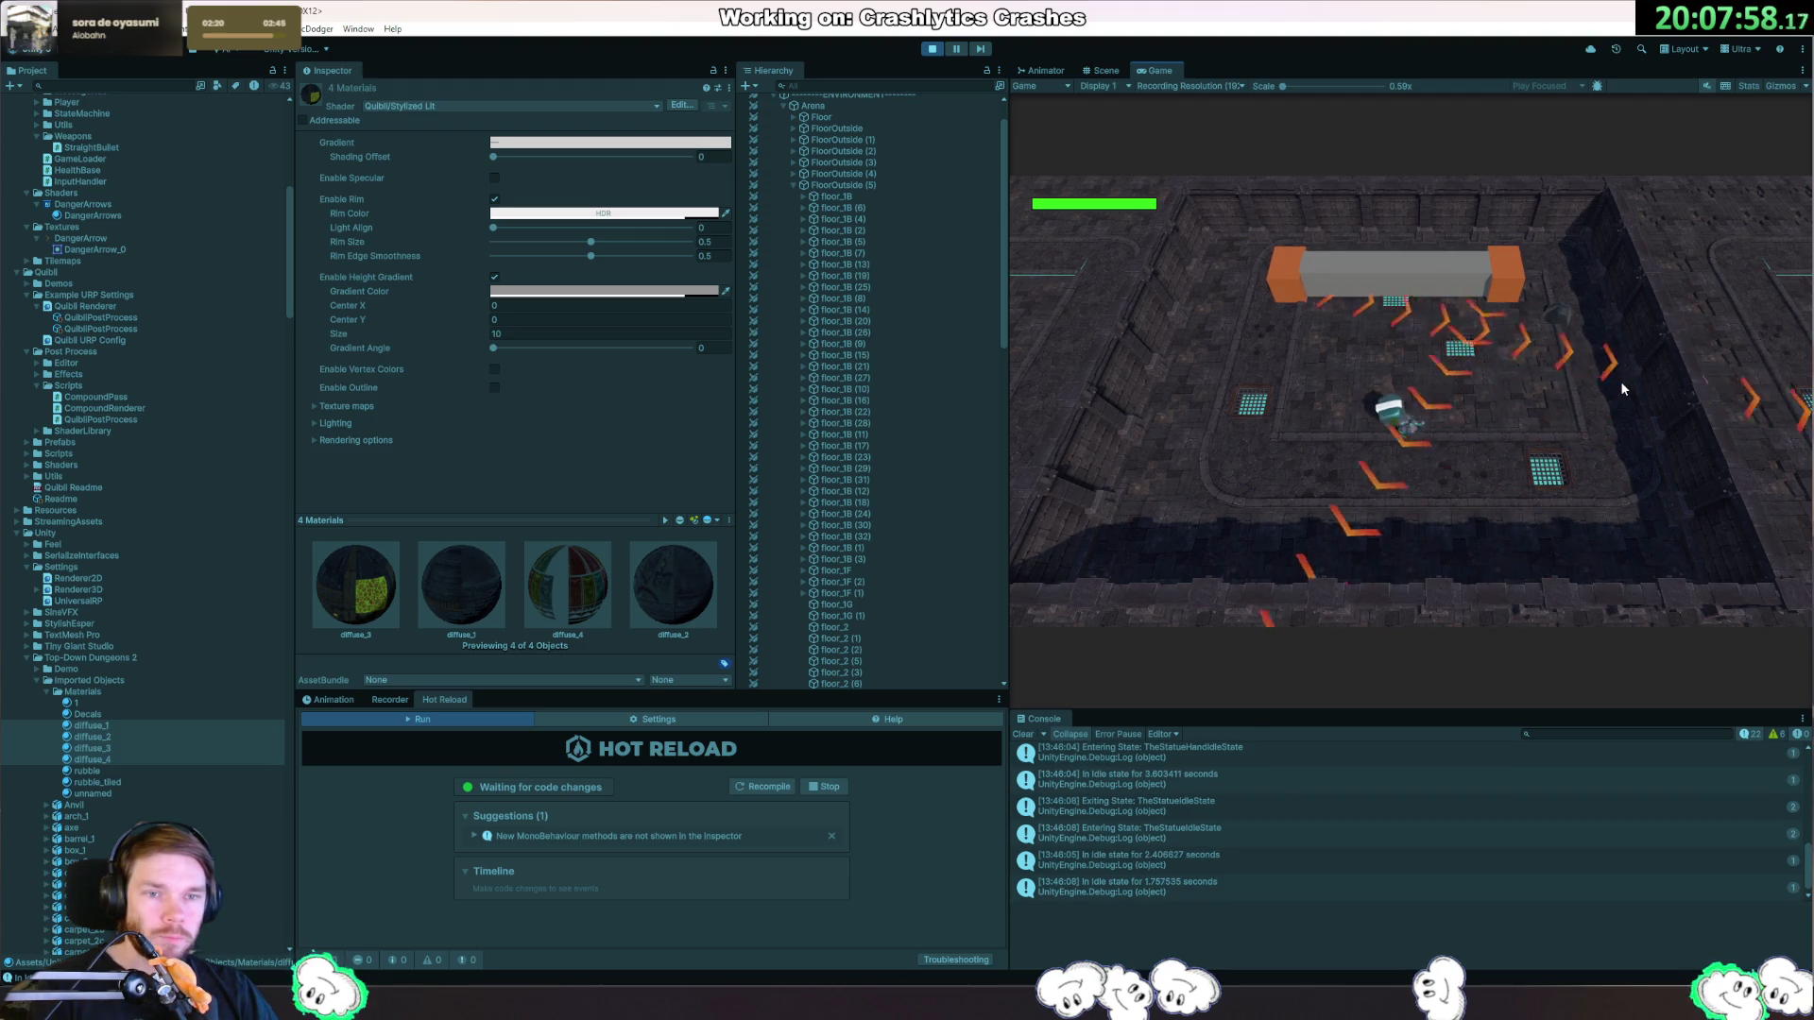
key(d)
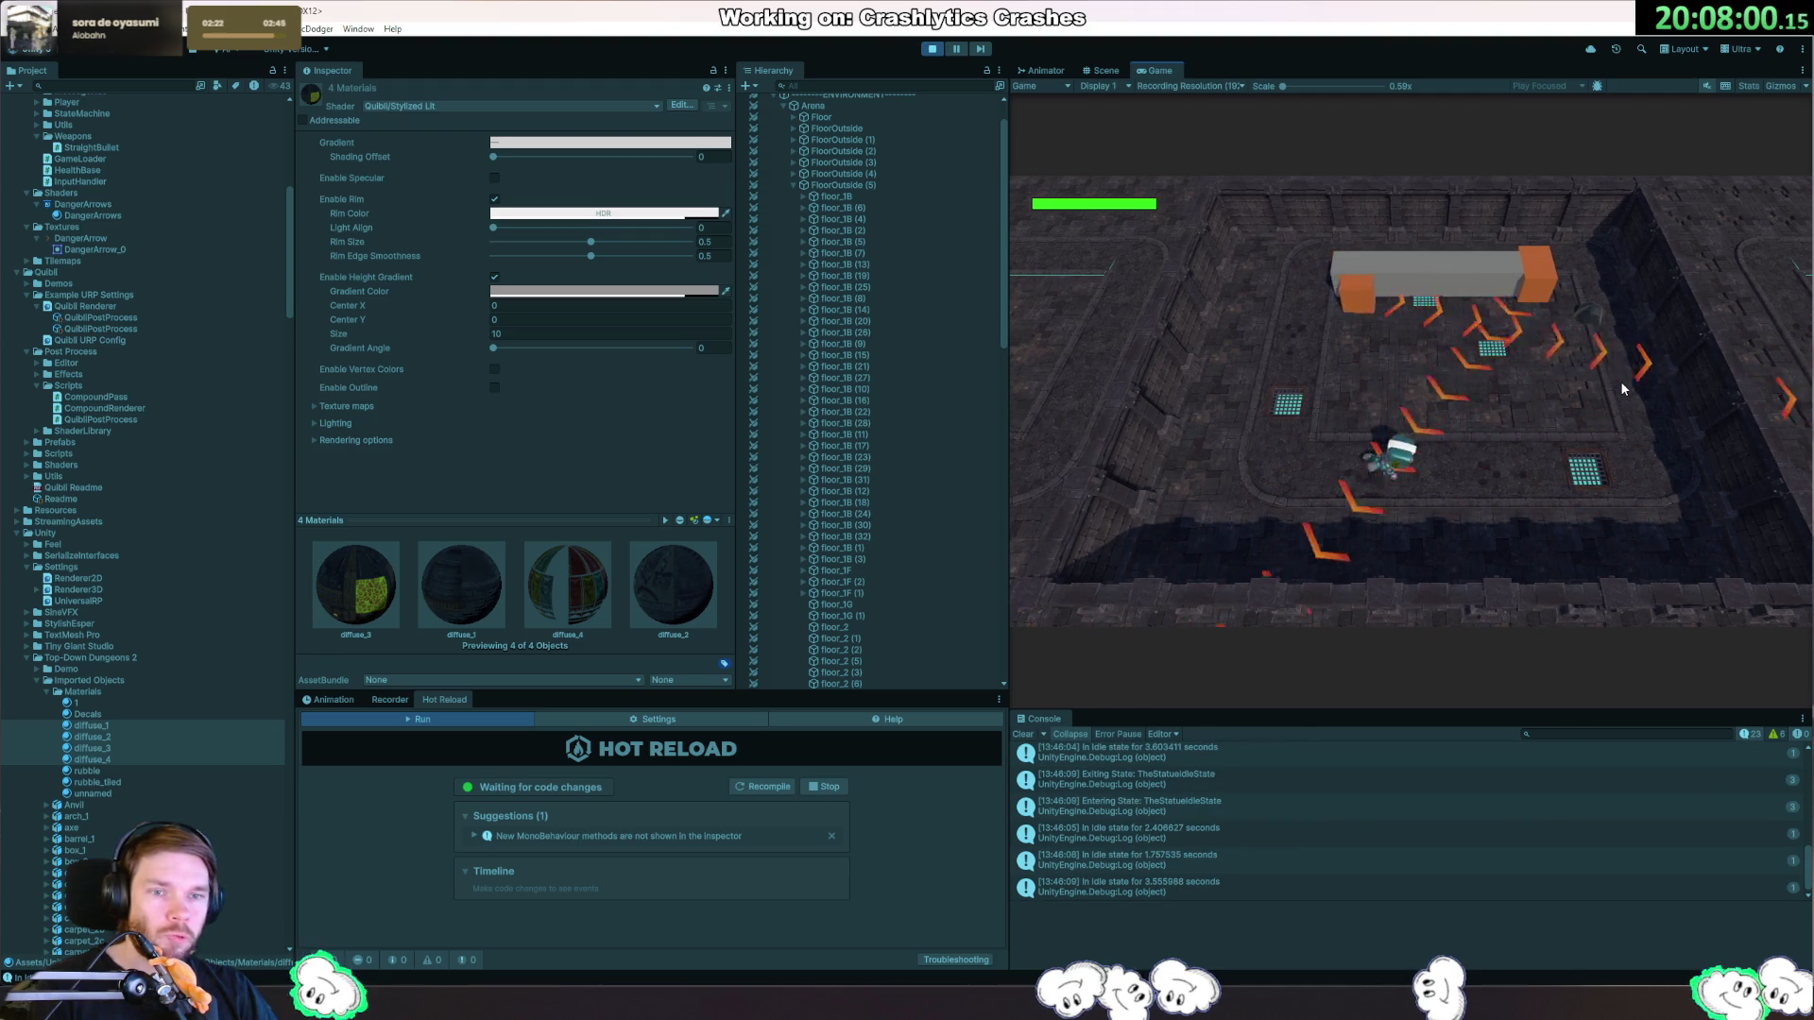
key(a)
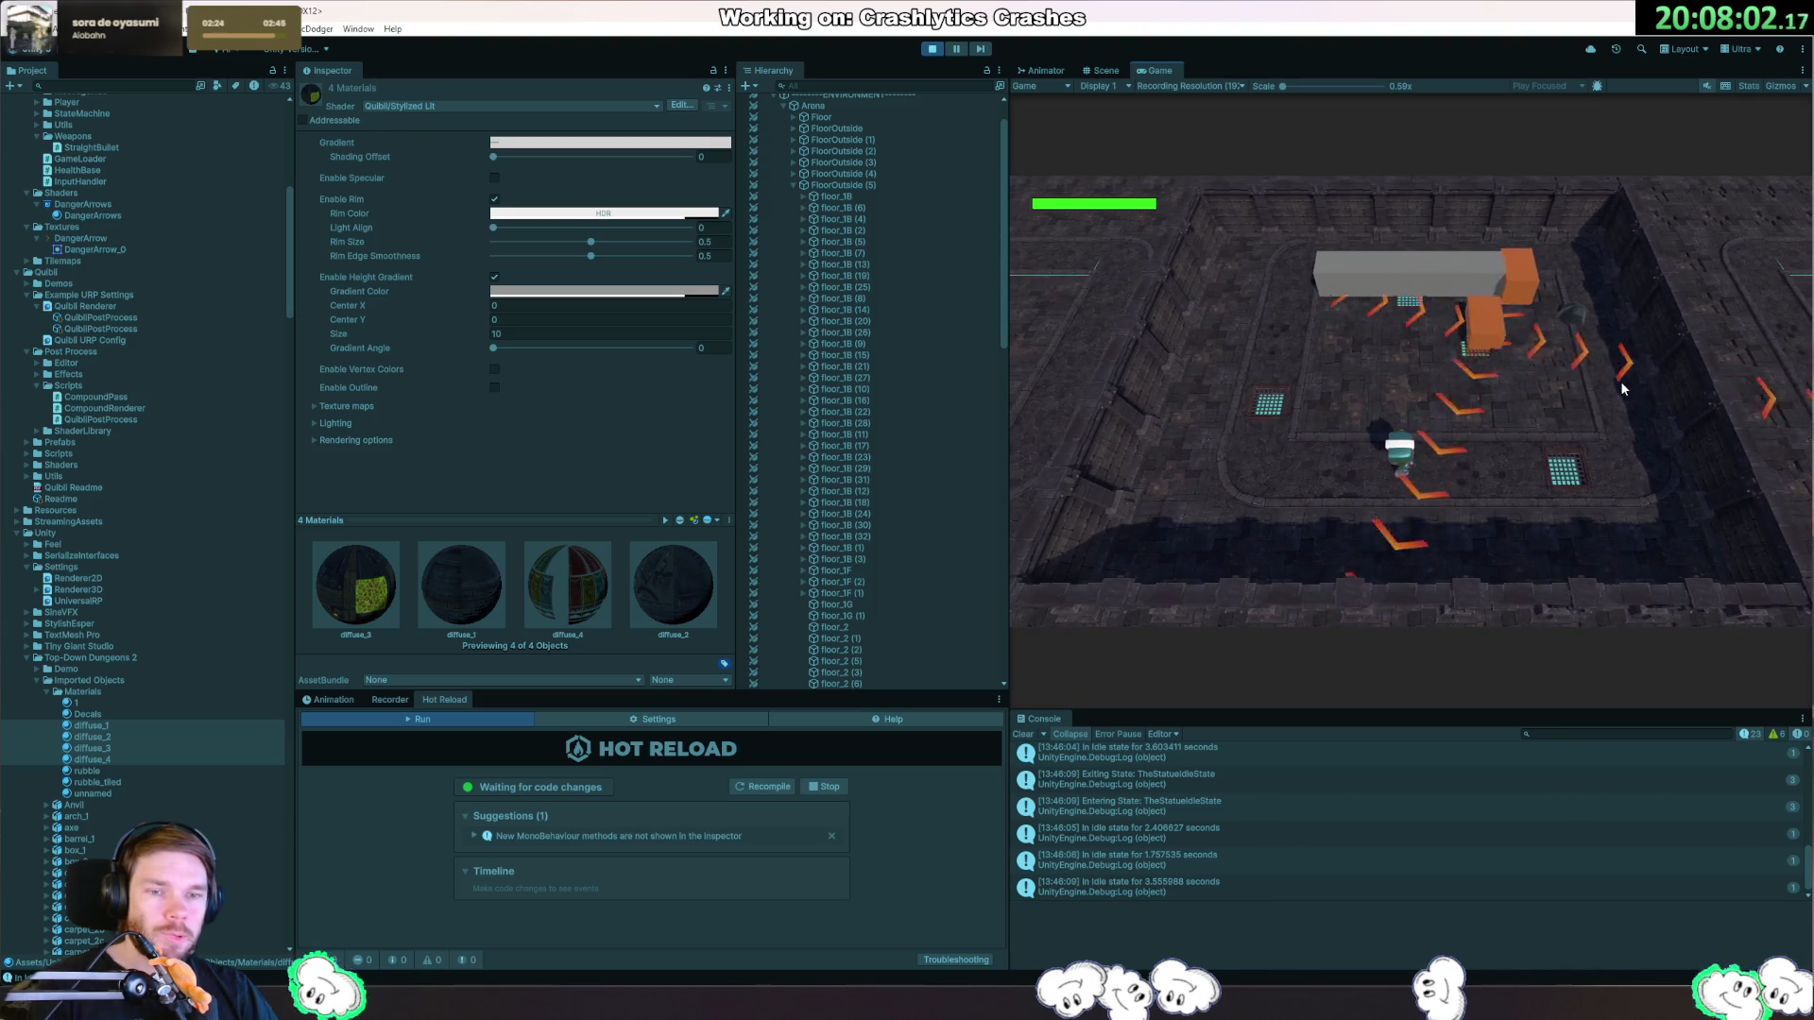
key(a)
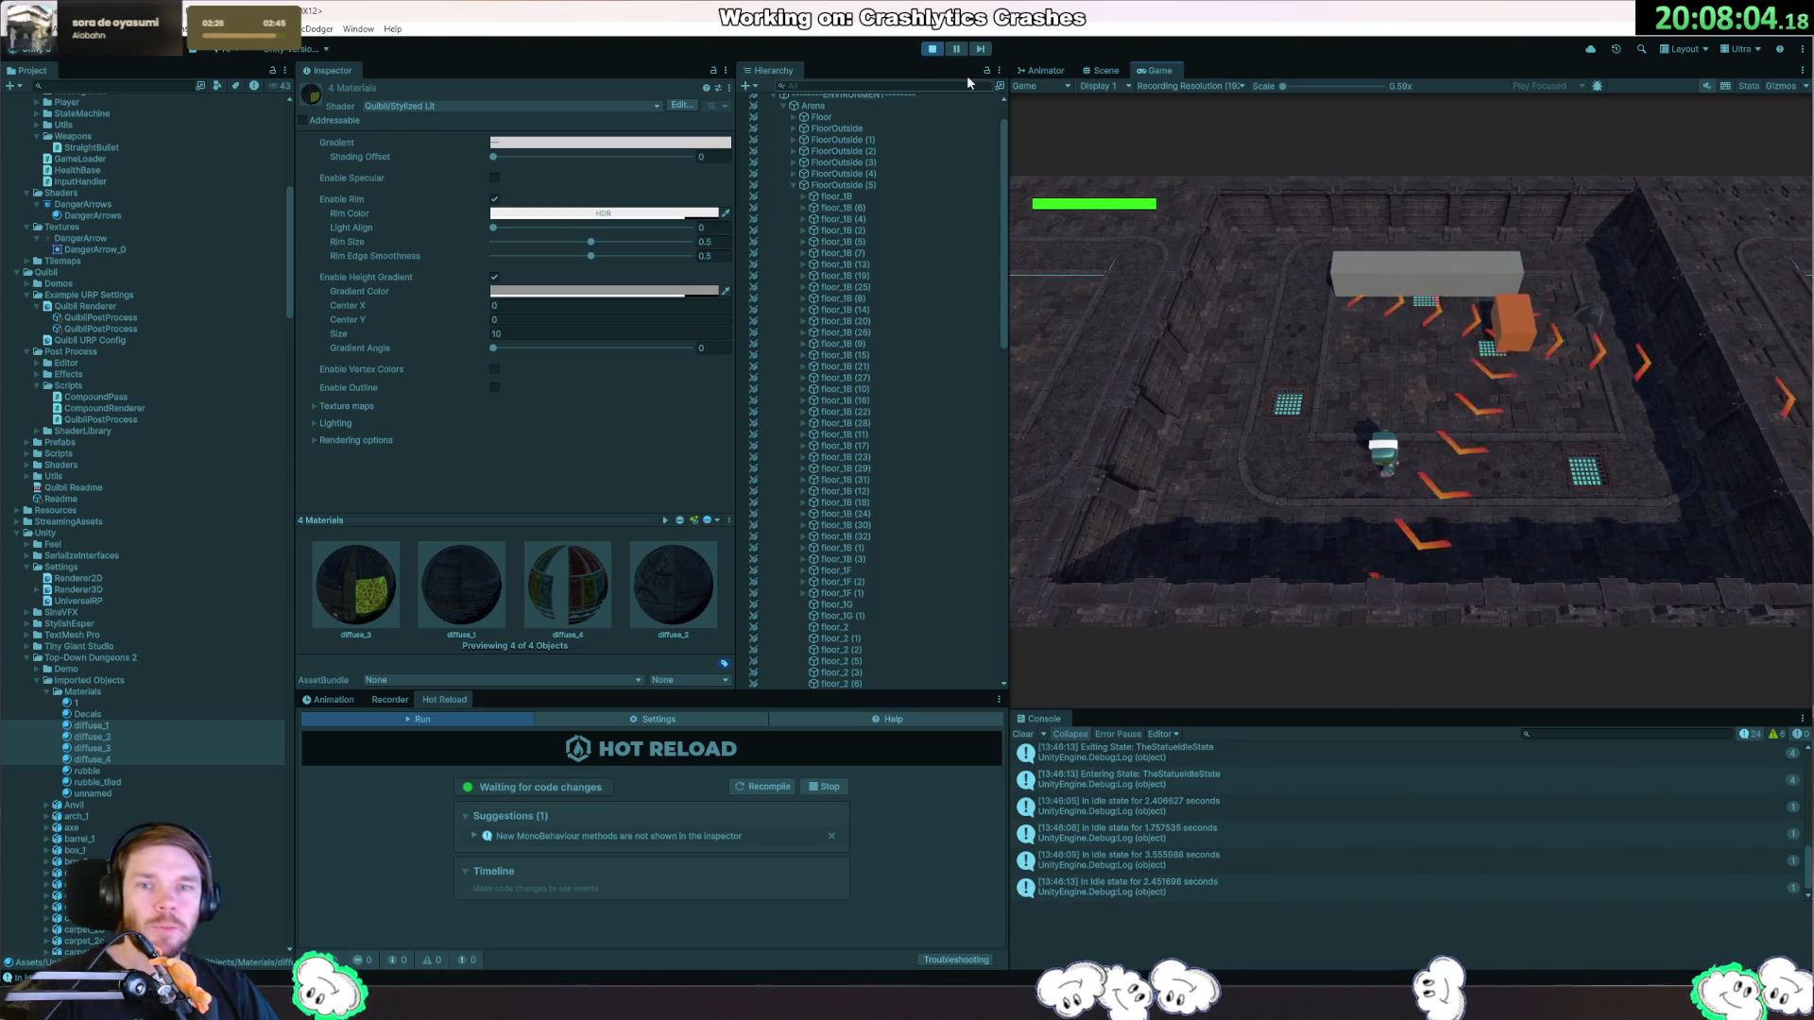
click(933, 50)
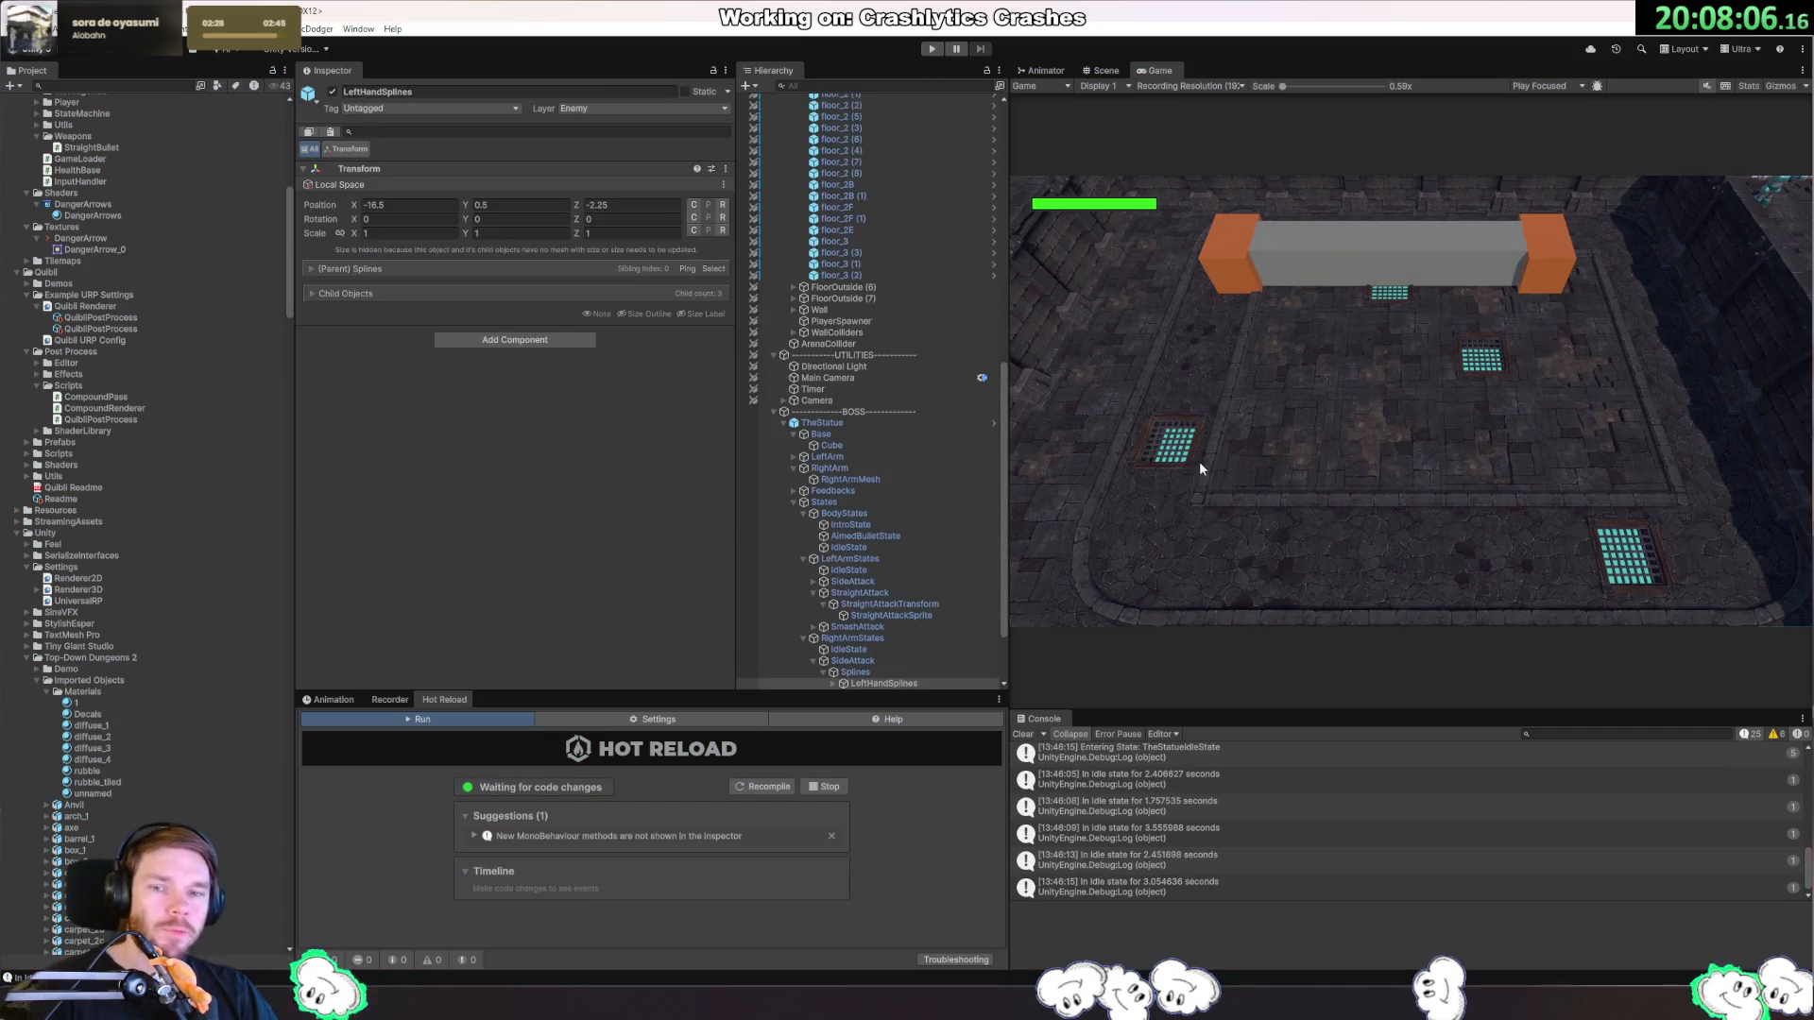
Set the Player's Transform Scale to 0.7 on X, Y and Z and save the scene.
scroll(961, 382, up, 10)
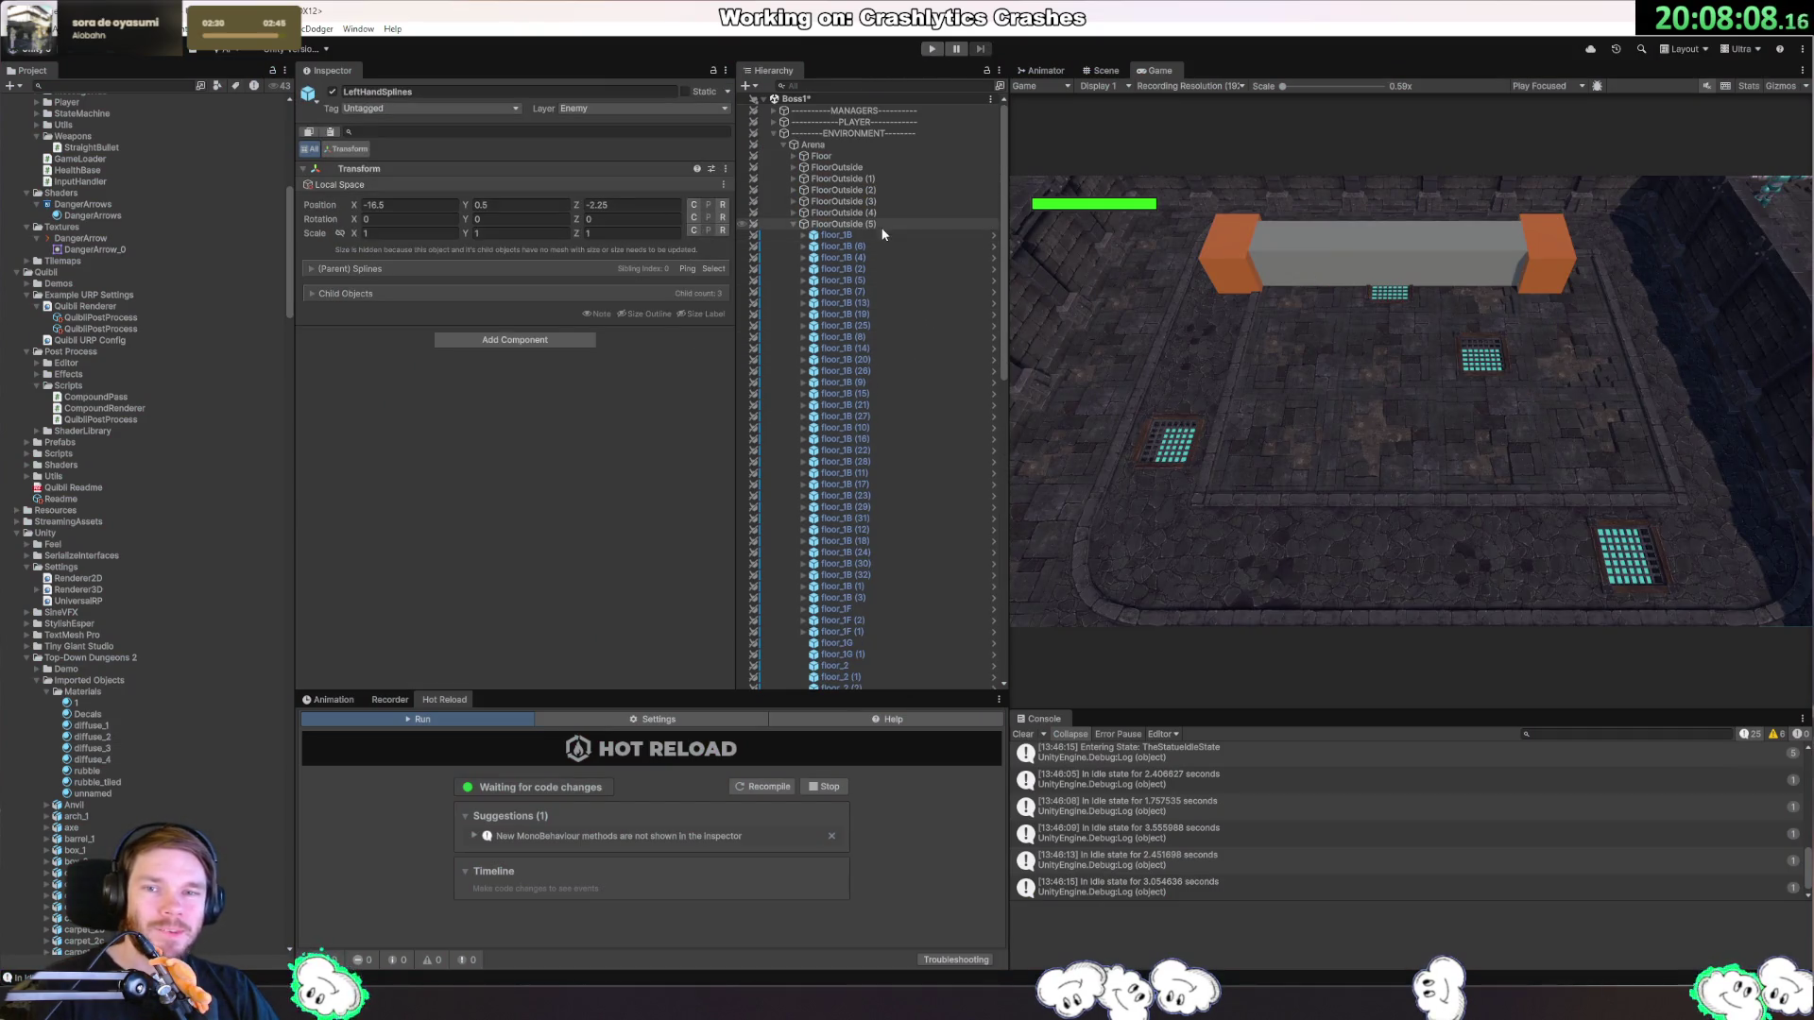
click(774, 121)
click(809, 141)
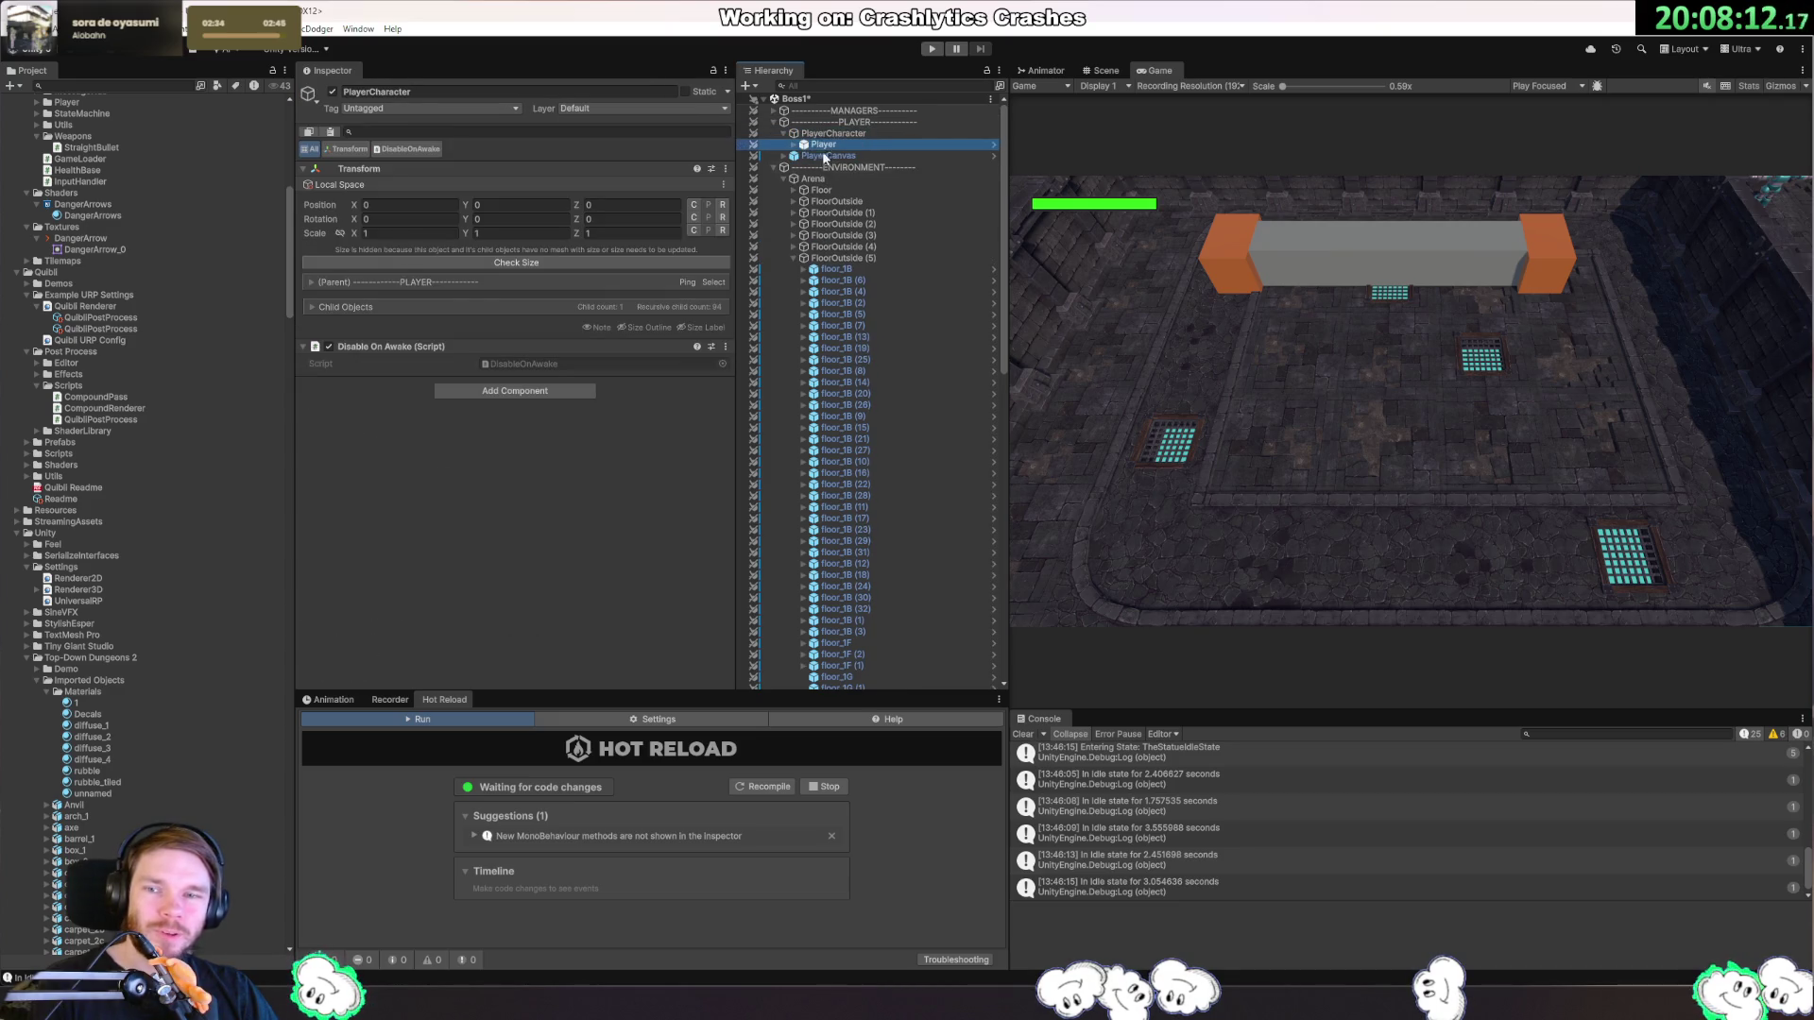
click(821, 145)
text(0.7)
key(Tab)
text(0.7)
key(Tab)
text(0.7)
key(ctrl+s)
Apply all overrides to the Player prefab and run the game again.
click(850, 134)
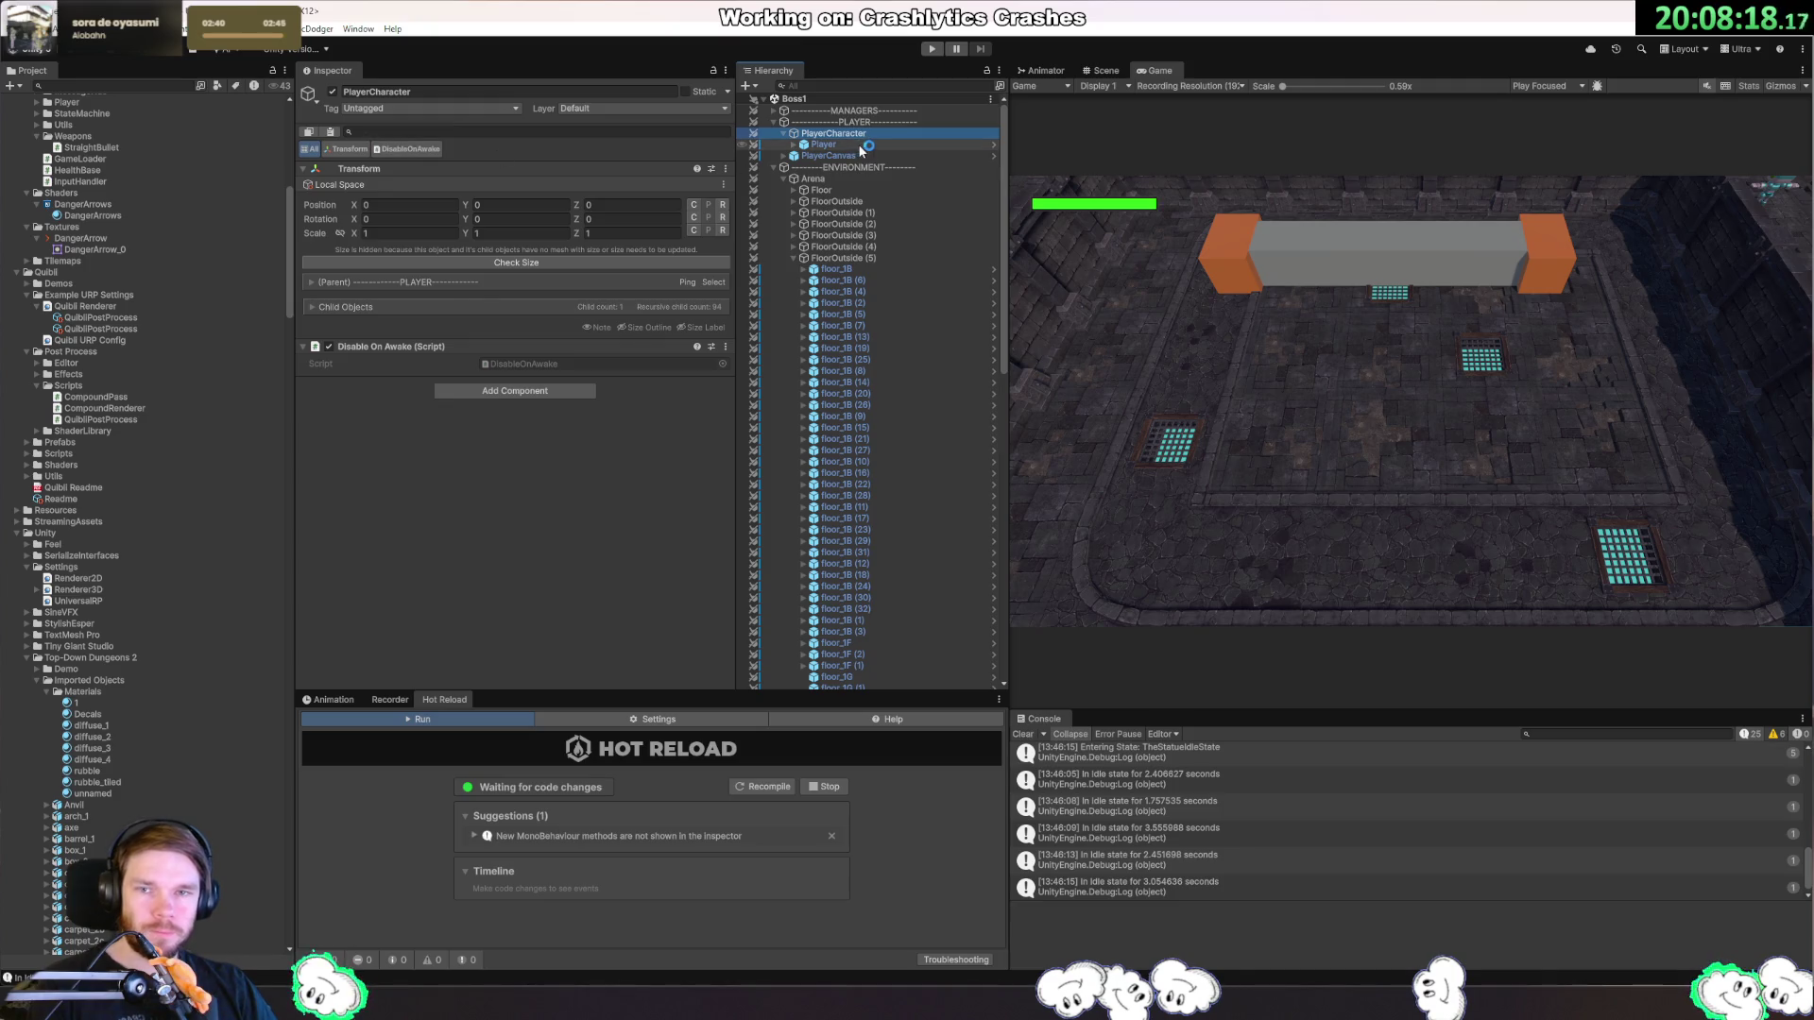
click(836, 144)
click(442, 147)
click(513, 234)
click(931, 48)
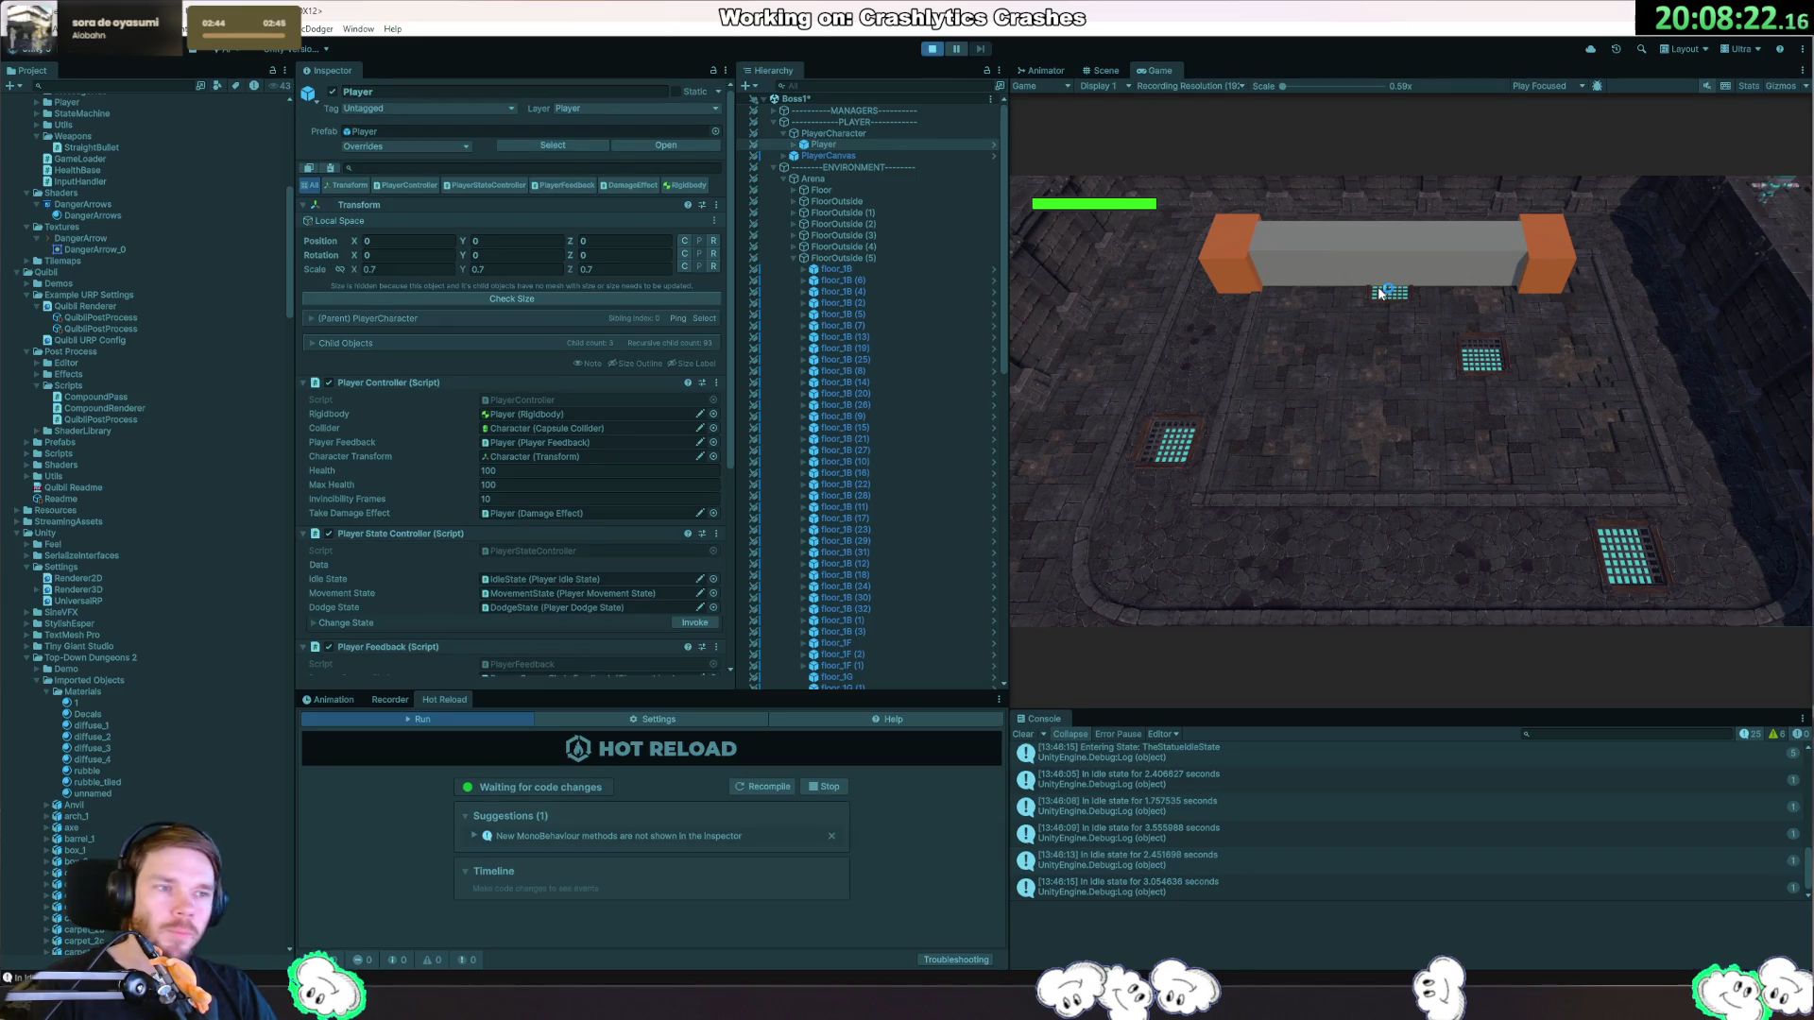
Steer the 0.7-scale player with WASD past the boss's fire beams and rocks, then stop Play mode.
key(a)
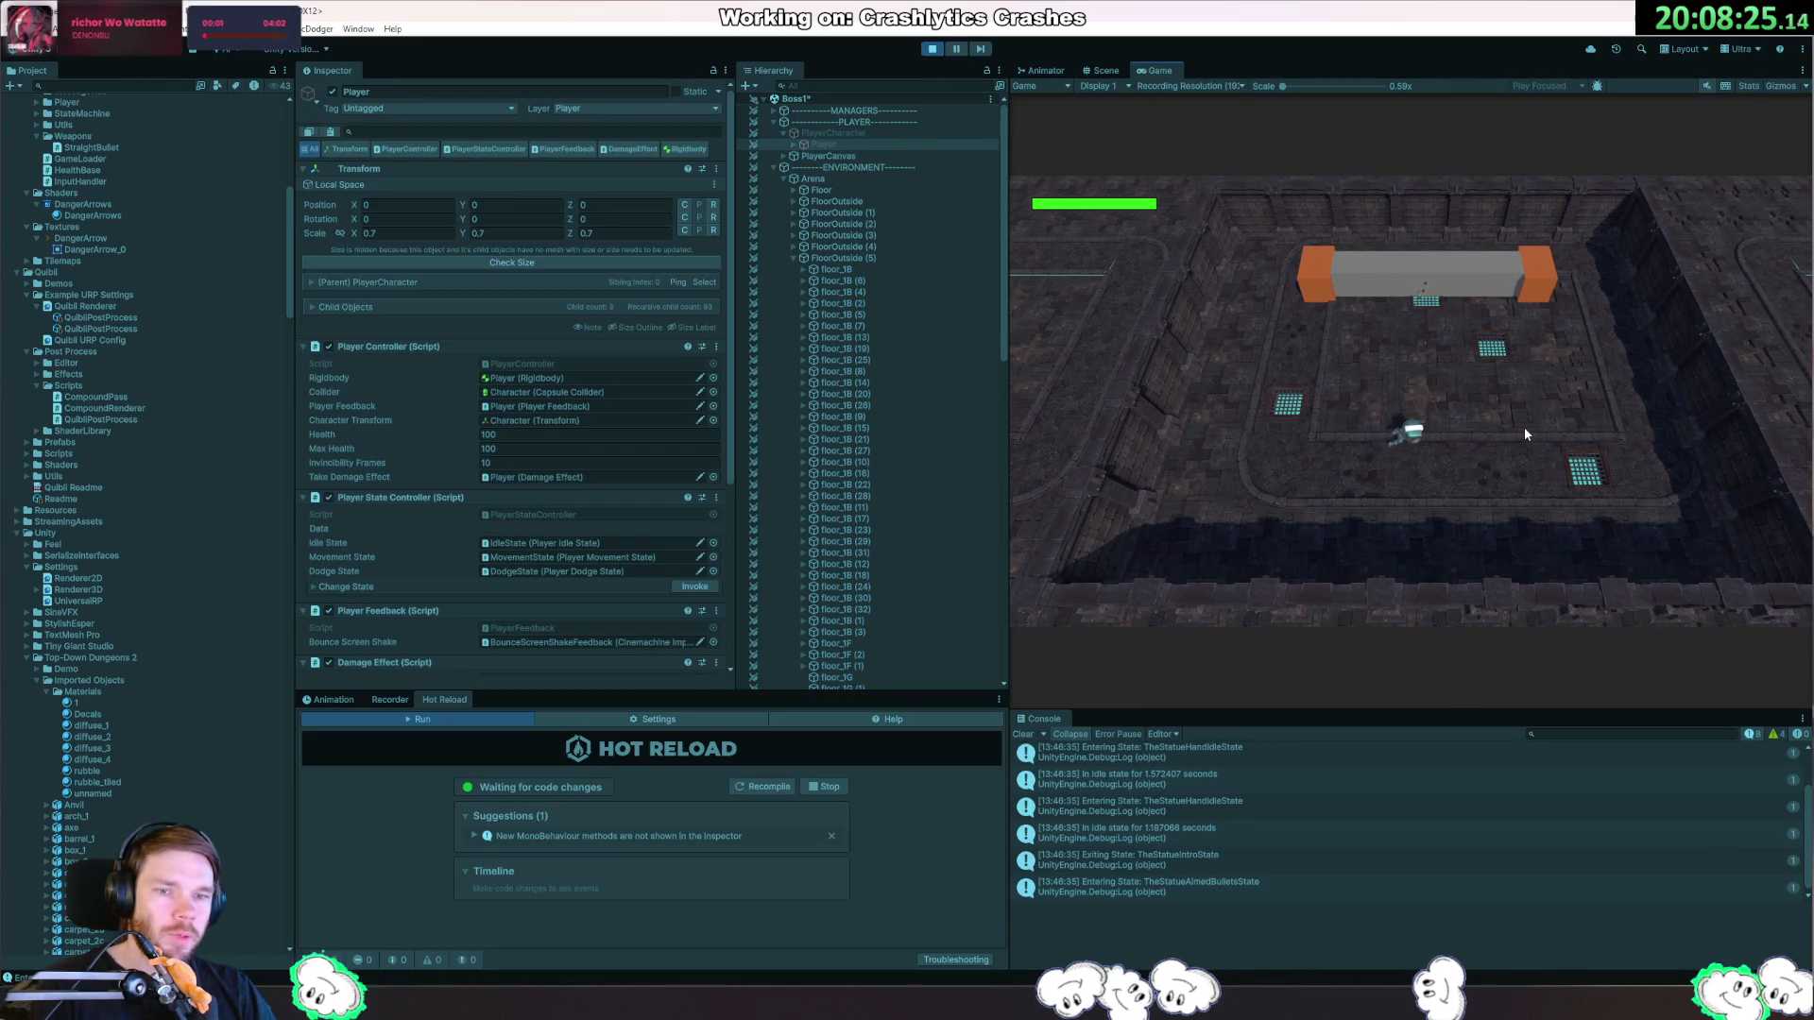
key(s)
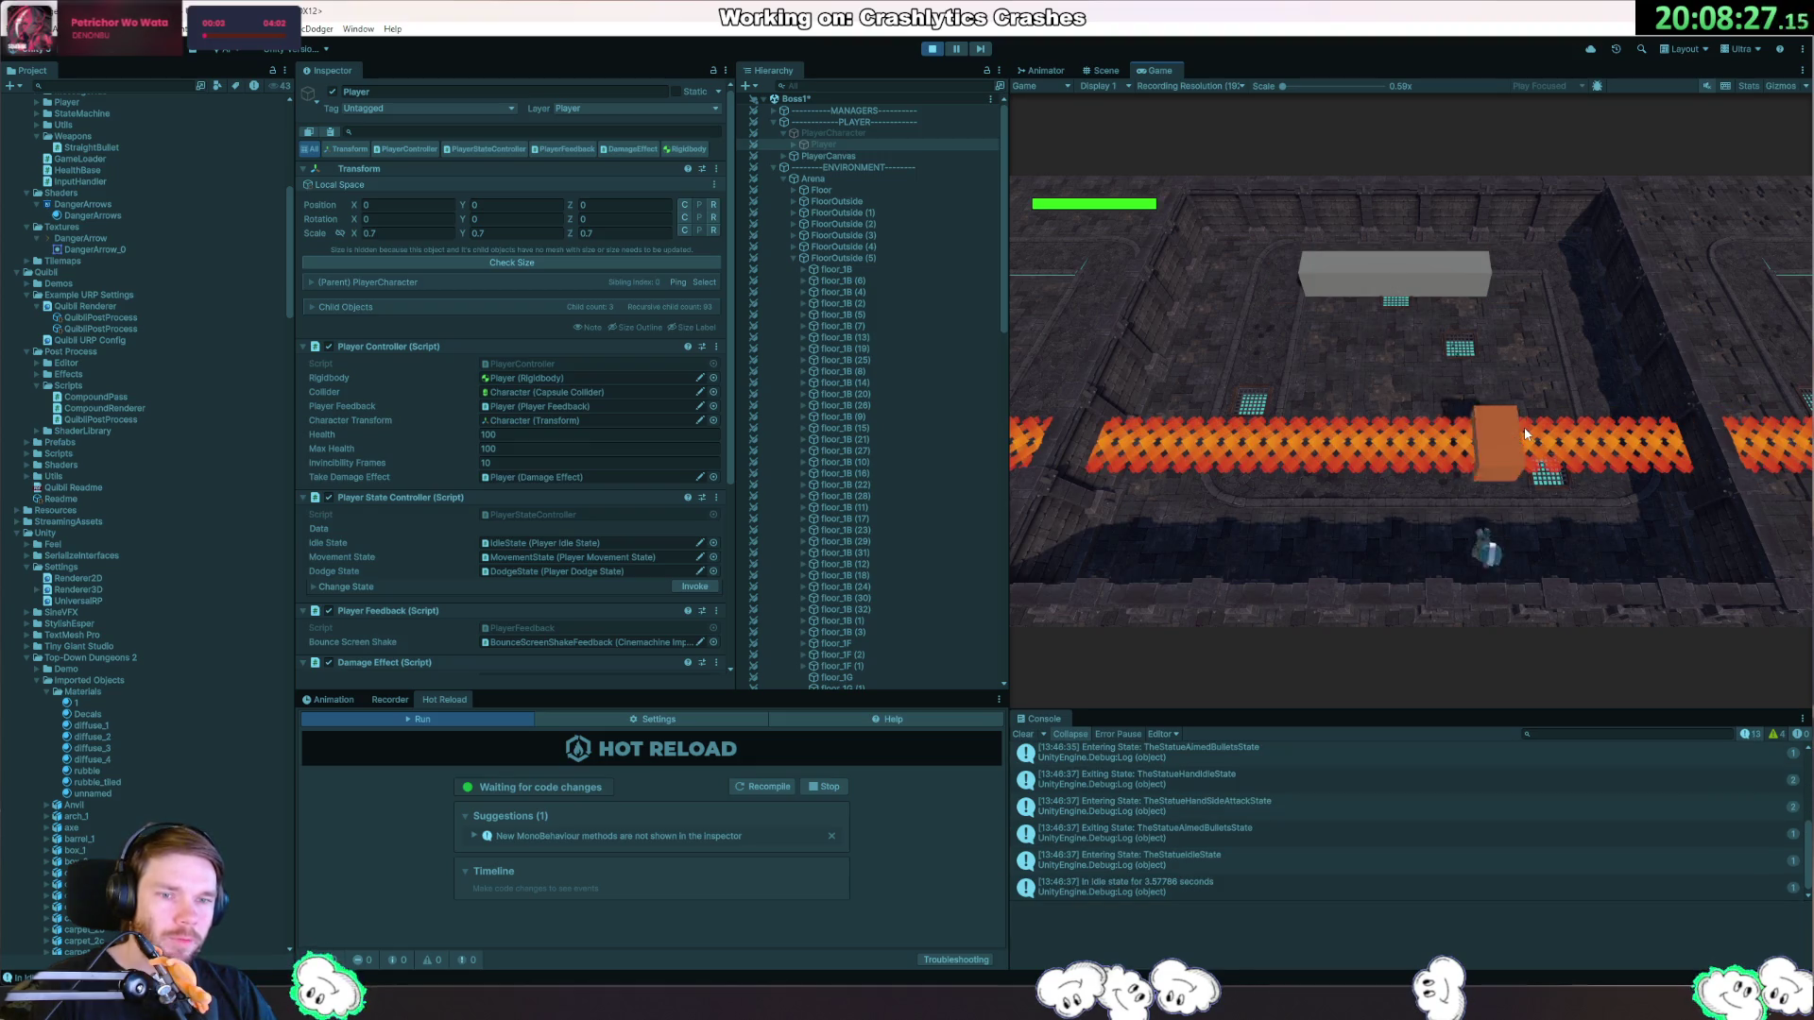
key(w)
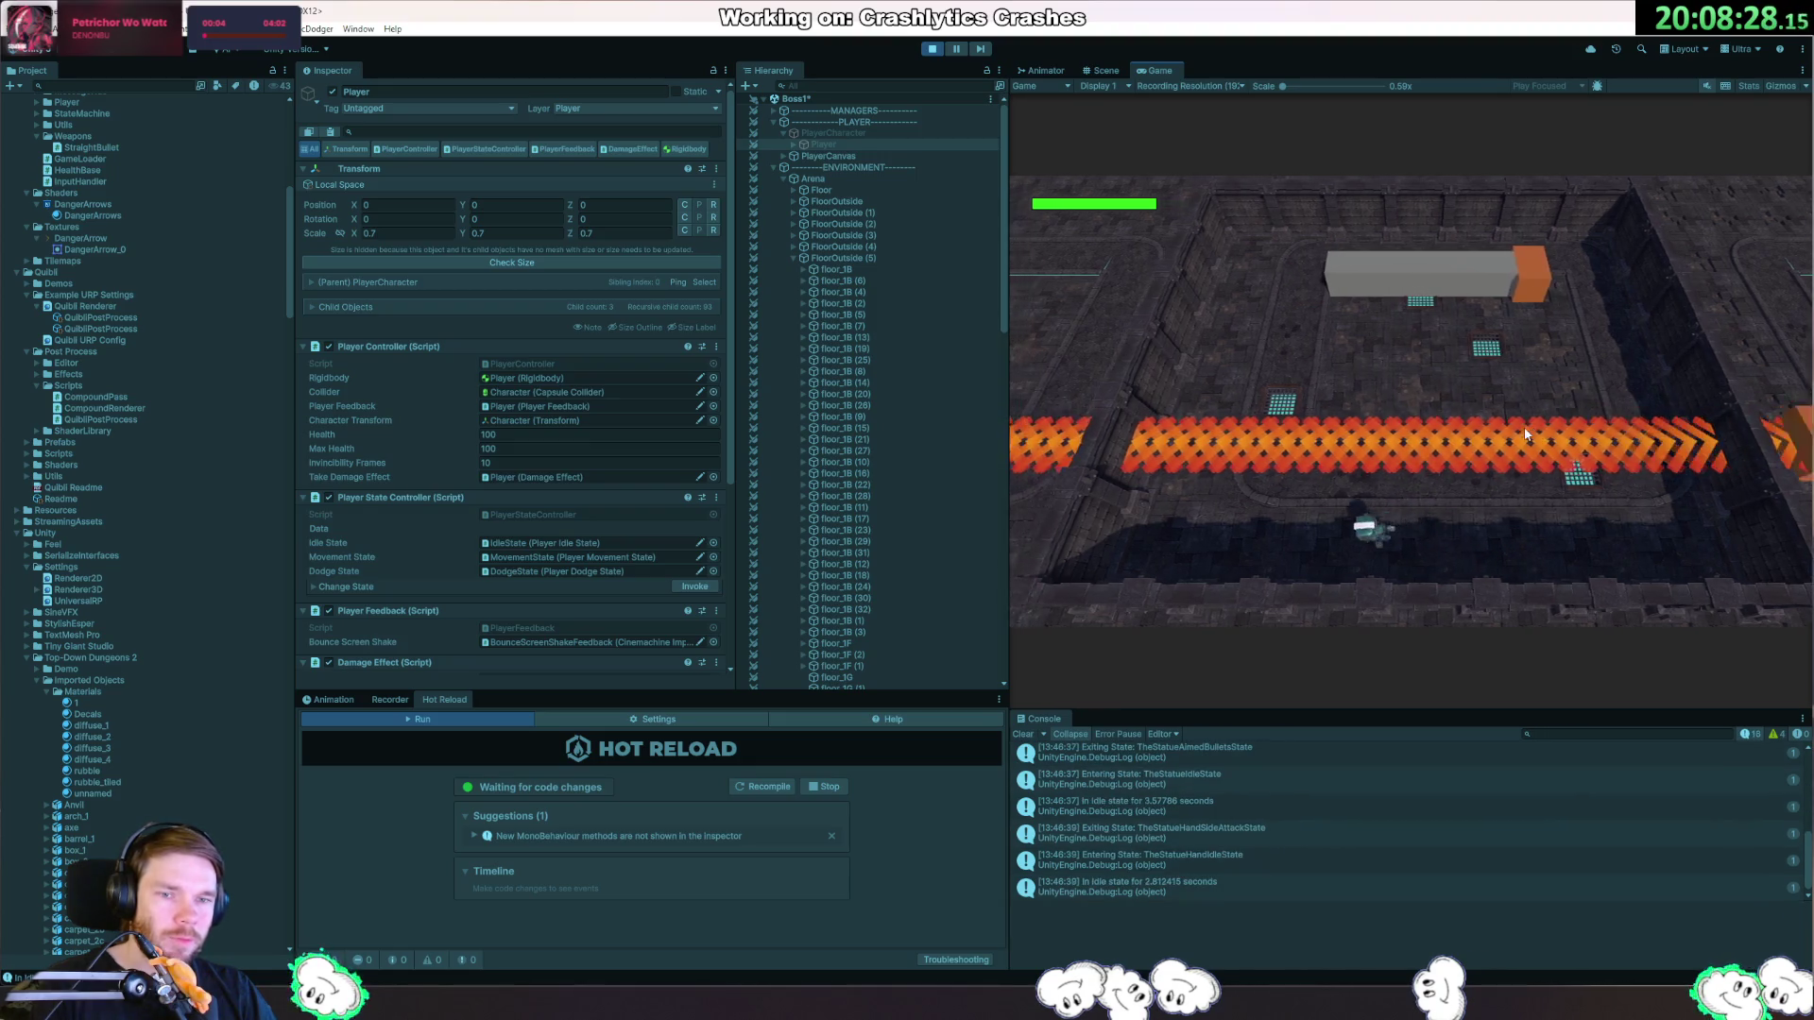
key(d)
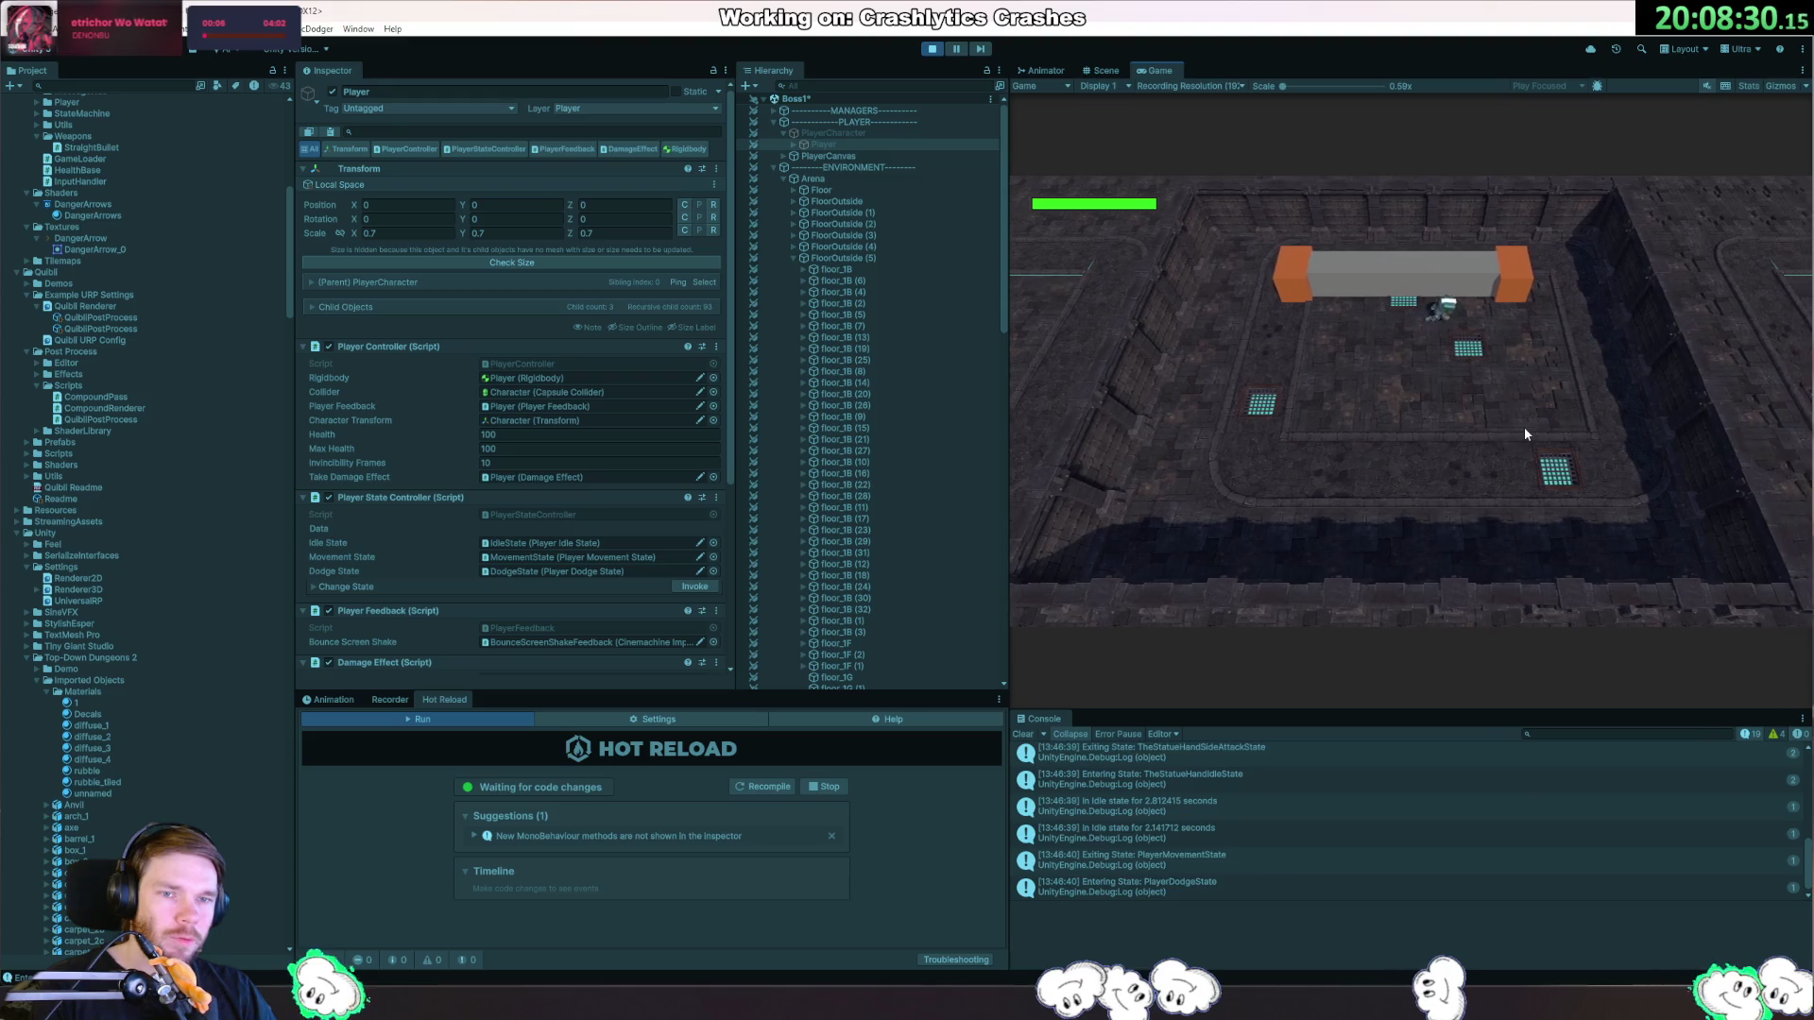
key(s)
key(a)
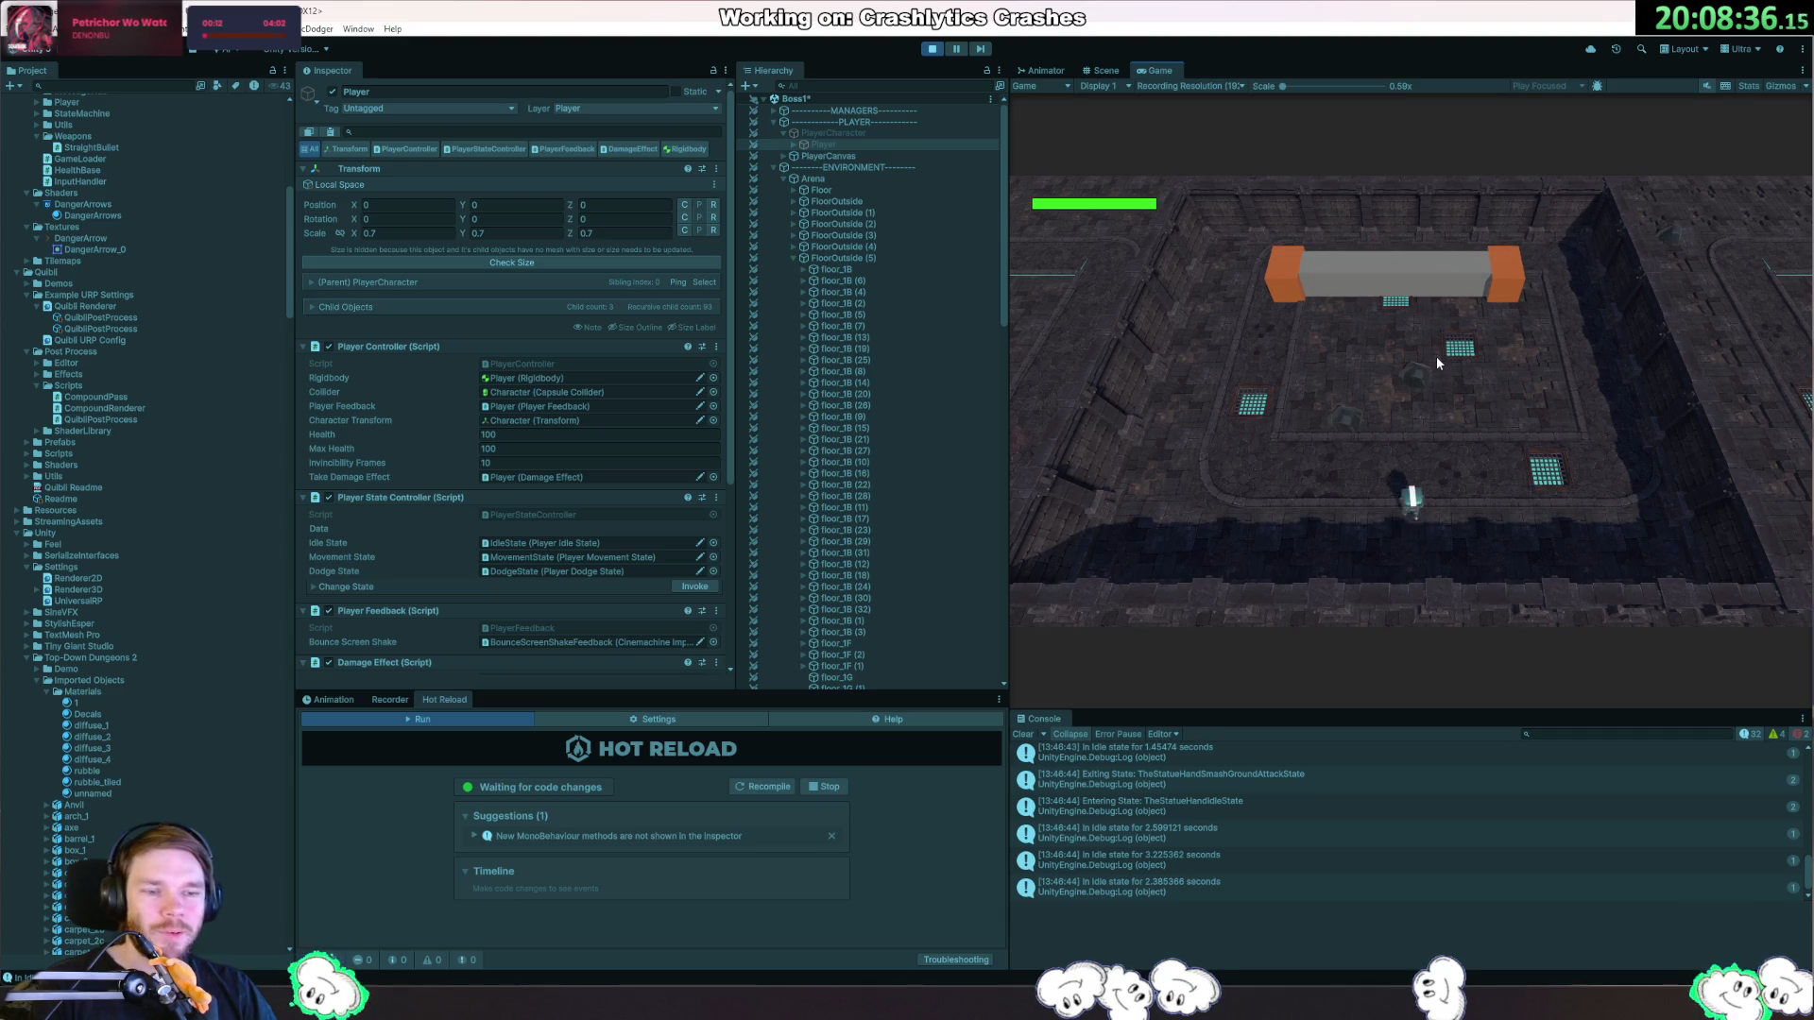
key(w)
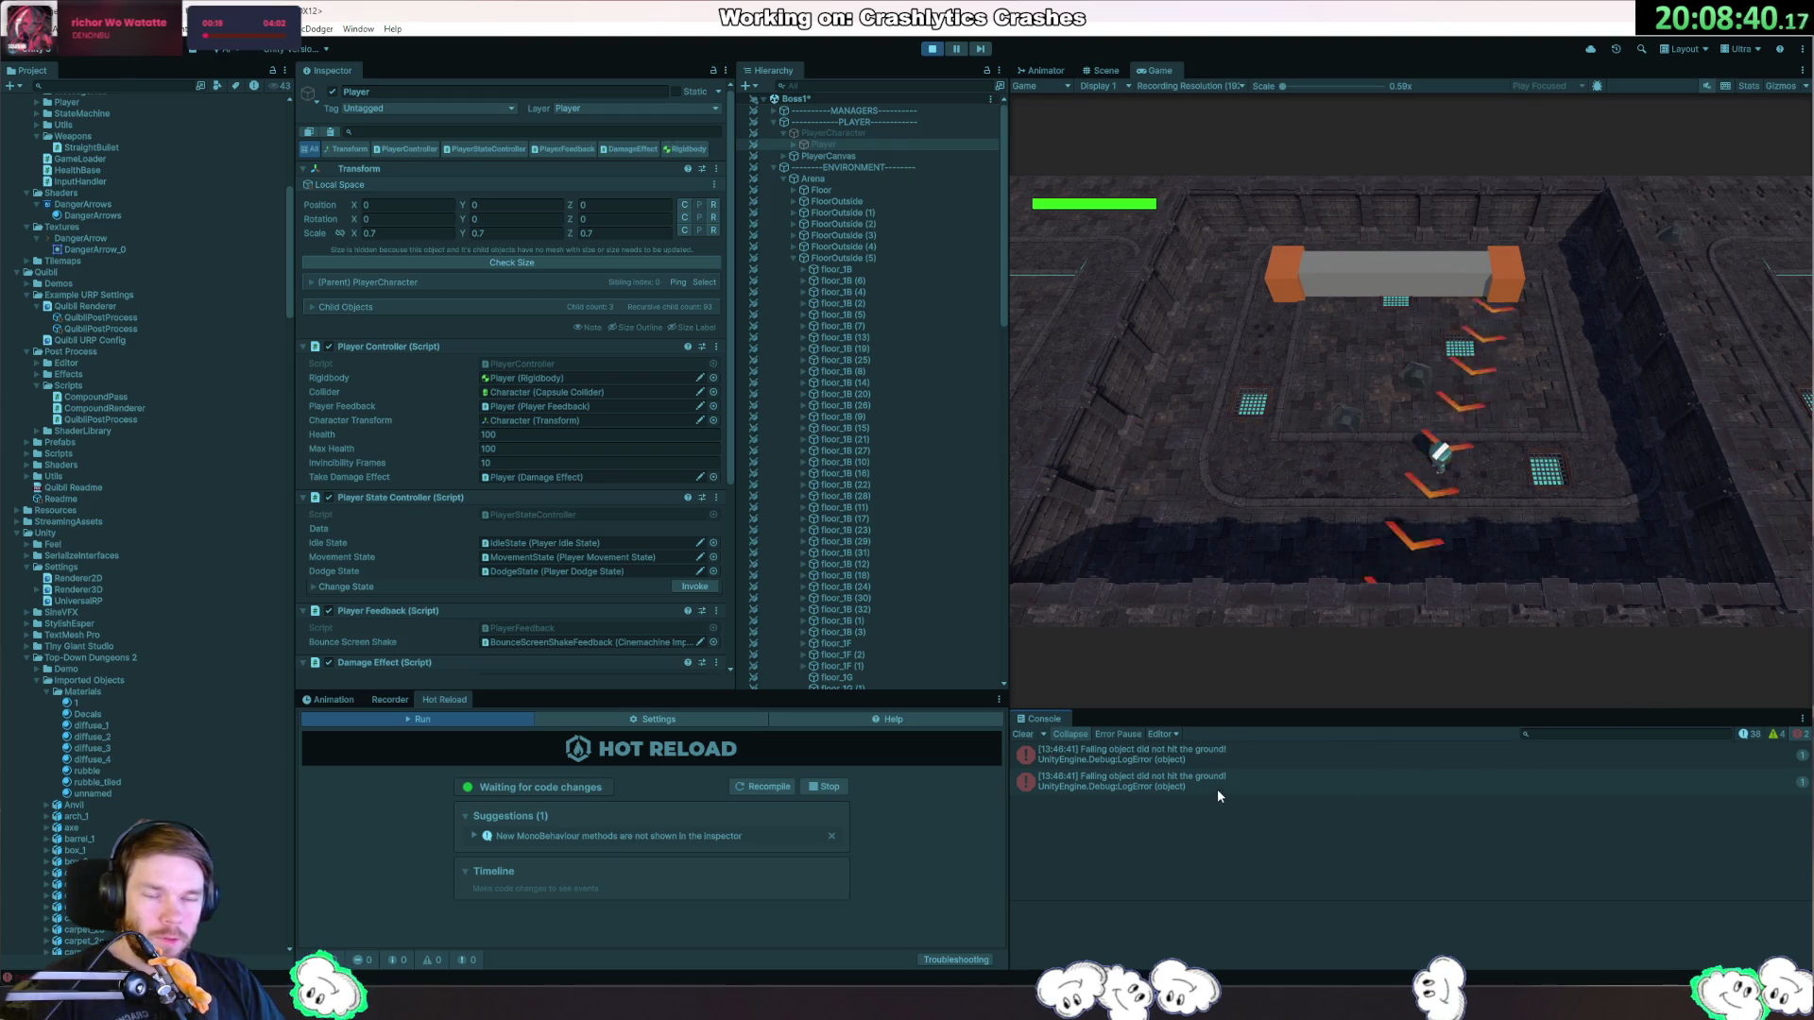
key(w)
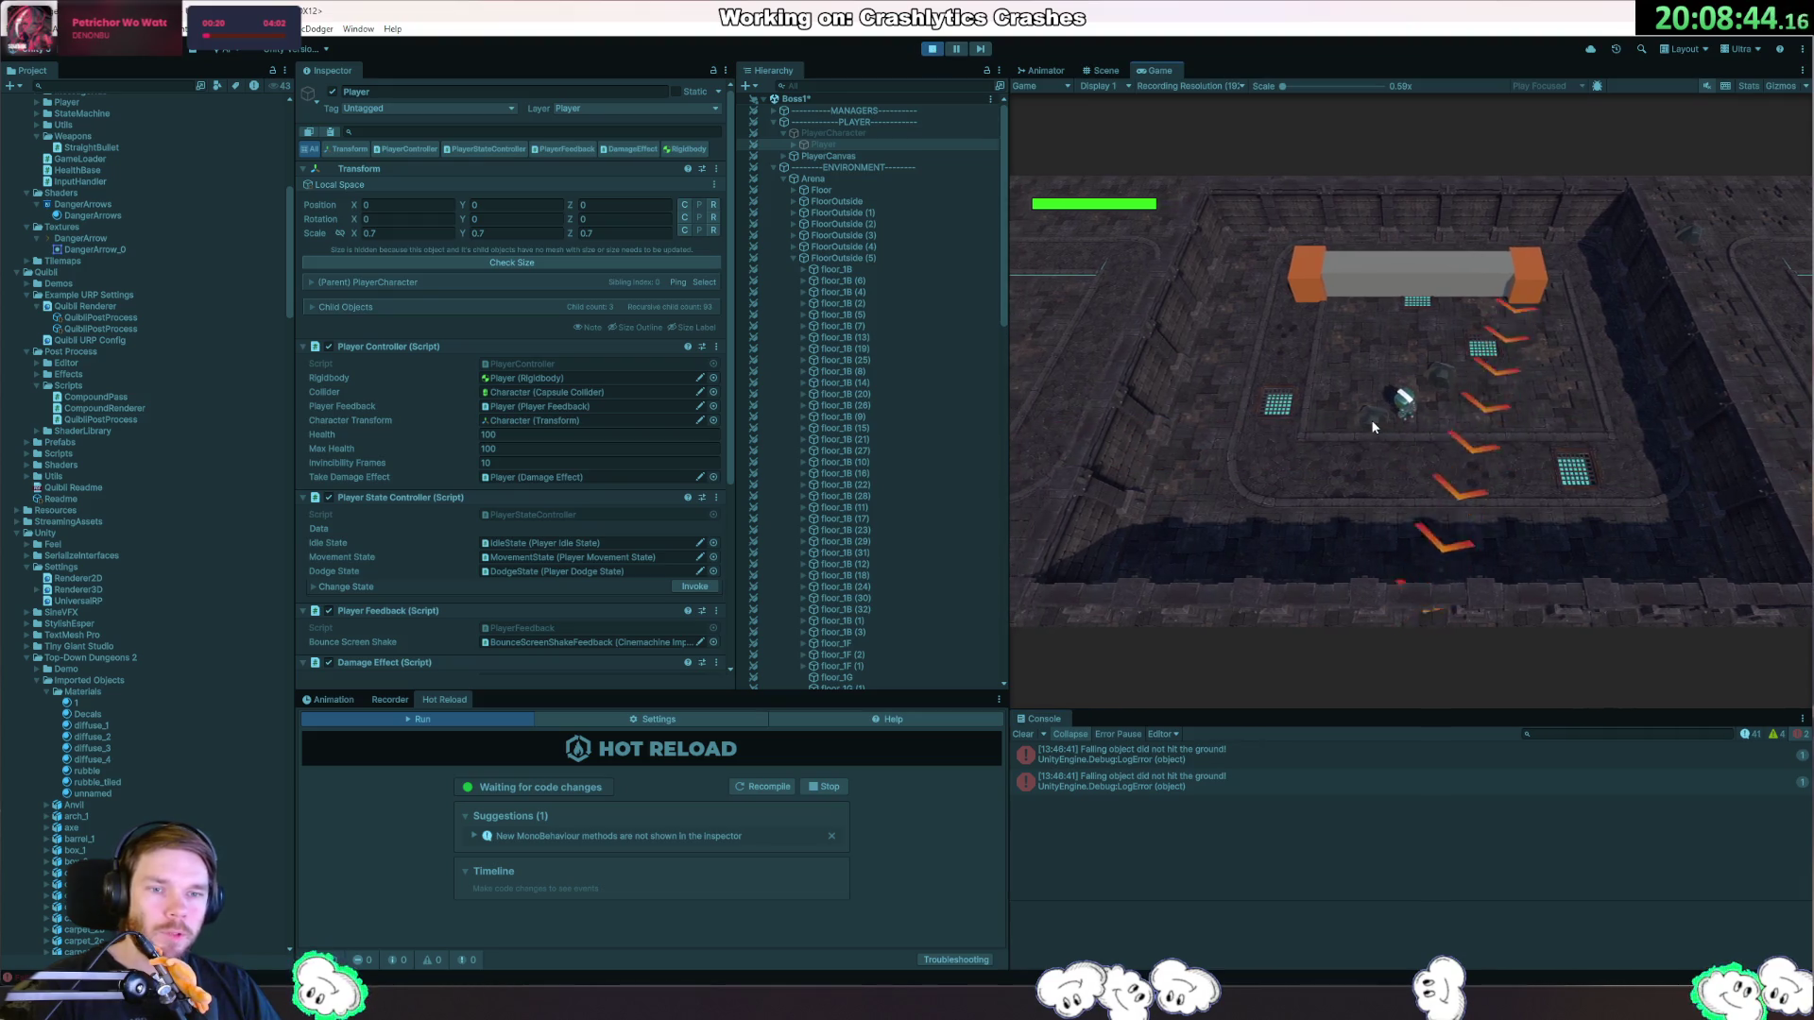
click(932, 52)
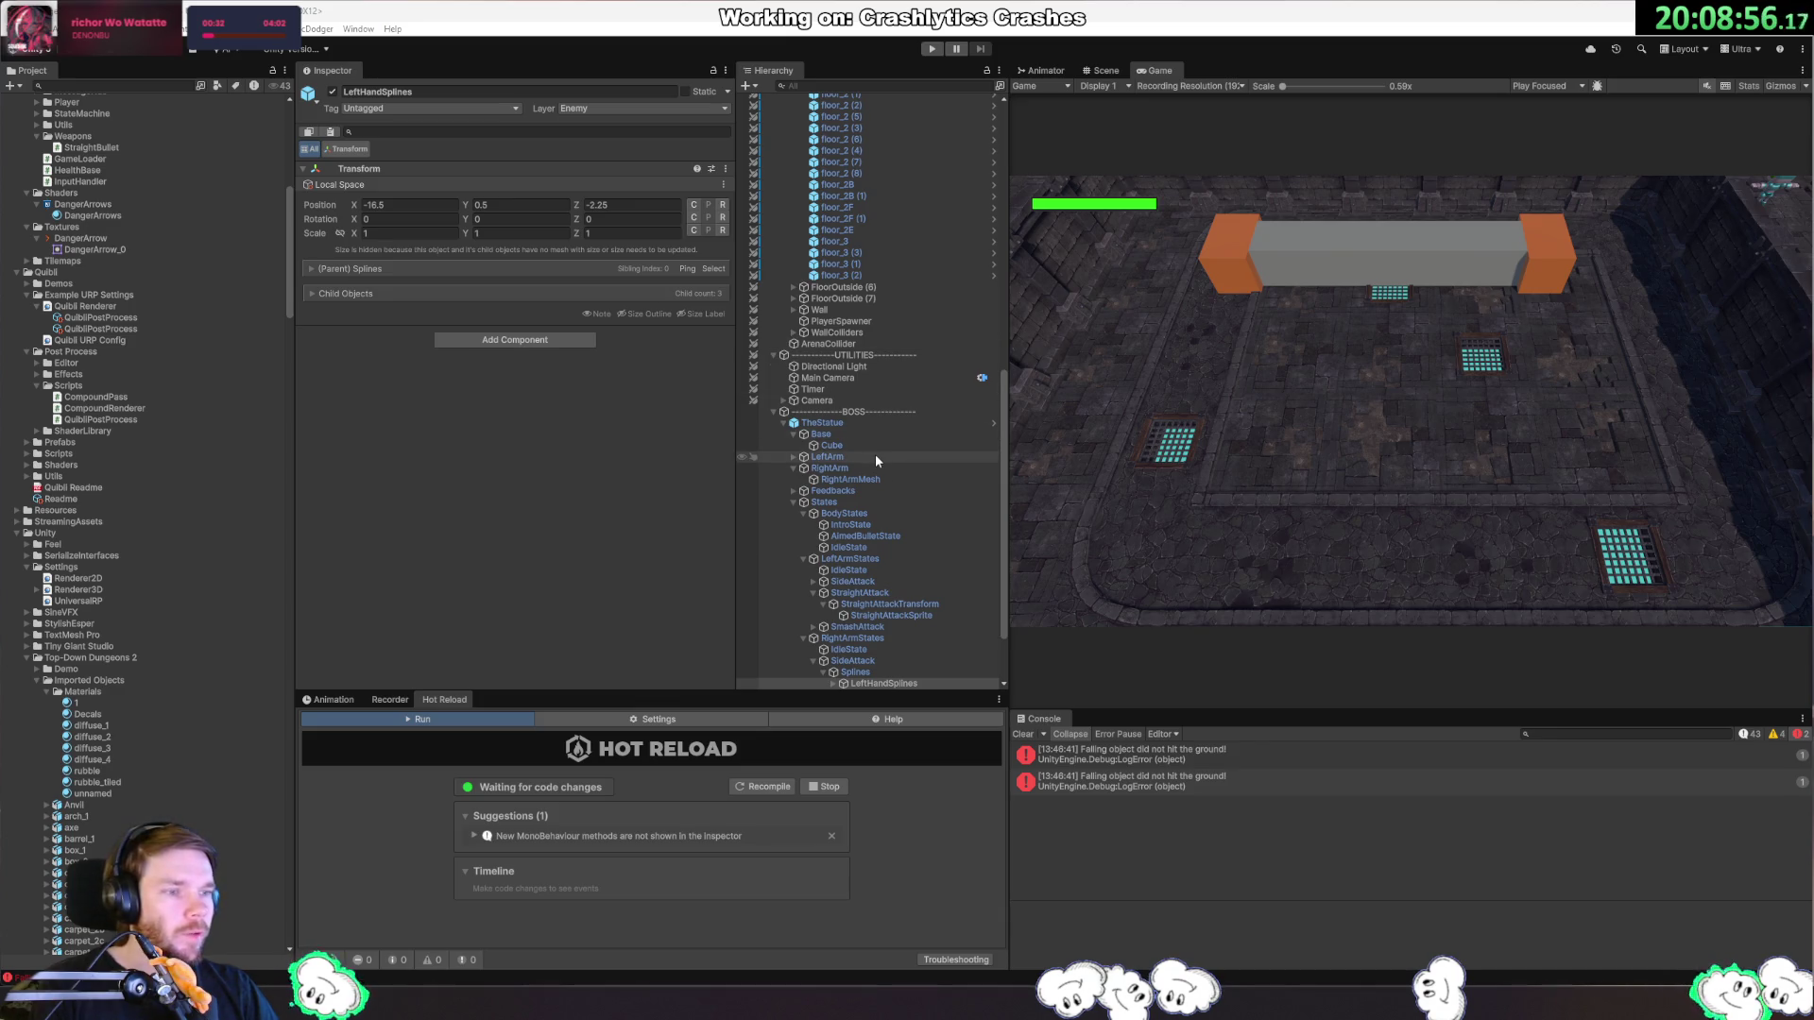
Select floor tile floor_2B (1), locate its diffuse_1 material and inspect the diffuse materials.
click(877, 197)
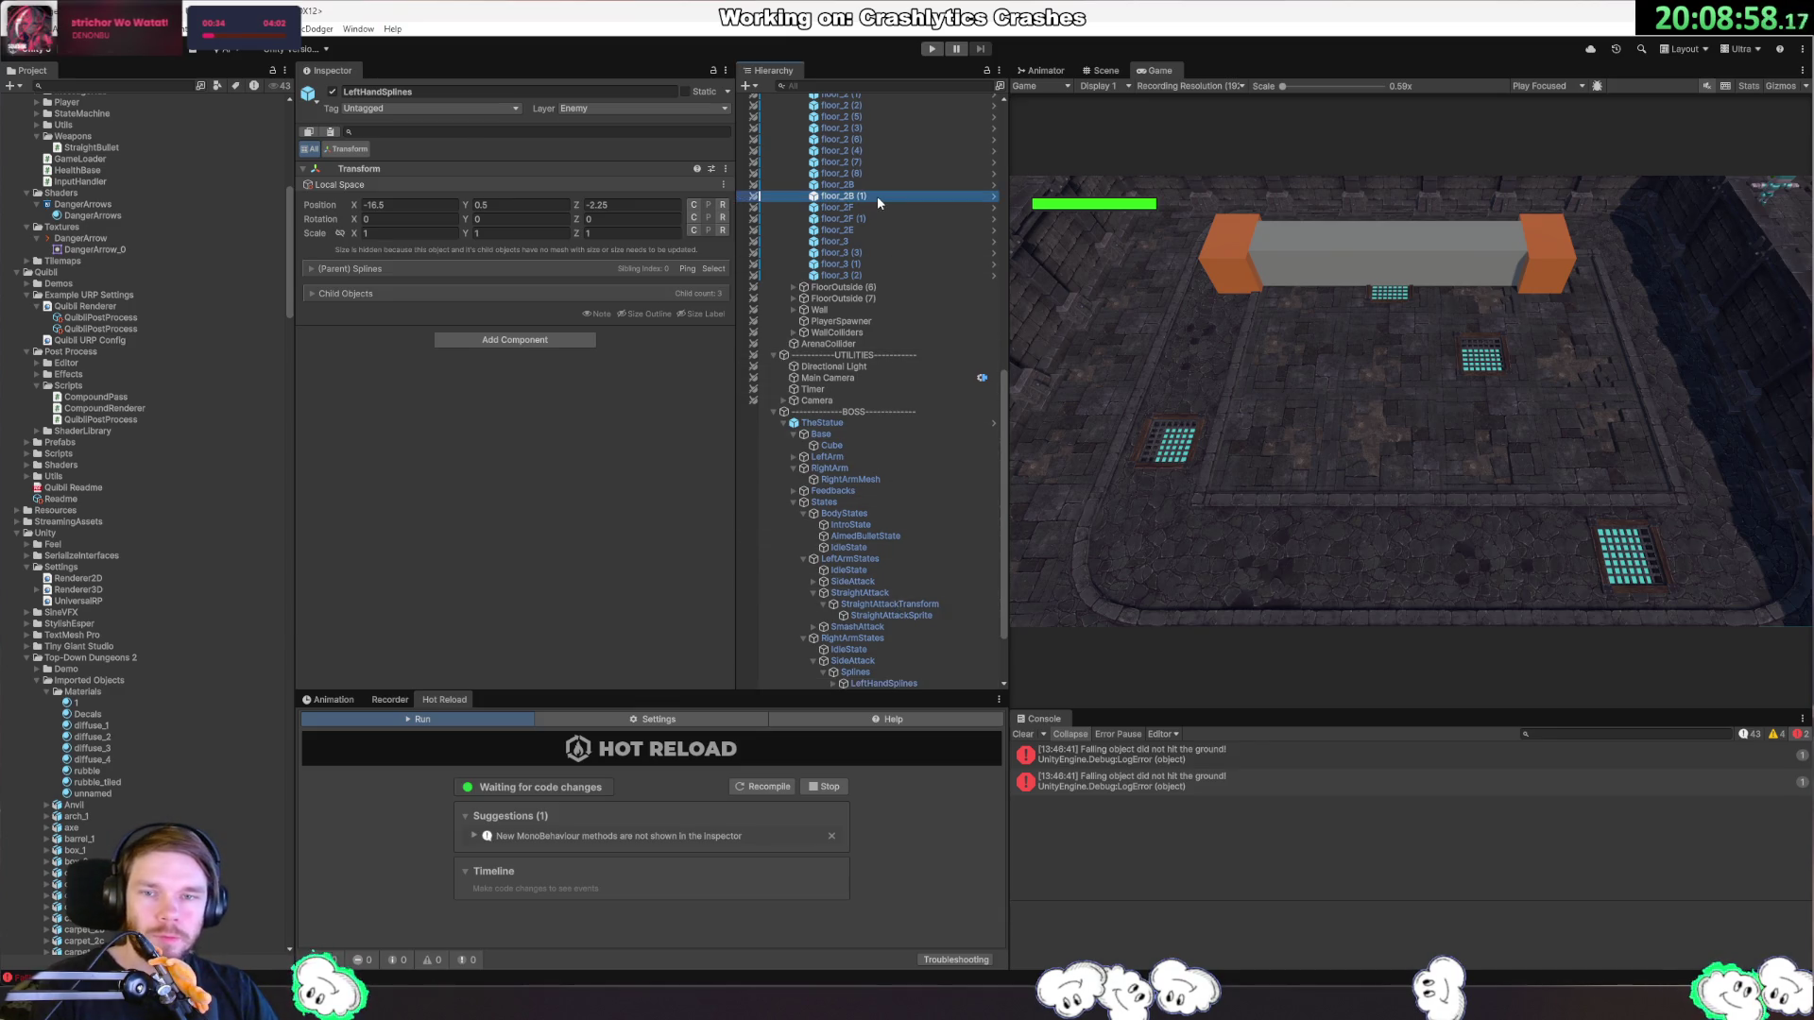
click(524, 405)
click(102, 726)
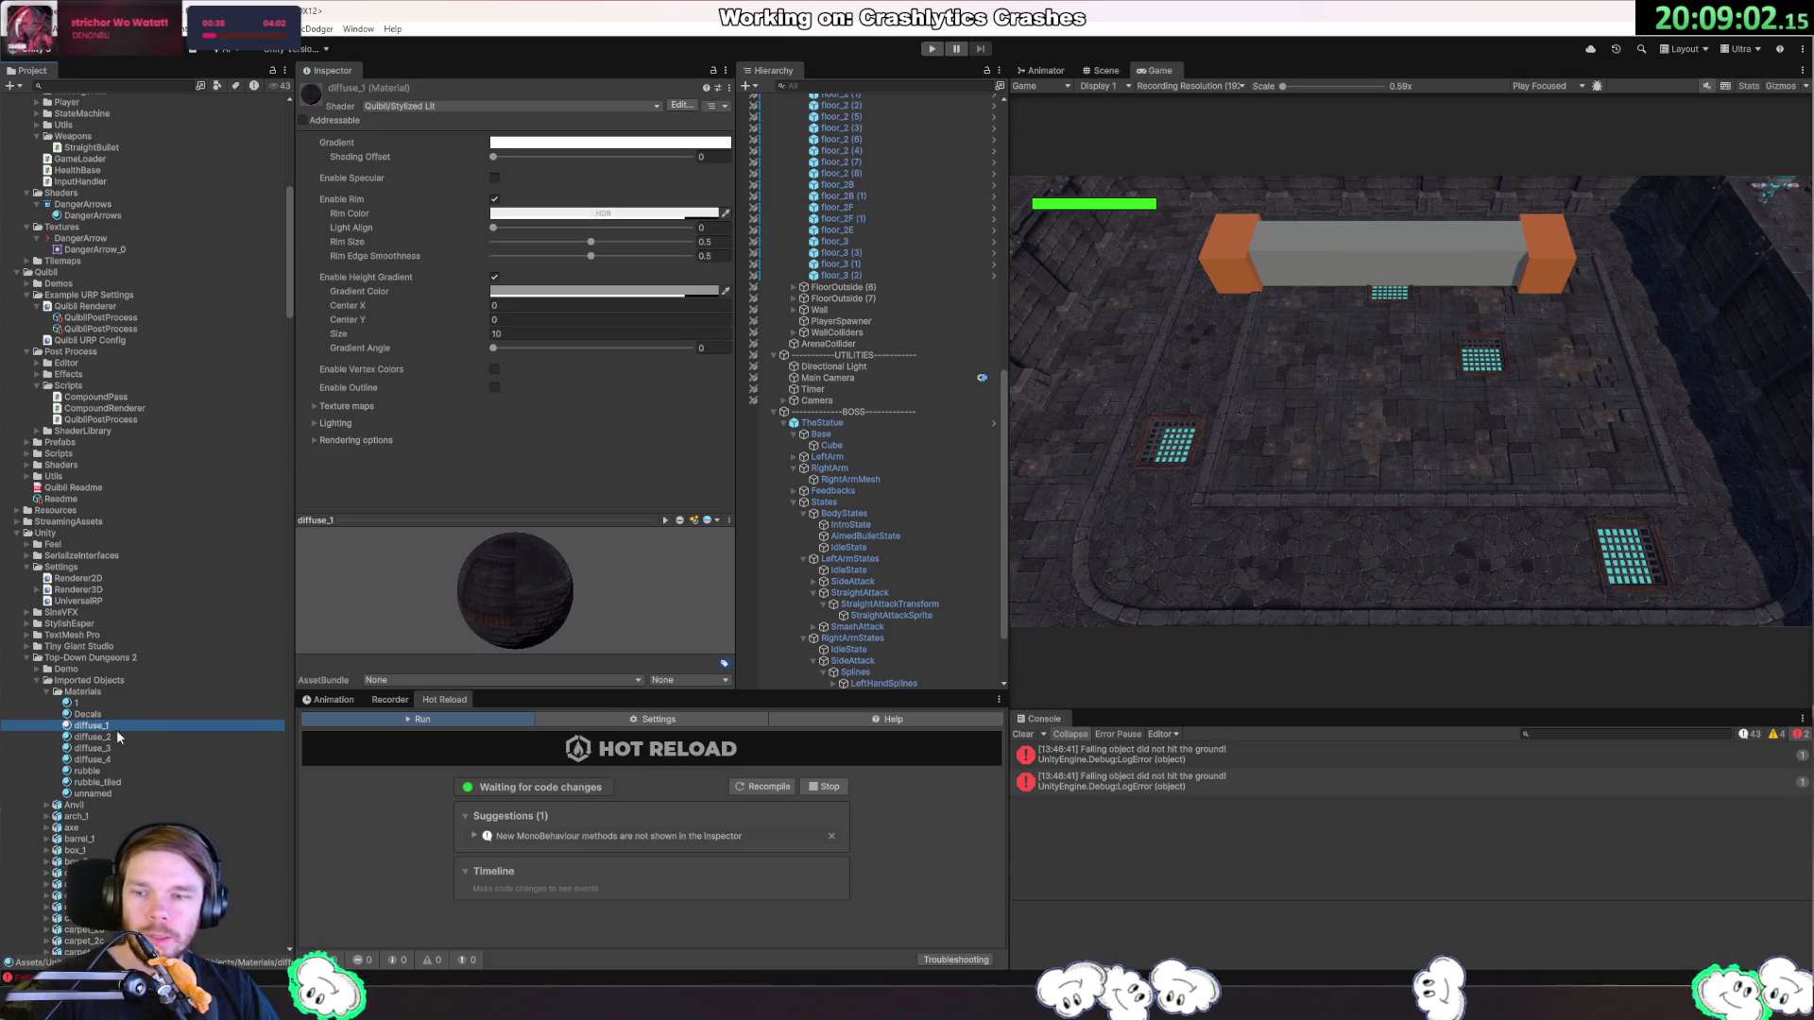
shift+click(109, 759)
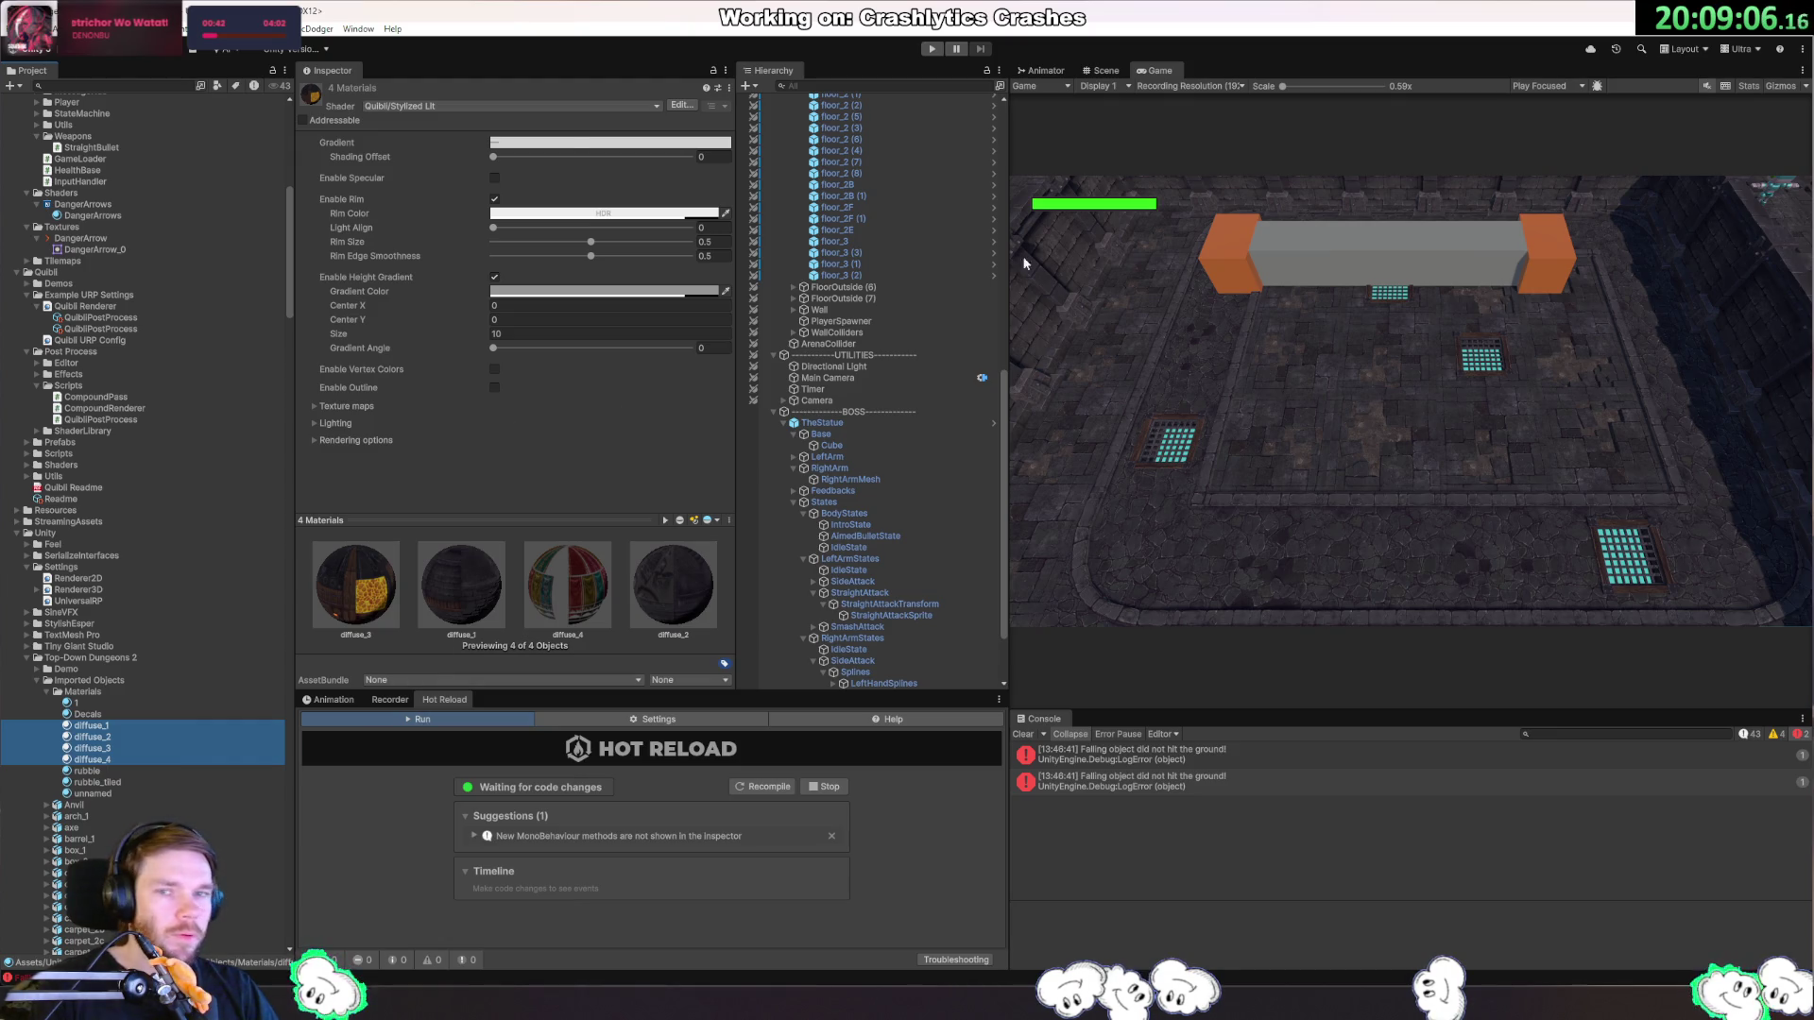
click(1039, 302)
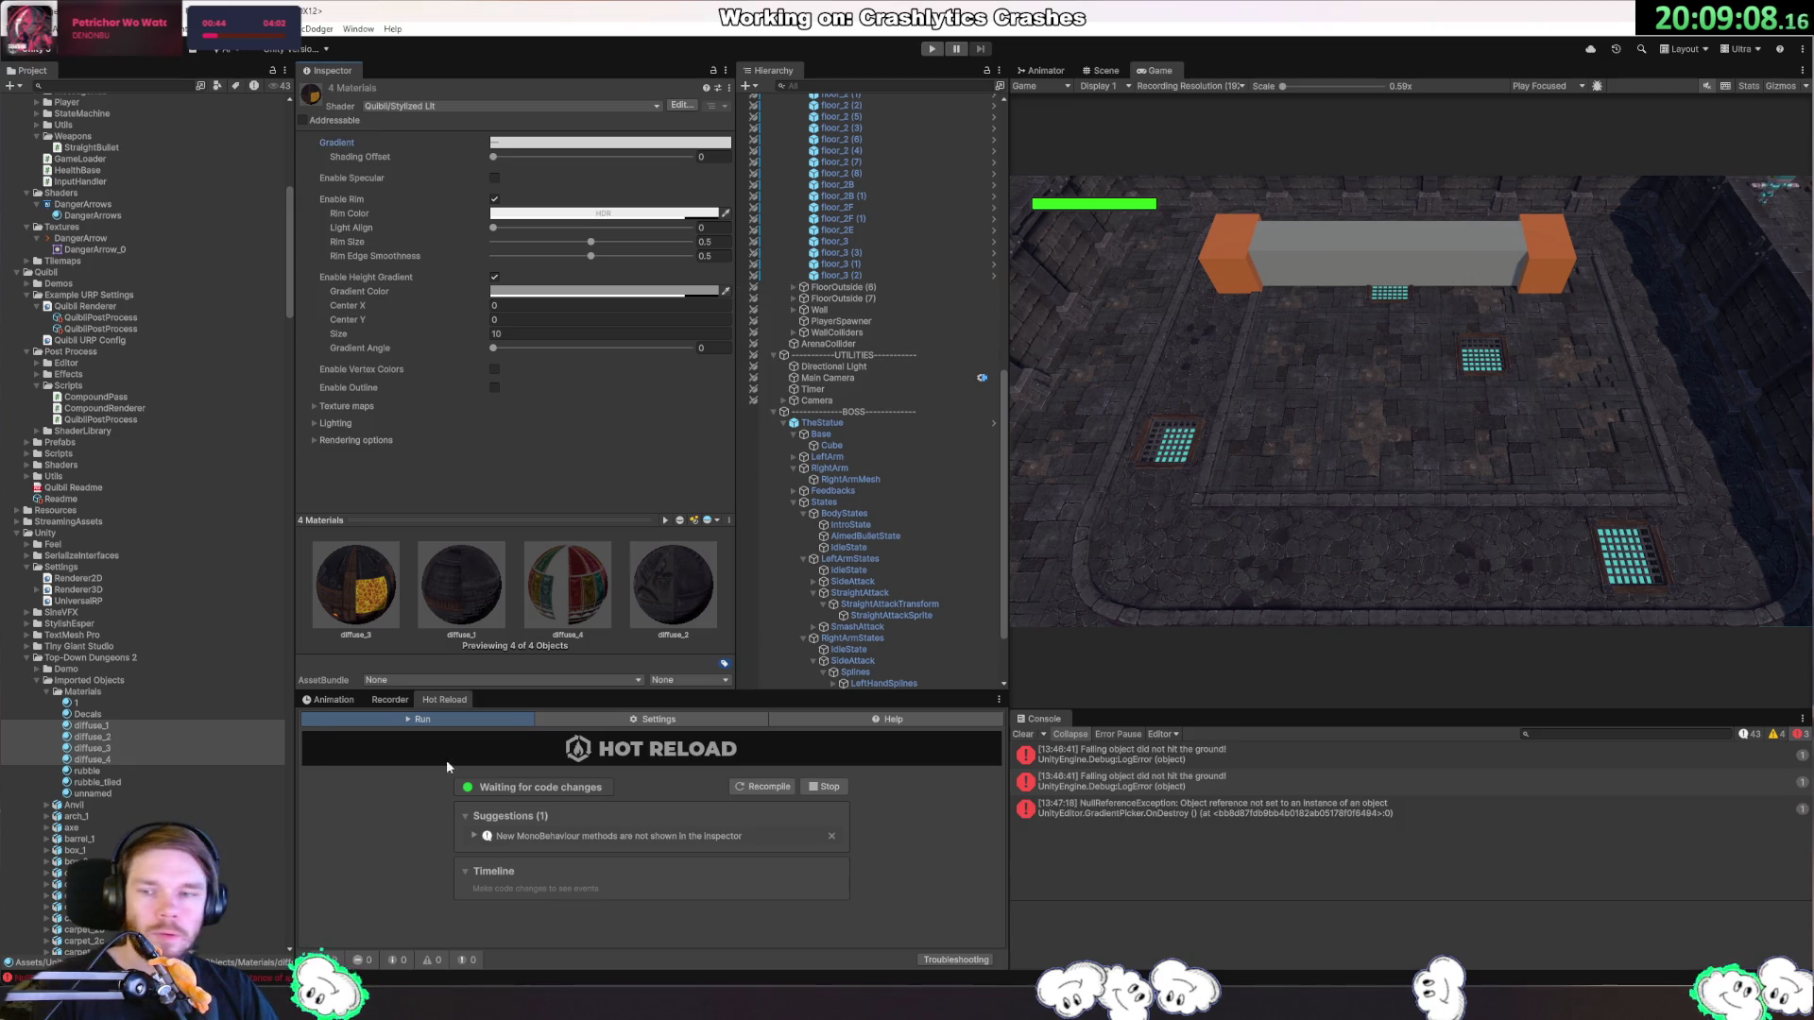
click(138, 726)
click(447, 340)
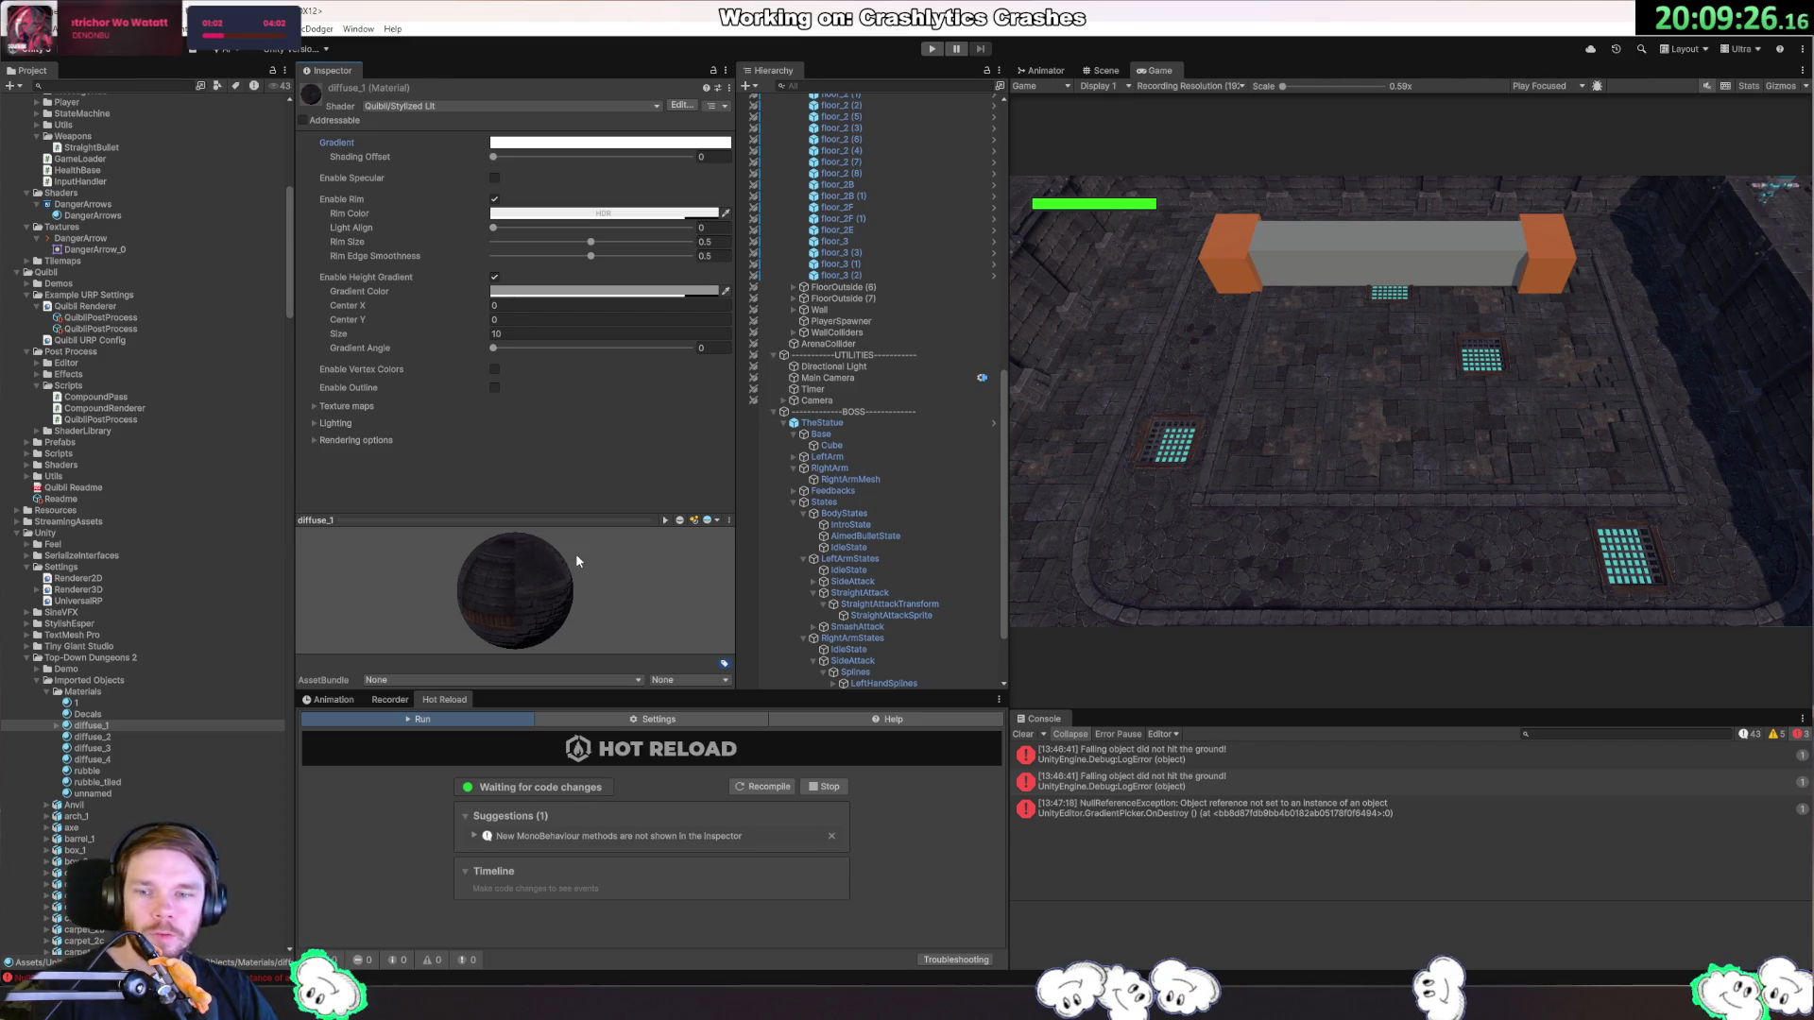
Compare diffuse_2 with diffuse_1 and its GradientRampTex, then show diffuse_3's Stylized Lit settings.
click(106, 737)
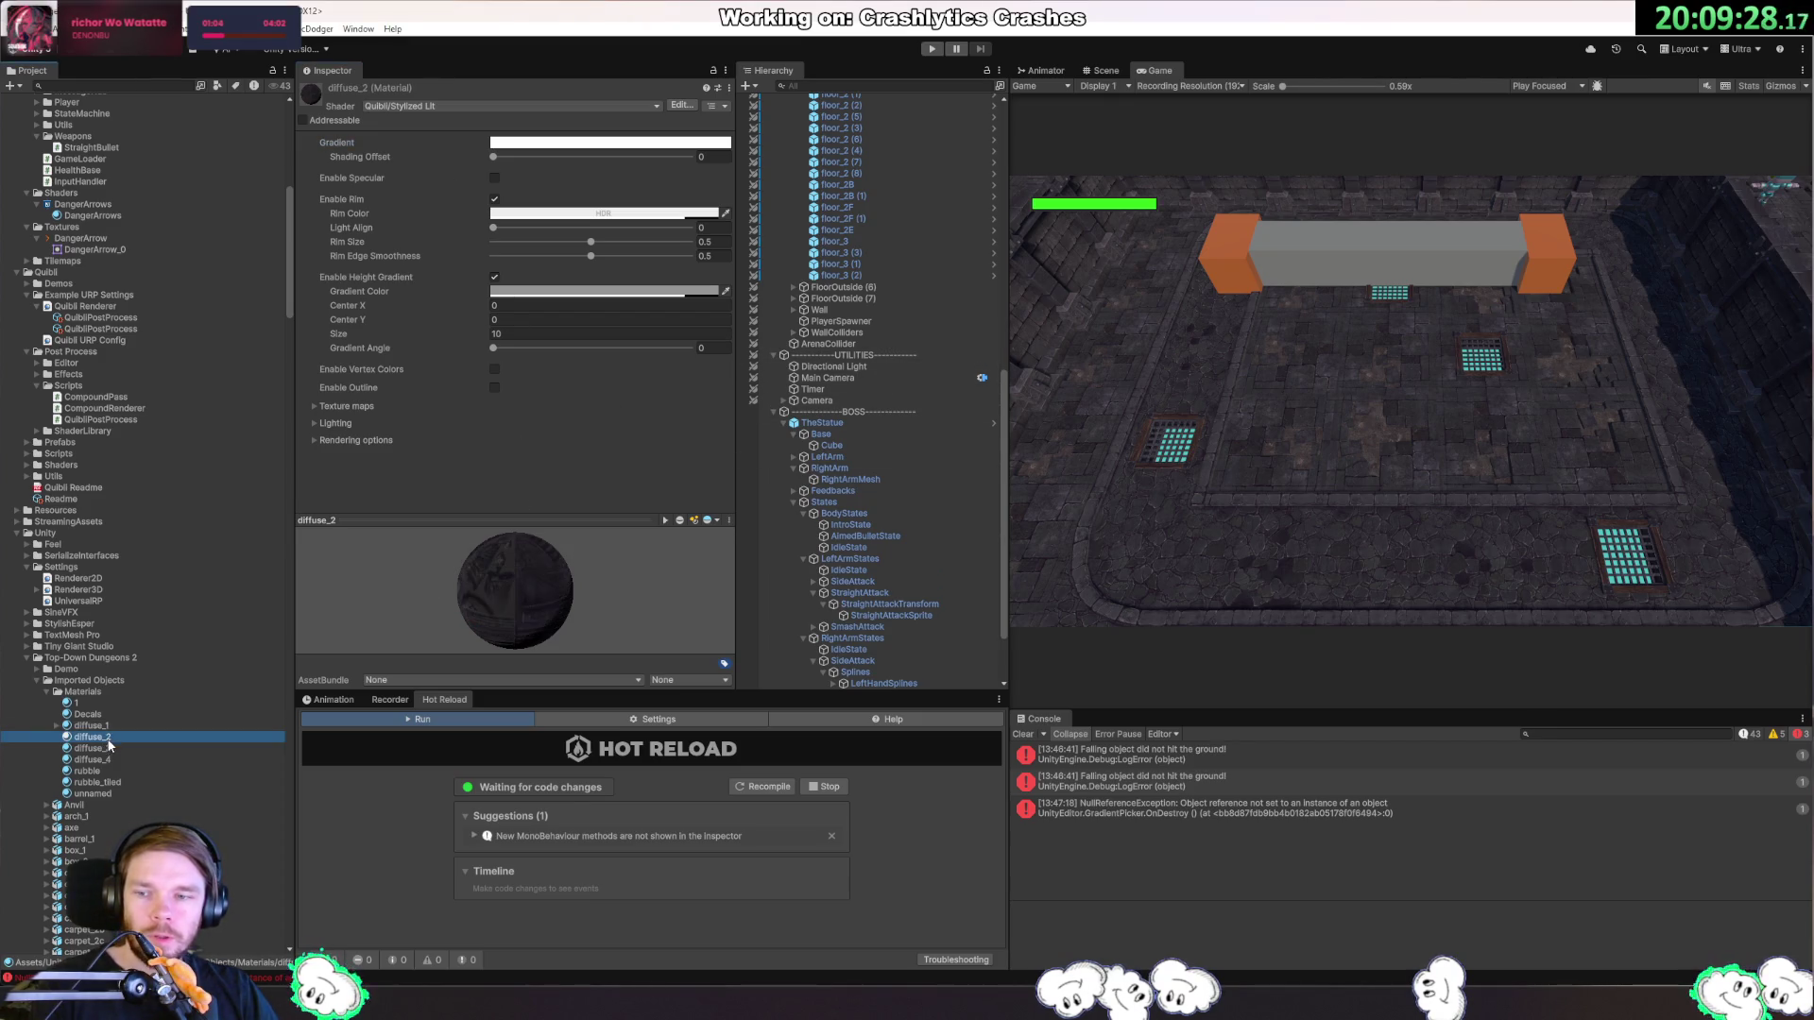
click(59, 726)
click(55, 725)
click(55, 726)
click(99, 737)
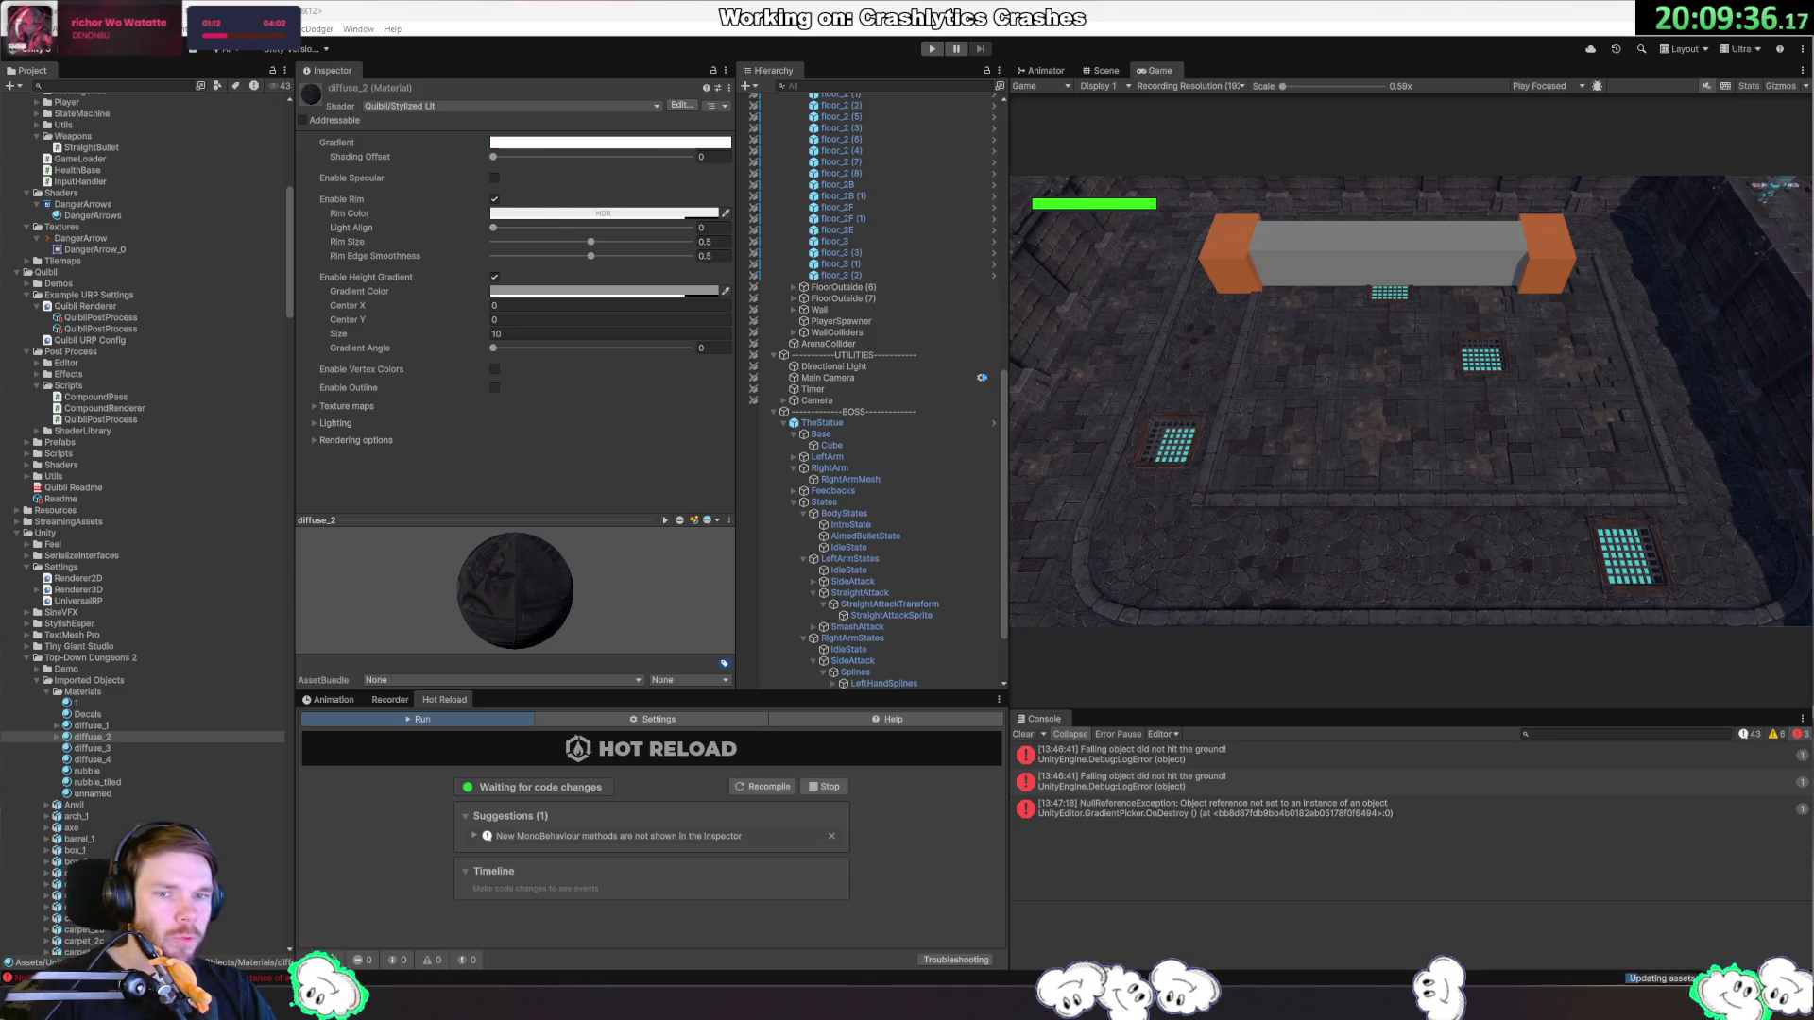
click(93, 748)
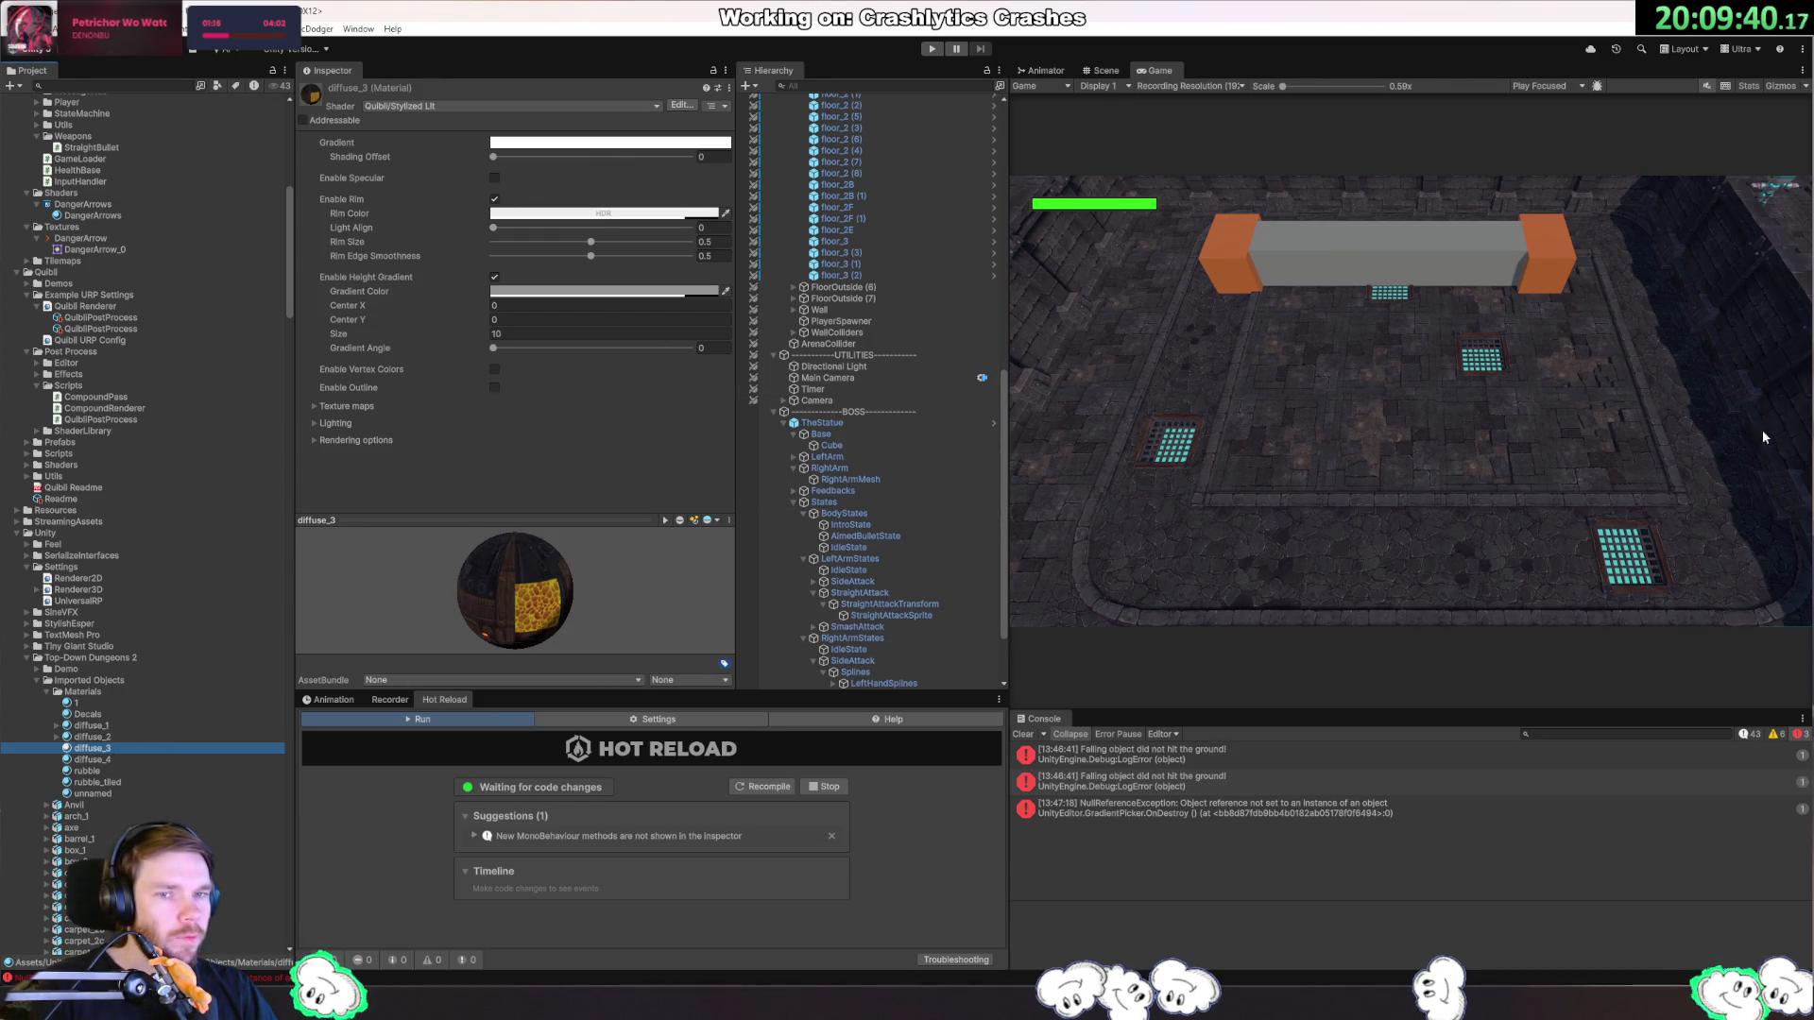